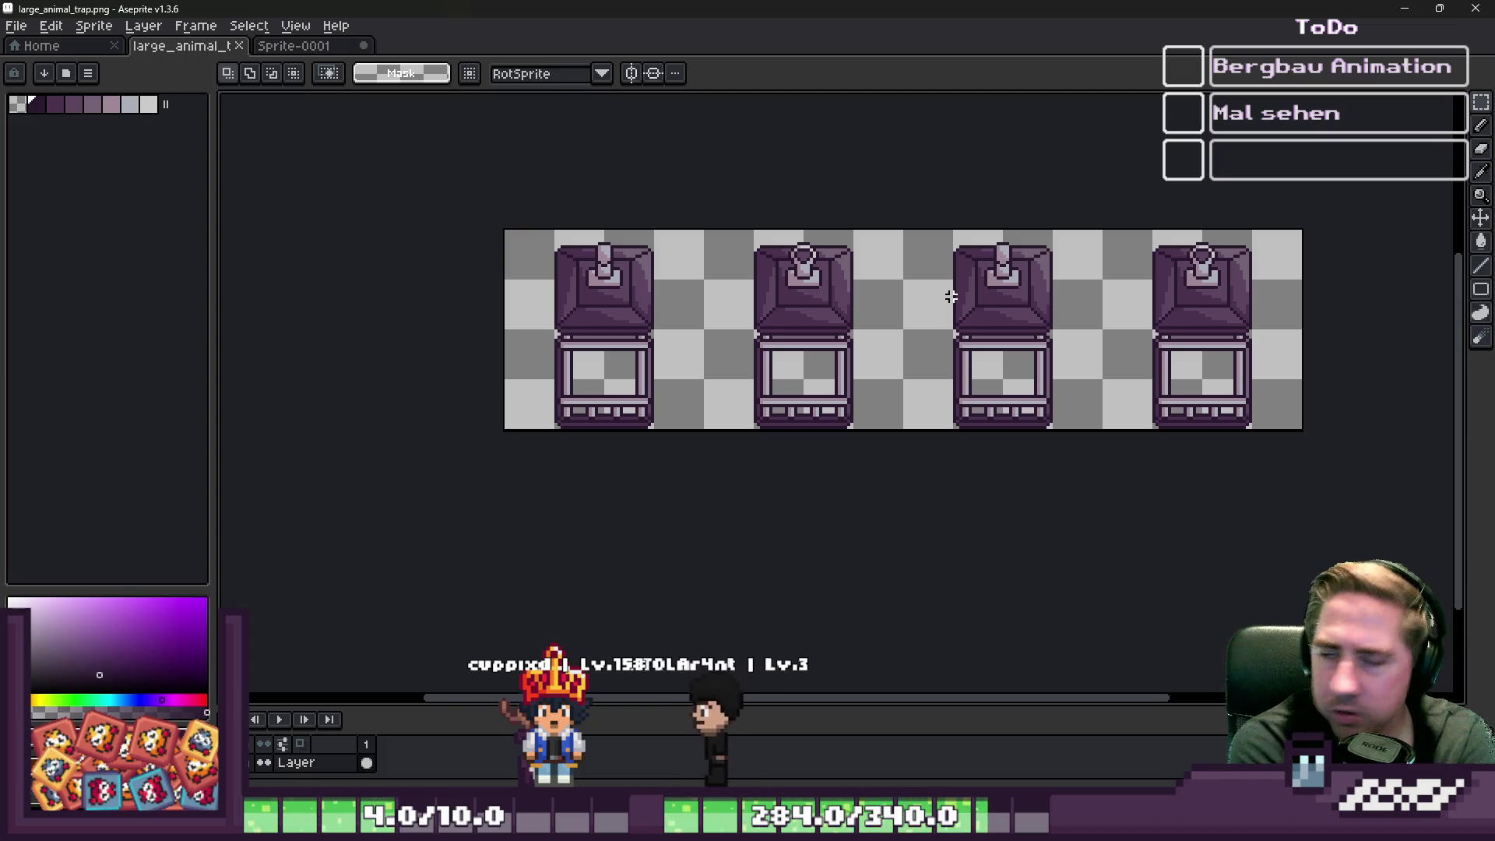
- Paste the copied pillar into Sprite-0001, drag a copy beside it, and commit it
left_click(322, 50)
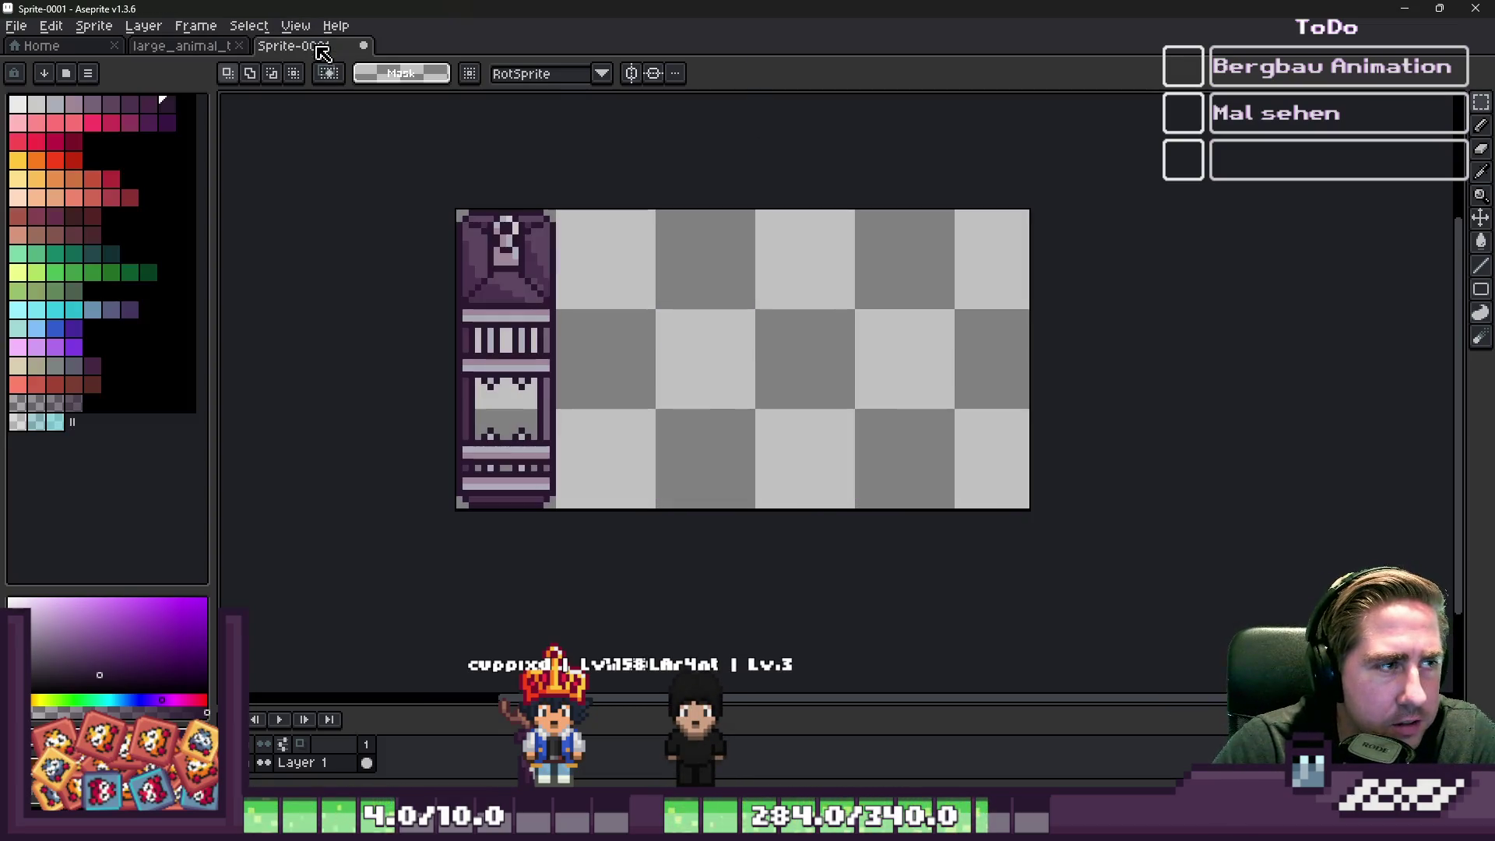
key("ctrl+v")
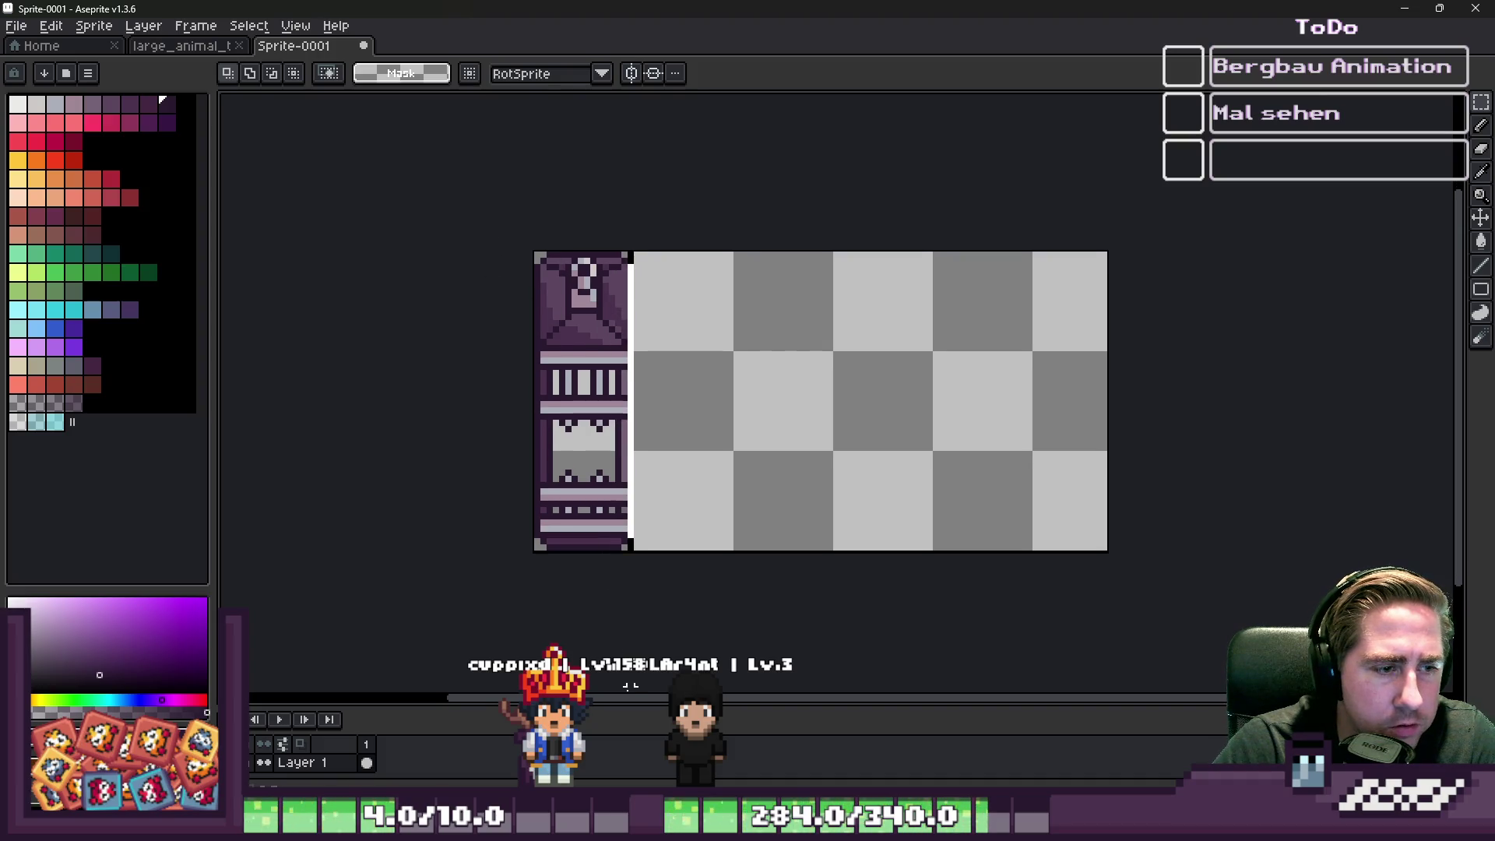
scroll(545, 526, "up", 1)
mouse_move(545, 525)
left_mouse_down()
mouse_move(724, 417)
mouse_move(617, 427)
mouse_move(856, 436)
mouse_move(941, 457)
mouse_move(644, 394)
mouse_move(1099, 454)
left_mouse_up()
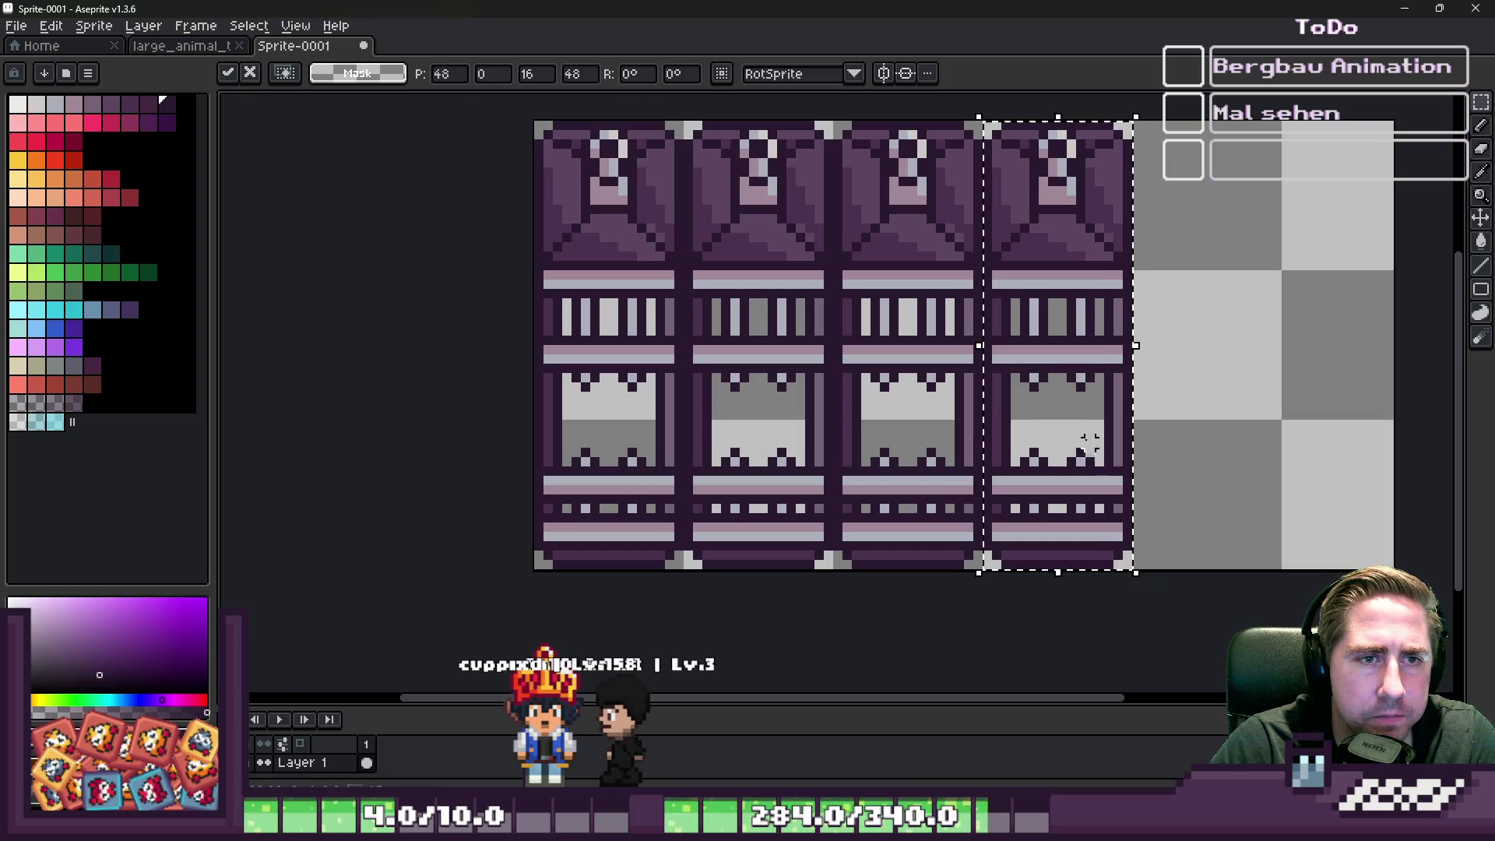
key("ctrl+d")
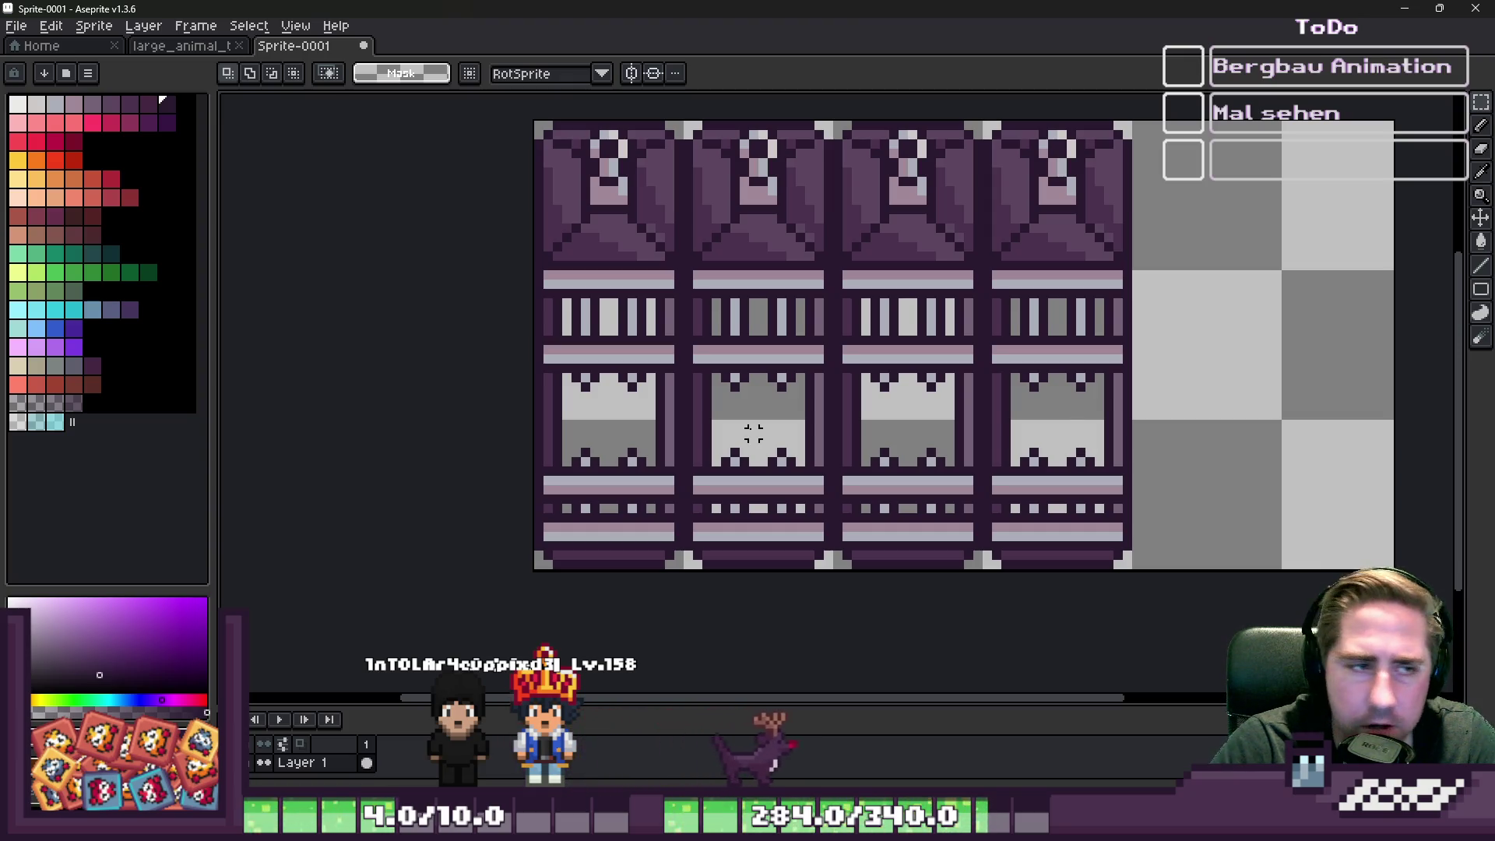
- Draw a dark diagonal line with the pencil in the empty area beside the pillar tiles
left_click(88, 45)
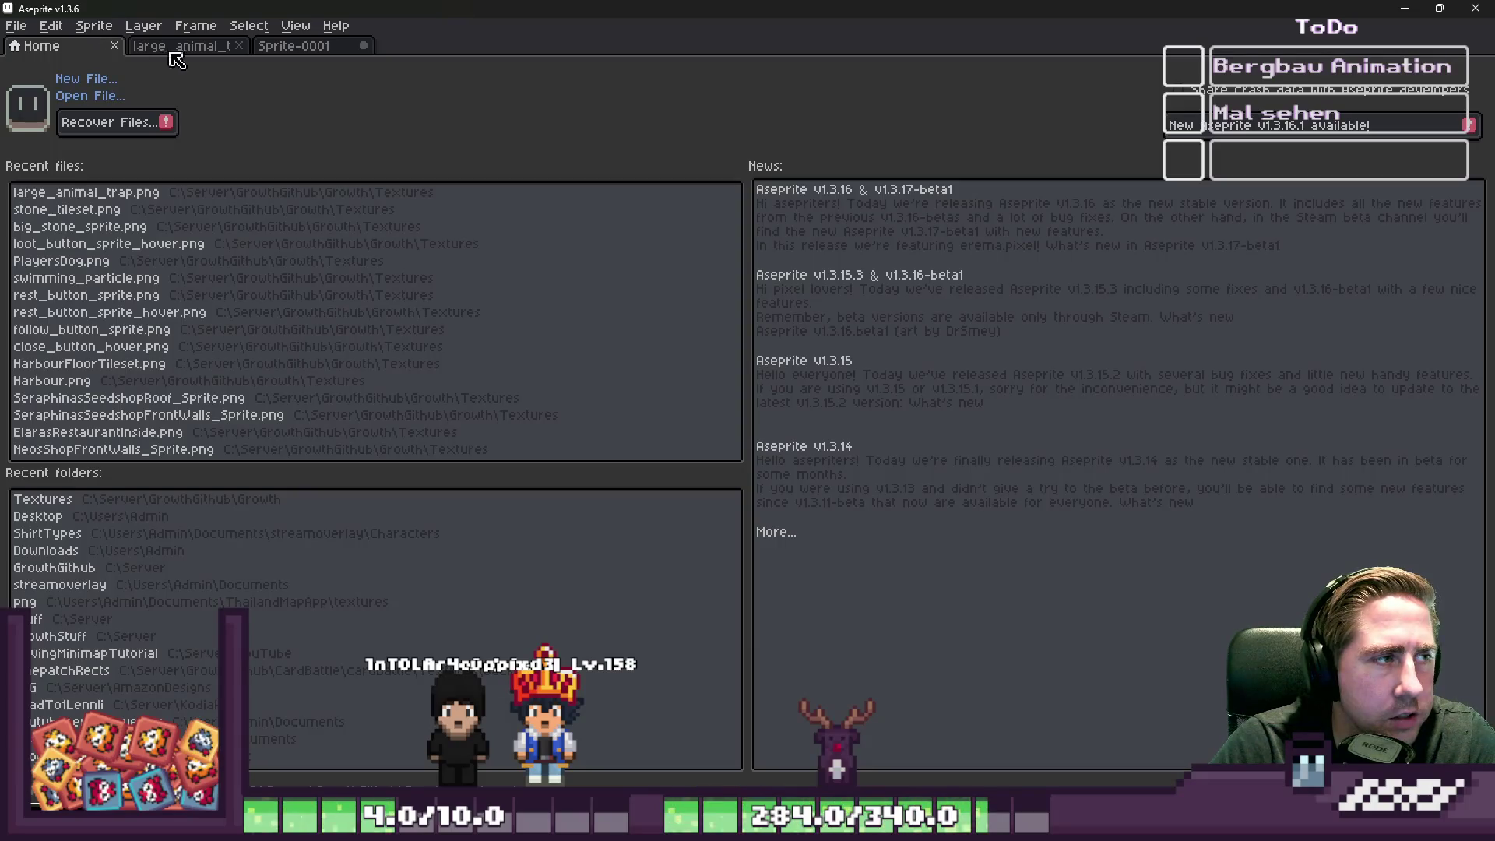
left_click(269, 46)
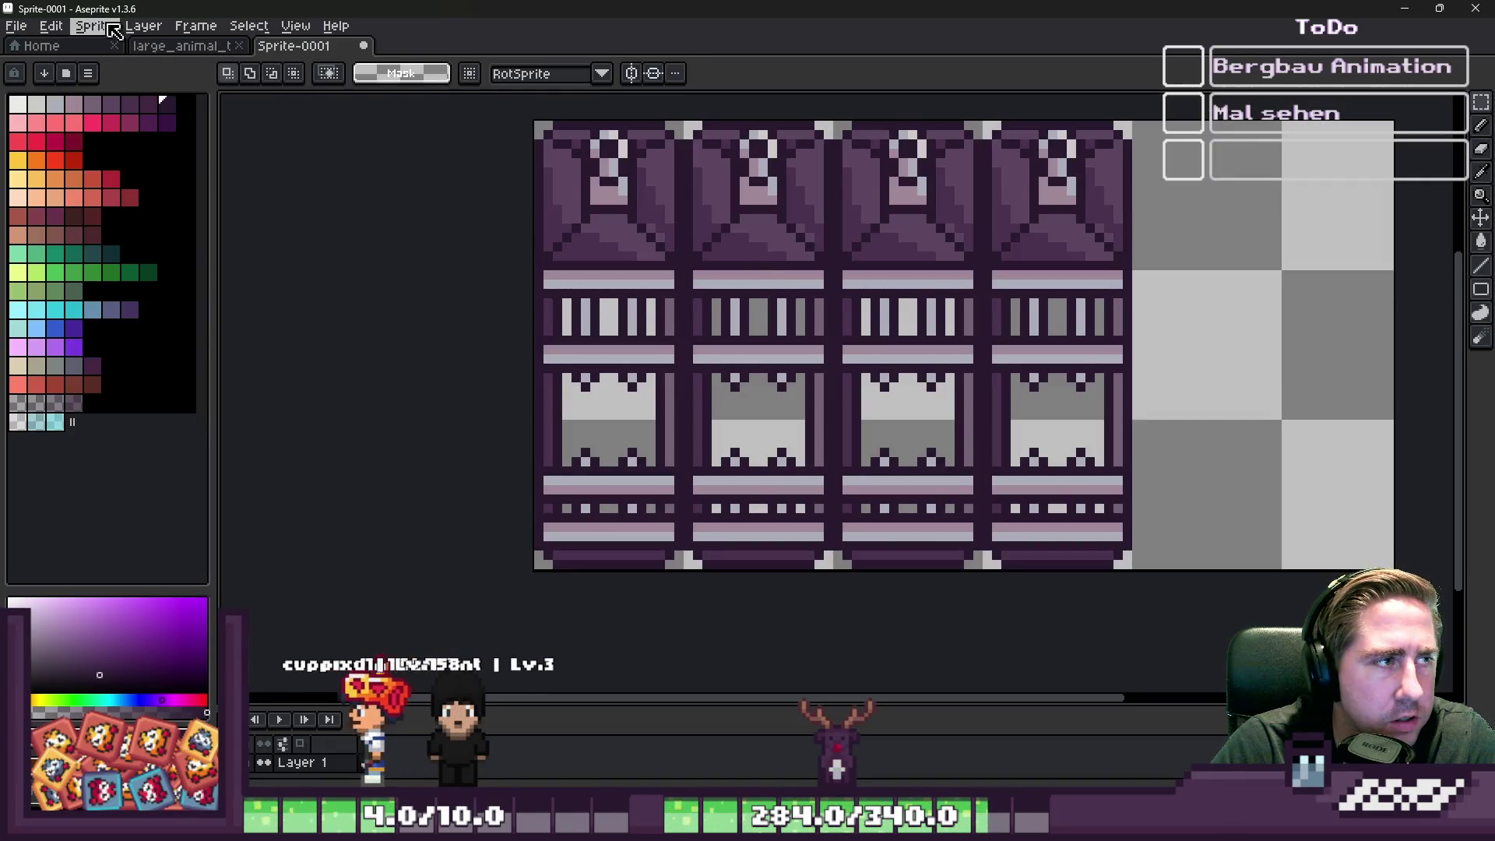
left_click(126, 29)
left_click(930, 181)
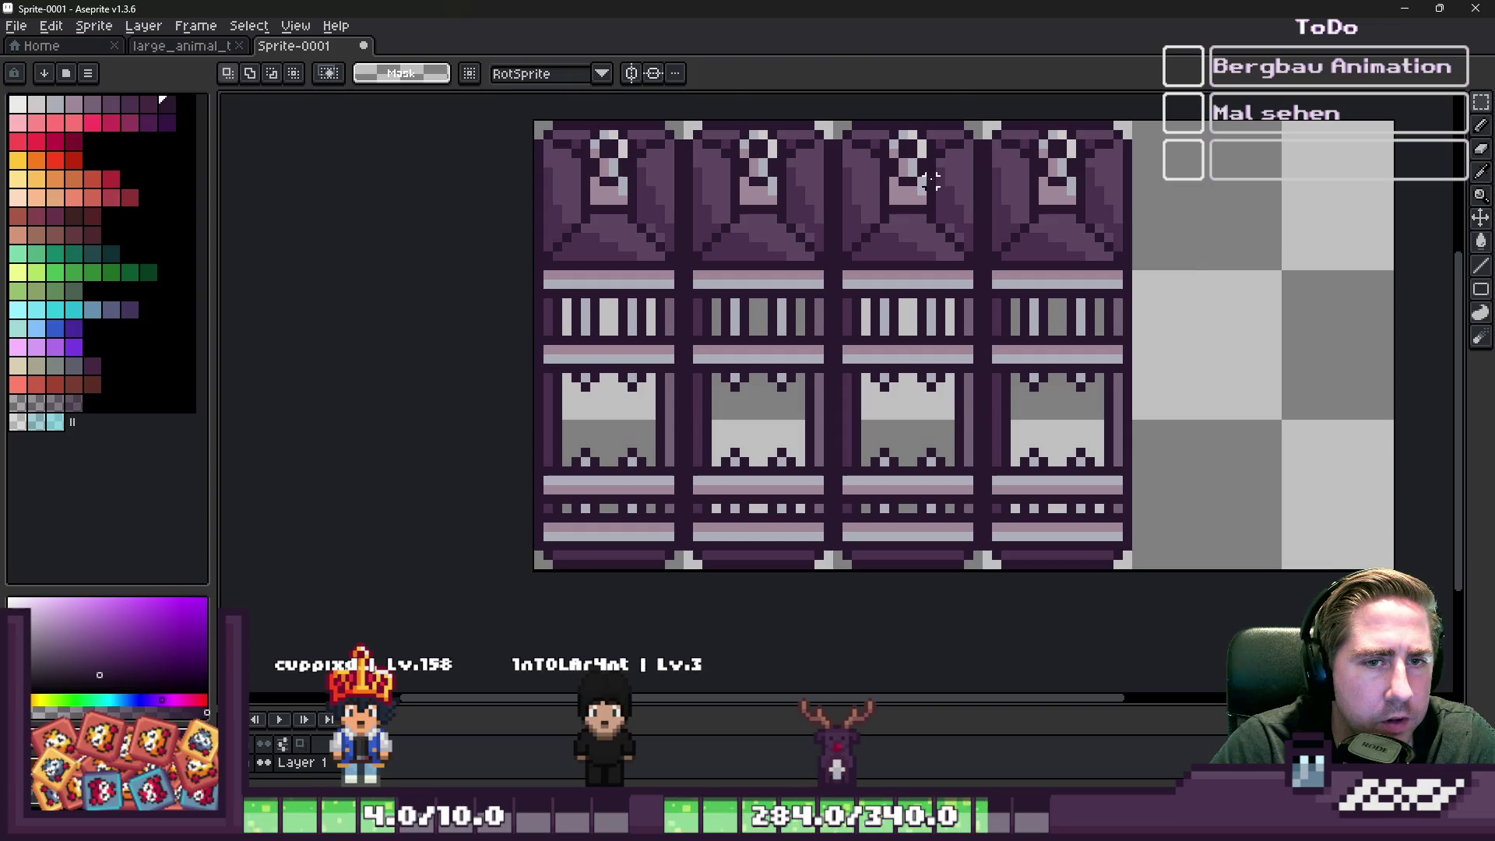
scroll(930, 180, "up", 1)
scroll(1067, 184, "down", 3)
key("b")
scroll(942, 225, "up", 1)
mouse_move(941, 149)
left_mouse_down()
mouse_move(1012, 498)
mouse_move(976, 537)
mouse_move(1054, 553)
left_mouse_up()
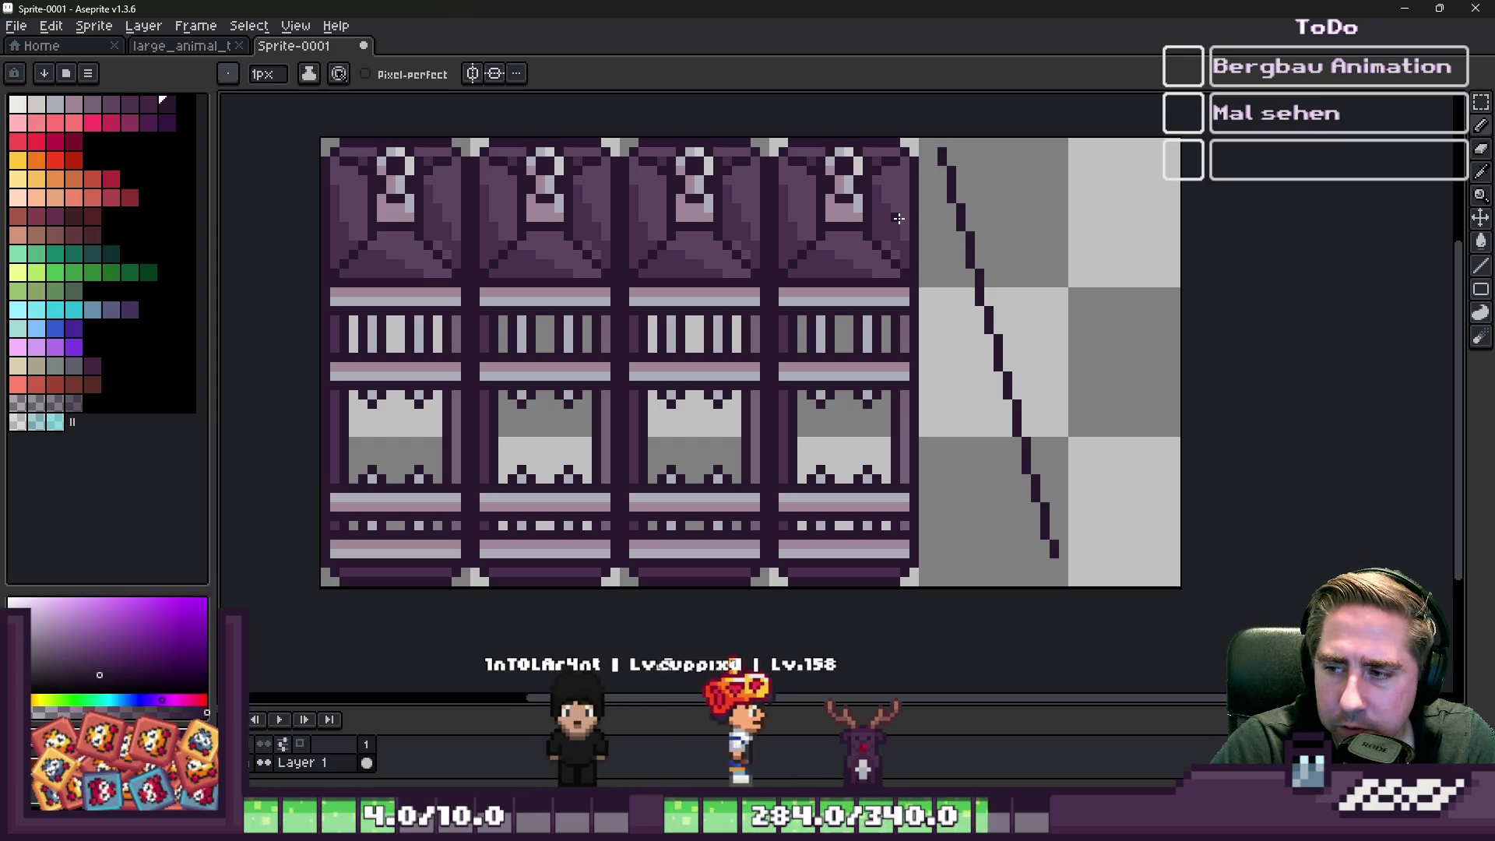
key("v")
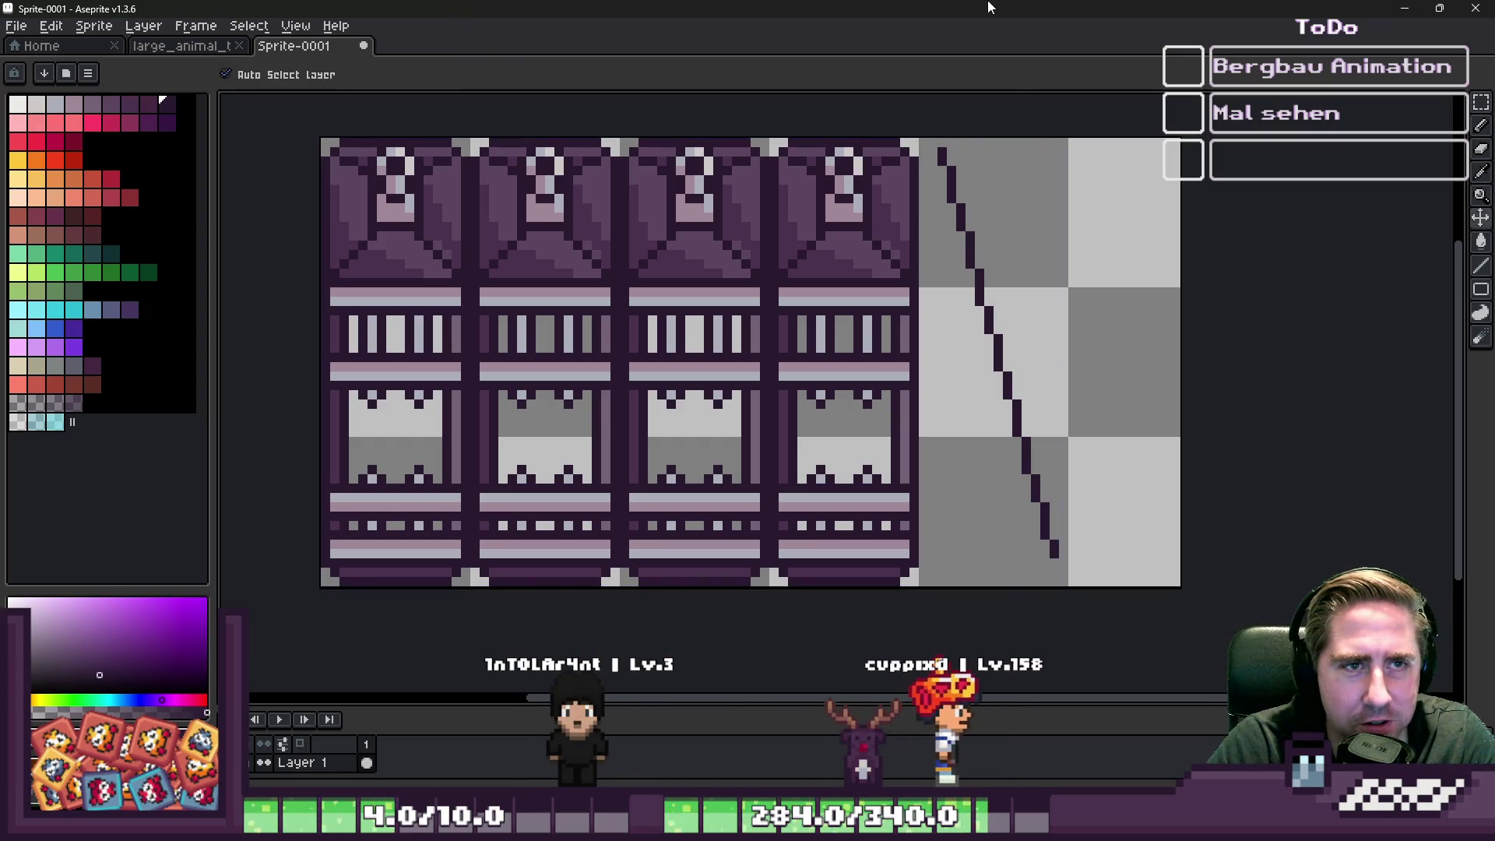
key("ctrl+z")
key("b")
scroll(1054, 262, "up", 1)
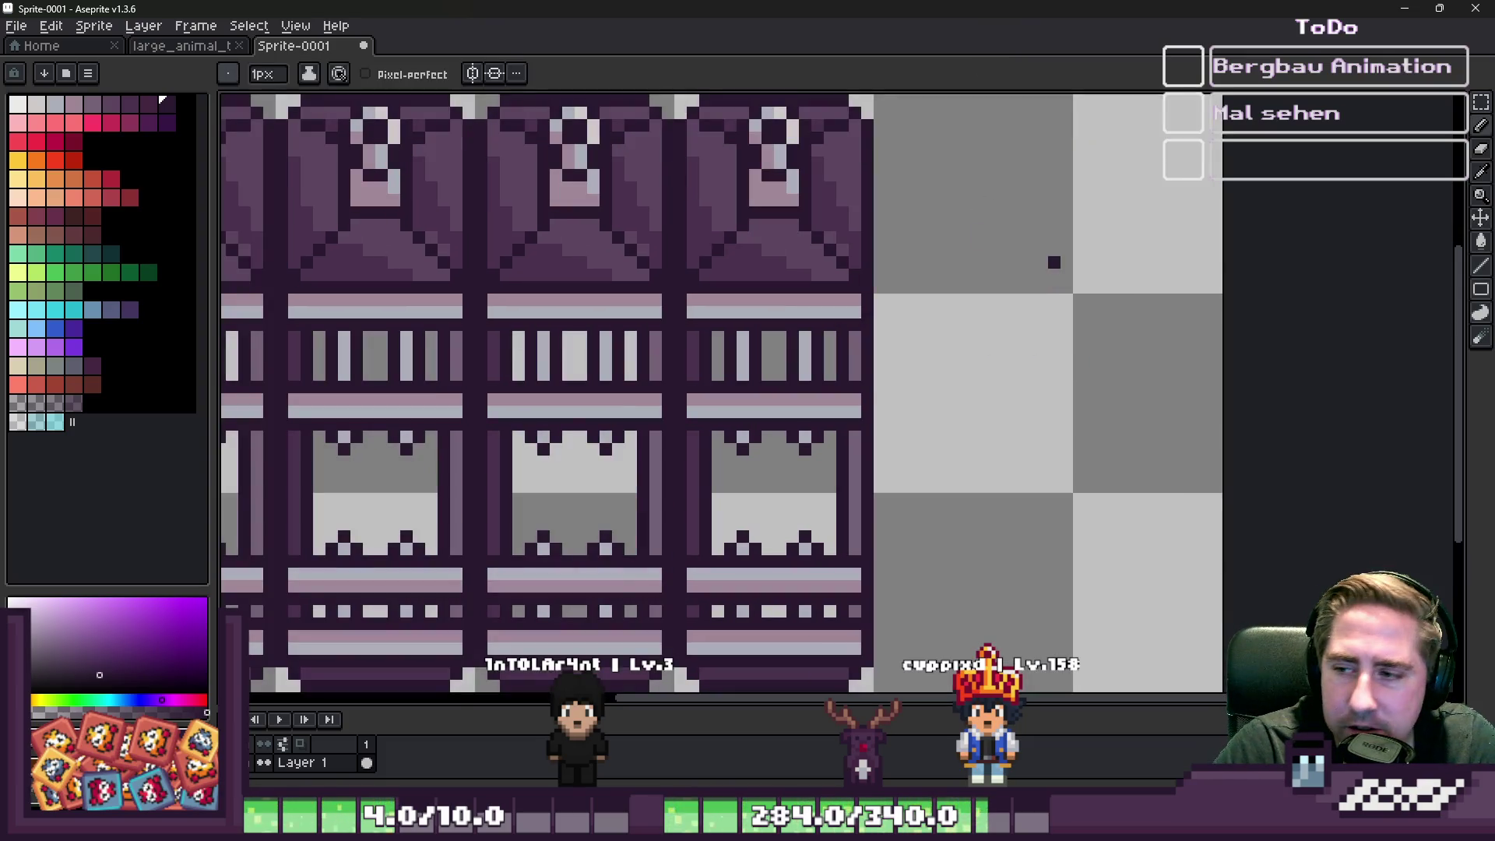
mouse_move(965, 149)
left_mouse_down()
mouse_move(1051, 572)
mouse_move(1184, 585)
mouse_move(1205, 203)
mouse_move(979, 148)
left_mouse_up()
scroll(980, 148, "down", 3)
scroll(953, 228, "up", 3)
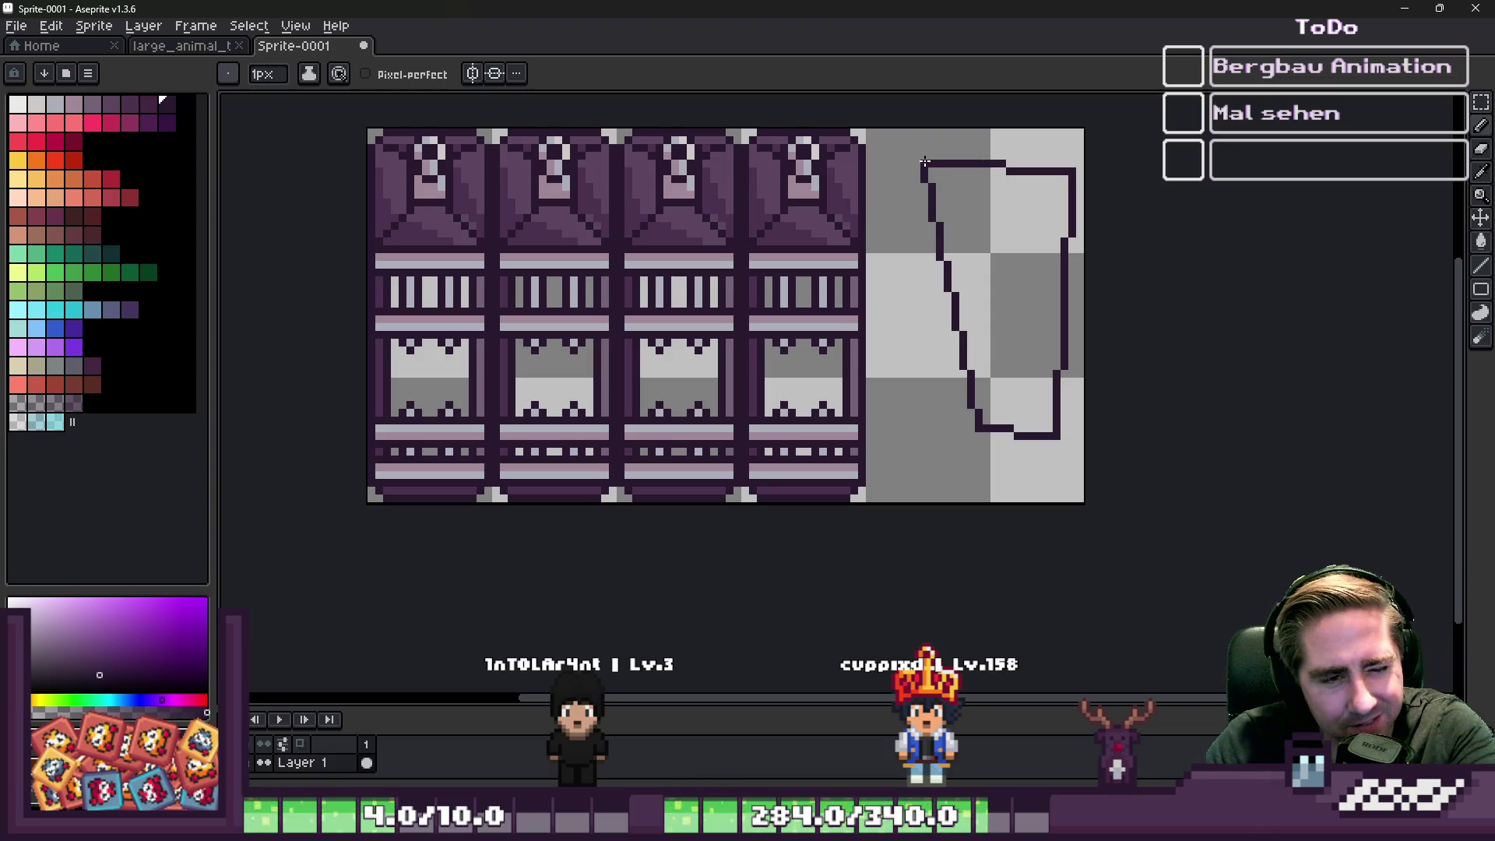
scroll(925, 161, "up", 1)
key("e")
mouse_move(907, 158)
left_mouse_down()
mouse_move(987, 443)
mouse_move(1007, 403)
mouse_move(1009, 166)
left_mouse_up()
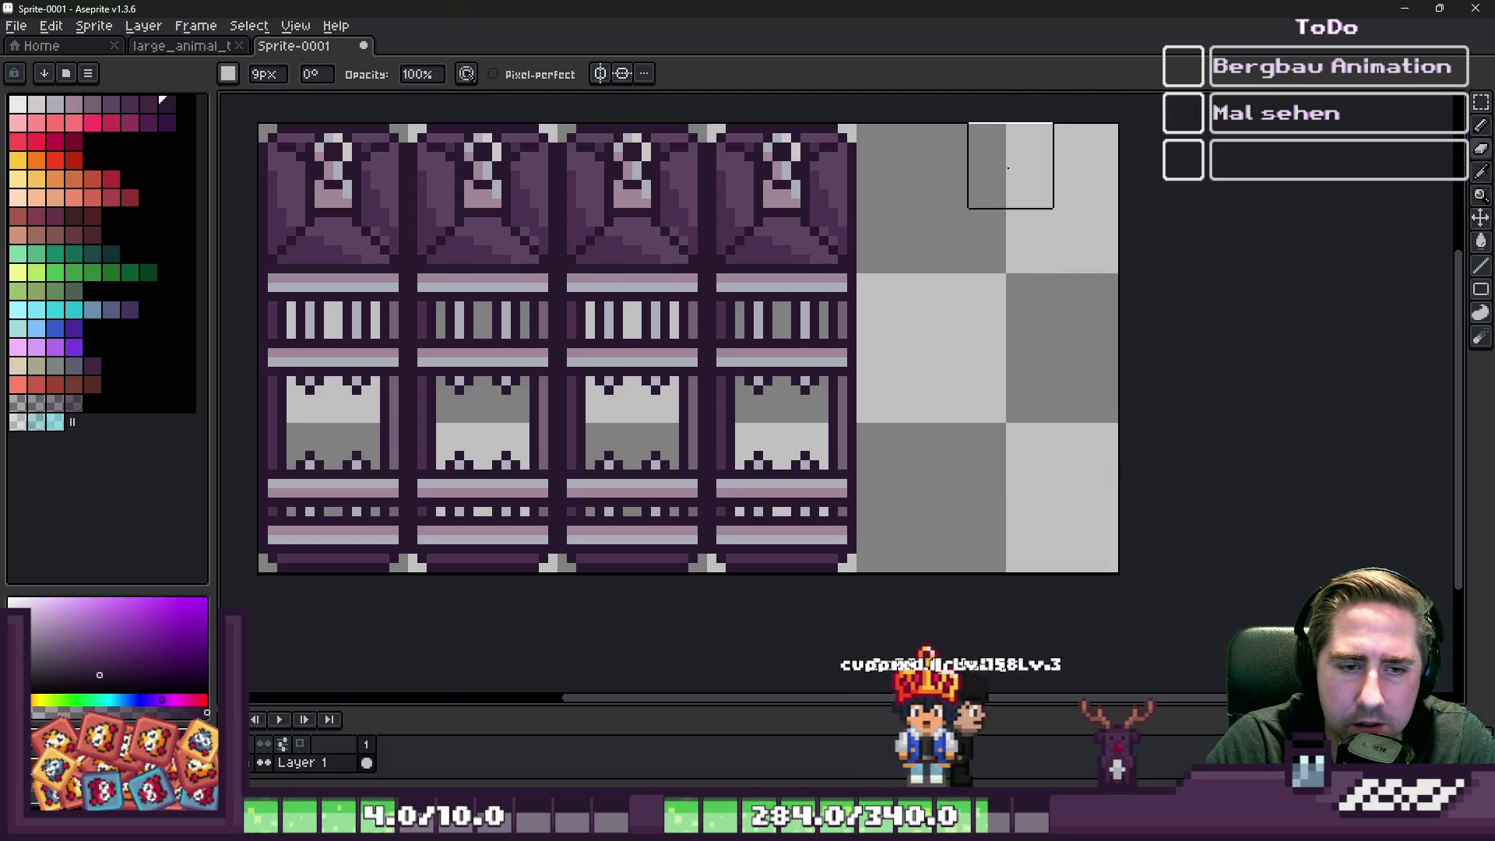
scroll(1111, 362, "down", 1)
scroll(860, 283, "up", 1)
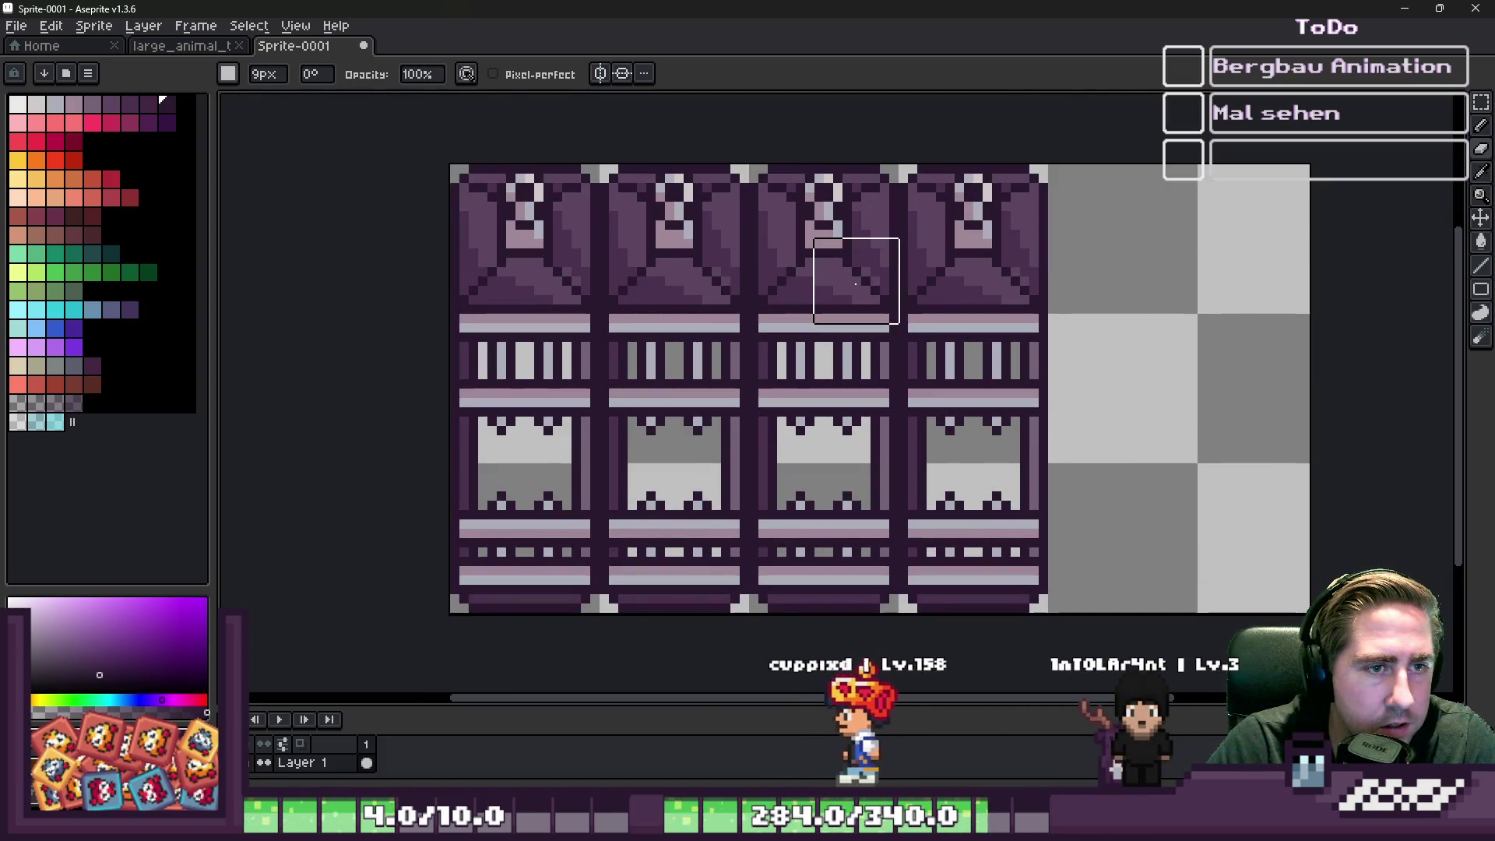
key("m")
scroll(828, 206, "up", 5)
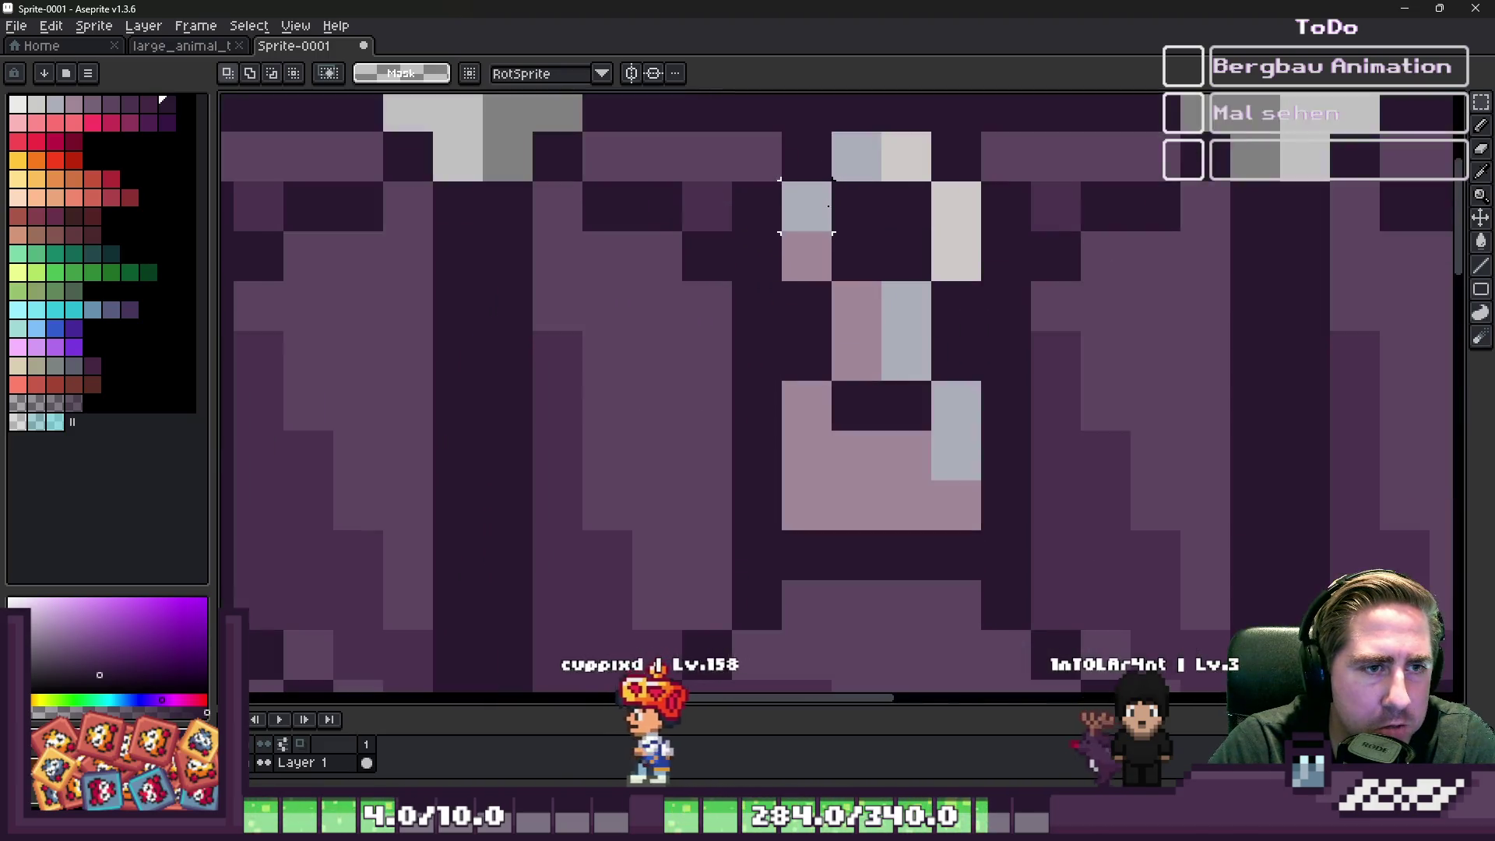
- Repaint the second pillar's top ornament into a straight bar using grey, pink and grey-blue pixels
scroll(806, 206, "down", 4)
scroll(649, 233, "up", 2)
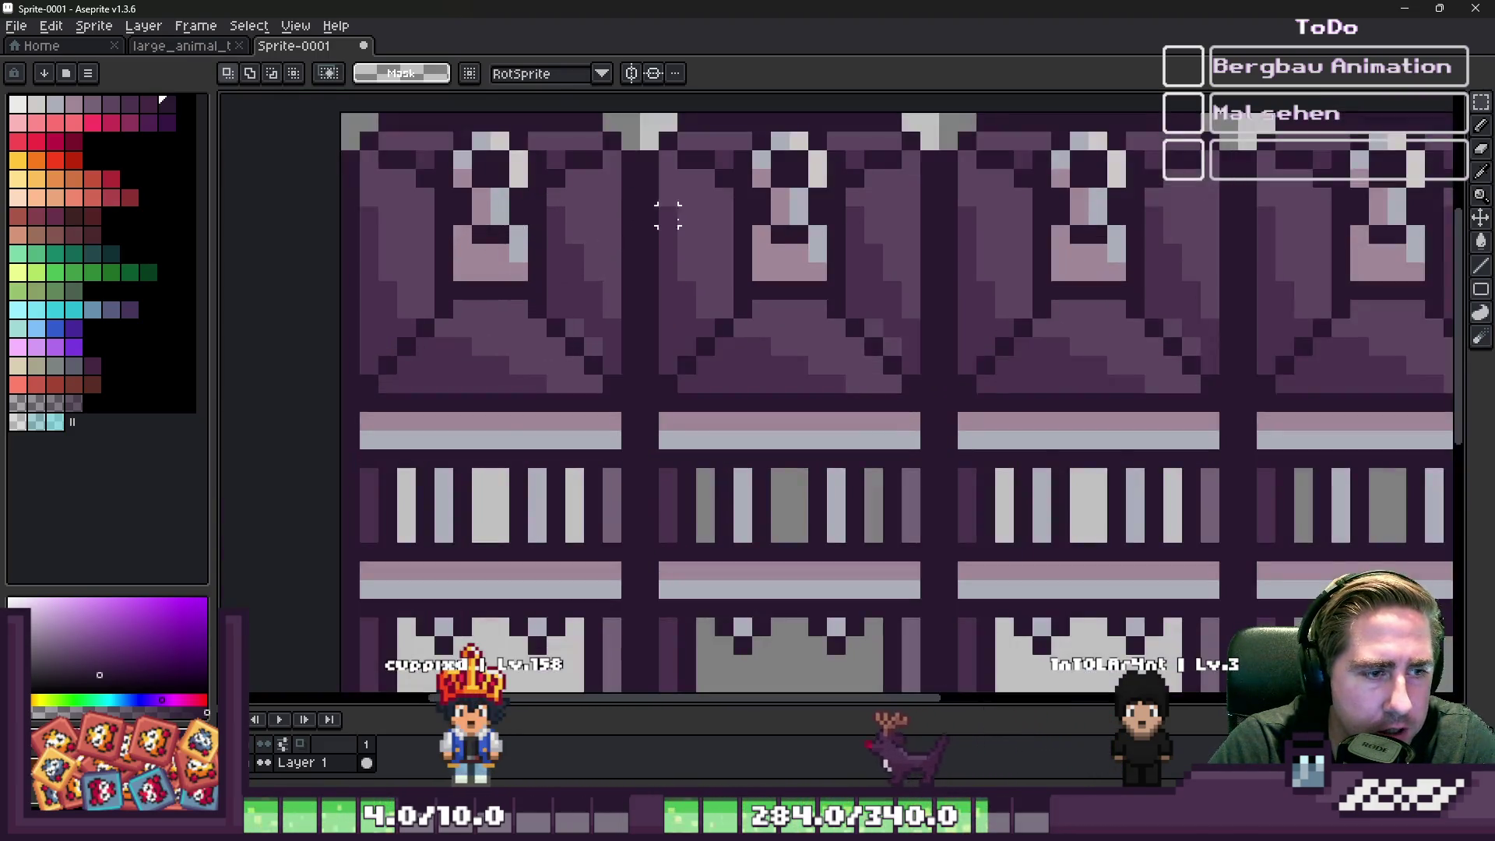
scroll(648, 233, "down", 2)
scroll(771, 222, "up", 4)
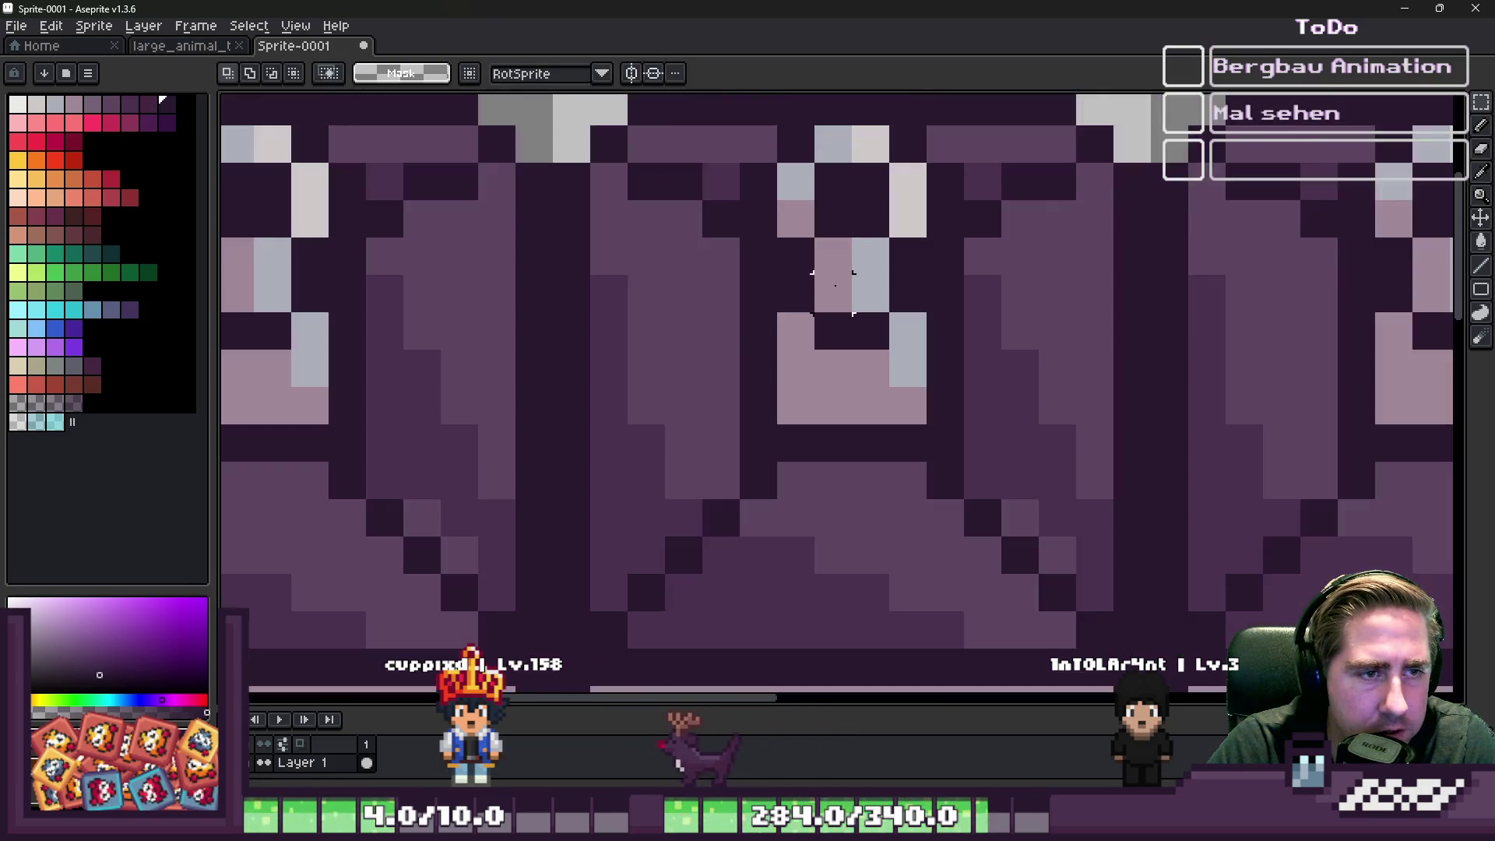
key("b")
scroll(786, 204, "down", 1)
scroll(785, 207, "down", 1)
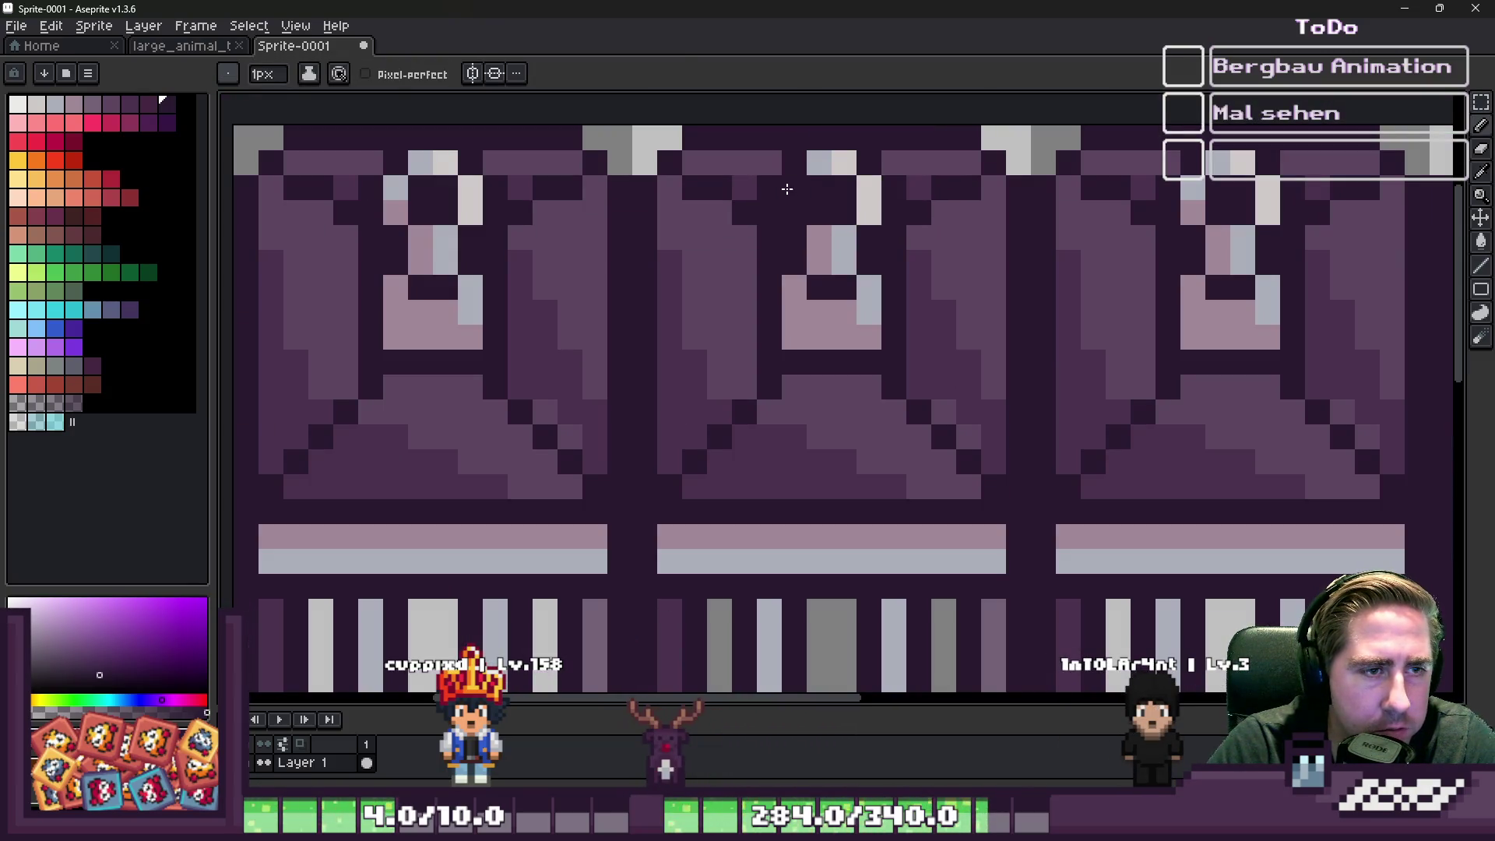
scroll(873, 206, "up", 1)
left_click(837, 257, "alt")
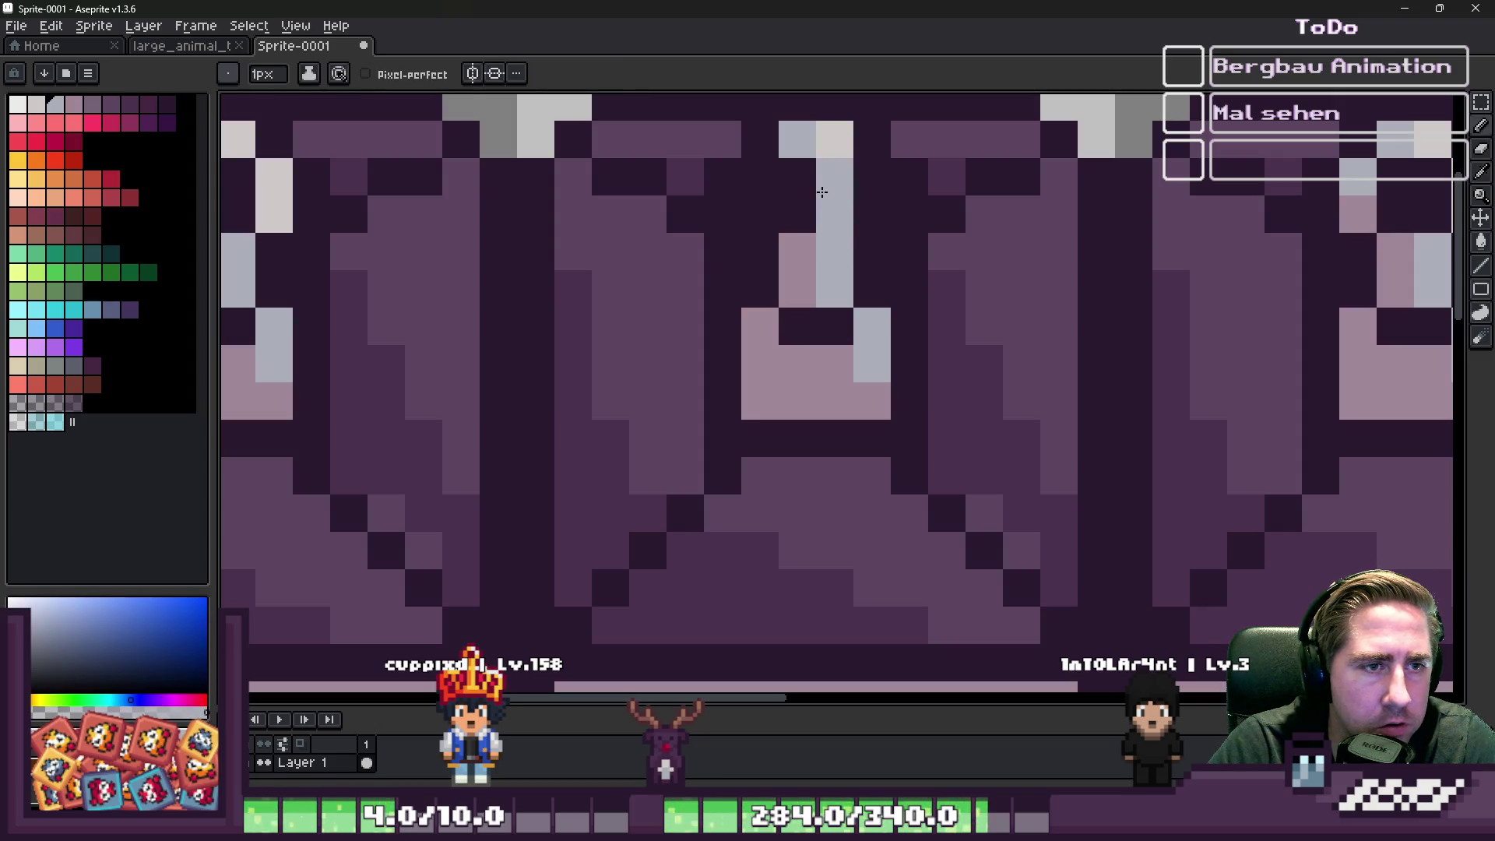
left_click_drag(834, 221, 833, 167)
left_click(834, 179)
left_click(810, 241, "alt")
left_click_drag(808, 237, 798, 150)
left_click(833, 234, "alt")
left_click_drag(798, 228, 792, 130)
- Marquee-select the edited second pillar tile and copy it over the fourth pillar
scroll(791, 130, "down", 5)
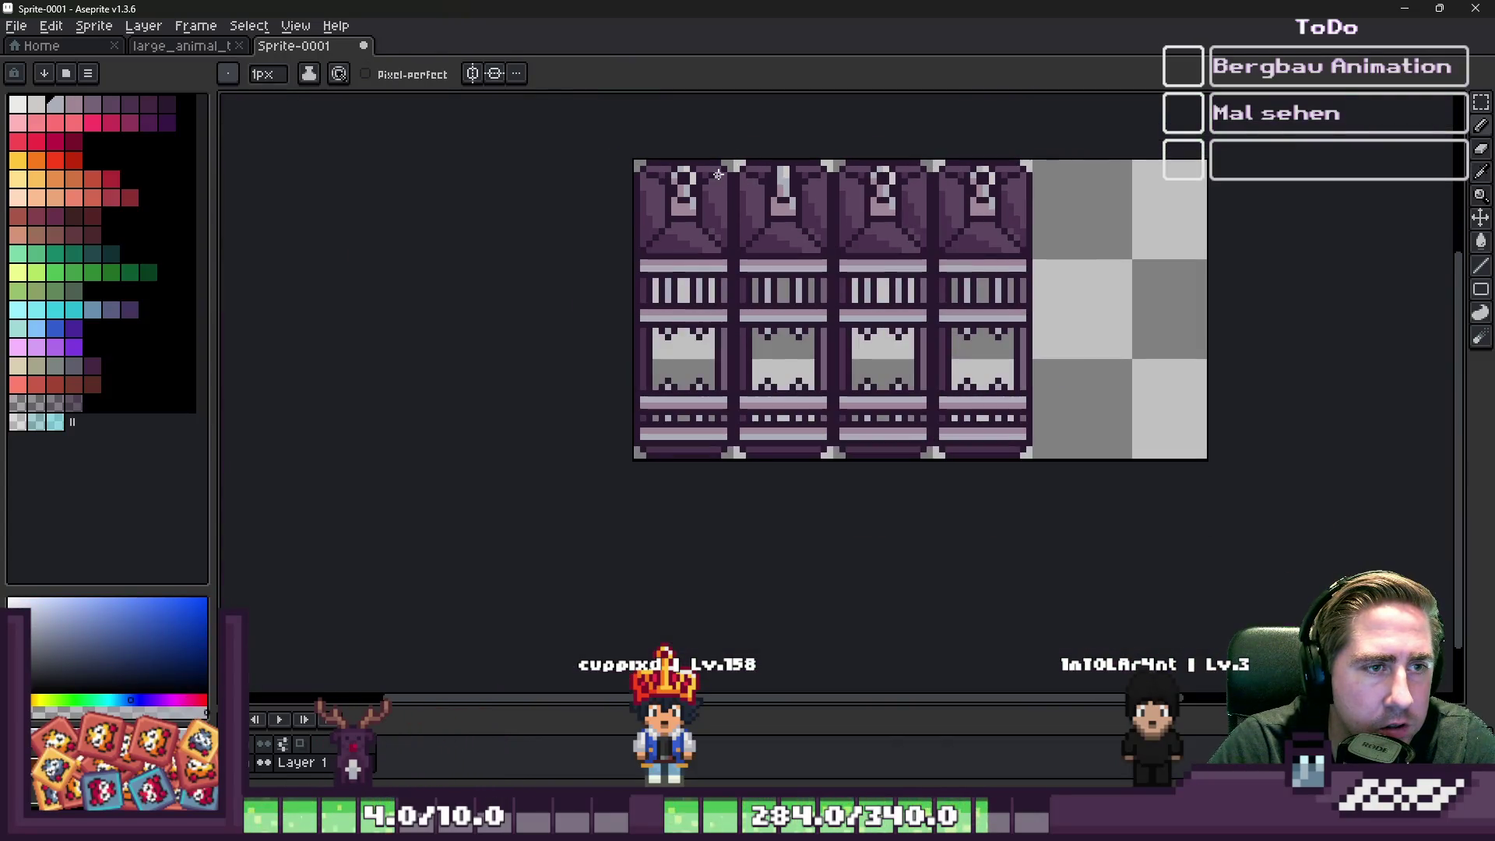
scroll(760, 168, "up", 3)
key("m")
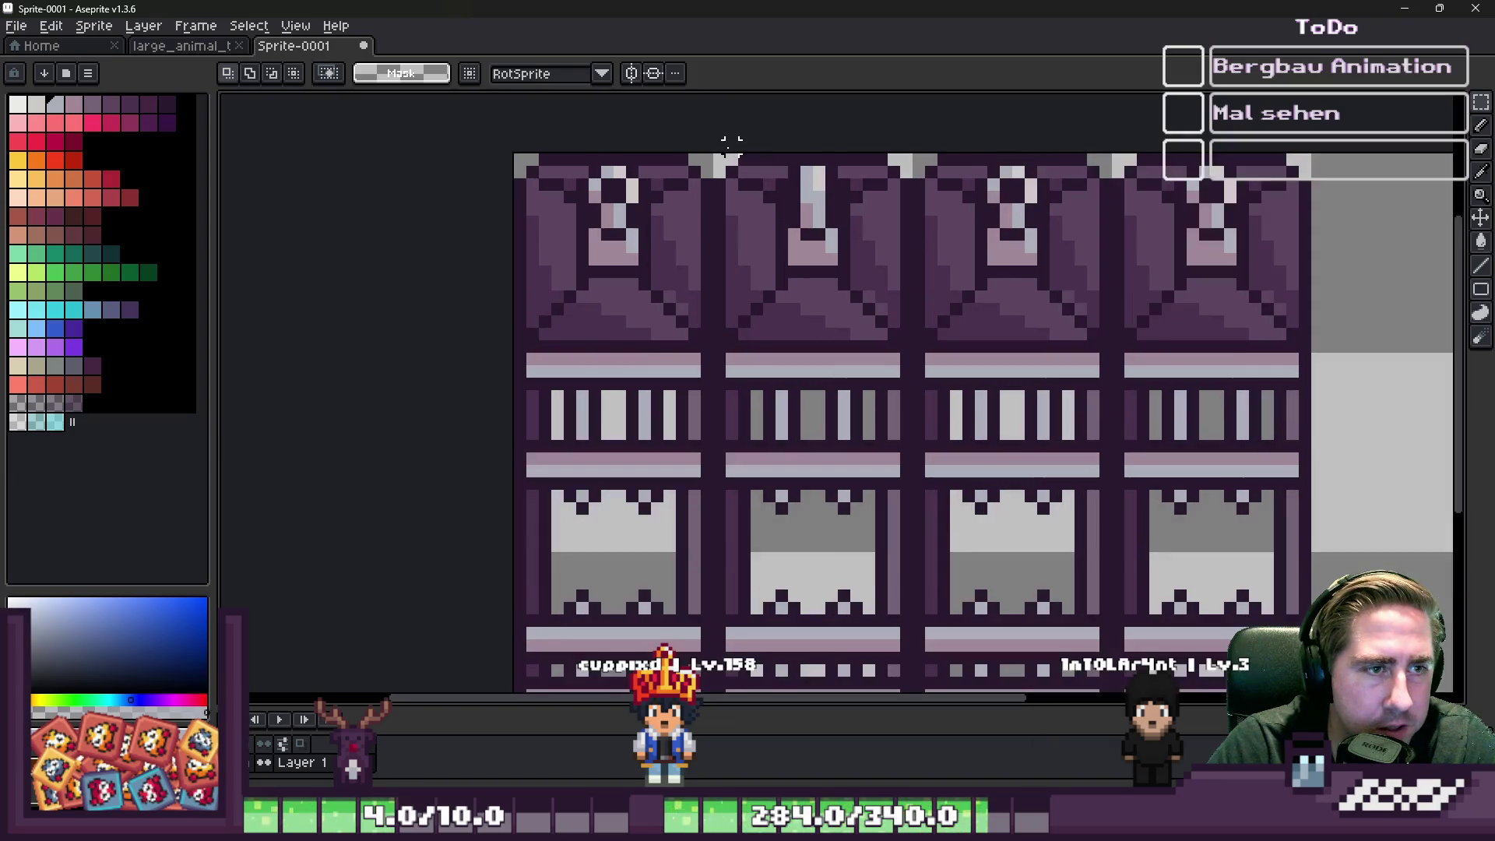
mouse_move(720, 163)
left_mouse_down()
mouse_move(907, 424)
mouse_move(906, 449)
left_mouse_up()
mouse_move(760, 361)
left_mouse_down()
mouse_move(1108, 360)
mouse_move(1201, 387)
mouse_move(1183, 383)
left_mouse_up()
key("Return")
scroll(951, 273, "down", 3)
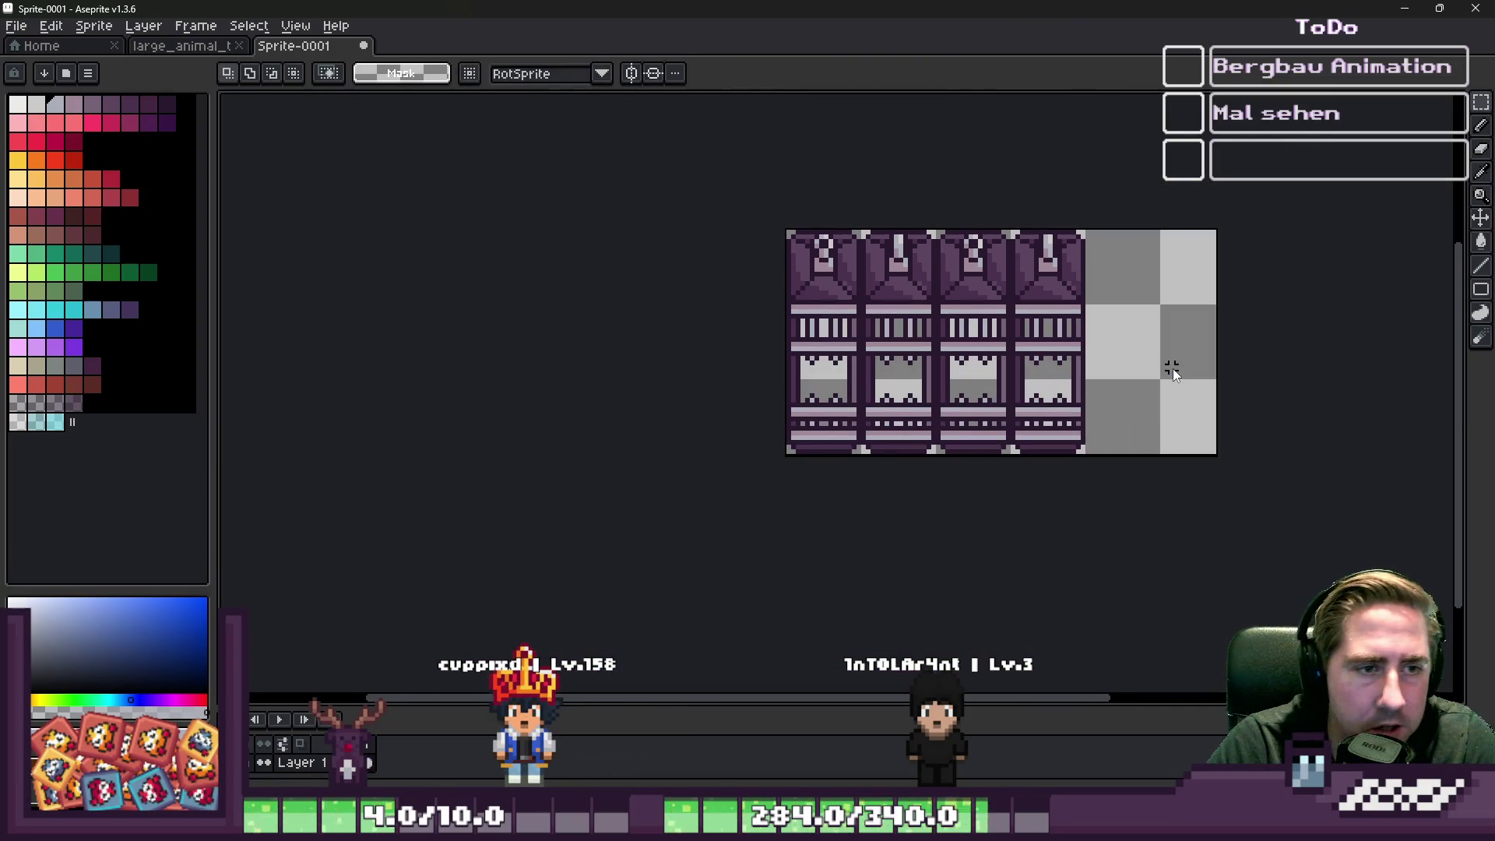
- Set the Sprite-0001 canvas width to 64 px in Canvas Size
key("ctrl+s")
key("Escape")
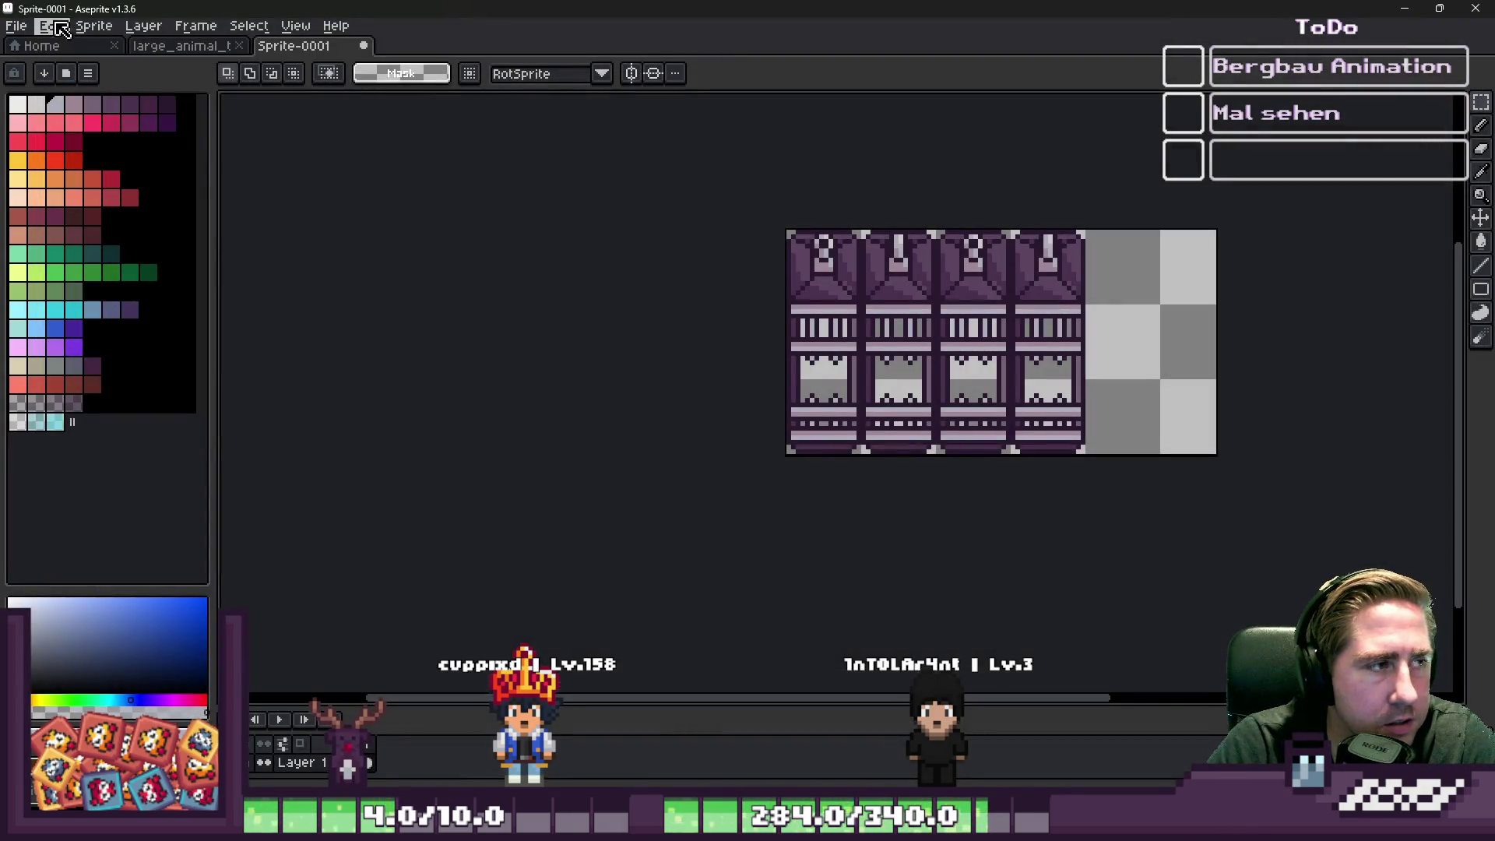
left_click(93, 25)
left_click(117, 128)
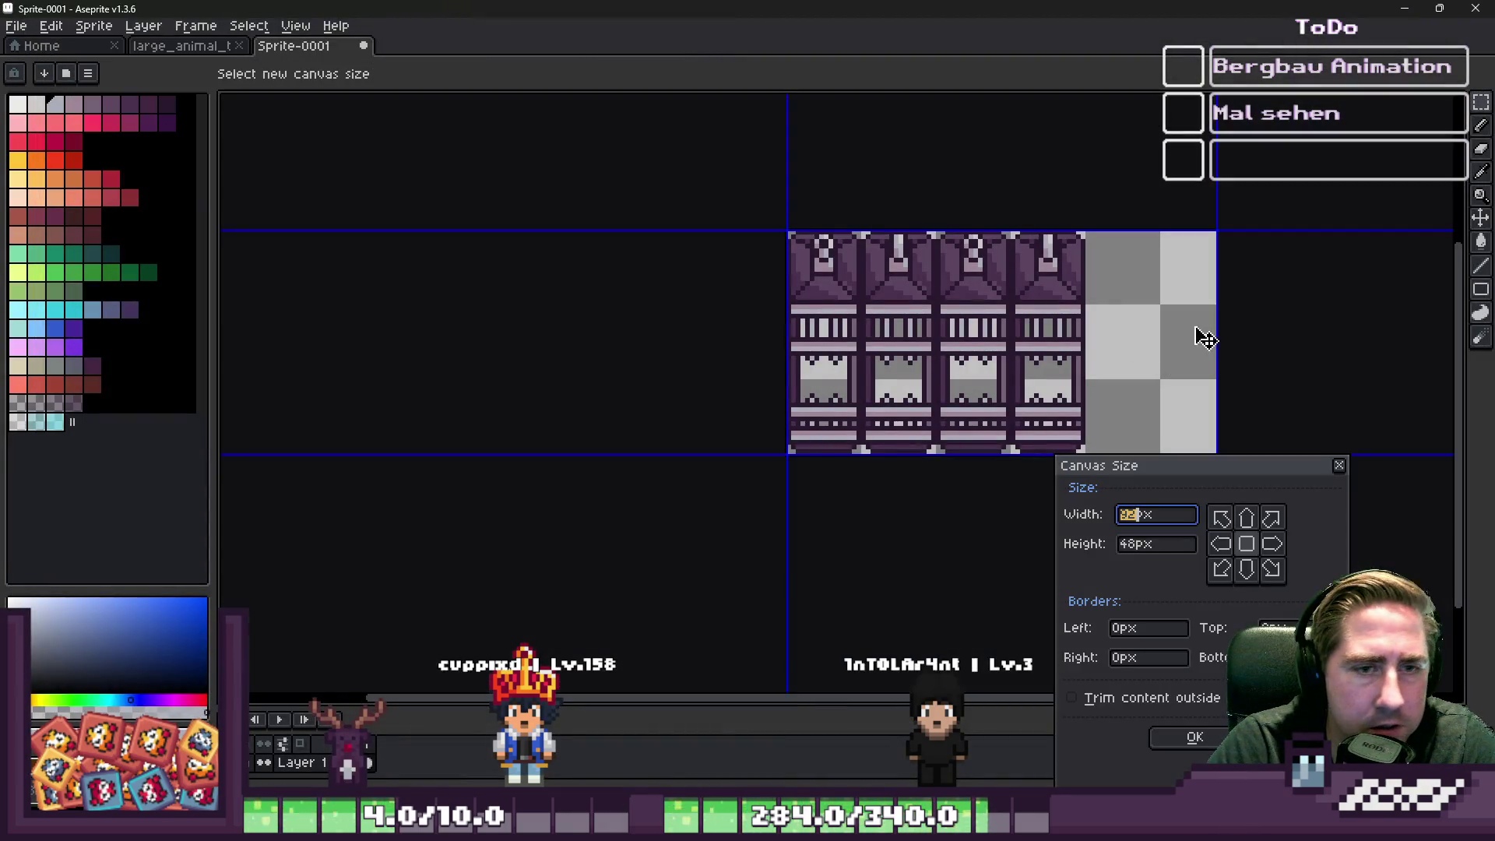
type("64")
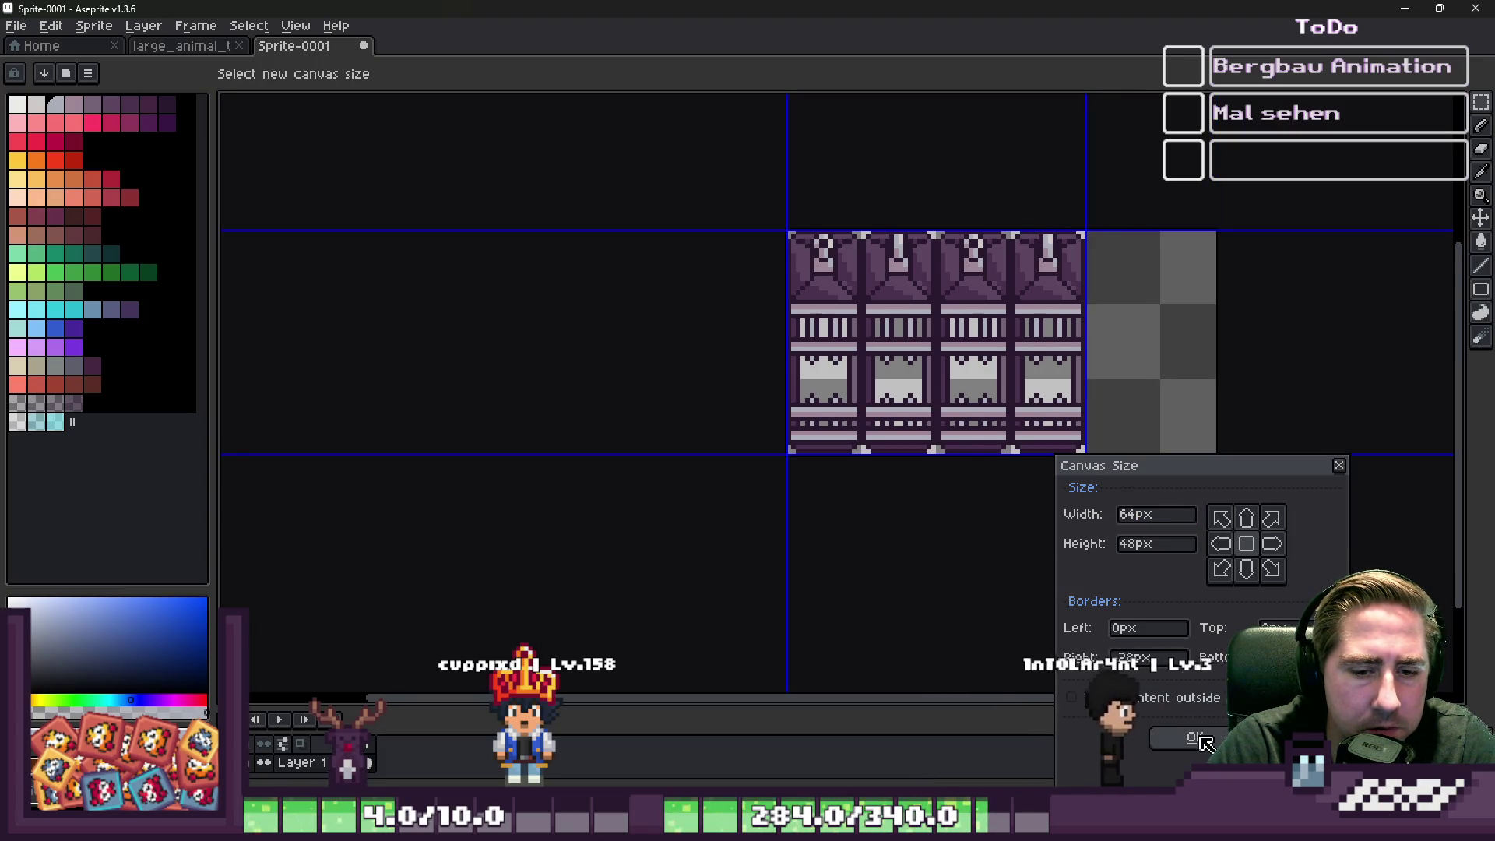
left_click(1199, 738)
scroll(979, 336, "up", 2)
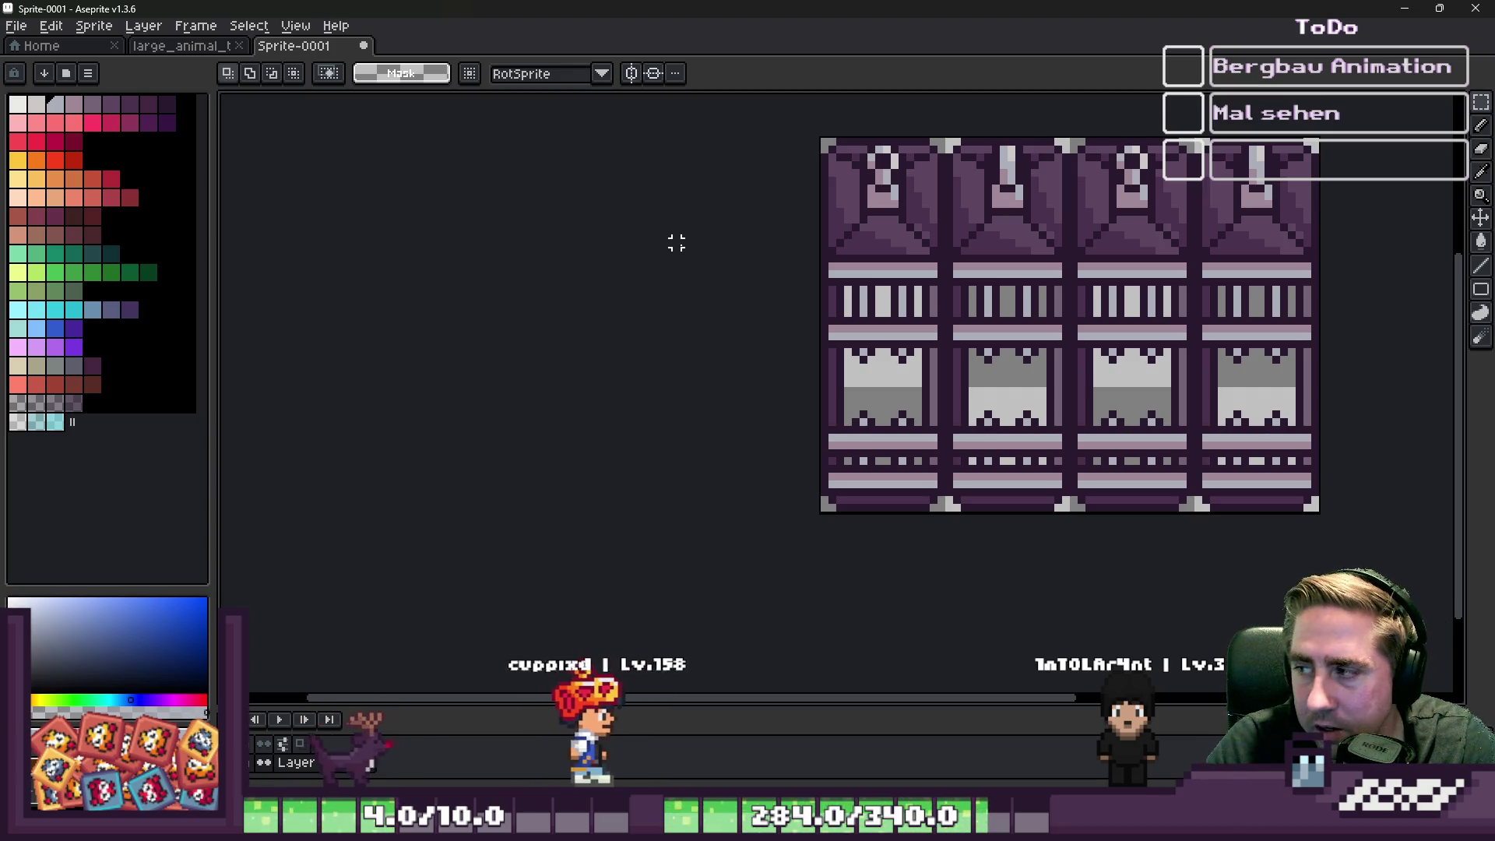
scroll(810, 190, "down", 1)
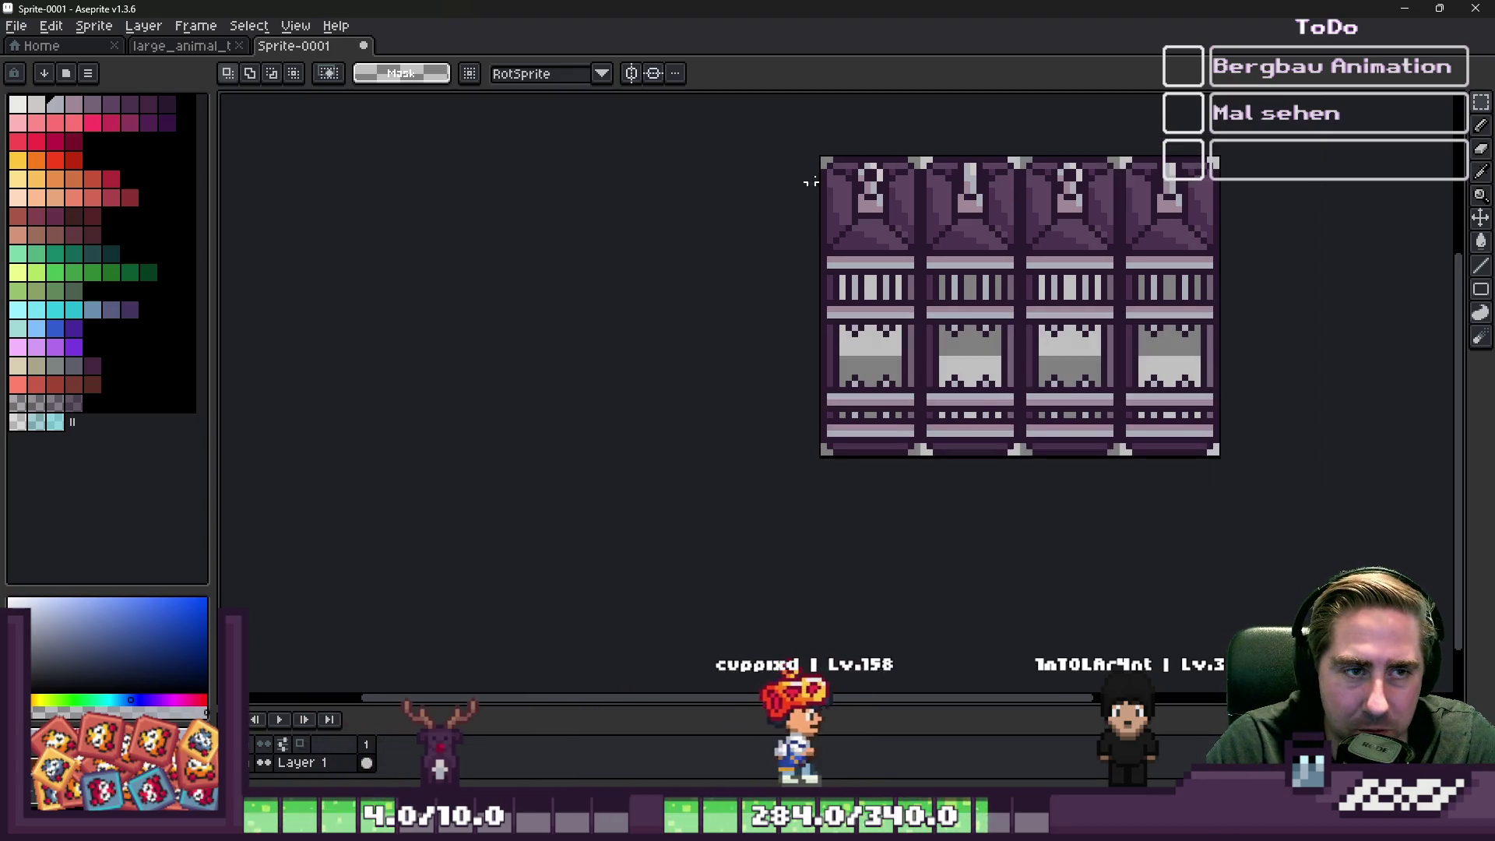
scroll(941, 196, "up", 2)
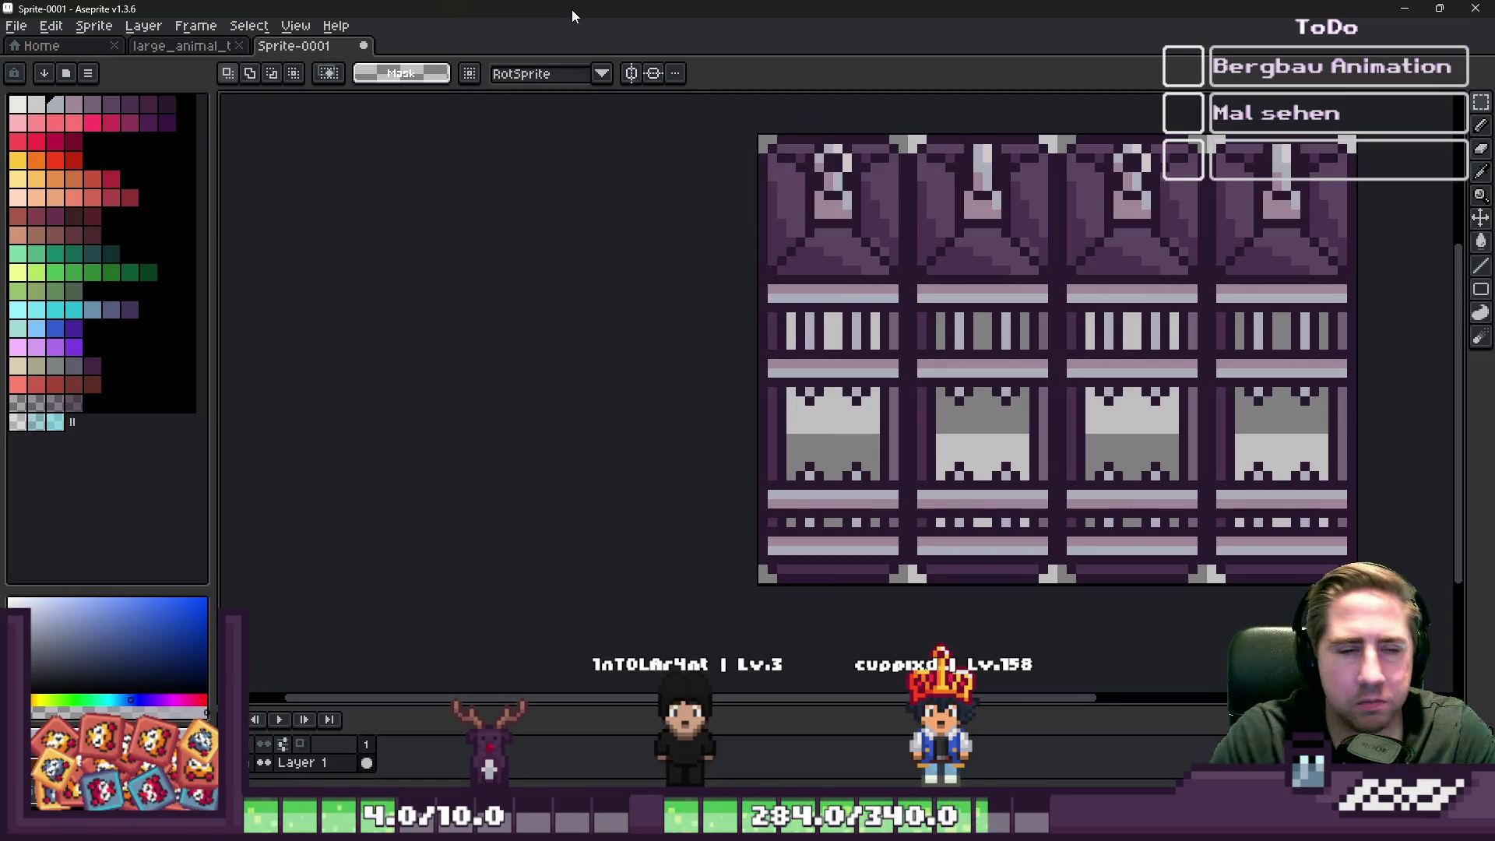
- Add an 8 px left border to the canvas and shift the first pillar into it
left_click(94, 25)
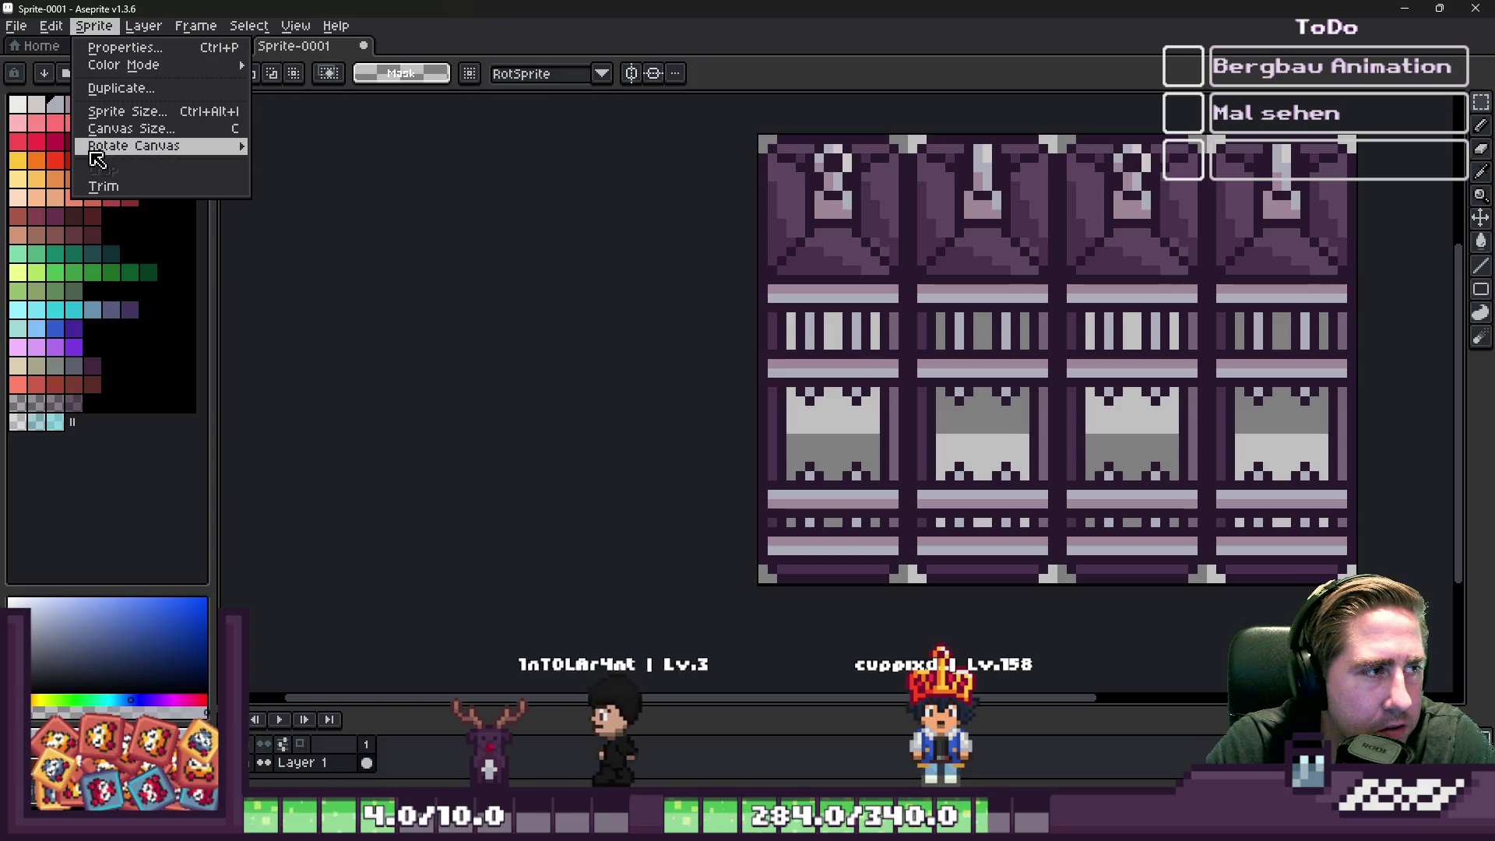
left_click(122, 129)
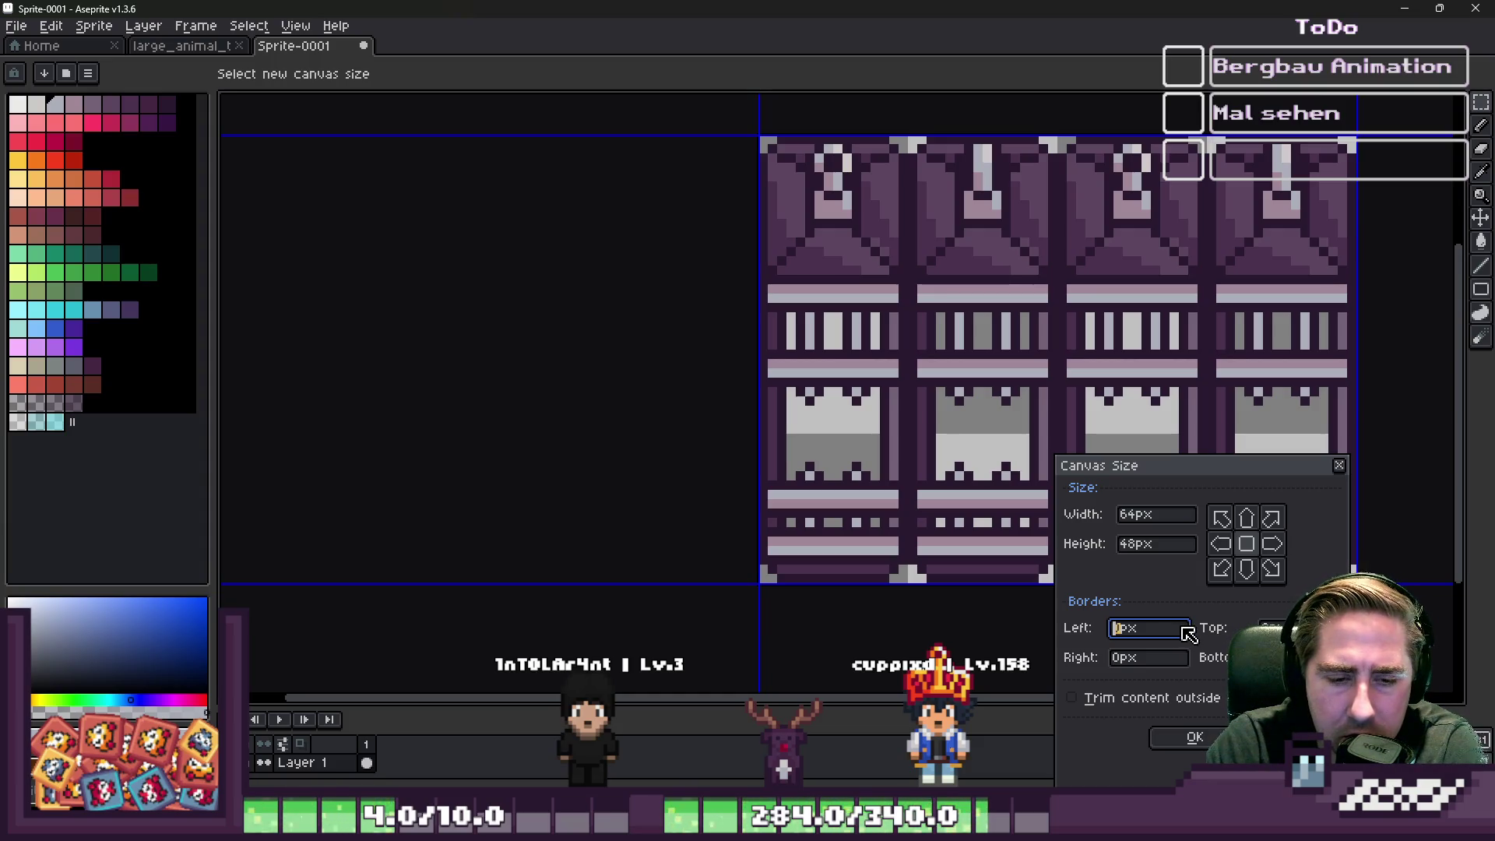
type("8")
key("Return")
mouse_move(753, 138)
left_mouse_down()
mouse_move(921, 576)
mouse_move(968, 578)
left_mouse_up()
mouse_move(874, 477)
left_mouse_down()
mouse_move(810, 479)
mouse_move(810, 498)
mouse_move(801, 477)
left_mouse_up()
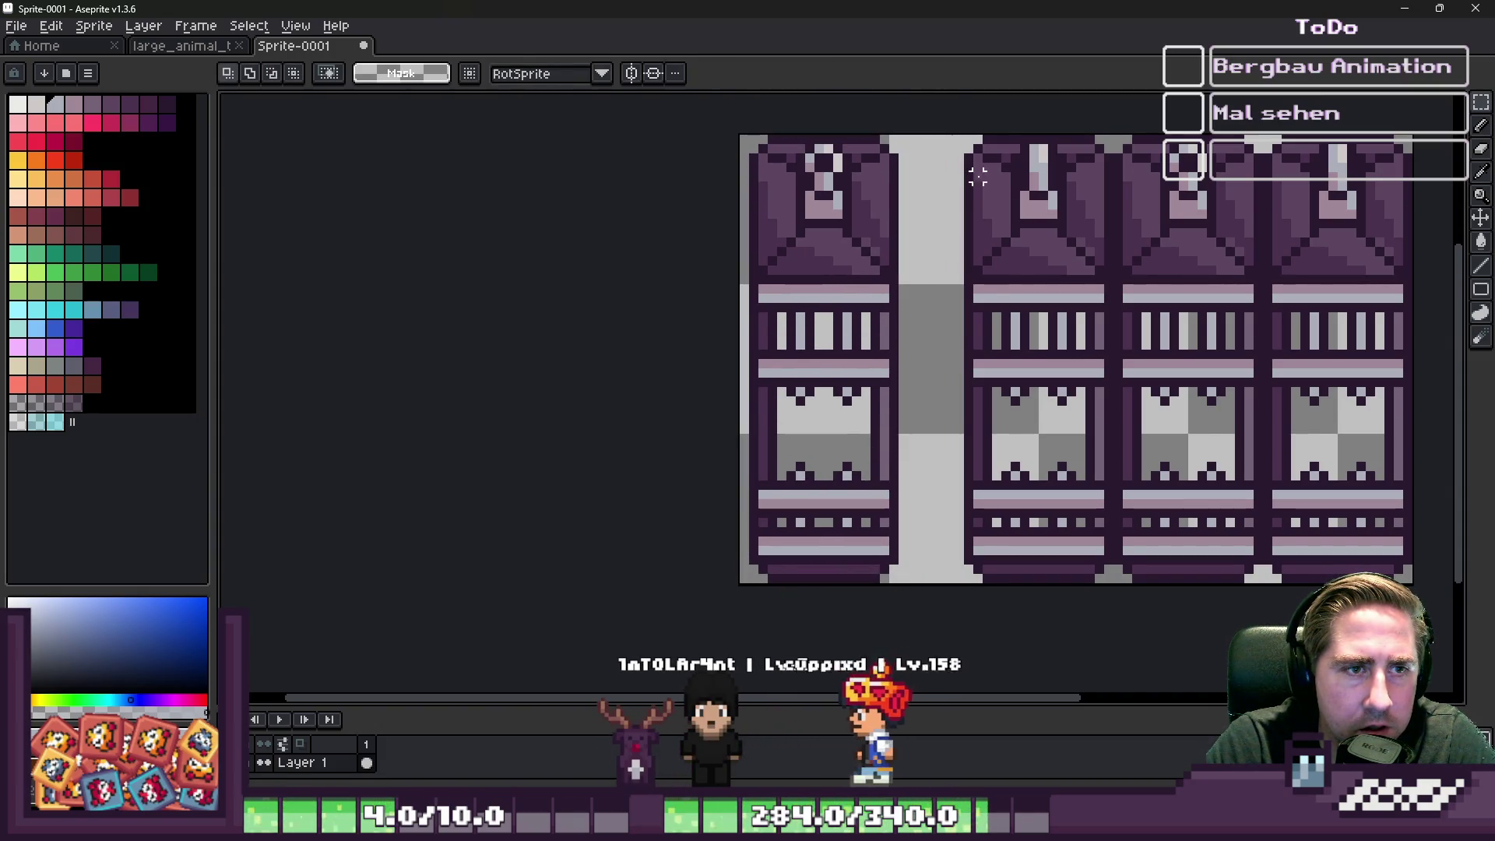
- Move the second, third and fourth pillar columns left so all four sit evenly spaced
left_click_drag(956, 121, 1099, 671)
left_click_drag(1010, 502, 954, 500)
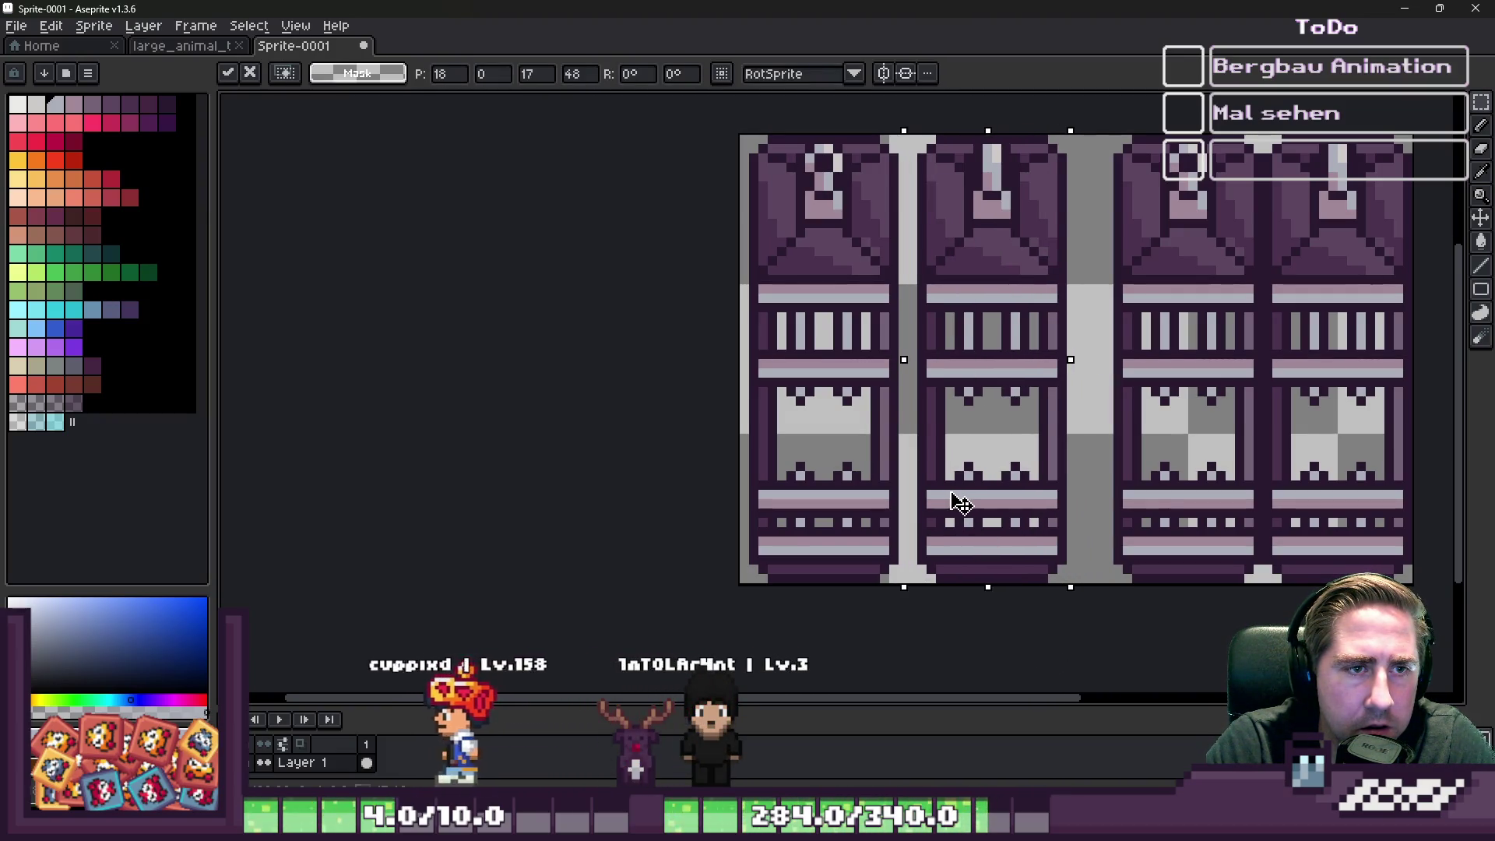
left_click(1084, 220)
left_click_drag(1098, 121, 1246, 589)
left_click_drag(1178, 494, 1149, 483)
left_click_drag(1249, 132, 1415, 588)
scroll(1312, 407, "down", 1)
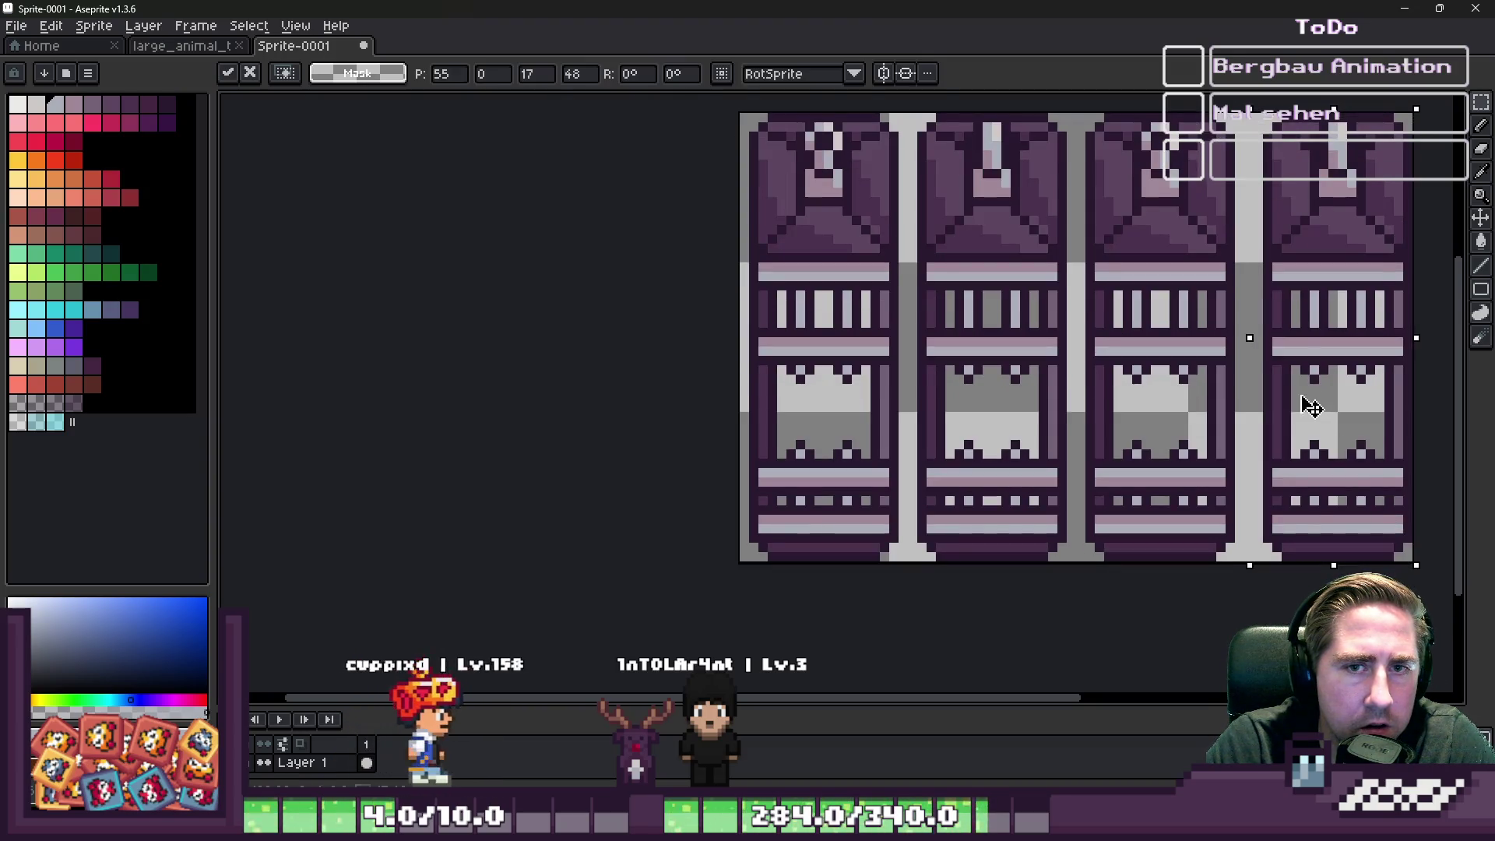
left_click_drag(1311, 406, 1295, 406)
left_click(959, 285)
scroll(959, 285, "down", 1)
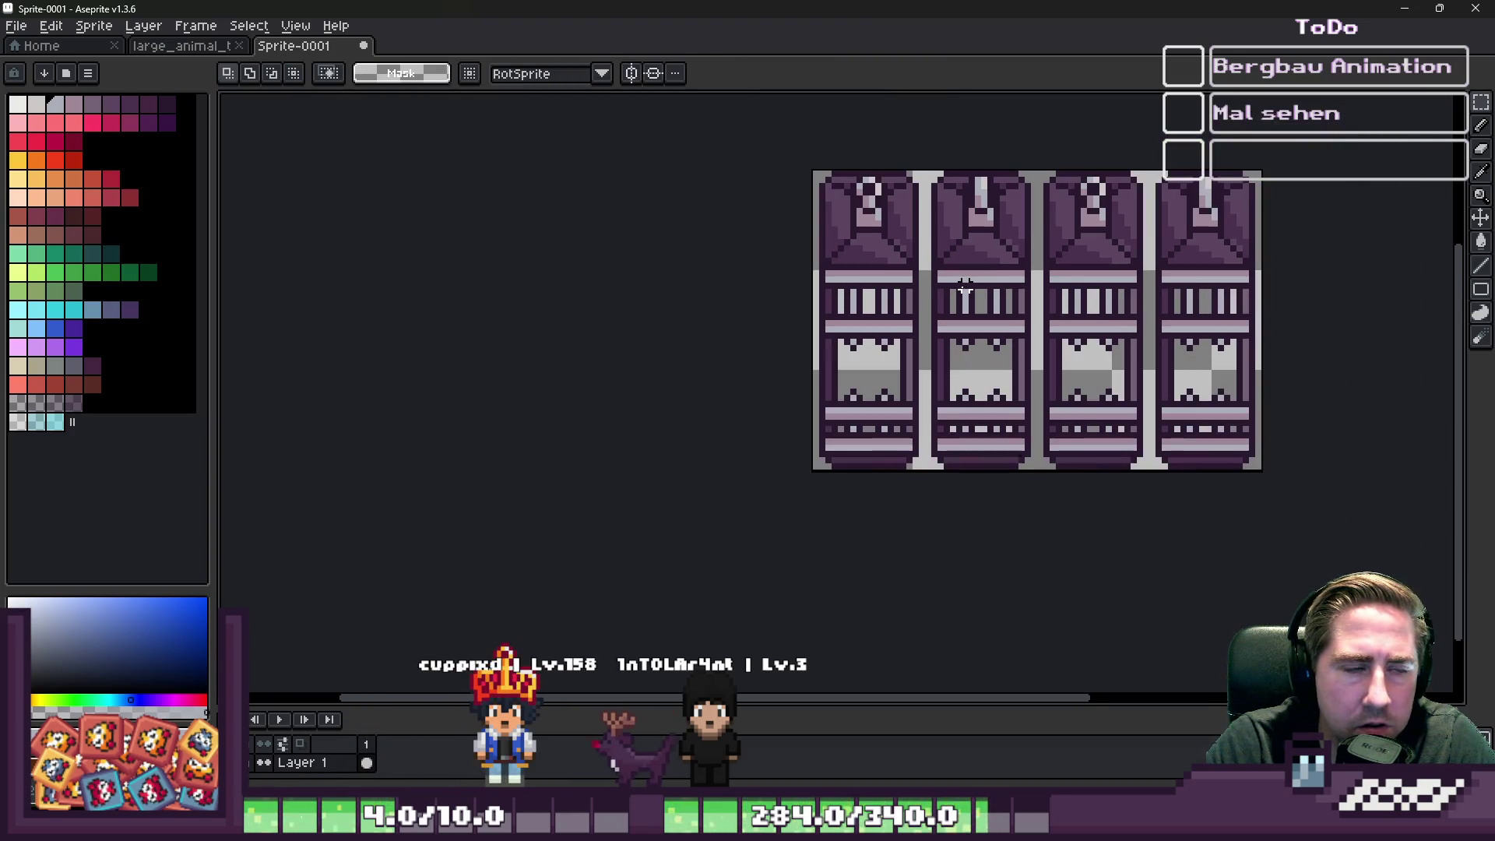
- Start saving the sprite into the Growth project's Textures folder, leaving the file name field empty
key("ctrl+s")
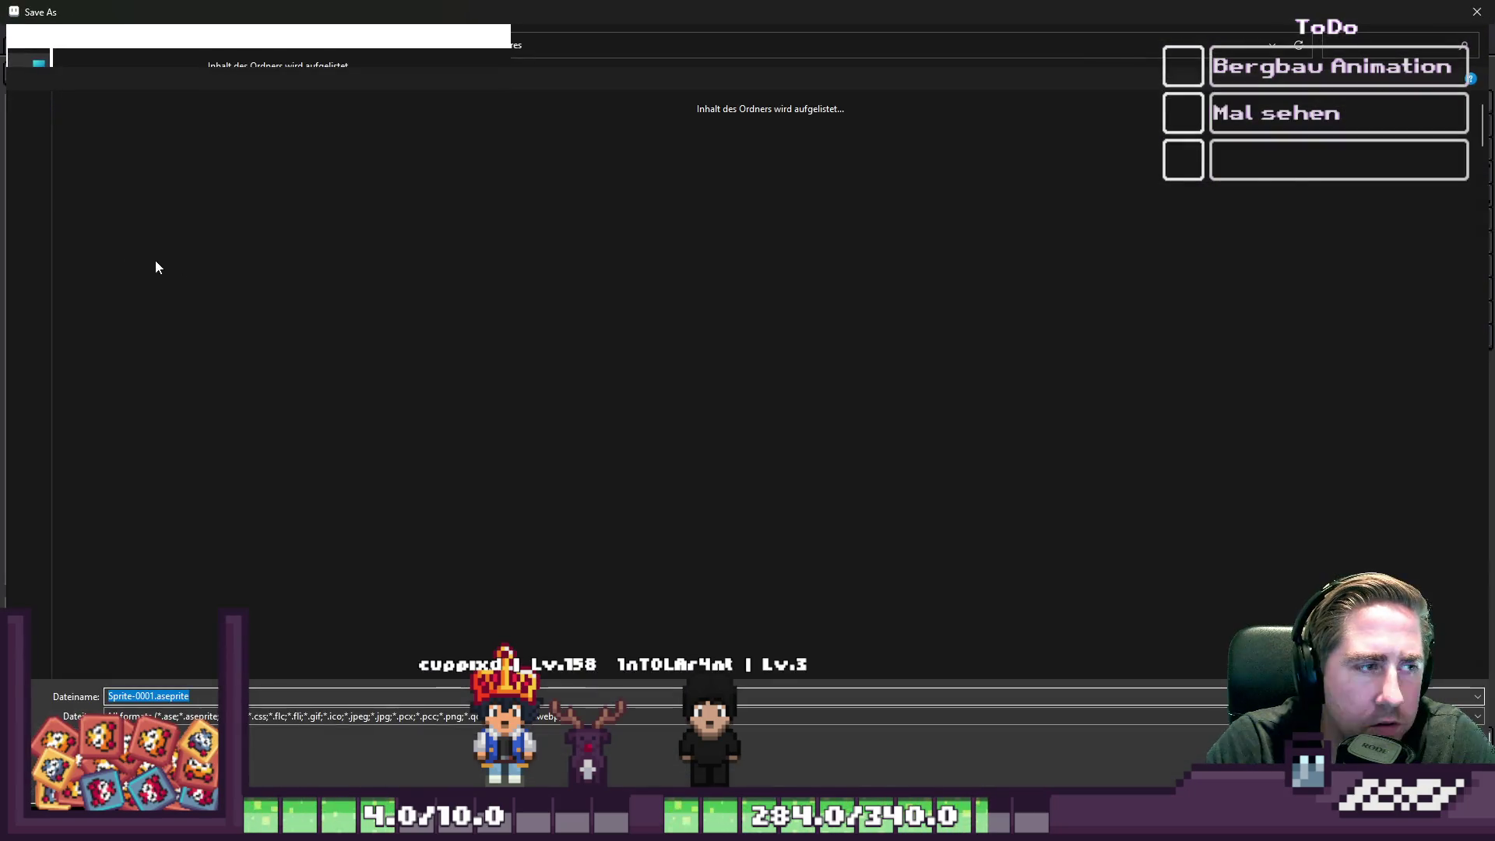
left_click(1376, 44)
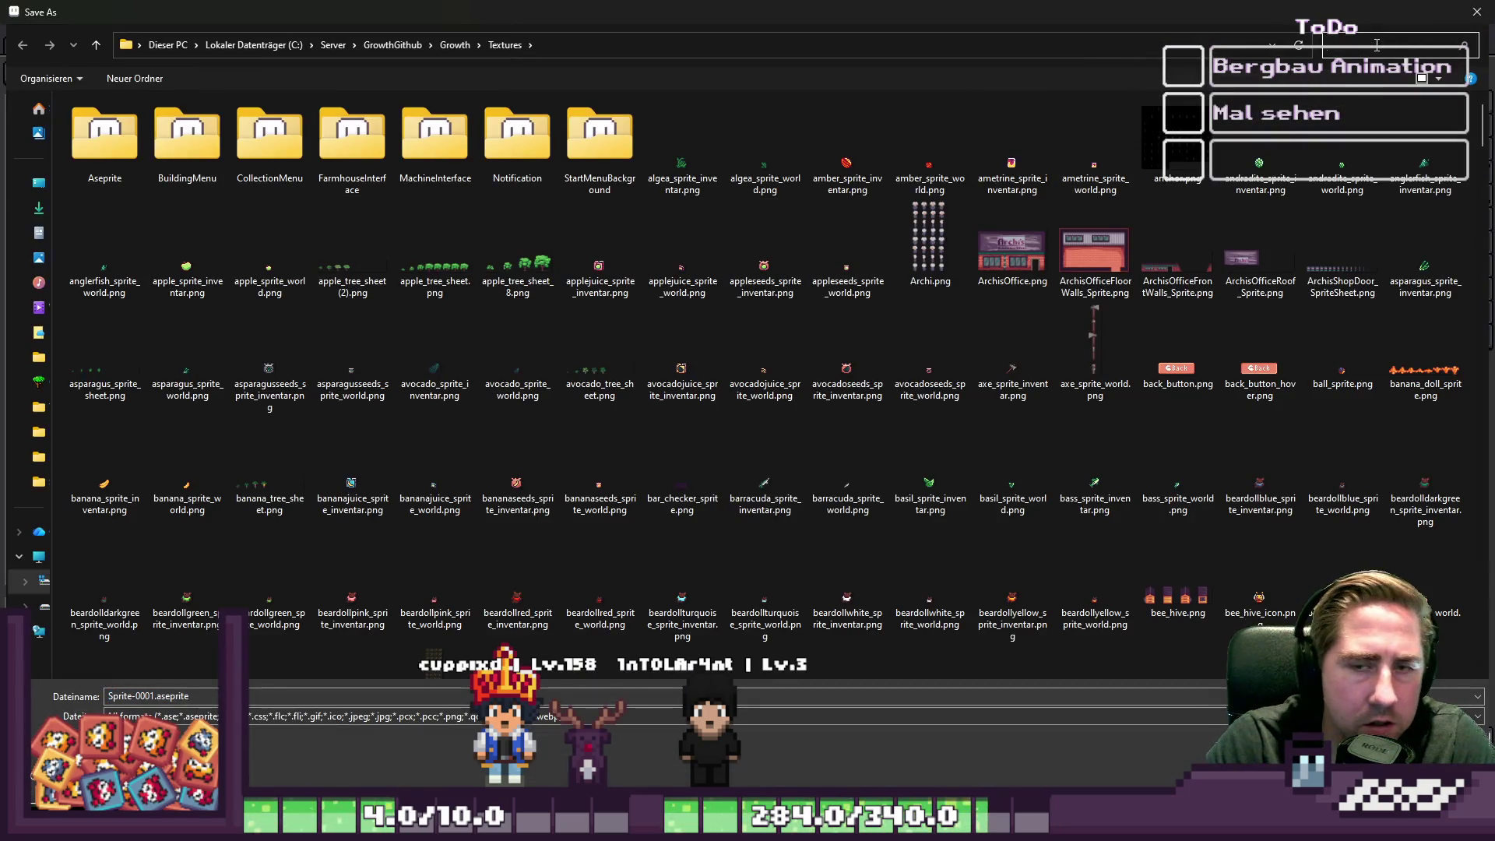
left_click(178, 696)
type("anim")
key("BackSpace")
key("BackSpace")
key("BackSpace")
type("trap")
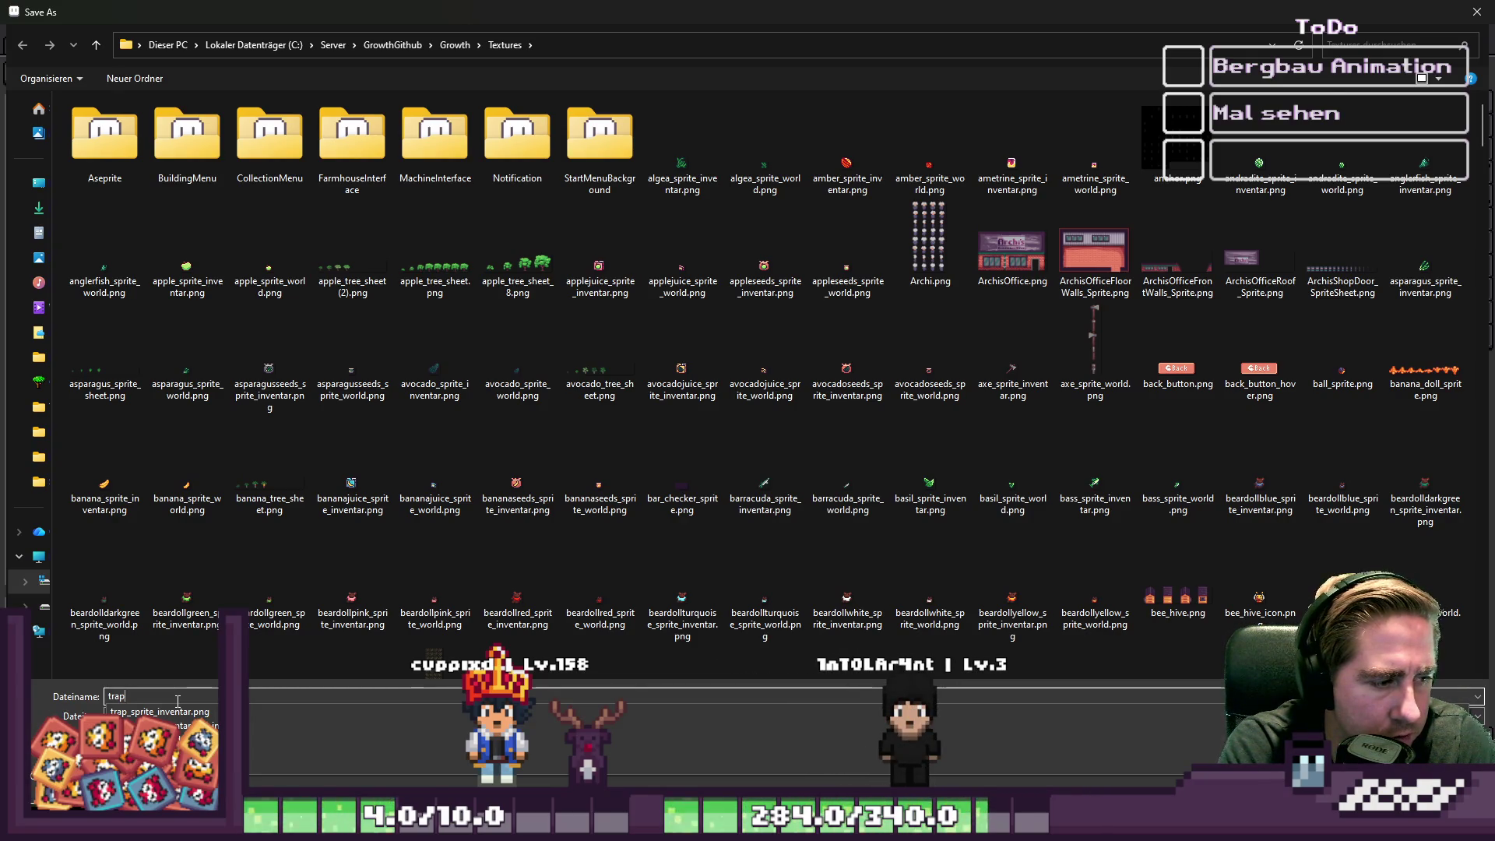
key("BackSpace")
key("BackSpace")
key("BackSpace")
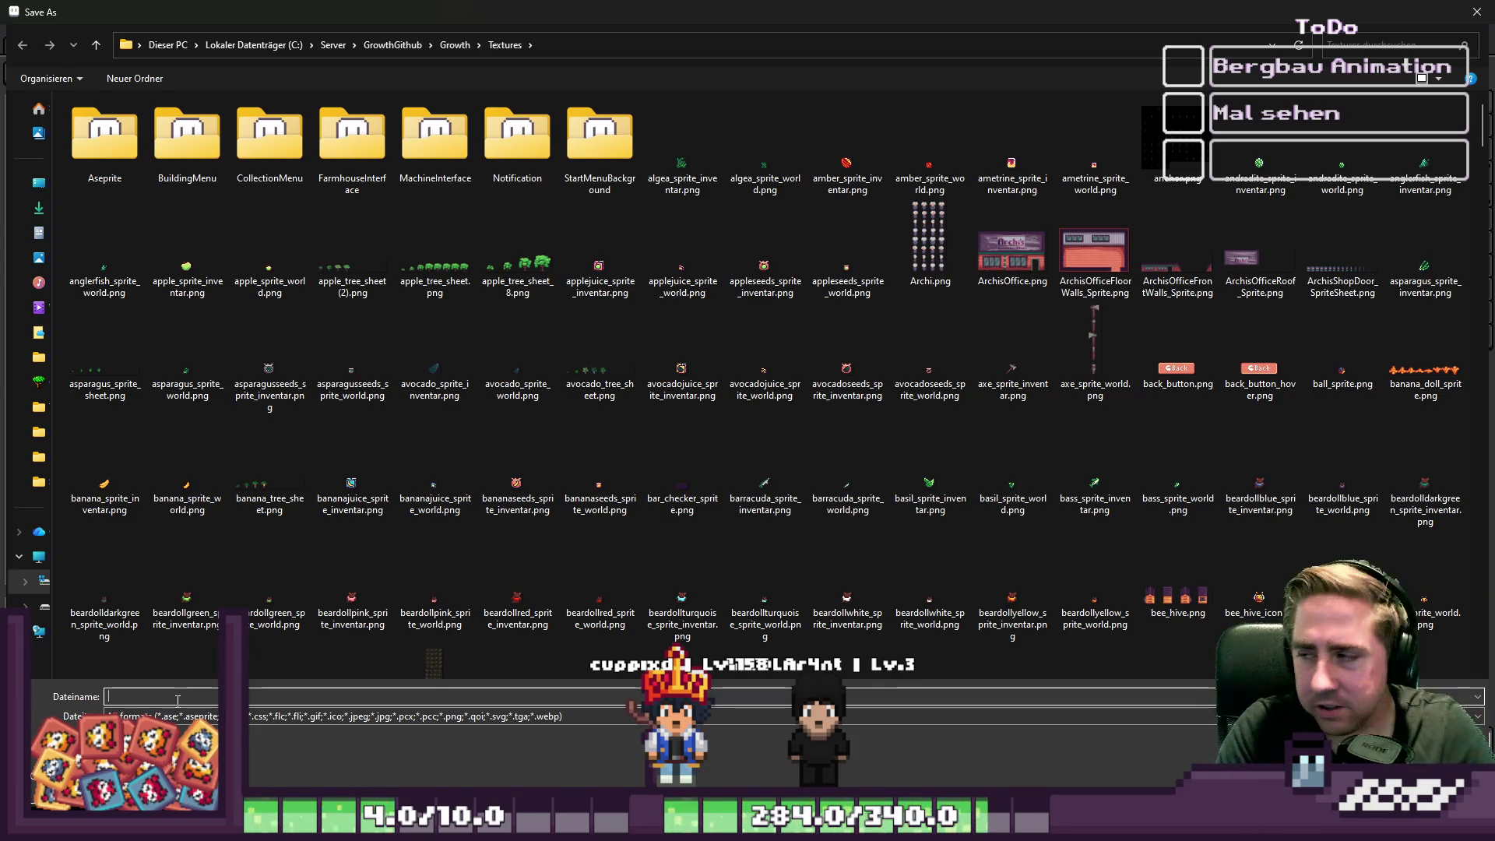
key("Escape")
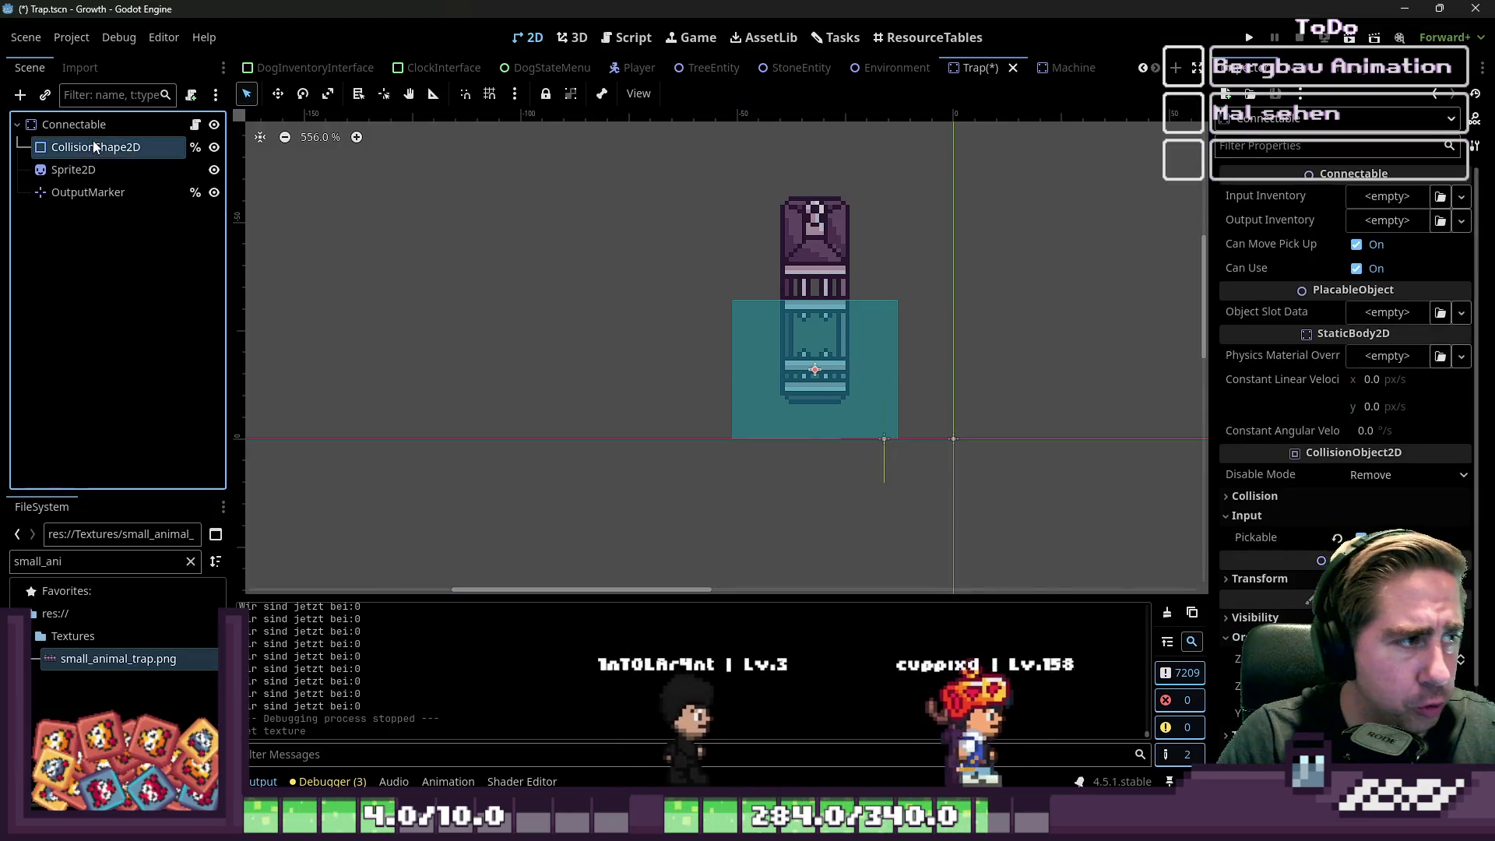
- Reshape the CollisionShape2D rectangle and set its x position to 16
left_click(764, 349)
left_click_drag(734, 386, 804, 393)
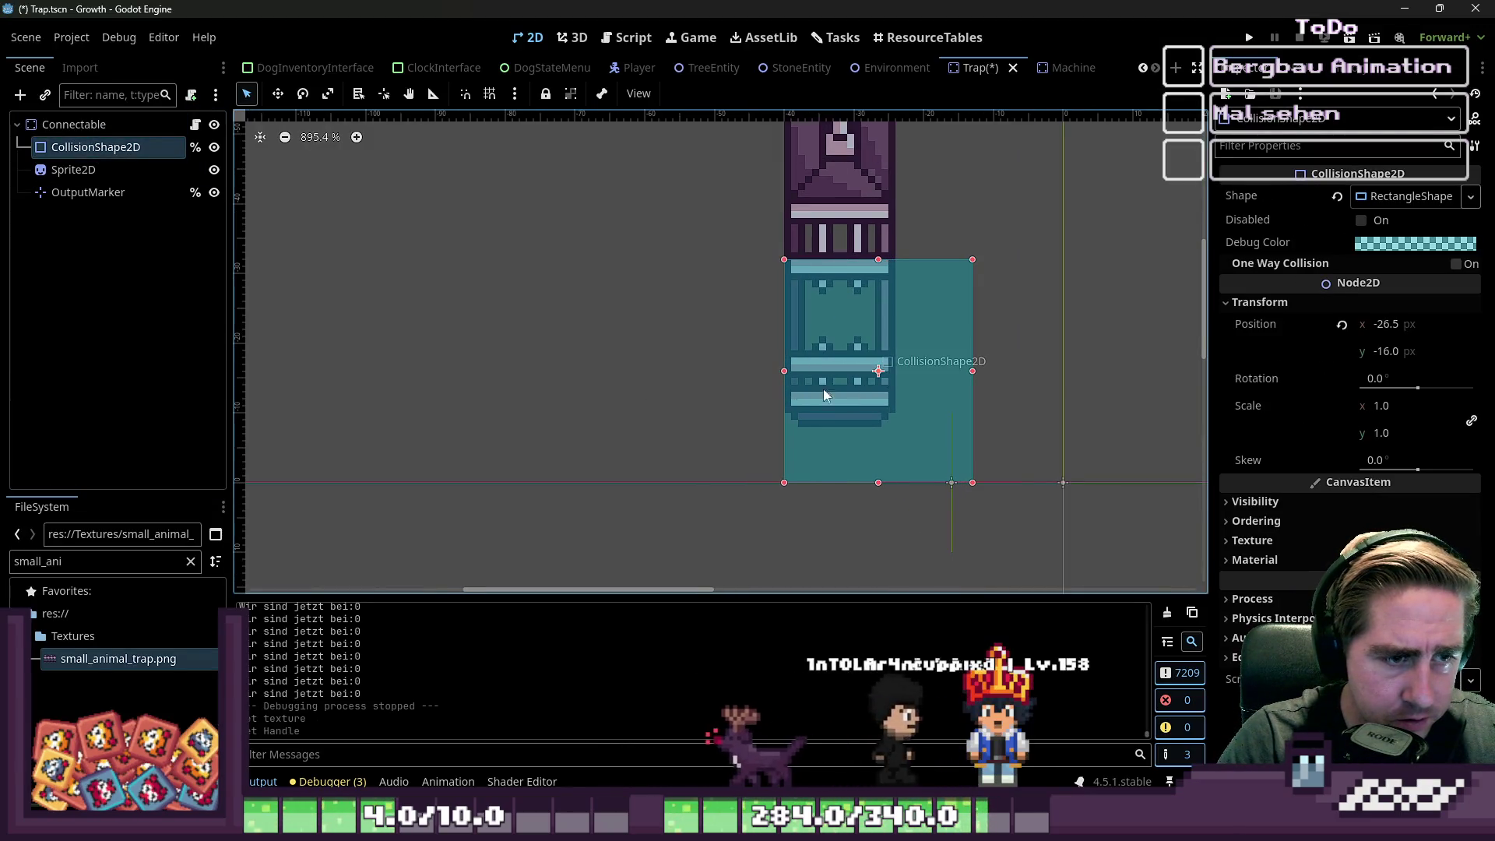
left_click_drag(966, 371, 916, 377)
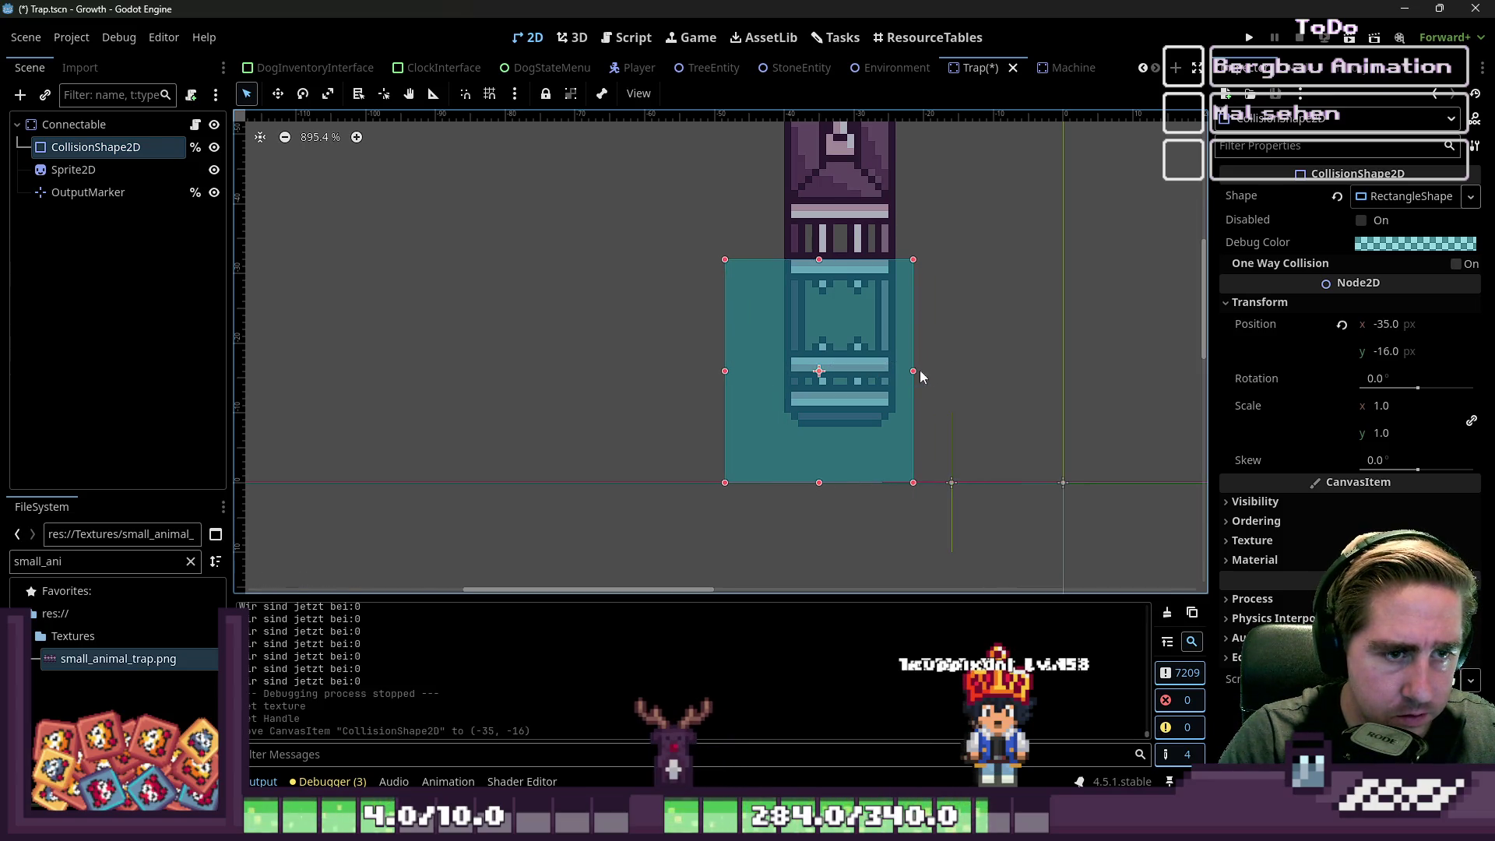
left_click(1395, 324)
type("6")
key("Return")
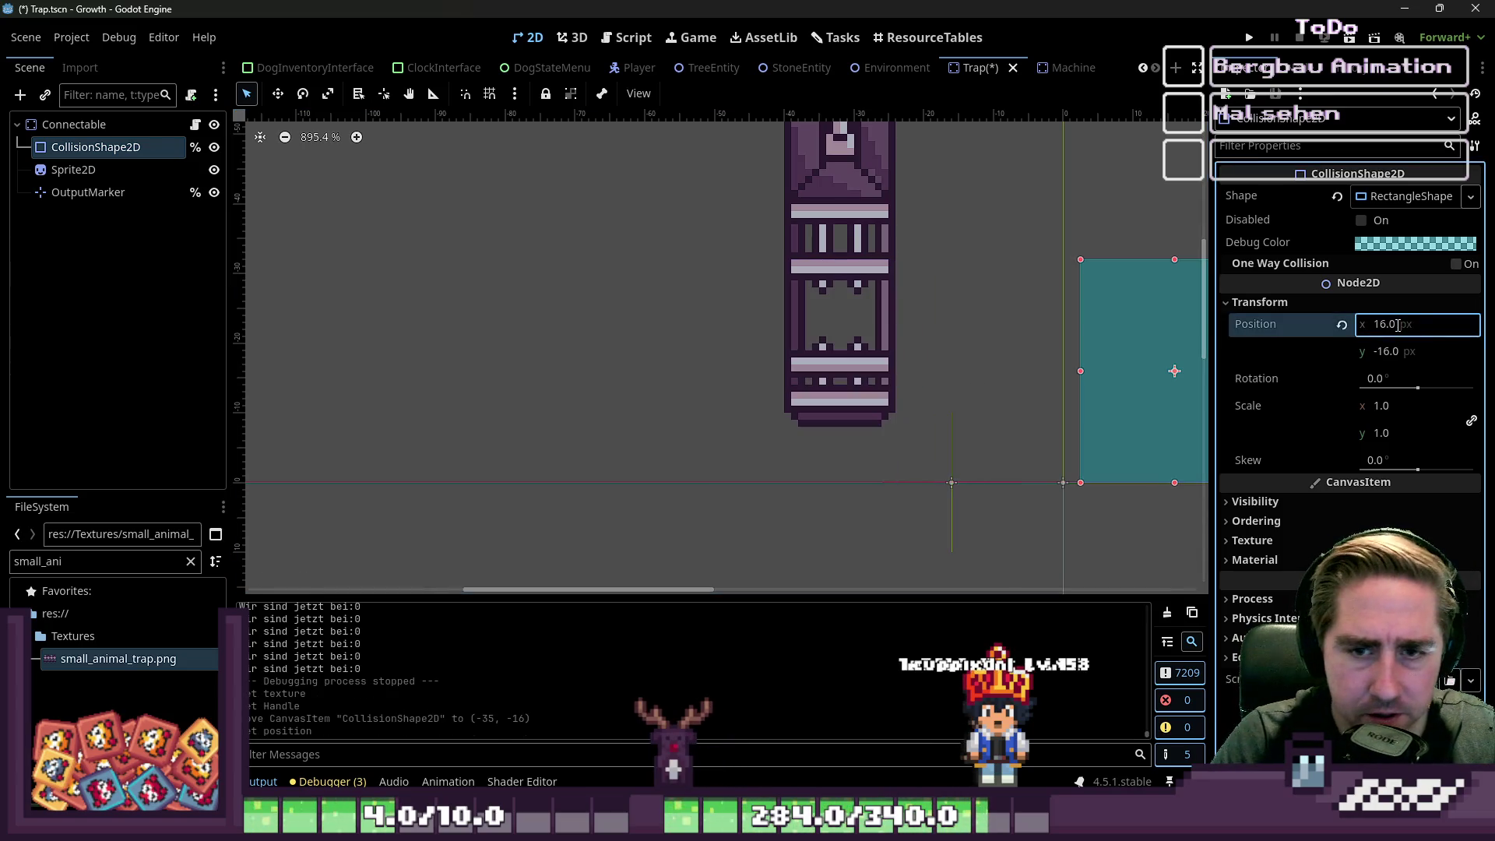
scroll(1131, 401, "down", 2)
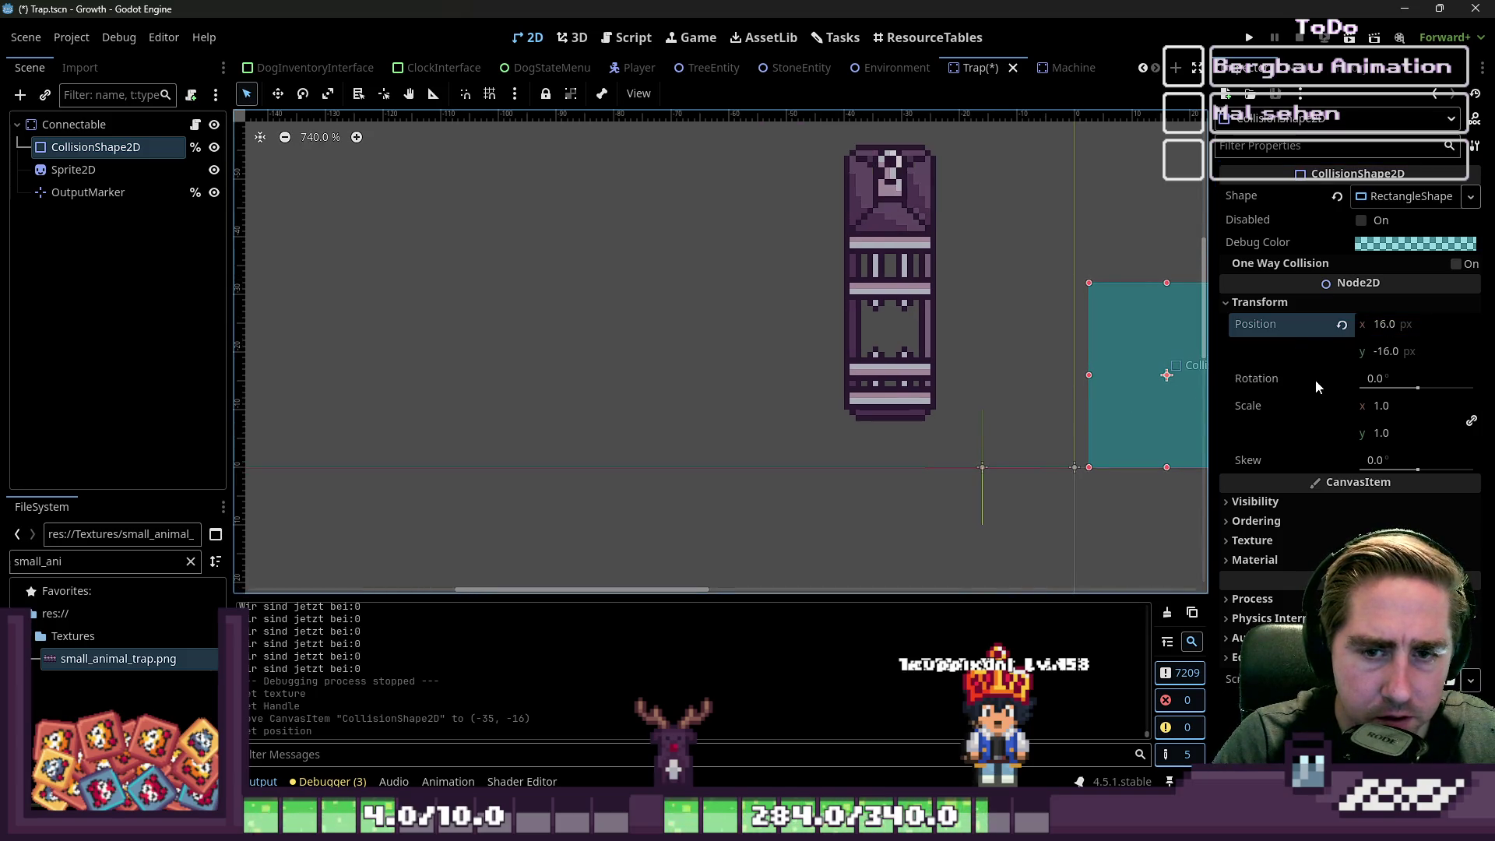
- Set the collision RectangleShape size to 16×16
mouse_move(1238, 411)
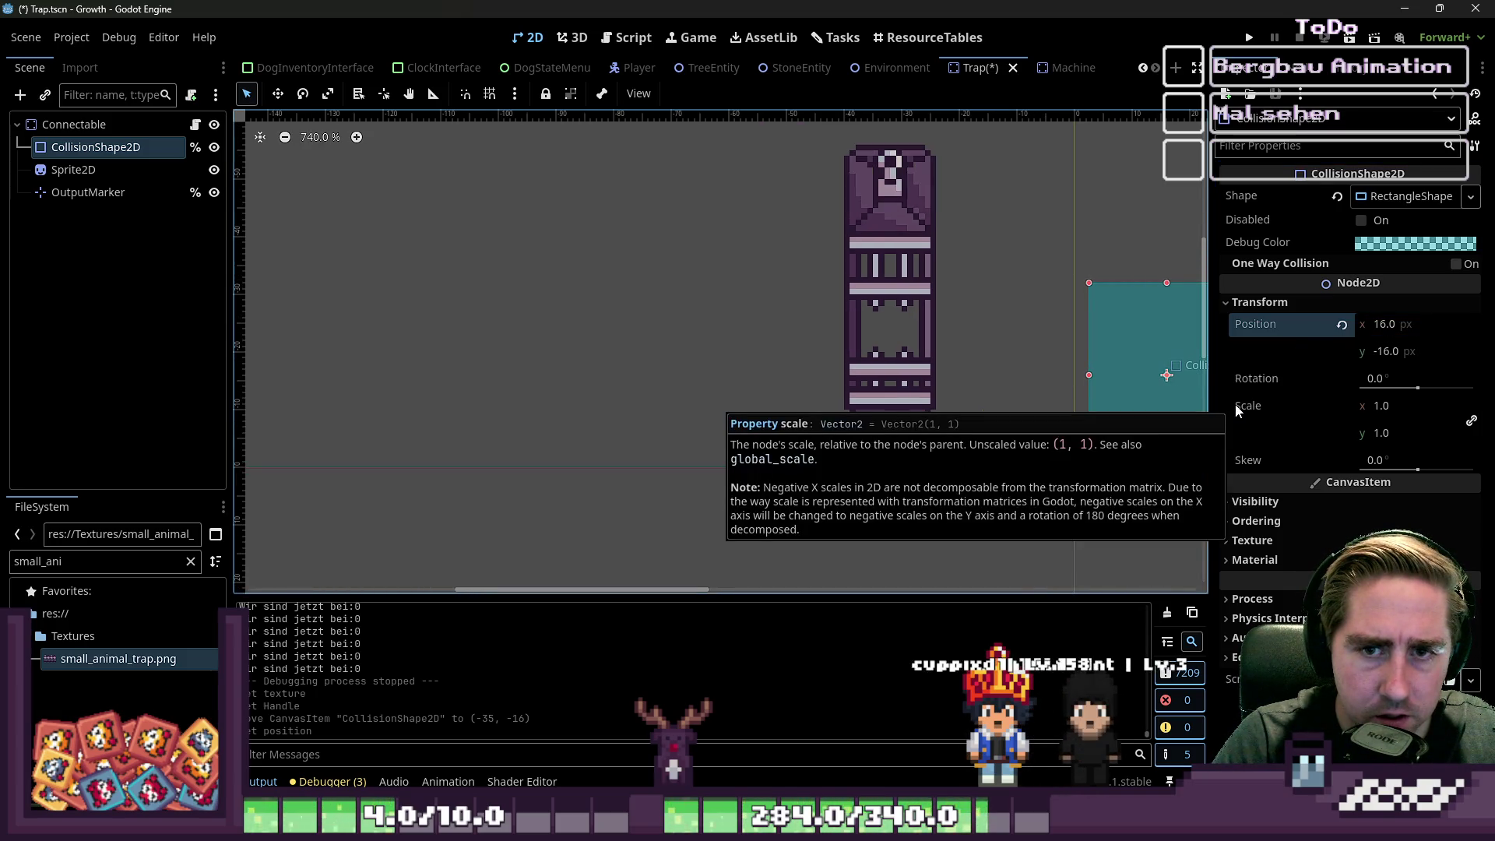
left_click(1417, 196)
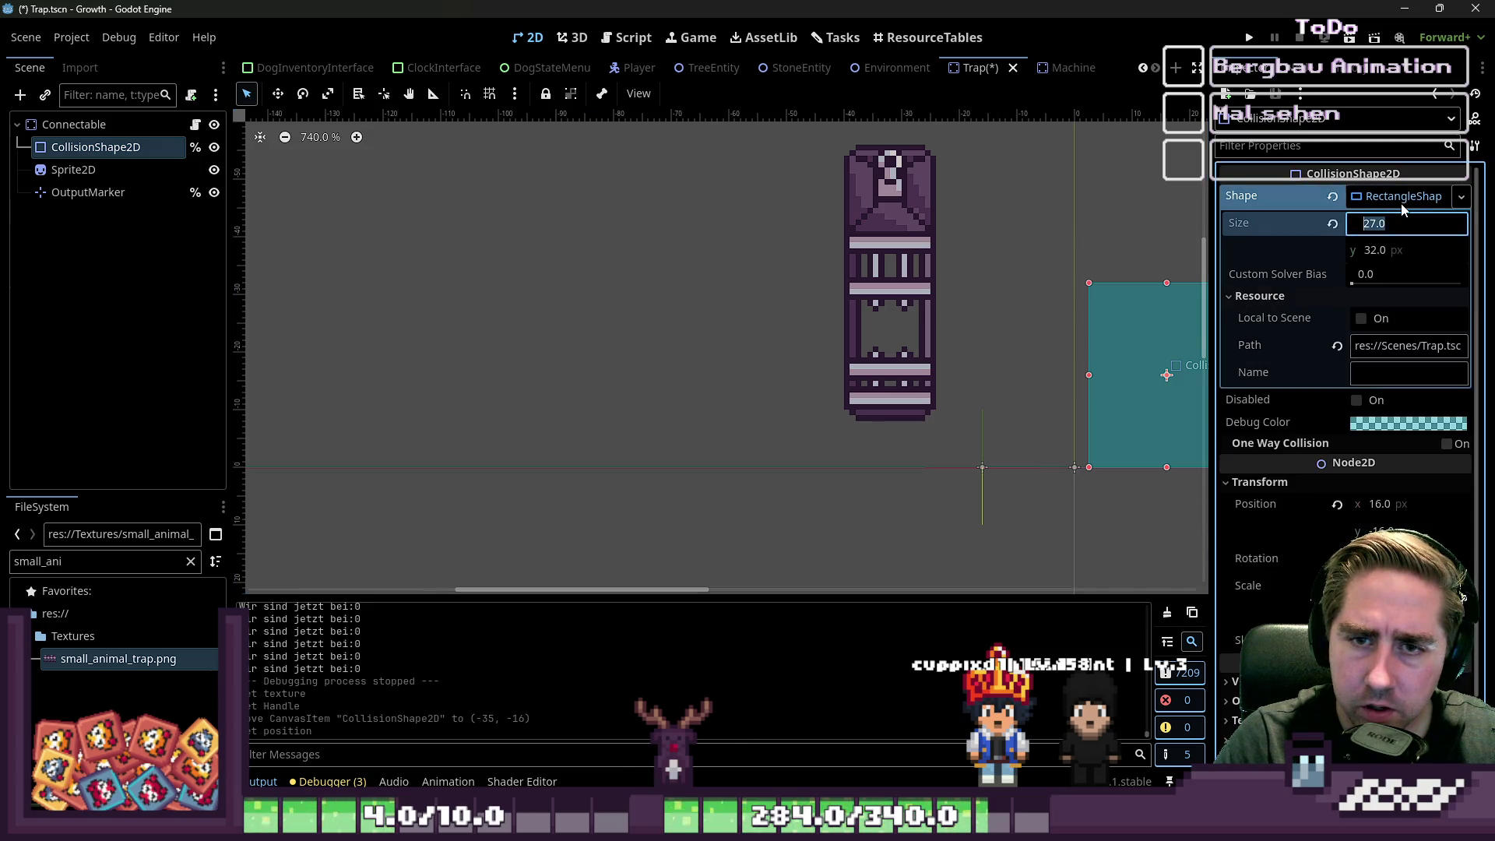
type("16")
key("Tab")
type("16")
key("Return")
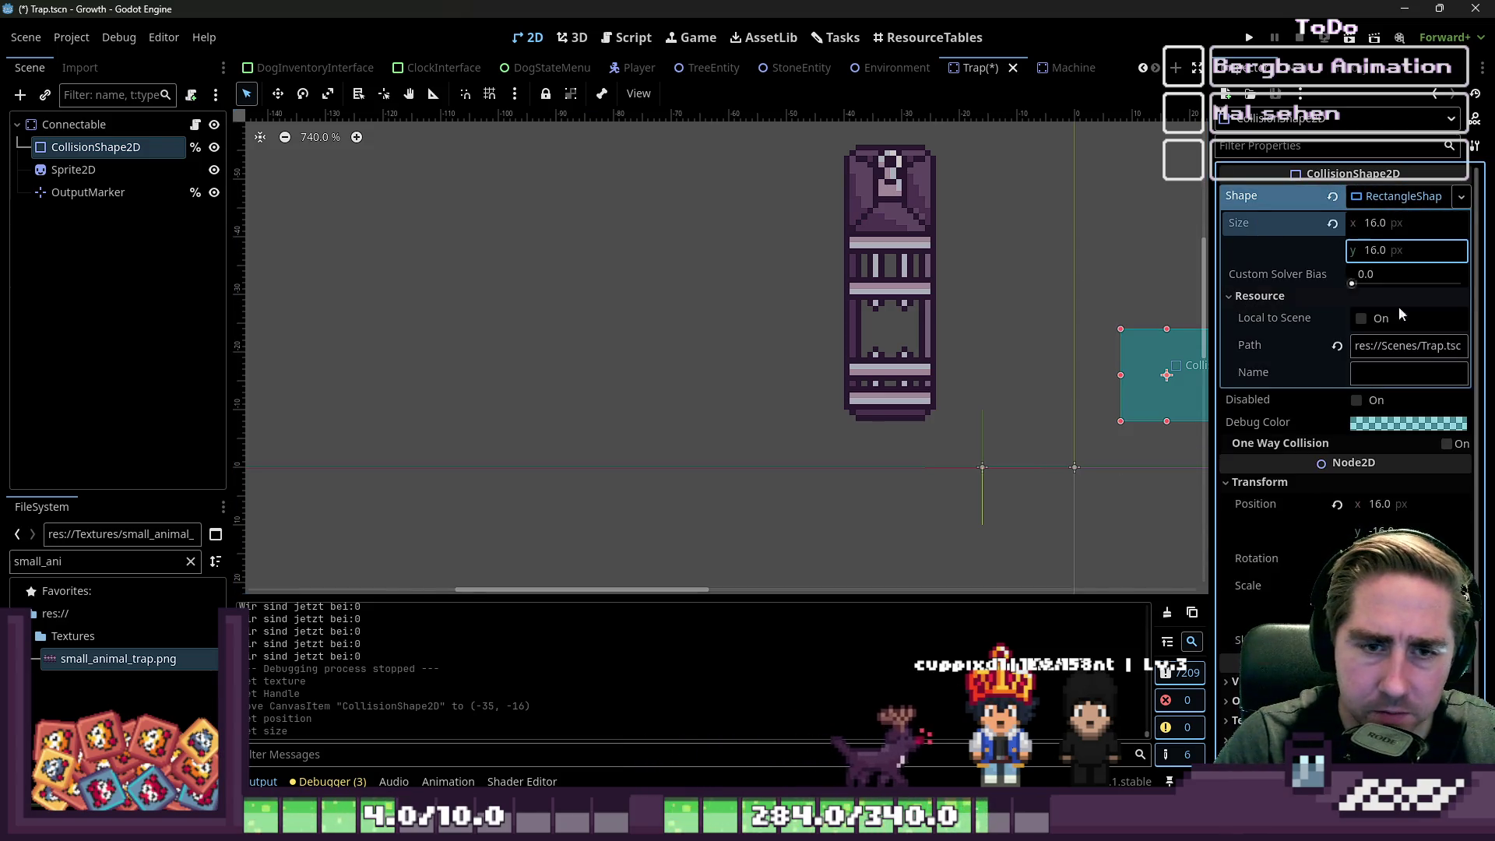
- Move the collision shape onto the trap sprite's lower half, undoing an accidental Sprite2D move
mouse_move(1123, 357)
left_mouse_down()
mouse_move(905, 389)
mouse_move(842, 365)
mouse_move(839, 438)
left_mouse_up()
scroll(880, 381, "up", 4)
key("ctrl+z")
left_click(891, 314)
left_click_drag(926, 320, 937, 296)
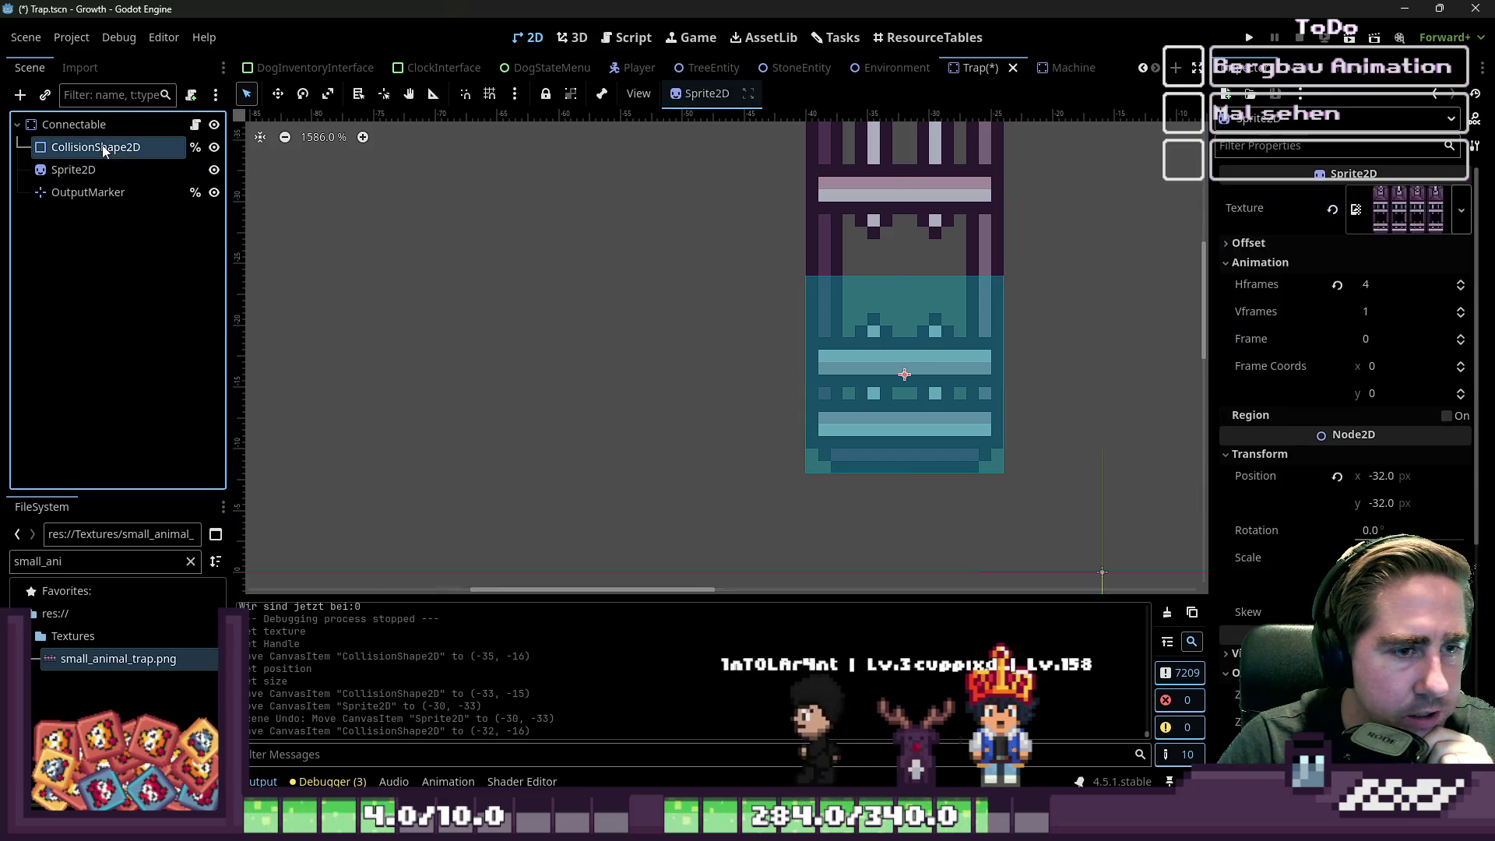
- Frame the Sprite2D and CollisionShape2D in view, then select the Connectable root node
left_click(60, 198)
double_click(72, 170)
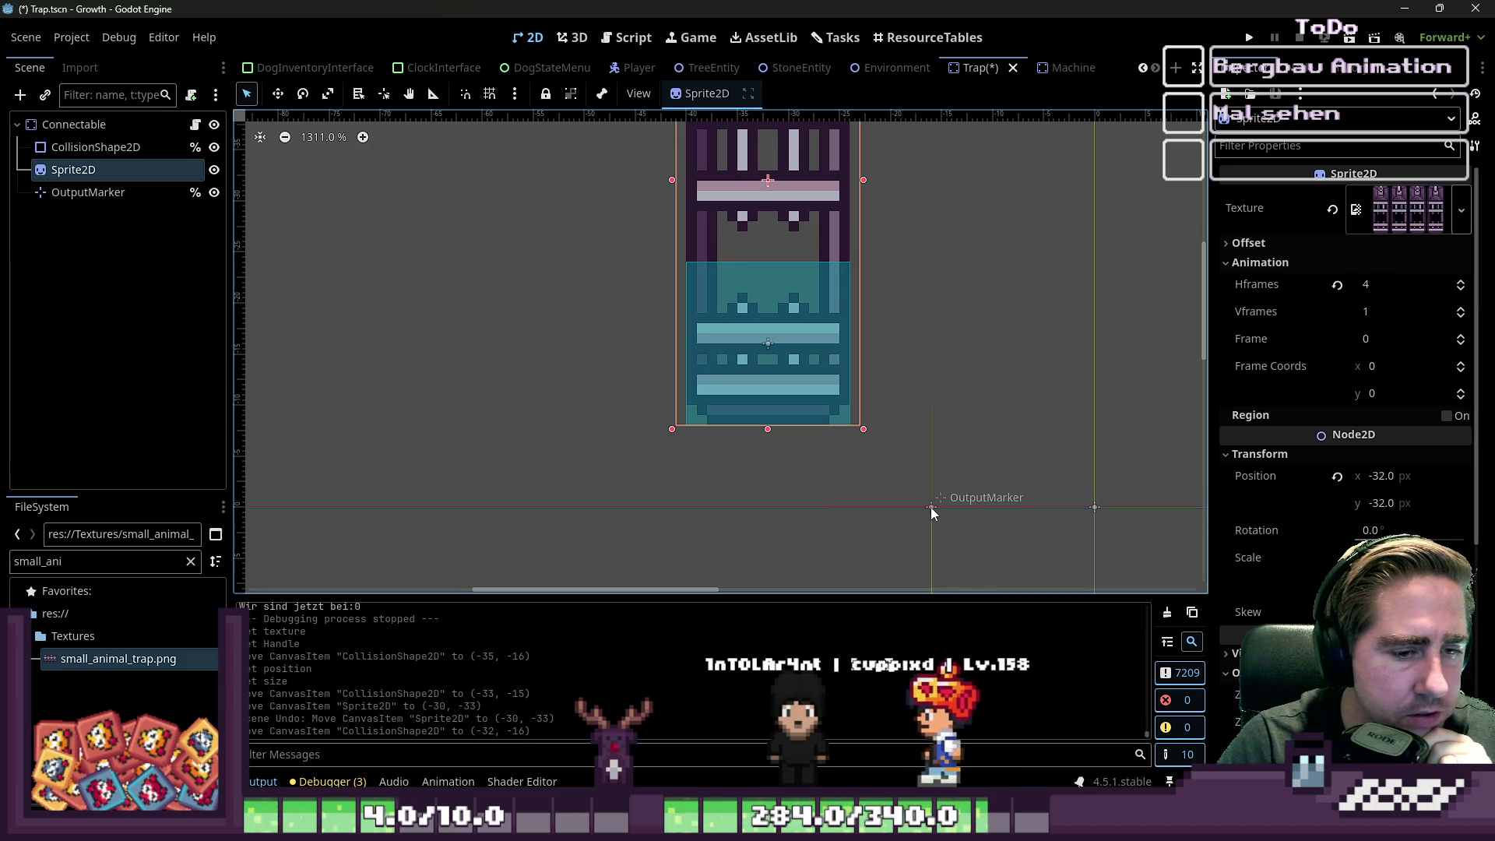
double_click(63, 148)
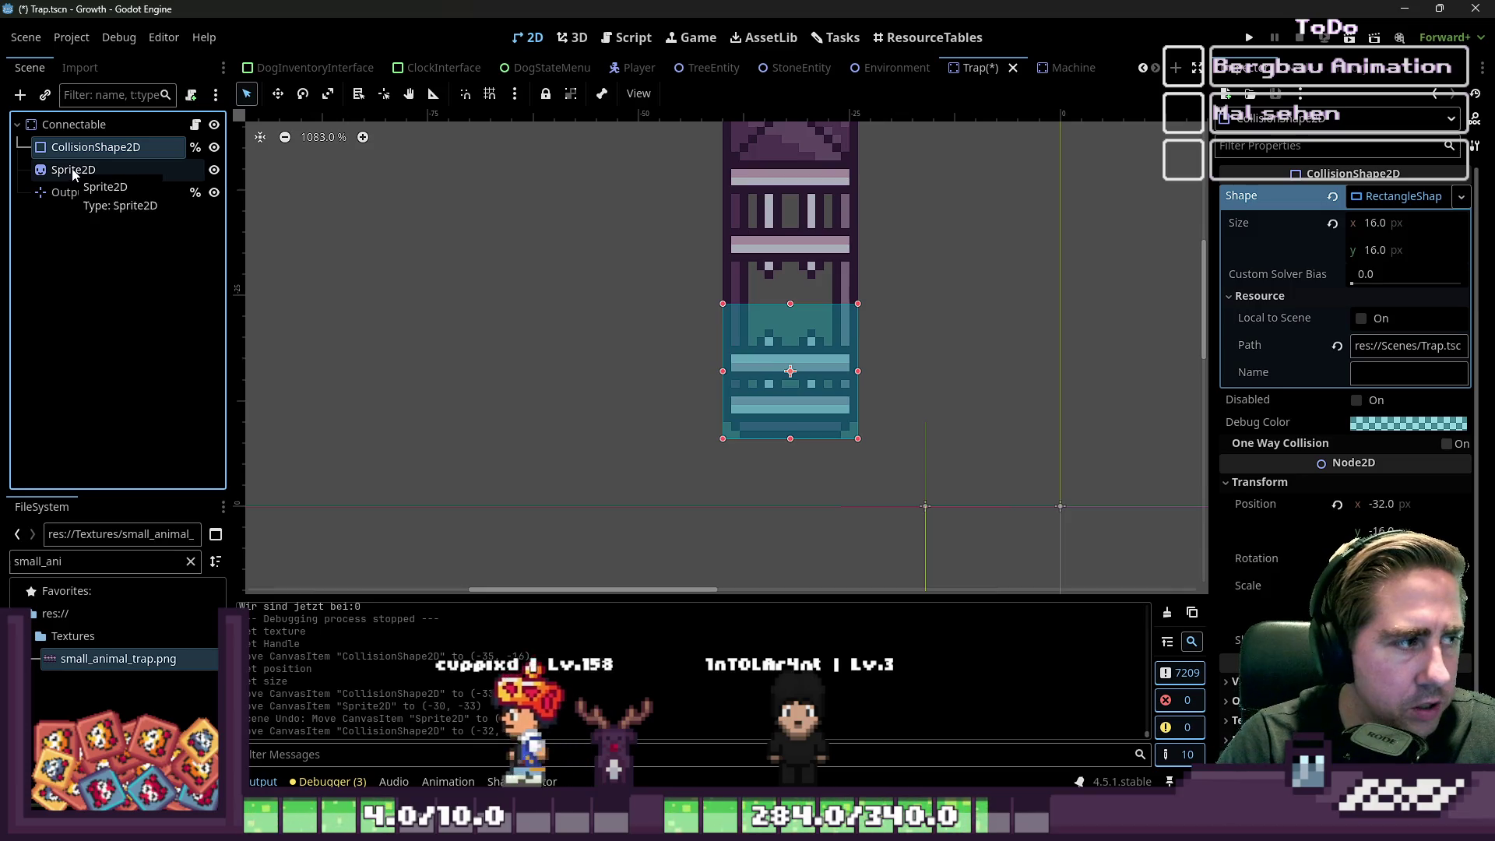
left_click(70, 169, "ctrl")
left_click(68, 126)
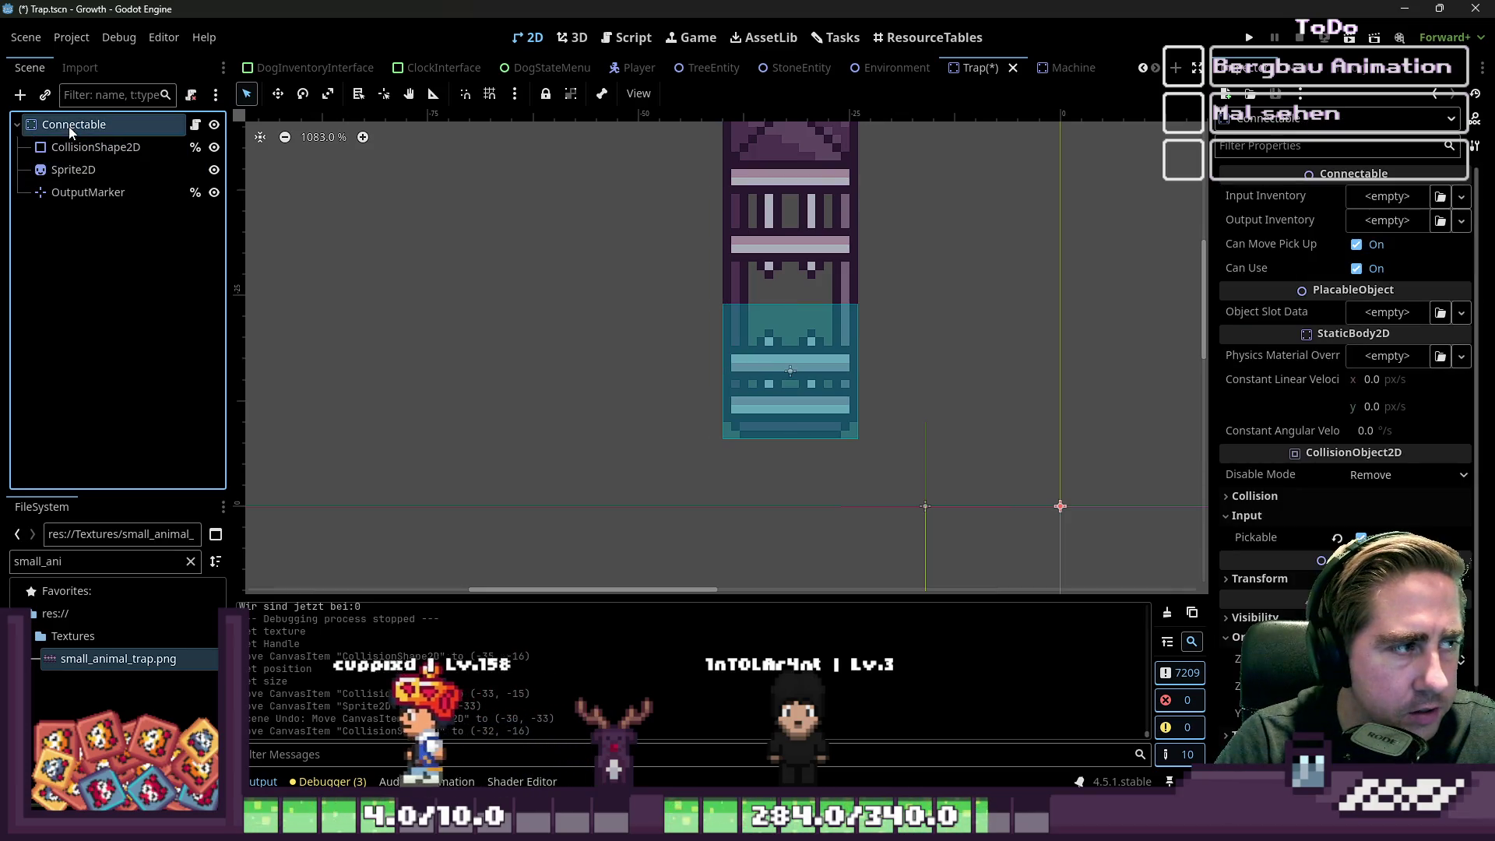
- Turn on grid snapping and set the grid's x offset to 32
left_click(489, 94)
left_click(513, 93)
mouse_move(553, 207)
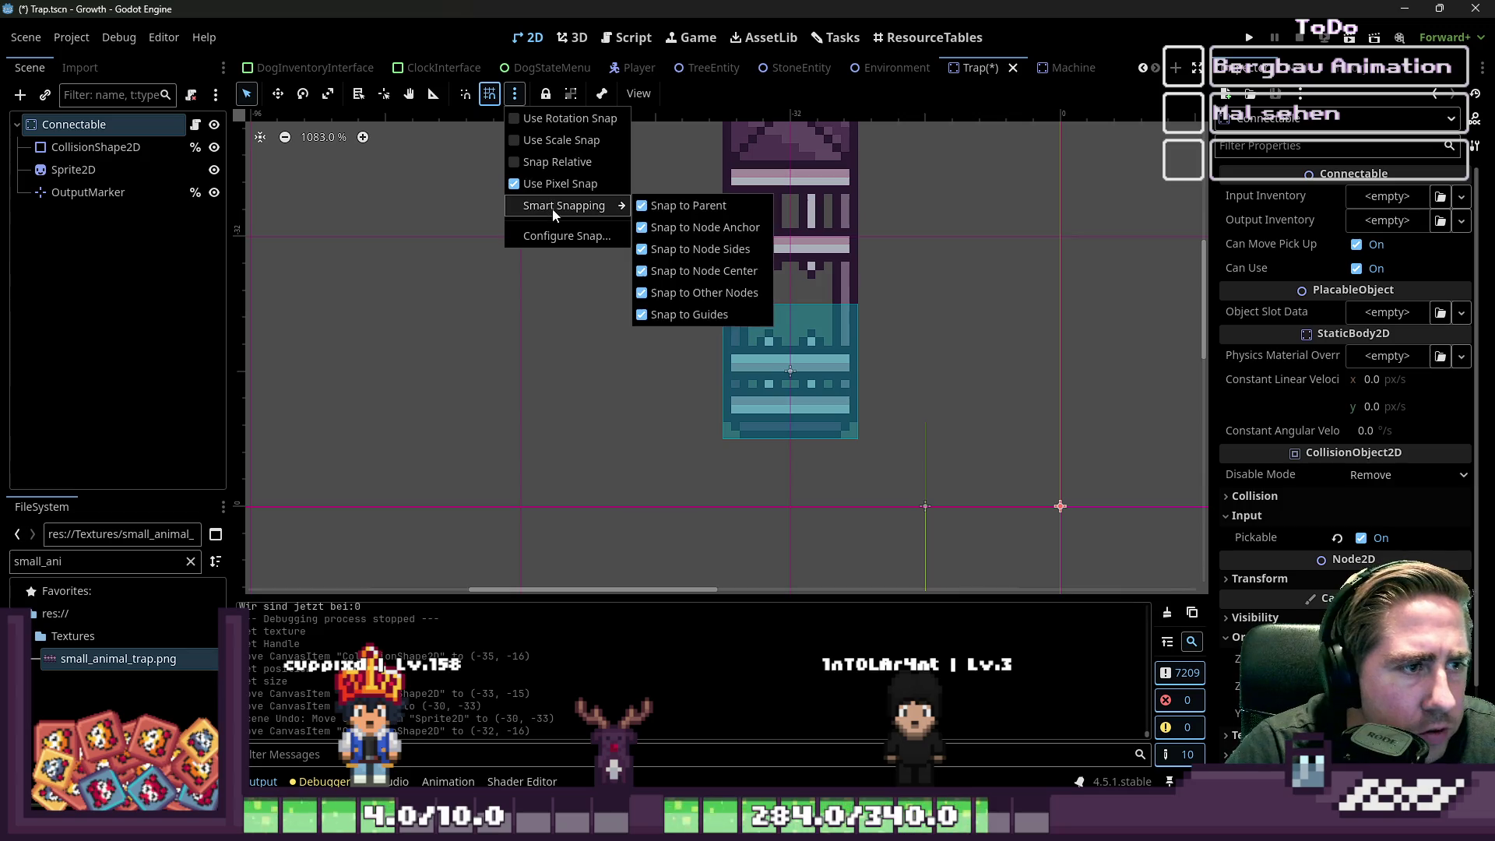
left_click(489, 94)
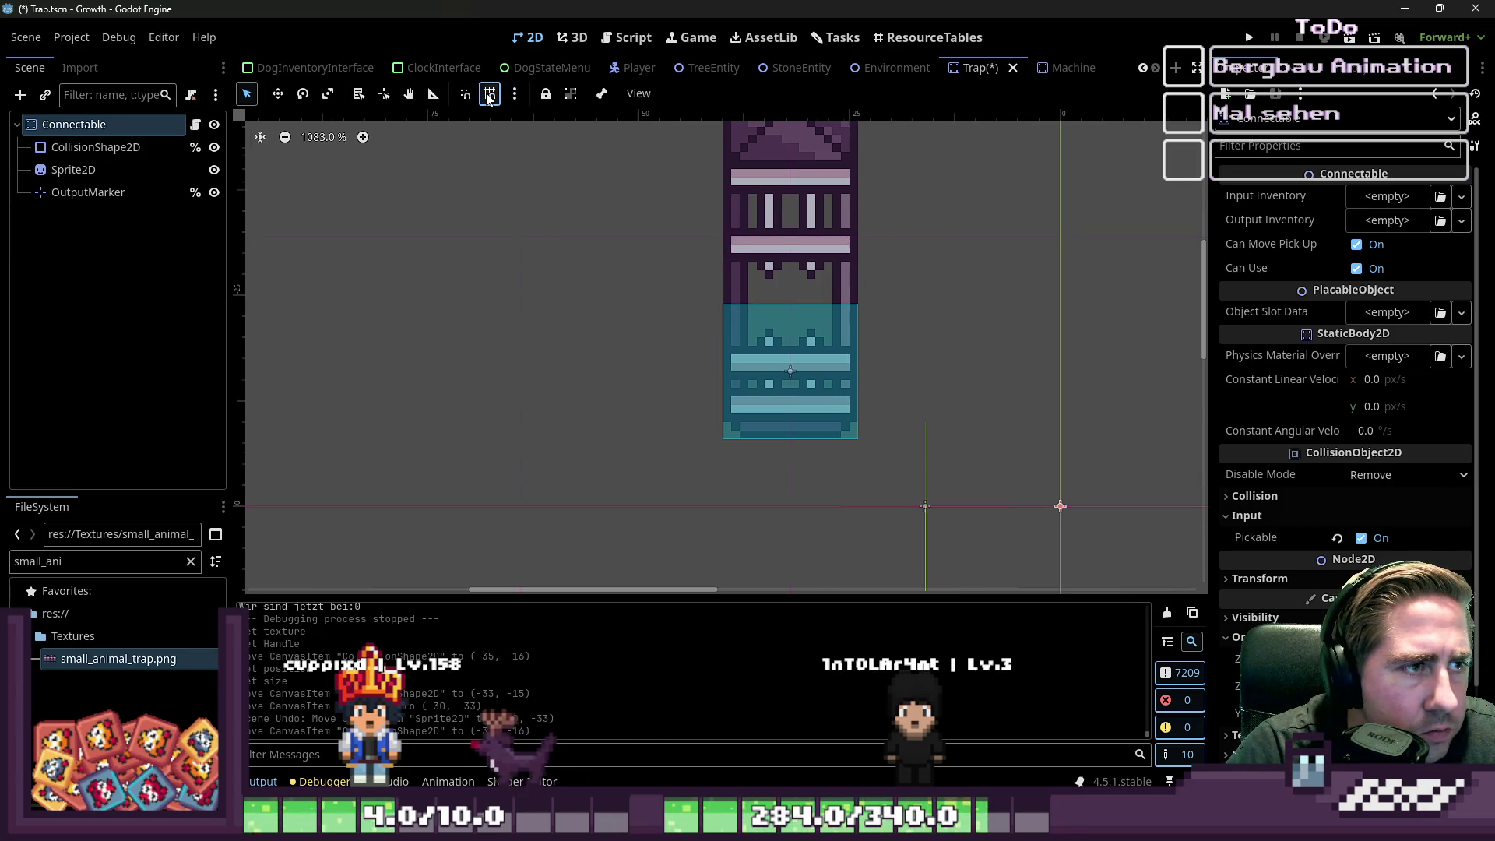
left_click(514, 94)
left_click(489, 94)
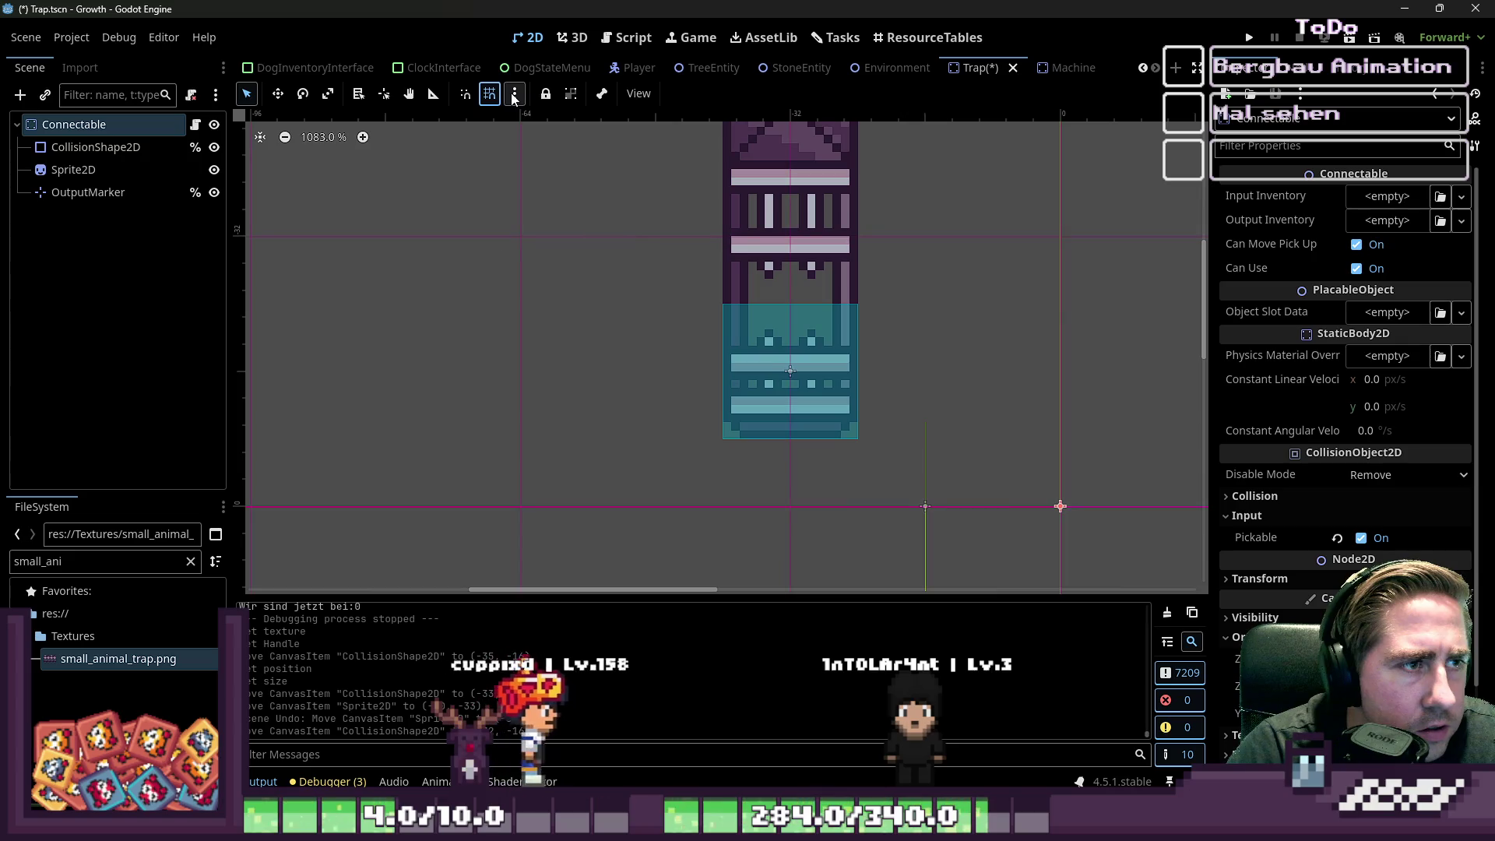
left_click(512, 94)
left_click(567, 243)
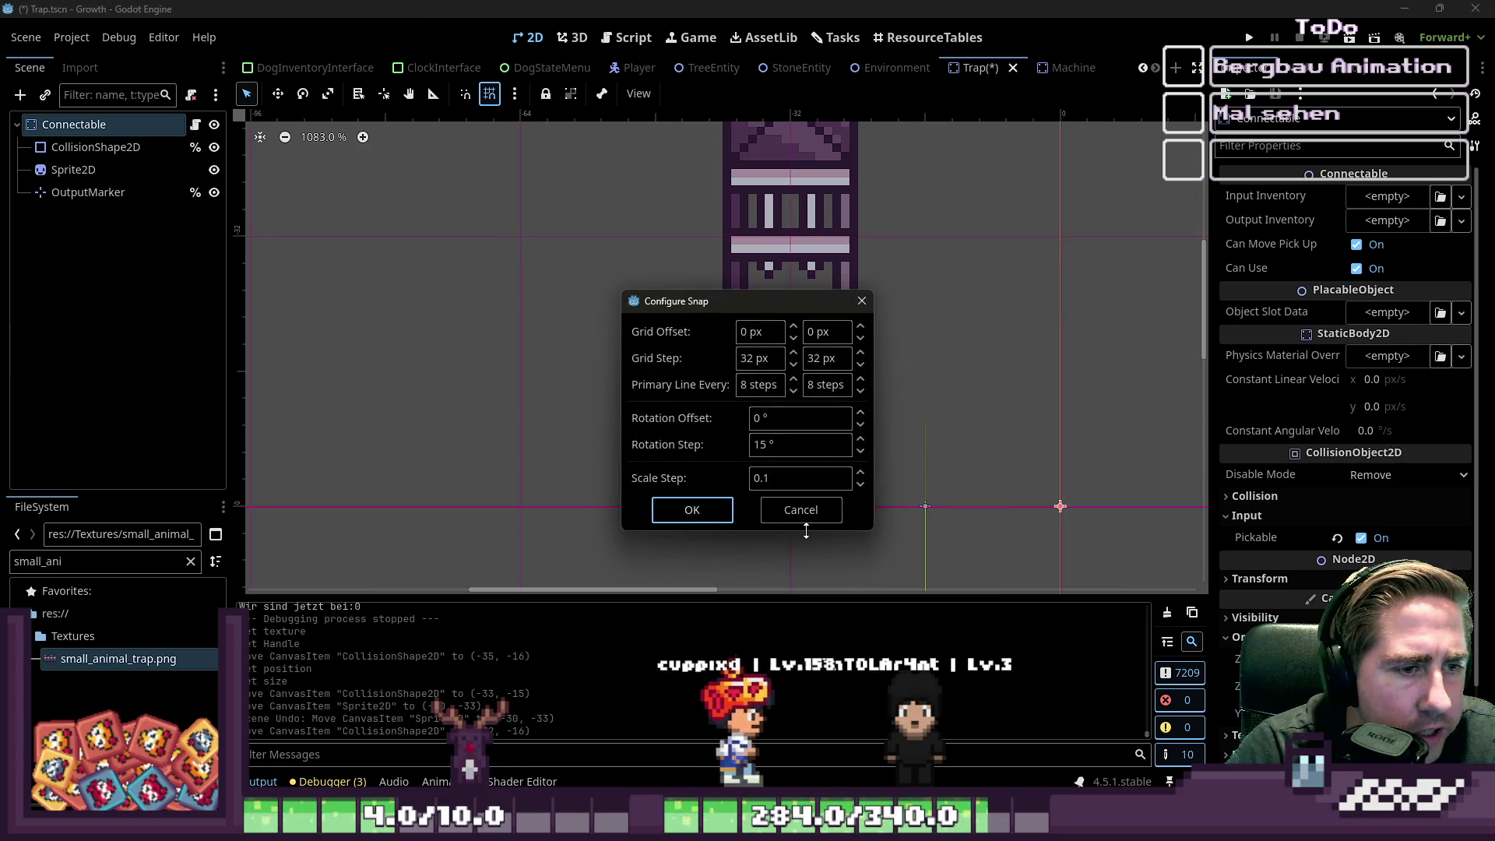
left_click(753, 332)
type("32")
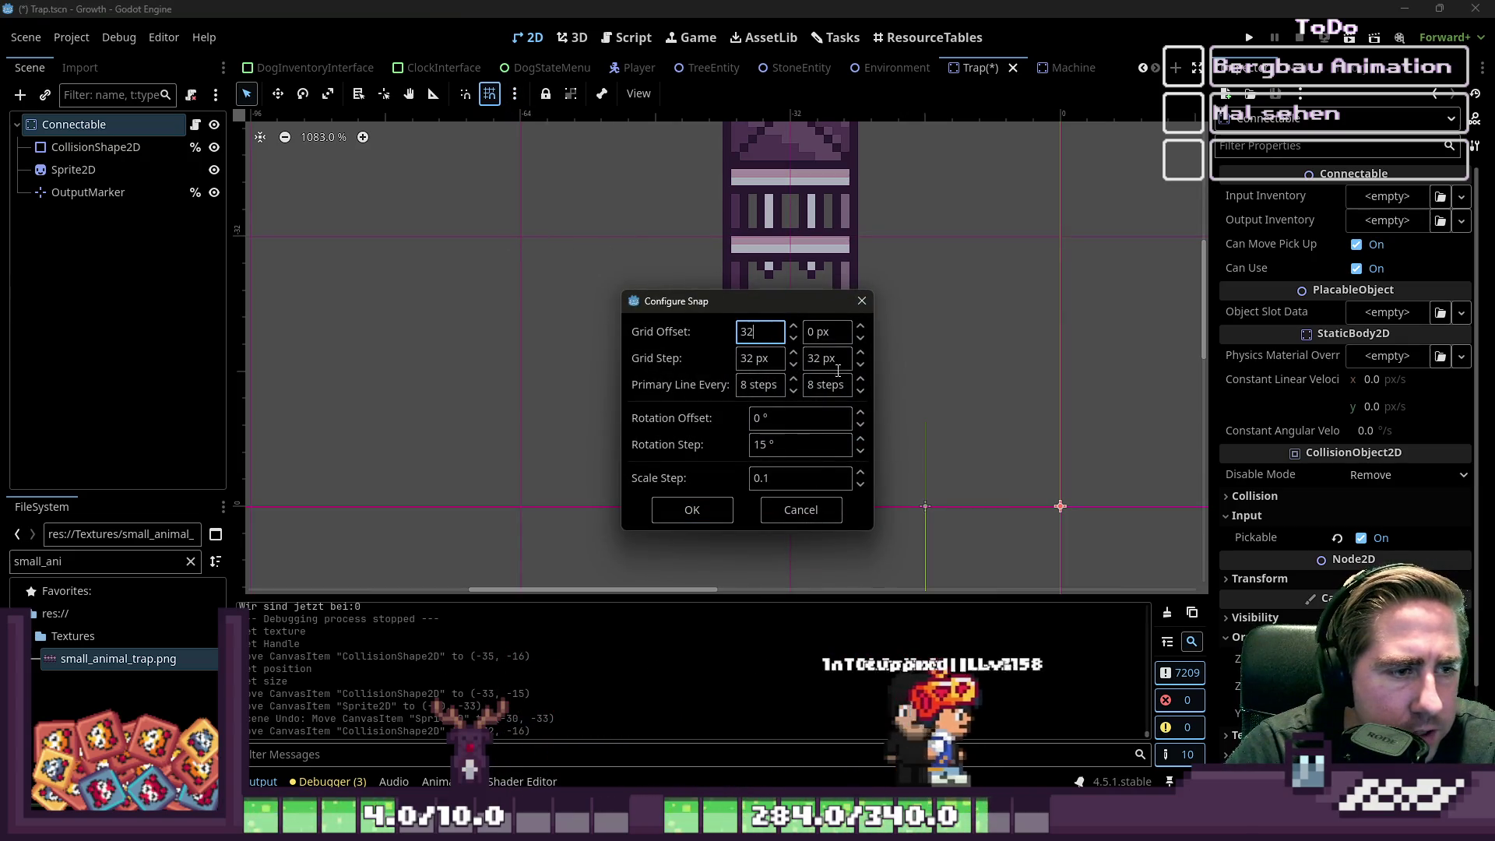
left_click(801, 509)
- Move the whole trap along the snapping grid
scroll(791, 440, "down", 1)
scroll(801, 467, "down", 2)
scroll(386, 212, "up", 1)
key("w")
mouse_move(507, 221)
left_mouse_down()
mouse_move(717, 323)
mouse_move(654, 200)
mouse_move(705, 205)
left_mouse_up()
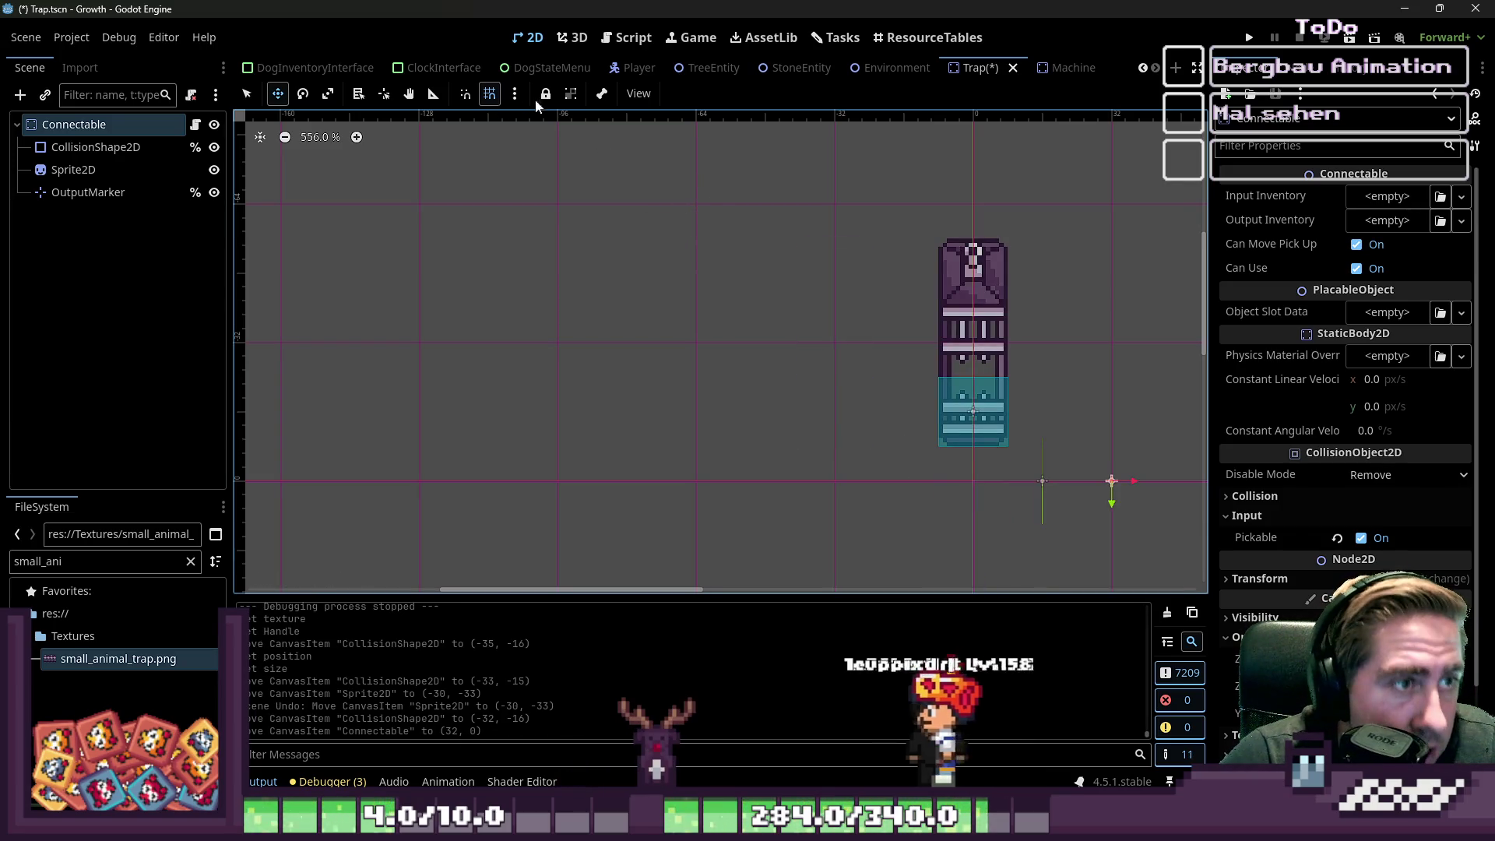
- Change the grid offset to 16 px and place the trap at (-16, -16)
left_click(495, 98)
left_click(495, 98)
left_click(515, 93)
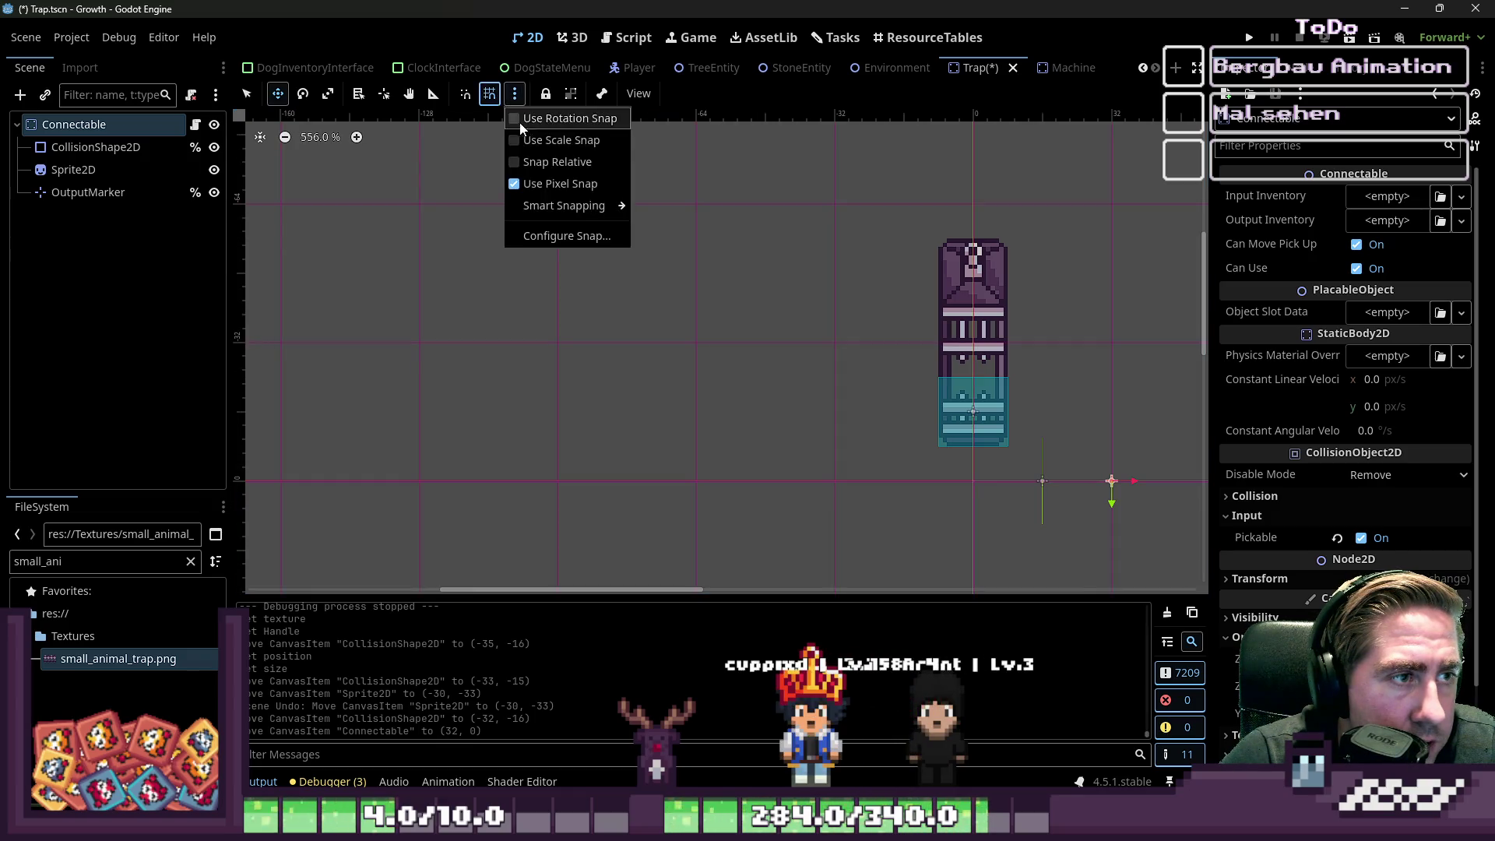
left_click(534, 236)
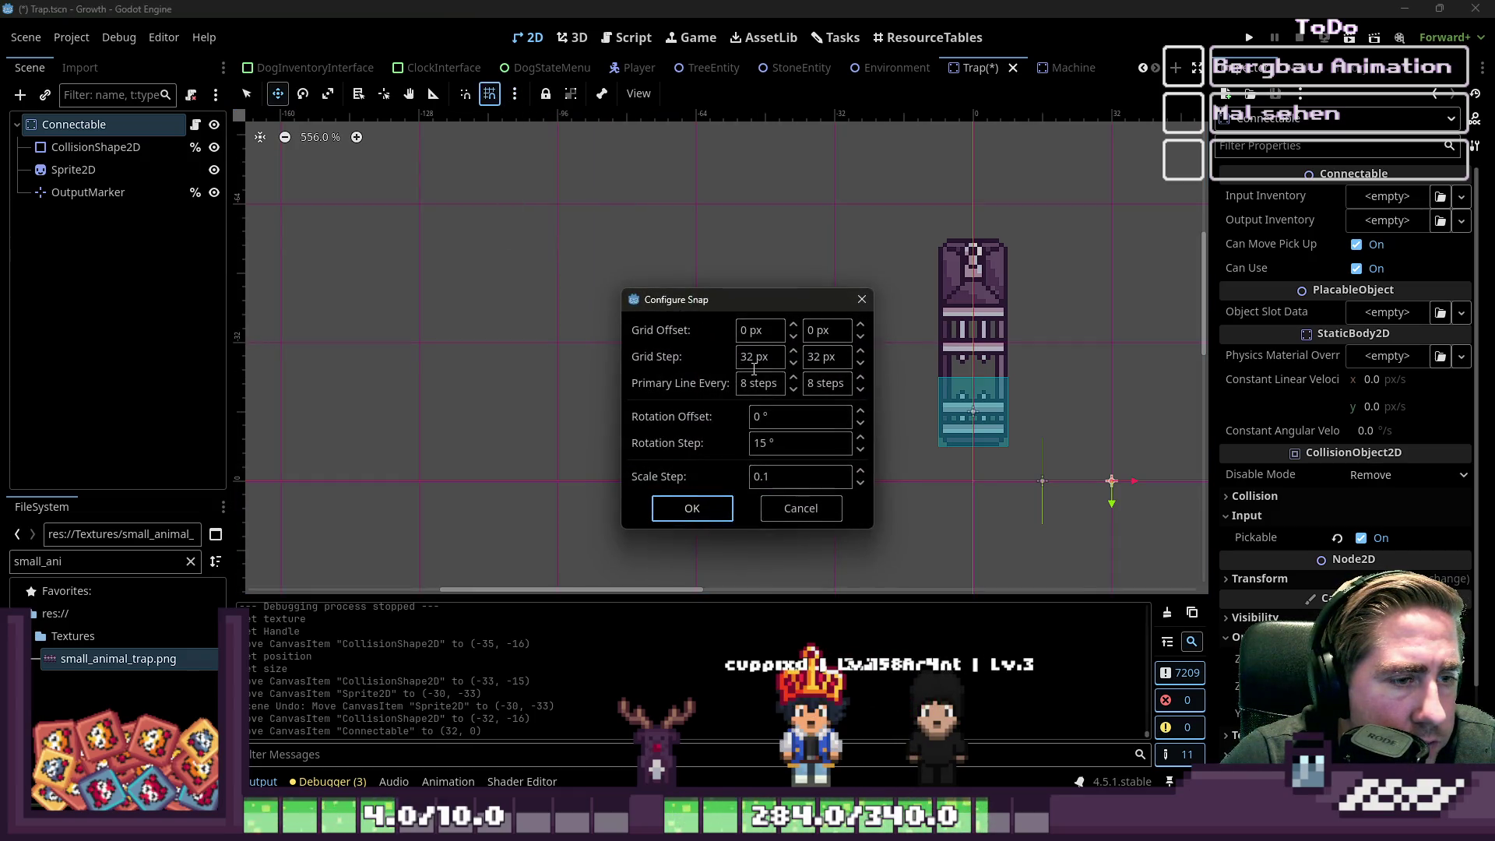
type("1")
type("16")
left_click(691, 508)
mouse_move(973, 443)
left_mouse_down()
mouse_move(951, 333)
mouse_move(783, 336)
left_mouse_up()
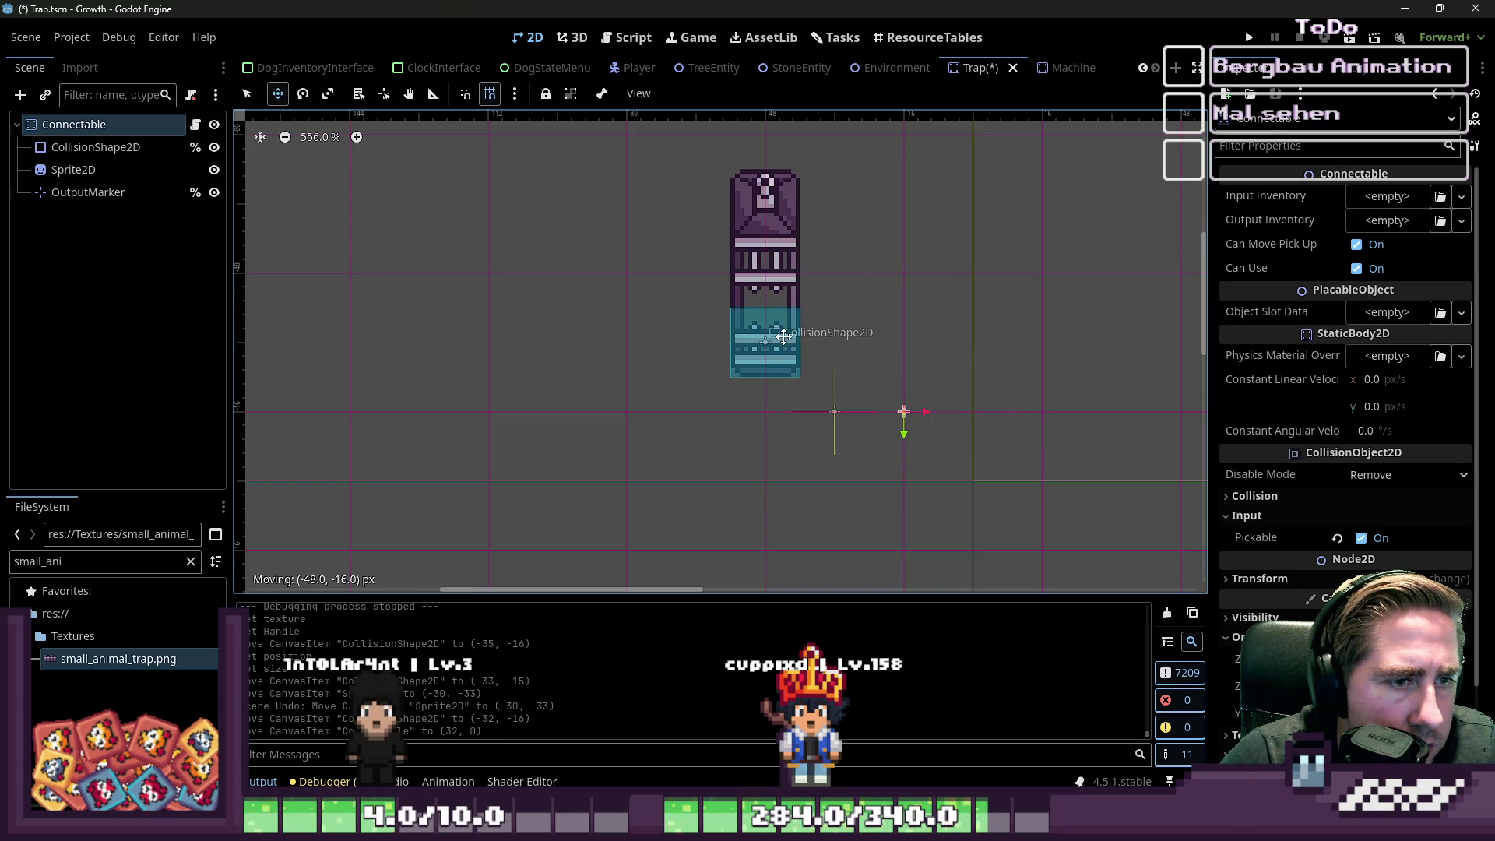
left_click_drag(774, 264, 774, 263)
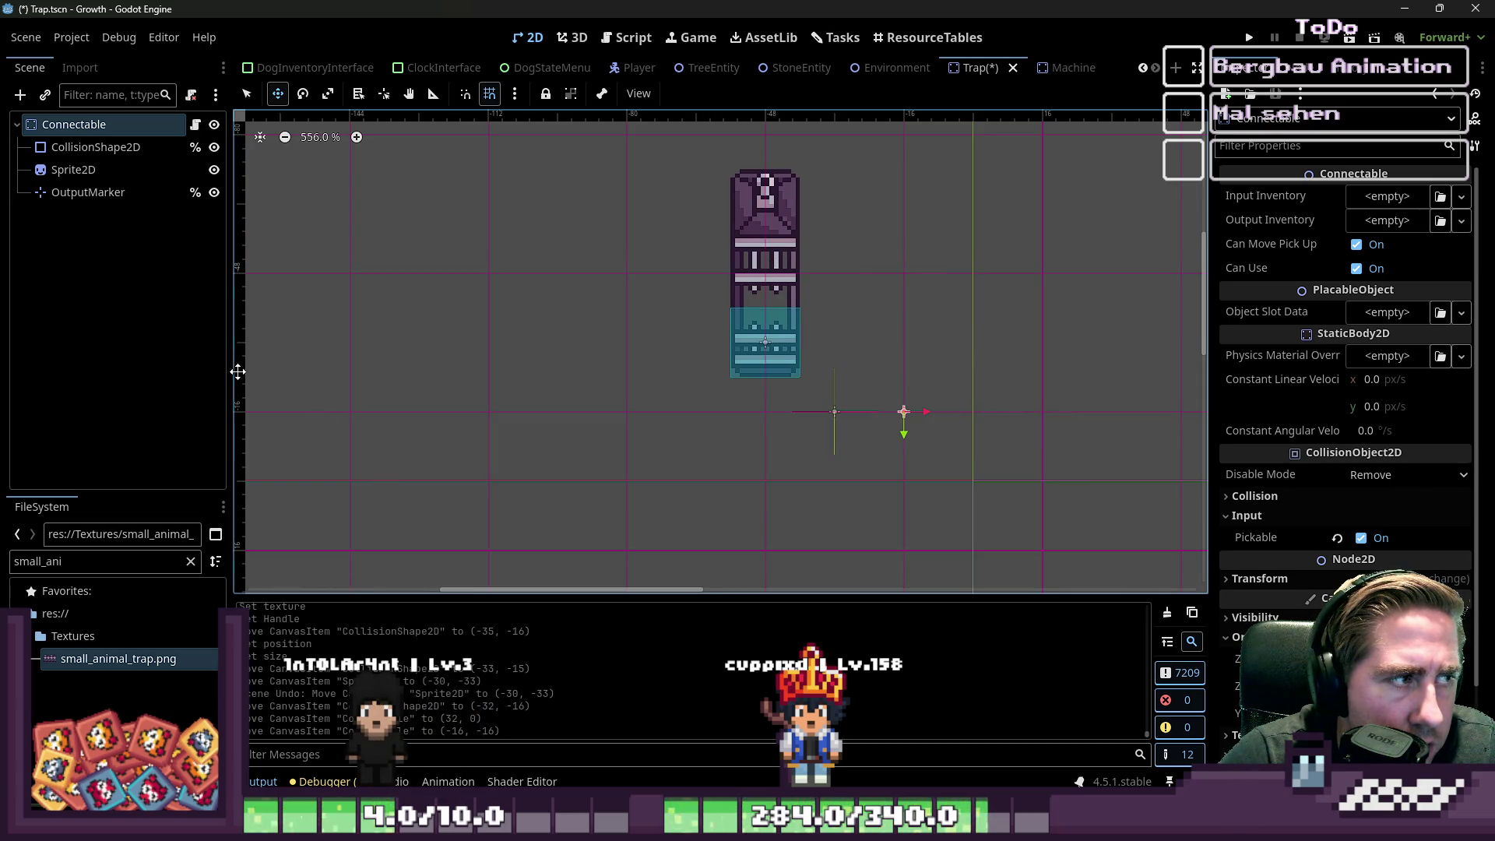
- Move the Sprite2D and CollisionShape2D up together, leaving the shape at (-32, -28)
left_click(94, 169)
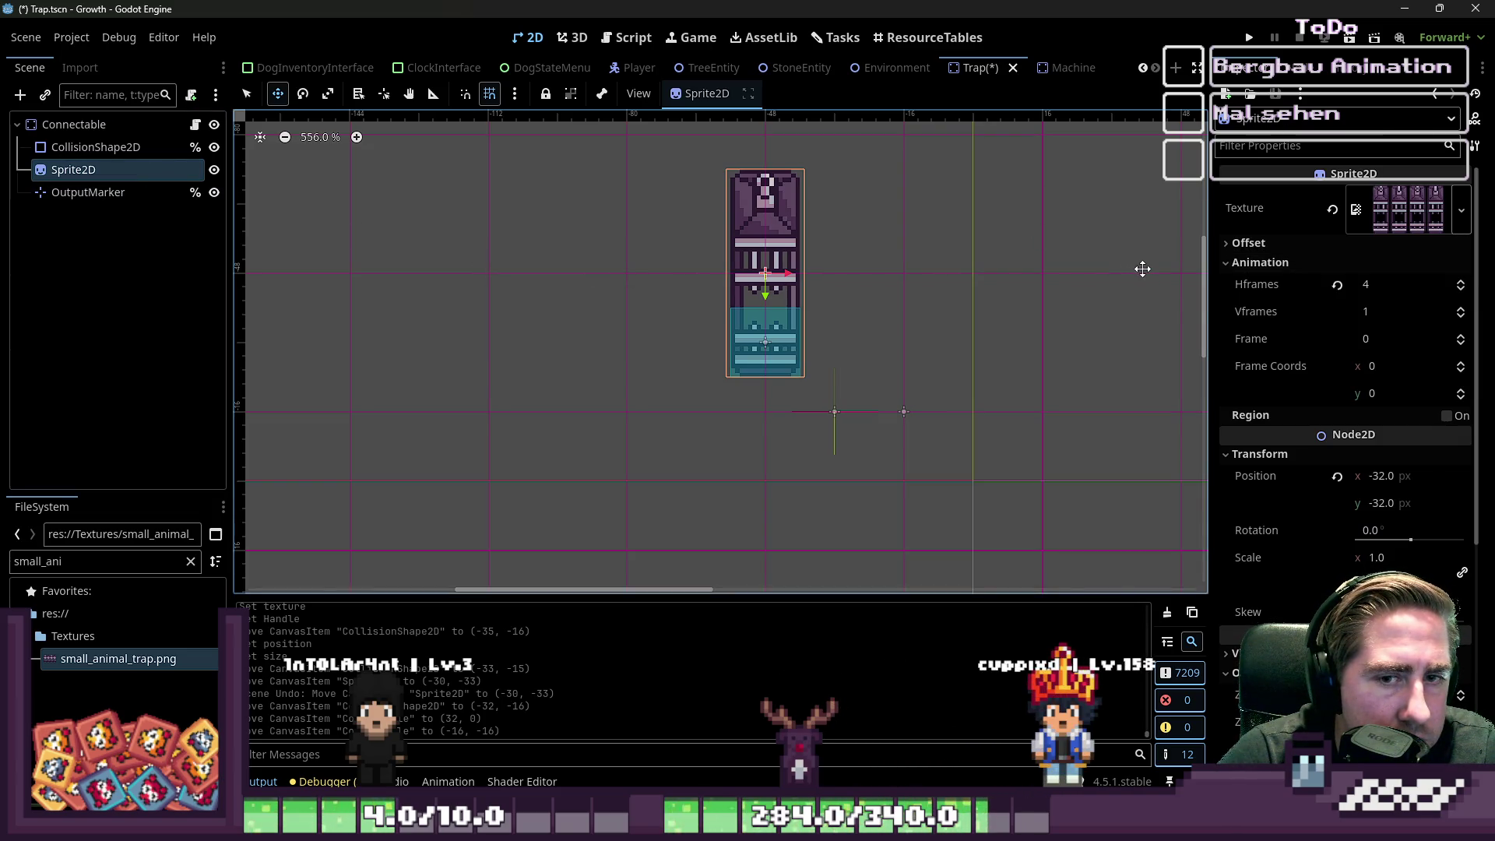
scroll(674, 321, "up", 3)
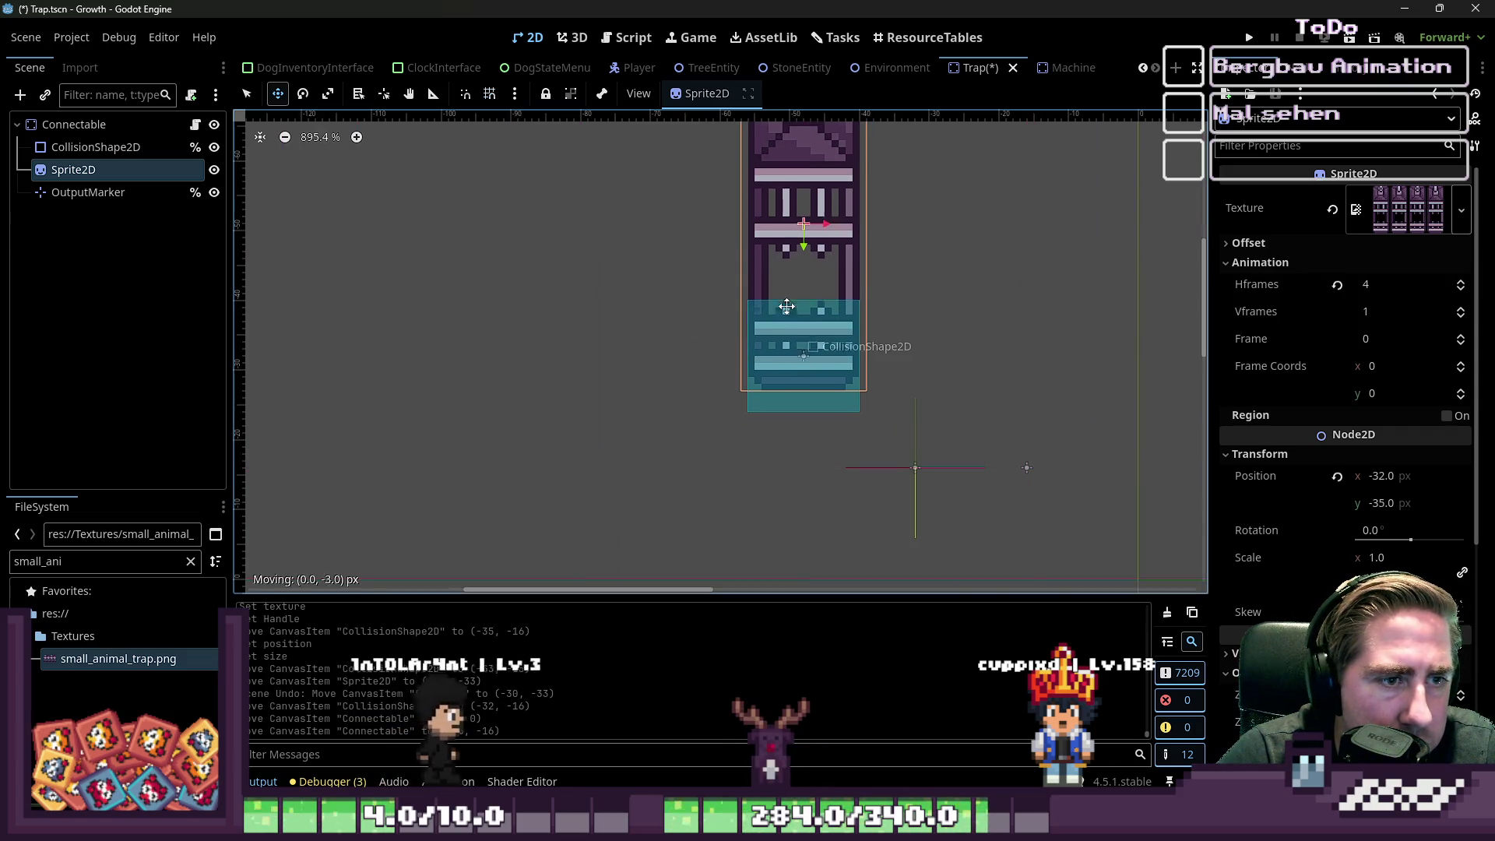
left_click_drag(791, 310, 791, 261)
scroll(746, 273, "down", 1)
key("ctrl+z")
left_click(96, 147, "ctrl")
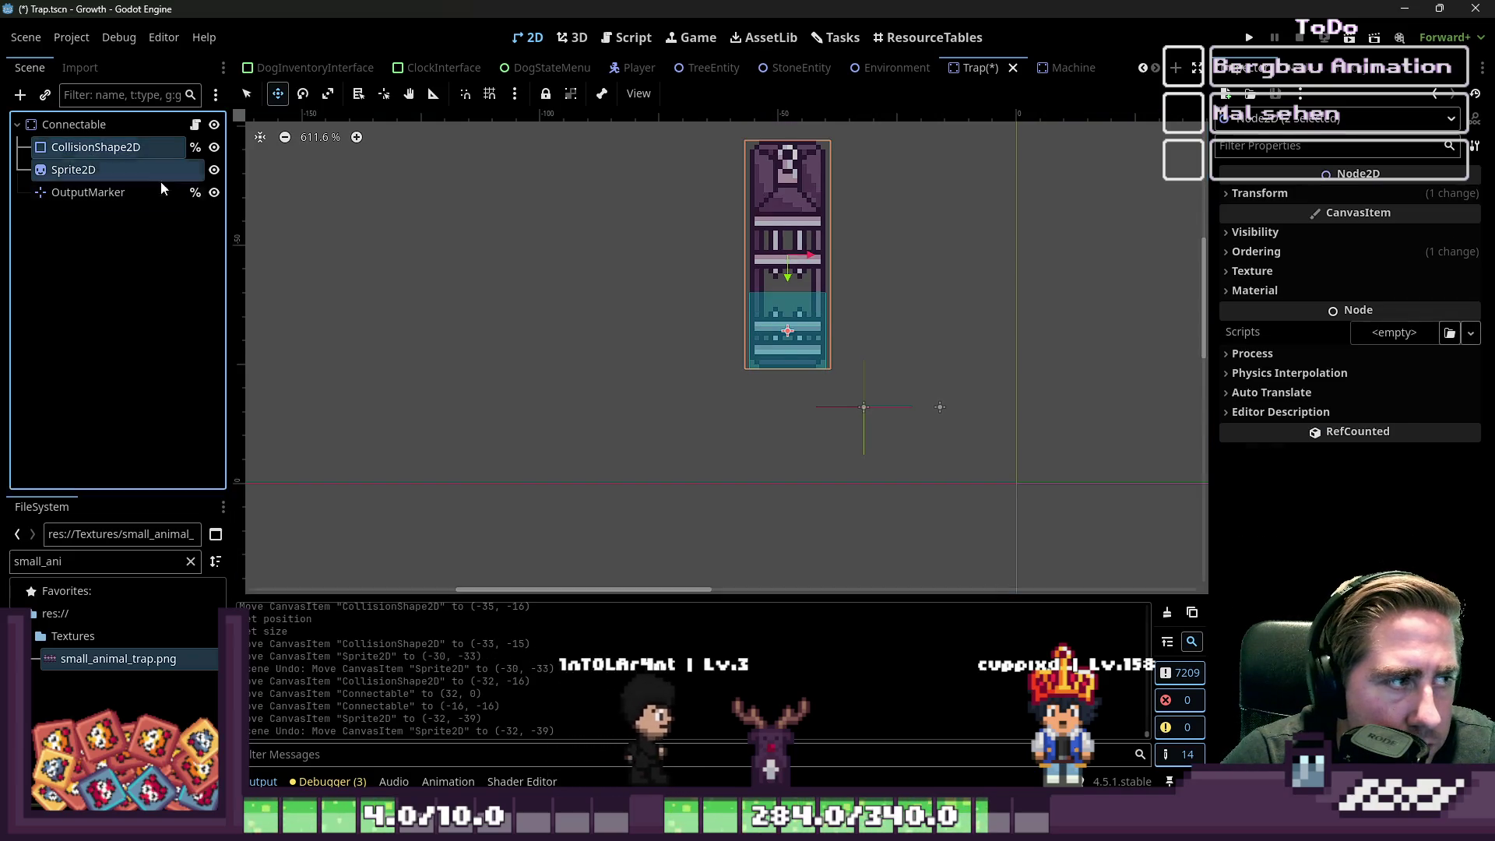
left_click_drag(782, 350, 786, 294)
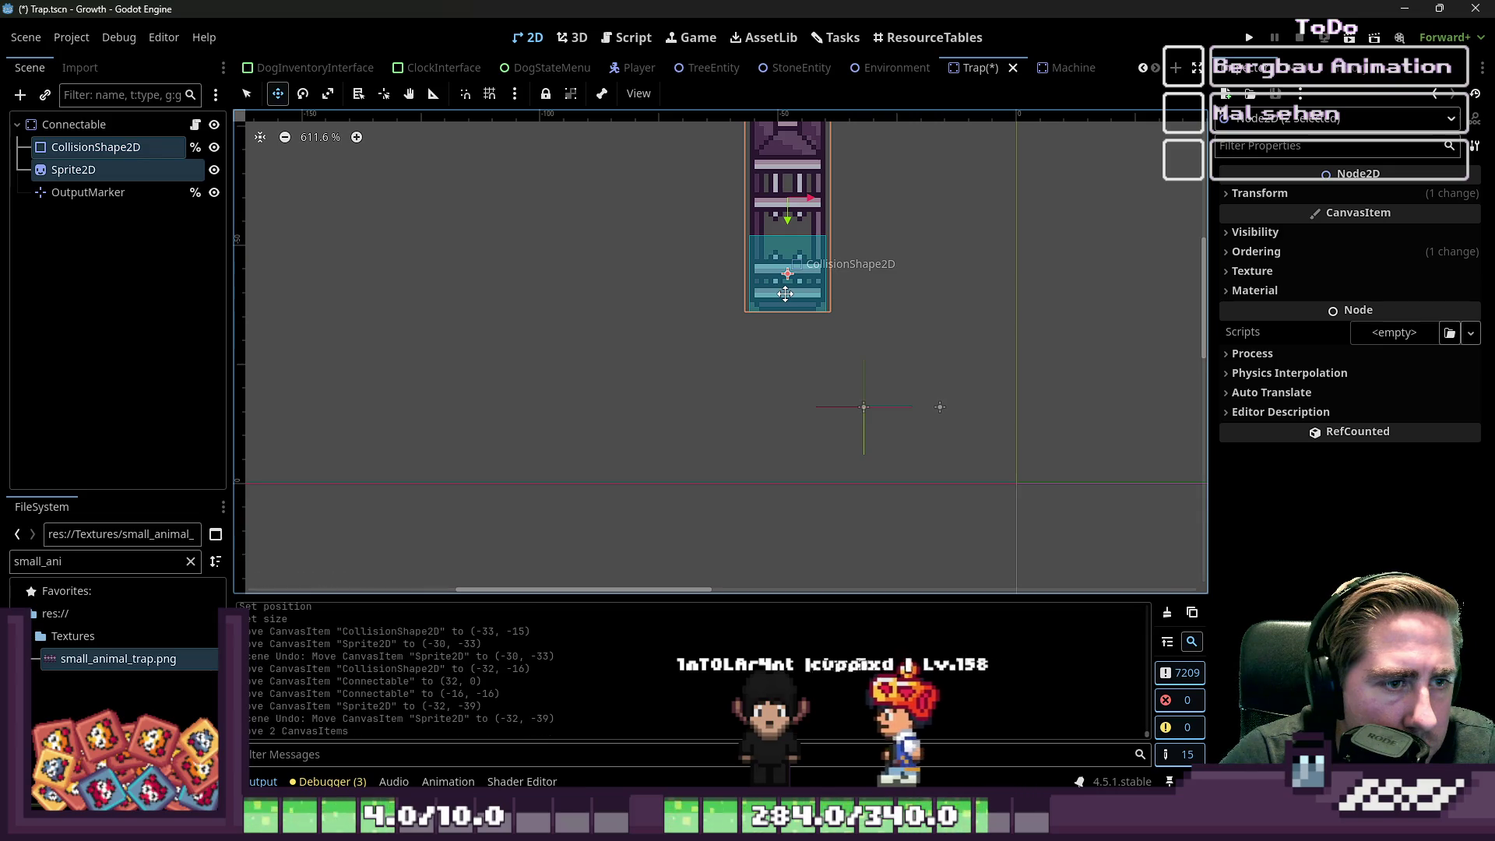
- Select the Connectable root node and enable Use Grid Snap
left_click(156, 125)
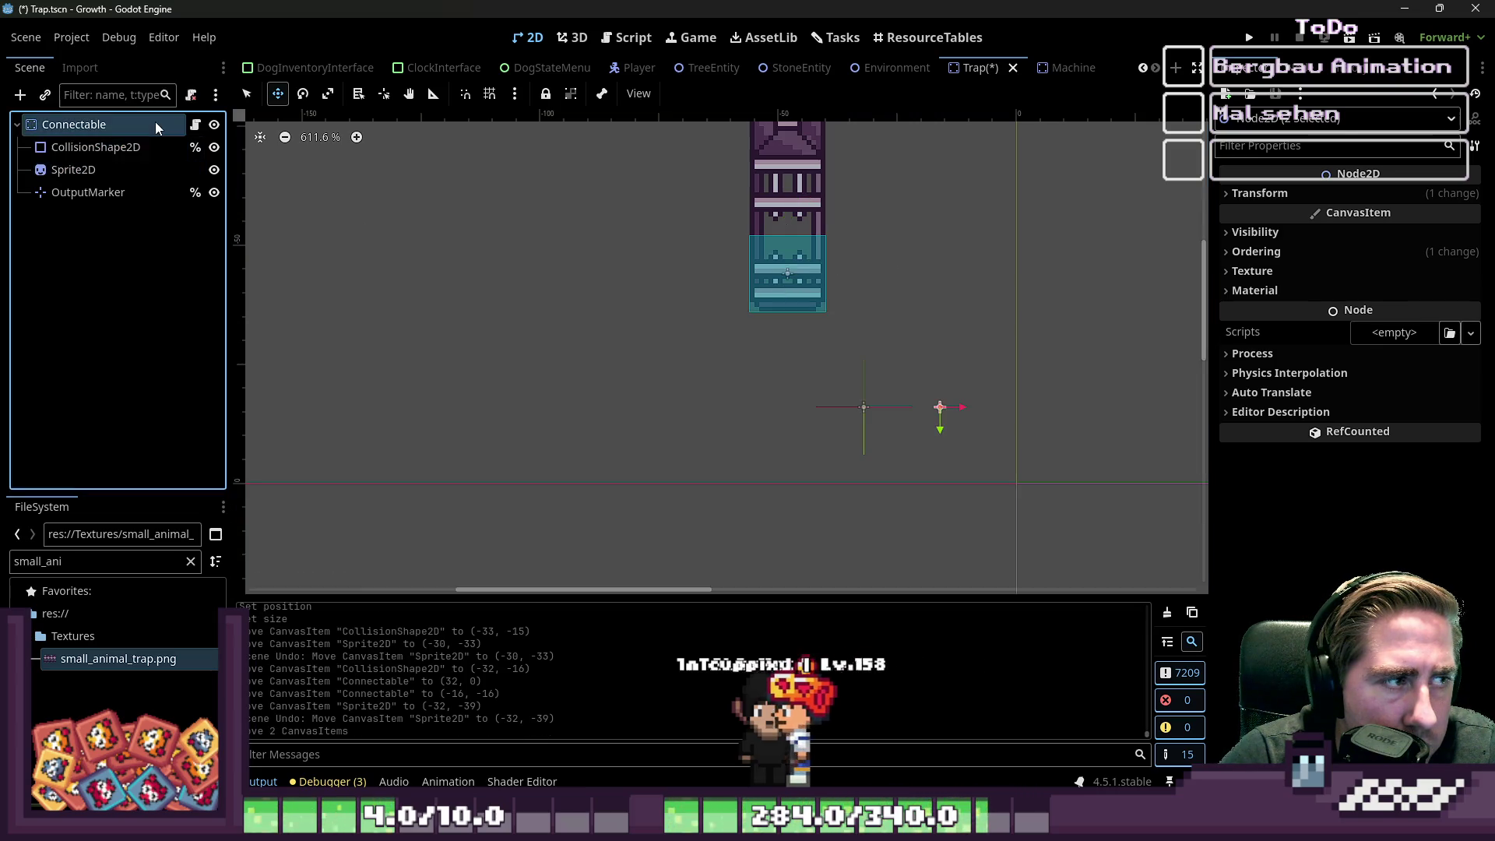
left_click(490, 94)
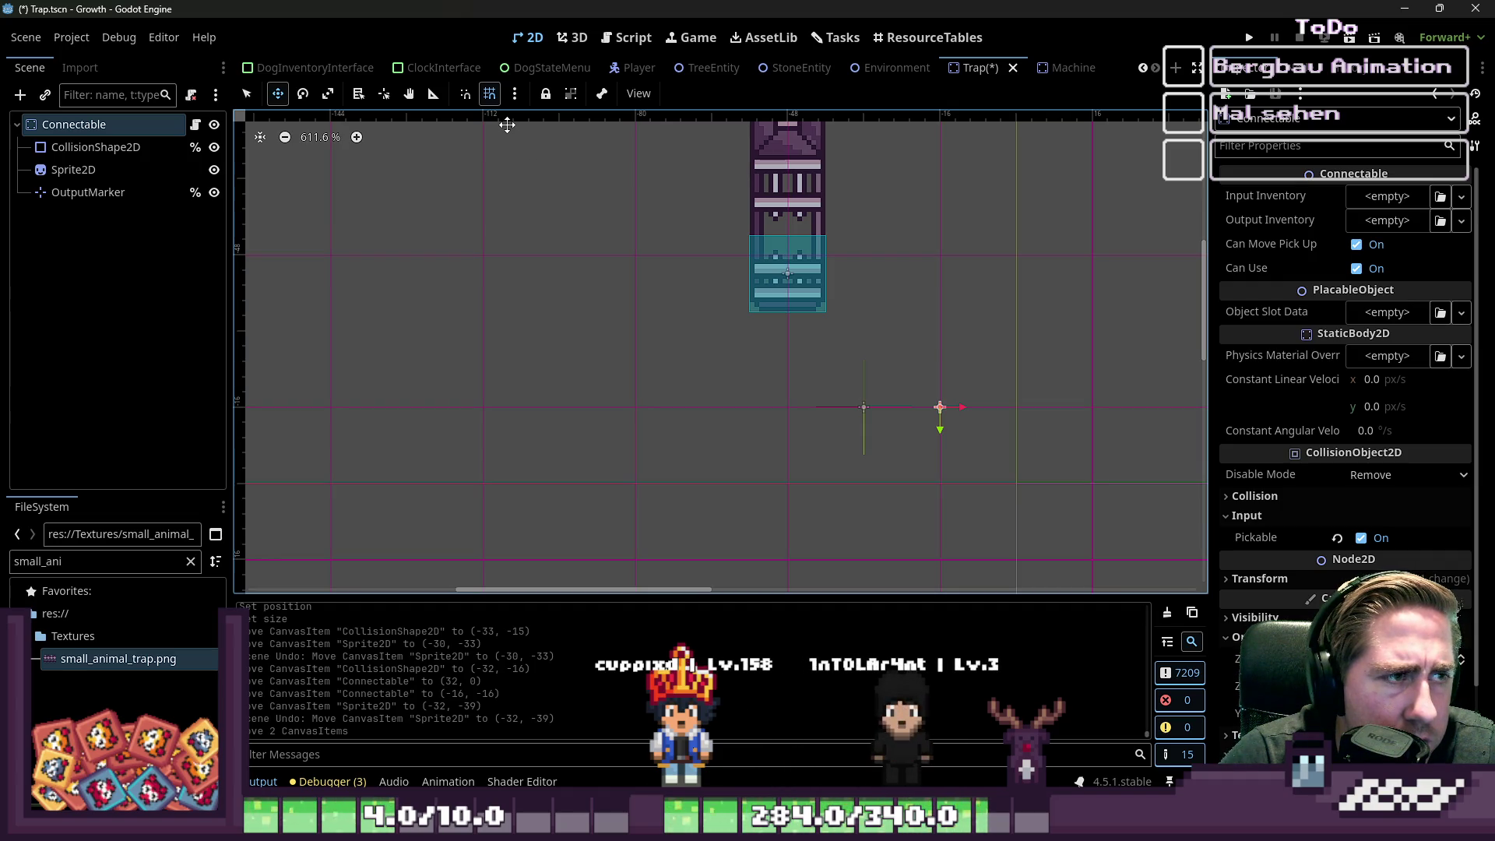
scroll(743, 247, "down", 5)
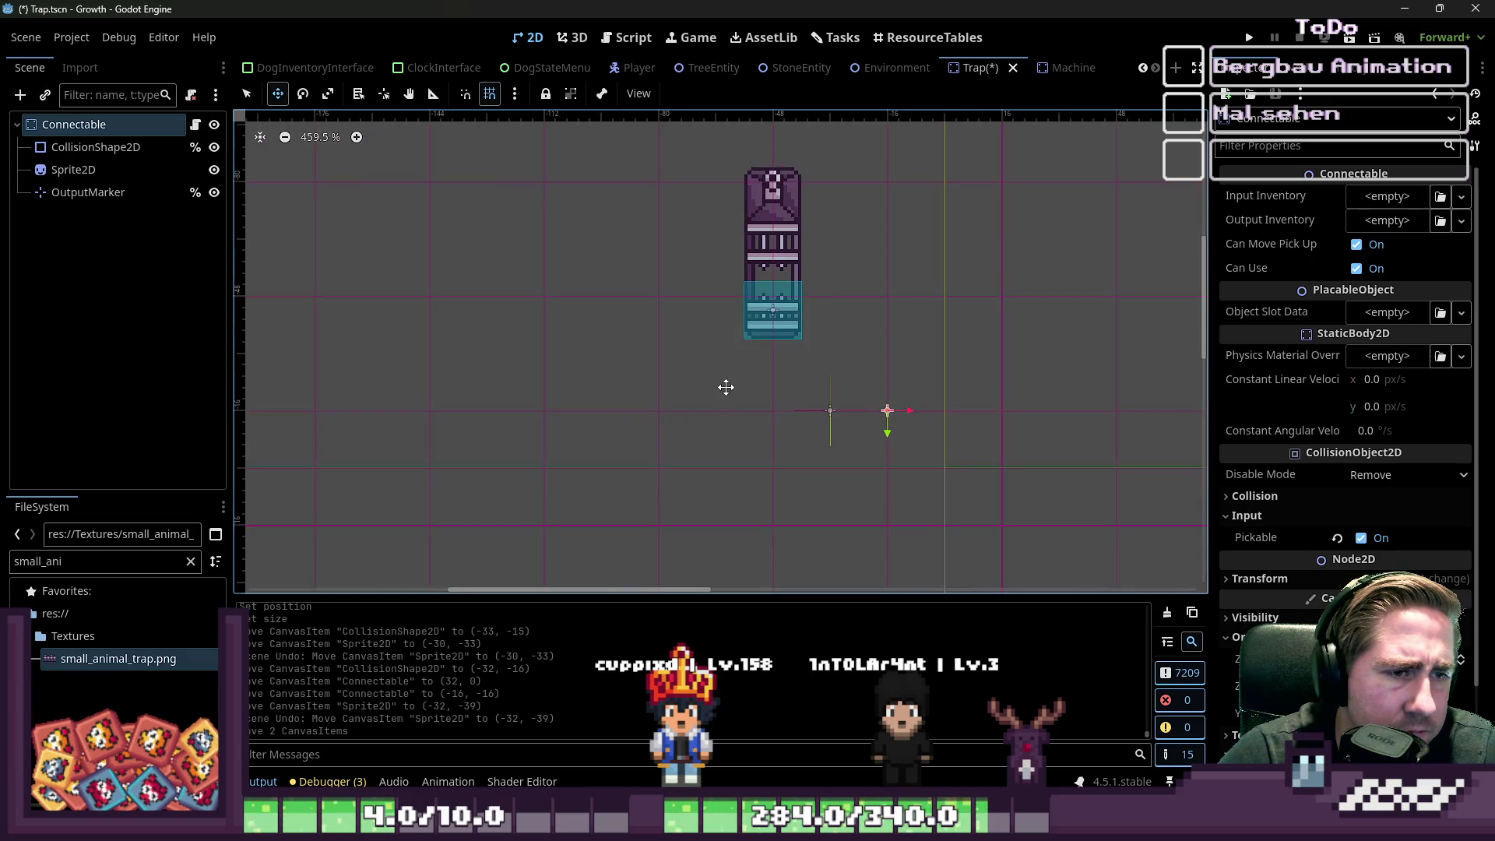
scroll(725, 387, "up", 3)
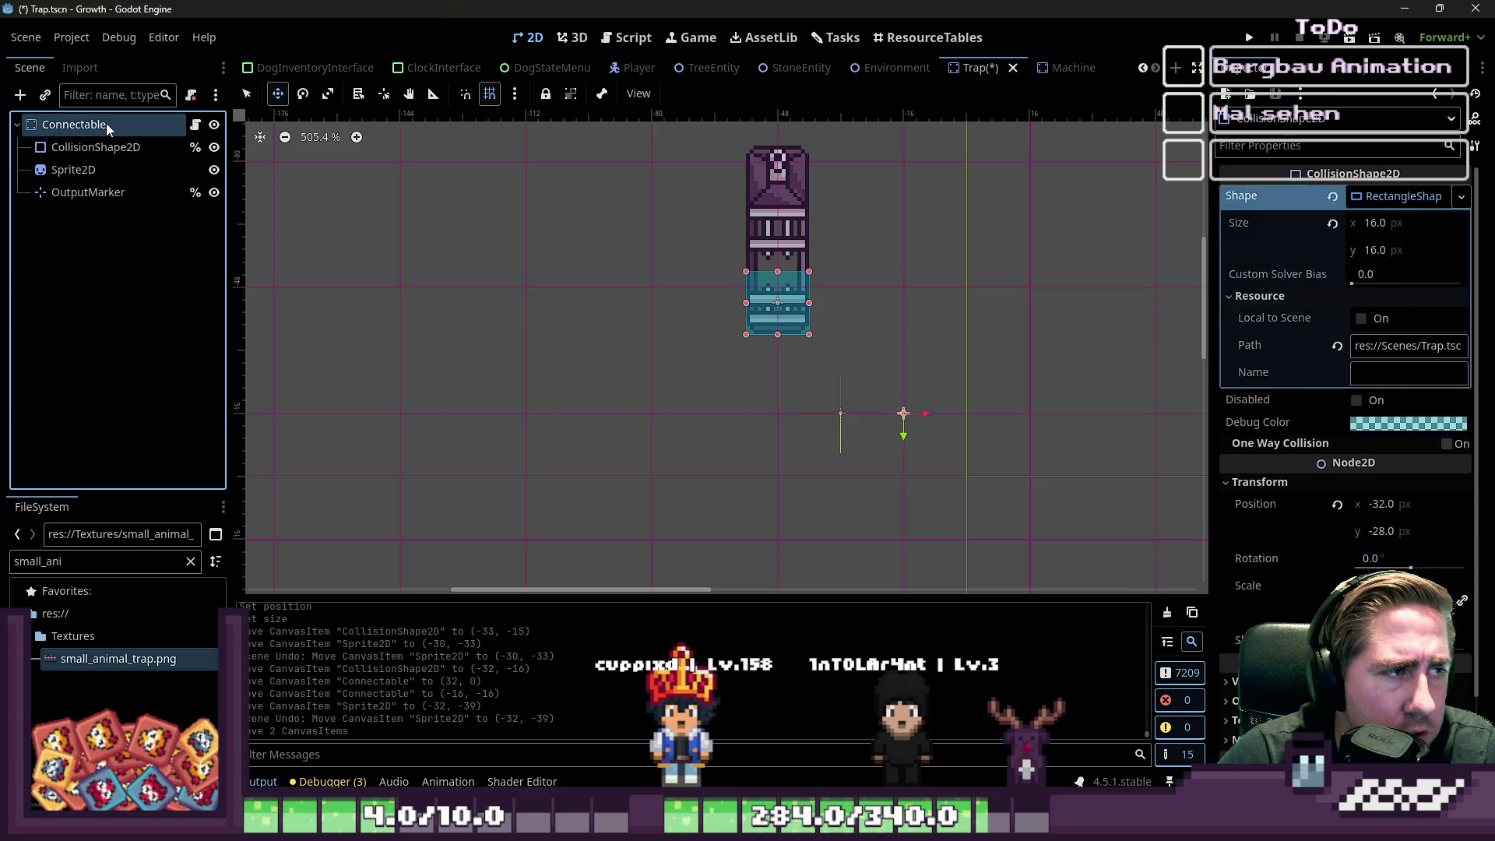
scroll(611, 322, "down", 4)
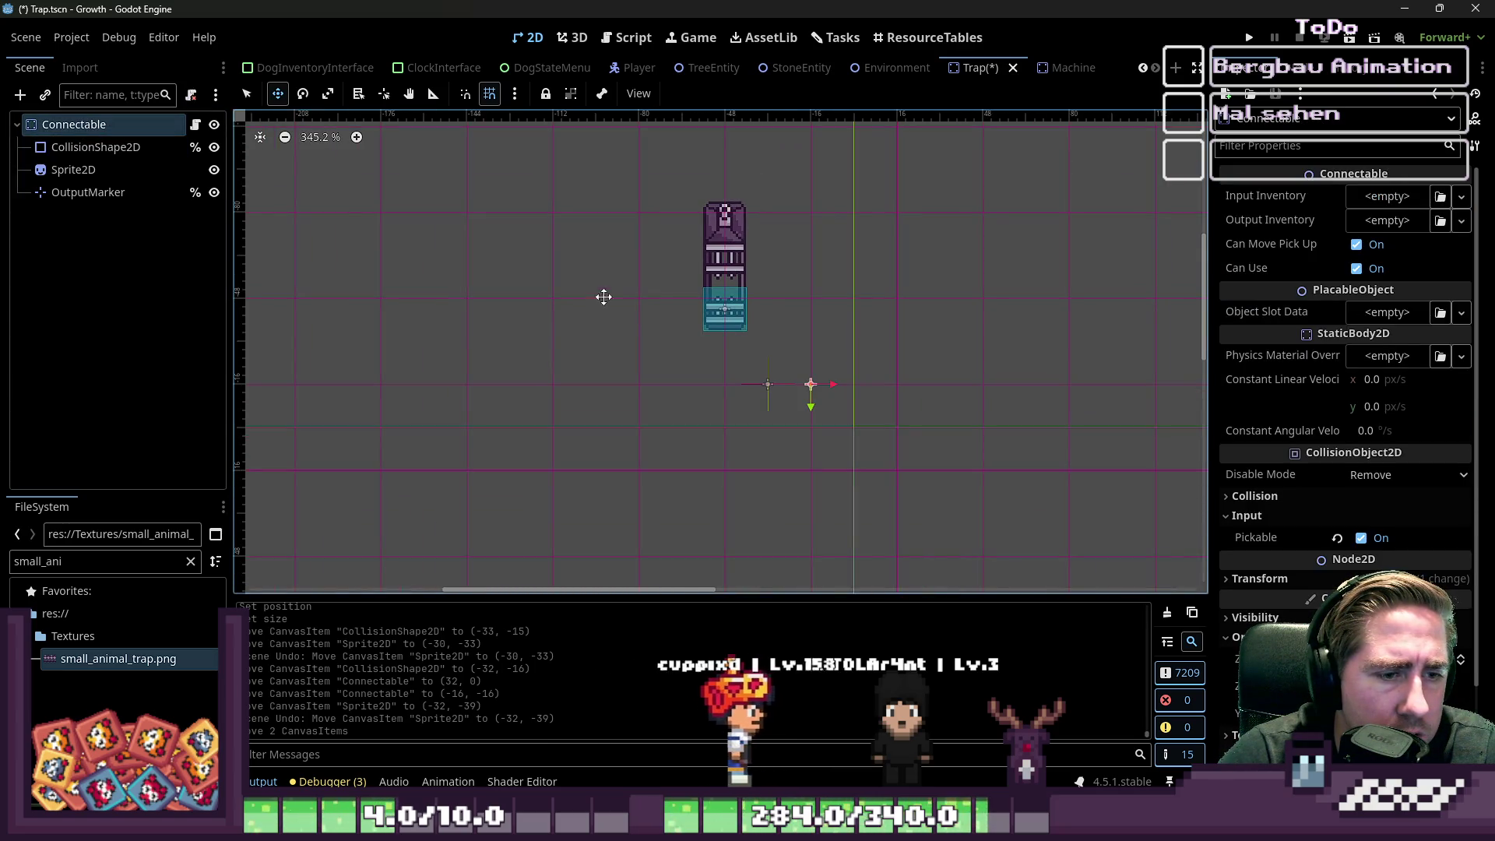
- Set the snap grid offset to 0, 0 in the Configure Snap dialog
left_click(514, 94)
left_click(530, 240)
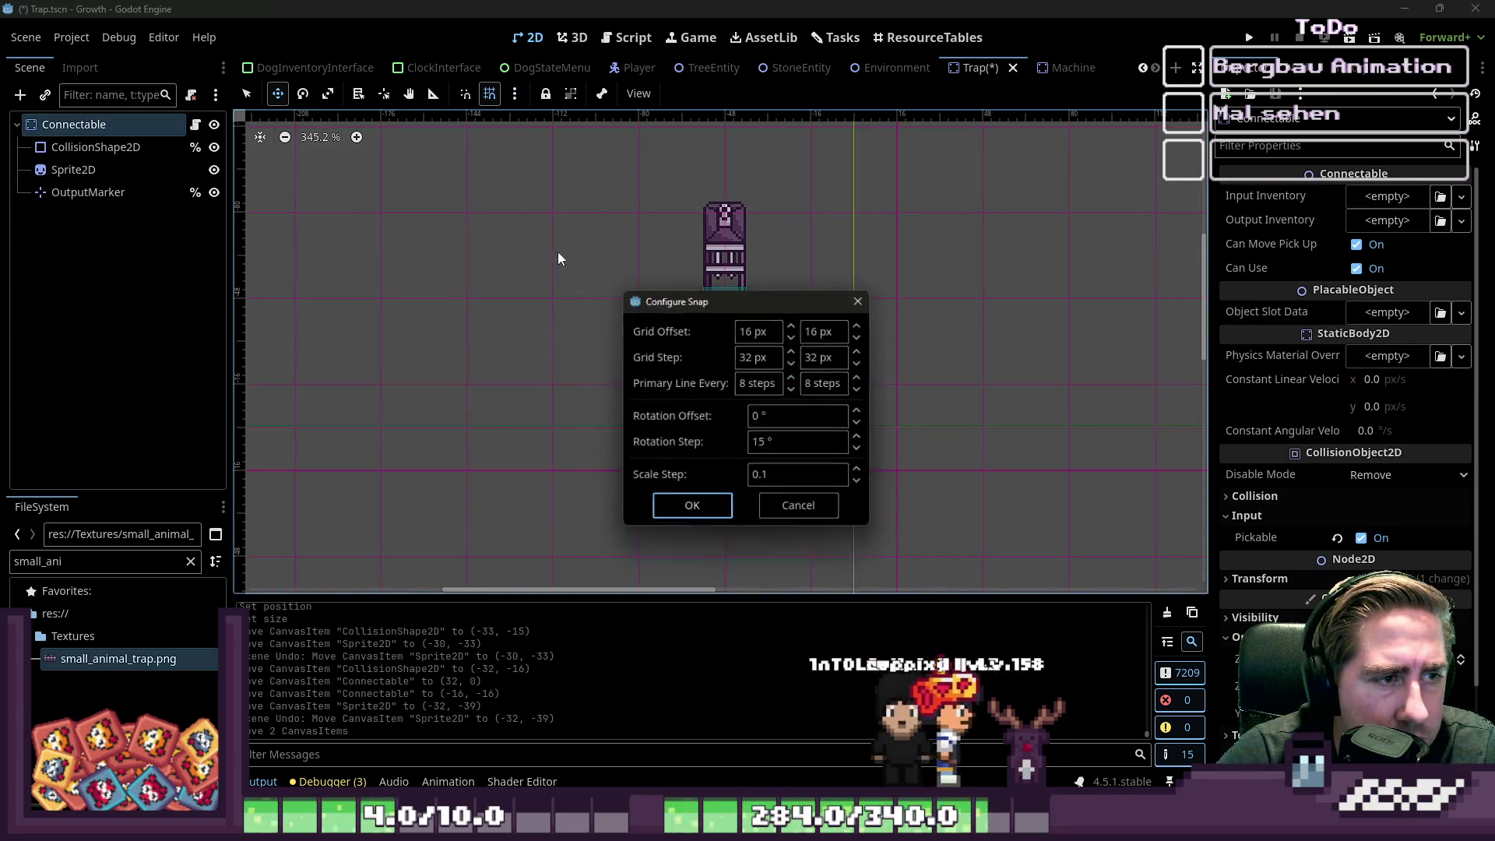
type("0")
key("Tab")
type("0")
key("Return")
left_click(693, 503)
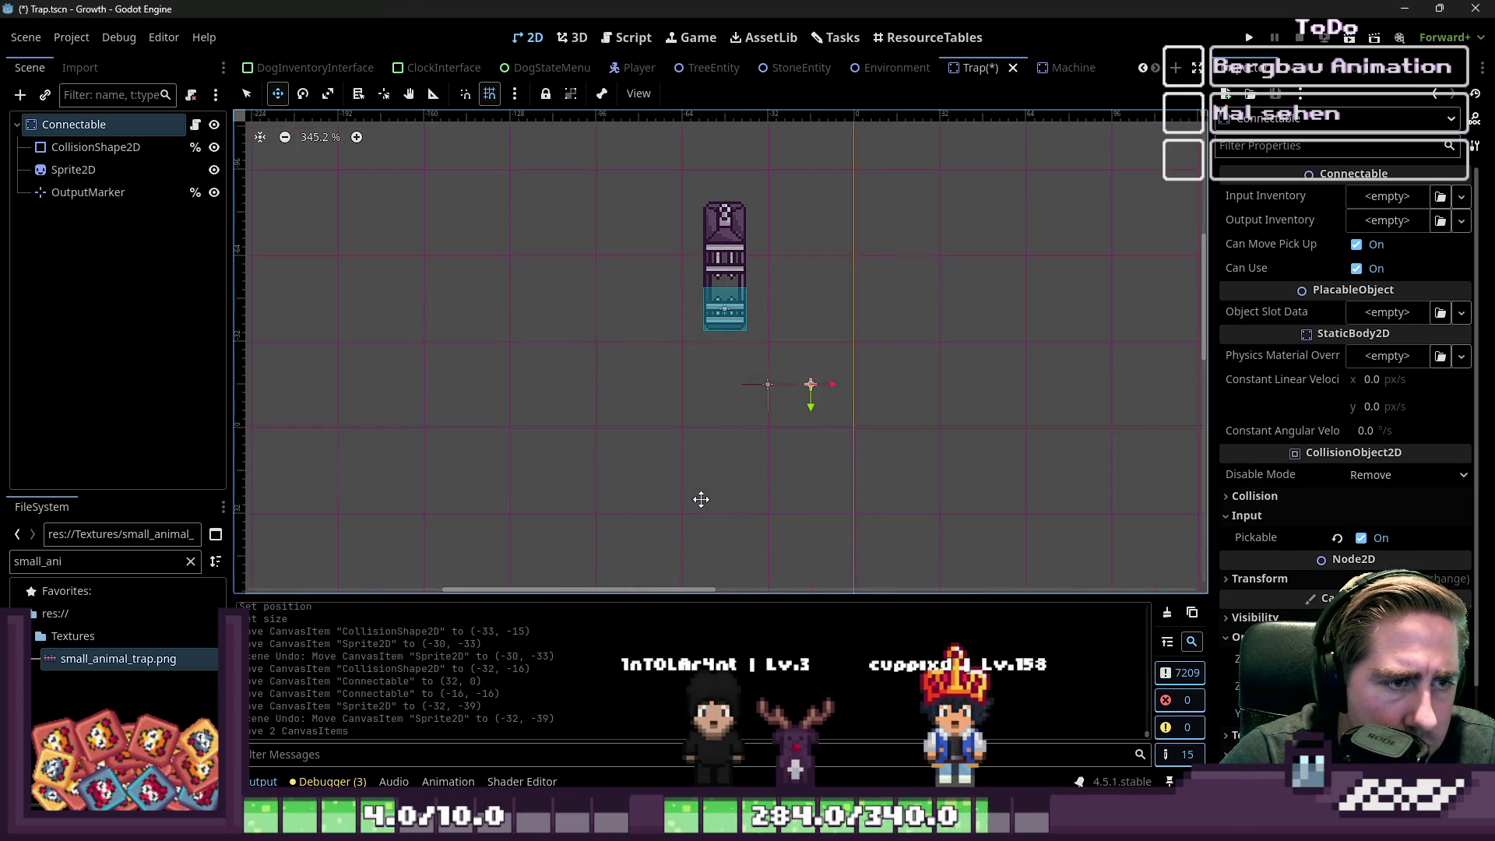
- Drag the trap root node onto the origin, toggling grid snapping
scroll(725, 285, "up", 2)
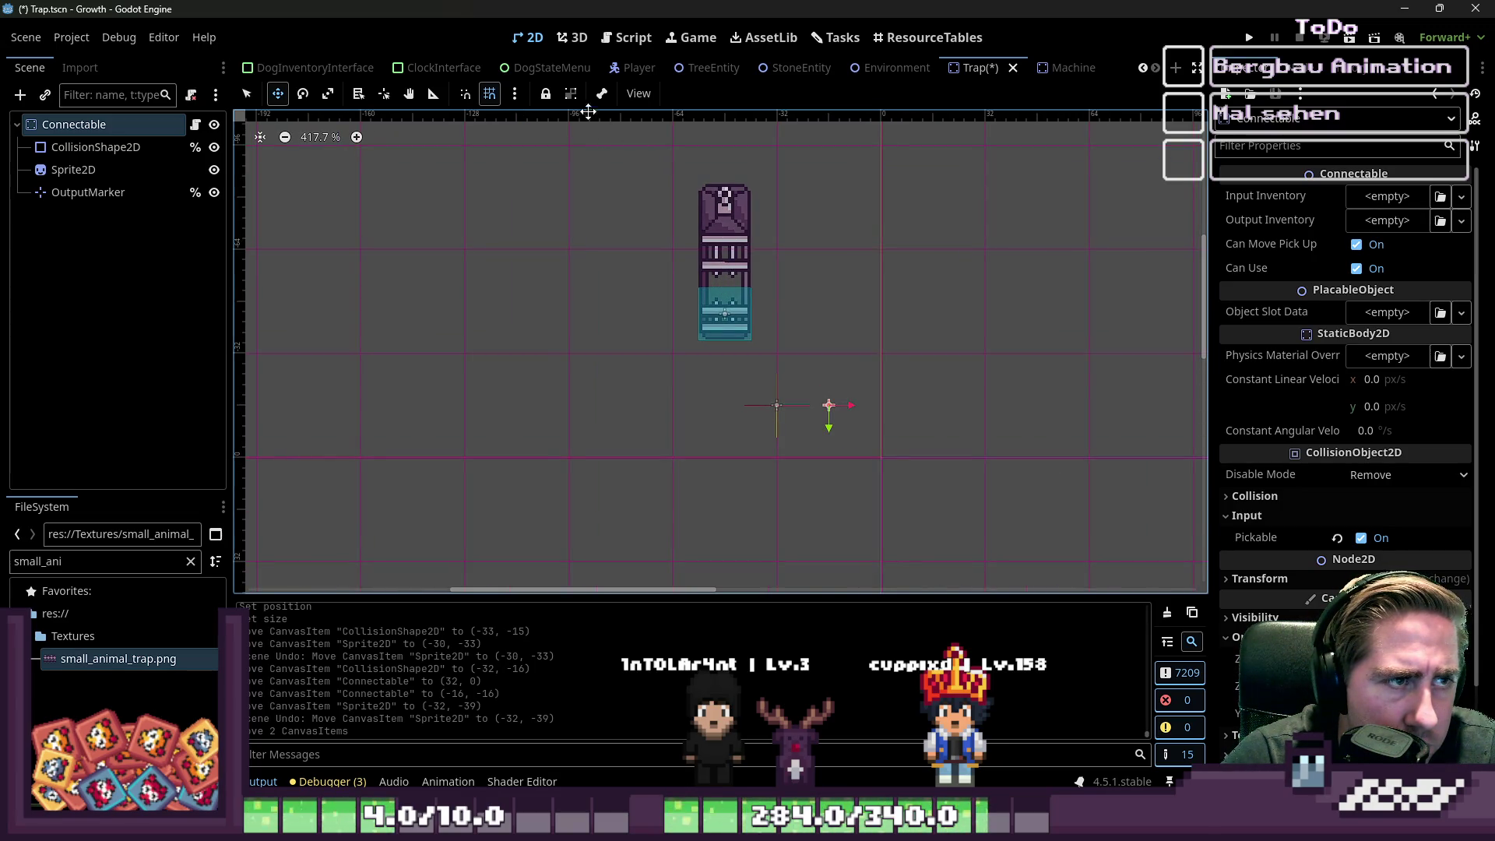
scroll(695, 296, "up", 2)
left_click_drag(700, 301, 784, 345)
scroll(785, 351, "up", 2)
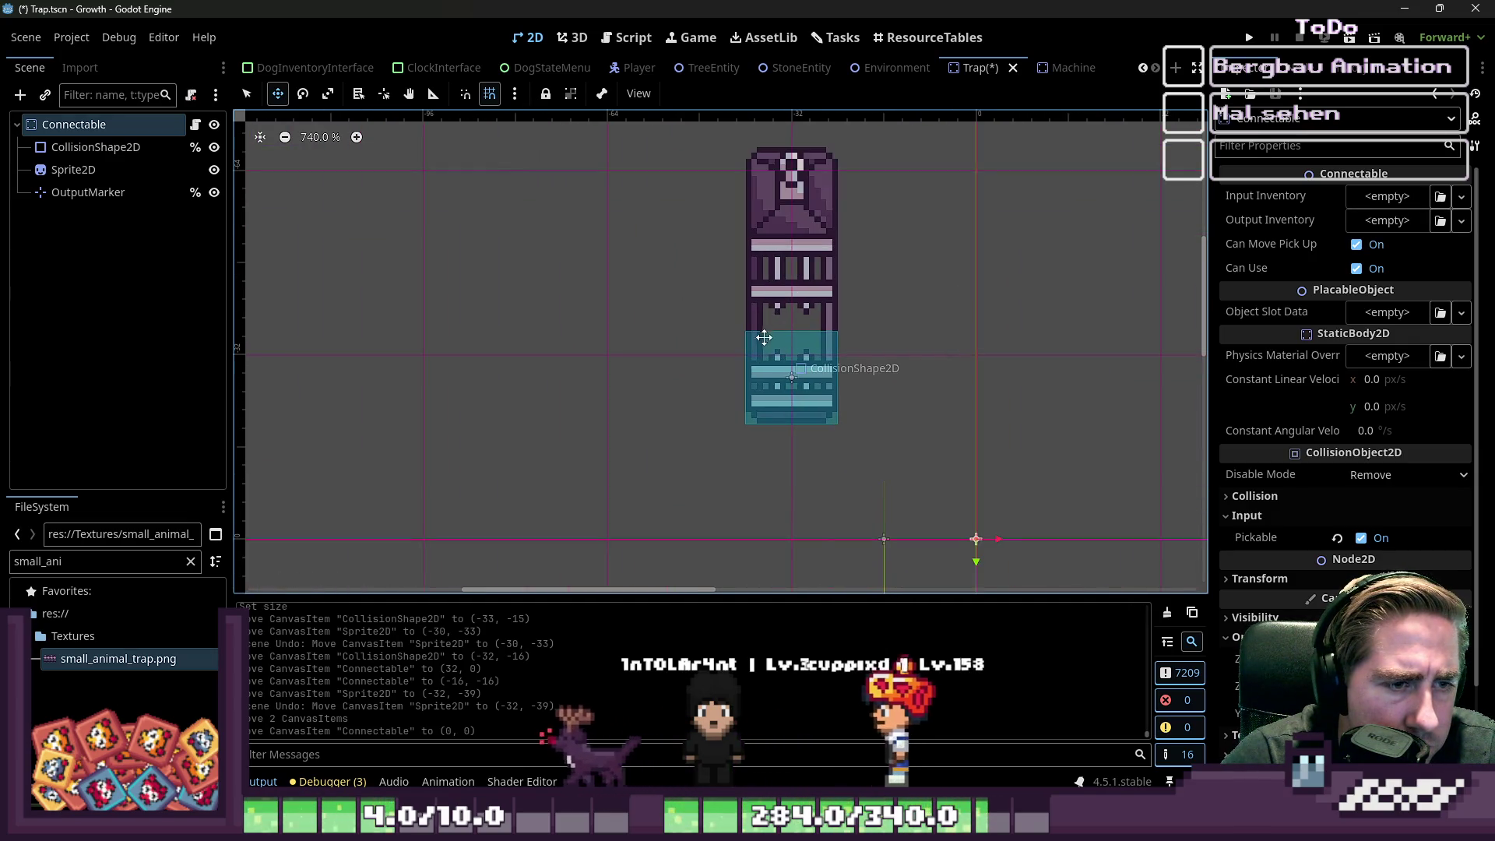
left_click(490, 94)
left_click(490, 94)
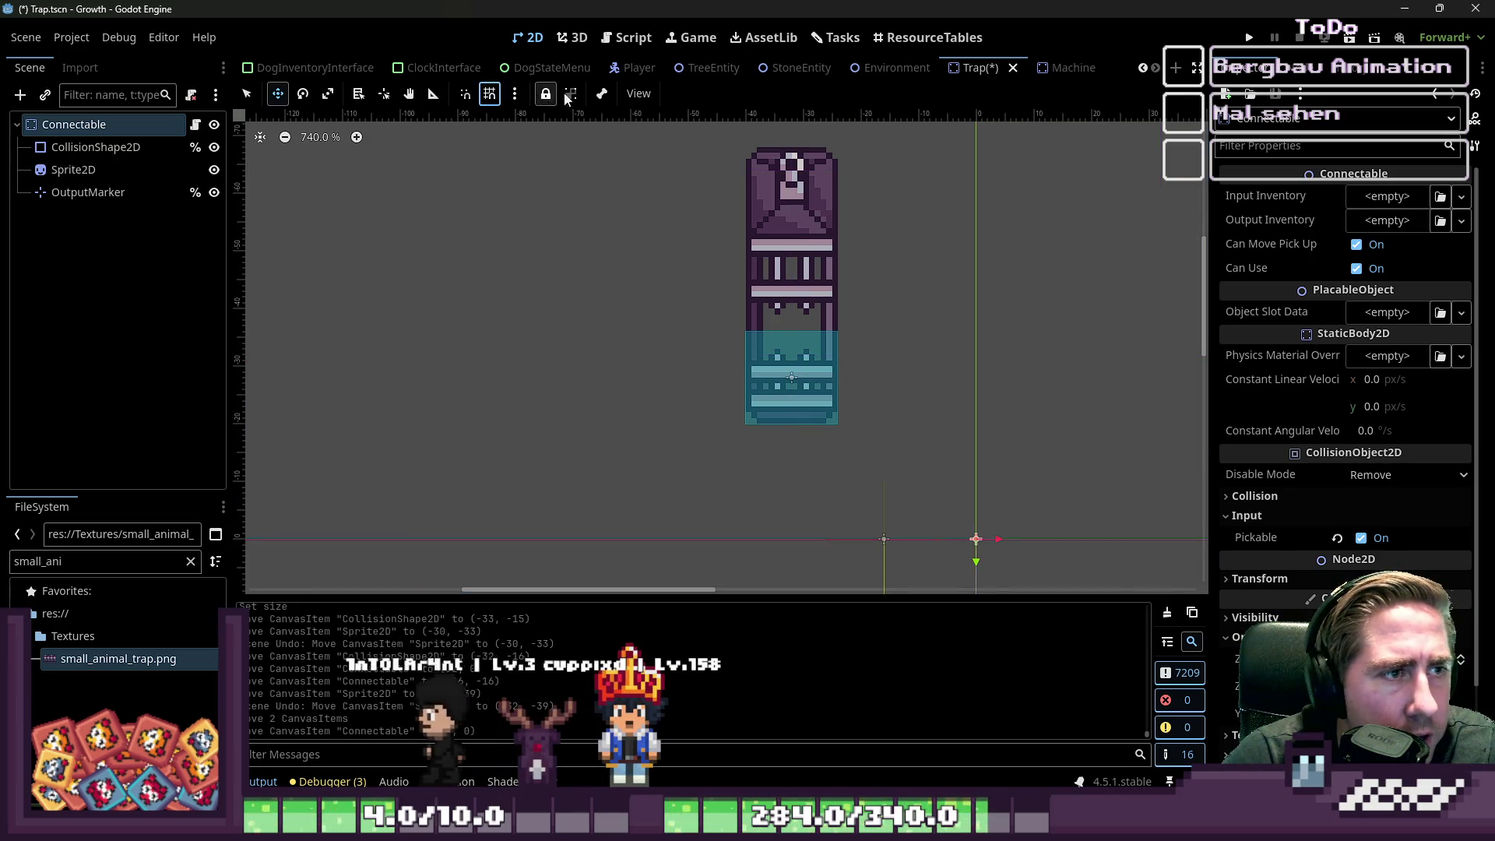
- Keep the grid always visible and settle the trap root back at (0, 0)
left_click(626, 97)
mouse_move(684, 120)
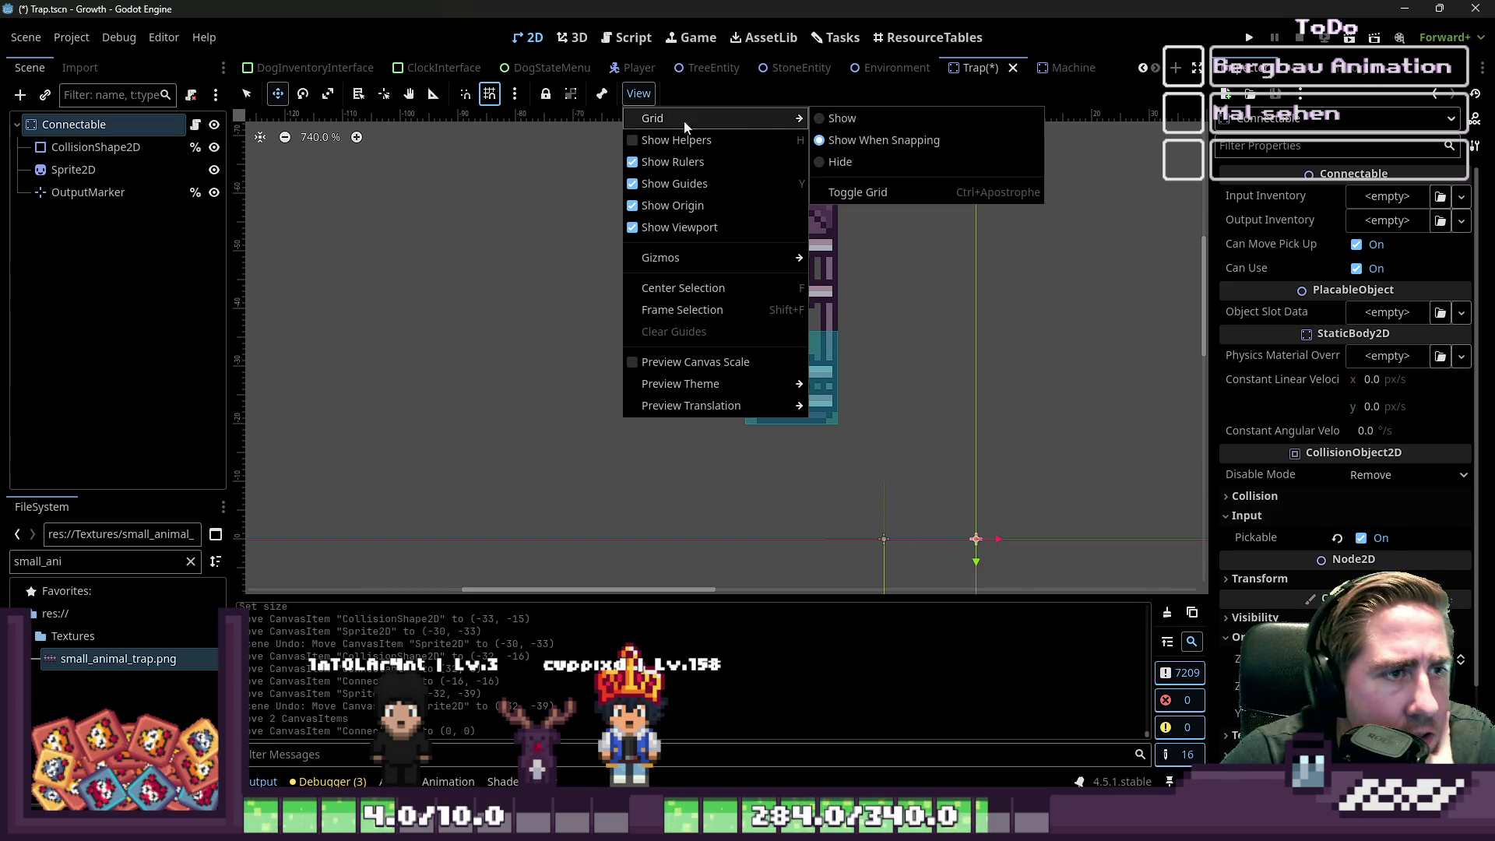
left_click(829, 121)
left_click_drag(803, 319, 848, 340)
scroll(908, 479, "down", 2)
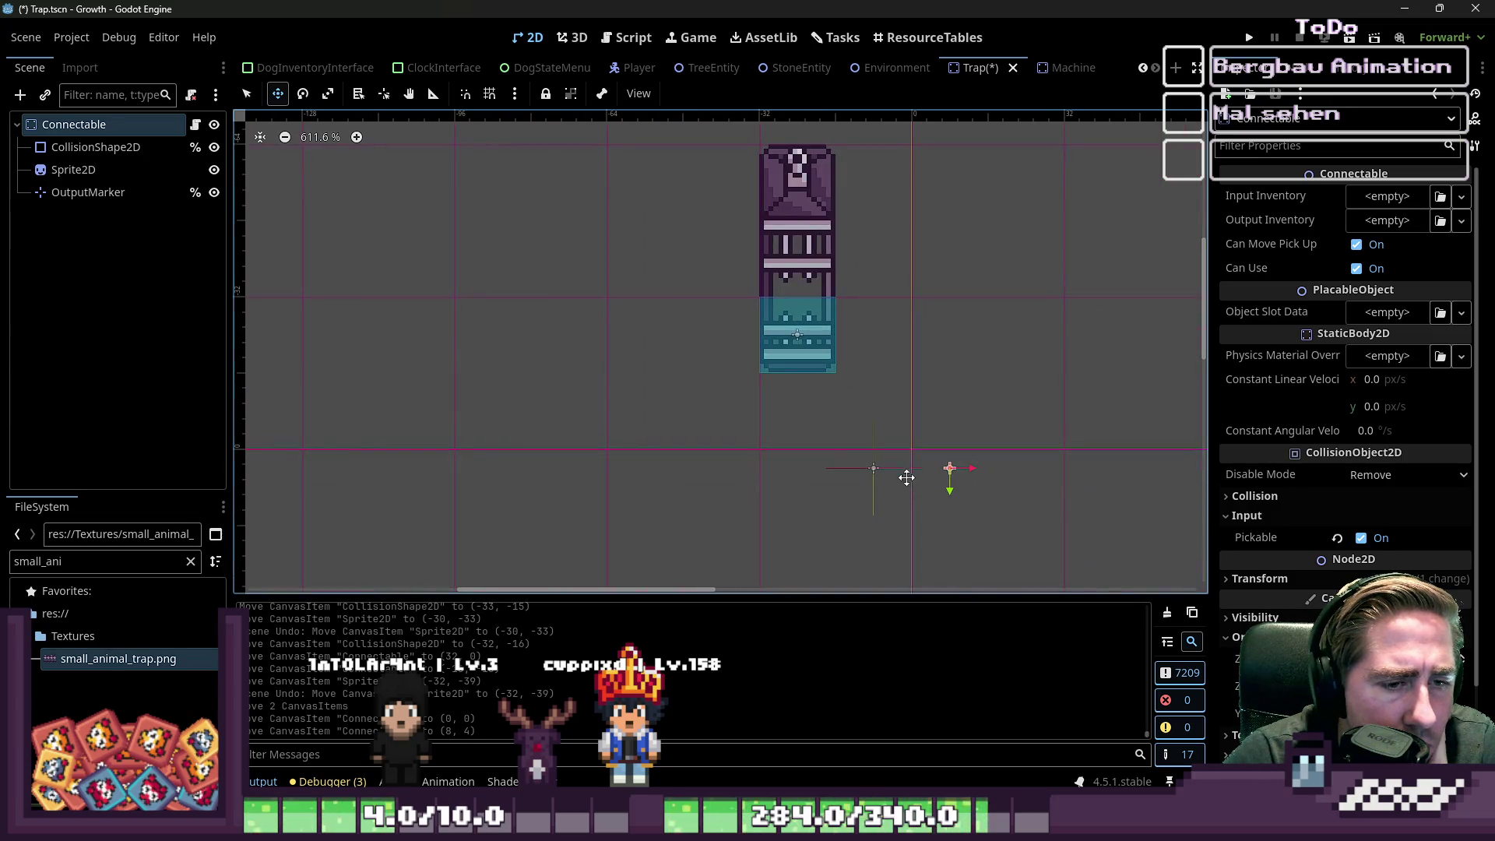
left_click_drag(885, 469, 882, 478)
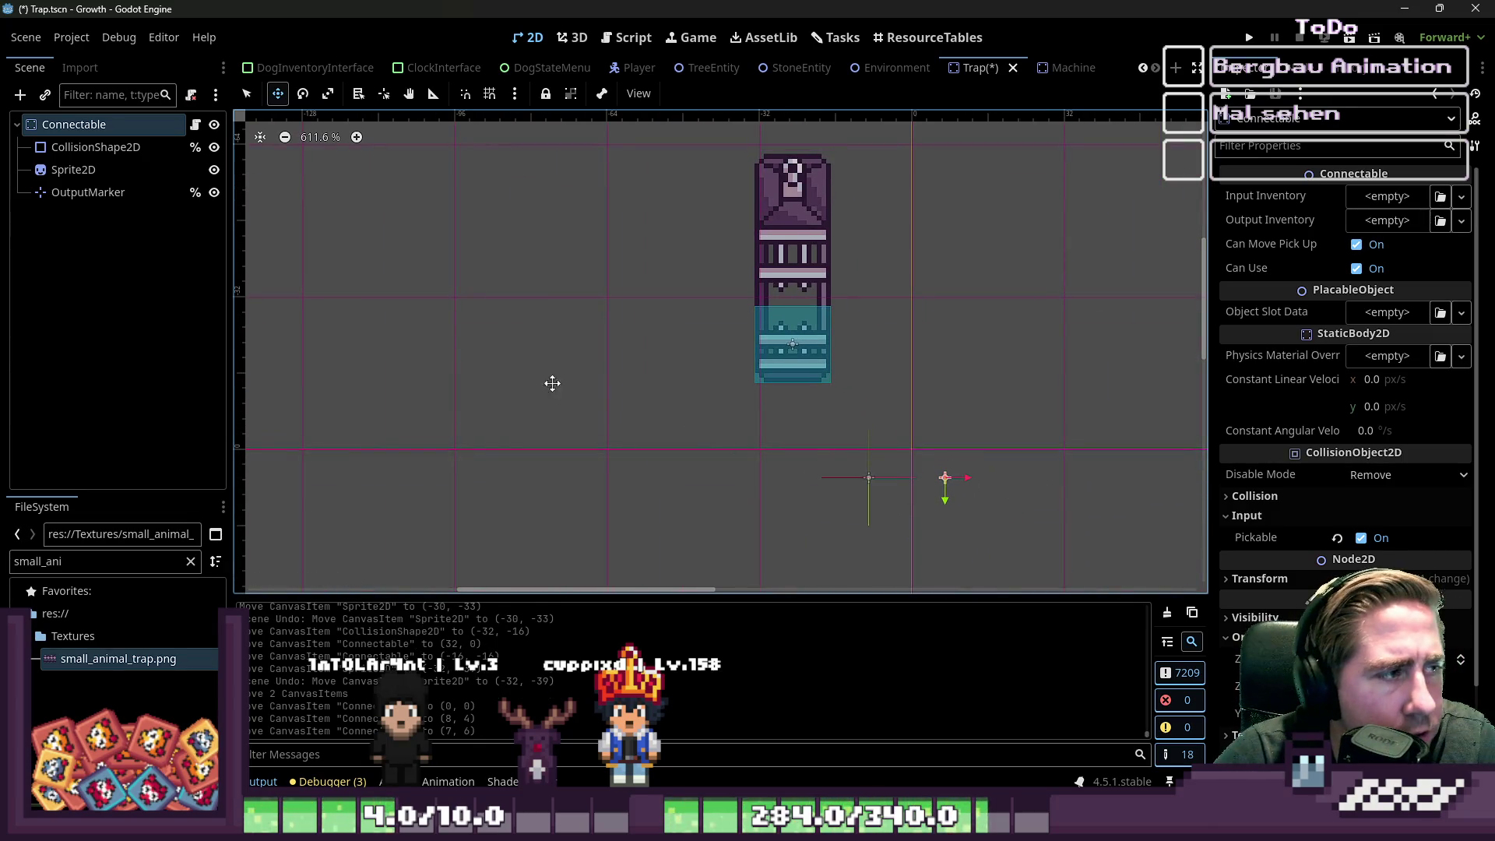
key("ctrl+z")
mouse_move(899, 427)
left_mouse_down()
mouse_move(784, 360)
mouse_move(802, 384)
left_mouse_up()
- Shift the sprite and collision shape together, and move the OutputMarker left to (-24, -1)
left_click(96, 147)
left_click(73, 169, "ctrl")
left_click_drag(768, 275, 806, 292)
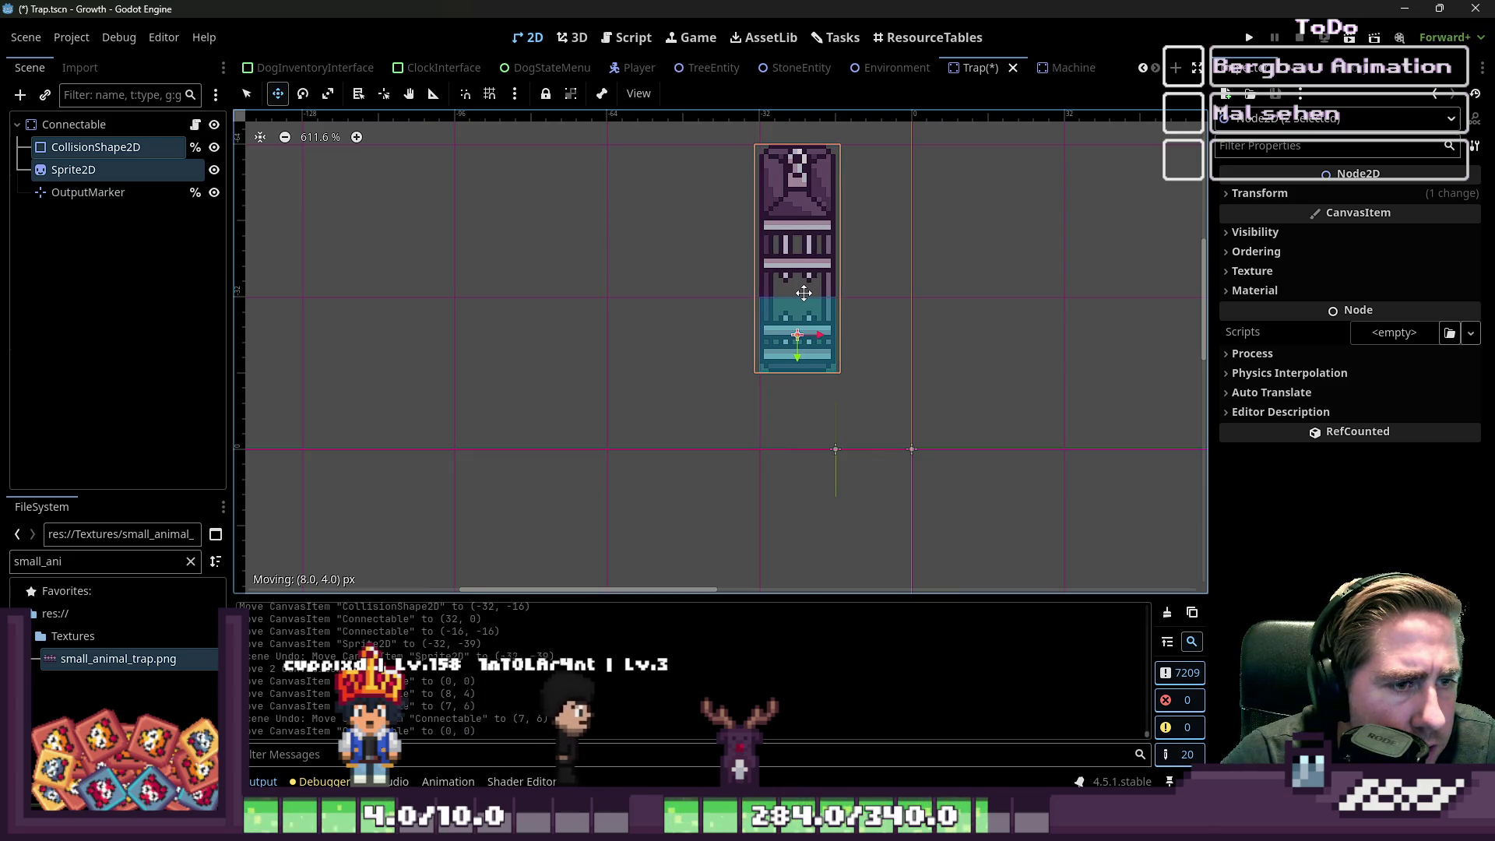
left_click(83, 194)
mouse_move(850, 465)
left_mouse_down()
mouse_move(814, 467)
mouse_move(804, 429)
mouse_move(810, 459)
left_mouse_up()
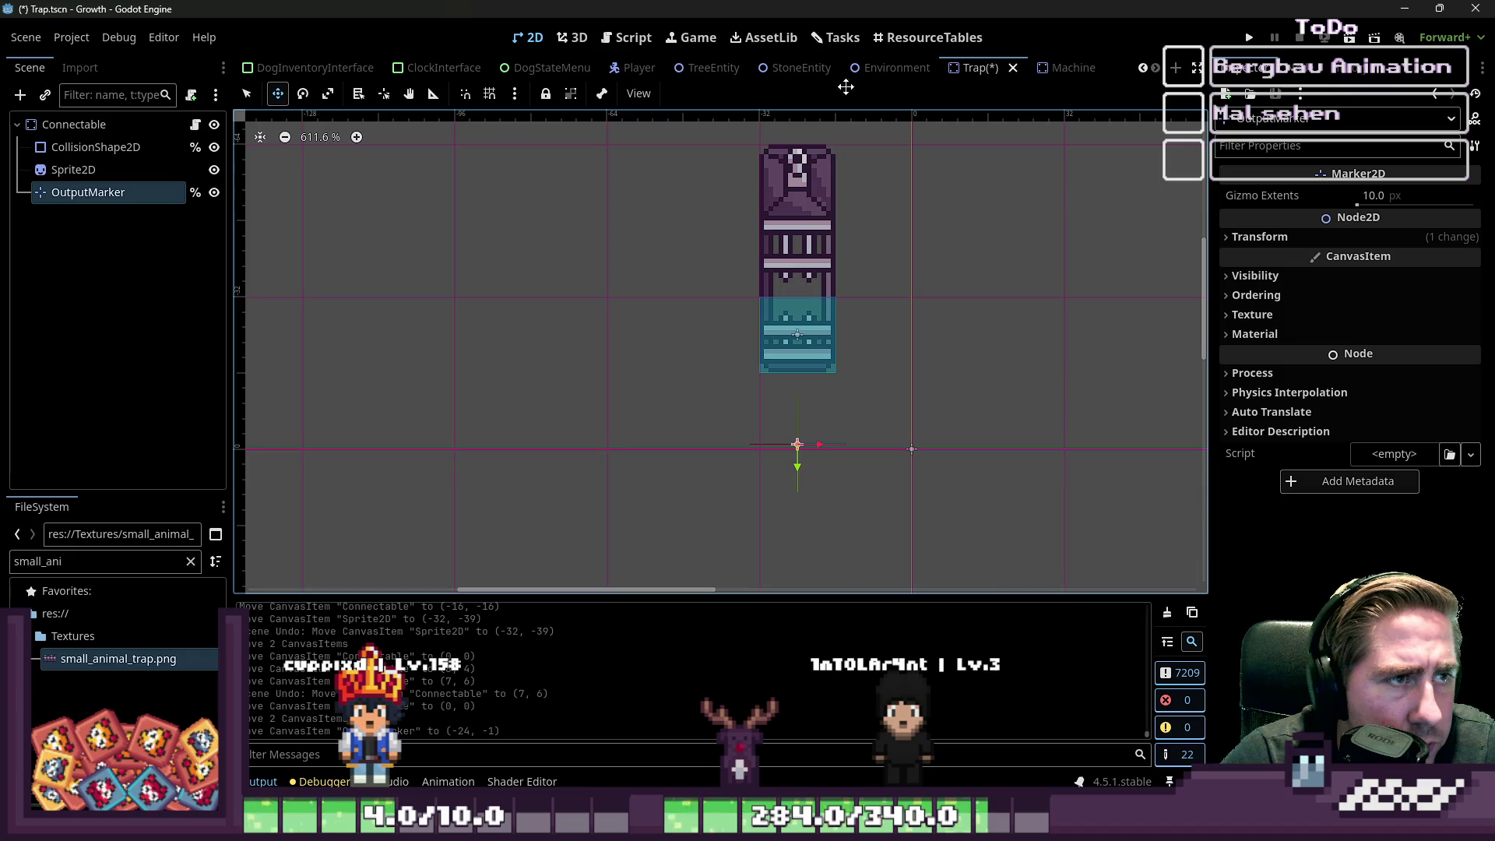
- Set the snap grid step to 16 × 16 px for the Trap scene
left_click(1057, 67)
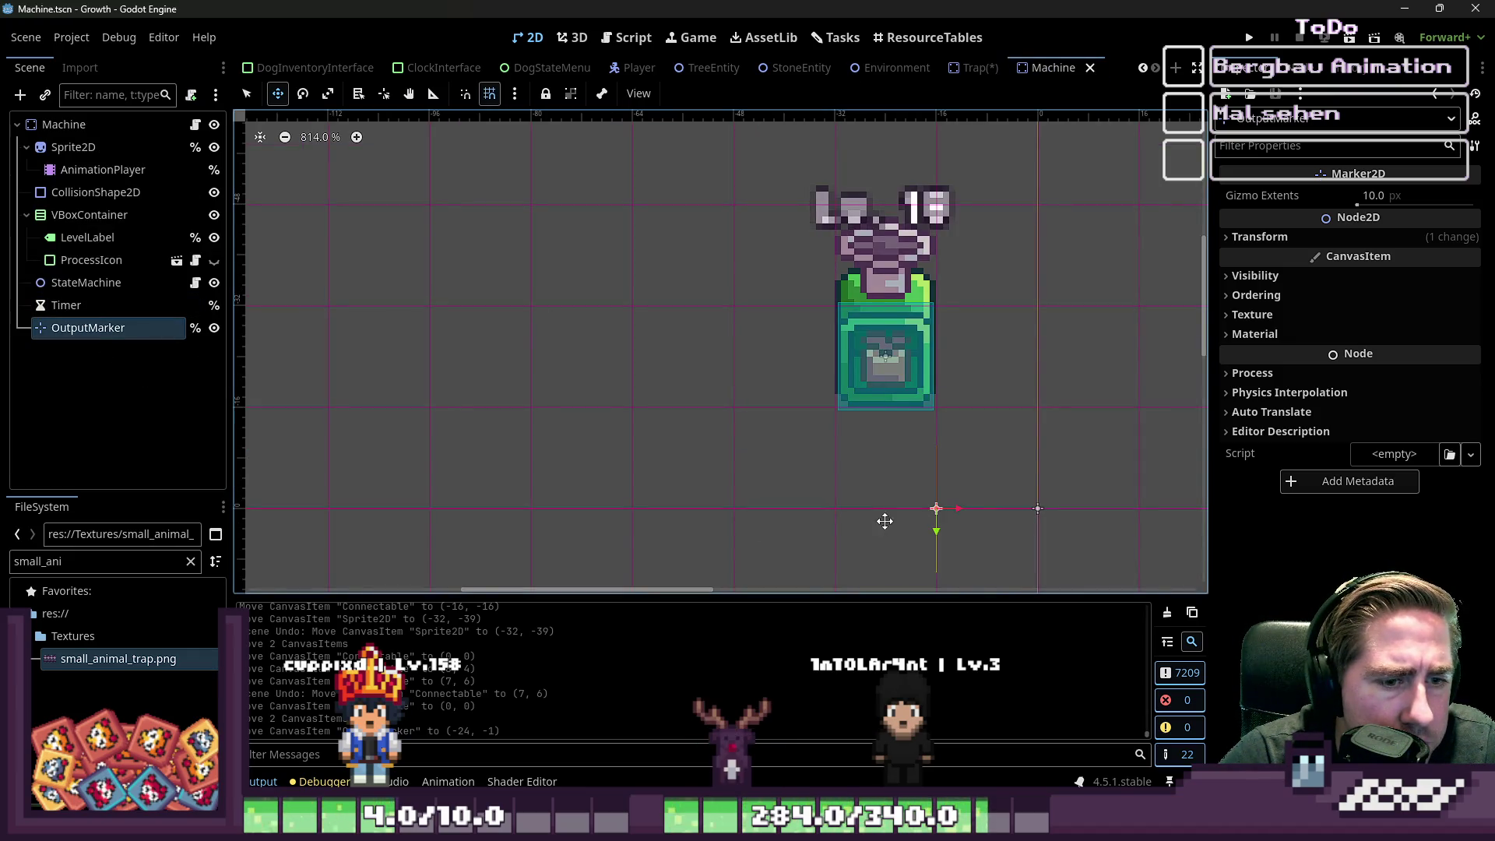
left_click(969, 73)
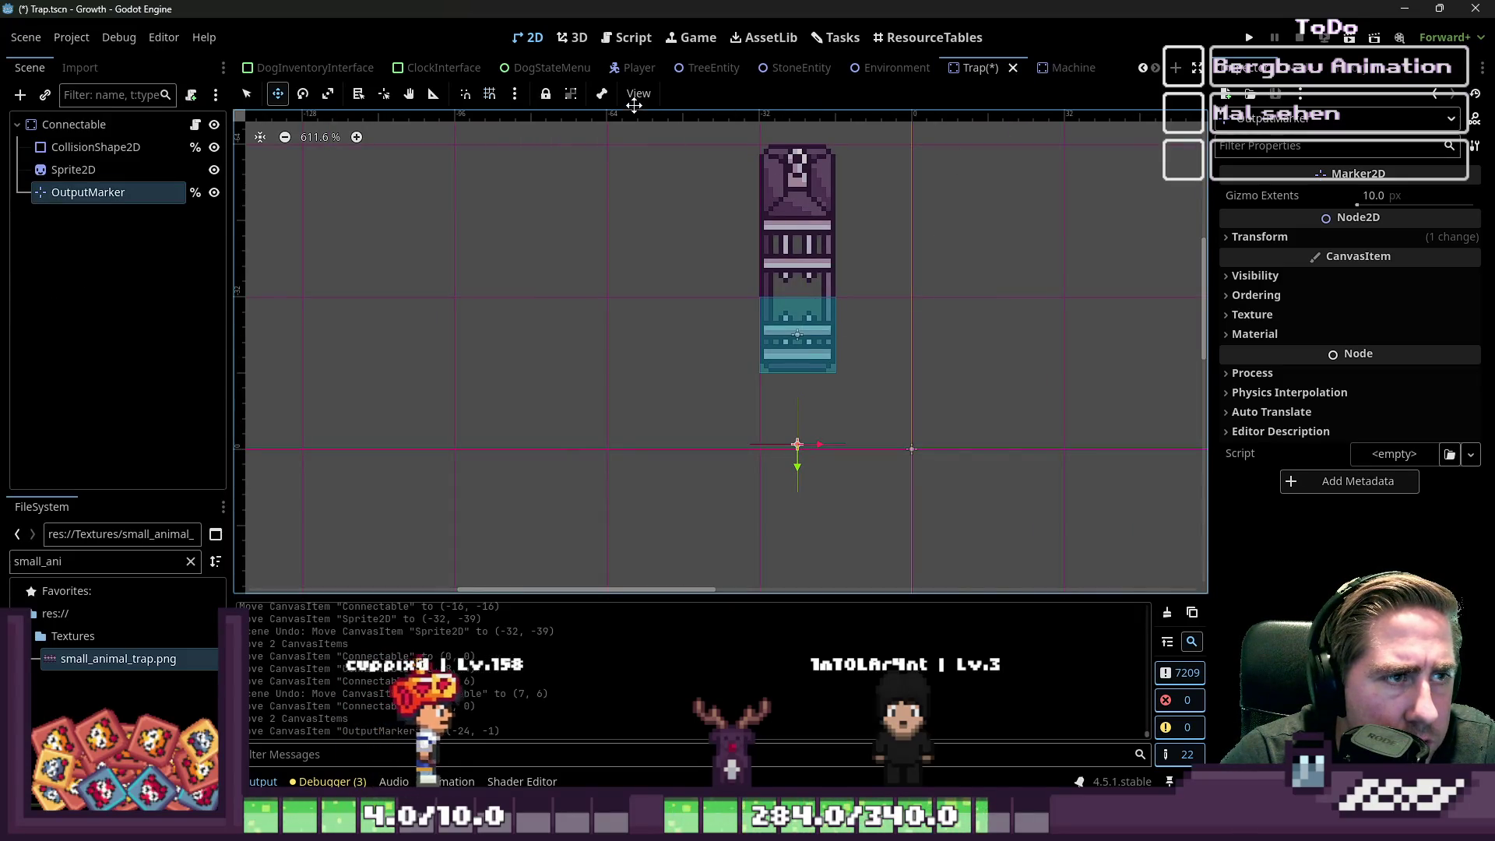
left_click(638, 94)
mouse_move(697, 119)
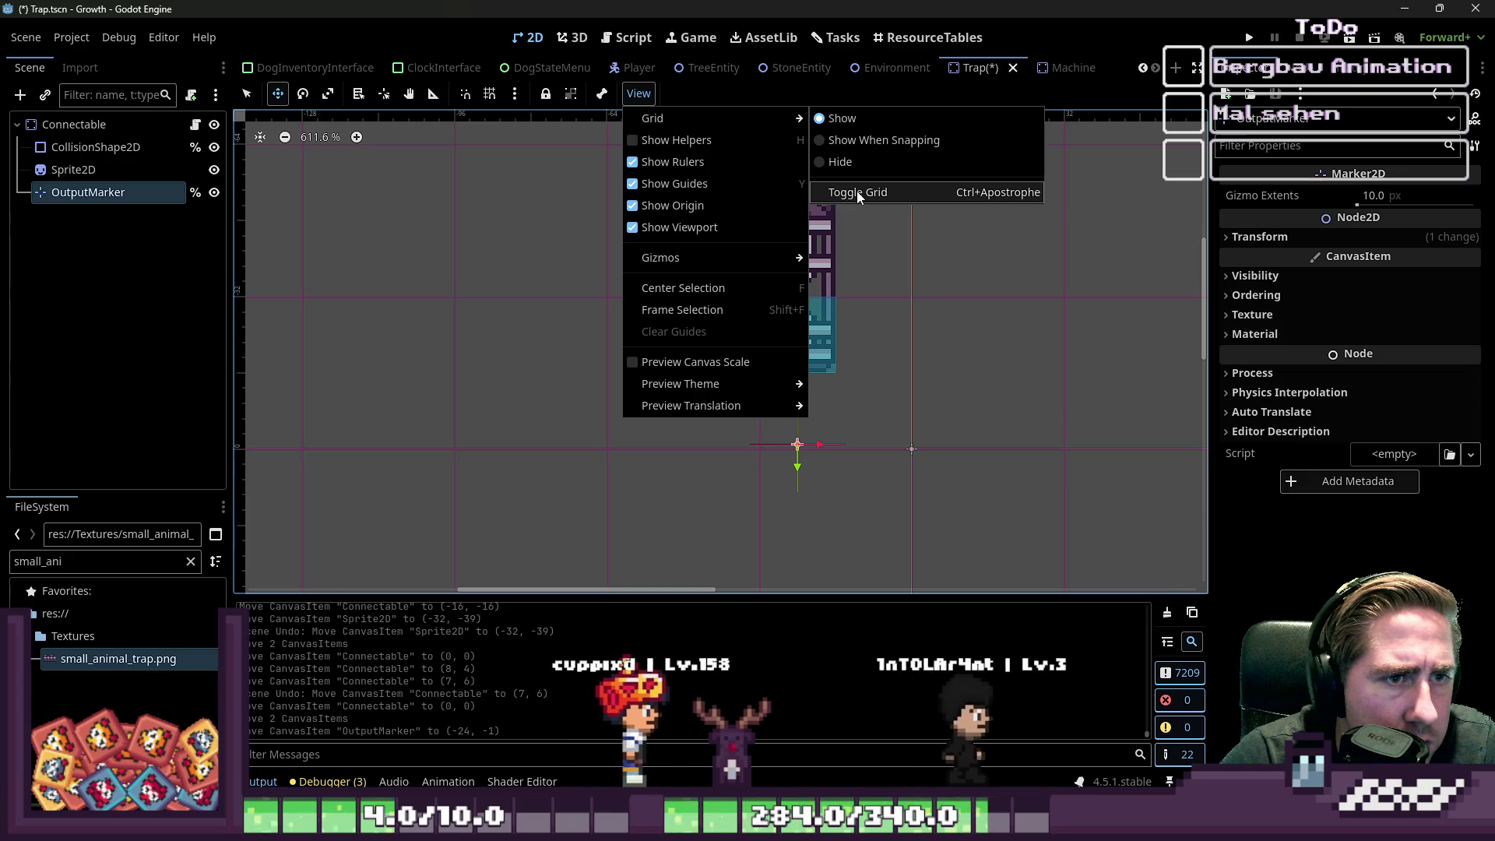
left_click(515, 94)
left_click(514, 93)
left_click(566, 235)
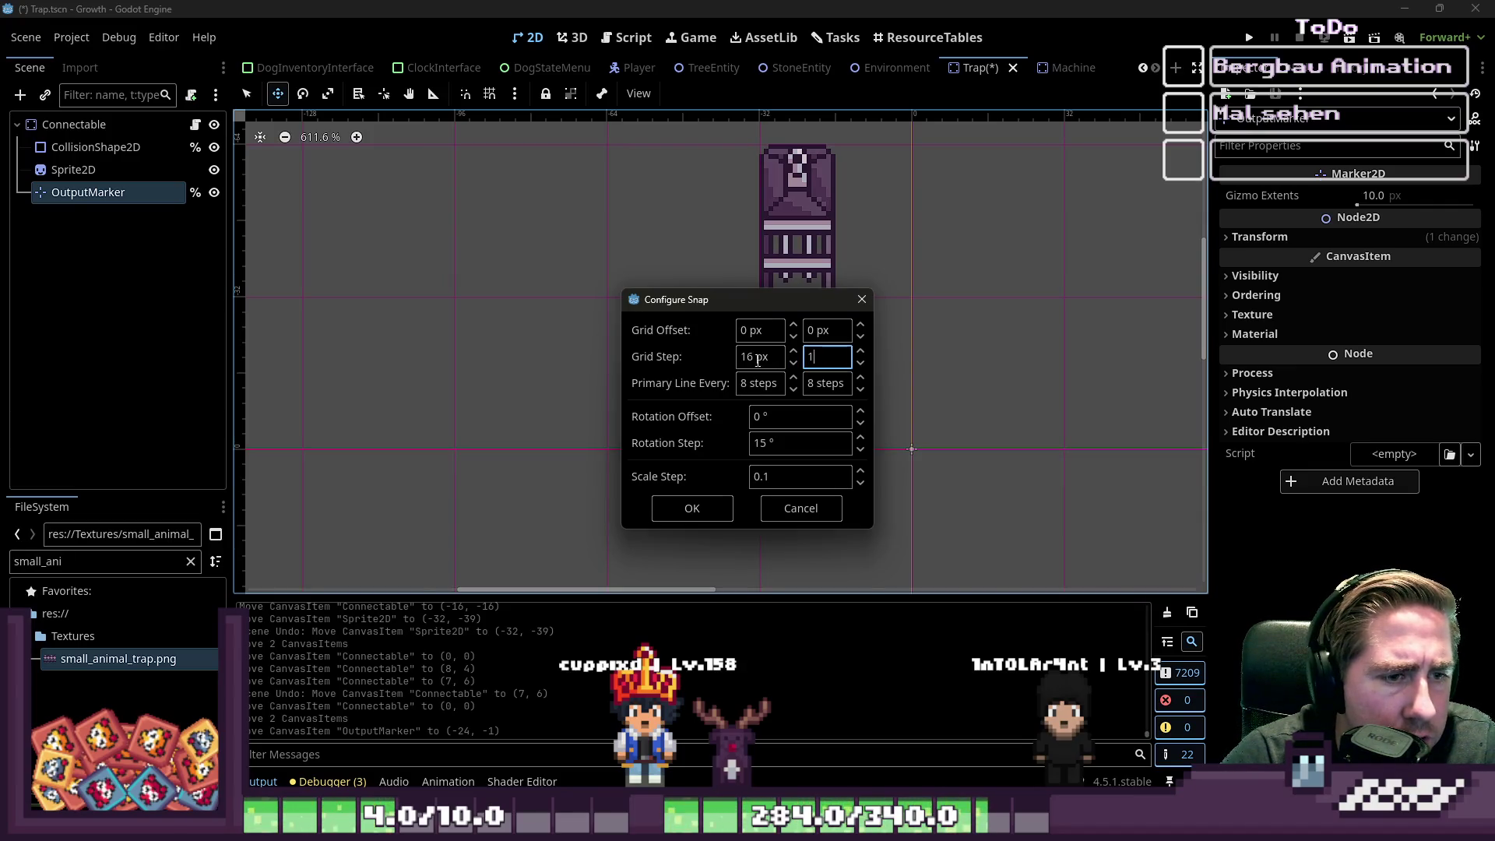
left_click(692, 508)
- Move the OutputMarker to (-16, 0), check the trap's nodes, and save the Trap scene
left_click_drag(797, 445, 837, 450)
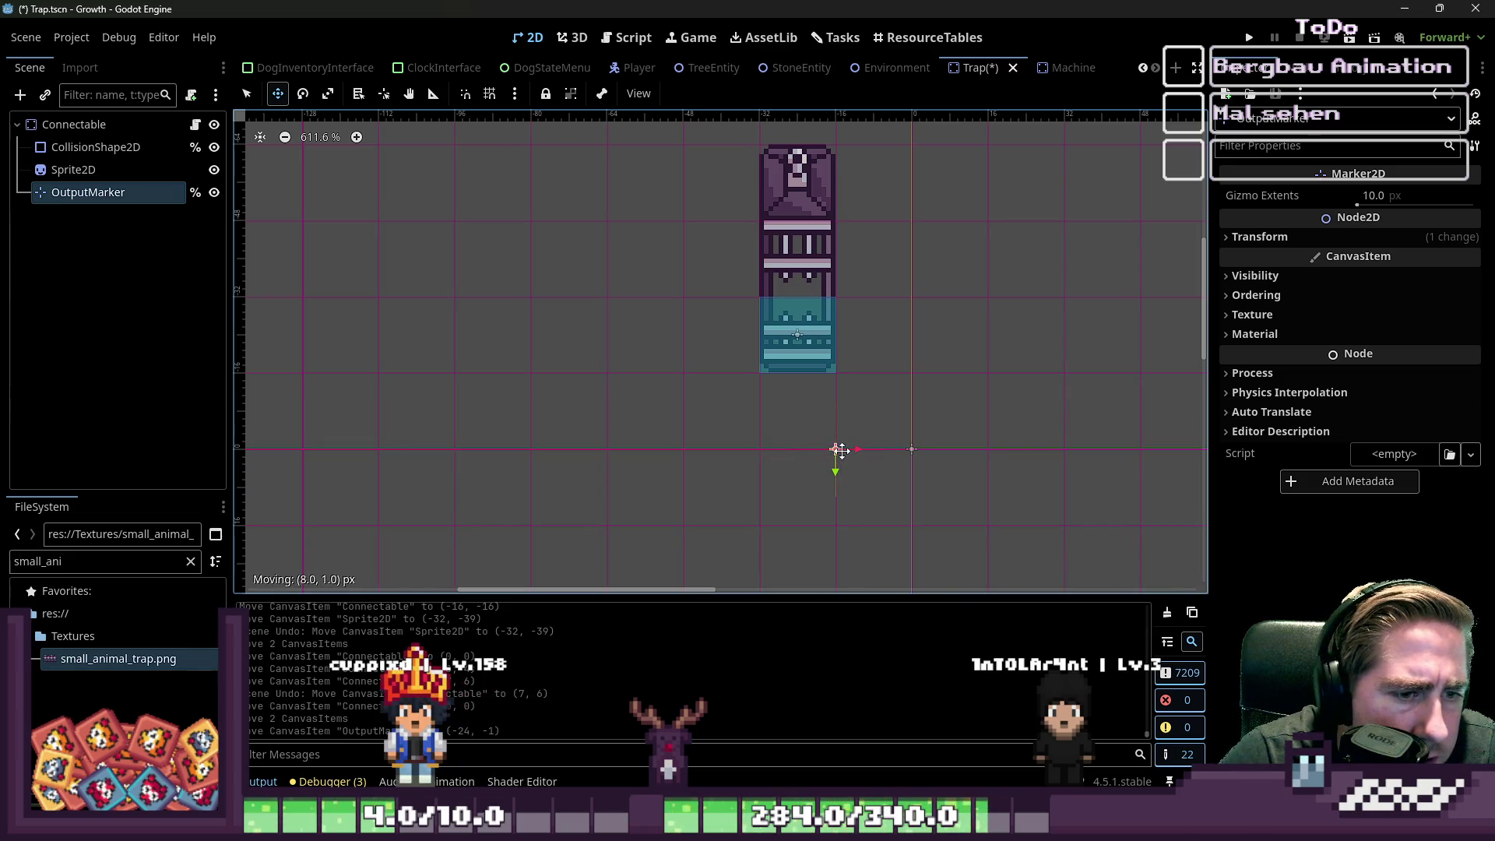
scroll(636, 355, "down", 2)
left_click(152, 172)
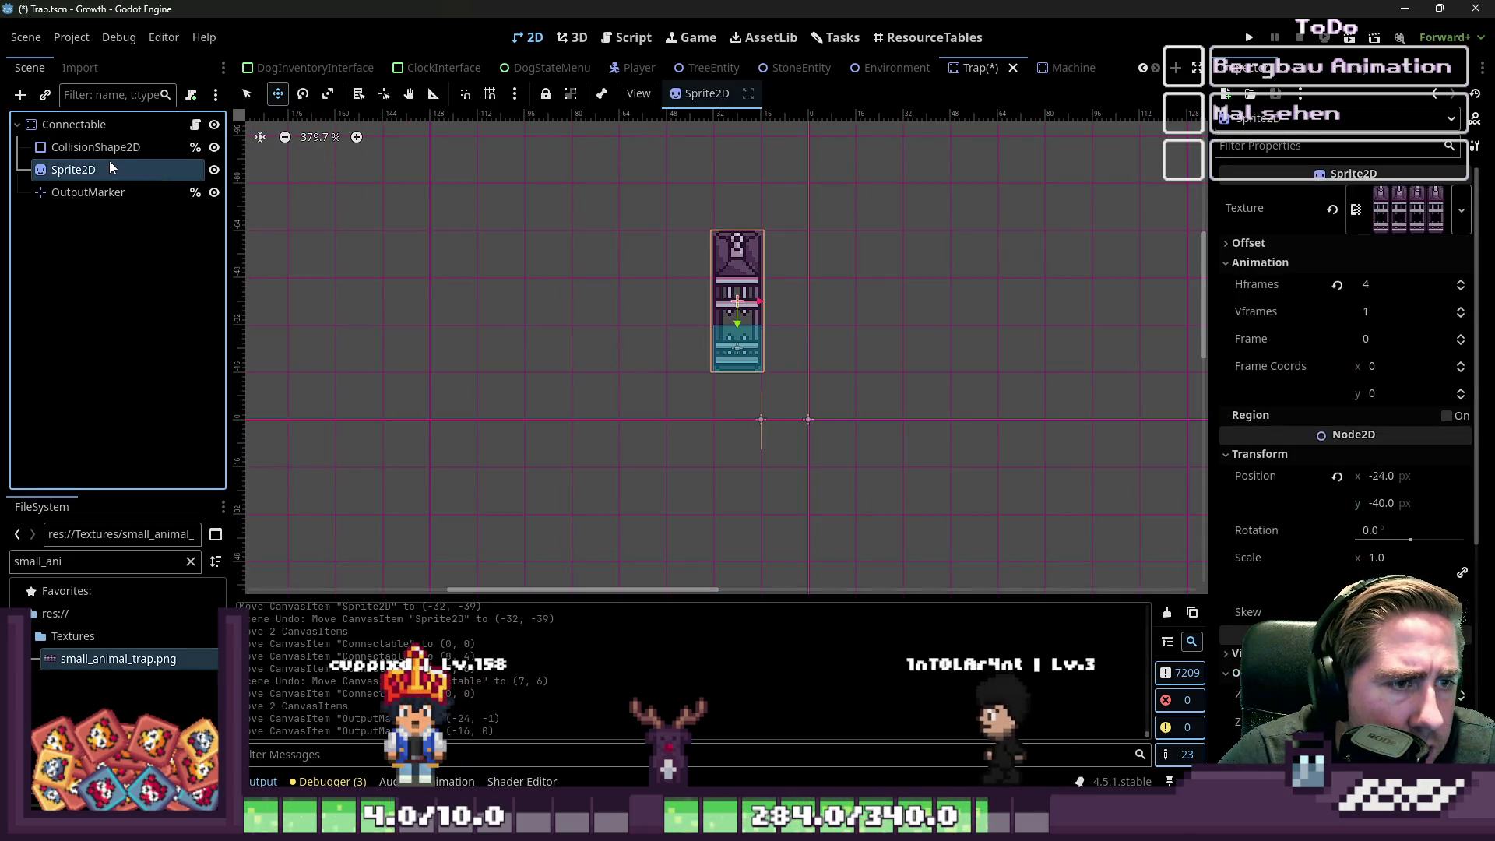
left_click(109, 147)
left_click(101, 127)
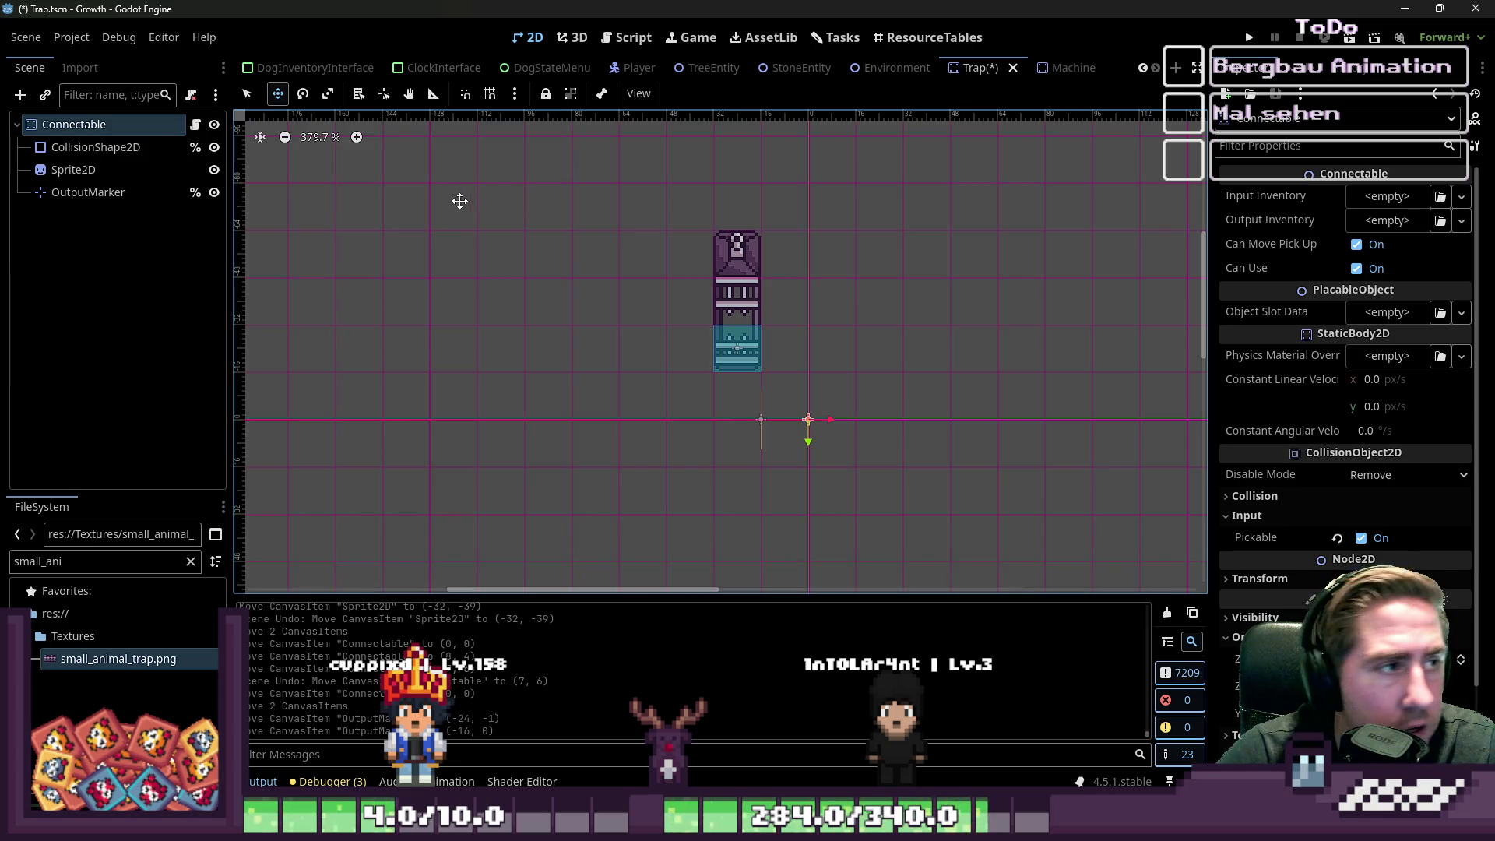
key("ctrl+s")
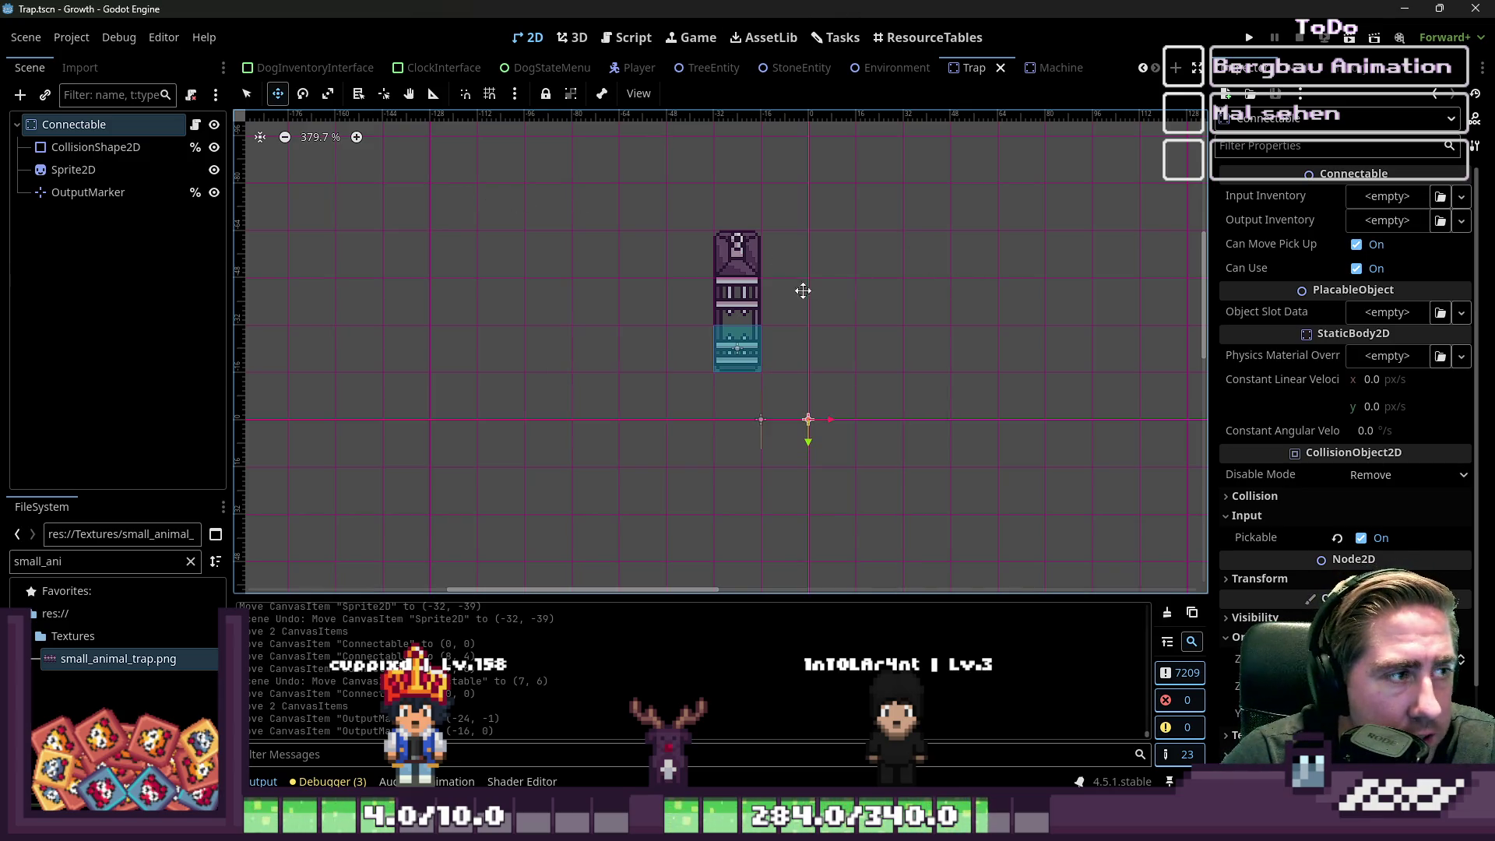
- Review the trap's script and nodes, then open the Machine scene and select its VBoxContainer
left_click(195, 125)
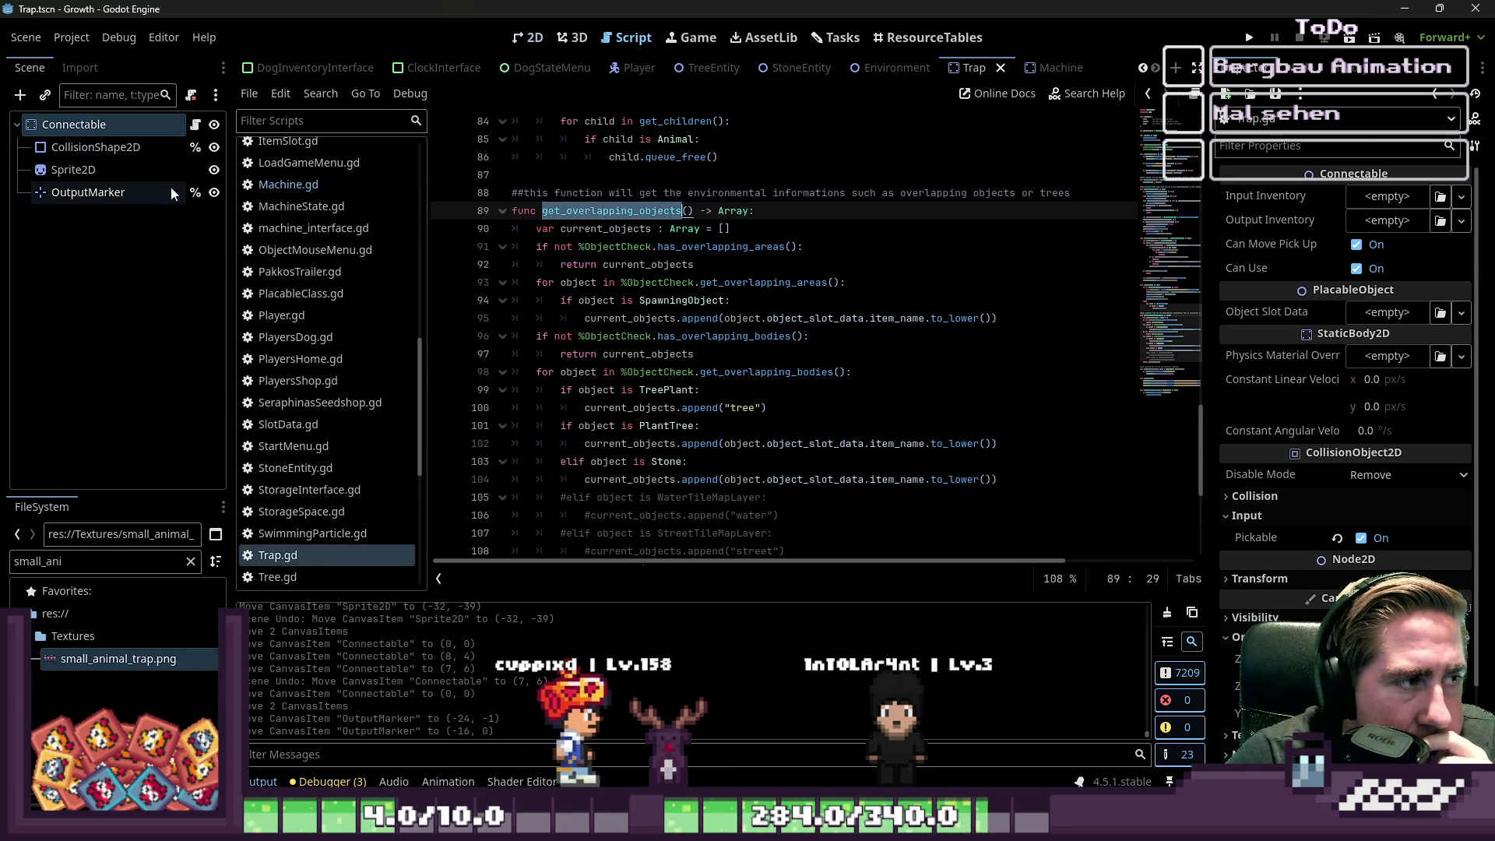
left_click(142, 169)
left_click(144, 148)
left_click(528, 37)
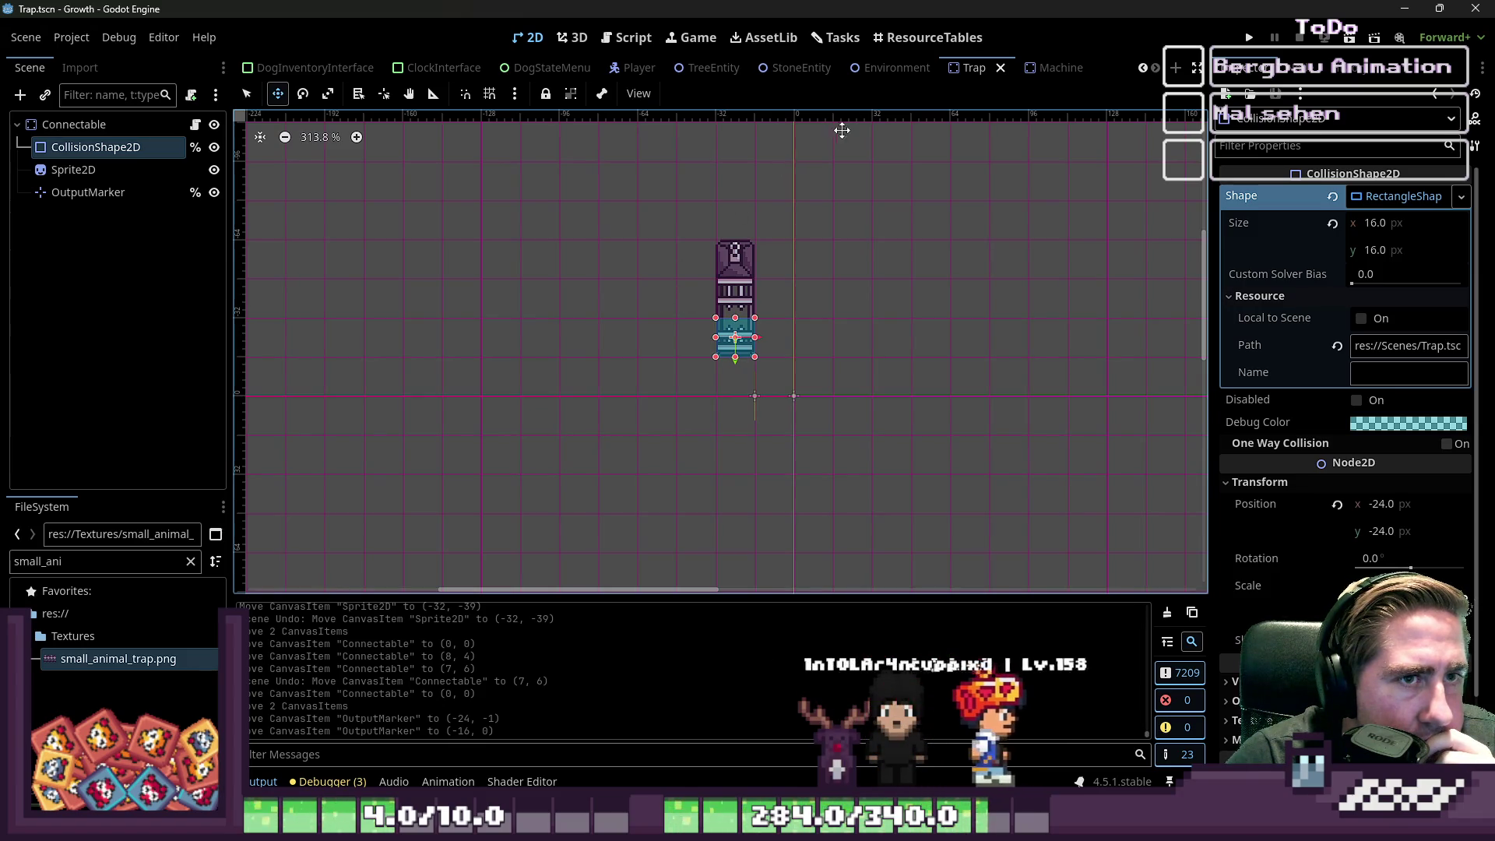
left_click(1062, 73)
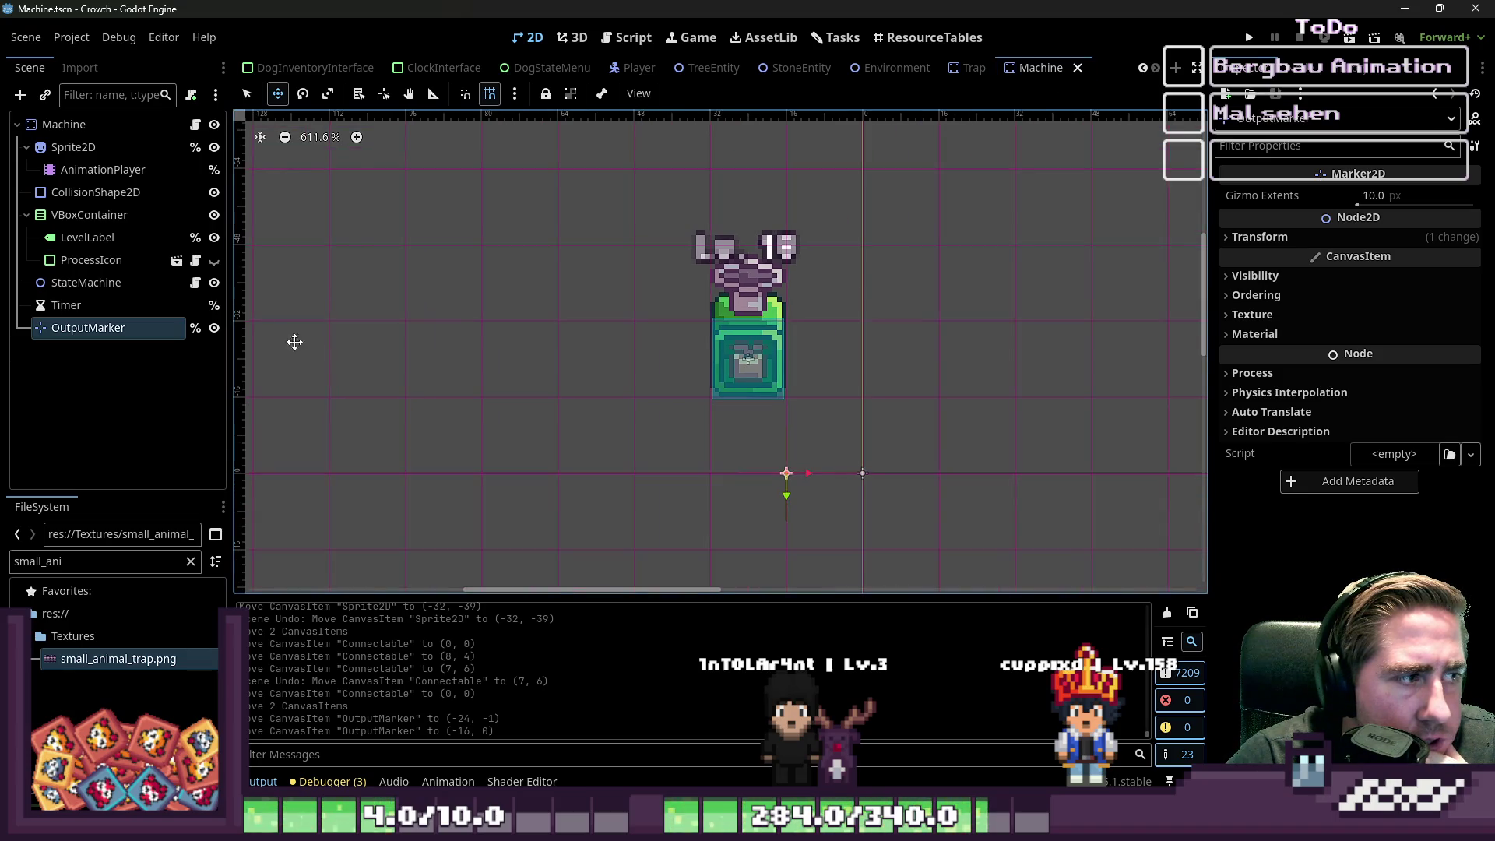
left_click(28, 216)
left_click(90, 215)
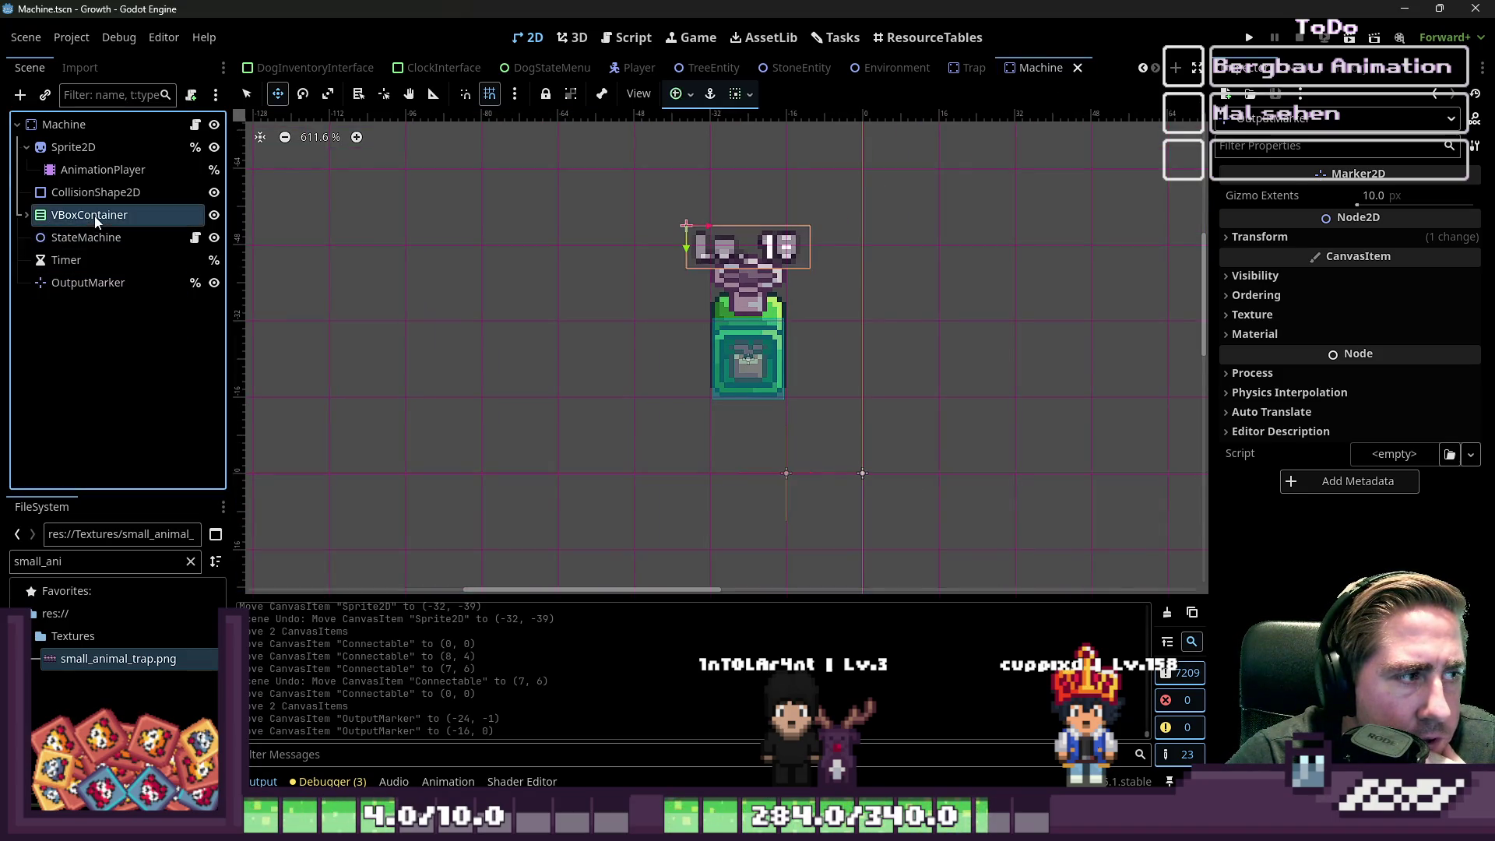
- Toggle the level label's visibility off and on, then preview the AnimationPlayer's Right animation
left_click(213, 215)
left_click(213, 216)
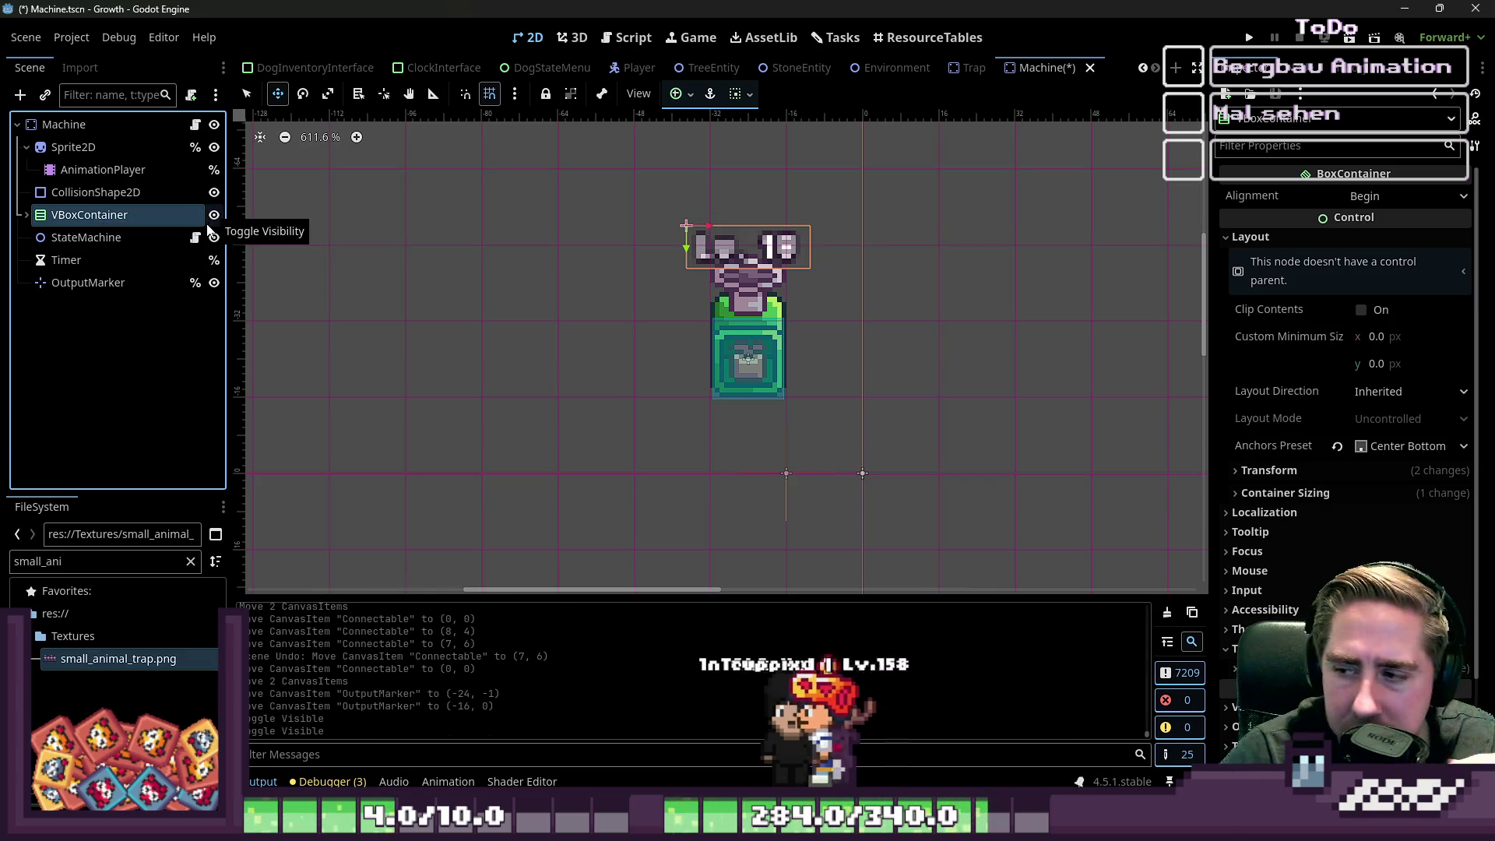
left_click(156, 168)
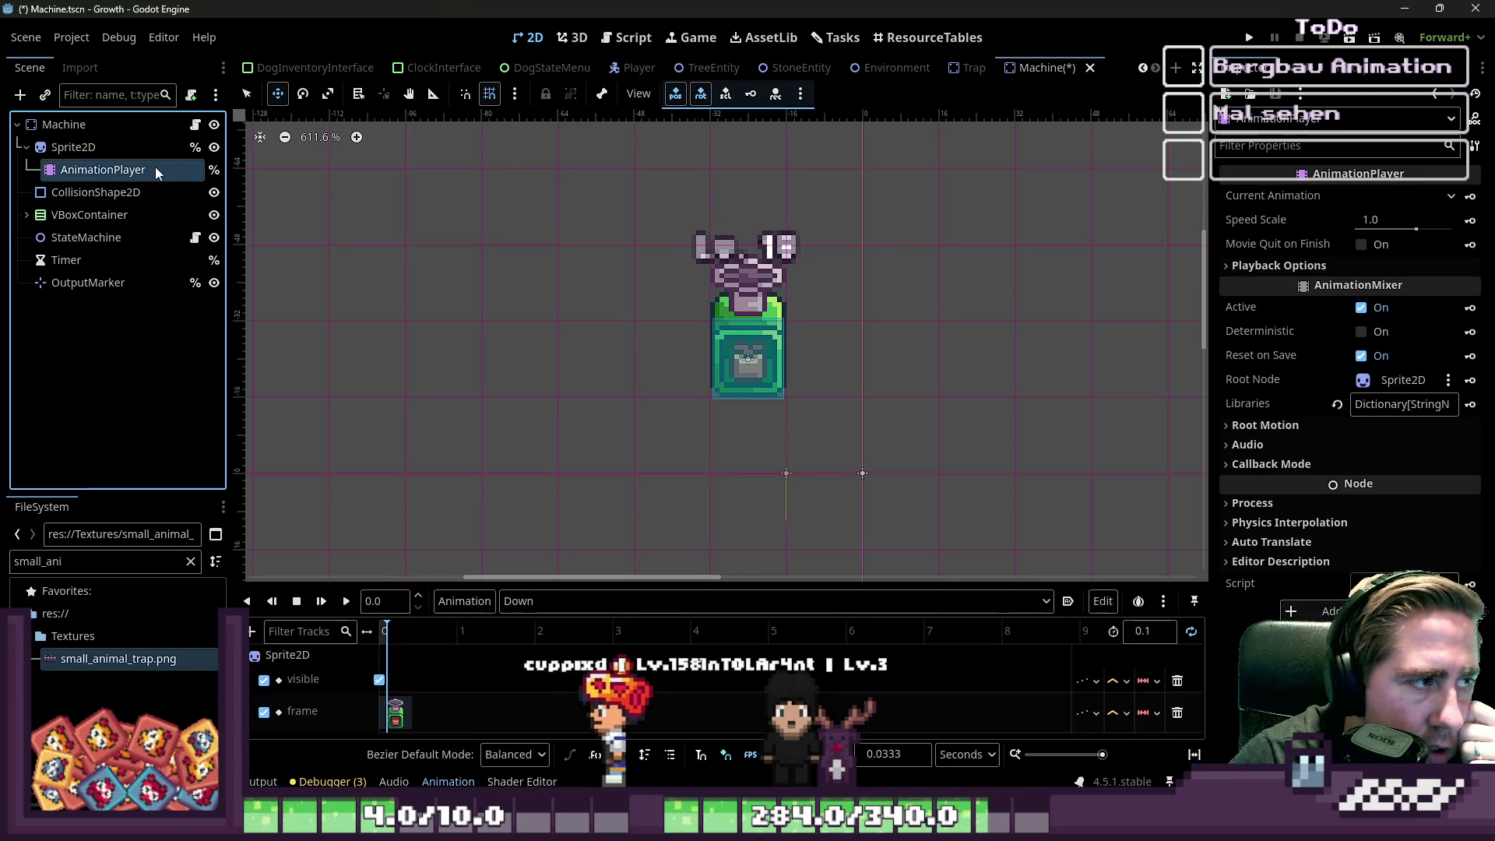
left_click(346, 602)
left_click(514, 600)
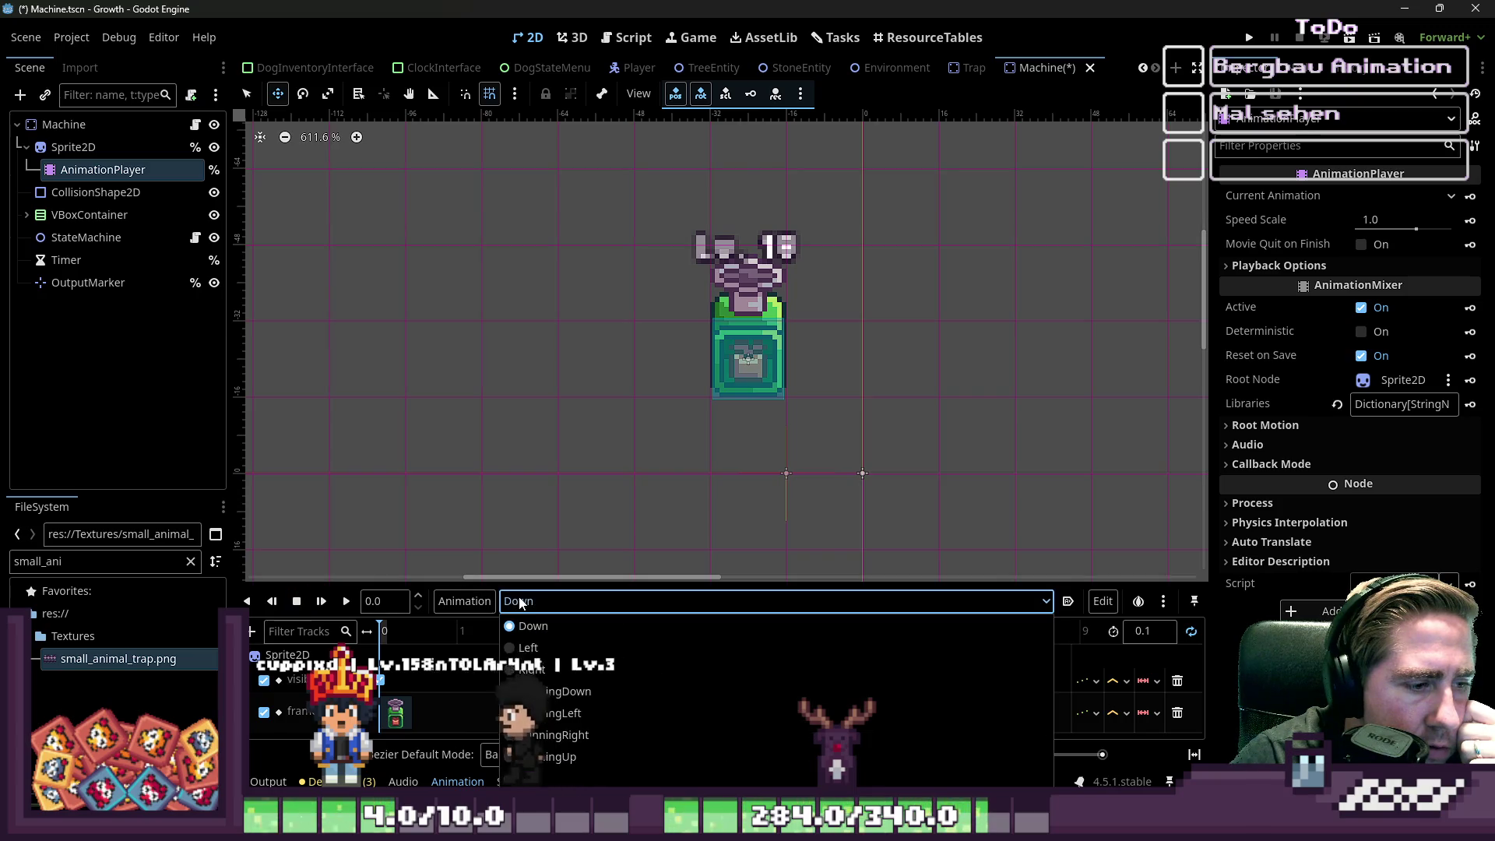
left_click(530, 668)
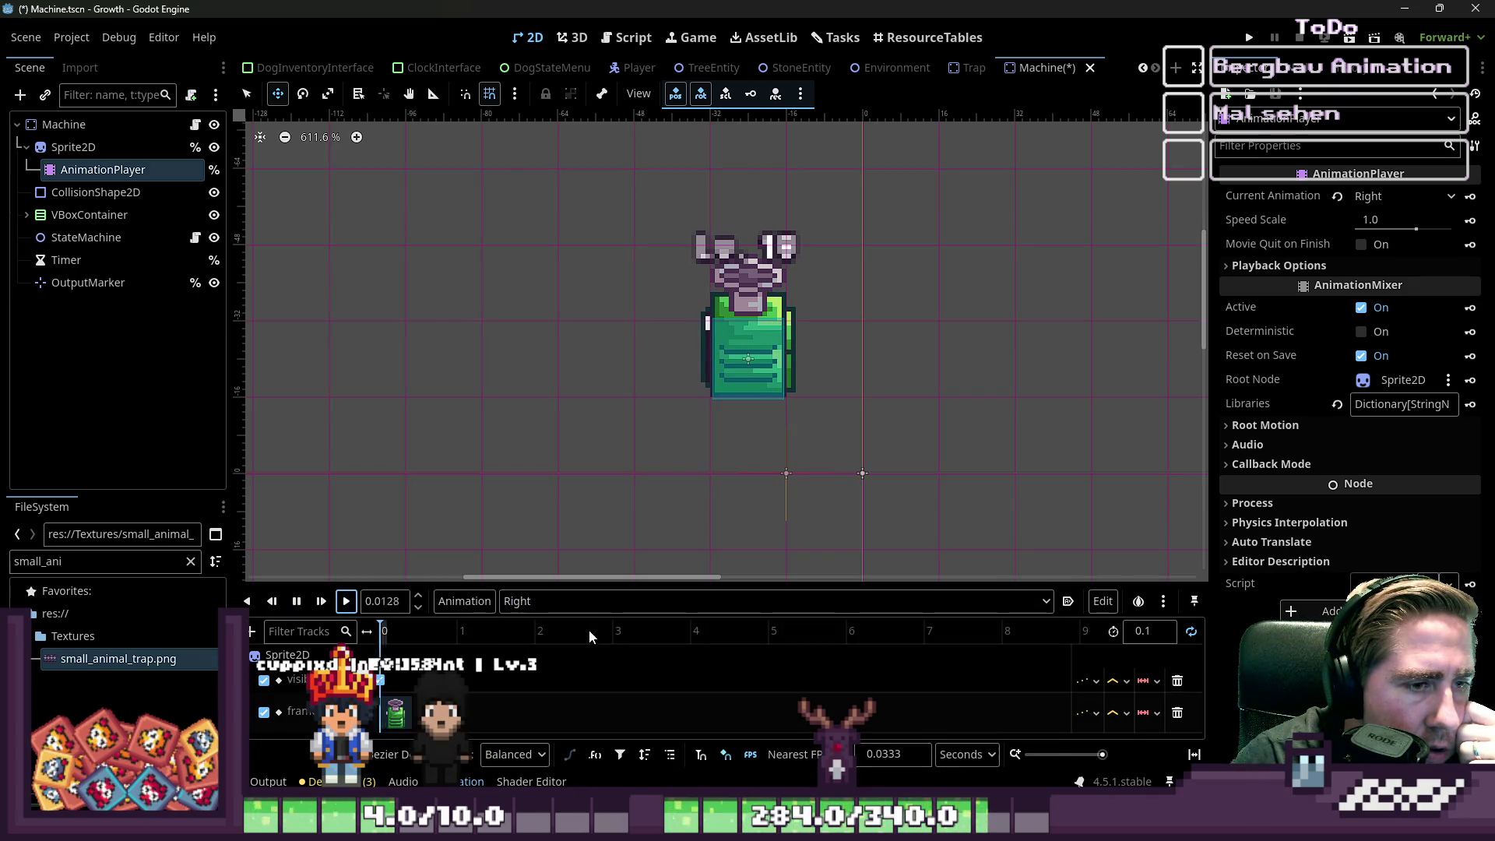
- Preview the RunningLeft and RunningDown animations, then stop playback
left_click(589, 601)
left_click(594, 711)
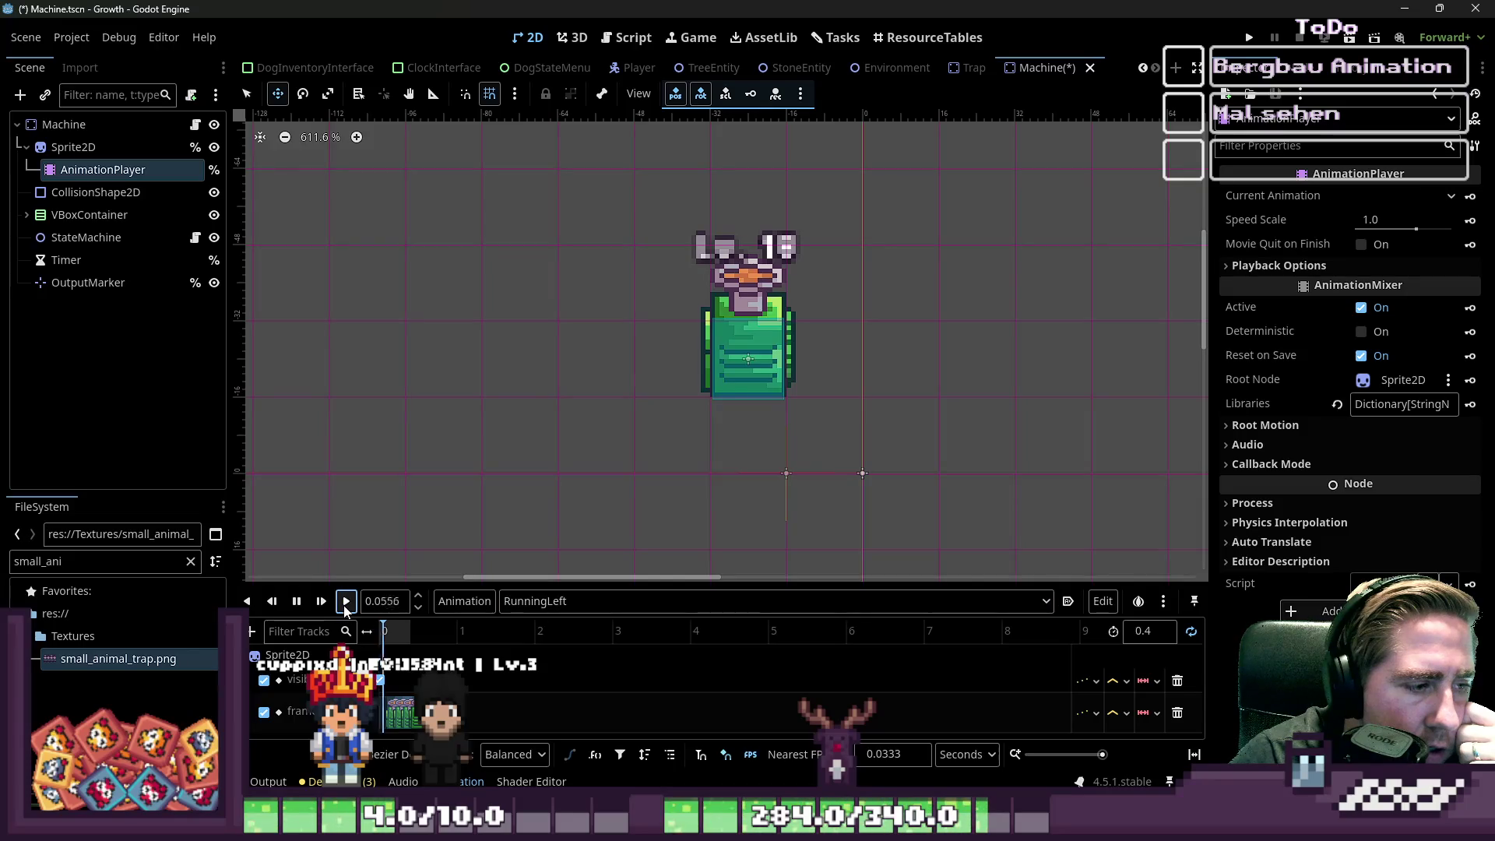
left_click(345, 606)
left_click(601, 603)
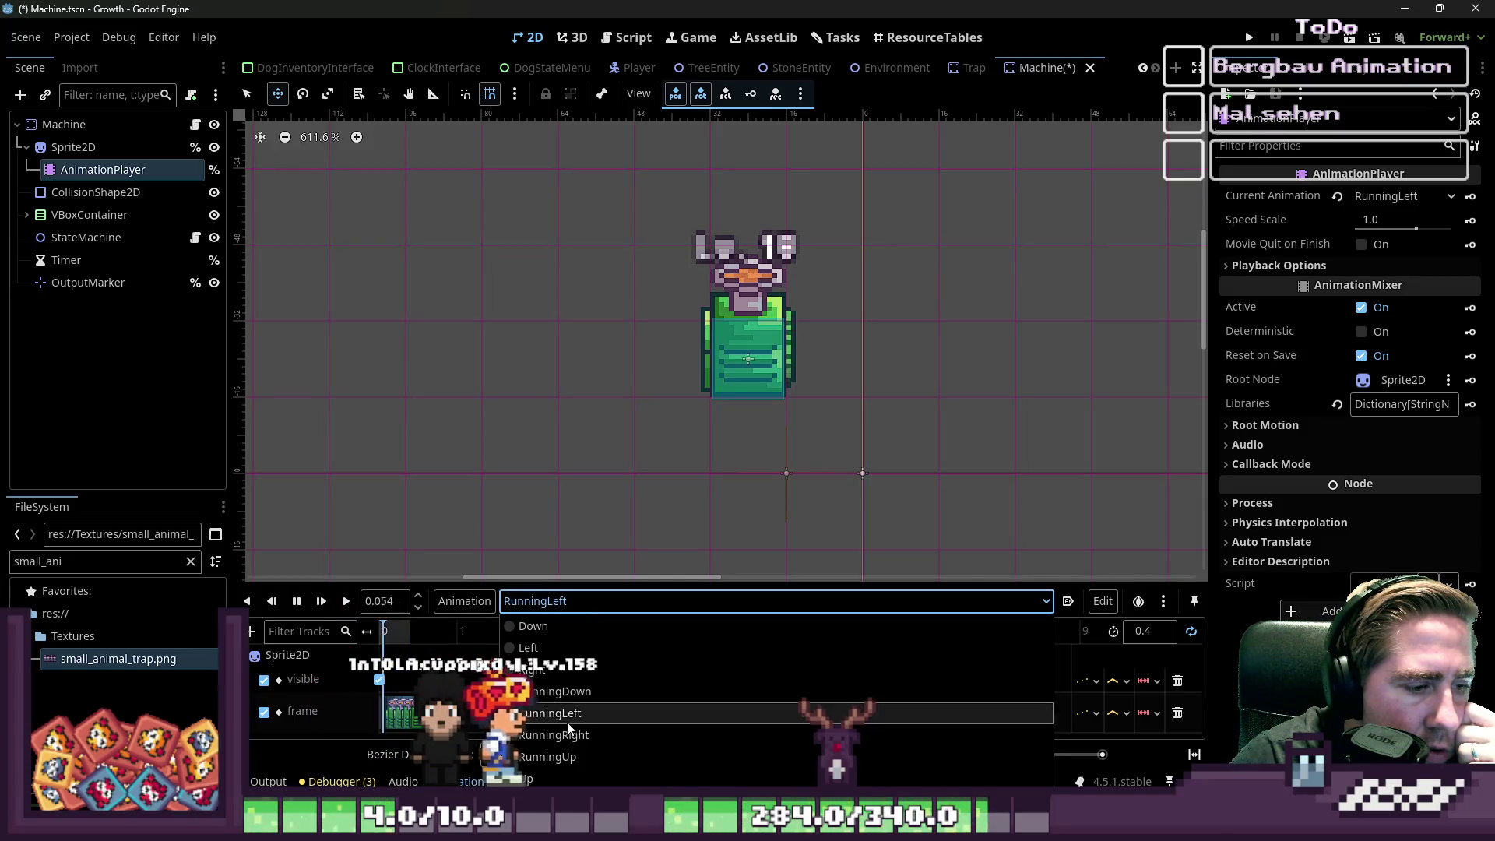
left_click(569, 692)
left_click(346, 601)
left_click(297, 601)
- Inspect the Sprite2D, Machine root and StateMachine nodes, then open the Trap scene
scroll(300, 367, "down", 1)
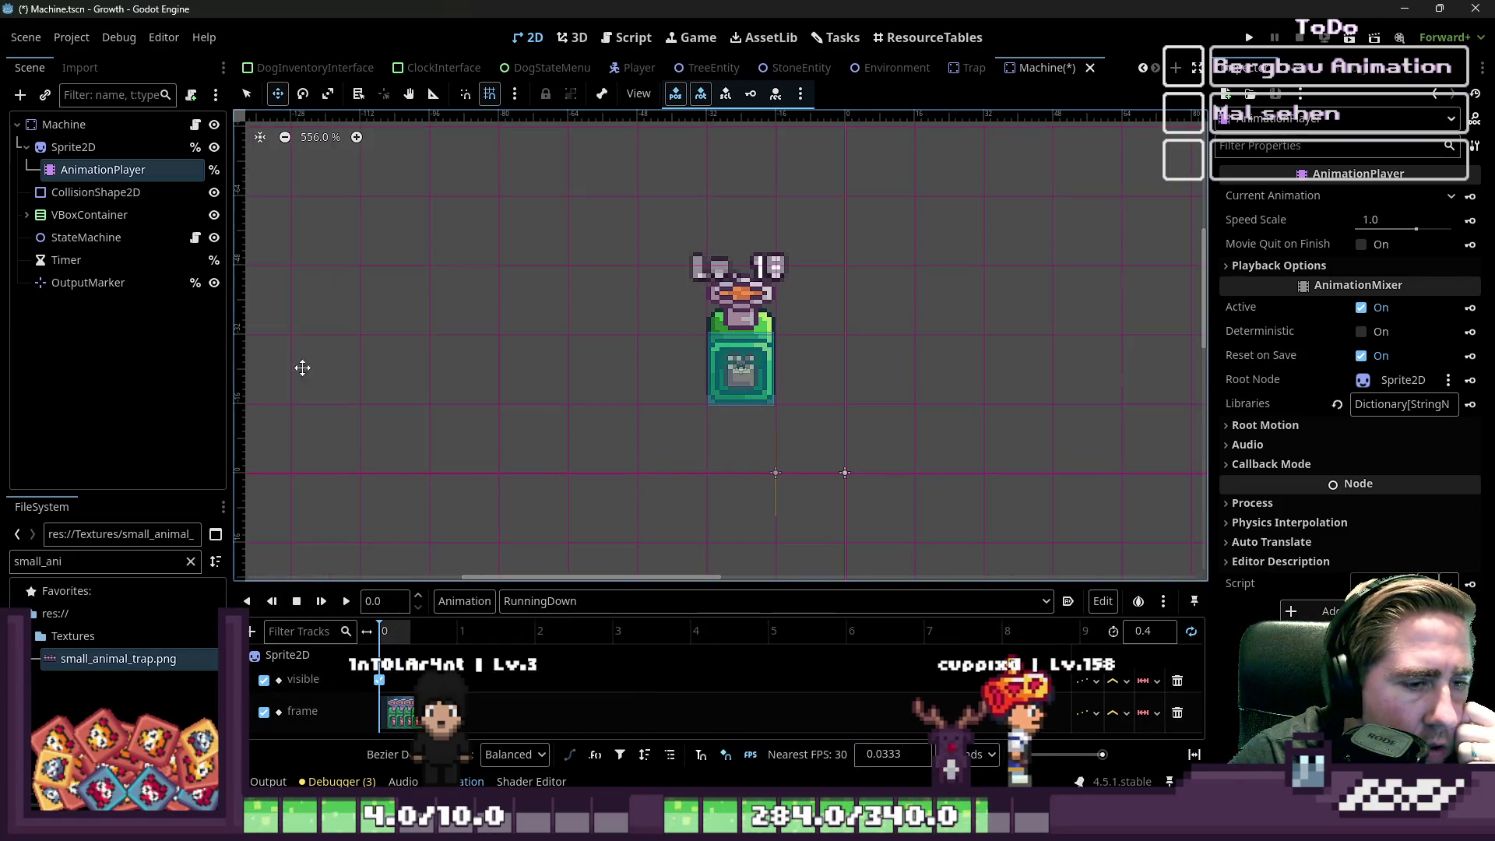
left_click(113, 147)
left_click(116, 122)
left_click(114, 236)
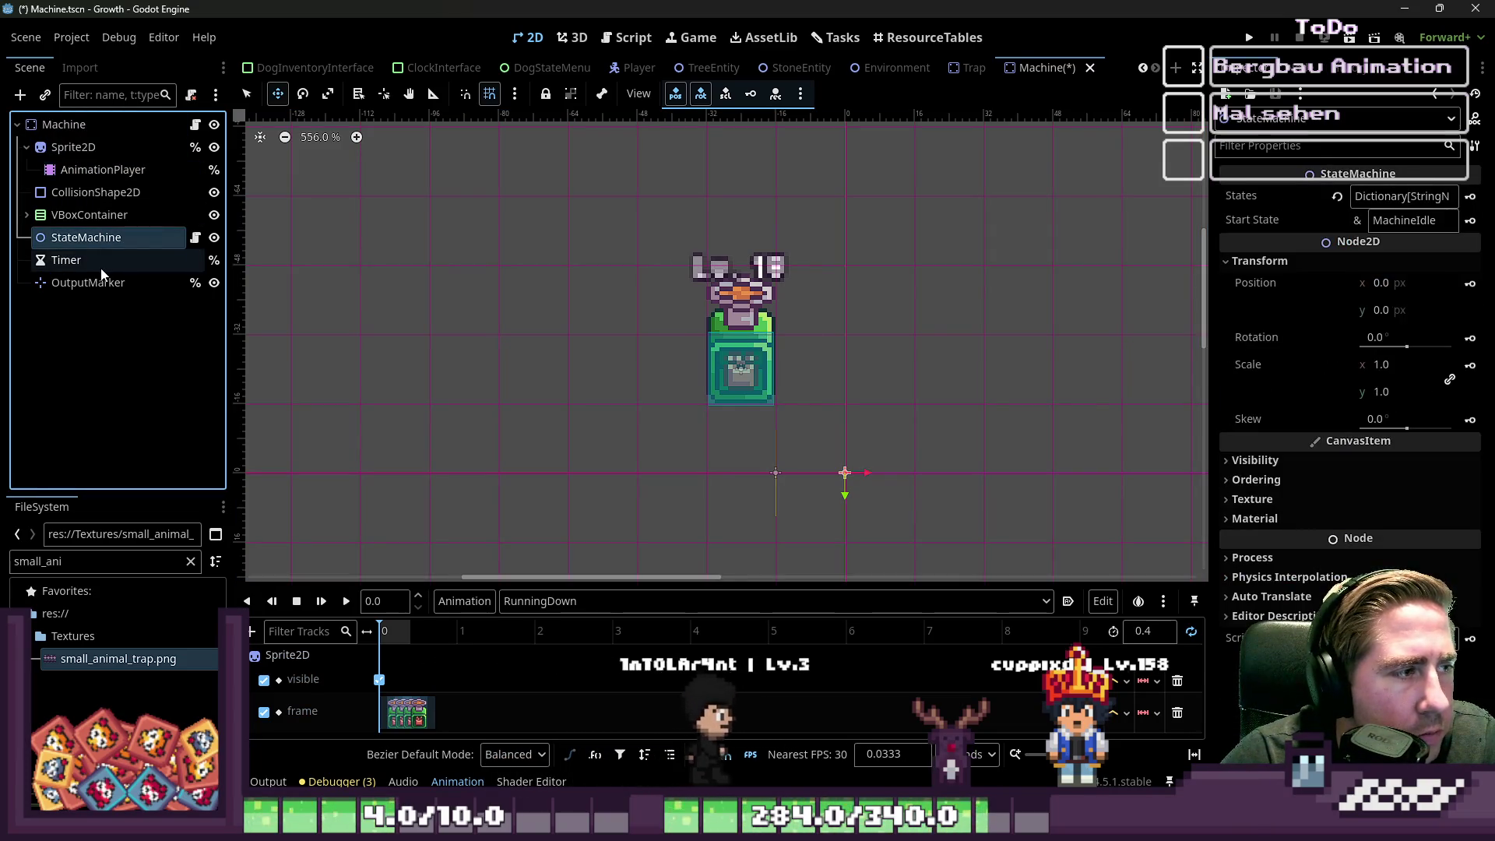
left_click(973, 68)
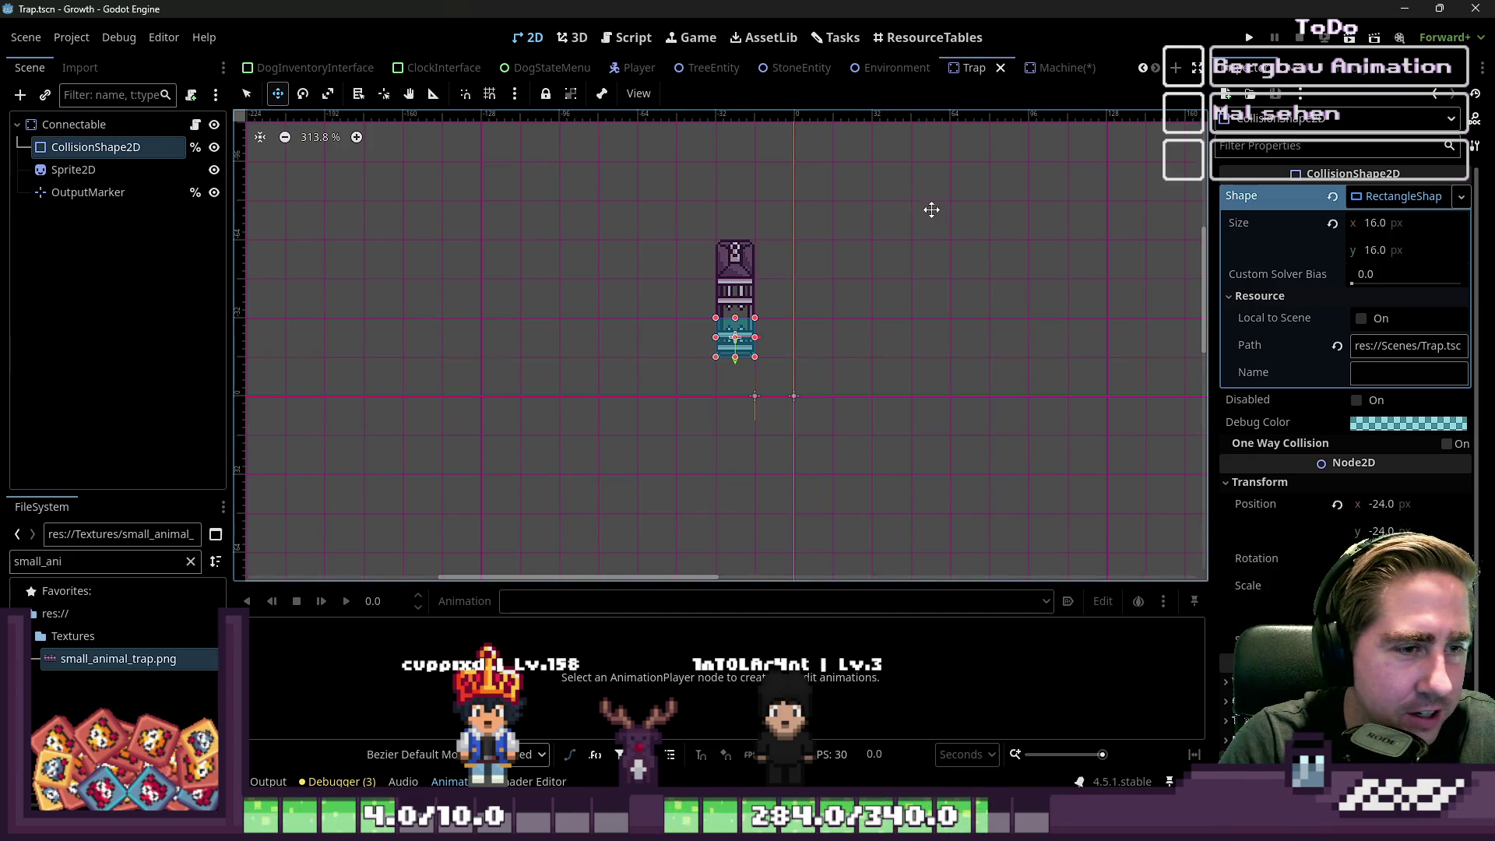
- Save the Machine scene and return to the Trap scene
left_click(1063, 68)
key("ctrl+s")
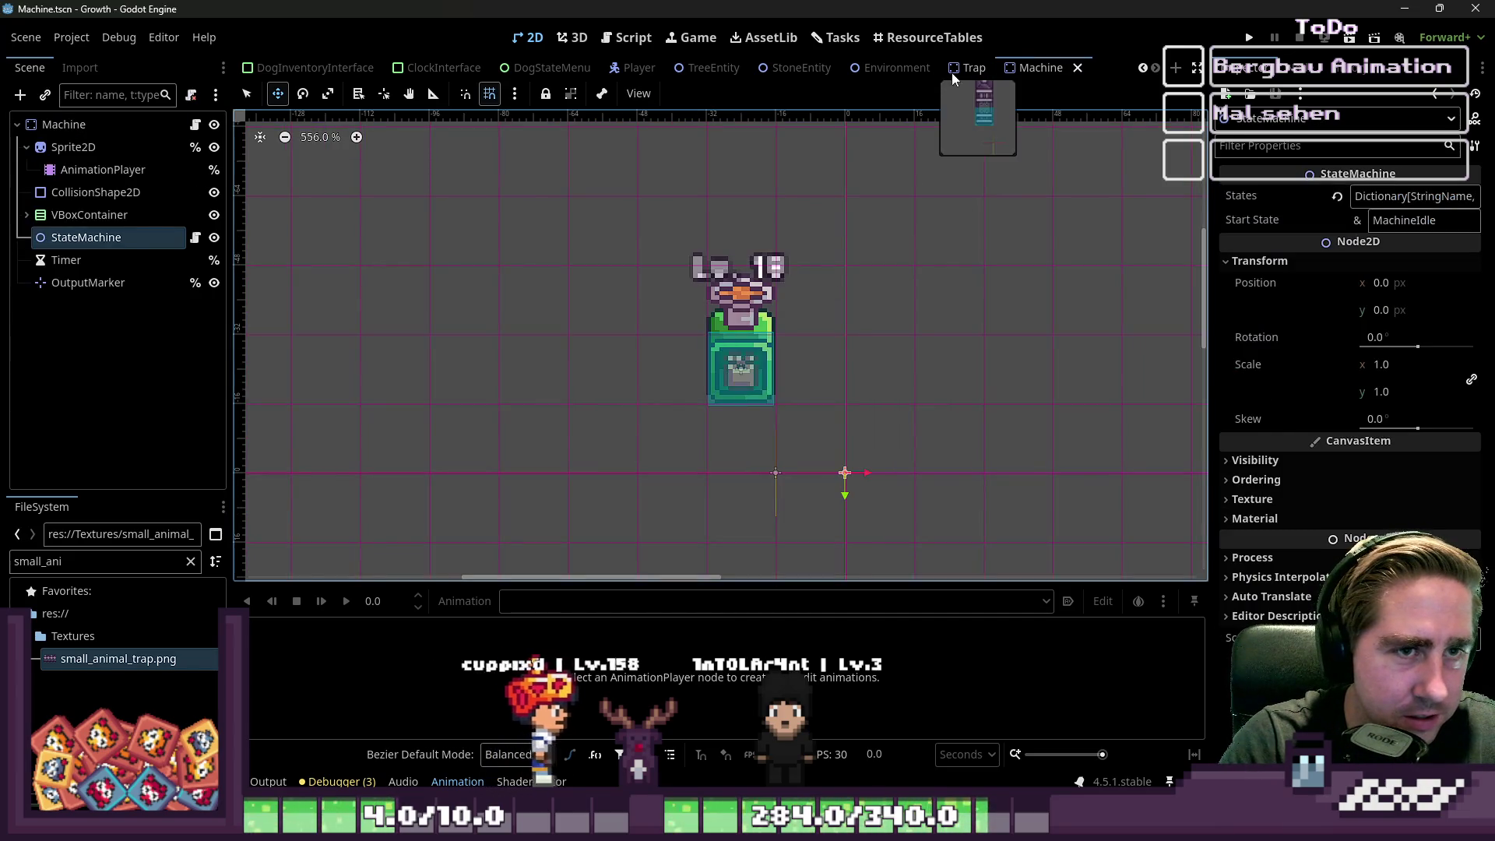
left_click(961, 68)
- Add a Node2D child named TrapStateMachine under Connectable and save the Trap scene
left_click(94, 124)
key("ctrl+a")
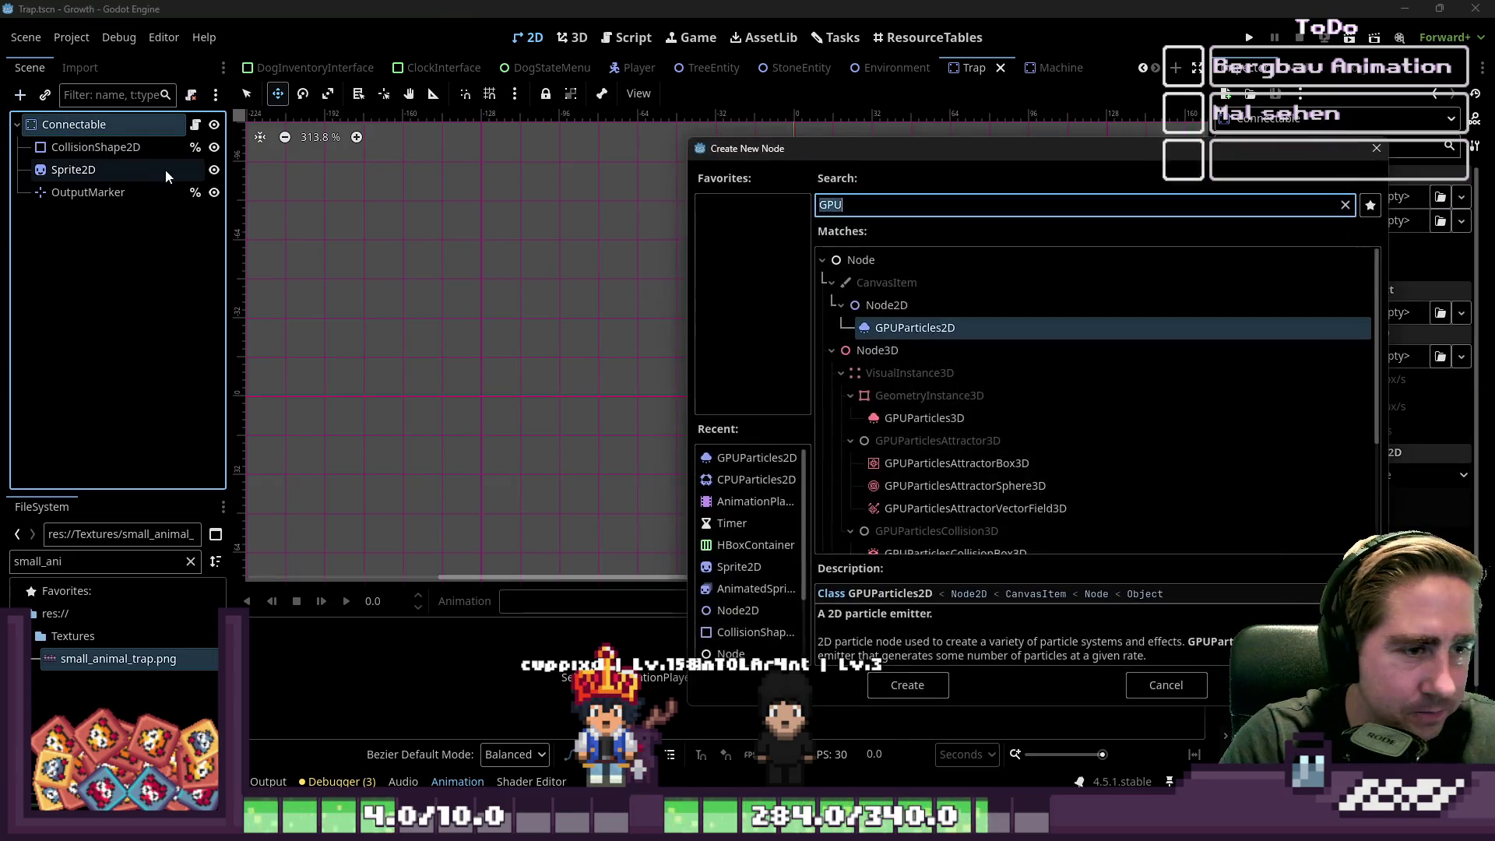
key("Up")
key("Return")
key("F2")
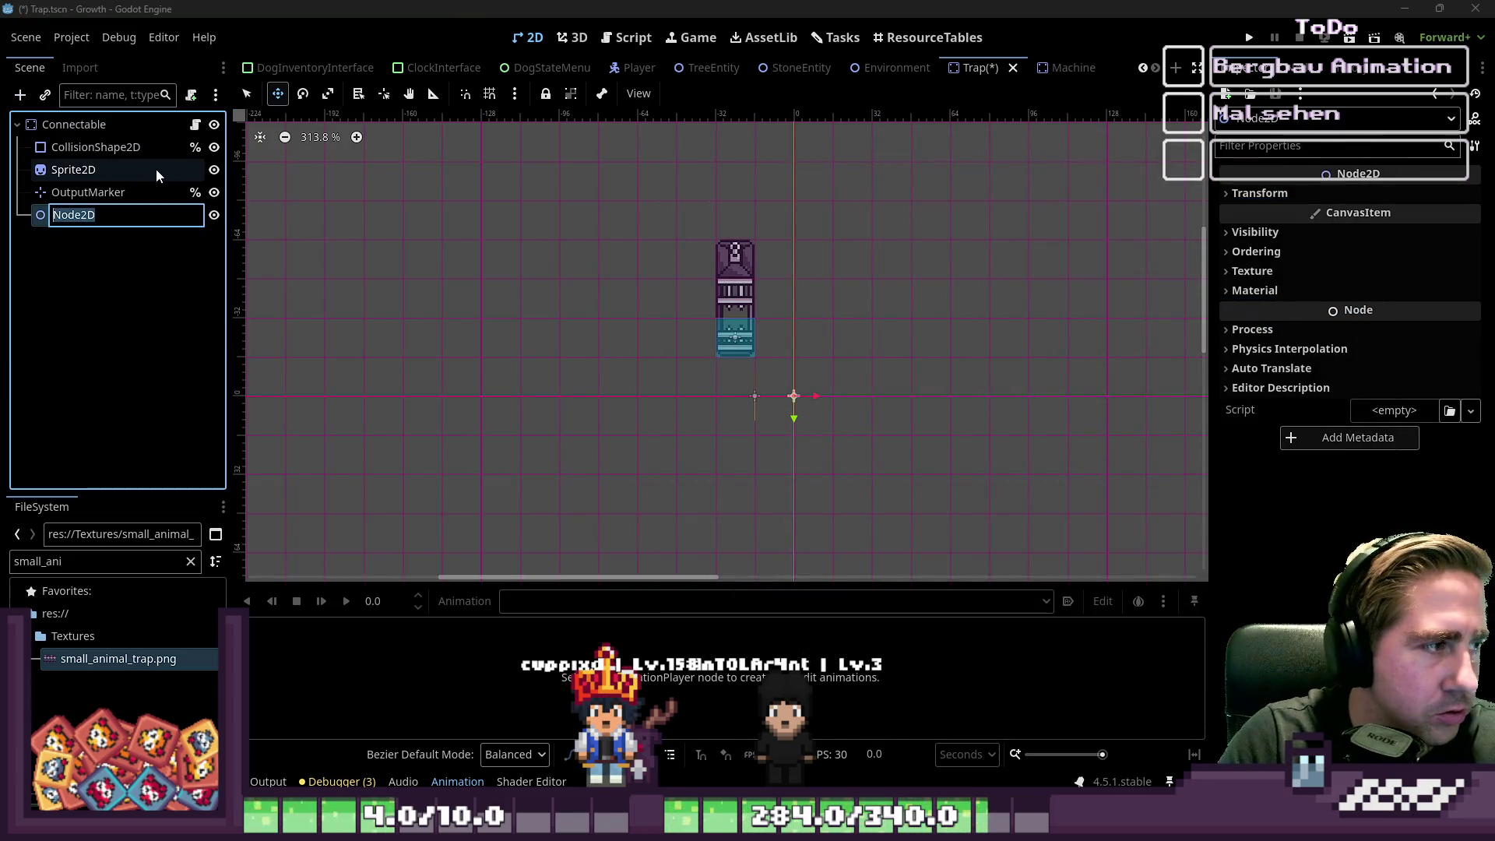
type("TrapStateM")
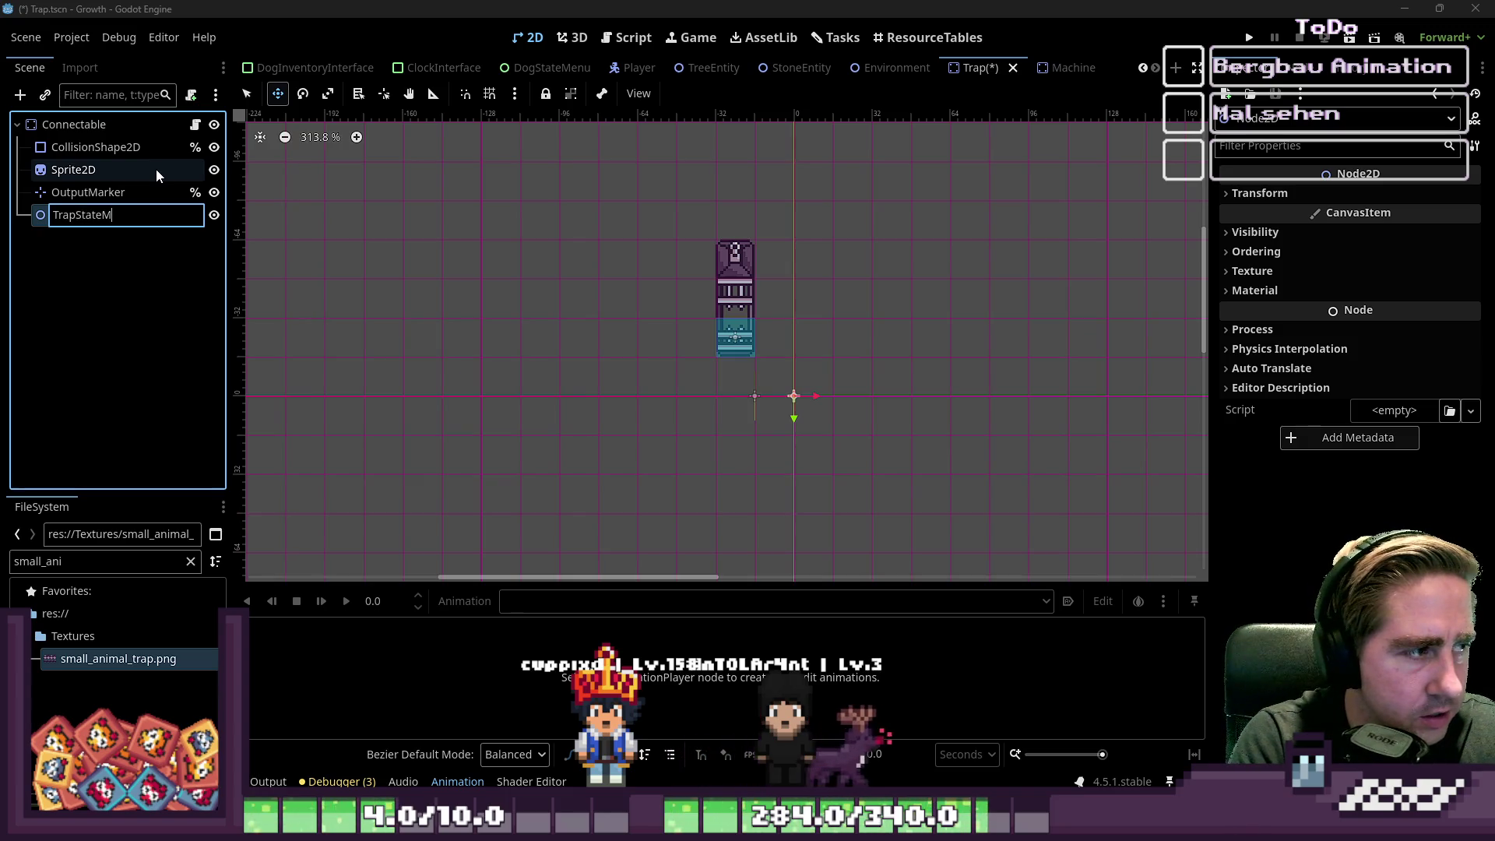
type("achine")
key("Return")
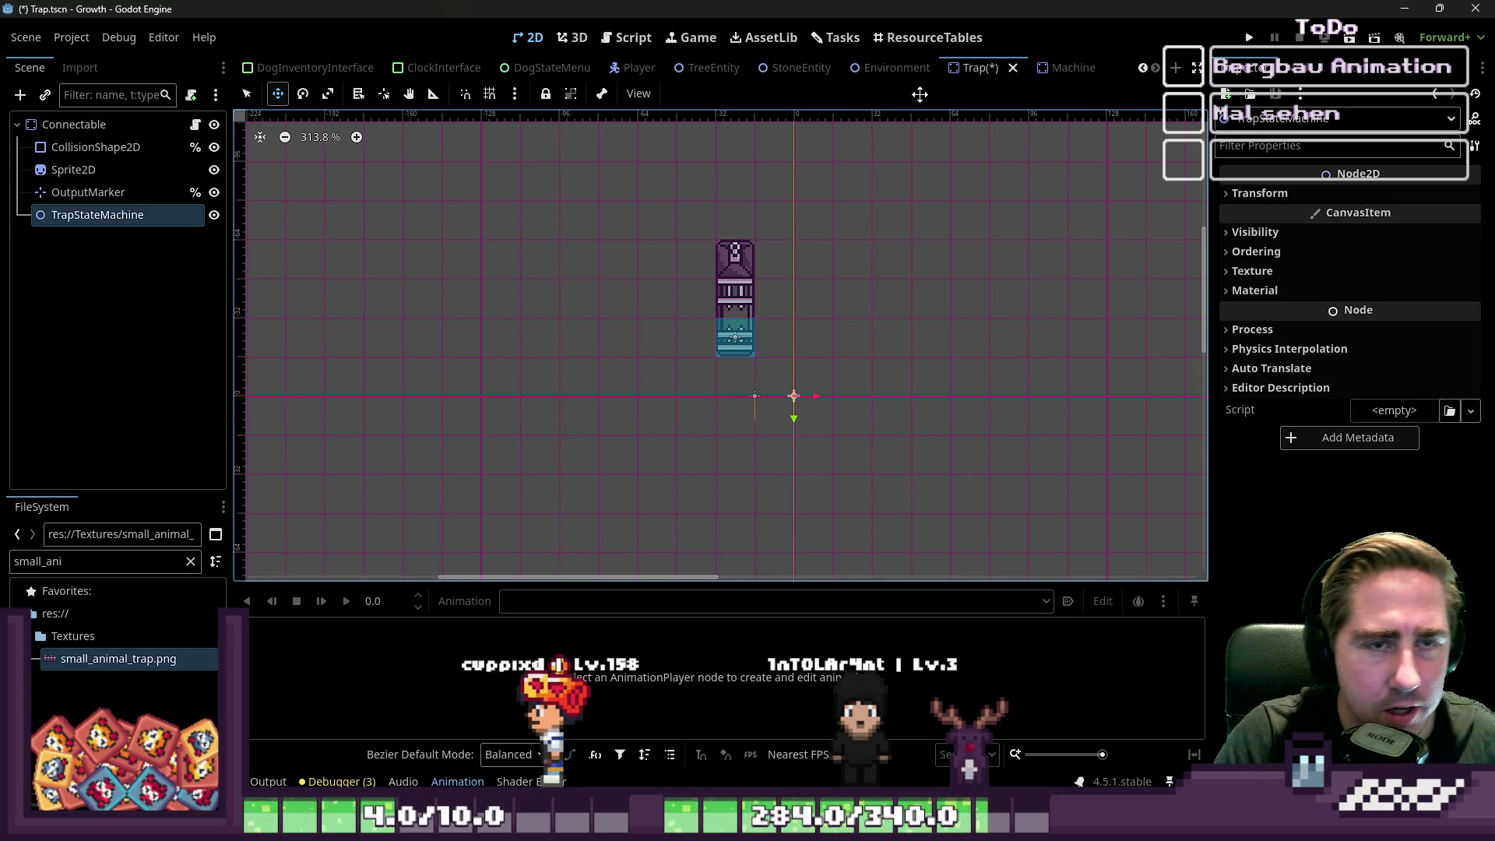
key("ctrl+s")
left_click(1056, 68)
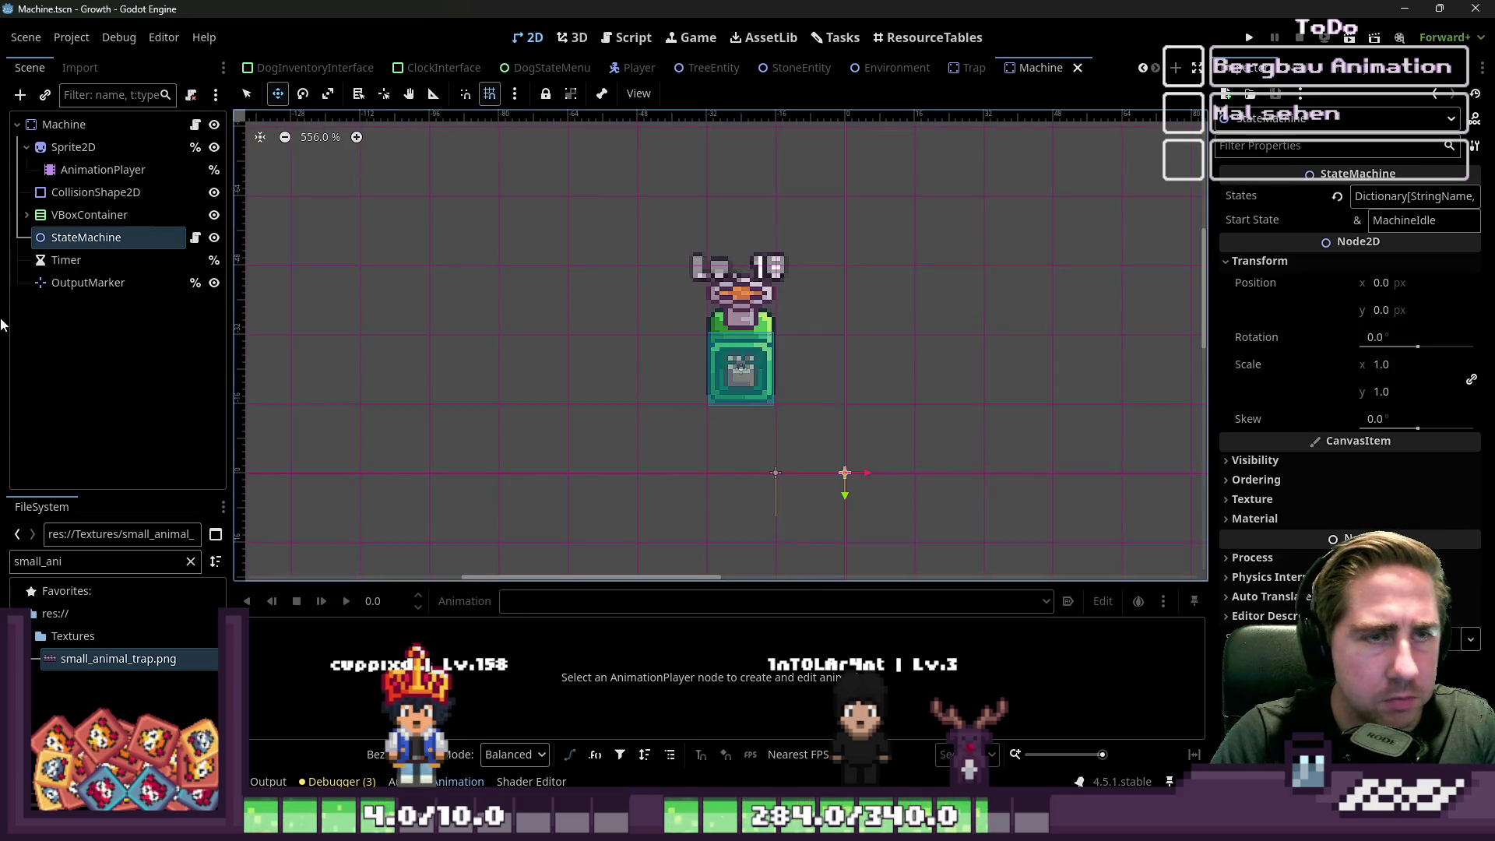
left_click(195, 238)
left_click_drag(761, 496, 512, 292)
scroll(508, 291, "up", 8)
left_click(690, 371)
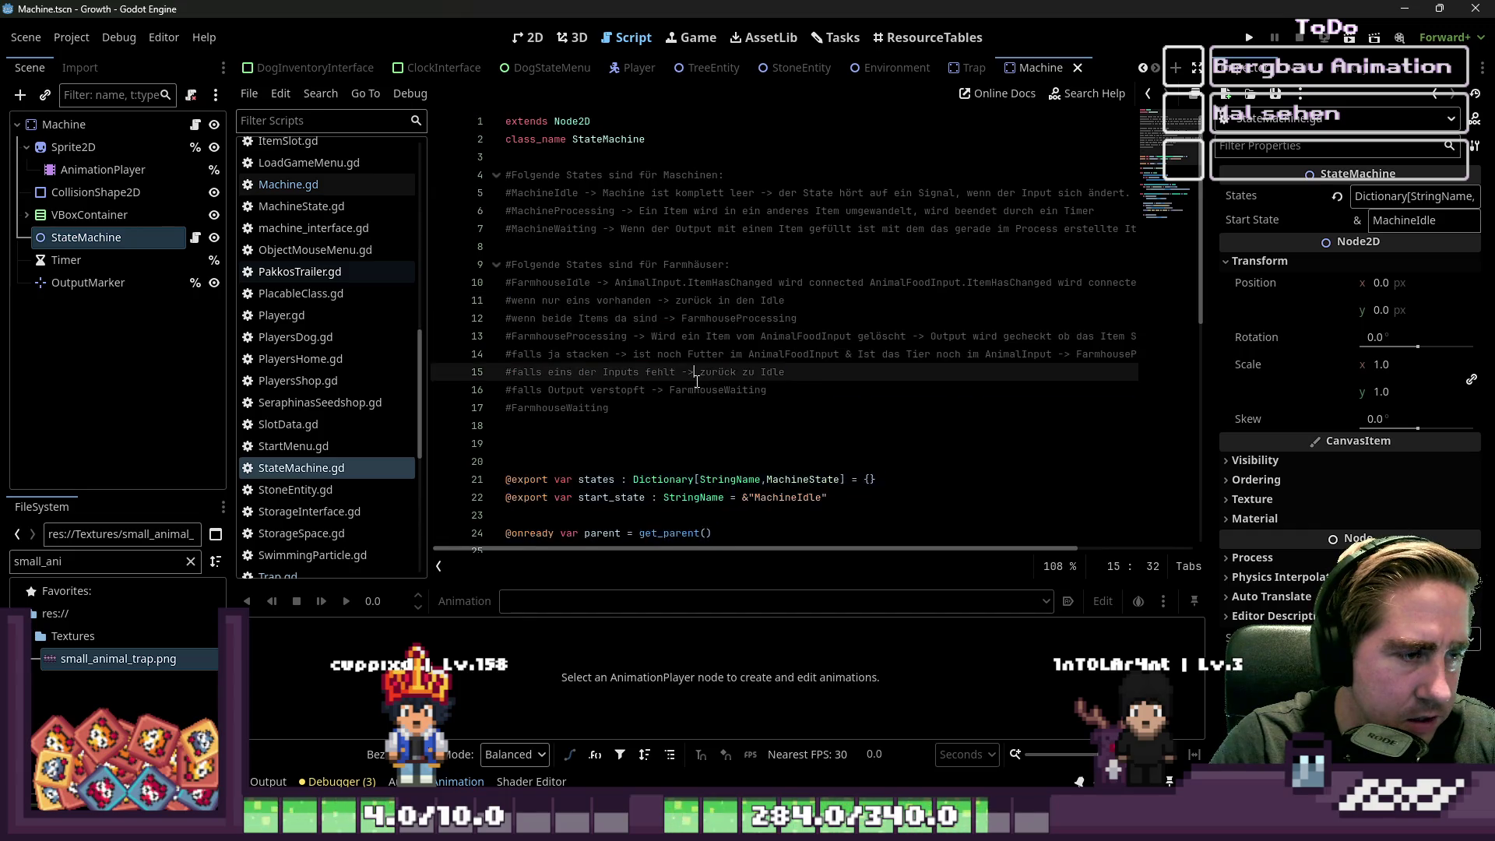
scroll(695, 380, "down", 8)
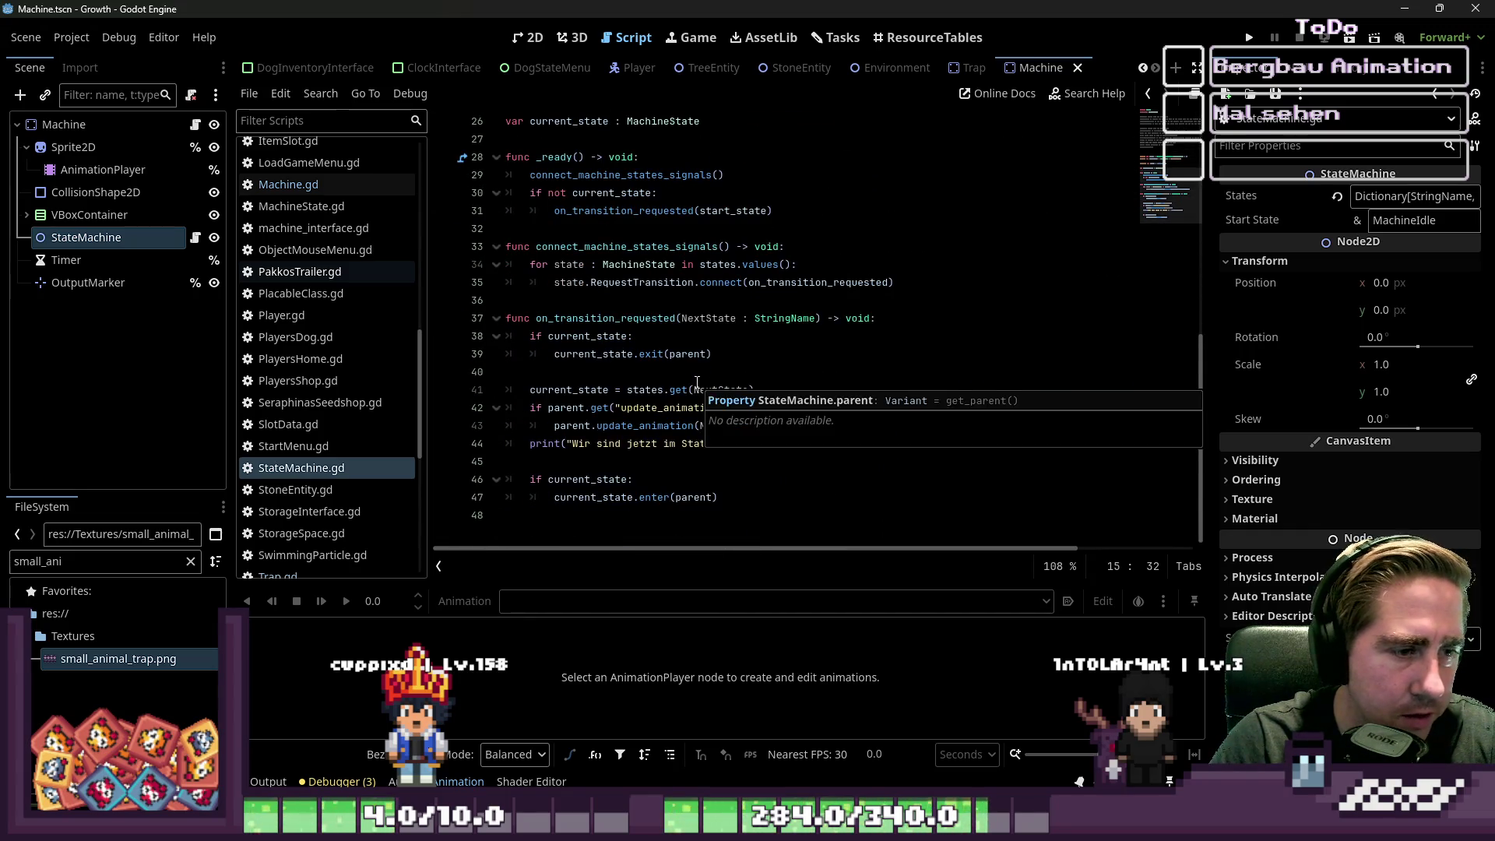
left_click(962, 309)
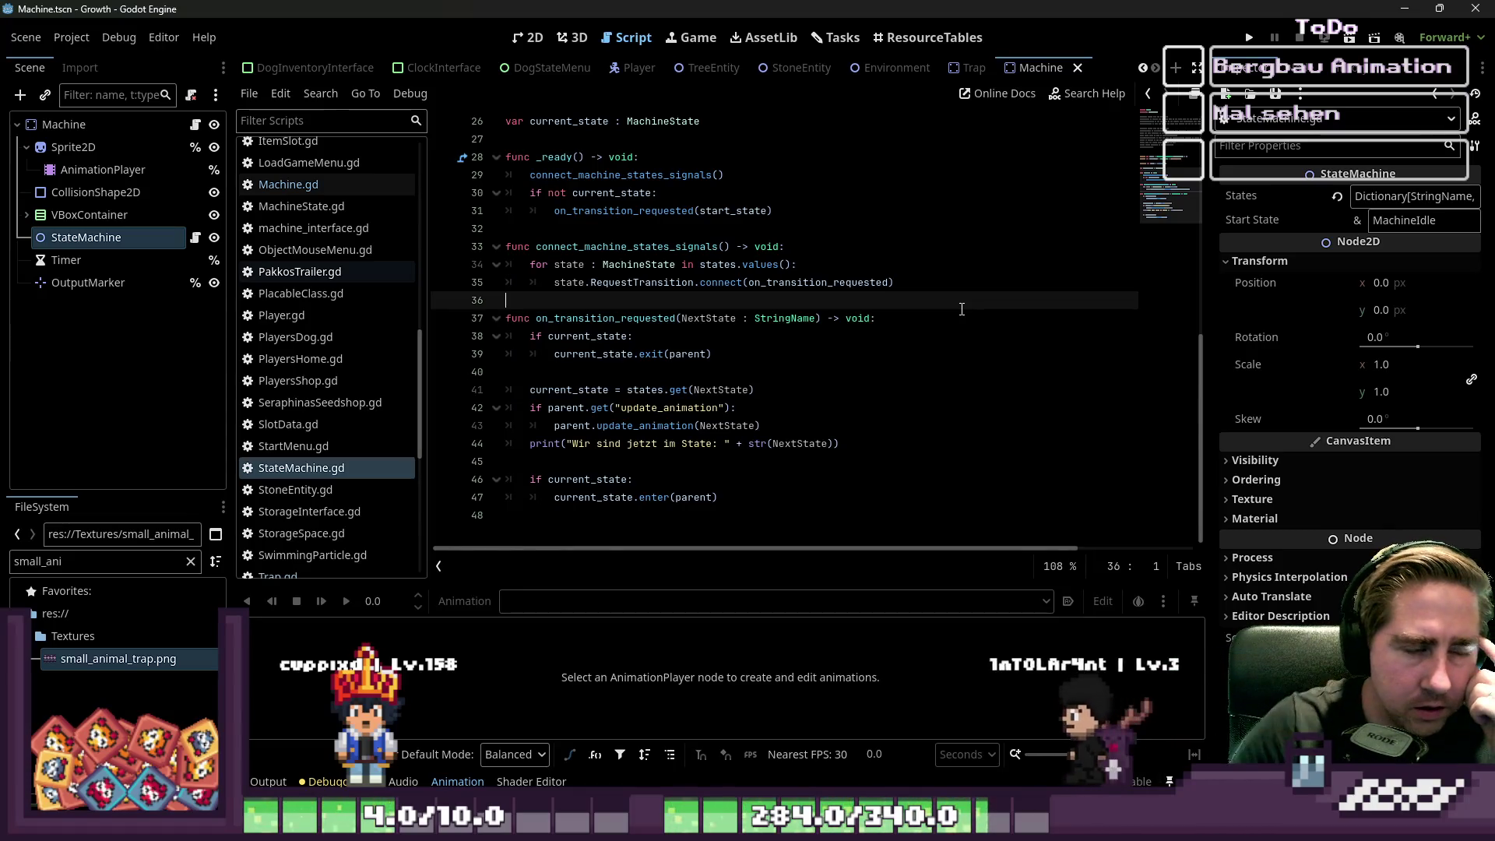
scroll(963, 309, "up", 6)
left_click(628, 317)
key("BackSpace")
key("Delete")
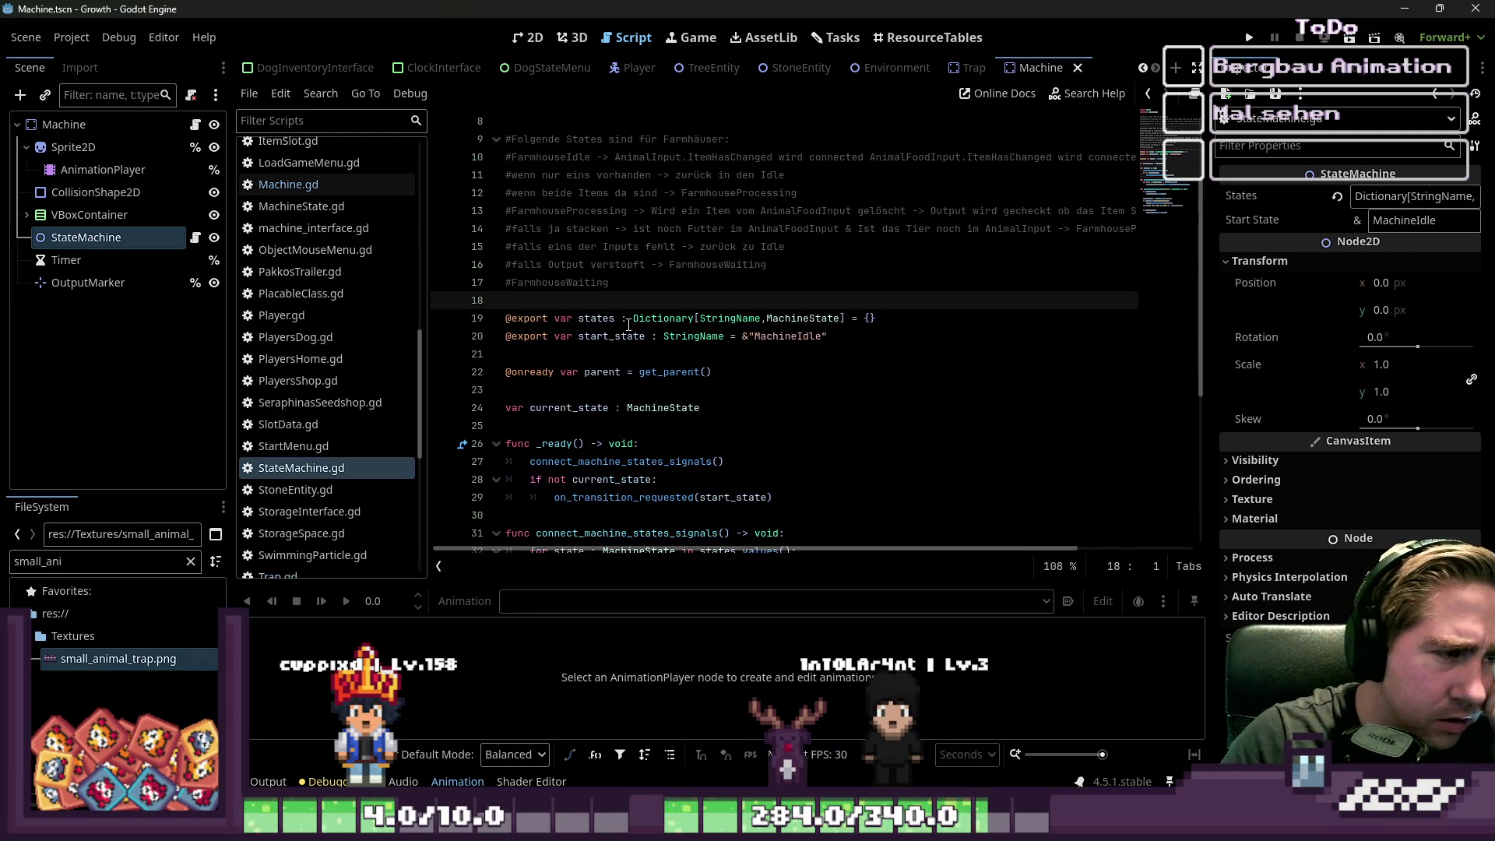
left_click(743, 269)
key("ctrl+s")
- Filter the FileSystem for 'Farmhouse', open Farmhouse.tscn, and select its StateMachine node
left_click(63, 567)
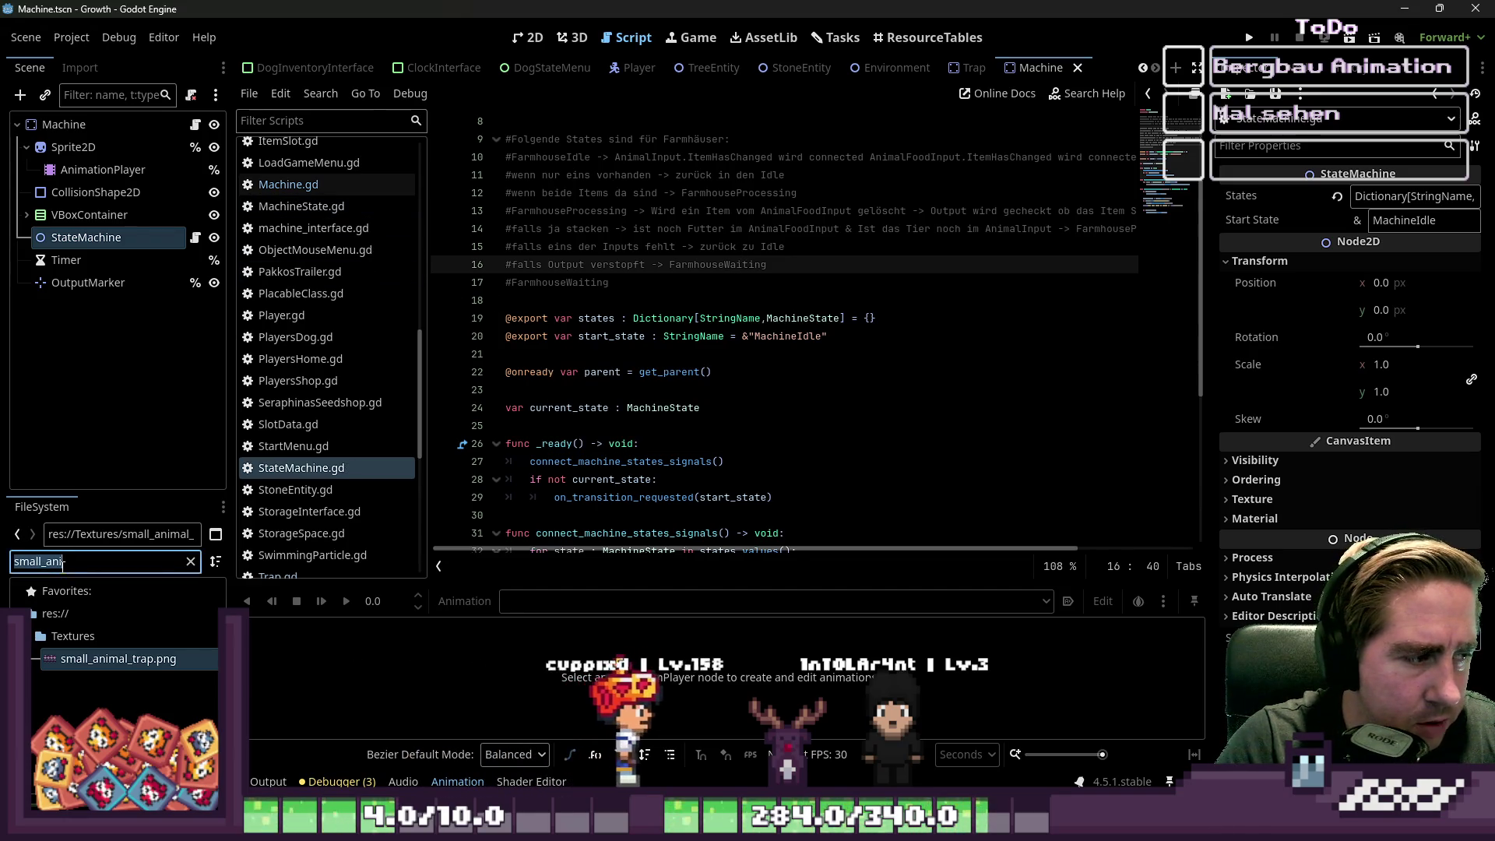
type("Farm")
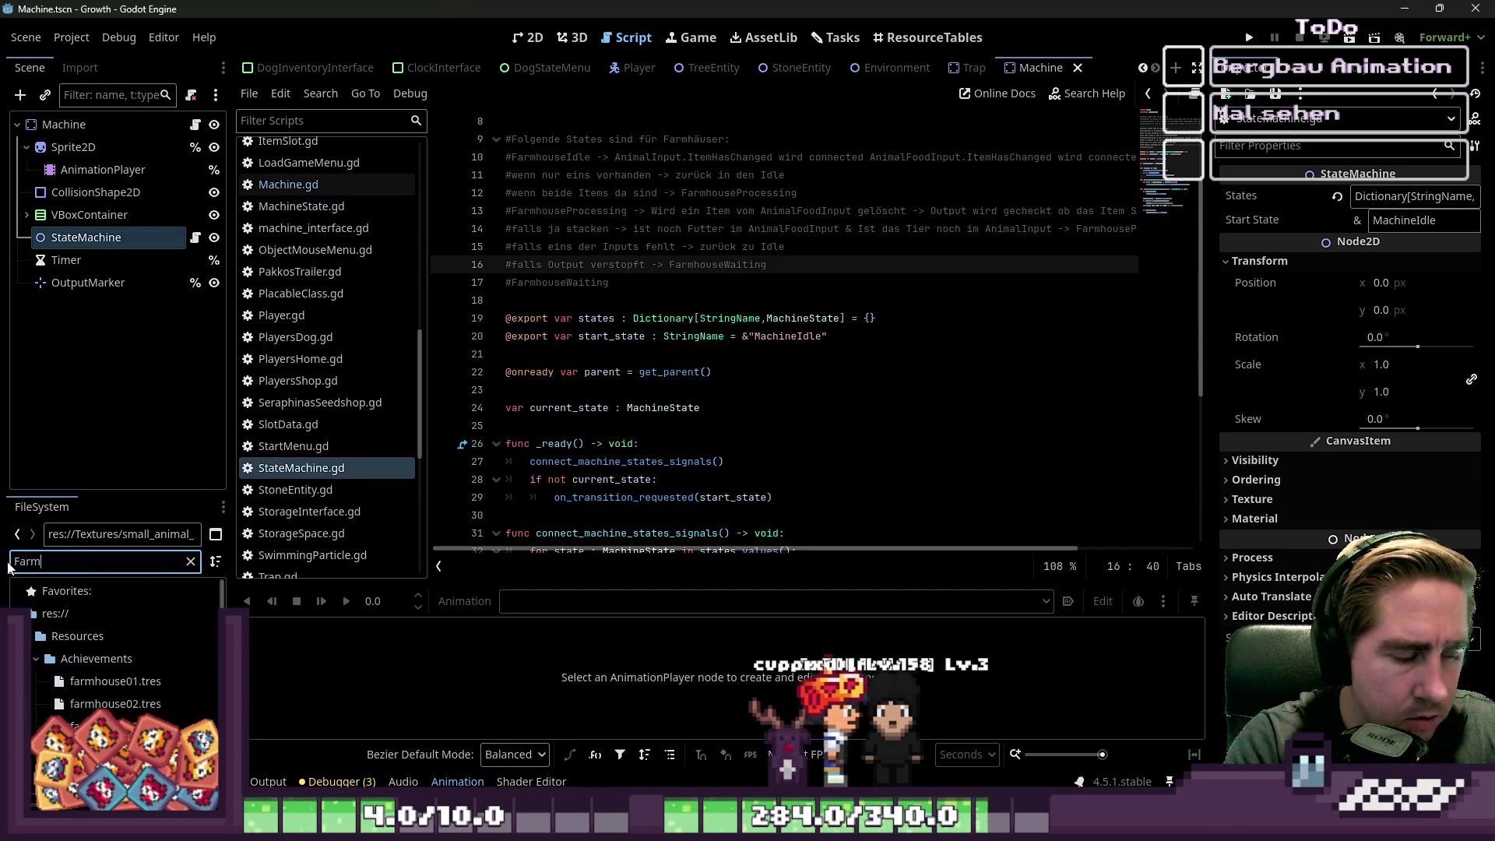
type("ingHoAnimalHouse")
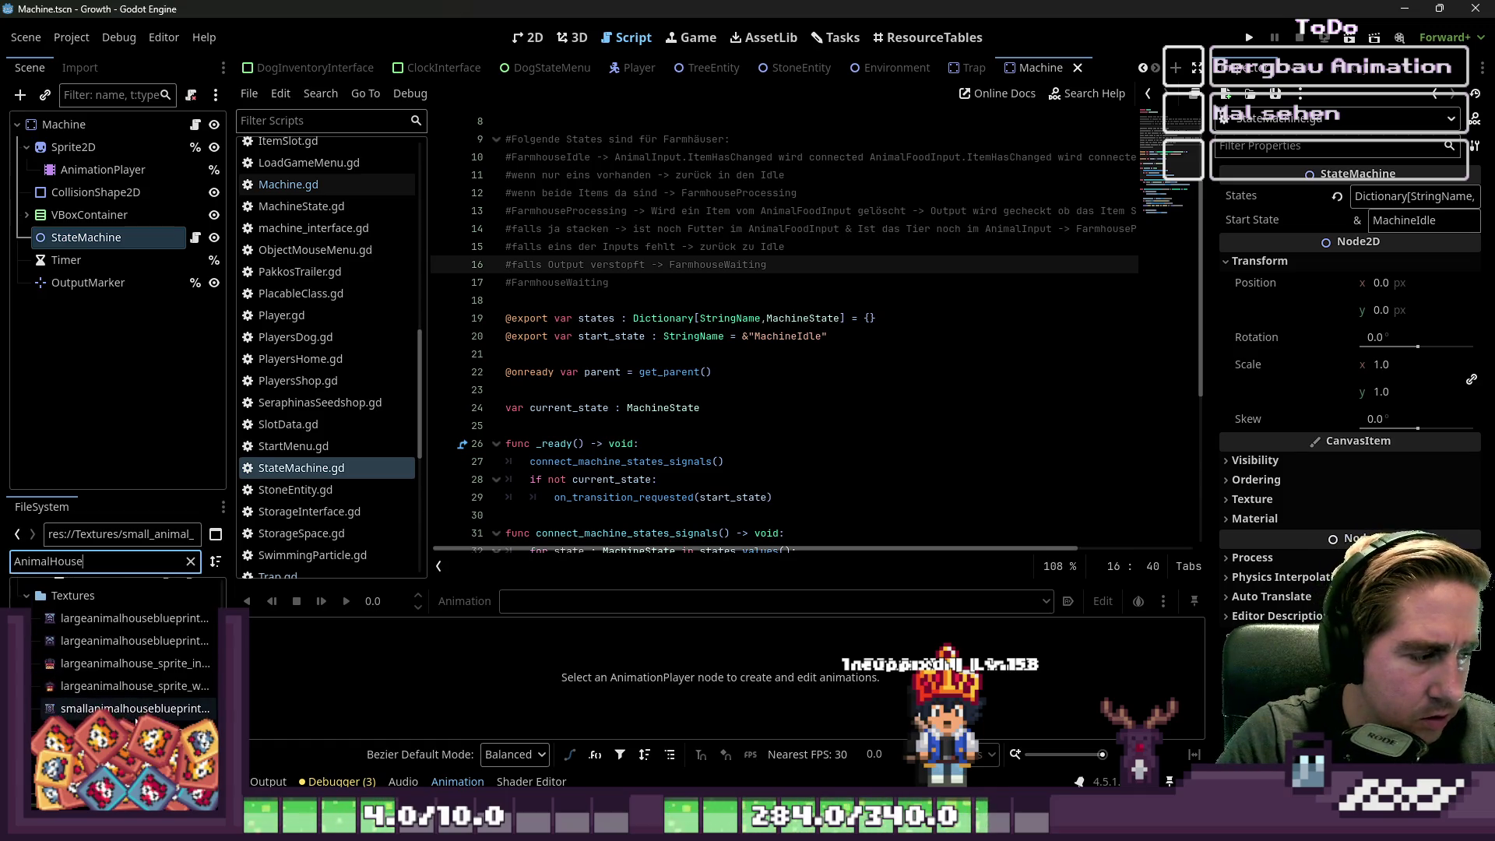
scroll(117, 677, "down", 3)
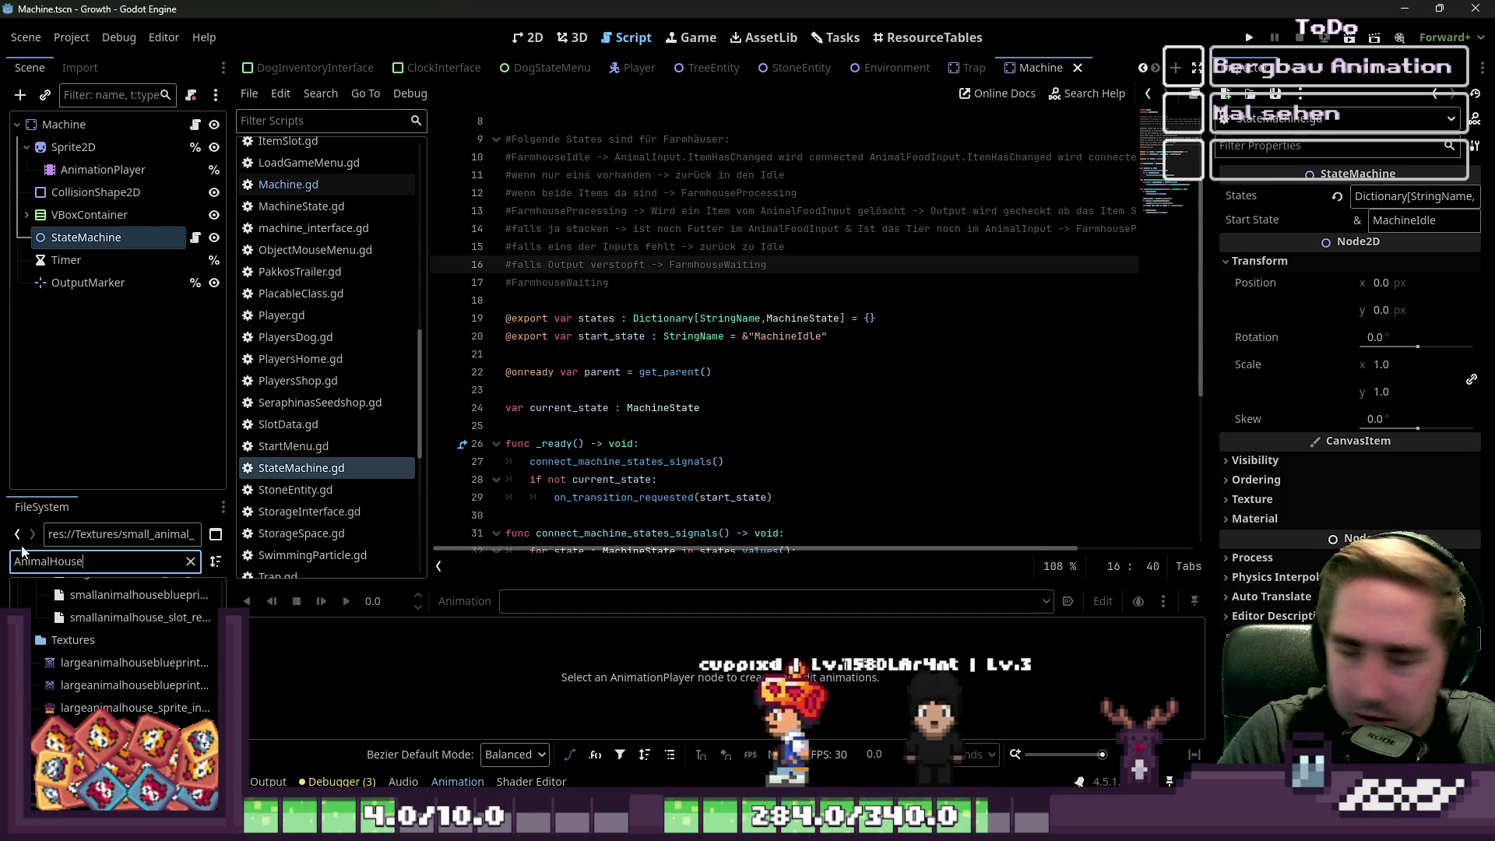
double_click(80, 561)
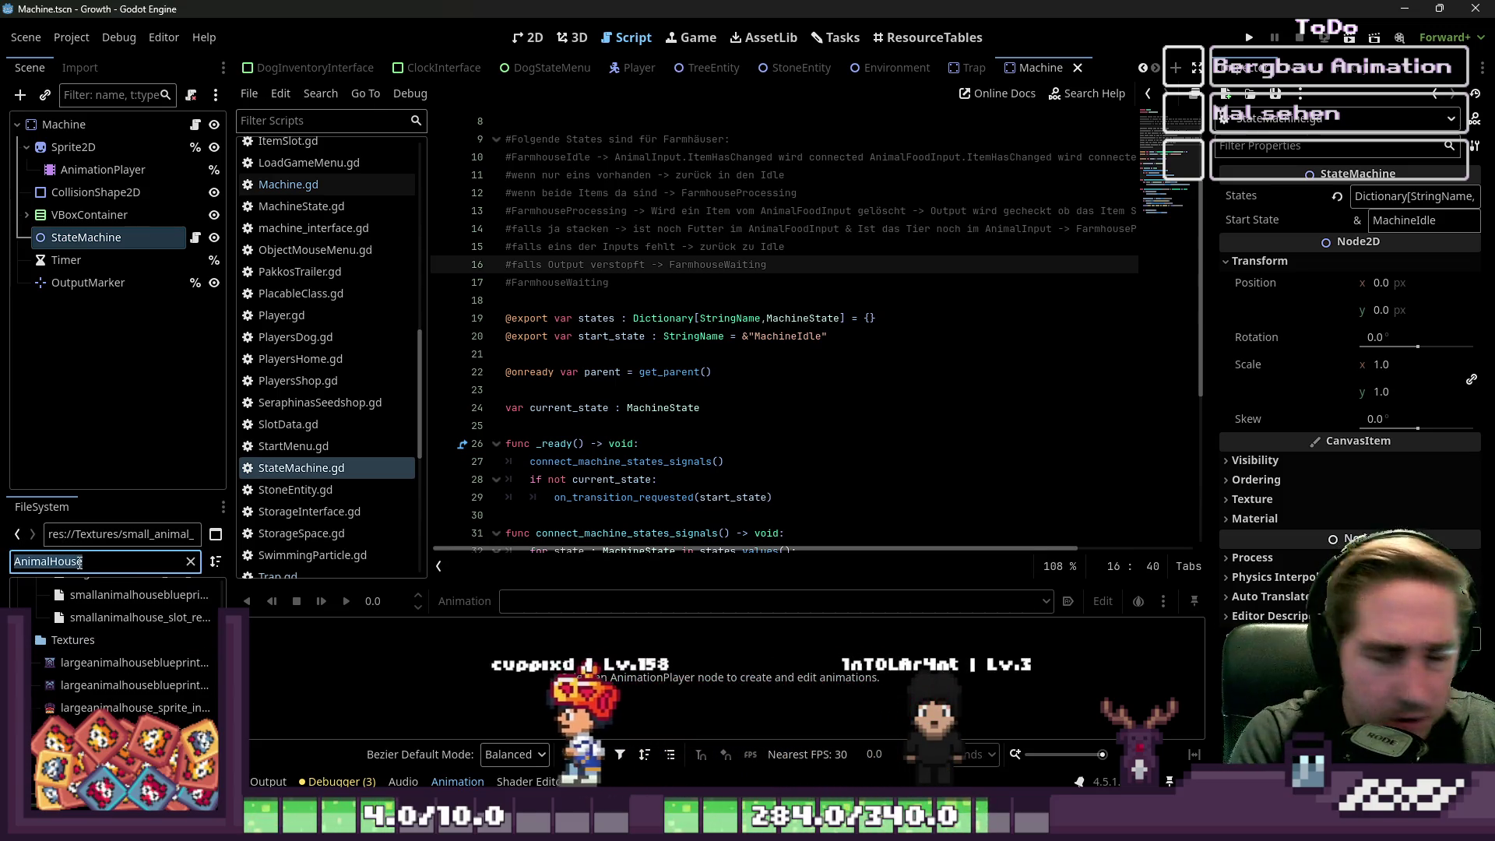
key("BackSpace")
type("arg")
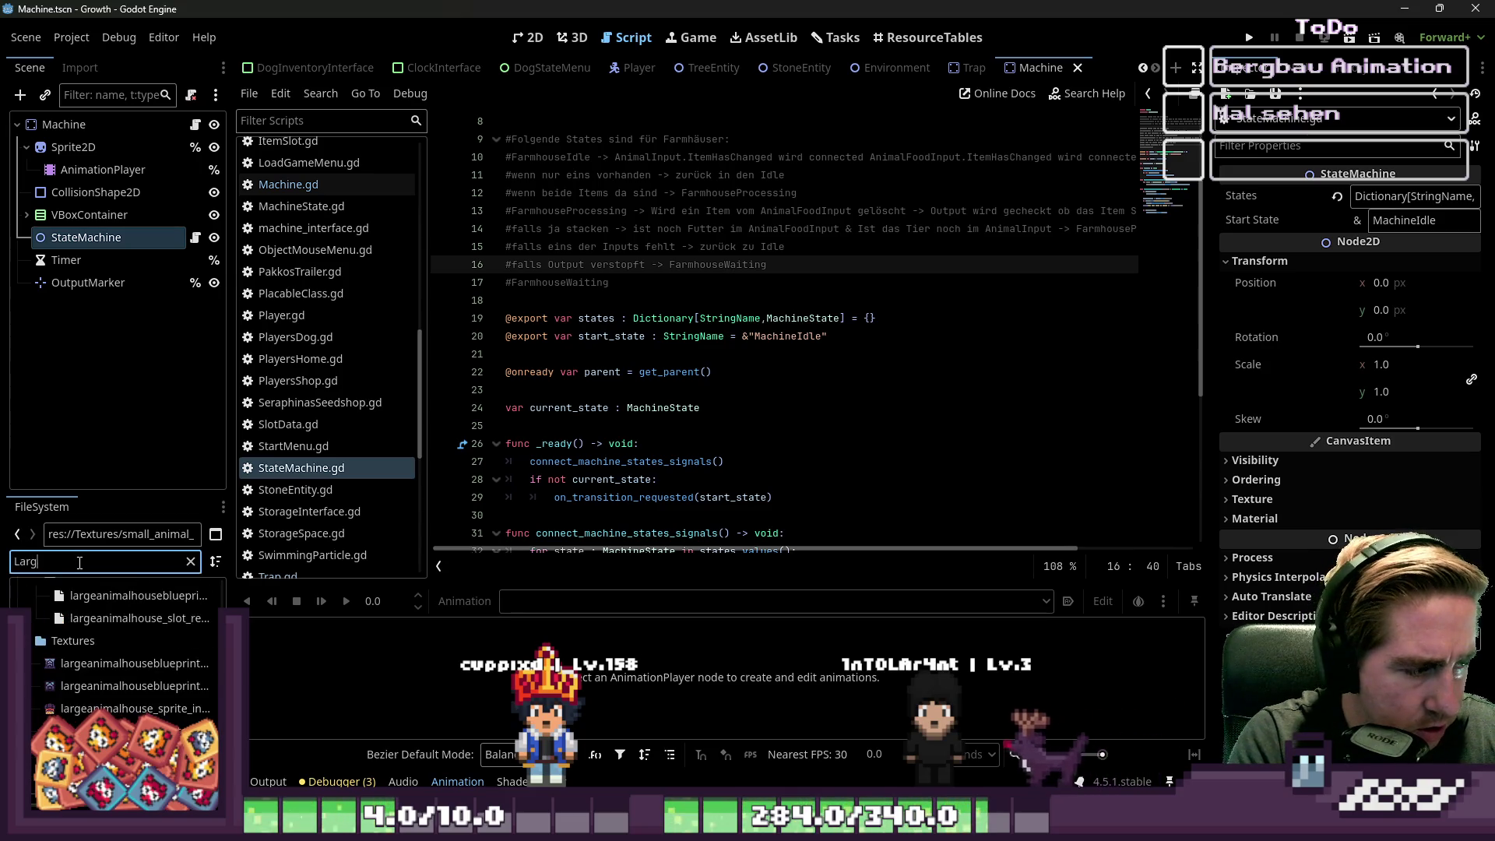
key("BackSpace")
key("BackSpace")
key("BackSpace")
type("Farmhouse")
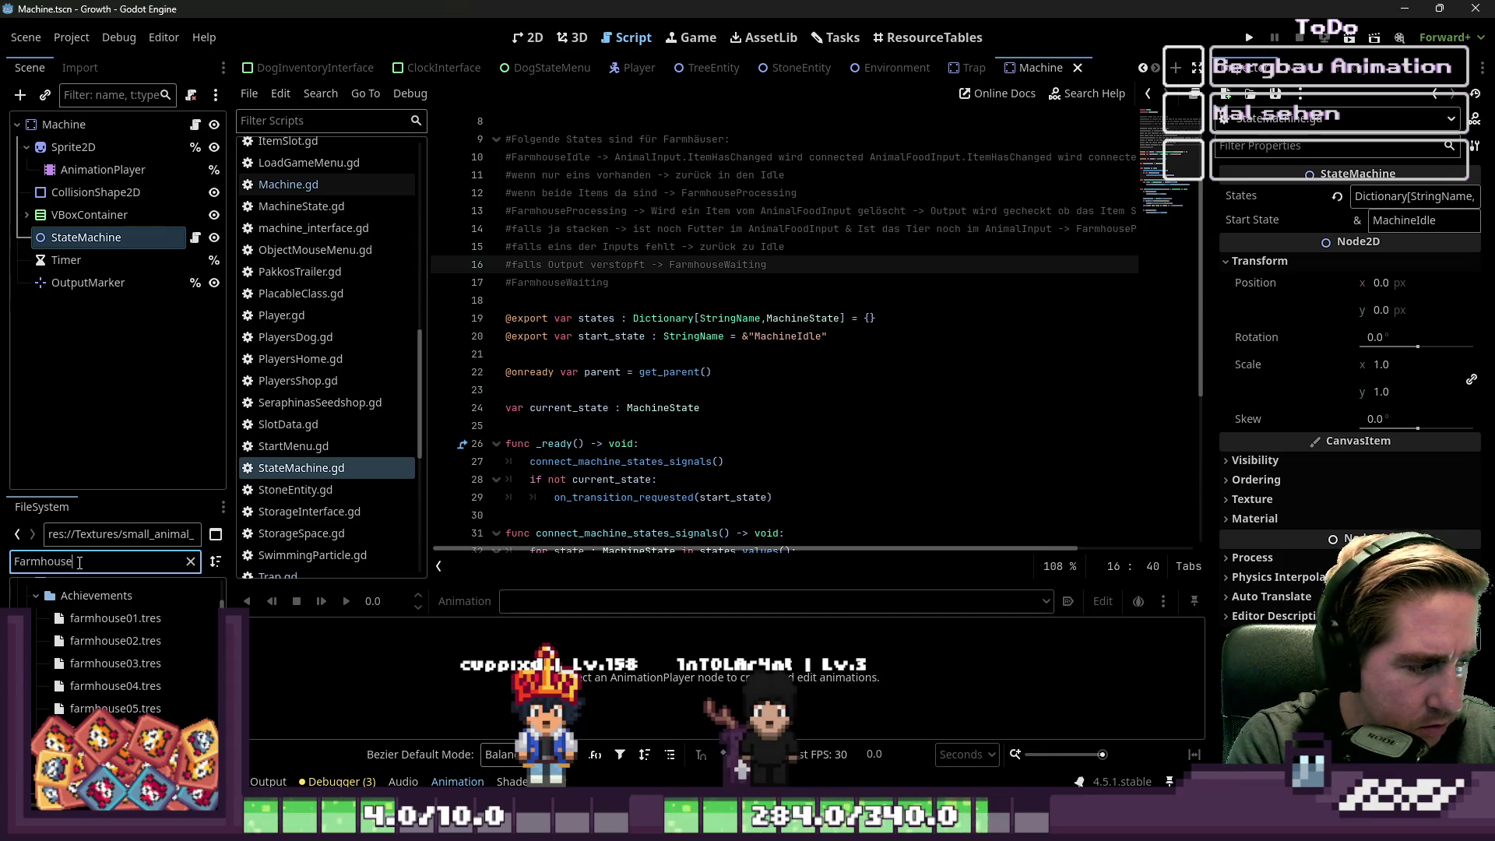
scroll(92, 677, "down", 5)
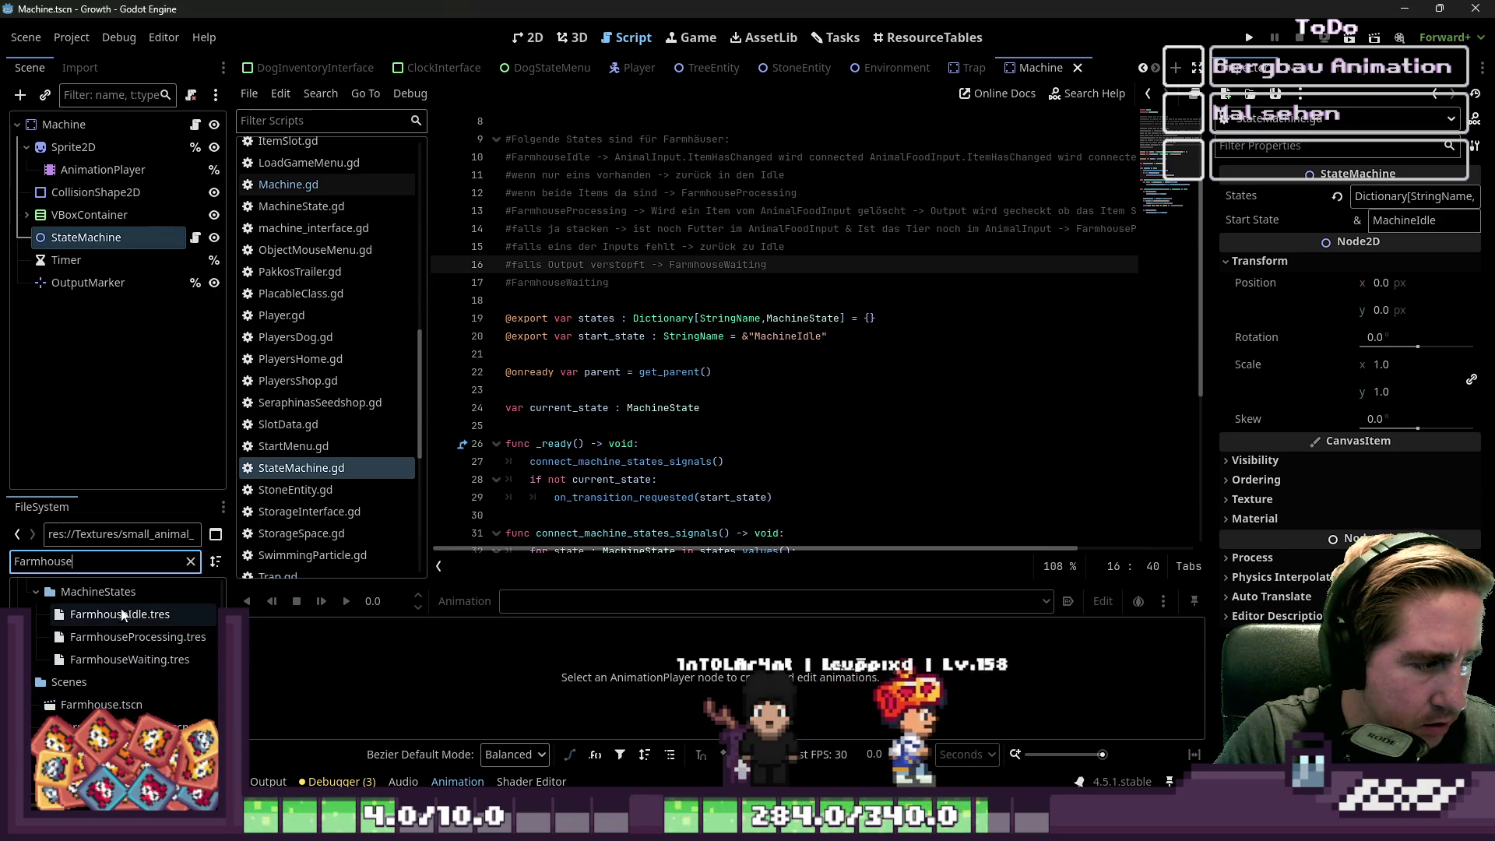
double_click(101, 704)
left_click(116, 306)
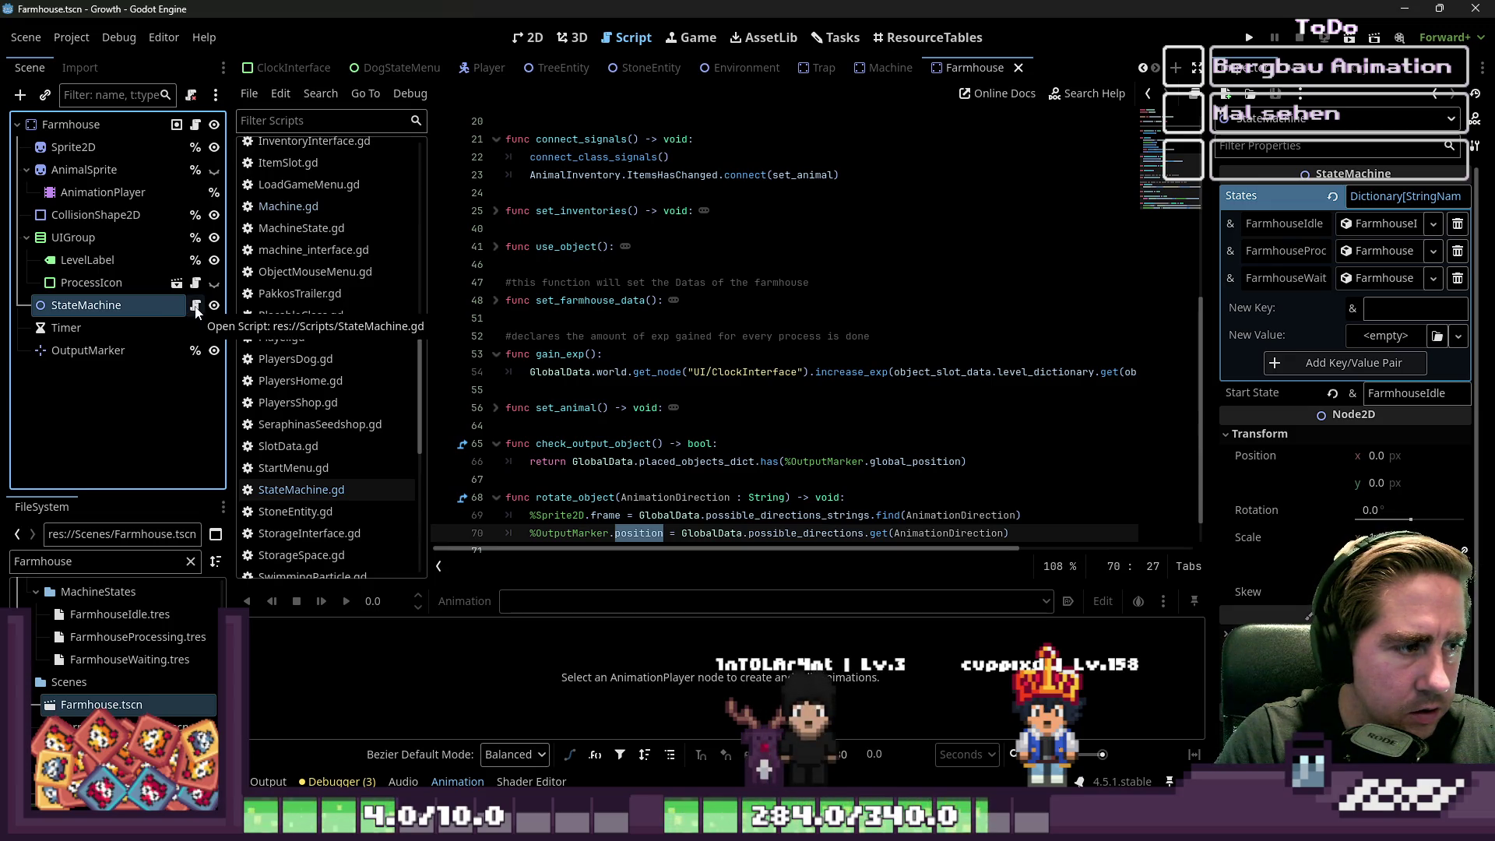
- Open the script attached to the Farmhouse StateMachine node
left_click(196, 306)
left_click(742, 389)
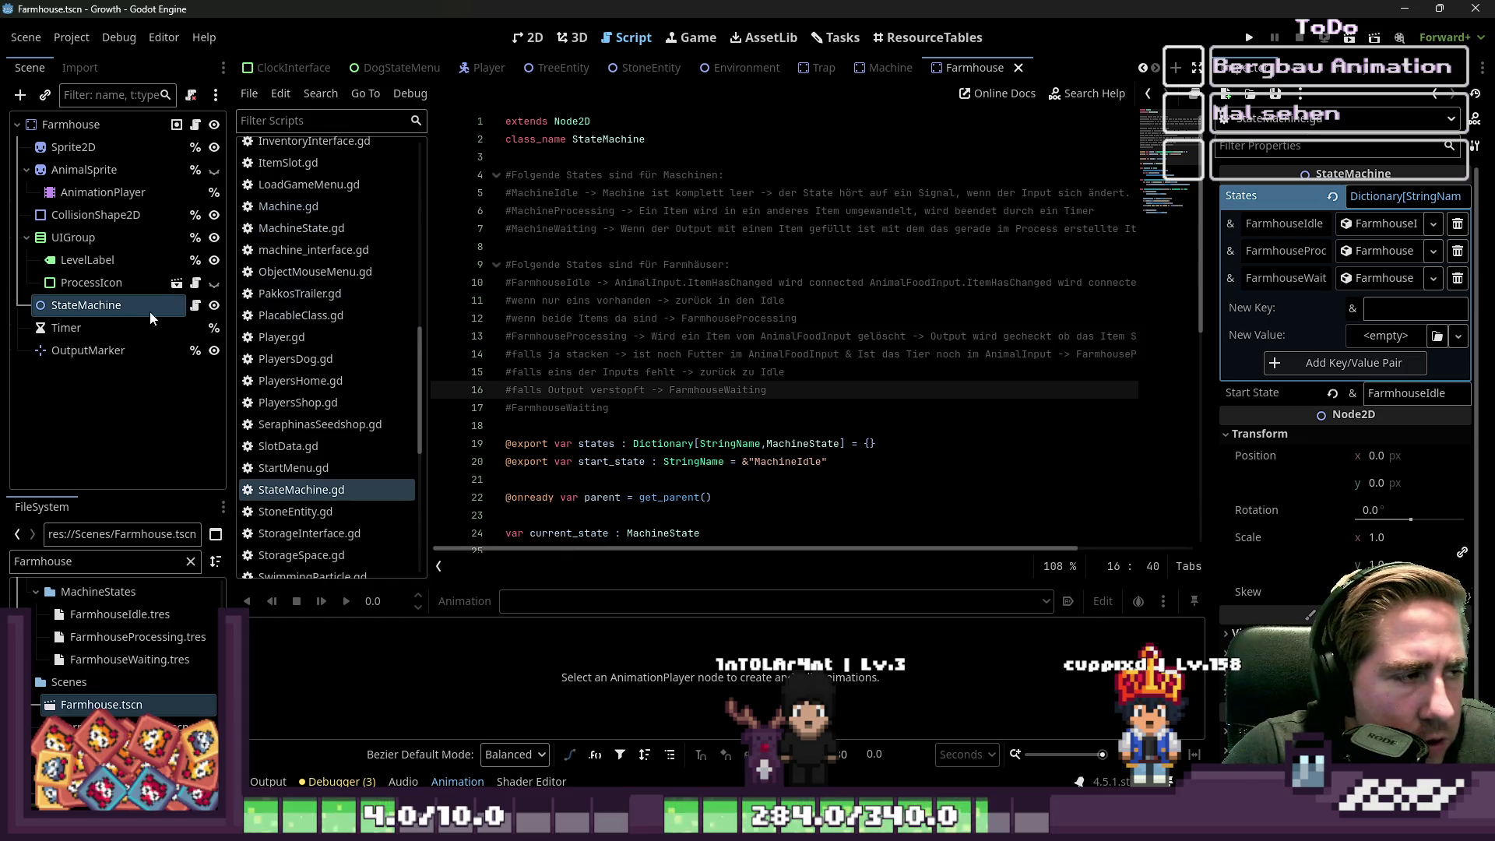
left_click(130, 290)
left_click(127, 305)
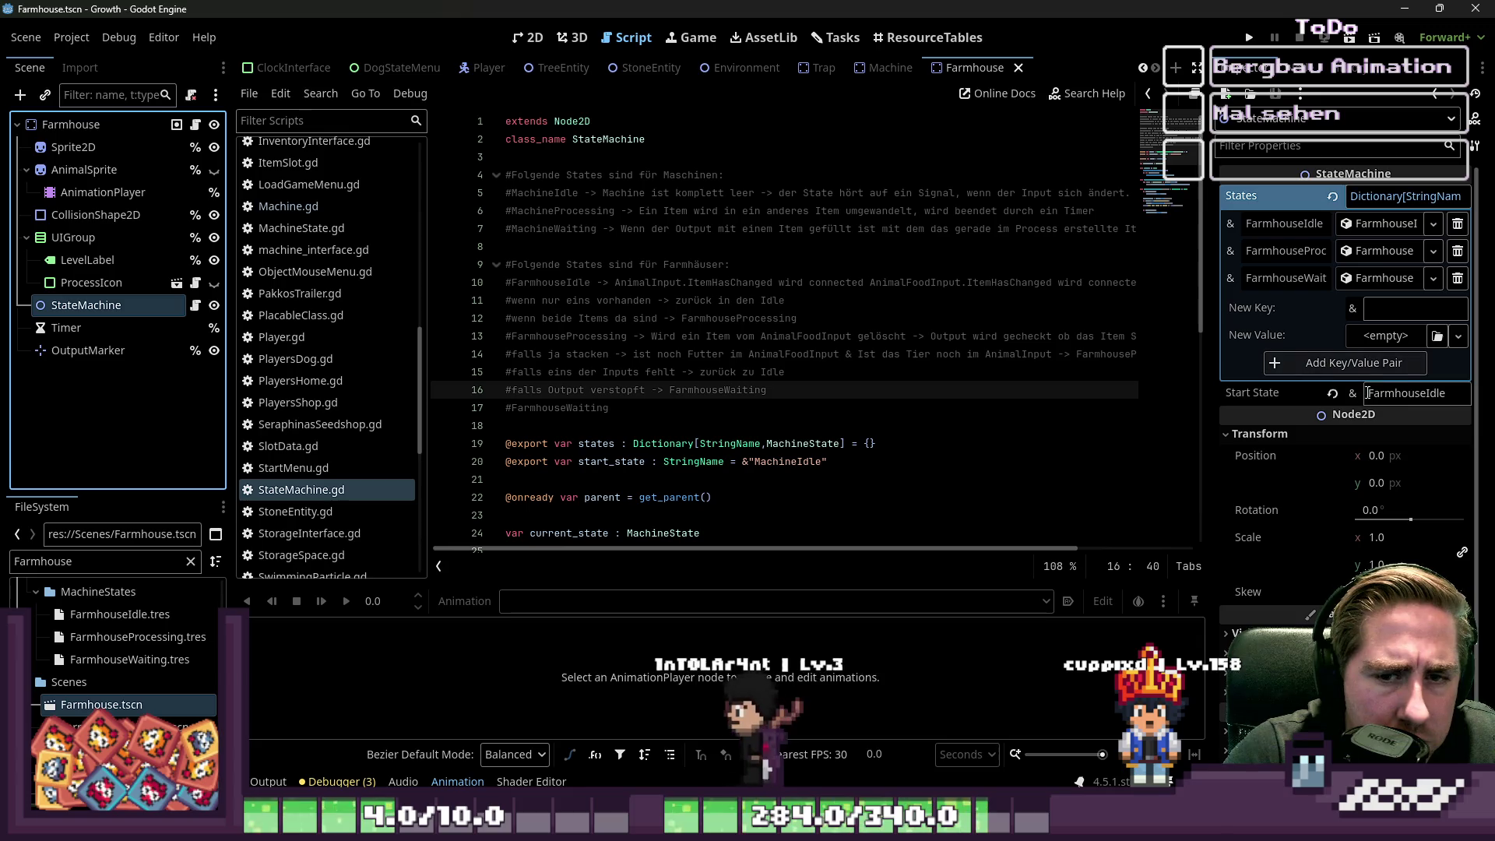
- Expand the States dictionary, widen the Inspector to read state names, then return to Machine
left_click(1392, 197)
left_click(1392, 197)
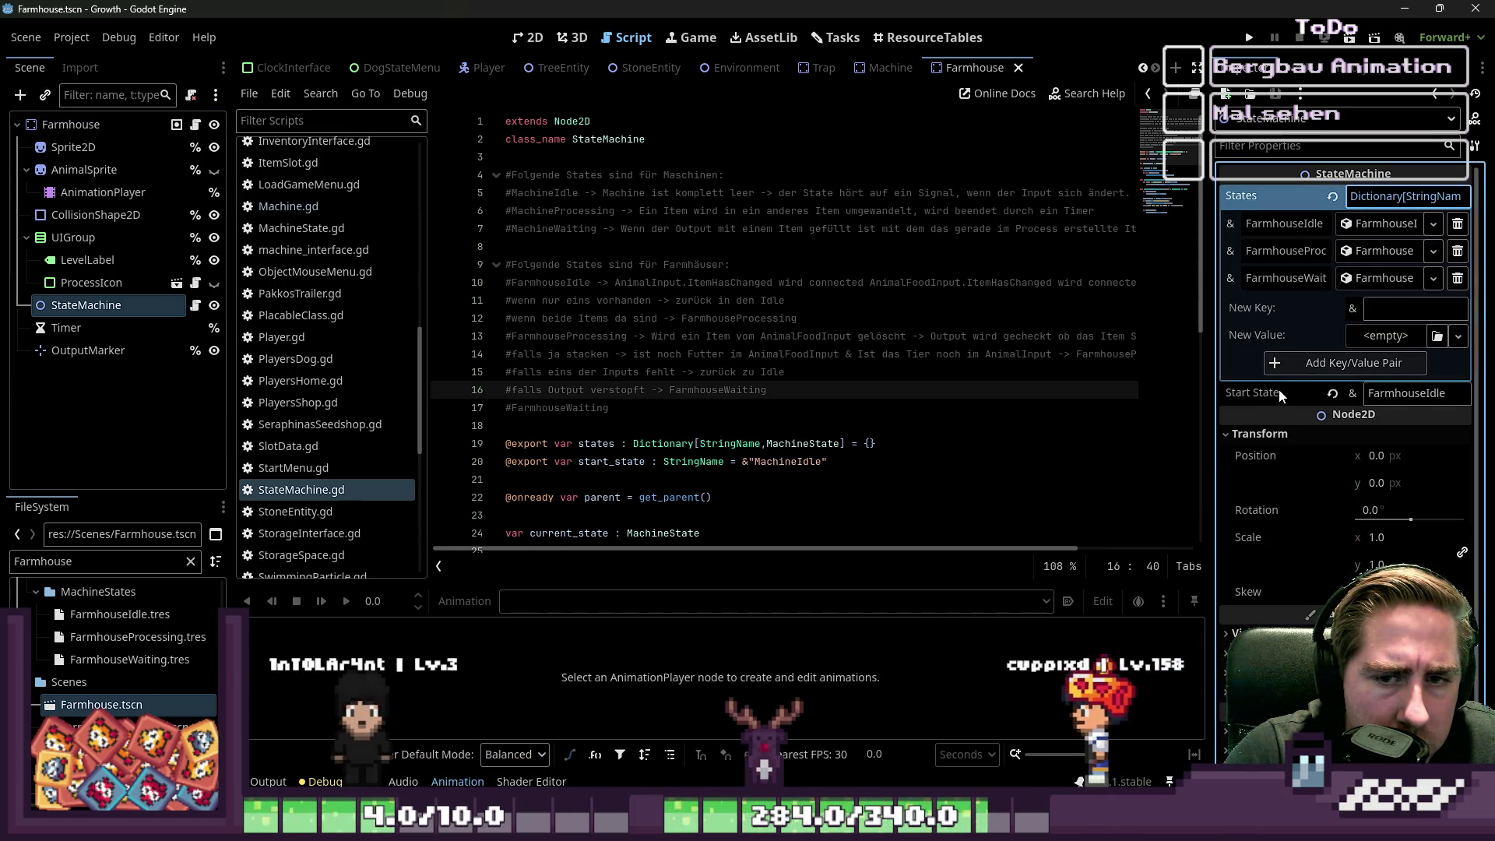
mouse_move(1210, 267)
left_mouse_down()
mouse_move(787, 267)
mouse_move(1124, 298)
left_mouse_up()
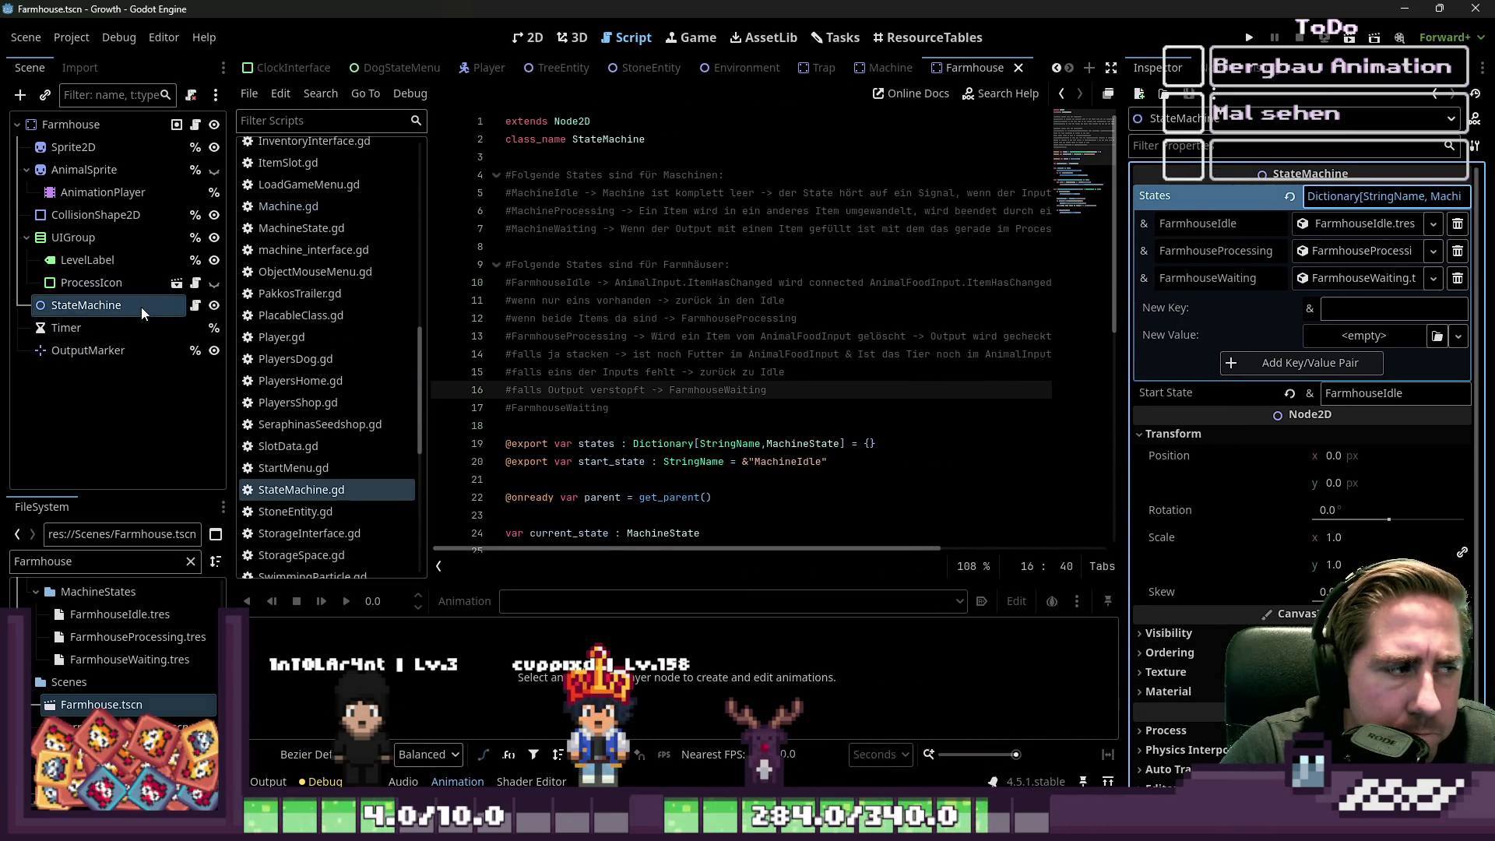
left_click(888, 68)
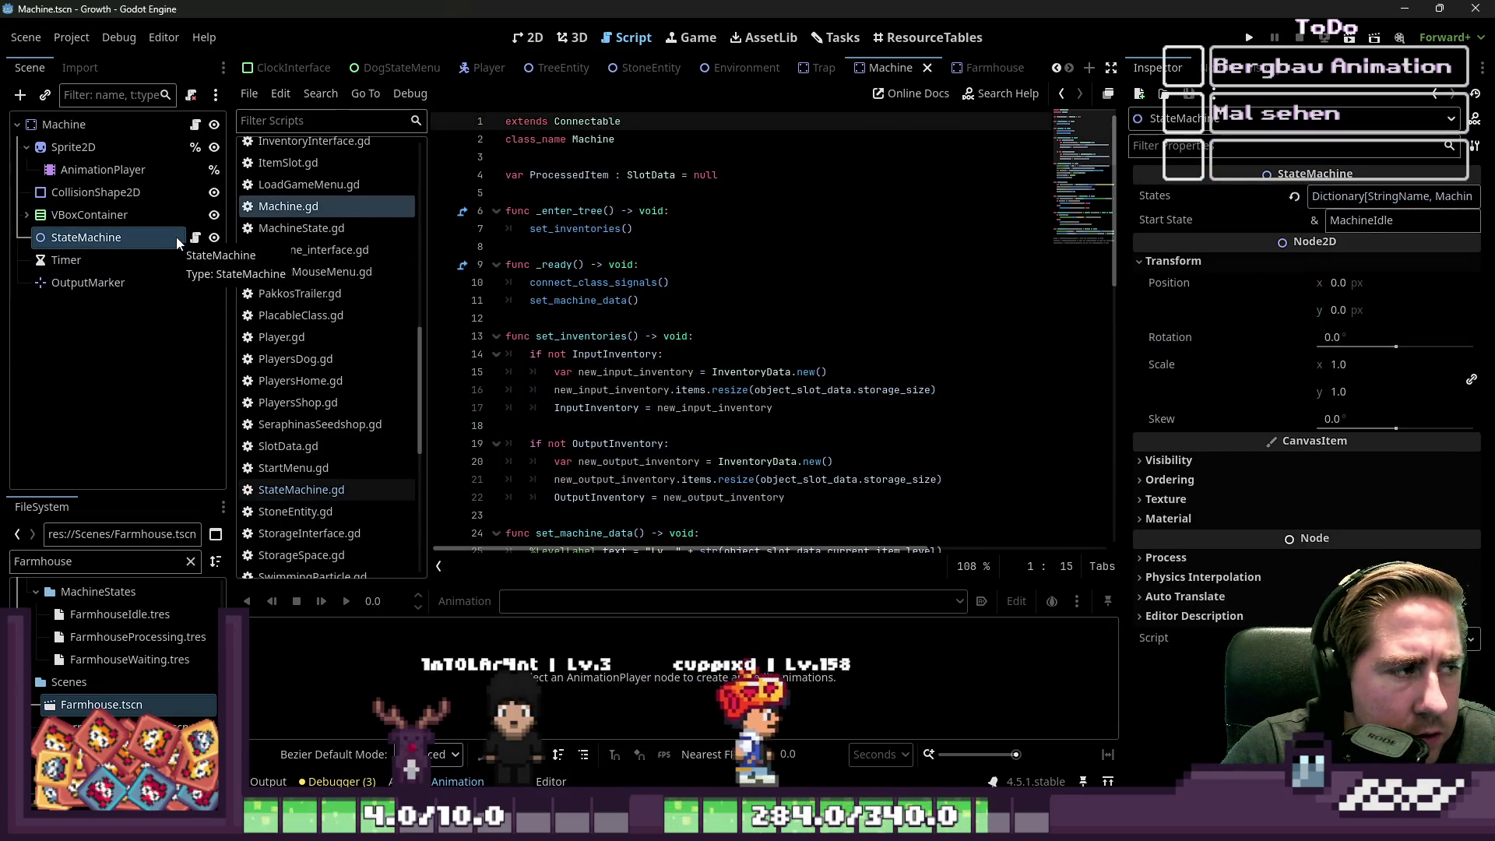
- Attach FarmingStateMachine.gd to TrapStateMachine via the 'StateM' filter, then open the Tasks board
left_click(814, 70)
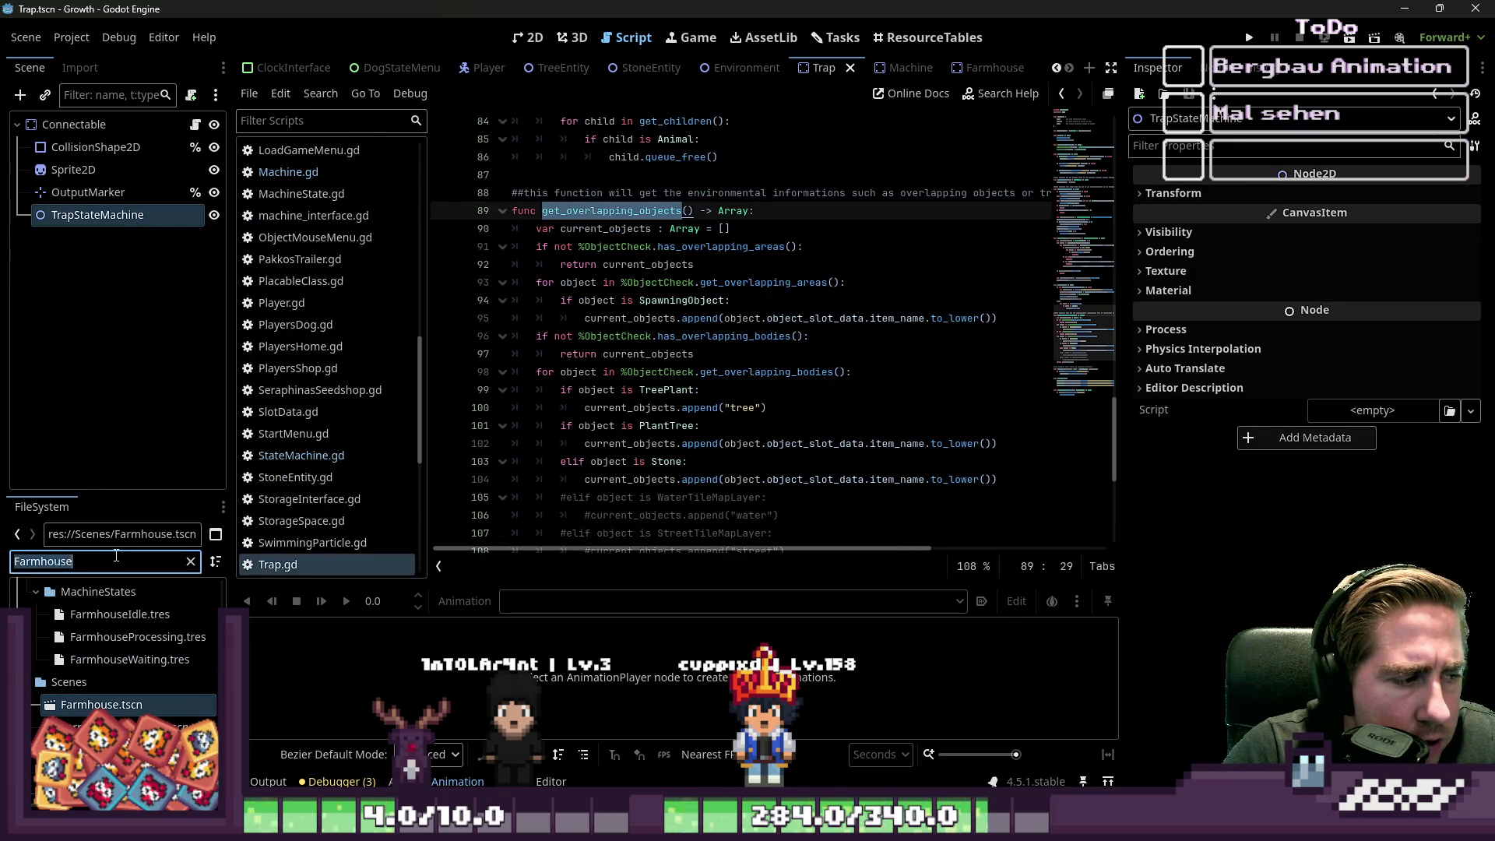
type("StateMa")
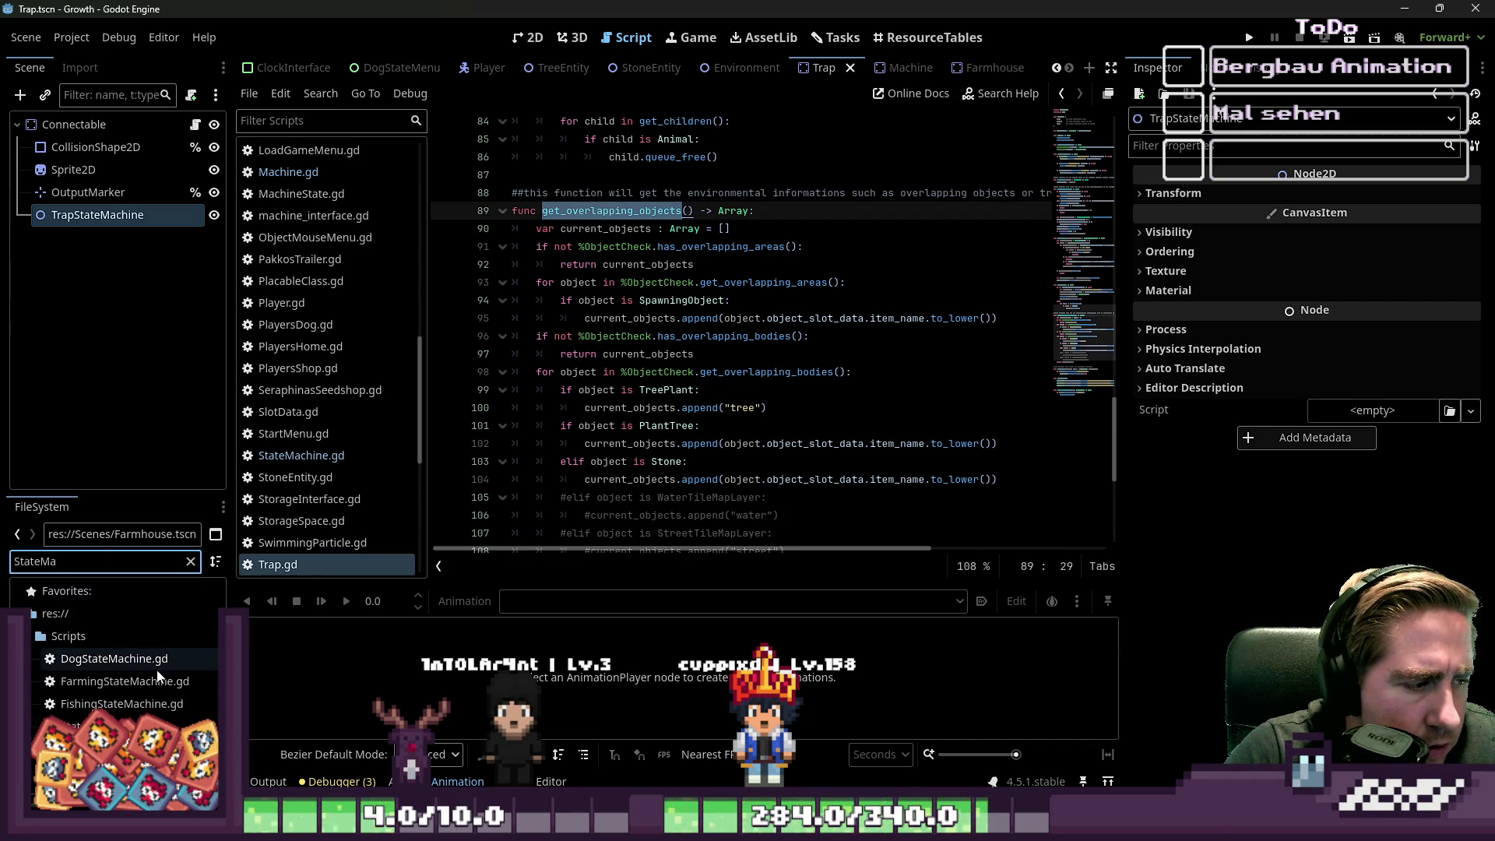
left_click_drag(158, 677, 59, 283)
left_click_drag(157, 226, 165, 221)
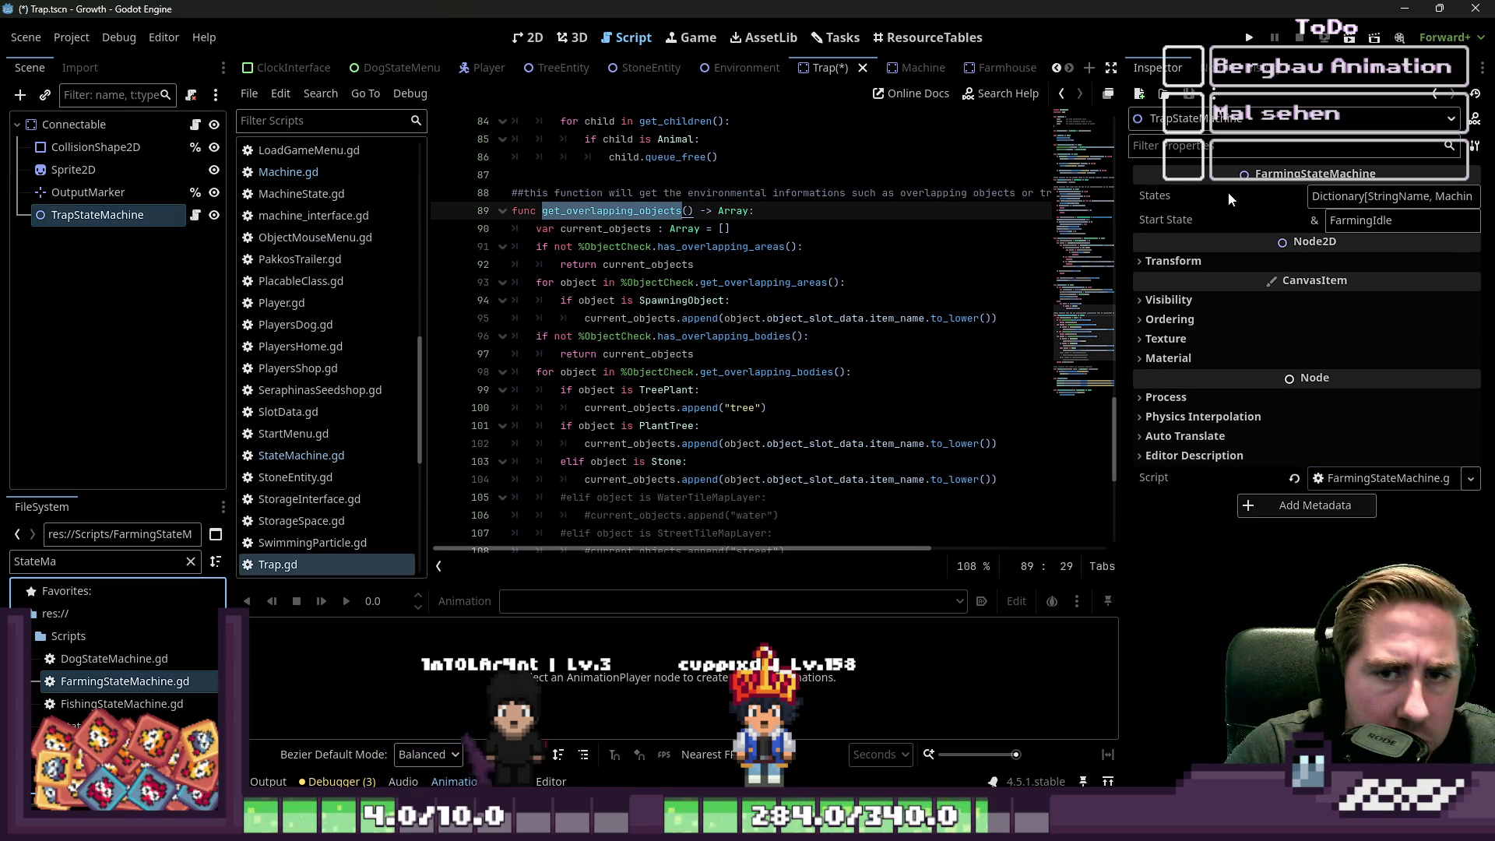
left_click(1362, 201)
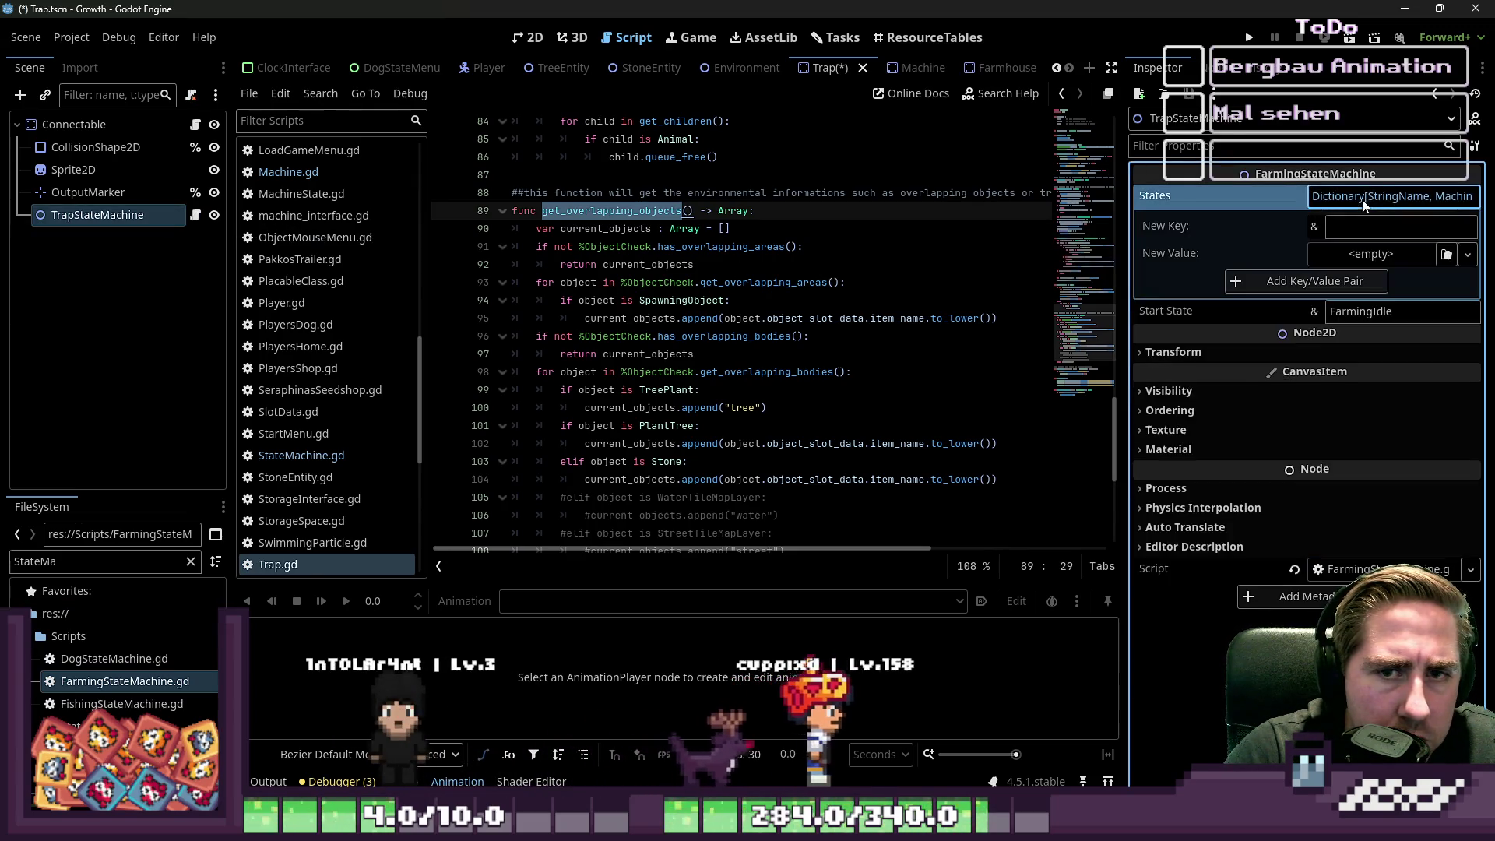
left_click(1363, 200)
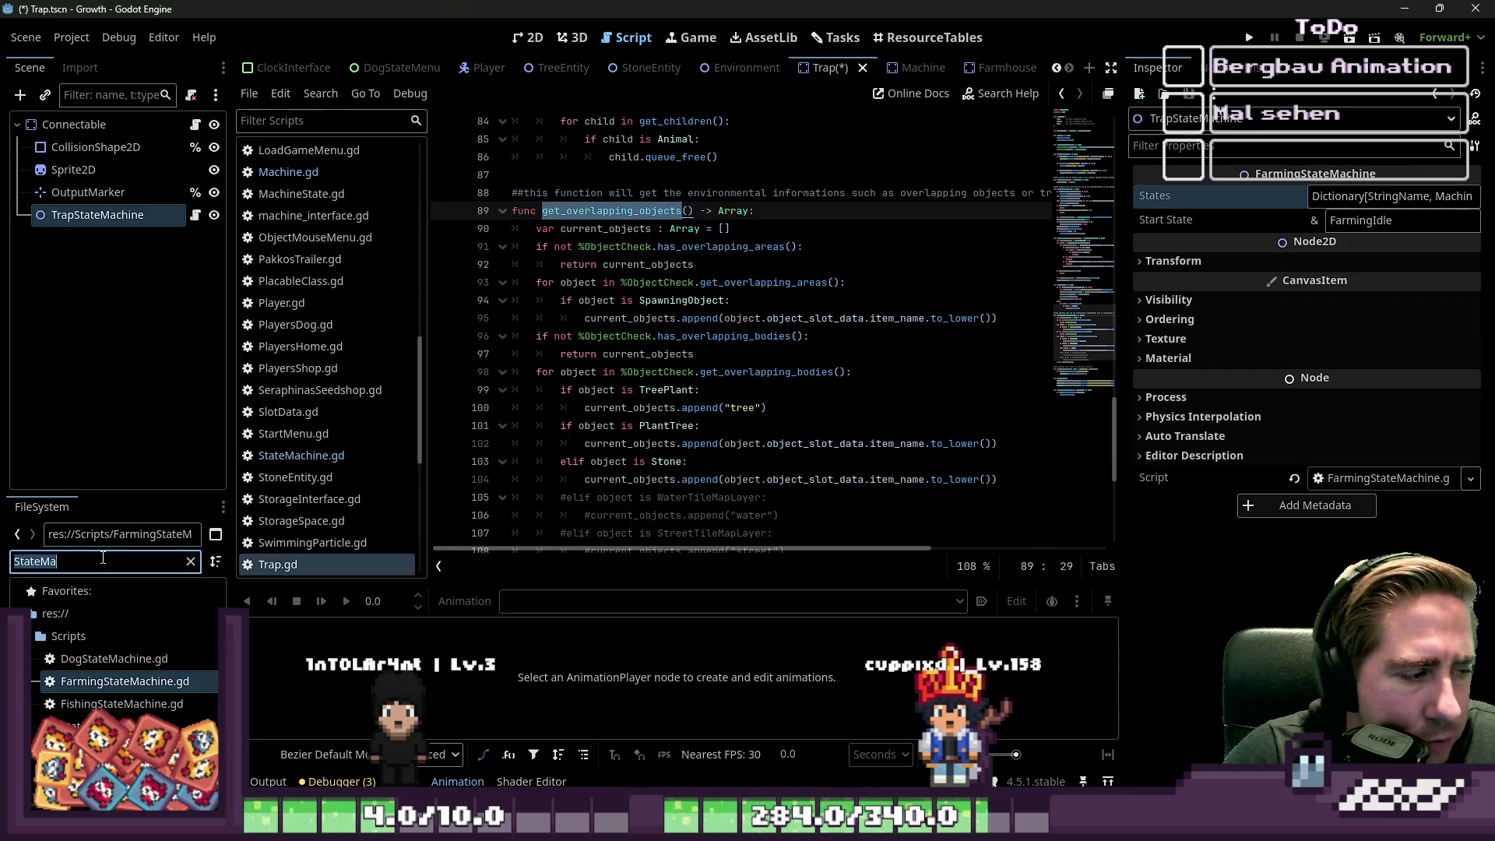
left_click(110, 245)
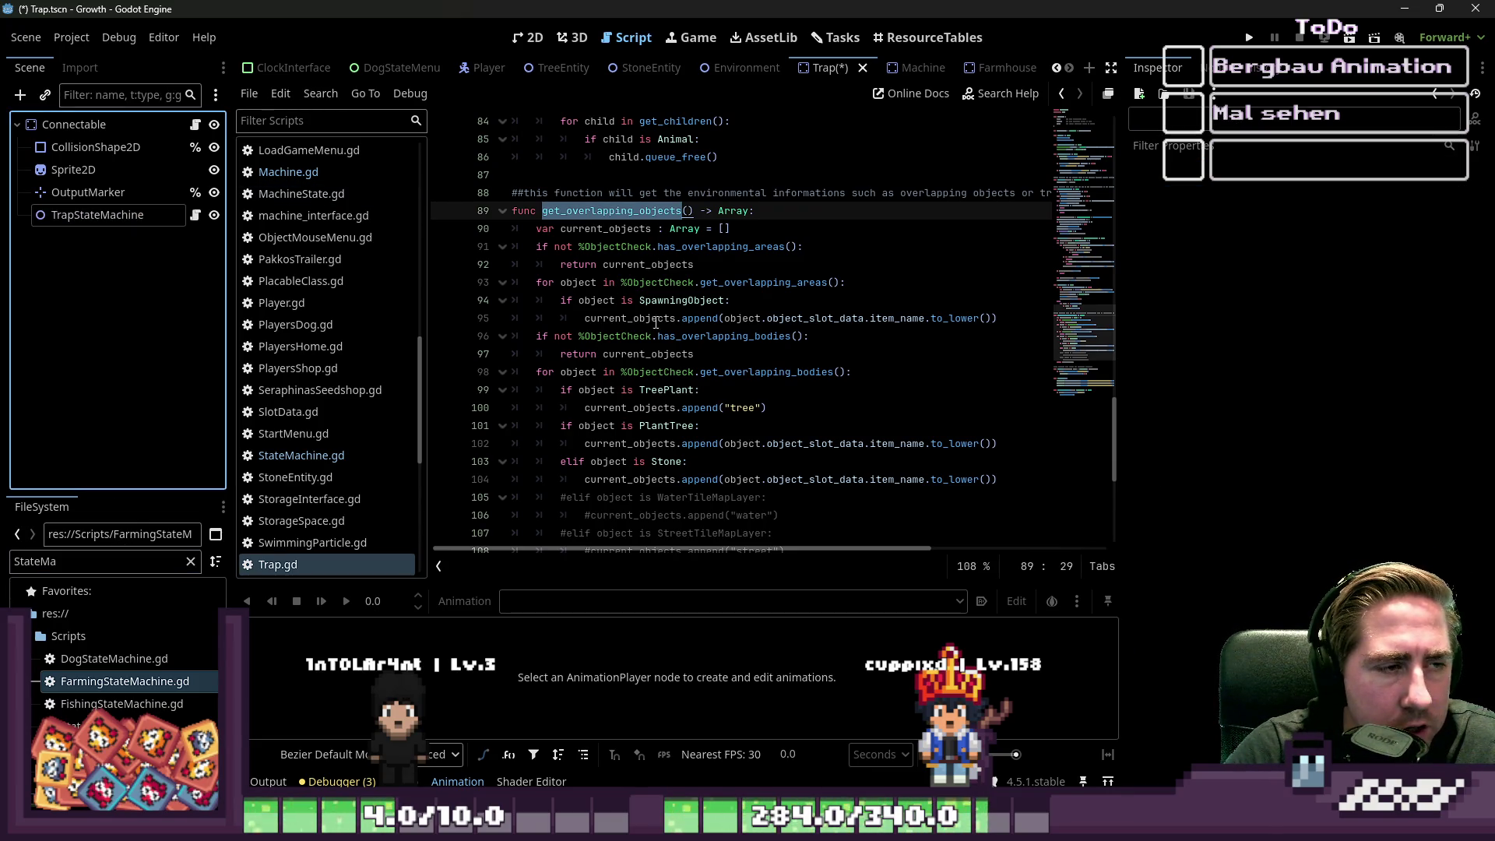
scroll(592, 312, "up", 10)
left_click(839, 41)
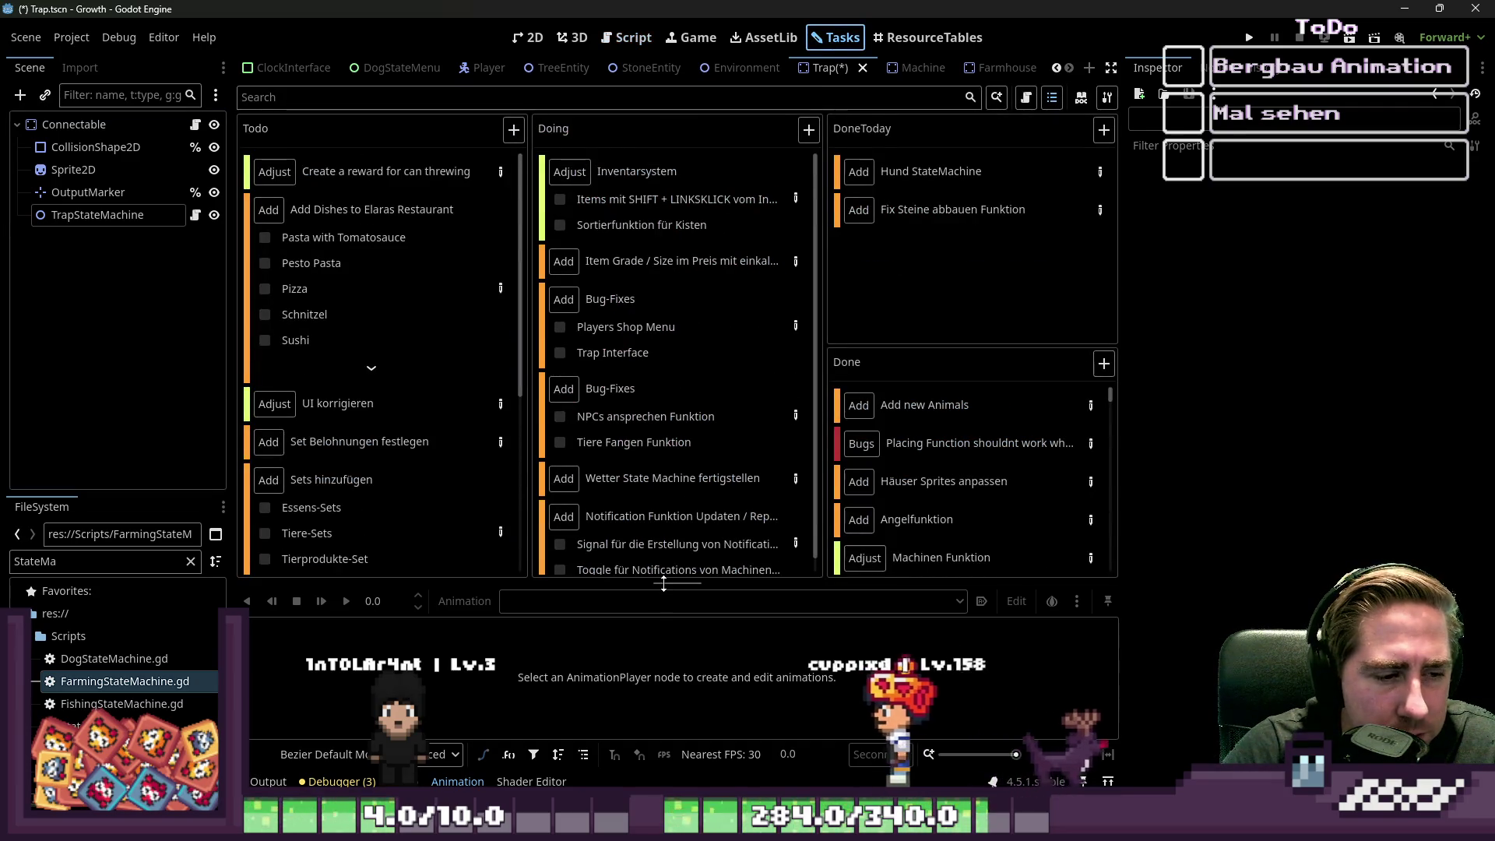
- Delete the 'Tiere Fangen Funktion' step from the second Bug-Fixes card, leaving 'NPCs ansprechen Funktion'
scroll(614, 392, "down", 1)
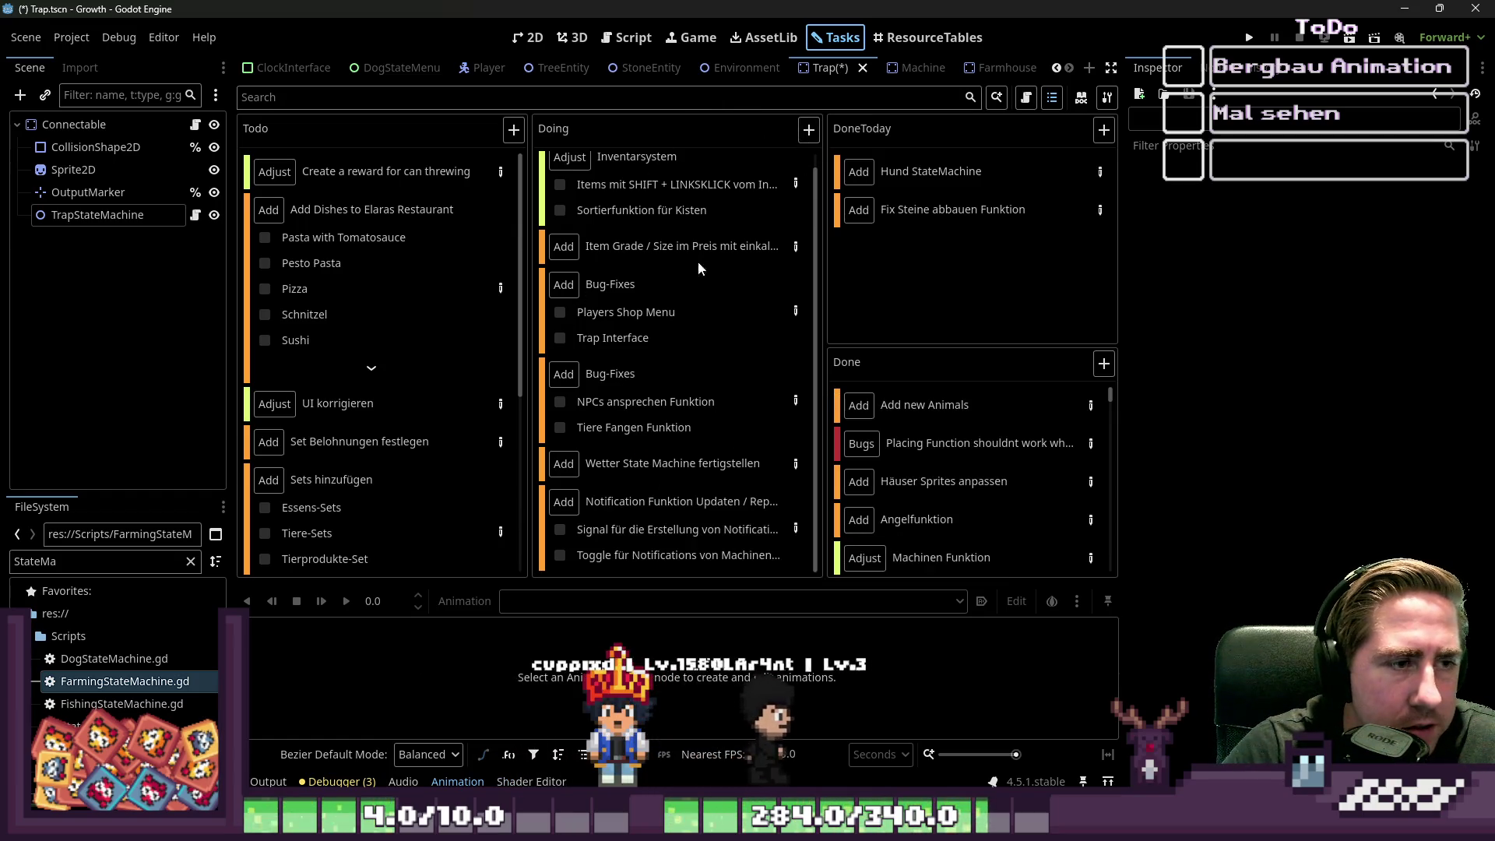
left_click(653, 337)
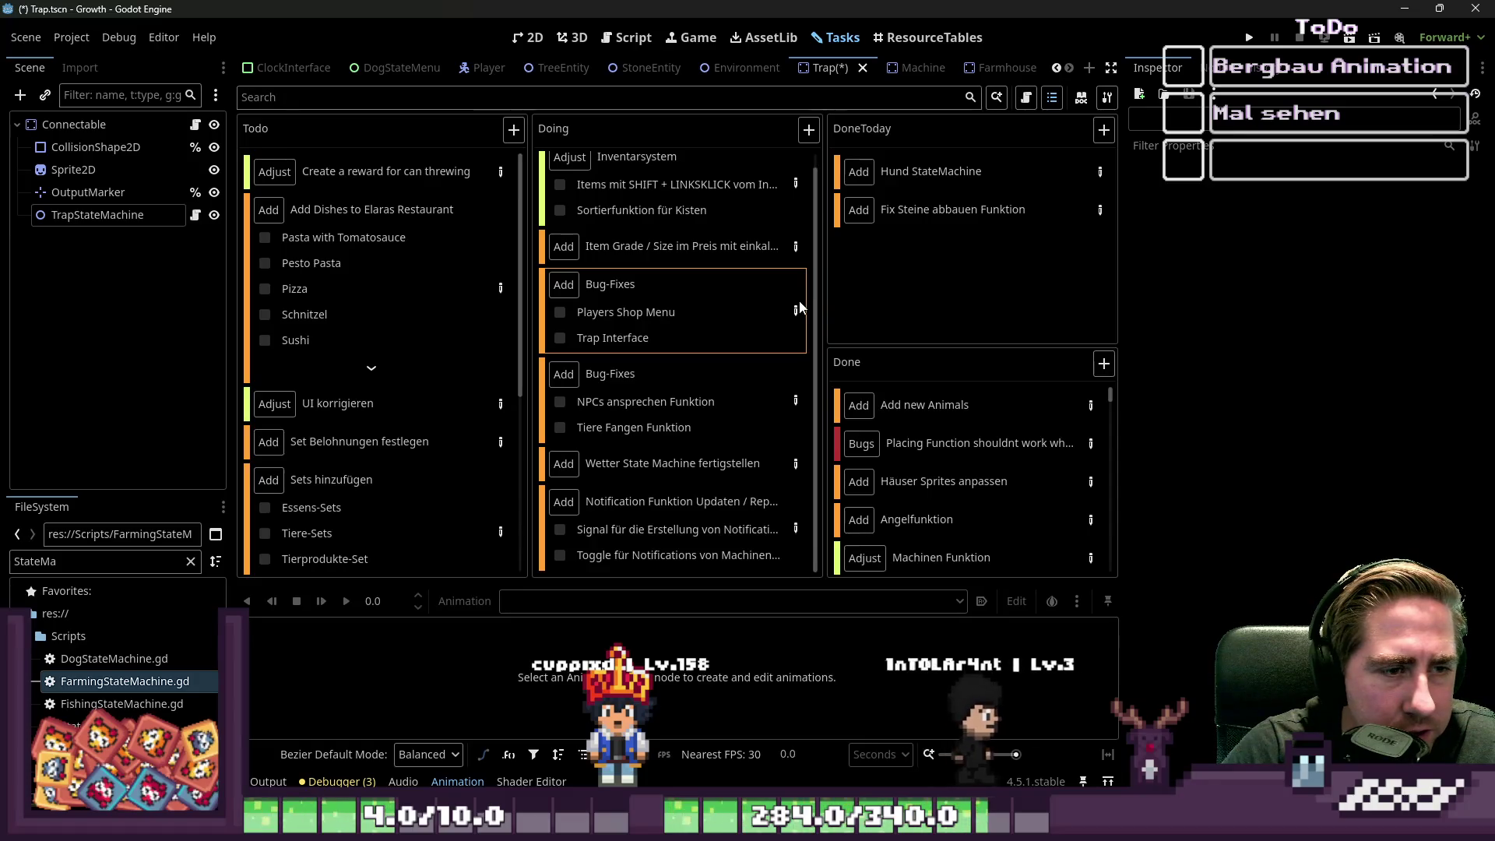
double_click(651, 339)
left_click(1109, 202)
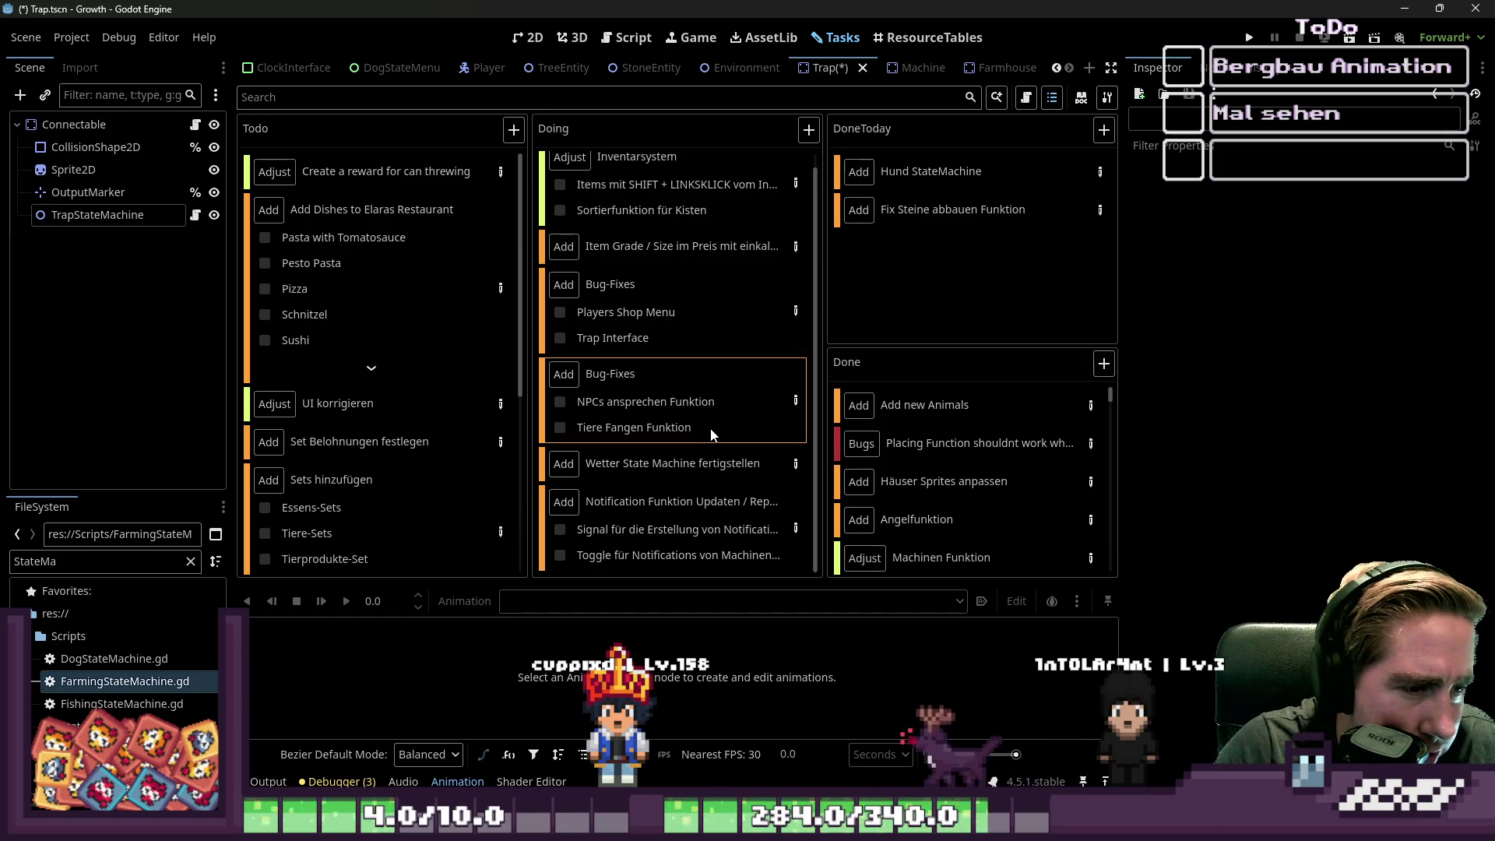
double_click(792, 399)
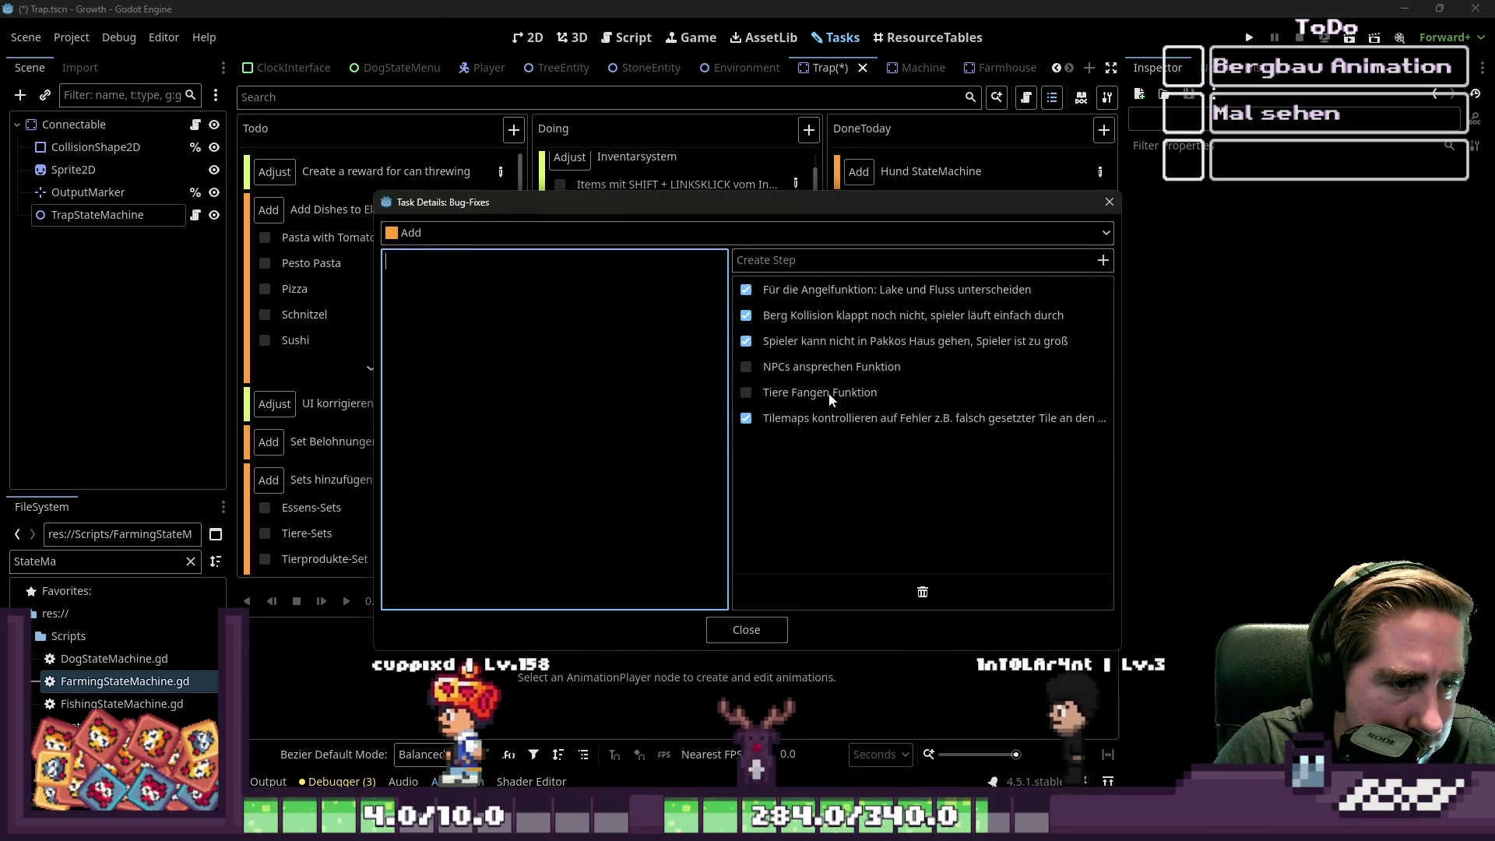
right_click(871, 394)
left_click(891, 477)
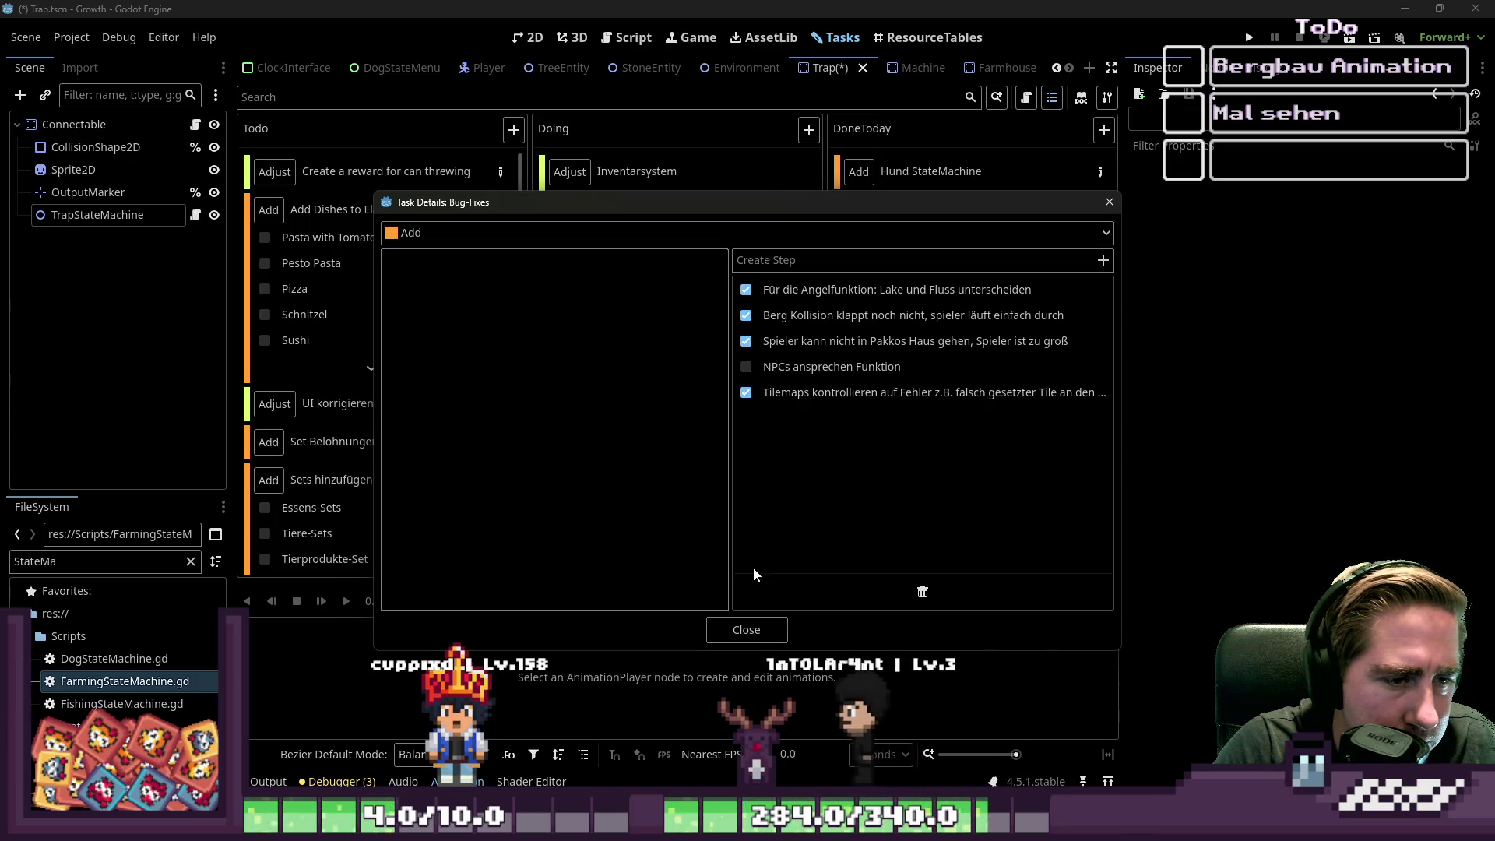
left_click(810, 126)
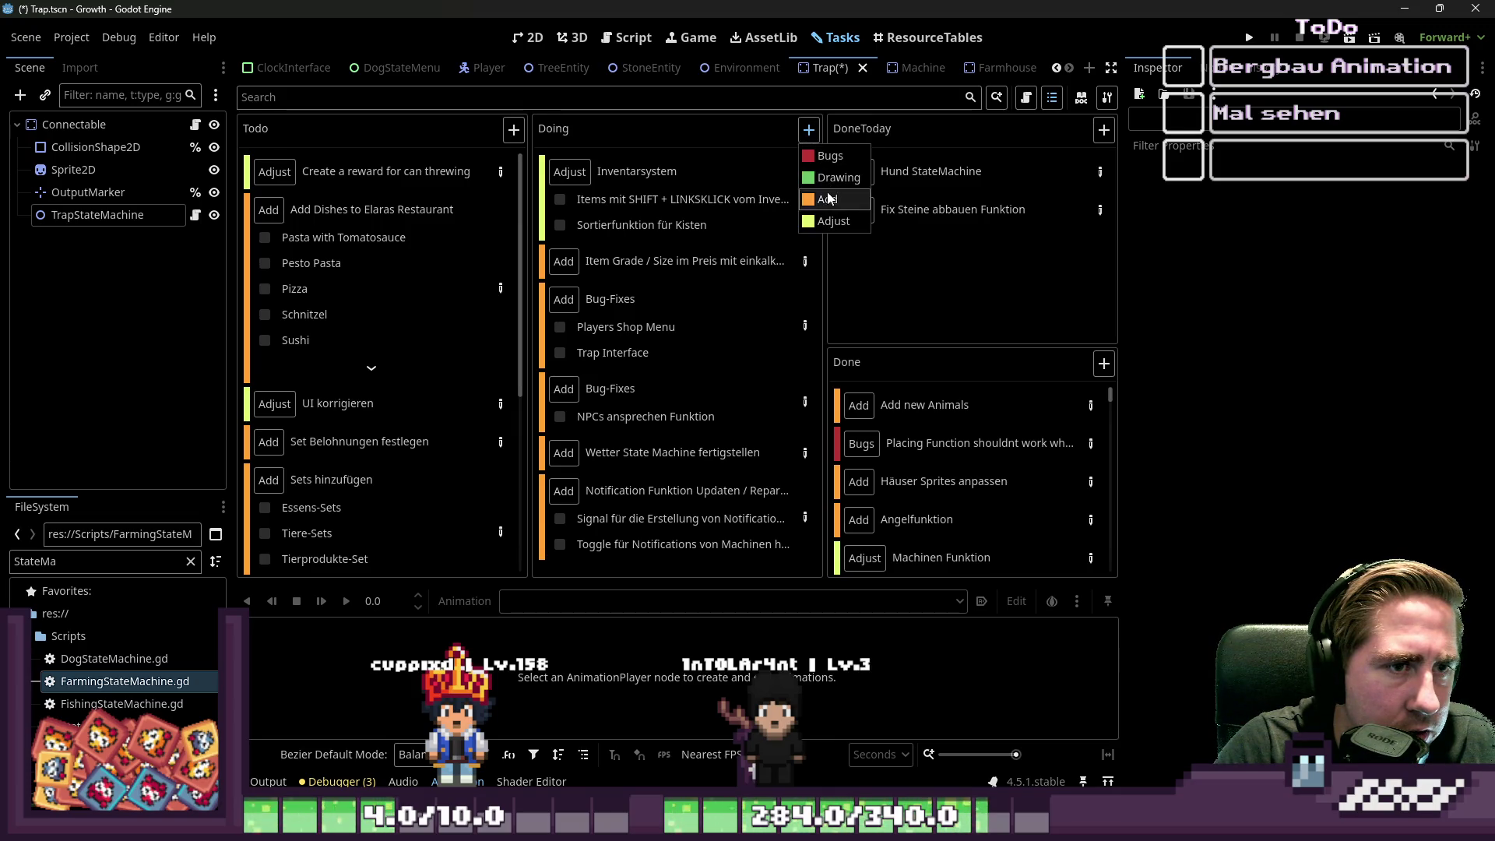
- Create a 'Tiere fangen Funktion' Add task in Doing with the step 'StateMachine erstellen'
left_click(826, 194)
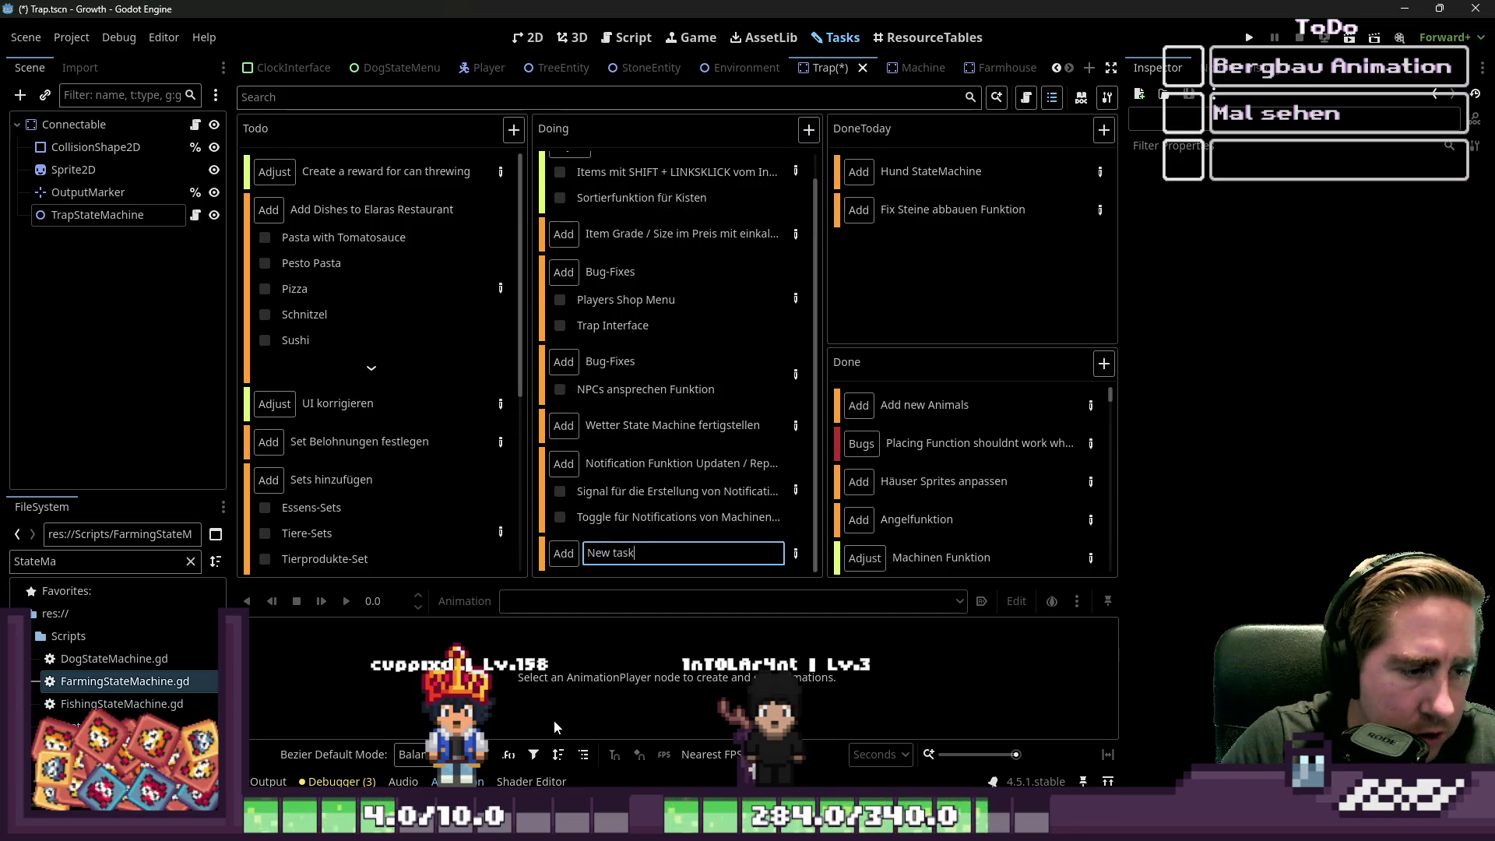
type("Tiere")
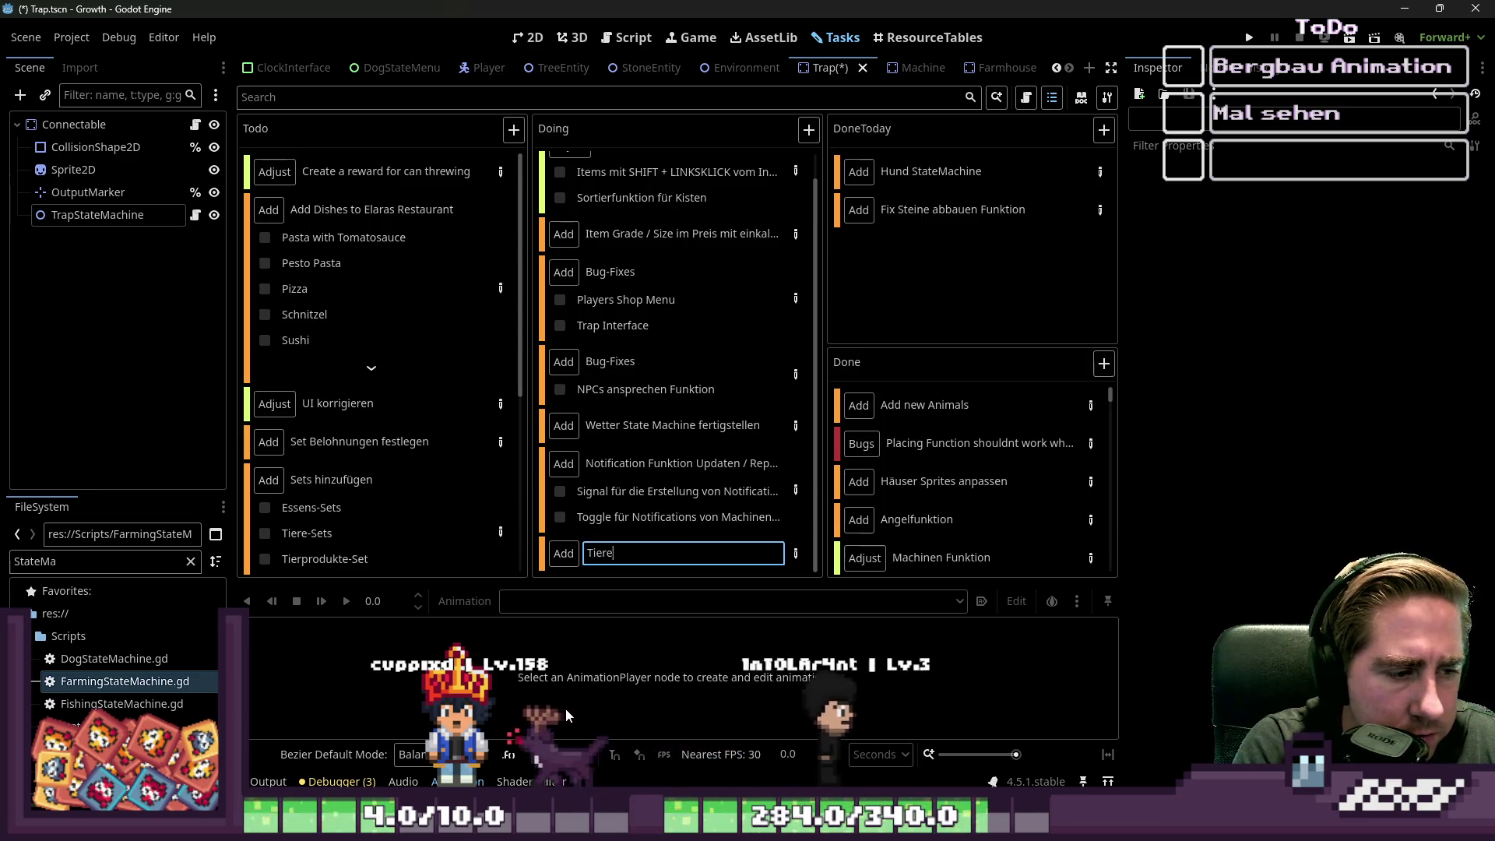
type(" fangen Funktion")
key("Return")
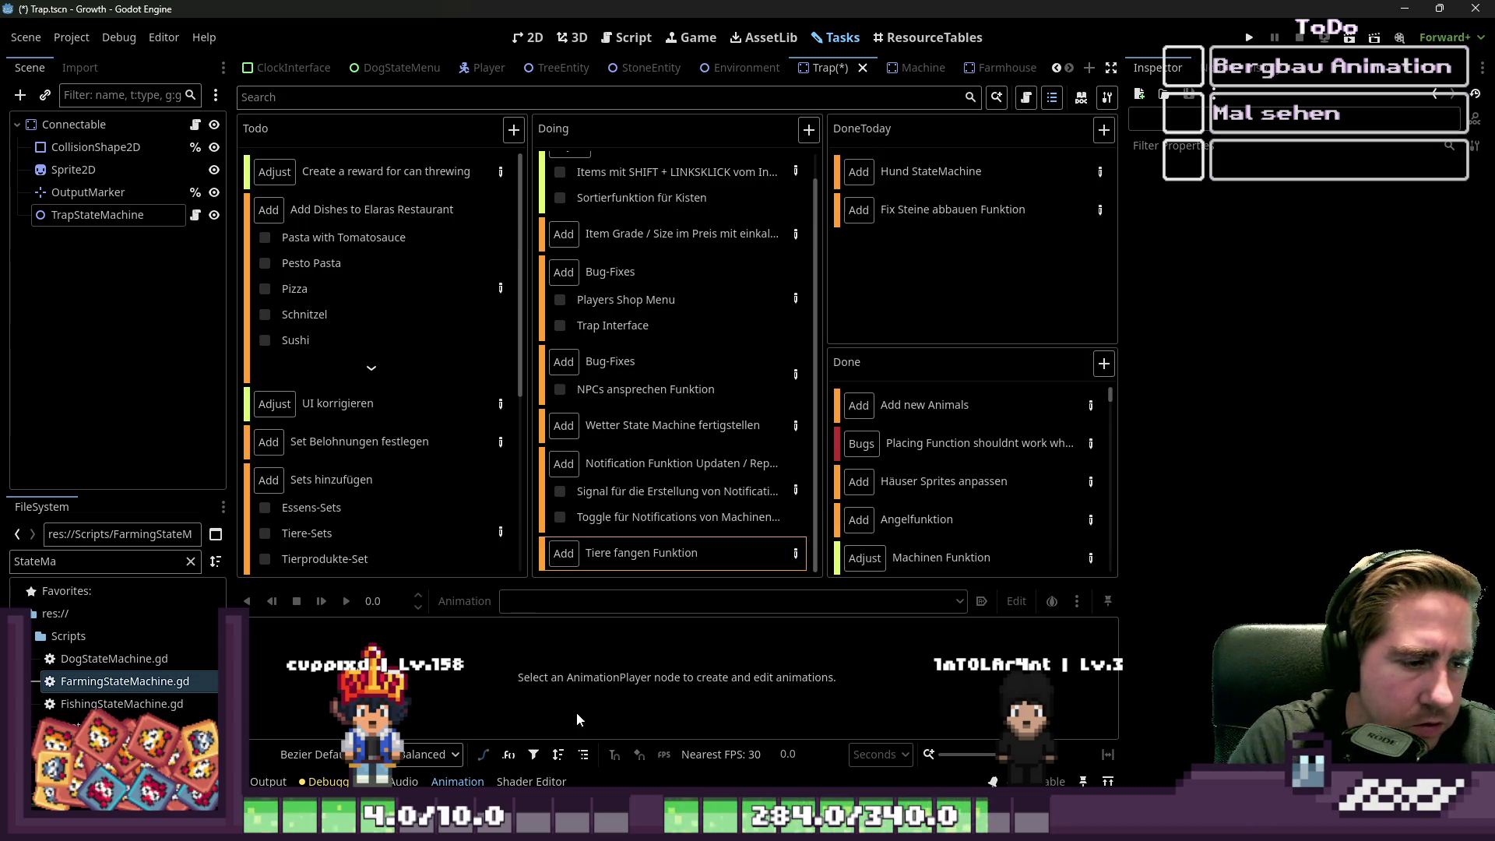
left_click(795, 552)
left_click(859, 258)
type("StateMachine erstellen")
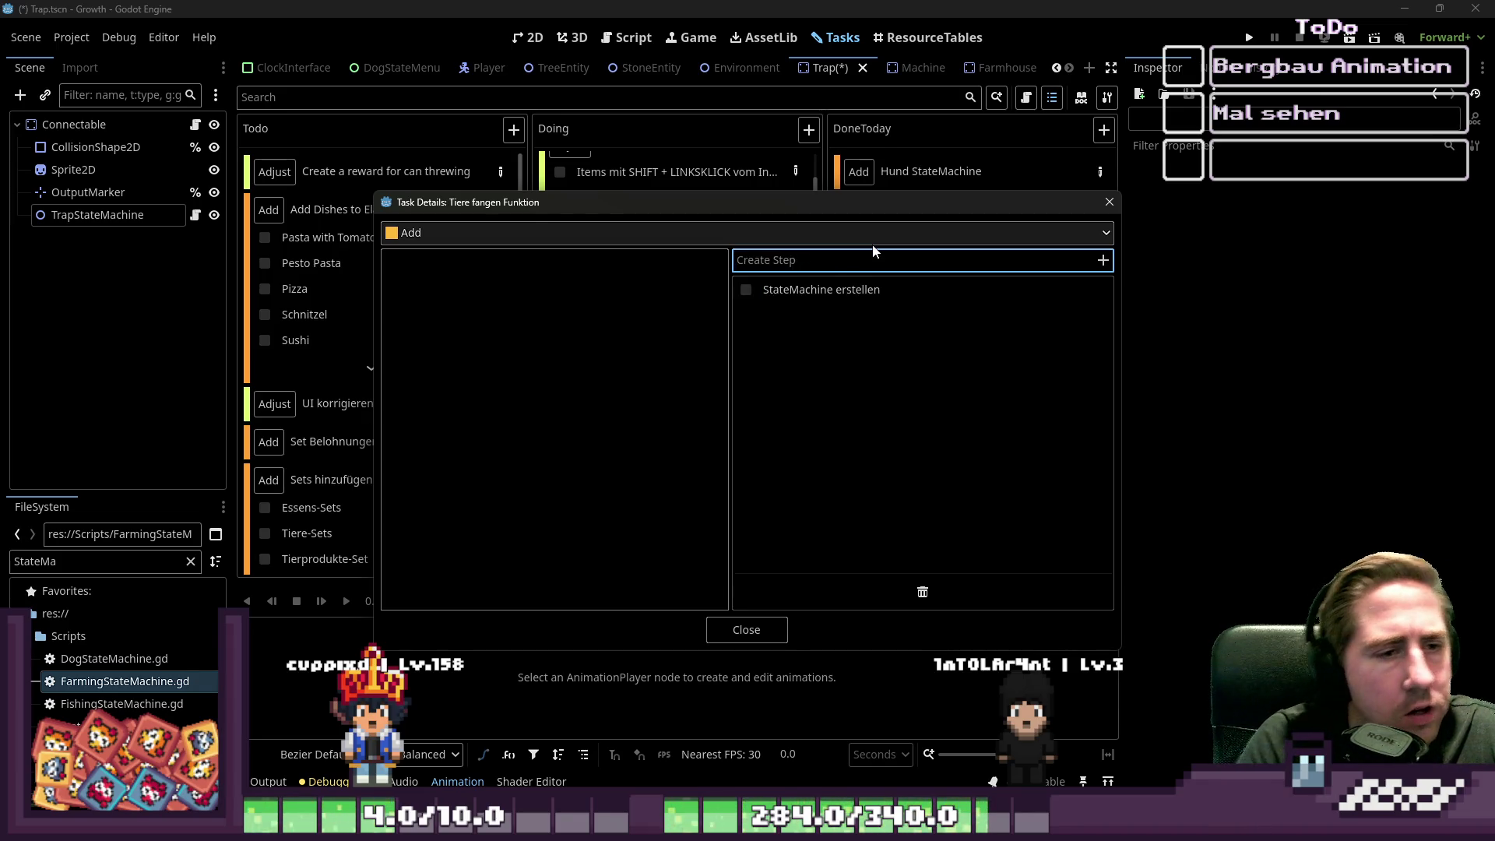
left_click(498, 300)
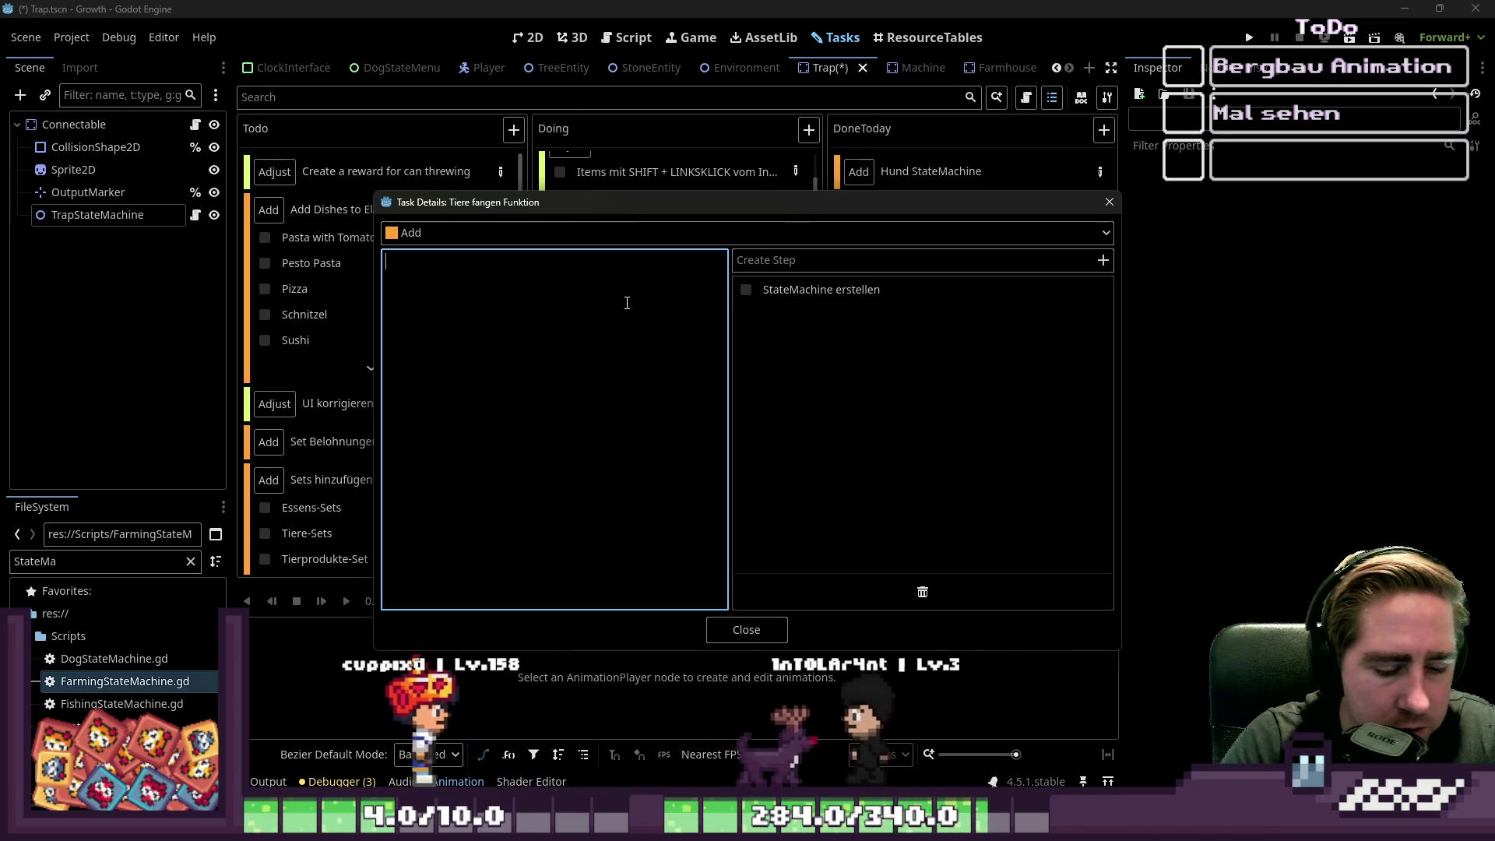
- Write IdleState and AttractState as the first two entries of the state list
type("Idle State")
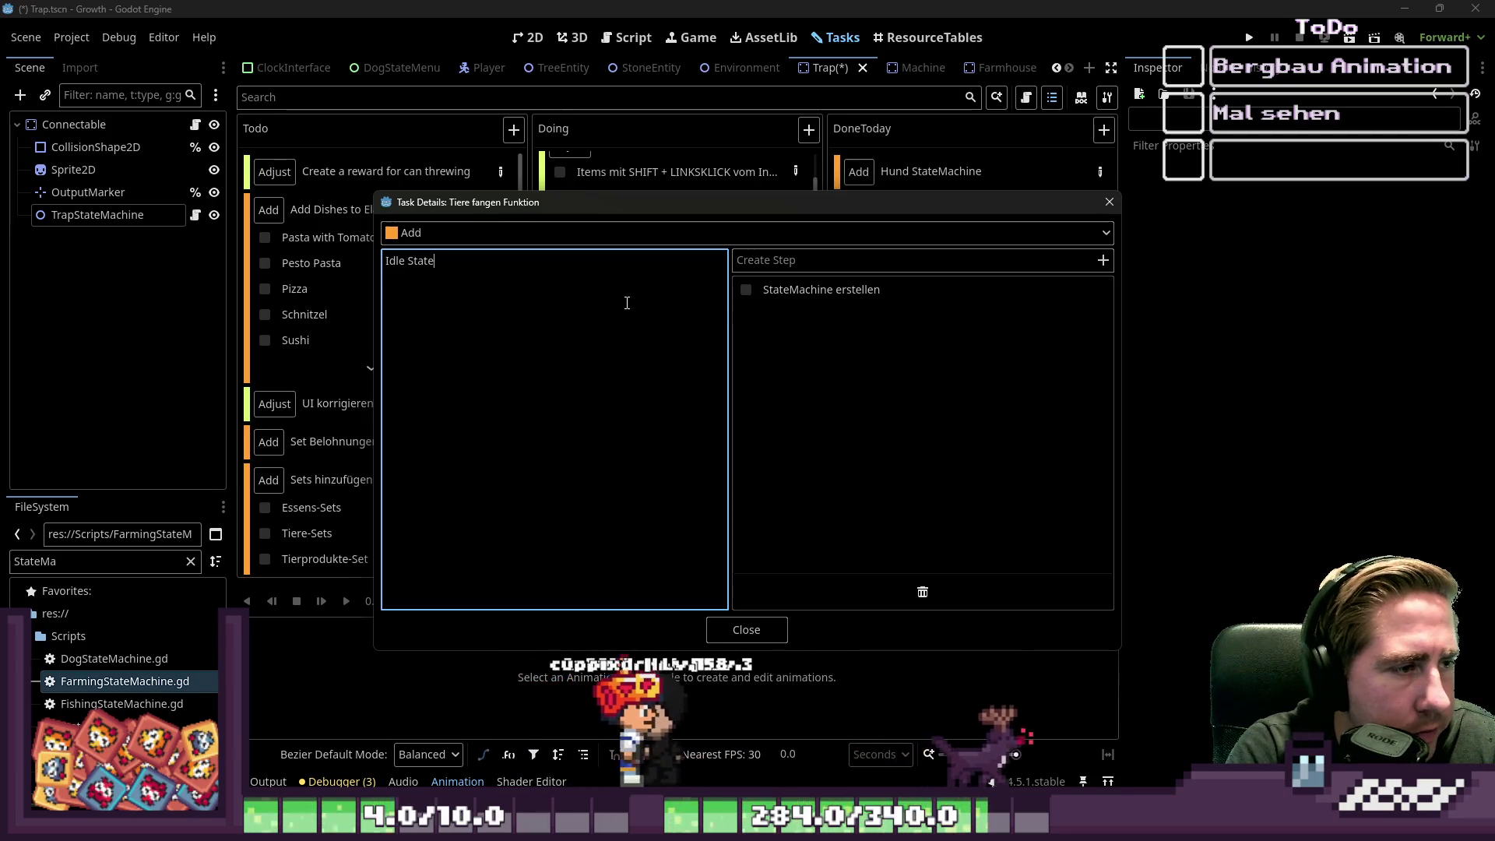
key("Return")
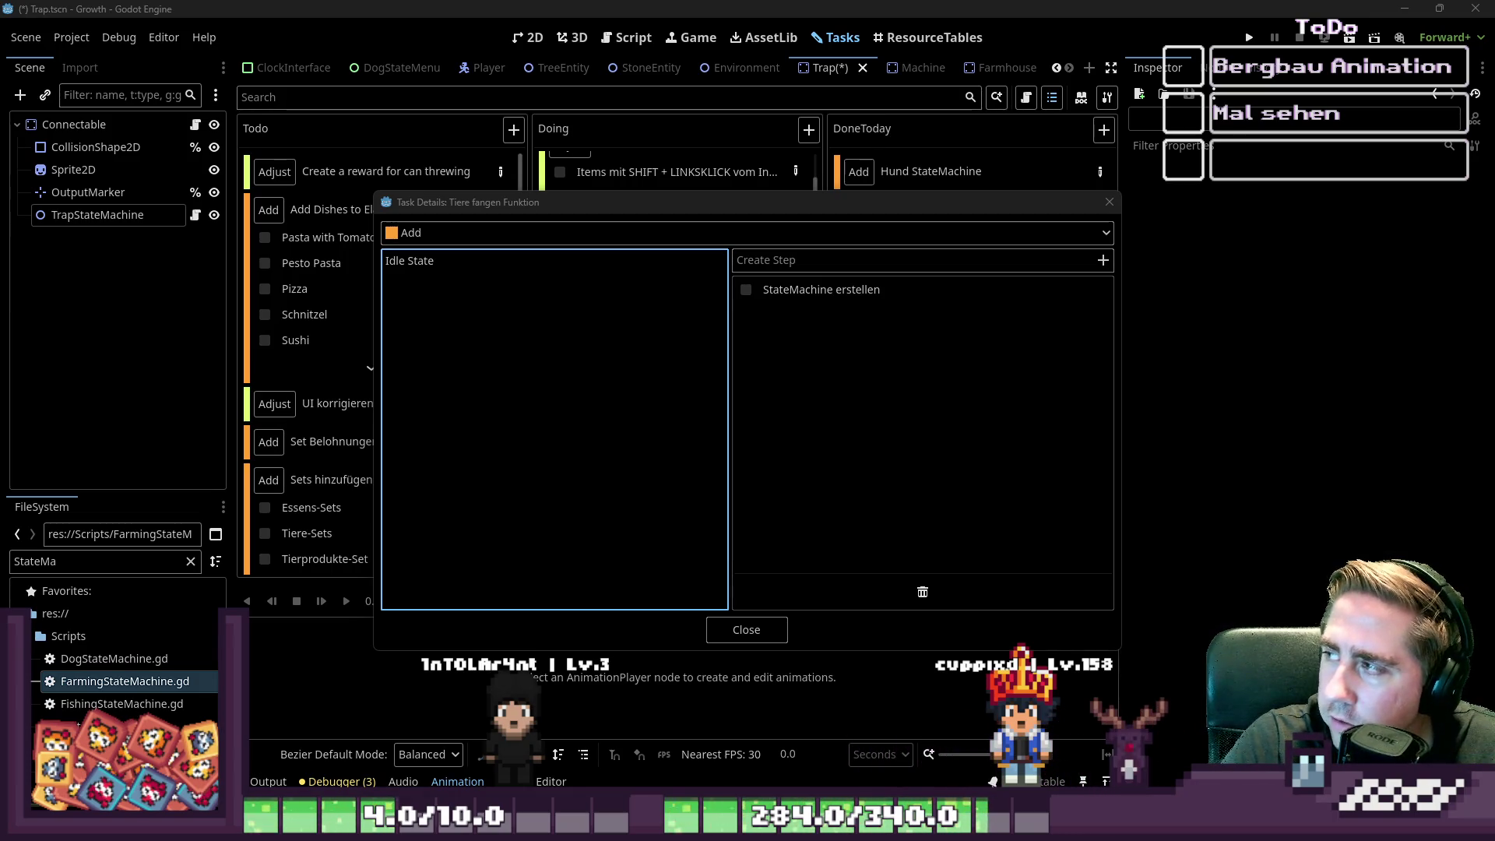
key("Return")
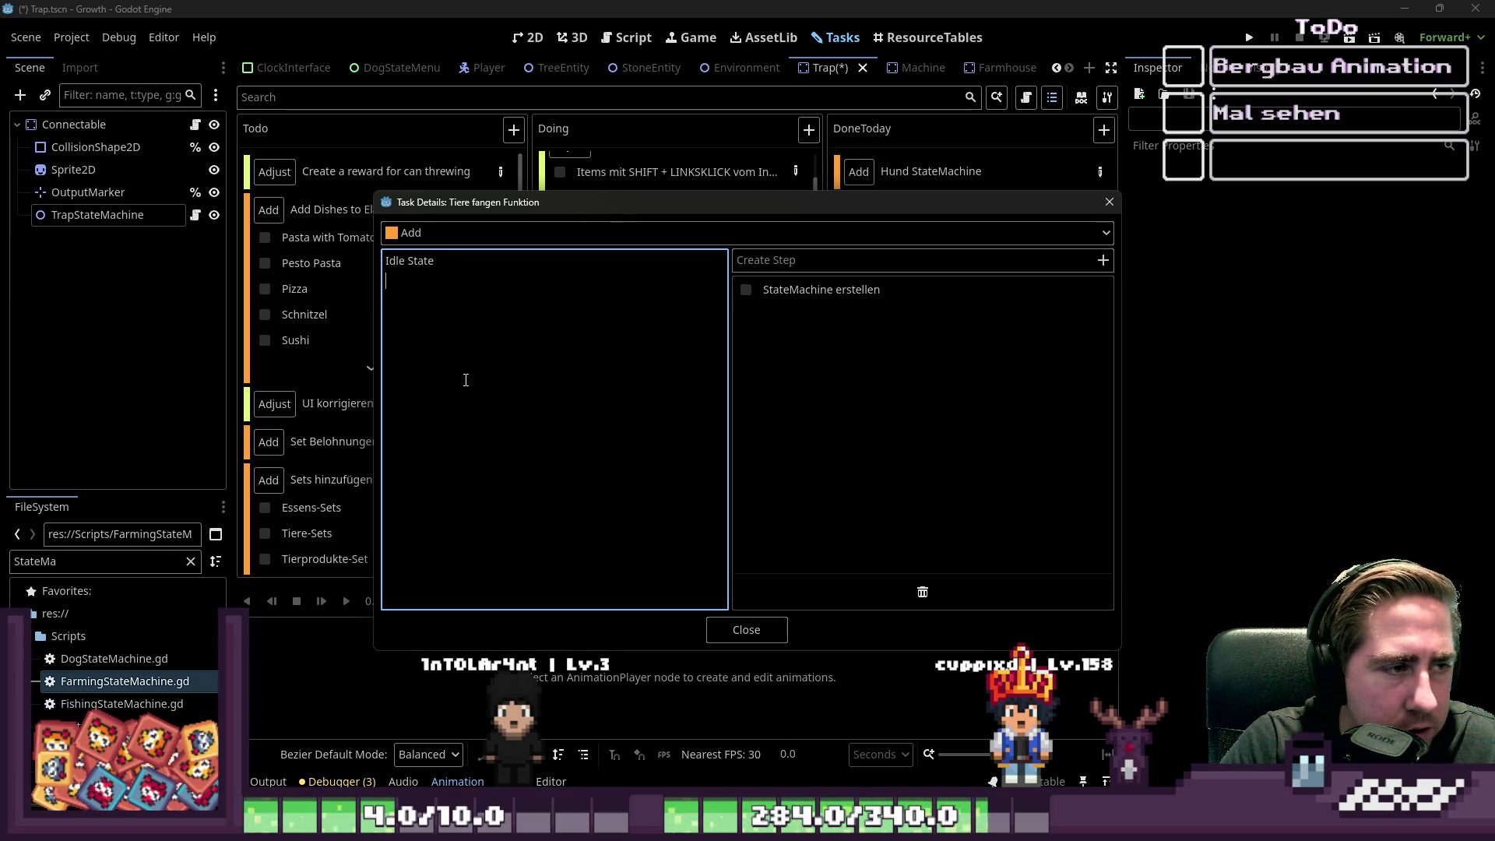
type("Attract")
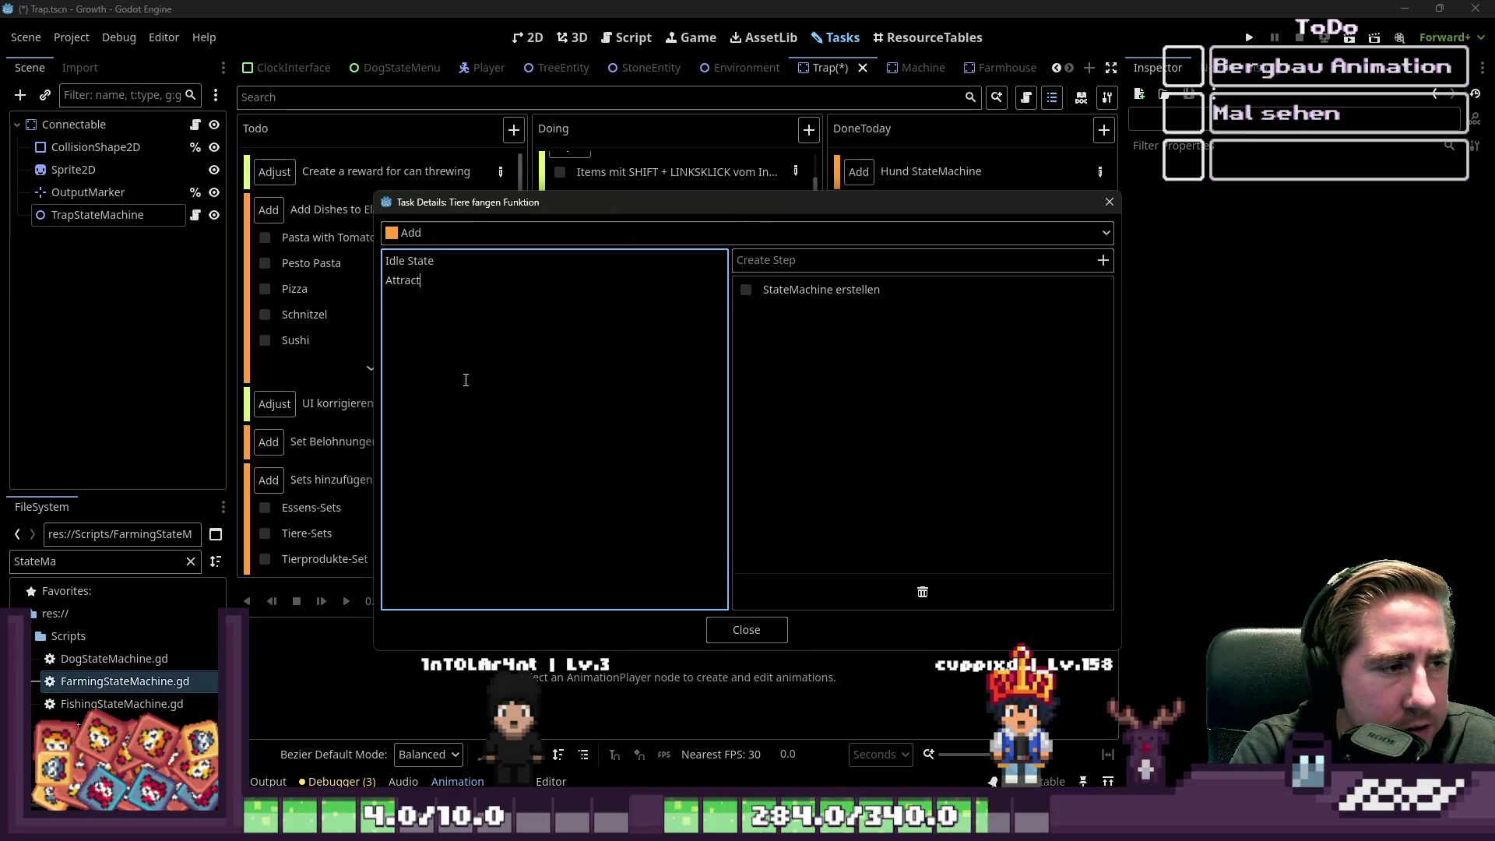
type("State")
key("Left")
key("Left")
key("Left")
key("BackSpace")
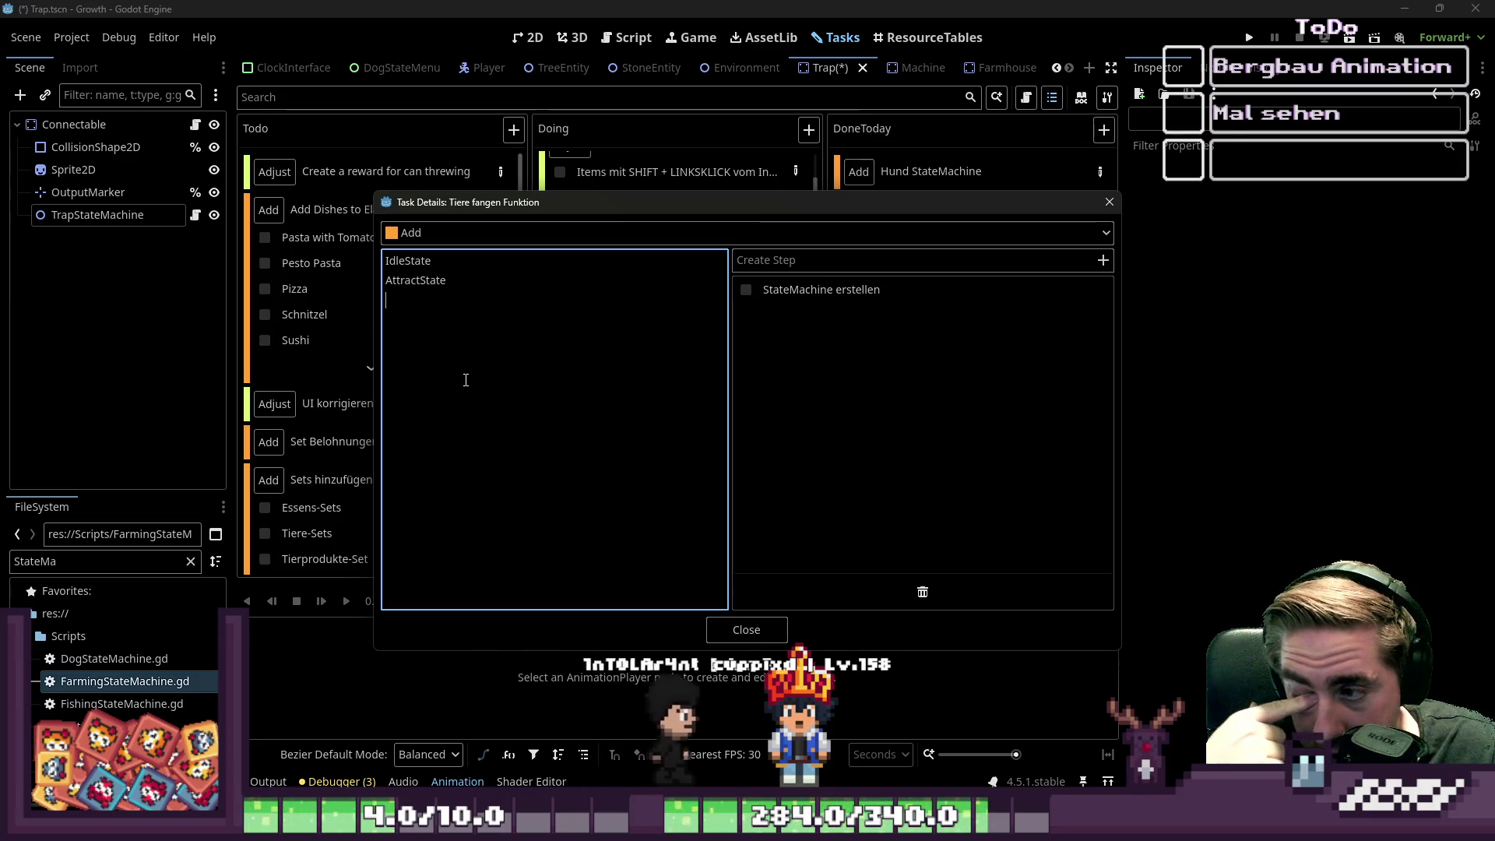
- Put CatchAnimalFailed on line three and delete the AnimalCatchedState line
type("A")
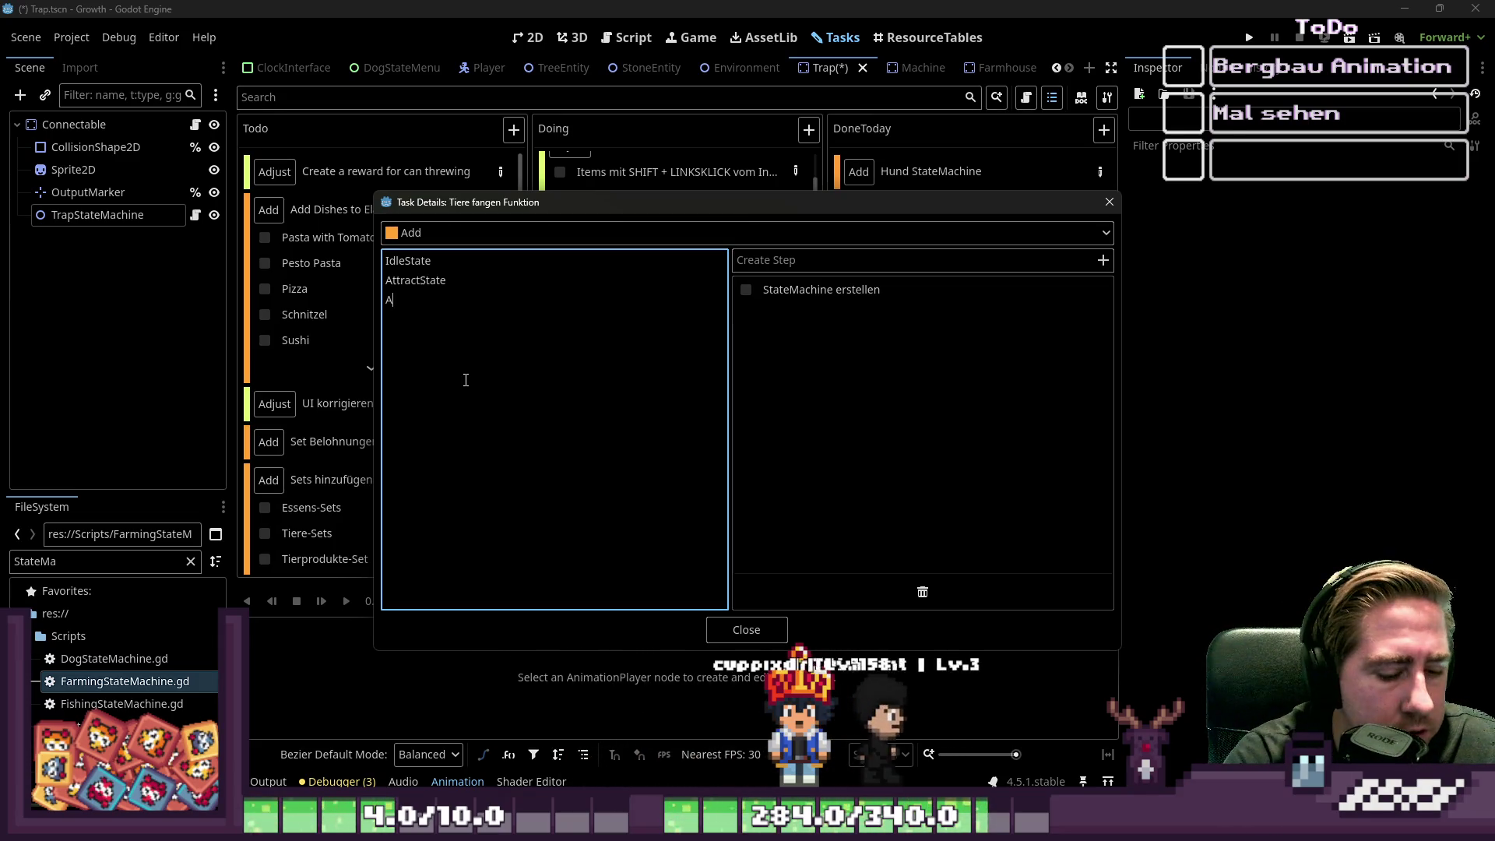
type("nimalCat")
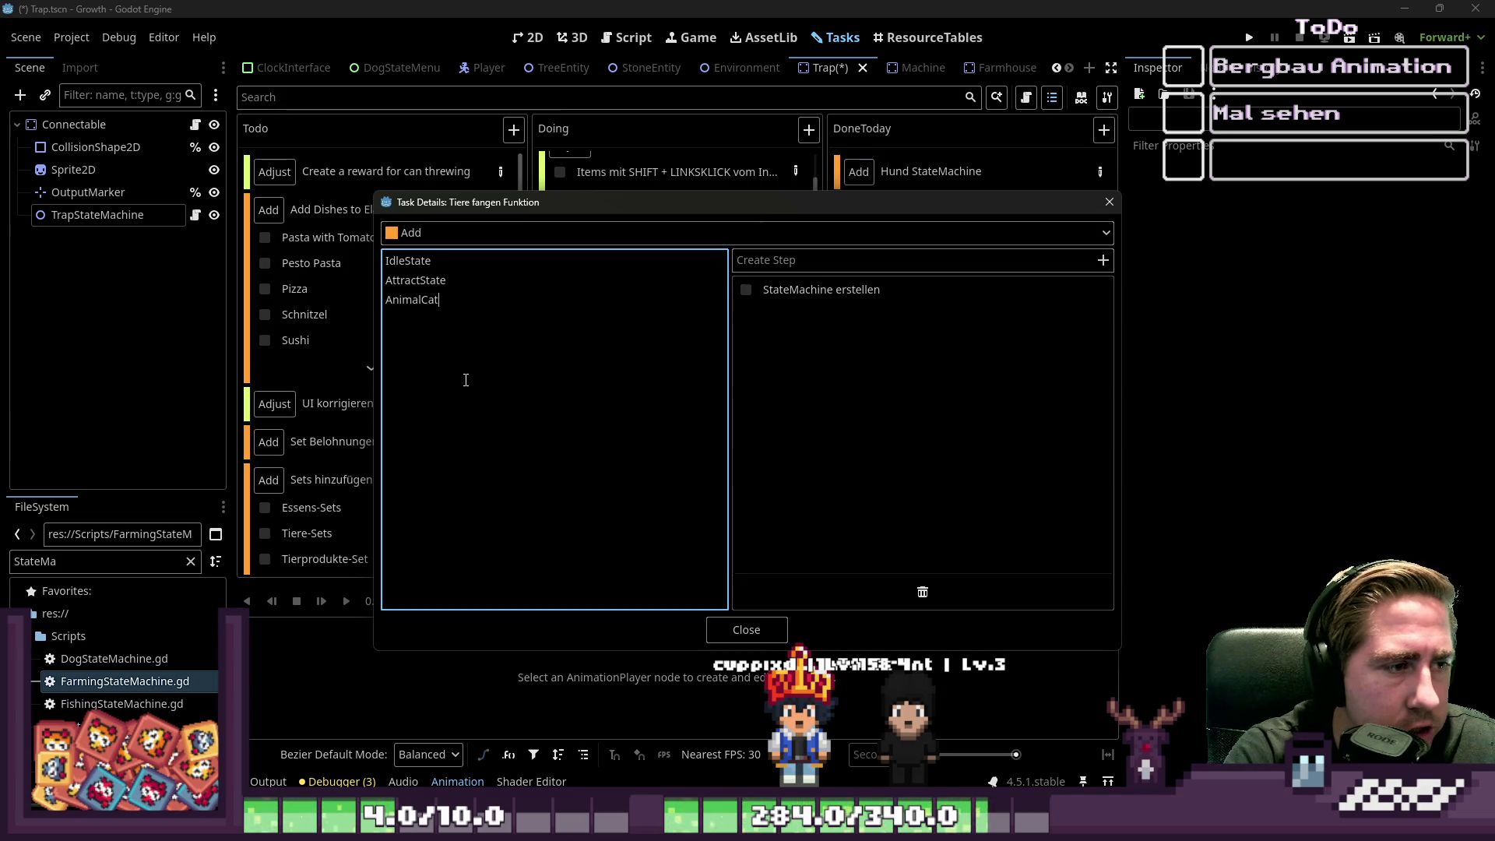
type("chedState")
key("Return")
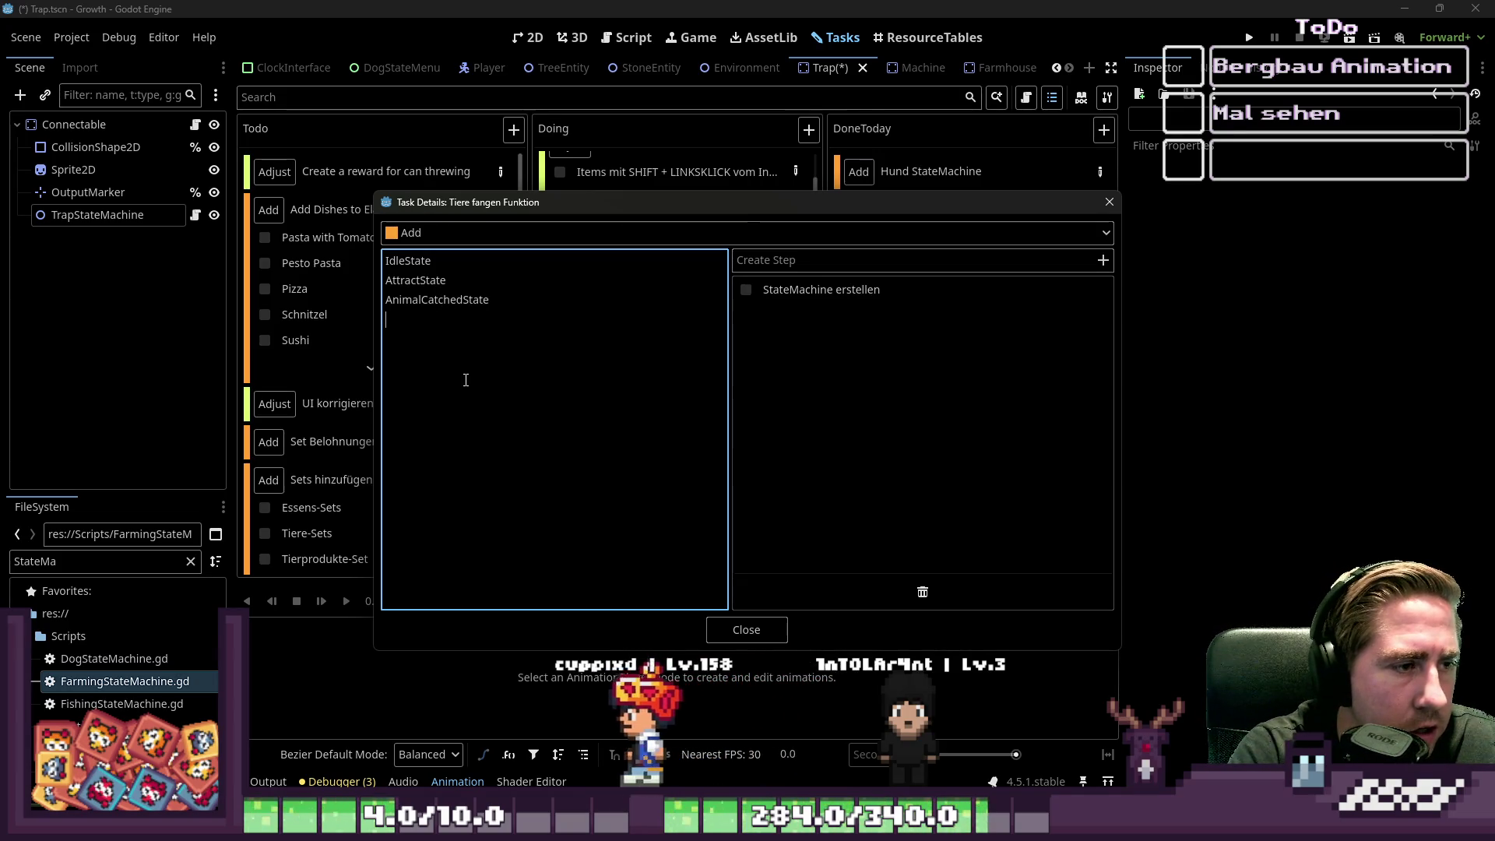
key("Up")
key("Return")
key("Up")
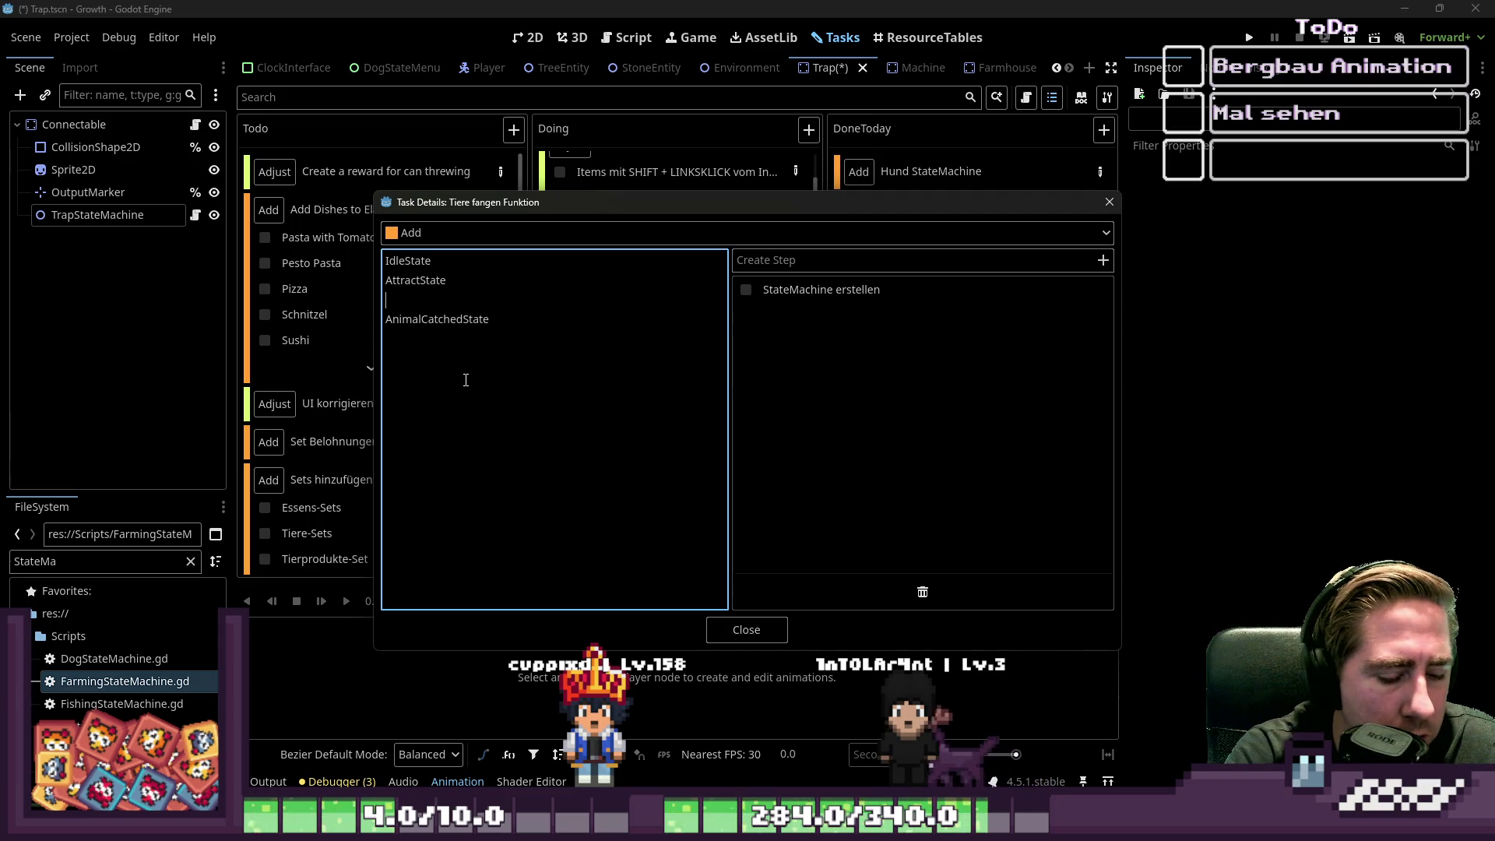
type("CatchAn")
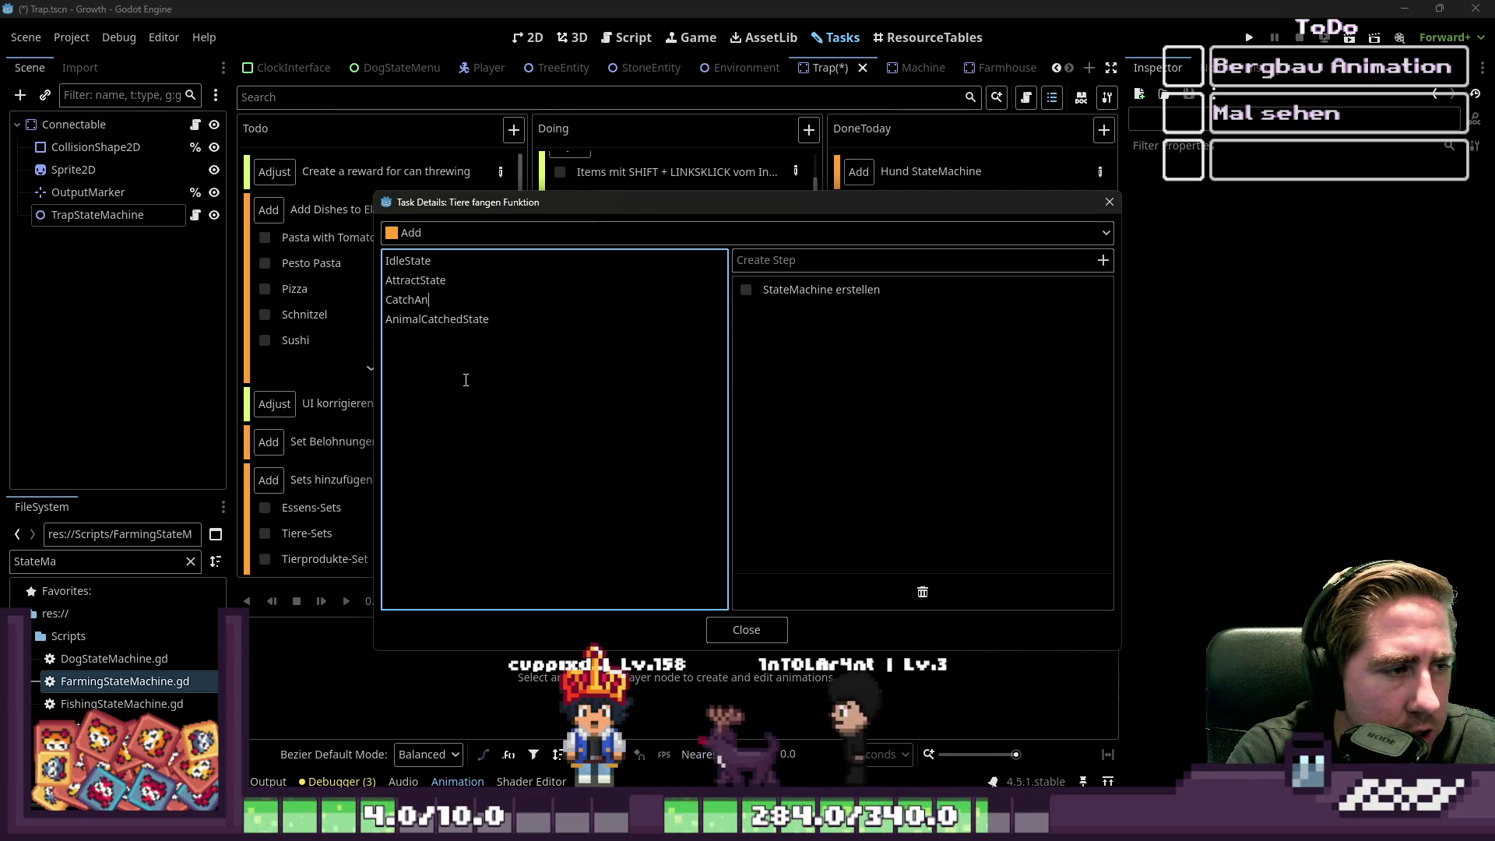
type("imal")
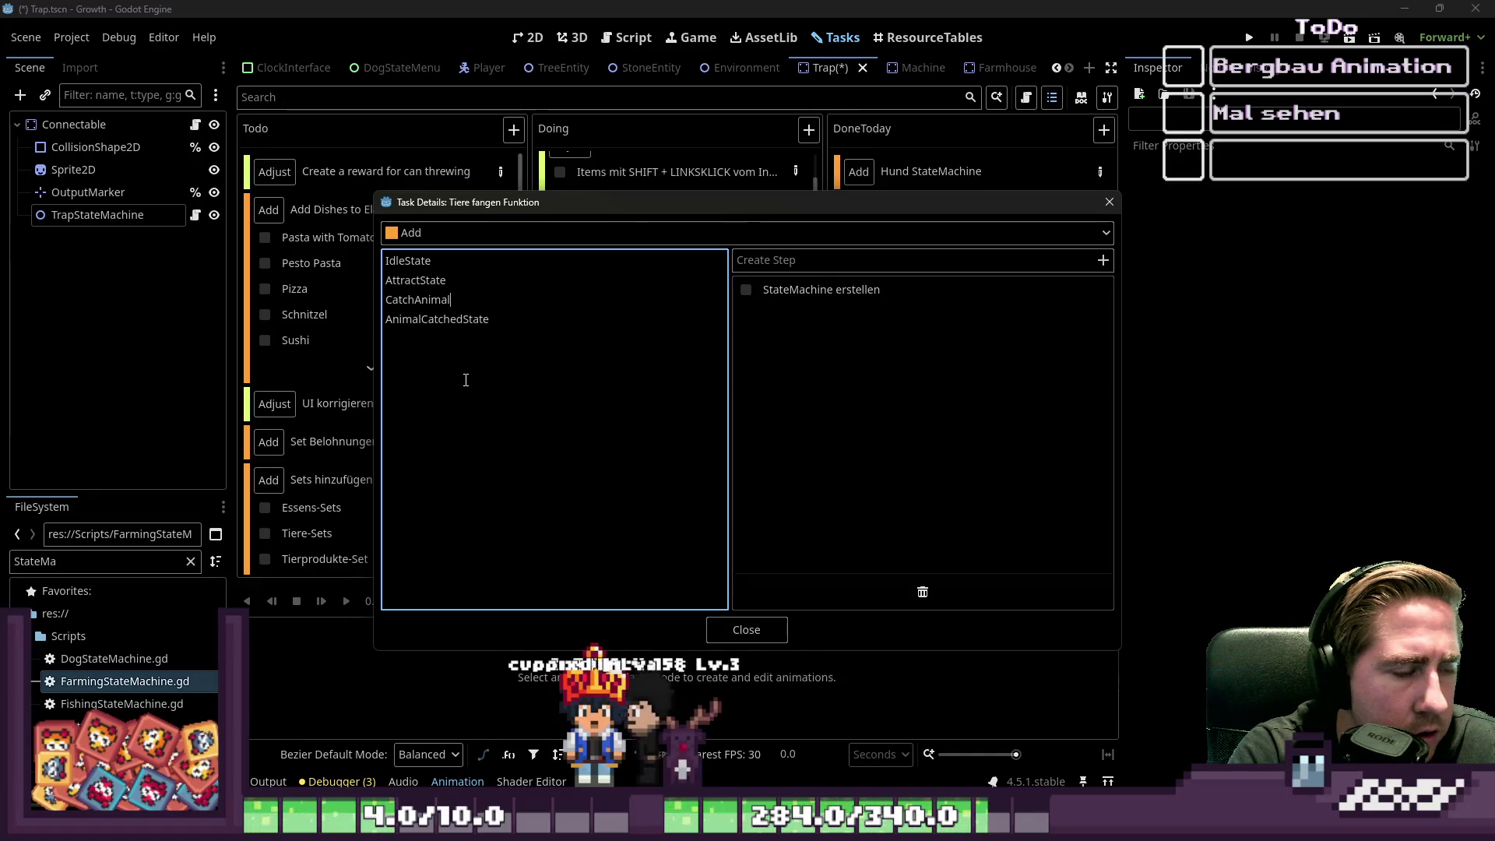
type("Failed")
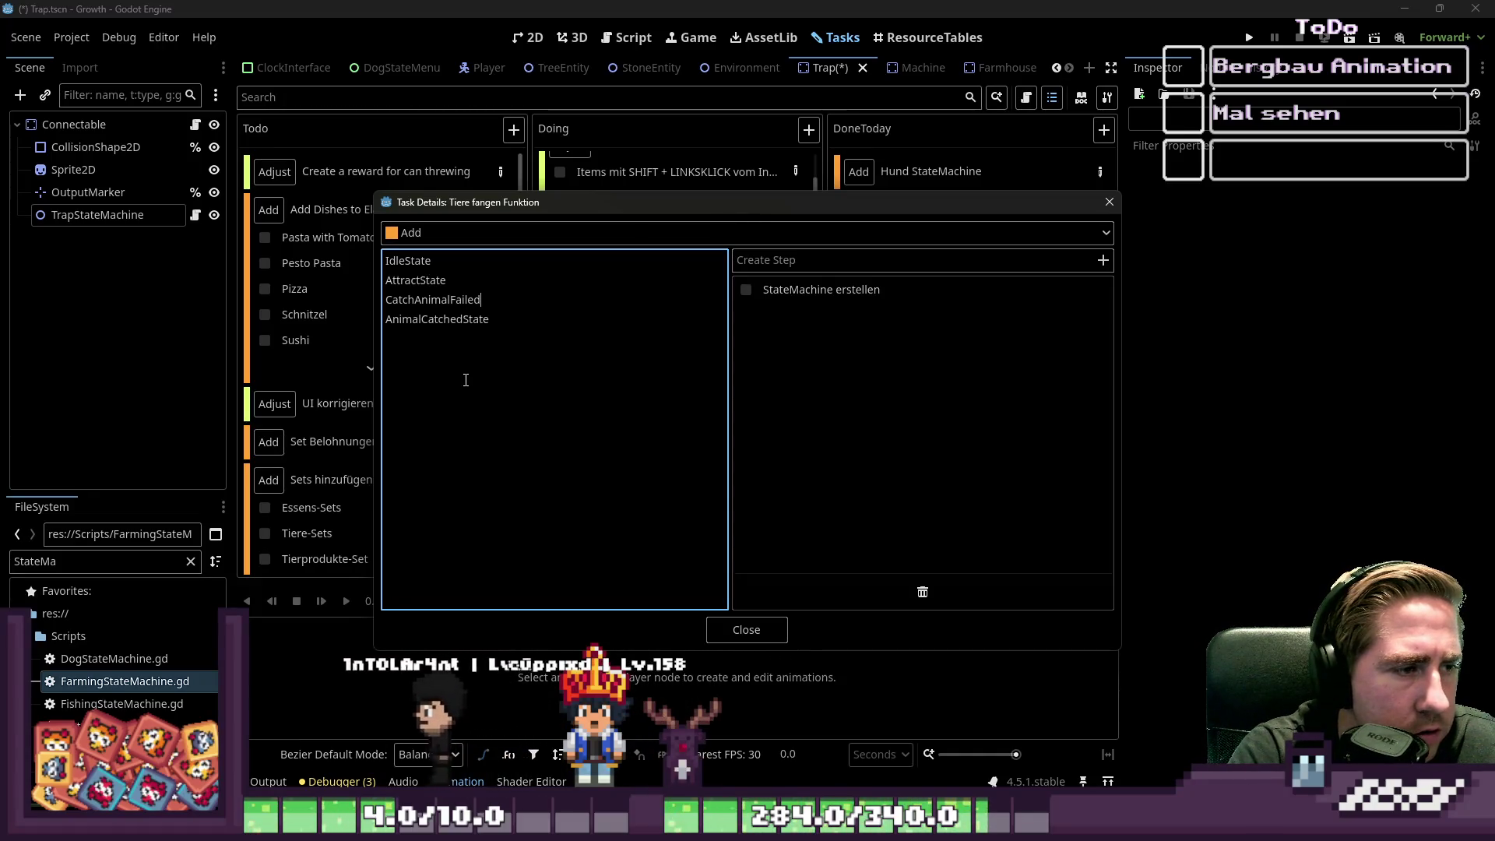
key("Down")
key("shift+End")
key("BackSpace")
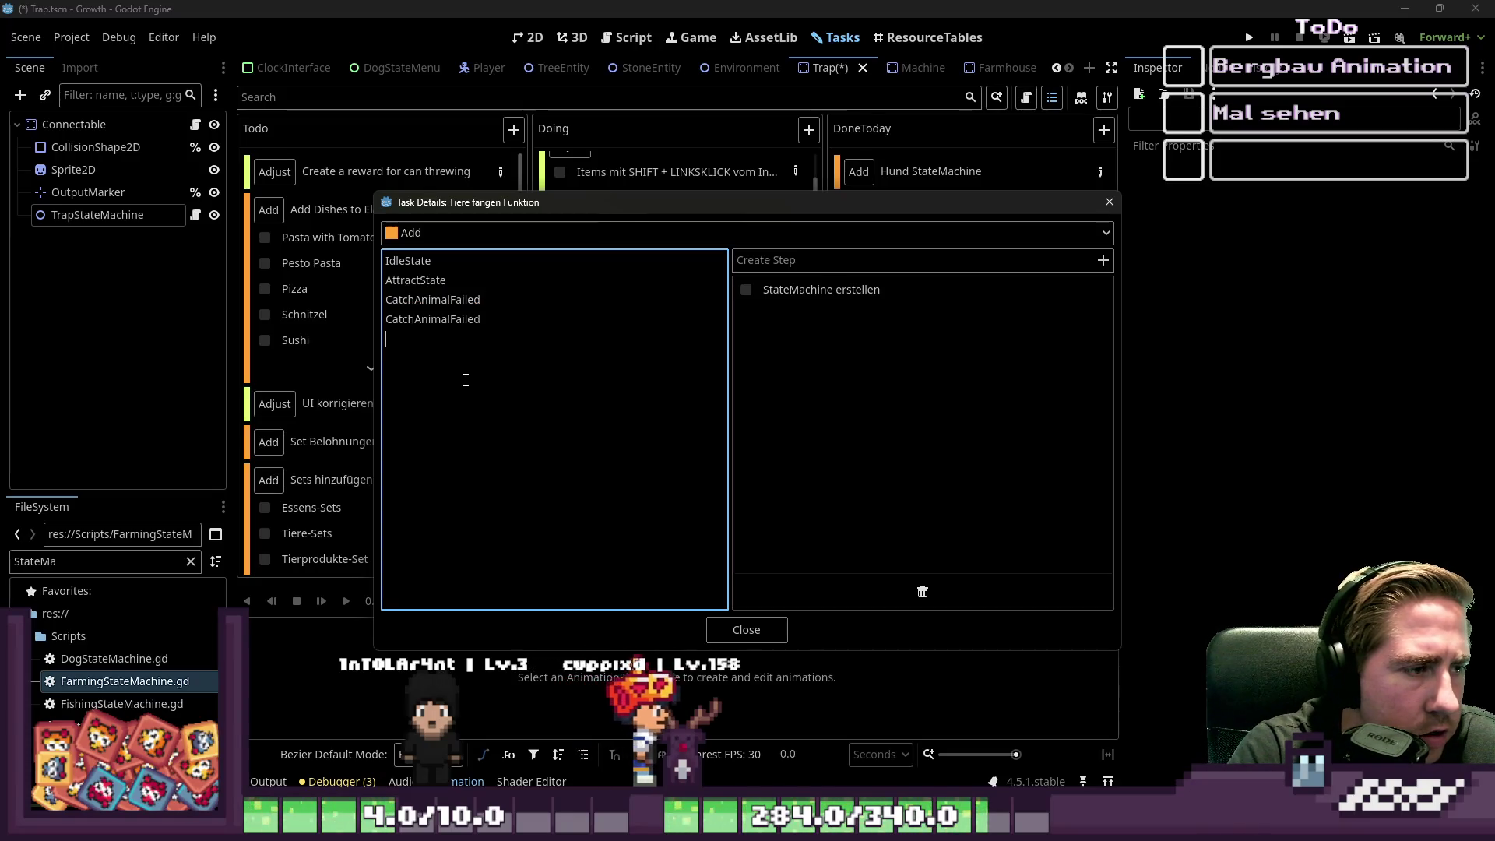
- Replace 'Failed' with 'Success' so the fourth state reads CatchAnimalSuccess
key("BackSpace")
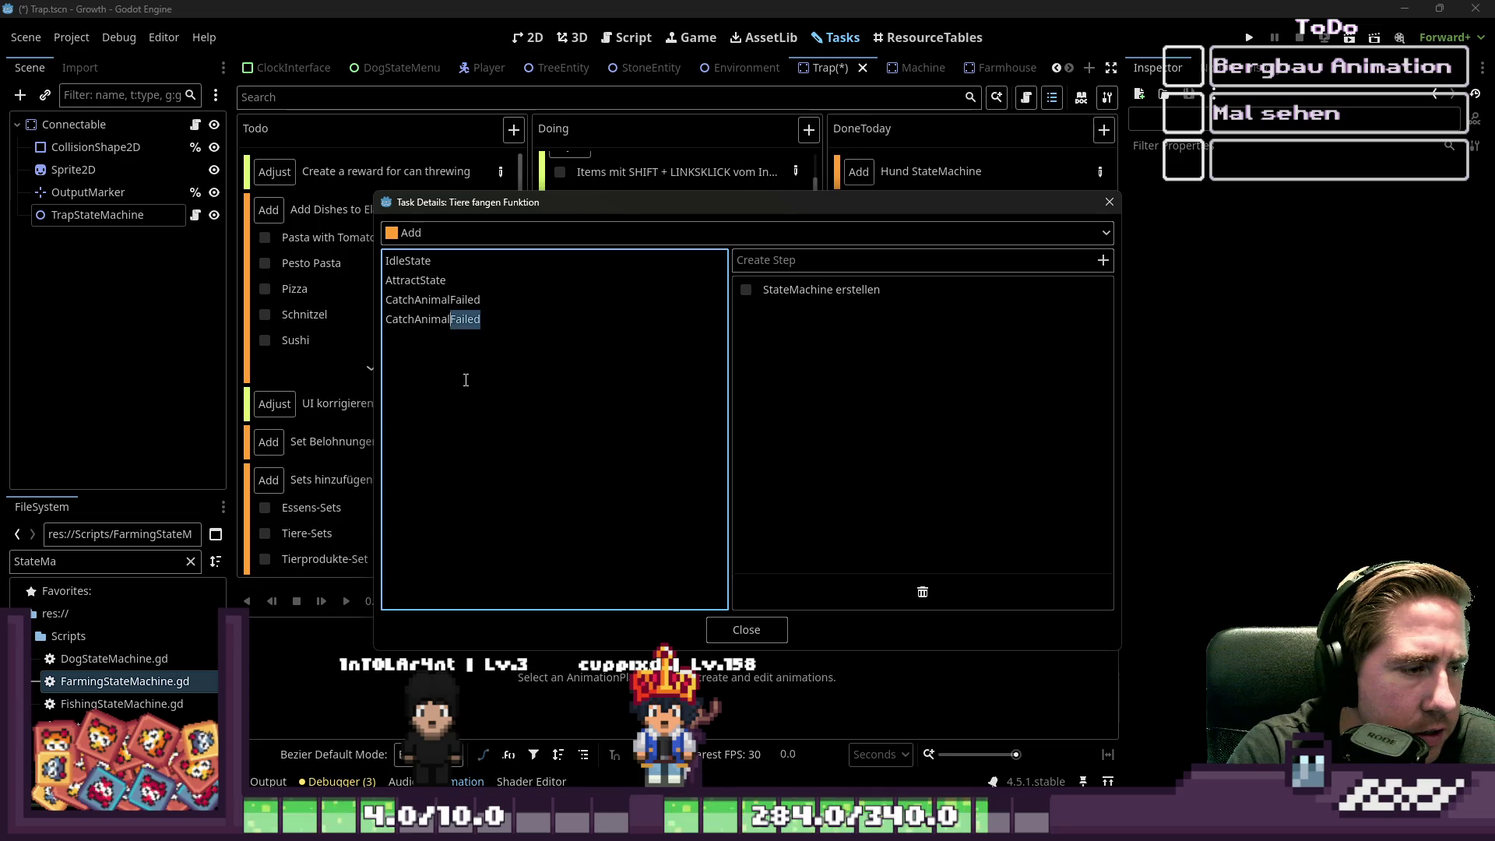
type("Success")
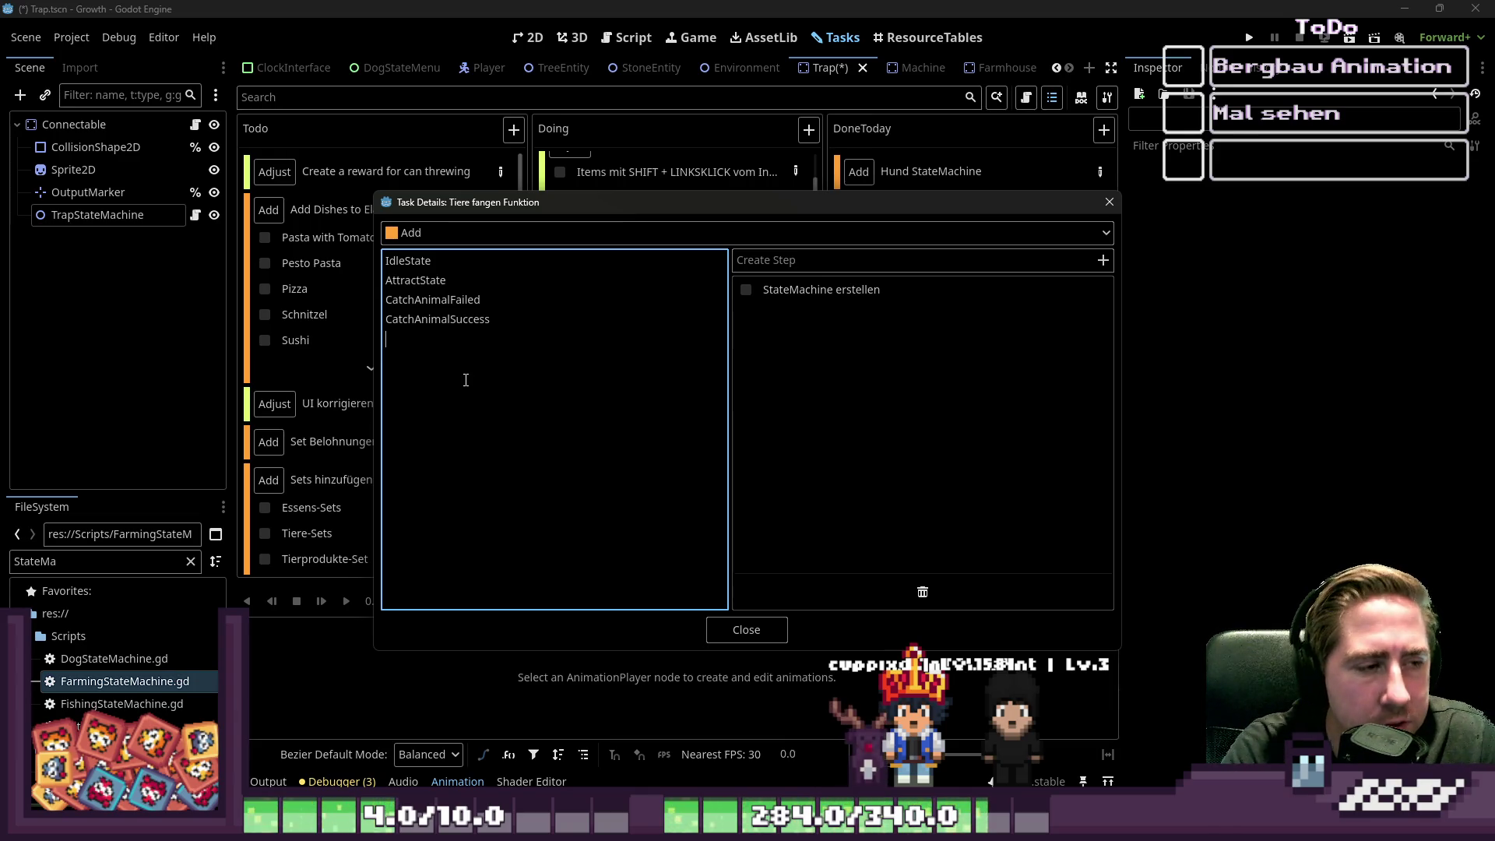
key("shift+Home")
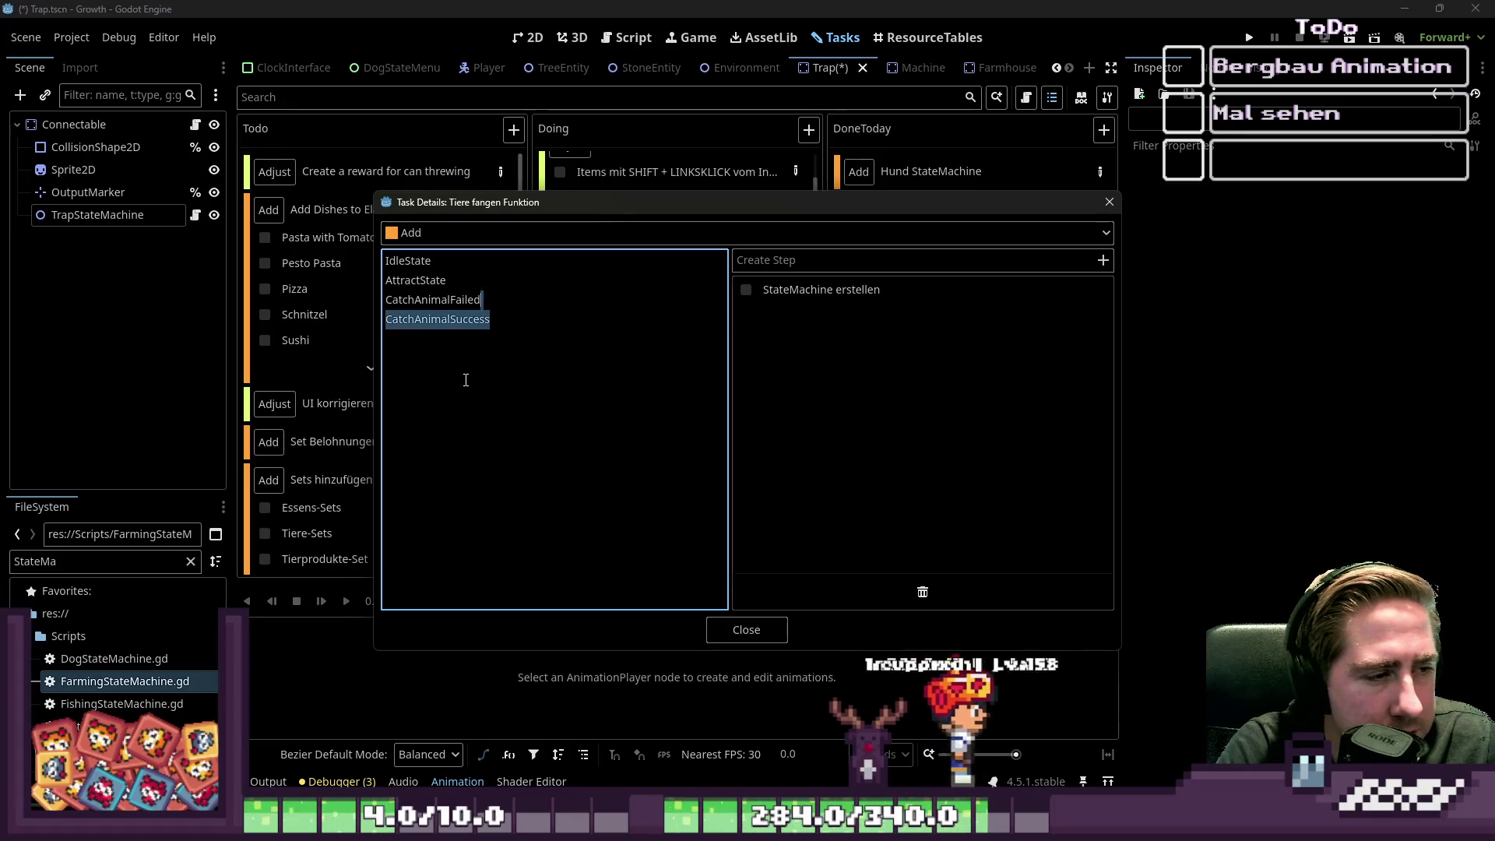
key("Up")
key("Up")
key("shift+End")
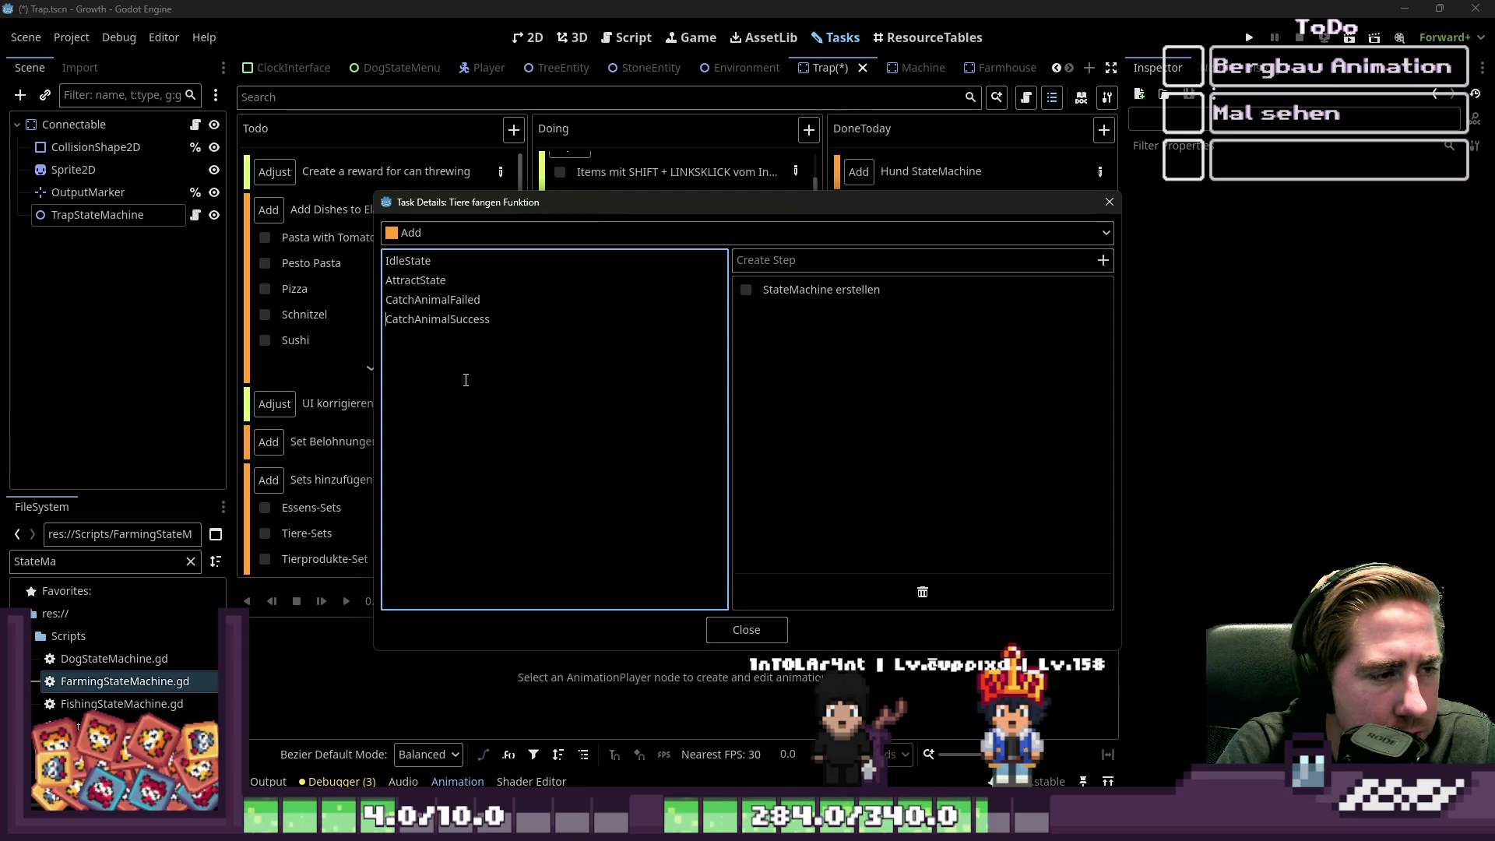
key("shift+Down")
- Add a blank line below the state list
key("Up")
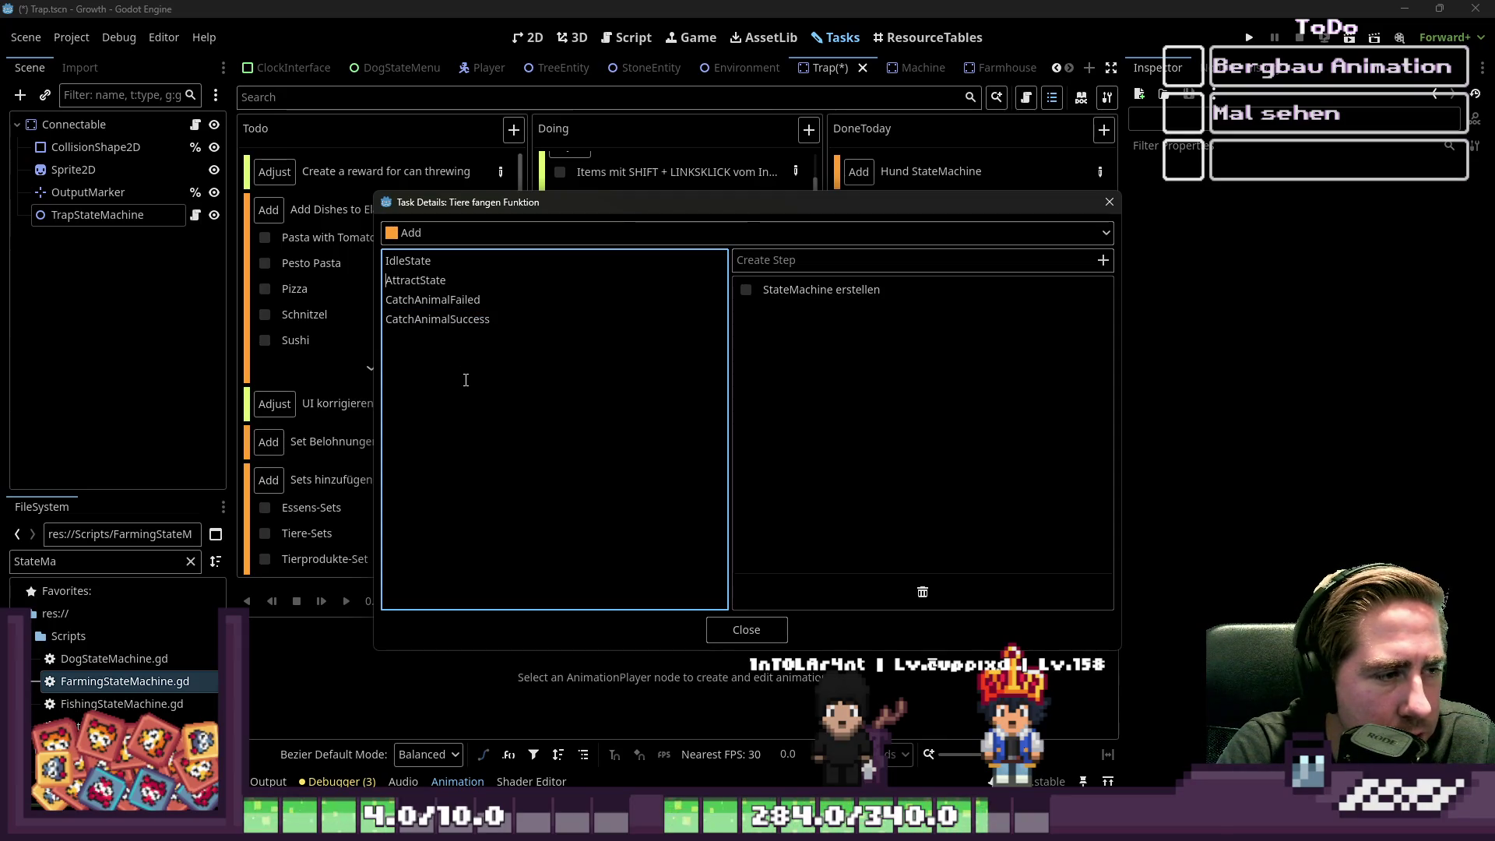
key("shift+Right")
key("shift+Right")
key("shift+Right")
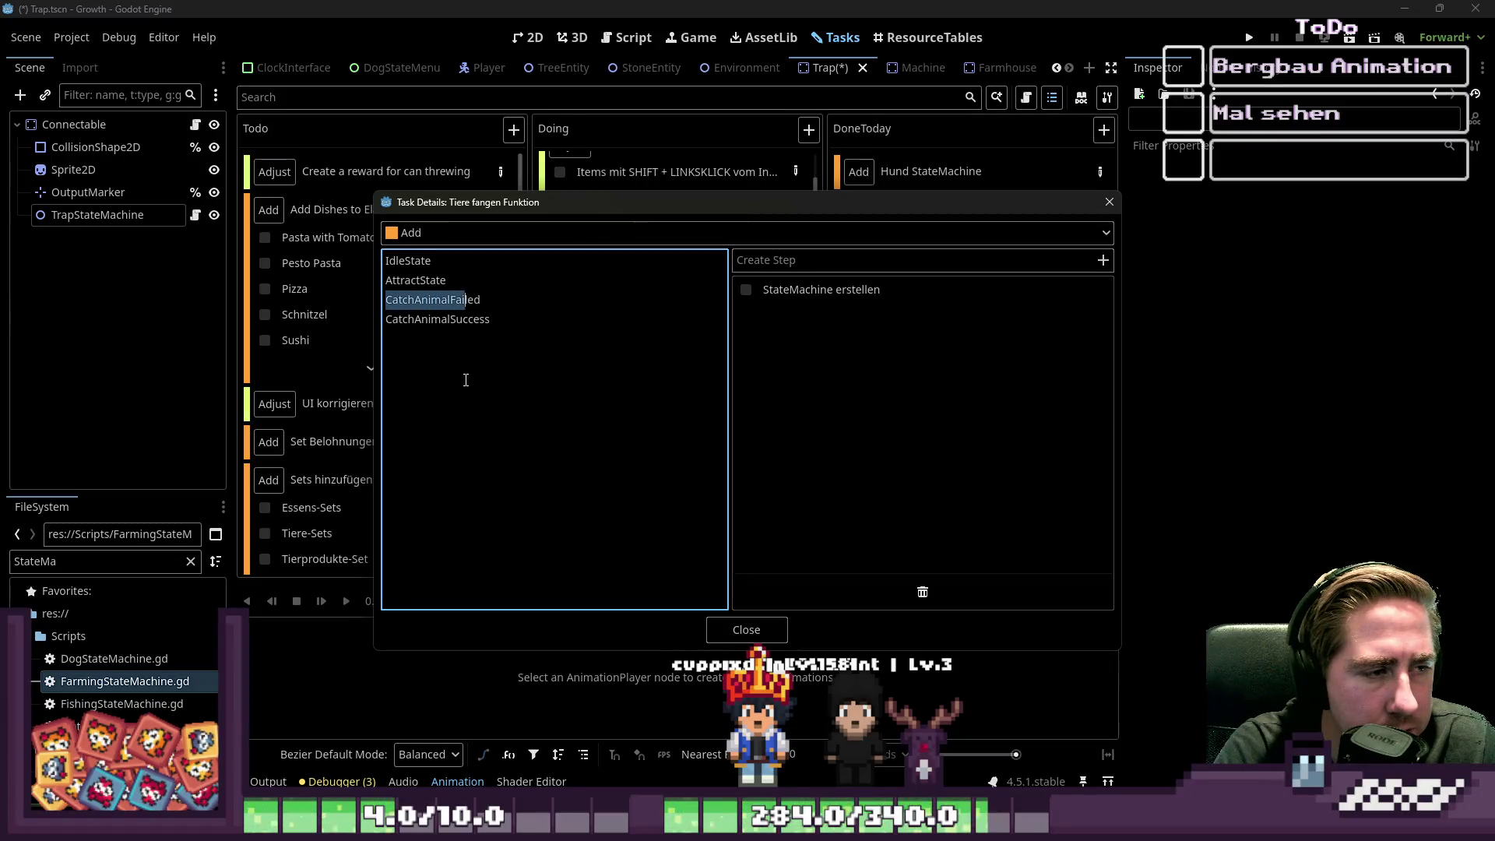
key("Up")
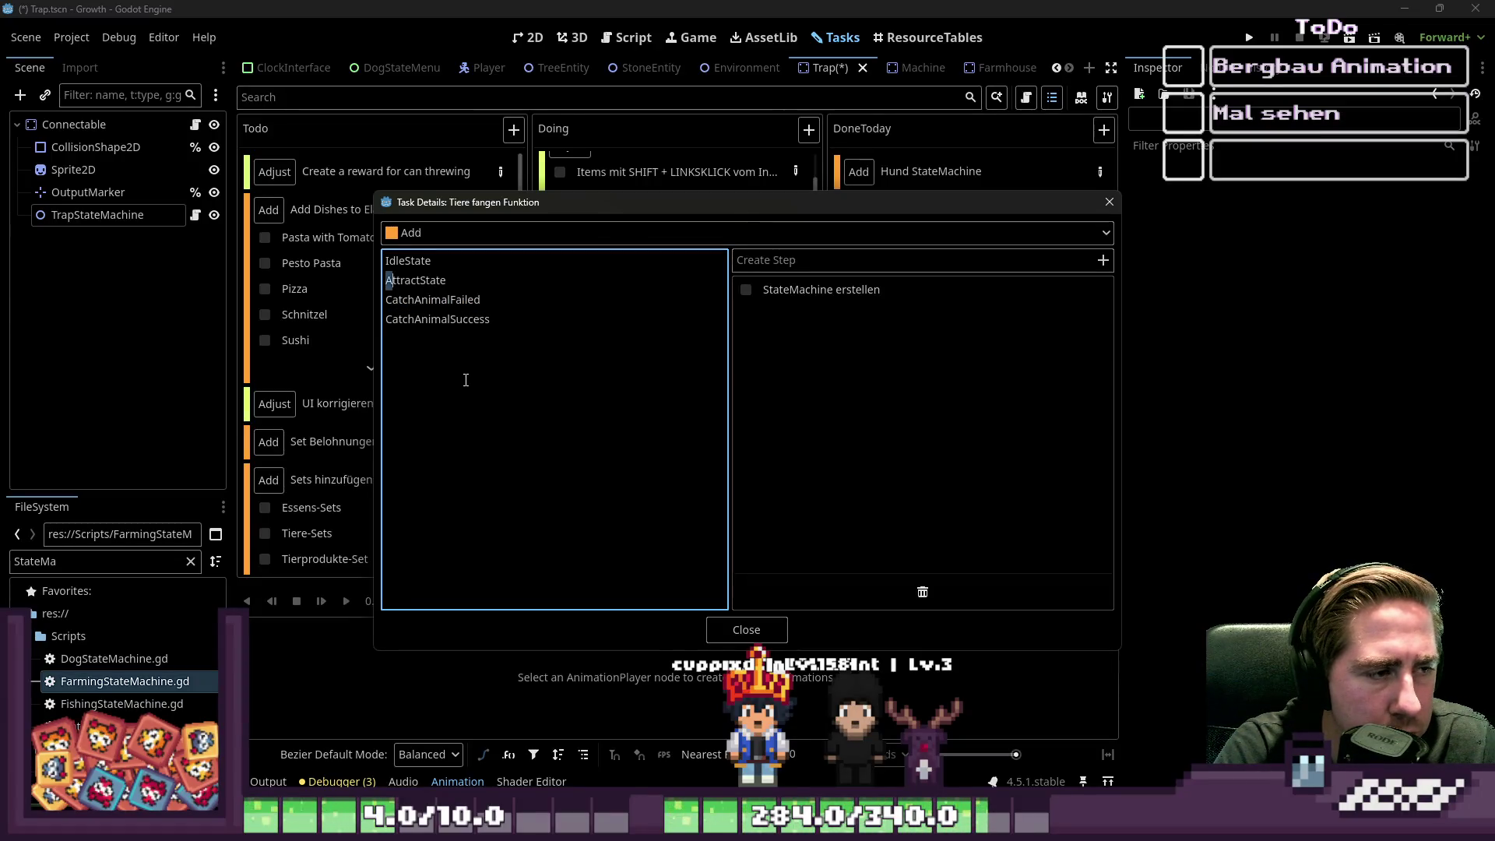
key("Down")
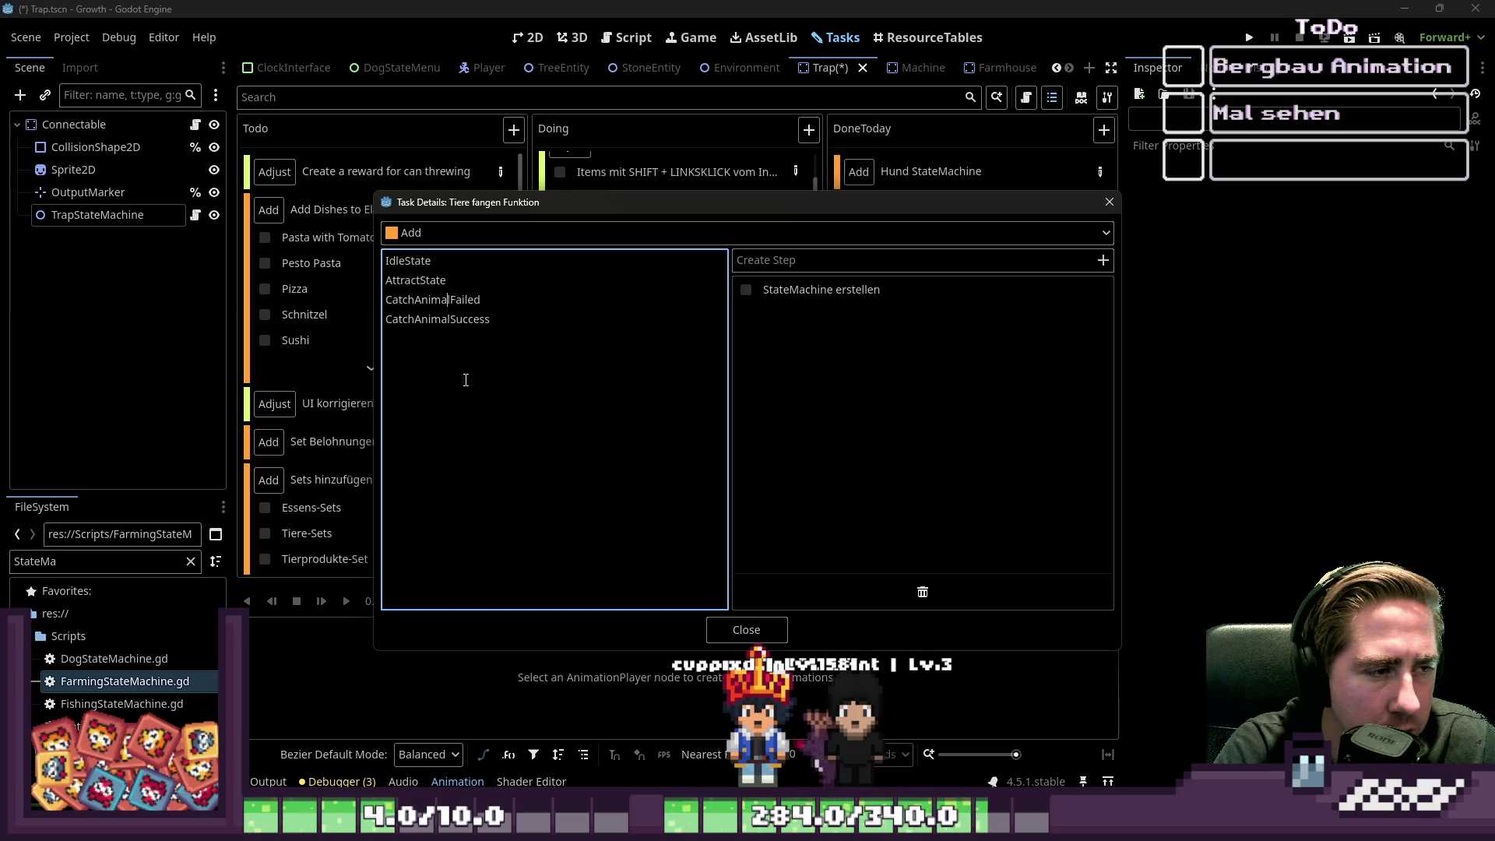
key("shift+Home")
key("Down")
key("Down")
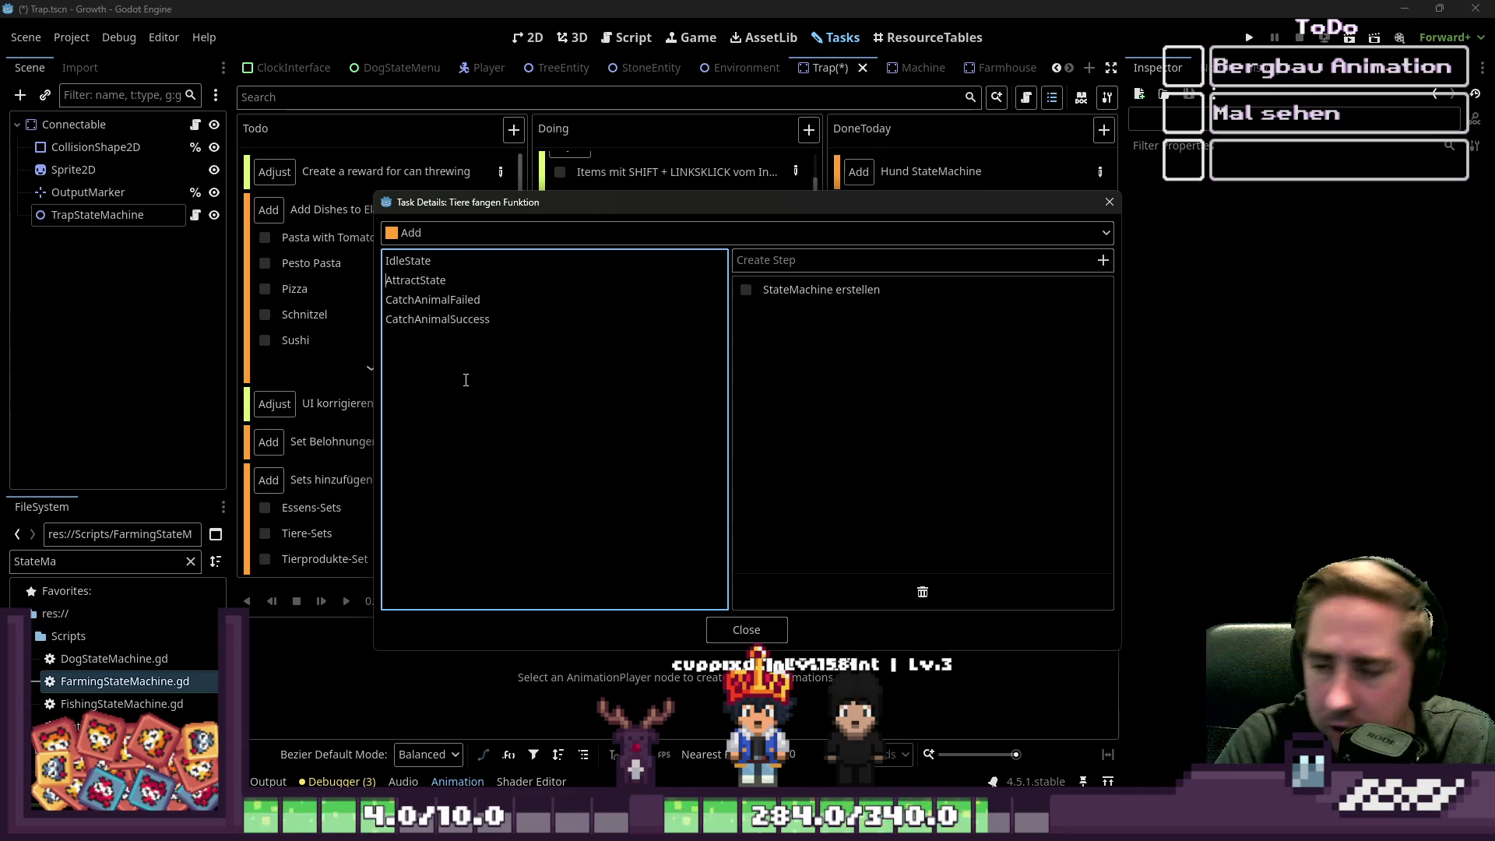
key("Down")
key("Down")
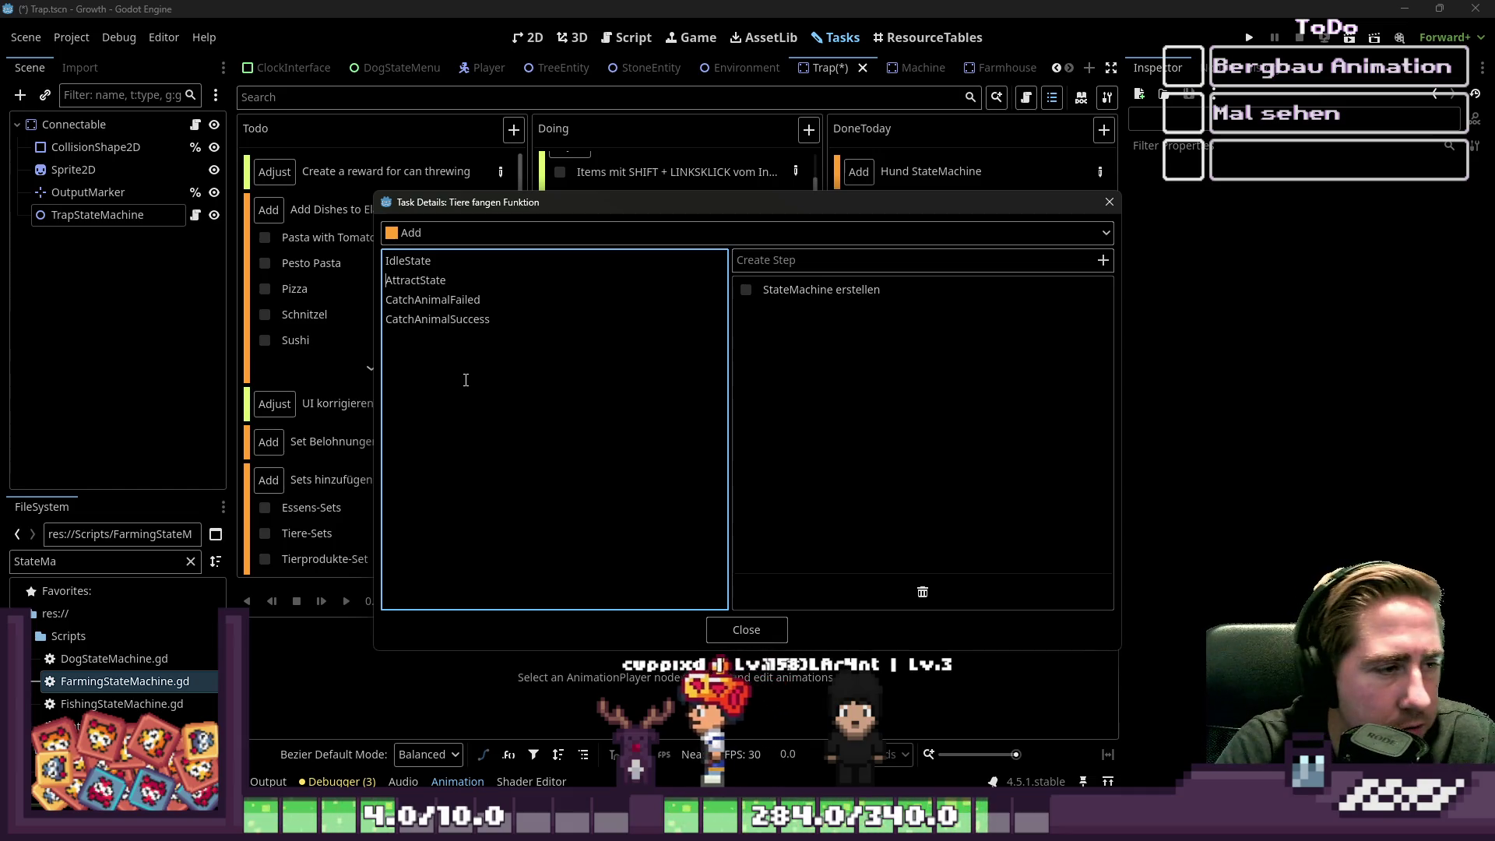
key("Return")
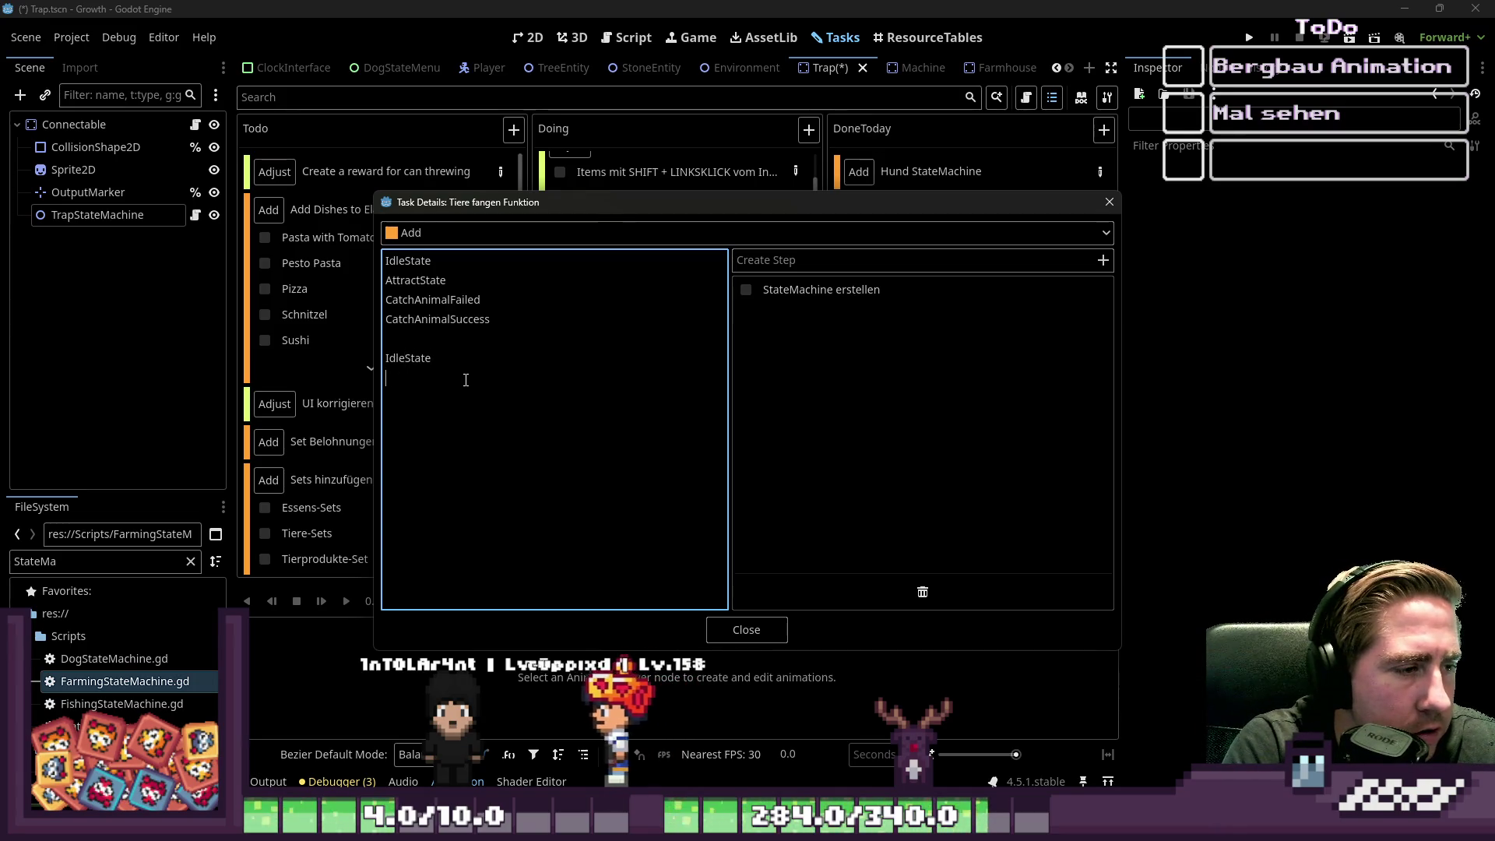
- Note IdleState transitions: inventories empty, reacts to InputInventoryChanges, then -> AttractState
type("-> Alle I")
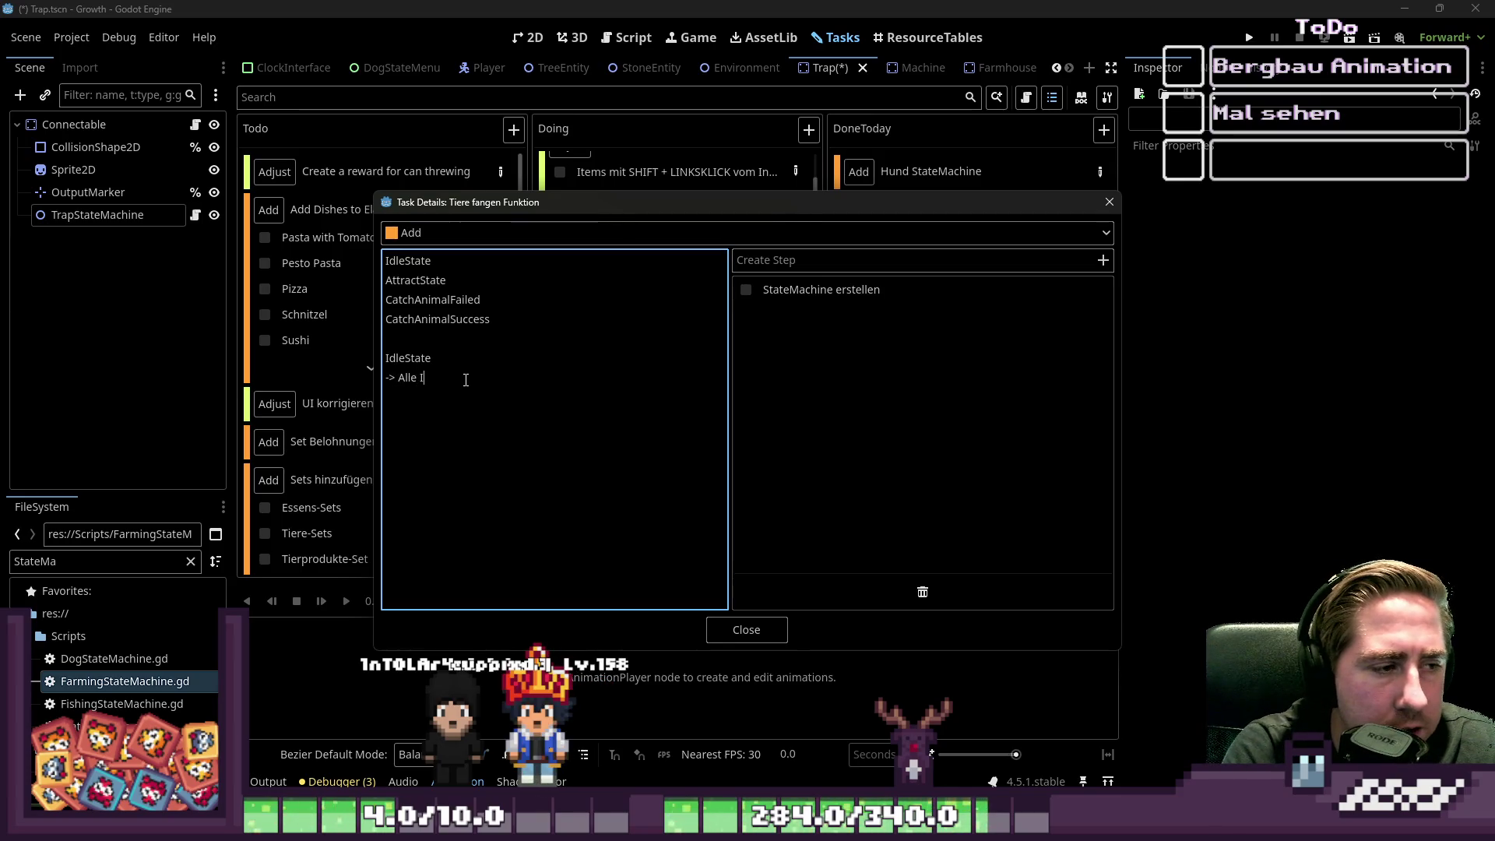
type("nventare i")
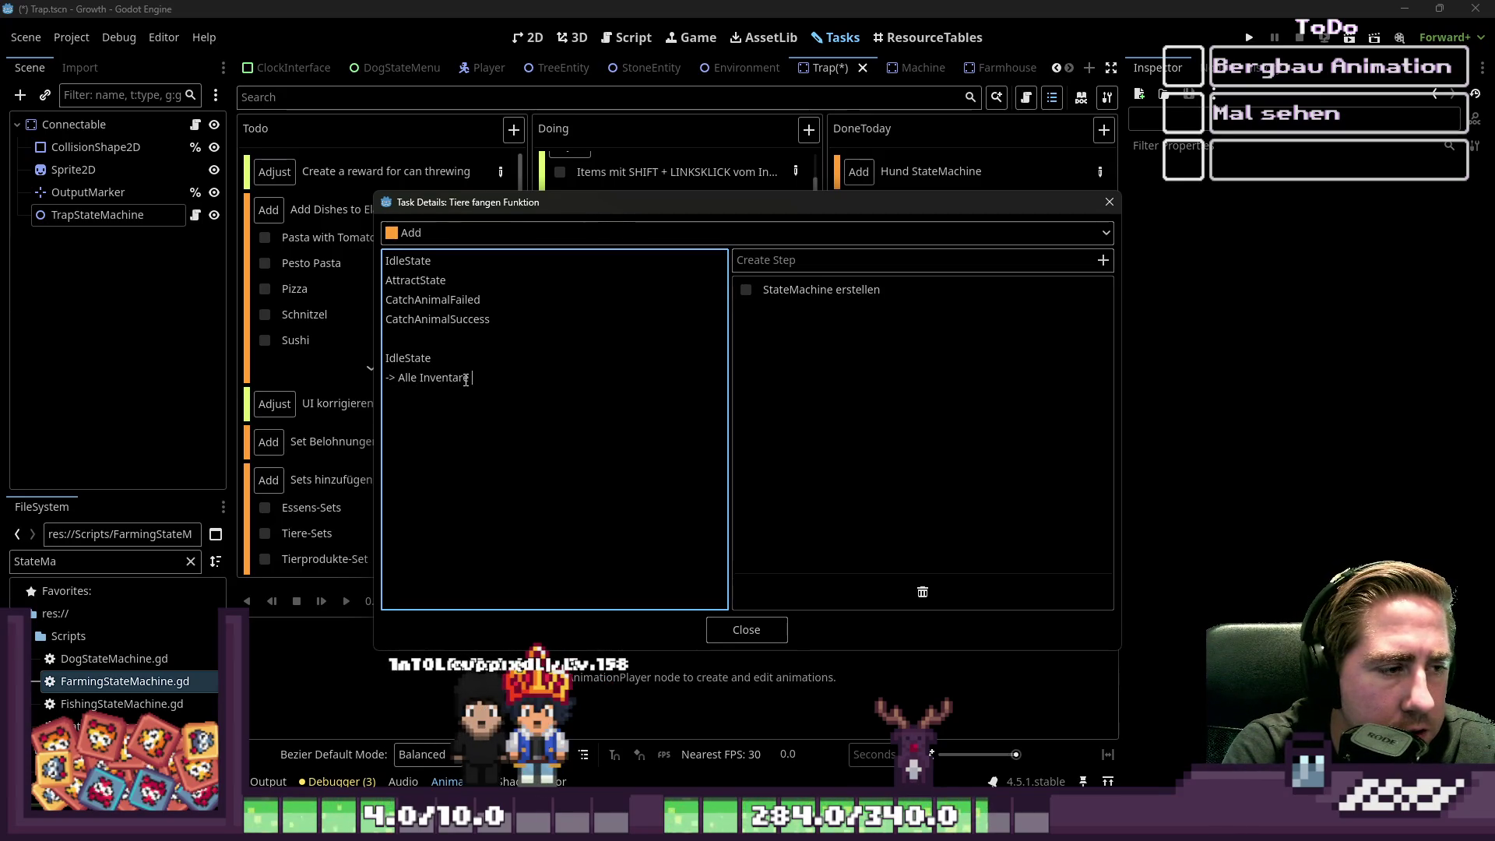
type("m Trap")
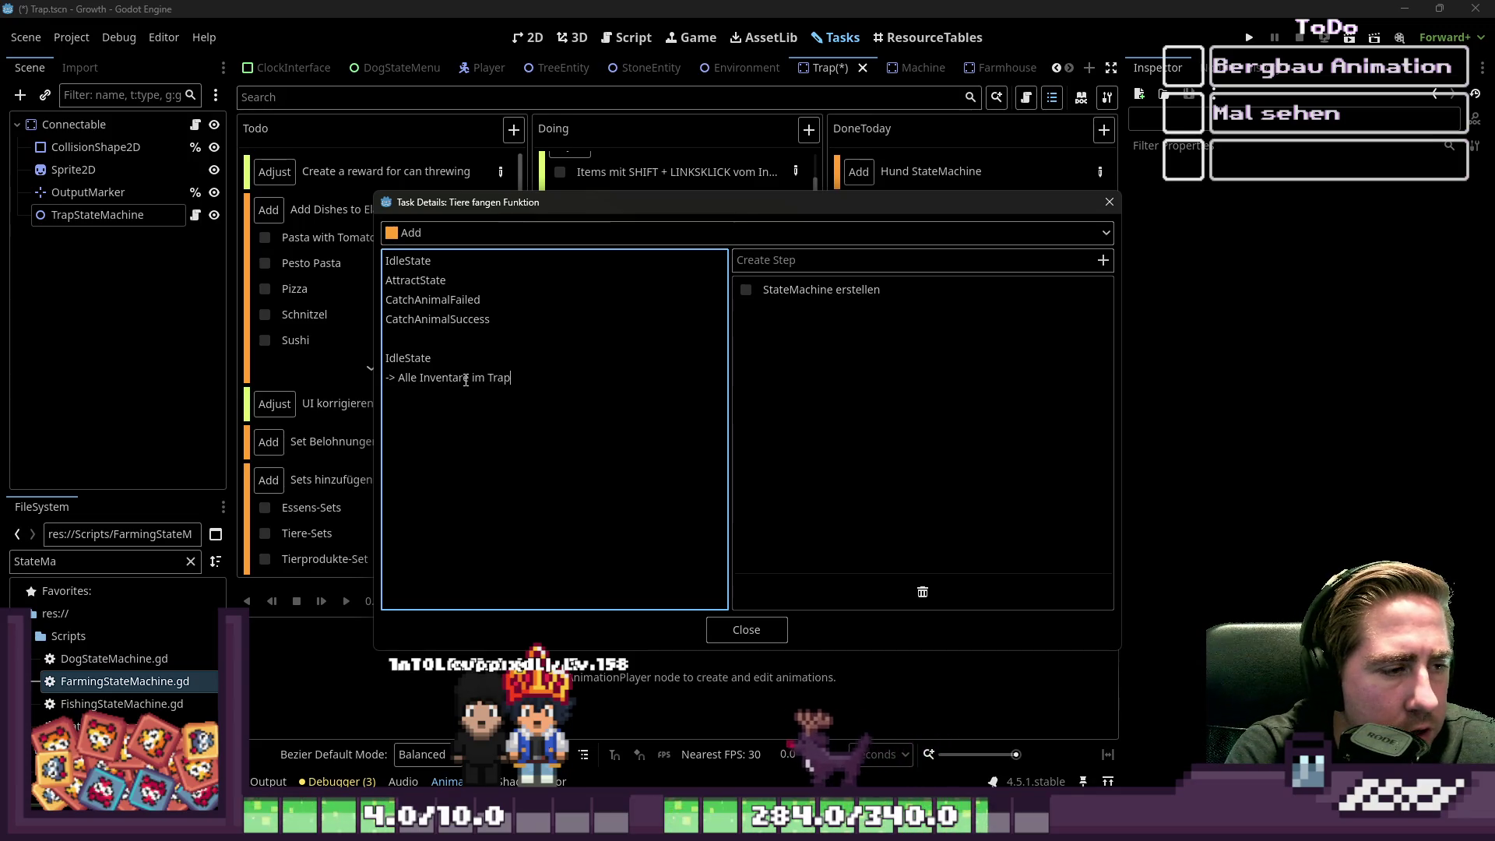
type(" sind leer")
key("Return")
type("-> Trap reagiert auf")
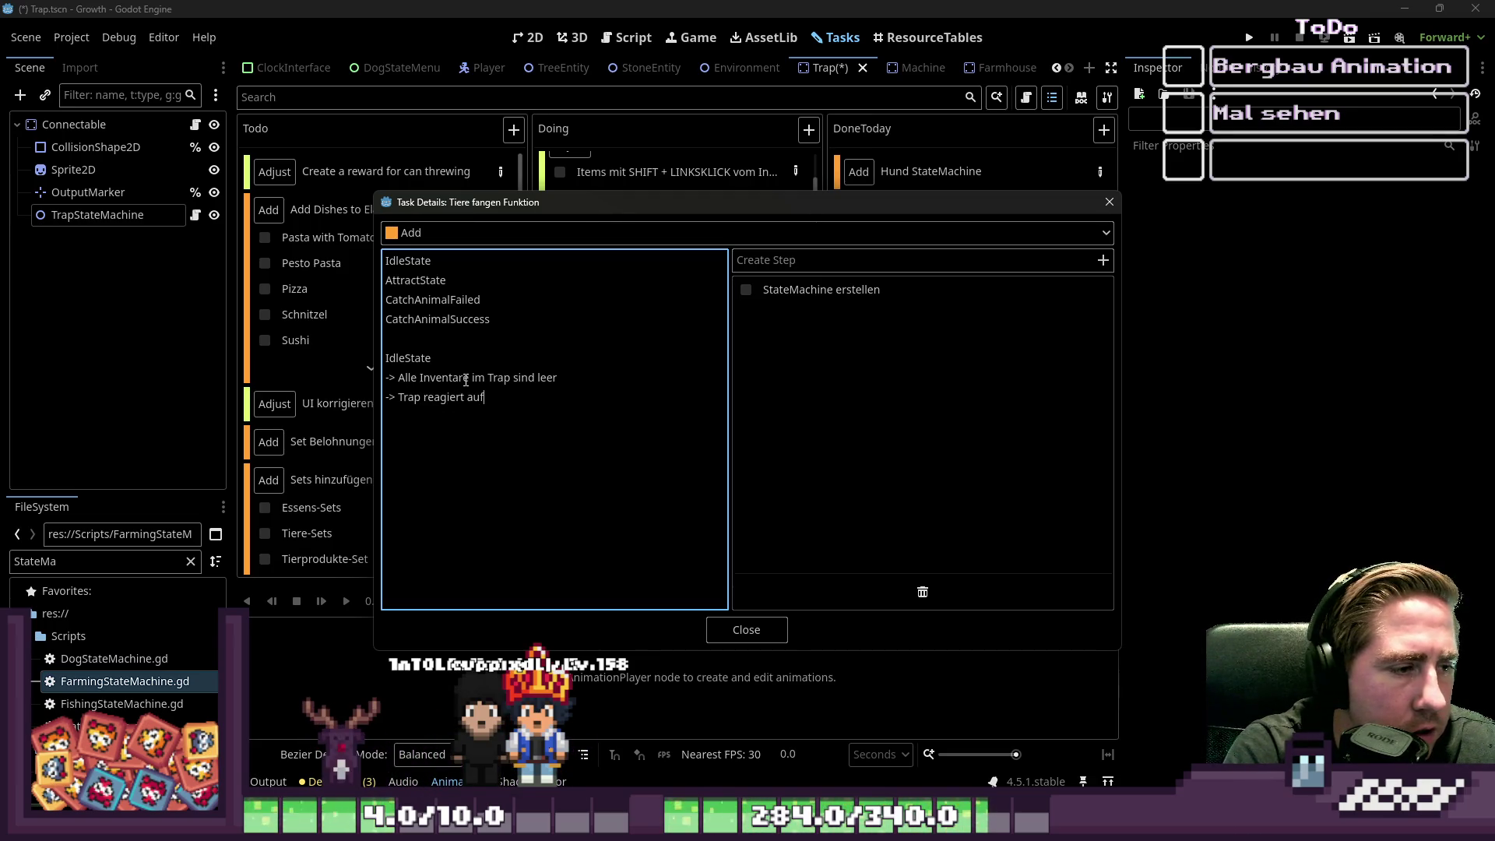
type(" Input")
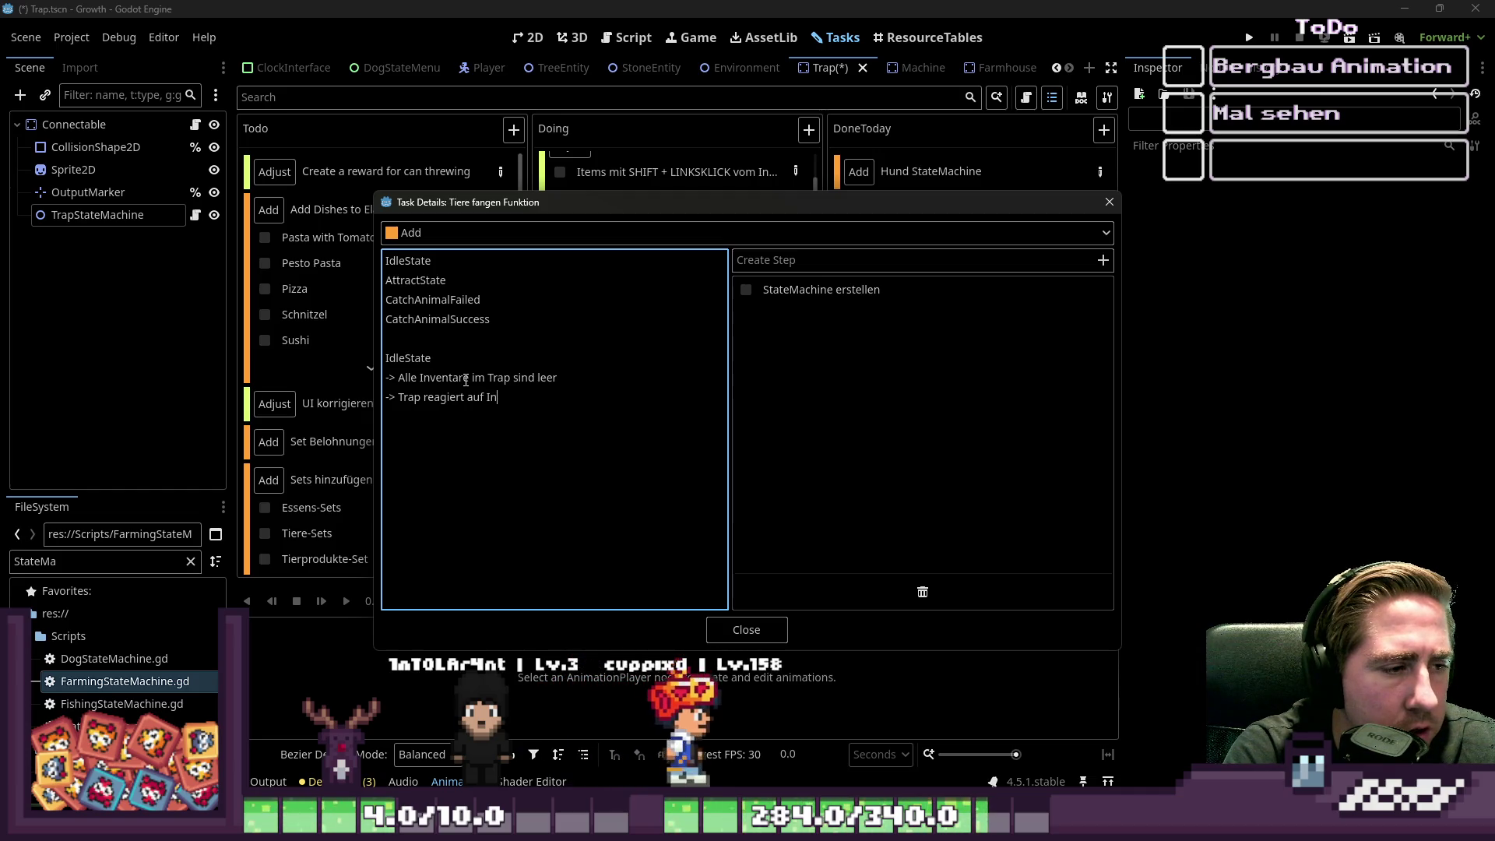
type("Inventory")
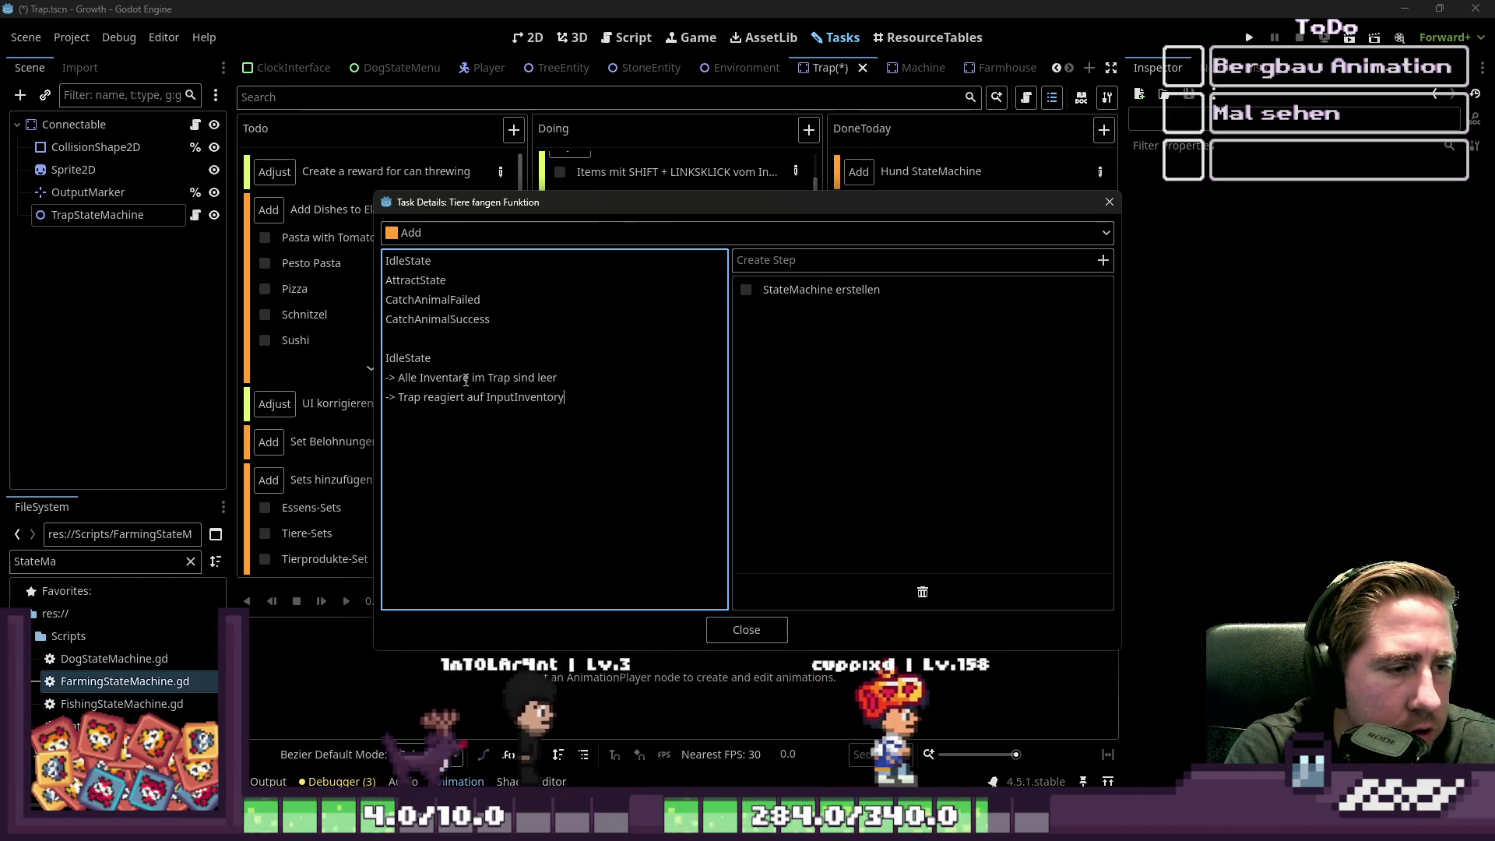
type("Chag")
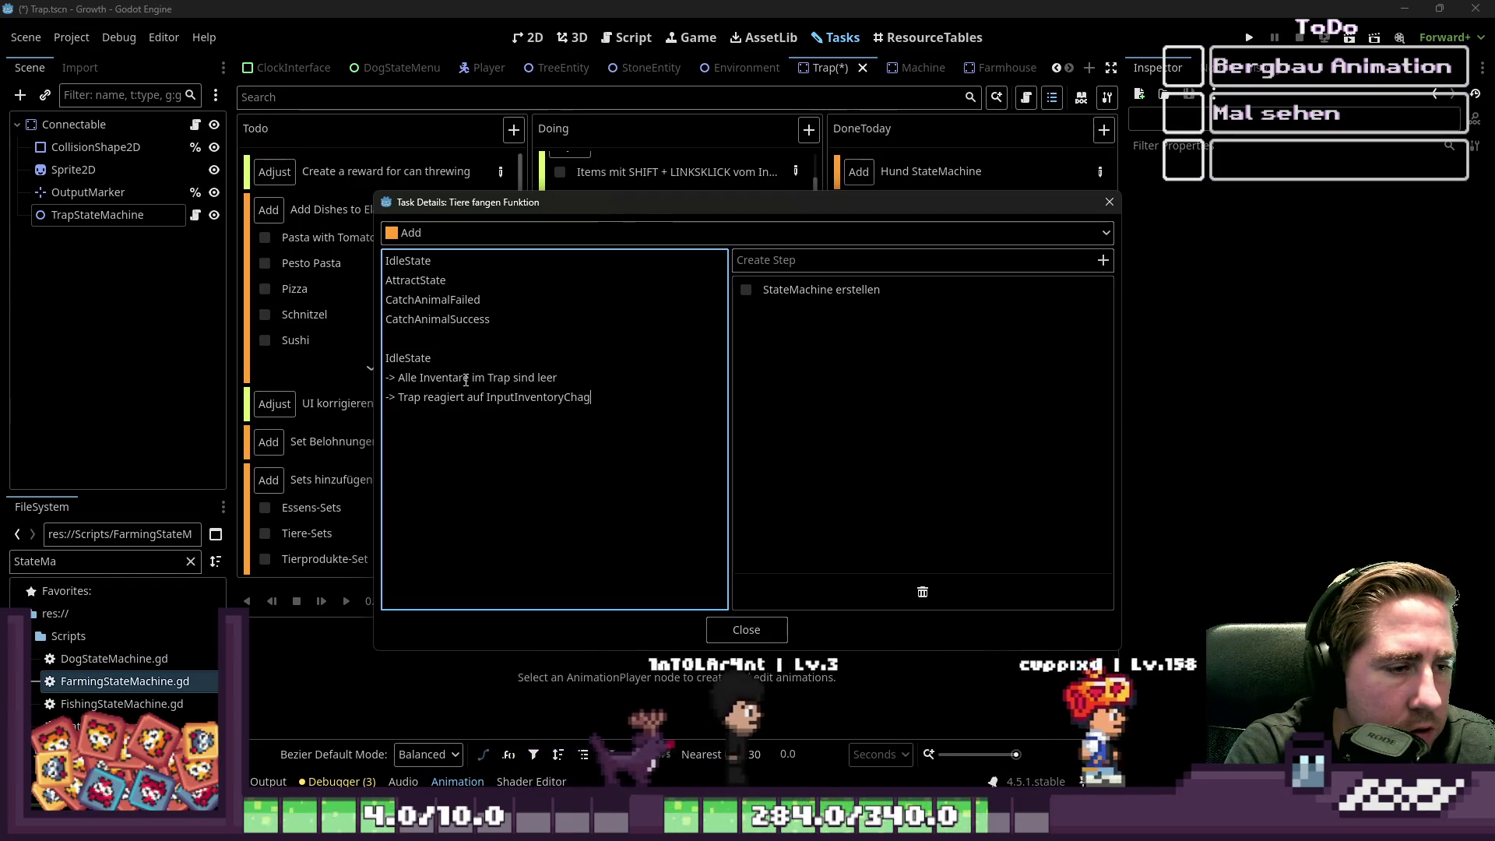
key("BackSpace")
key("BackSpace")
type("nges")
key("Return")
type("-> ")
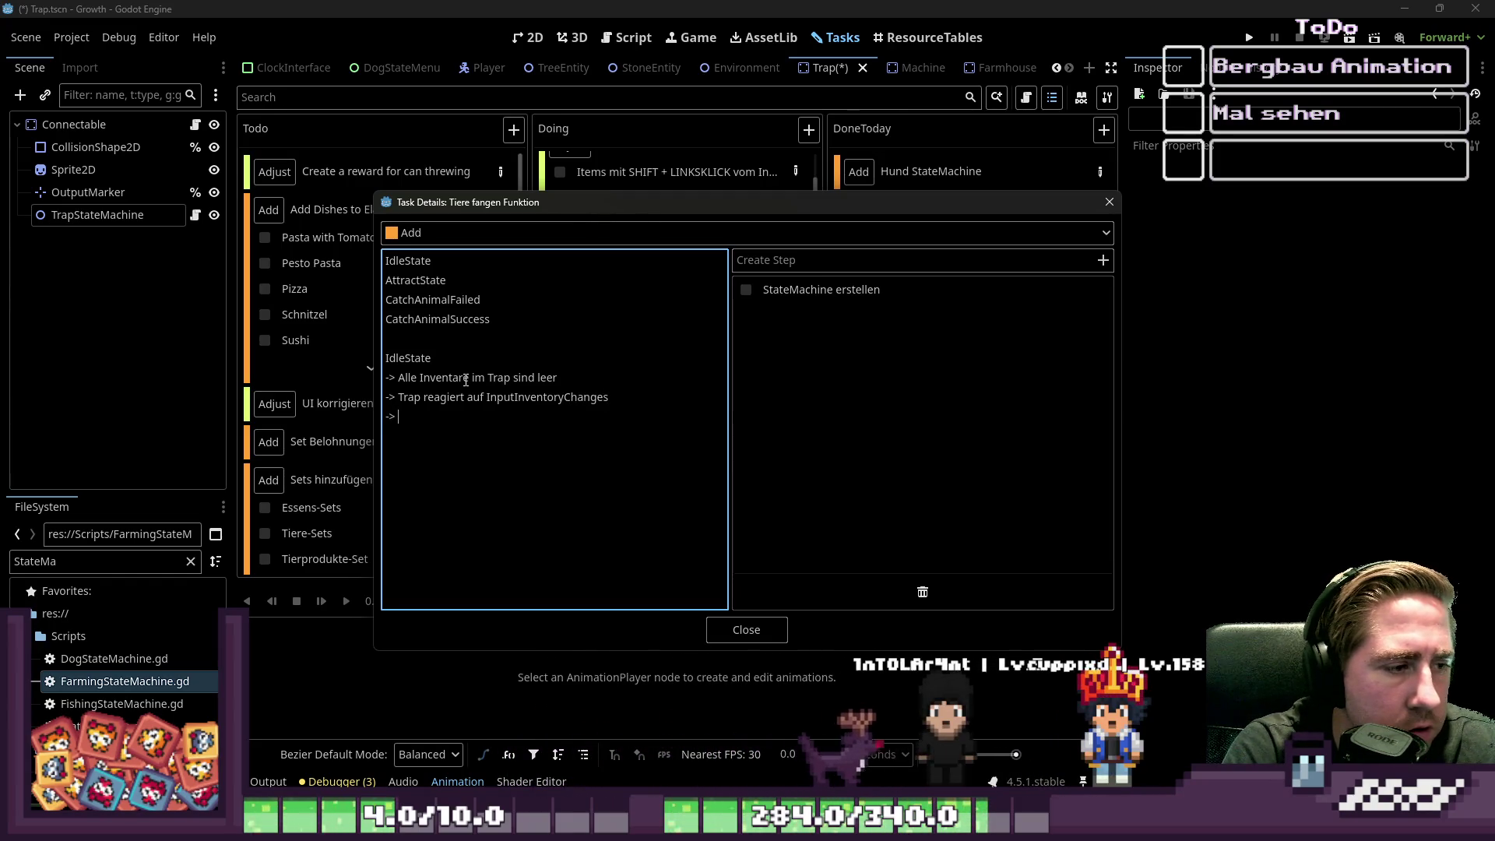
type("WWenn Items drin ")
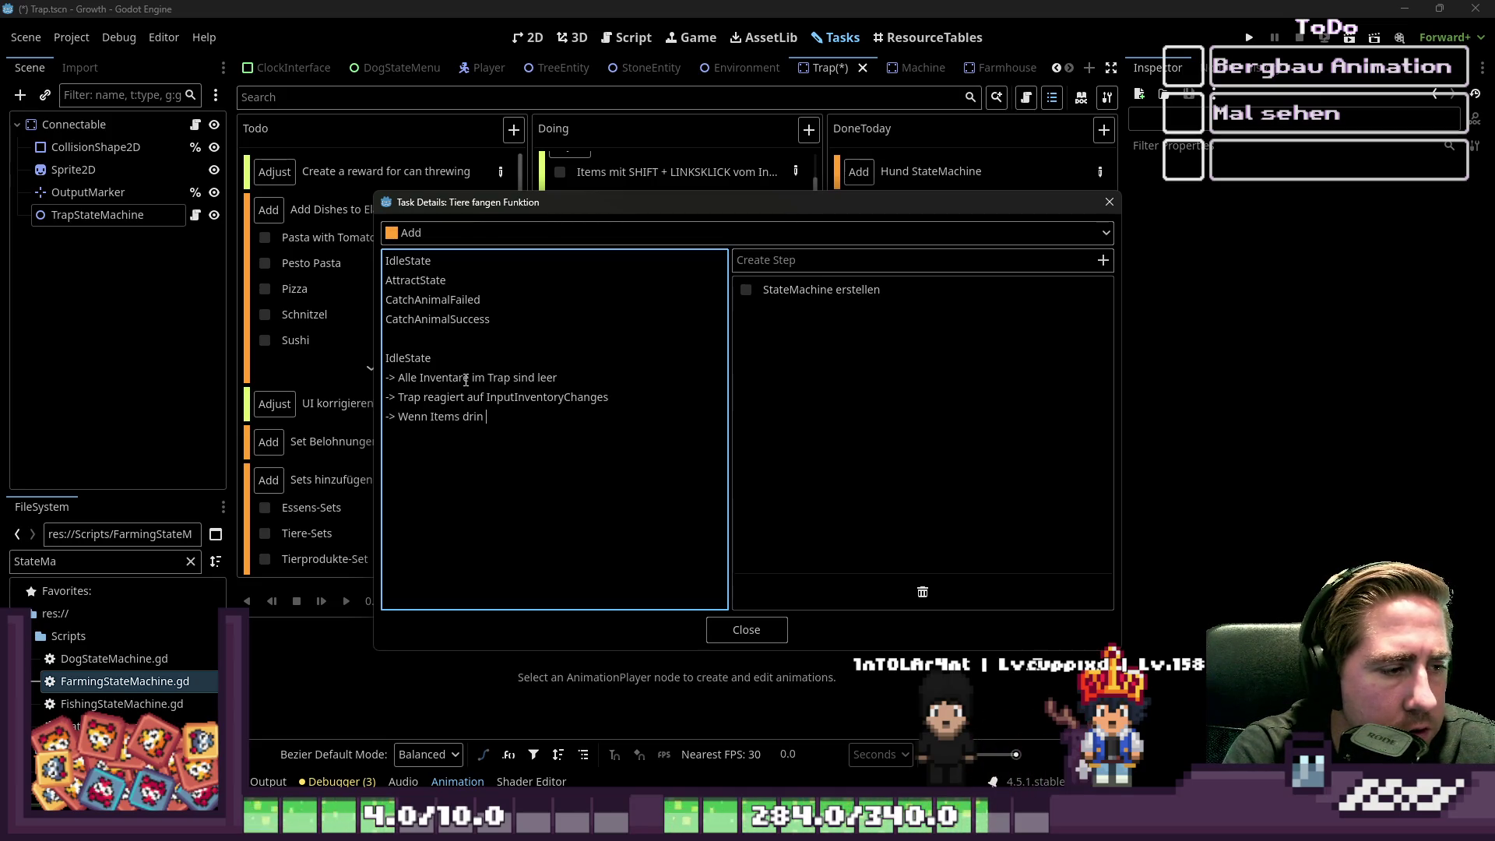
type("sind -> ")
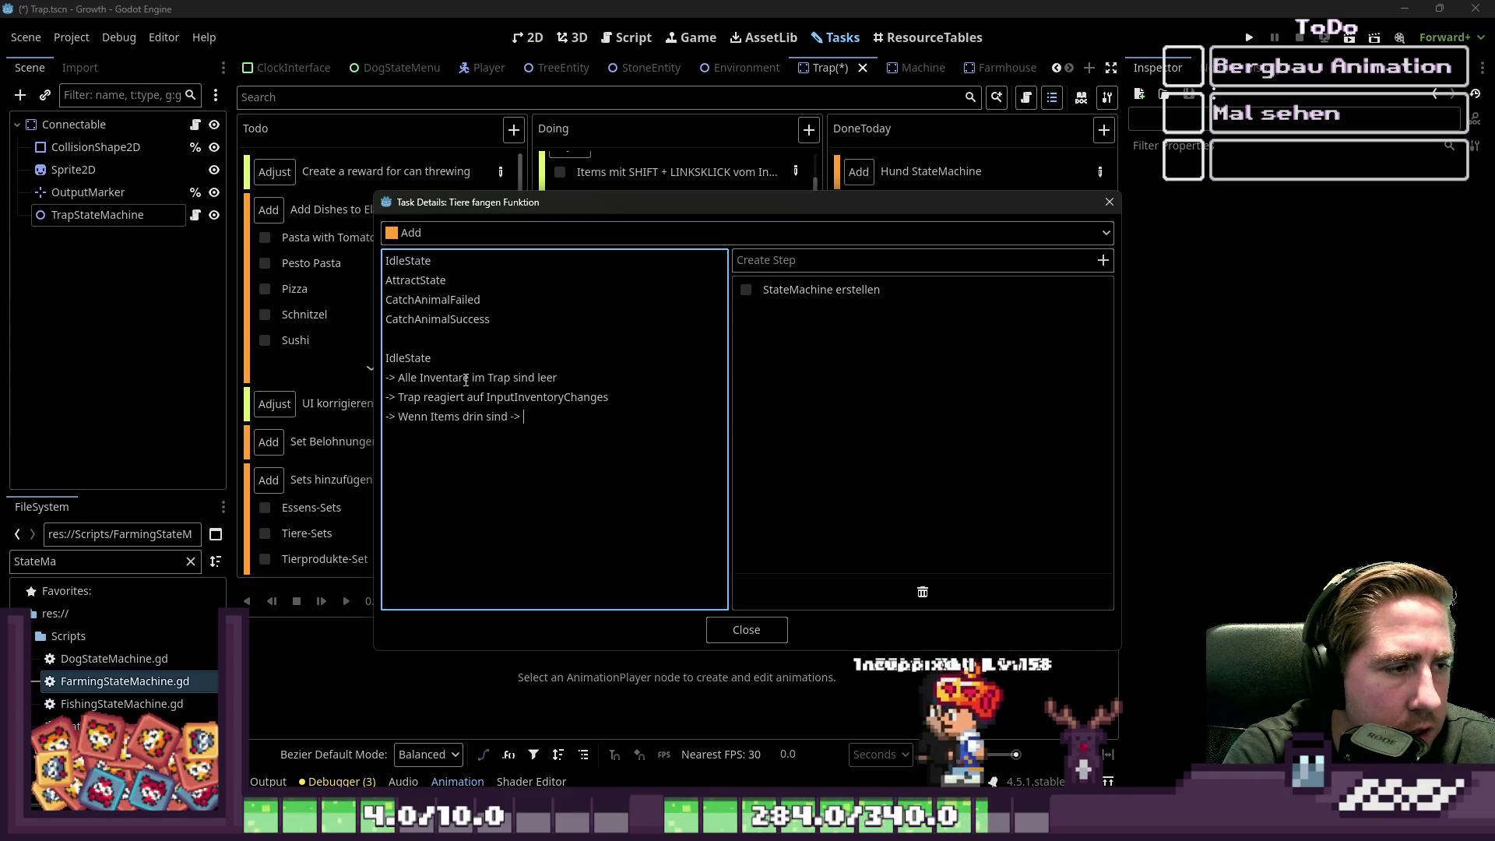
type("At")
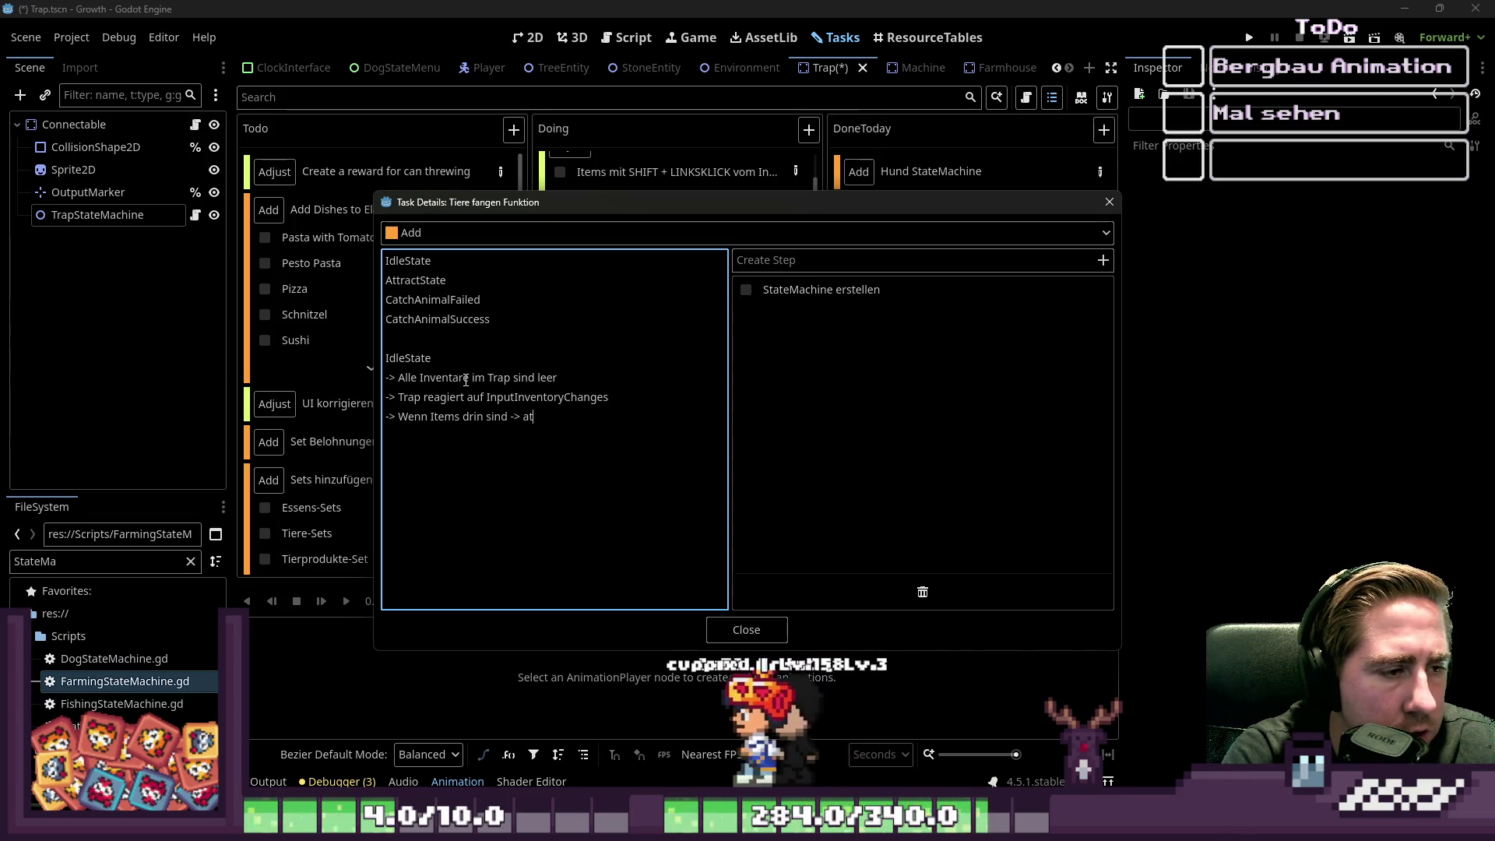
type("tract")
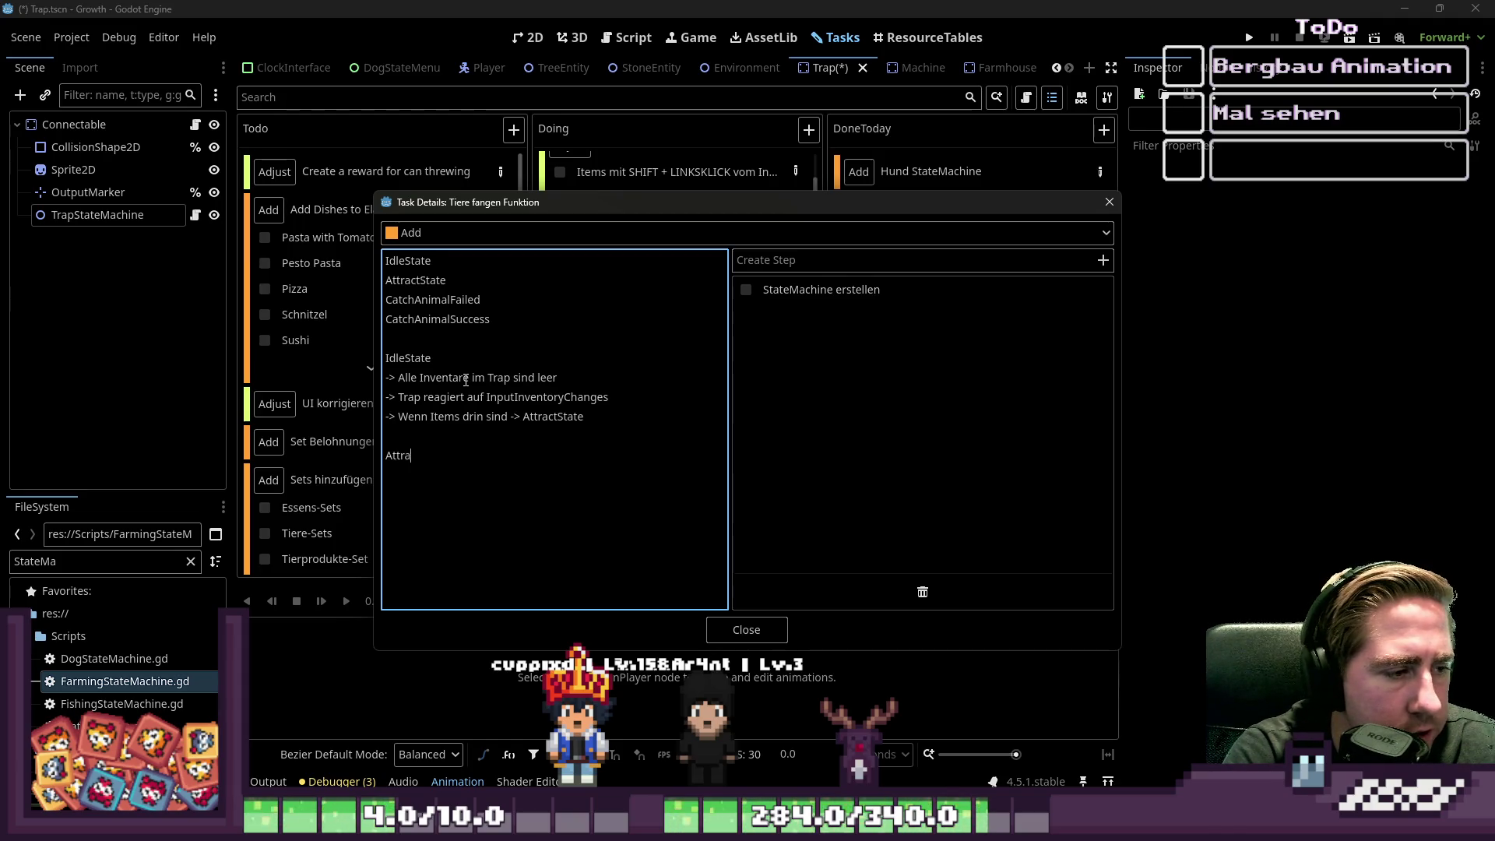
type("State")
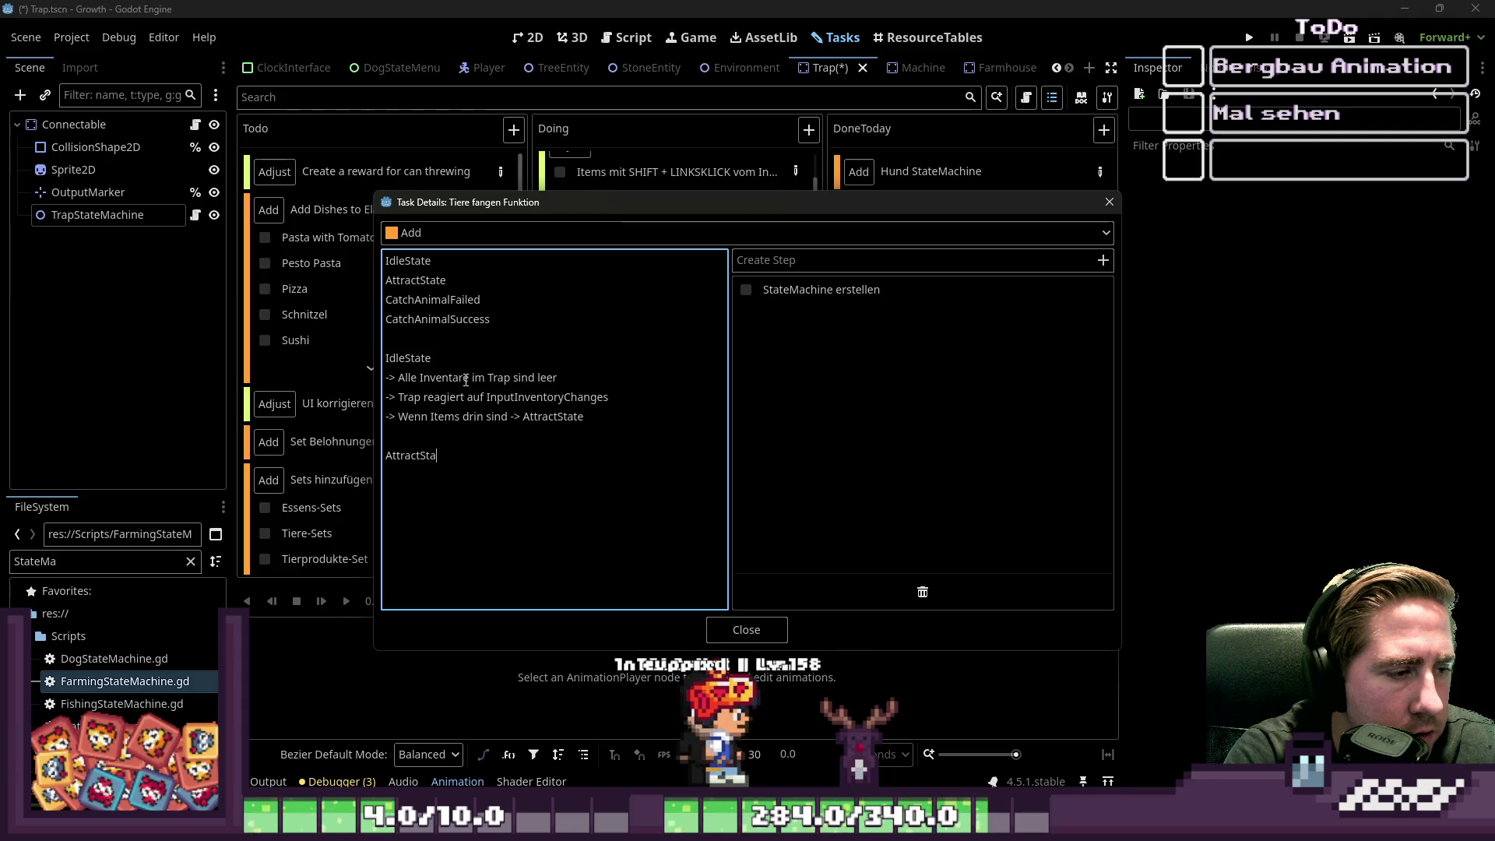
- Note under AttractState '-> Timer gestartet' and '-> Timer timeout wird mit der Process Funktion connect'
key("Return")
type("-> ")
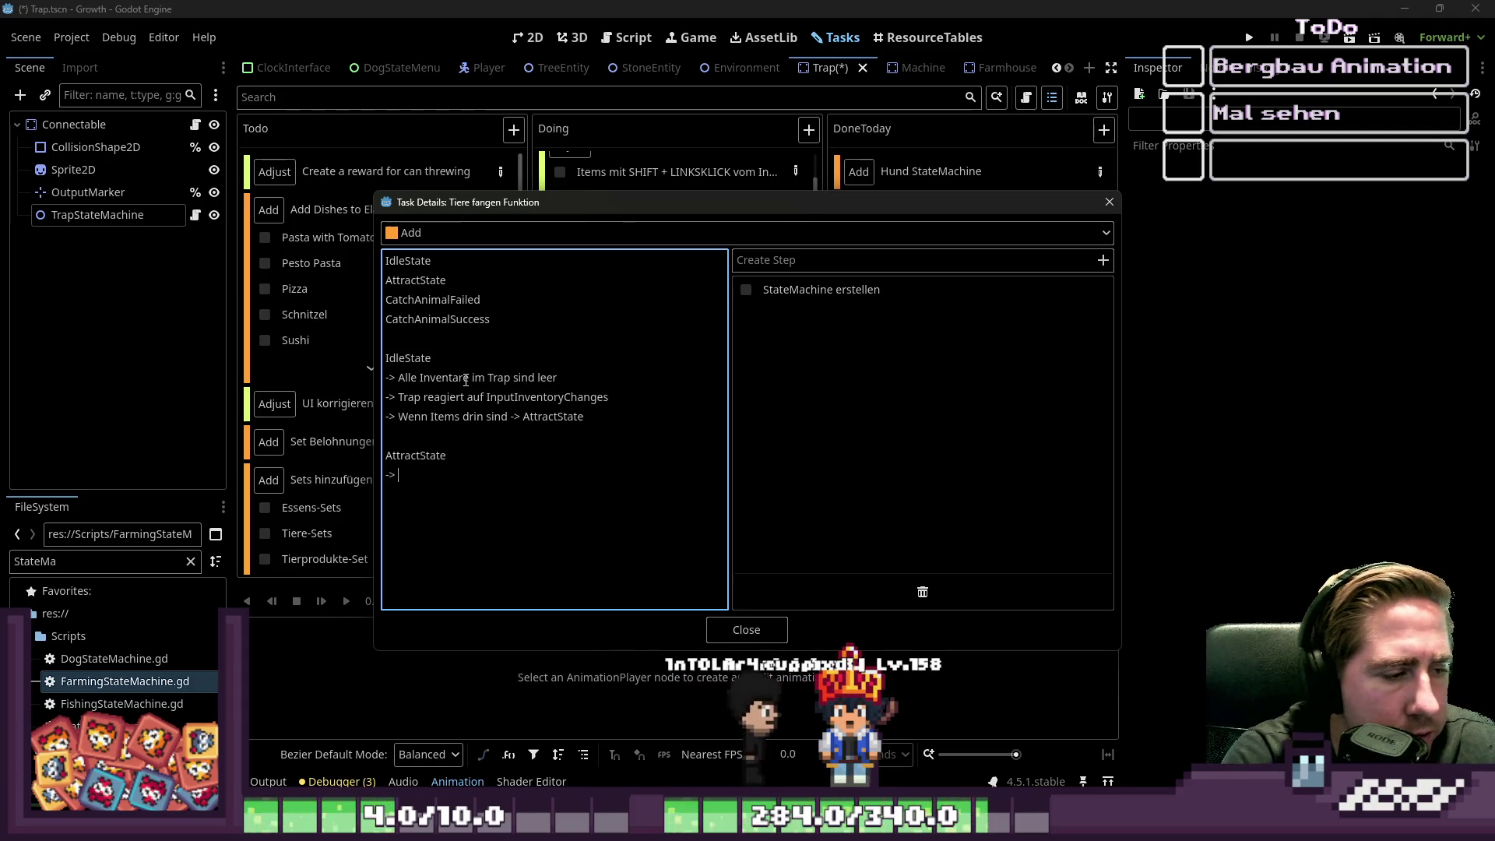
type("Timer gestartet")
key("Return")
type("-> Timer ")
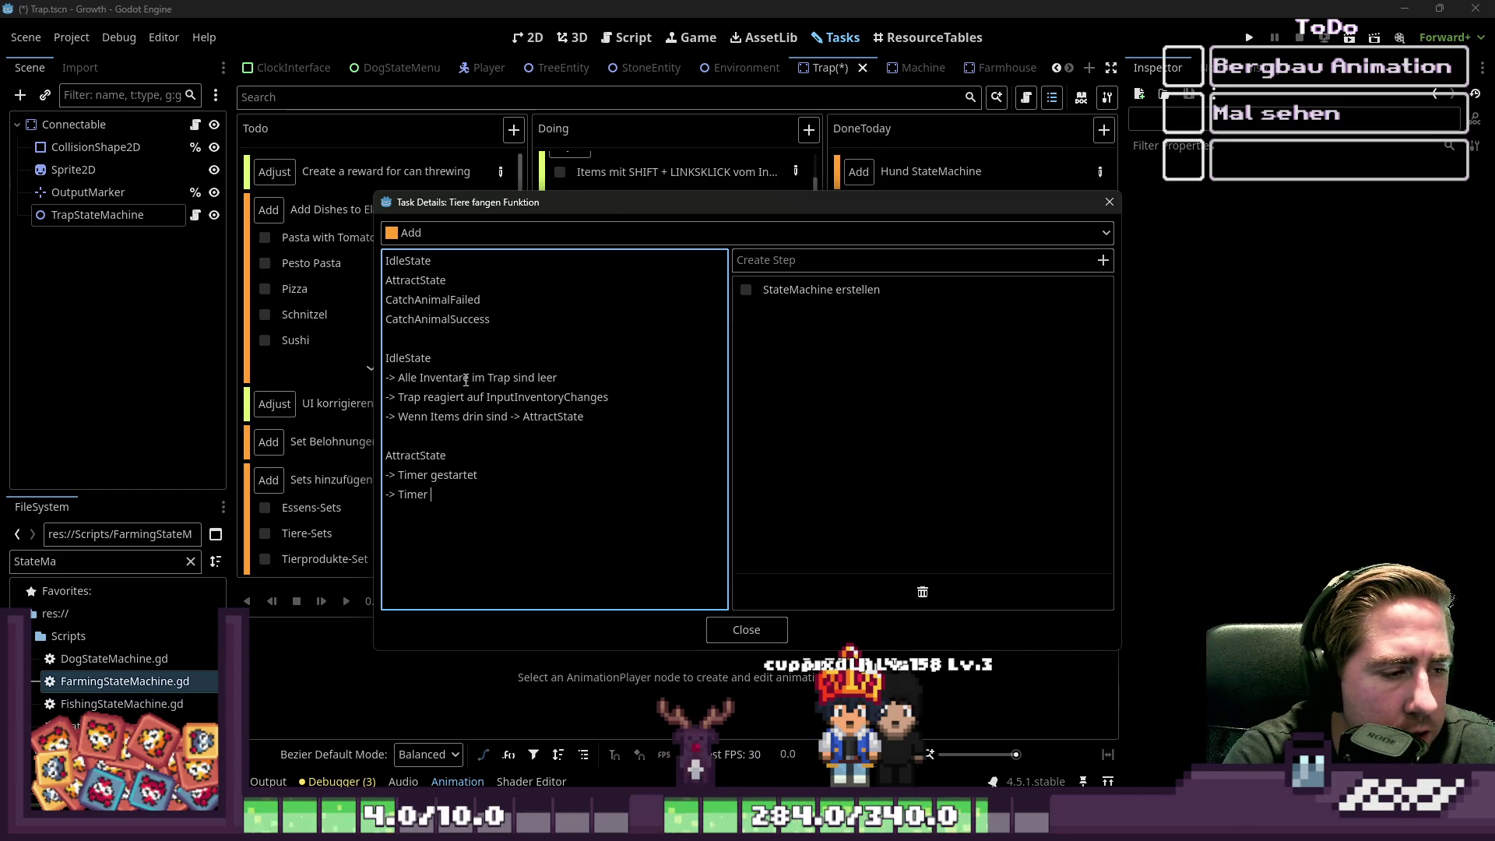
type("timeout")
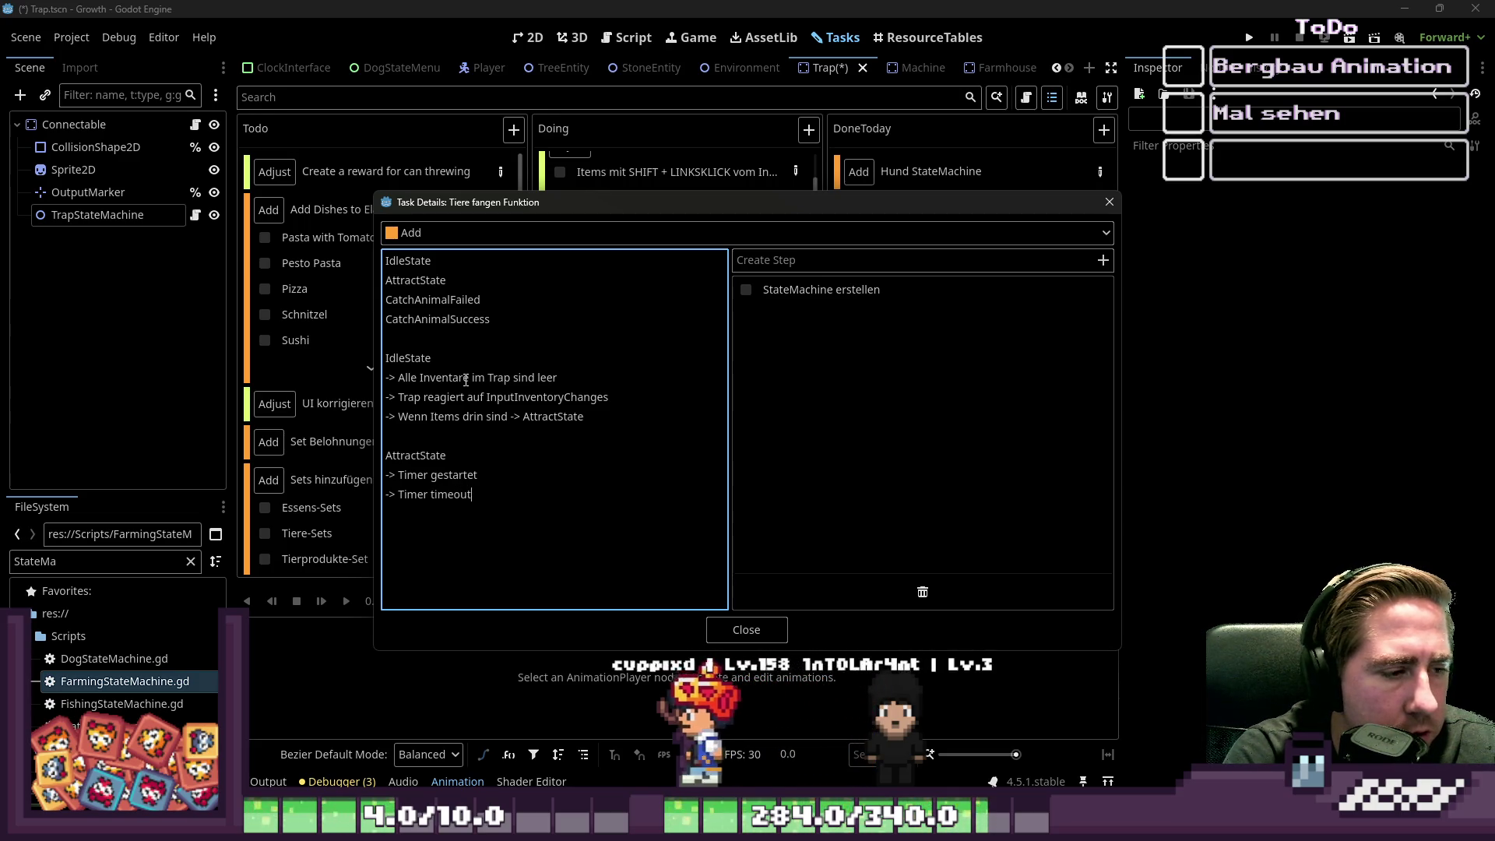
type(" wird mit der ")
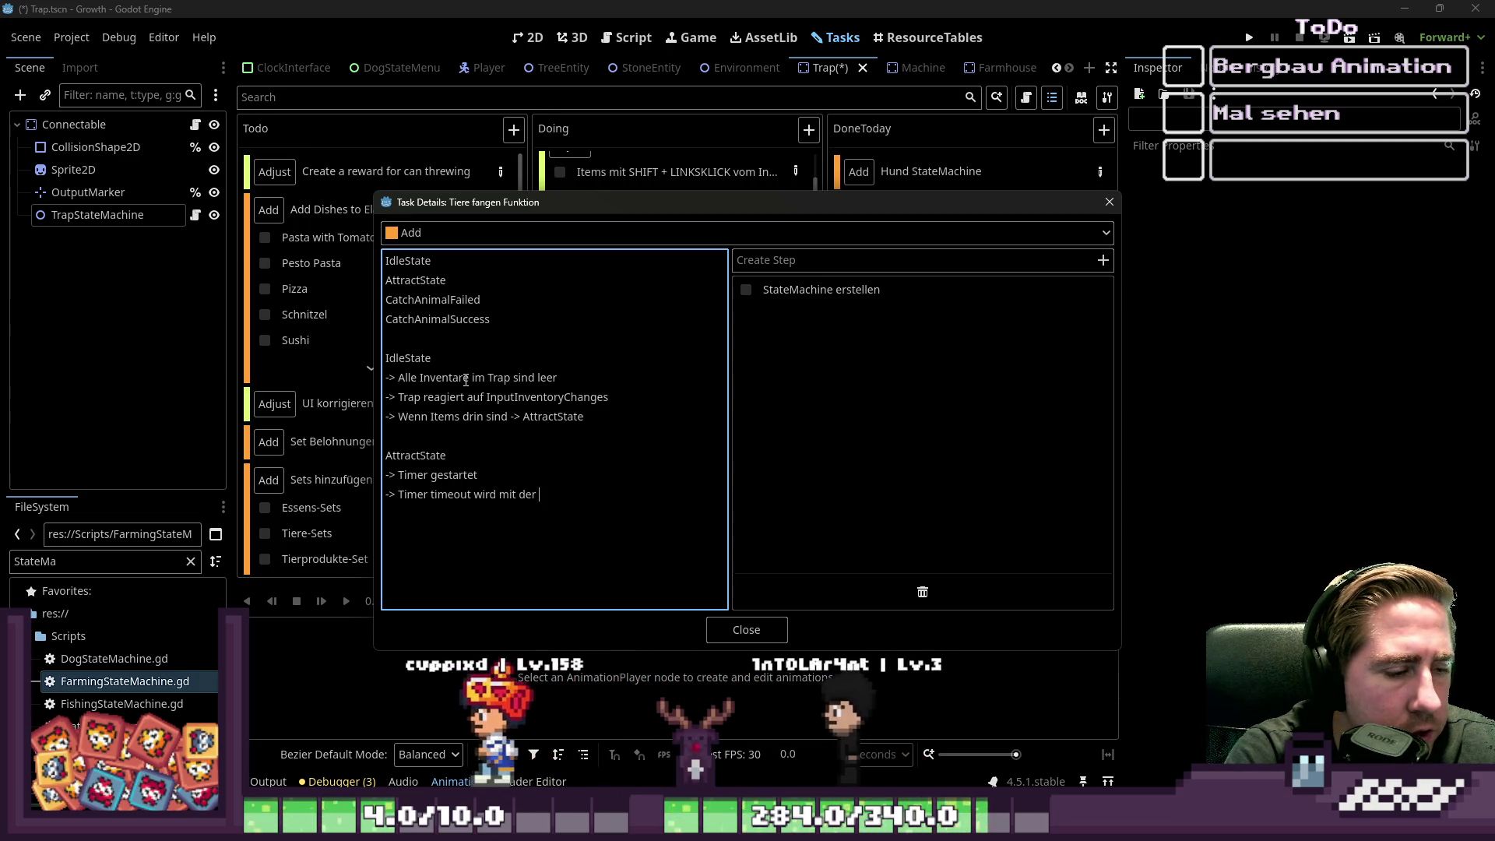
type("Process Fu")
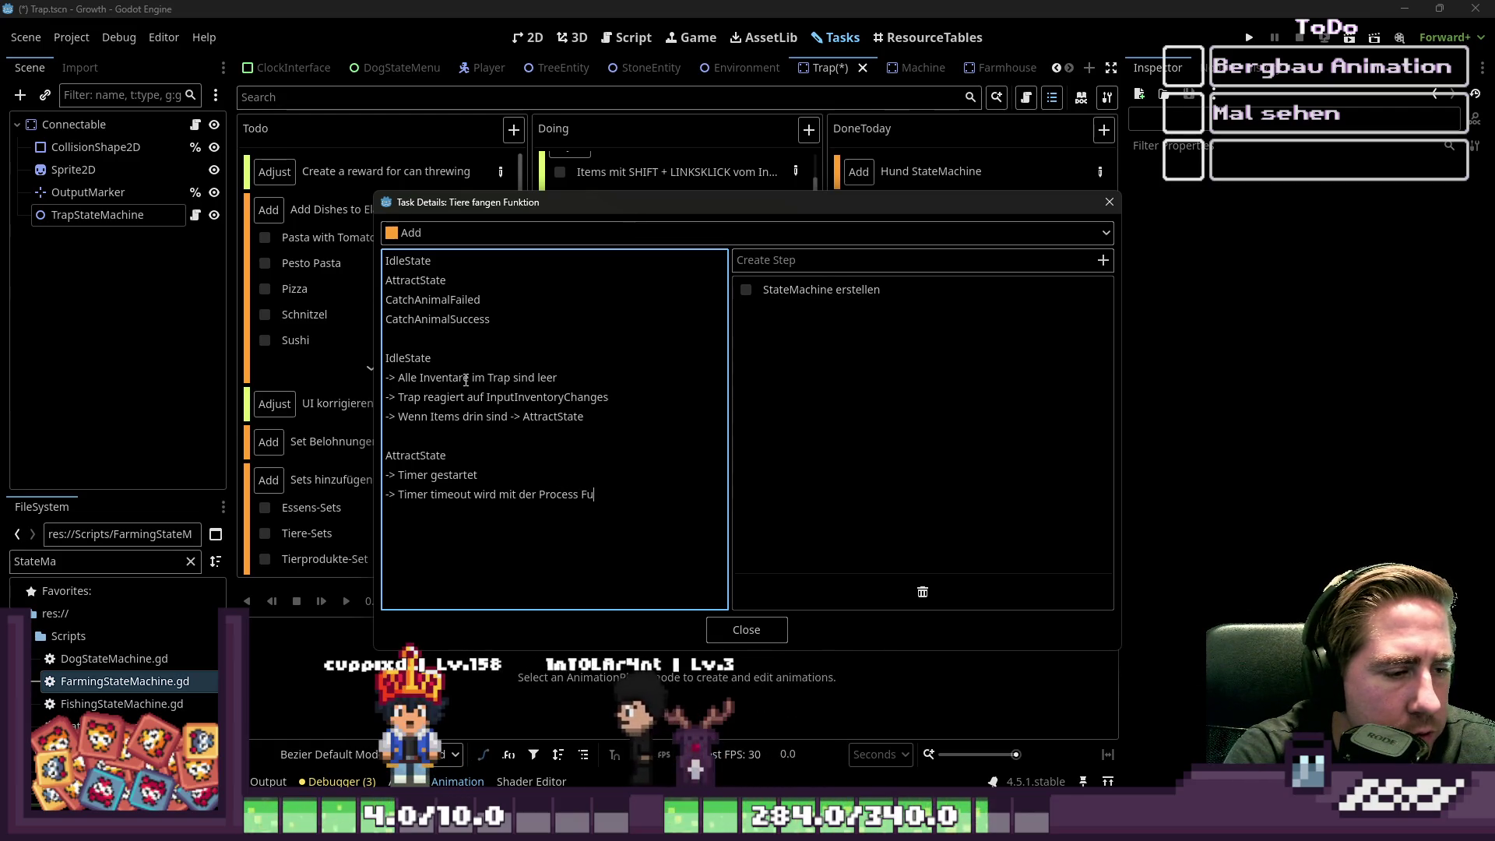
type("nktion ")
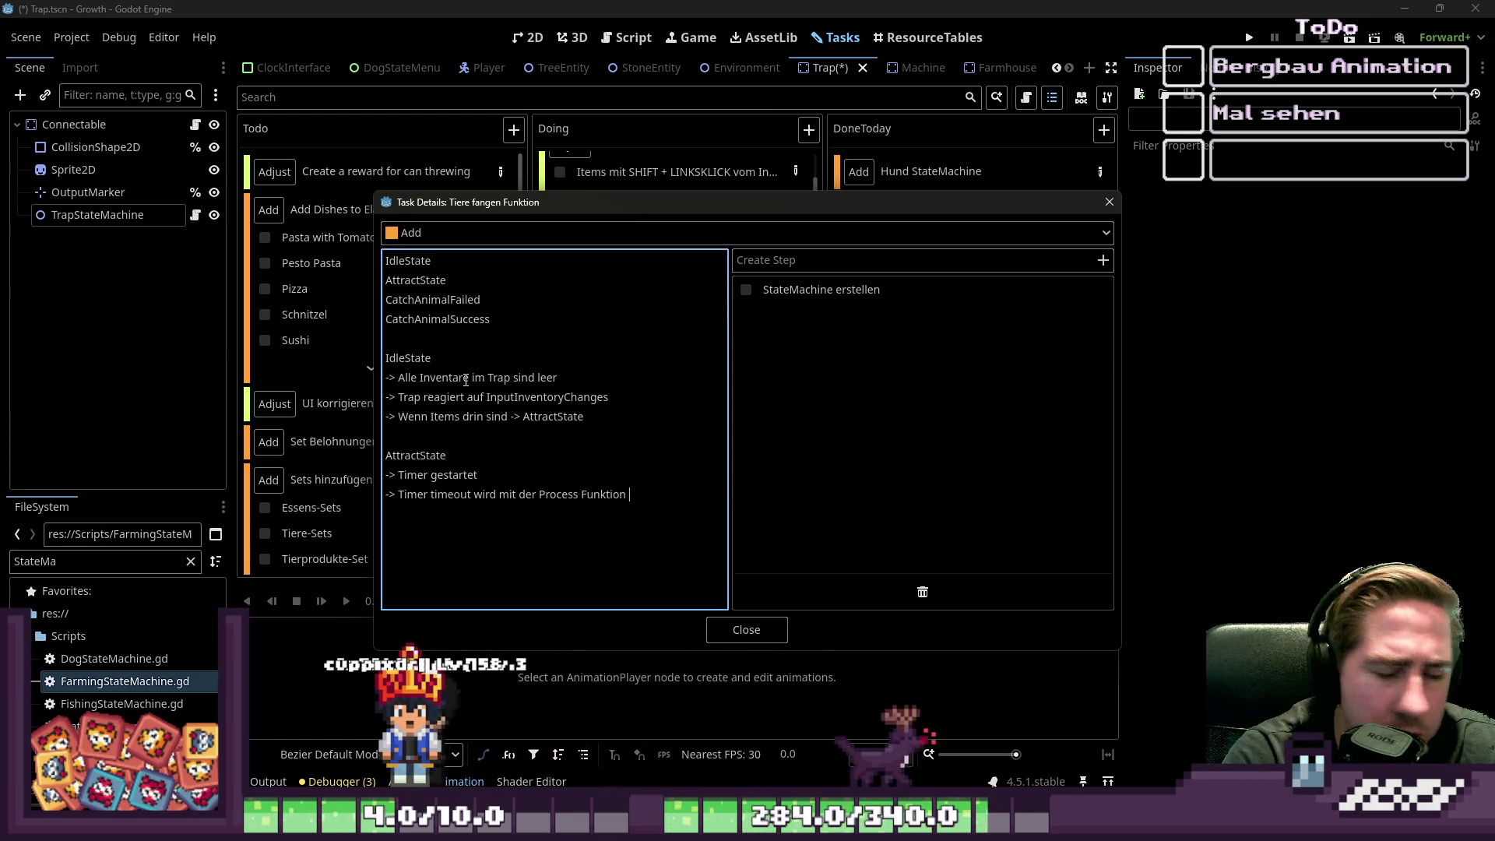
type("connect")
key("Return")
- Add outcomes: timer expired without input item -> IdleState, with item -> 50 / 50 Chance
type("->")
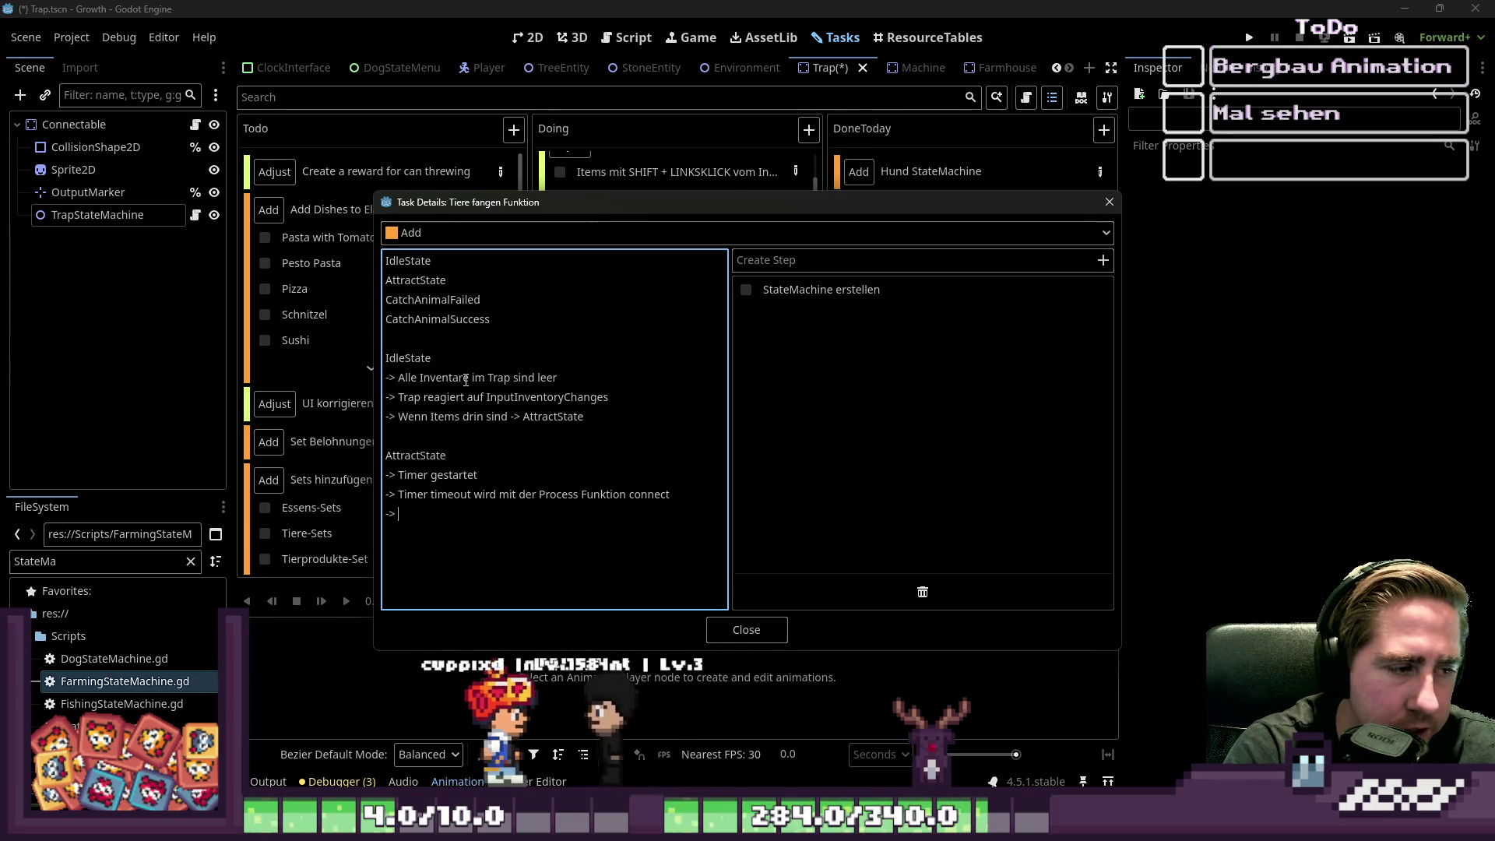
type("Timer abgelaufe")
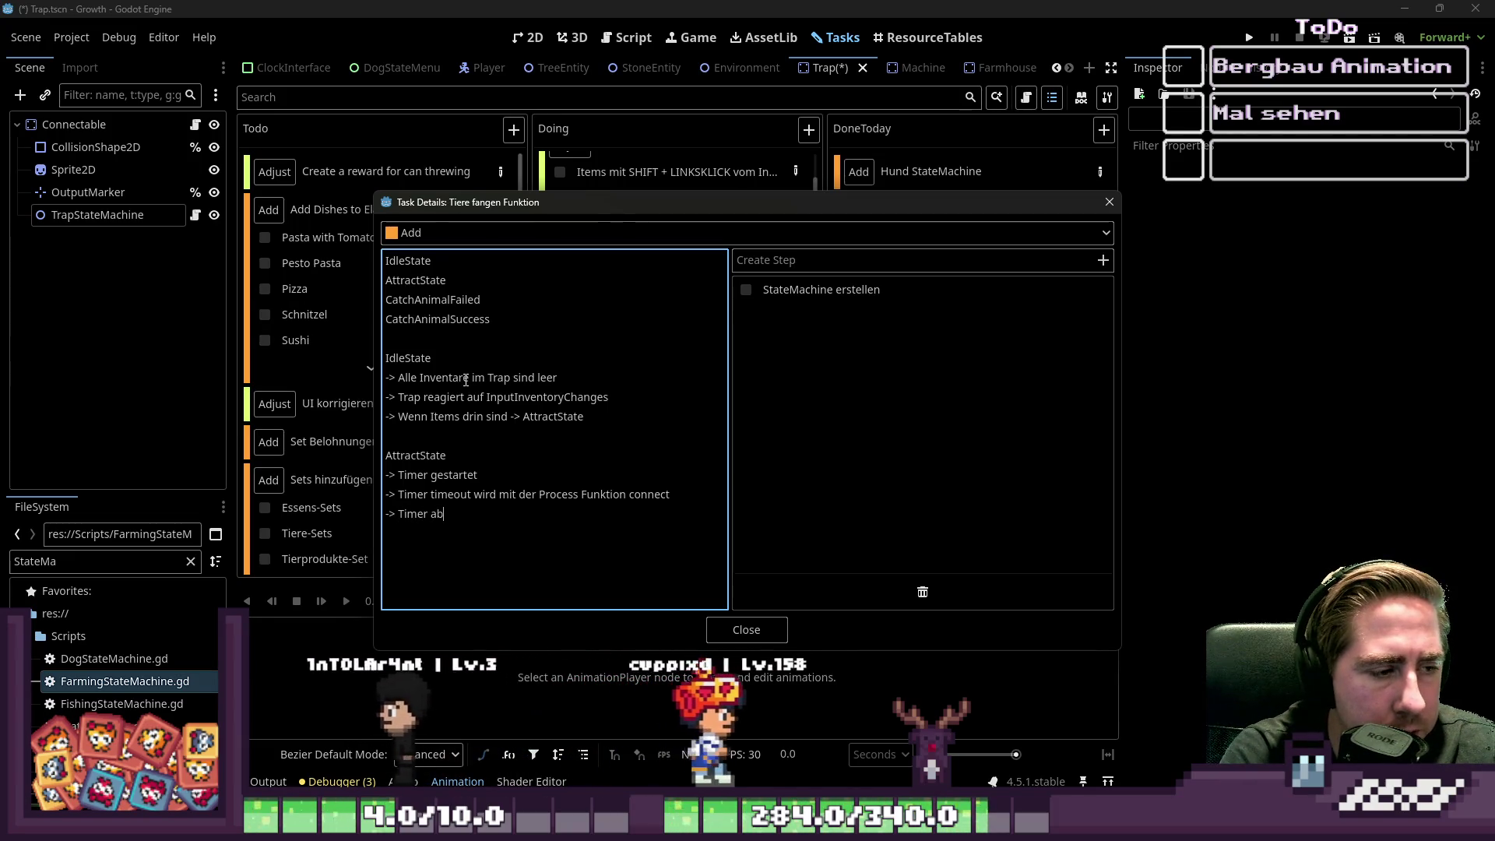
type("n u")
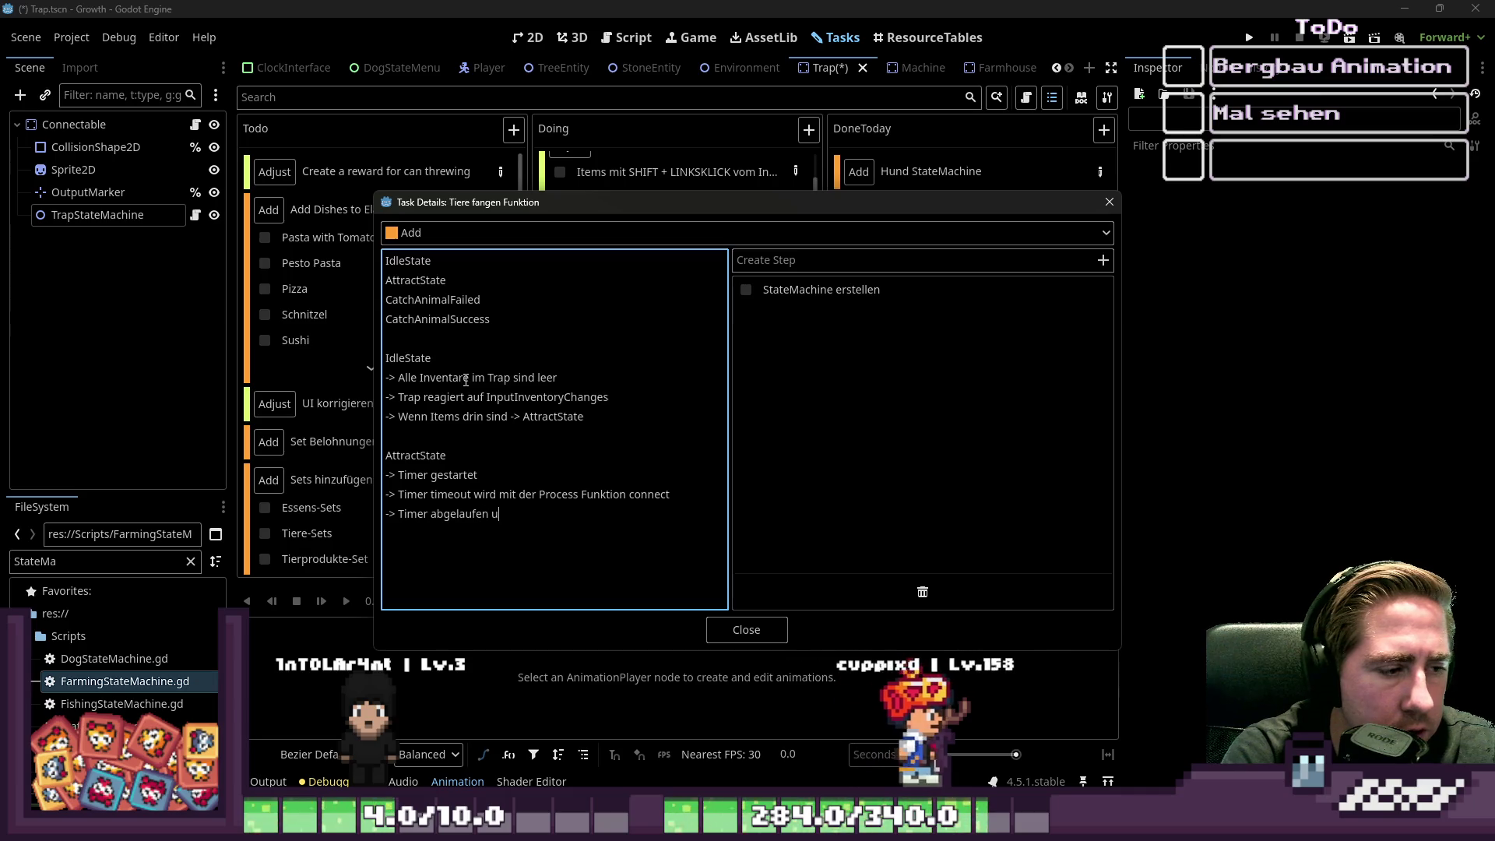
type("nd kein Item i")
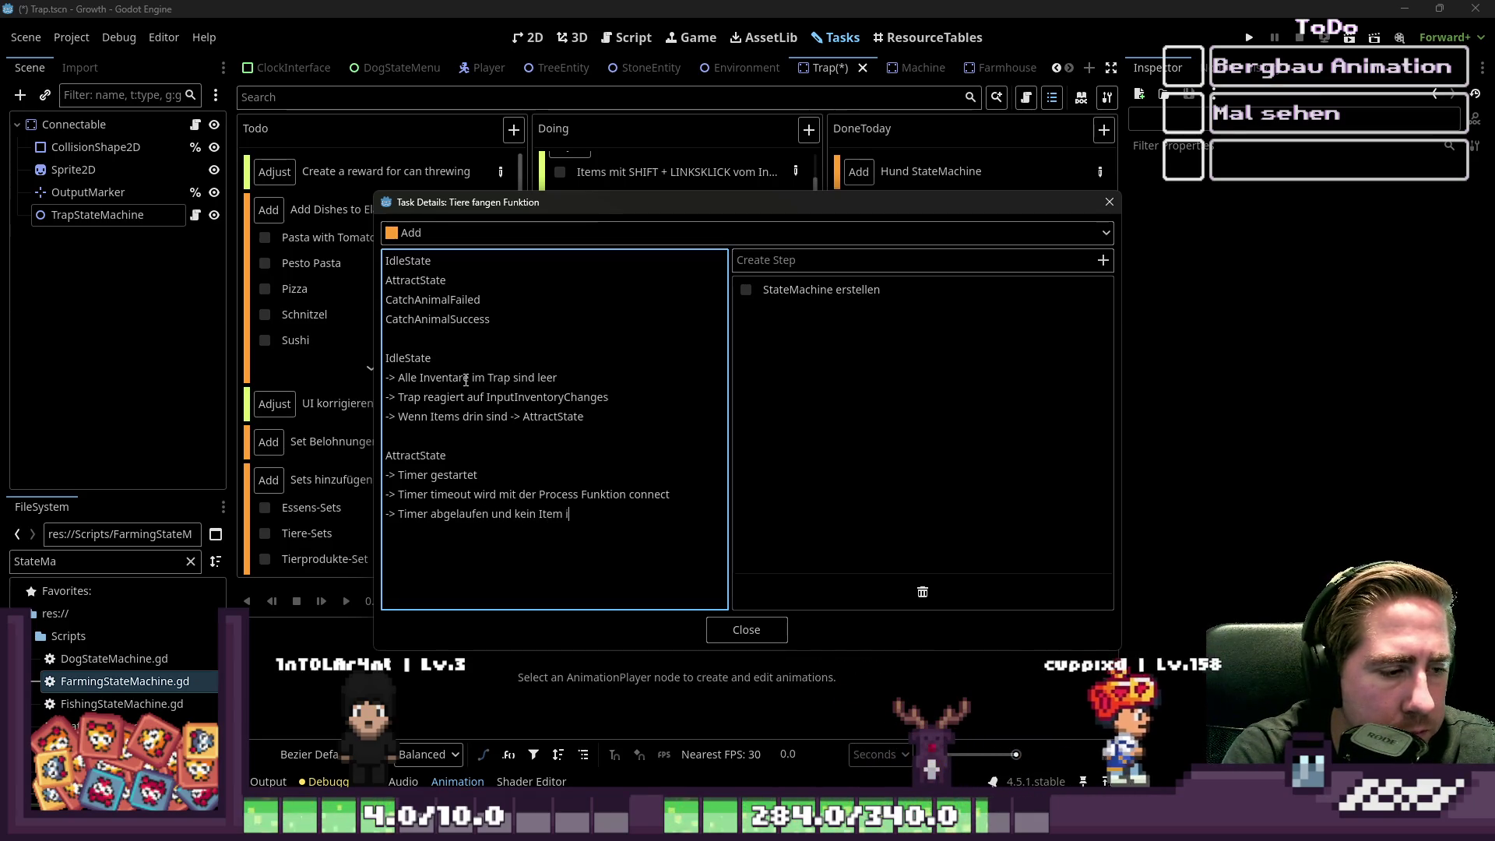
type("m Input -> ")
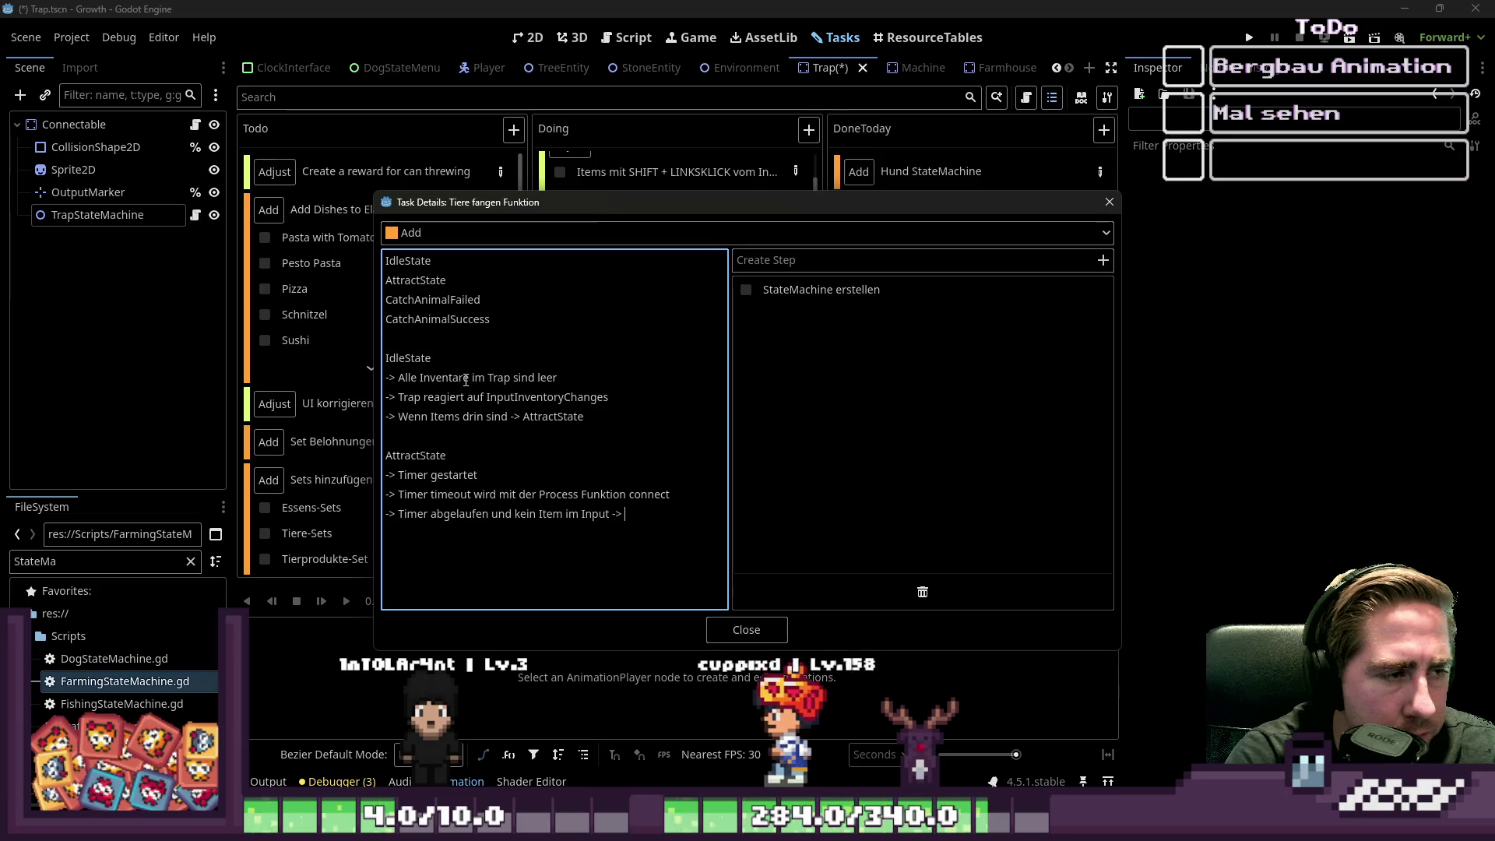
type("A")
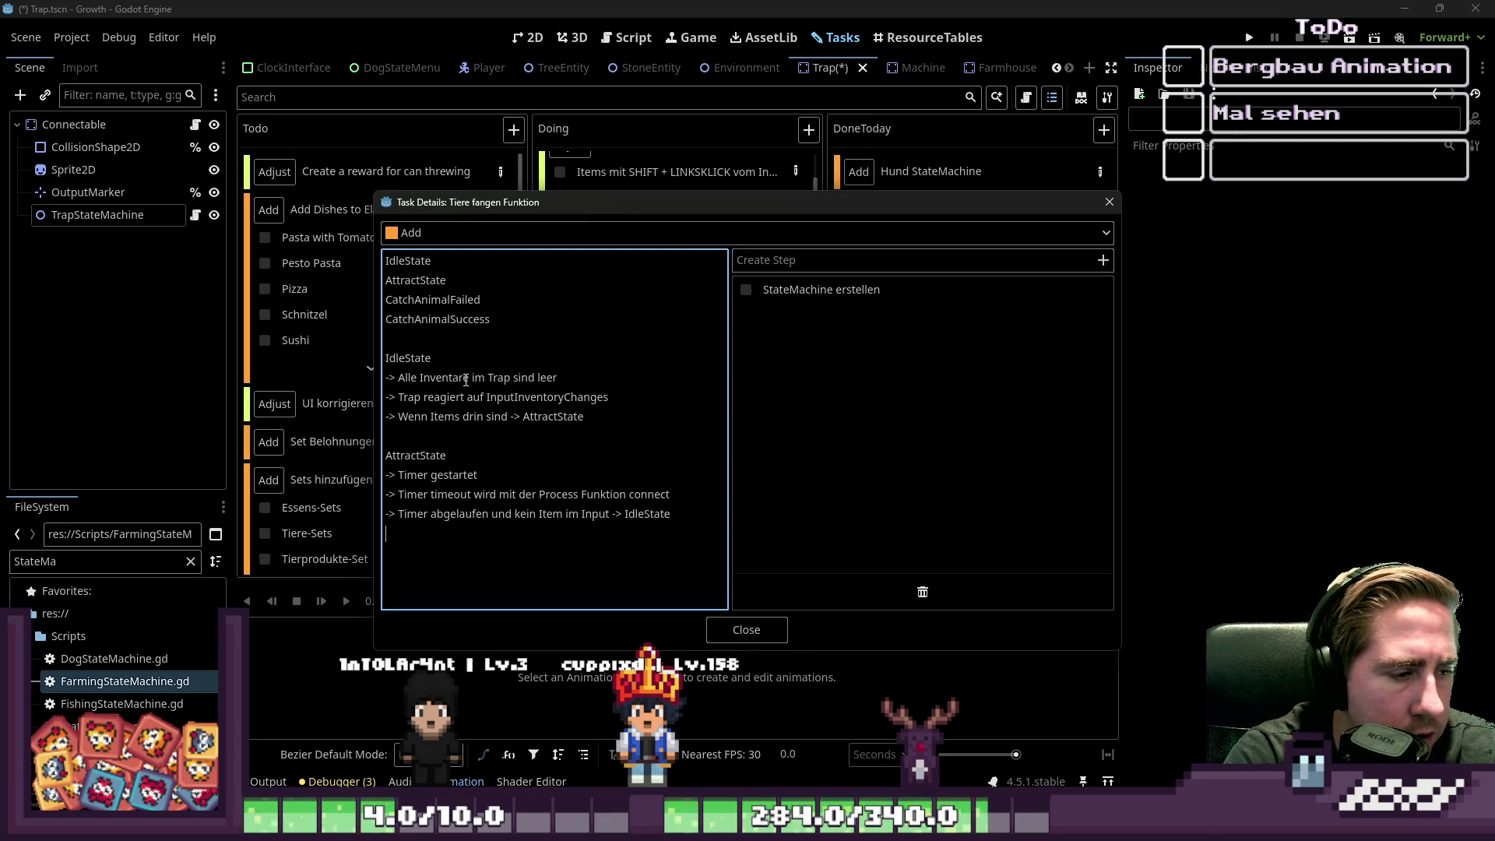
type("imer abg")
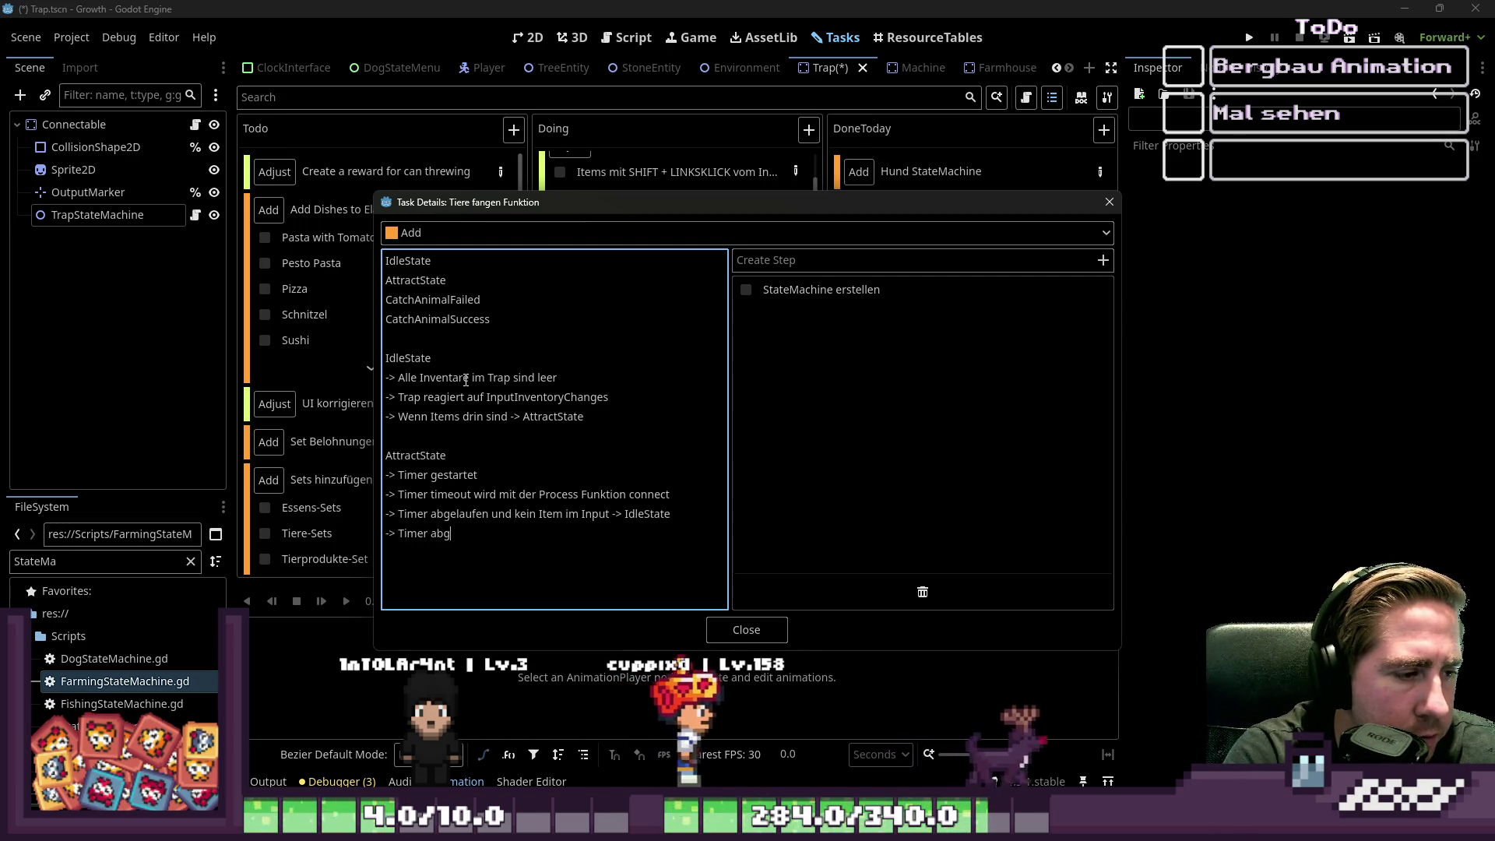
type("elaufen und Ite")
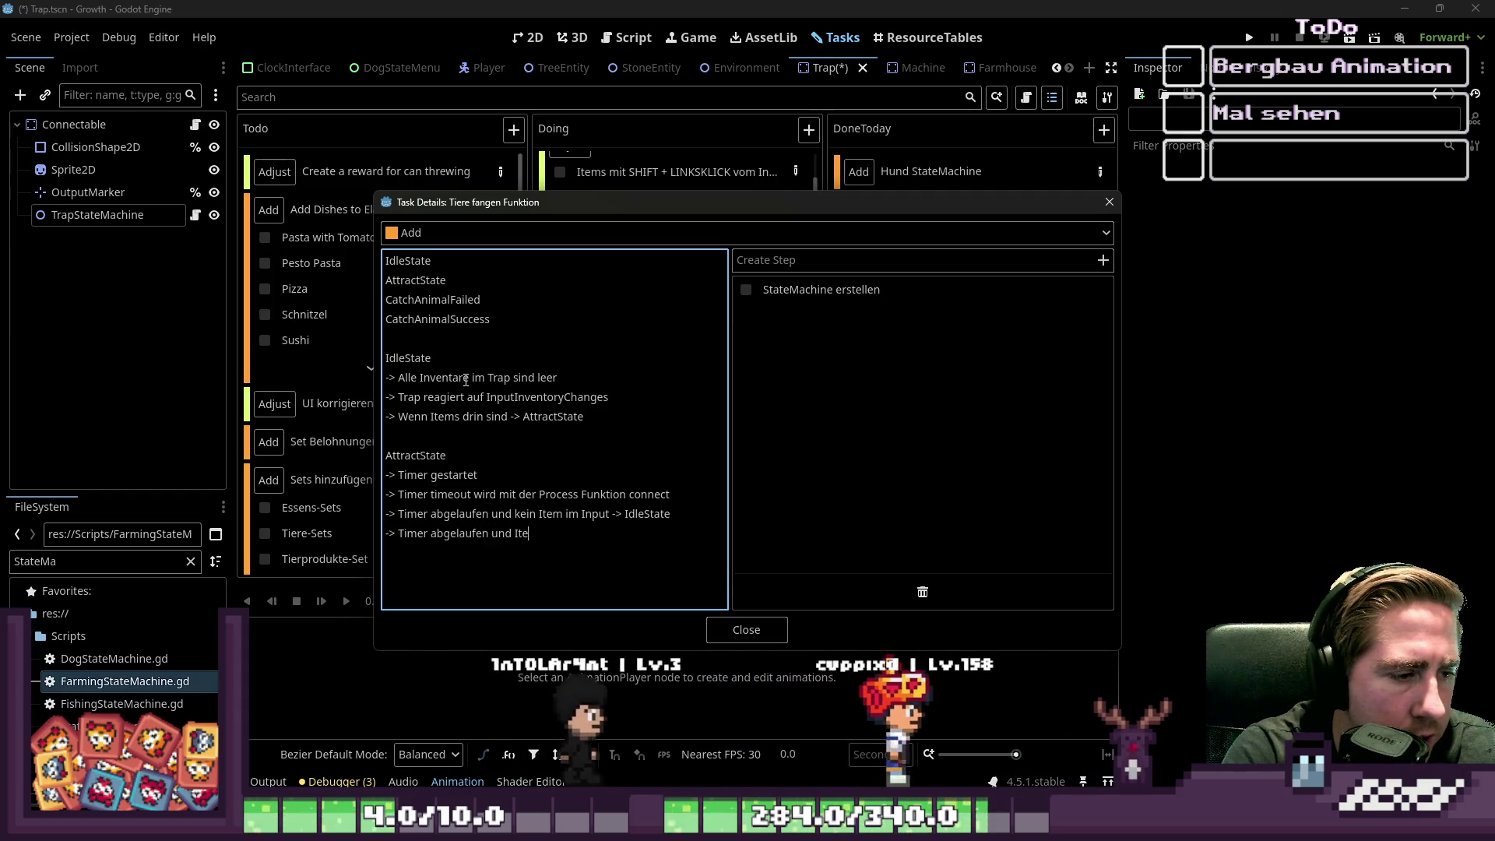
type("m im Pnput -> 50 /5")
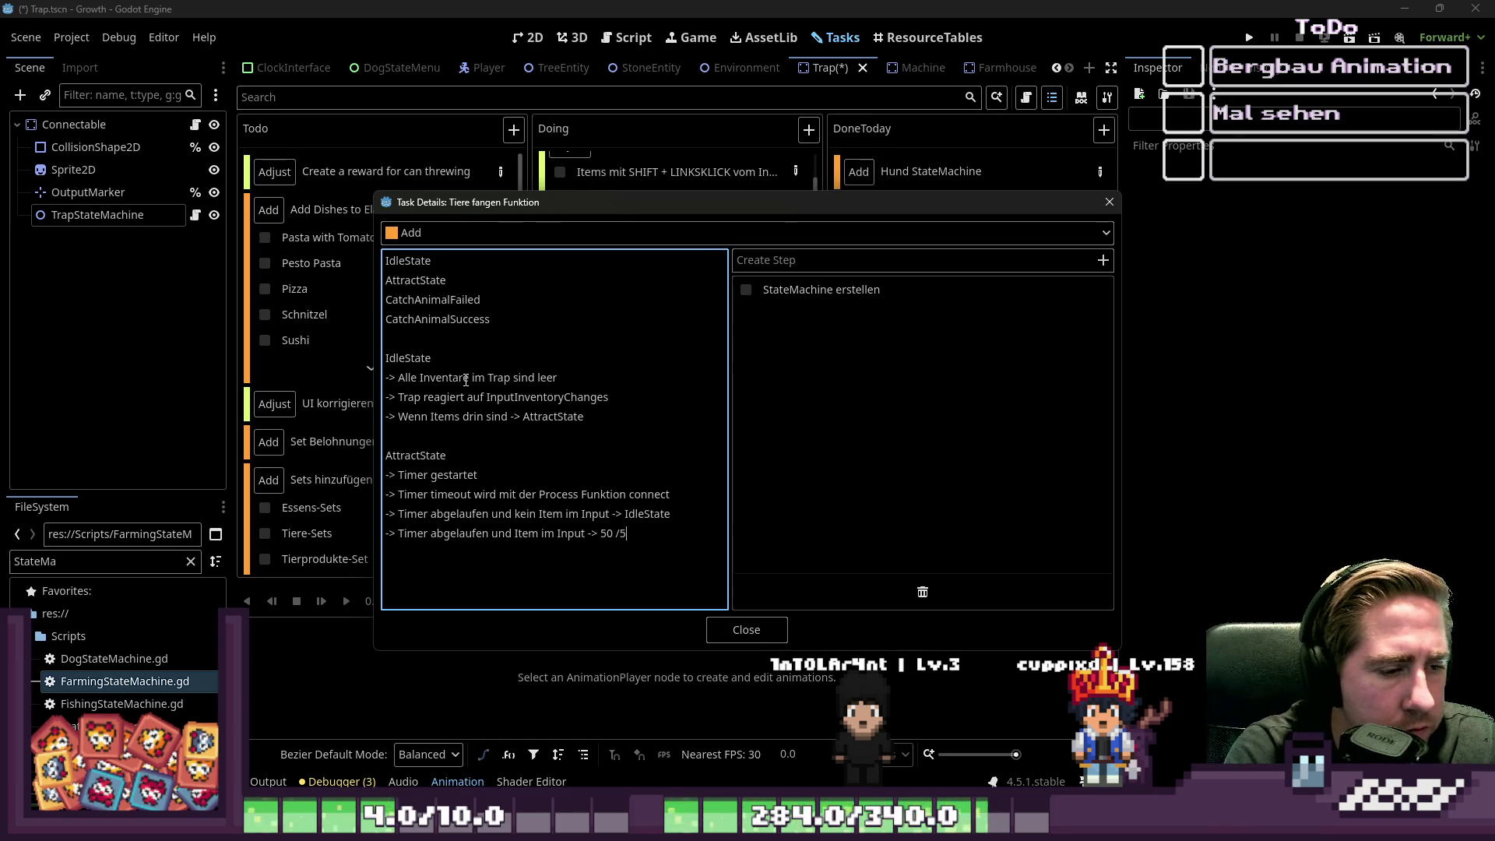
key("BackSpace")
type(" 50 Chance")
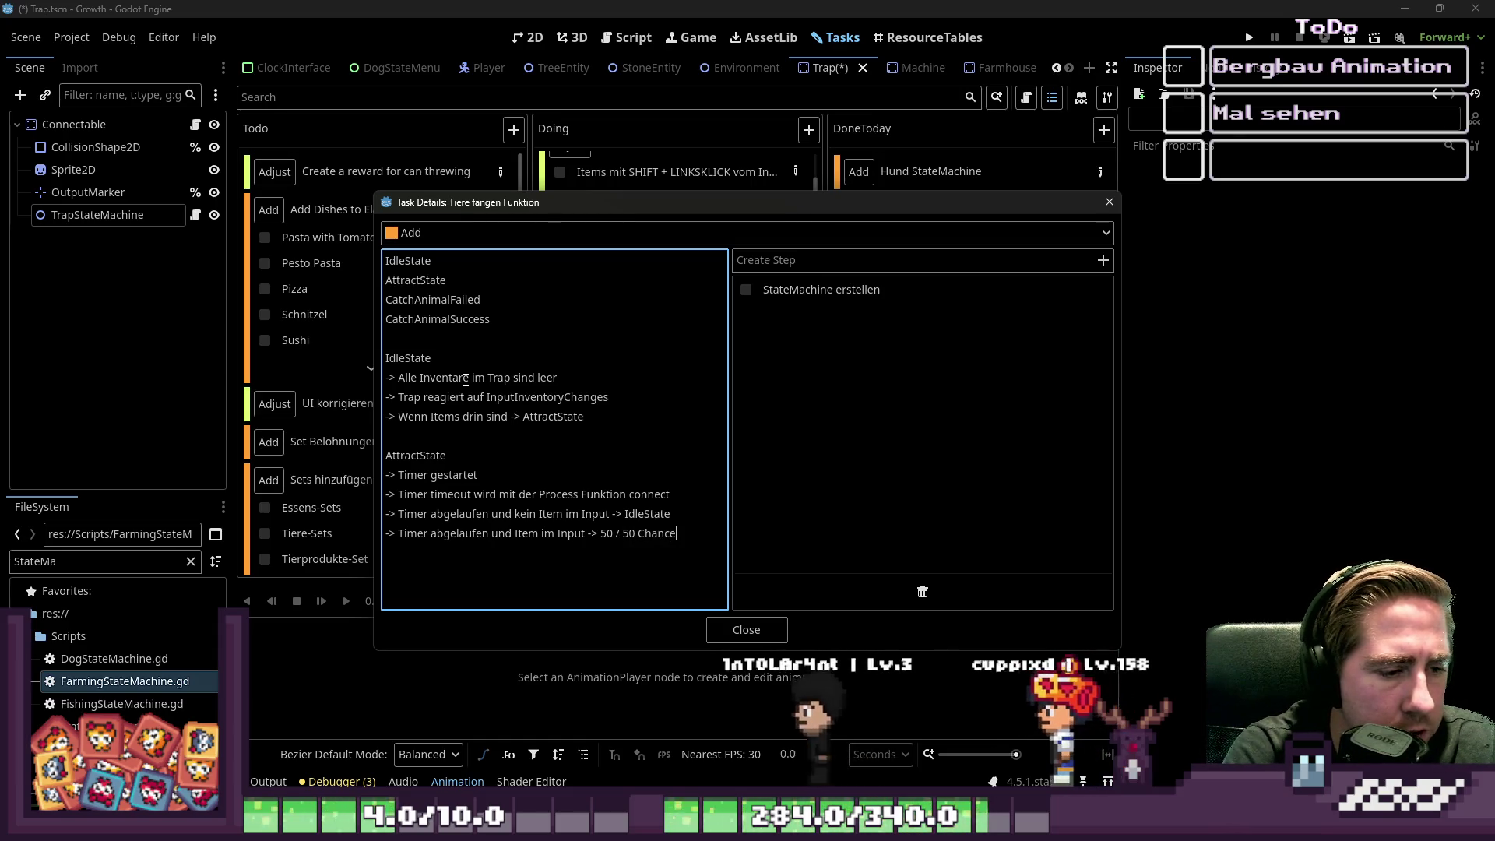
type("2")
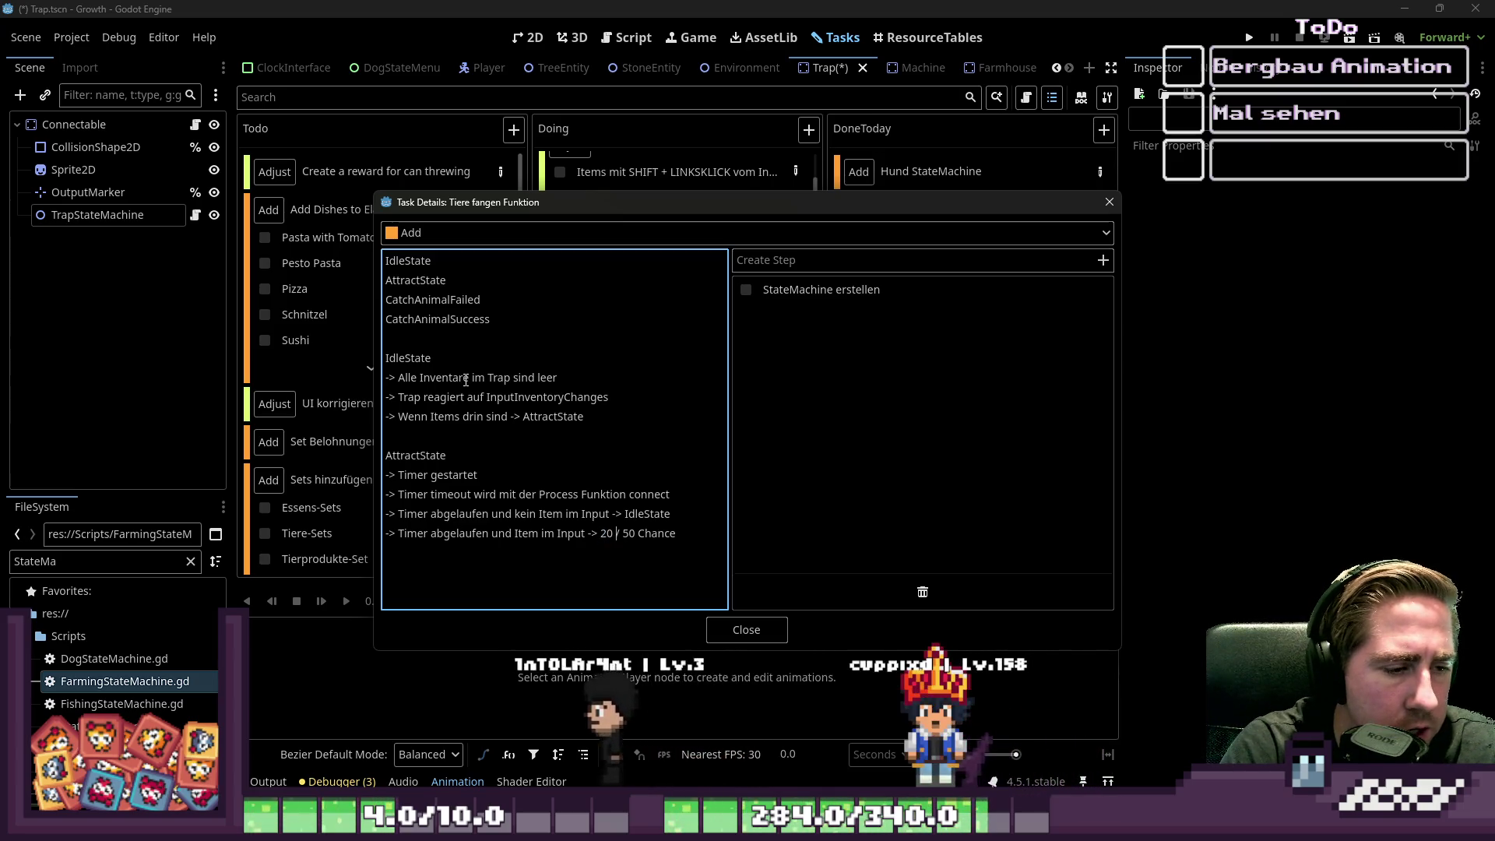
- Change the odds to 30 / 70 Chance and add a '->30% Catch Animal Success' line
key("BackSpace")
type("3")
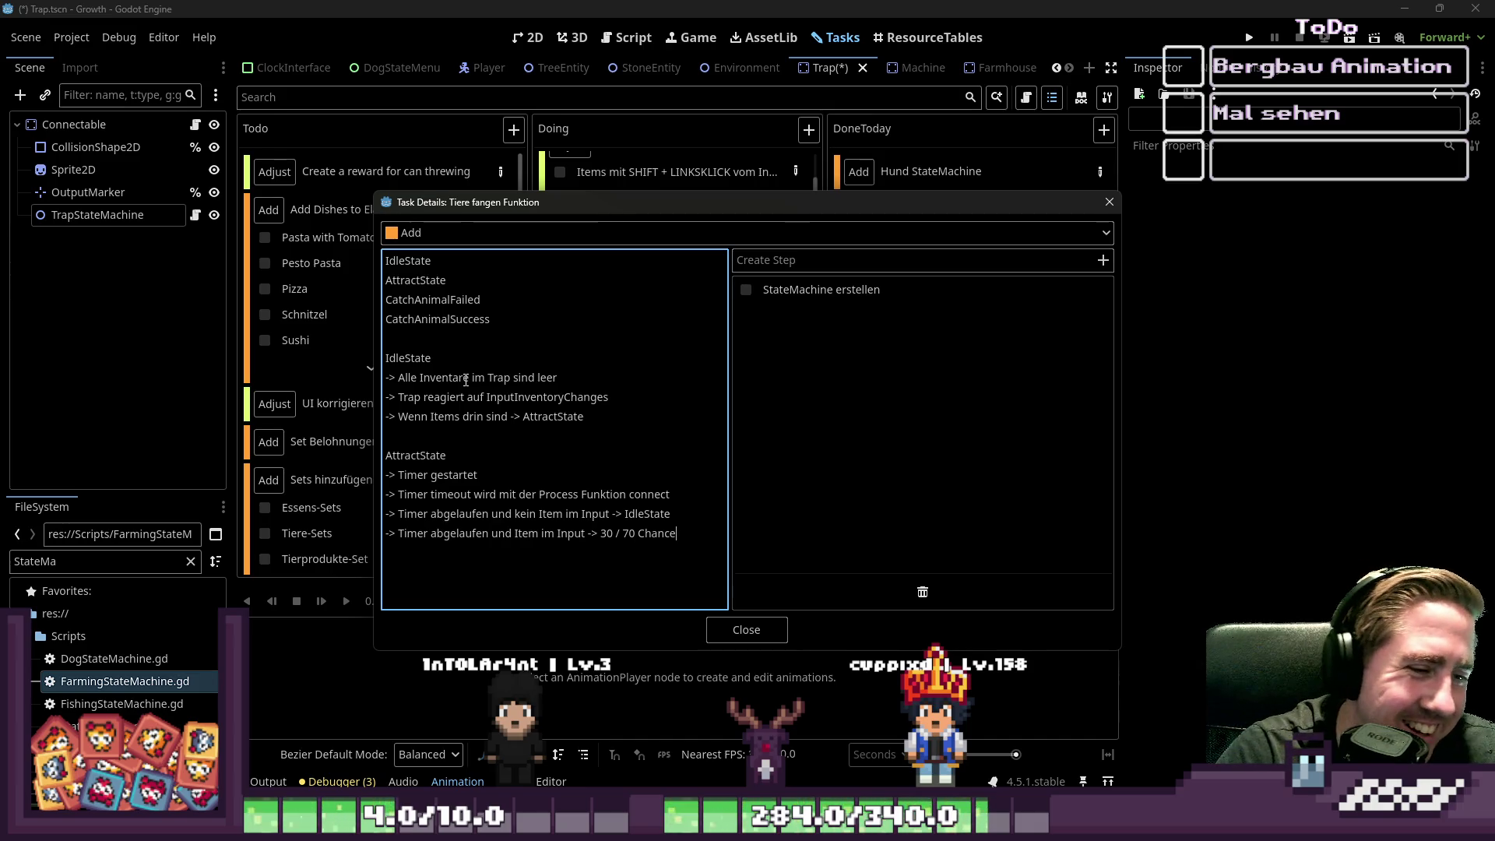
key("Return")
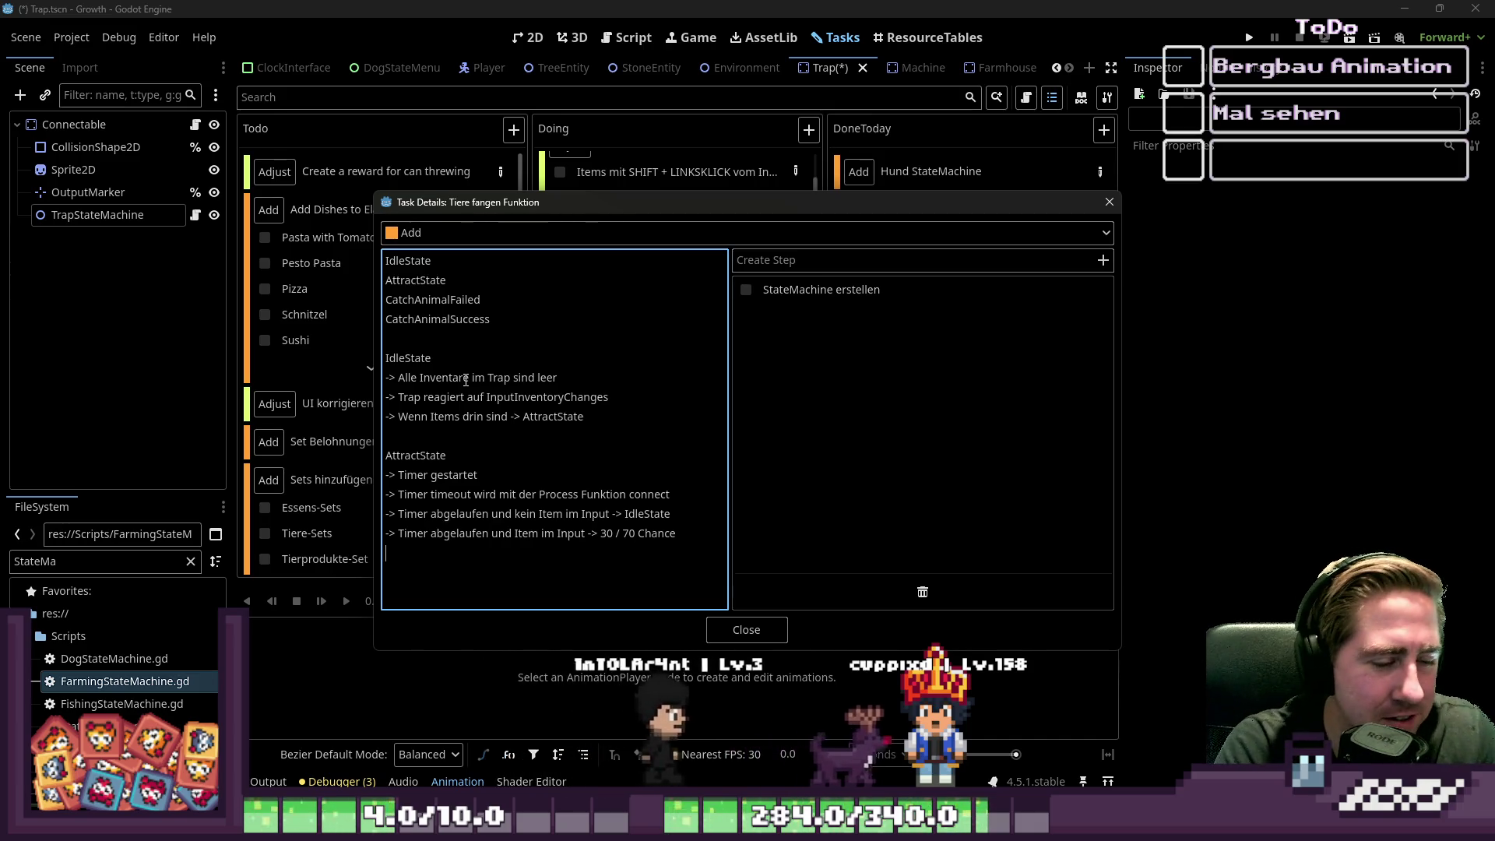
type("->30")
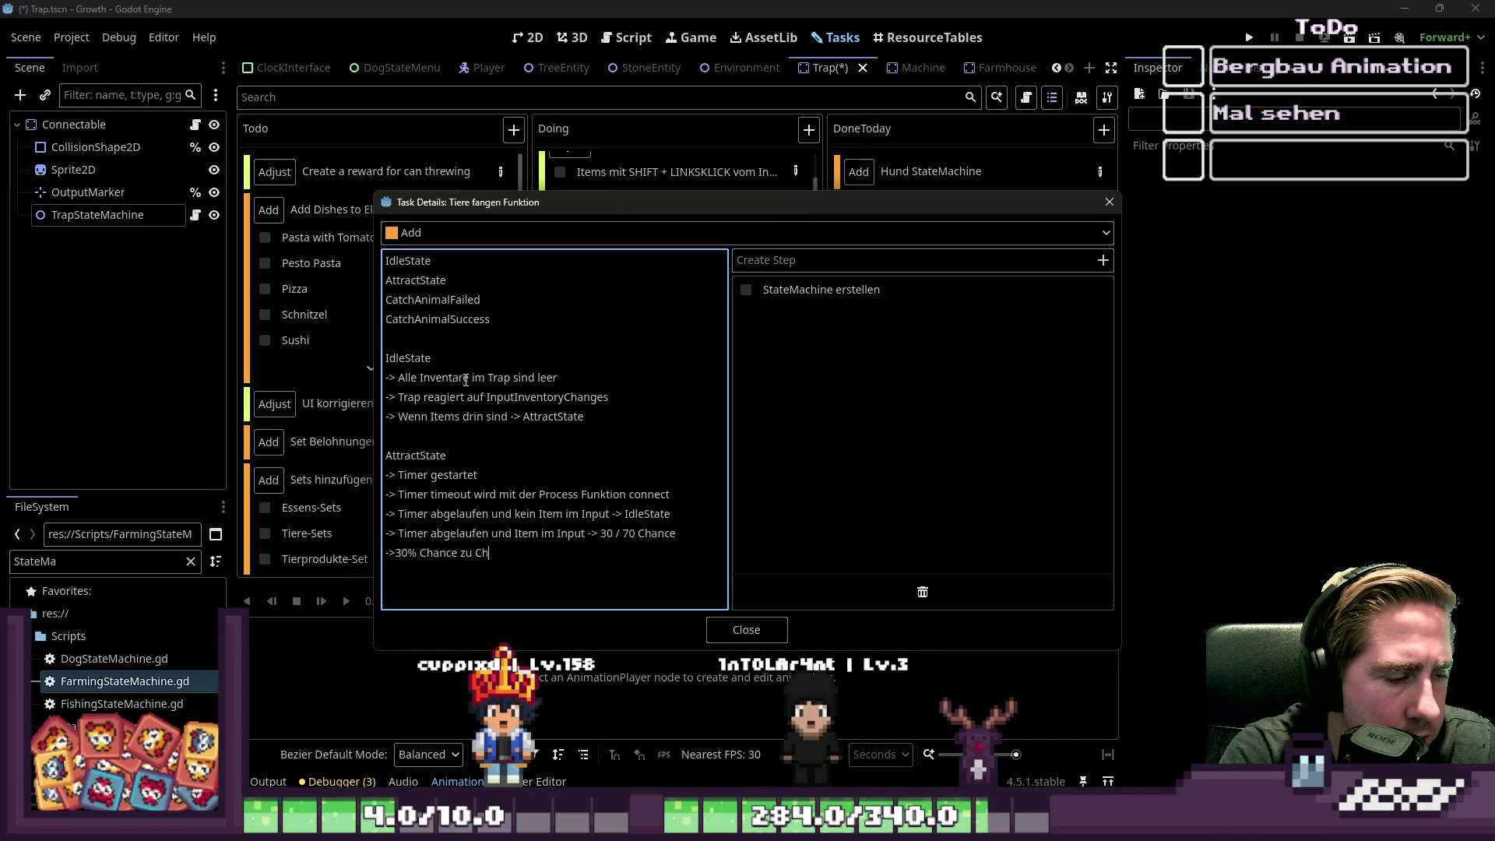
type("nim")
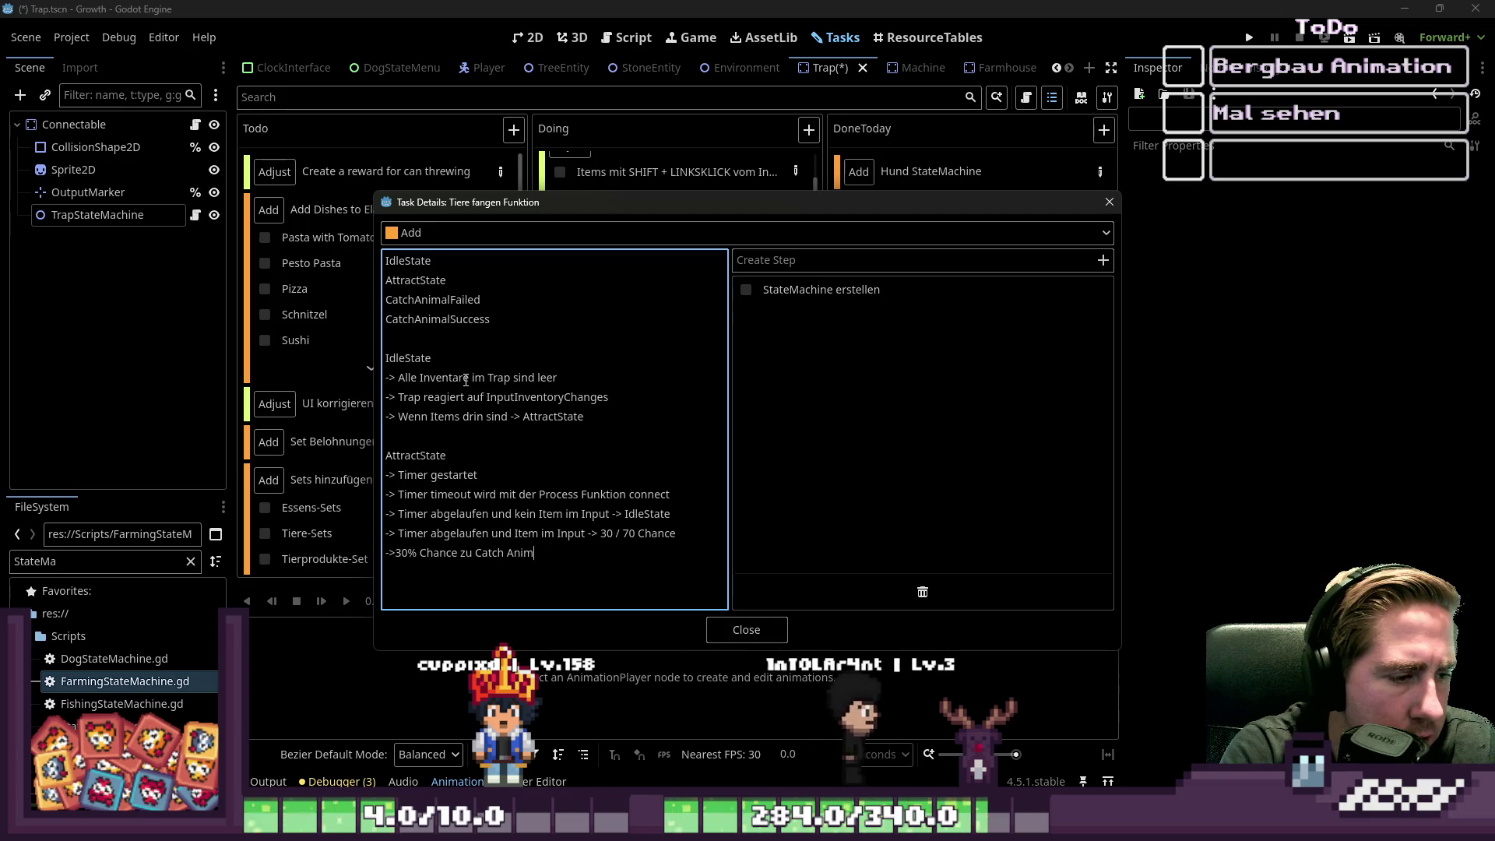
type("al Success")
- Add the '->70 % Catch Animal Failed' line below the success outcome
key("Return")
type("->")
key("BackSpace")
type("70 % Chance zu Catch Anim")
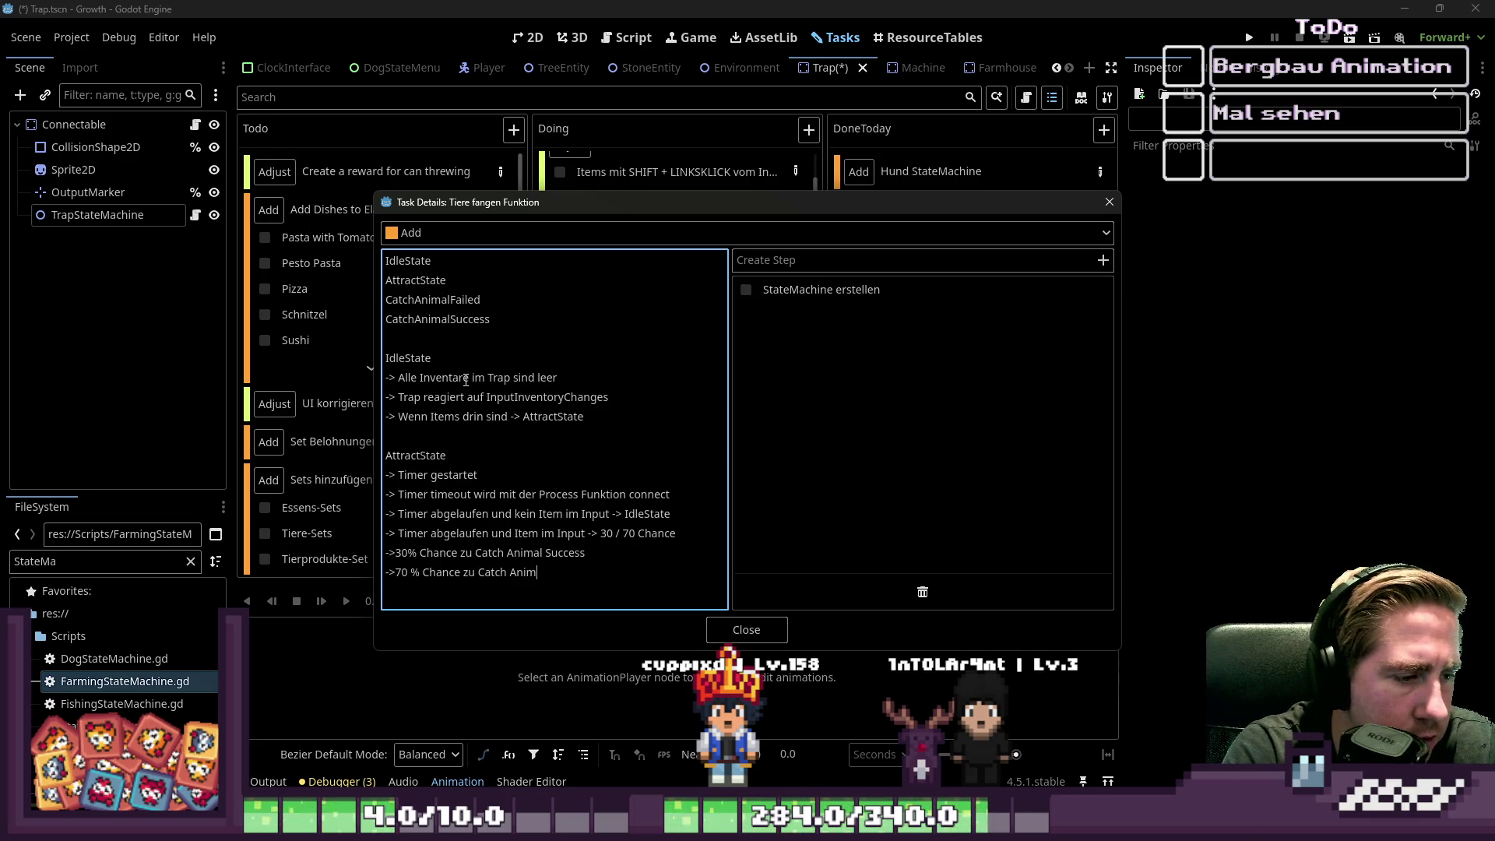
type("al FAile")
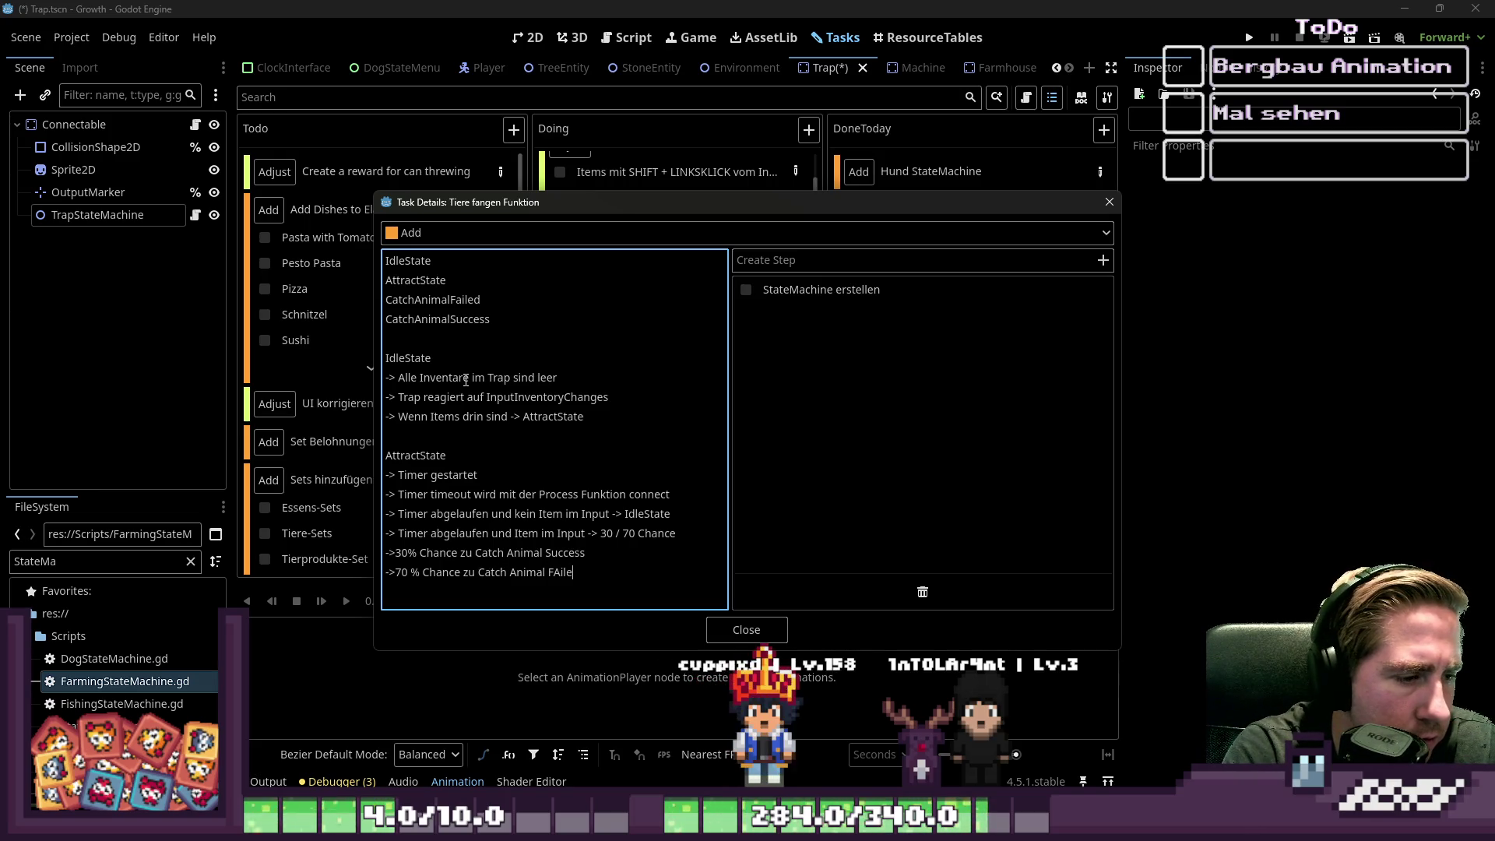
type("d")
- Insert '-> Input Inventory Amount wird reduziert' under the 30 / 70 Chance line
key("Up")
key("End")
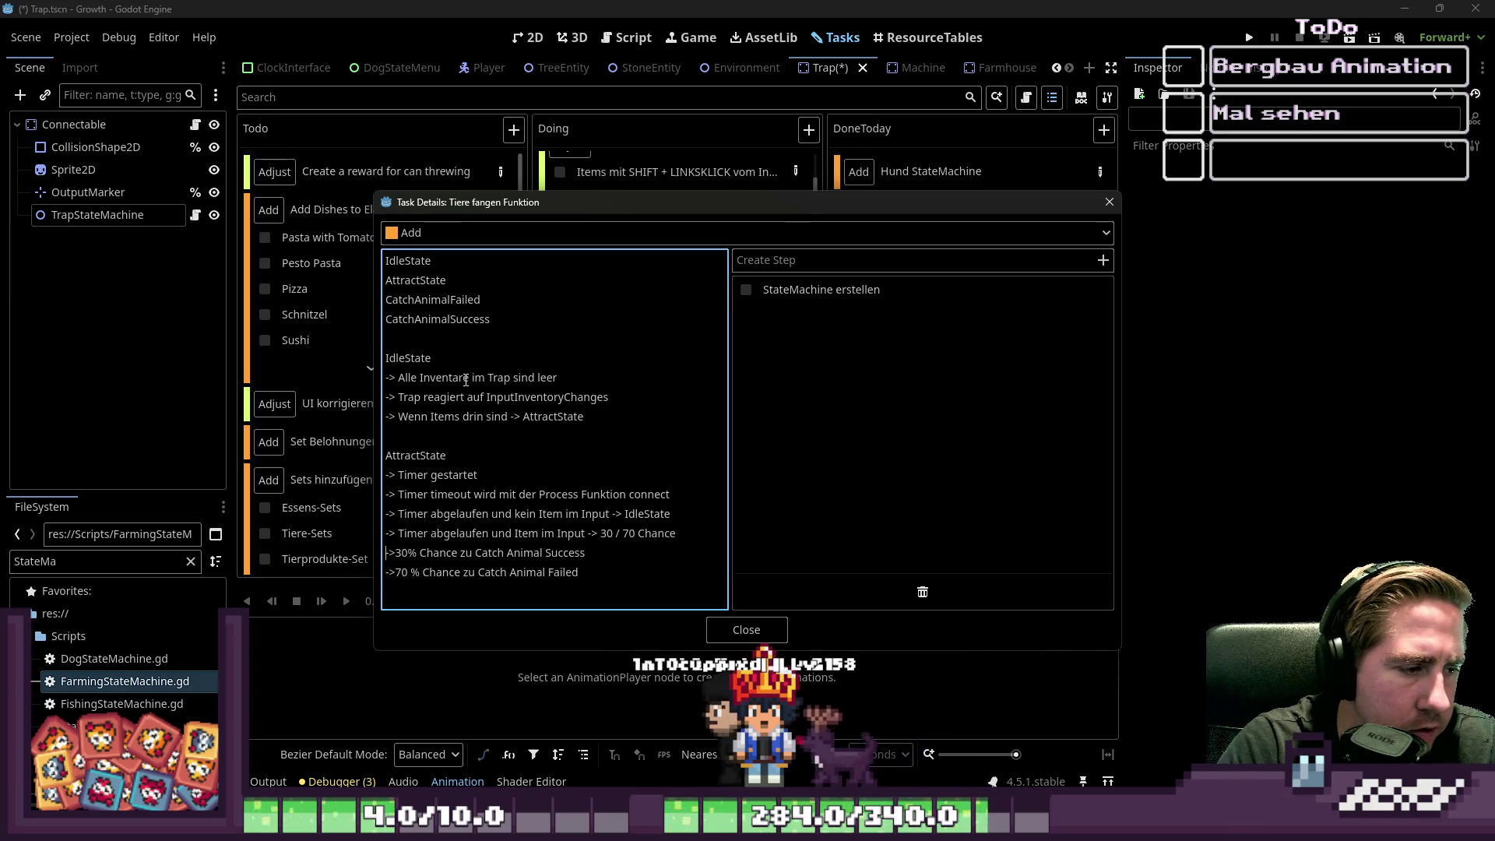
key("Return")
type("-> Ein Item w")
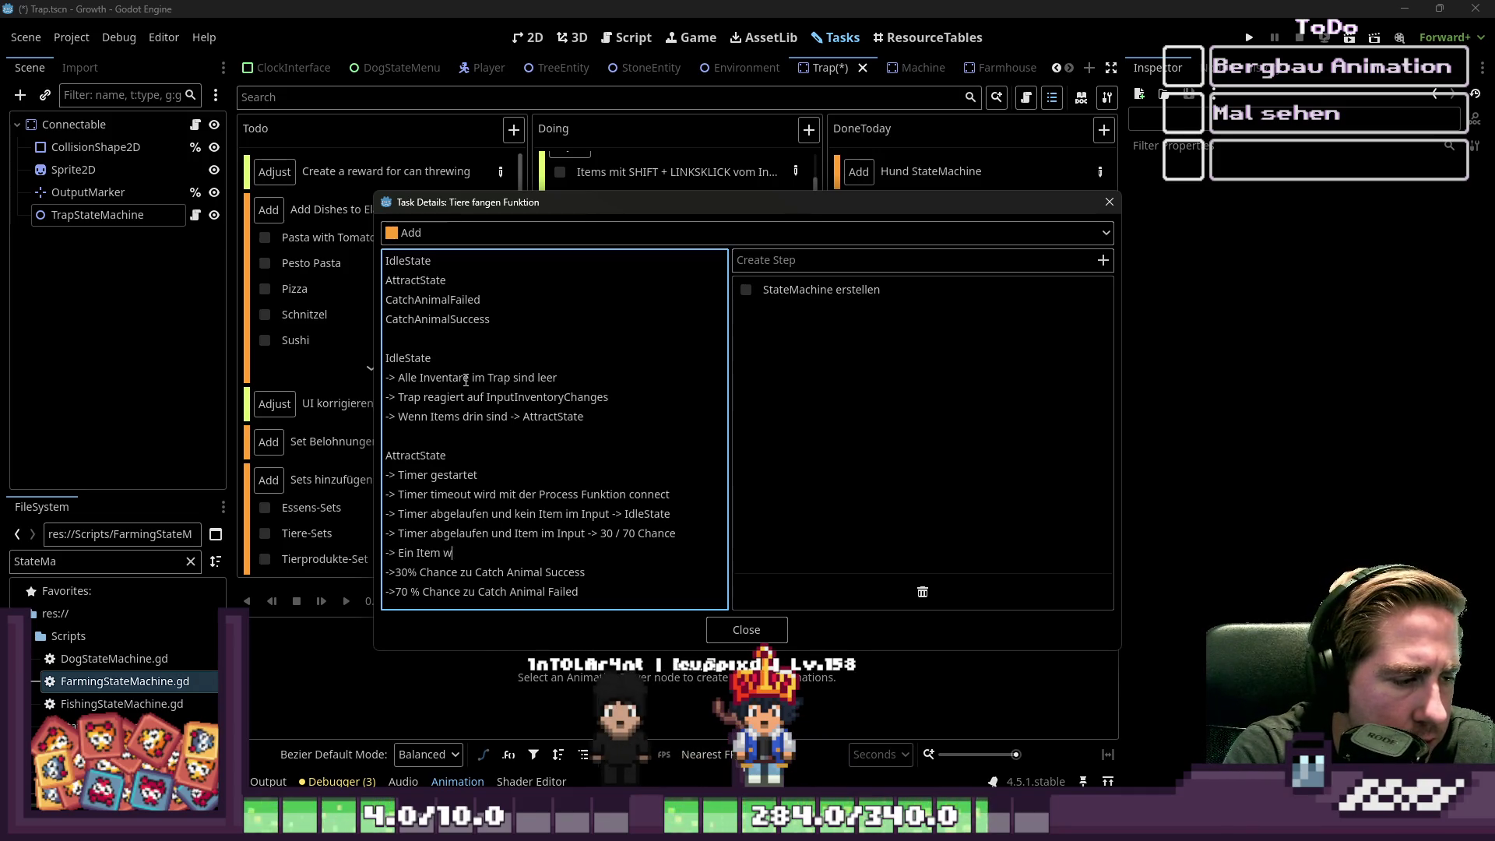
type("ird red")
key("ctrl+BackSpace")
key("ctrl+BackSpace")
key("ctrl+BackSpace")
type("A")
key("BackSpace")
type("Inpunt")
key("ctrl+BackSpace")
type("Input Inventory Amount wird reduzier")
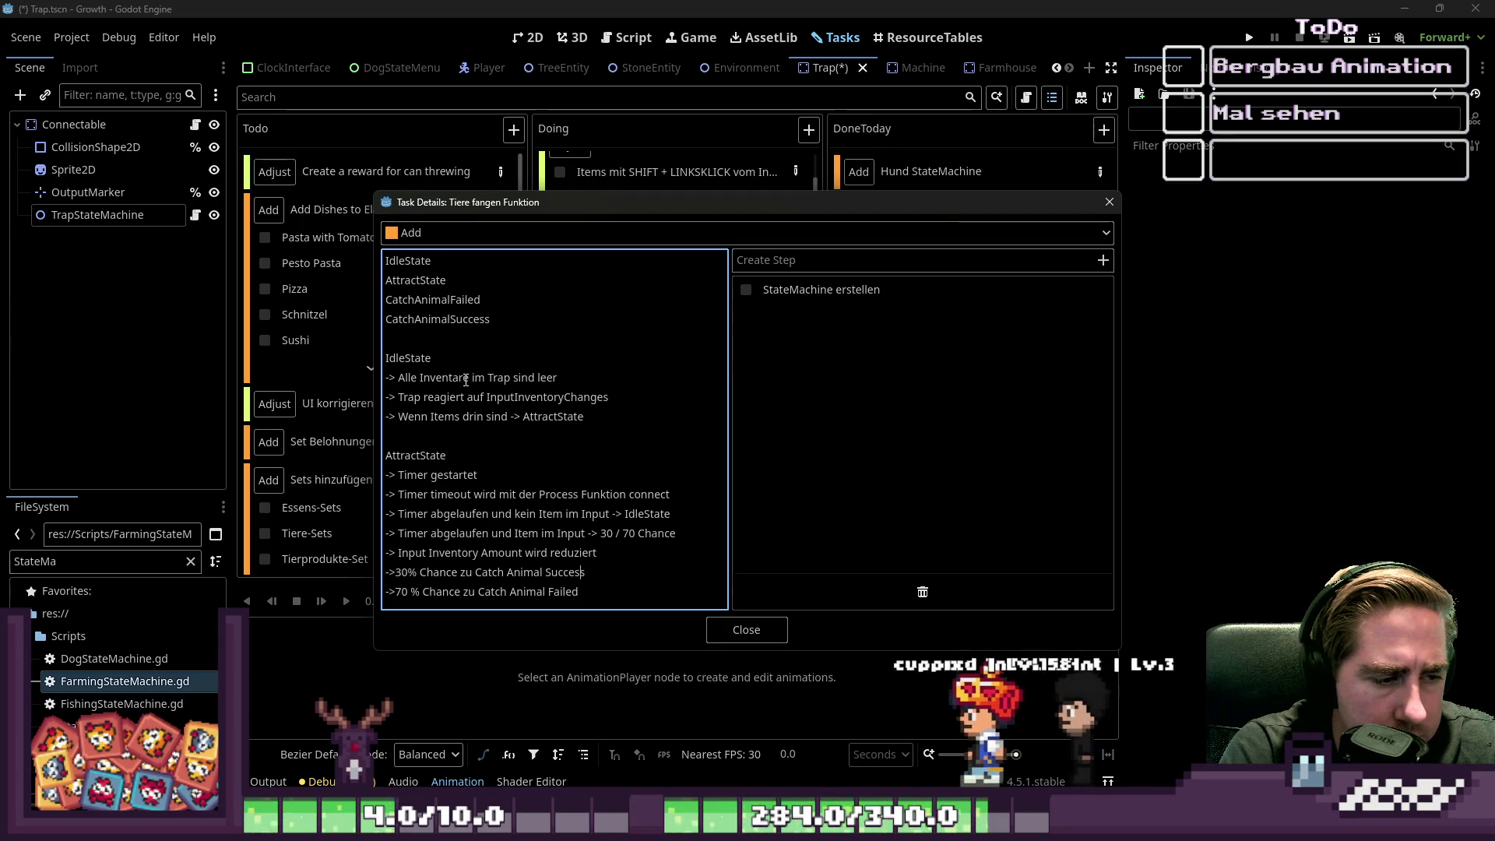
key("Up")
key("Return")
key("Return")
type("At")
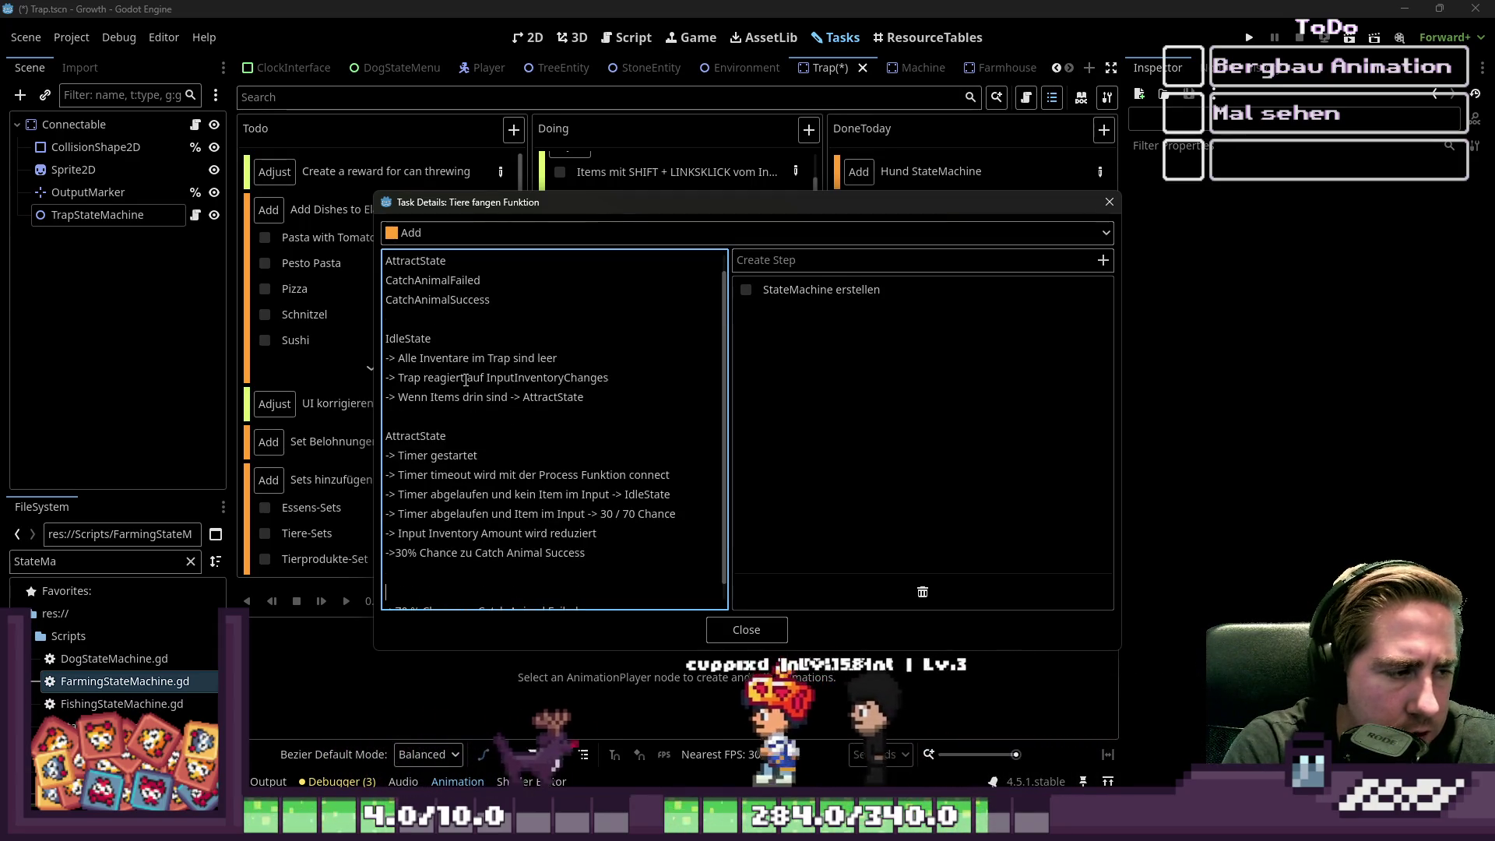
key("BackSpace")
key("BackSpace")
key("BackSpace")
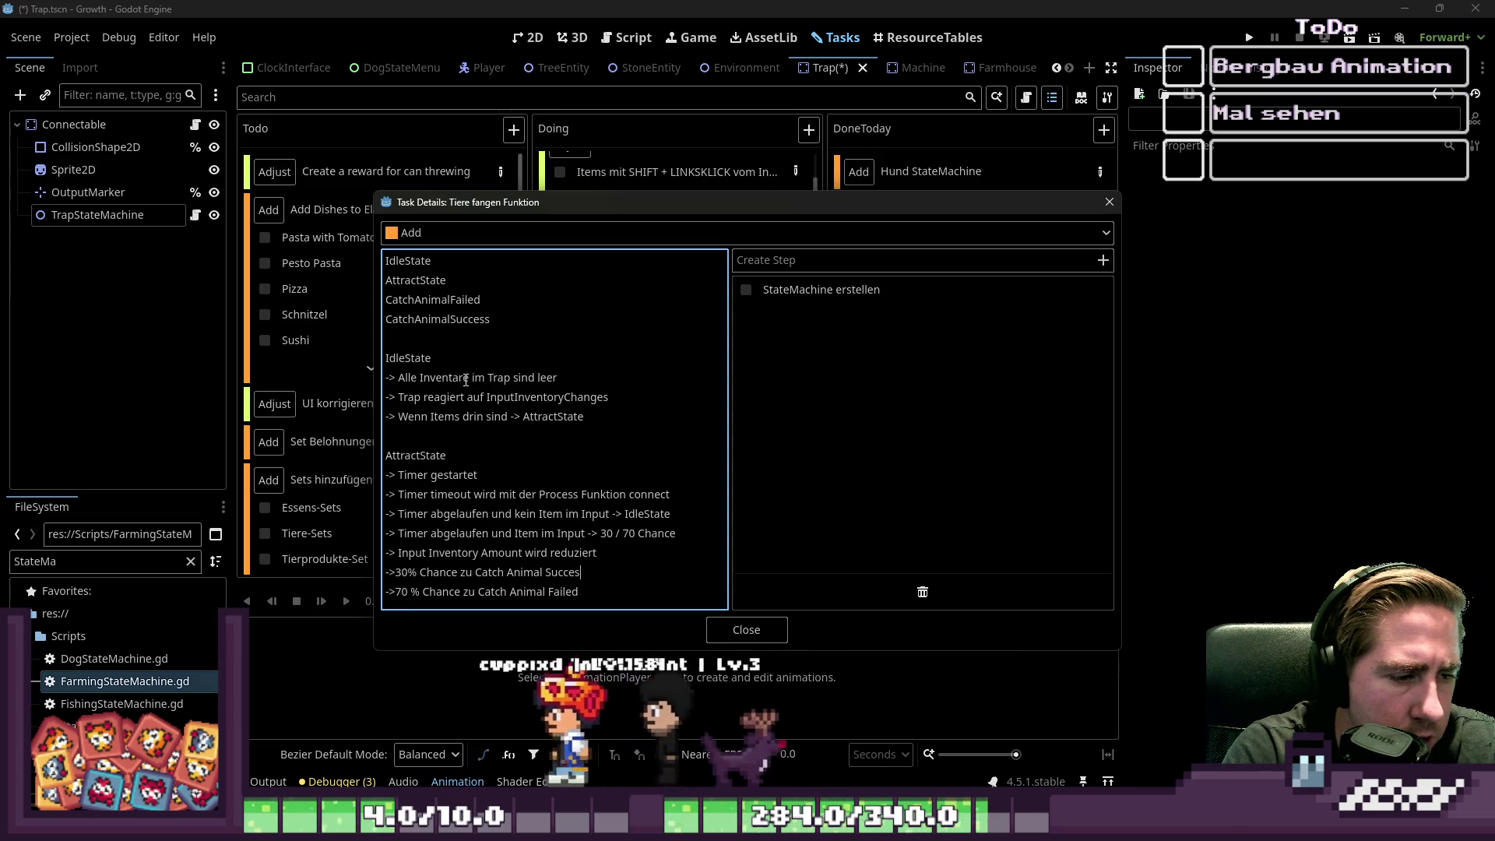
- Start a CatchAnimalSuccess section below the Catch Animal Failed line
key("Down")
key("End")
key("Return")
key("Return")
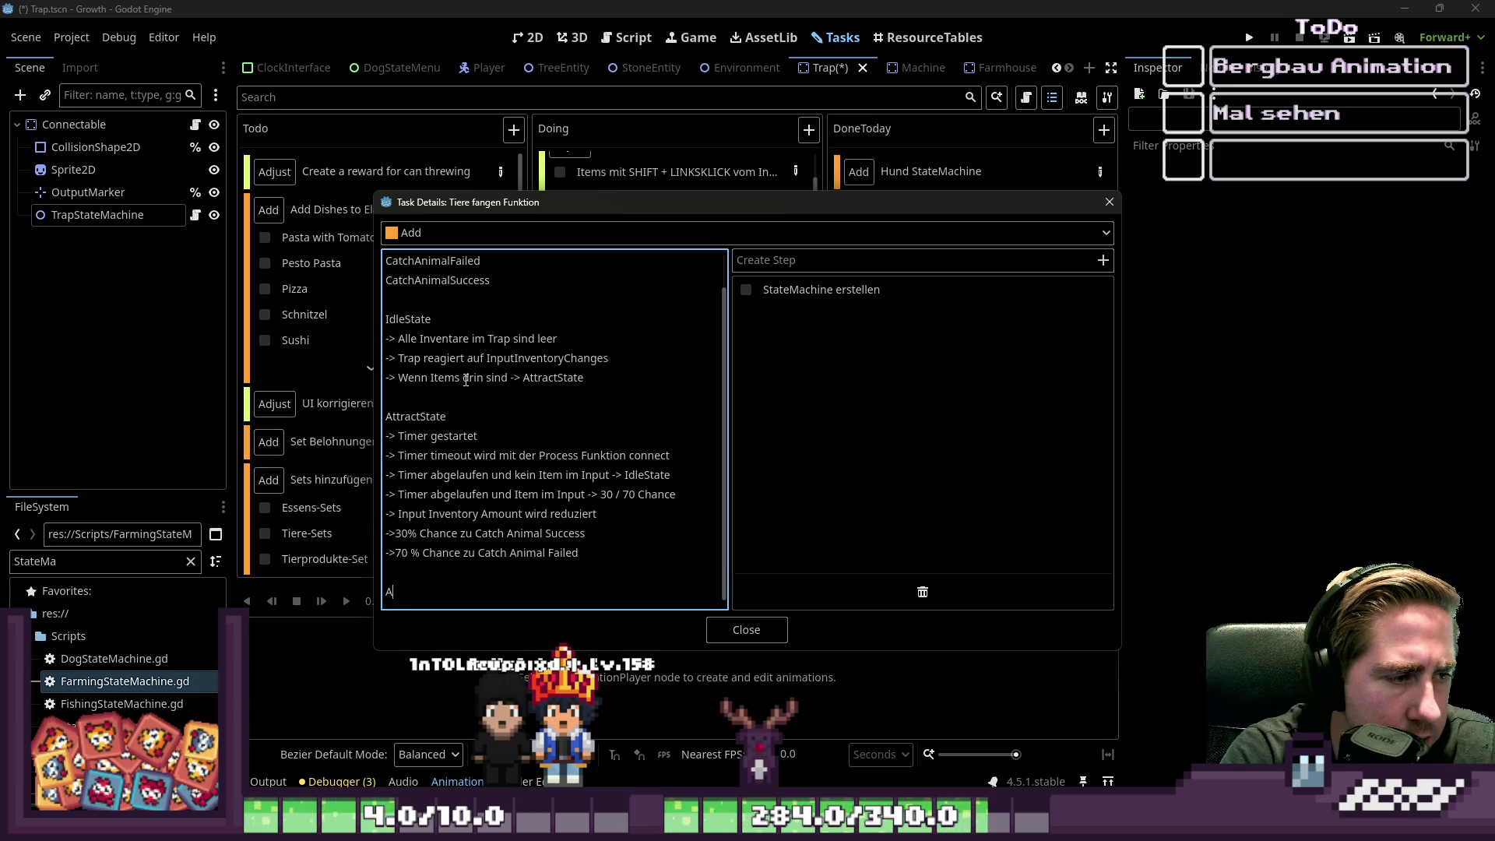
type("Cat")
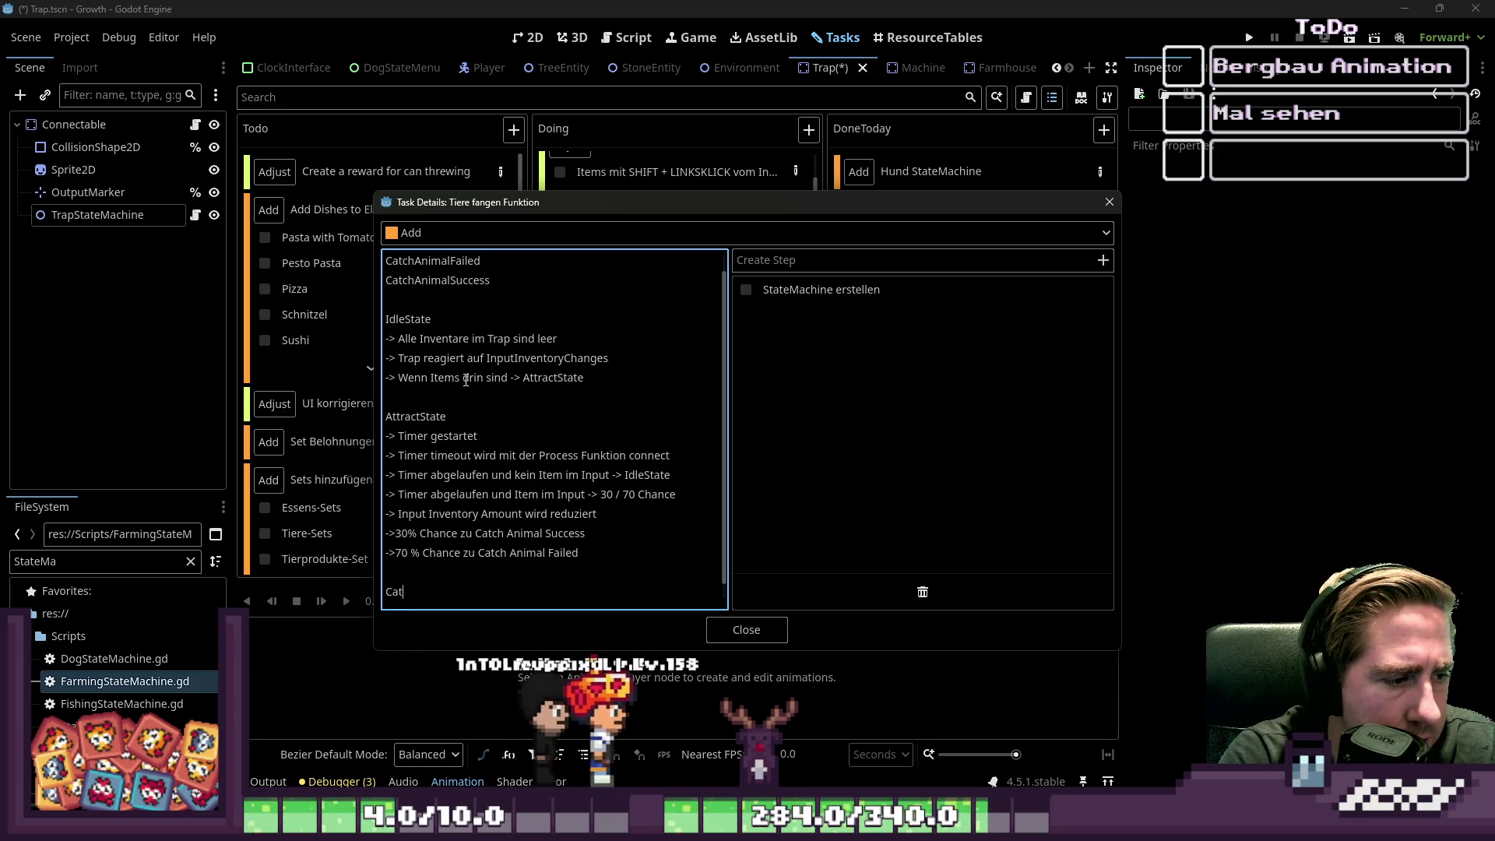
type("chAnimalSuccess")
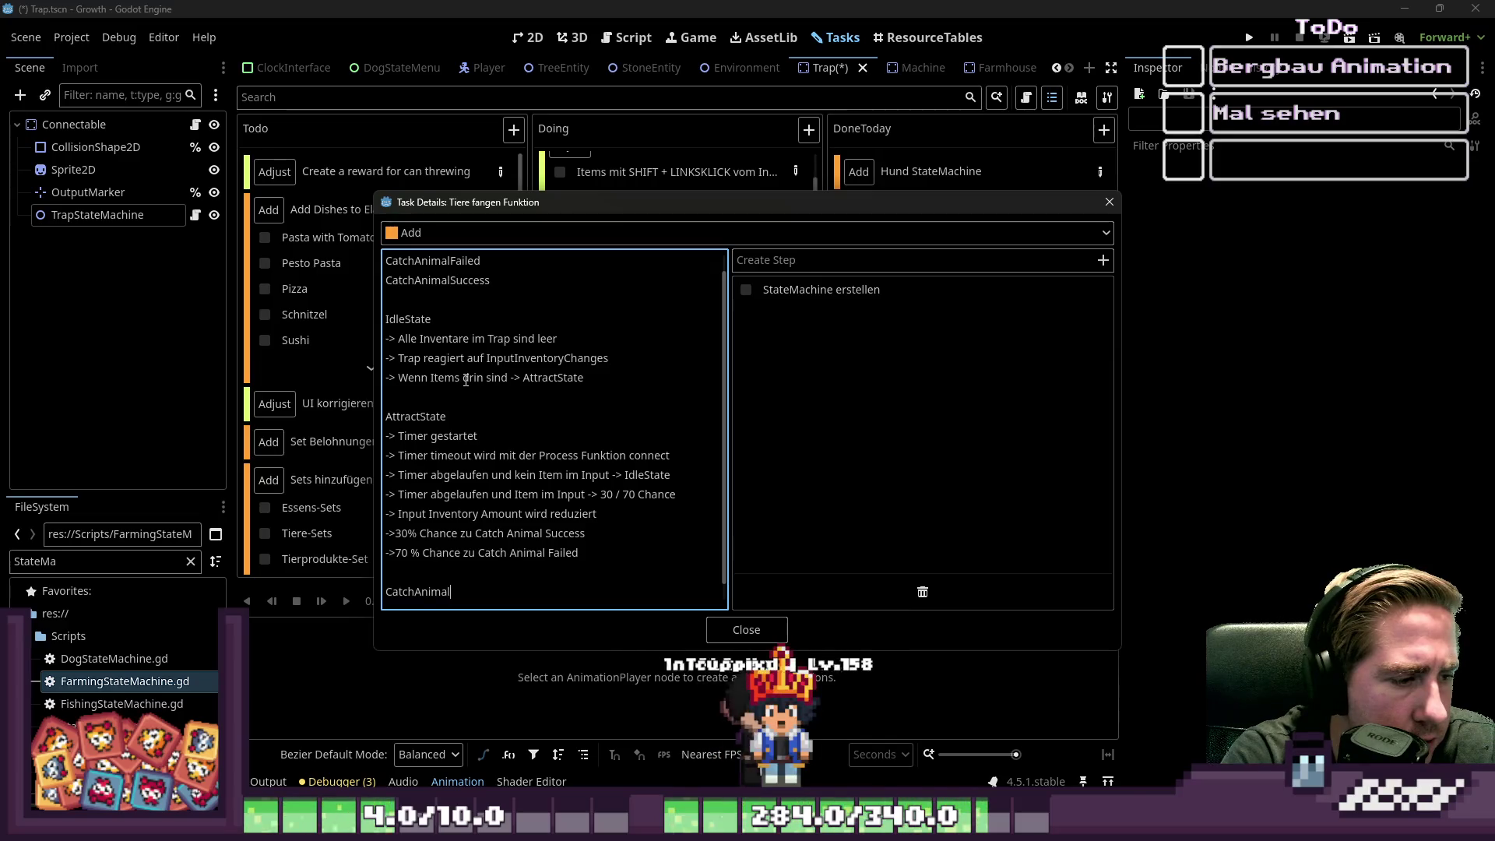
key("Return")
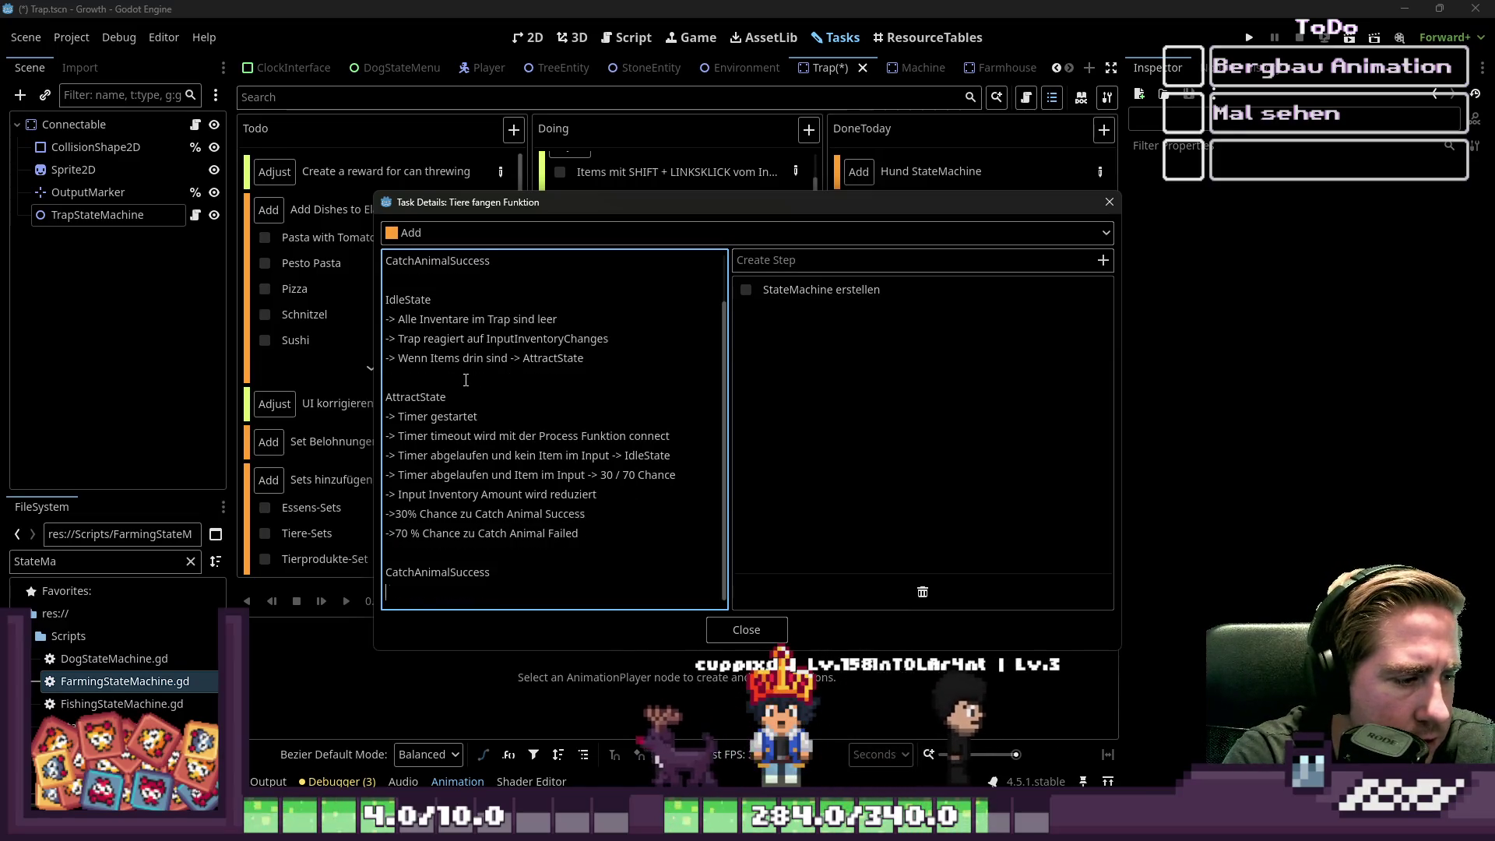
- Note '-> Ein Tier SlotData Item wird dem Output Inventory hinzugefügt' and begin a new line
type("-> T")
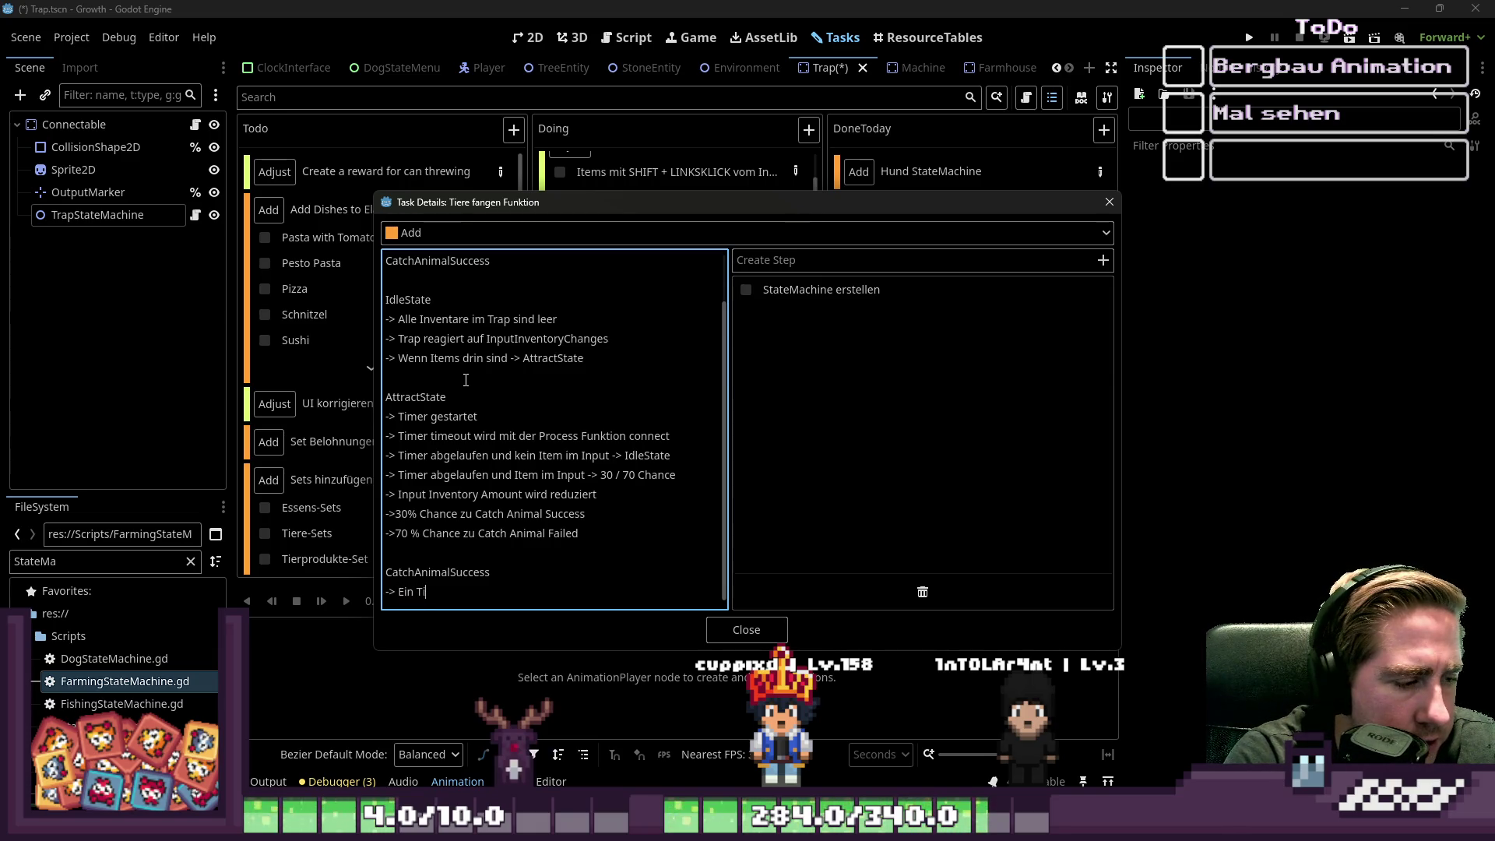
key("BackSpace")
type("Item")
key("BackSpace")
key("BackSpace")
key("BackSpace")
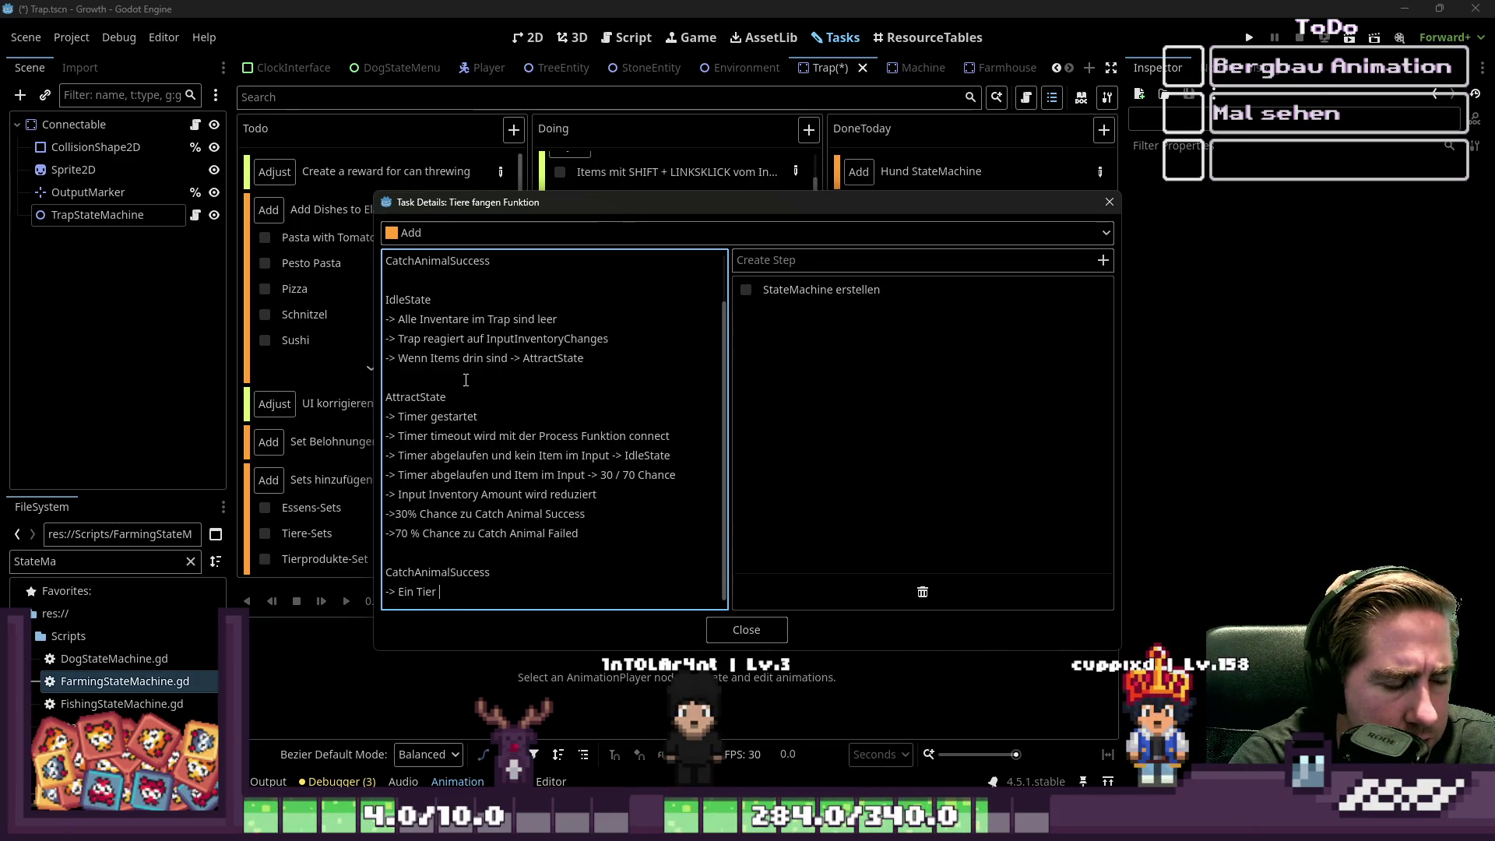
type("SlotData Item wird dem Ou")
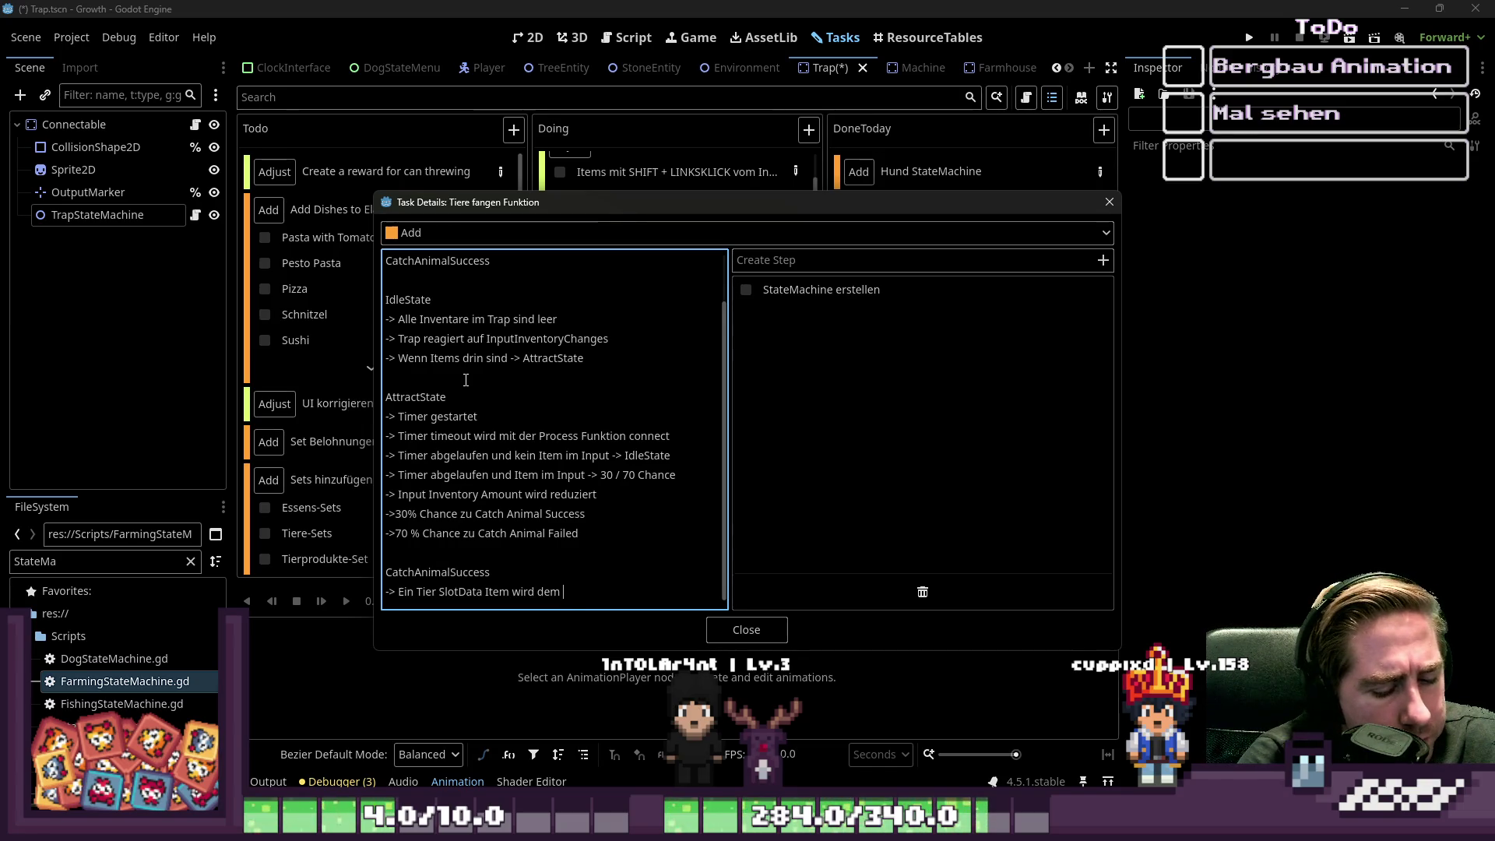
type("tput I")
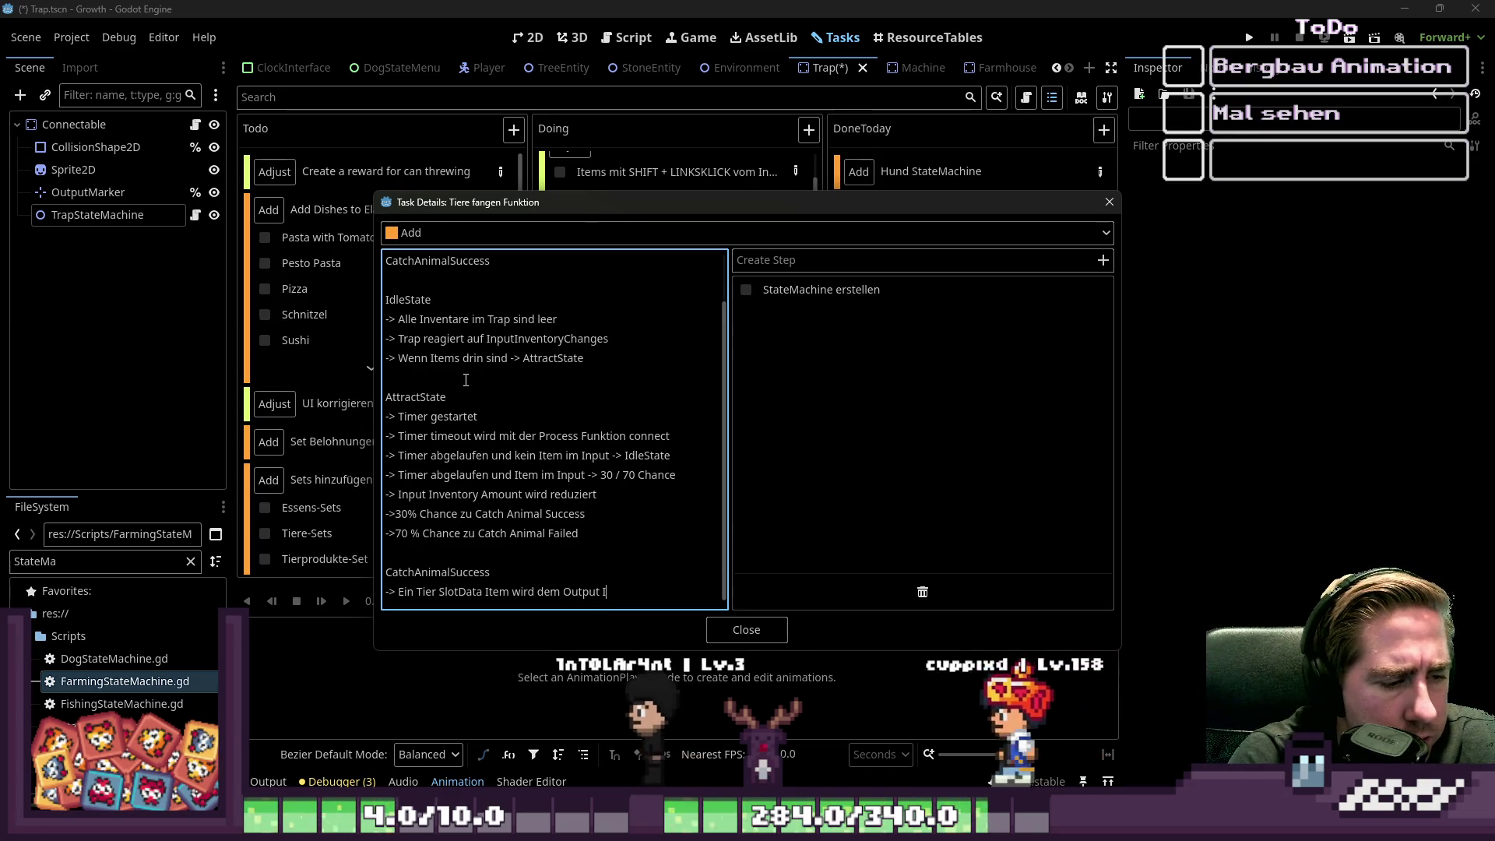
type("nventory hinz")
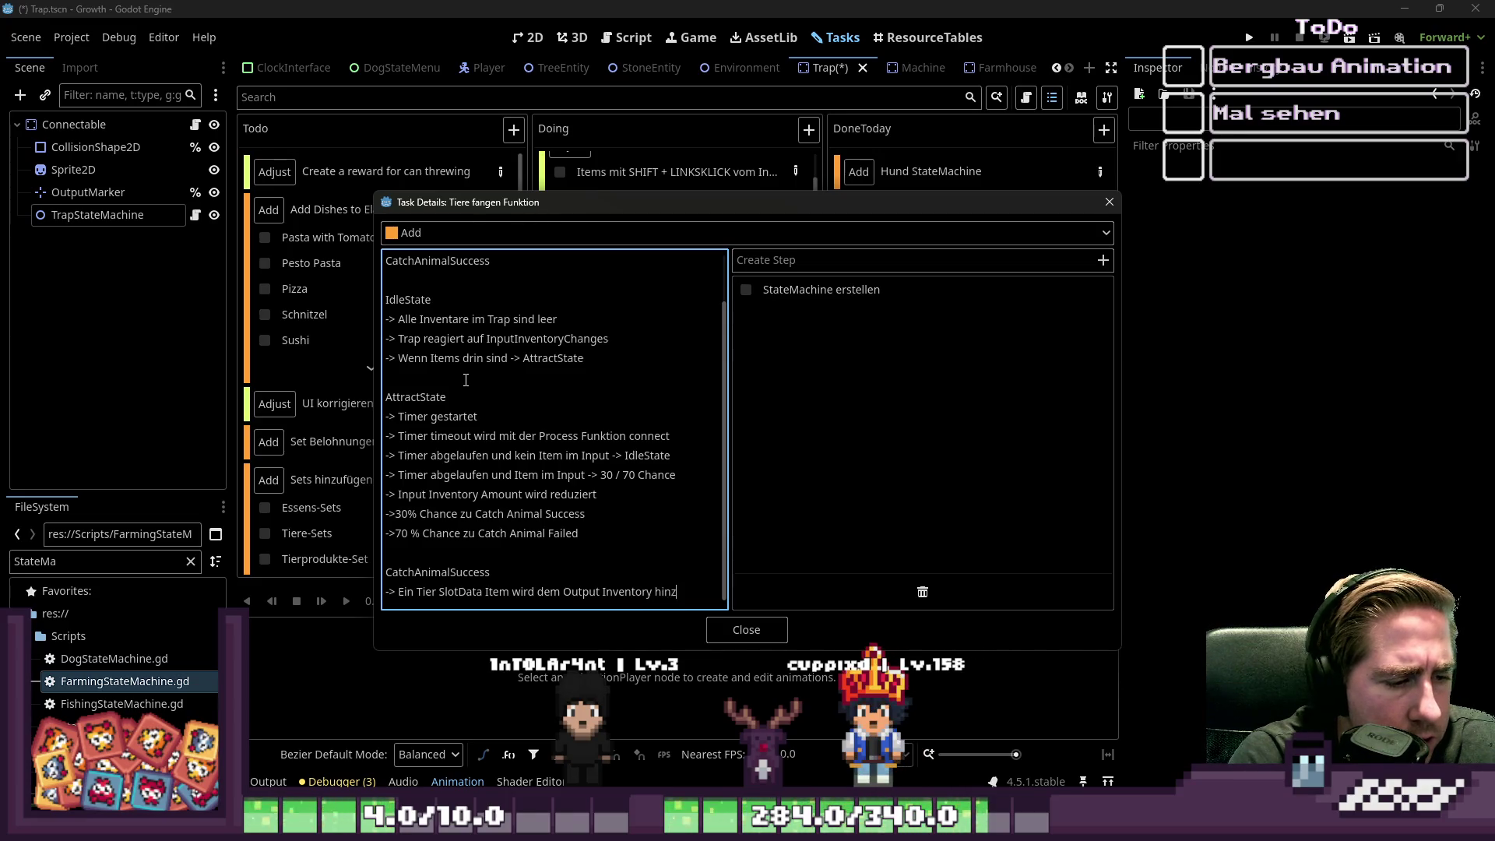
type("ugefügt")
key("Return")
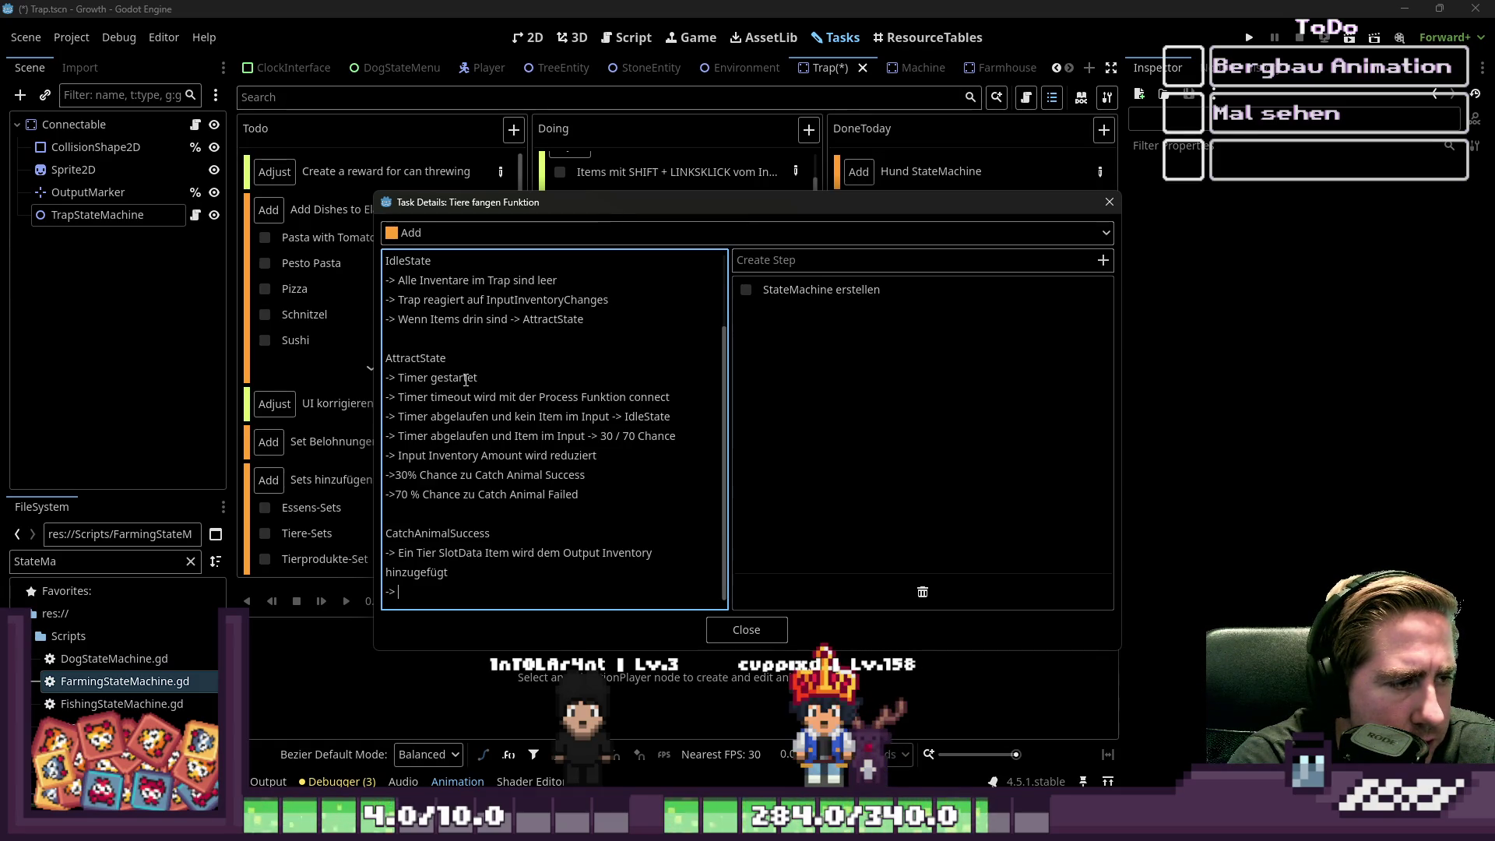
scroll(466, 379, "up", 2)
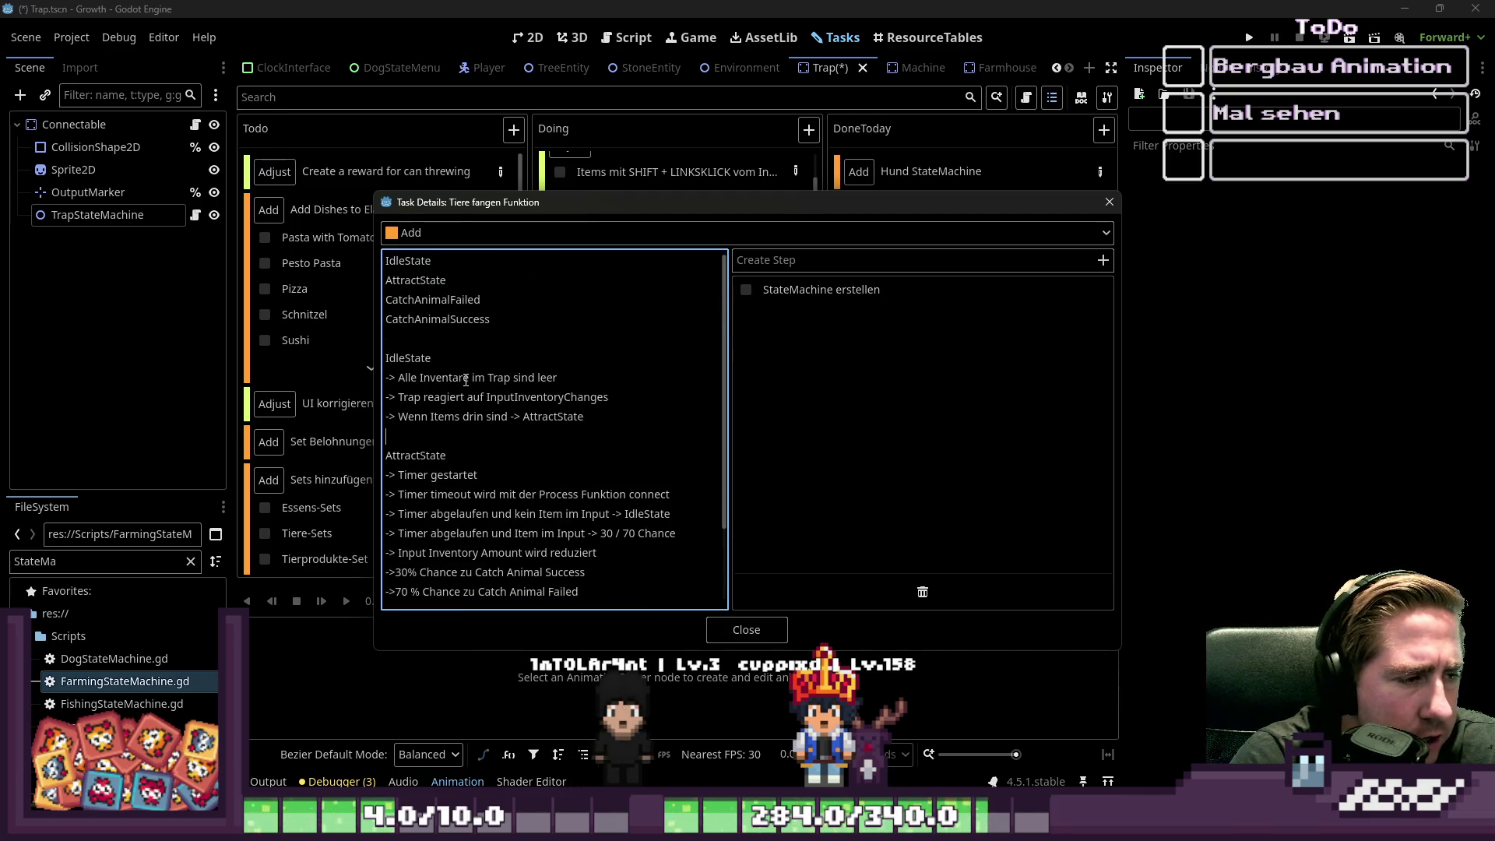
- Add WaitingState to the state list below CatchAnimalSuccess
key("Return")
key("Up")
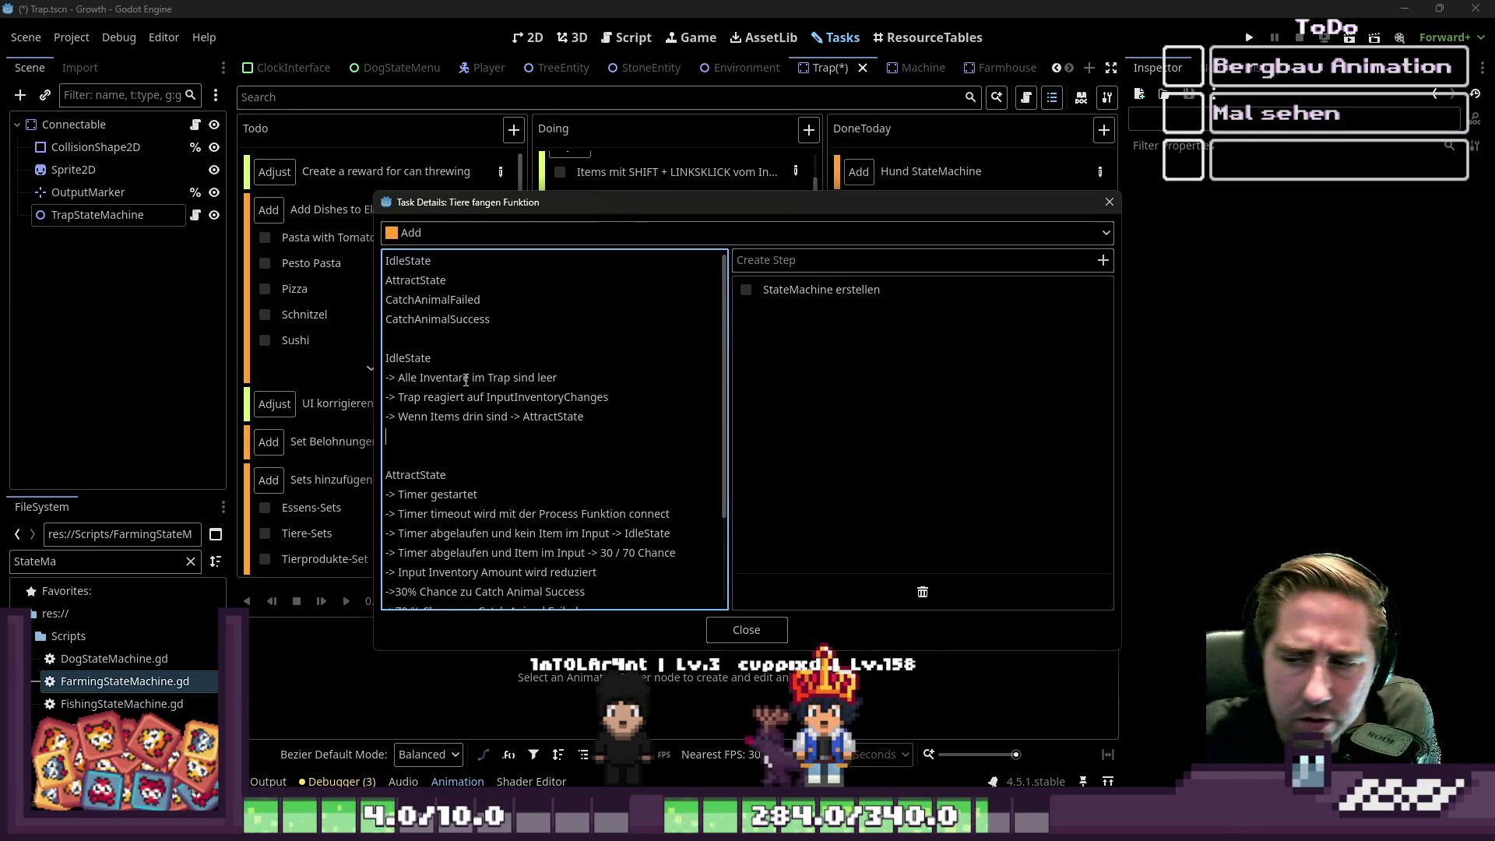
key("Up")
key("Up")
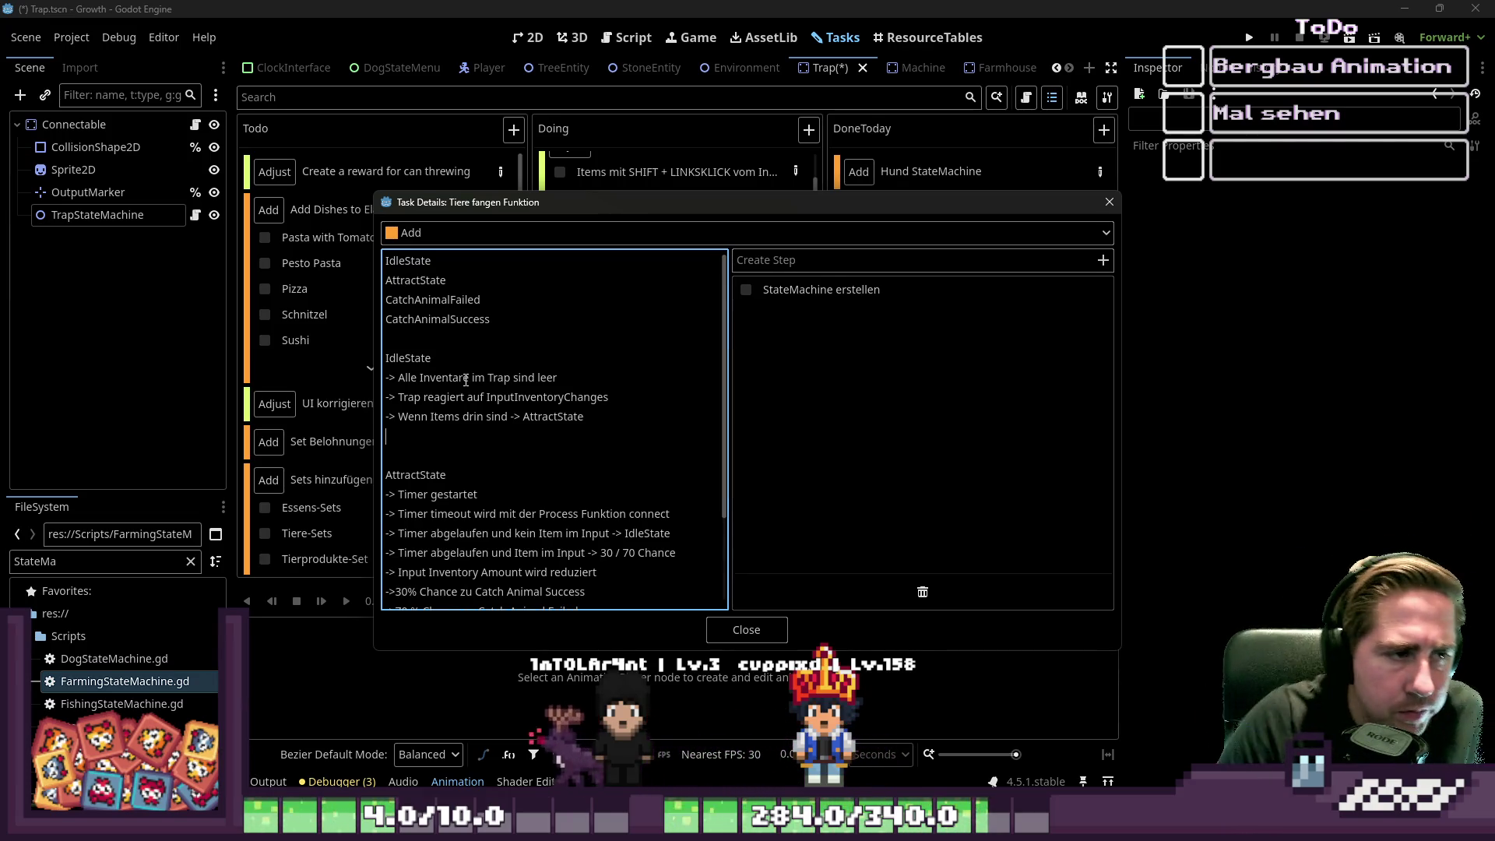
key("Down")
key("Return")
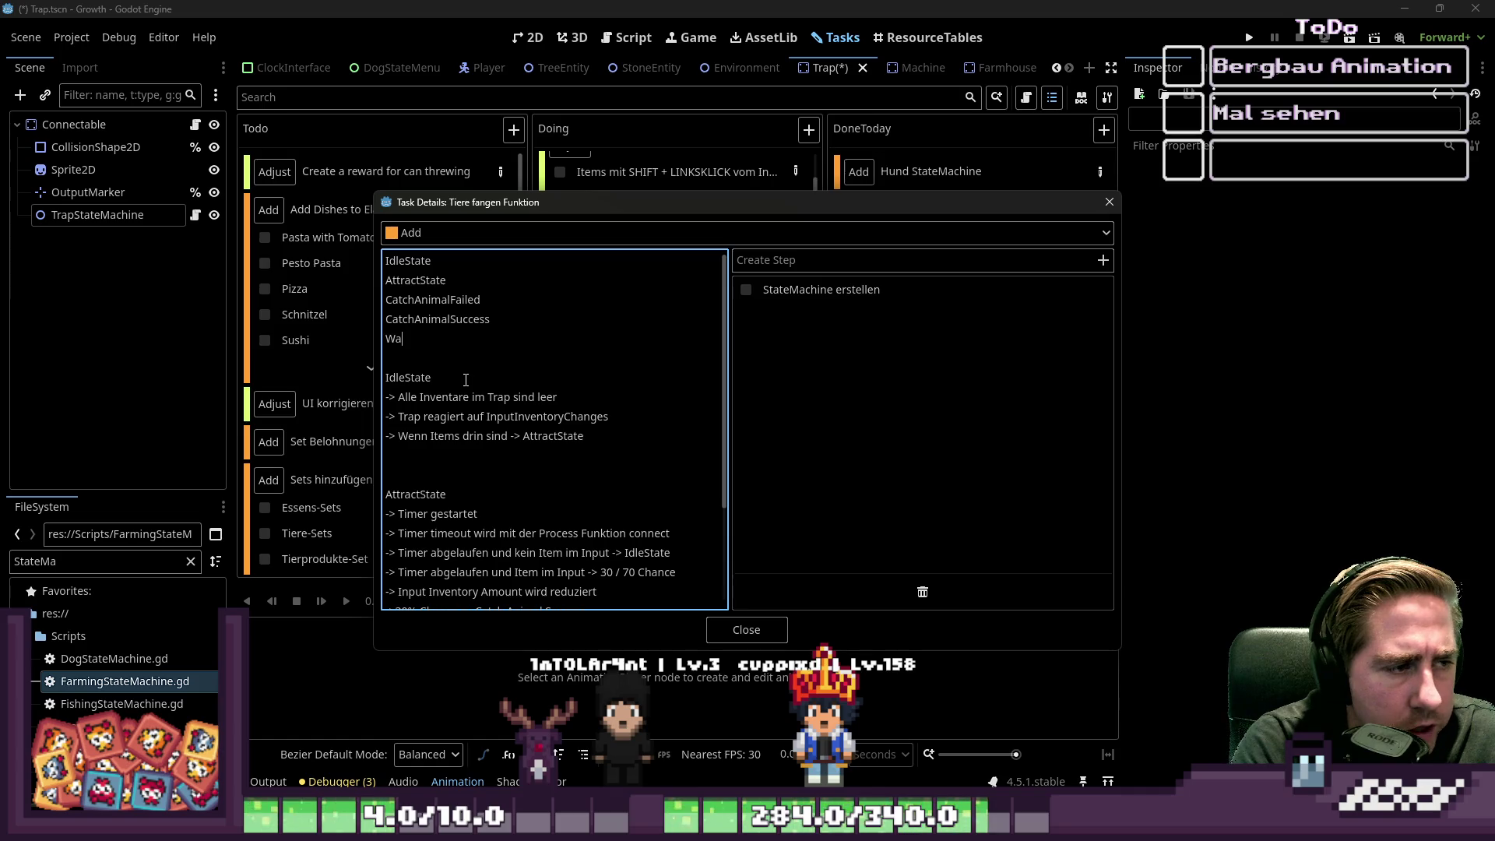
type("itingState")
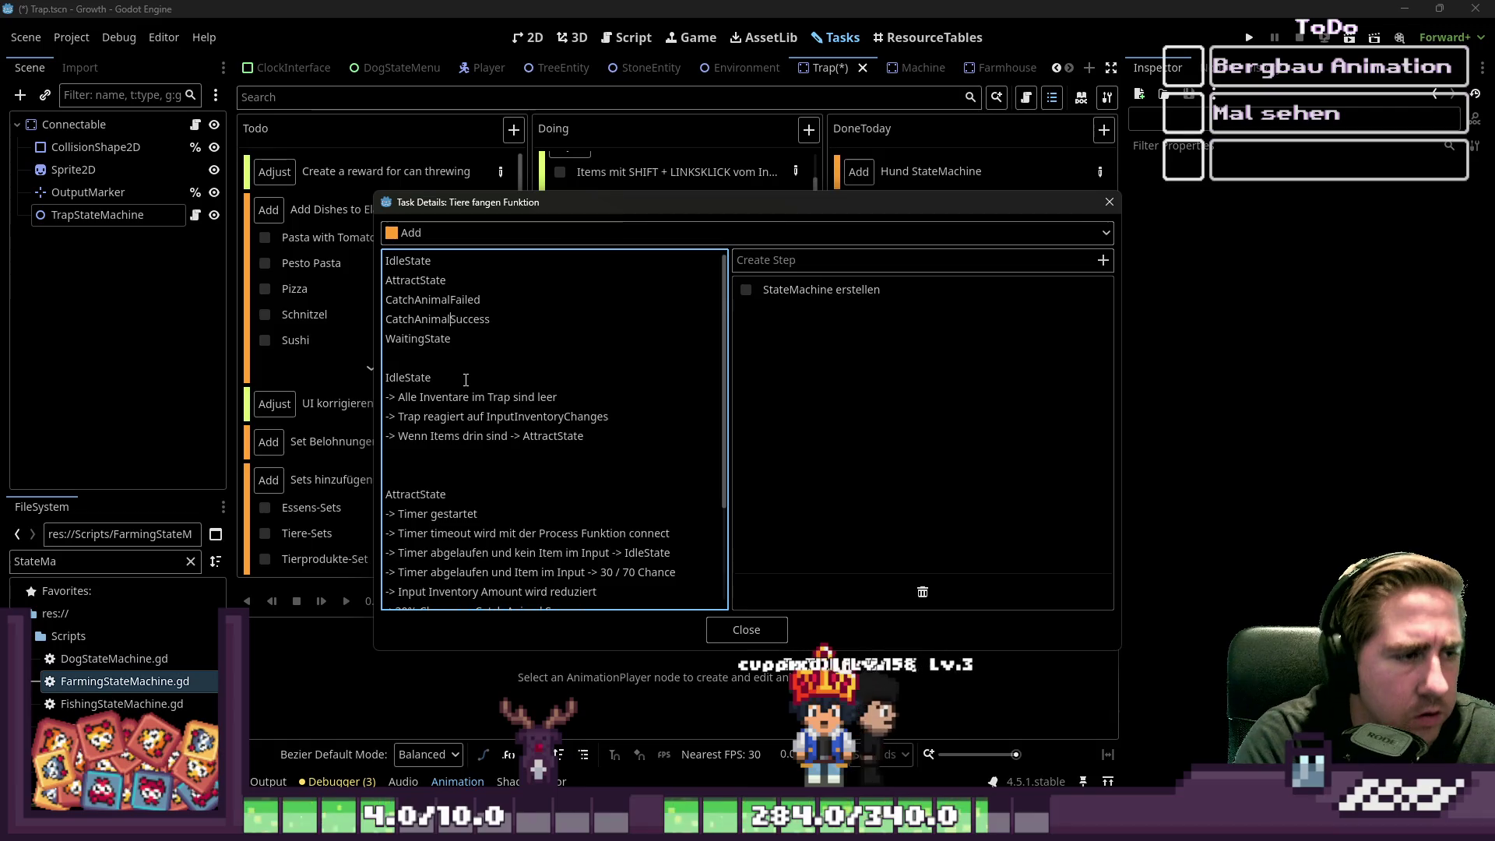
key("Up")
- Rename the entries CatchAnimalSuccessState and CatchAnimalFailedState, removing the extra blank line
key("End")
type("State")
key("Up")
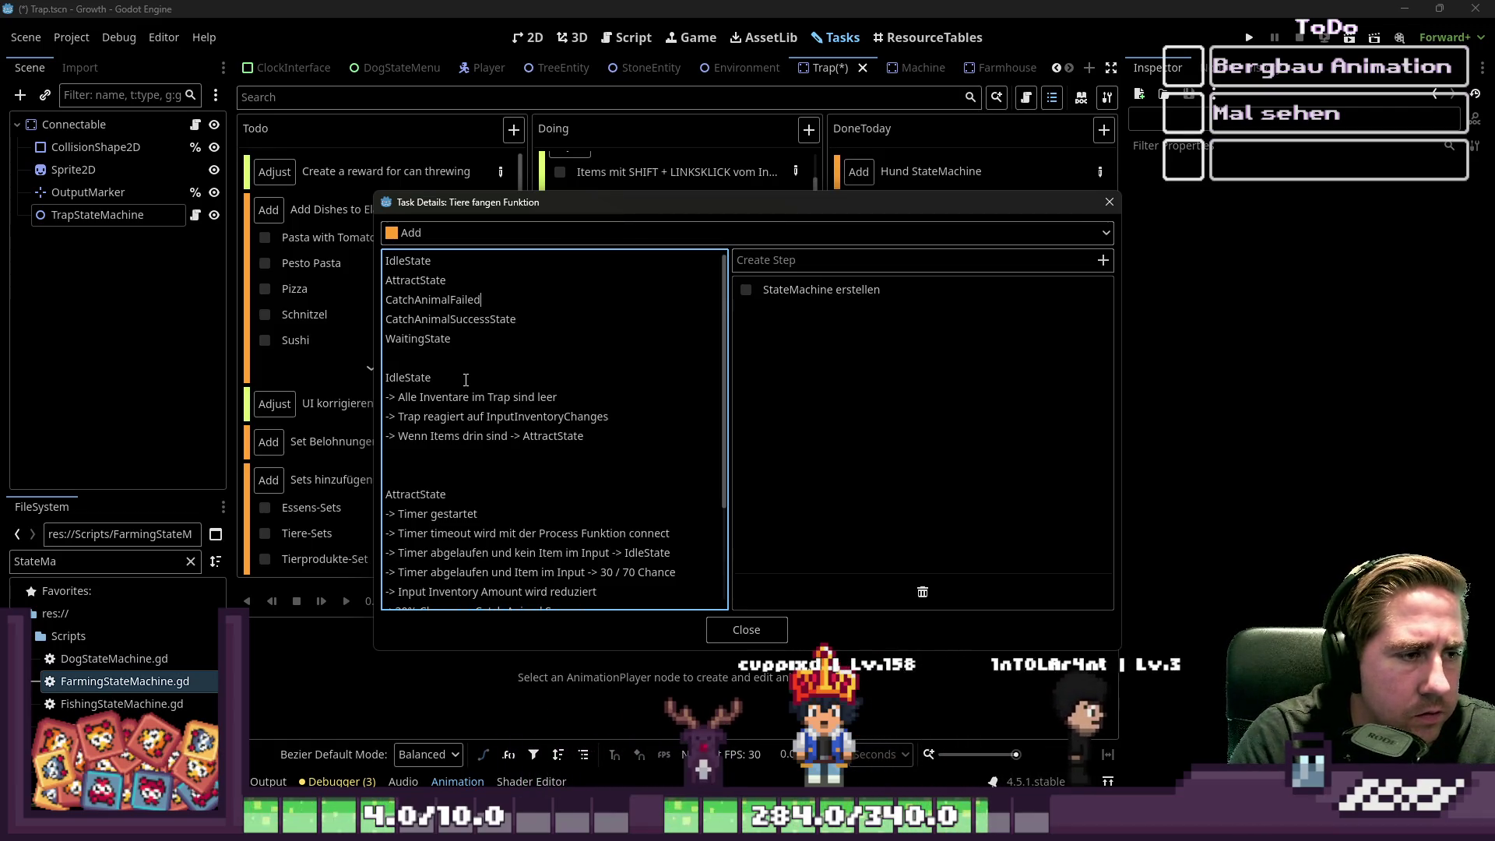
type("State")
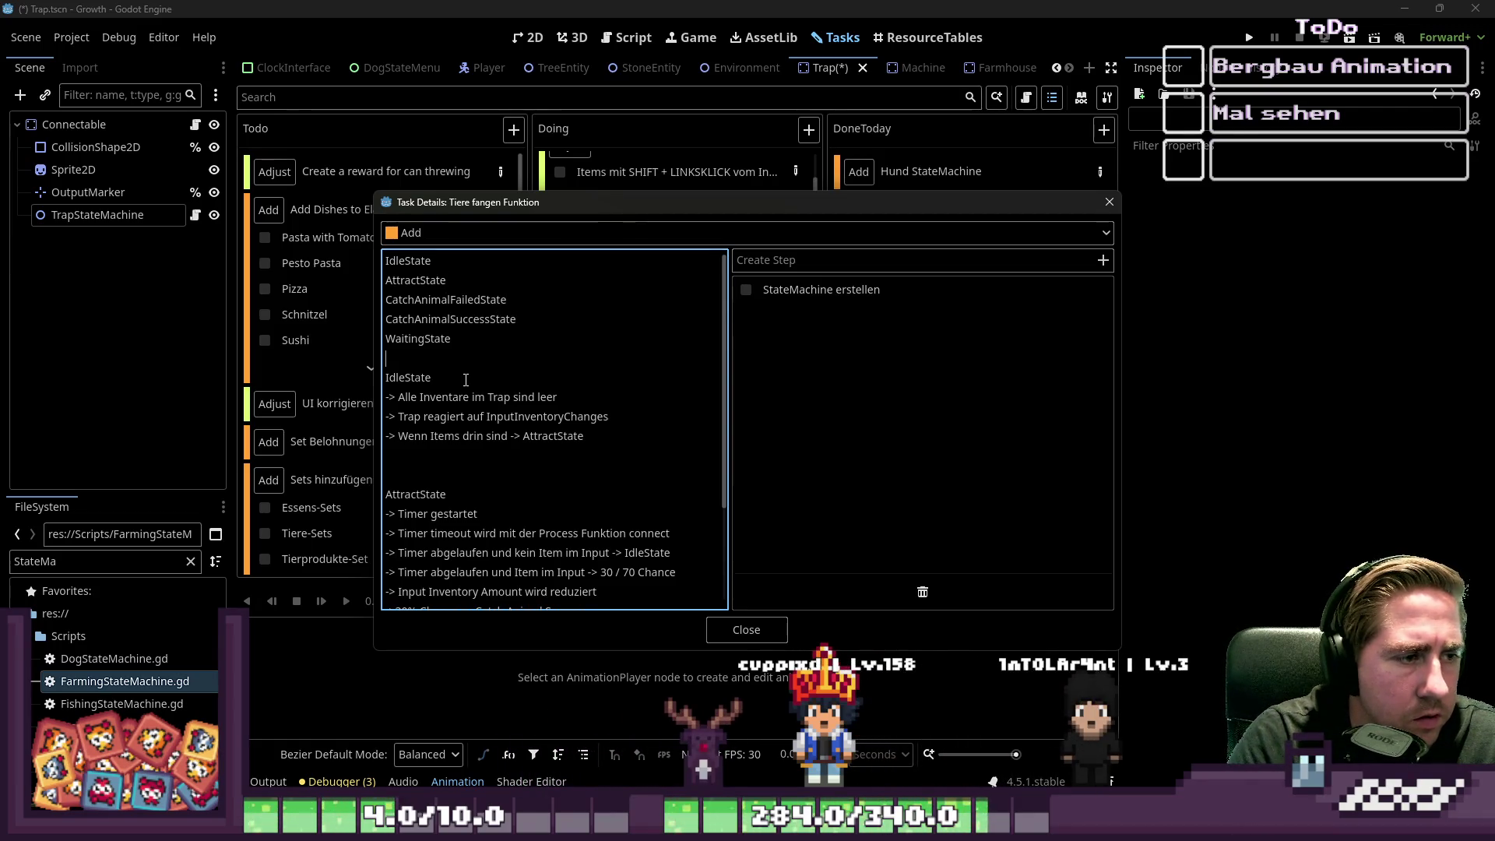
key("Down")
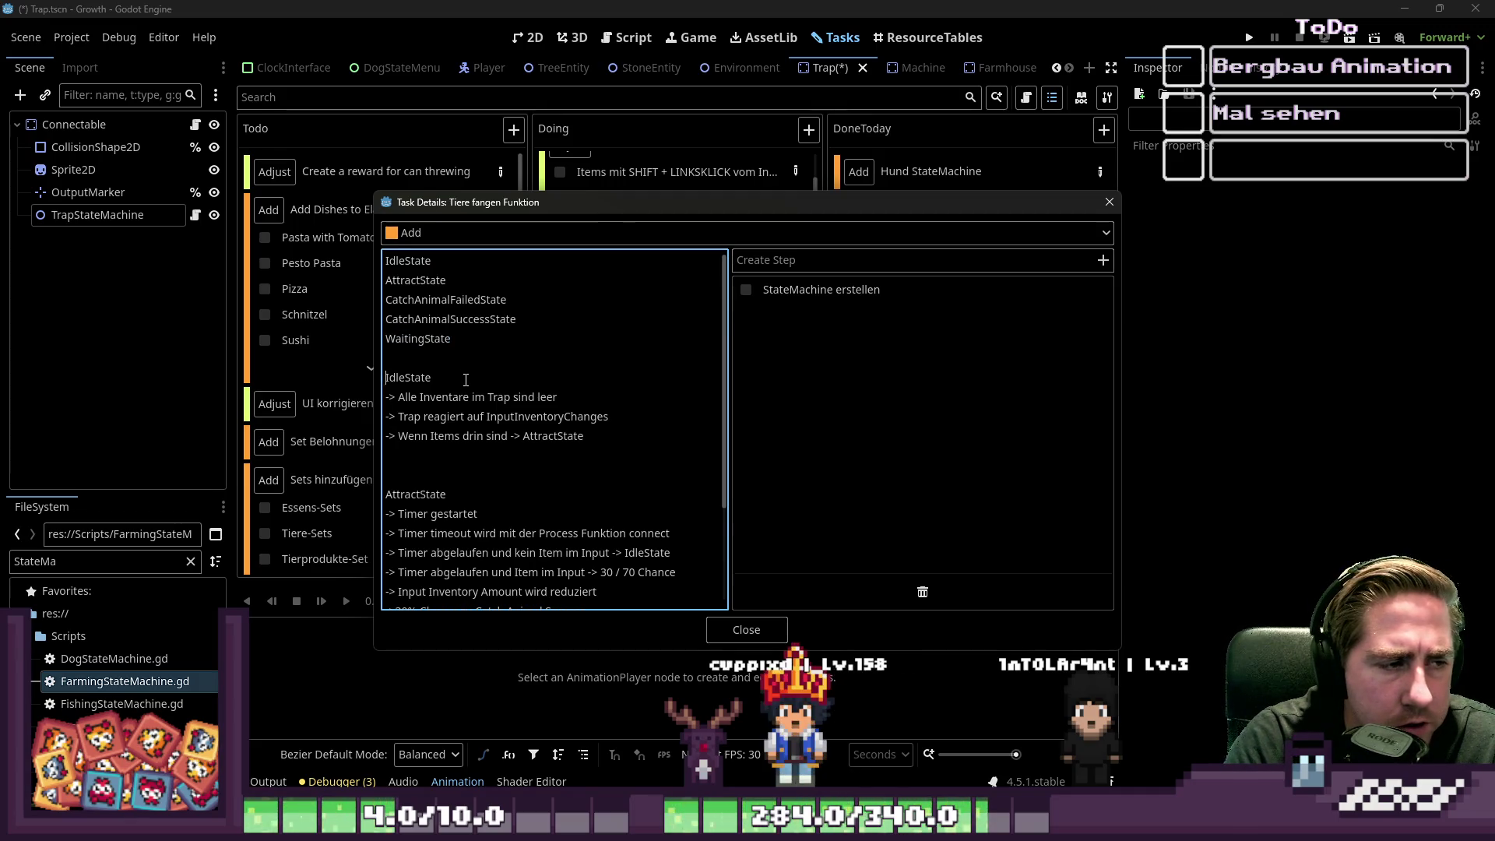
key("BackSpace")
key("Down")
key("Down")
key("Down")
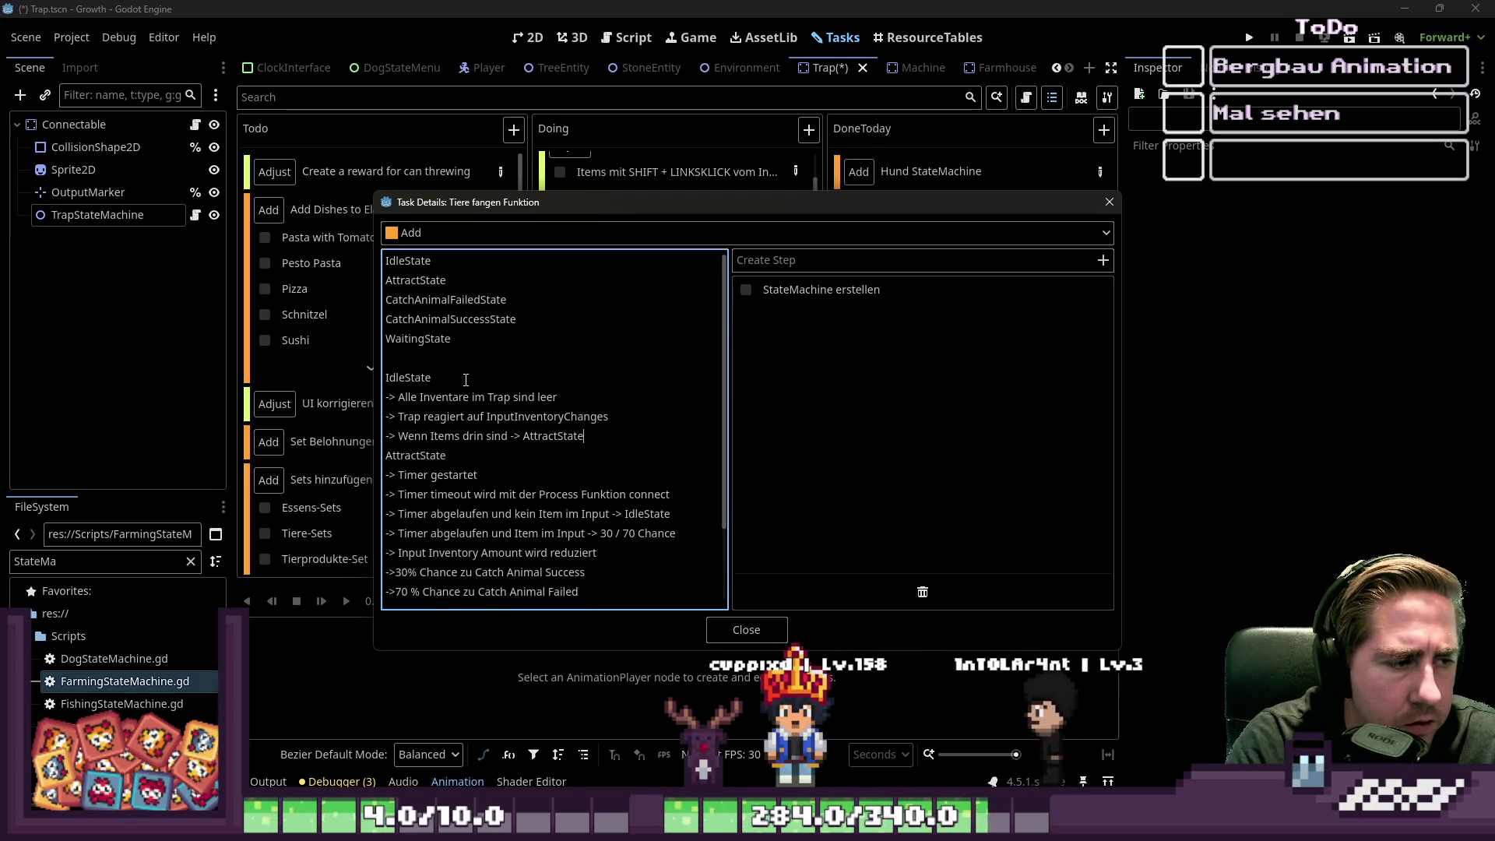
- Make CatchAnimalSuccess lead to '-> WaitingState', followed by a blank line
key("Down")
key("Down")
key("Down")
type("-> WaitingState")
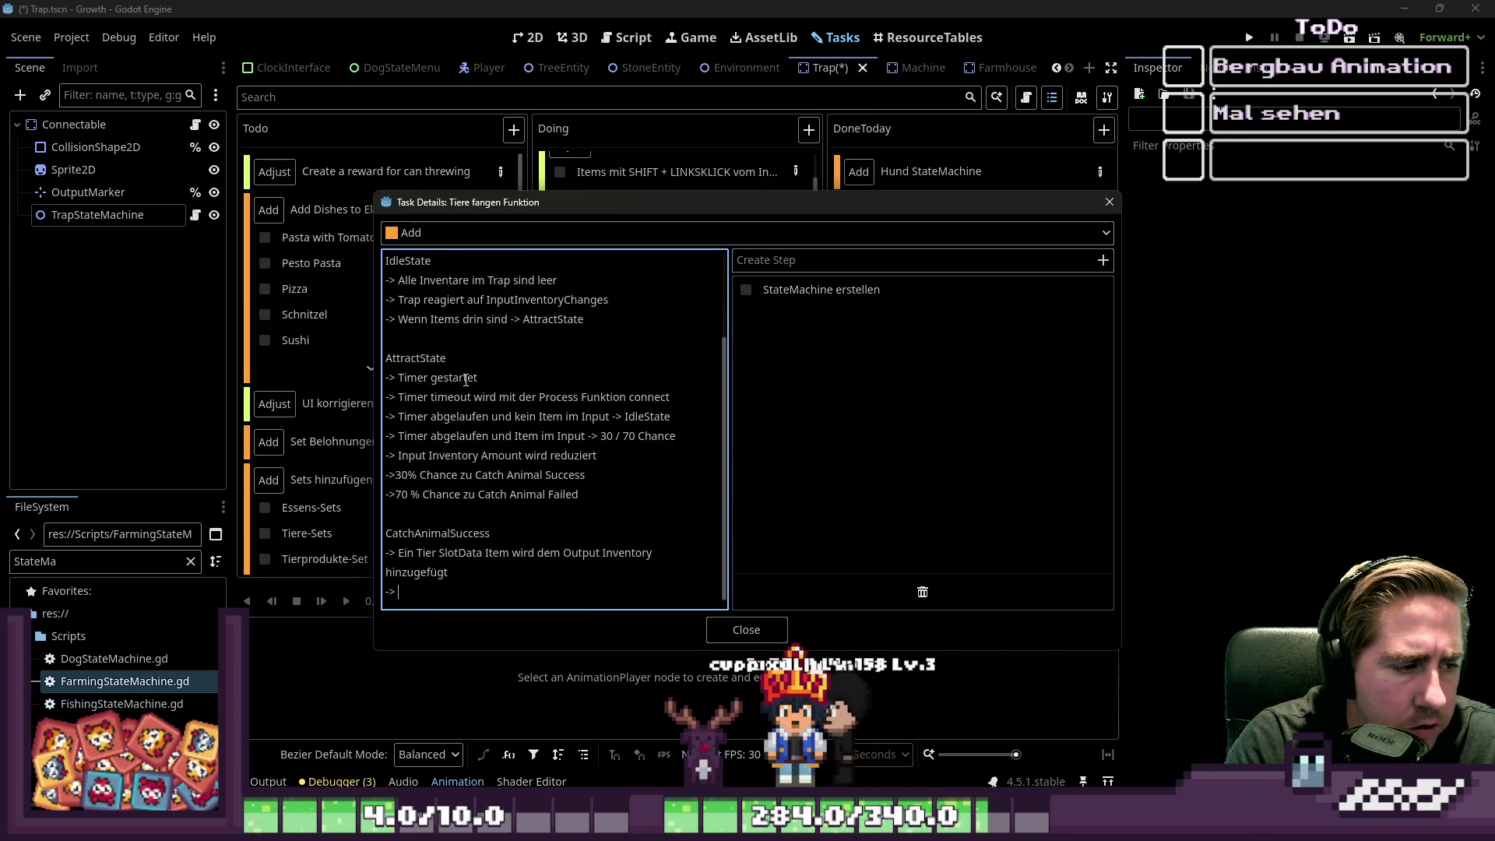
key("Return")
key("Return")
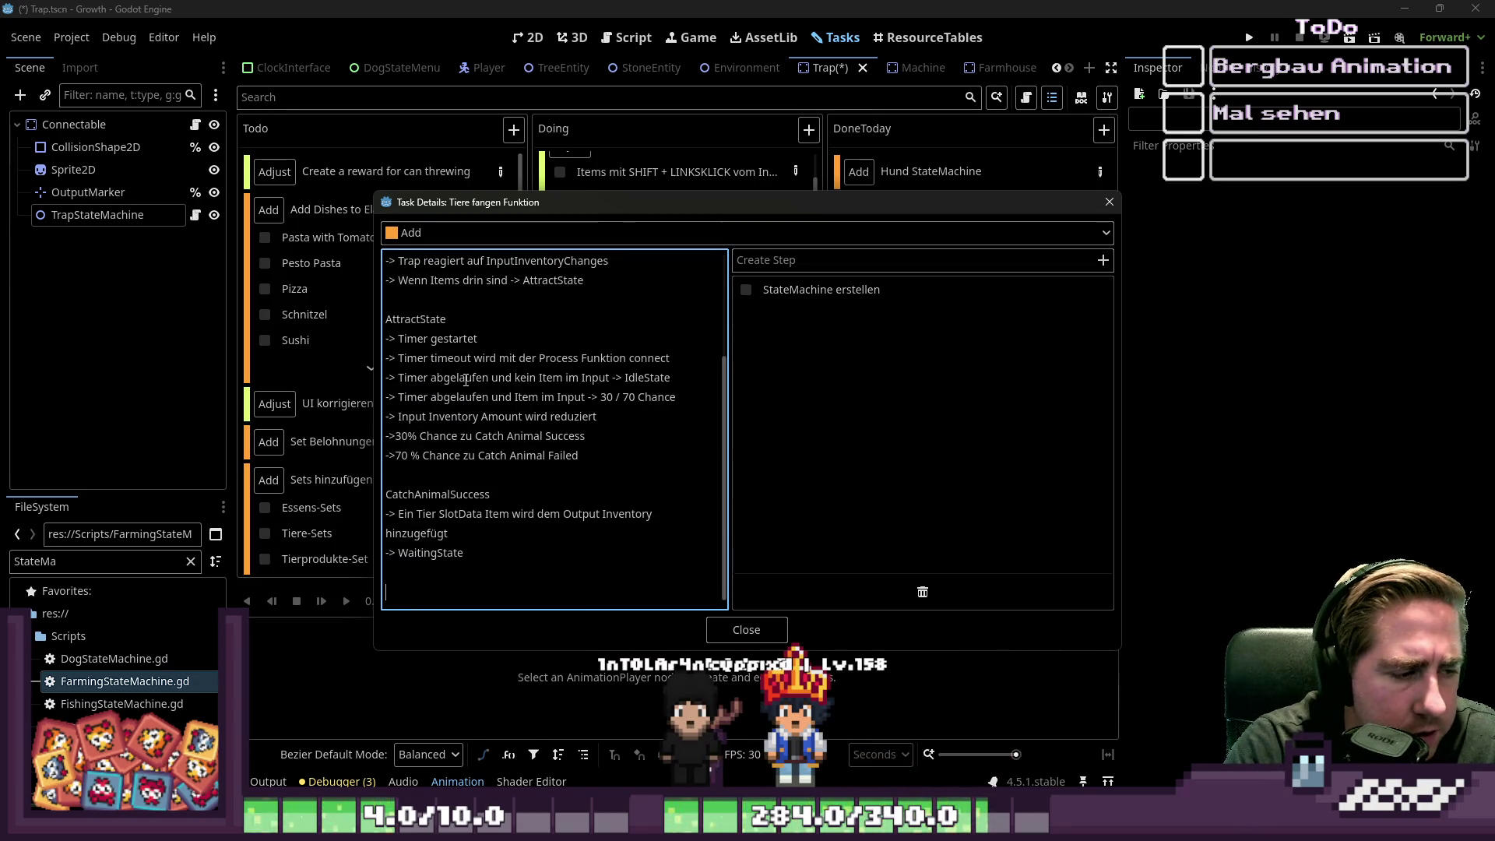
key("Return")
type("->")
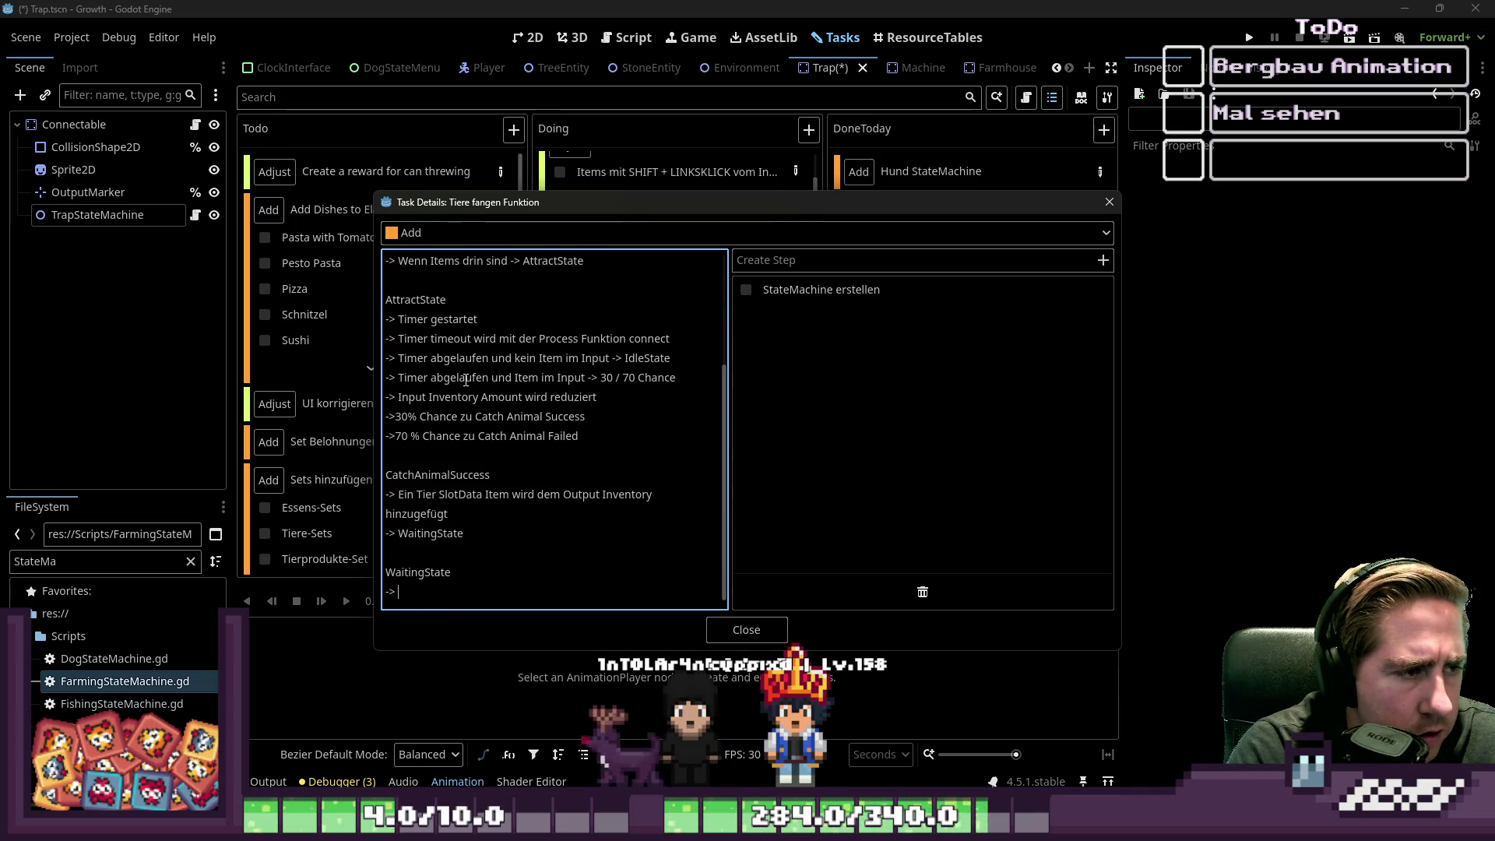
- Start WaitingState notes: reacts to Output changes; when Output empty and Input has a possible item
type("reagiert a")
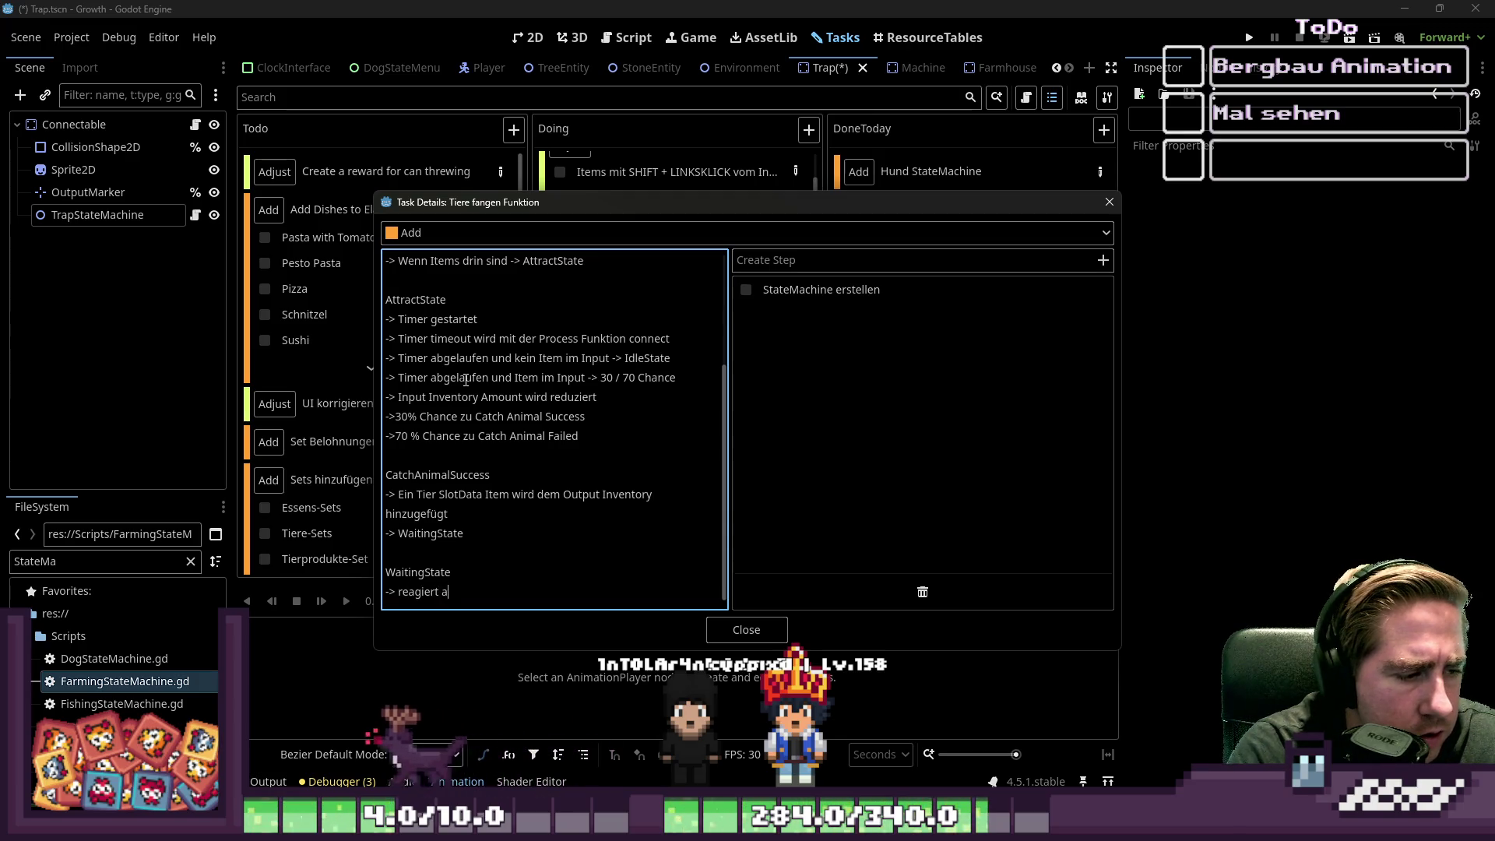
type("uf Changes im P")
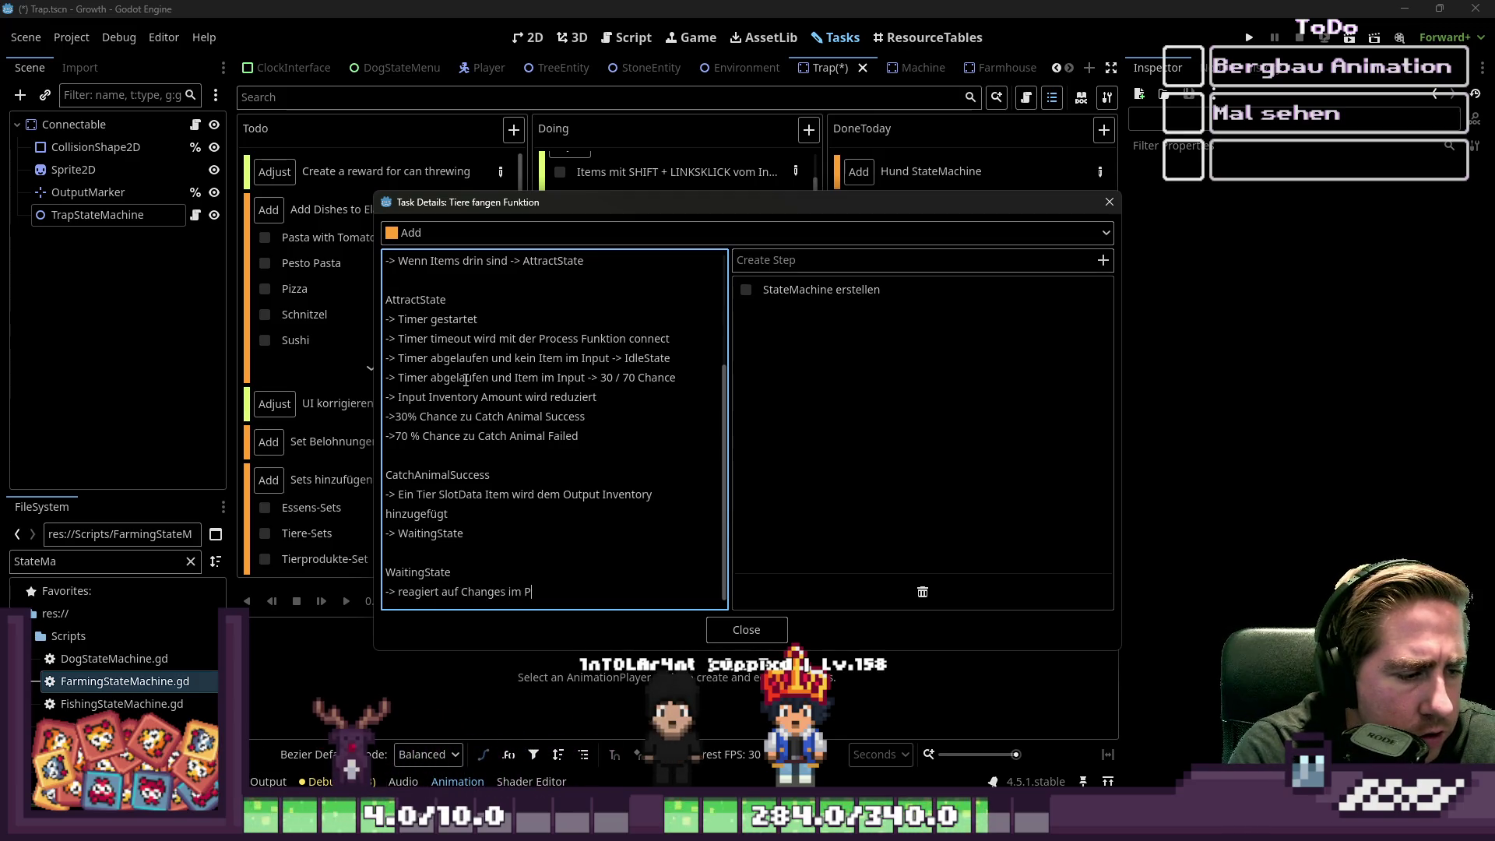
key("BackSpace")
type("Output")
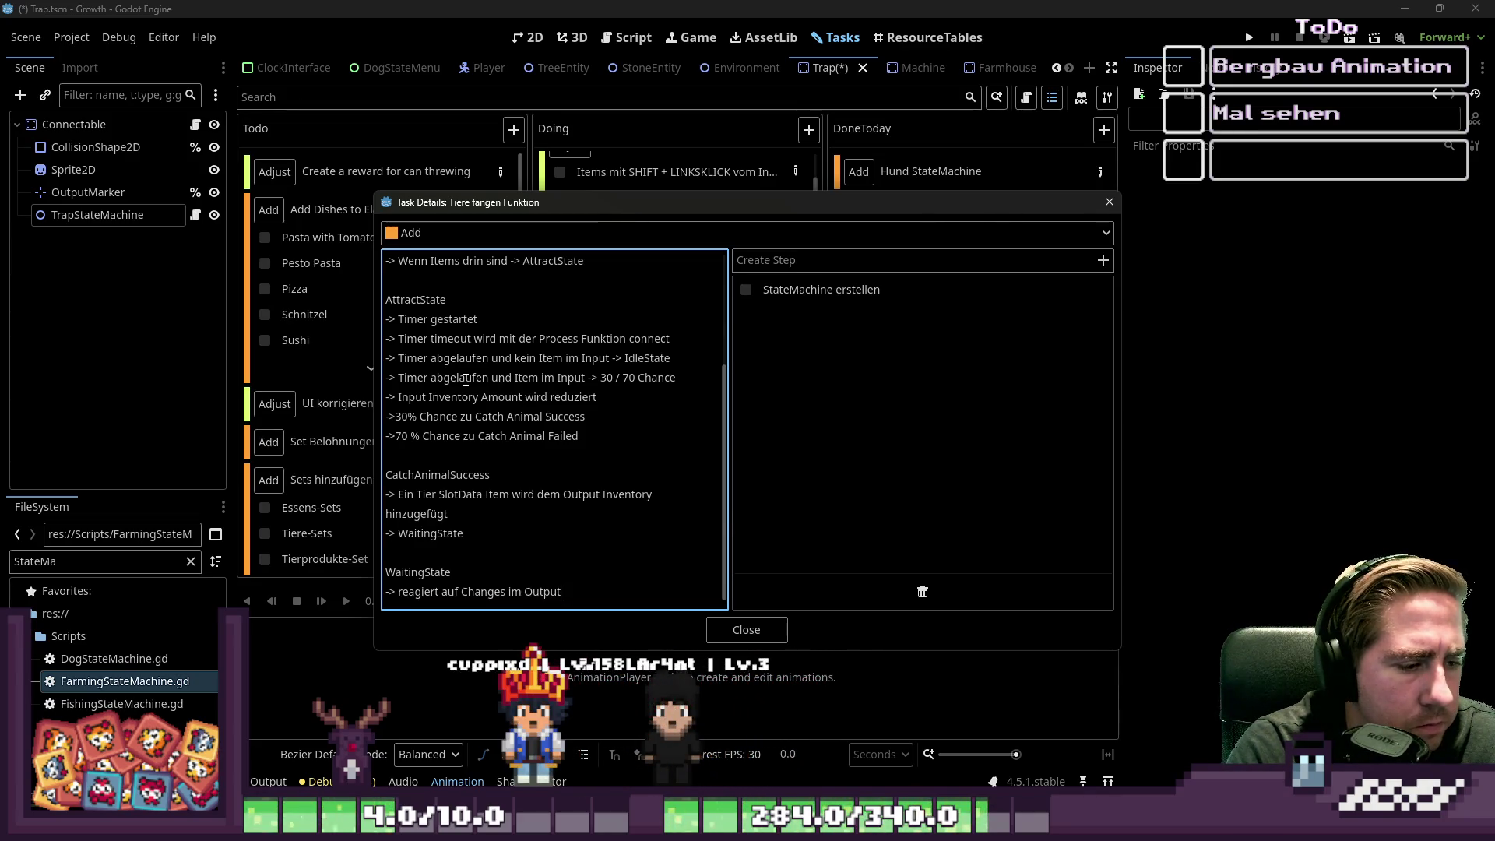
key("BackSpace")
key("BackSpace")
key("Return")
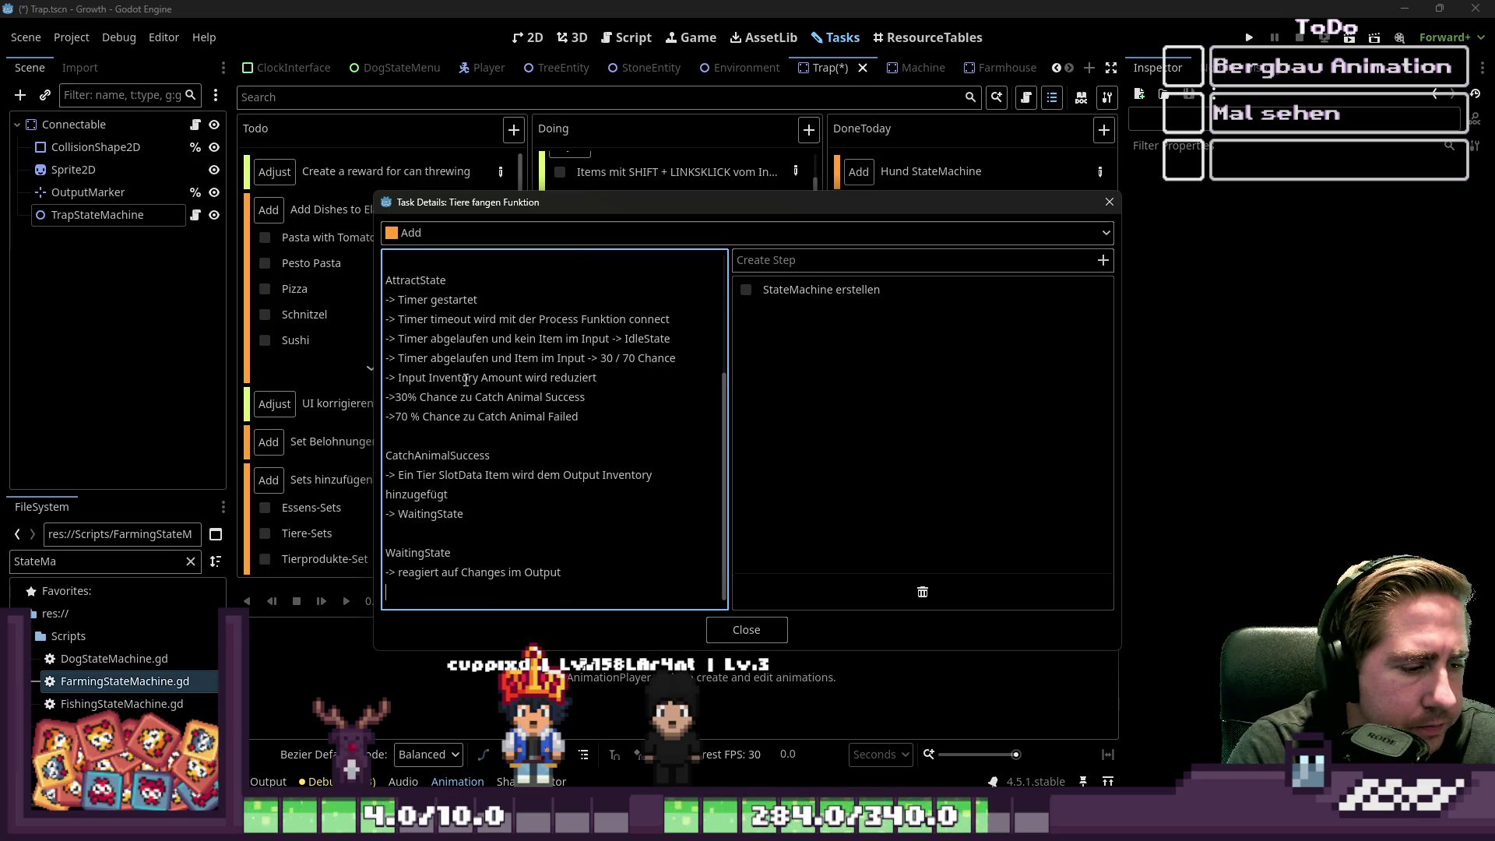
type("-> wenn Output leer und Inpu")
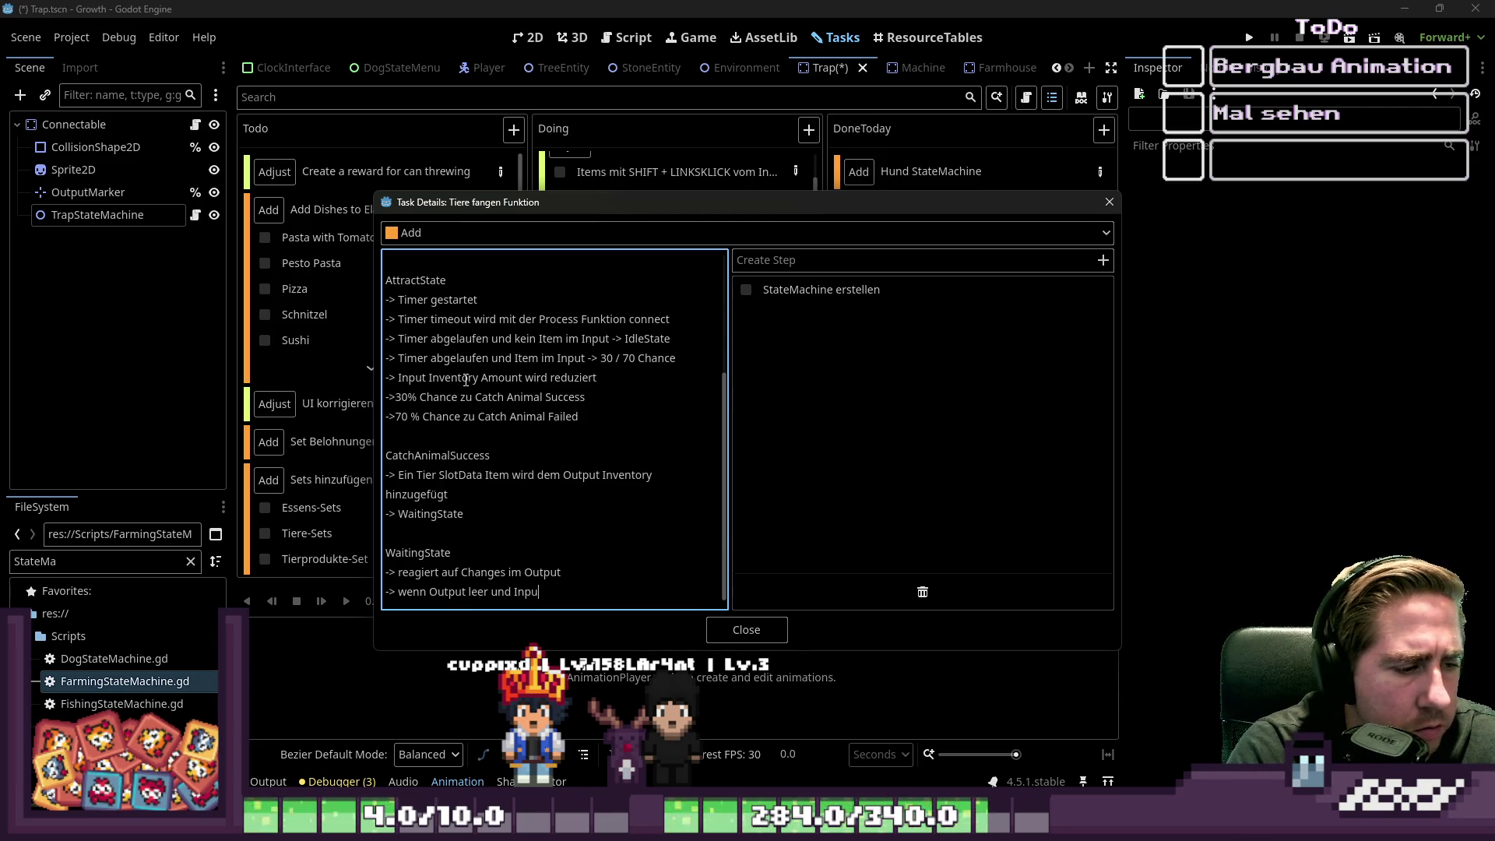
type("t hat po")
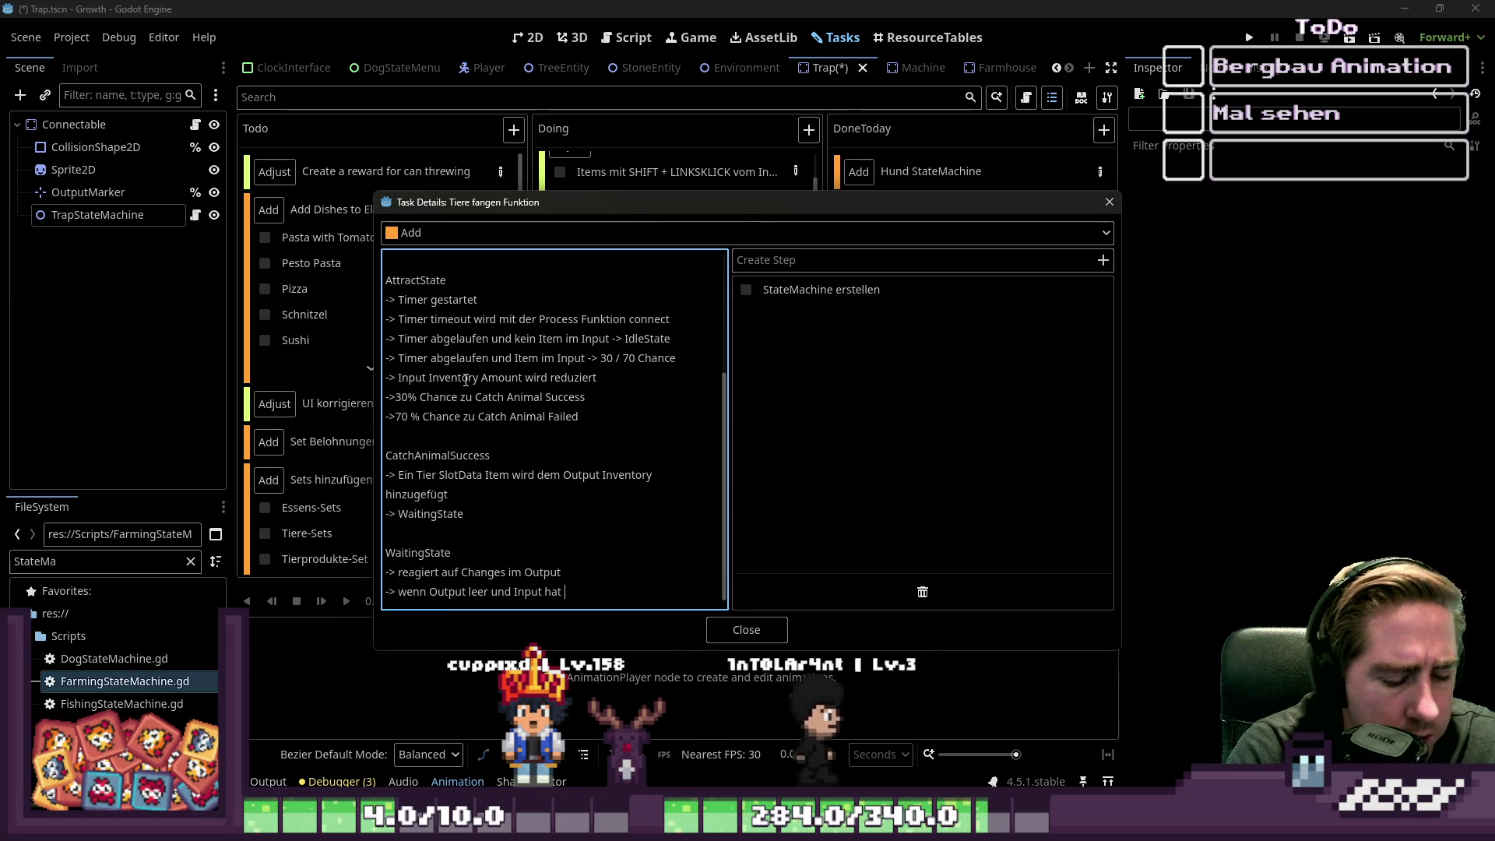
type("ssible ")
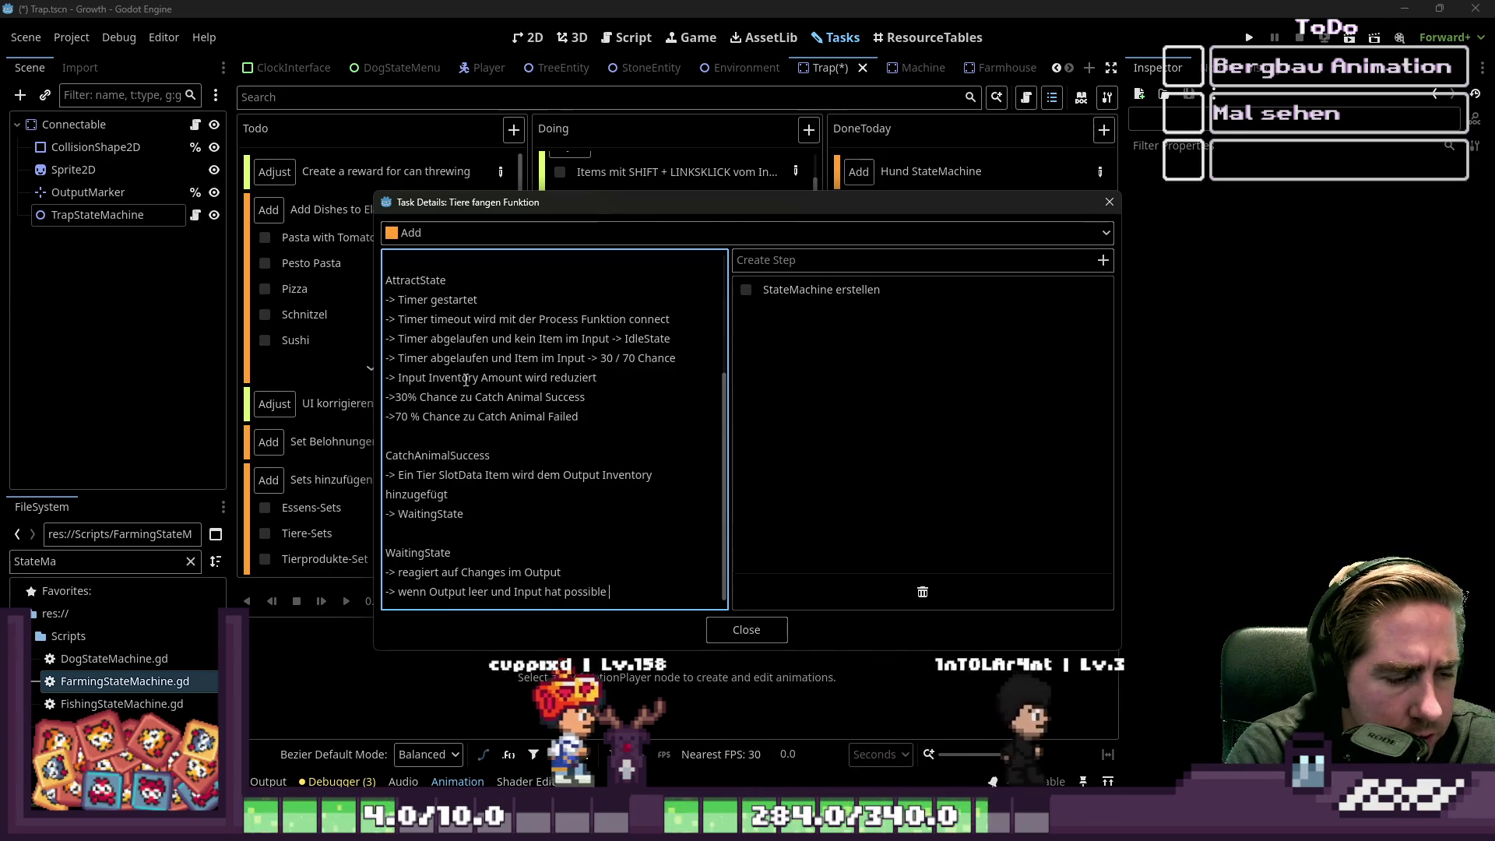
type("a")
key("BackSpace")
type("item")
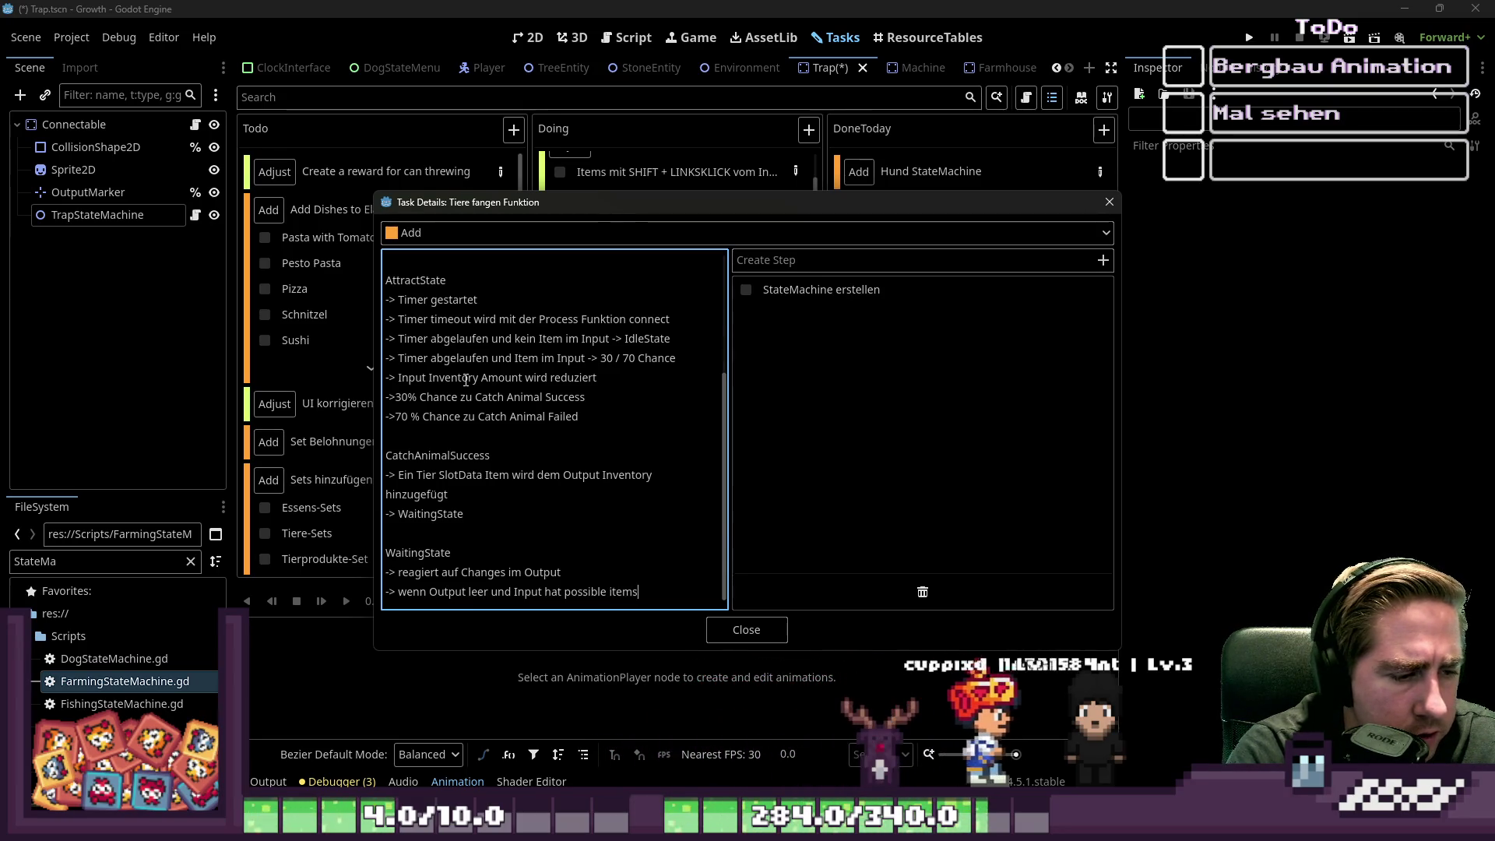
key("BackSpace")
key("BackSpace")
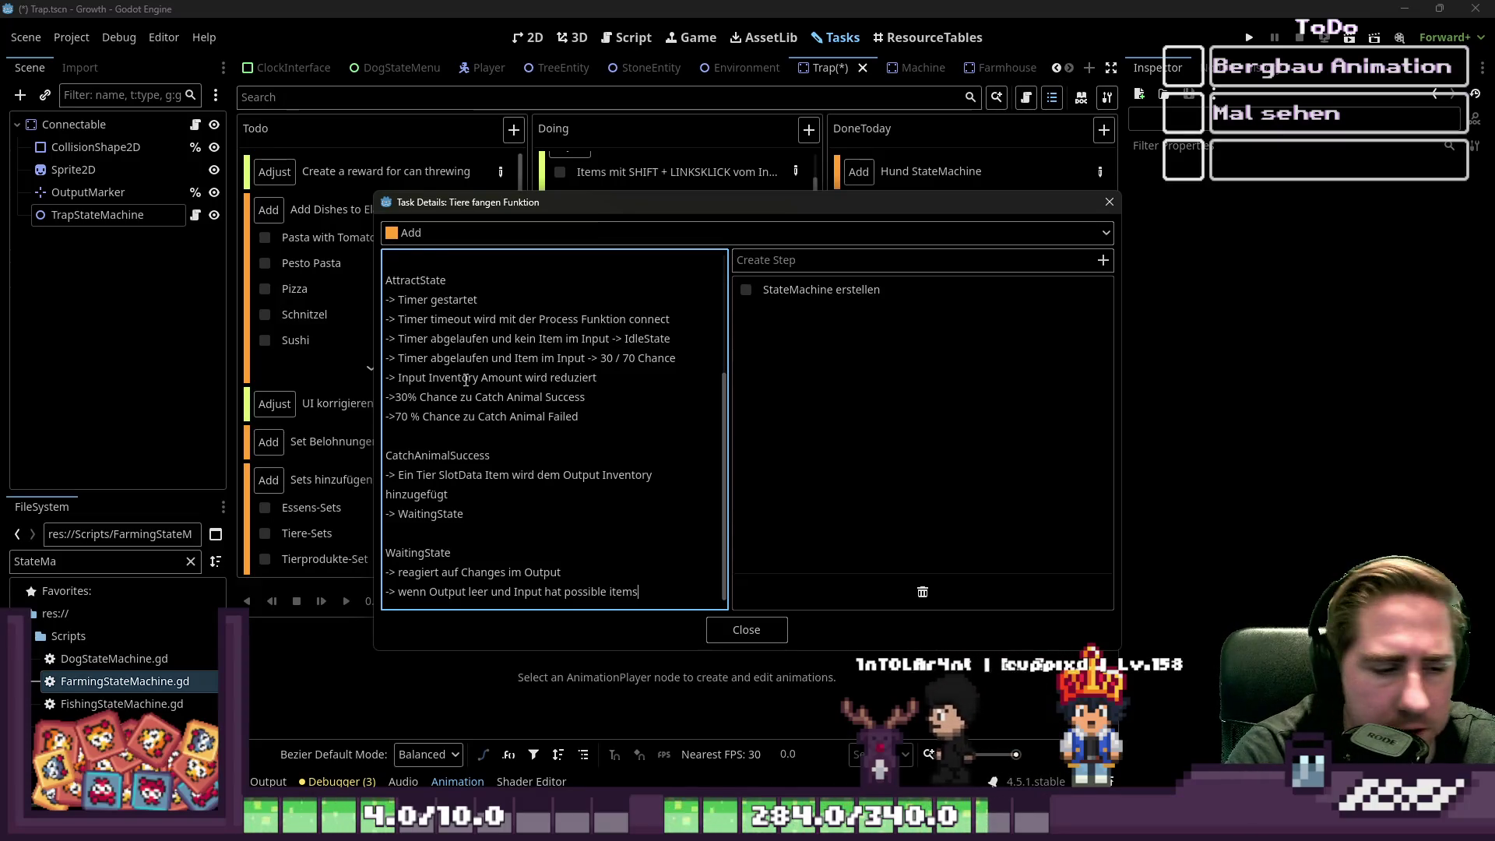
- Add the '-> AttractAnimalState' transition line
key("Return")
type("-> Att")
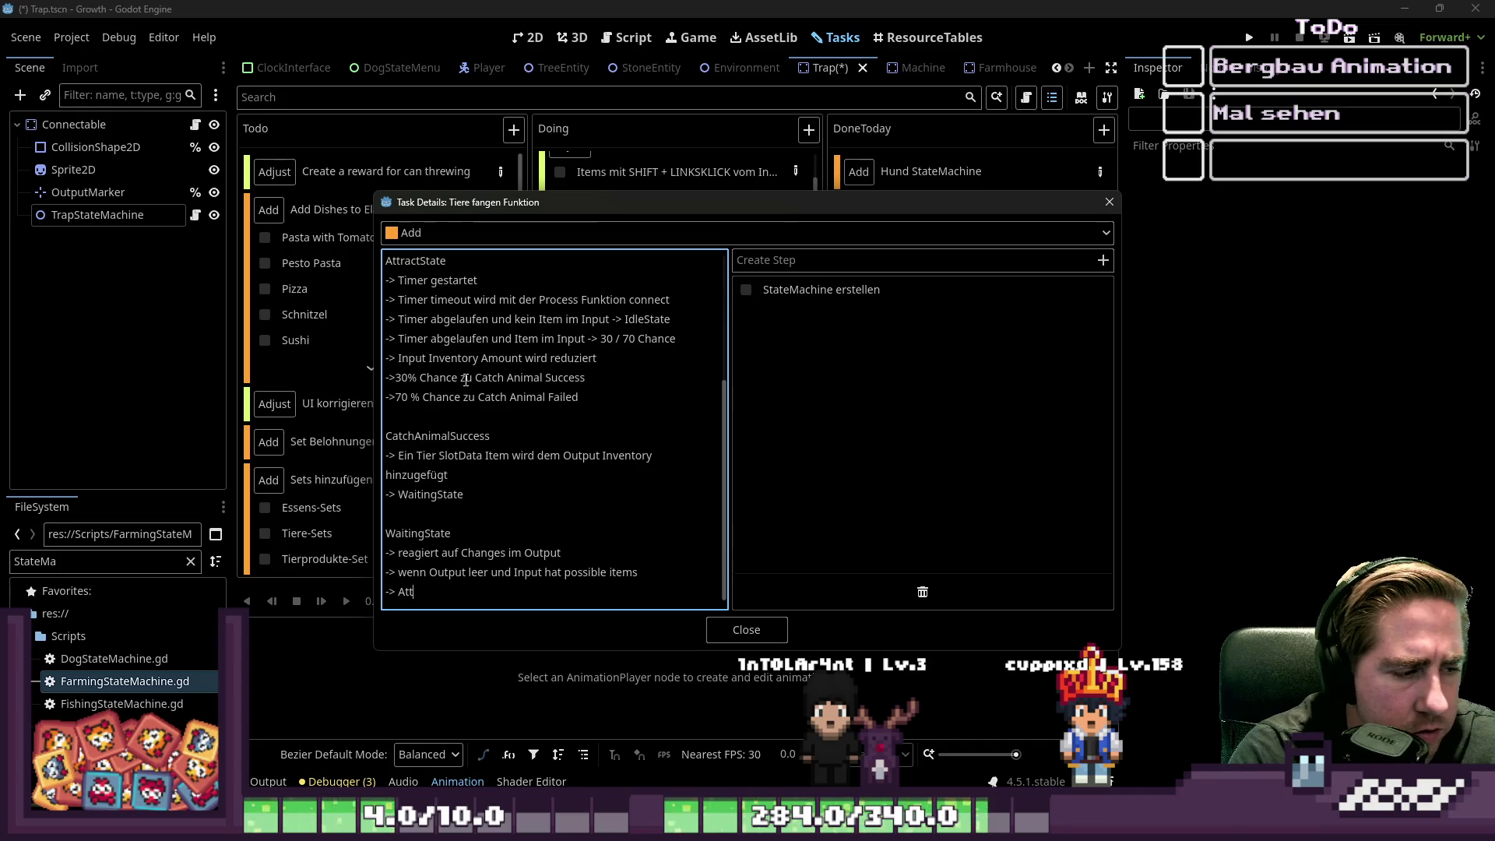
type("ract Ani")
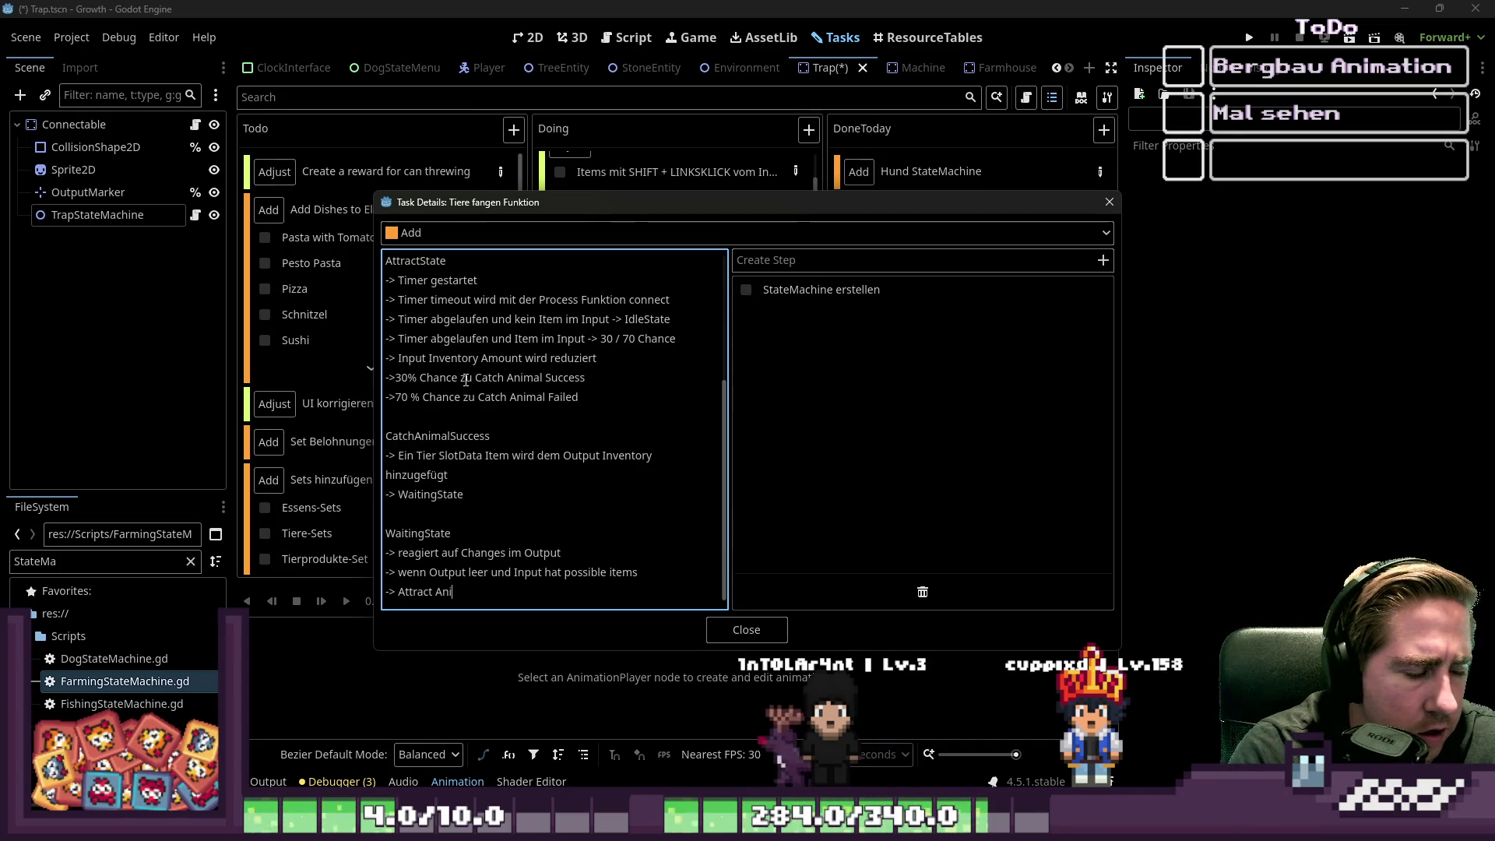
type("malState")
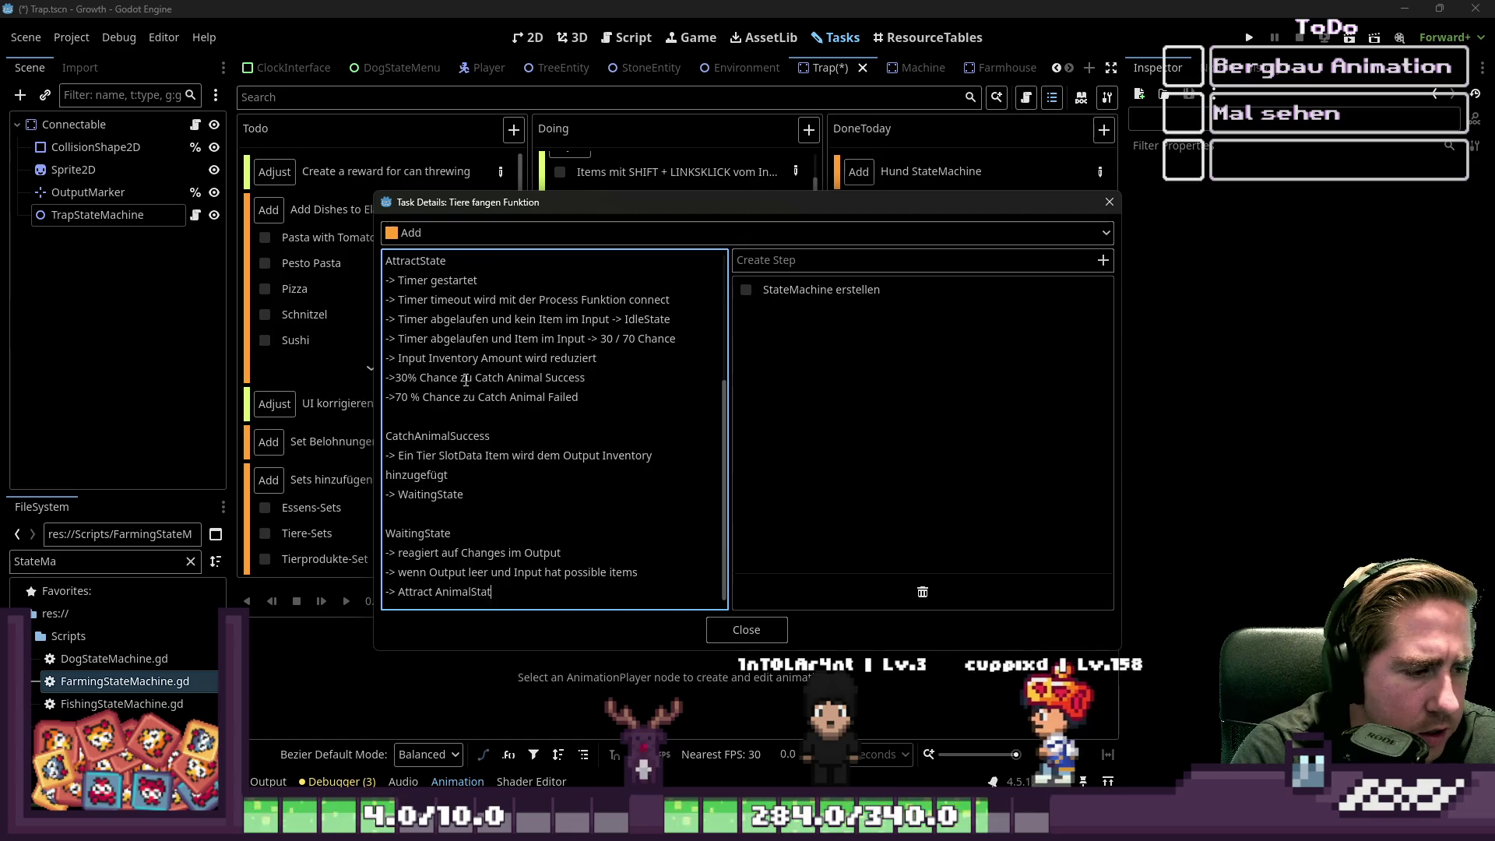
key("Return")
key("ctrl+Right")
key("ctrl+Right")
key("Delete")
key("End")
- Add '-> wenn Output leer und Input leer' leading to IdleState
key("Return")
type("-> wenn ")
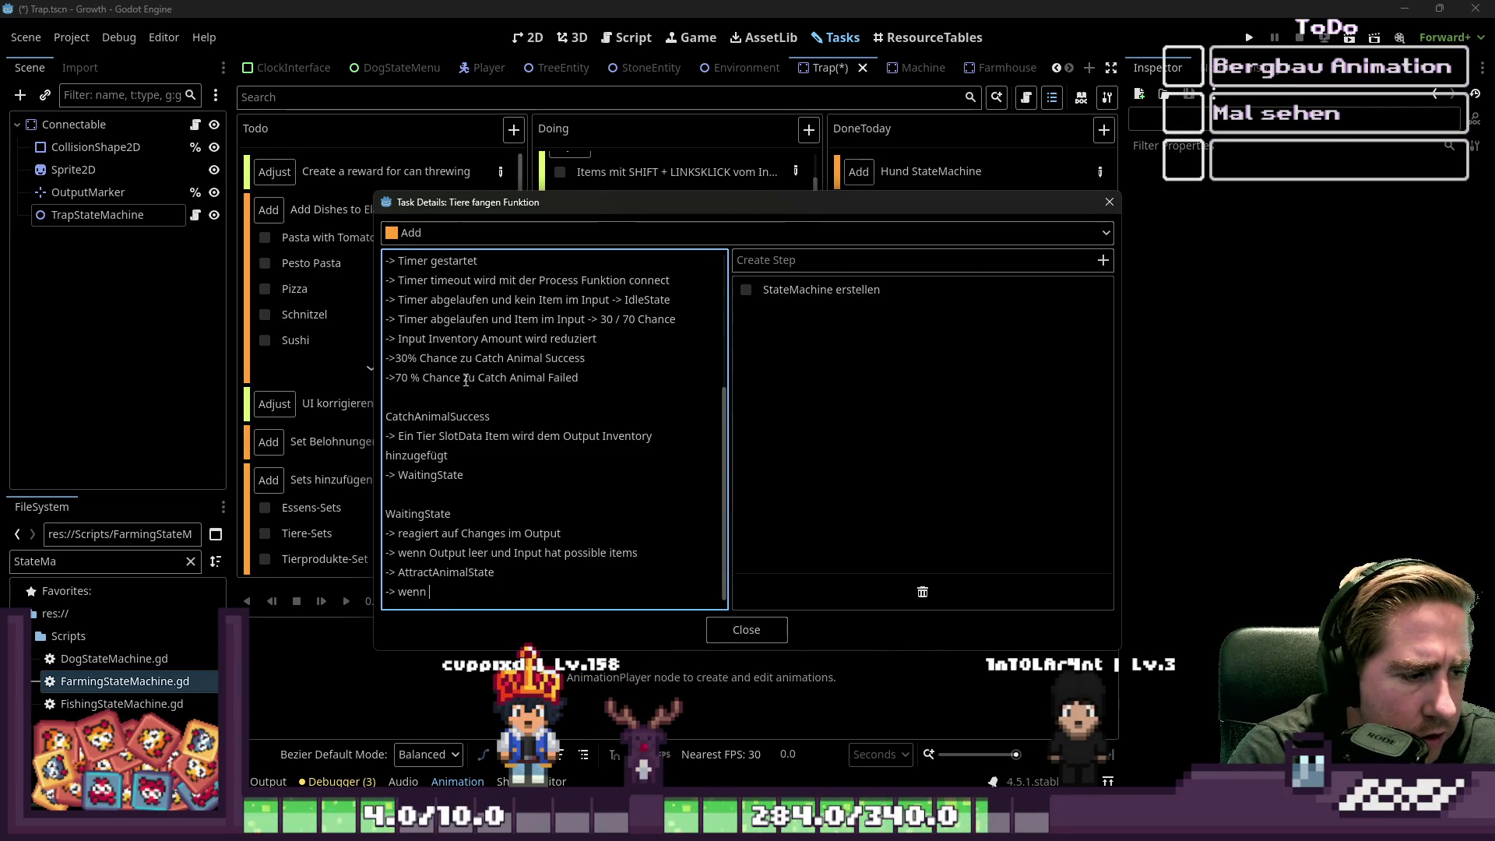
type("Output lee")
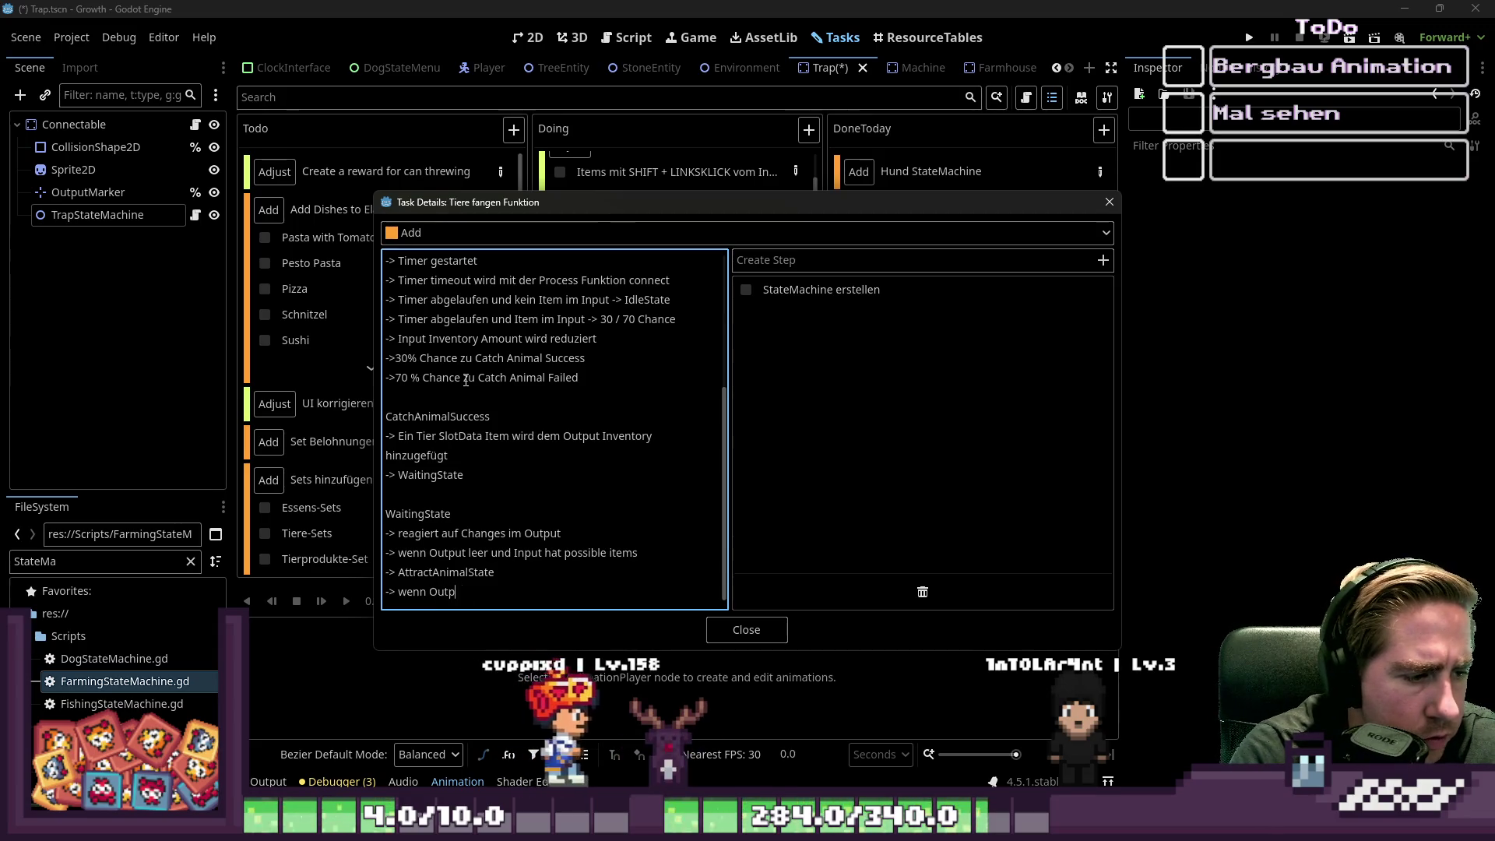
type("r un")
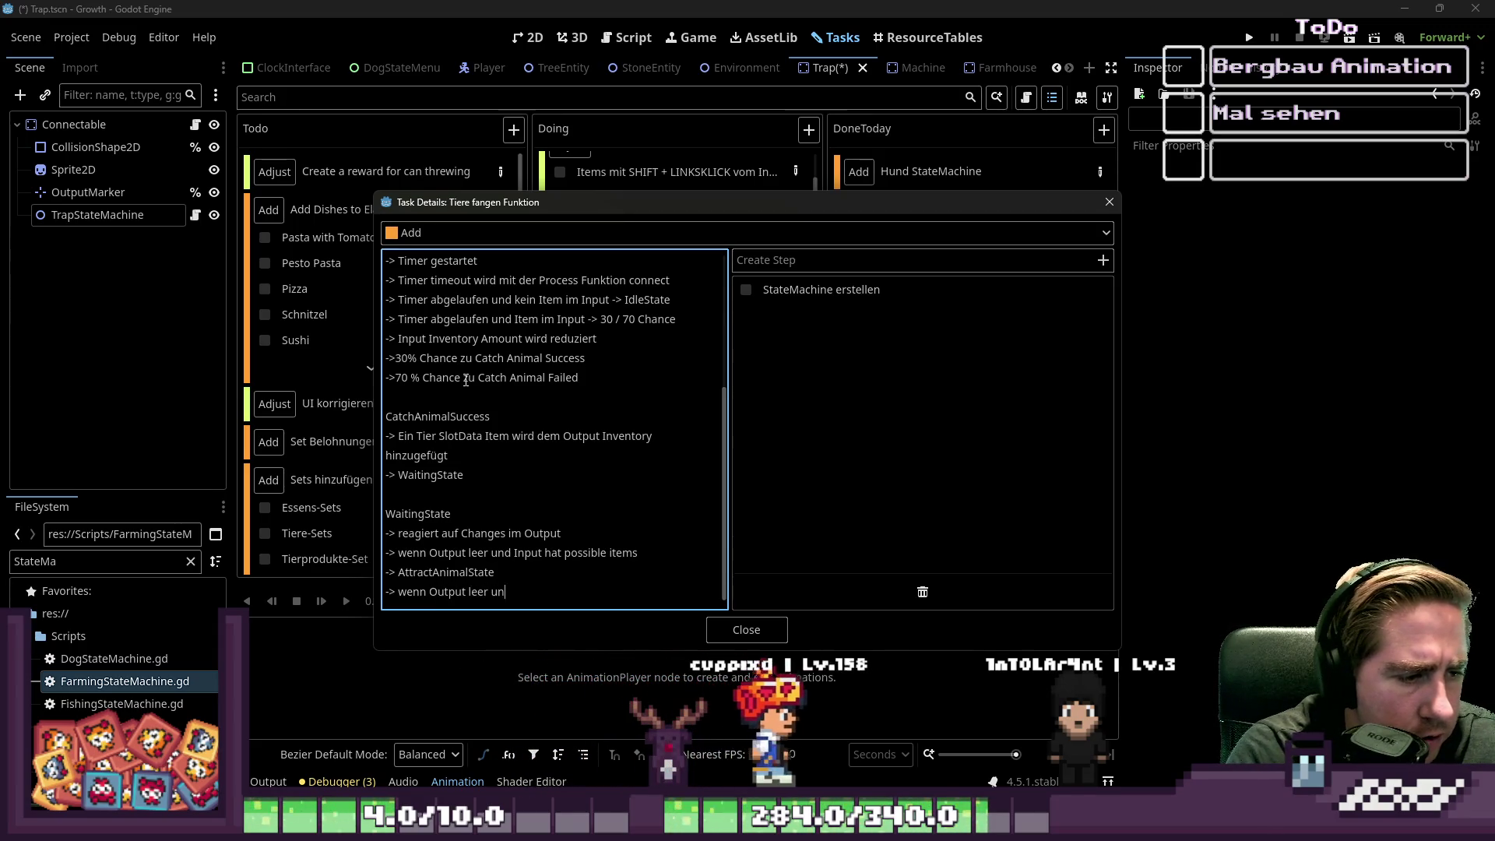
type("d Input leer")
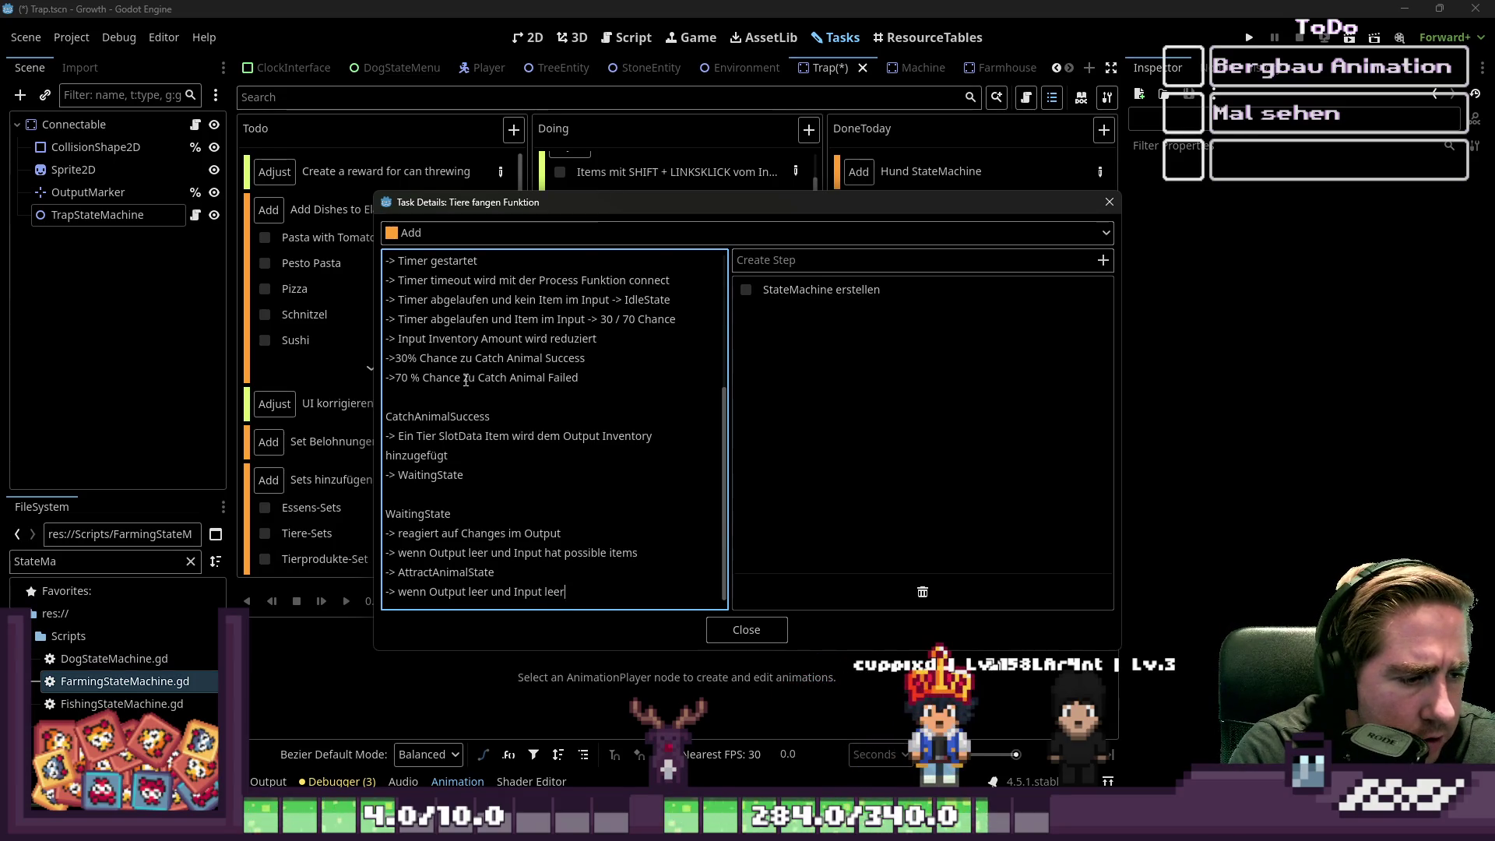
key("Return")
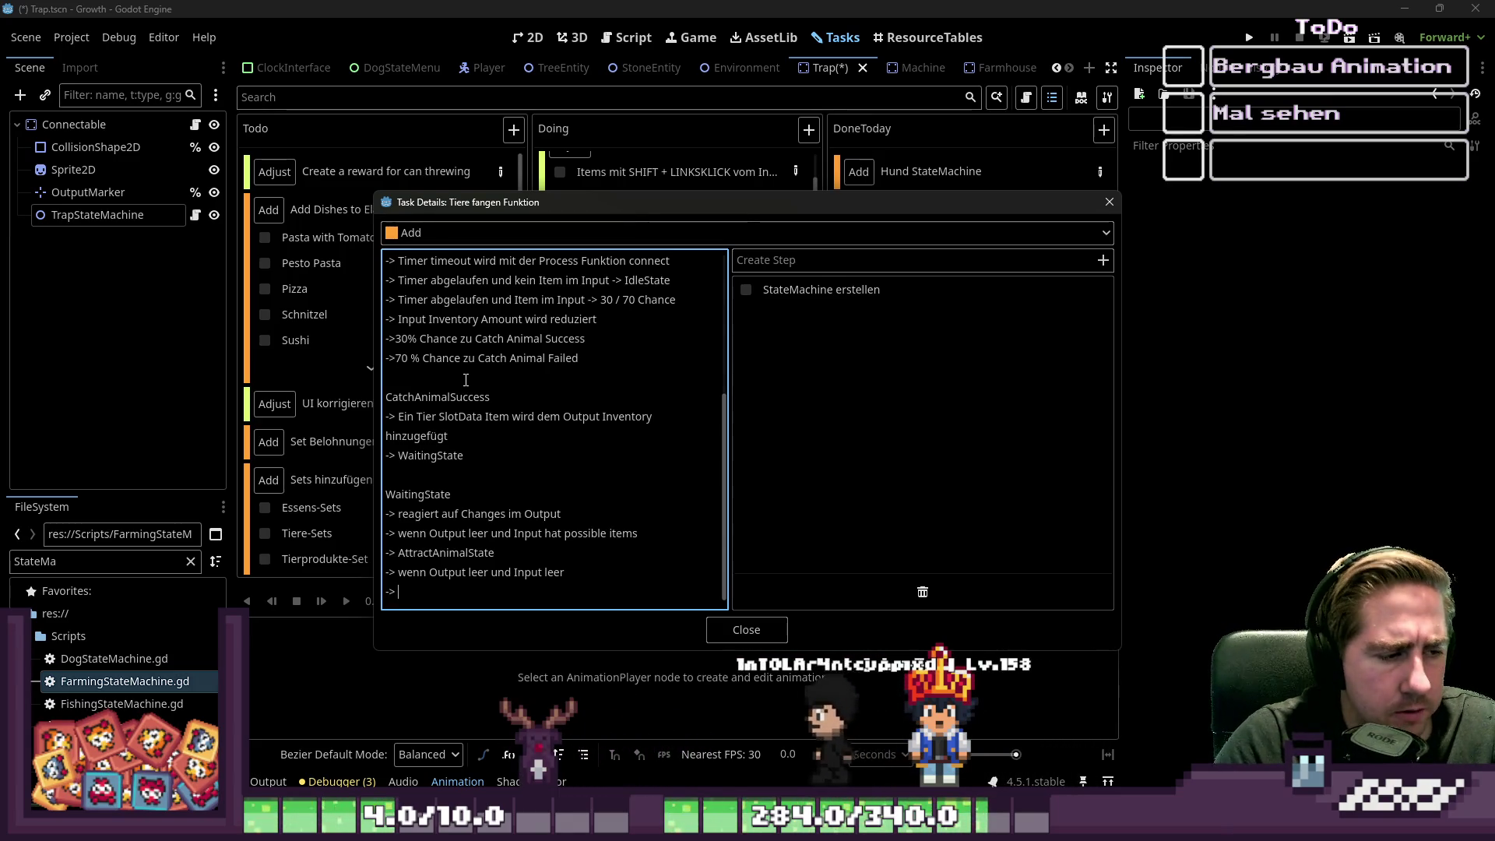
type("-> IdleSt")
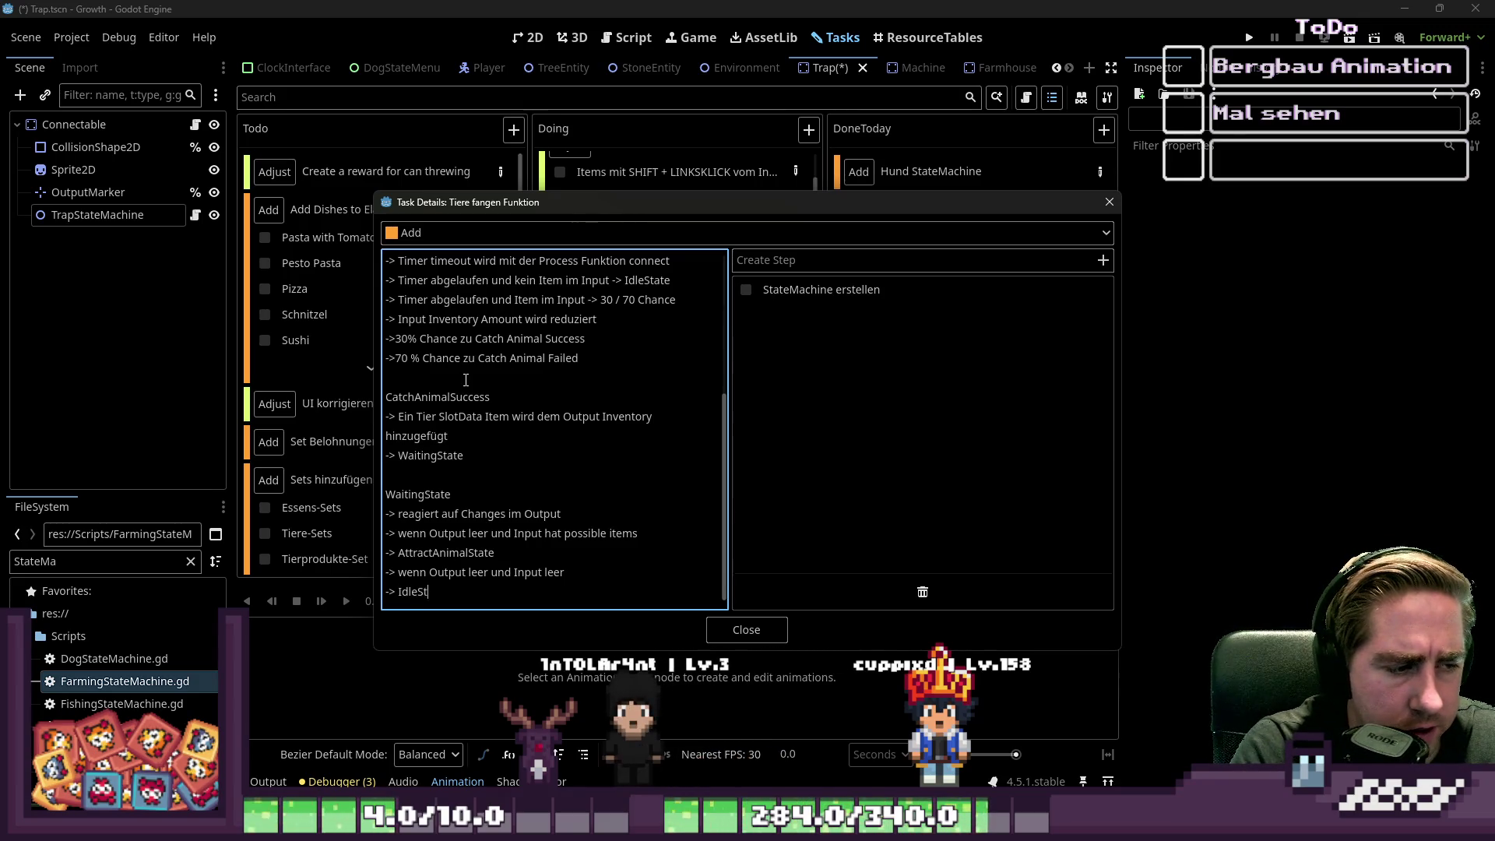
type("ate")
key("Return")
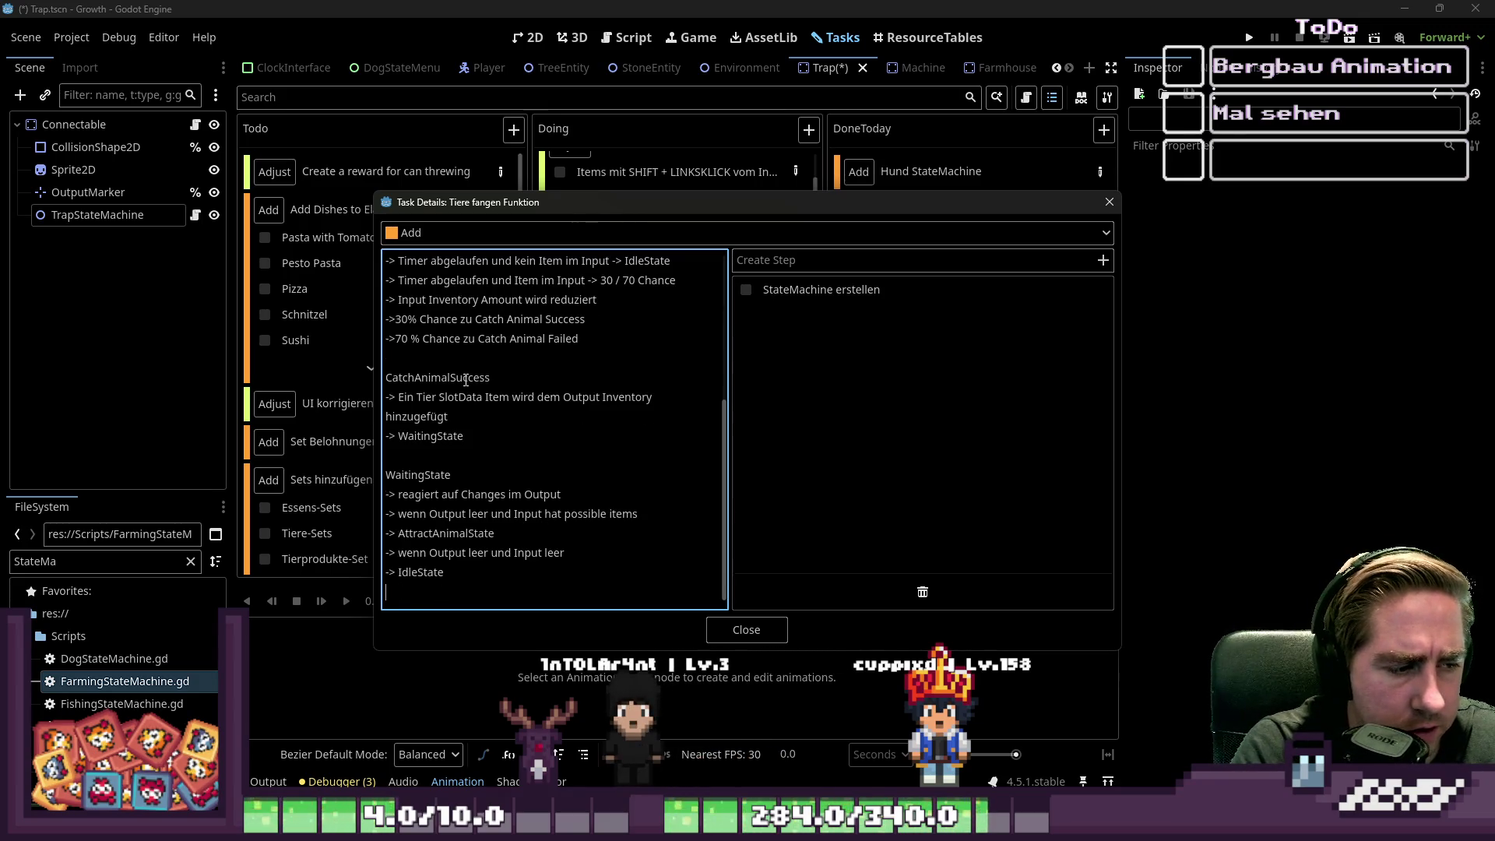
key("Return")
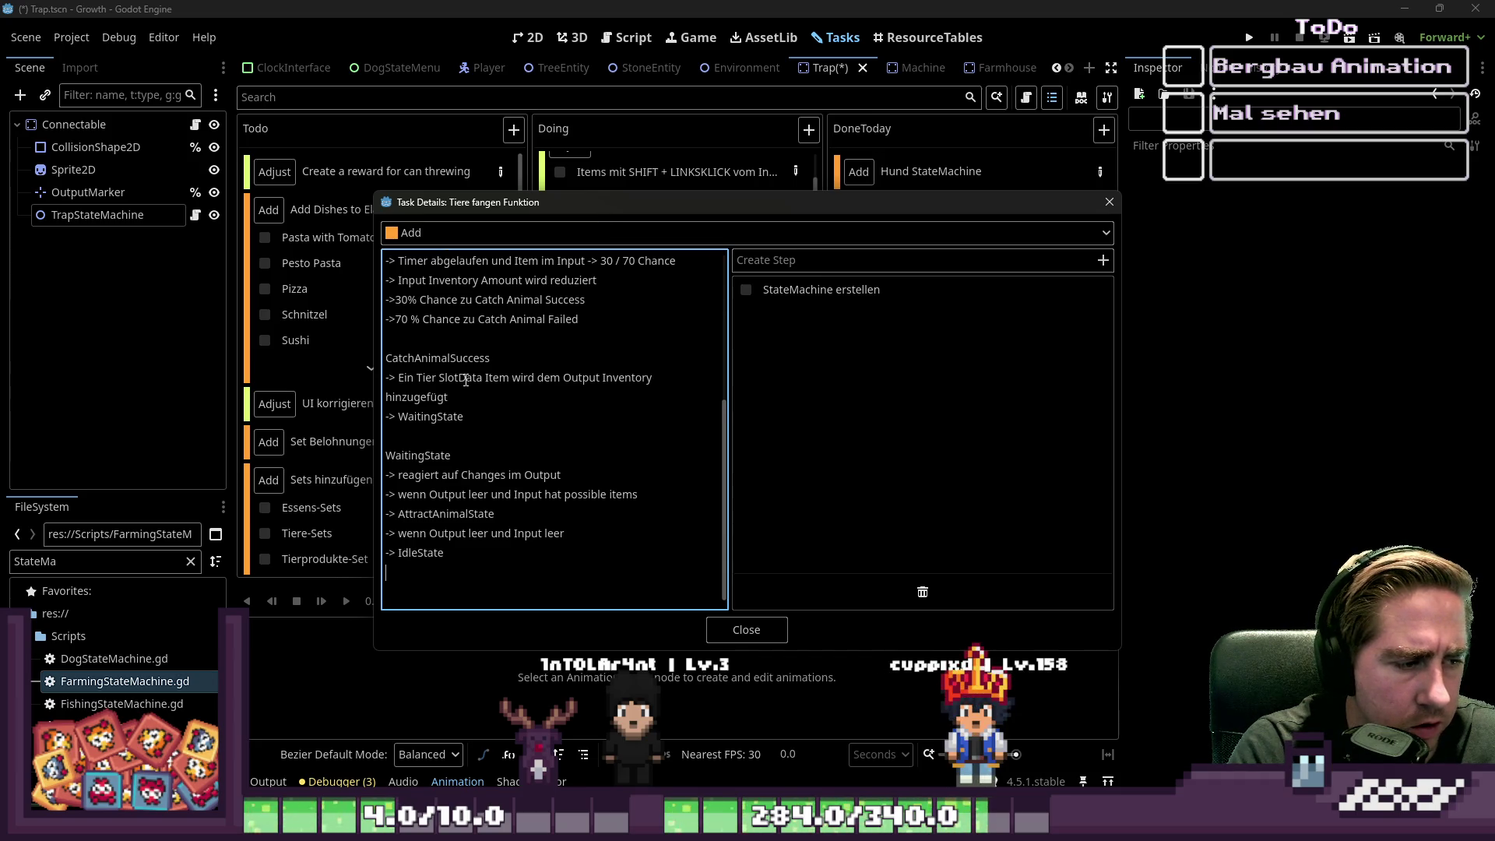
type("->")
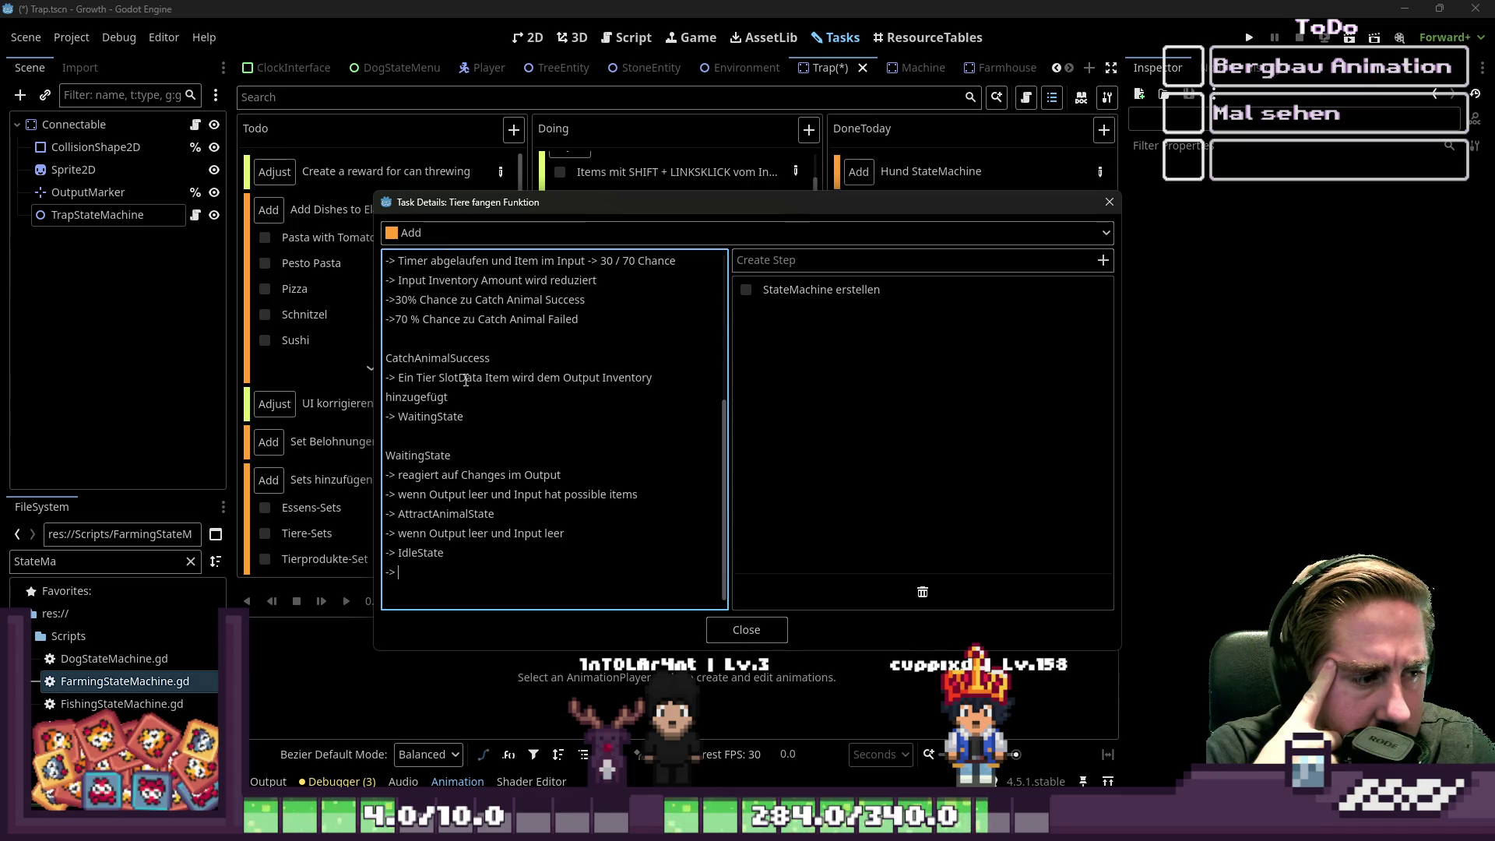
- Remove the empty trailing arrow line and return to the 30% chance entry in AttractState
key("BackSpace")
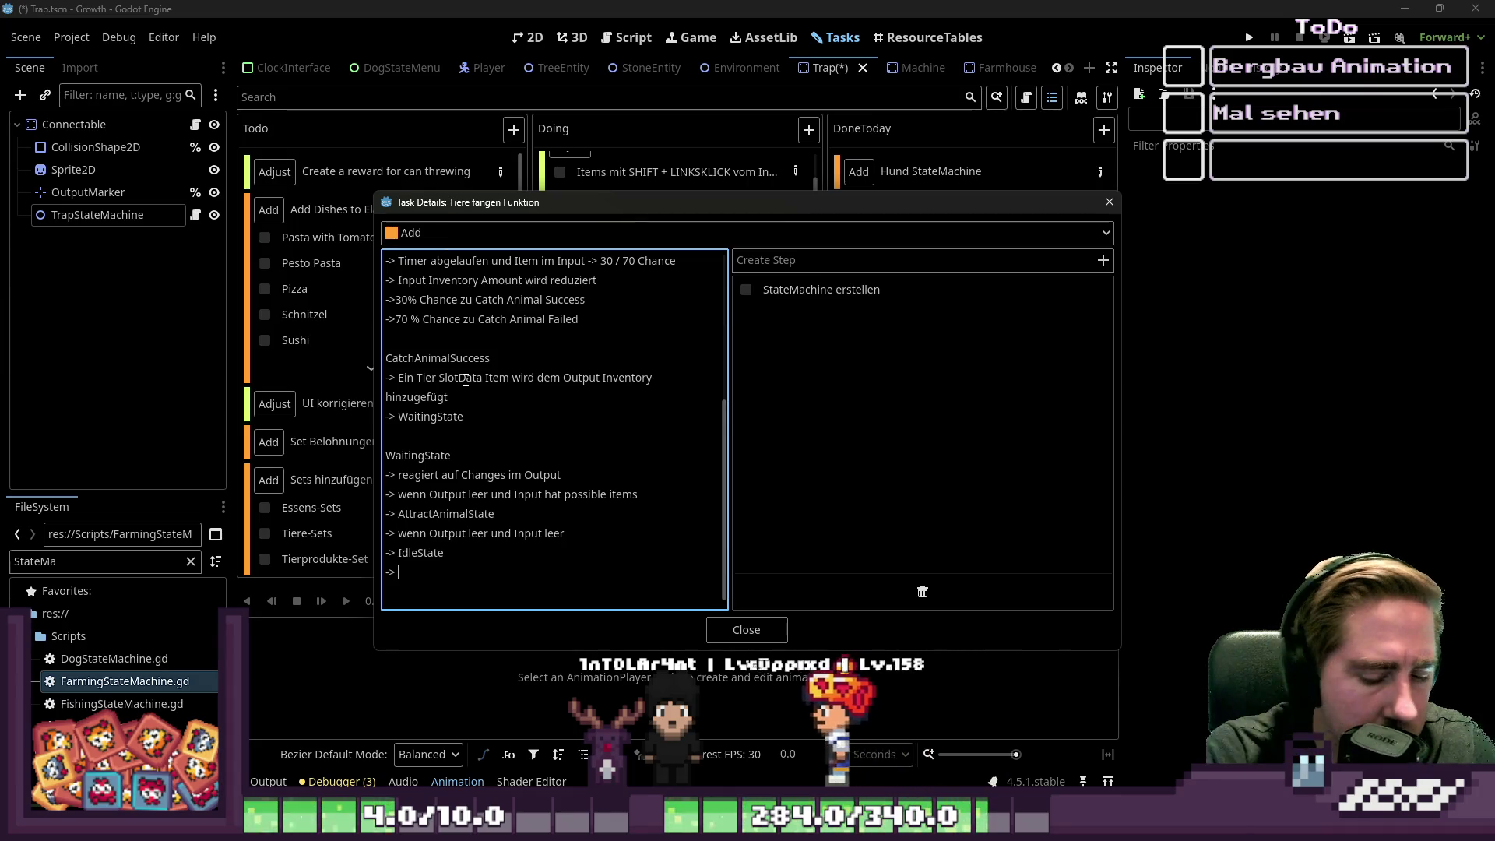
key("BackSpace")
key("BackSpace")
key("BackSpace")
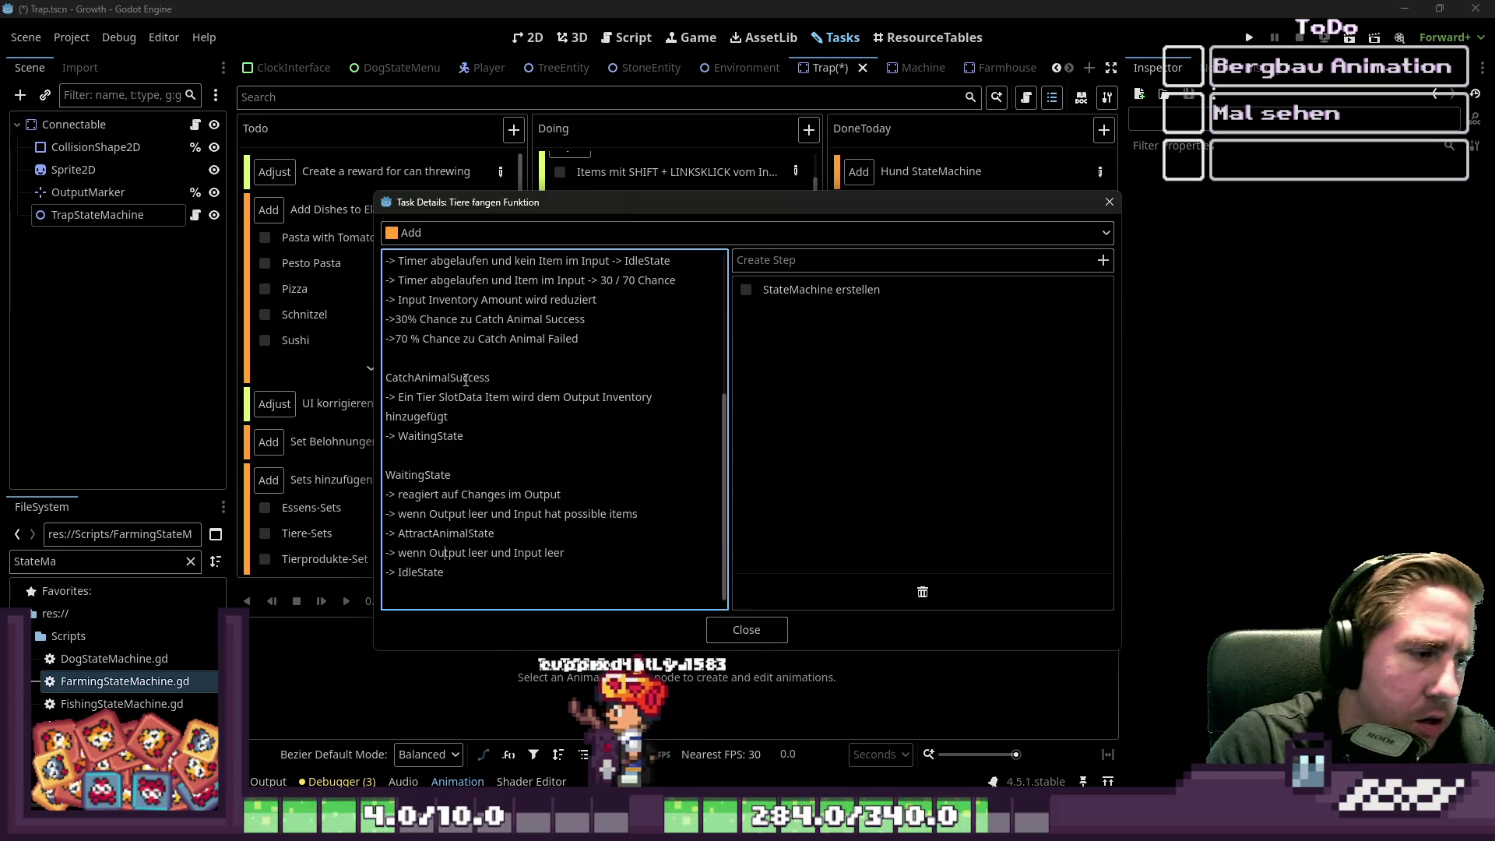
key("Up")
key("Up")
key("Up")
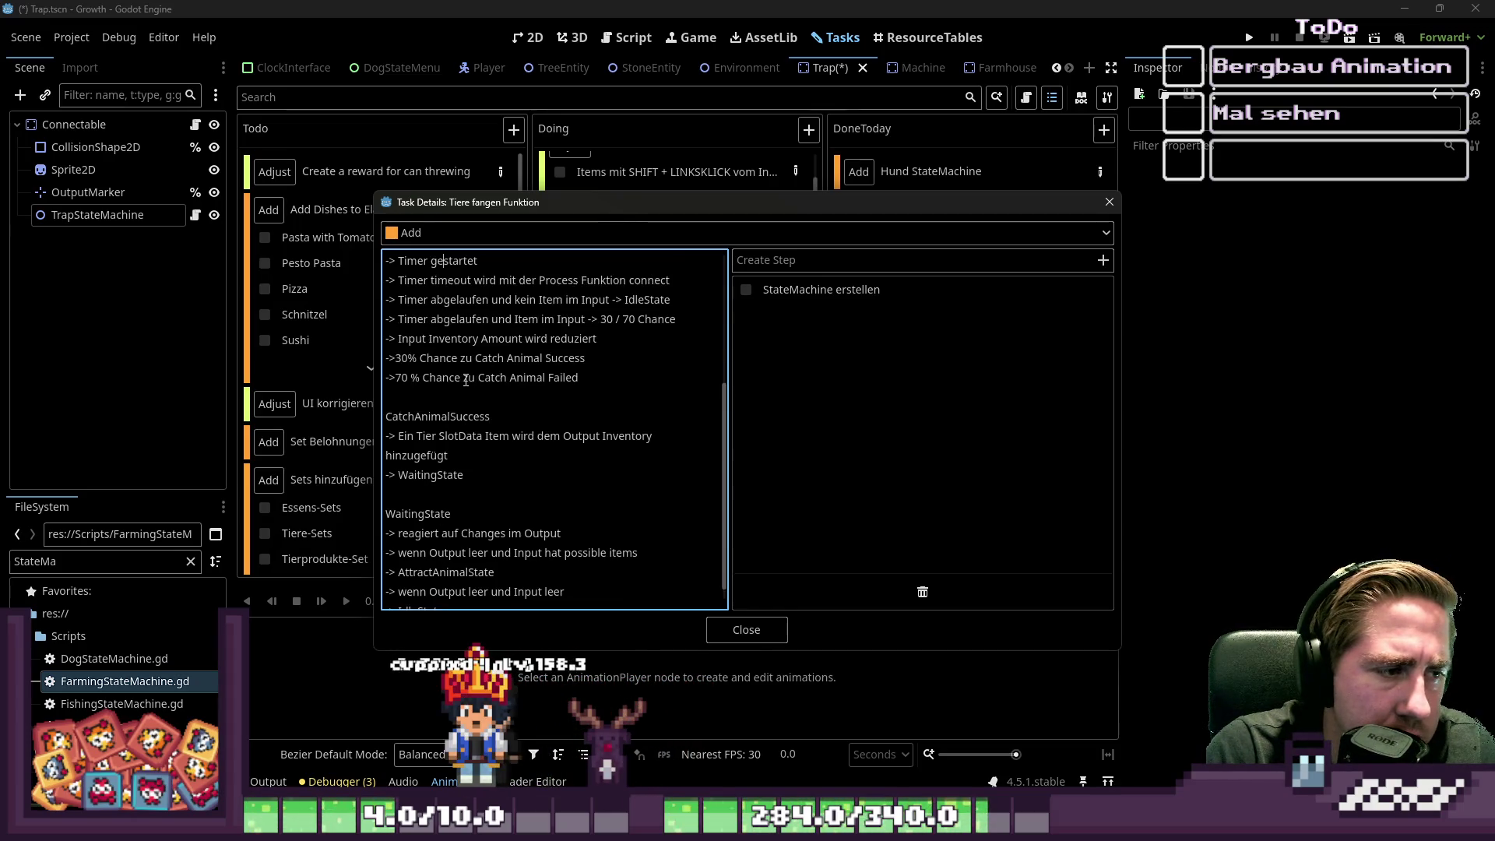
key("Down")
key("Down")
key("Down")
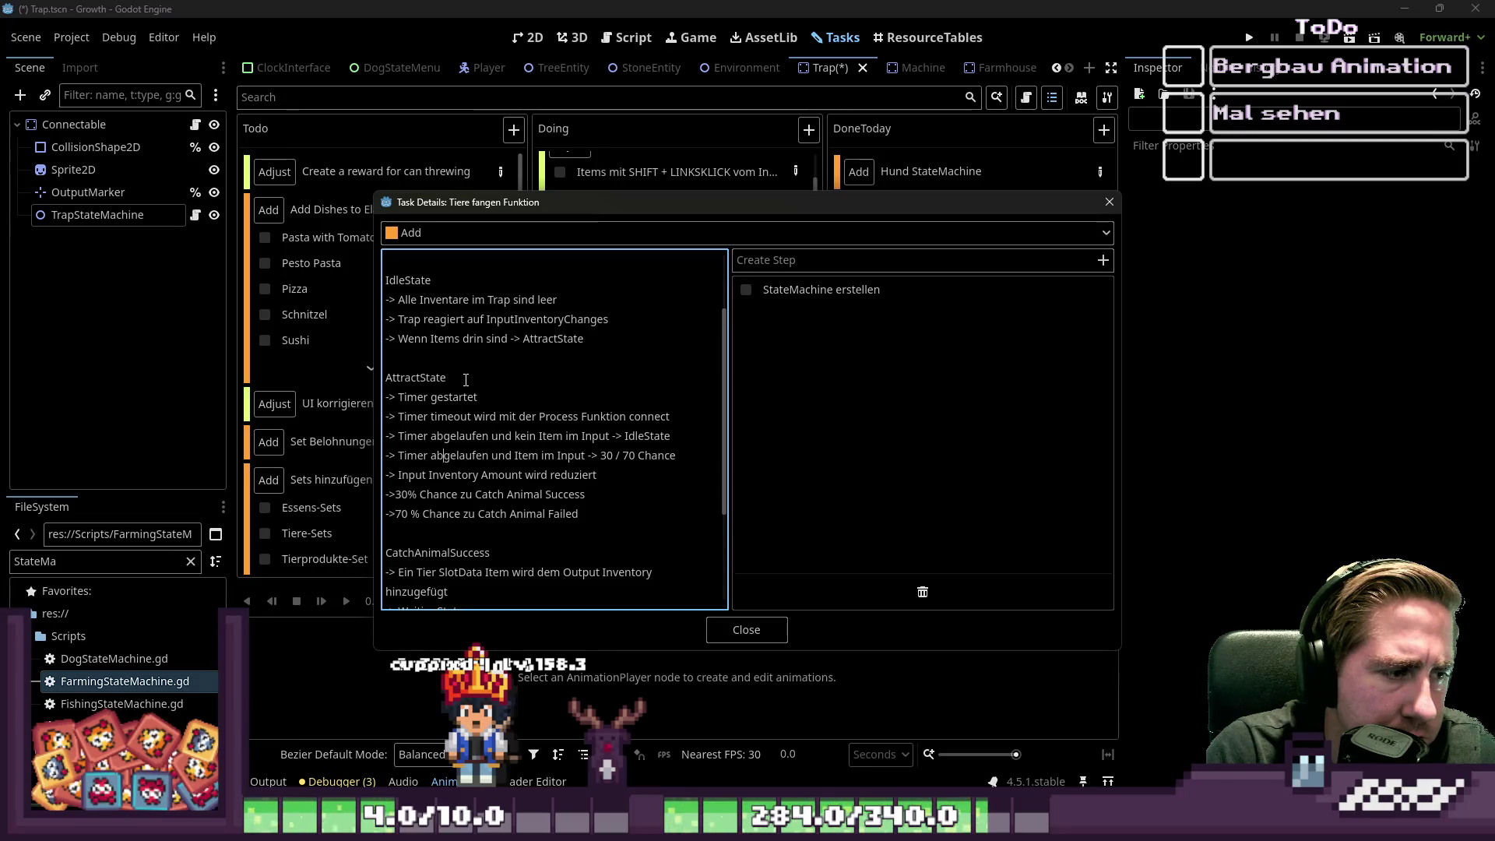
key("ctrl+Right")
key("ctrl+Right")
key("Down")
key("Home")
- Add '-> wenn Item im Output 100% Failed' and an 'ansonsten:' line above the 30%/70% outcomes
key("Return")
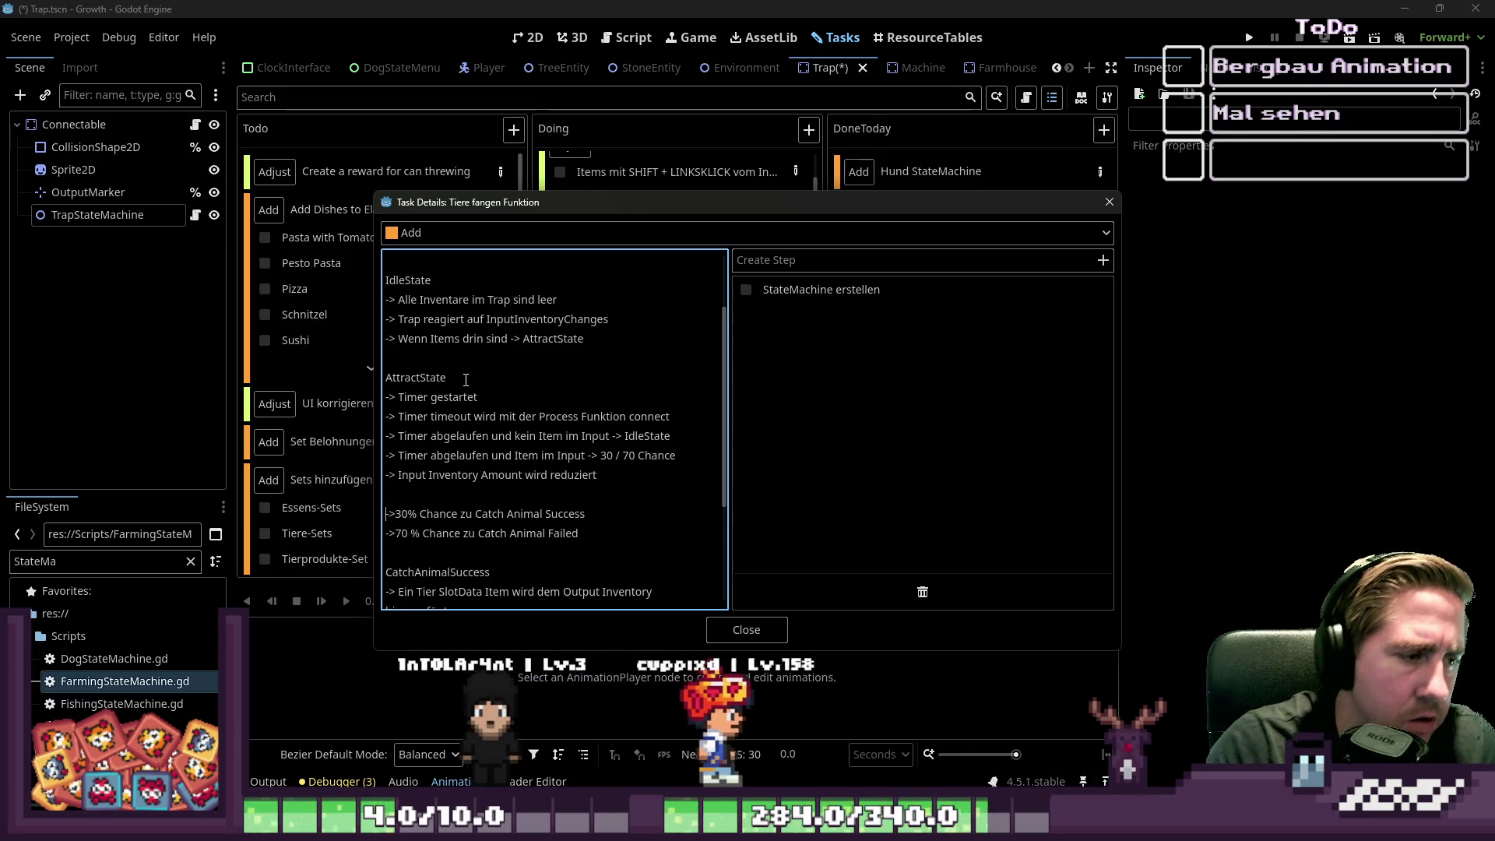
key("Up")
type("-> w")
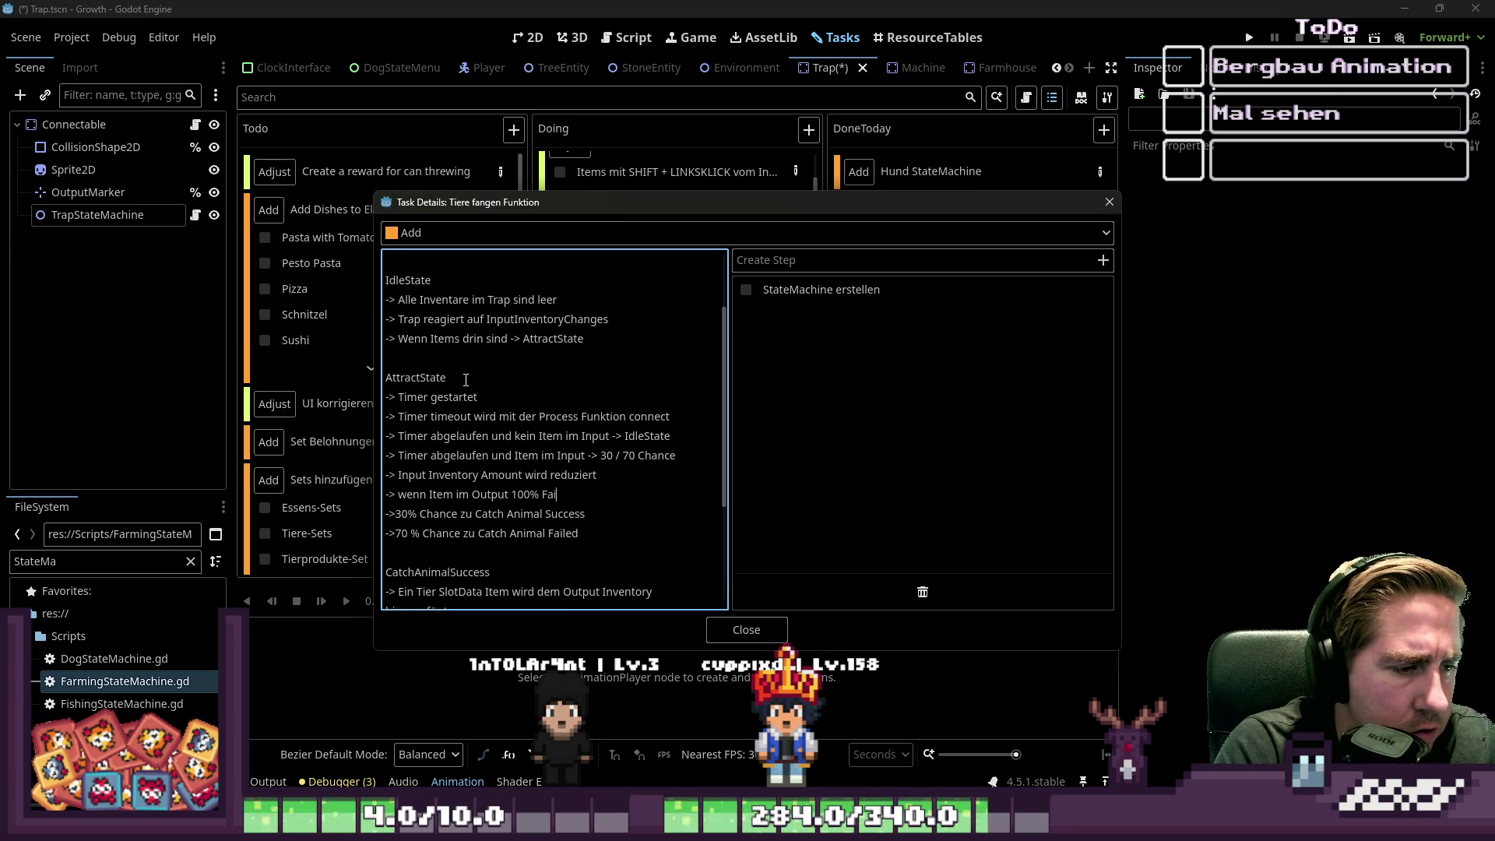
type("led")
key("Return")
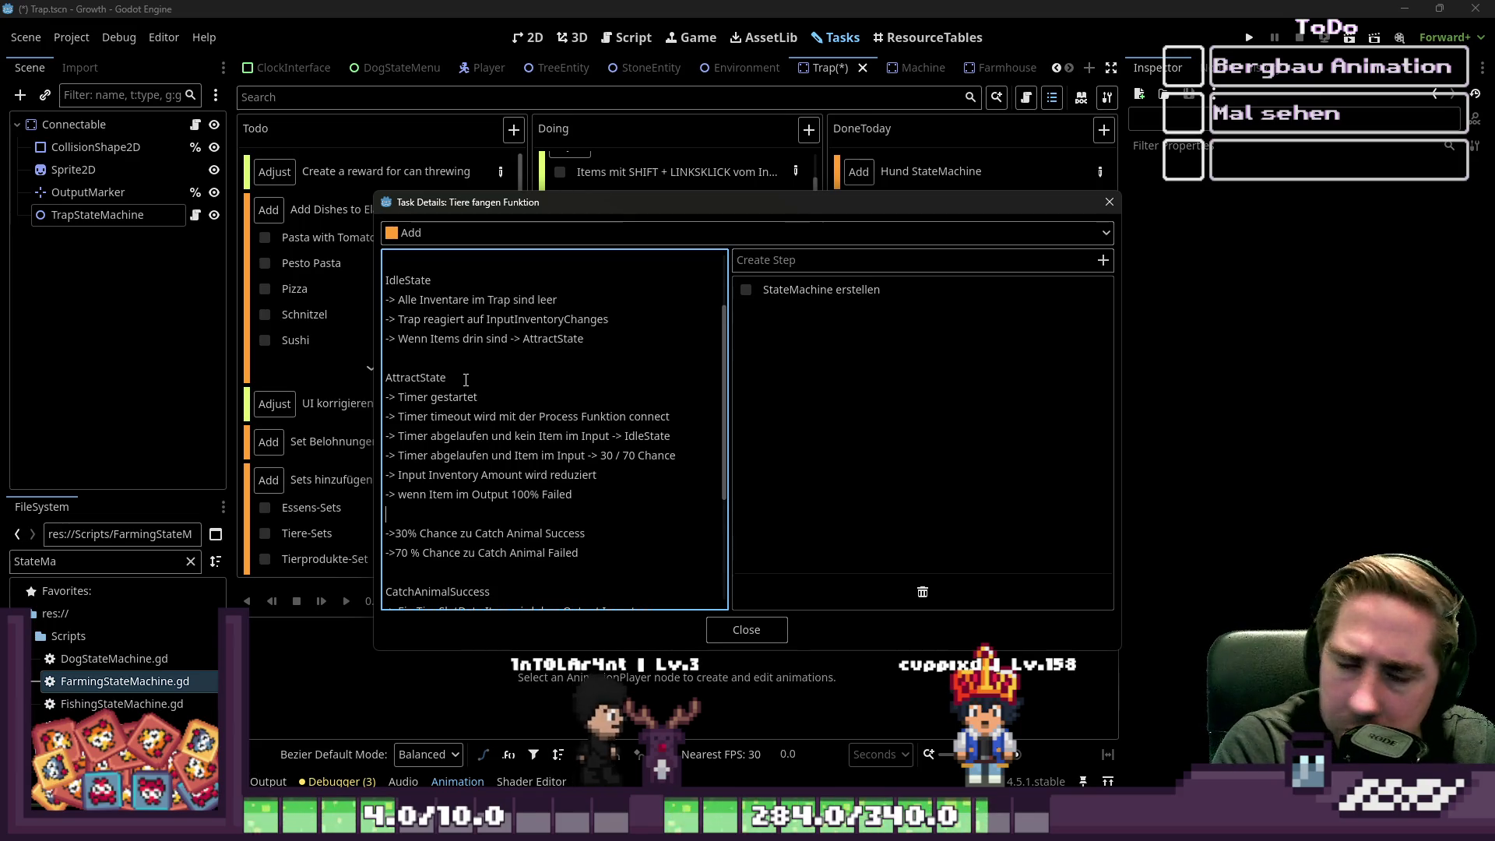
key("Up")
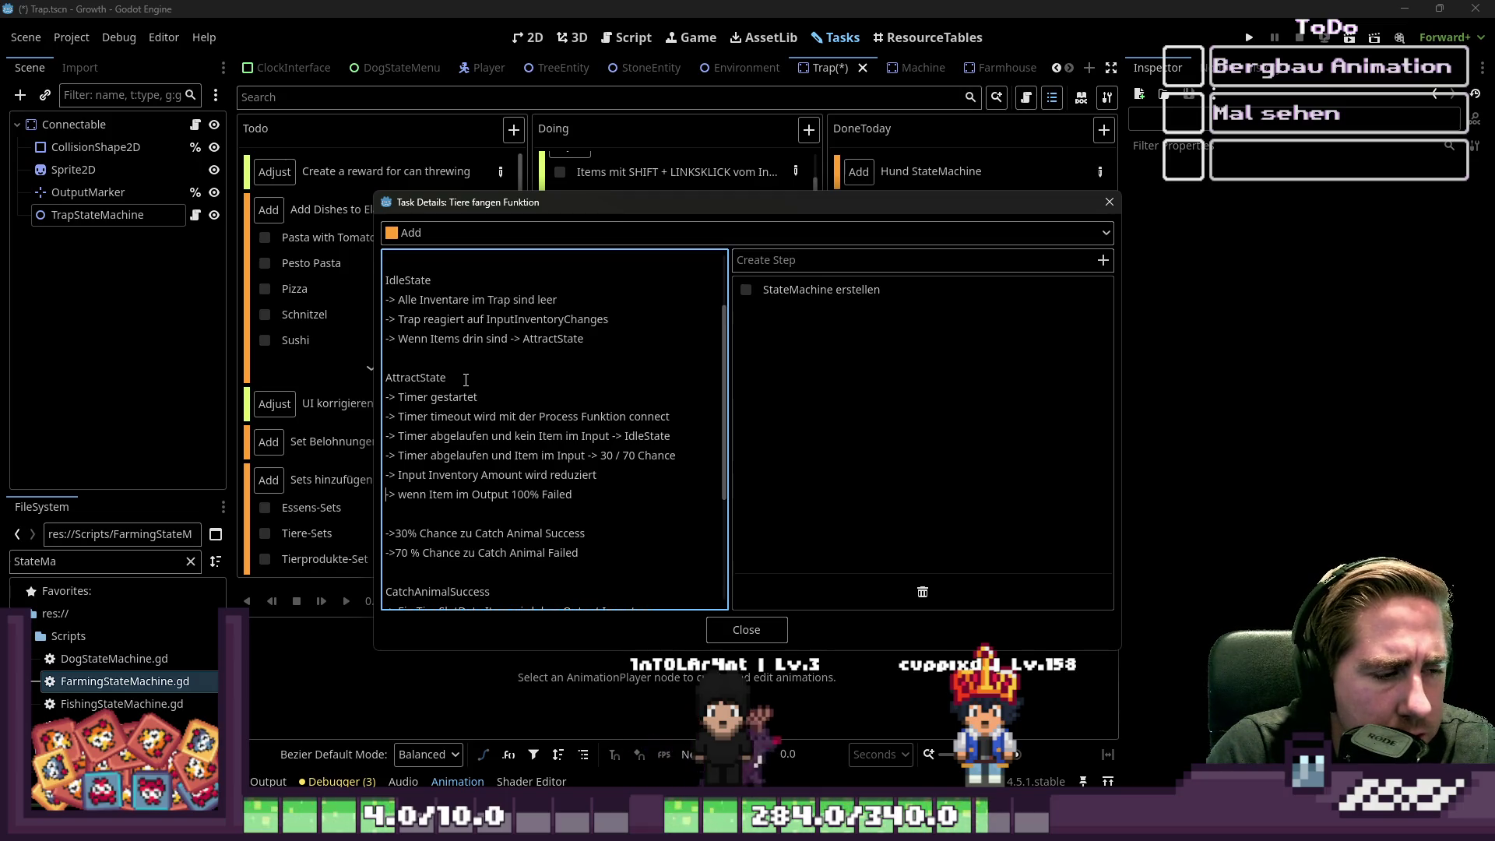
key("Down")
type("ansonsten:")
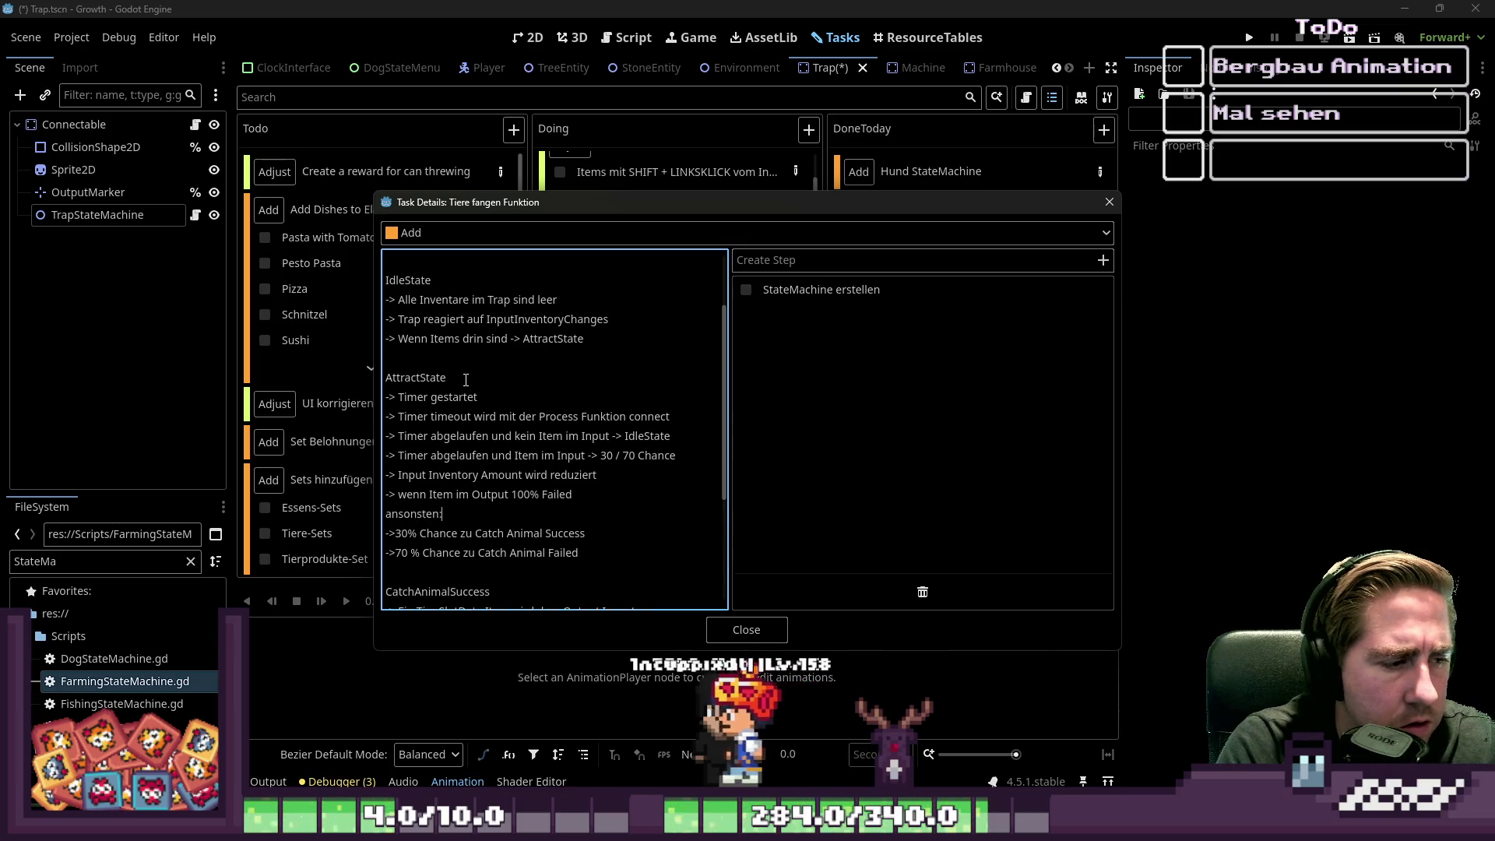
key("Down")
key("Down")
key("Down")
key("Down")
key("Down")
key("Down")
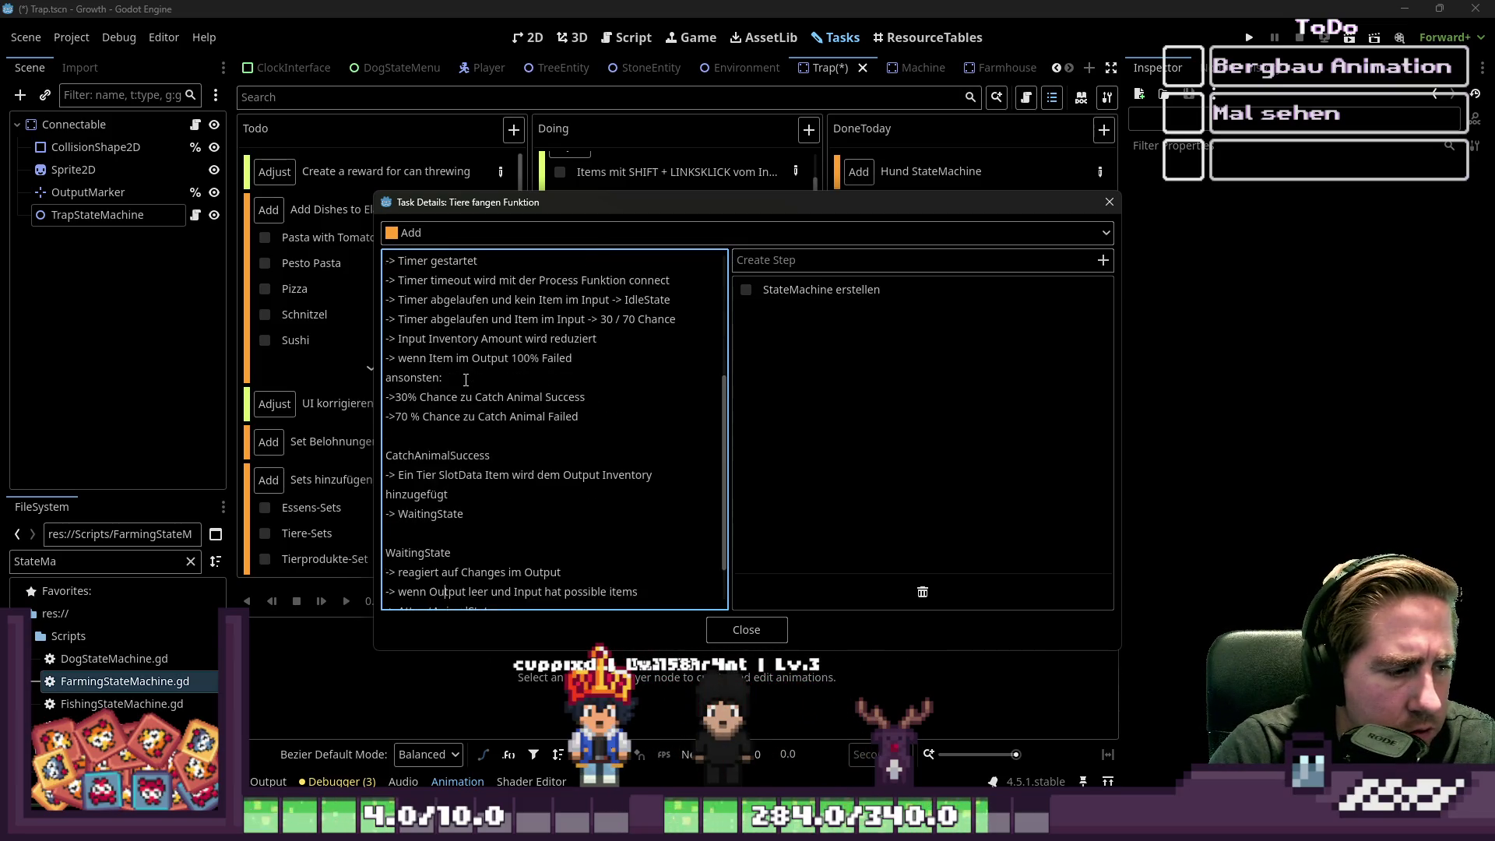
key("Down")
key("Down")
key("Down")
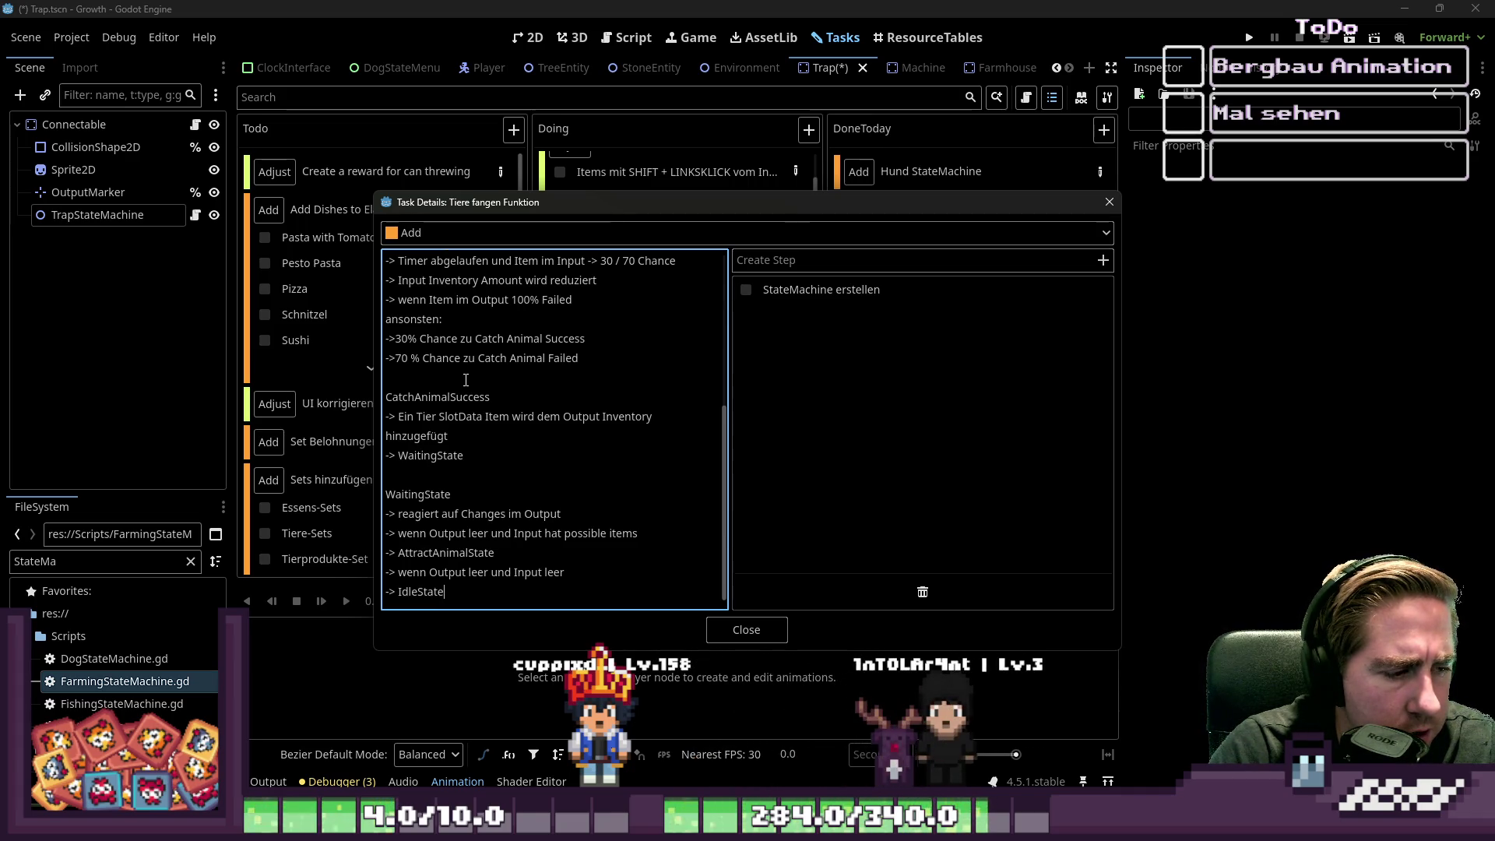
key("Return")
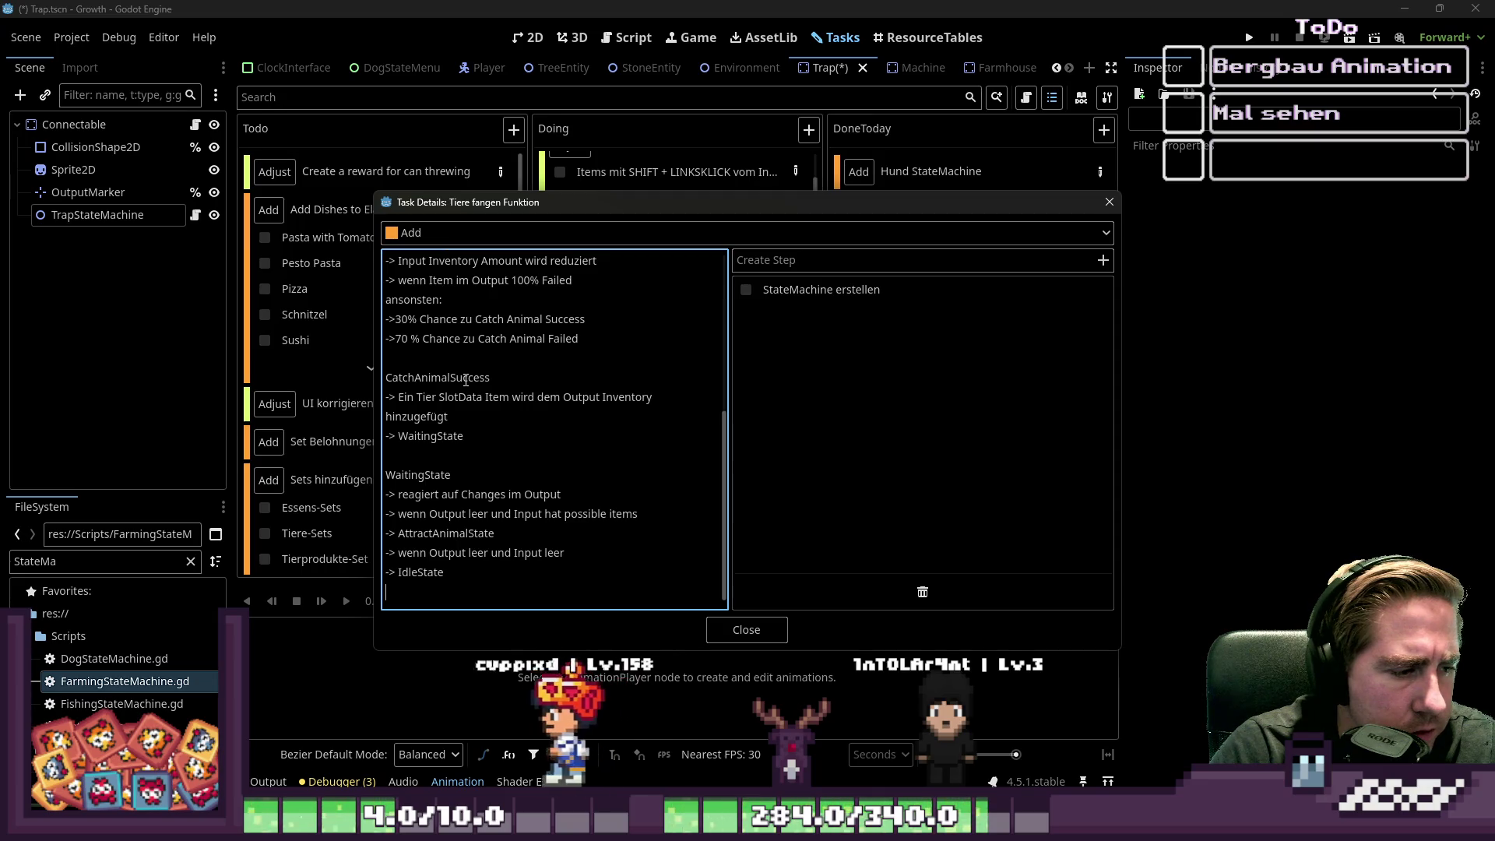
key("Up")
key("Up")
key("Up")
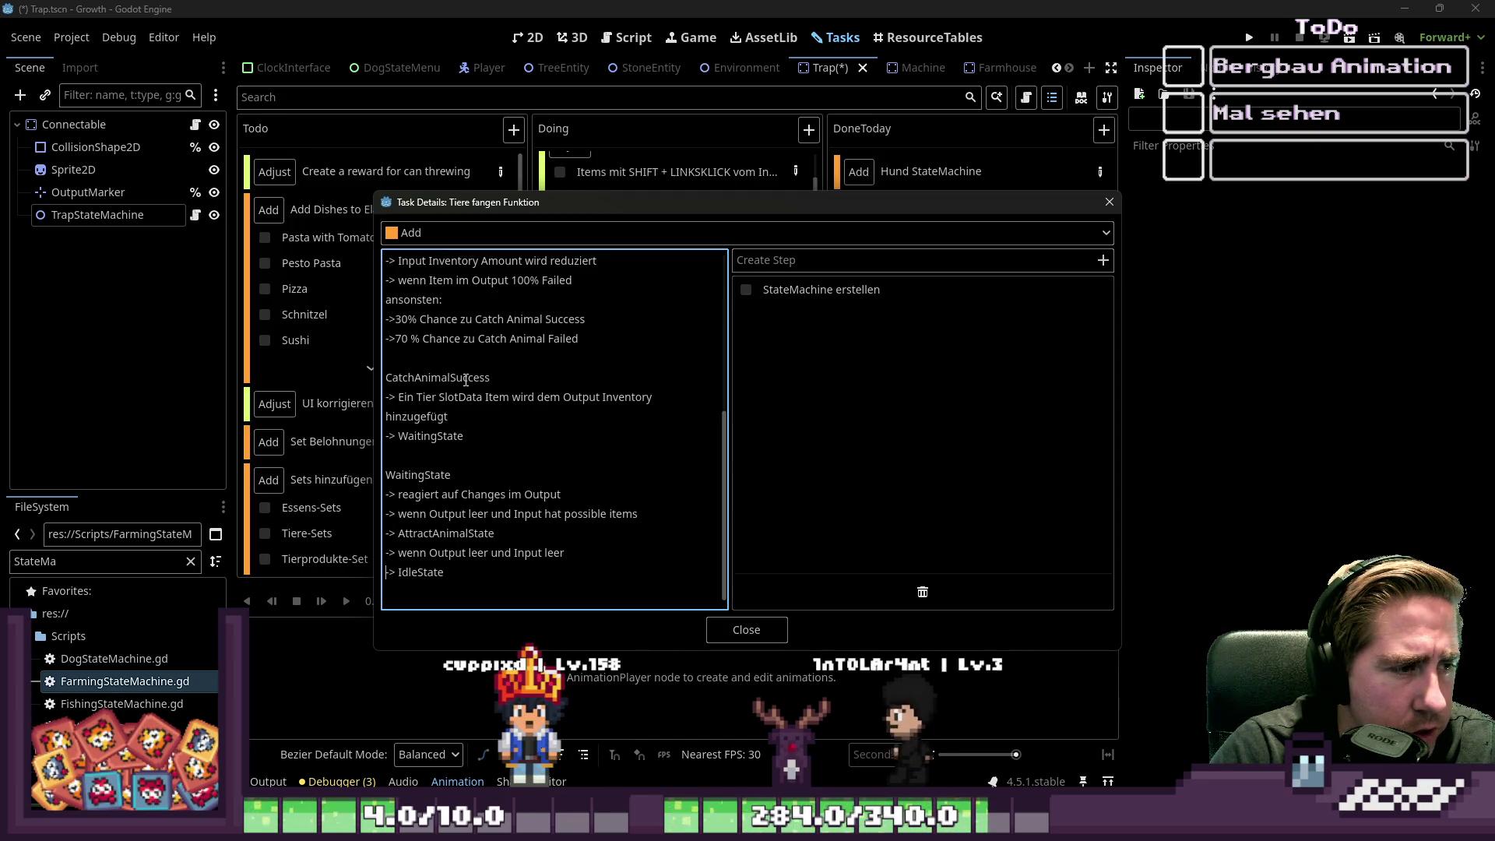
key("Up")
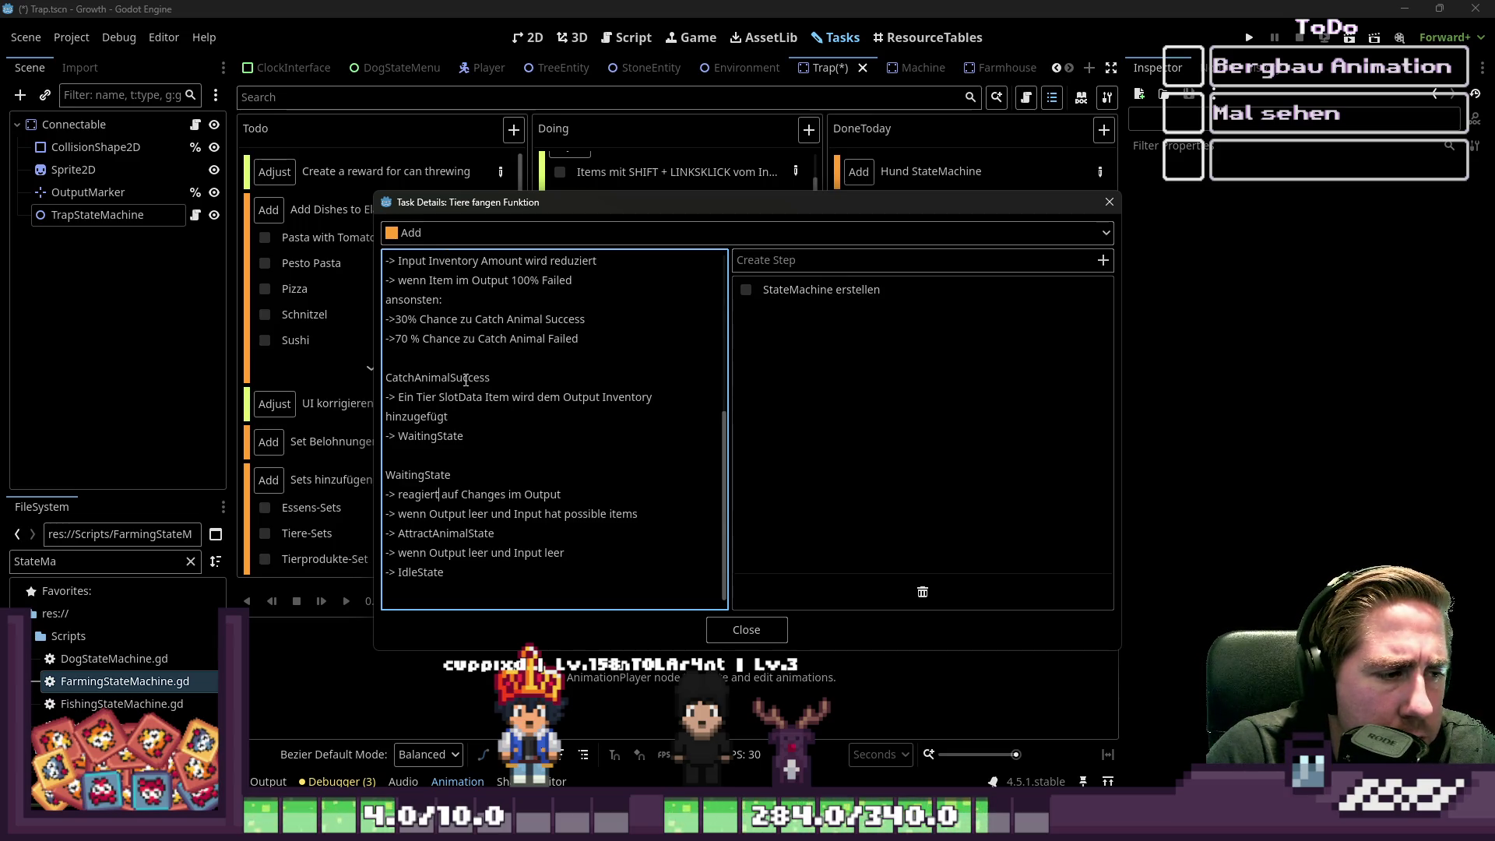
key("ctrl+End")
key("BackSpace")
key("Return")
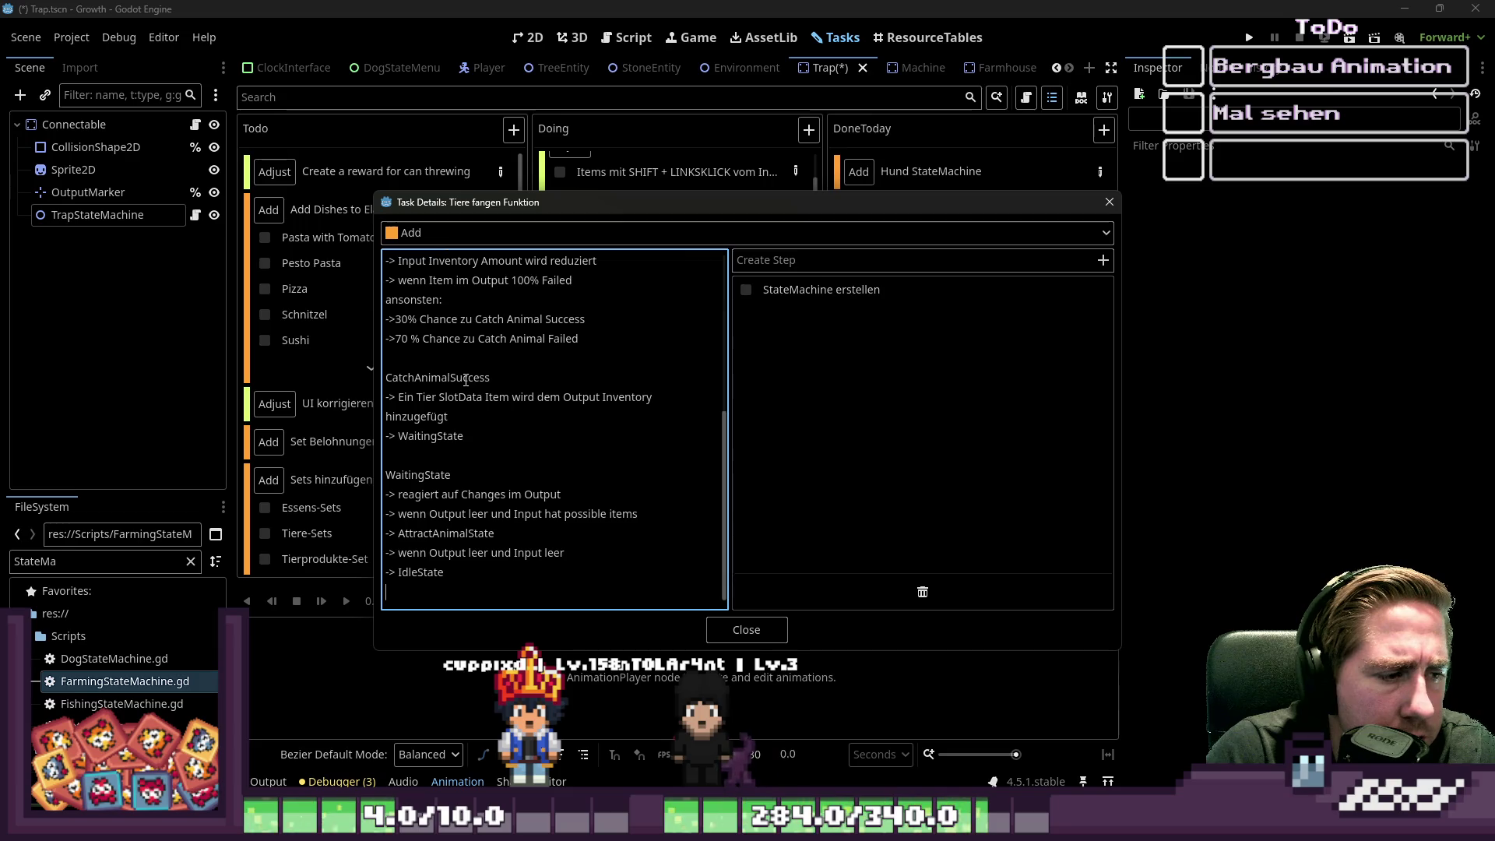
scroll(465, 380, "up", 4)
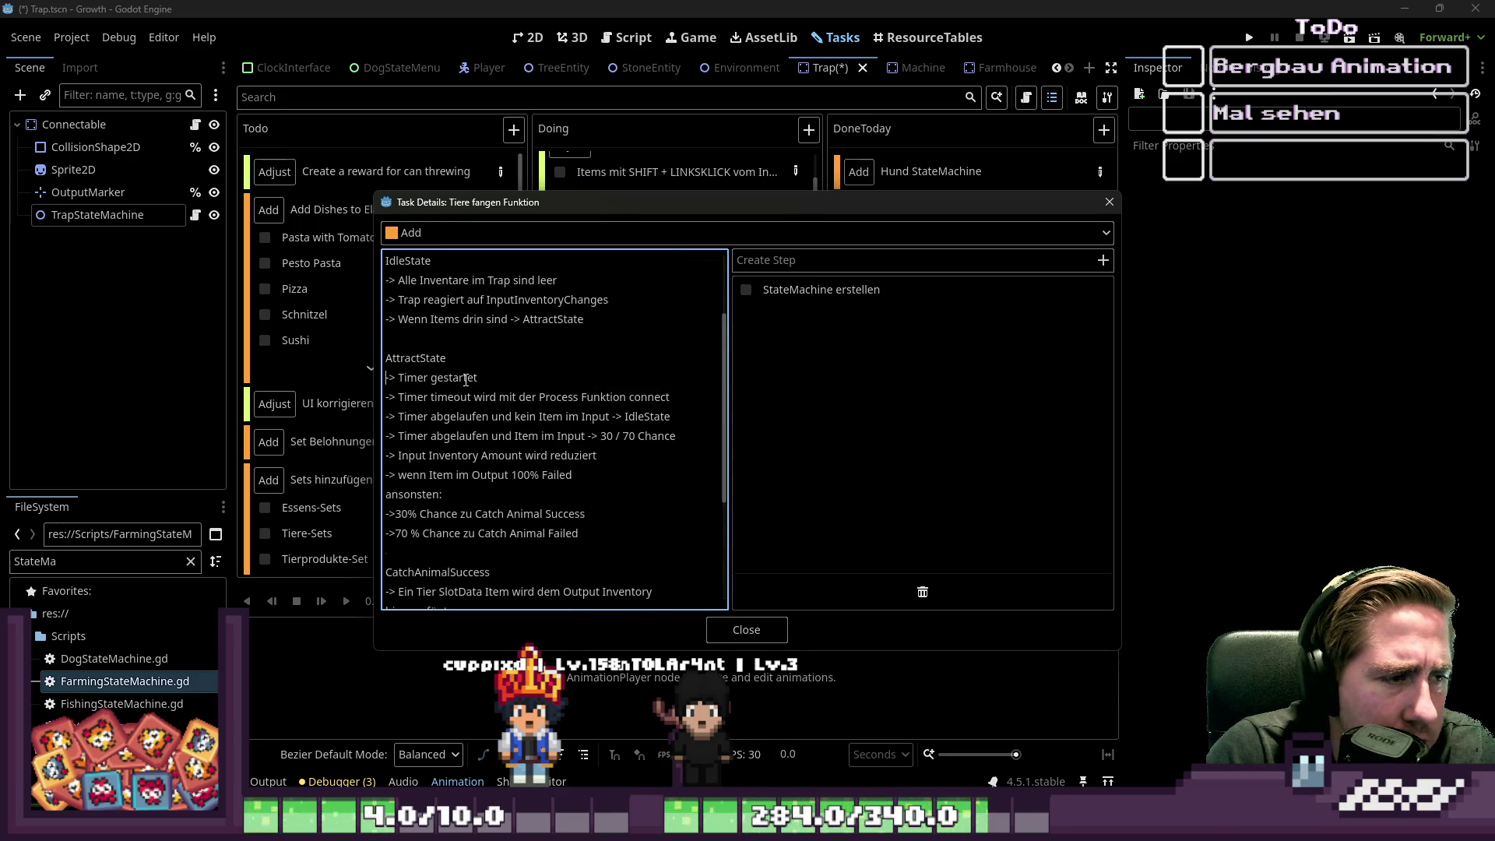
key("Down")
key("Down")
key("Down")
key("ctrl+Right")
key("ctrl+Right")
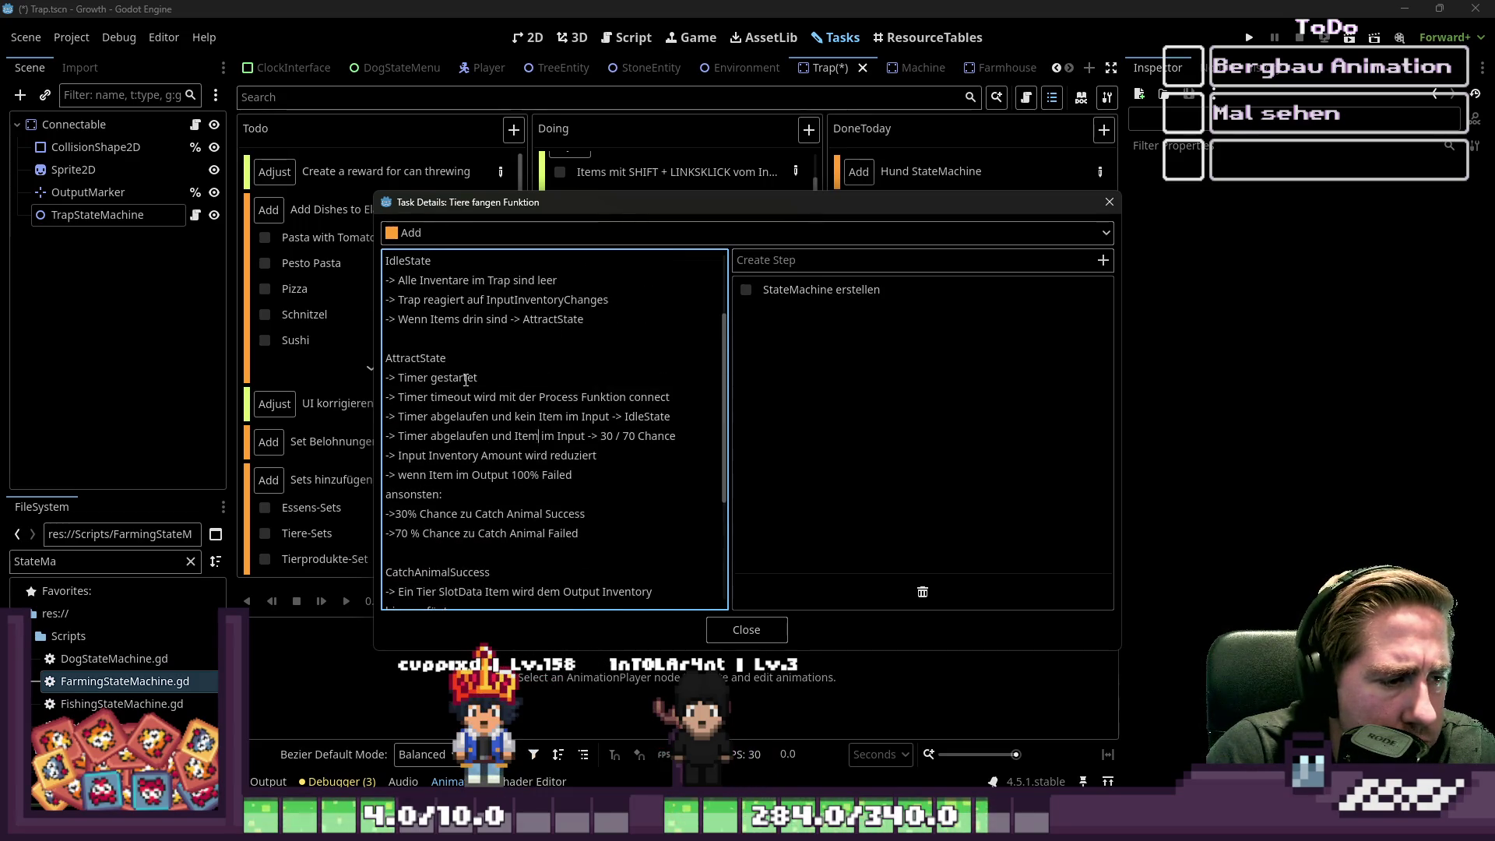
key("Down")
key("Down")
key("Down")
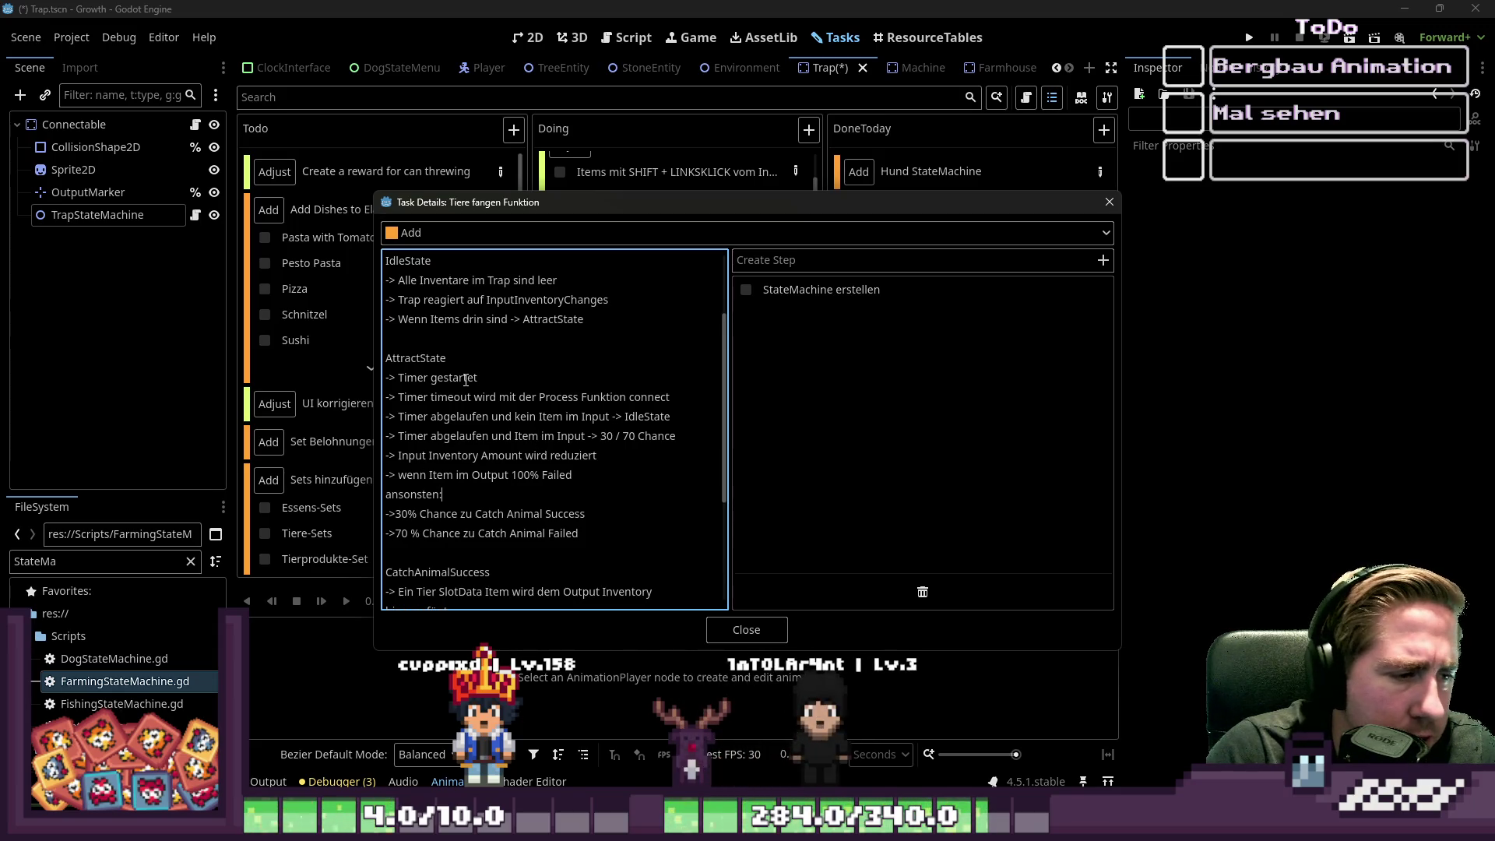
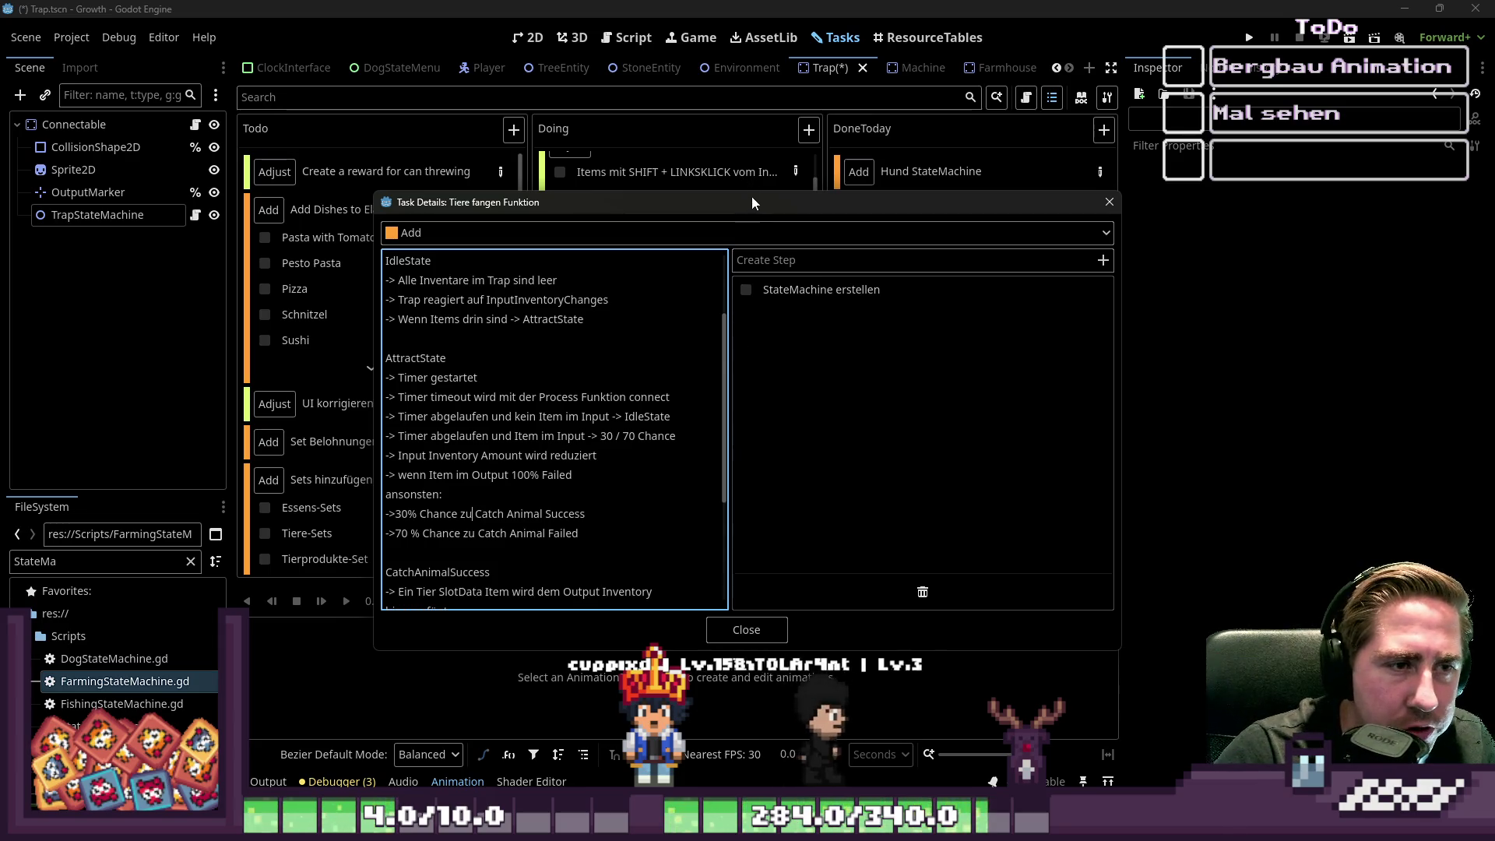
- Reposition the Task Details dialog and stretch it to full screen height so every state note shows
mouse_move(670, 208)
left_mouse_down()
mouse_move(1157, 274)
mouse_move(1118, 167)
left_mouse_up()
left_click_drag(875, 164, 385, 186)
left_click_drag(584, 170, 588, 2)
left_click_drag(591, 640, 592, 806)
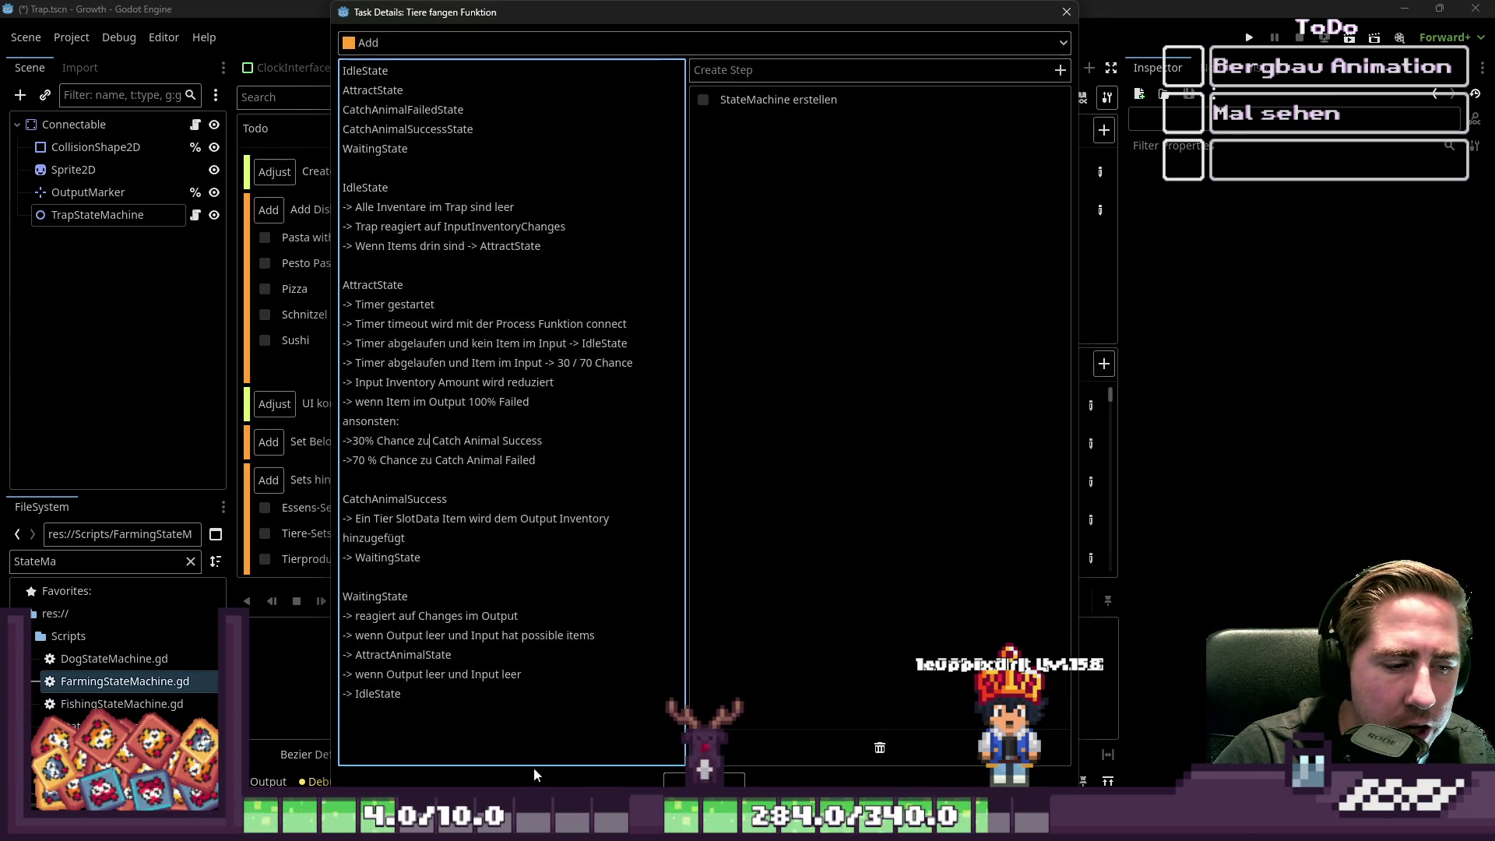
mouse_move(652, 23)
left_mouse_down()
mouse_move(859, 20)
mouse_move(817, 191)
mouse_move(780, 215)
mouse_move(769, 139)
left_mouse_up()
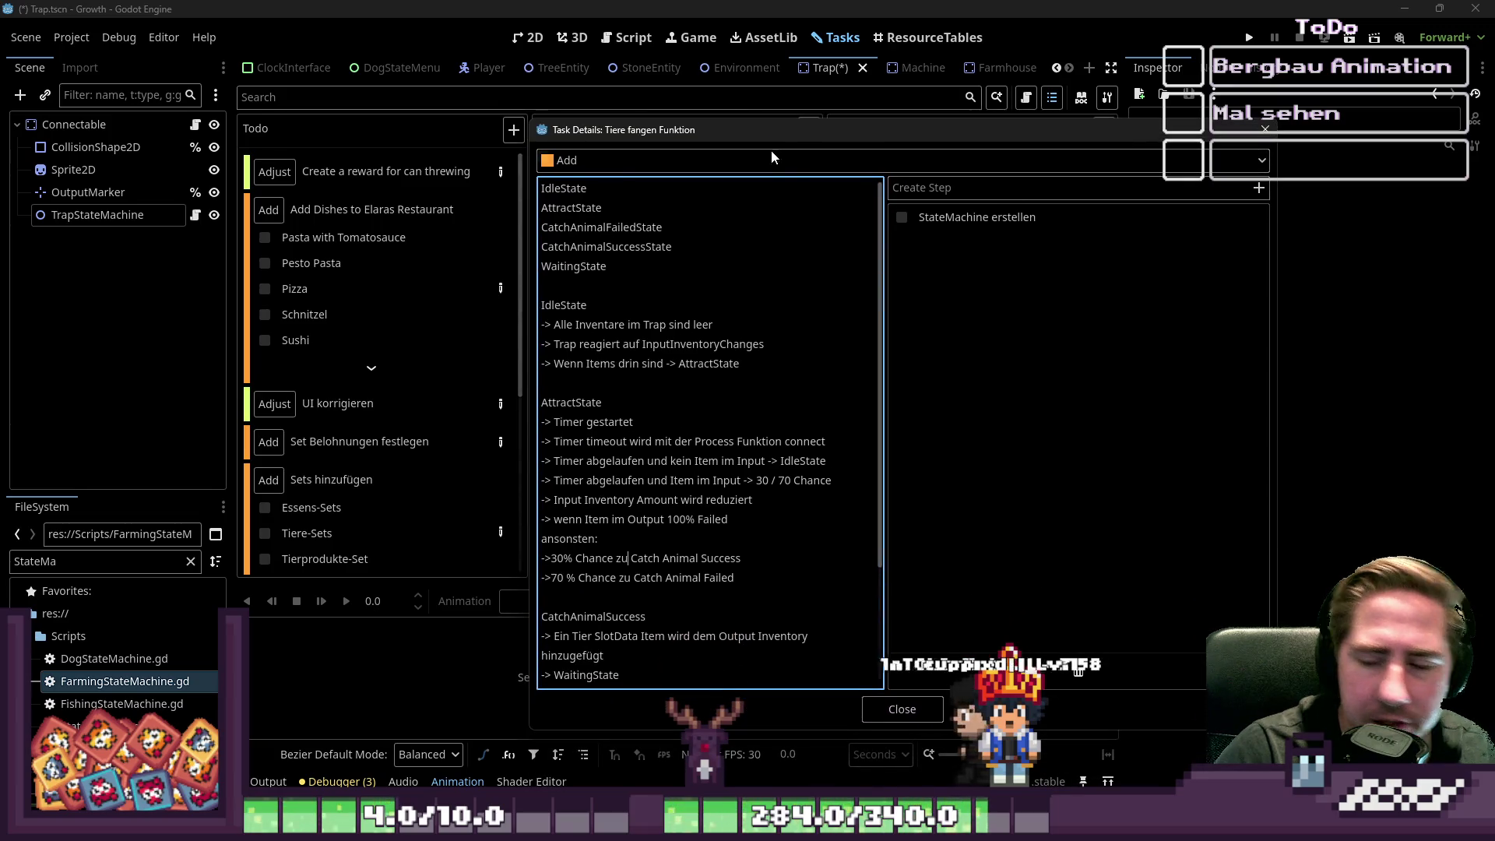
scroll(842, 292, "down", 3)
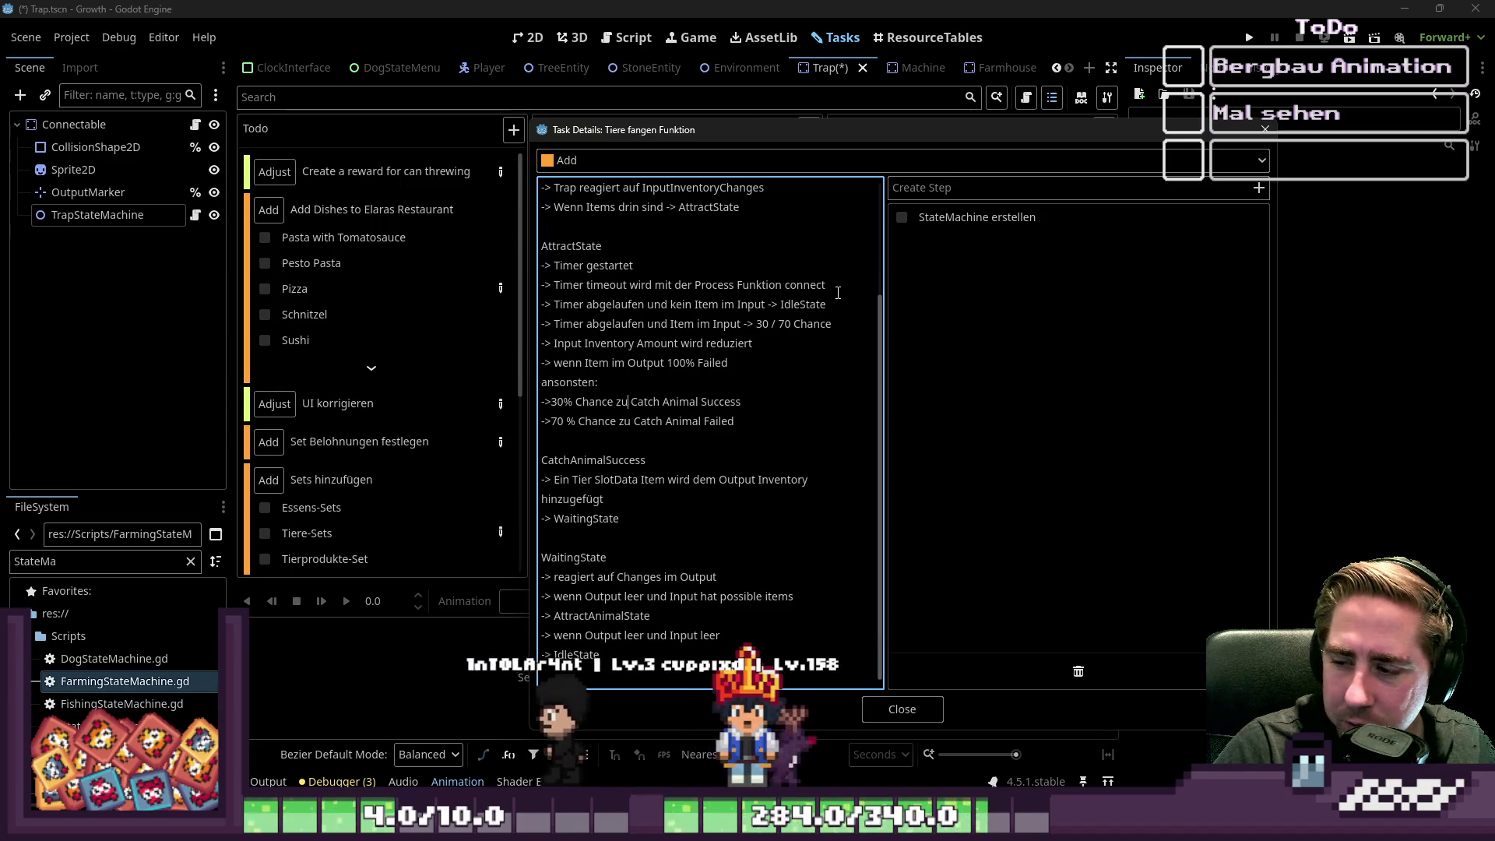
scroll(701, 517, "up", 2)
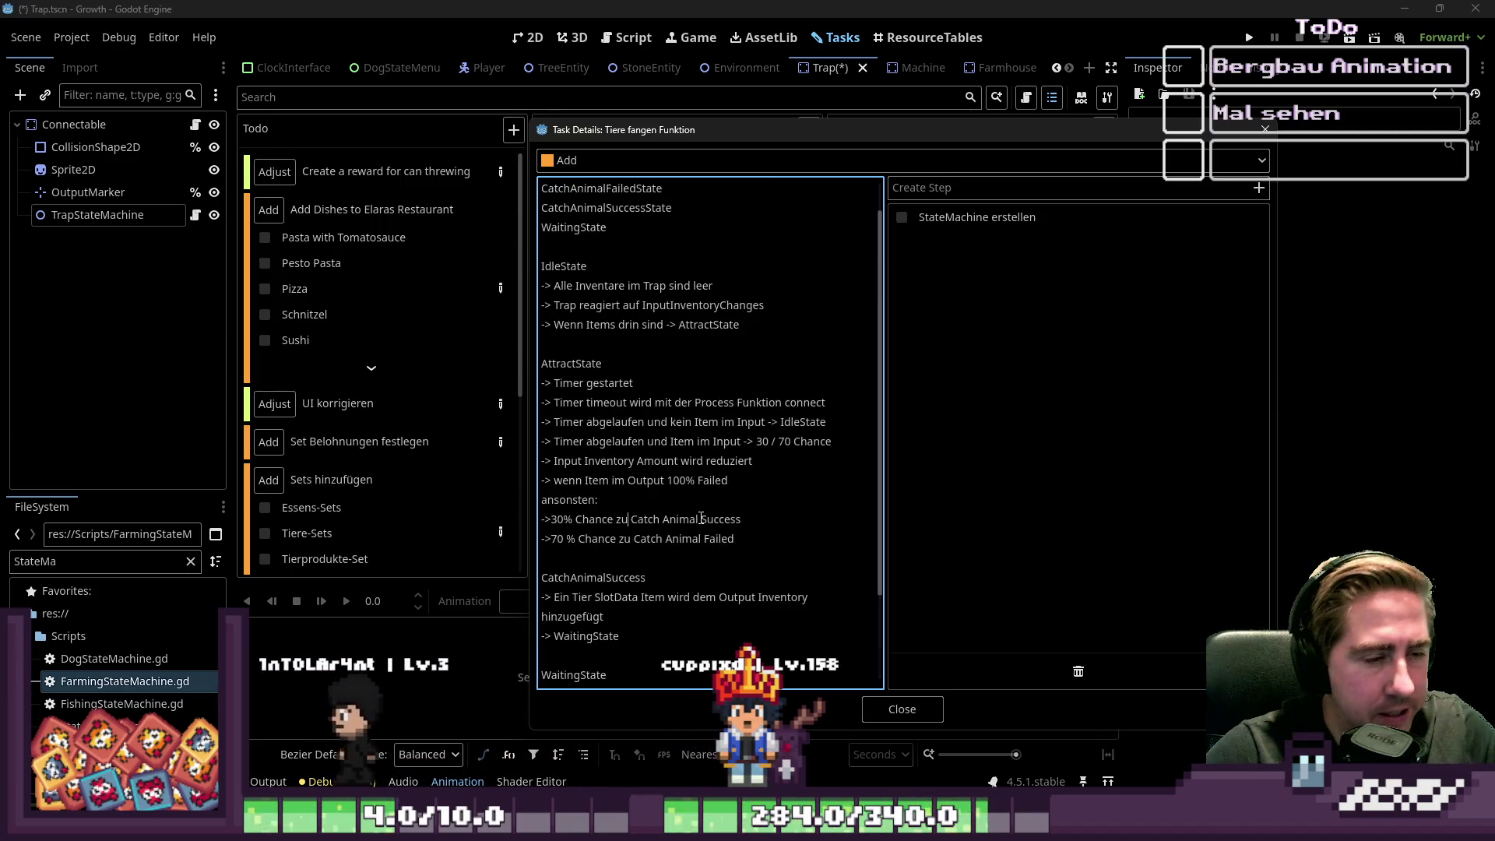
scroll(726, 470, "up", 1)
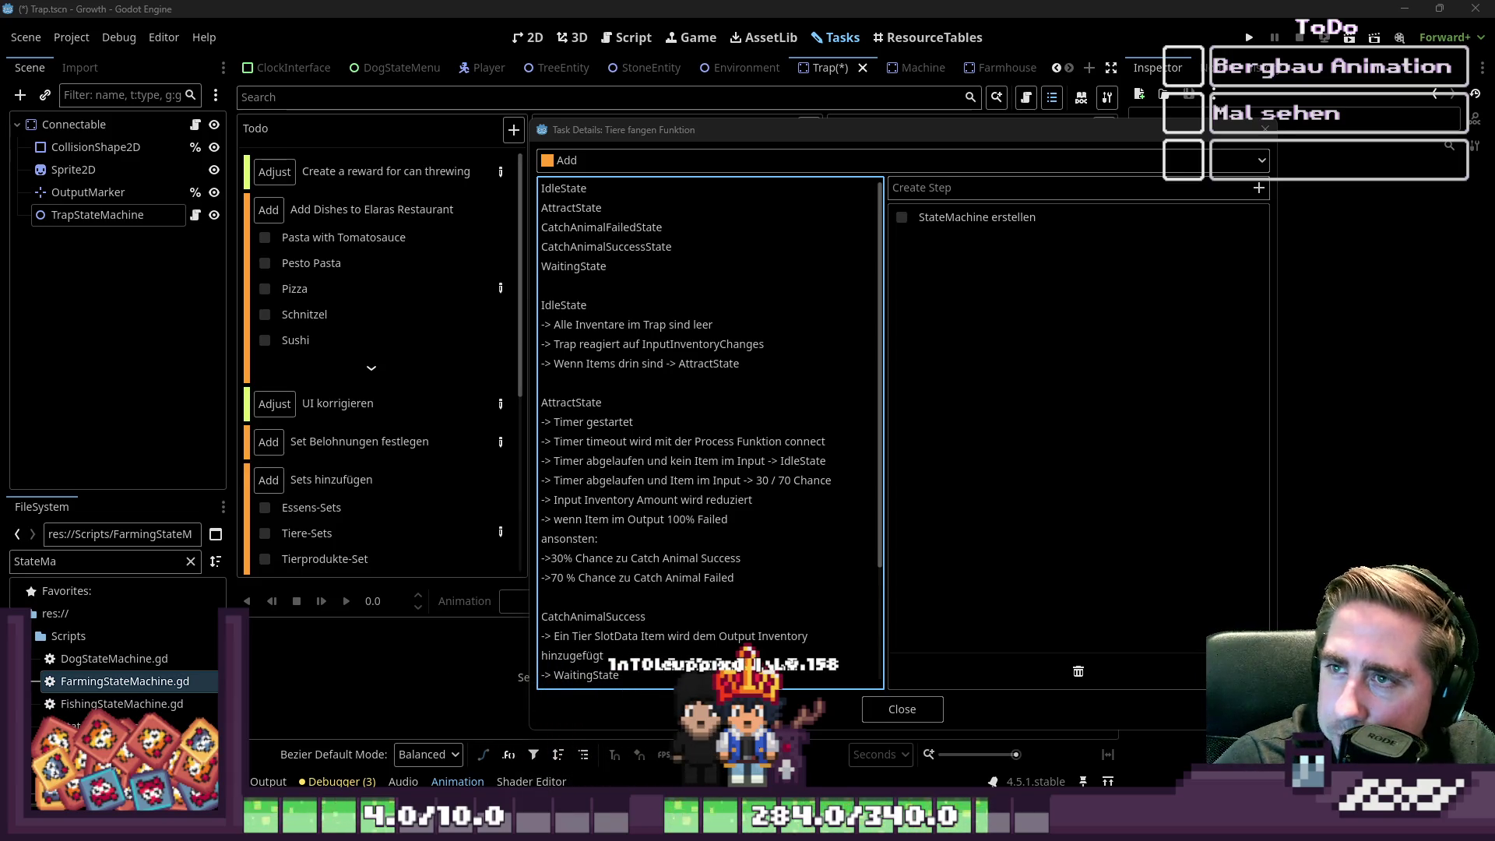
scroll(709, 432, "down", 3)
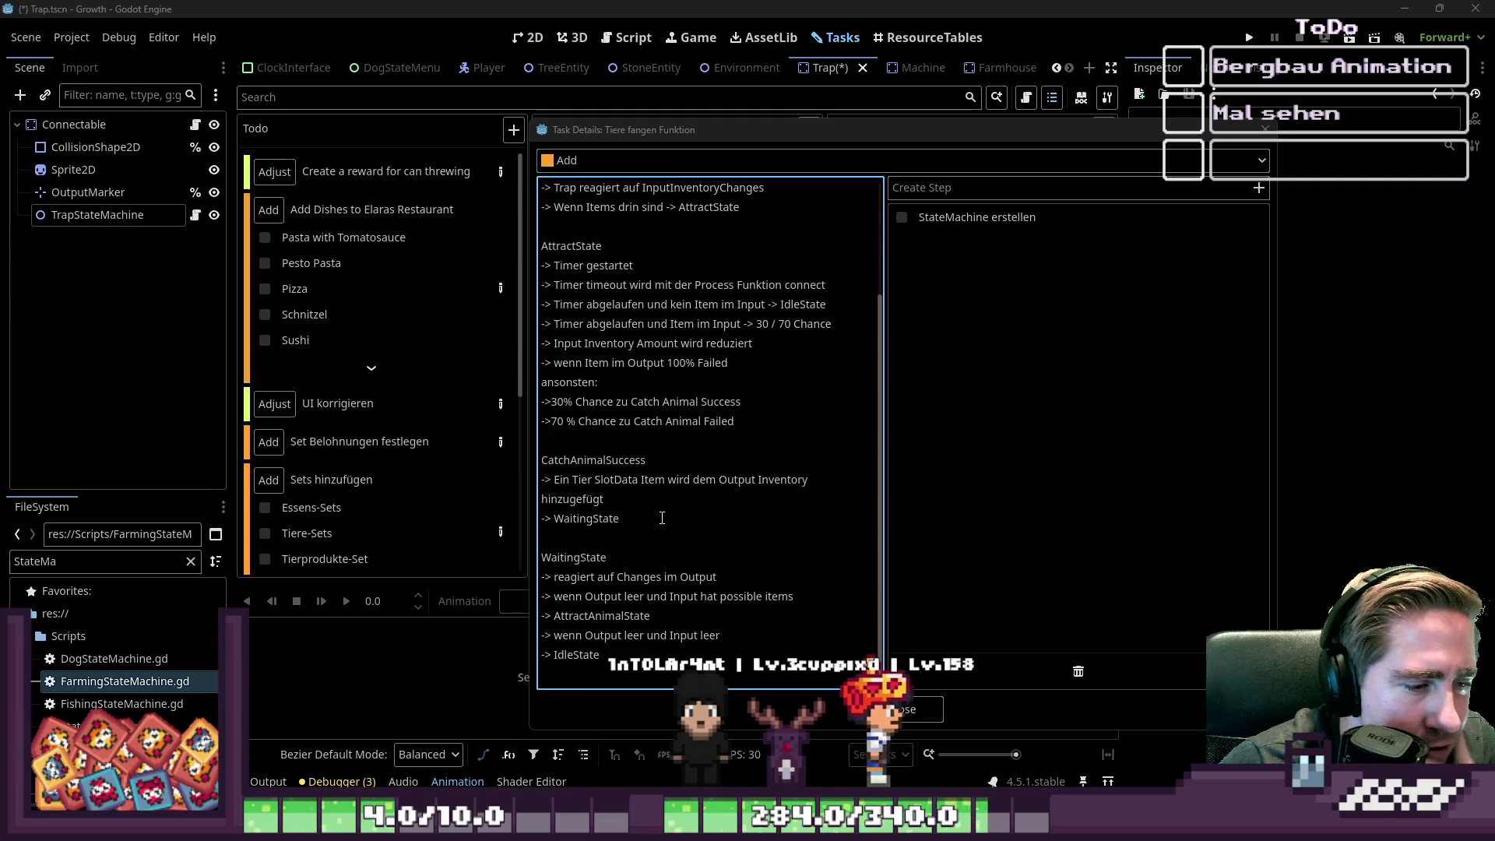
left_click_drag(763, 116, 763, 2)
scroll(759, 246, "up", 1)
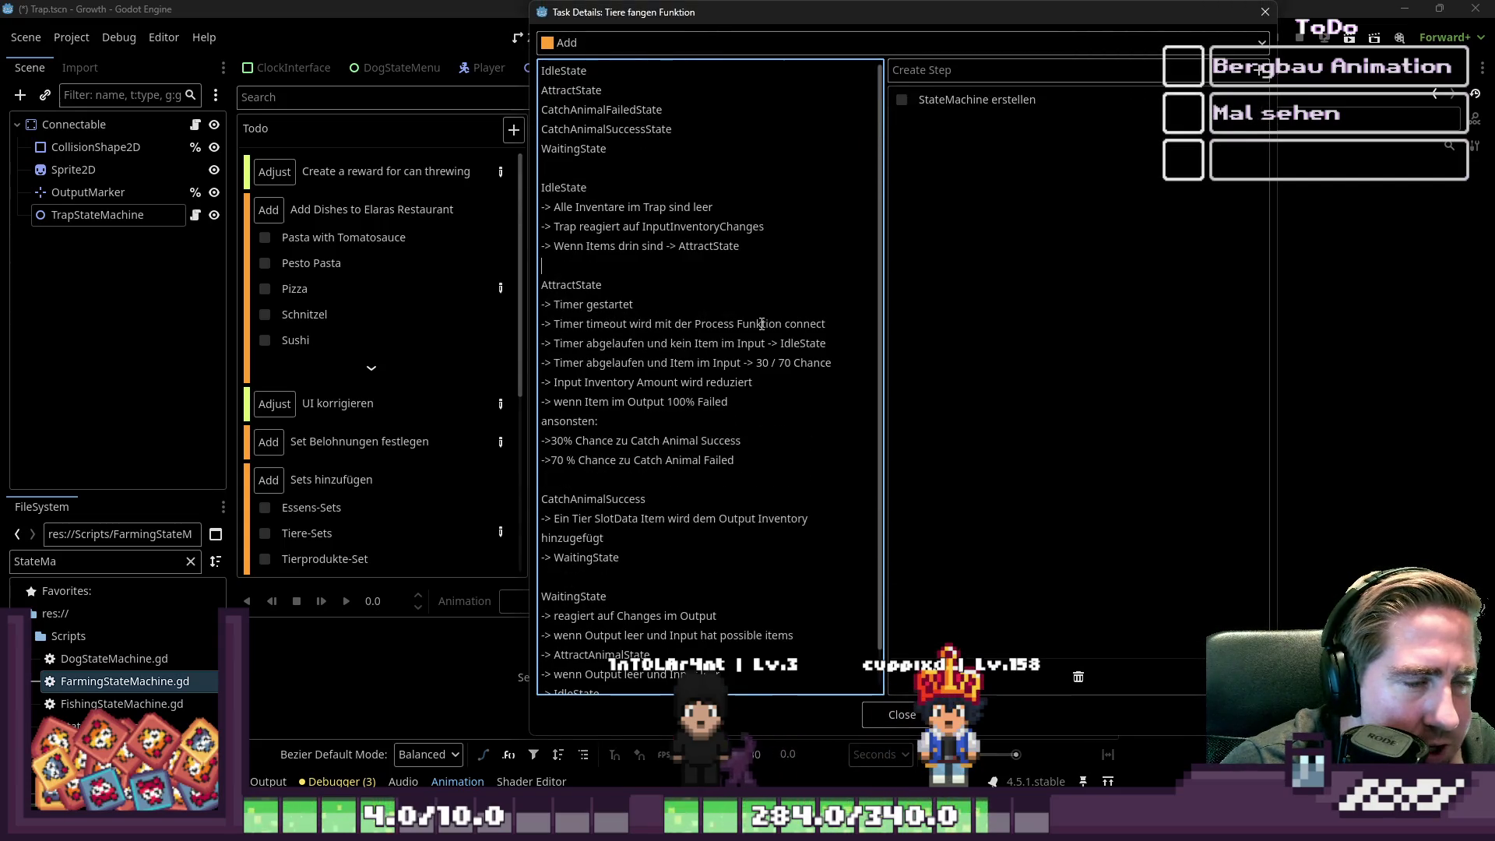
left_click_drag(700, 733, 701, 828)
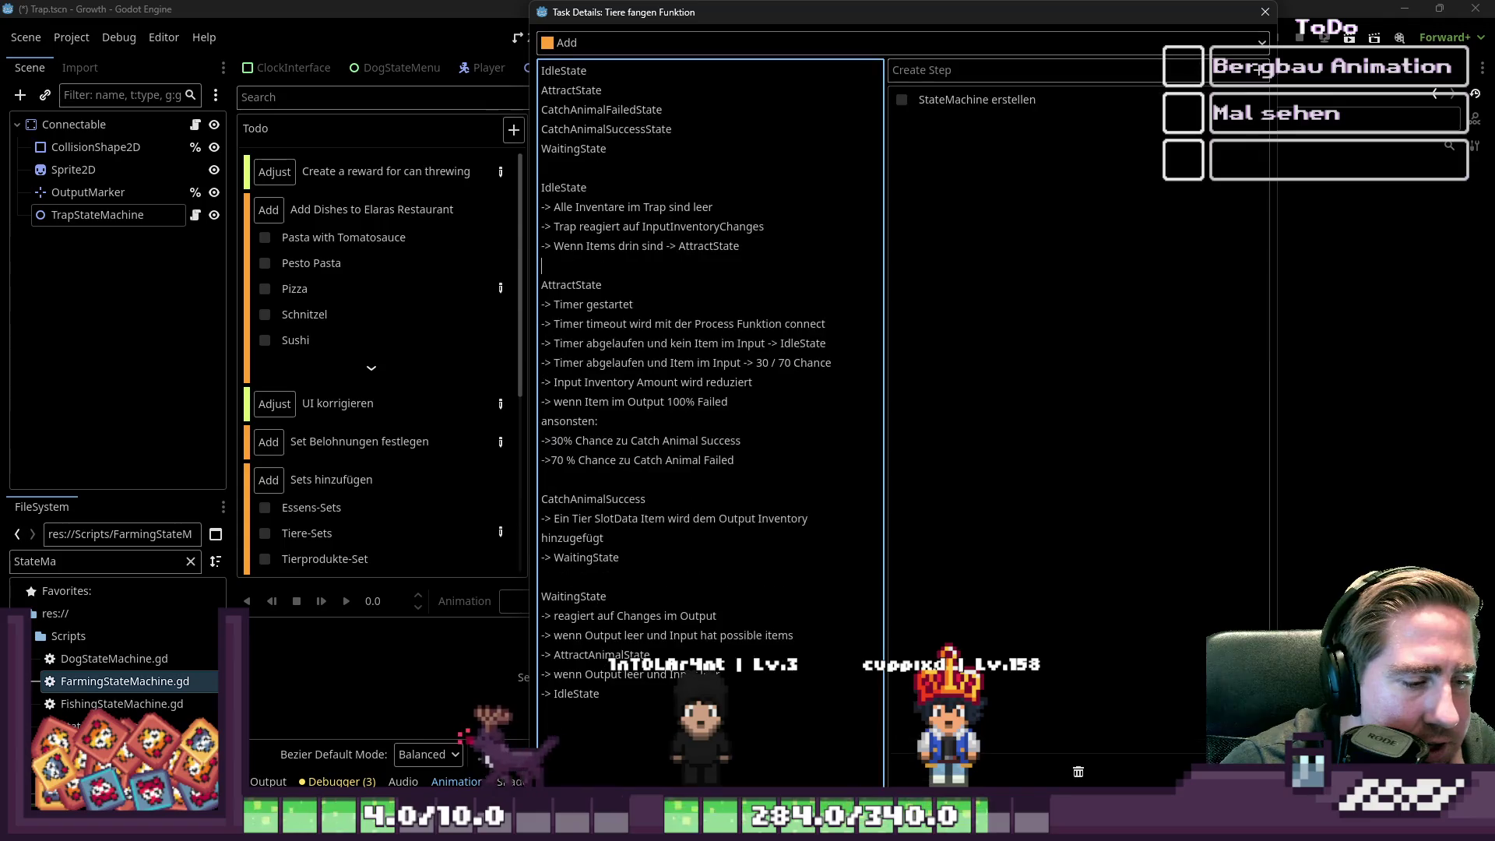
- Start a new IdleState note line after the AttractState transition line
left_click_drag(570, 175, 679, 216)
left_click(622, 285)
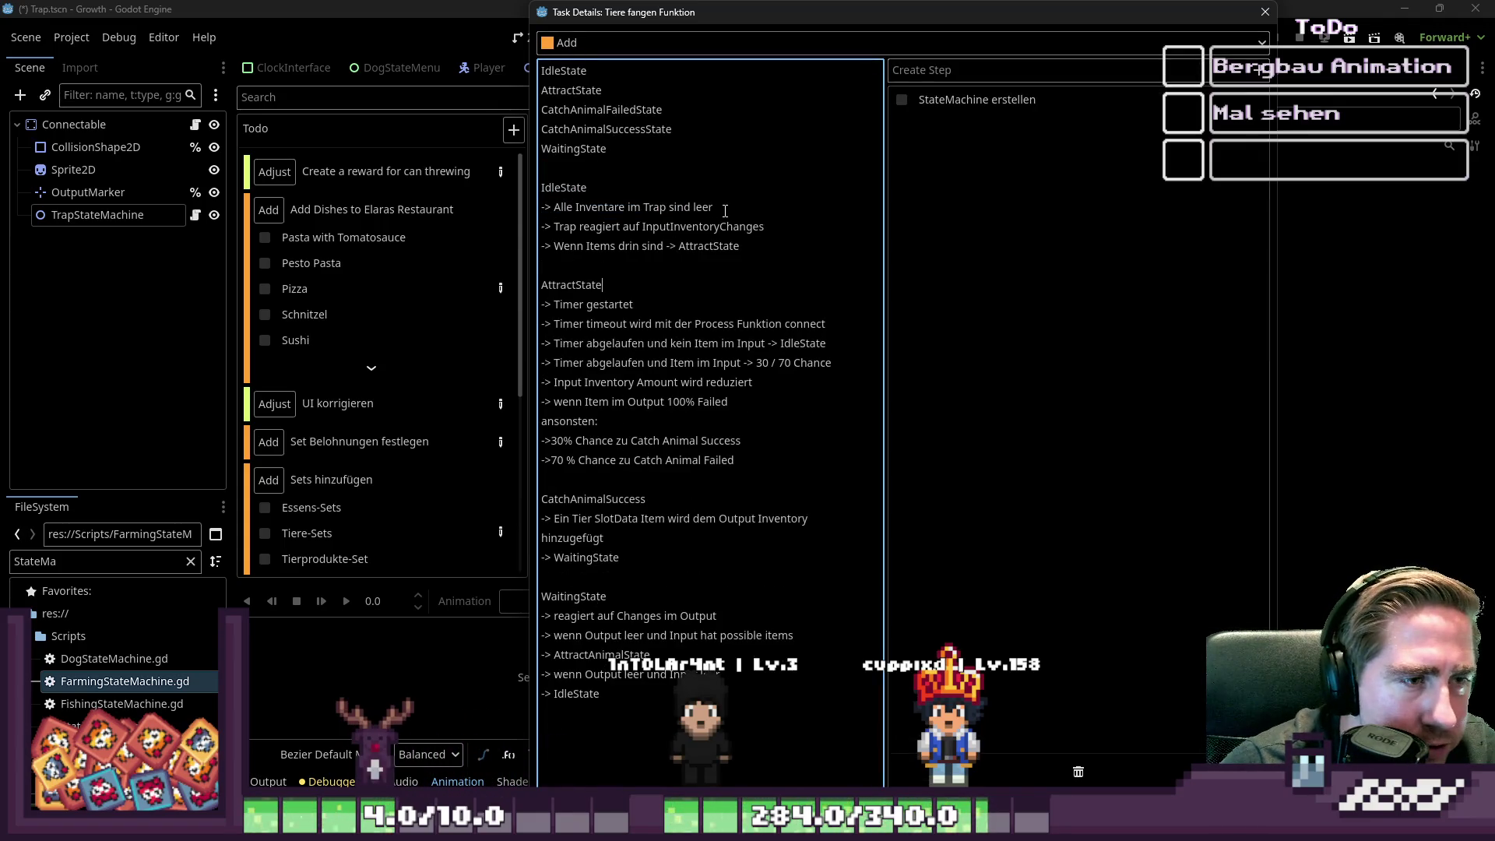
left_click(611, 225)
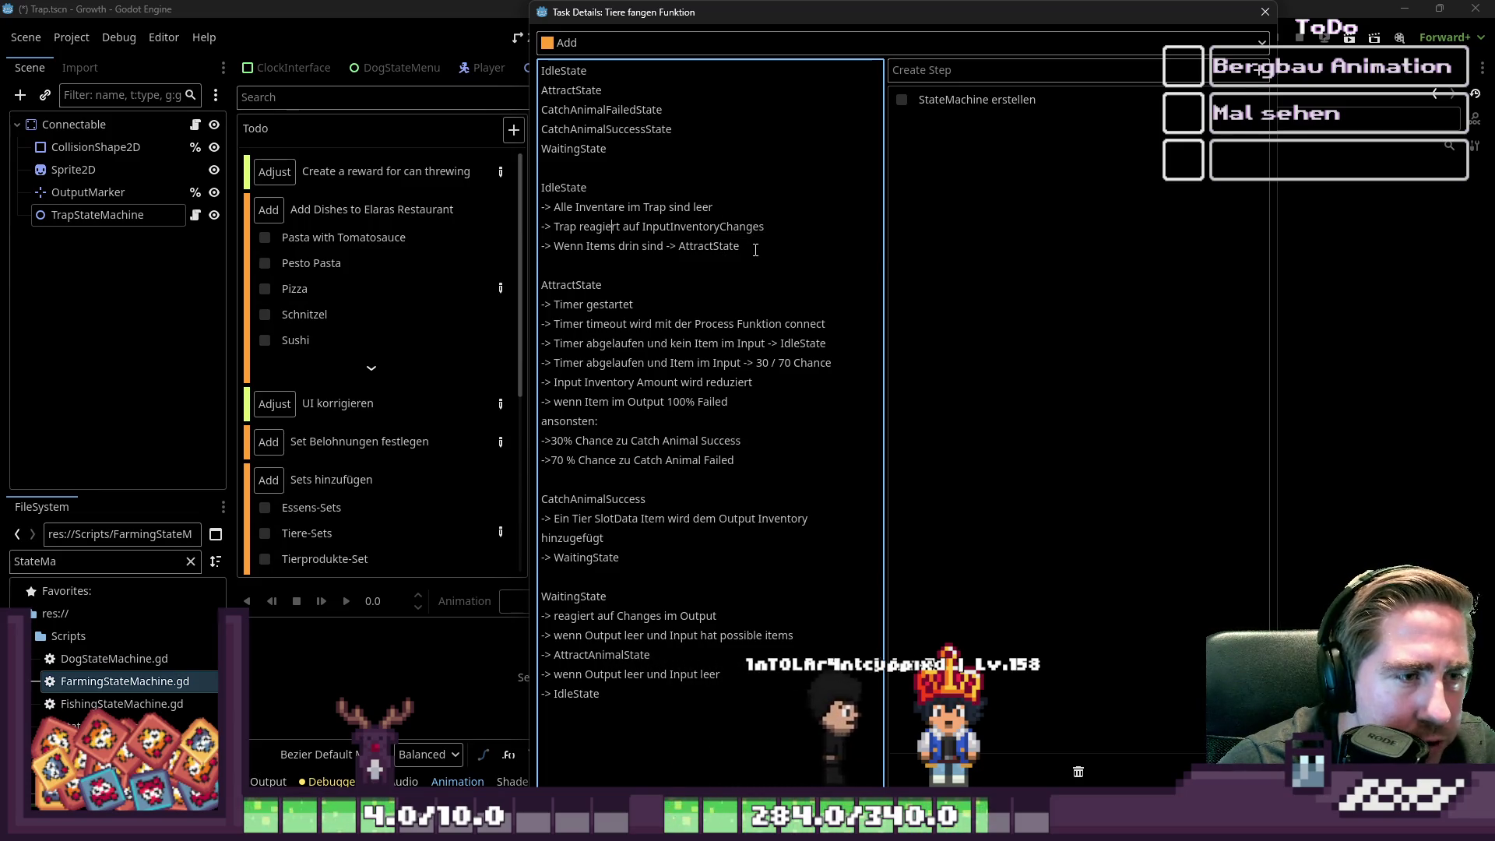
left_click_drag(605, 246, 740, 246)
left_click(757, 247)
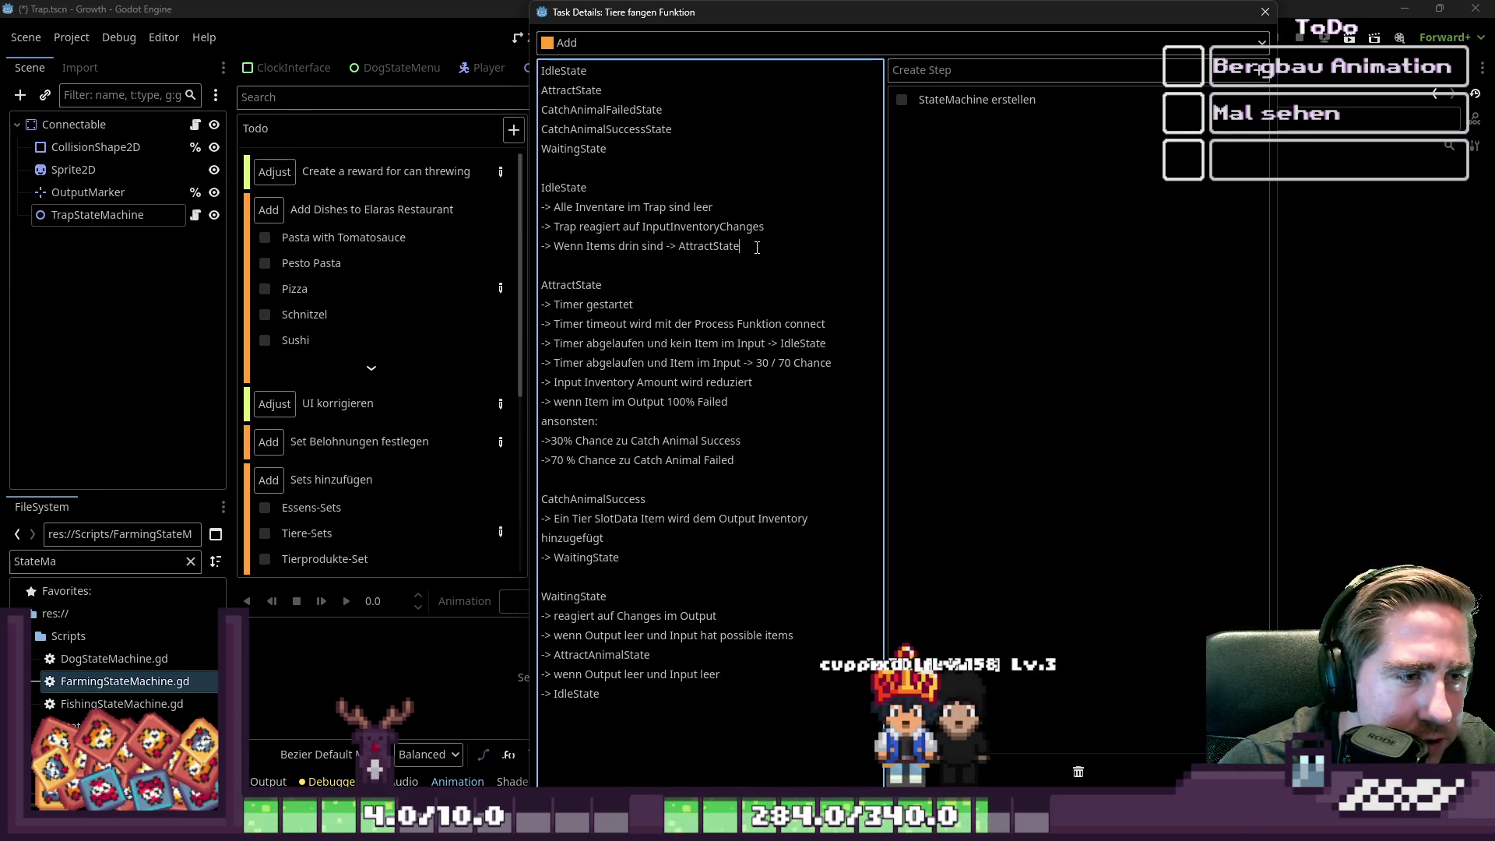
key("Return")
type("-> Wenn Items im Output")
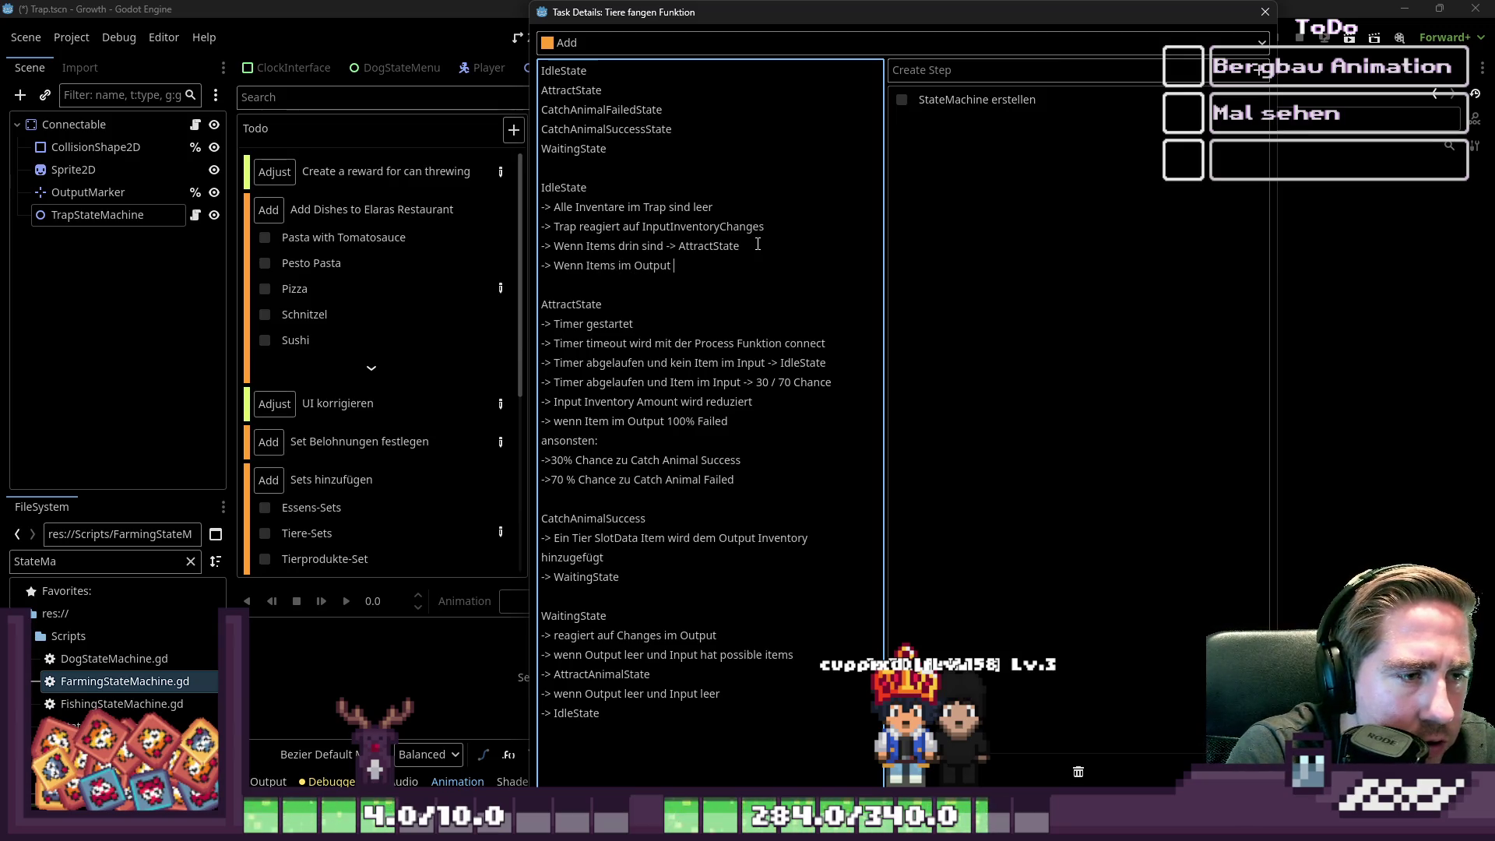
- Finish the IdleState rule '-> Wenn Items im Output enthalten sind' and add a line about the Trap
type("enthalten")
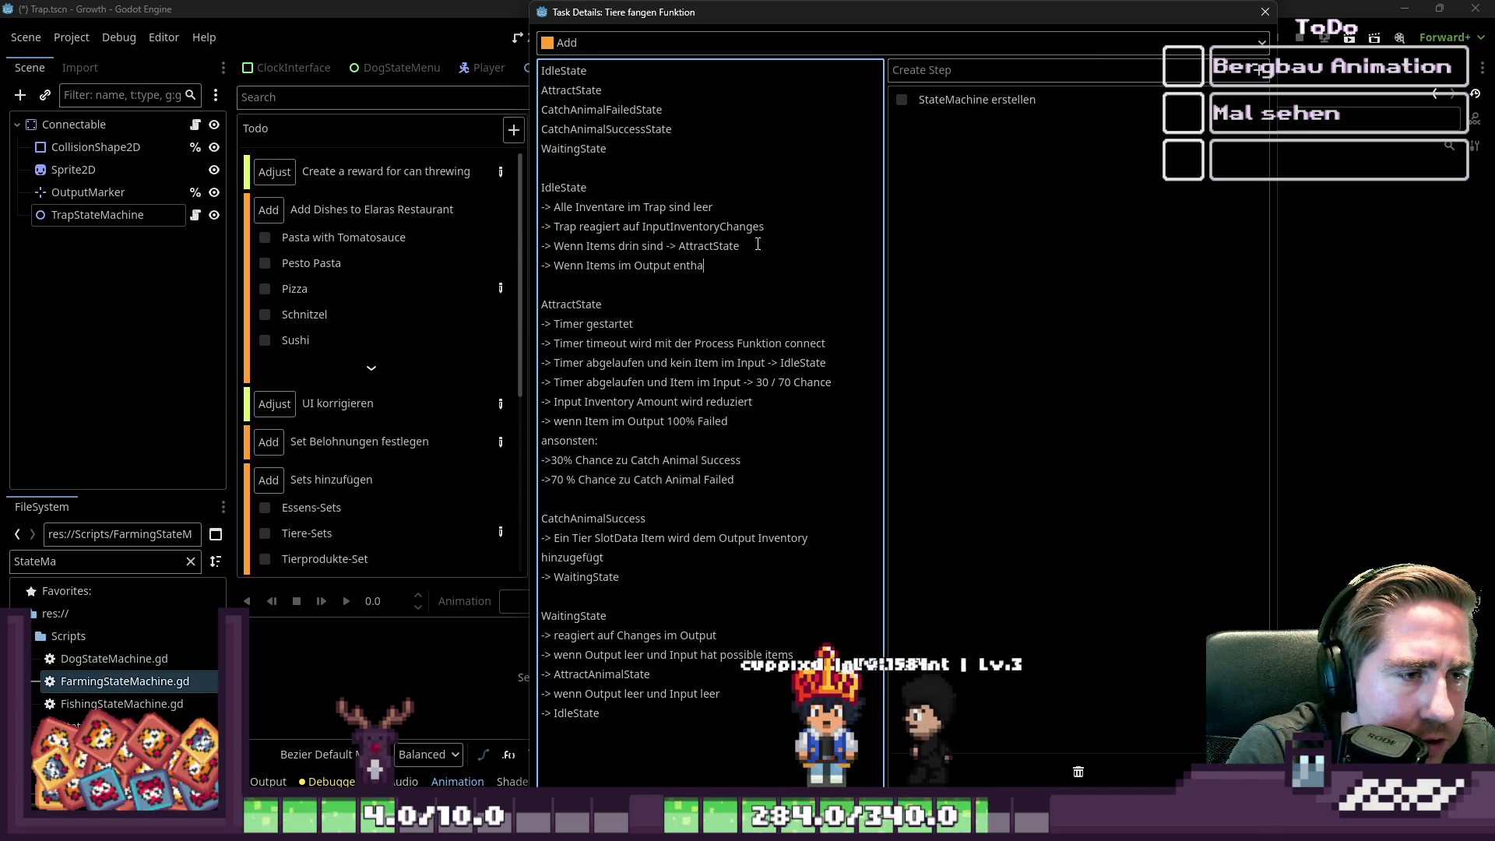
type(" sind")
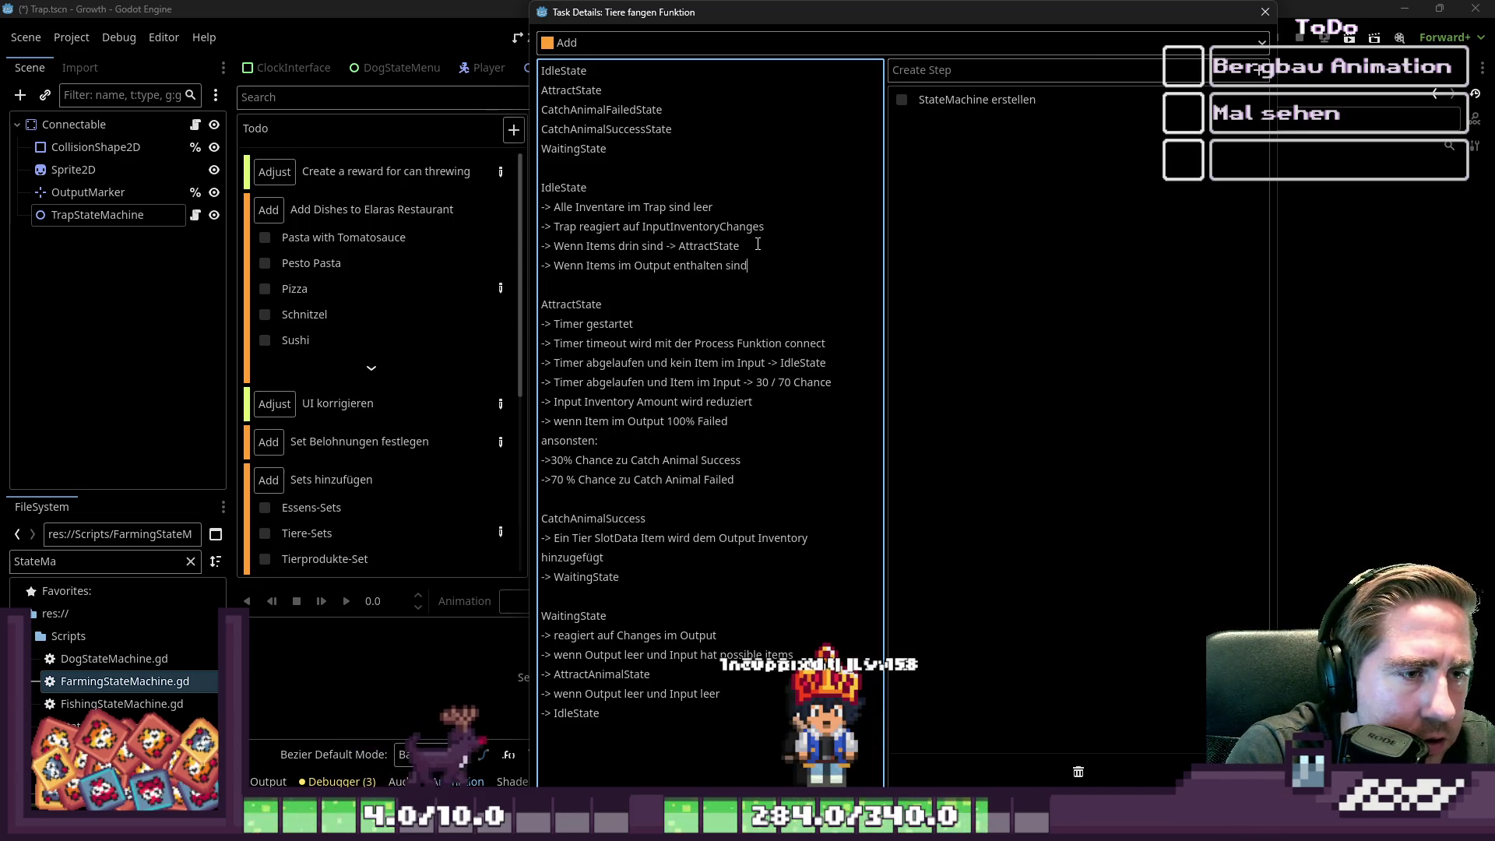
key("Return")
type(">")
key("BackSpace")
type("-")
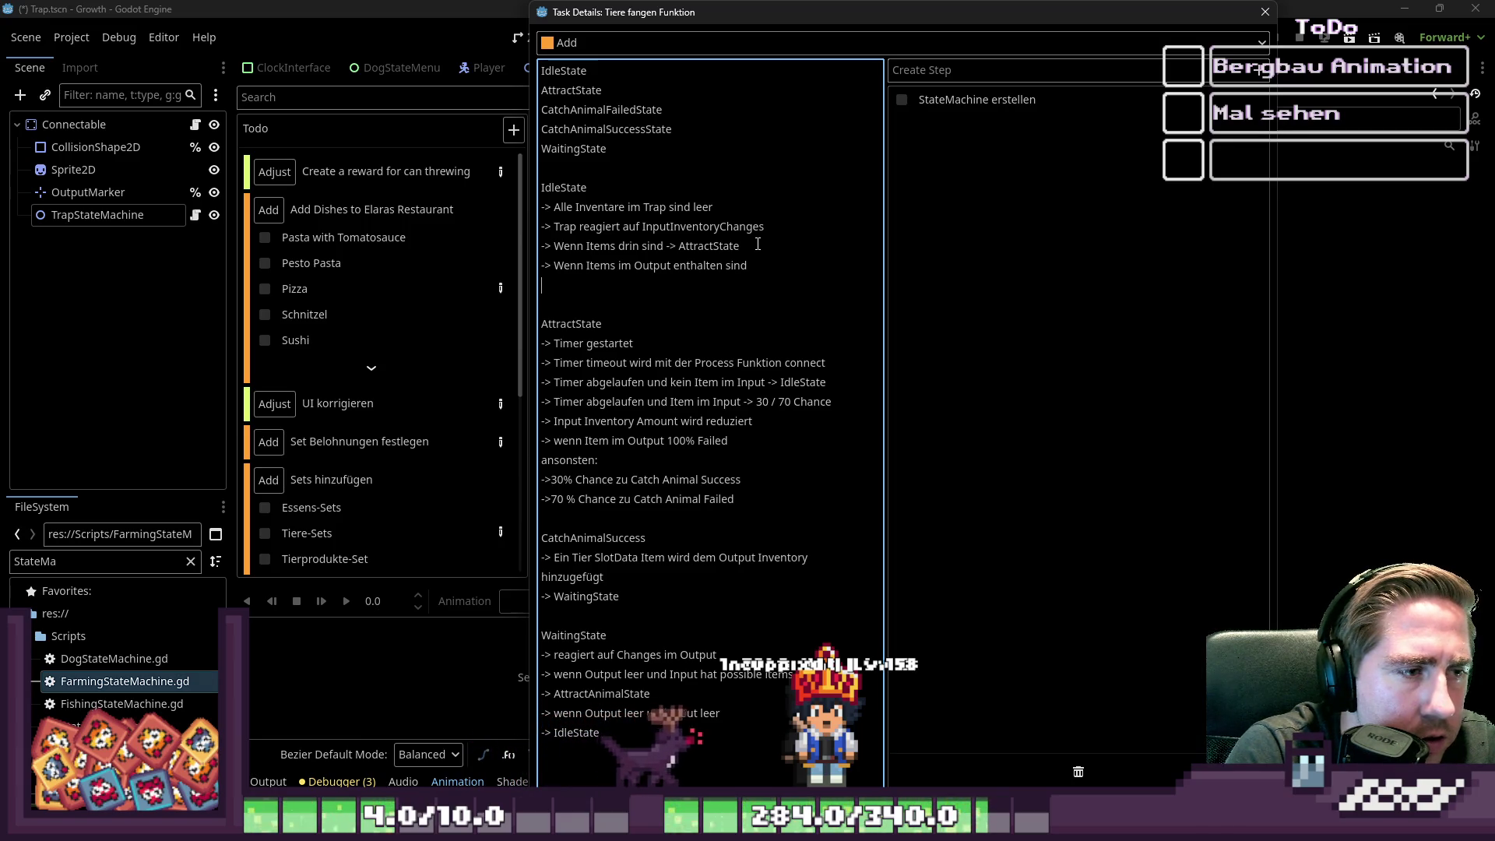
key("BackSpace")
type("-> dann bl")
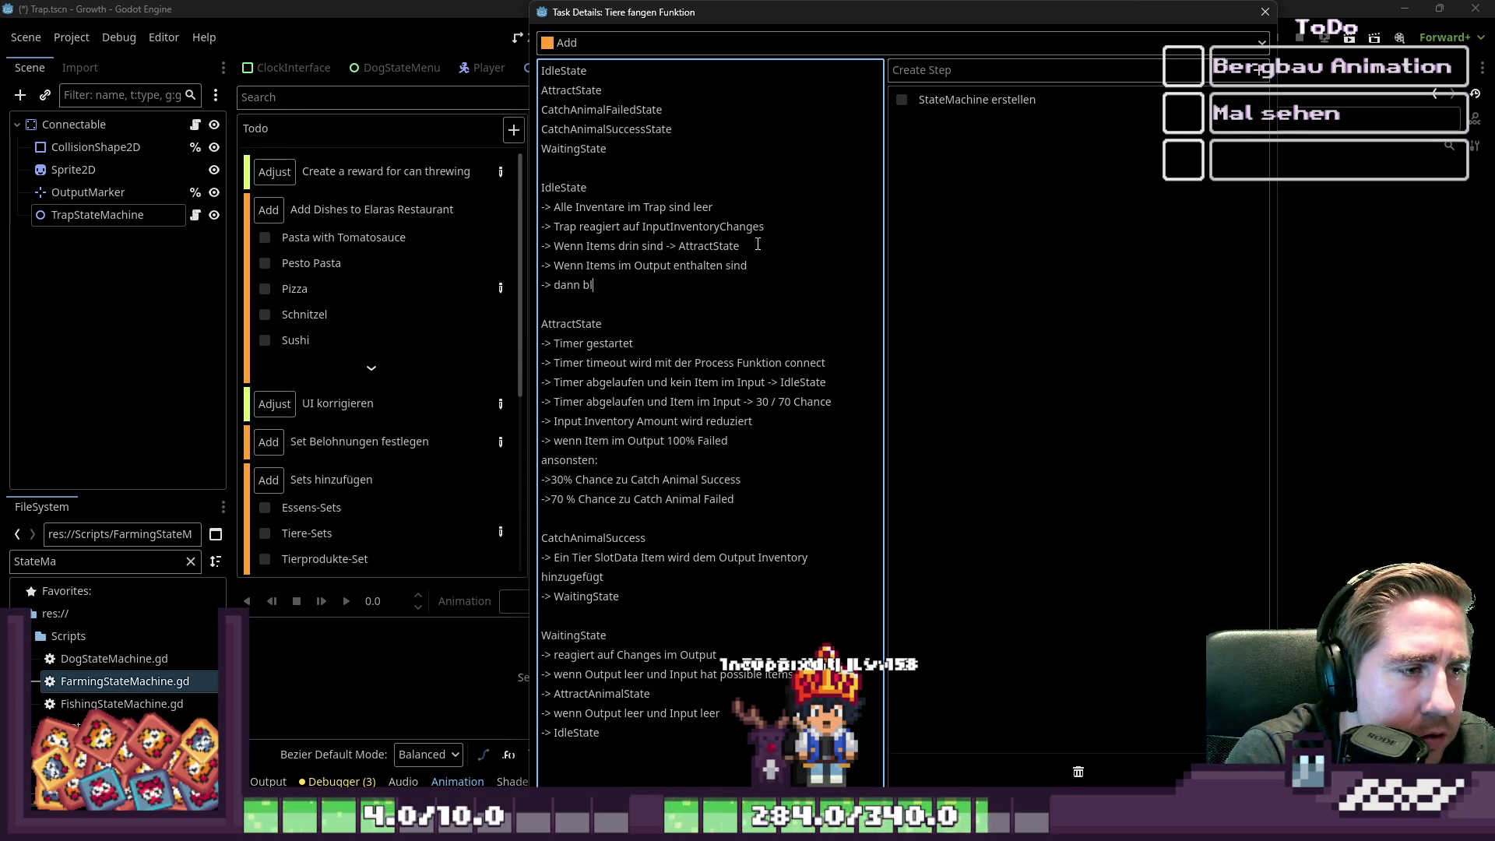
type("eimt")
type("t der ")
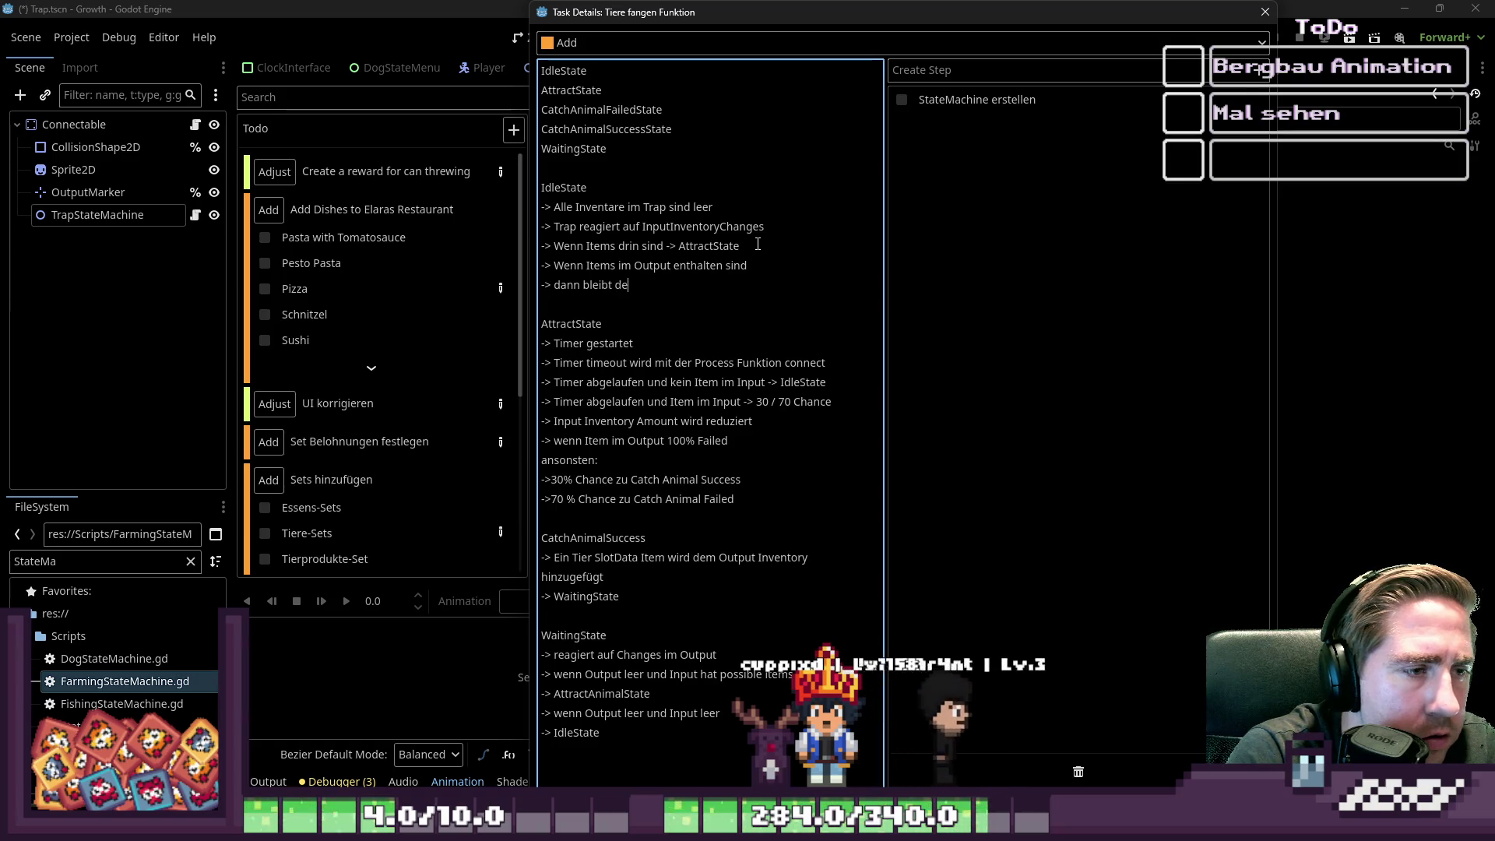
type("Trap im Idle")
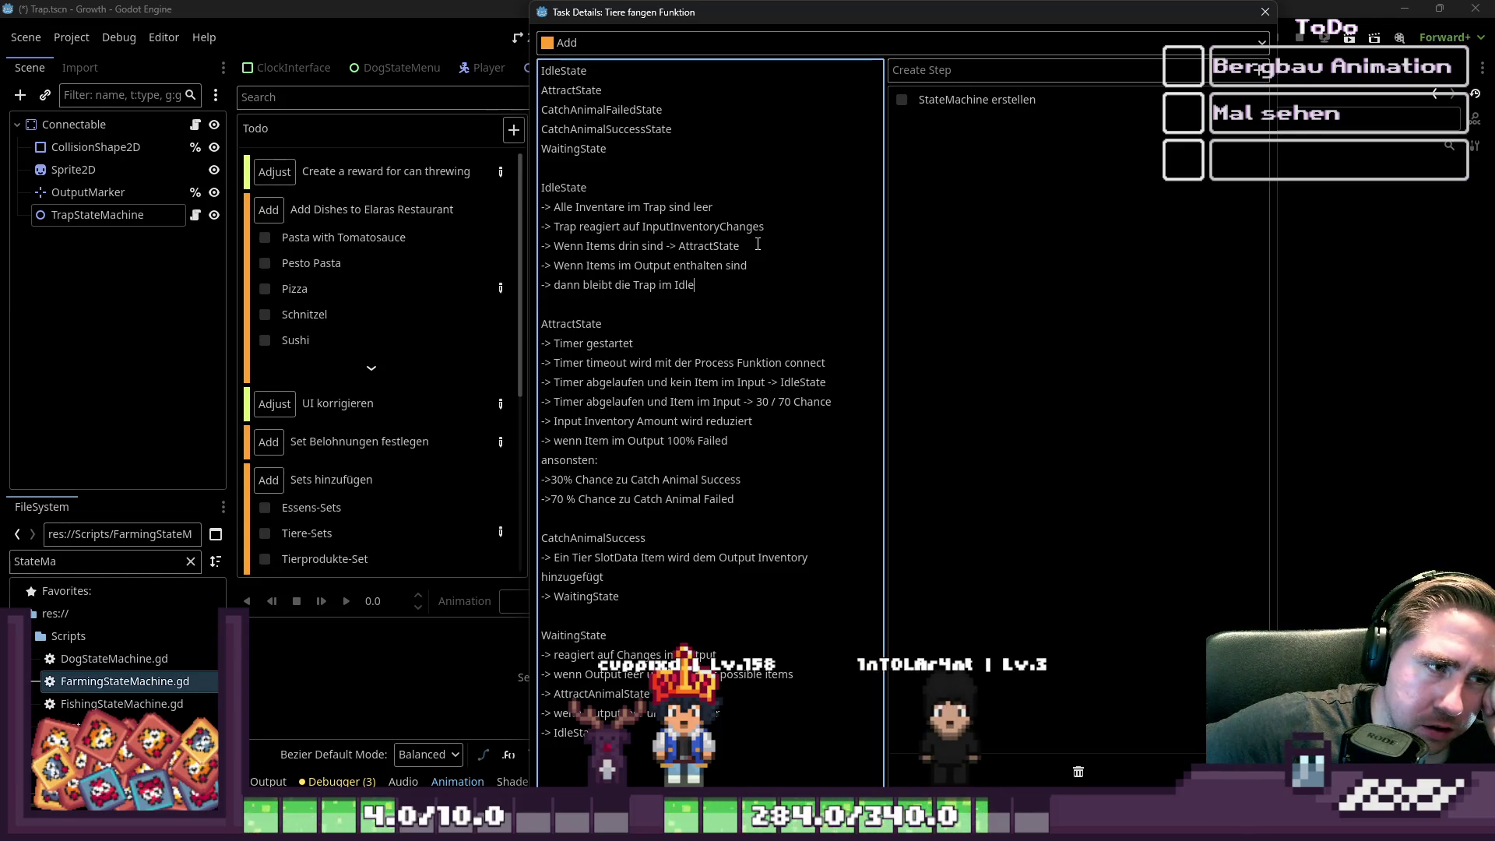
- Insert a line after the InputInventoryChanges note, then close the task details
key("Up")
key("Up")
key("Up")
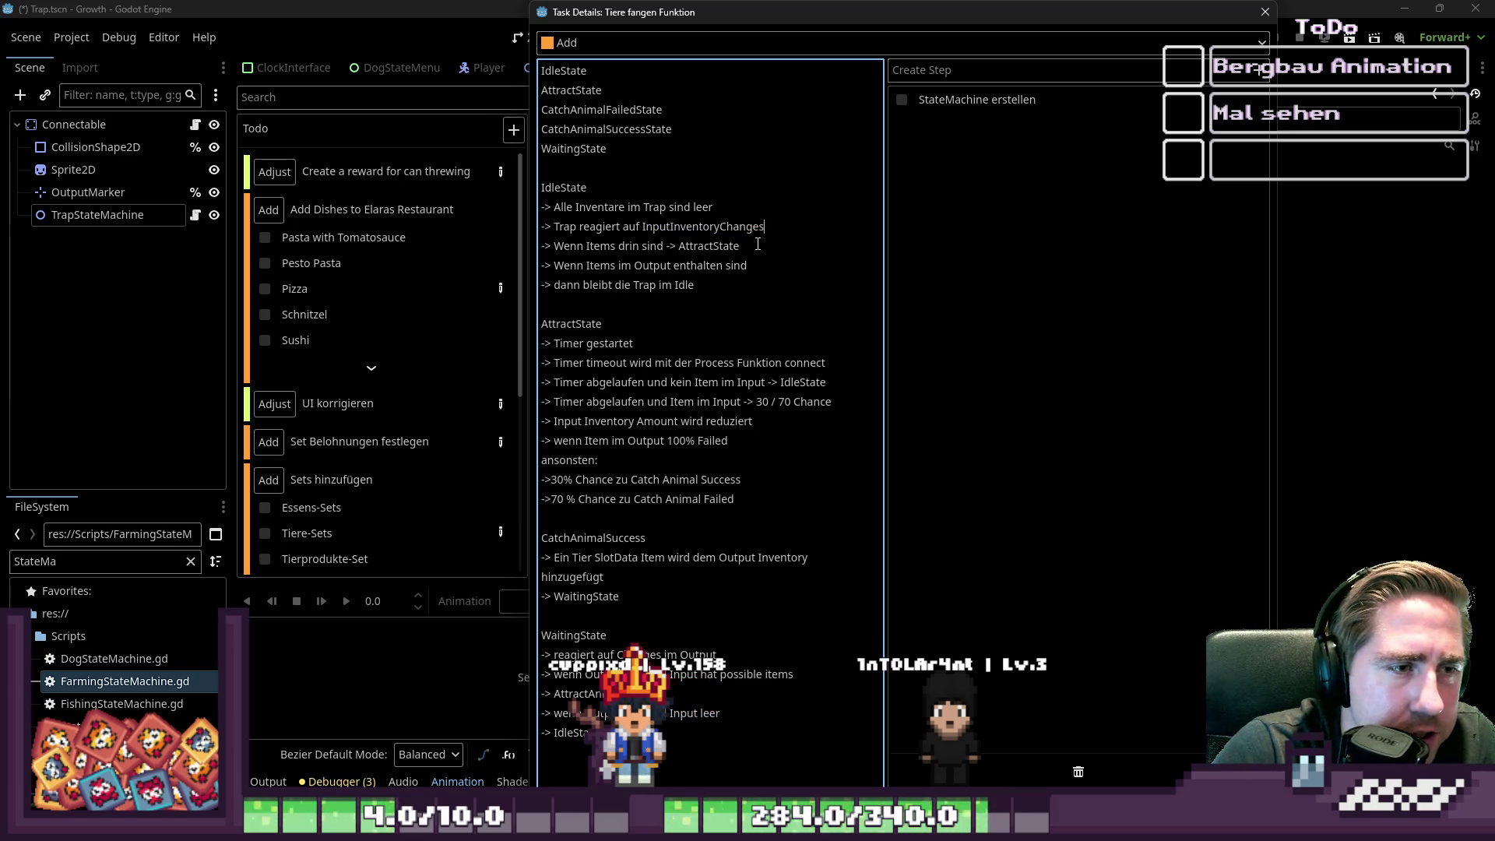
key("Return")
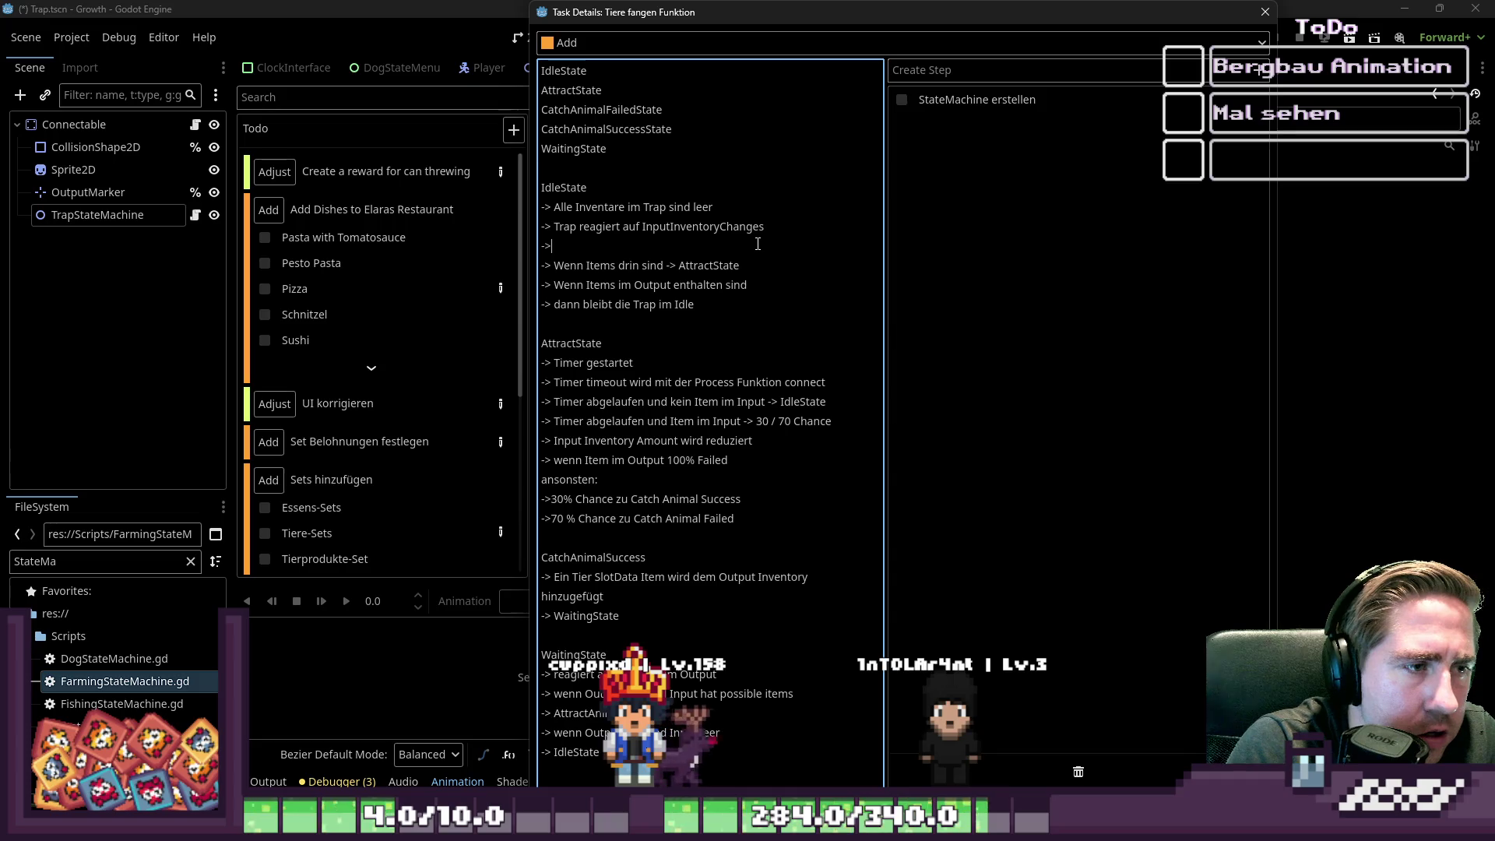
type("-> Trap reagier")
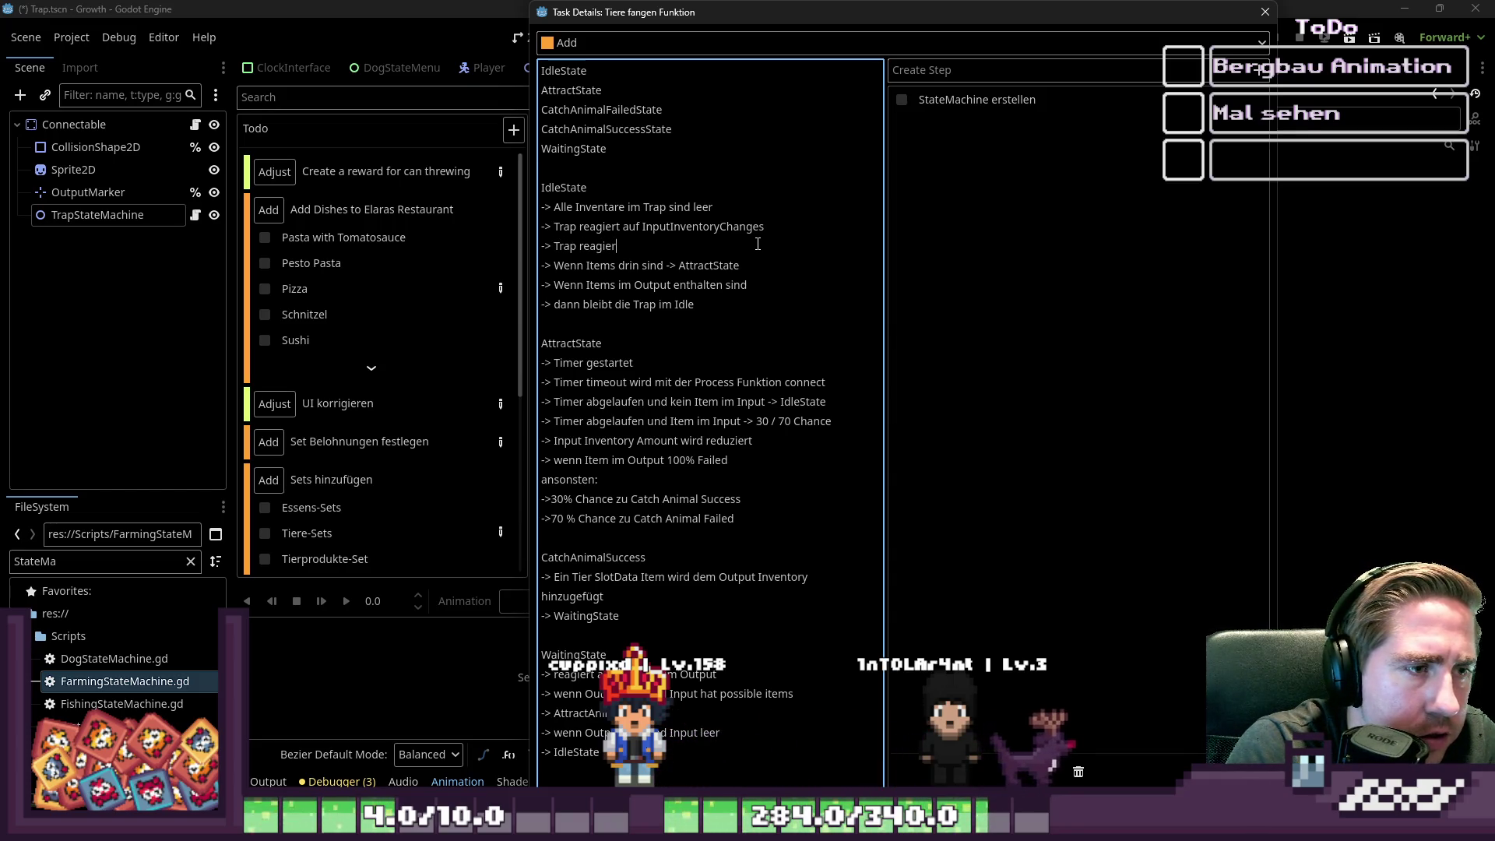
type("t auf InputInventoryChanges")
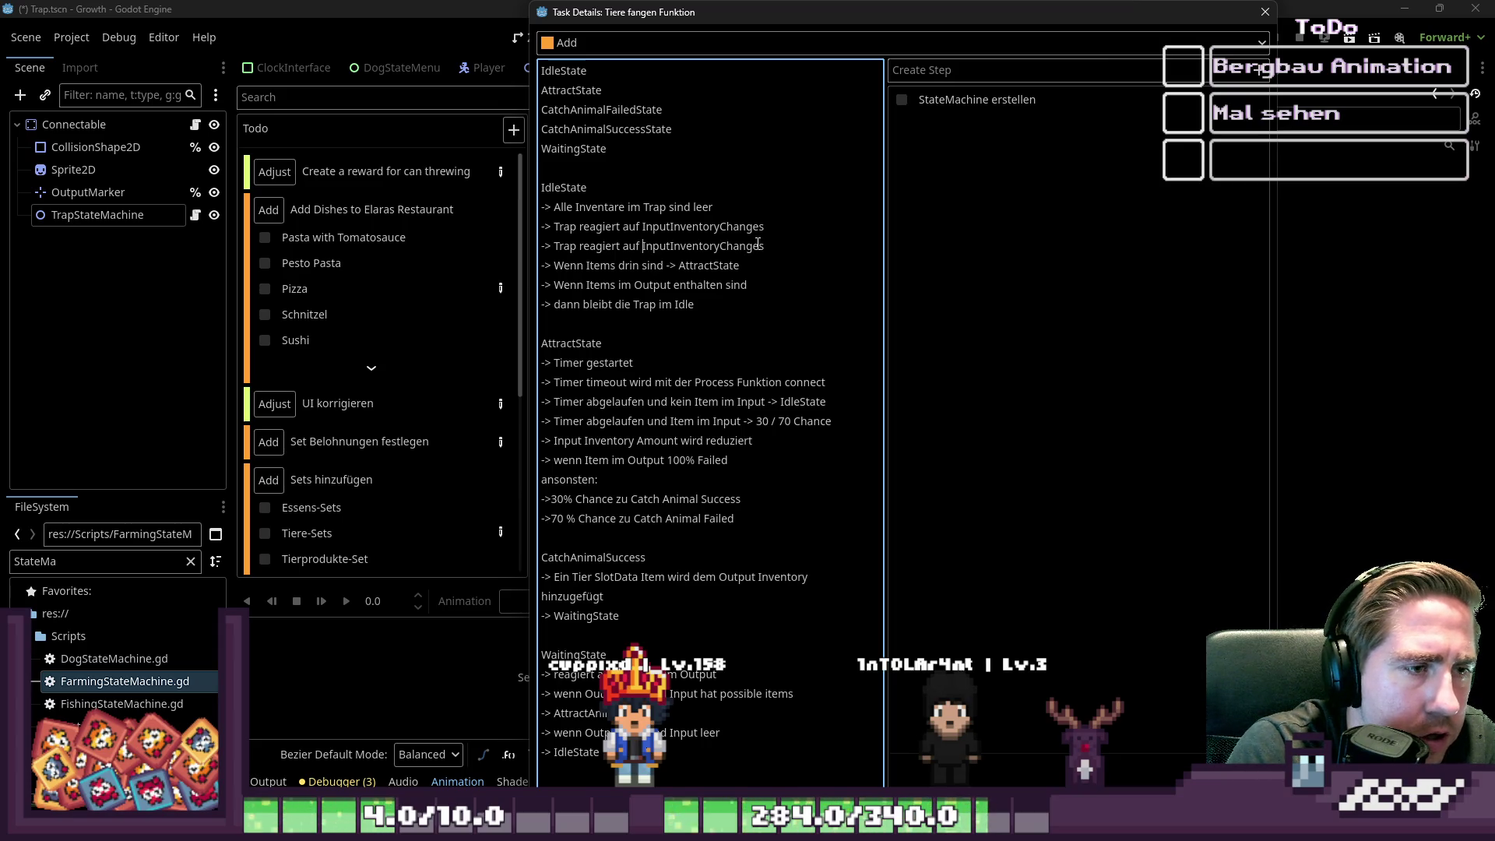
double_click(758, 244)
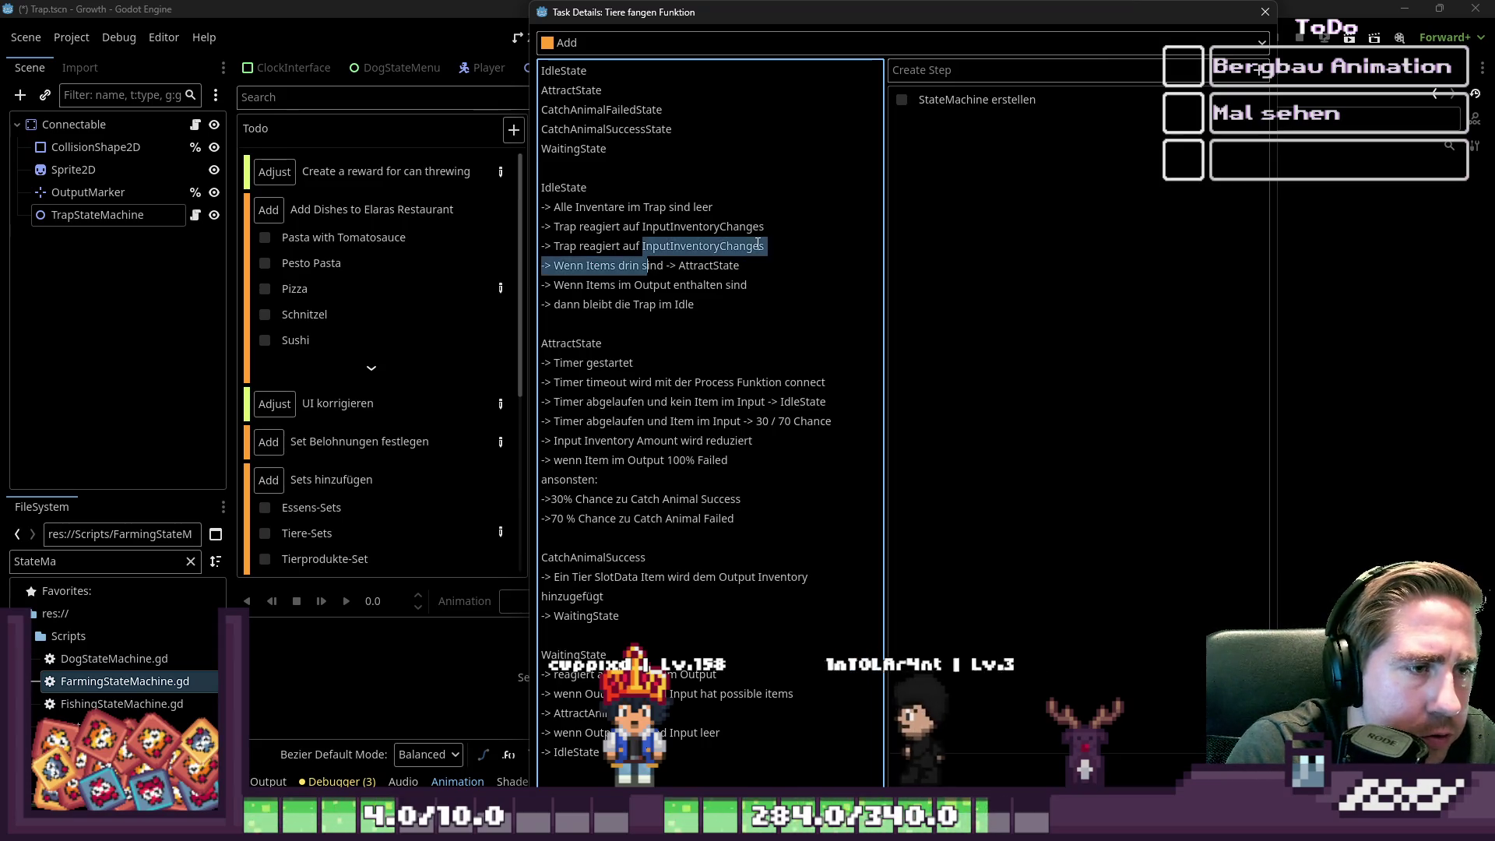
key("Left")
key("shift+Left")
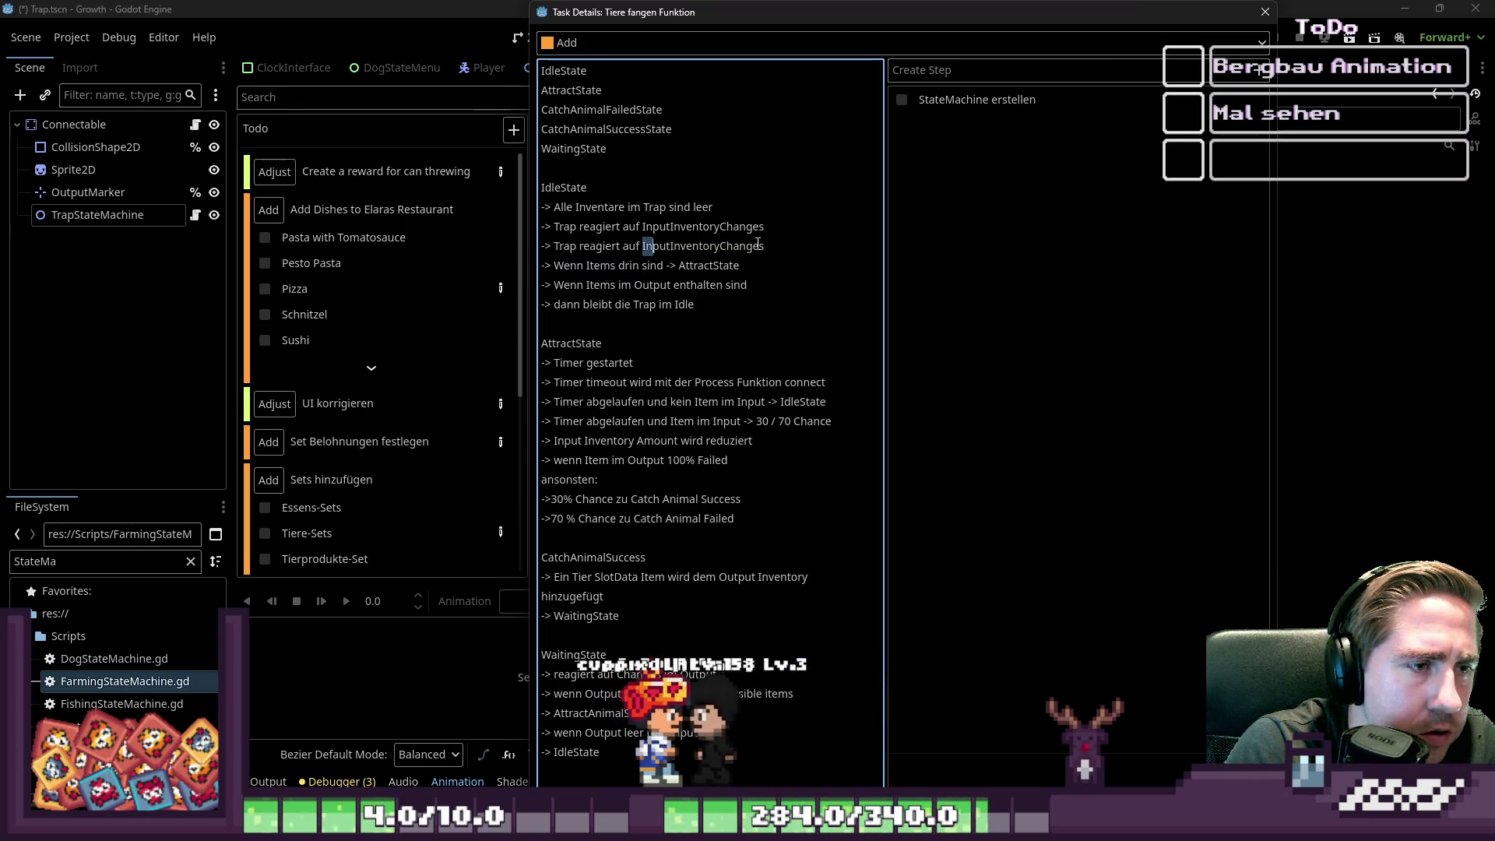
key("Escape")
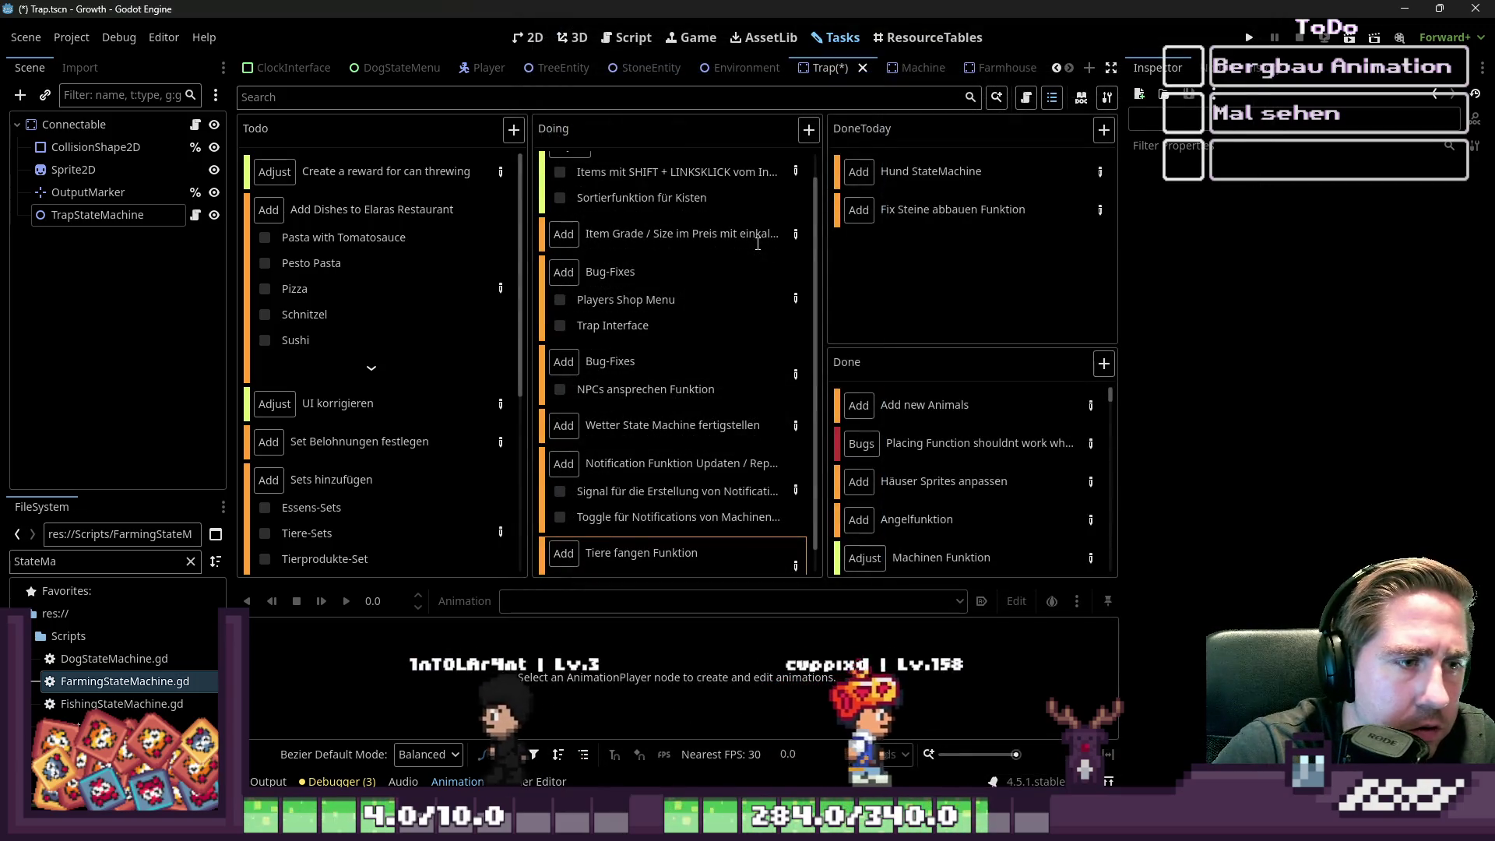
scroll(755, 243, "up", 1)
scroll(684, 273, "down", 2)
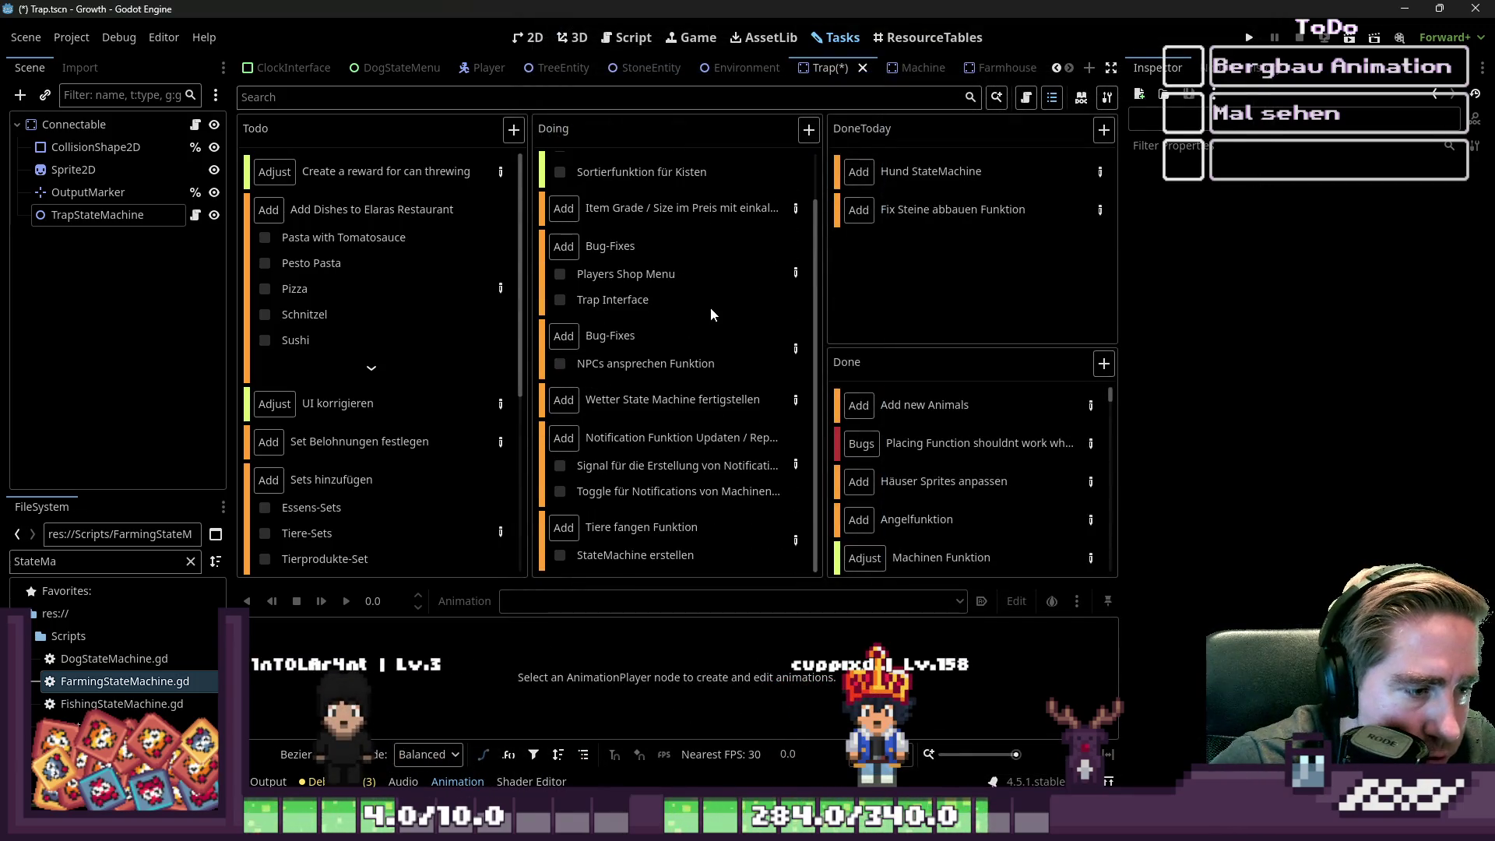
left_click(792, 545)
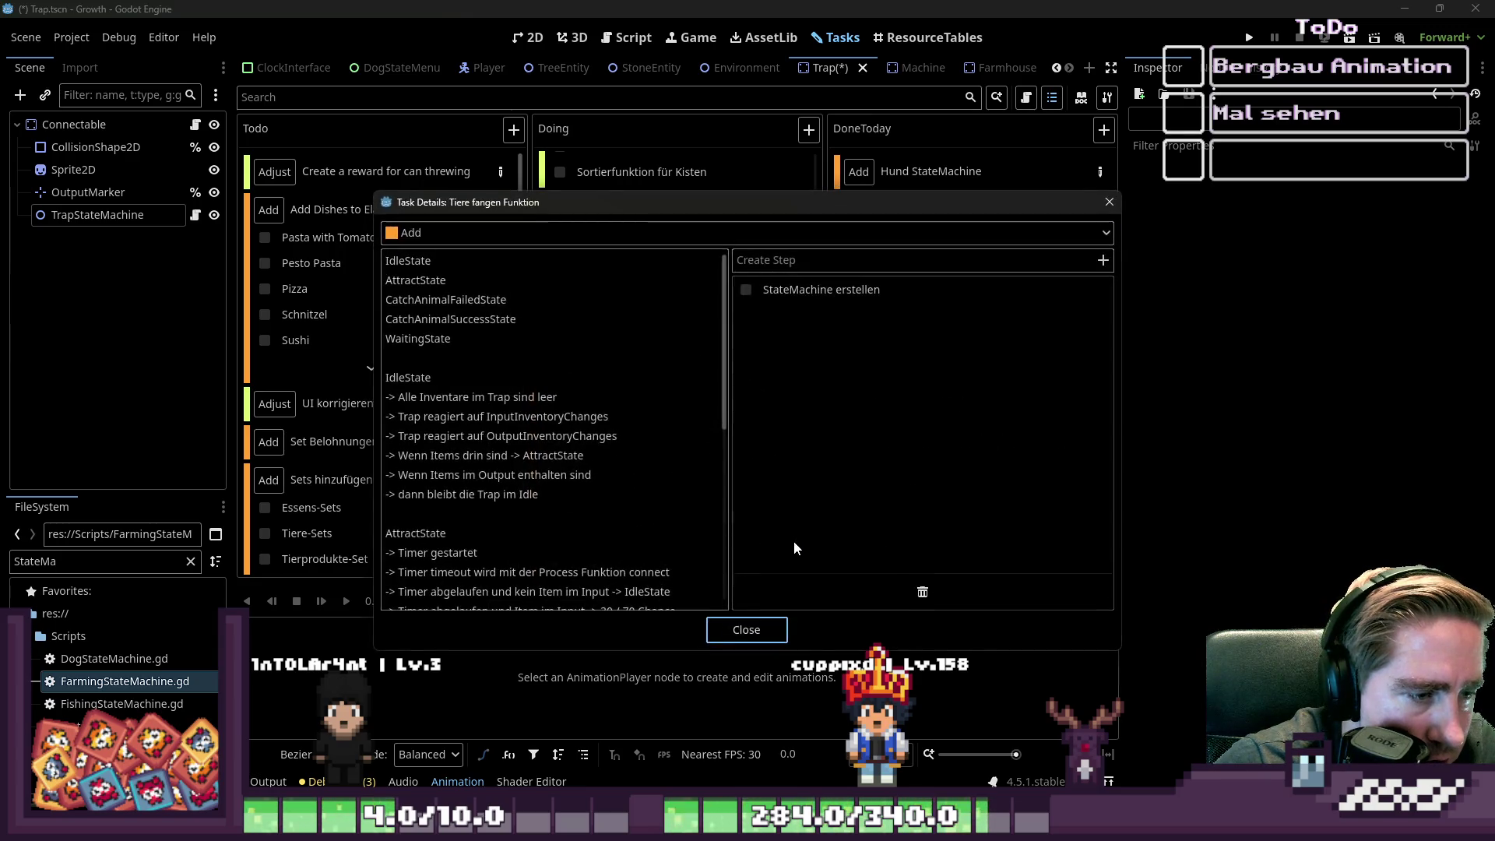
left_click_drag(728, 195, 728, 4)
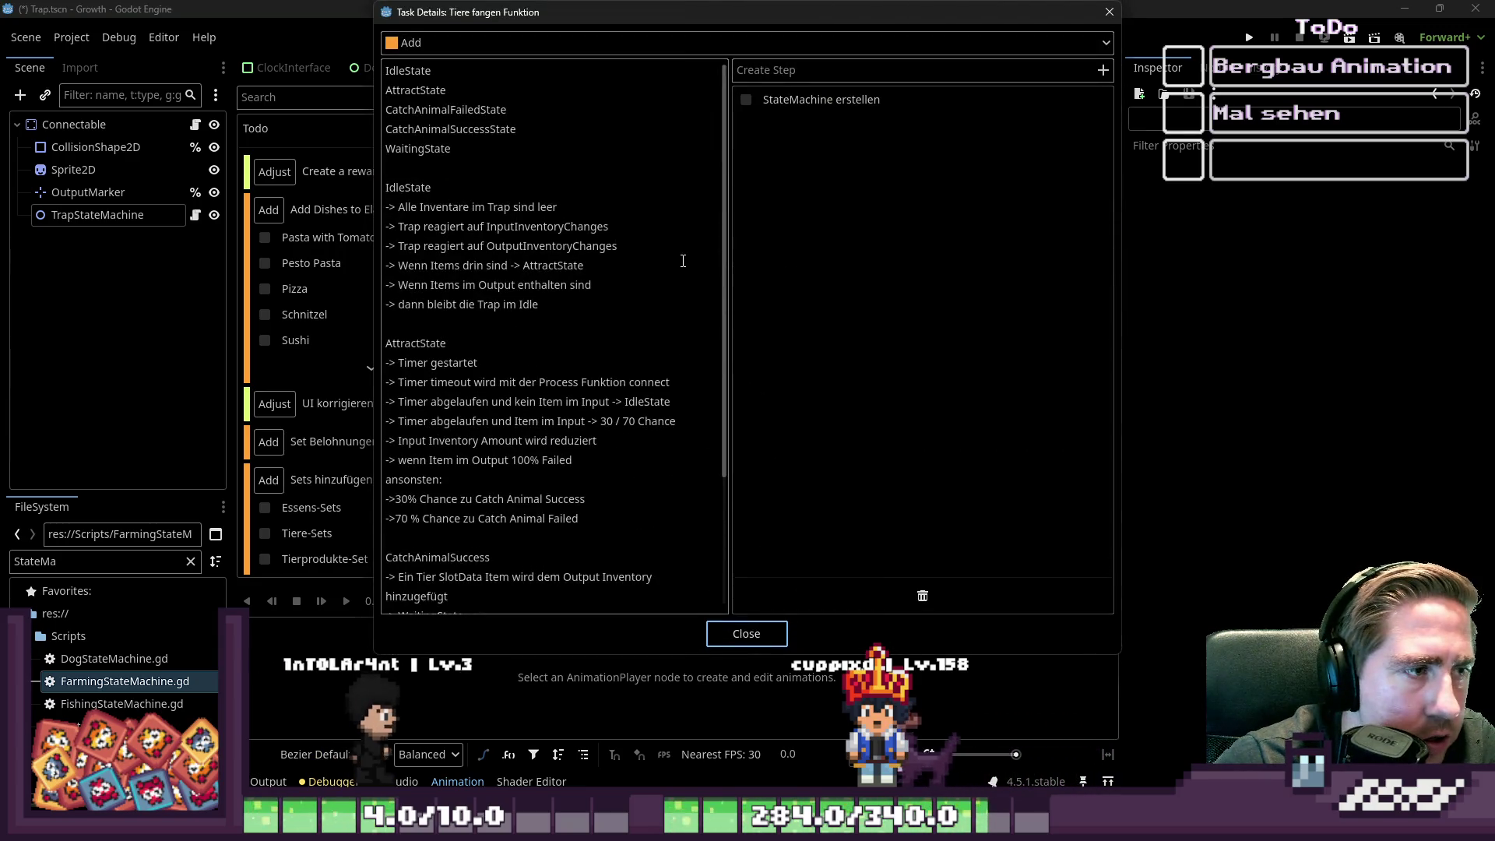
left_click(587, 285)
left_click_drag(545, 246, 572, 226)
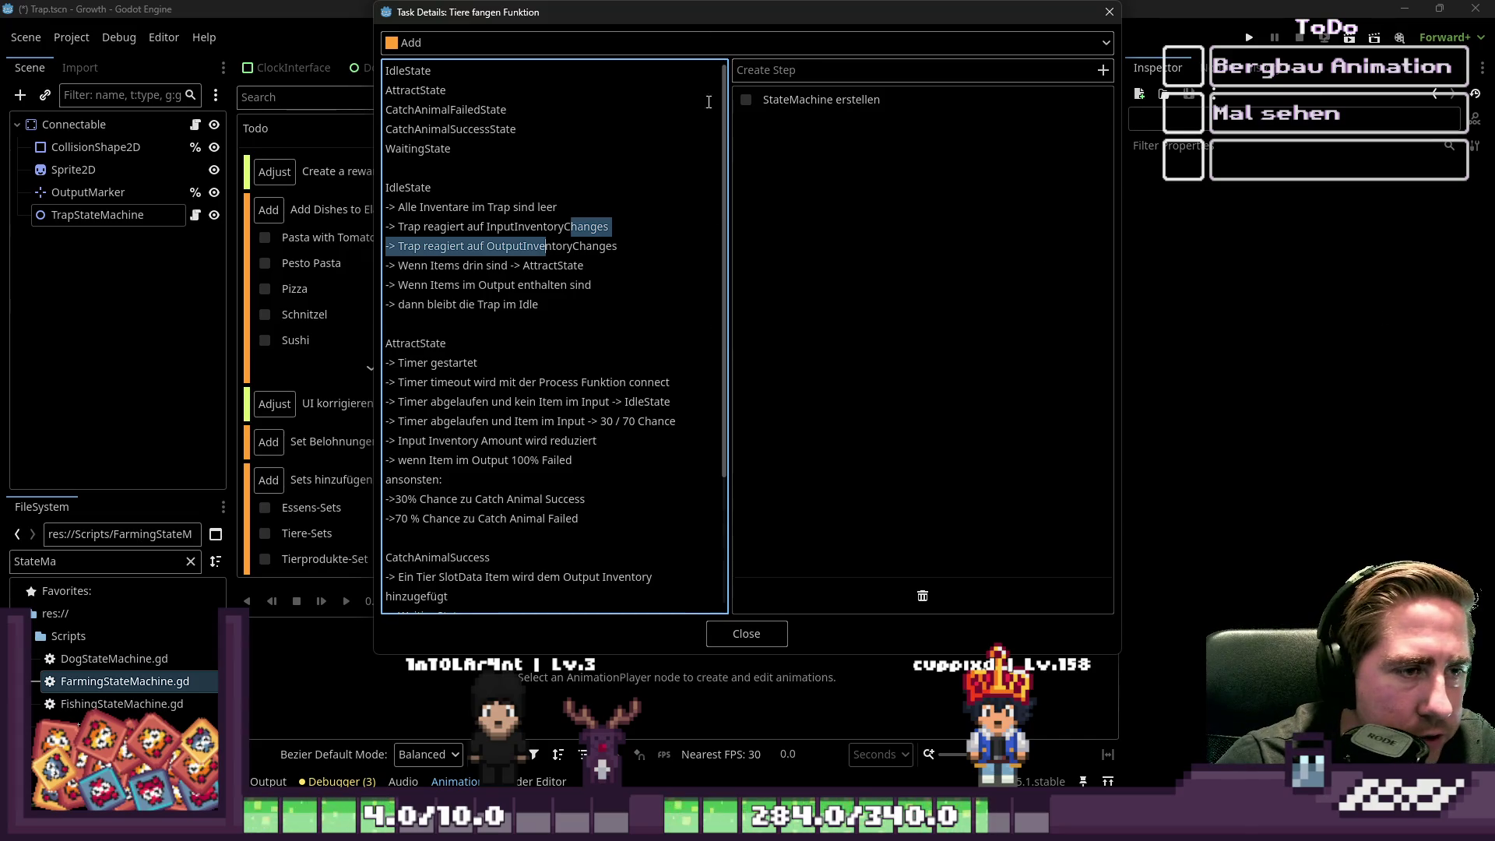
left_click_drag(697, 8, 1005, 64)
left_click(837, 302)
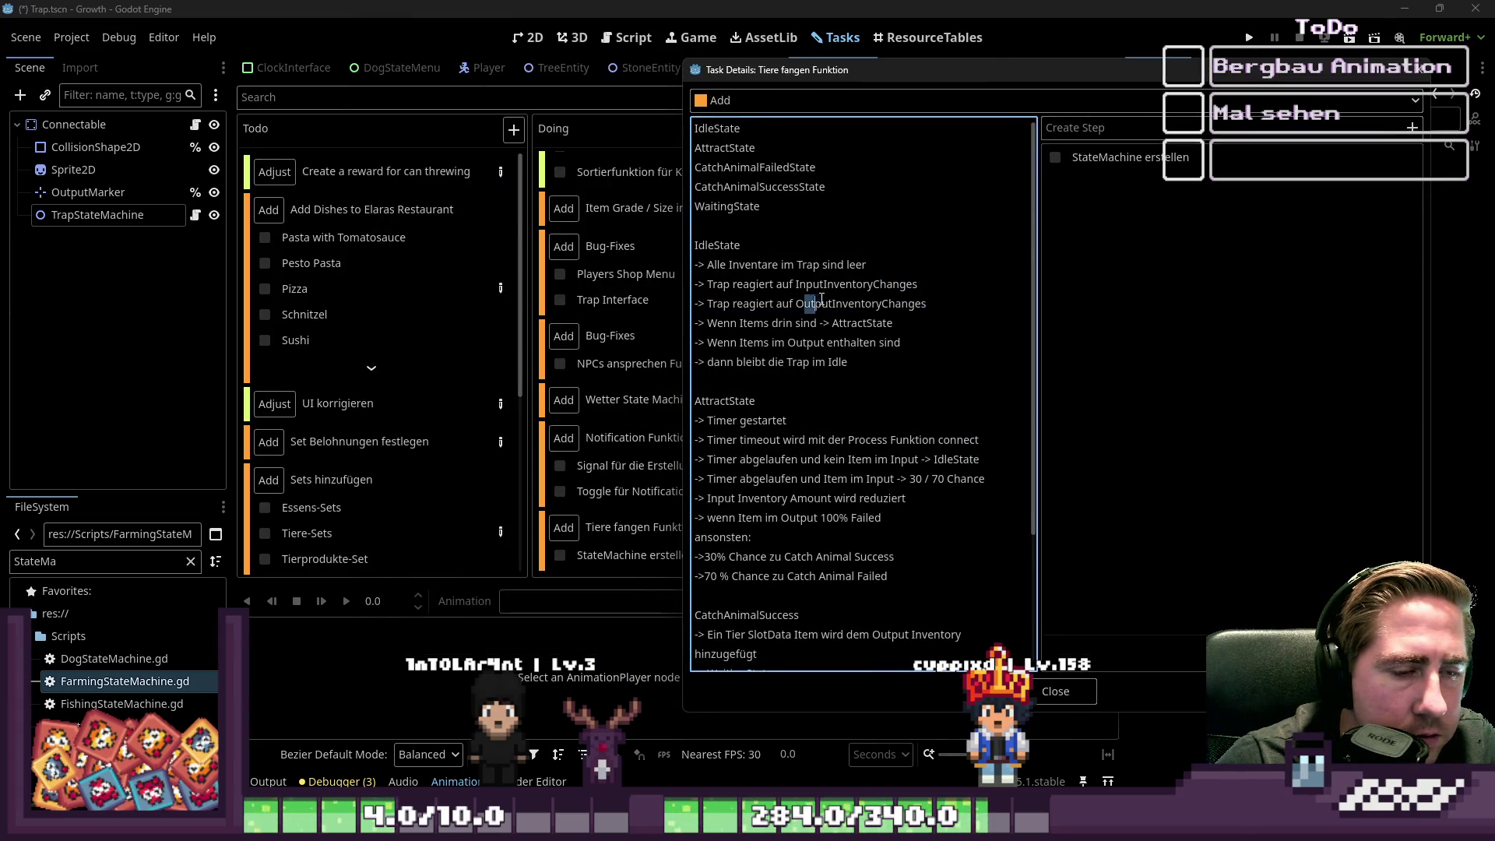
mouse_move(839, 287)
left_mouse_down()
mouse_move(833, 306)
mouse_move(856, 305)
mouse_move(842, 305)
left_mouse_up()
left_click(833, 306)
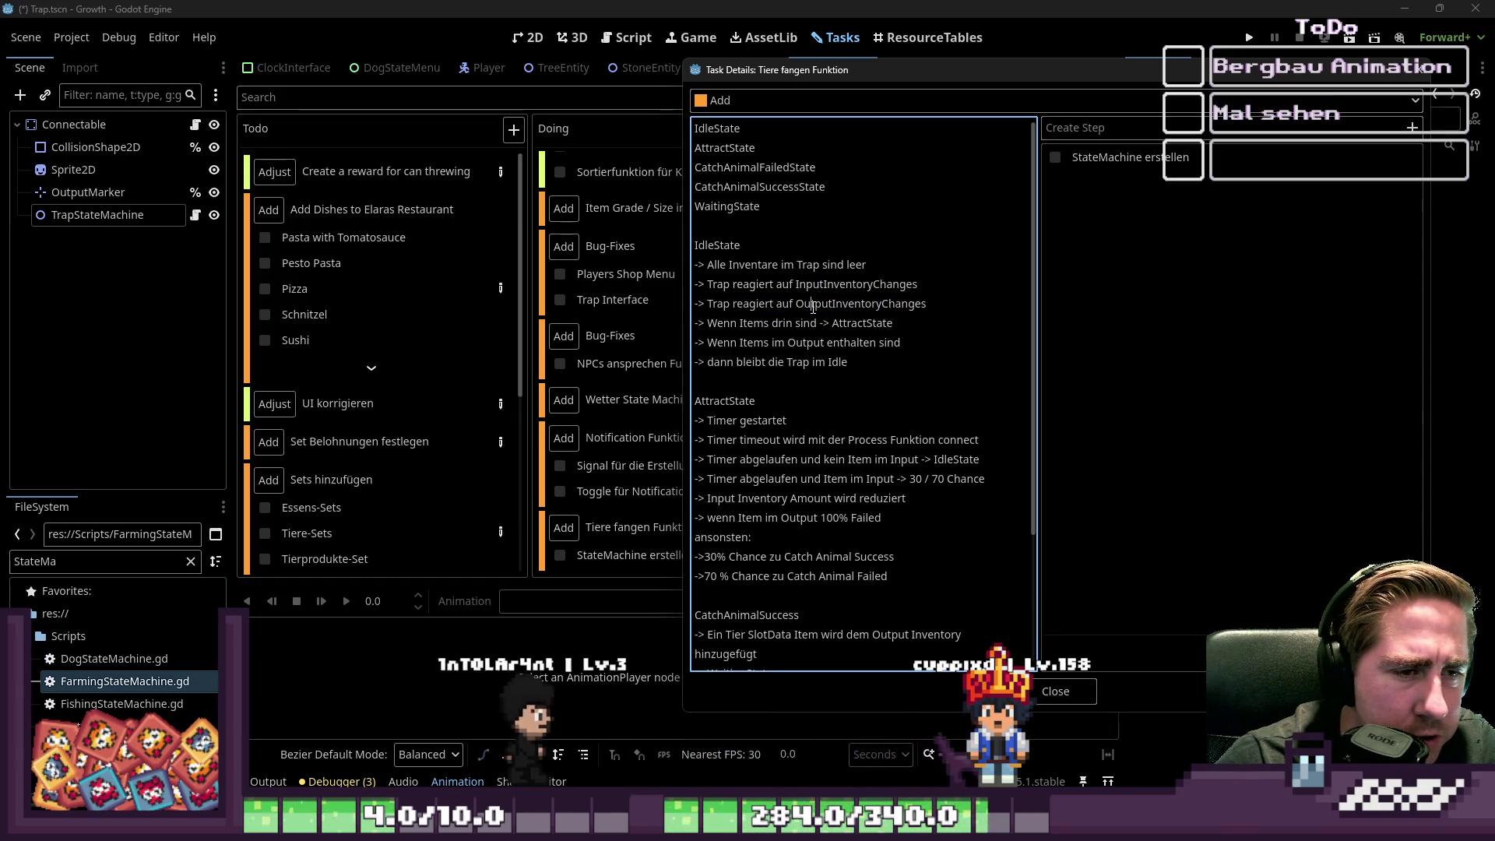
left_click(788, 343)
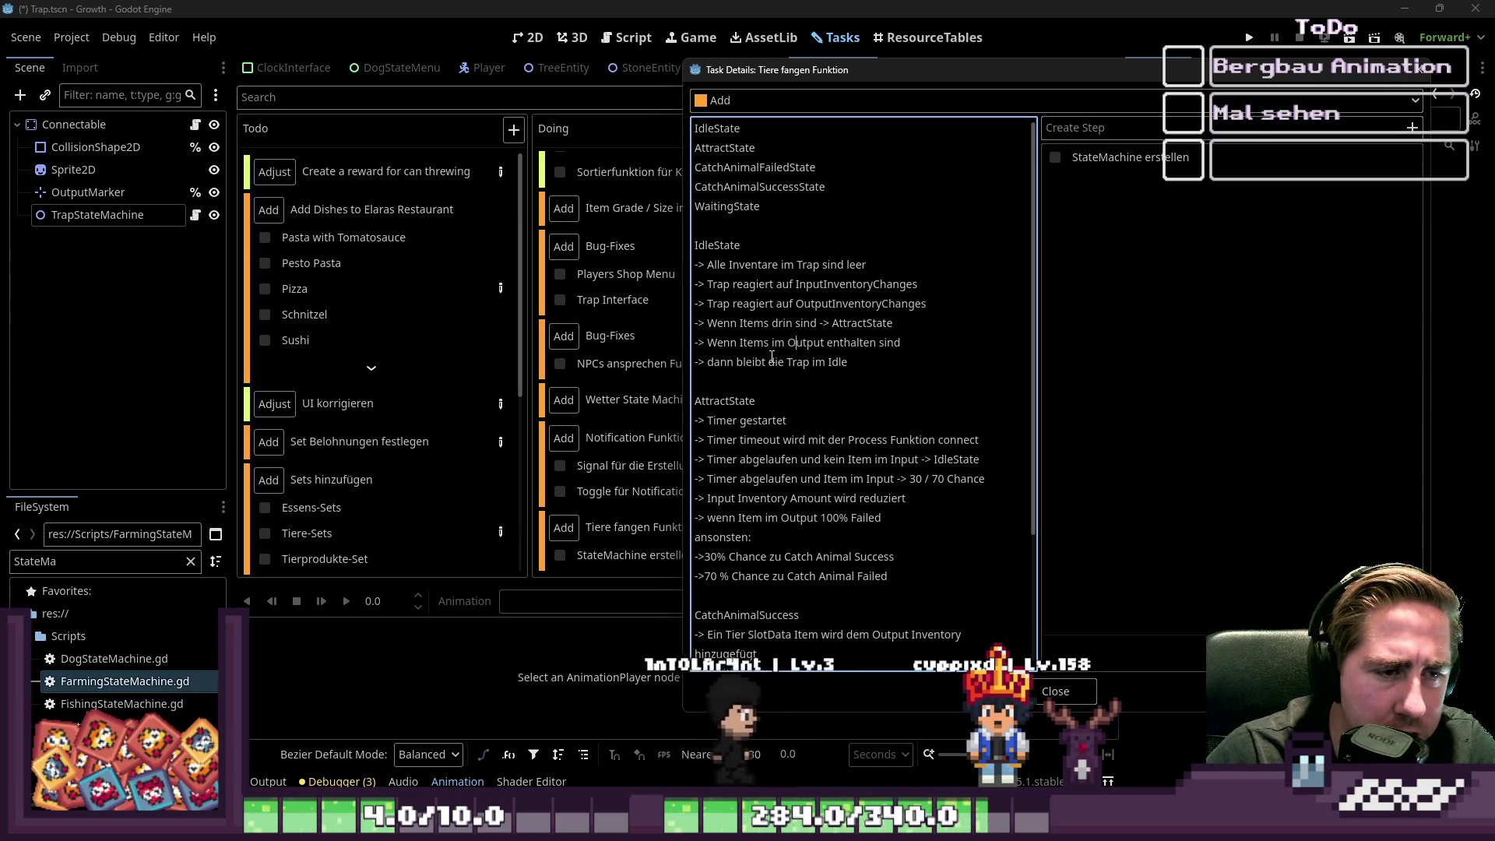
left_click(858, 324)
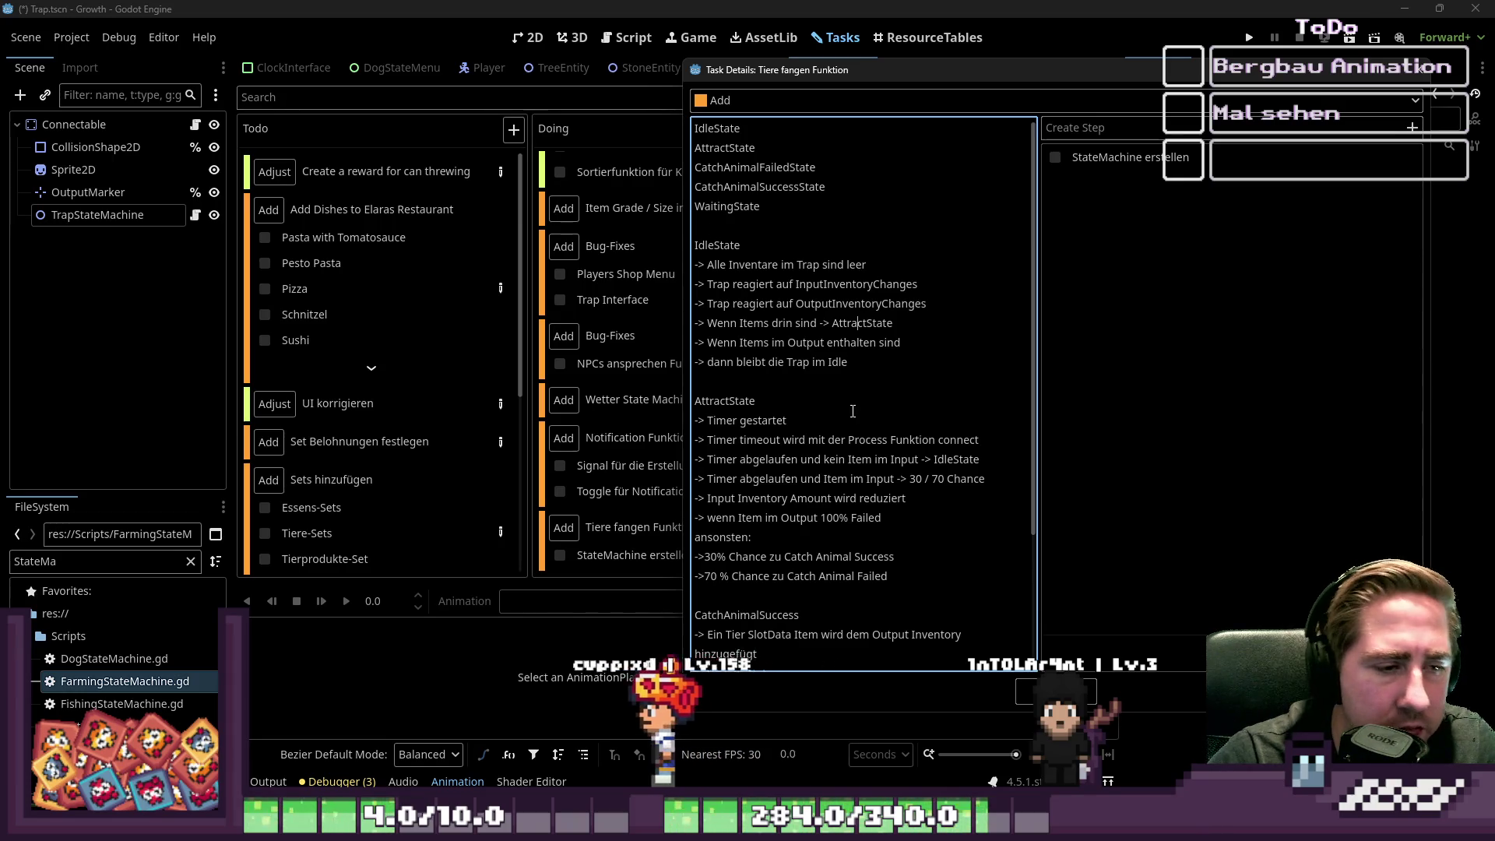
double_click(696, 398)
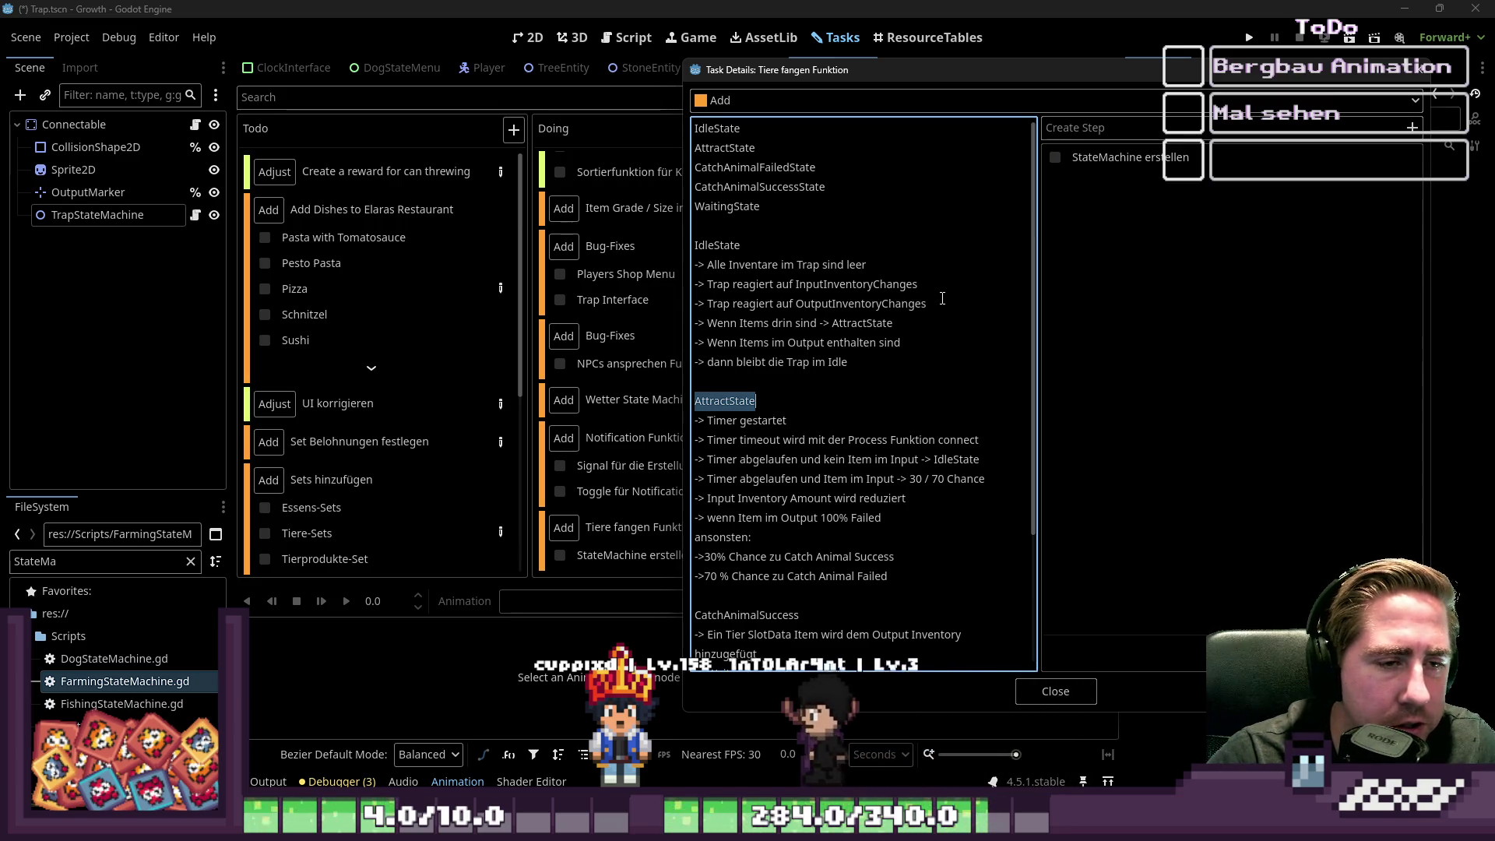
left_click(896, 348)
left_click_drag(848, 363, 695, 243)
left_click(833, 237)
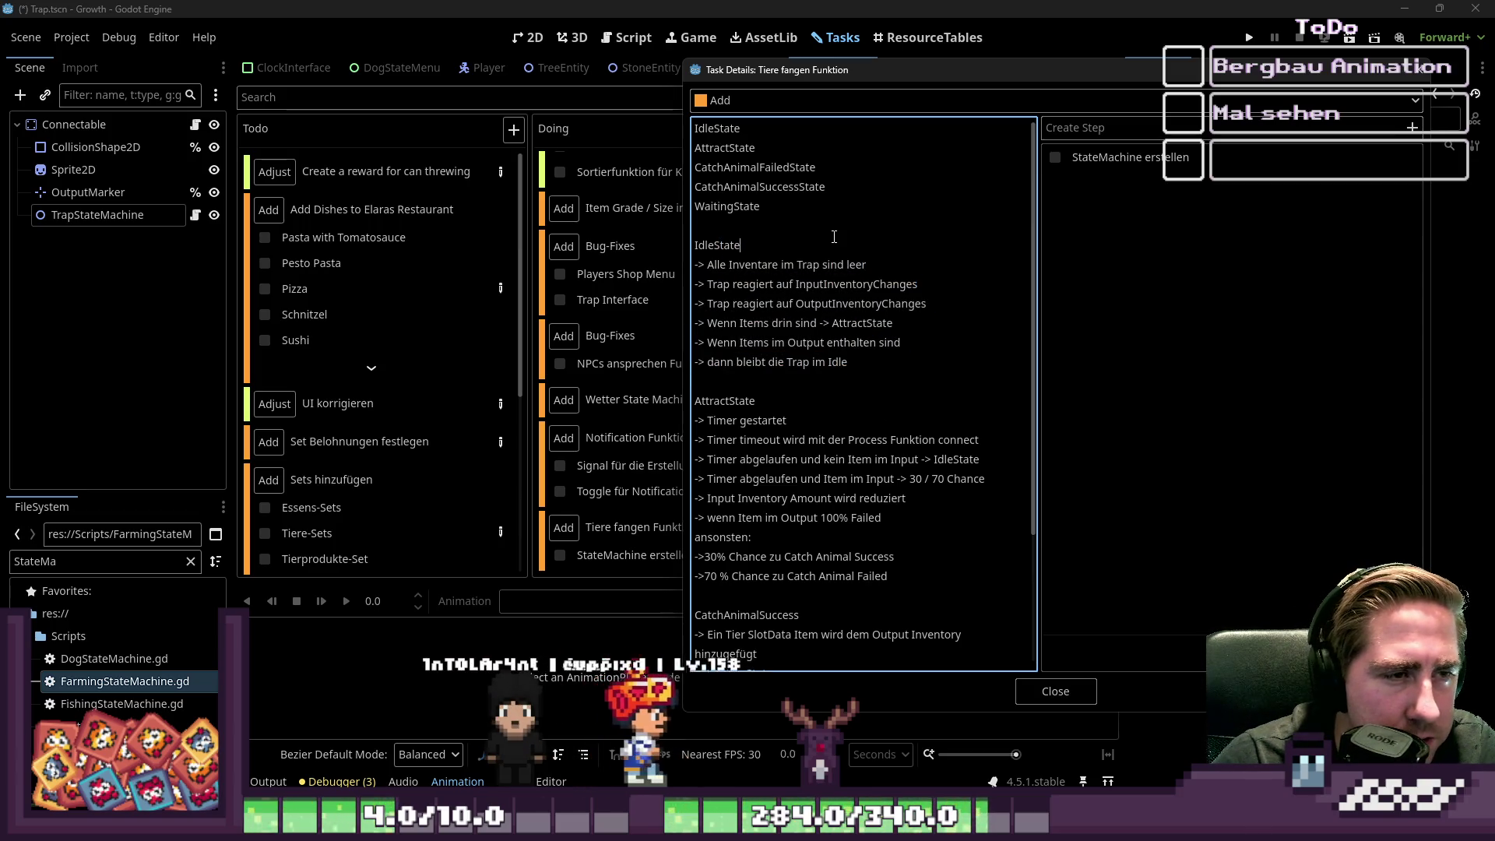
- Move the inventory amount reduction line below the 70% chance line
double_click(814, 168)
scroll(857, 473, "down", 3)
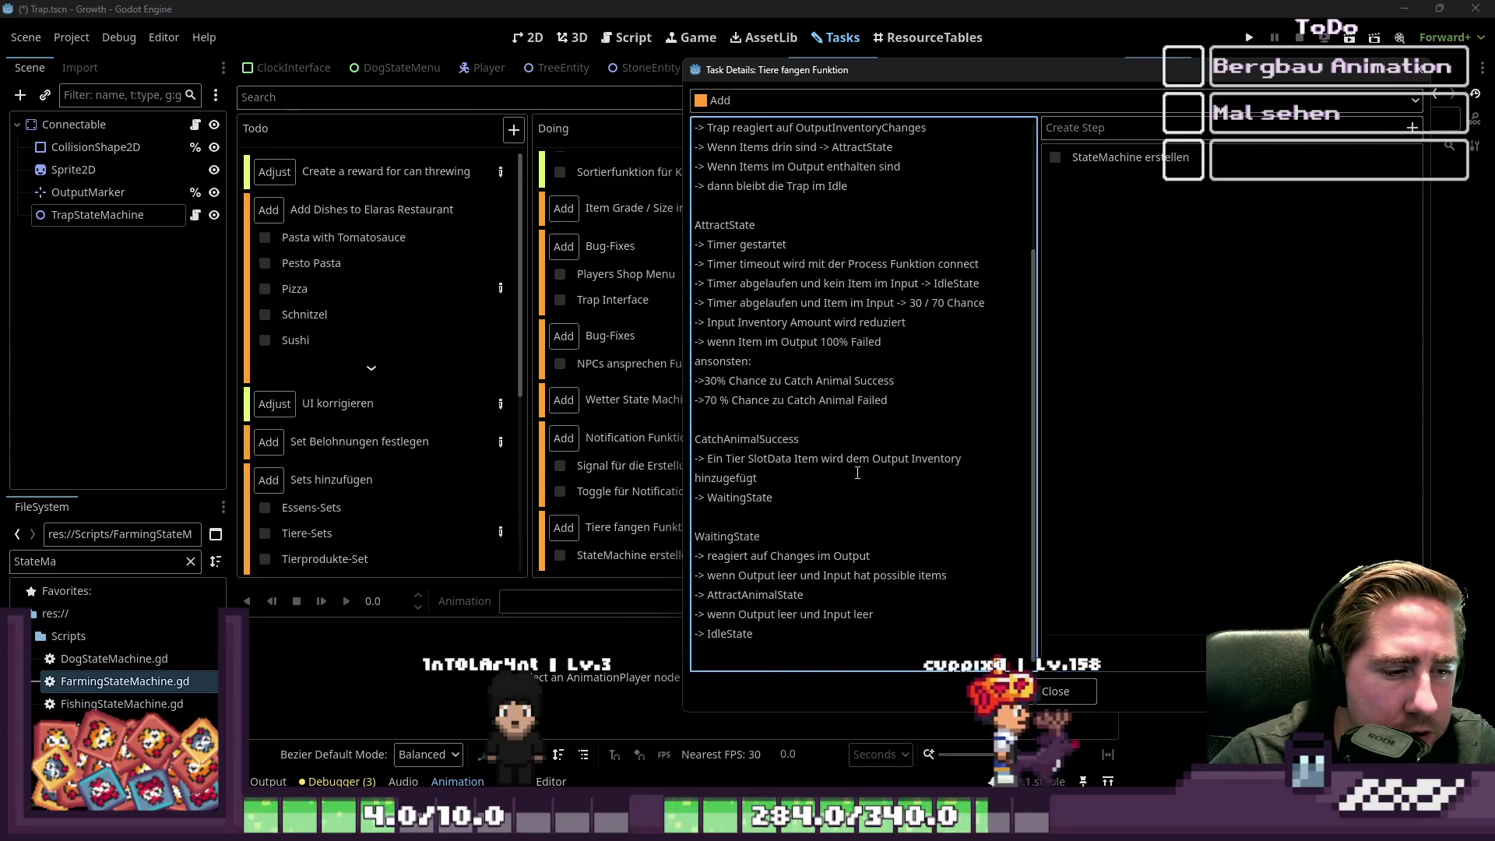
left_click(783, 653)
key("Return")
key("Return")
type("CatchAnimalFailedState")
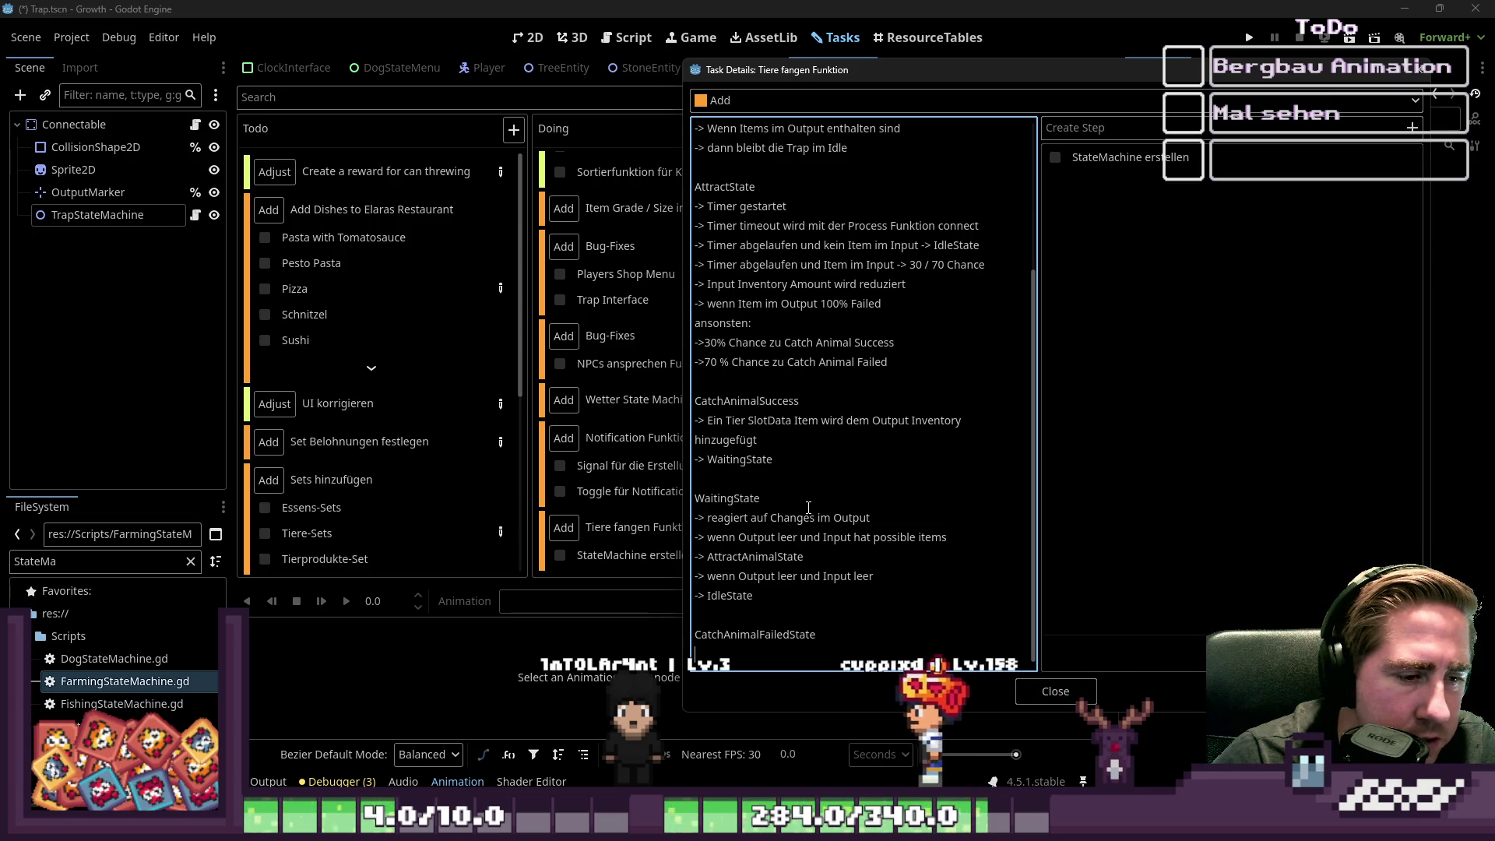
left_click_drag(882, 304, 681, 312)
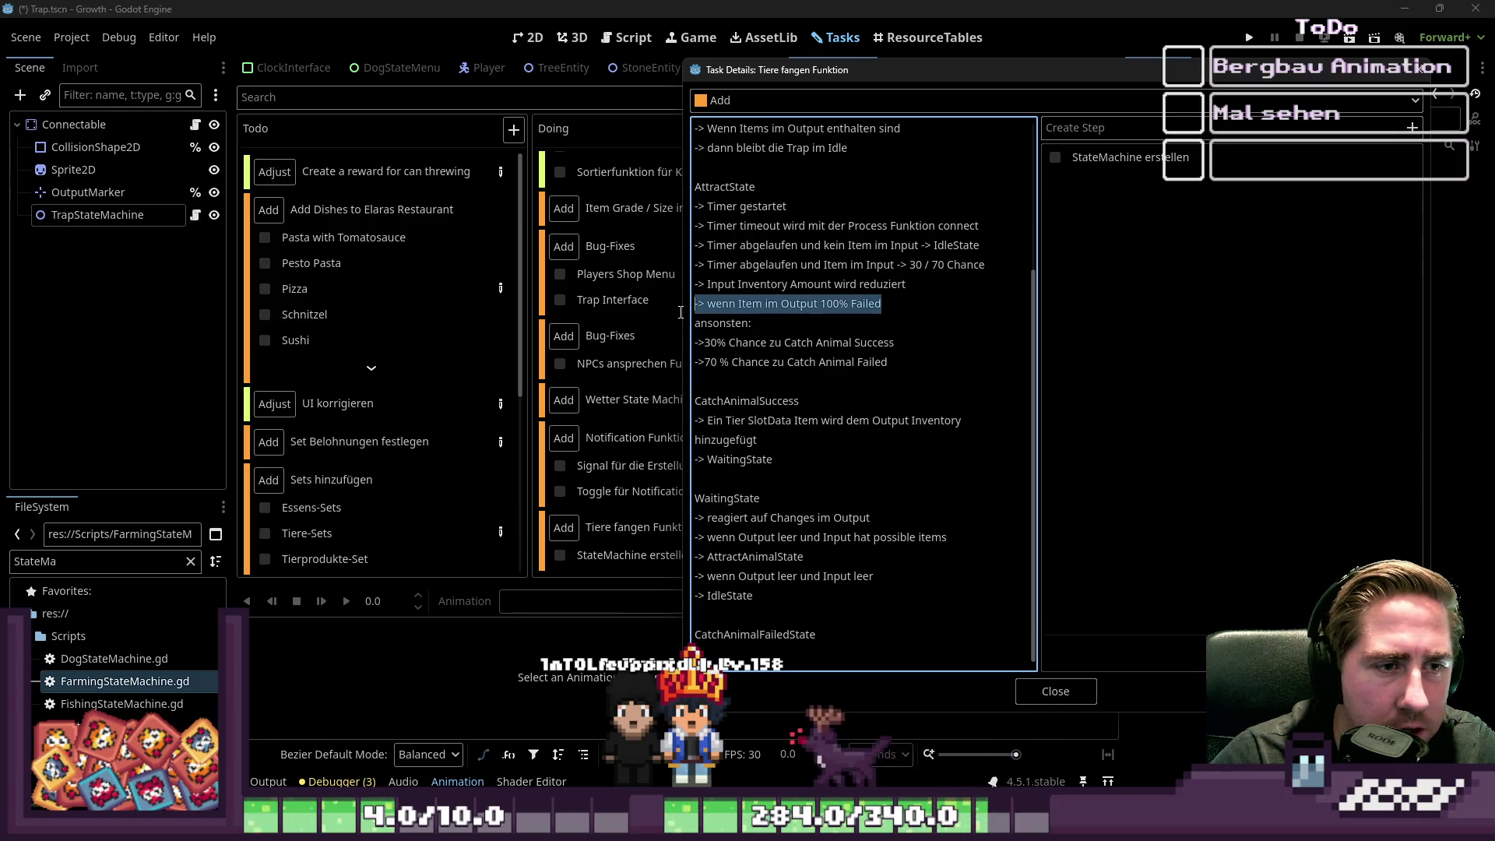
left_click(895, 302)
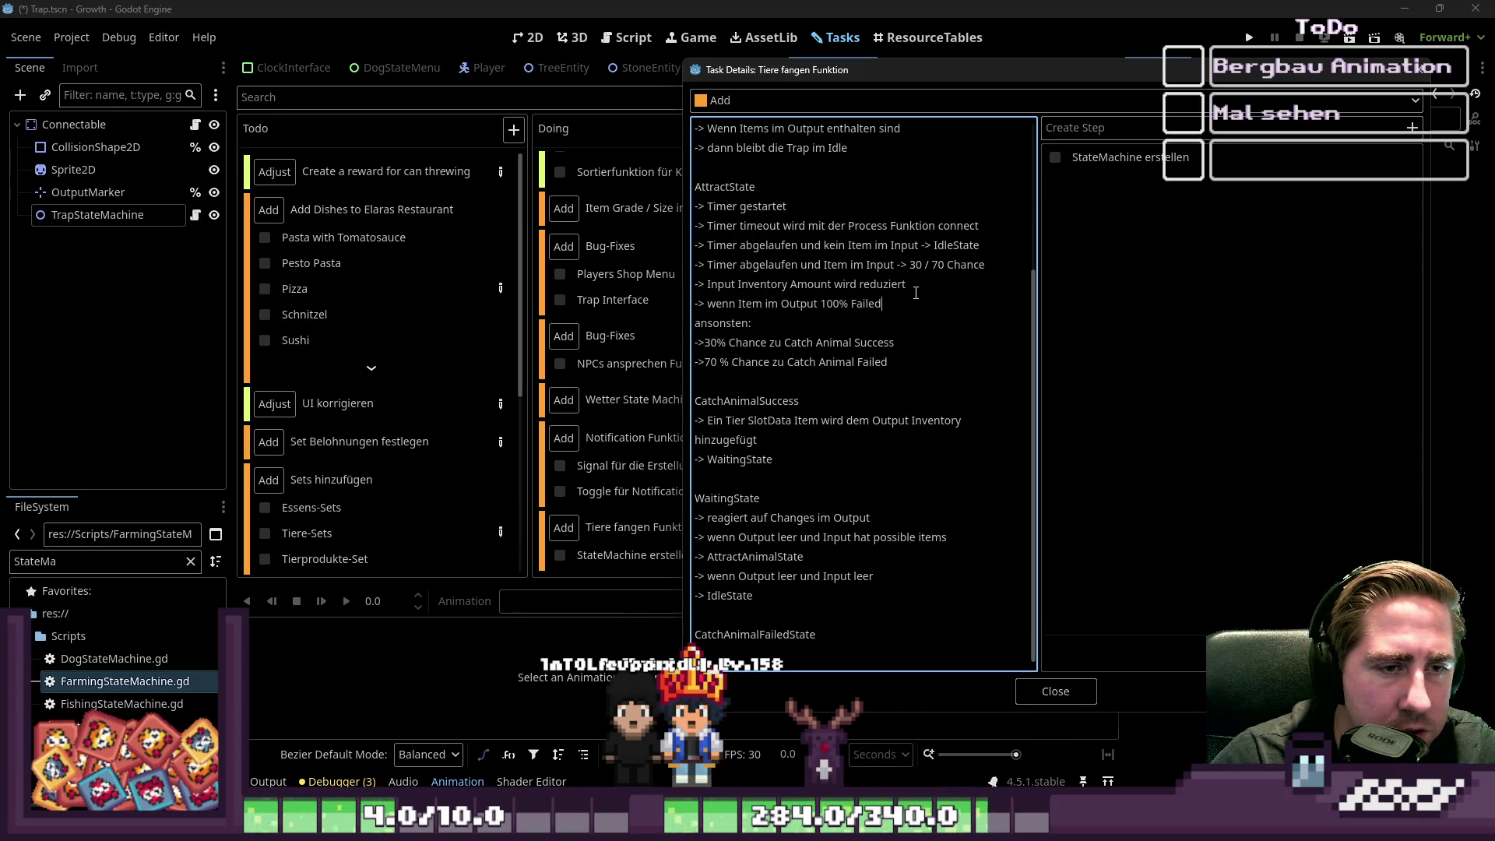
left_click_drag(819, 293, 680, 287)
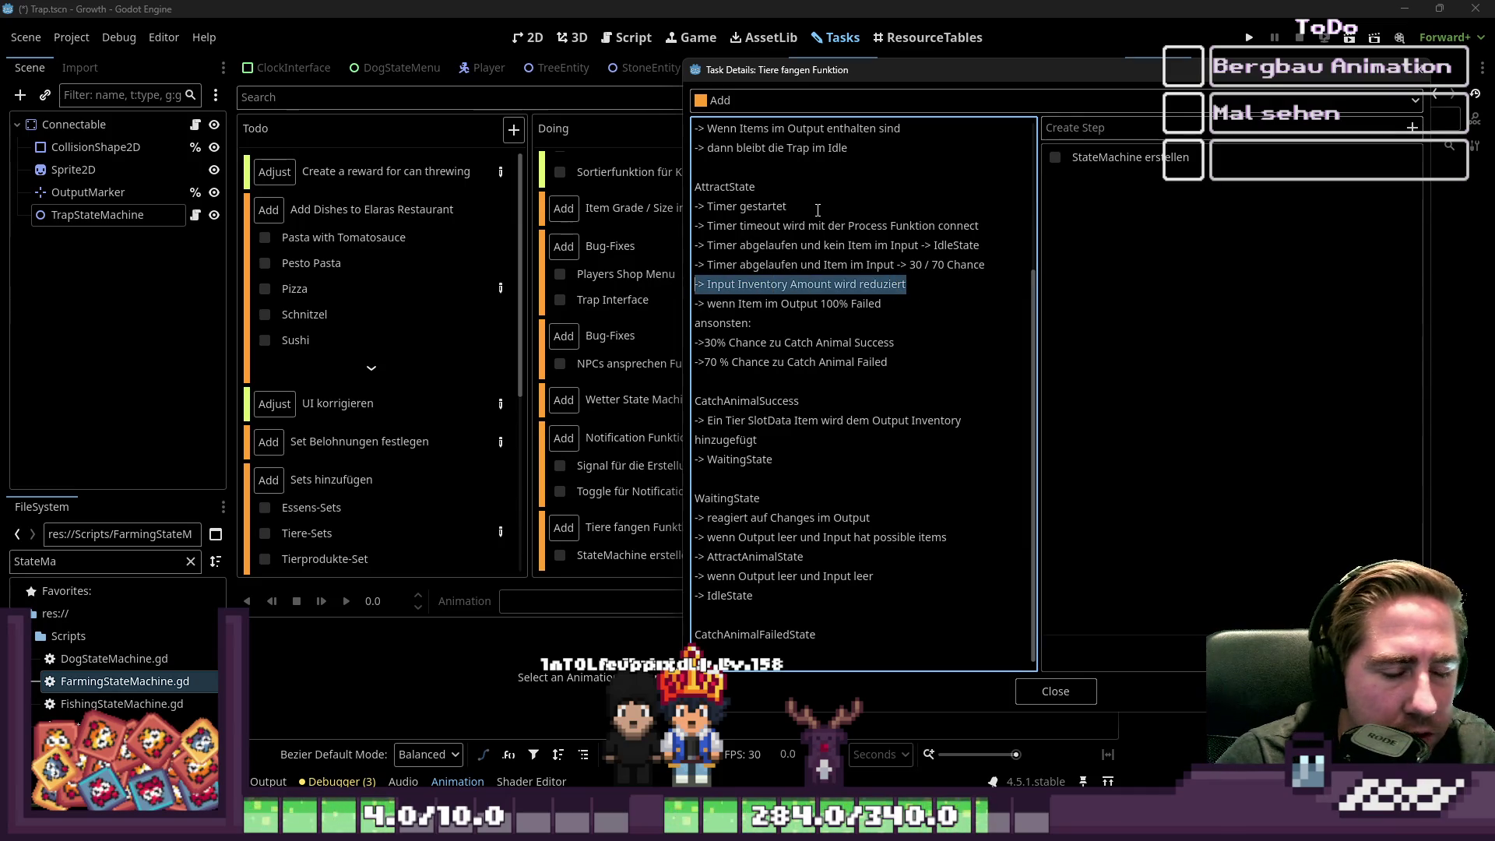
mouse_move(884, 303)
left_mouse_down()
mouse_move(693, 287)
mouse_move(685, 304)
mouse_move(654, 301)
left_mouse_up()
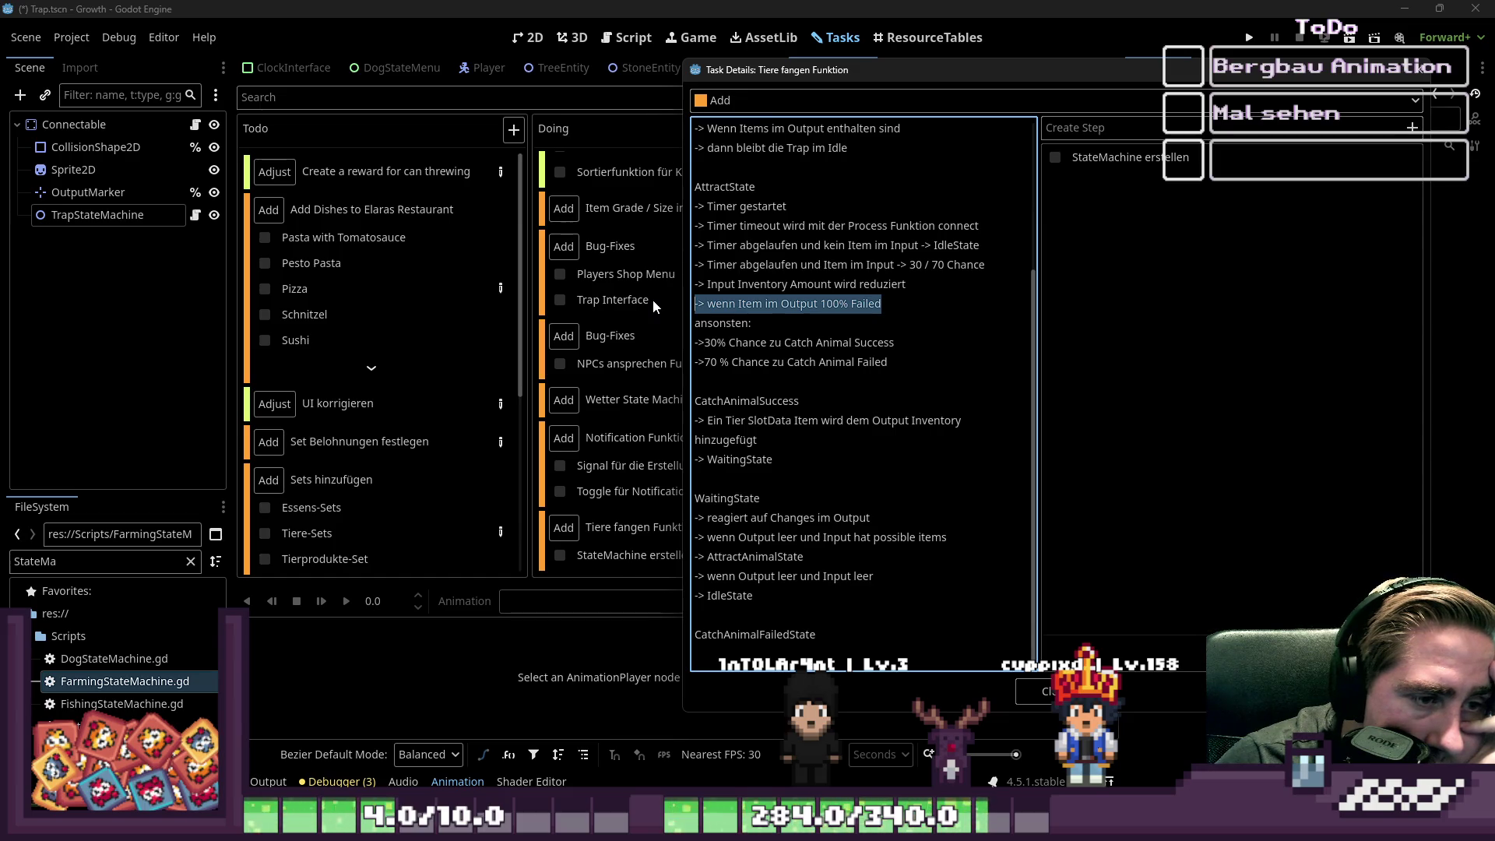
left_click(797, 329)
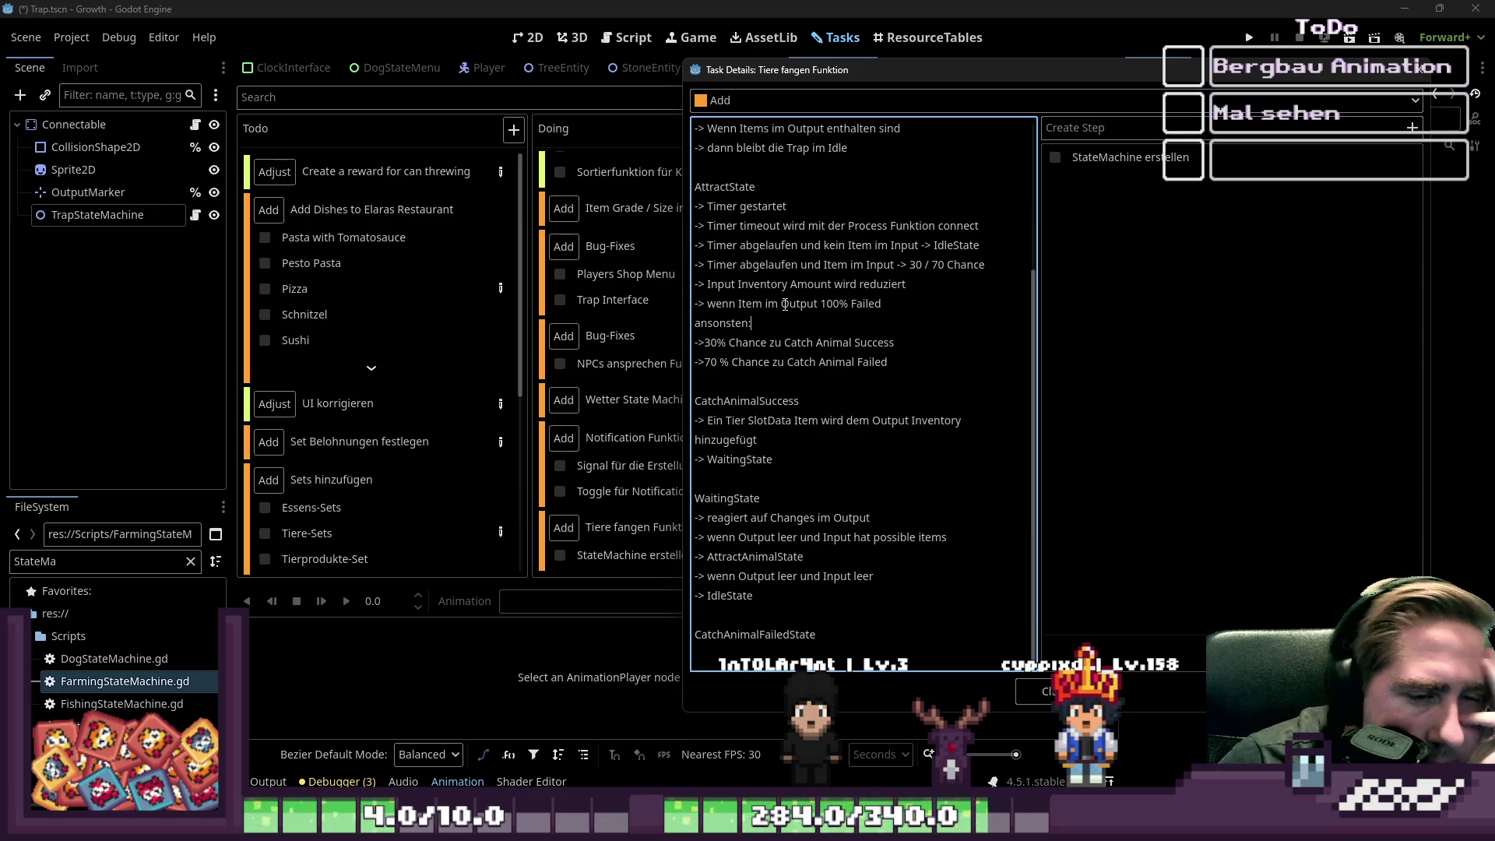
left_click_drag(905, 284, 777, 284)
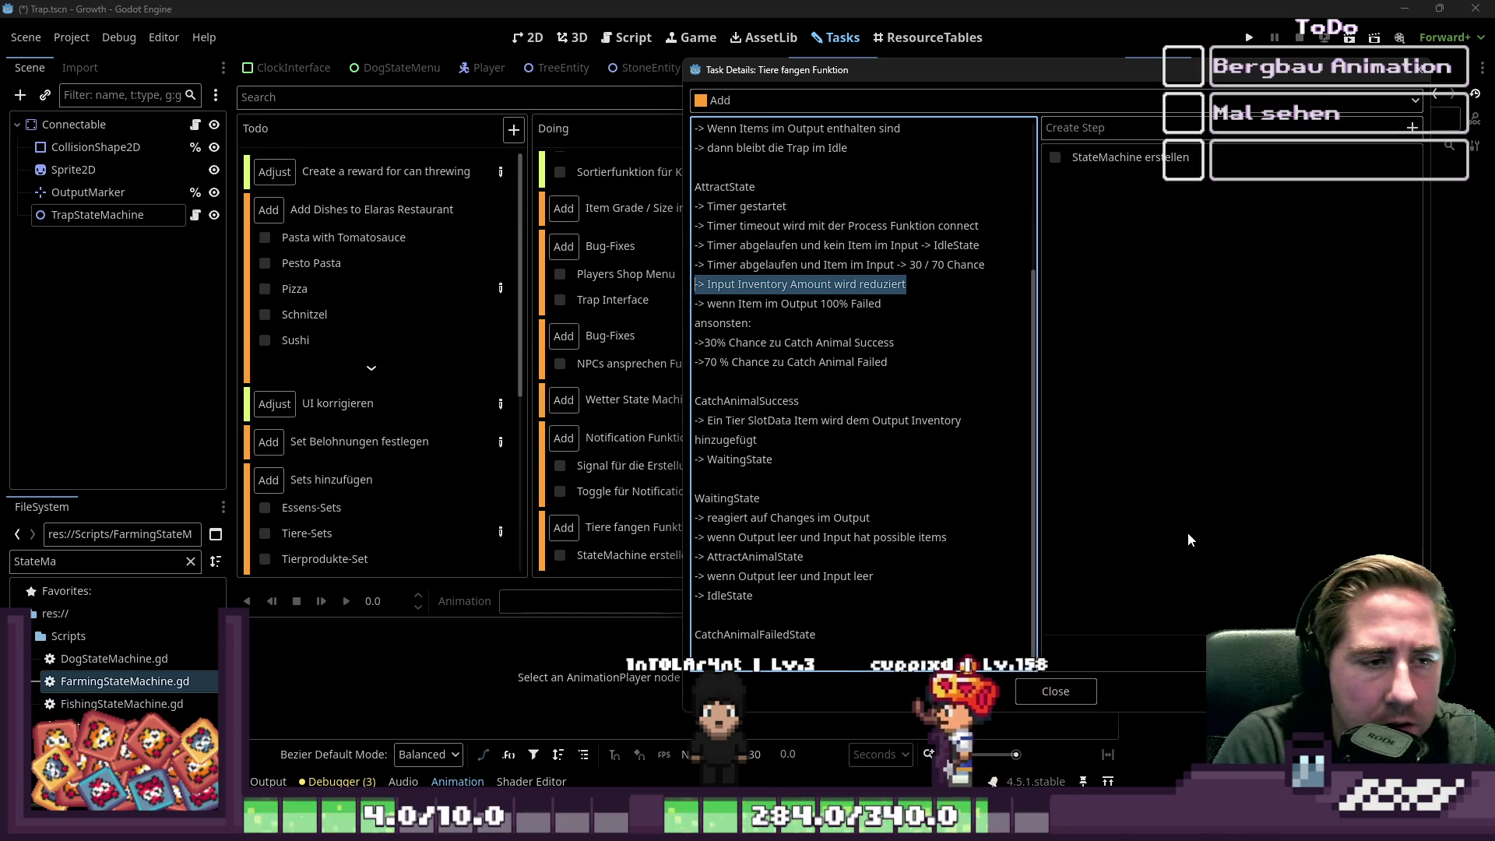
key("BackSpace")
key("alt+Down")
key("alt+Down")
key("alt+Down")
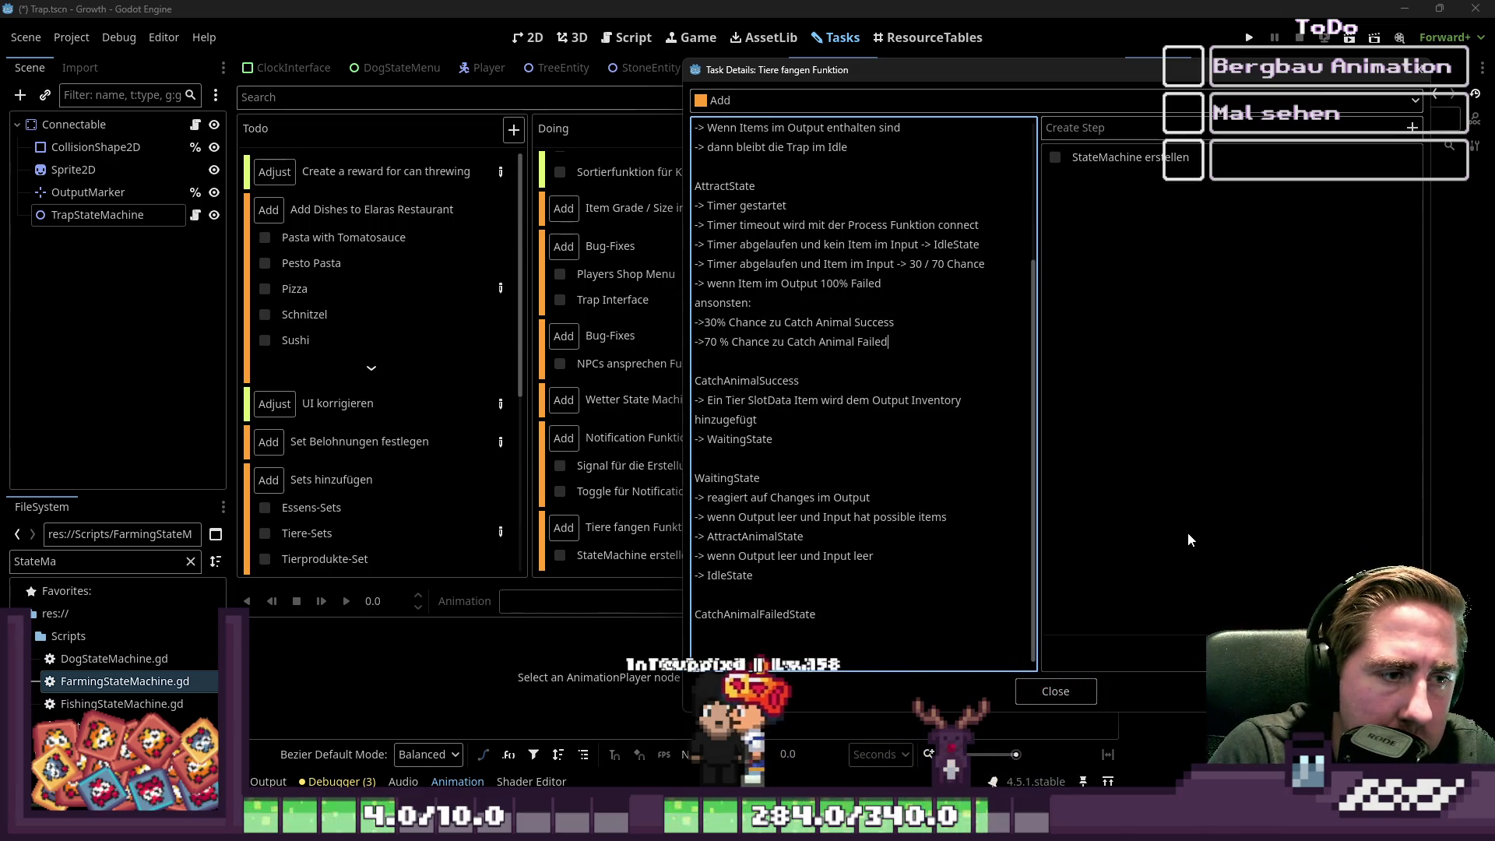
type("-> Input Inventory Amount wird reduziert")
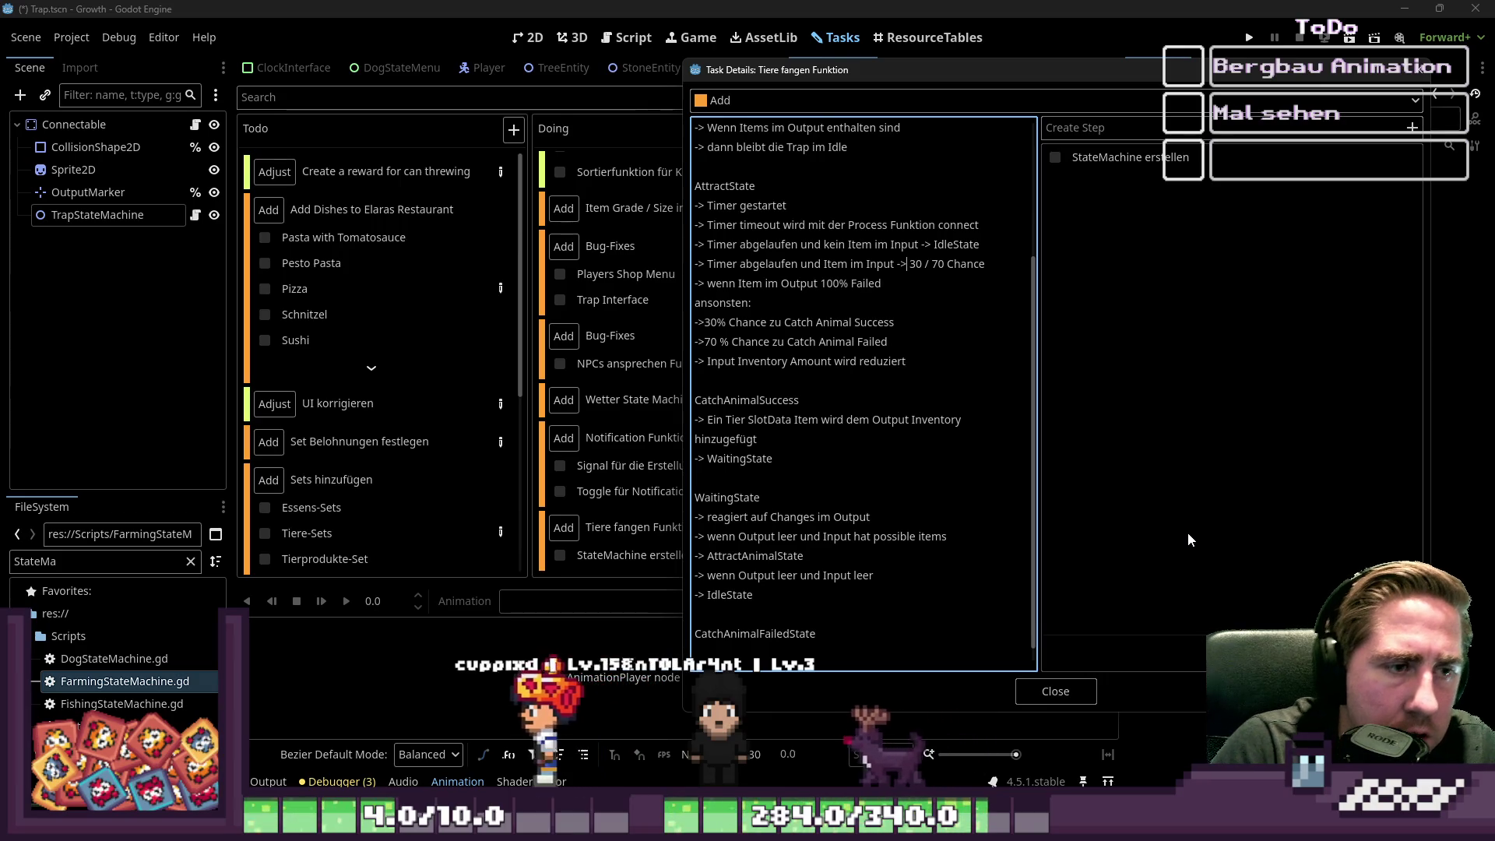
- Replace the '100% Failed' text with a '-> IdleState' transition line
key("ctrl+Left")
key("ctrl+Left")
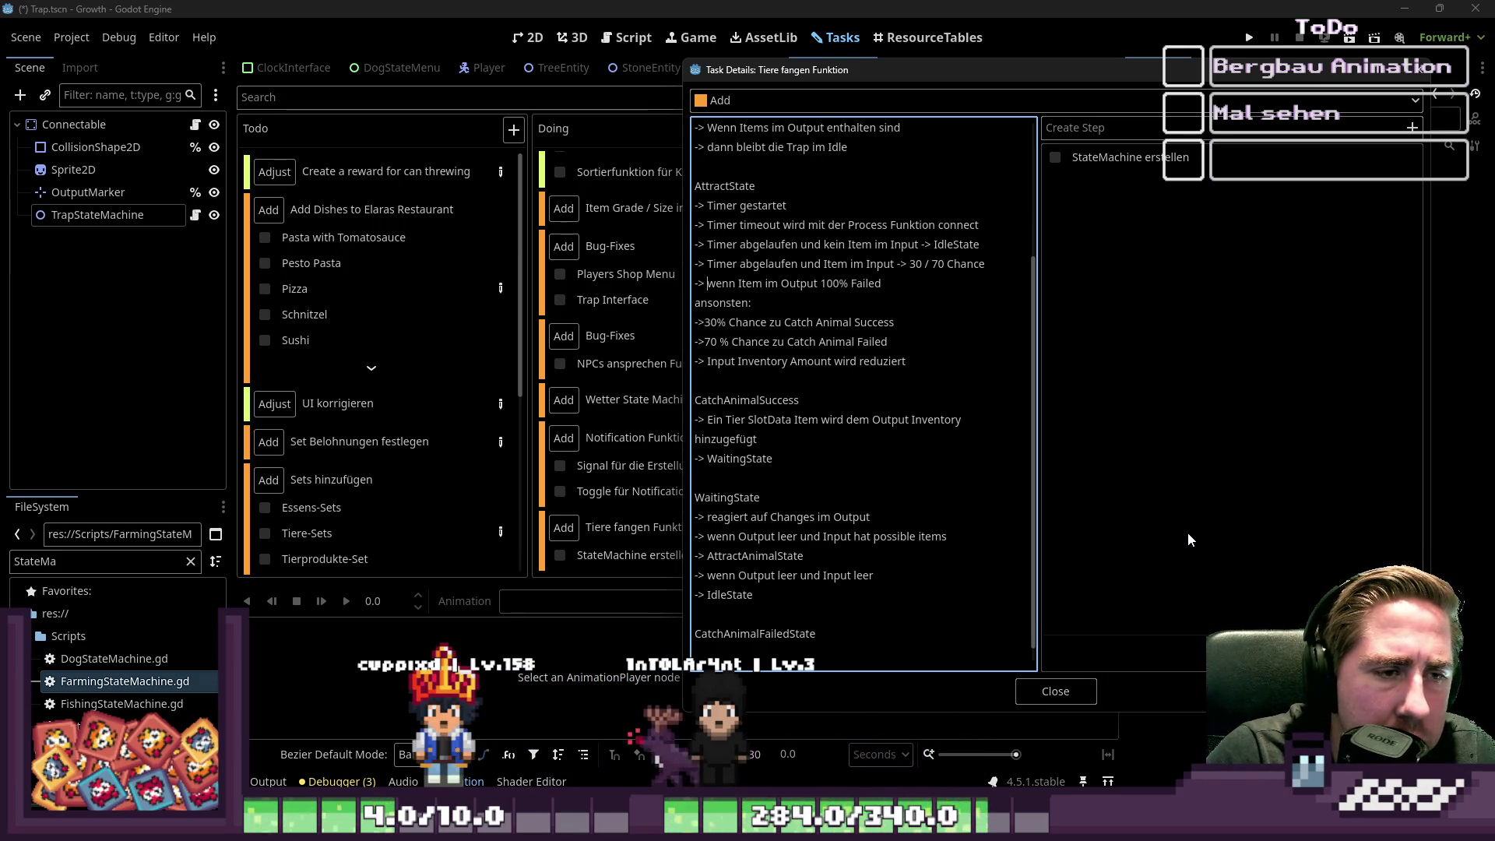
key("ctrl+Right")
key("ctrl+Right")
key("ctrl+Right")
key("shift+End")
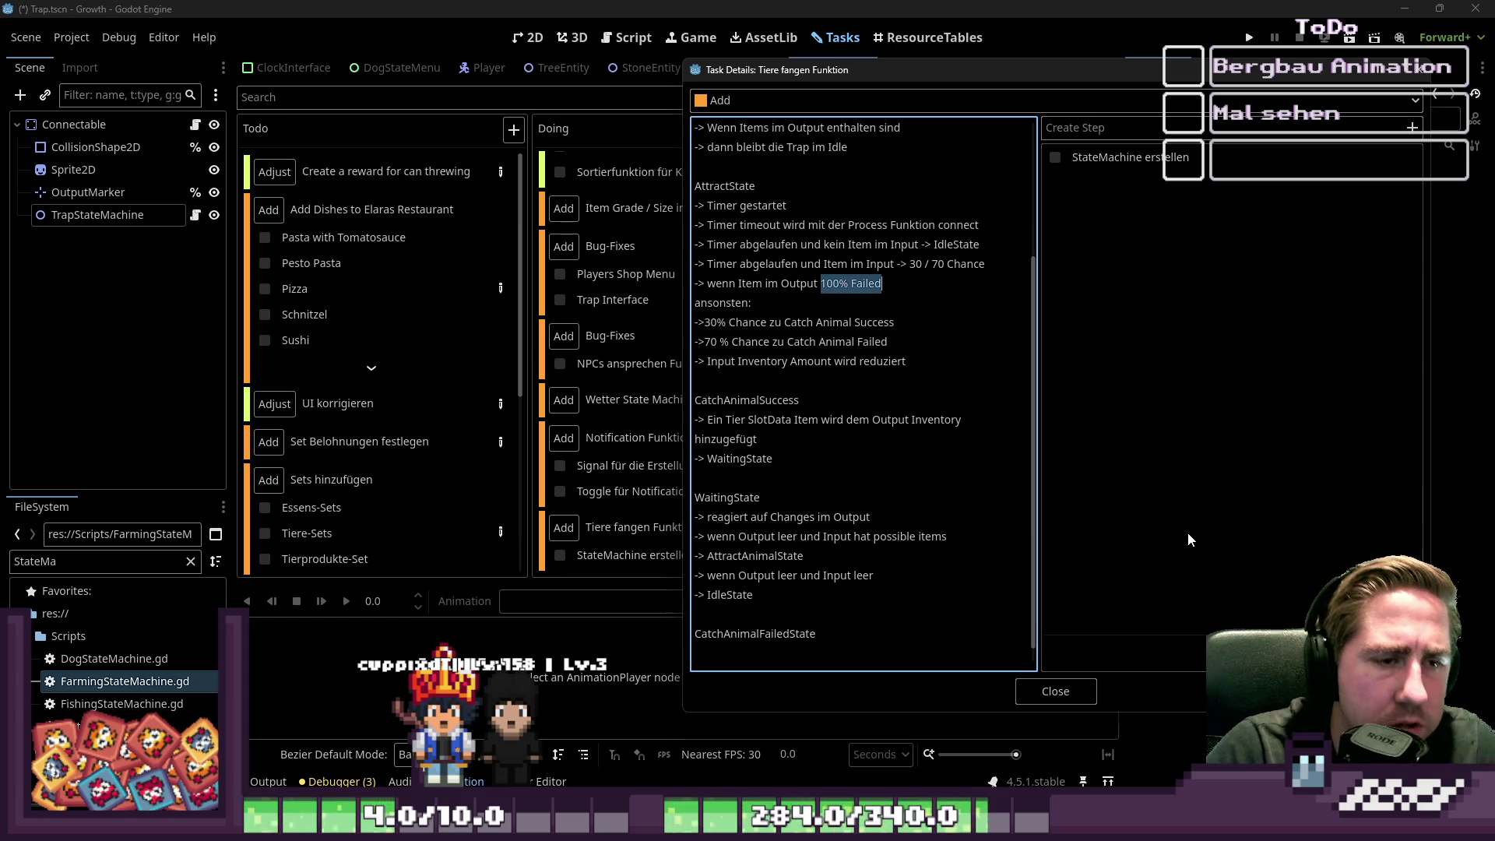
type(":")
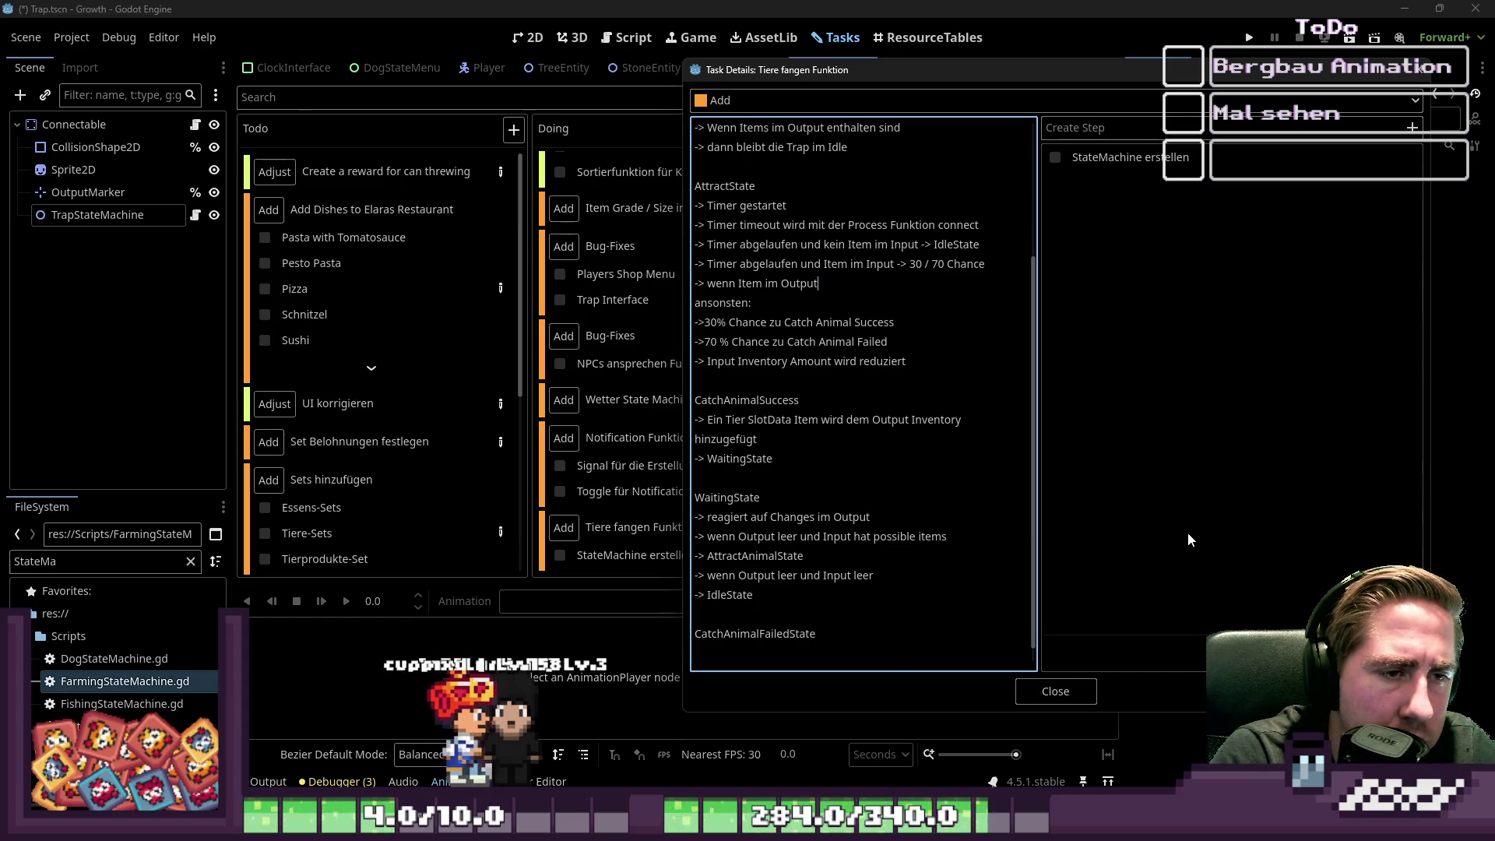
key("BackSpace")
key("BackSpace")
key("Return")
type("-> I")
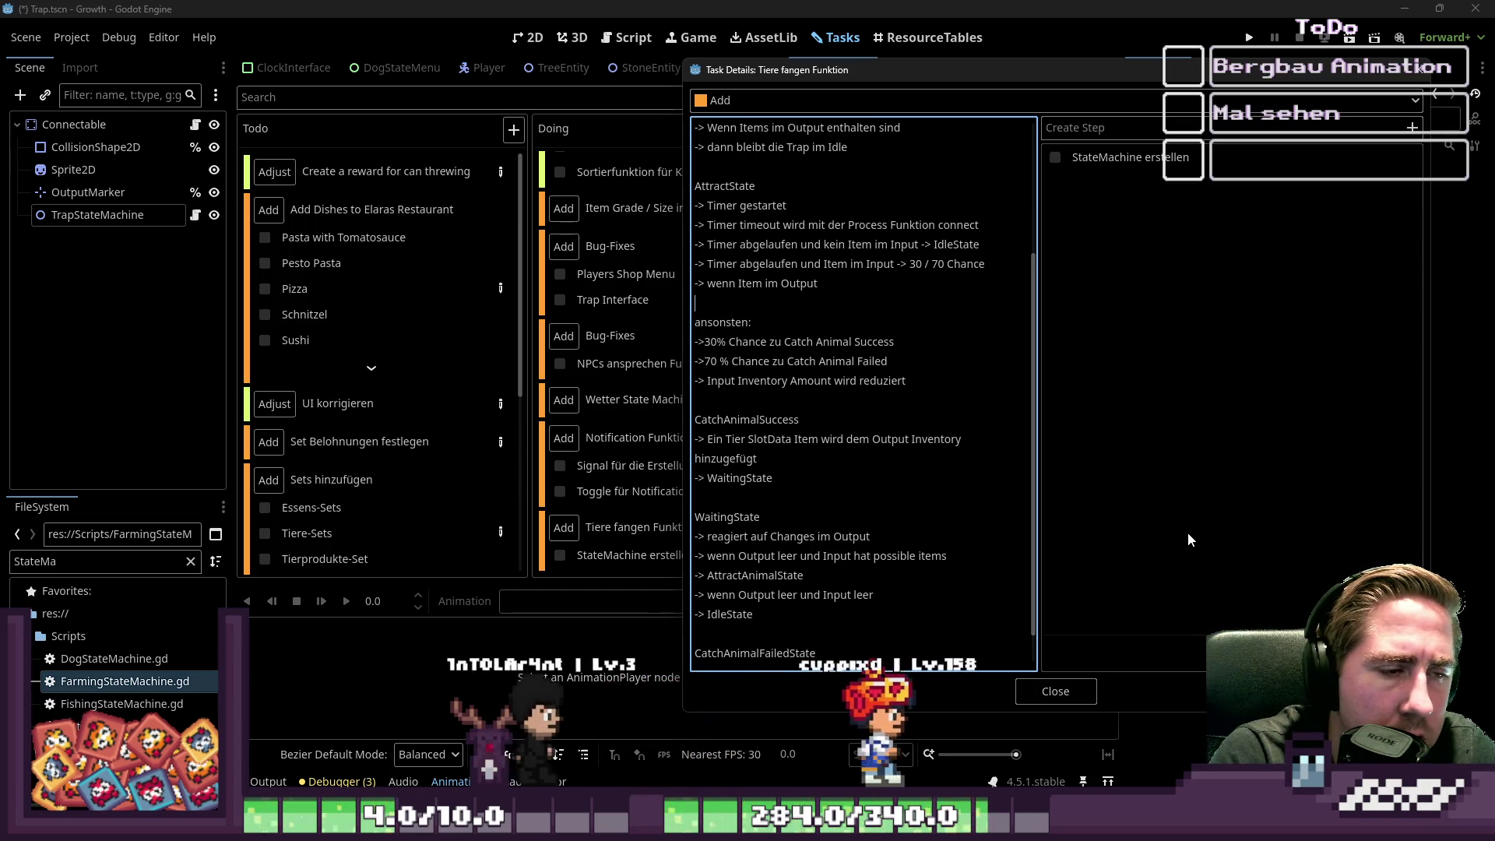
type("dleState")
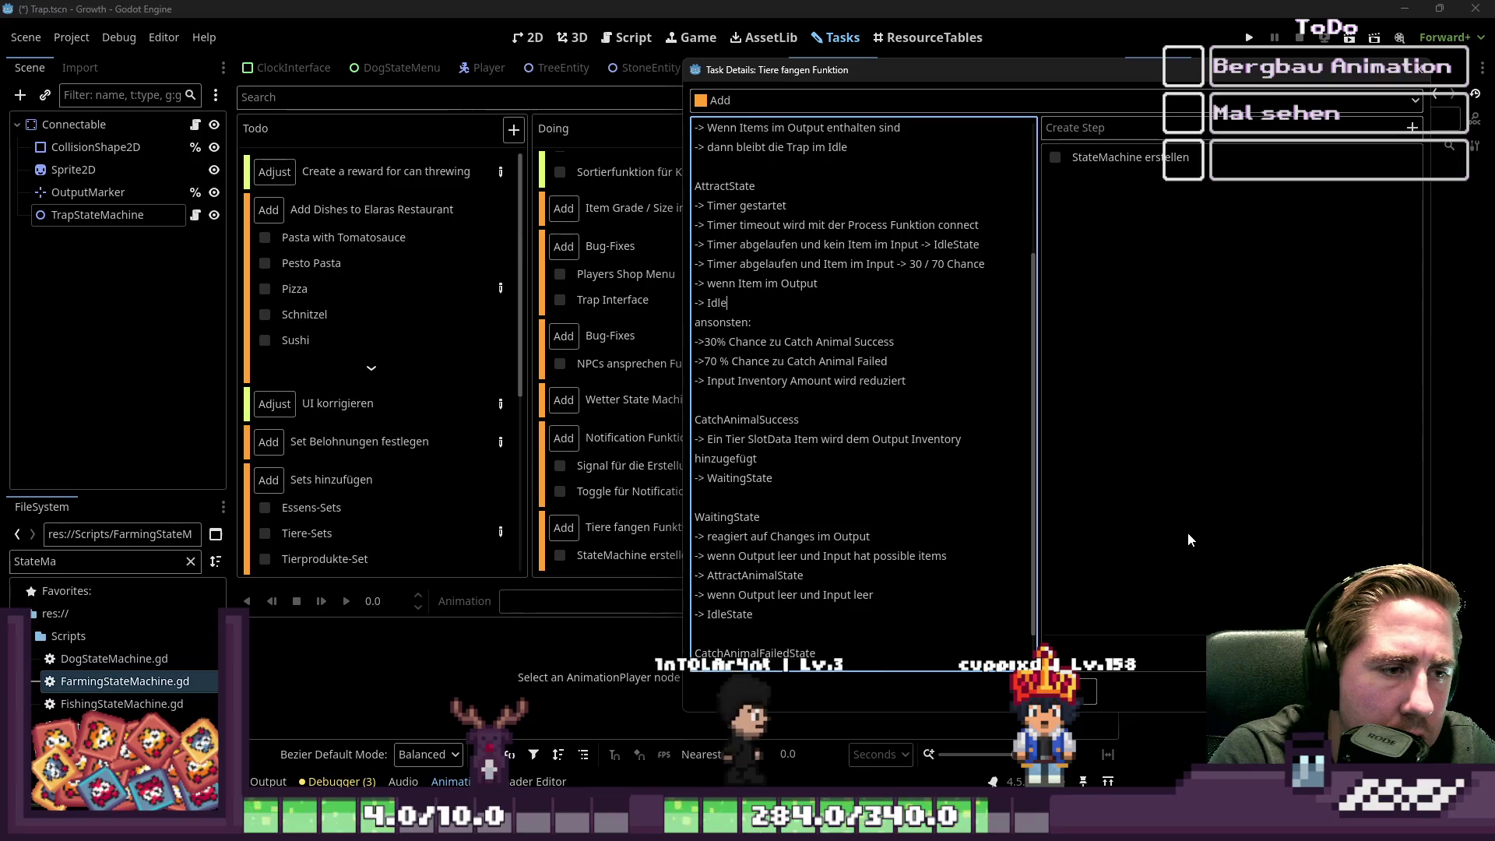
key("Return")
- Try repositioning the 'wenn Item im Output' line among the timer lines, then undo
key("Up")
key("Up")
key("Up")
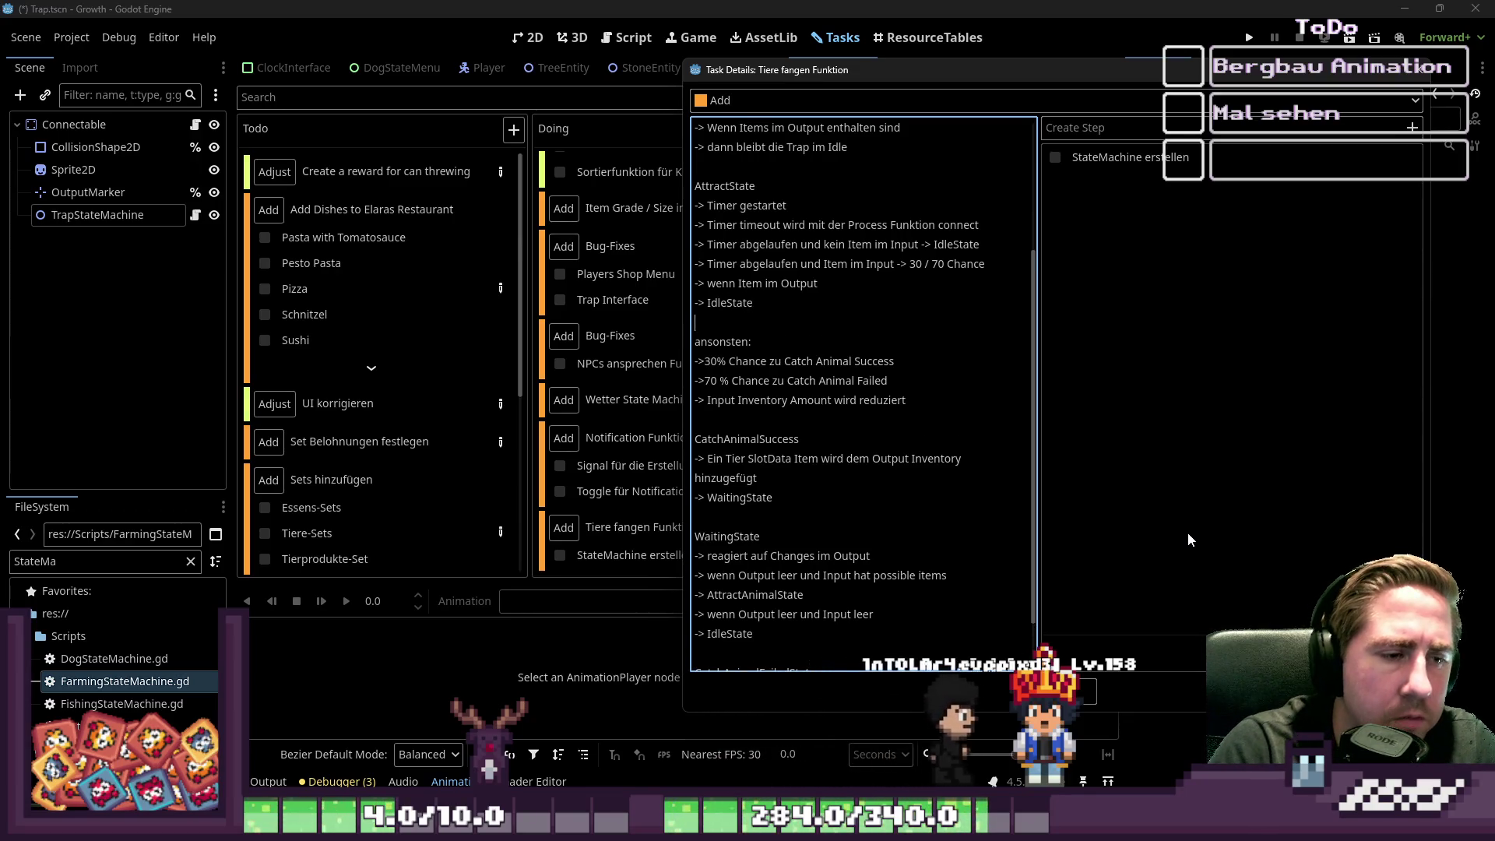
key("Down")
key("Down")
key("Down")
key("Right")
key("Right")
key("Right")
key("Right")
key("Right")
key("Right")
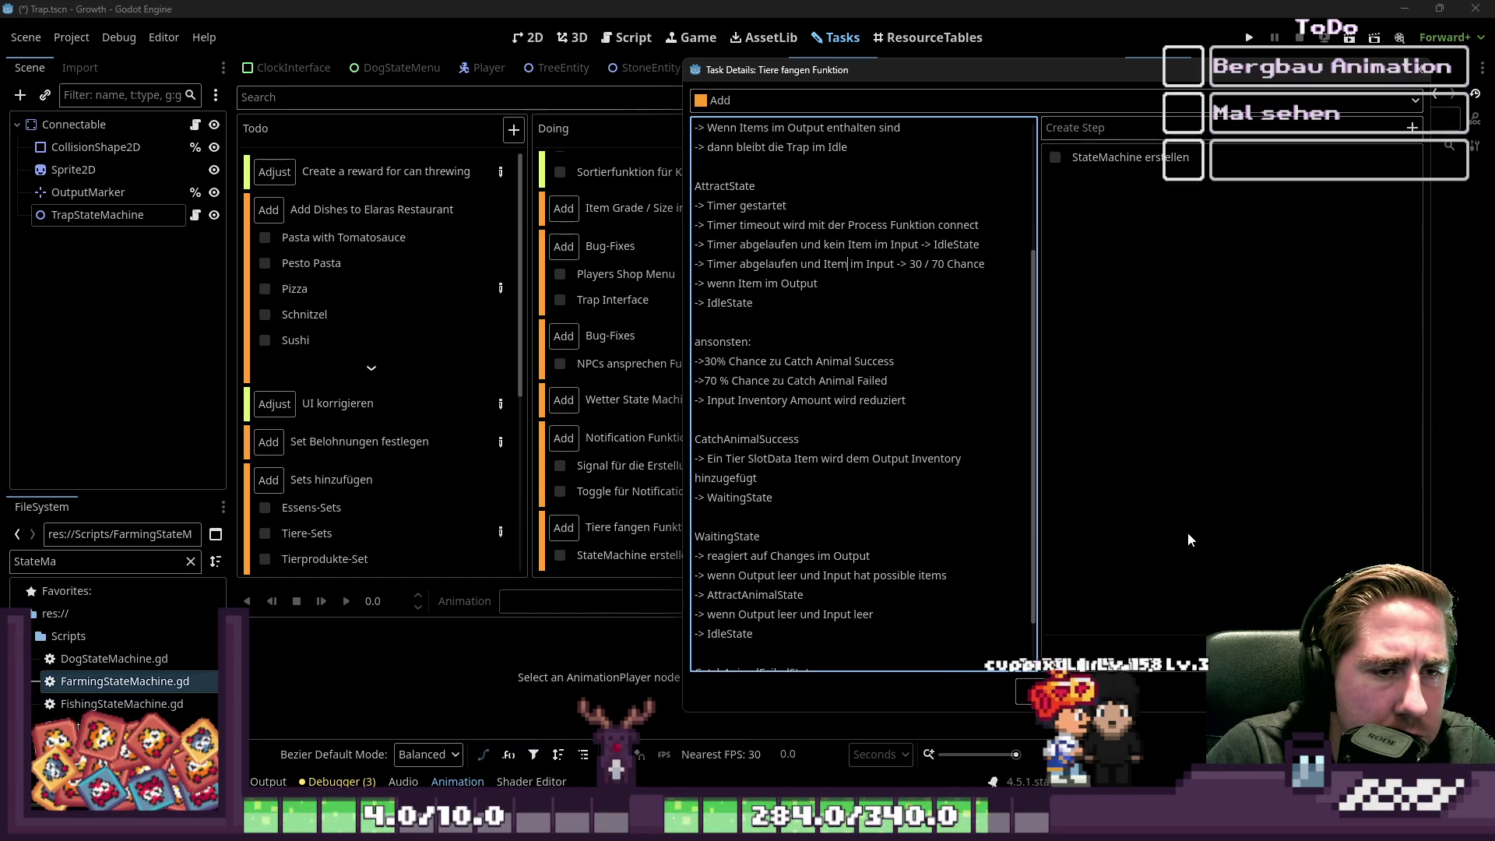
key("Left")
key("Left")
key("Left")
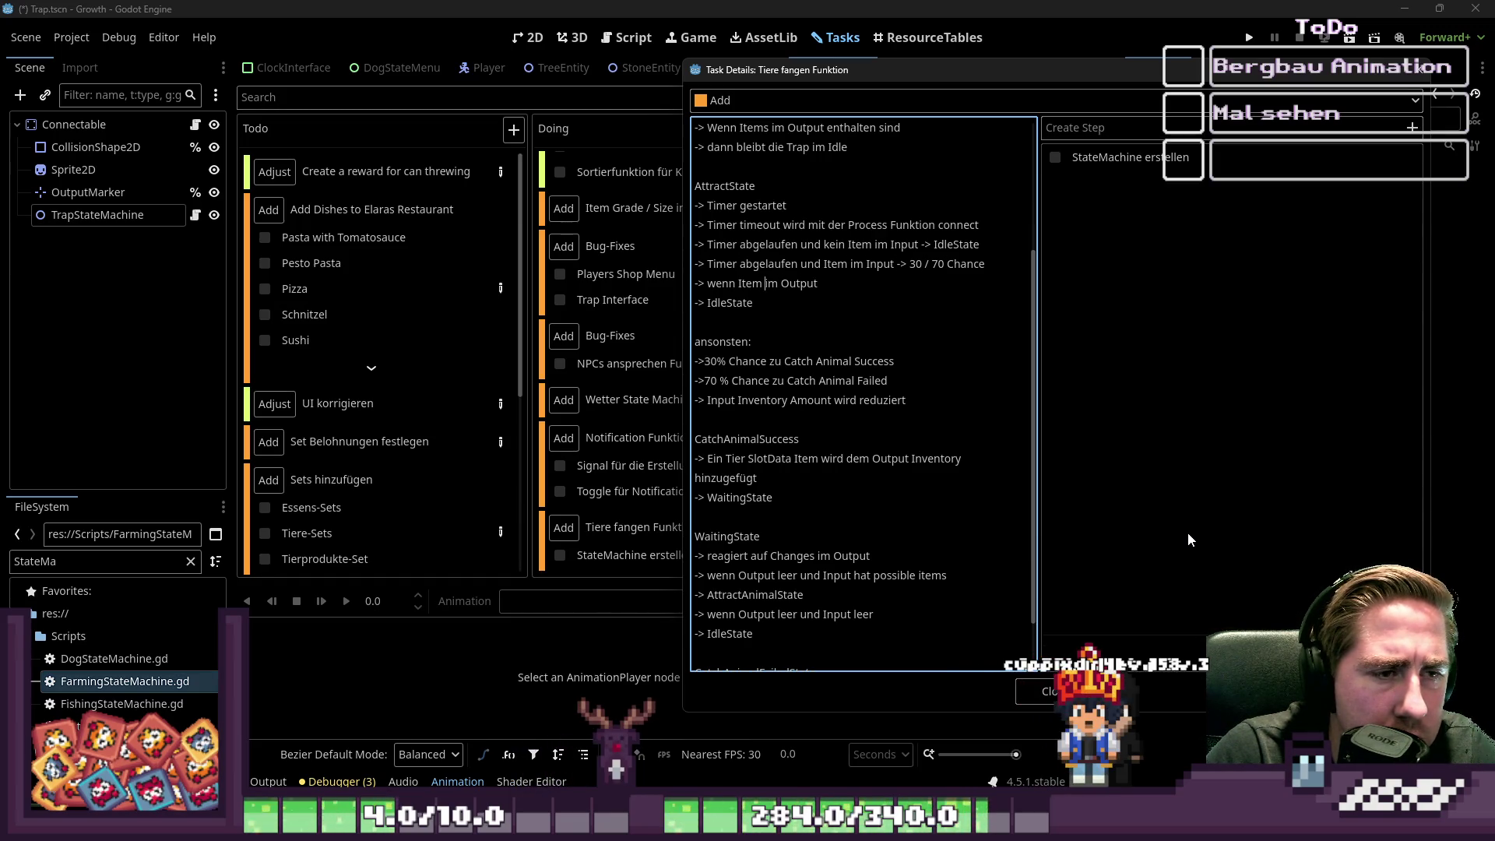
key("BackSpace")
key("Up")
key("Up")
key("End")
key("ctrl+z")
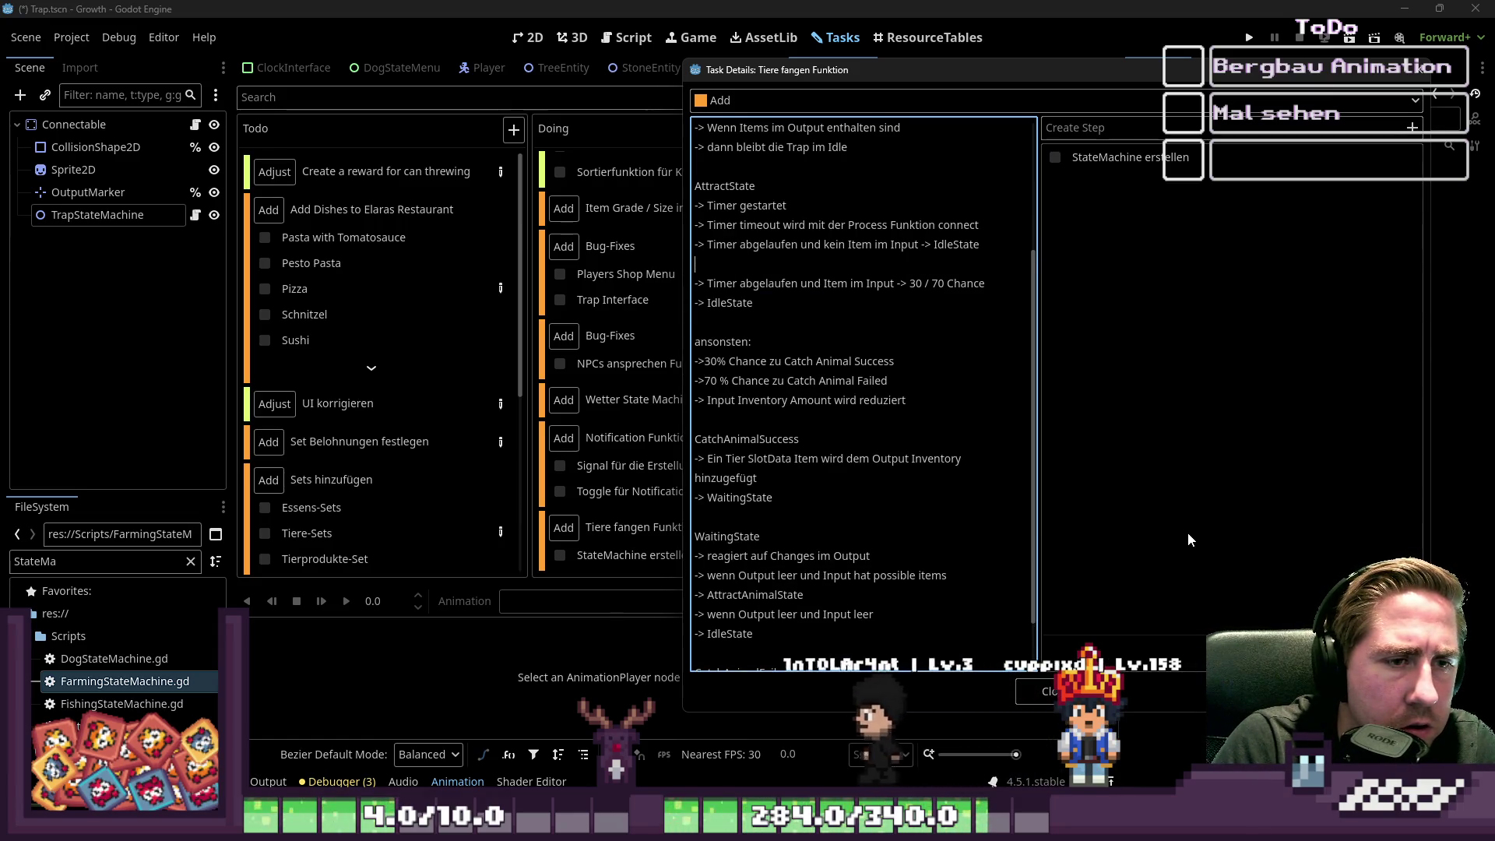
- Reword that line to '-> Timer abgelaufen und Item im Output -> IdleState'
key("Up")
key("ctrl+Right")
key("ctrl+Right")
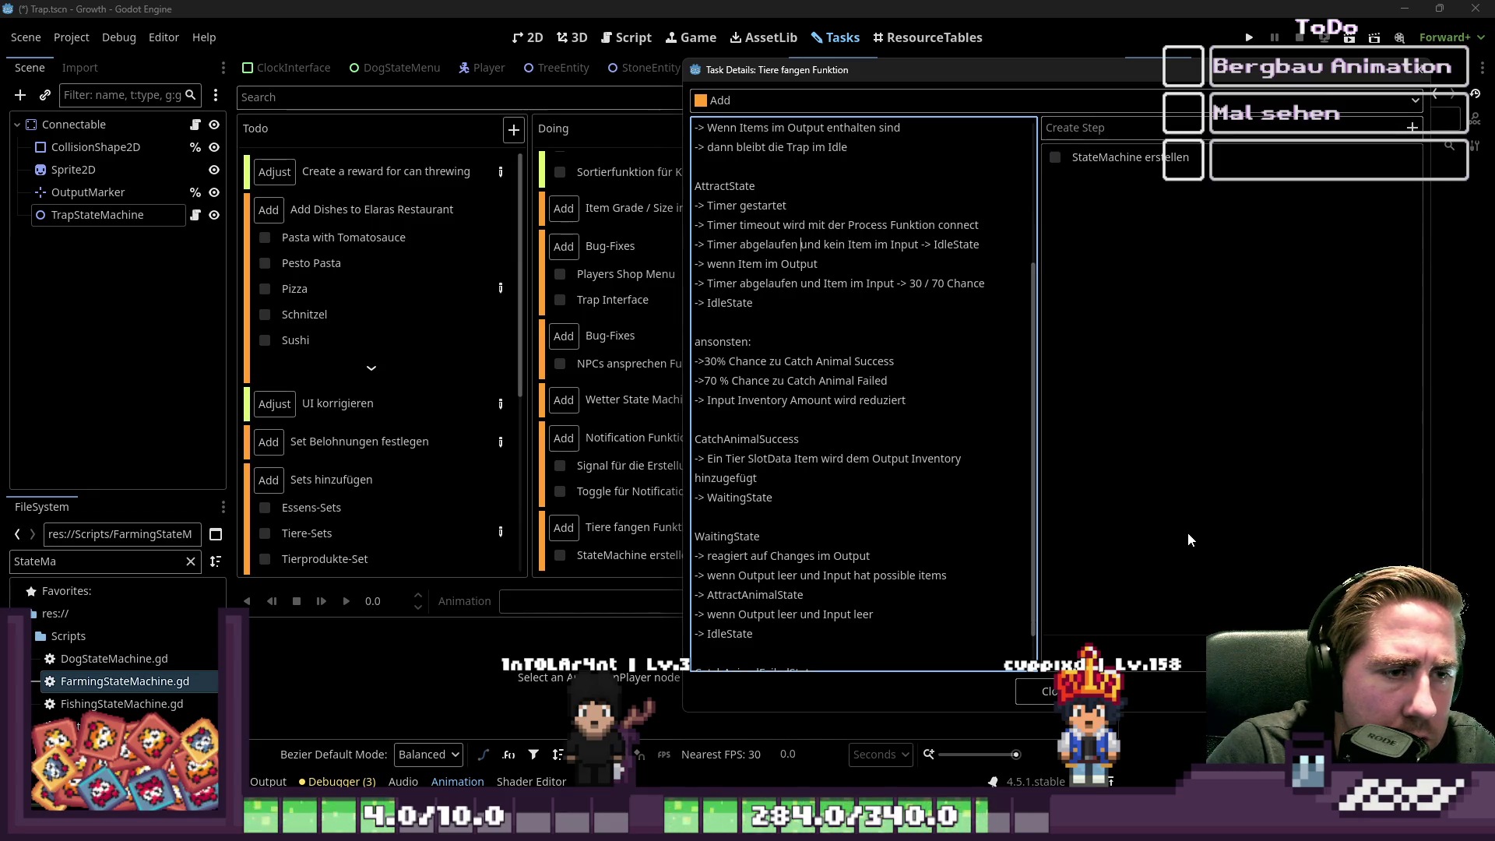
key("ctrl+Down")
key("ctrl+shift+Left")
key("ctrl+Right")
key("ctrl+Right")
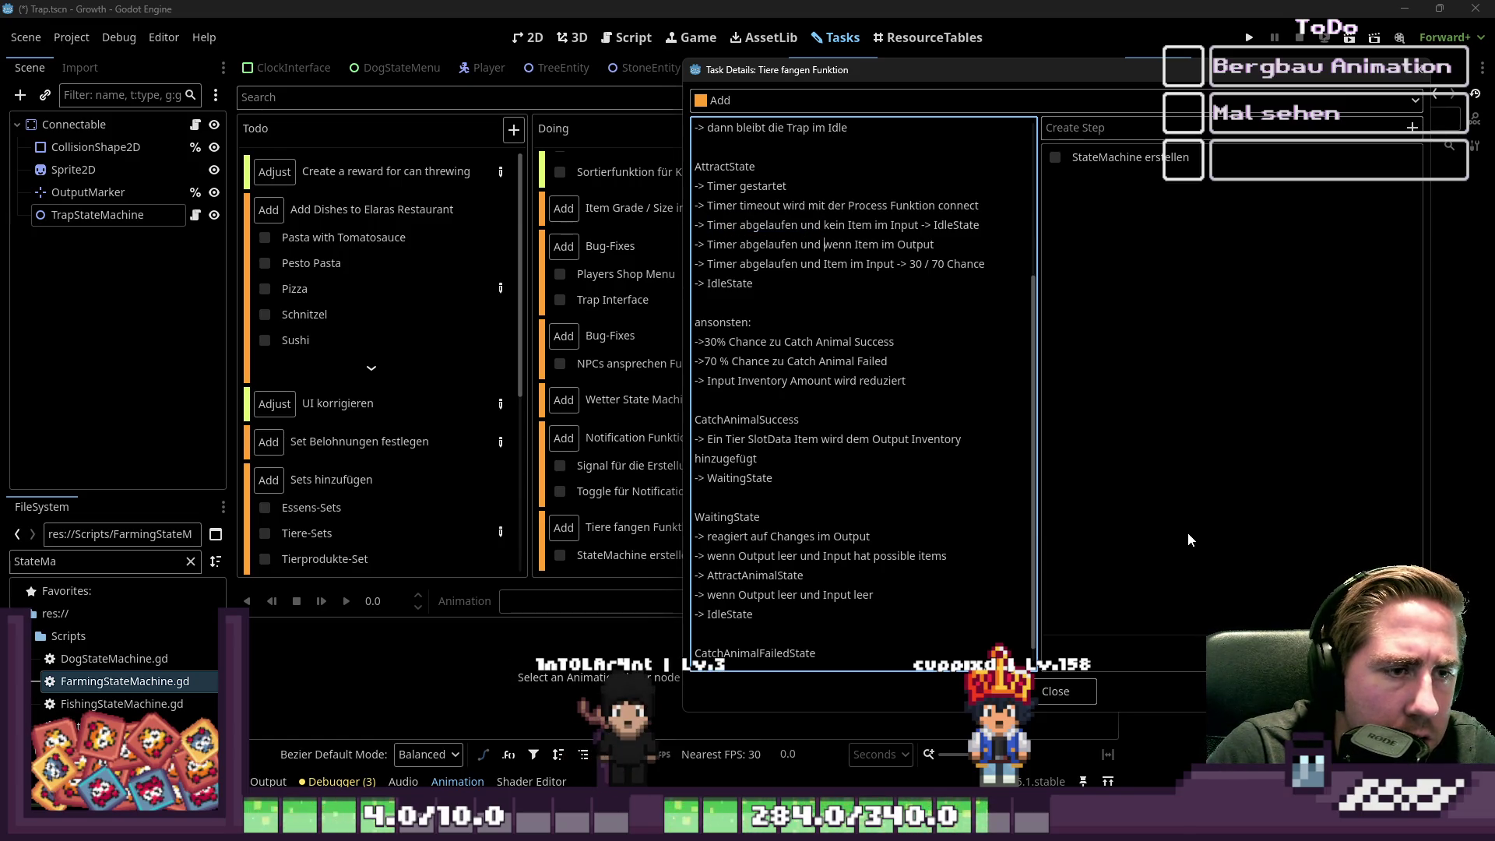
key("BackSpace")
key("End")
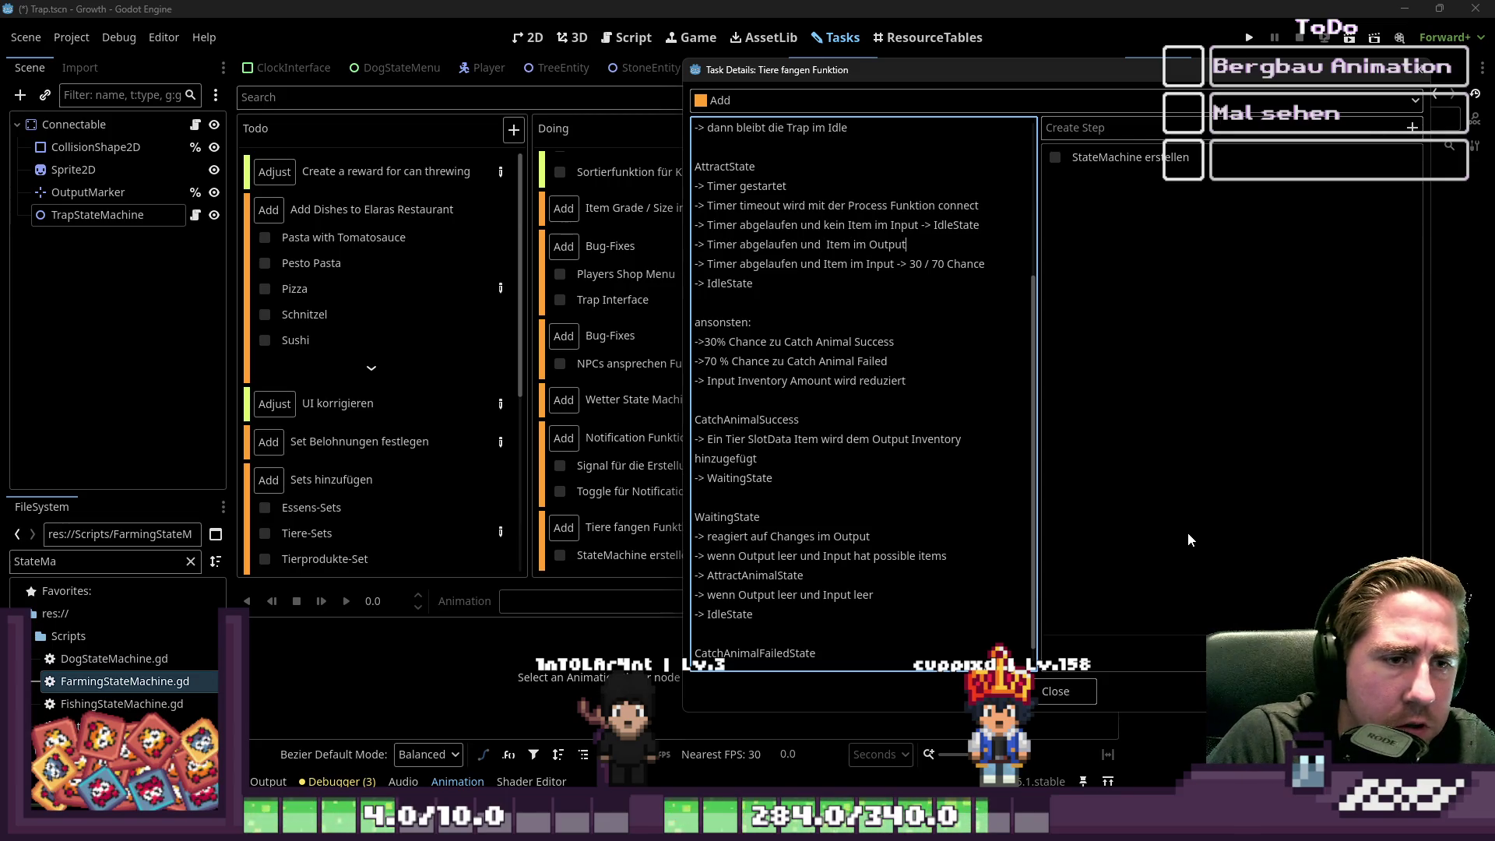
type(" -")
type("> Idle ")
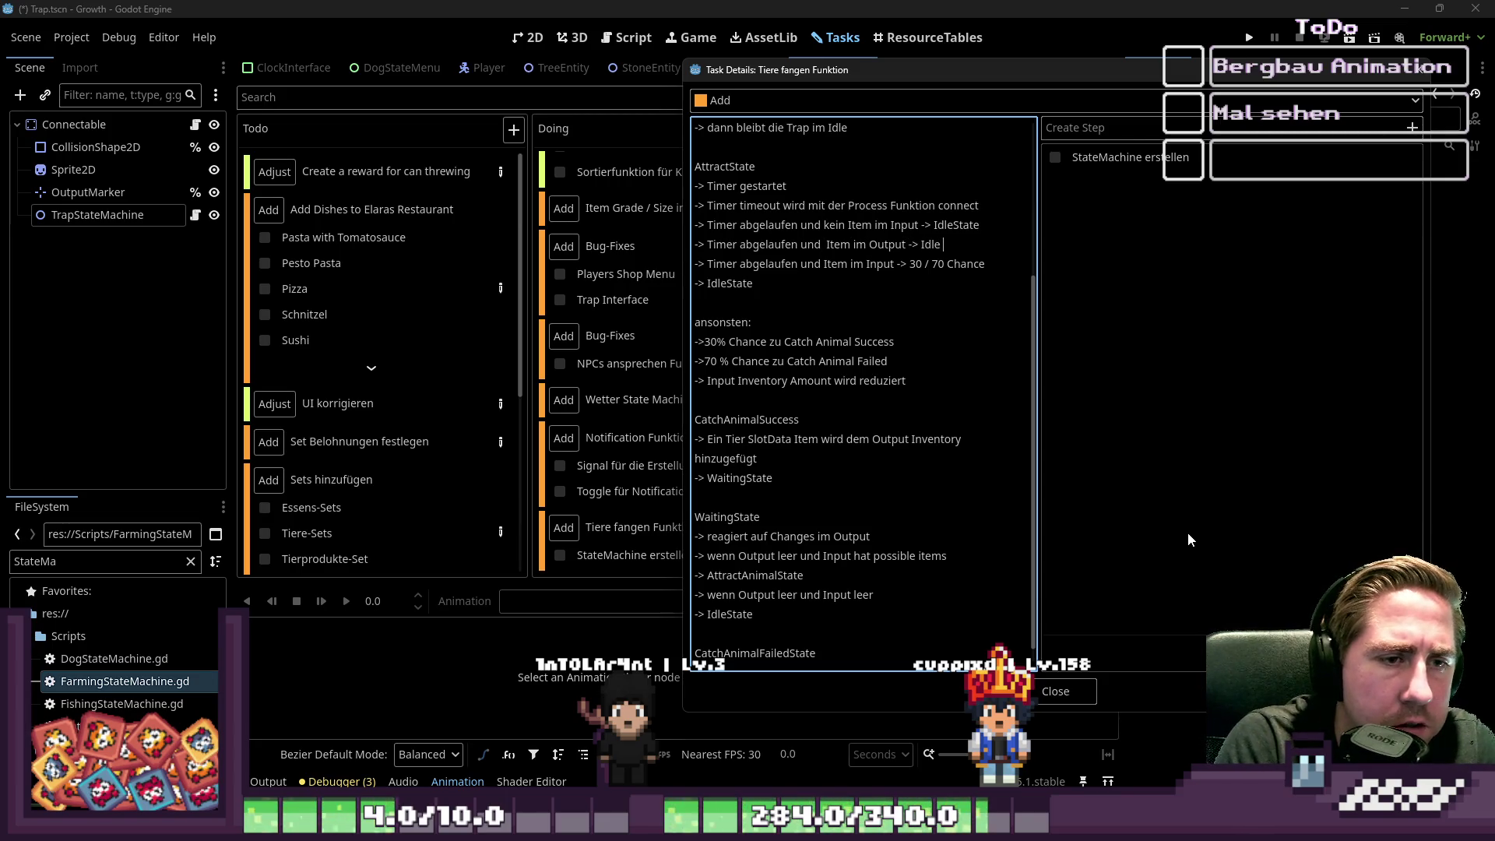
type("State")
key("ctrl+Left")
key("BackSpace")
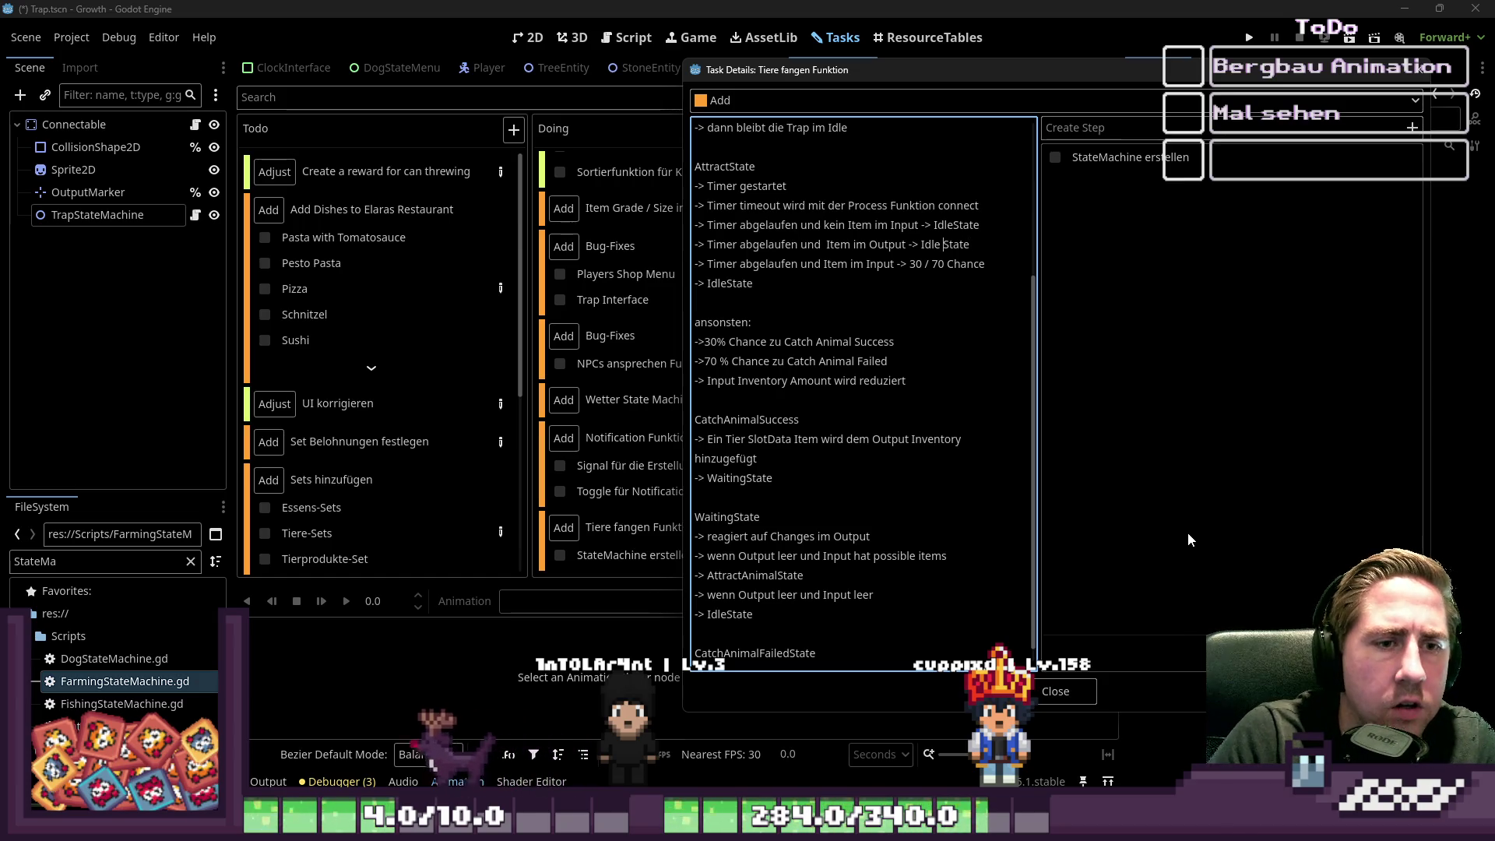
left_click(891, 243)
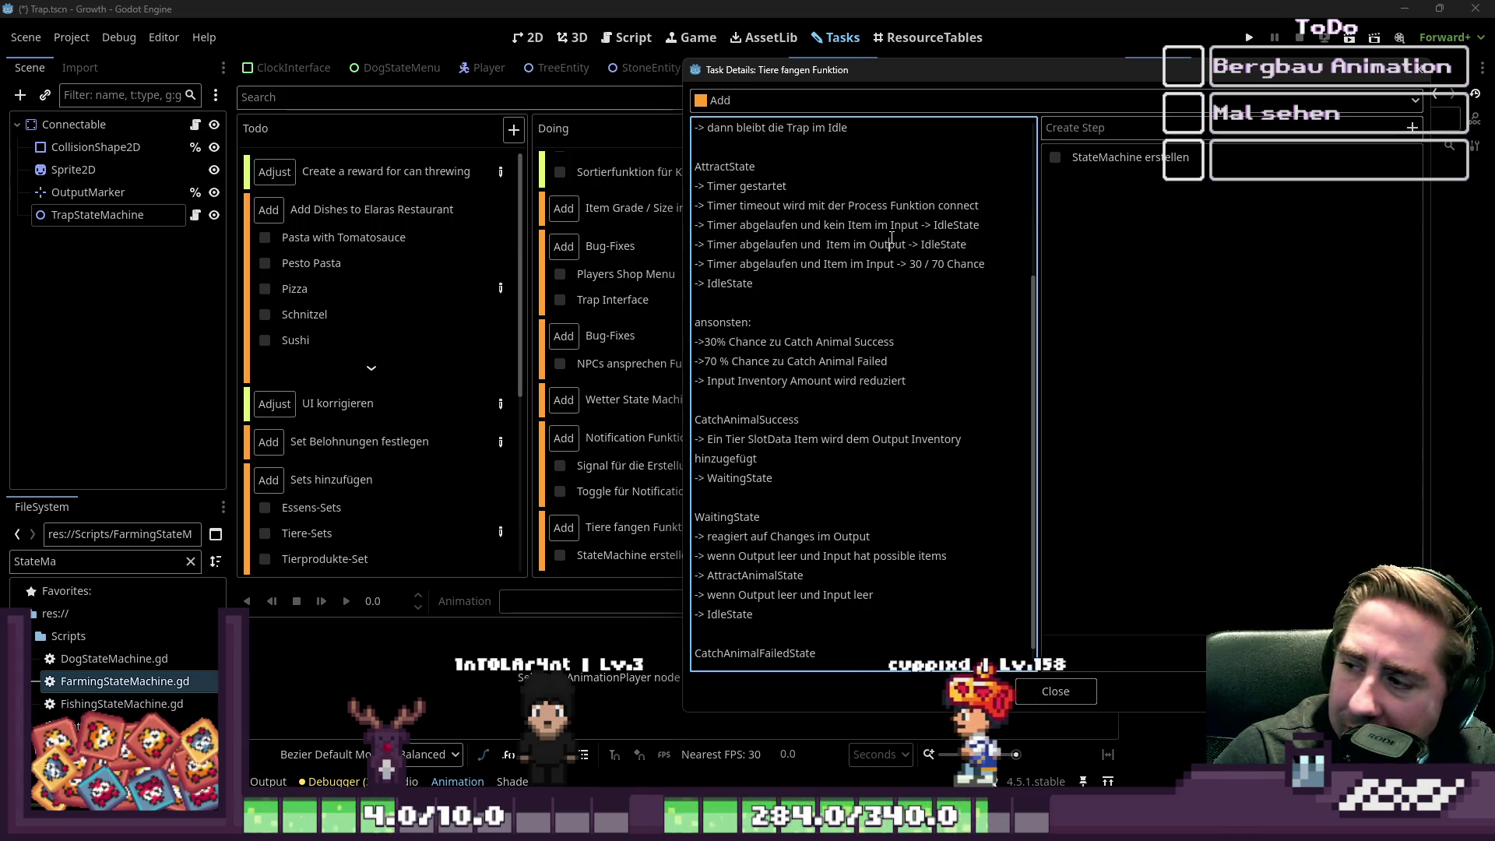
- Check the Catch Animal Failed chance text and put the caret under the CatchAnimalFailedState heading
left_click(958, 302)
scroll(957, 357, "down", 1)
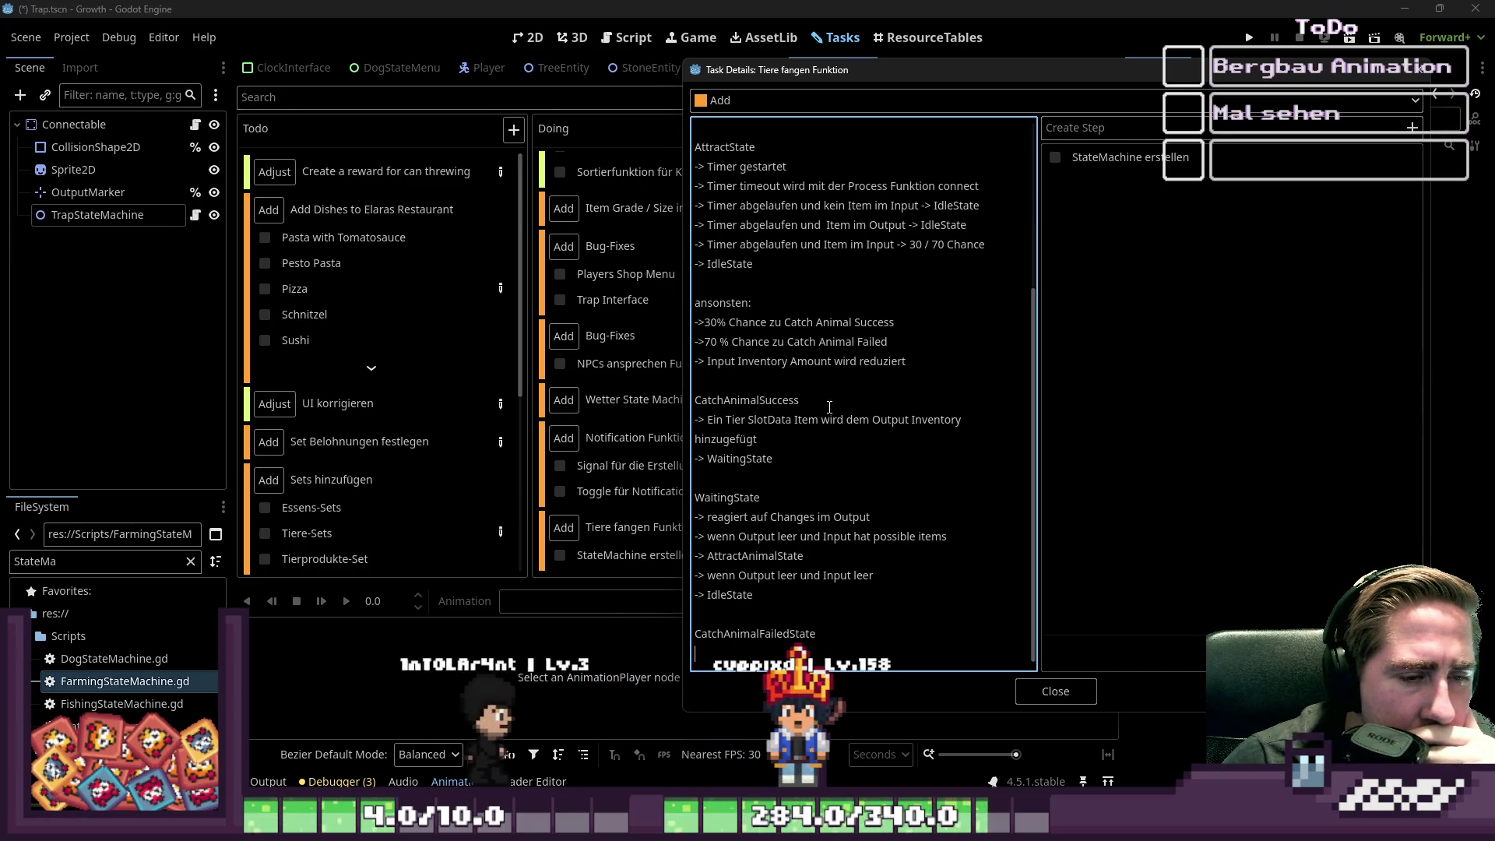
left_click_drag(888, 341, 753, 343)
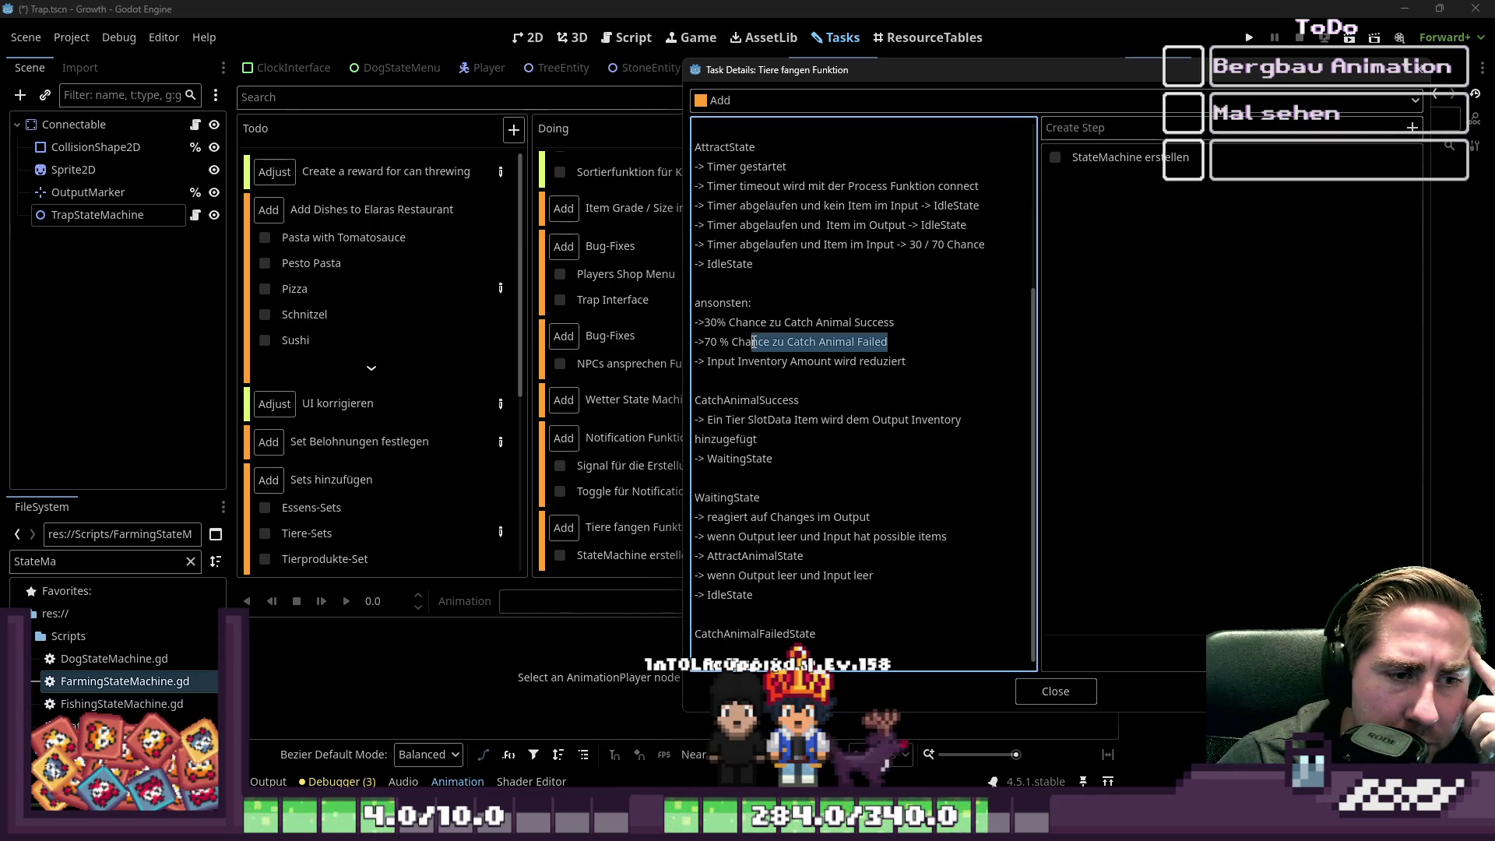
scroll(754, 342, "up", 1)
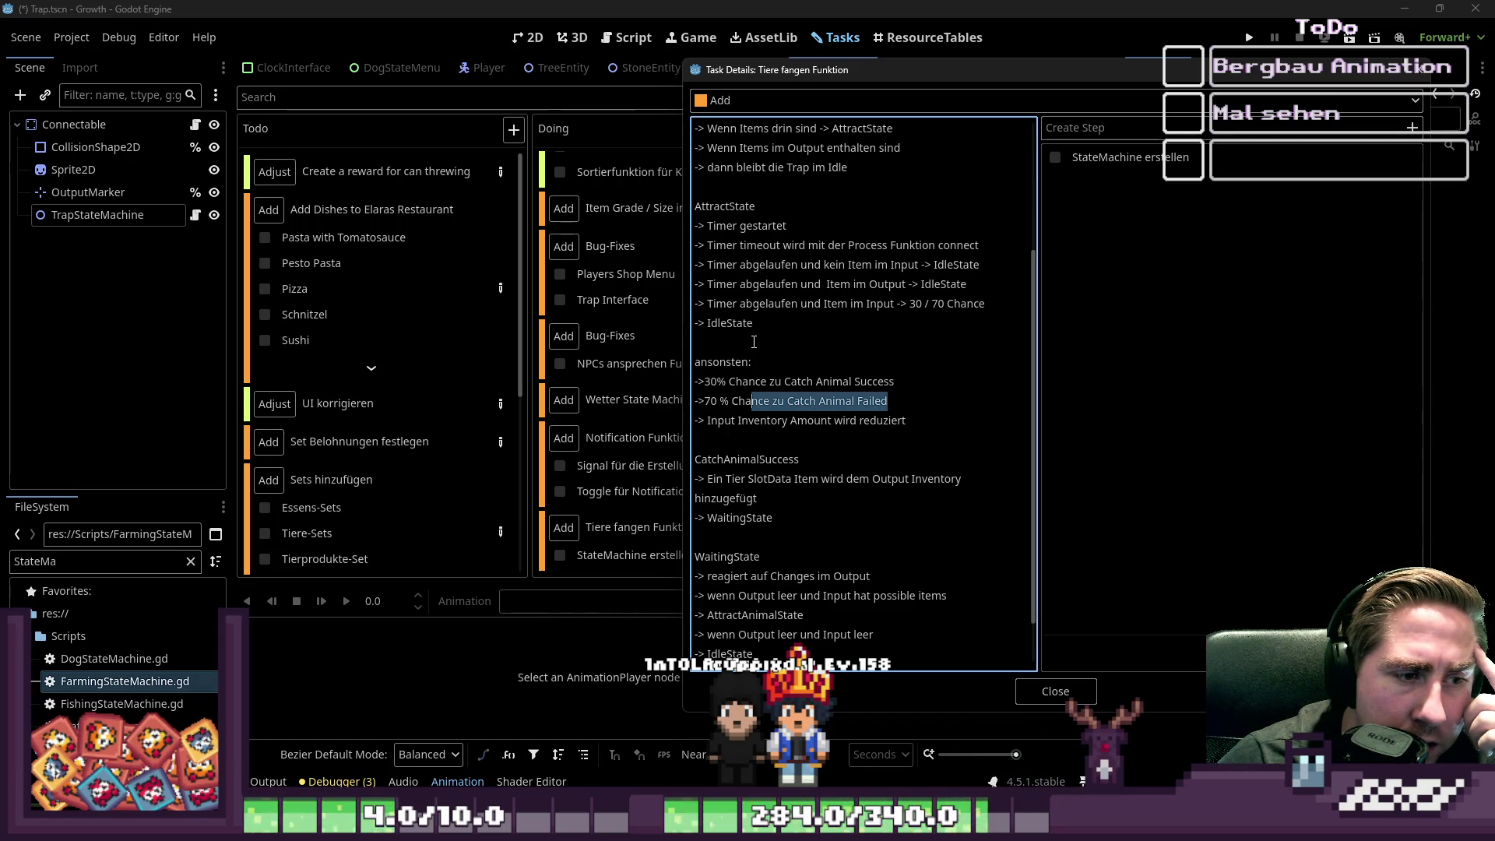
scroll(754, 342, "down", 1)
left_click(756, 652)
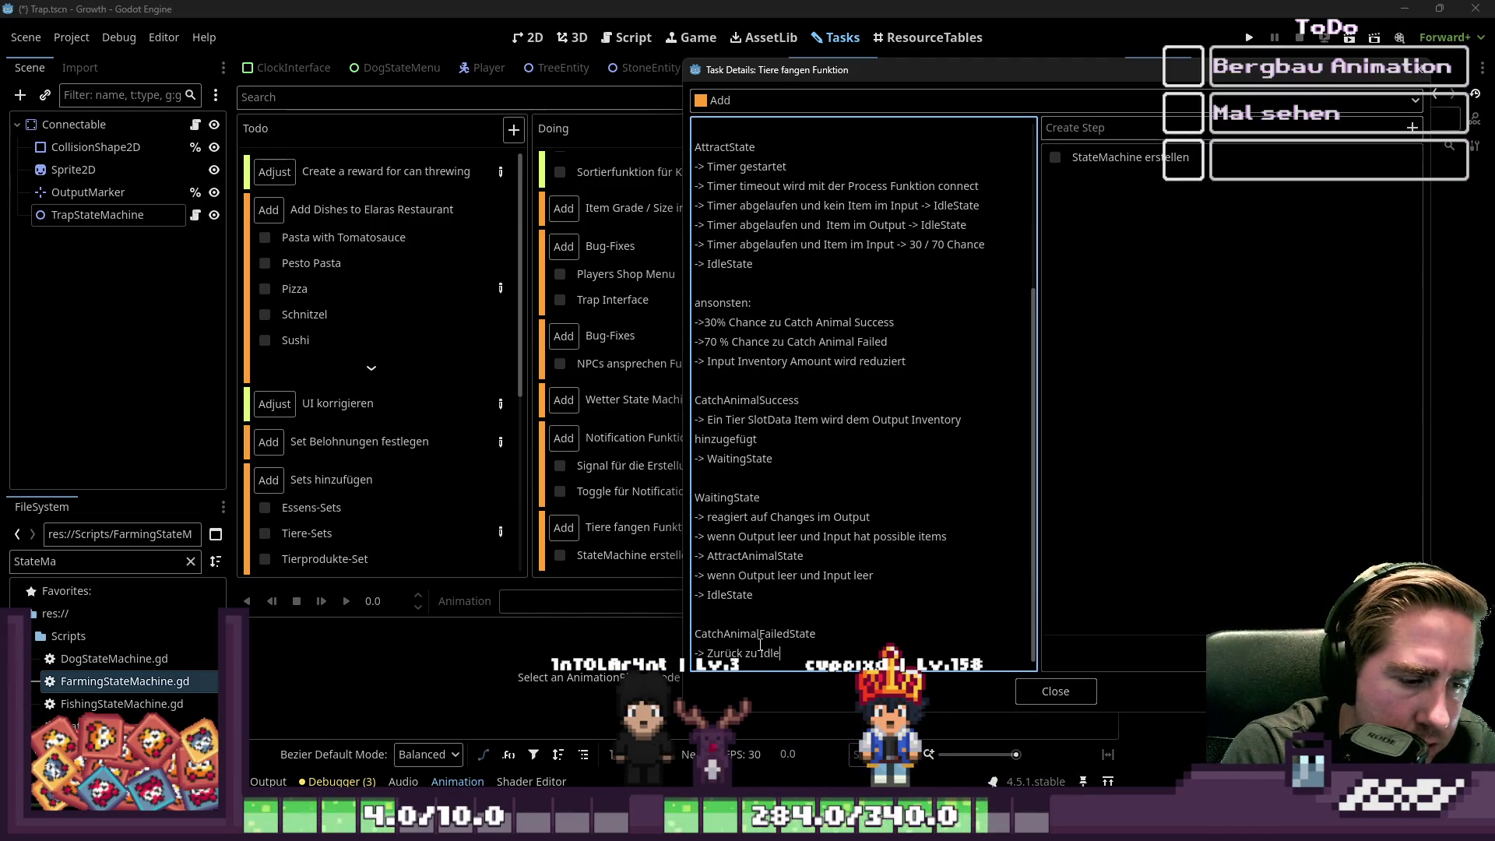
- Copy the two AttractState 'Timer abgelaufen' lines for Input and Output under CatchAnimalFailedState
key("Return")
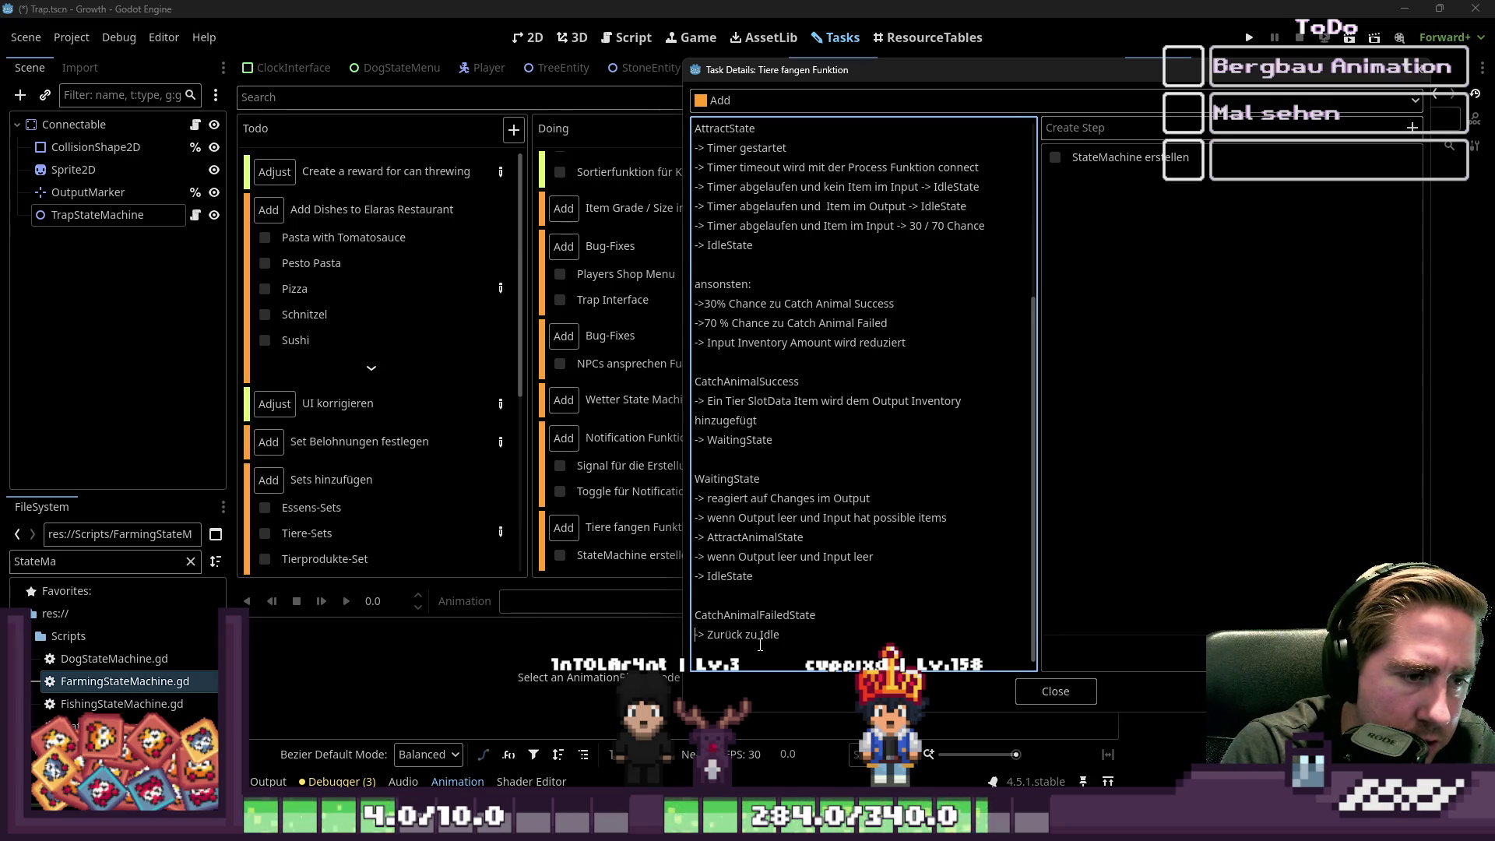
key("Up")
key("Up")
key("shift+Up")
key("shift+Up")
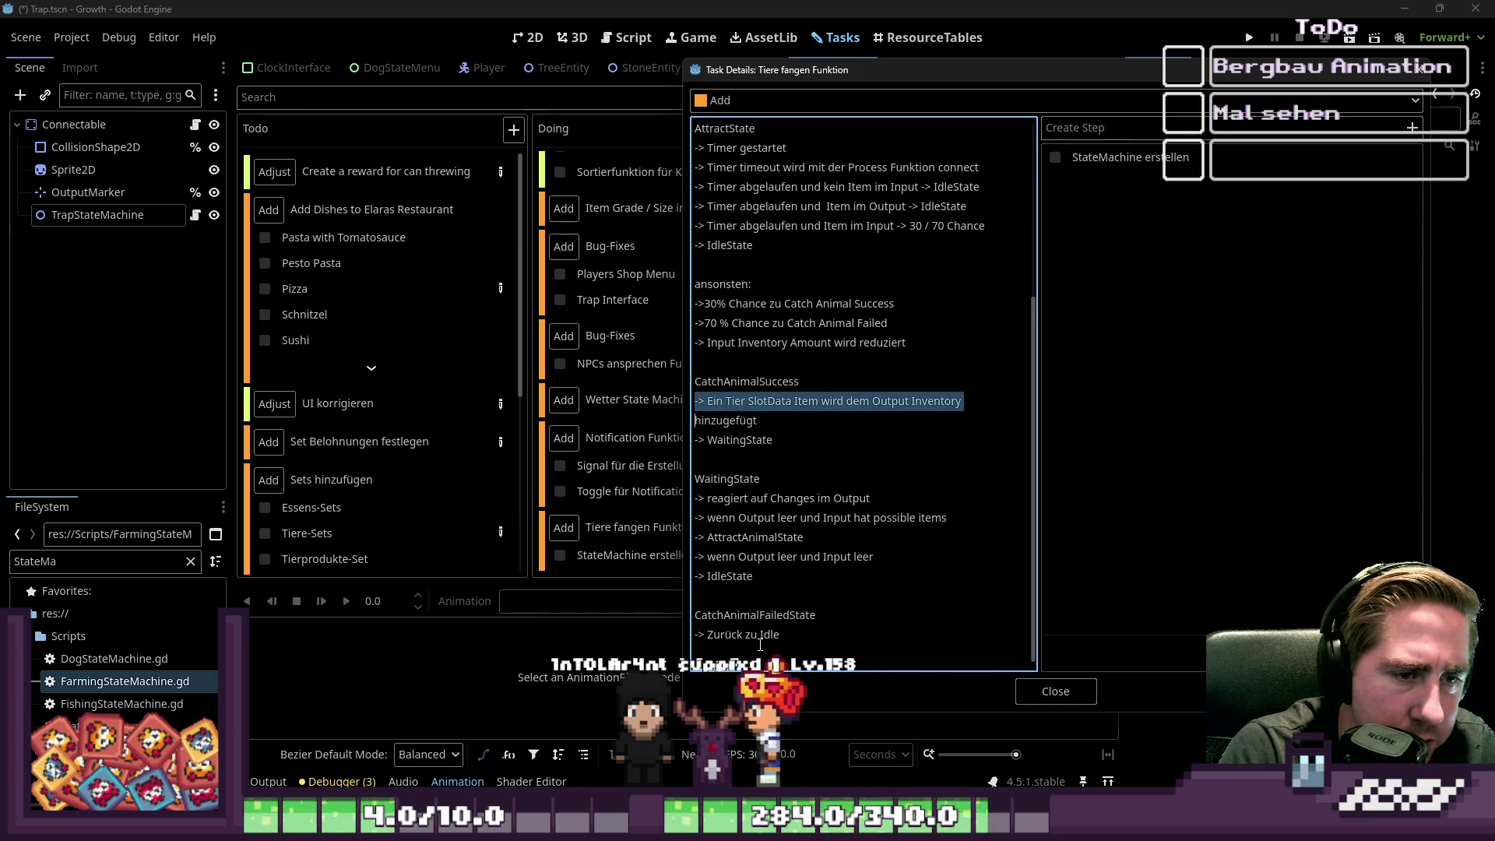
key("Down")
key("shift+Down")
key("Down")
key("Down")
key("Down")
key("Down")
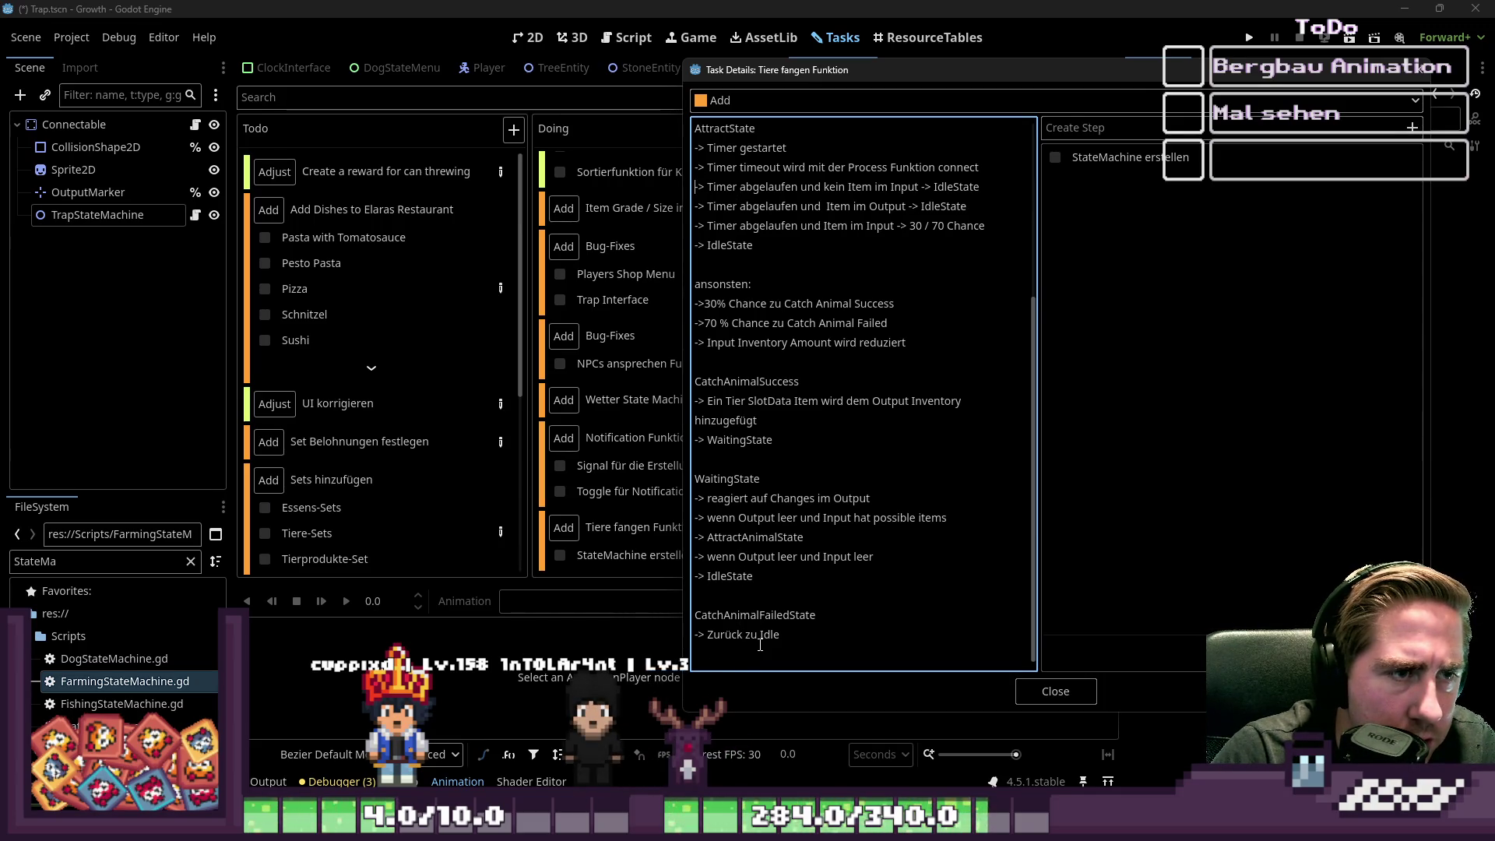
key("shift+Down")
key("shift+Down")
key("ctrl+c")
key("Down")
key("Down")
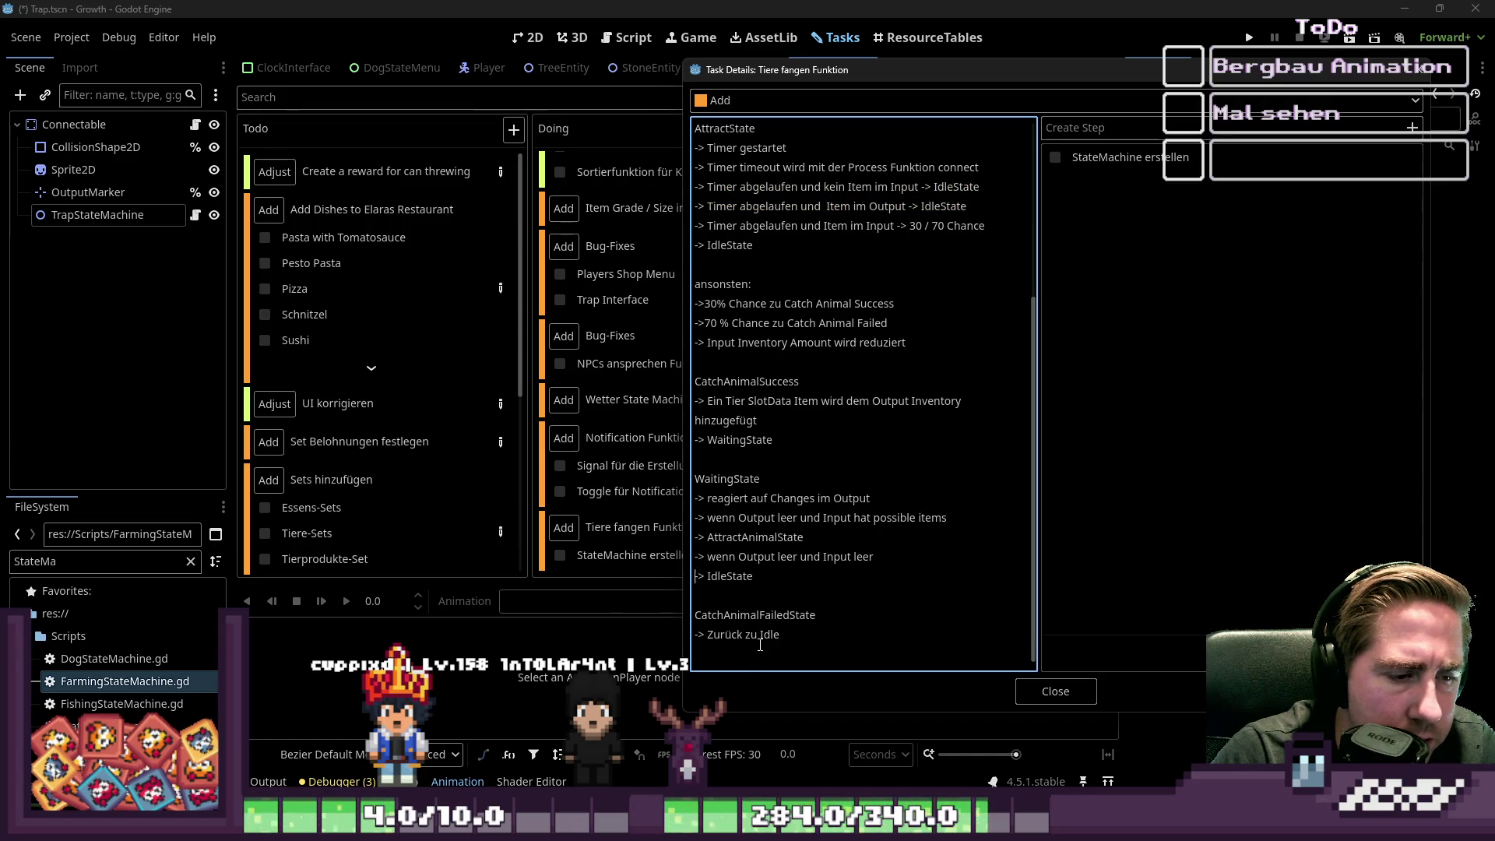
key("Return")
key("Up")
key("ctrl+v")
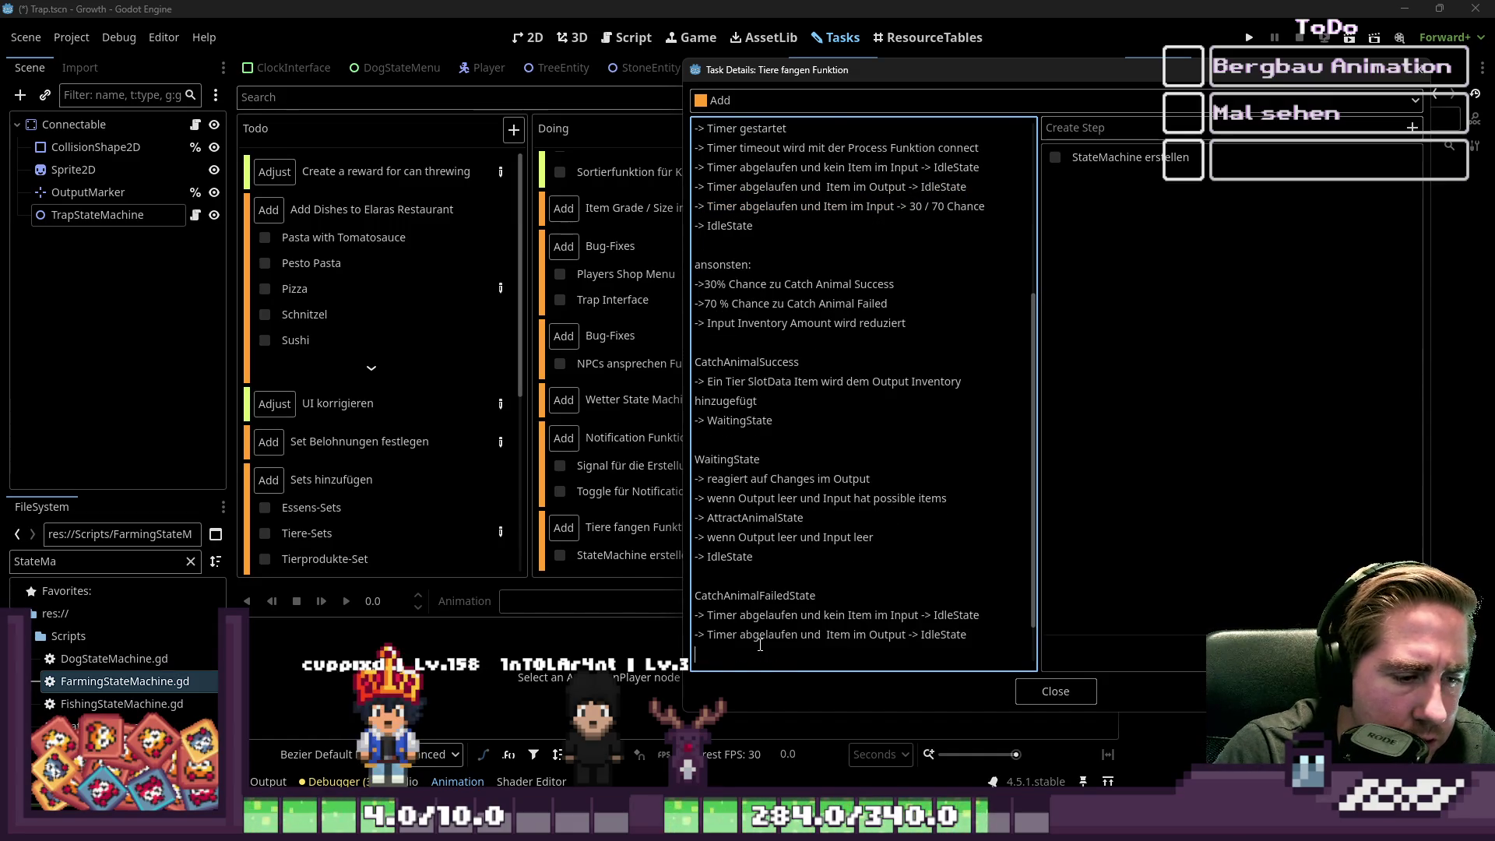
key("Down")
key("Down")
key("BackSpace")
key("BackSpace")
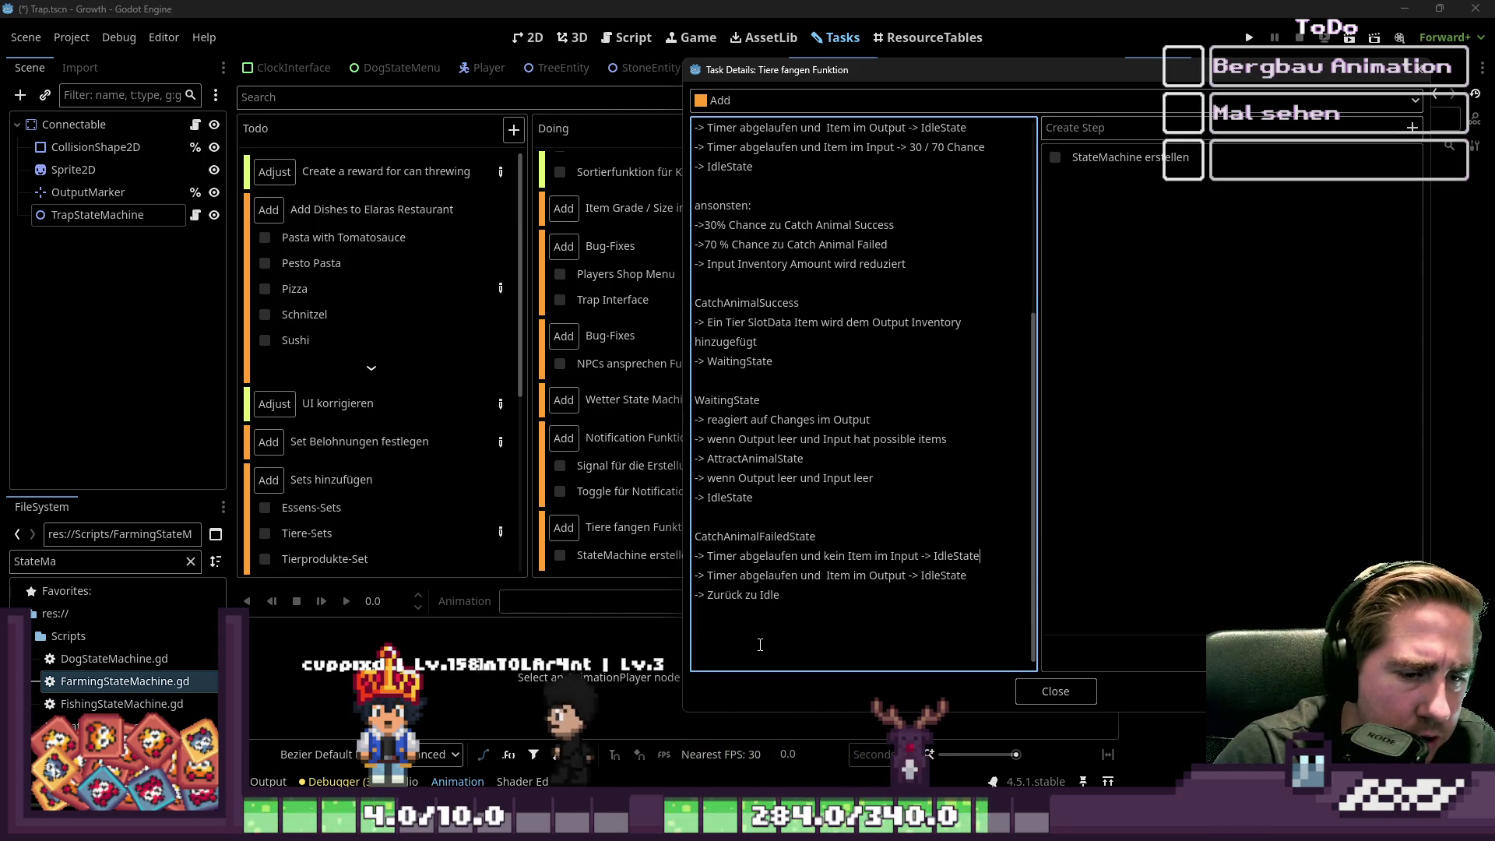
- Replace 'Zurück zu Idle' with '-> Timer abgelaufen und Item im Input -> AttractState'
key("Down")
key("Home")
key("shift+Down")
key("ctrl+c")
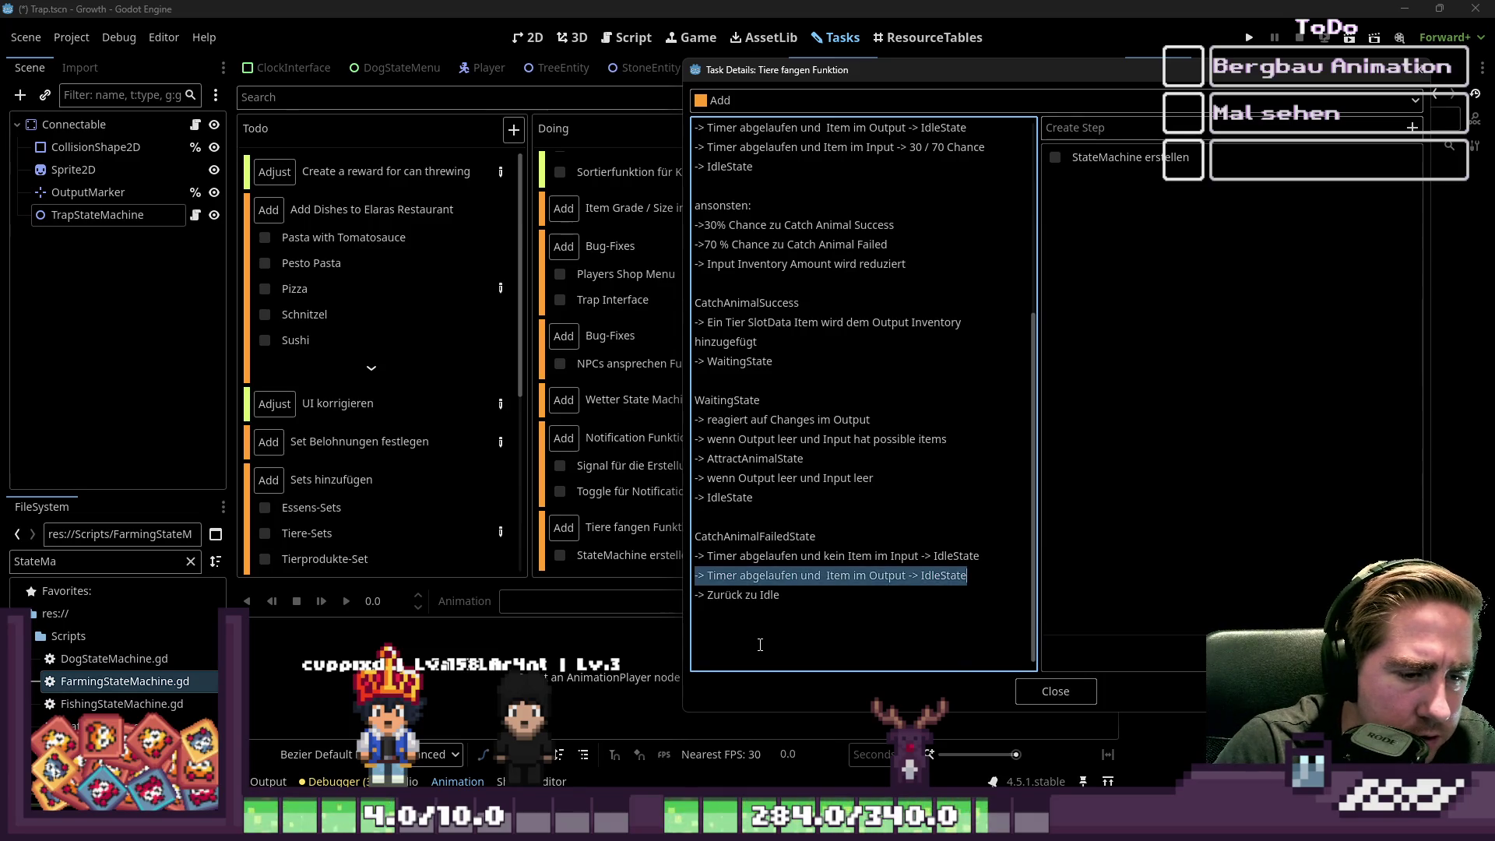
key("End")
key("ctrl+v")
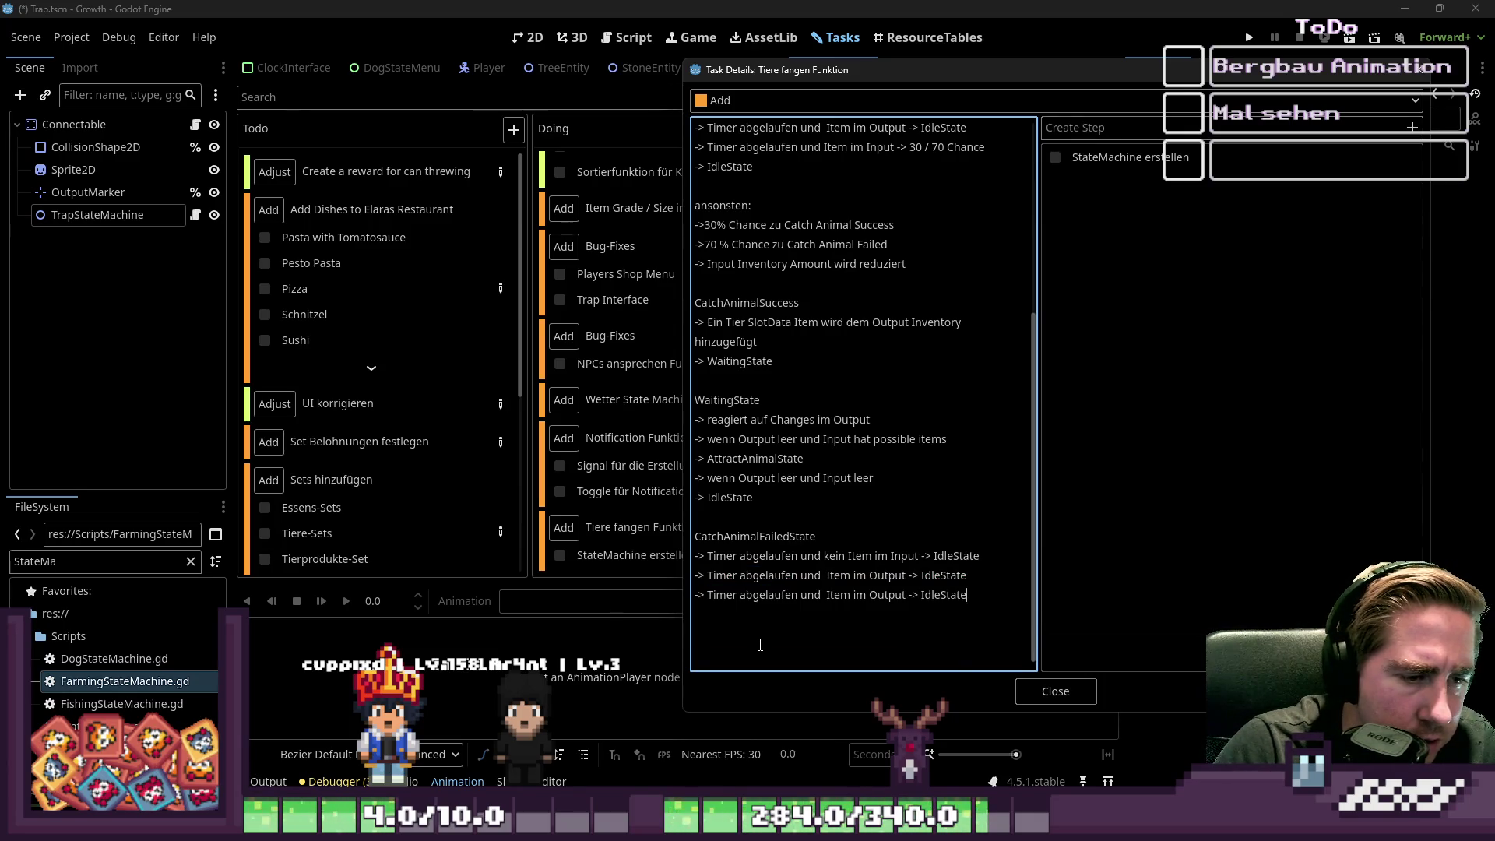
key("ctrl+shift+Left")
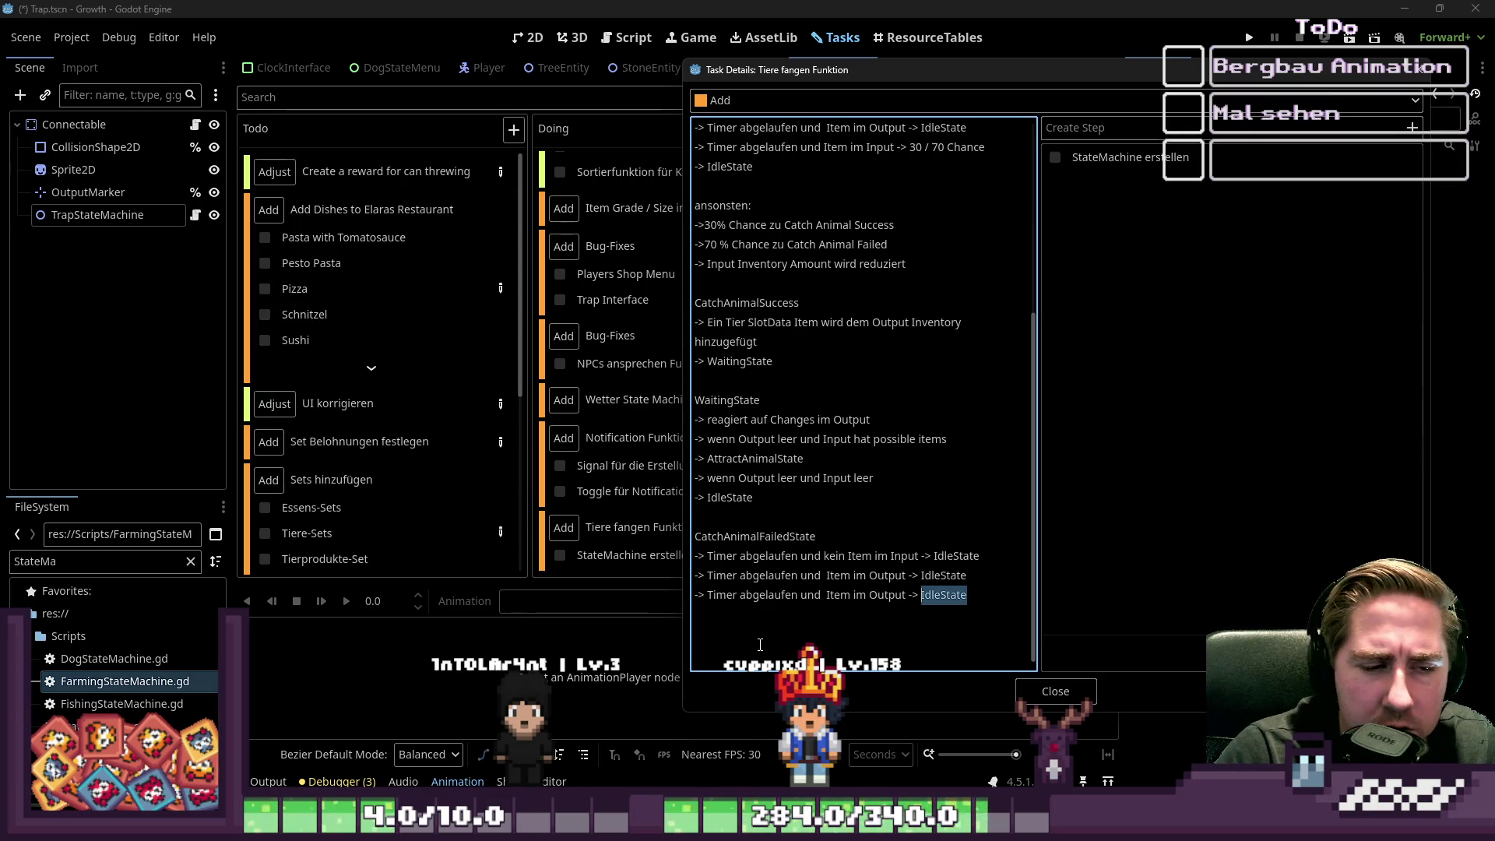
key("ctrl+Left")
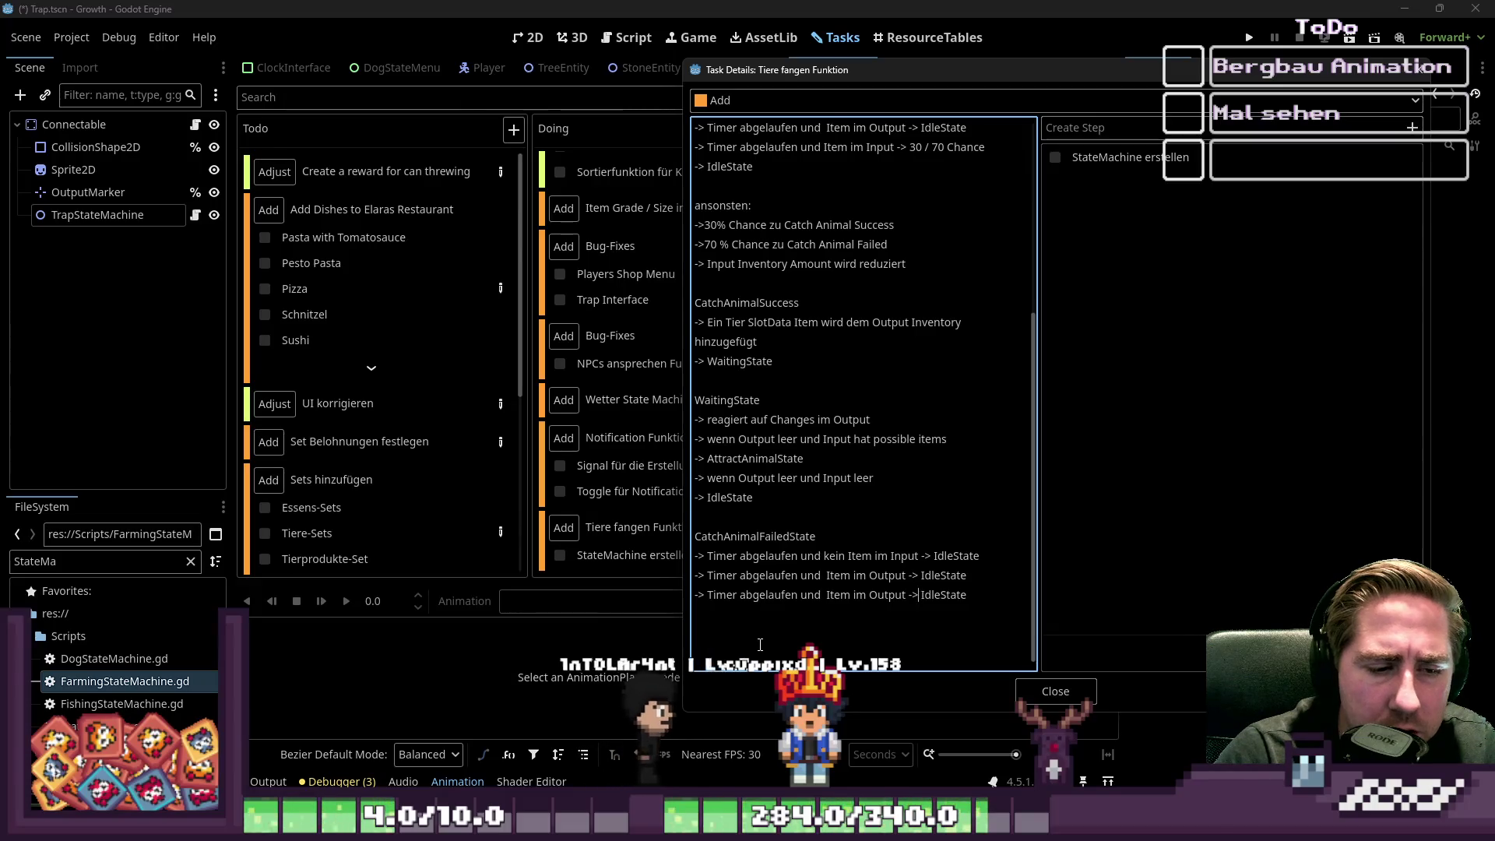
key("ctrl+shift+Left")
type("Input")
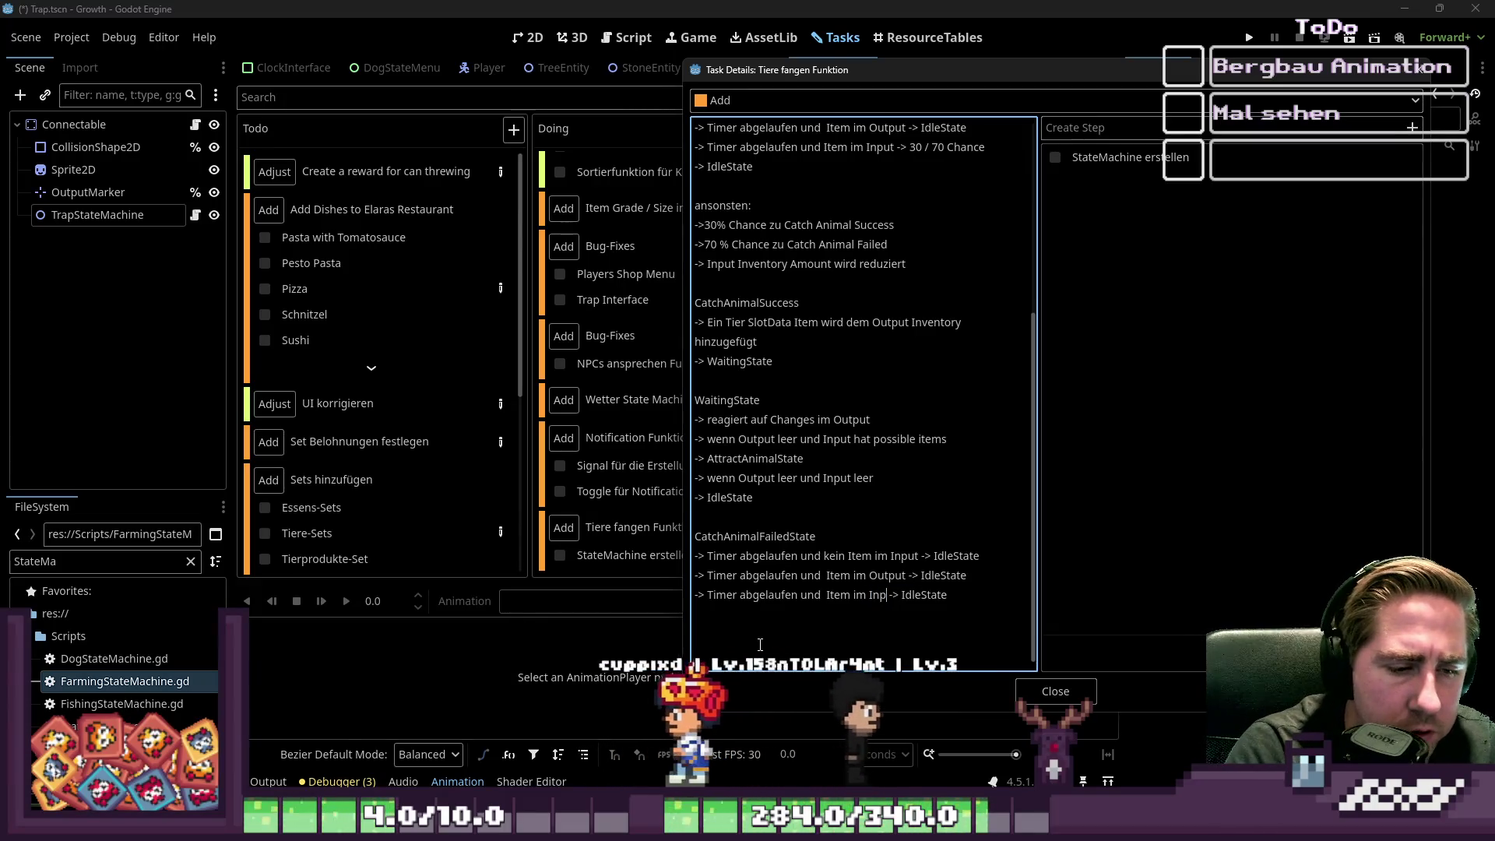
key("End")
key("ctrl+shift+Left")
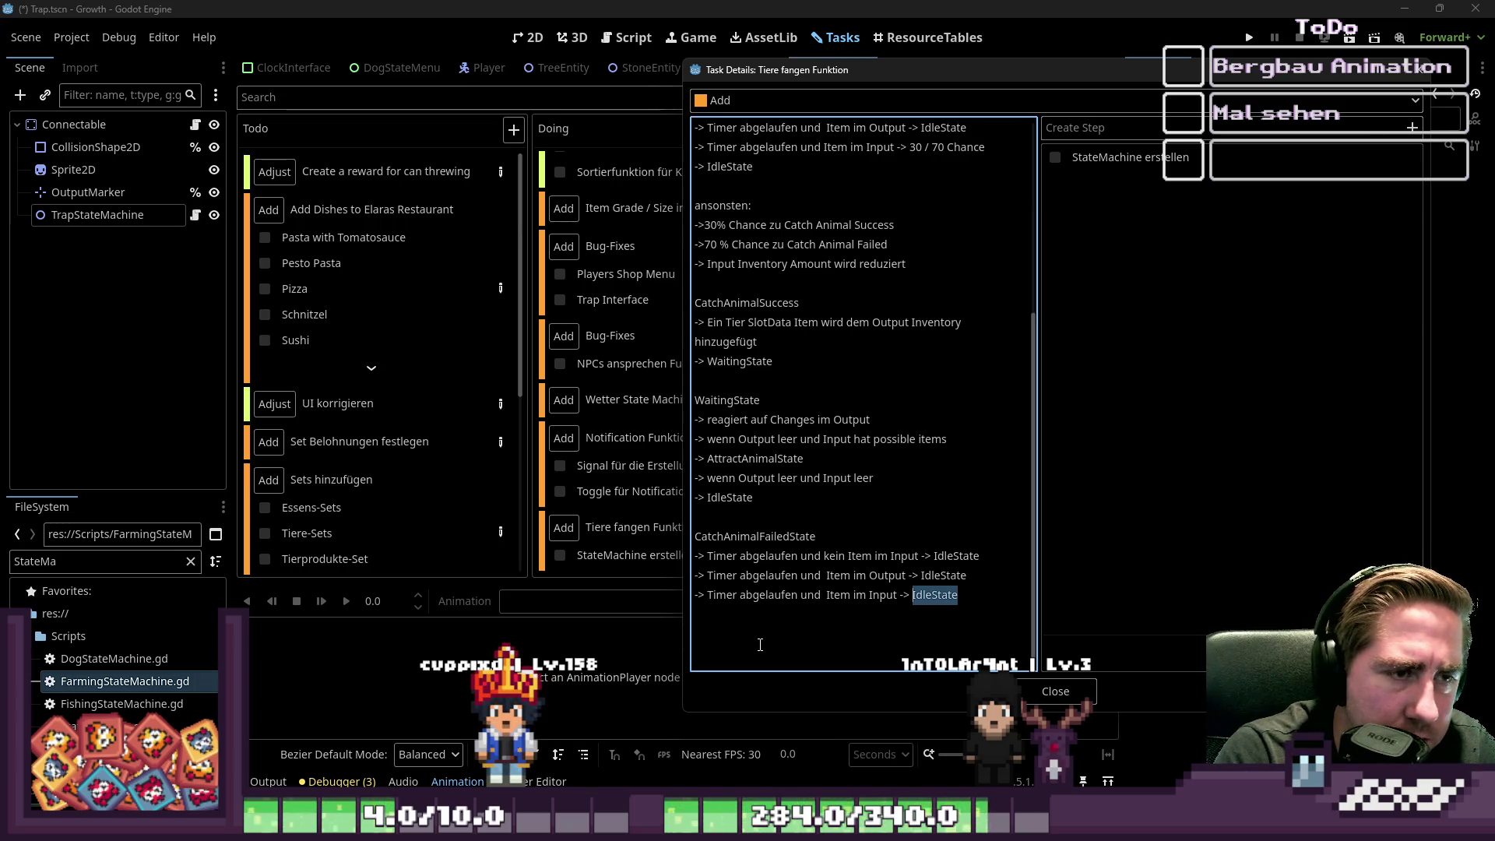
type("ttractS")
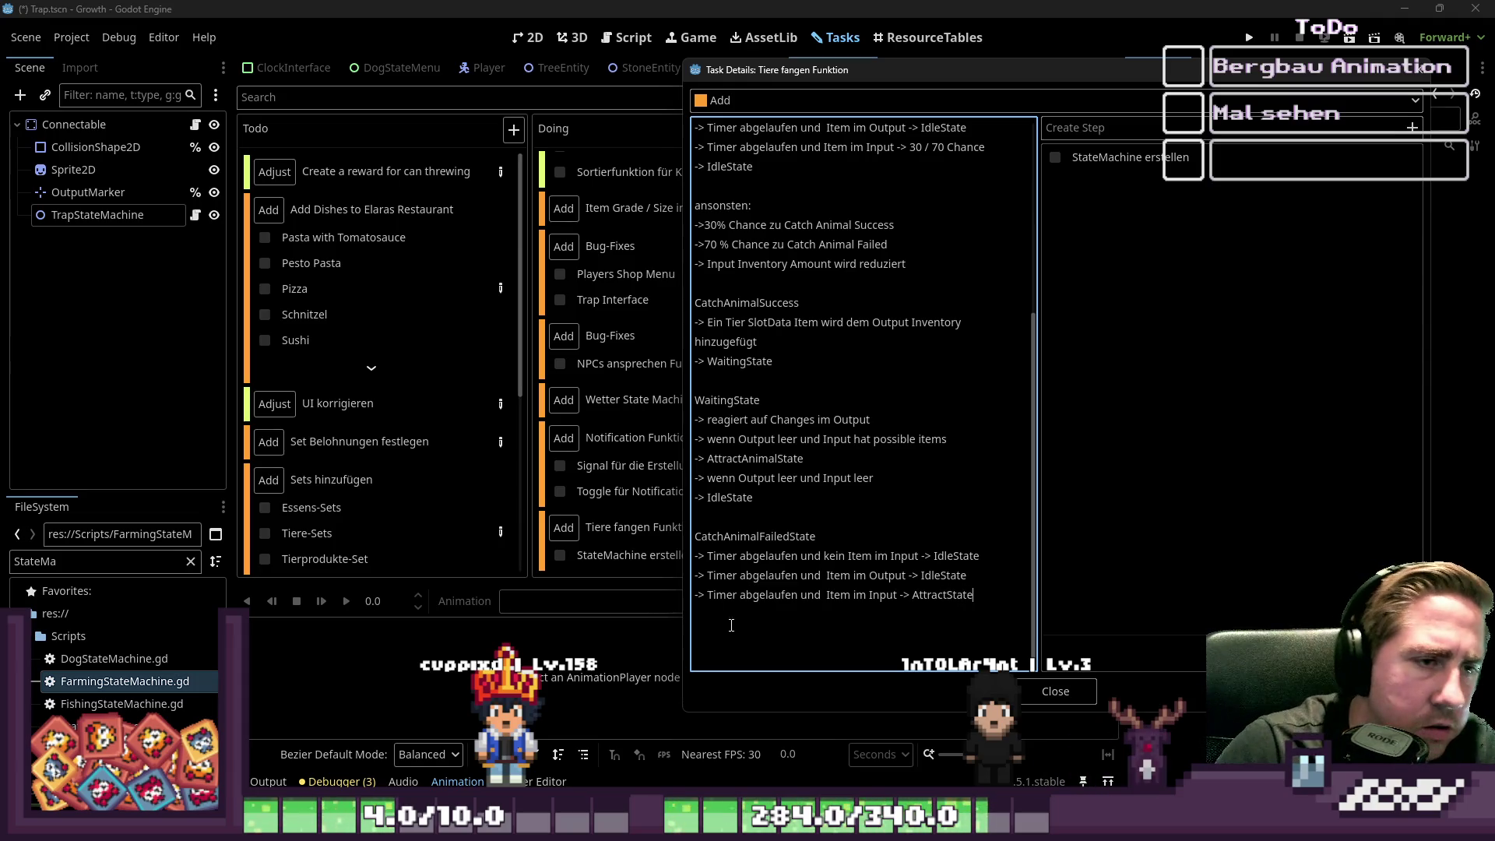
- Scroll through the notes to review the AttractState and CatchAnimalFailedState rules
scroll(801, 578, "up", 6)
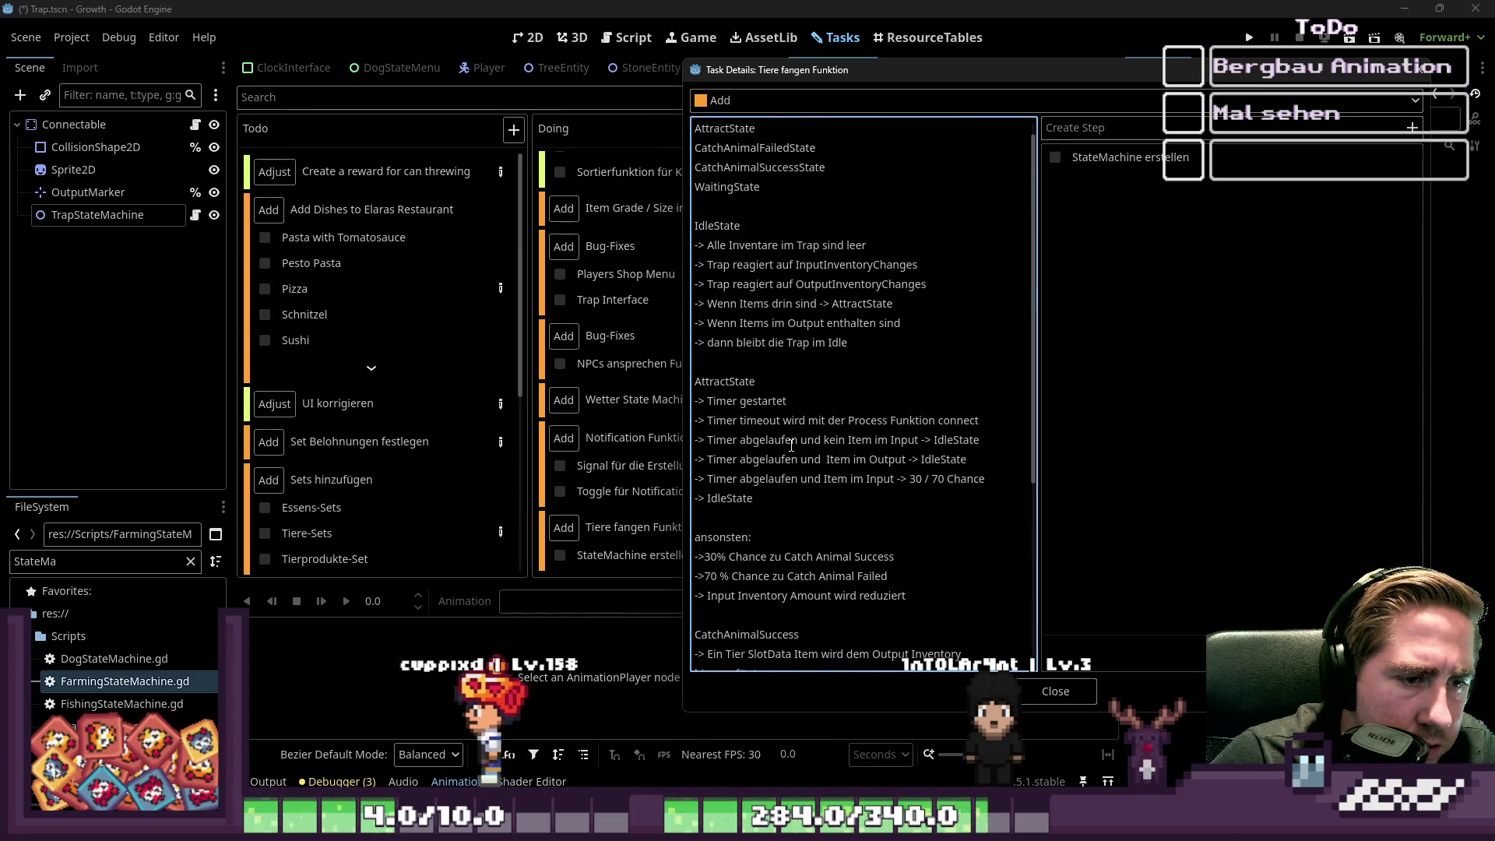
left_click(798, 386)
left_click(839, 516)
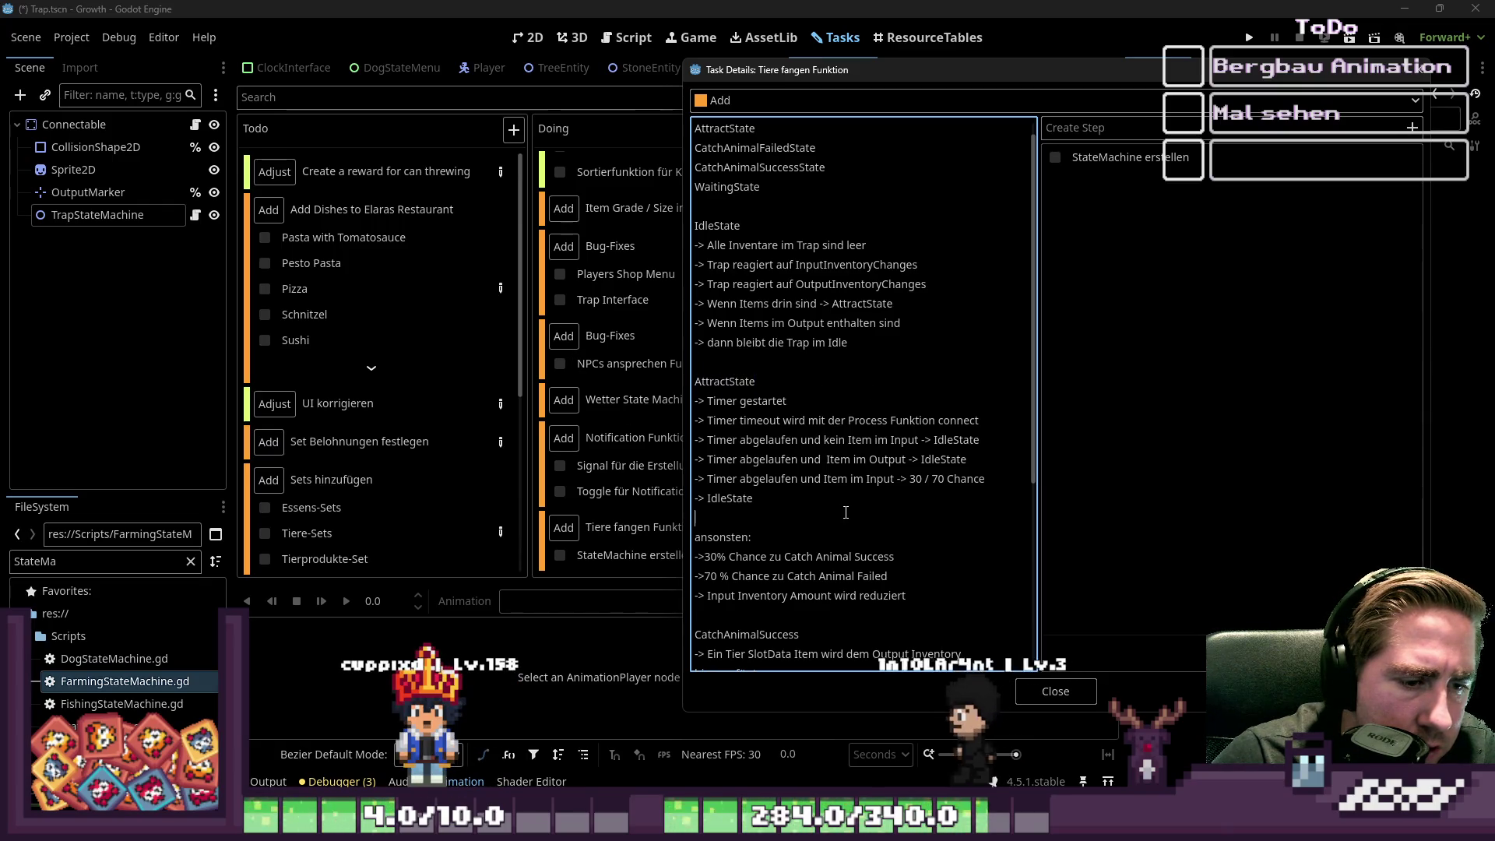
scroll(839, 507, "down", 4)
scroll(839, 508, "down", 1)
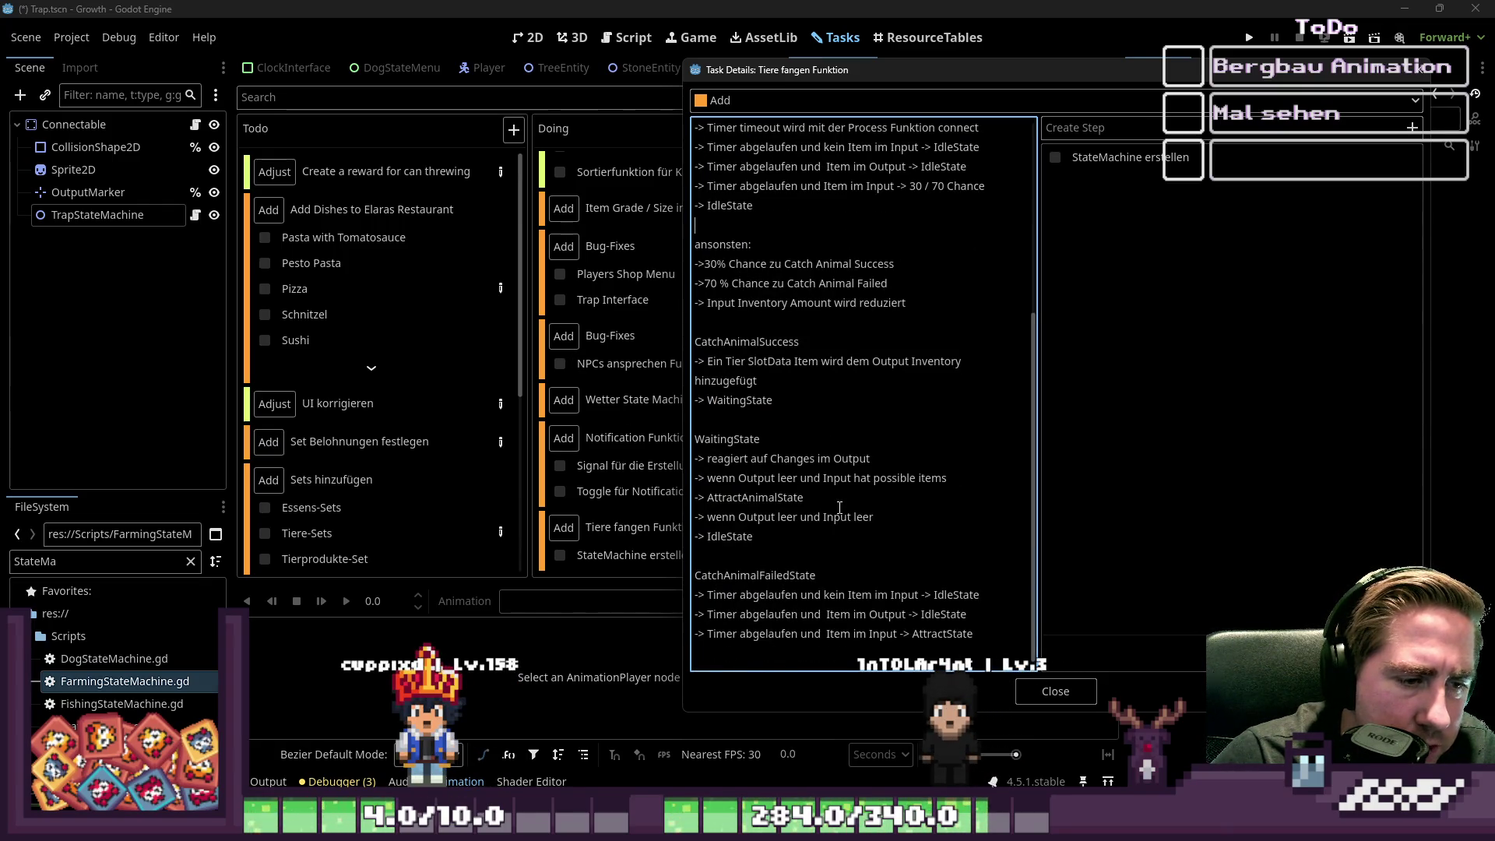
left_click(1044, 692)
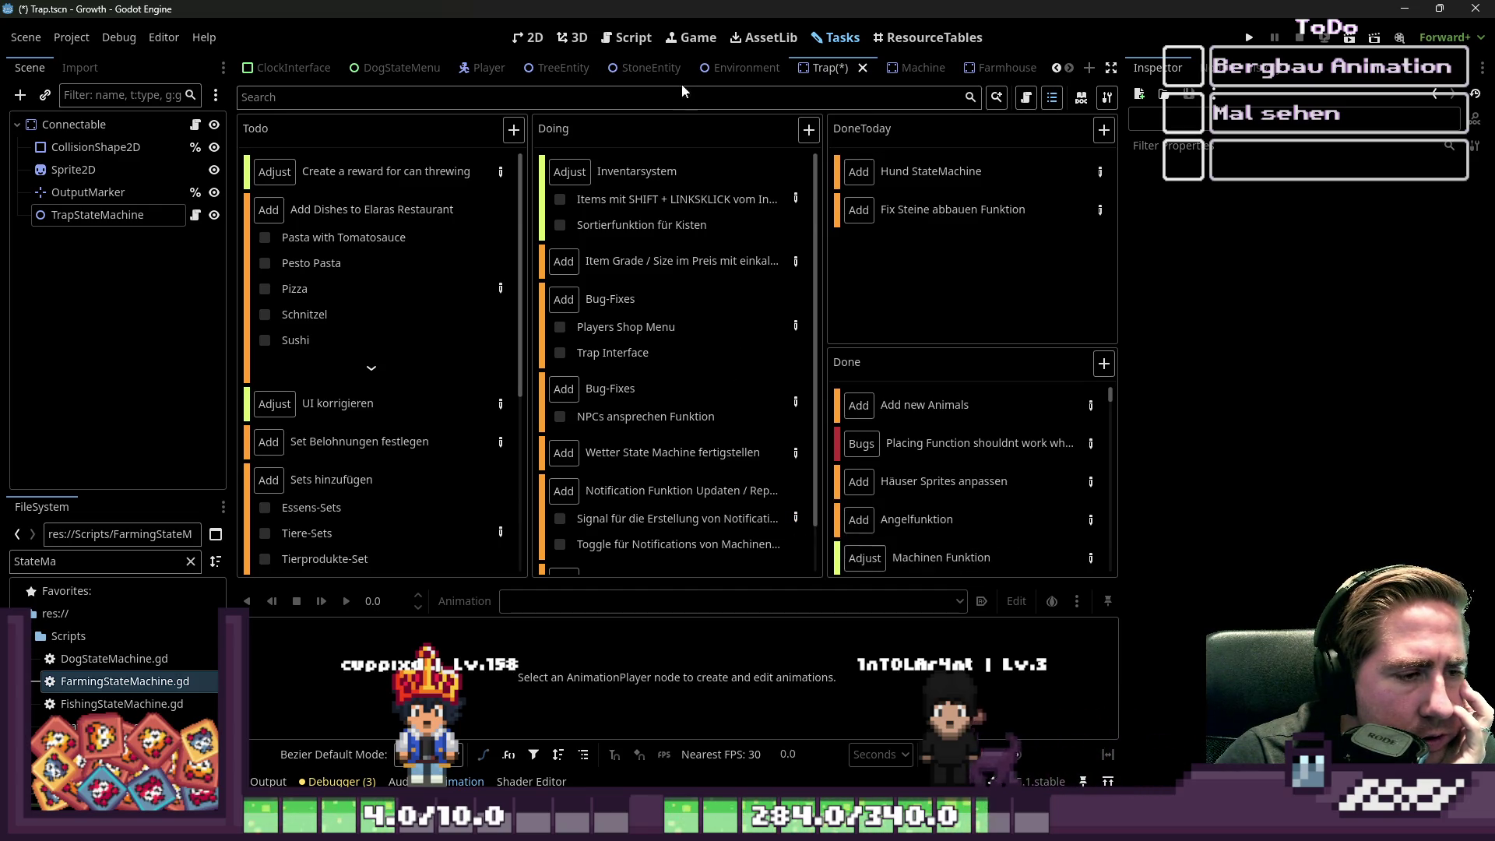
scroll(698, 434, "down", 1)
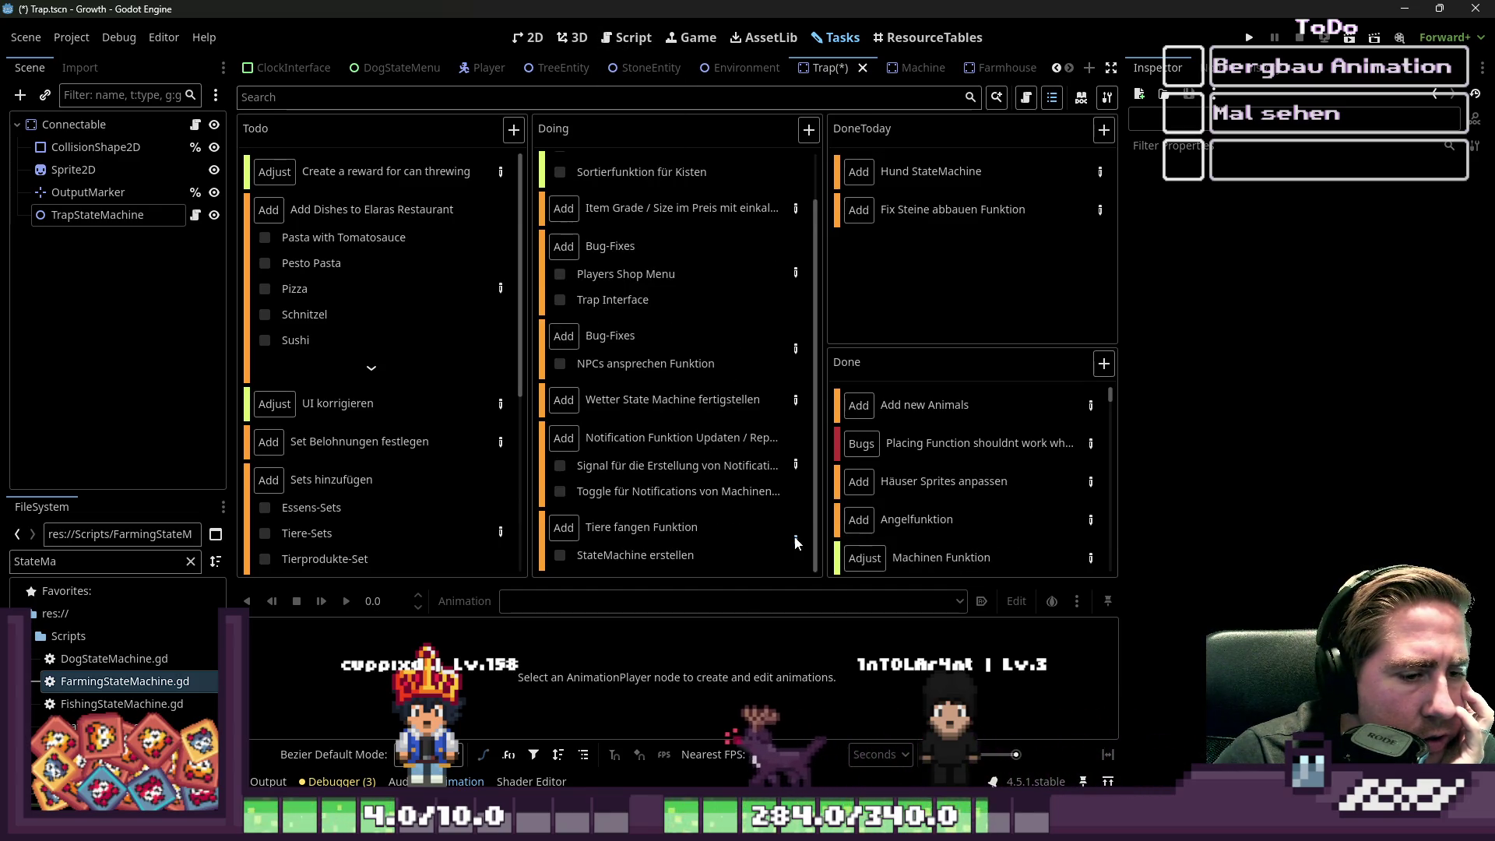
double_click(685, 529)
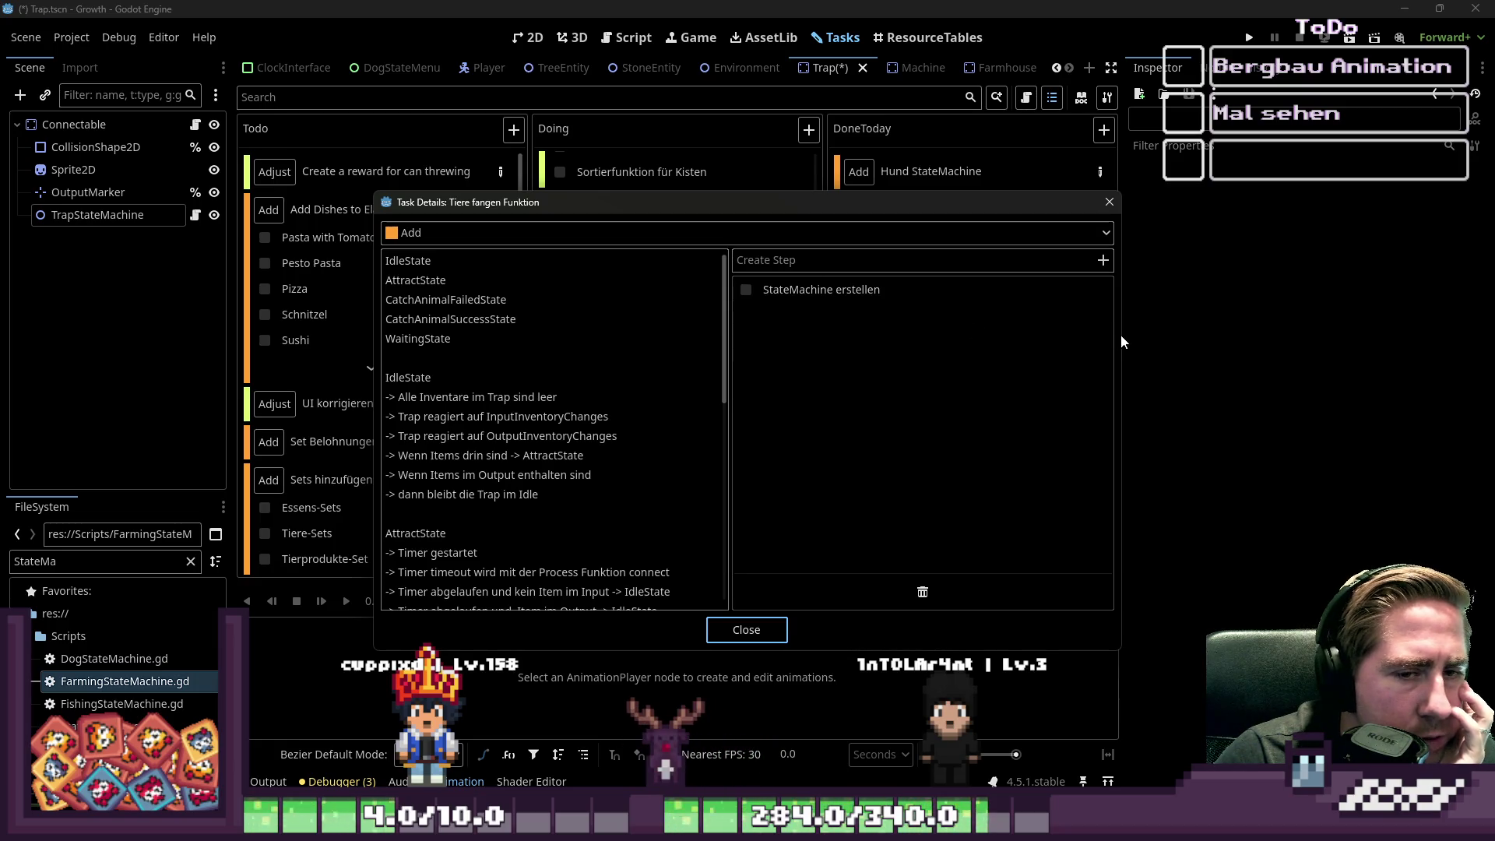
left_click_drag(1121, 341, 1258, 343)
- Add the steps 'IdleState erstellen', 'AttractState erstellen' and 'CatchAnimalSuccessState erstellen'
left_click(892, 260)
type("IdleState erstel")
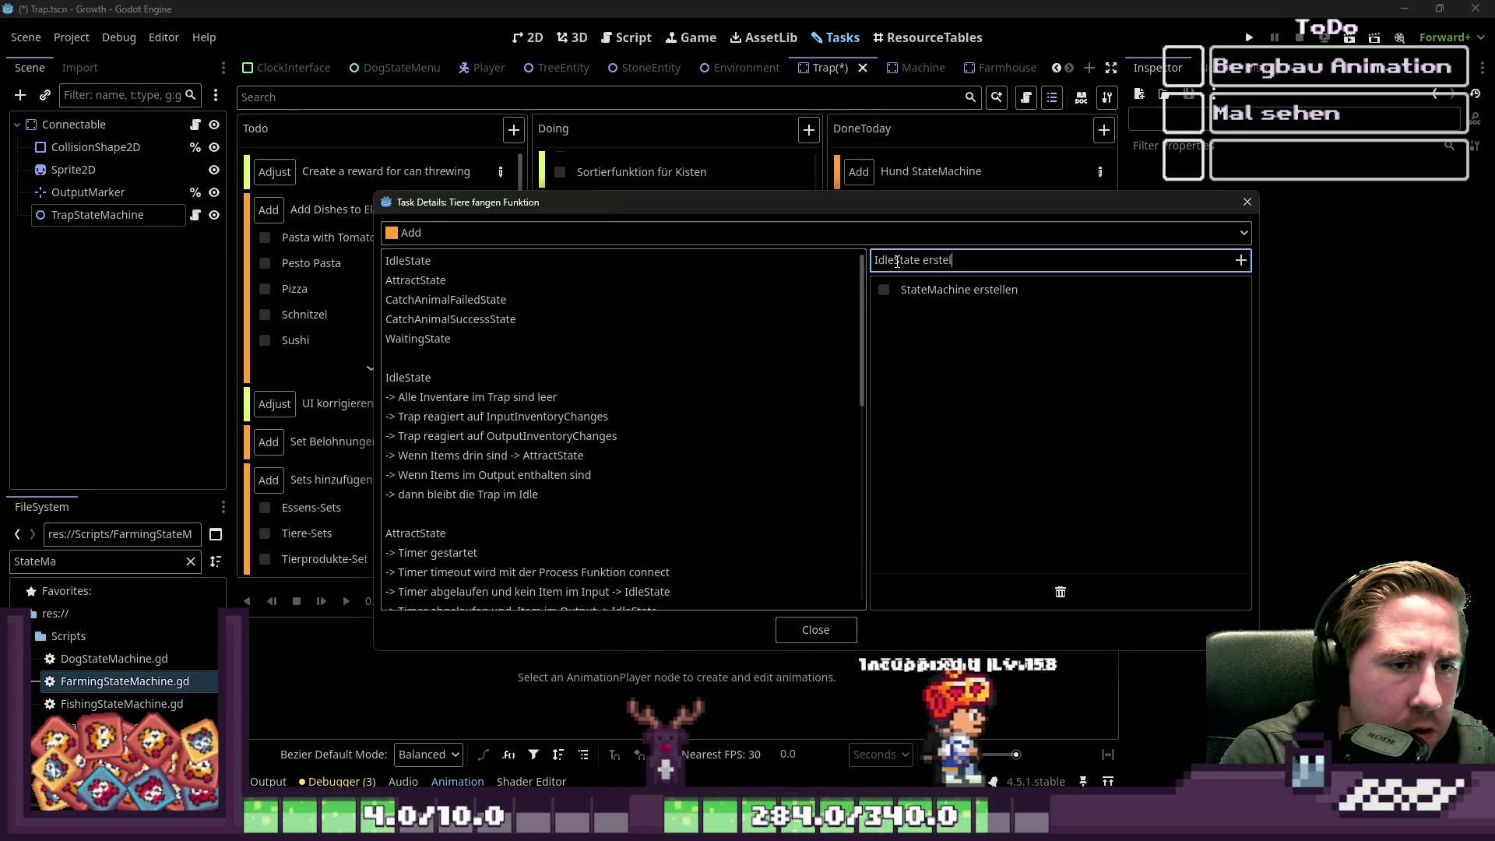
type("len")
key("ctrl+shift+Left")
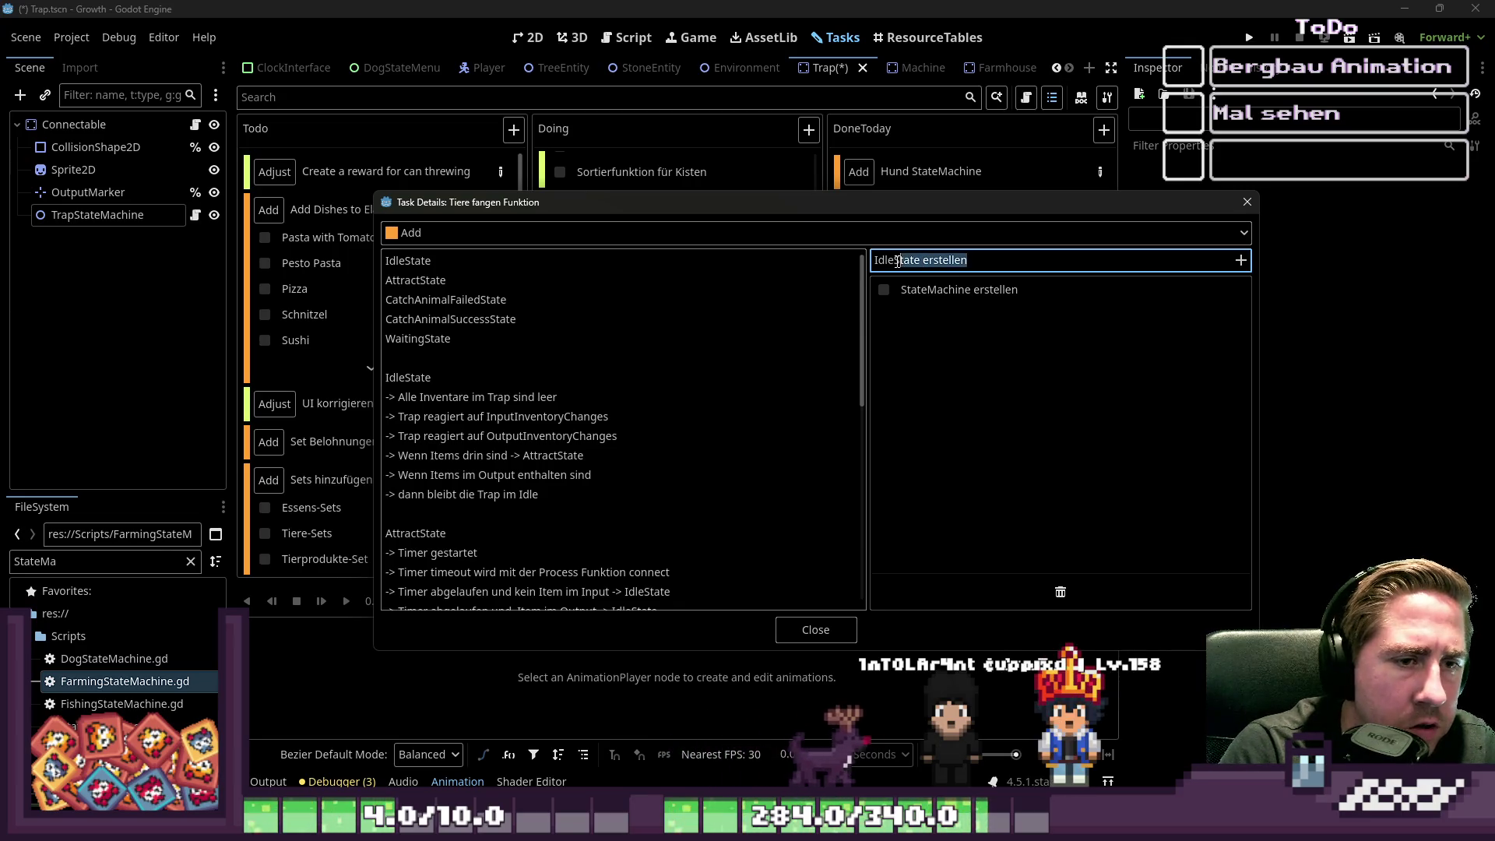
key("Return")
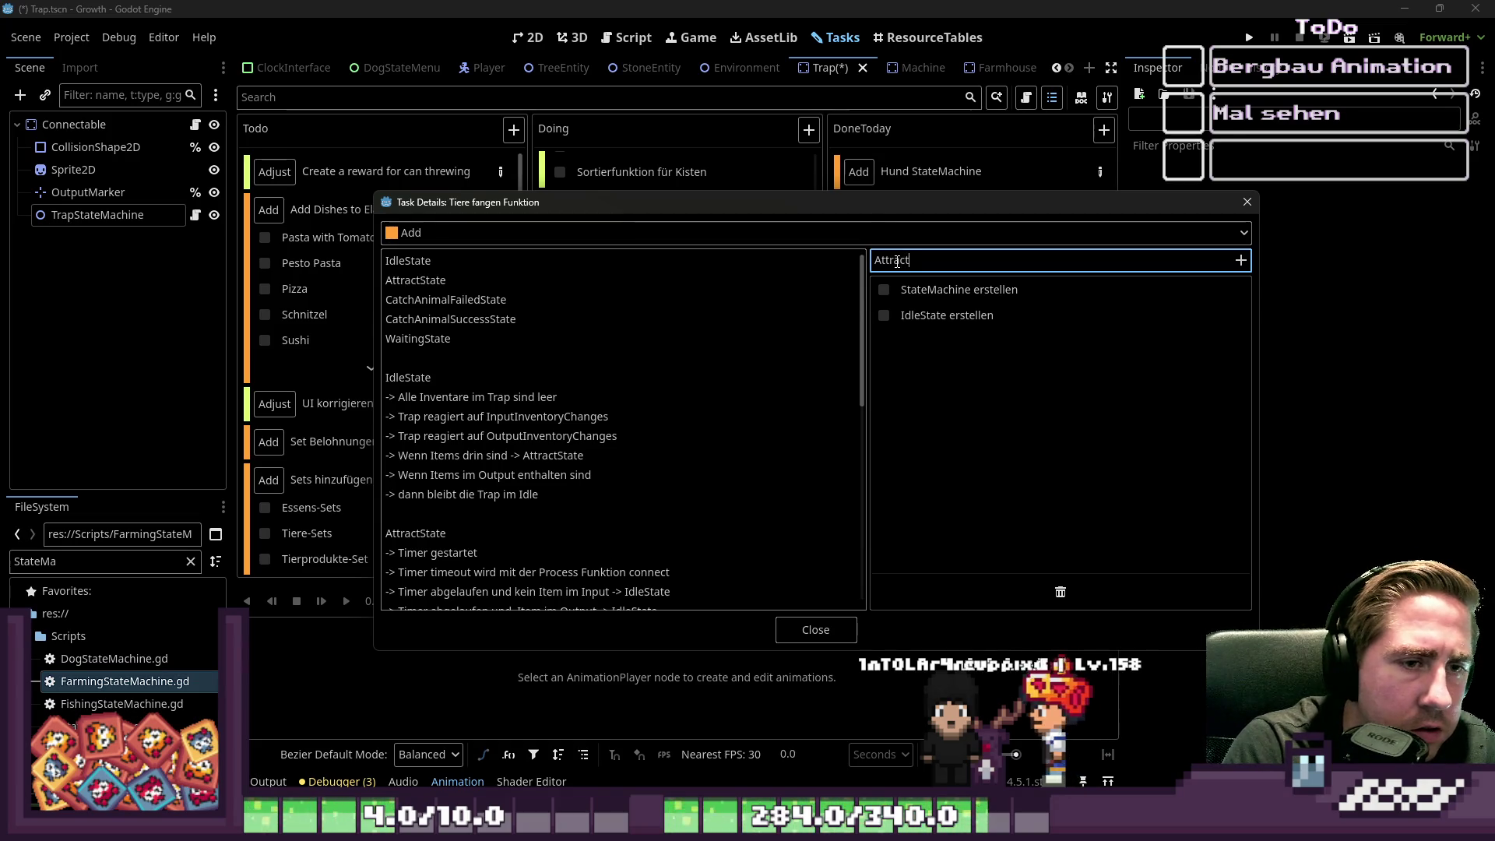
key("Return")
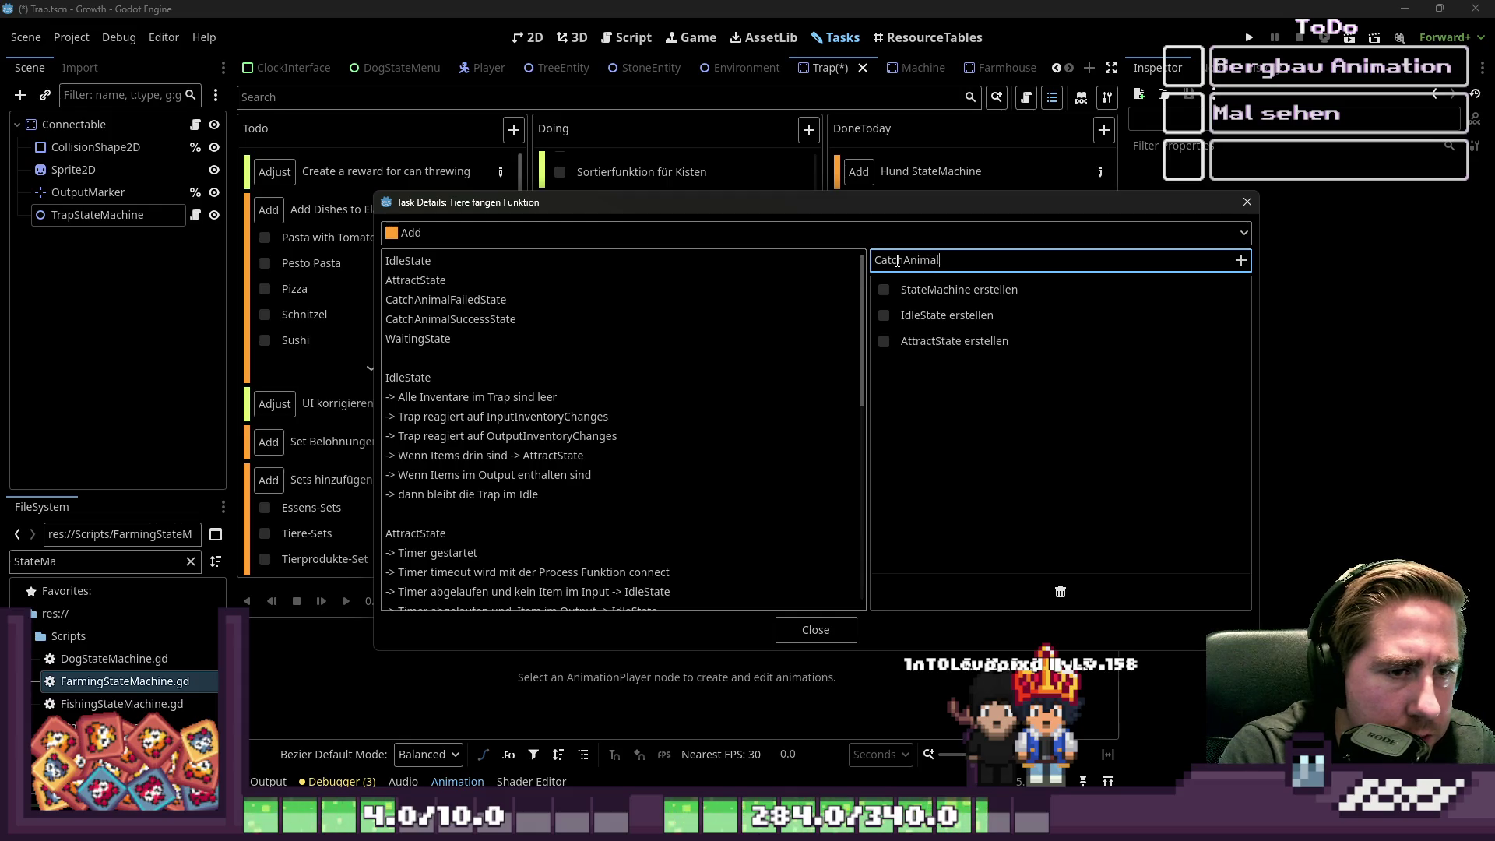
type("State erstellen")
key("Return")
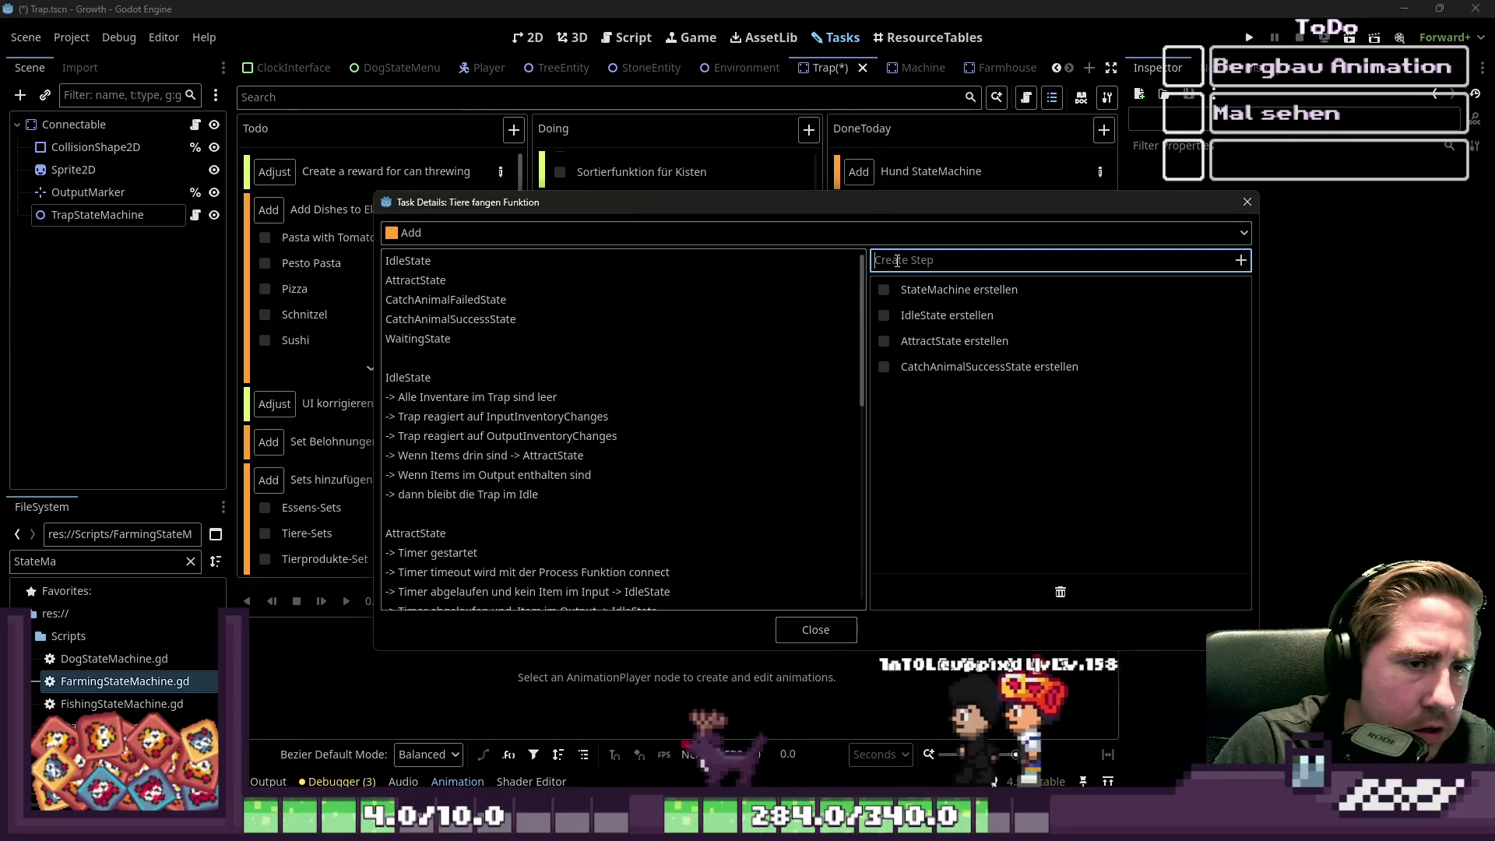
- Add 'CatchAnimalFailedState erstellen' and 'WatingState erstellen' steps, then close the task details
type("CatchAnimalFailedState erstellen")
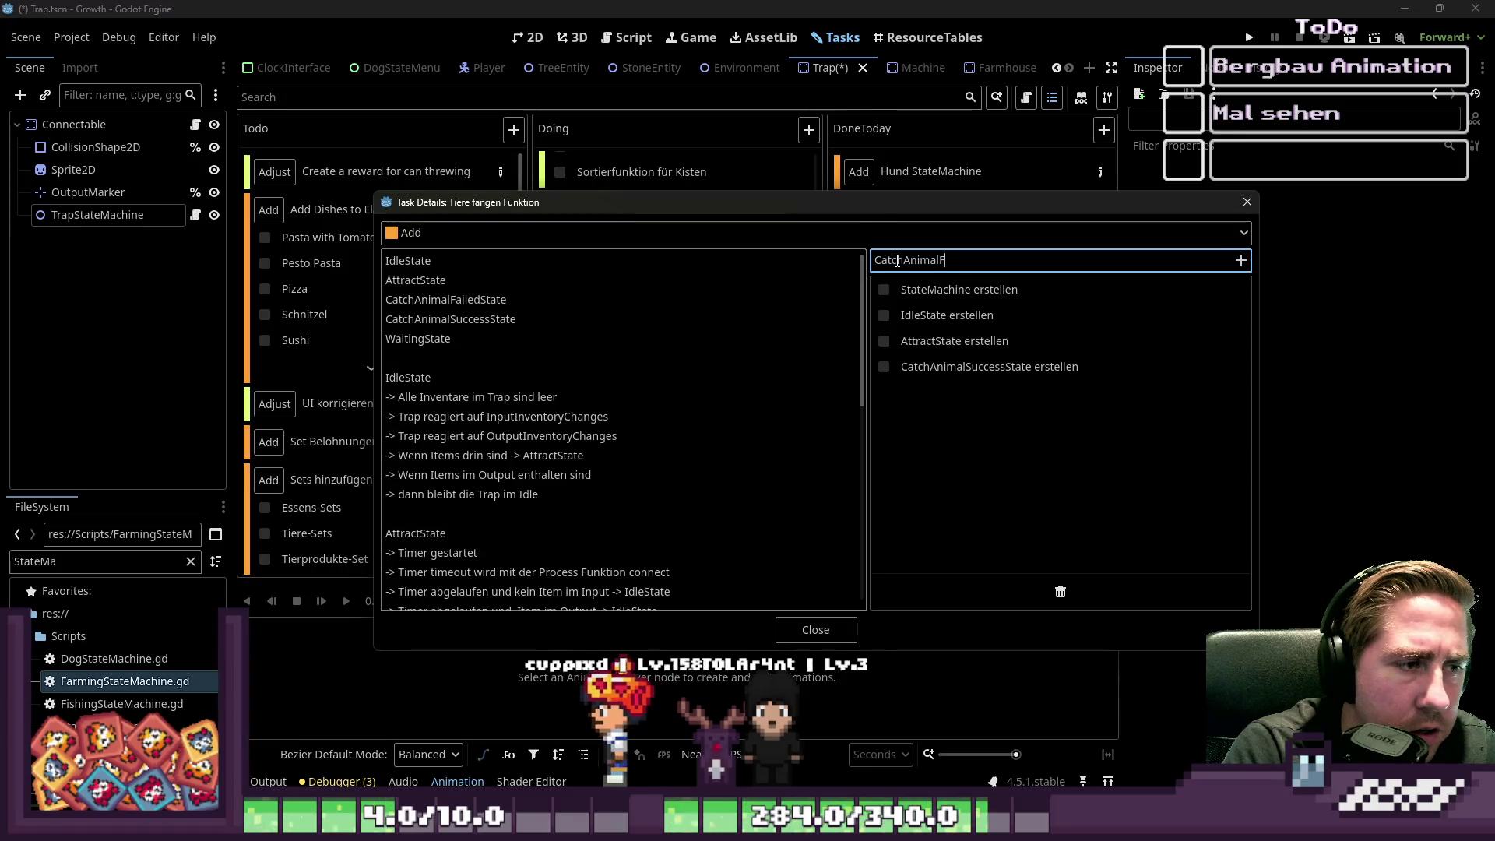
key("Return")
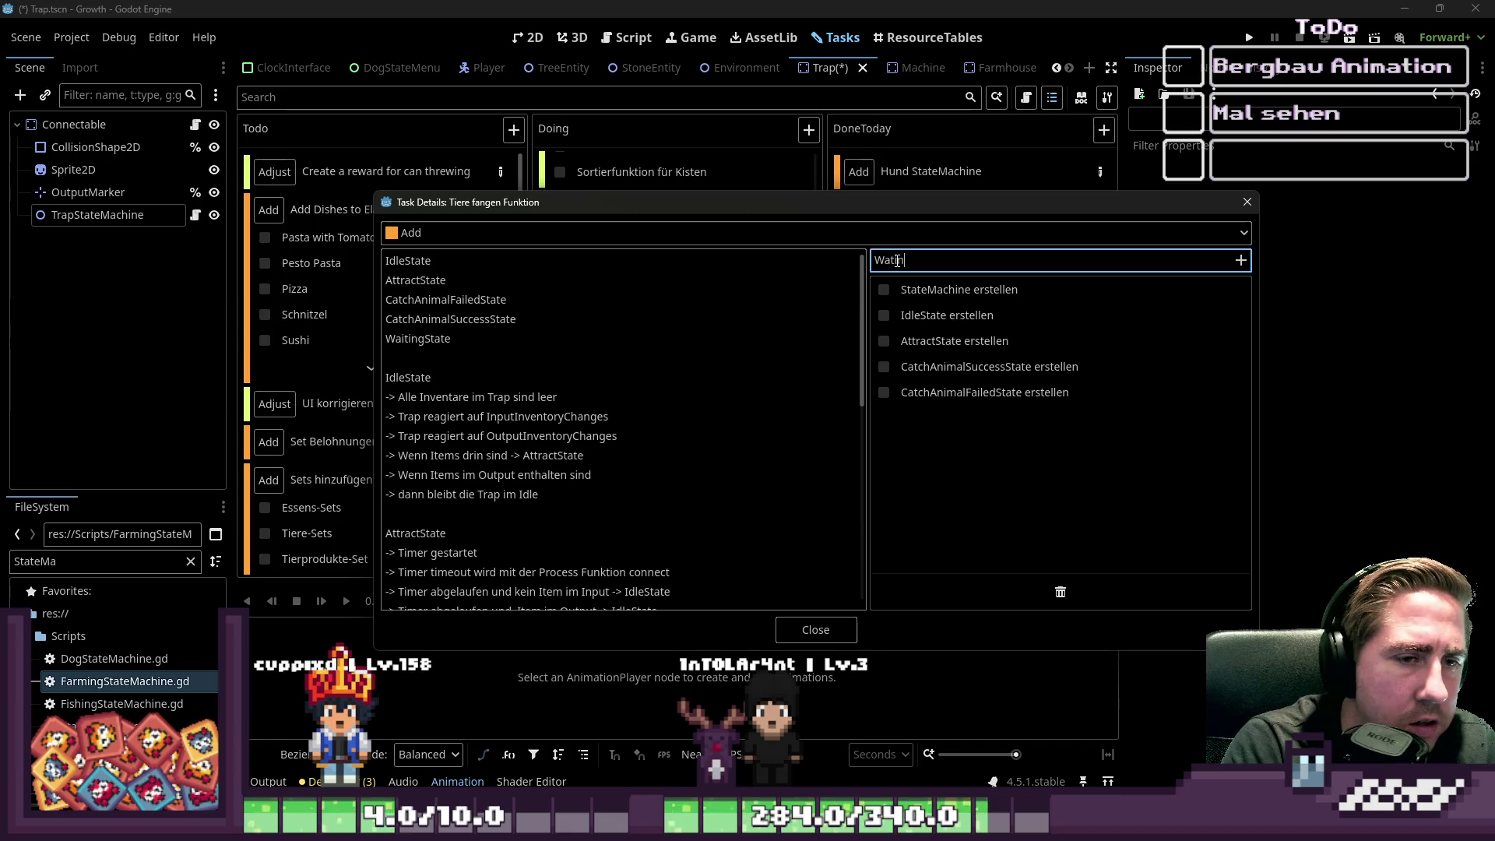
type("gState erstellen")
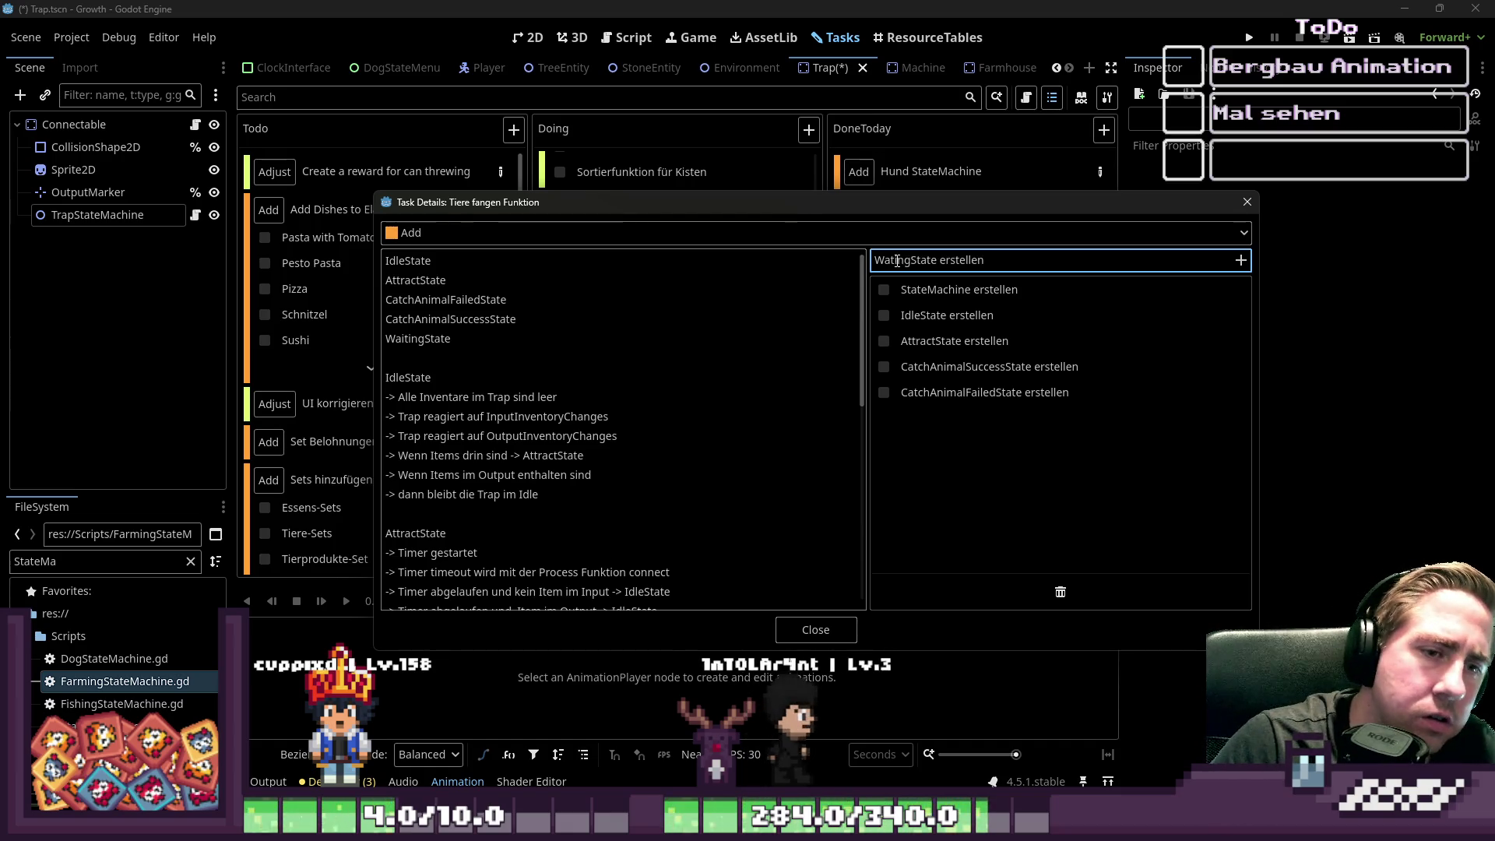
key("Return")
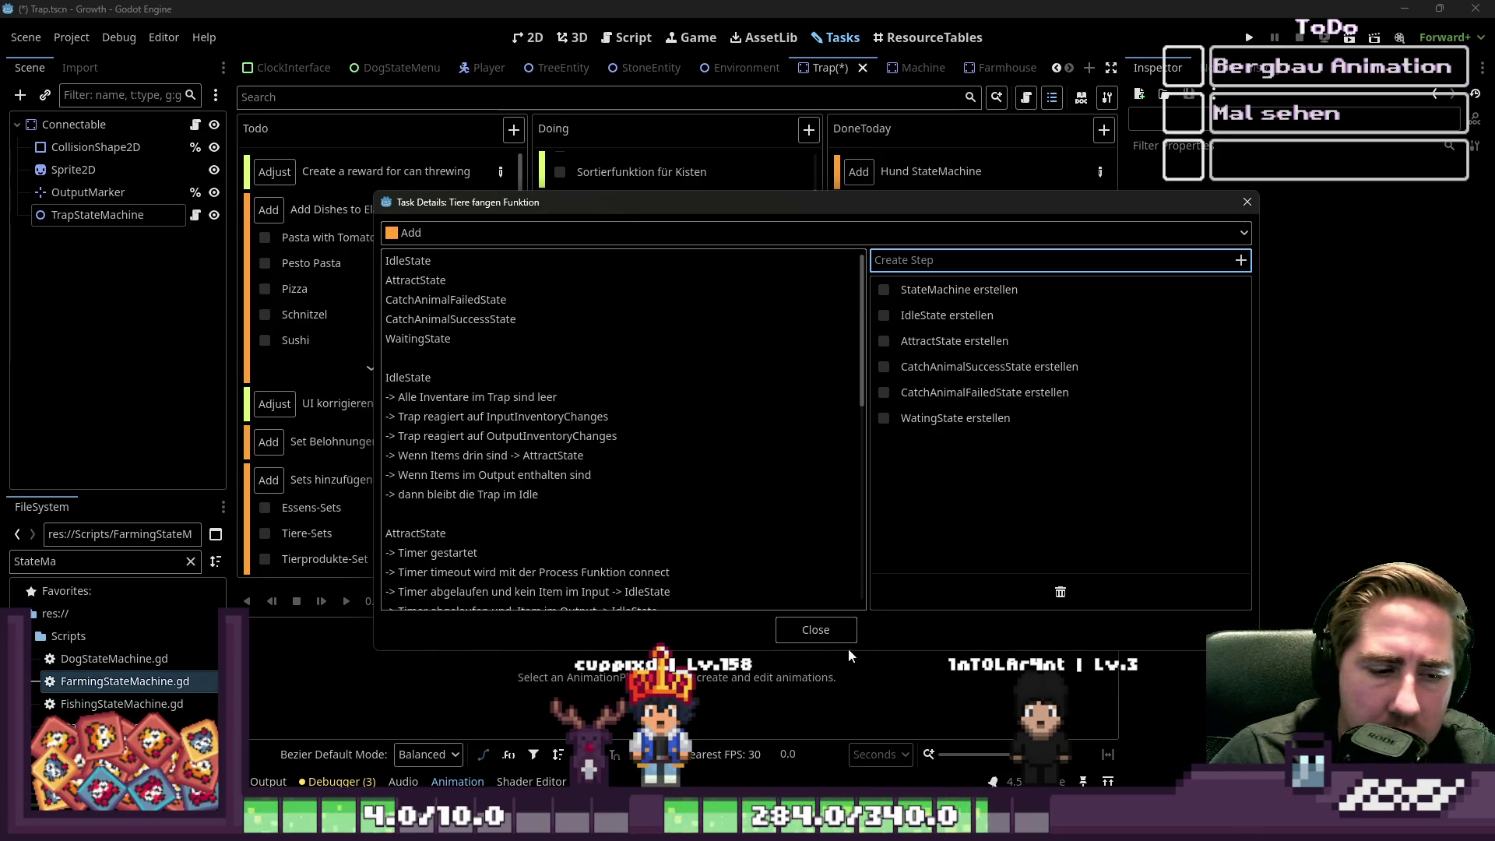
left_click(836, 628)
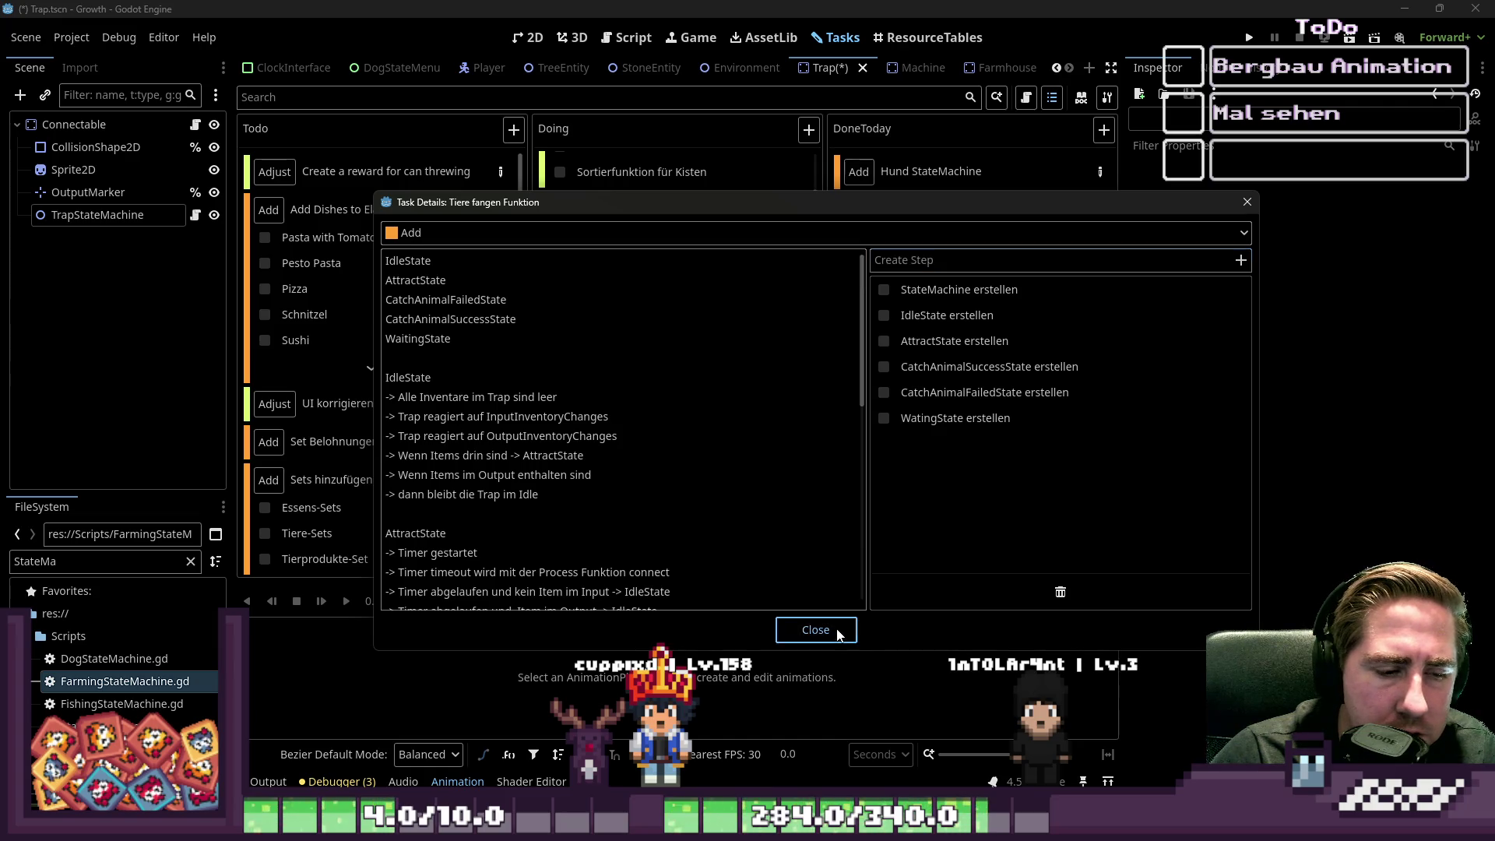
- Save the Trap scene and switch to its 2D view
left_click(52, 312)
key("ctrl+s")
left_click(529, 37)
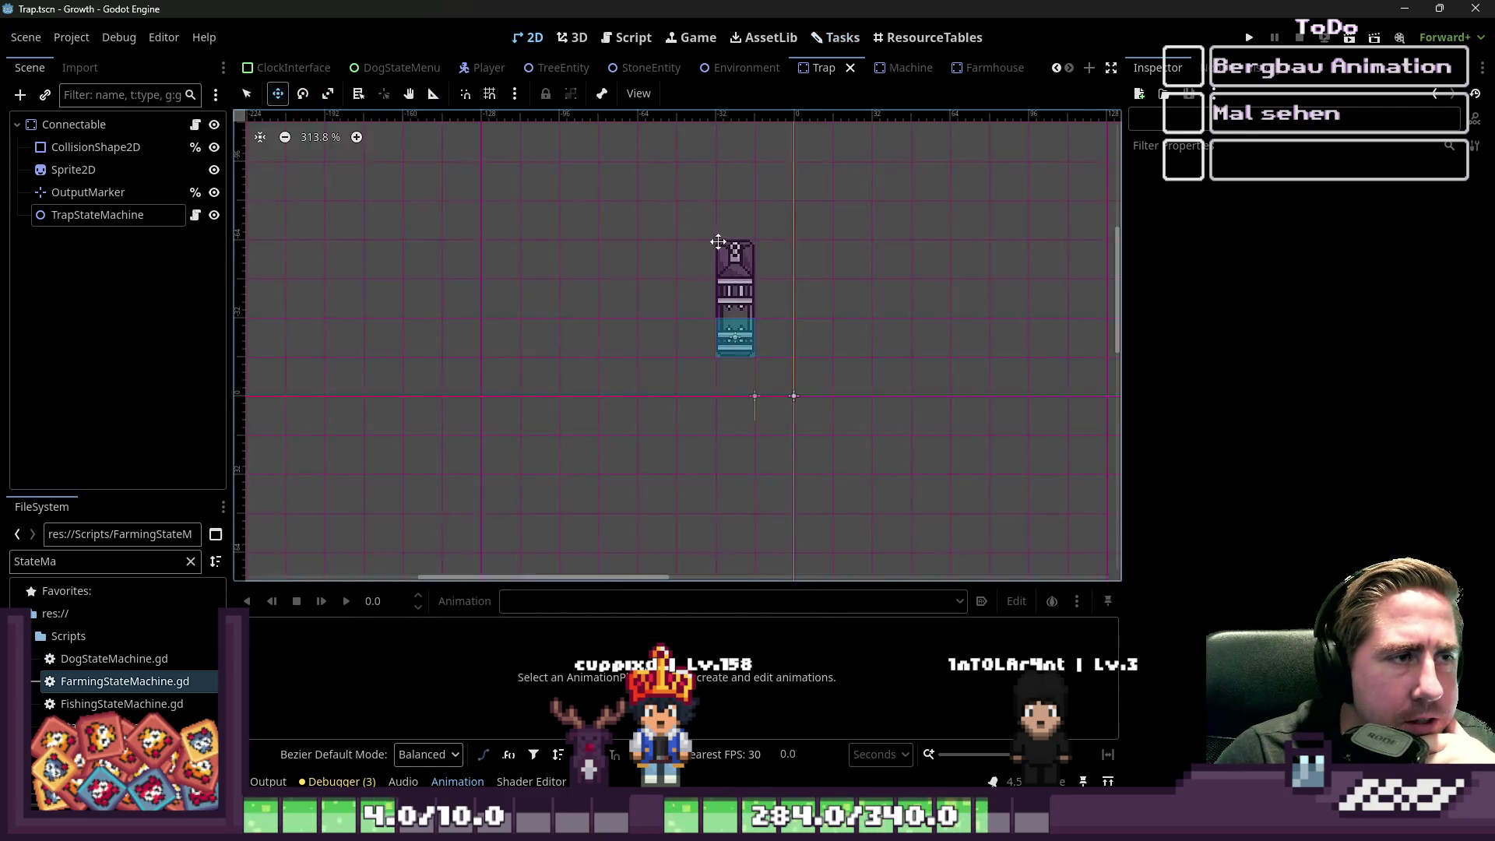
scroll(760, 311, "down", 3)
scroll(631, 317, "up", 8)
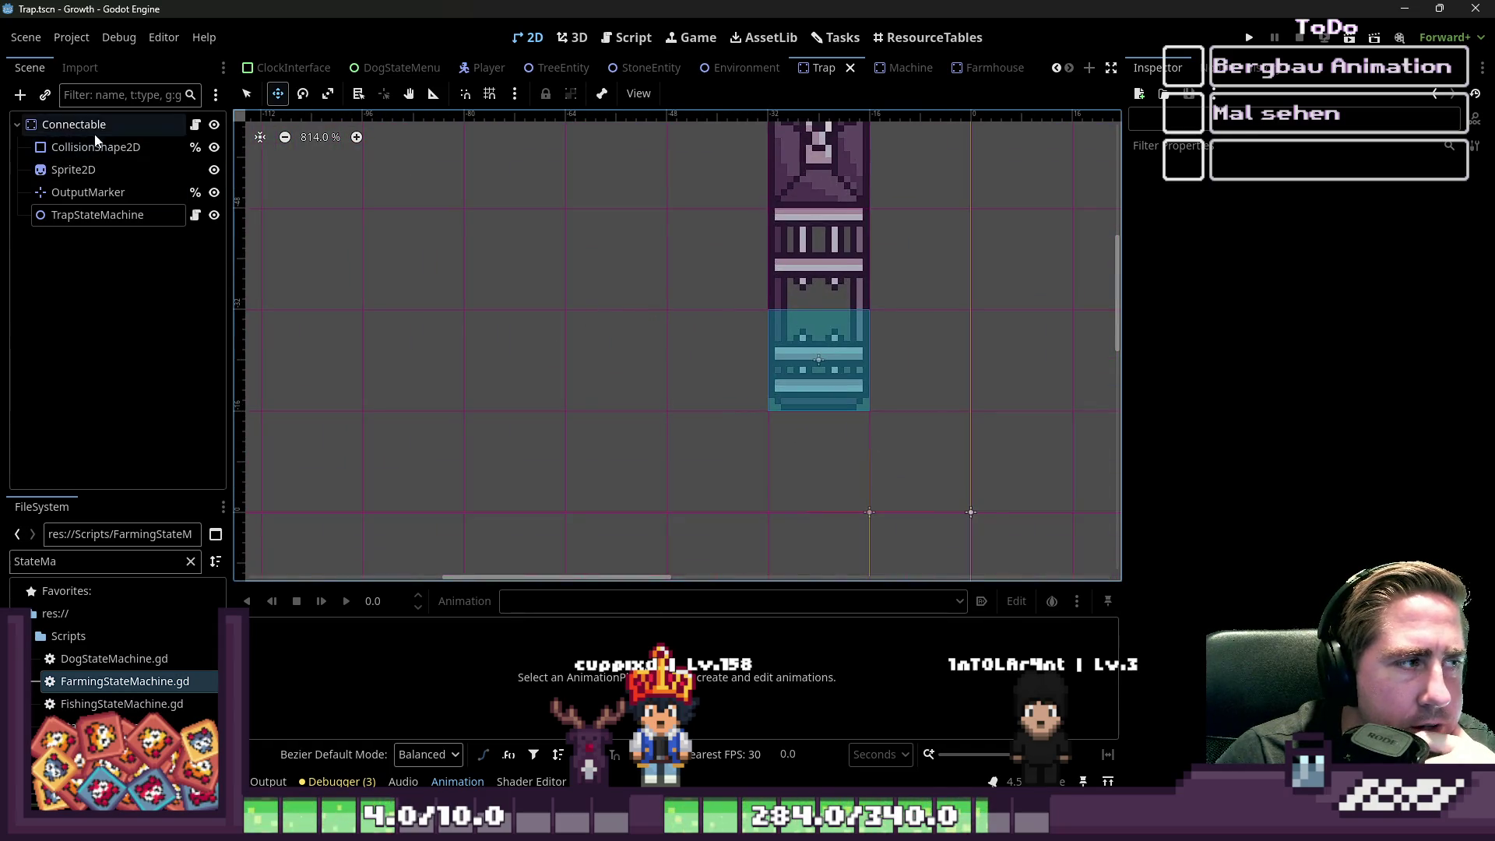
- Open Trap.gd from the Connectable root node and inspect the TrapState enum
left_click(73, 124)
left_click(628, 37)
scroll(630, 343, "up", 14)
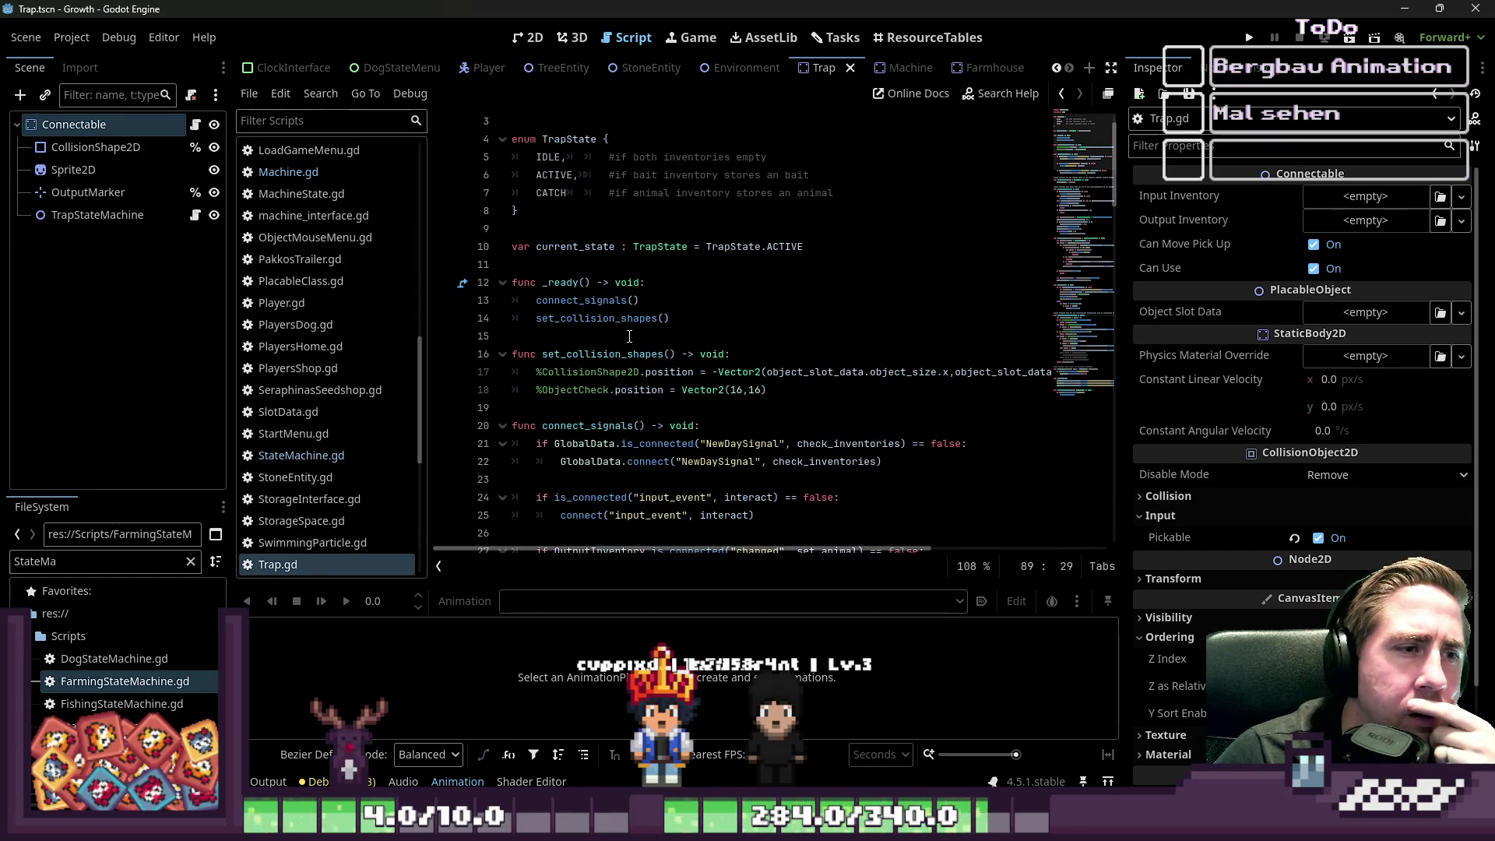
left_click(605, 192)
left_click_drag(545, 228, 493, 144)
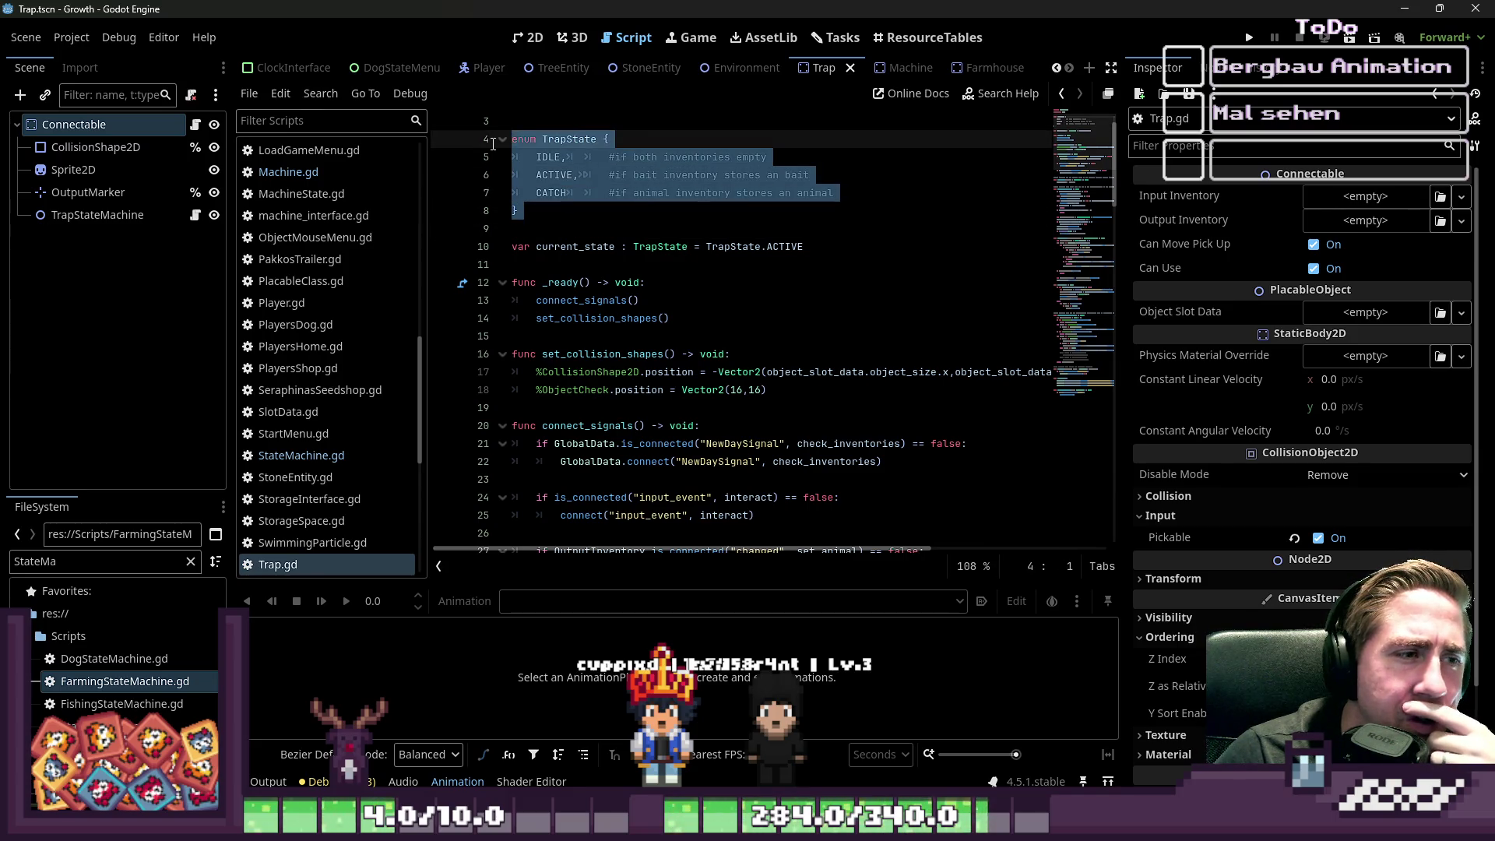
scroll(607, 174, "up", 1)
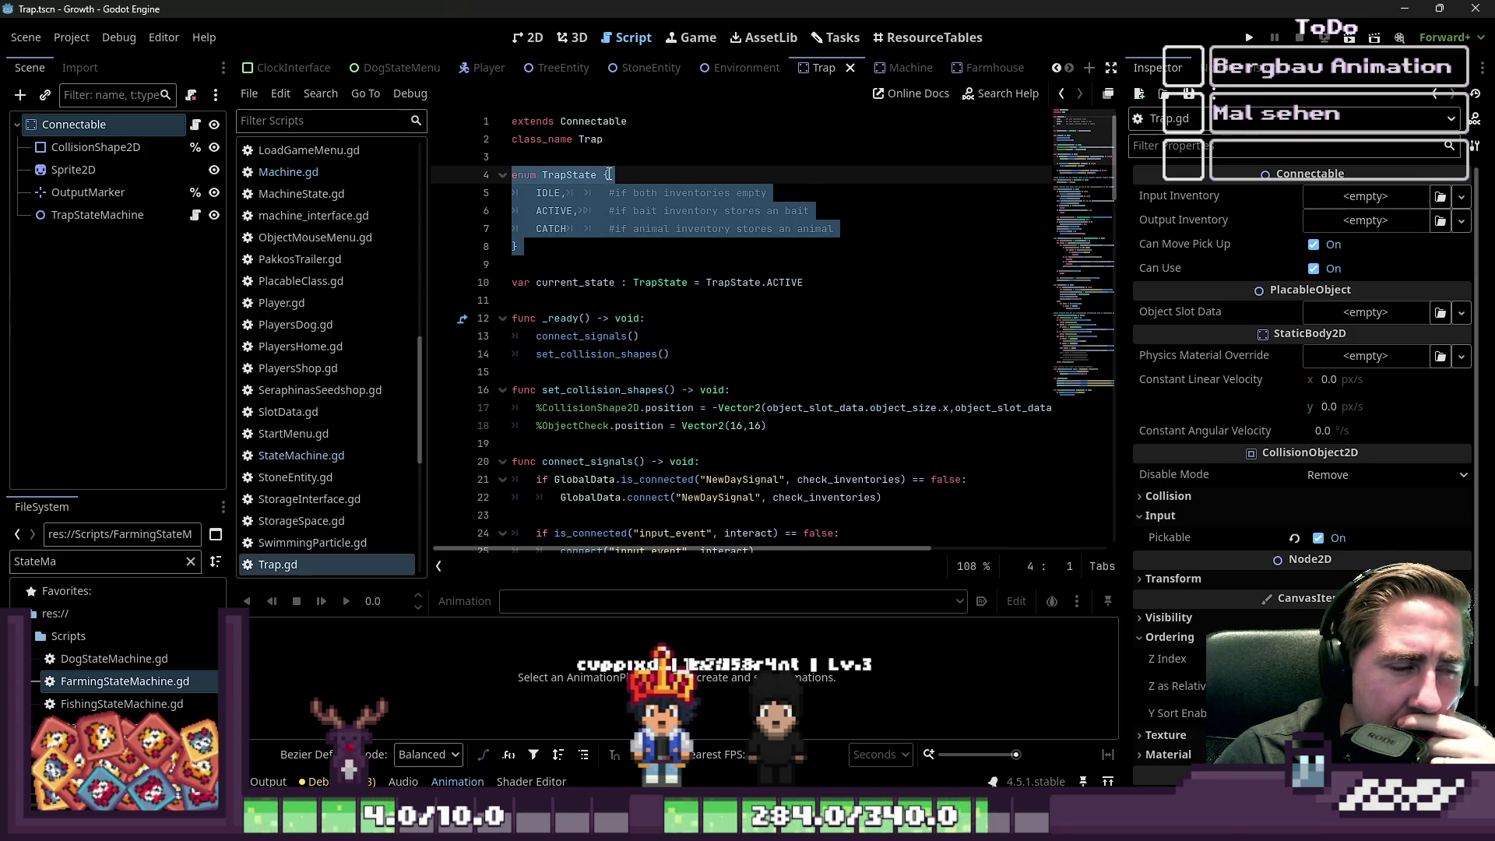
scroll(607, 175, "down", 9)
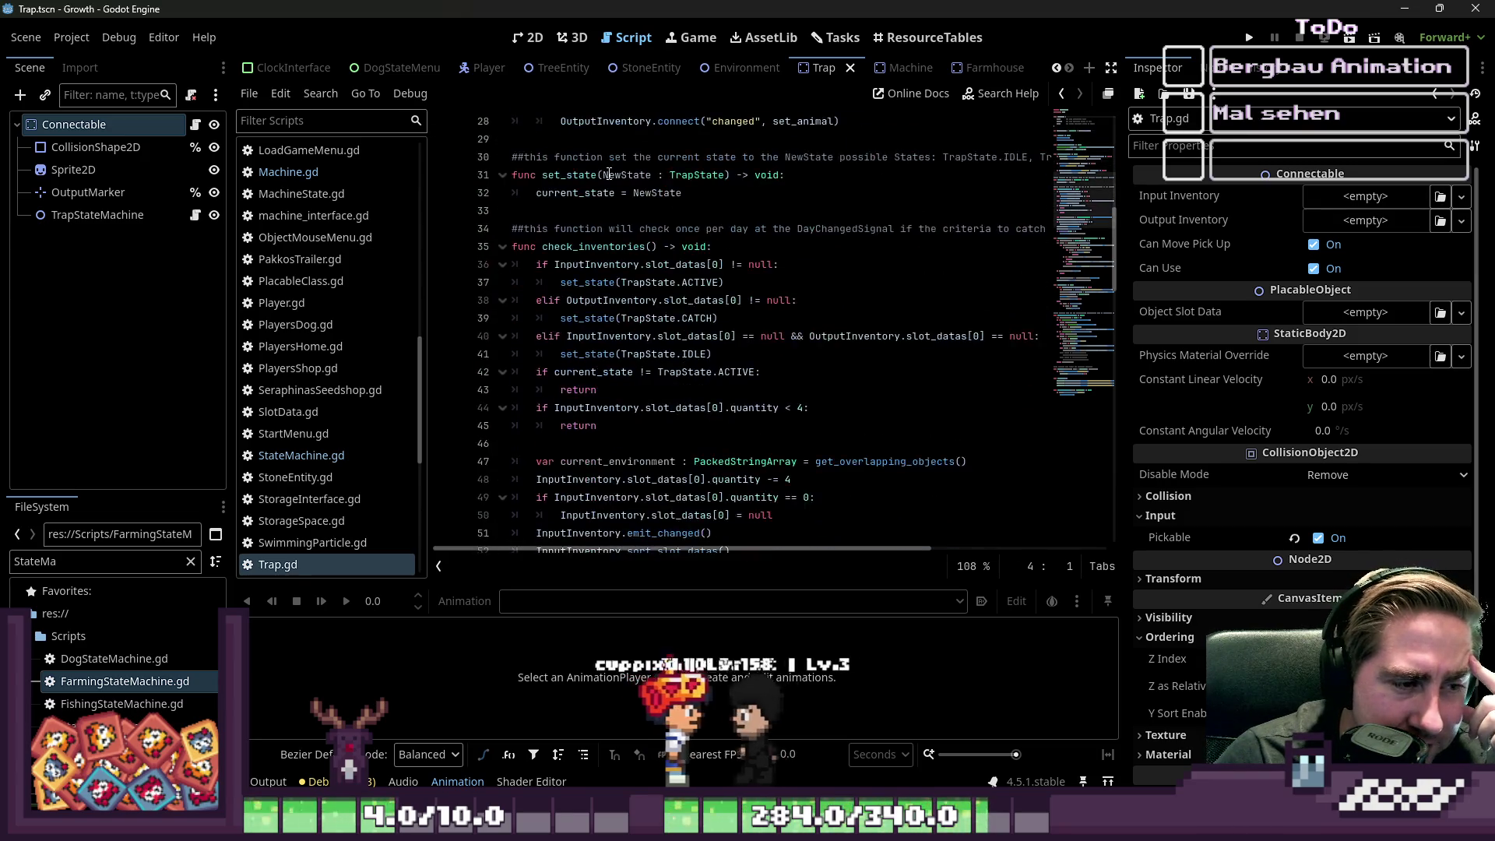
- Read through the rest of Trap.gd and begin selecting the get_overlapping_objects function
scroll(608, 175, "down", 16)
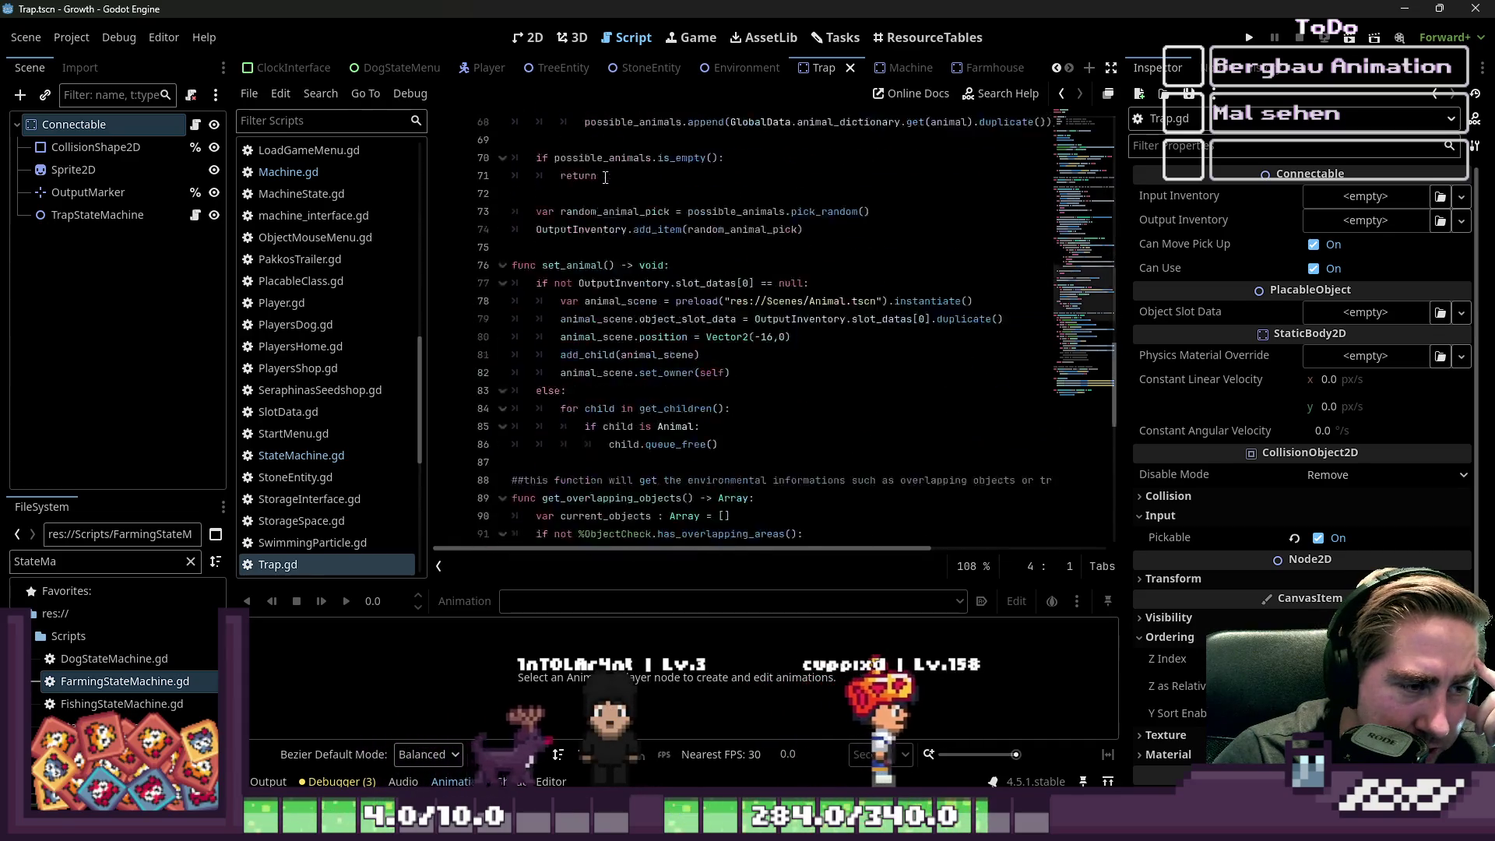
scroll(605, 177, "down", 9)
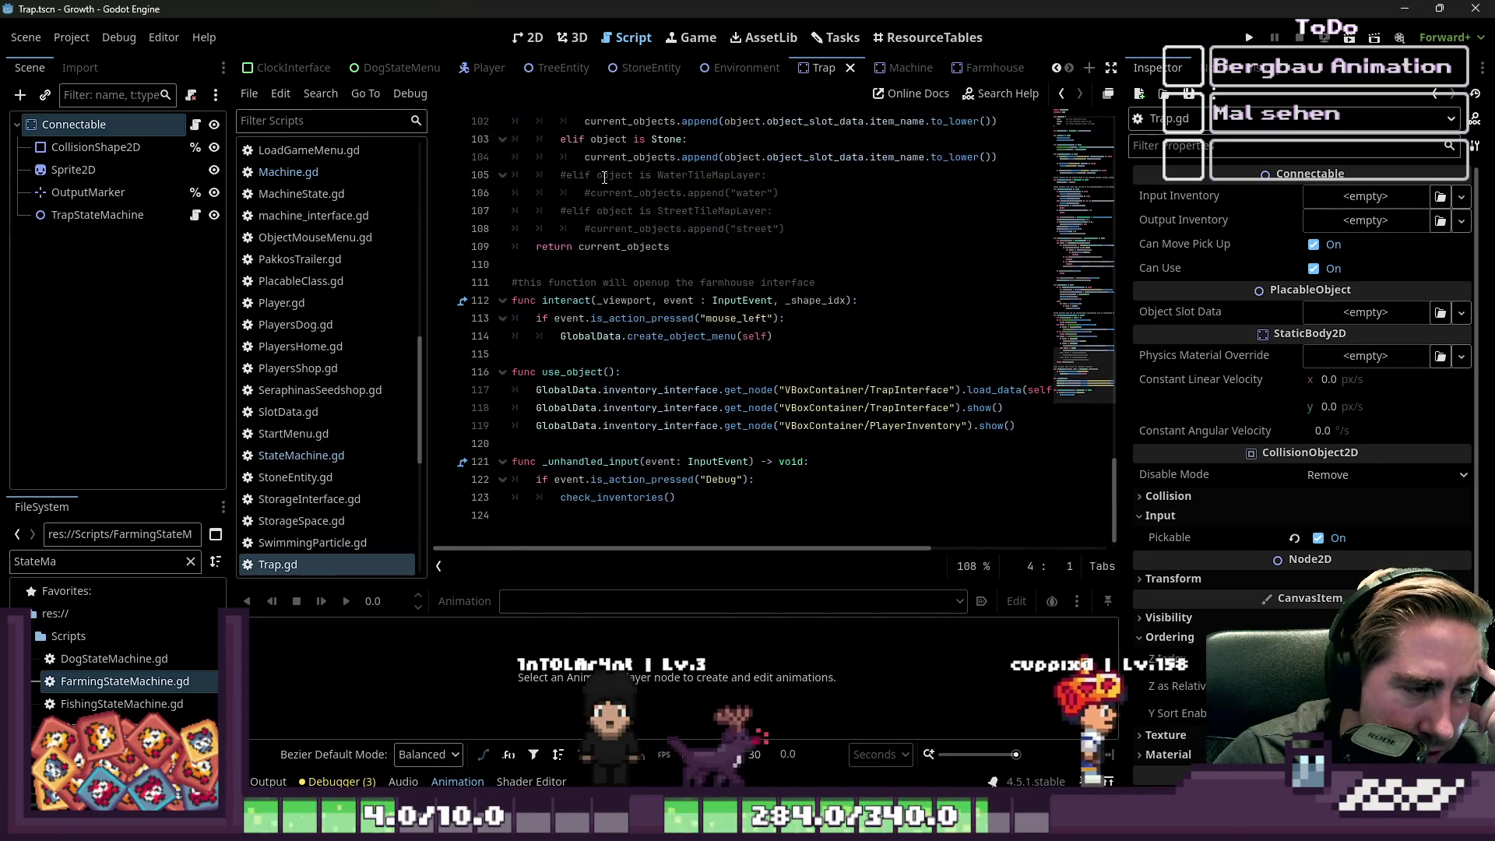
left_click(560, 356)
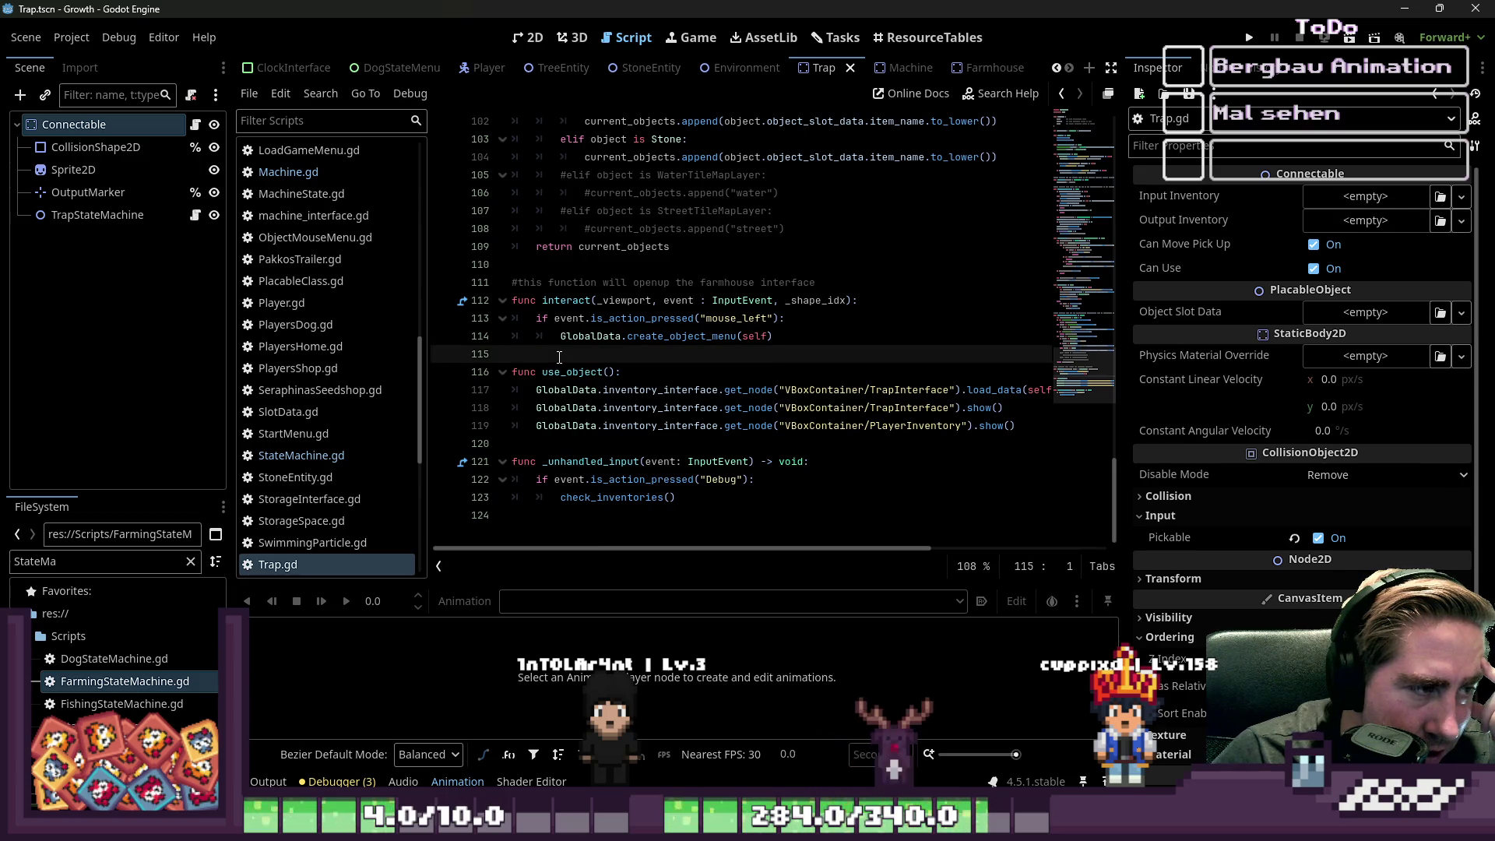
scroll(559, 356, "up", 1)
left_click(589, 326)
scroll(590, 326, "up", 4)
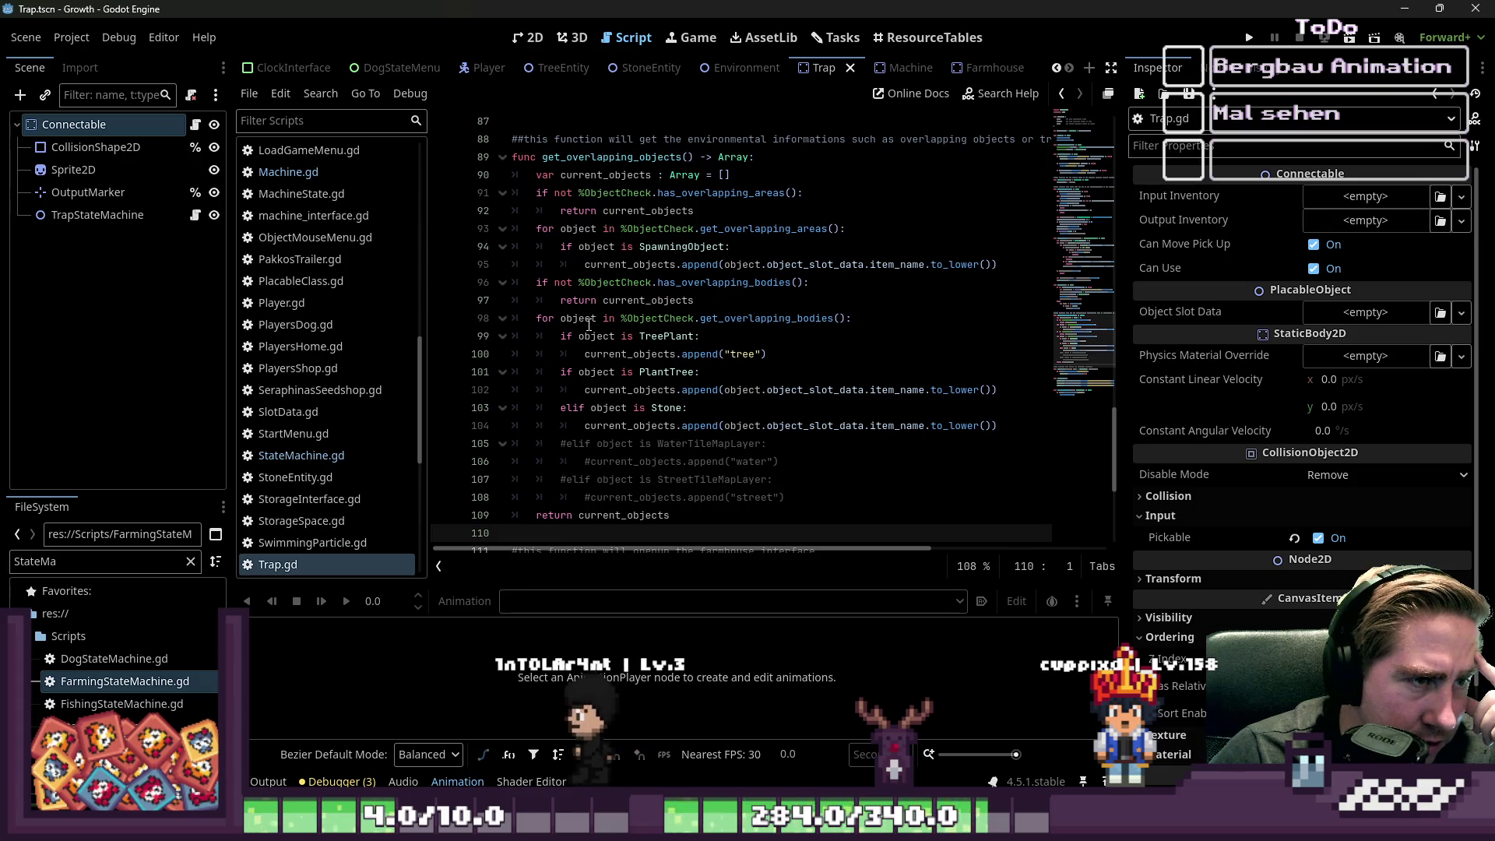
scroll(544, 335, "down", 1)
key("shift+Up")
key("shift+Up")
key("shift+Up")
key("shift+Up")
key("shift+Up")
key("shift+Up")
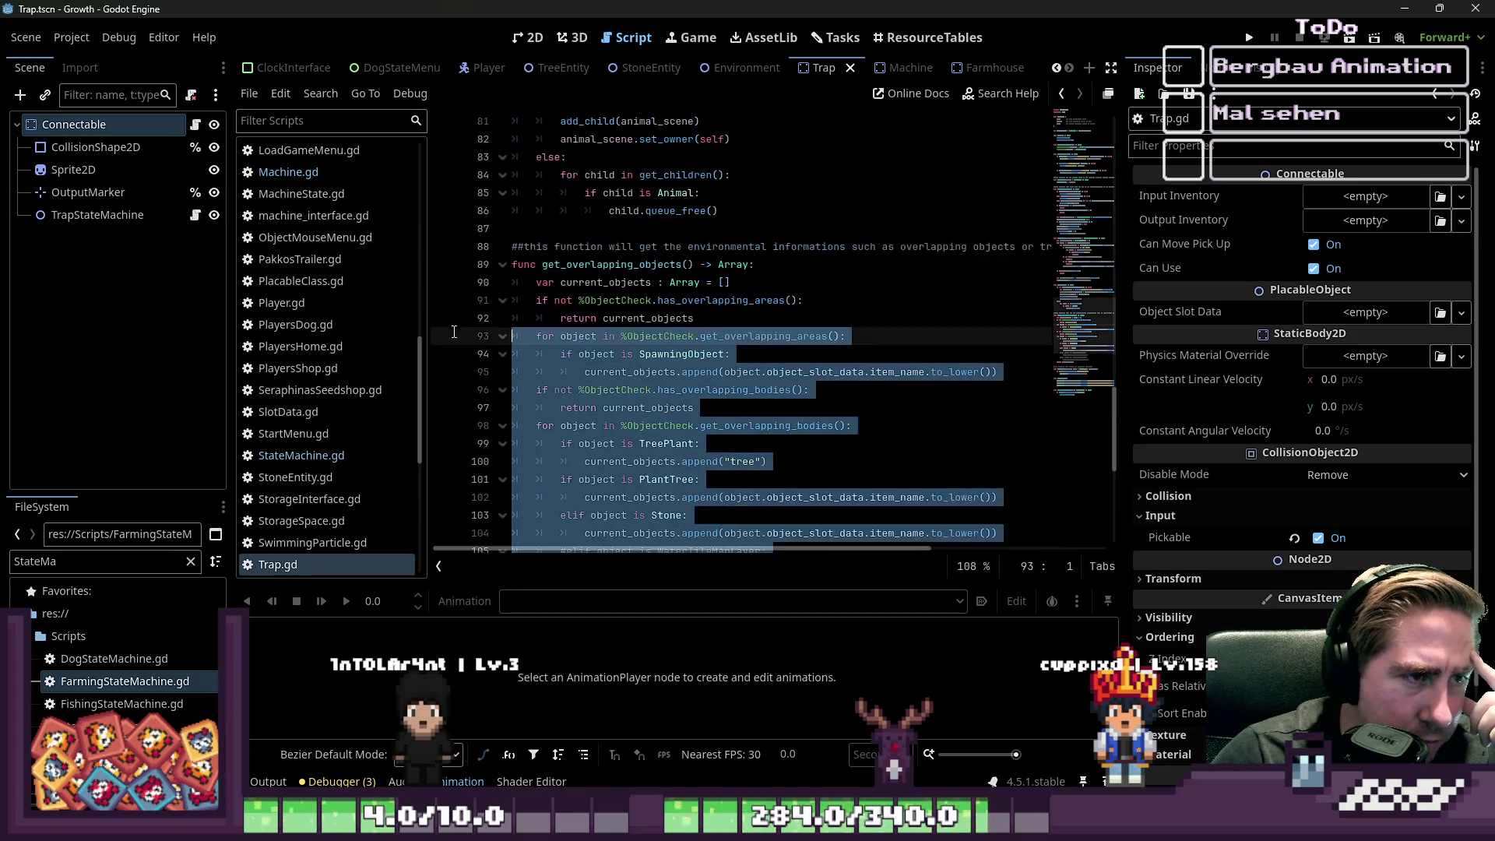
- Delete get_overlapping_objects and drop 'not' from set_animal's null check on line 77
key("BackSpace")
key("BackSpace")
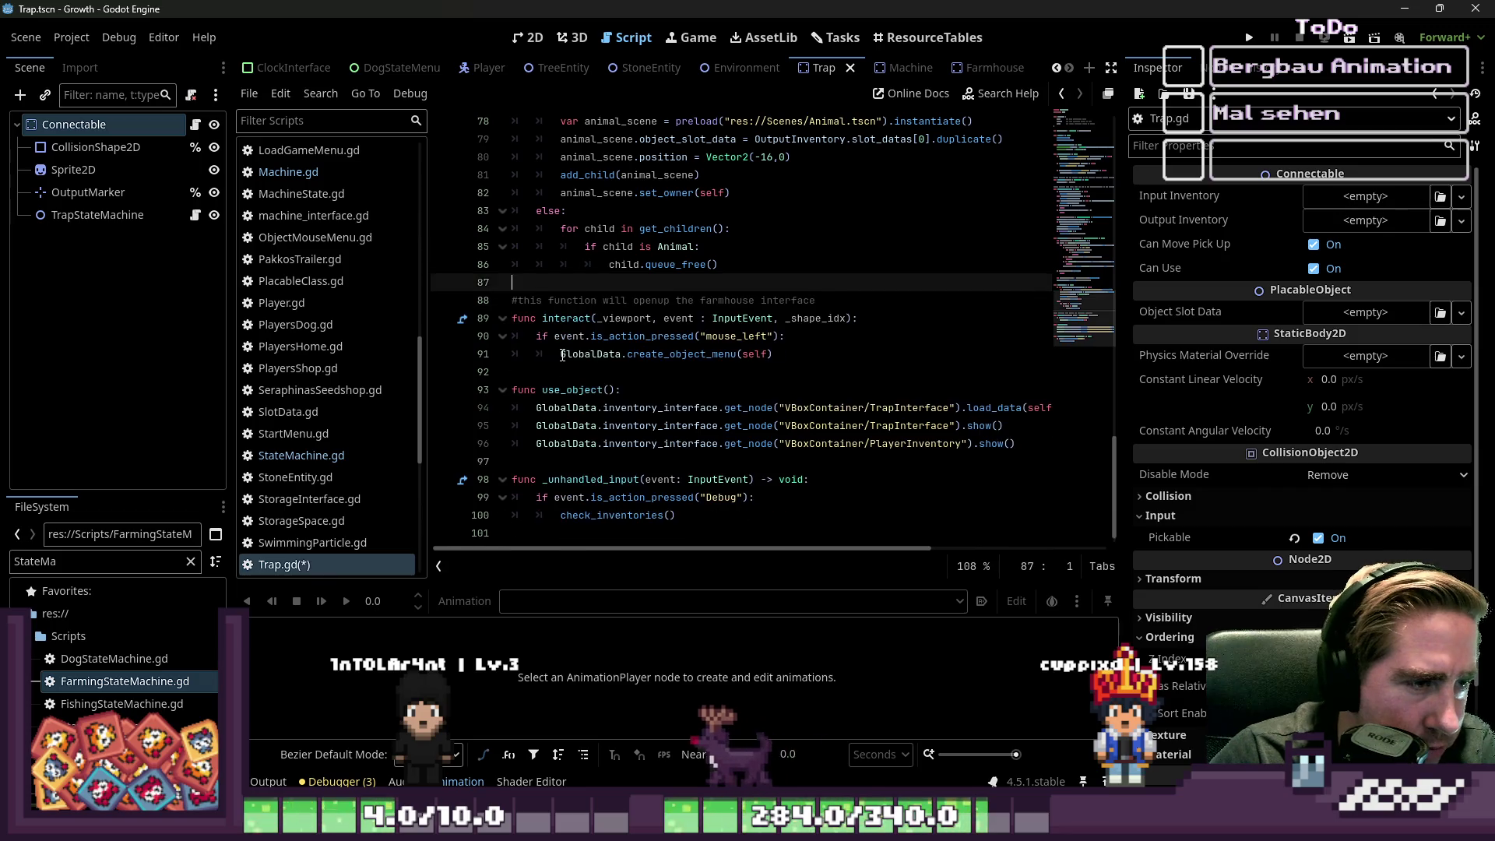
scroll(562, 355, "up", 3)
key("shift+Up")
key("shift+Up")
key("shift+Up")
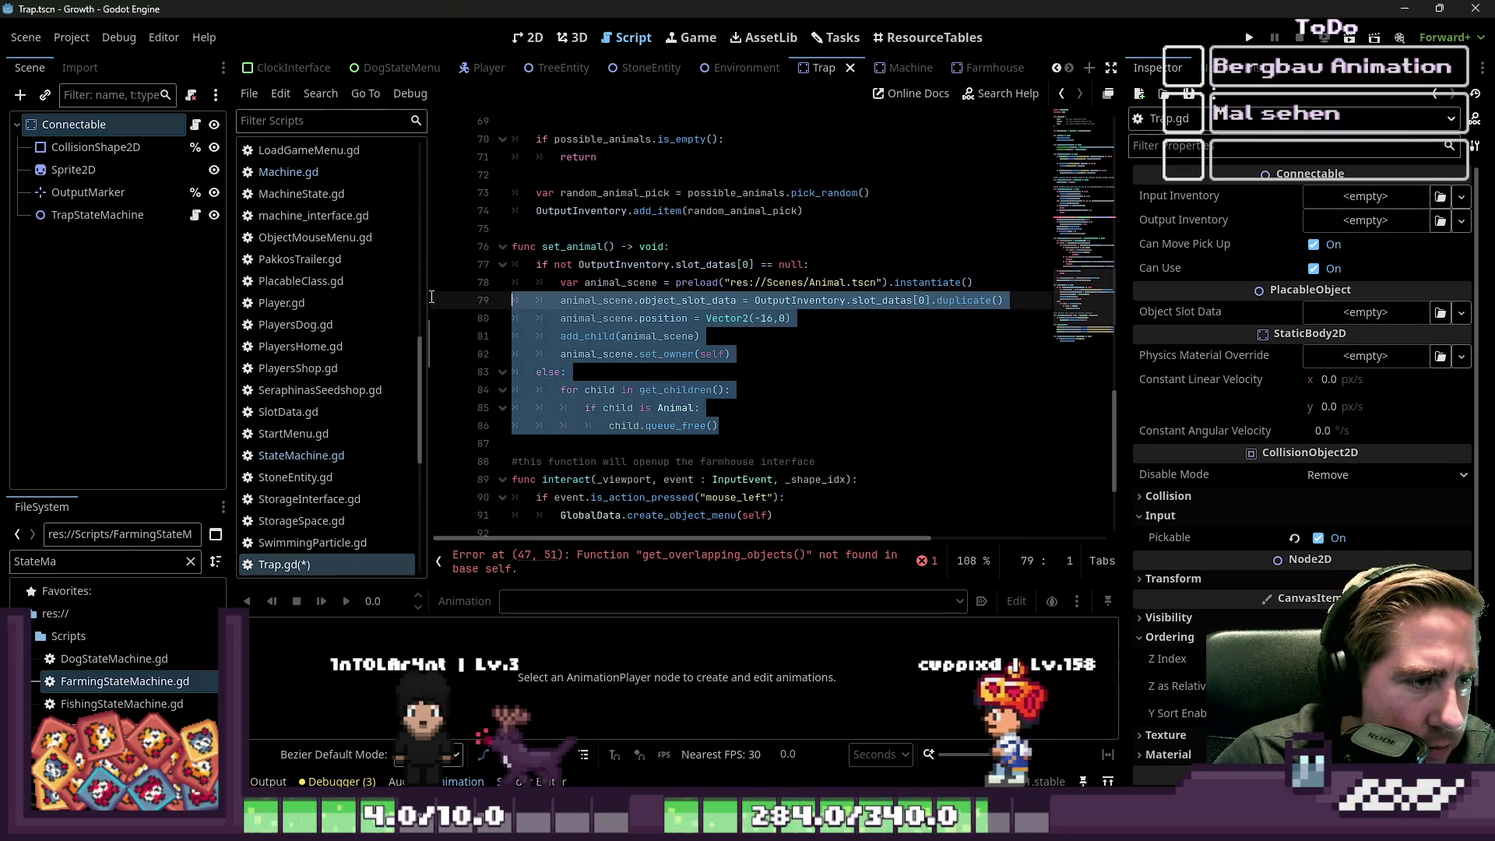
left_click(737, 259)
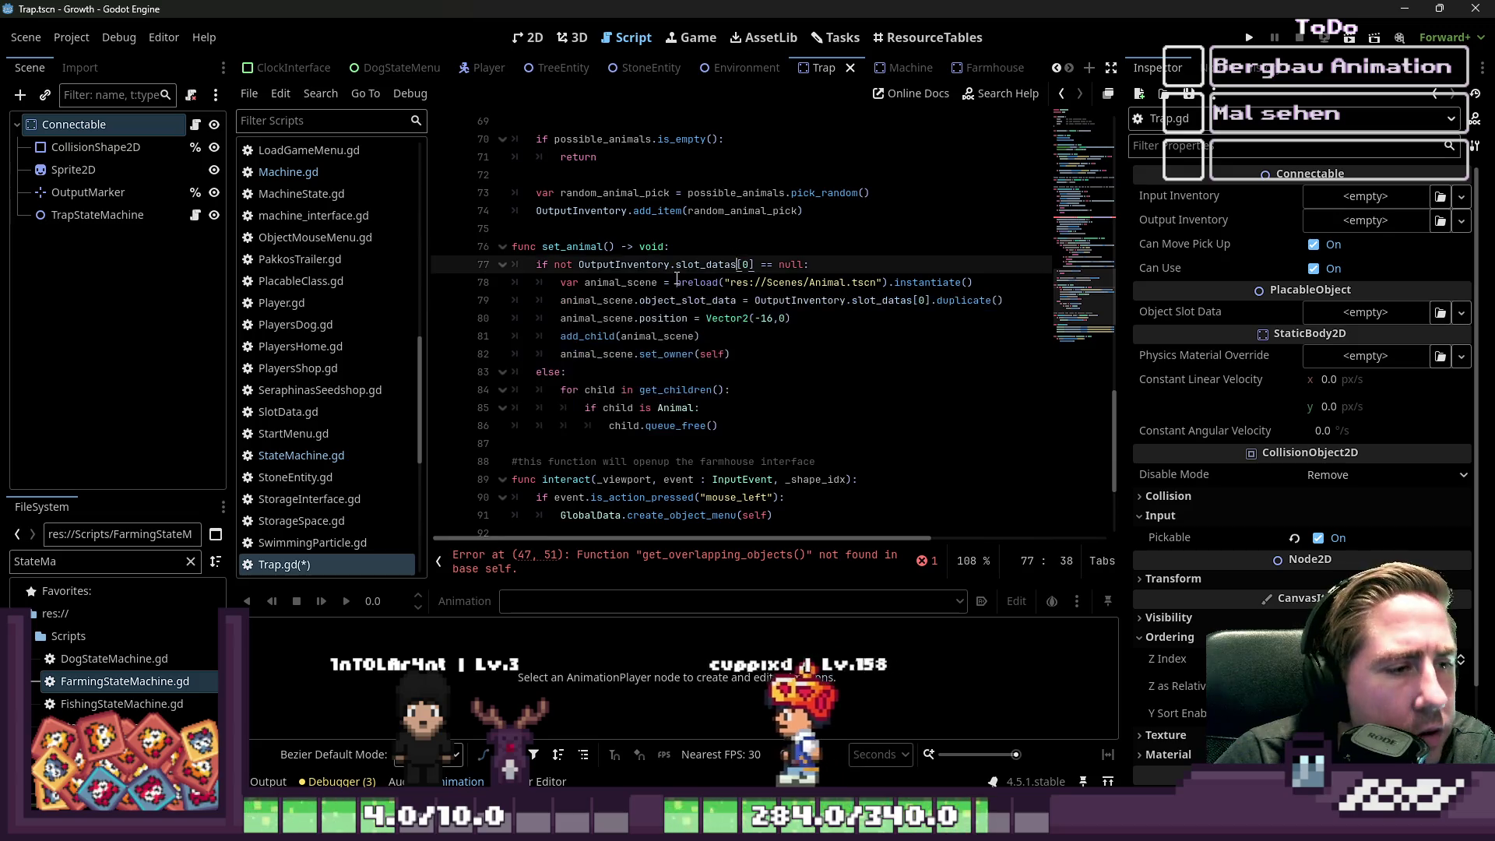
left_click(576, 266)
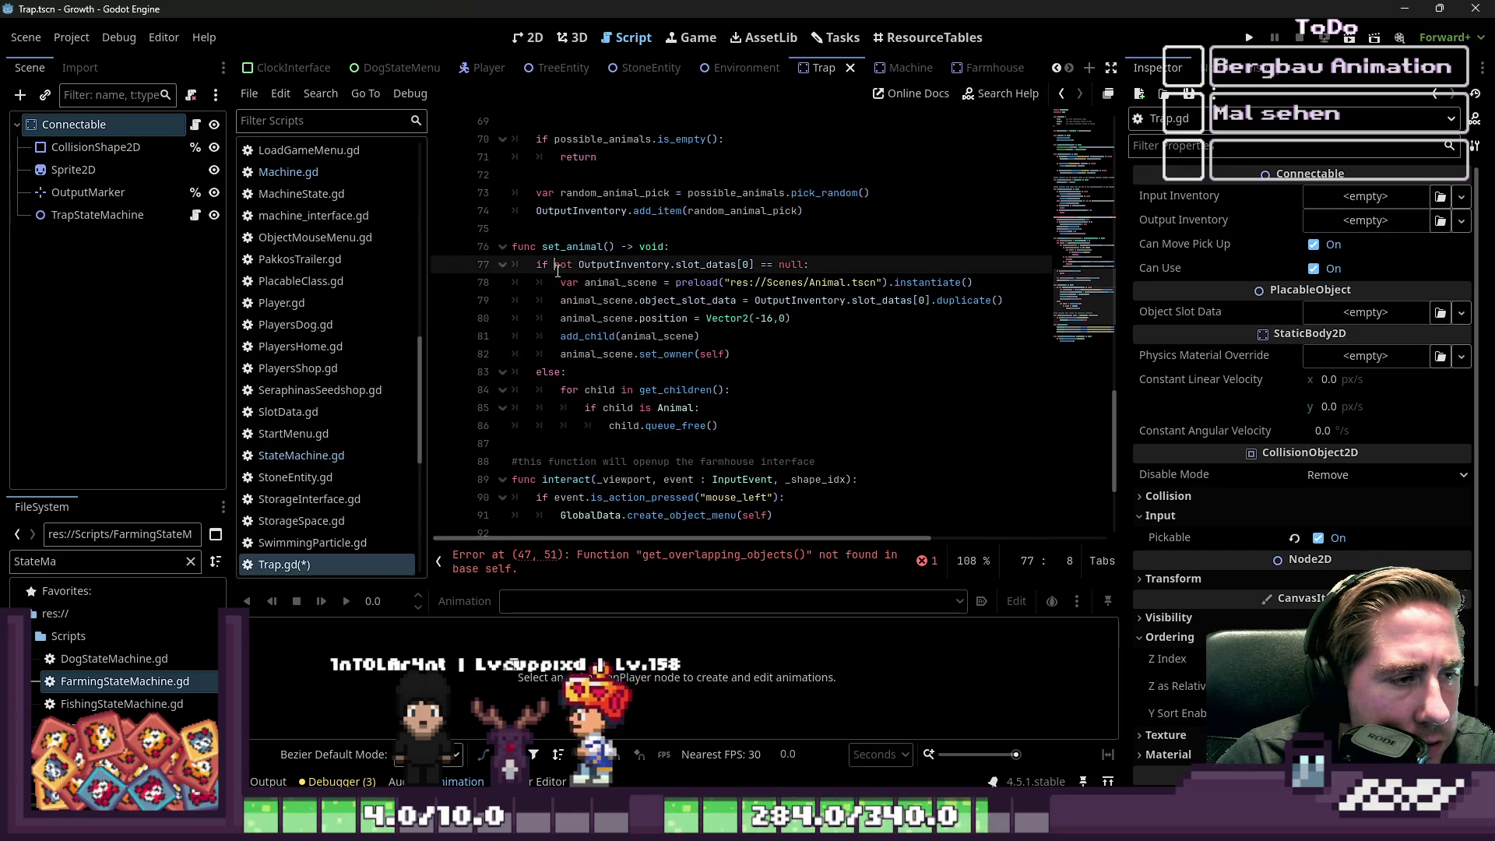
left_click(570, 264)
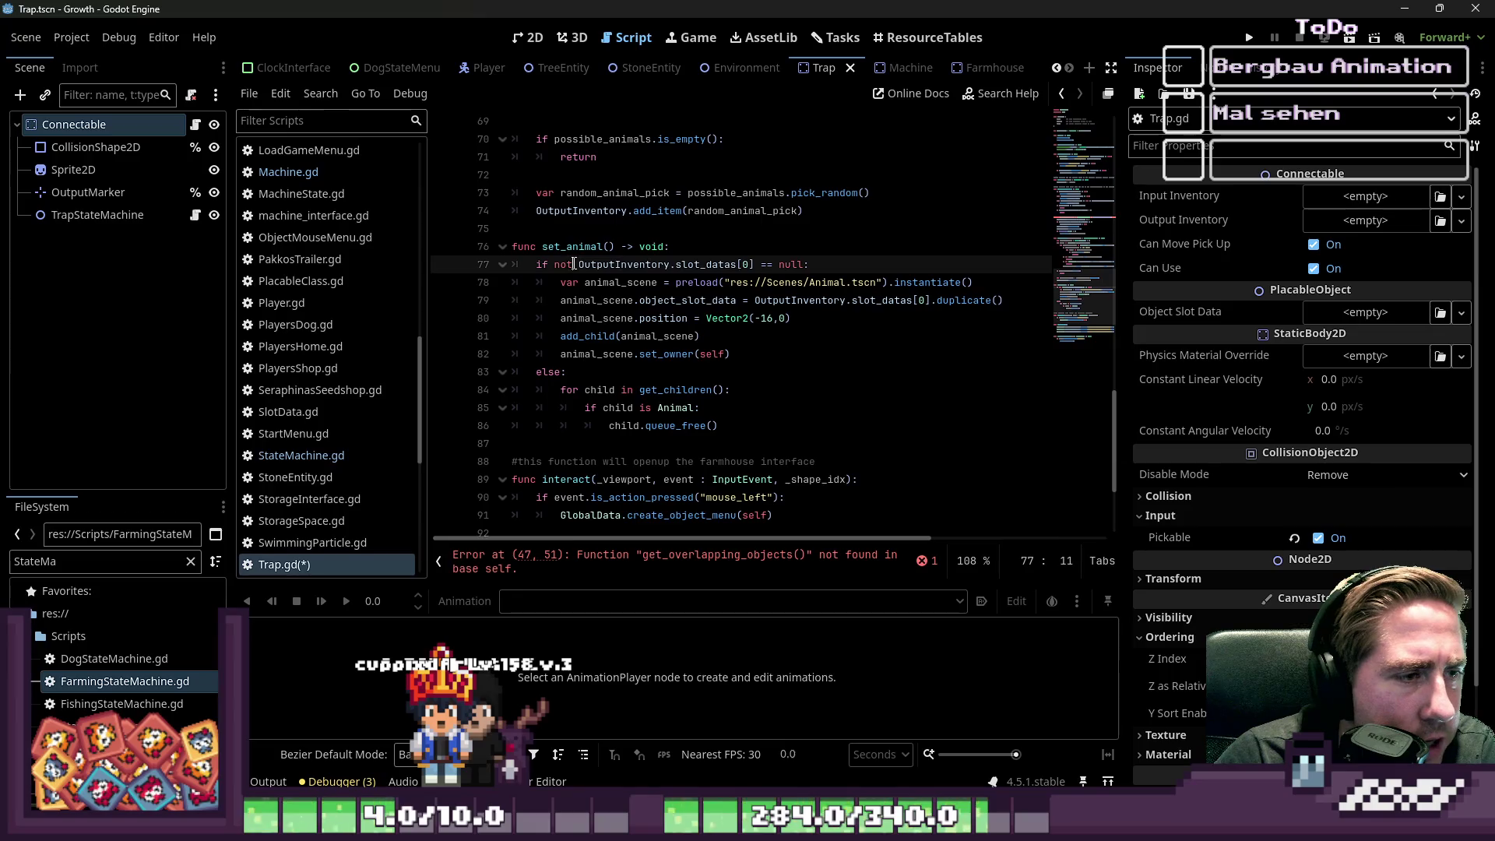
left_click(826, 265)
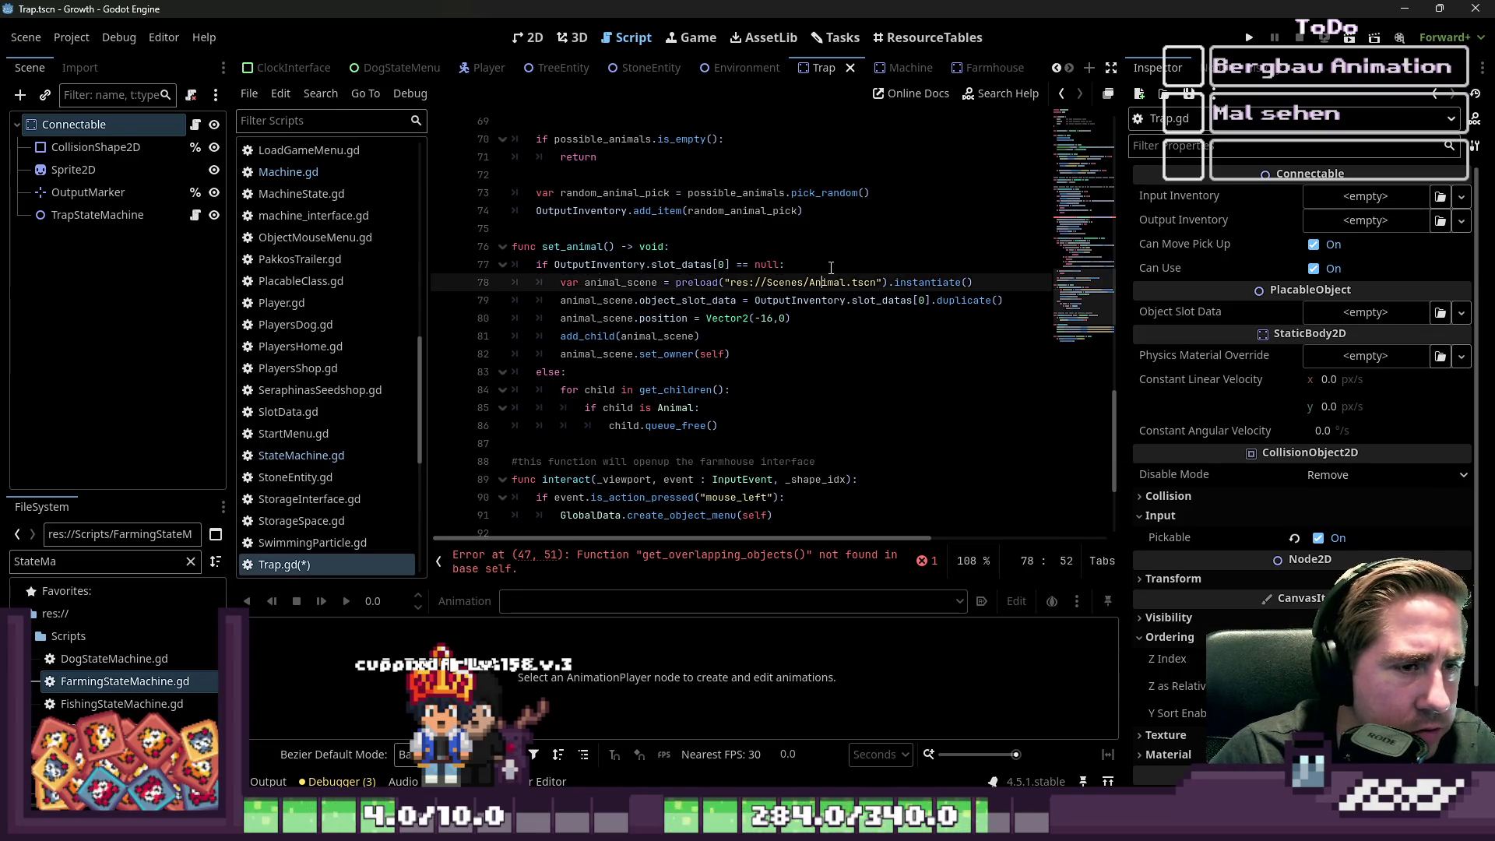
- Add an early 'return' under the null check and unindent the animal spawning lines
key("Return")
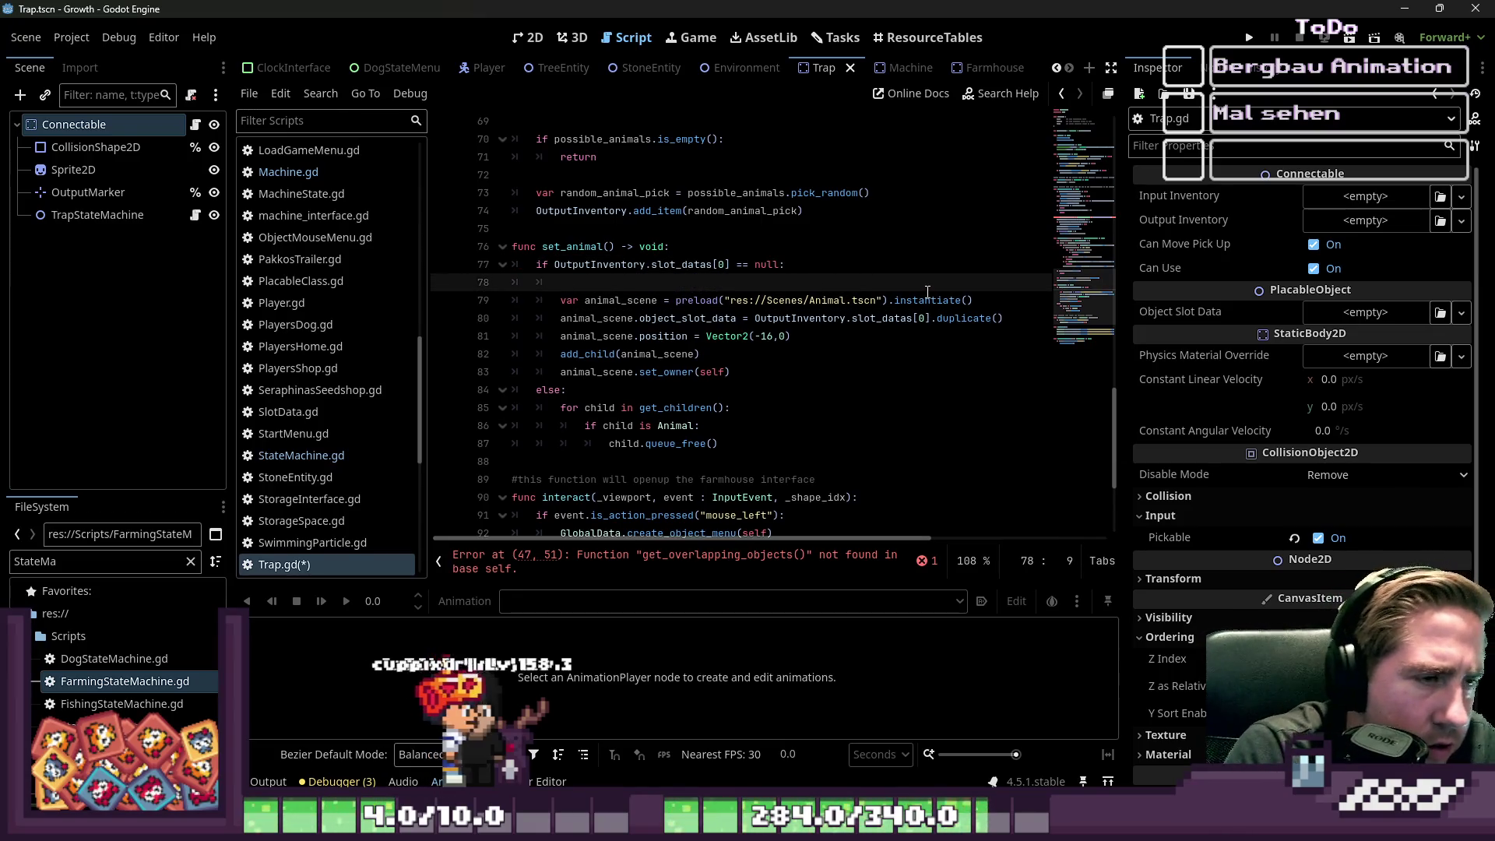
type("retur")
key("Return")
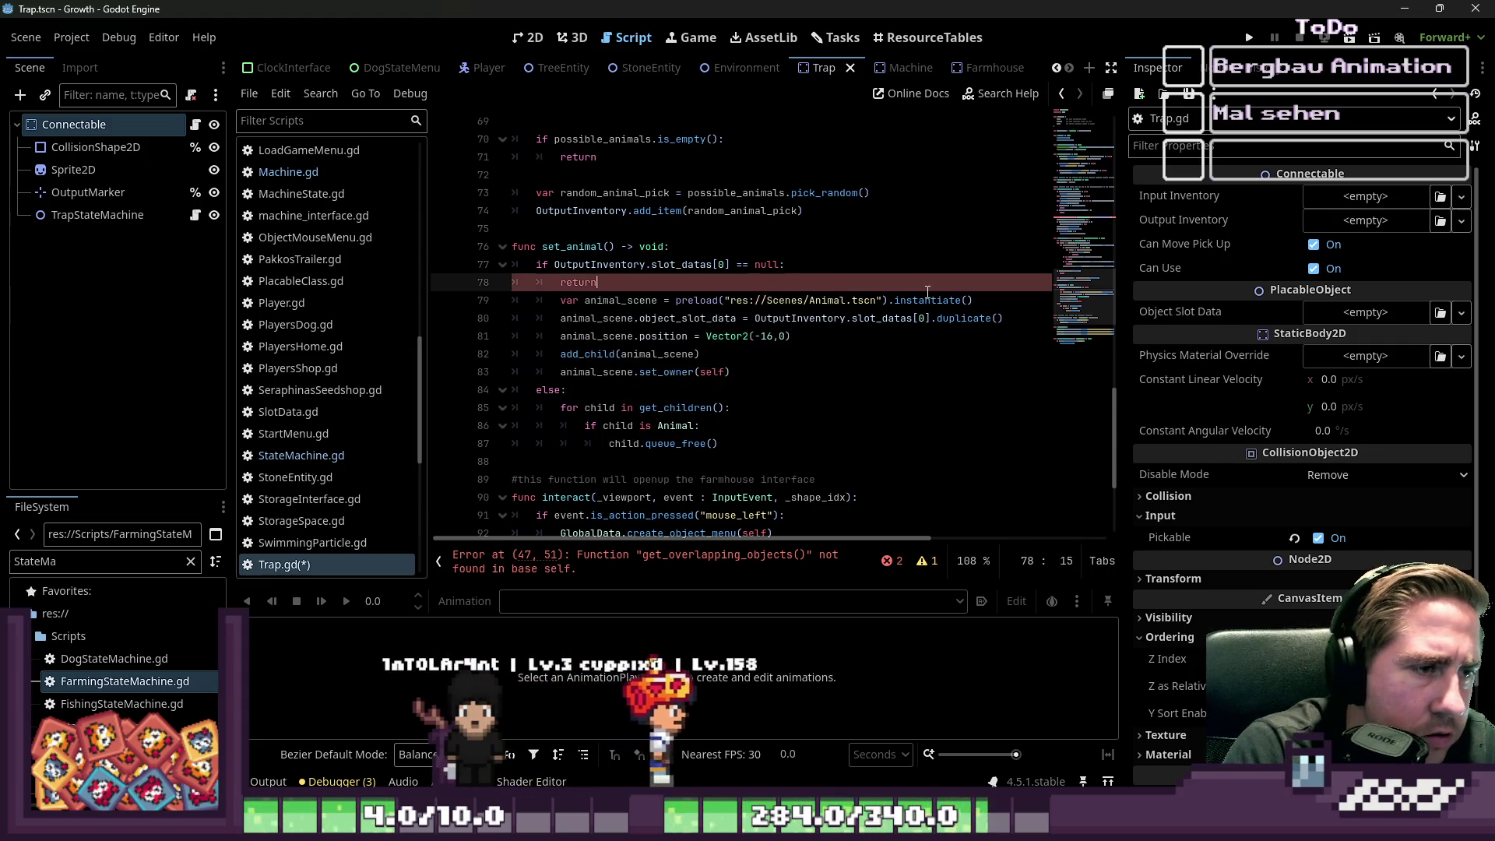
key("Down")
key("Home")
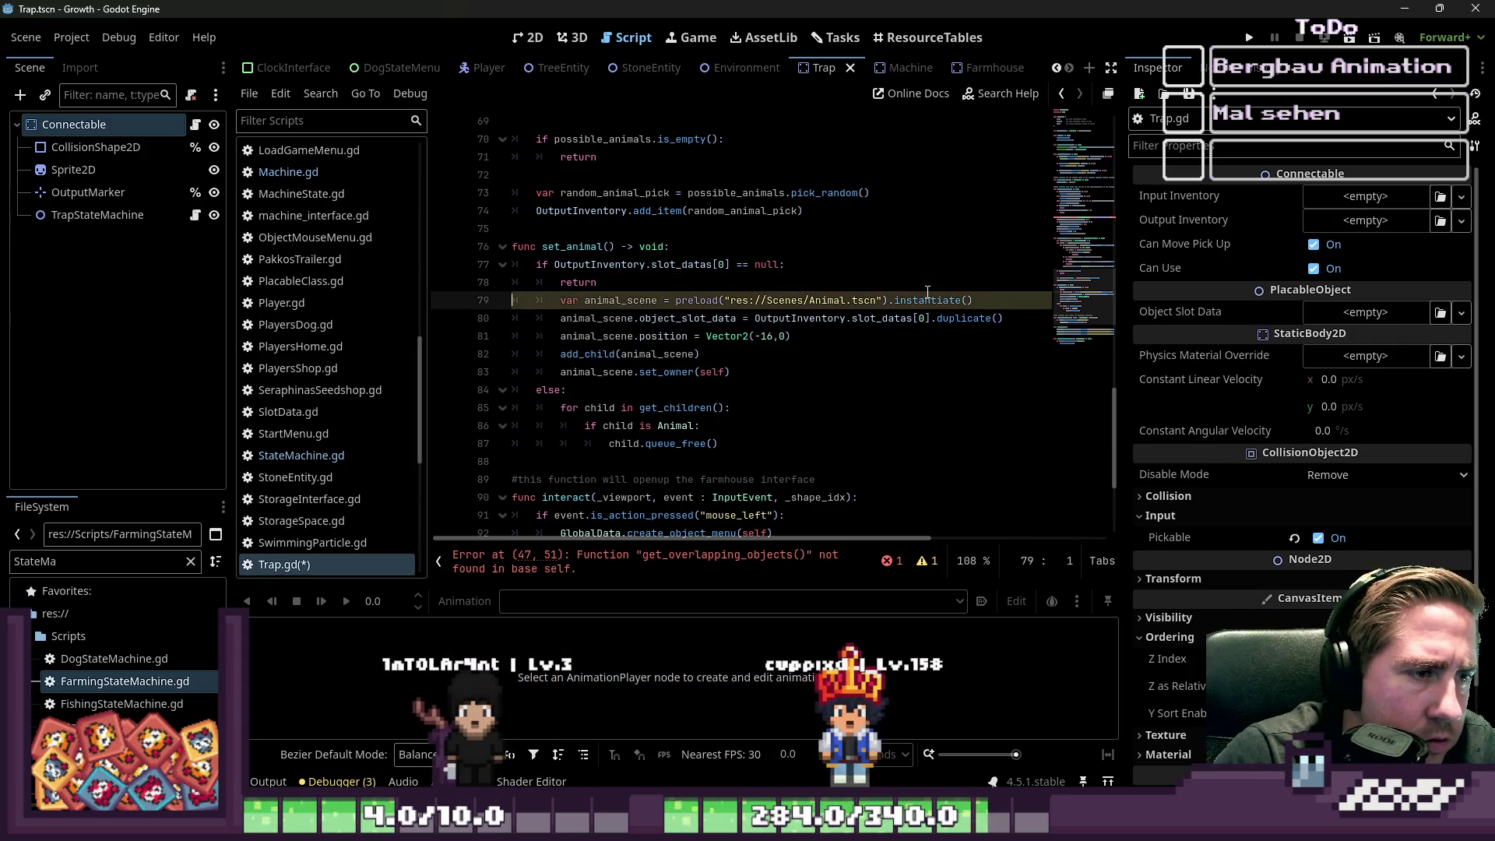
key("shift+Down")
key("shift+Down")
key("shift+Down")
key("shift+End")
key("shift+Tab")
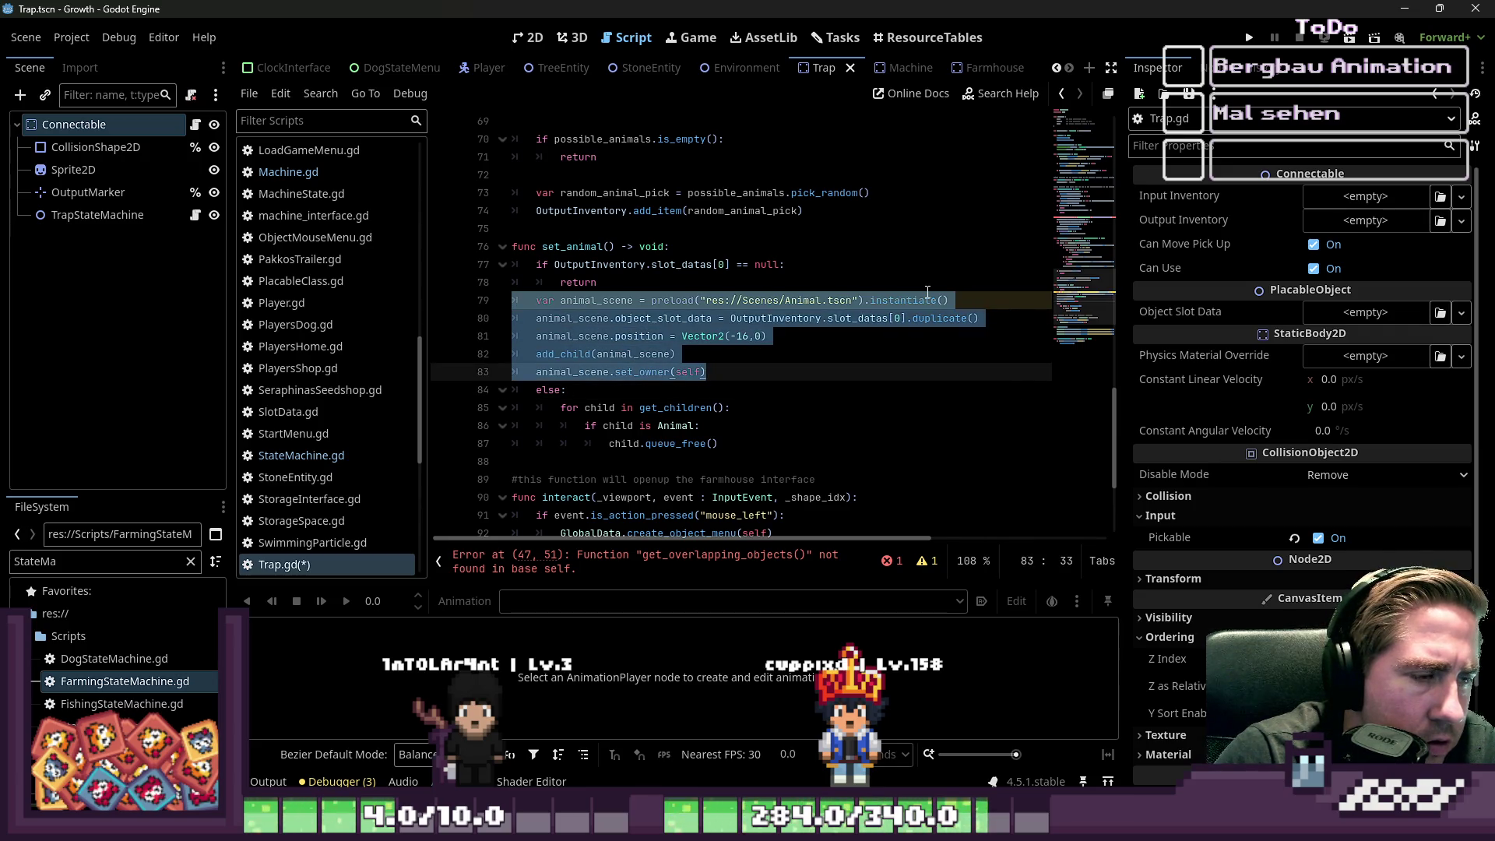
key("Down")
key("Down")
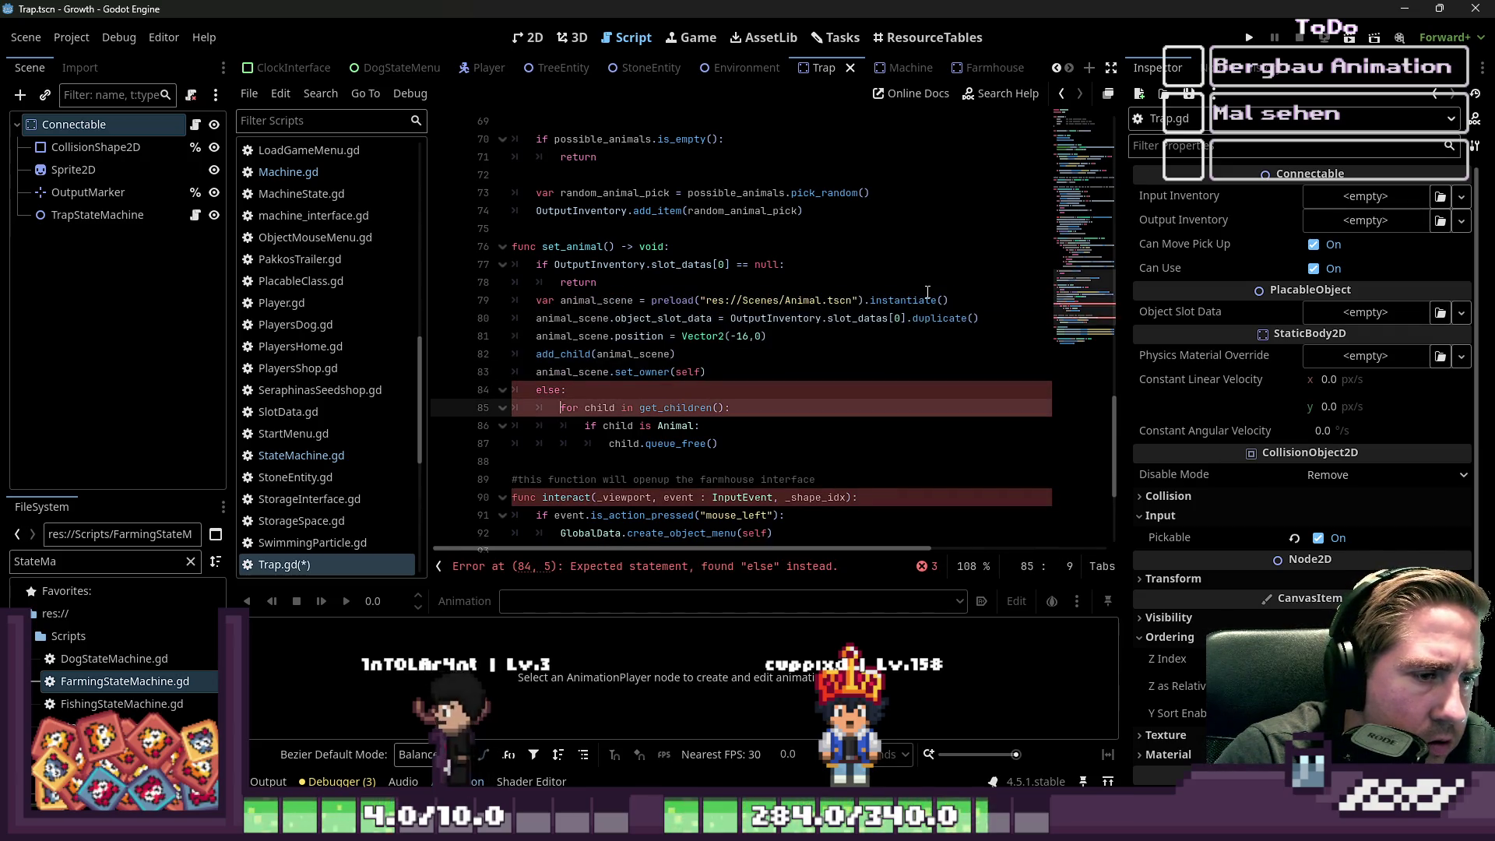
- Cut the child-clearing loop out of the else branch
key("Home")
key("shift+Down")
key("shift+Down")
key("shift+End")
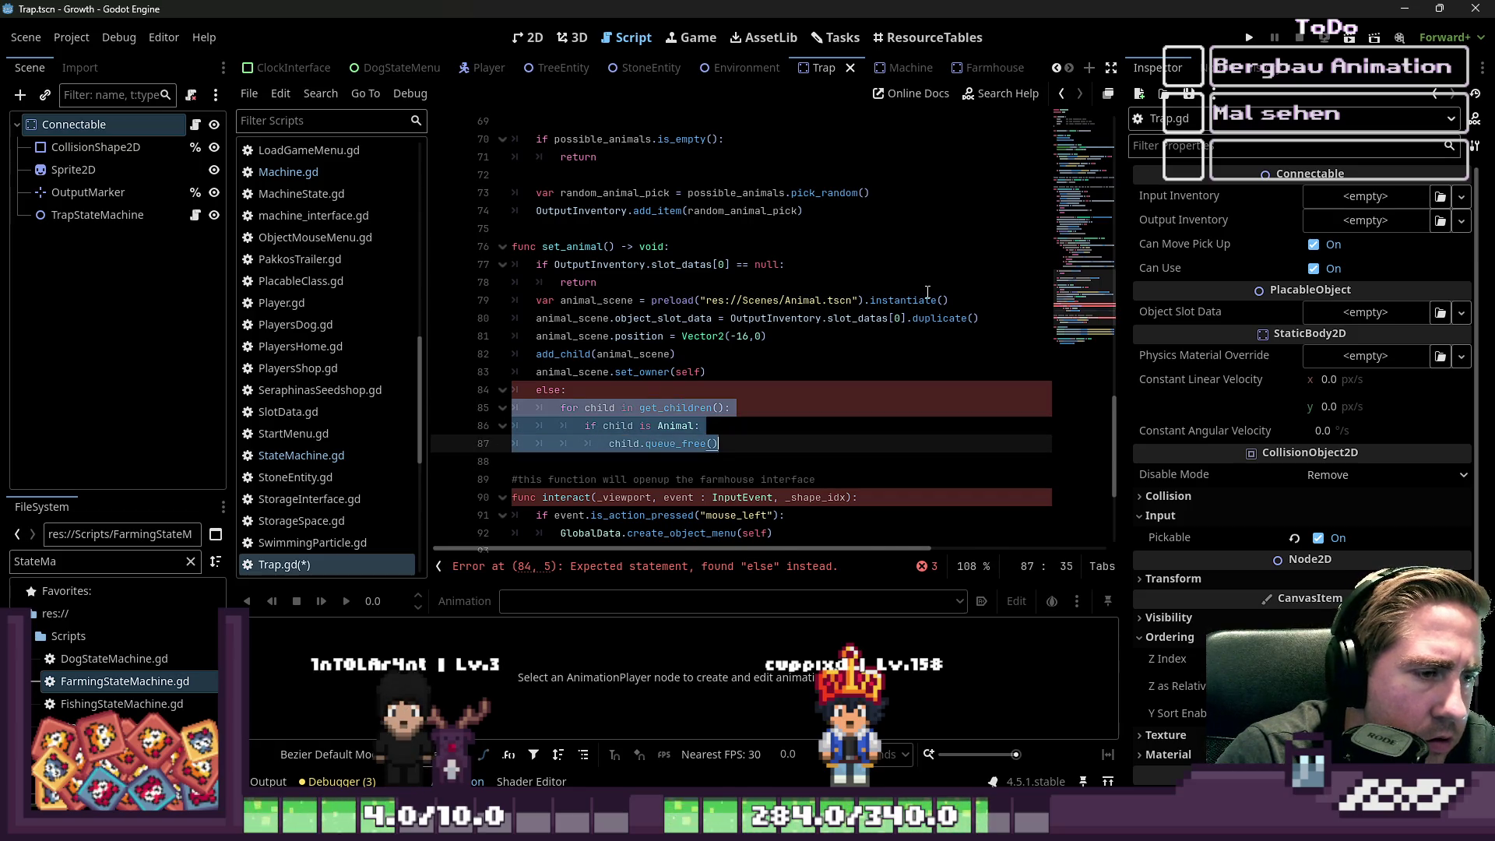
key("BackSpace")
key("BackSpace")
key("BackSpace")
key("BackSpace")
key("BackSpace")
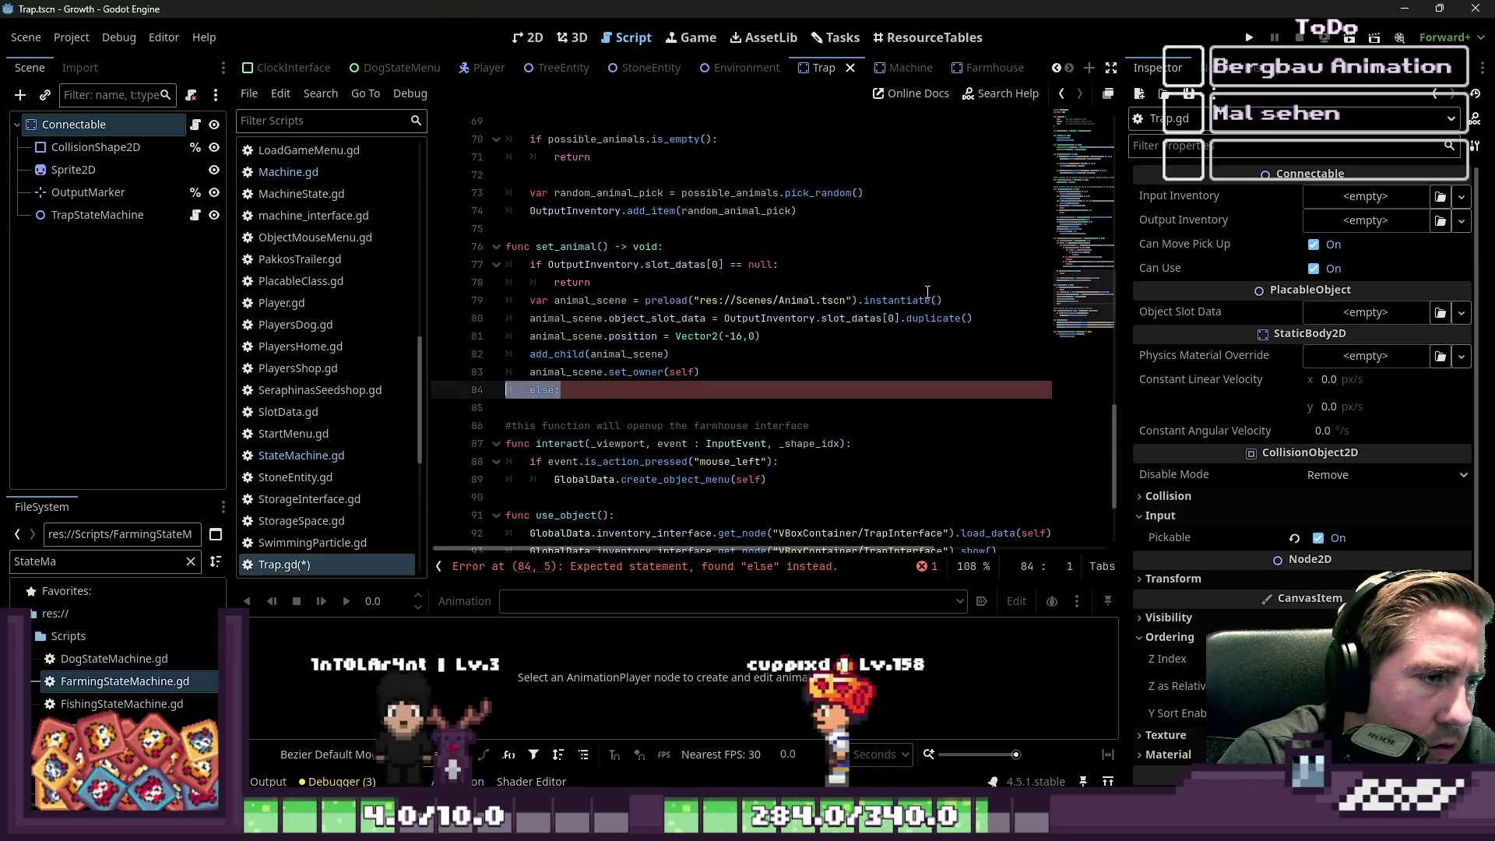
- Paste the child-clearing loop unindented at the top of set_animal, followed by a blank line
key("Up")
key("Up")
key("Up")
key("ctrl+v")
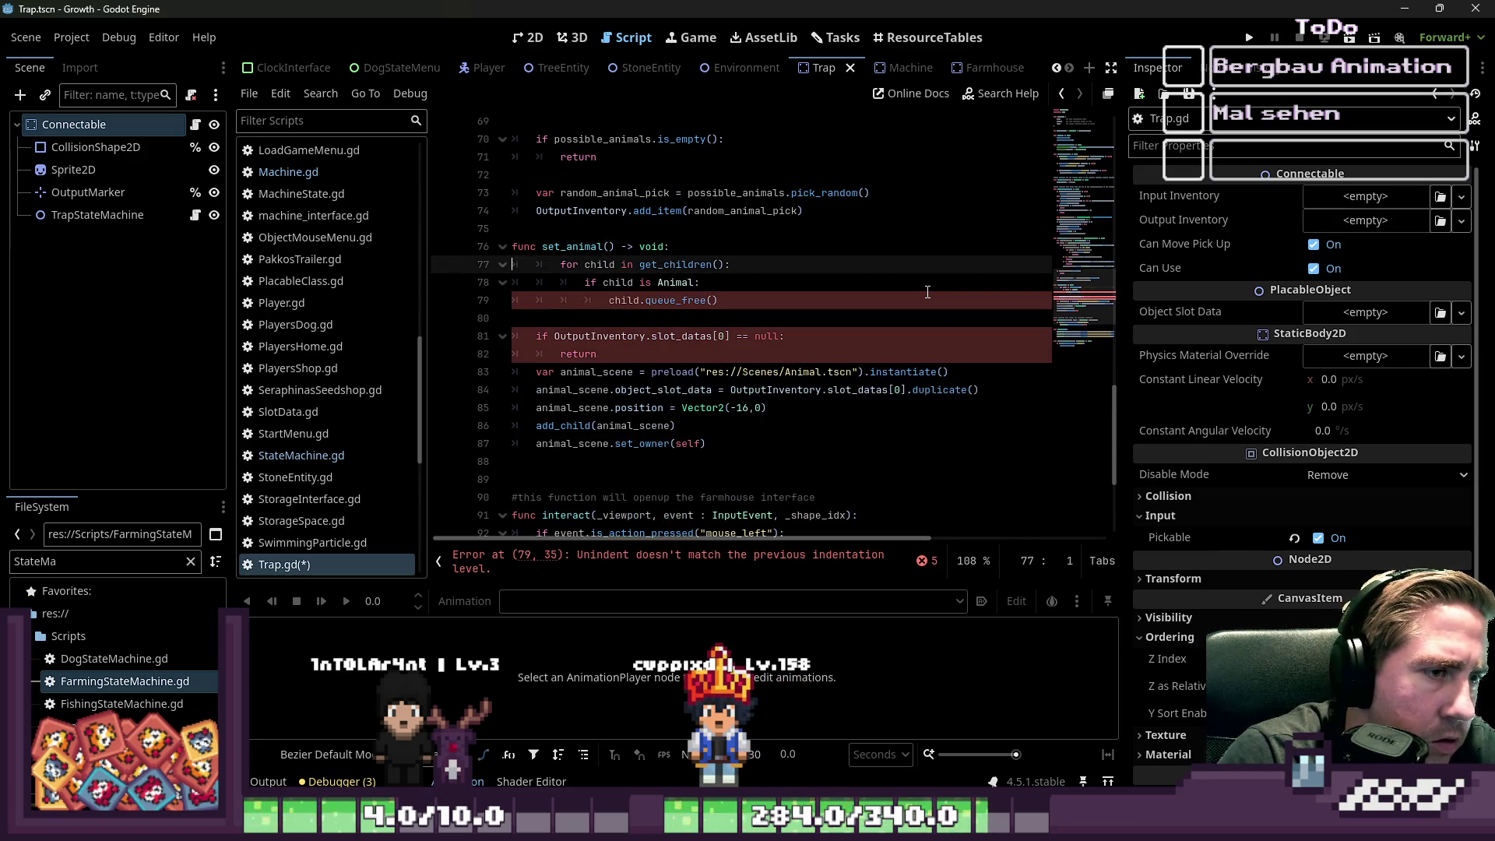
key("shift+Down")
key("shift+Down")
key("shift+Down")
key("shift+Tab")
key("BackSpace")
key("Return")
key("Up")
key("Down")
key("Tab")
- Check the loop's placement and save Trap.gd
key("Down")
key("Down")
key("Down")
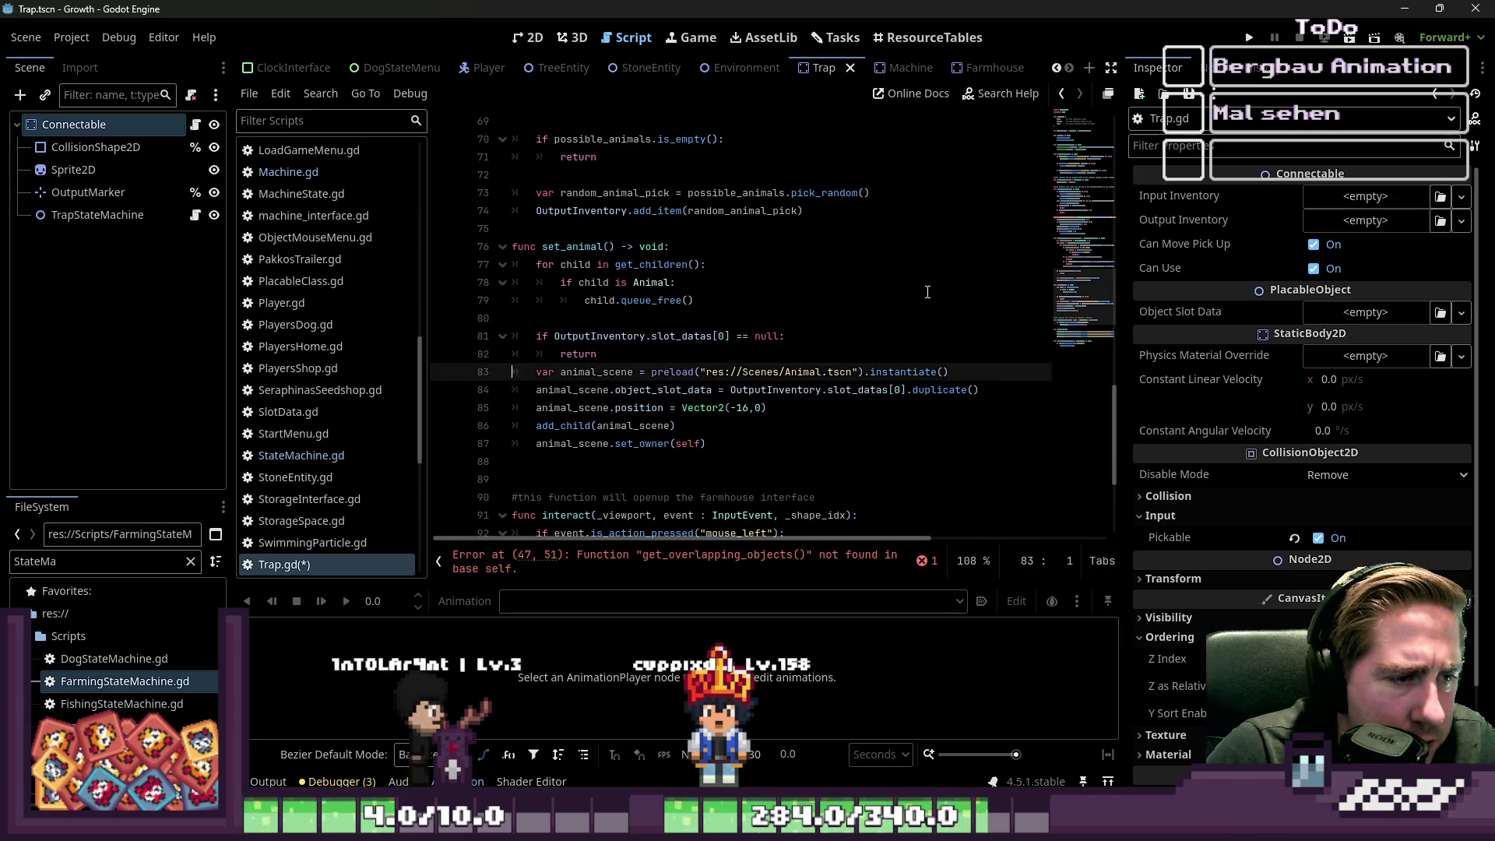
key("Up")
key("Up")
key("Up")
key("Down")
key("Down")
key("Down")
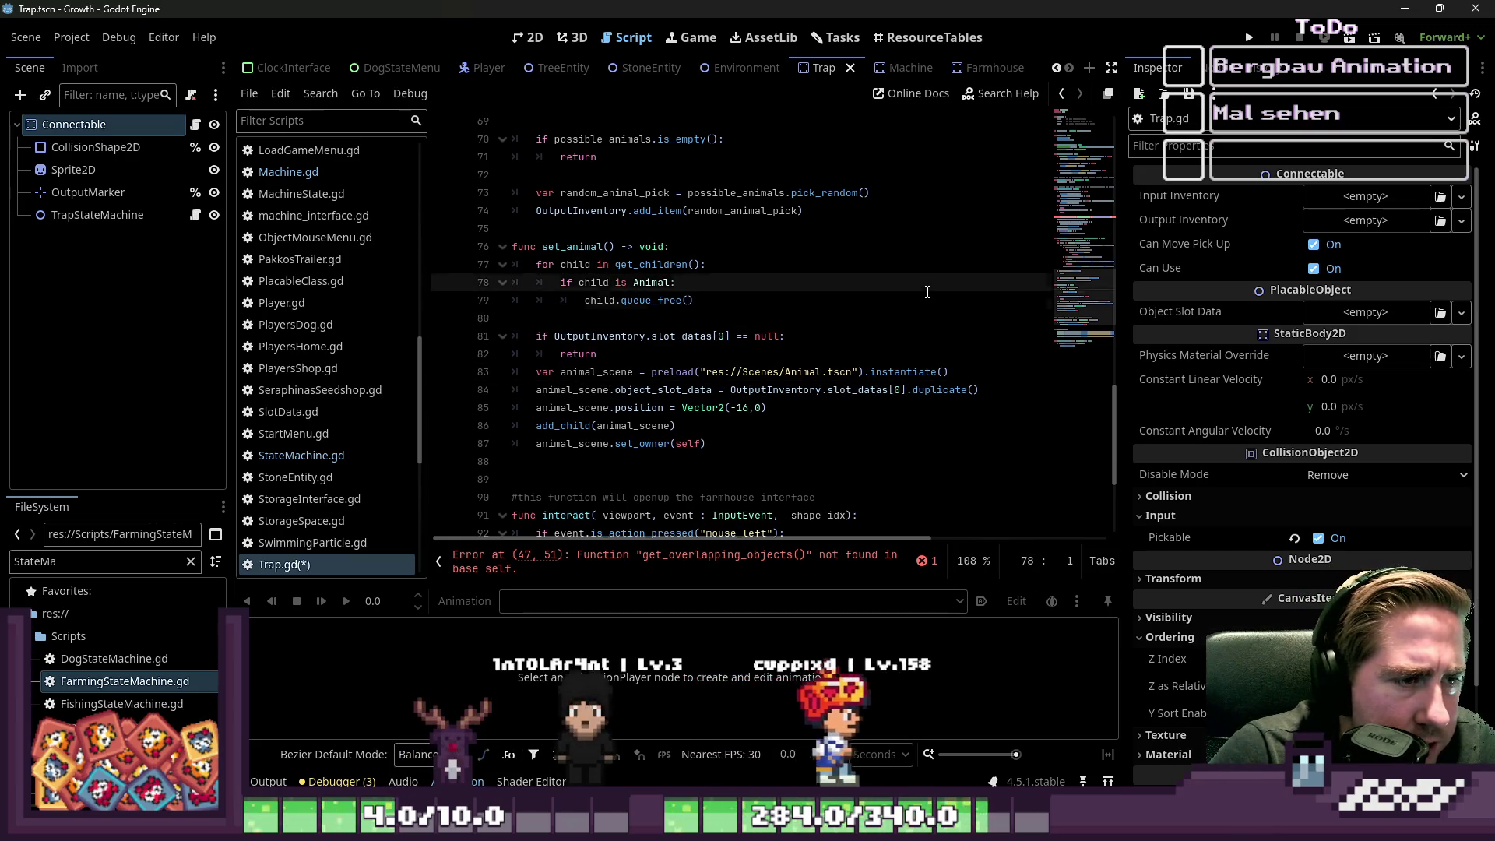
key("Up")
key("Up")
key("Up")
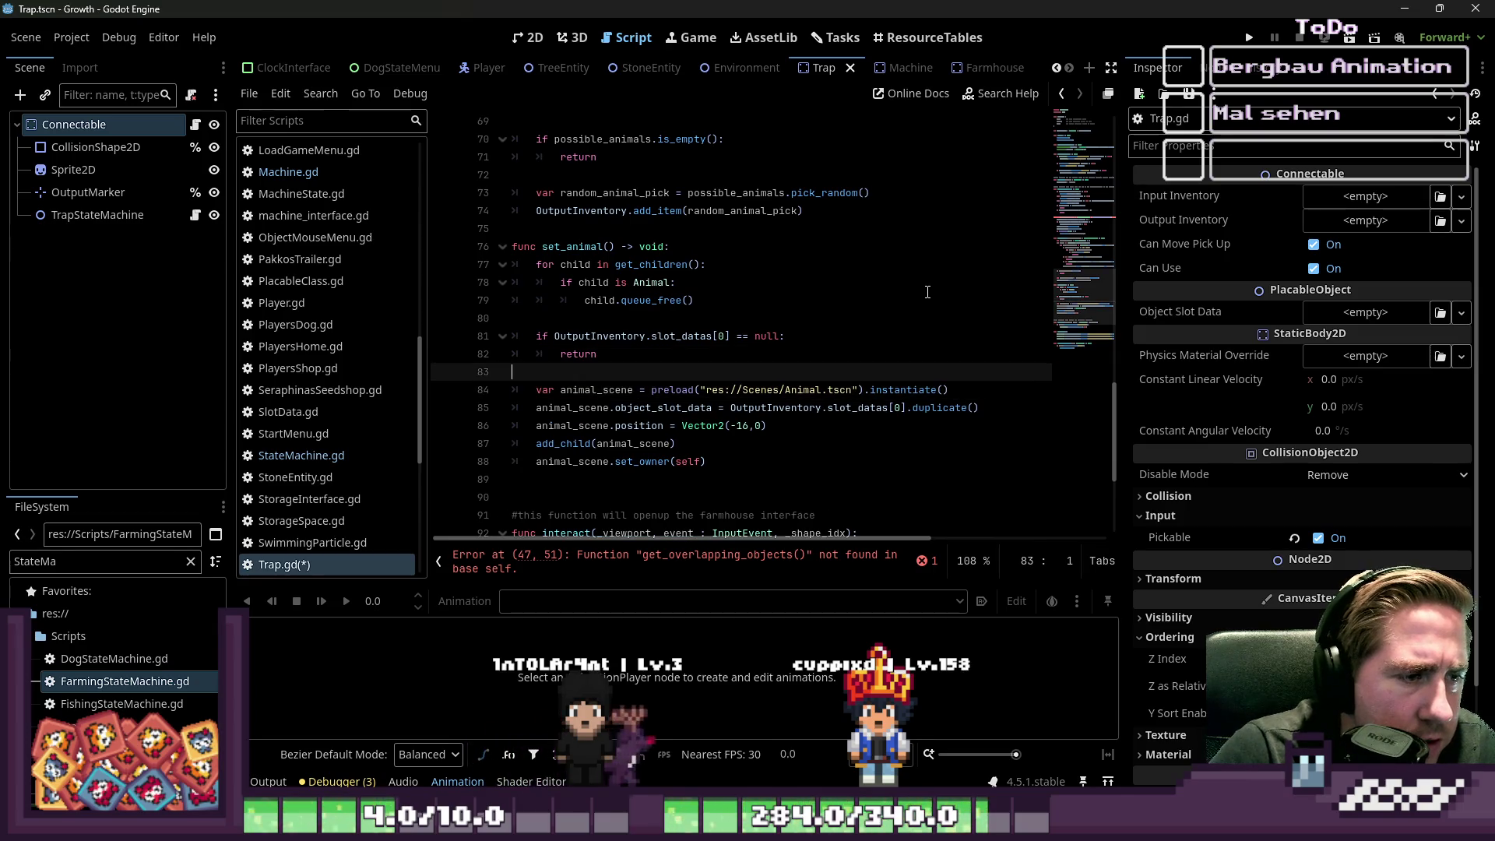
key("ctrl+s")
key("Down")
key("Down")
key("Down")
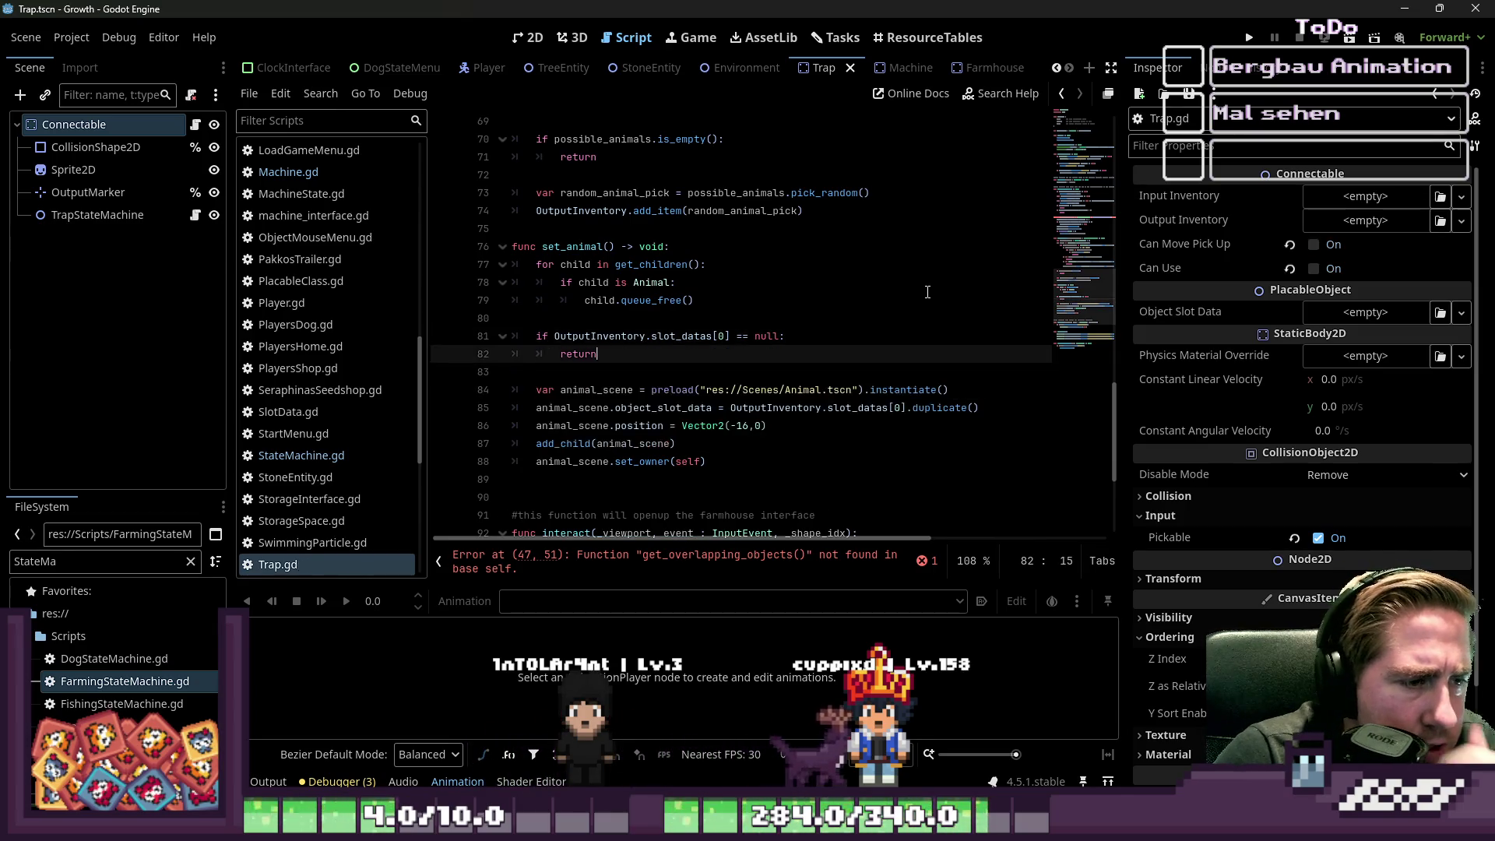
- Delete the empty line near line 91, then go to catch_animal at line 56
key("Down")
key("Down")
key("Down")
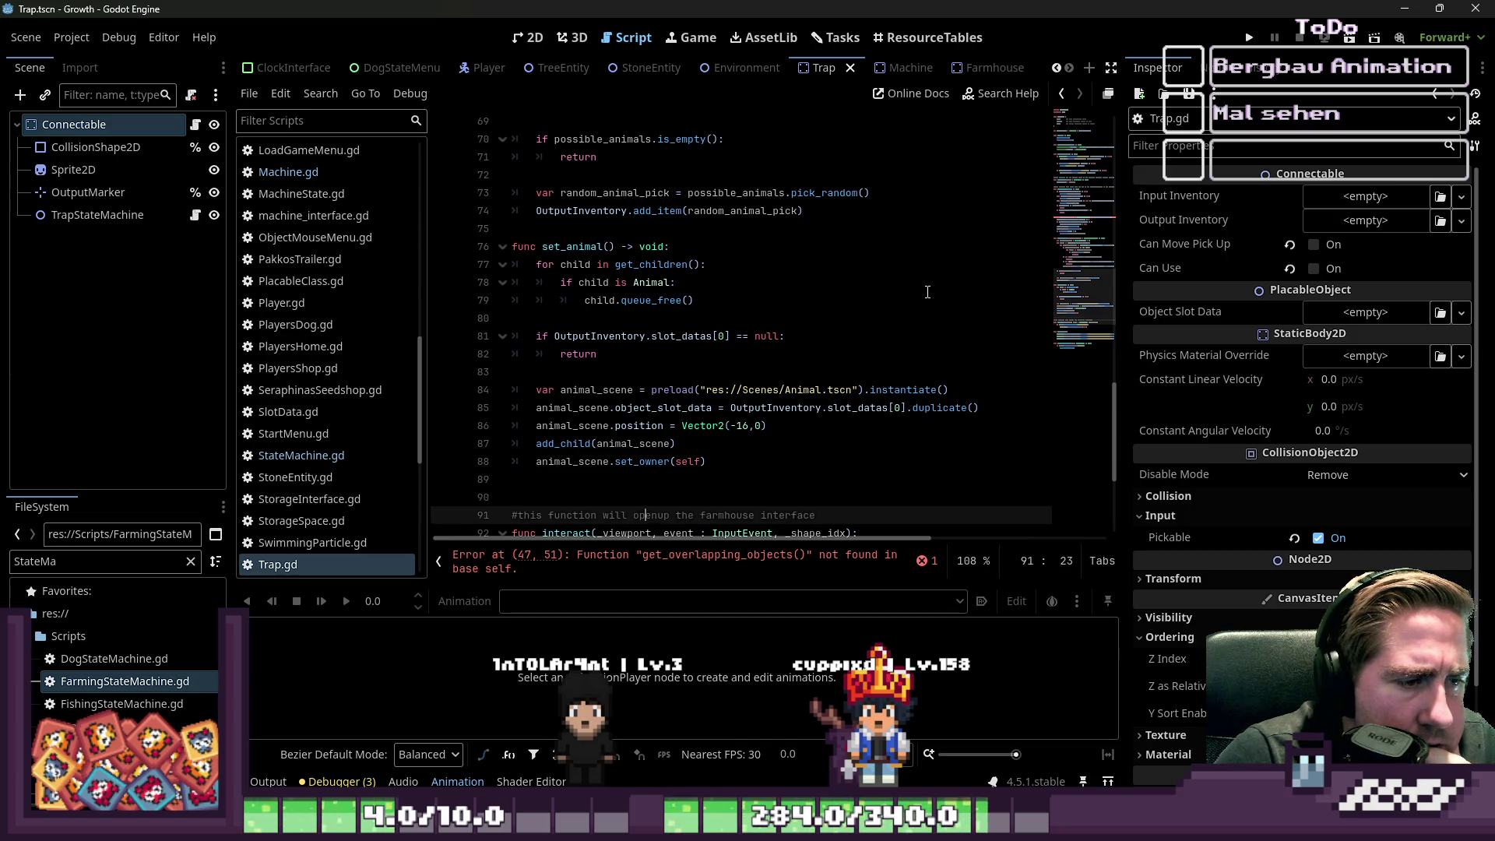
key("Down")
key("Down")
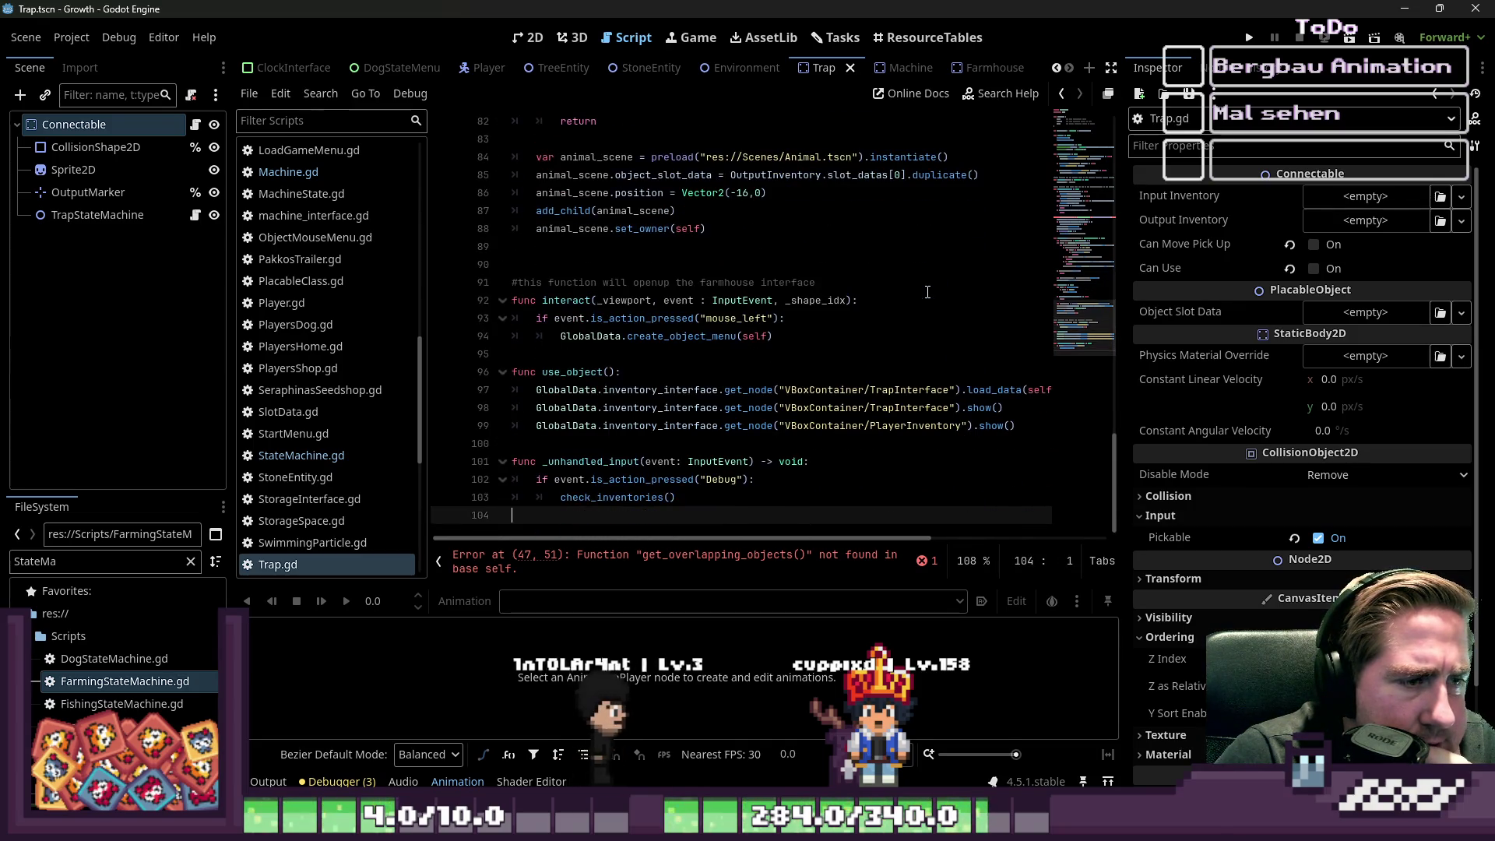
key("Up")
key("Up")
key("Up")
key("BackSpace")
key("Up")
key("Up")
key("Up")
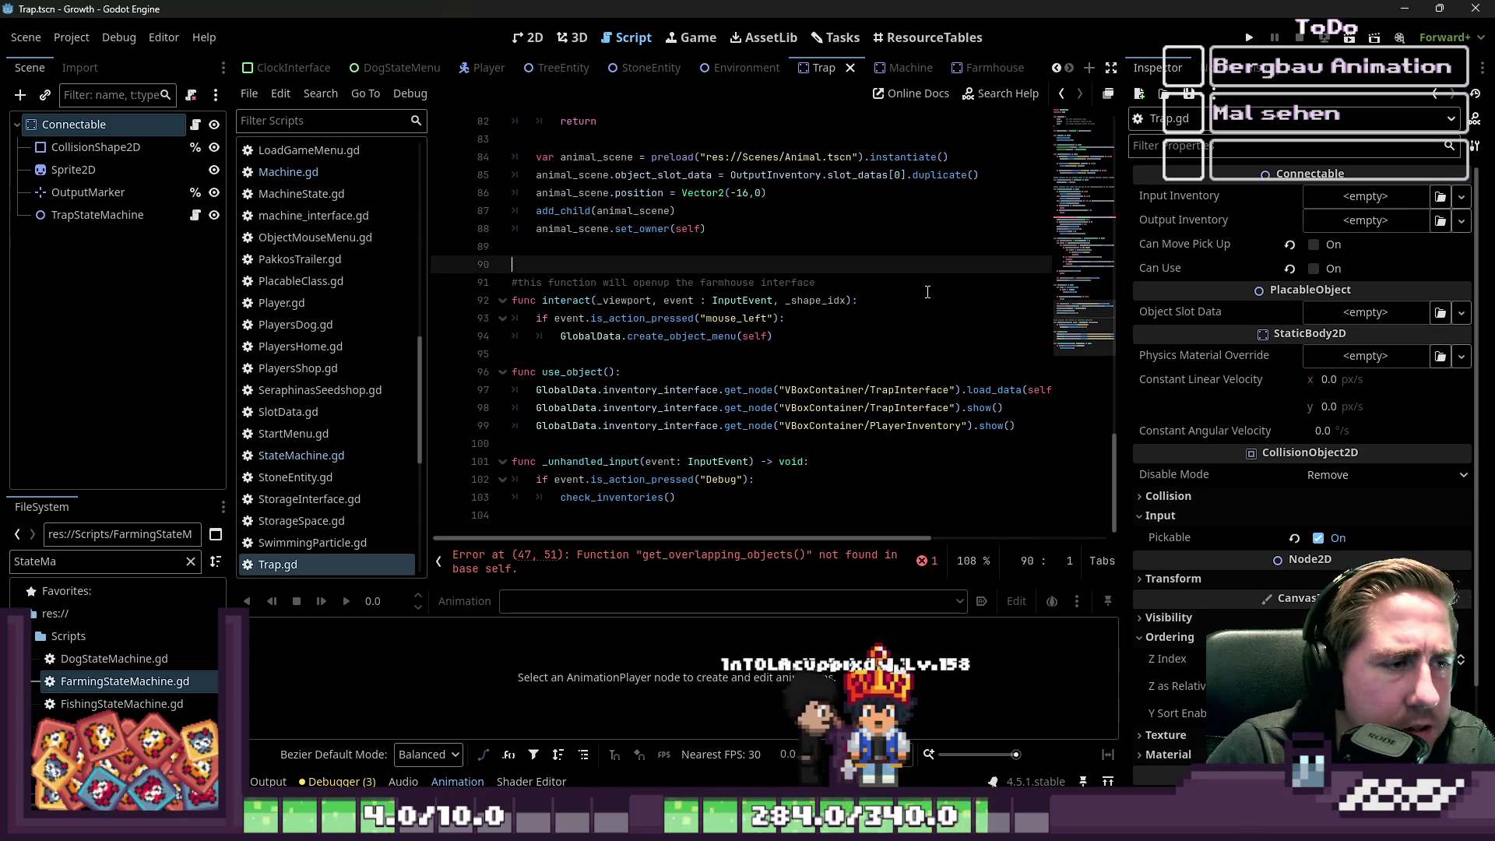
key("Up")
key("Up")
key("Up")
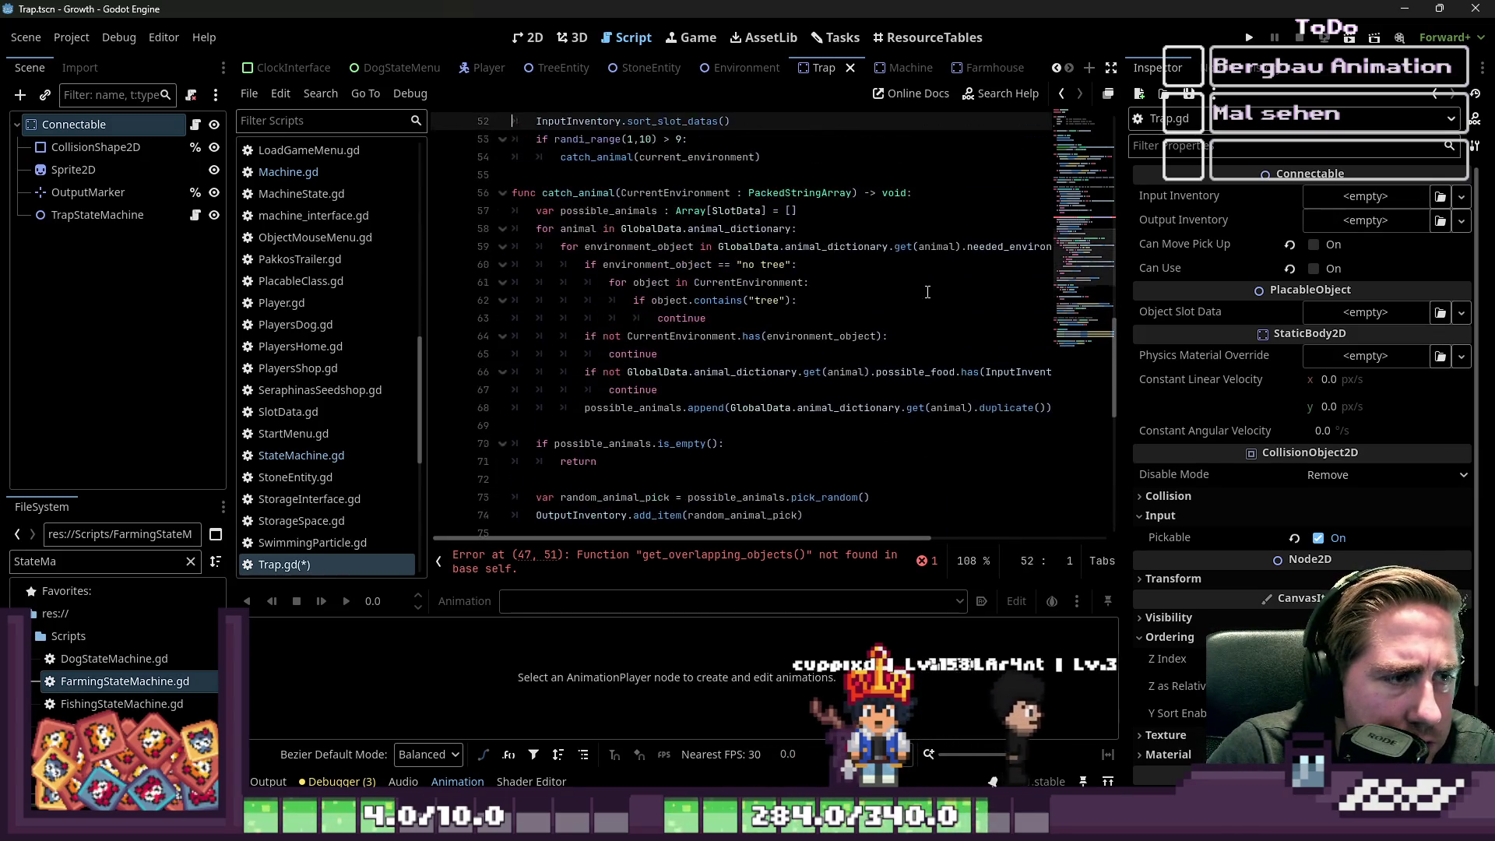
key("Down")
key("Down")
key("Down")
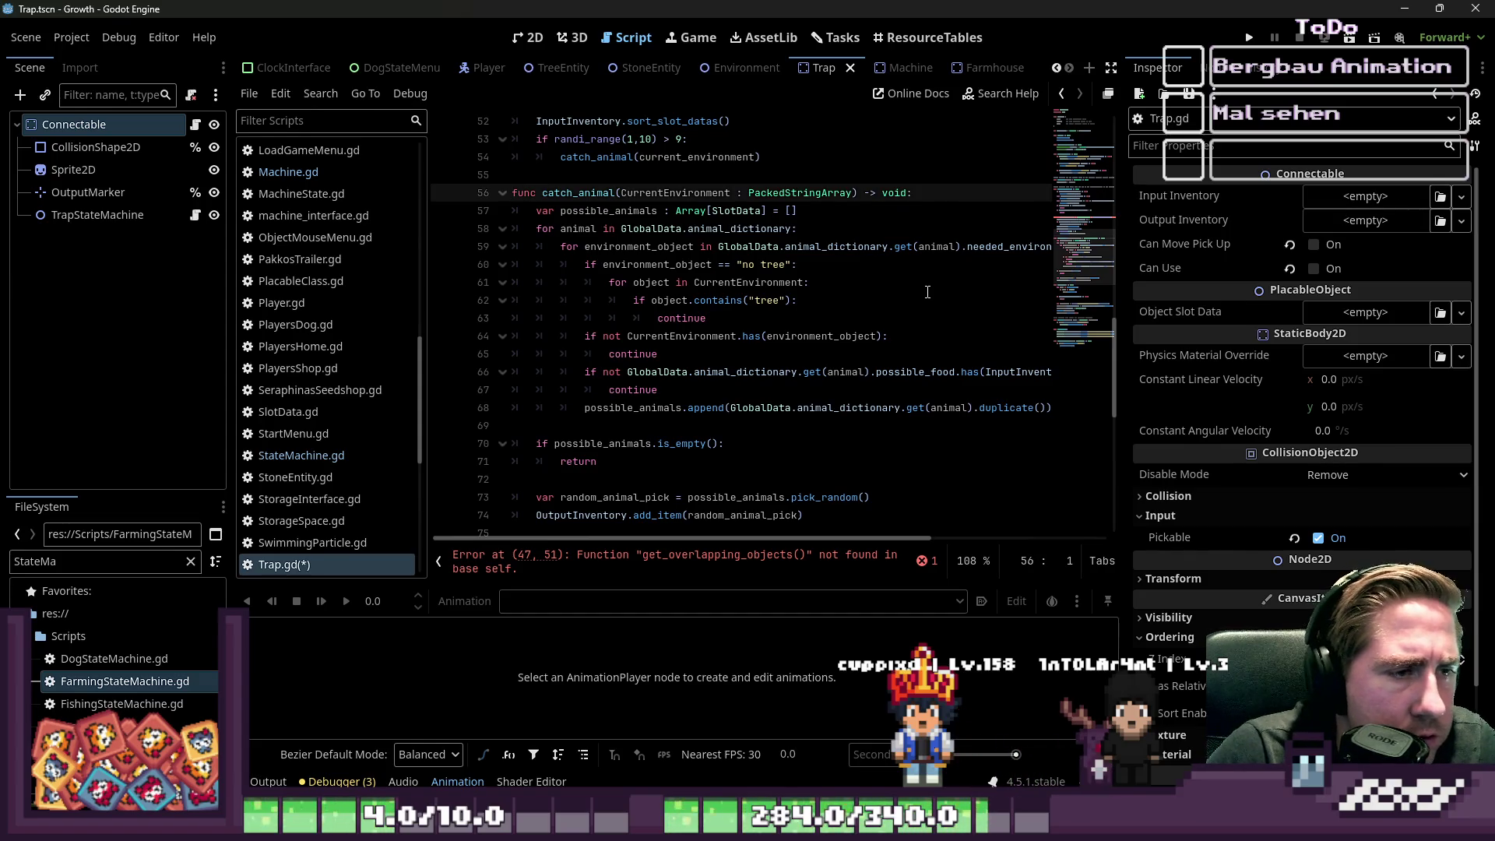
- Delete the catch_animal function and its leftover empty line
key("shift+Down")
key("shift+Down")
key("shift+Down")
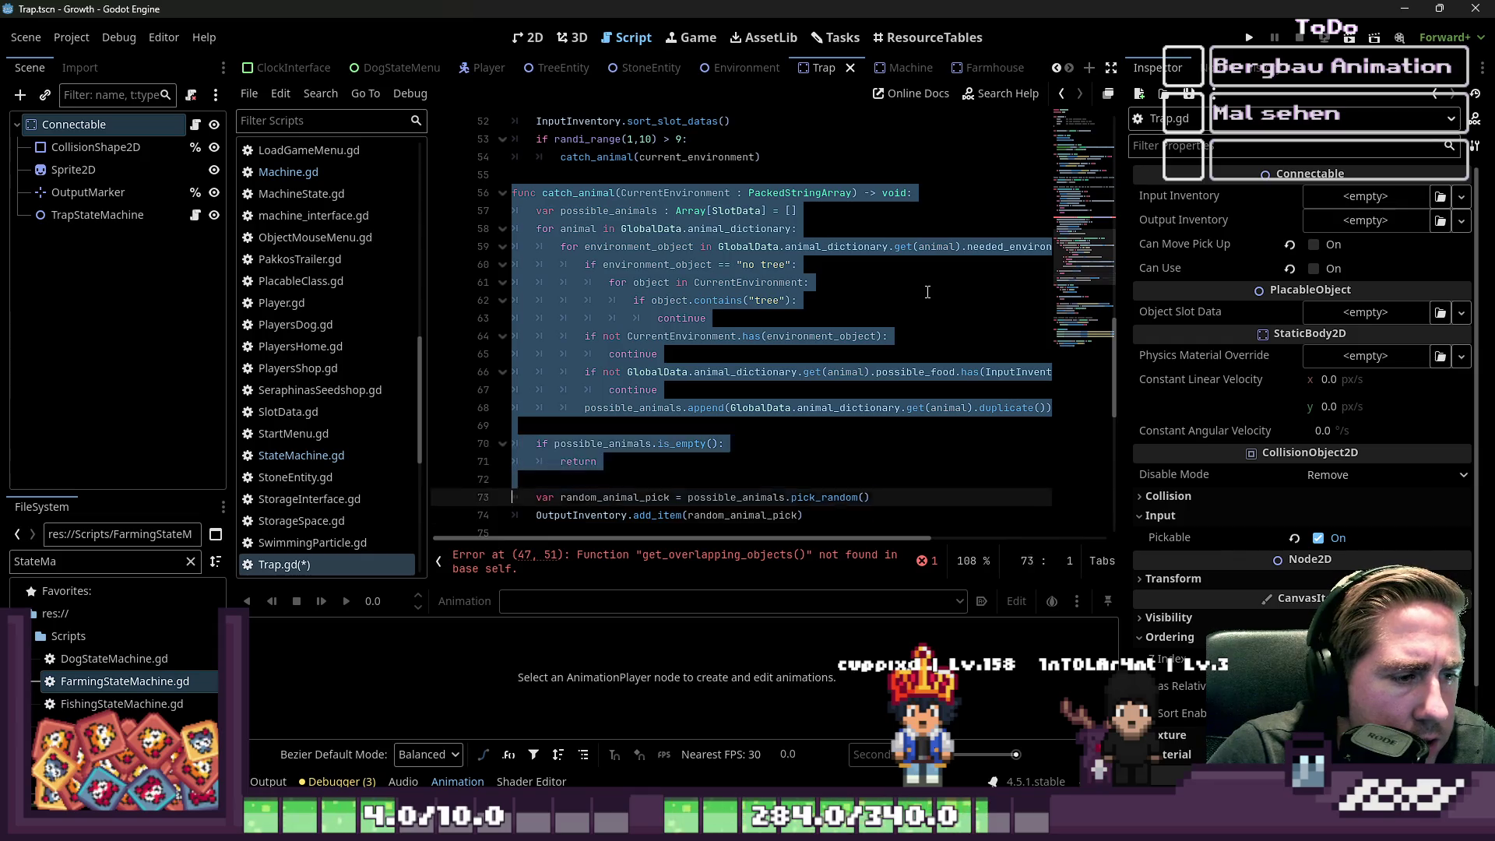
key("shift+Down")
key("shift+Down")
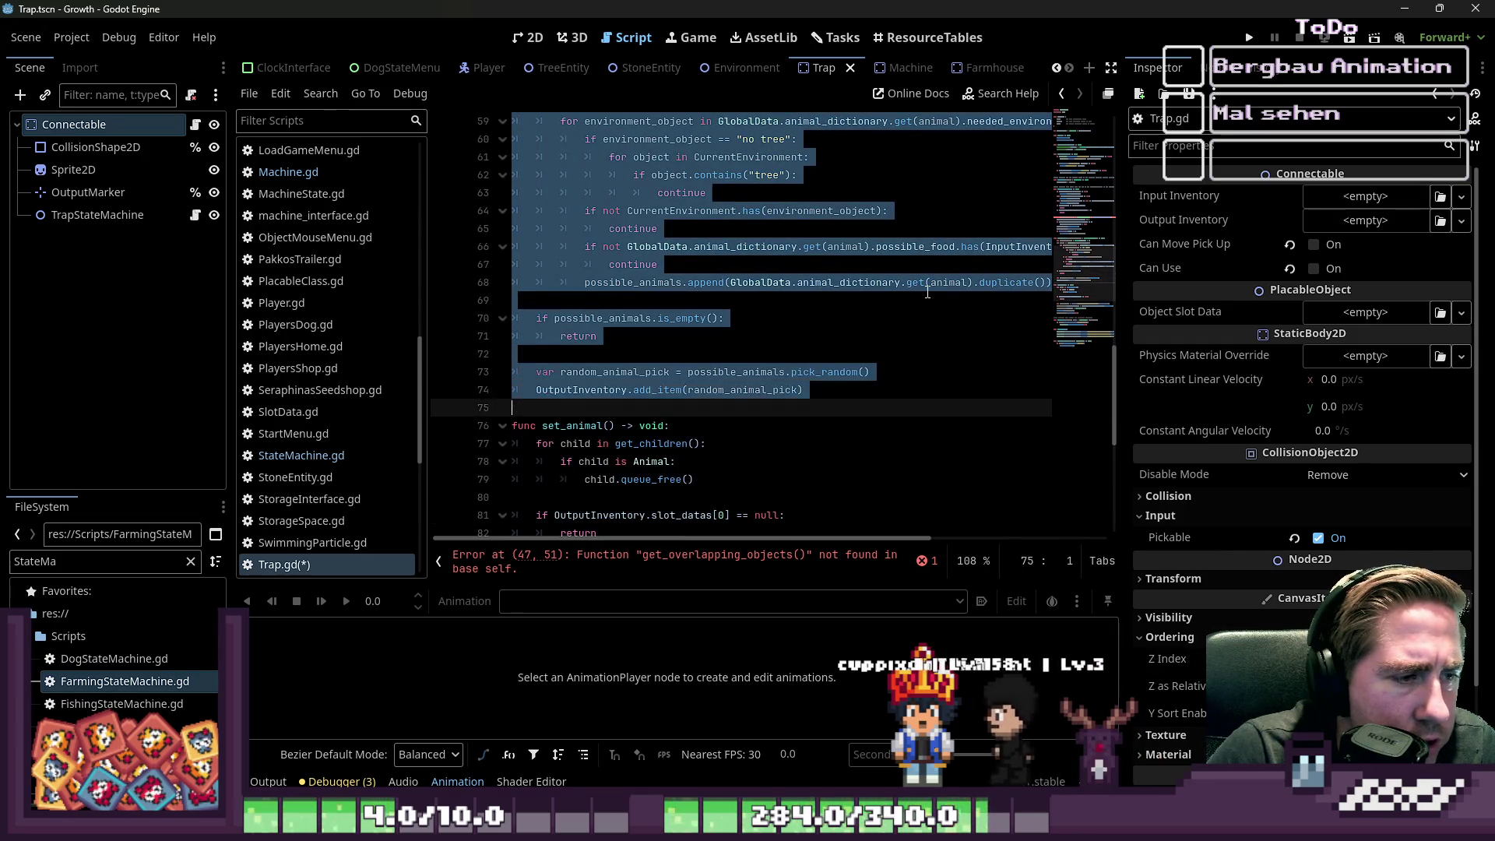
key("Delete")
key("BackSpace")
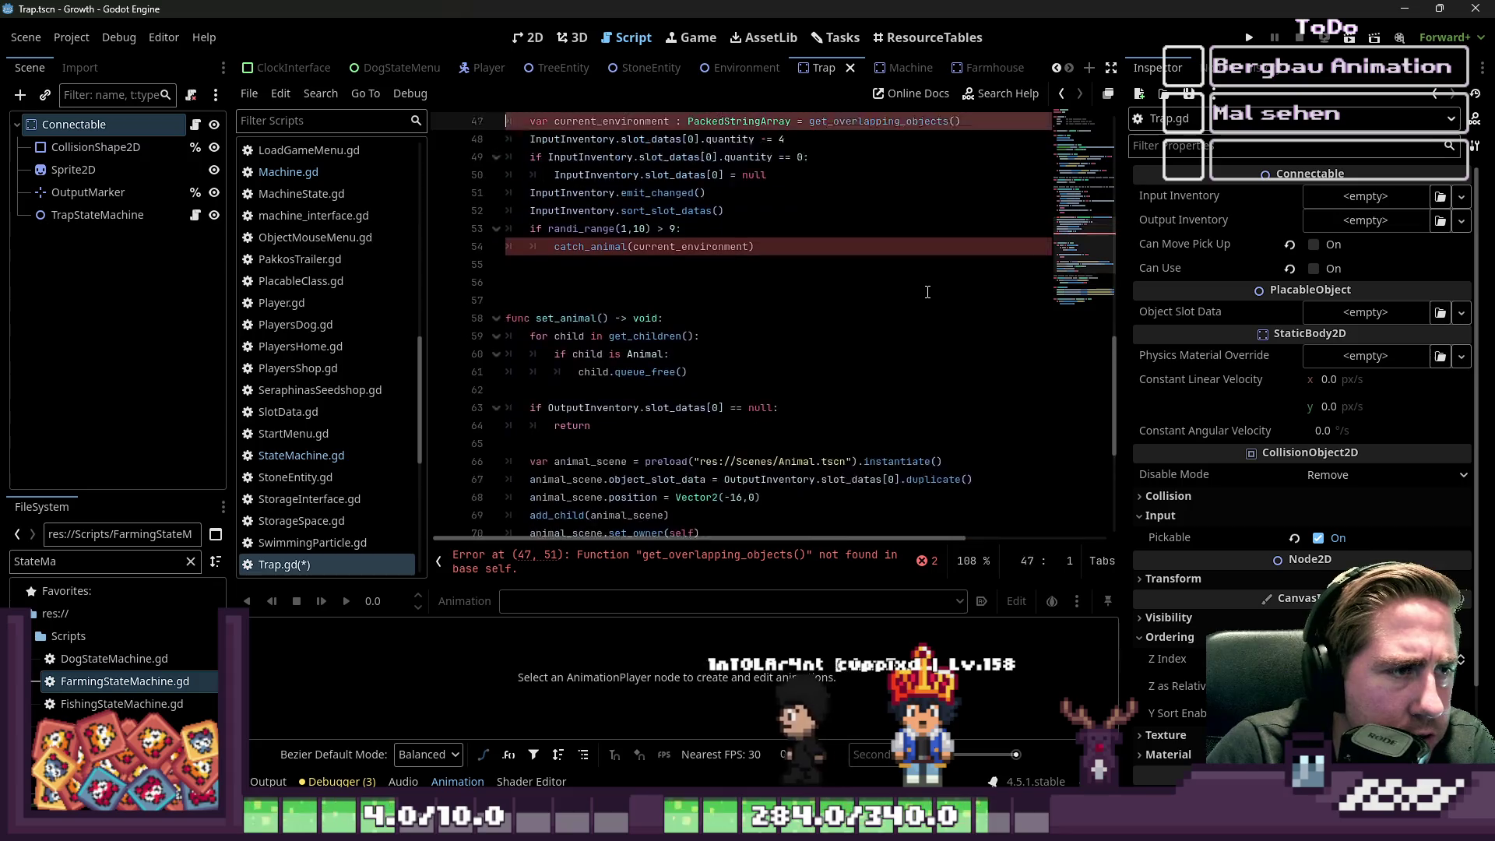
key("Up")
key("Up")
key("Up")
key("Up")
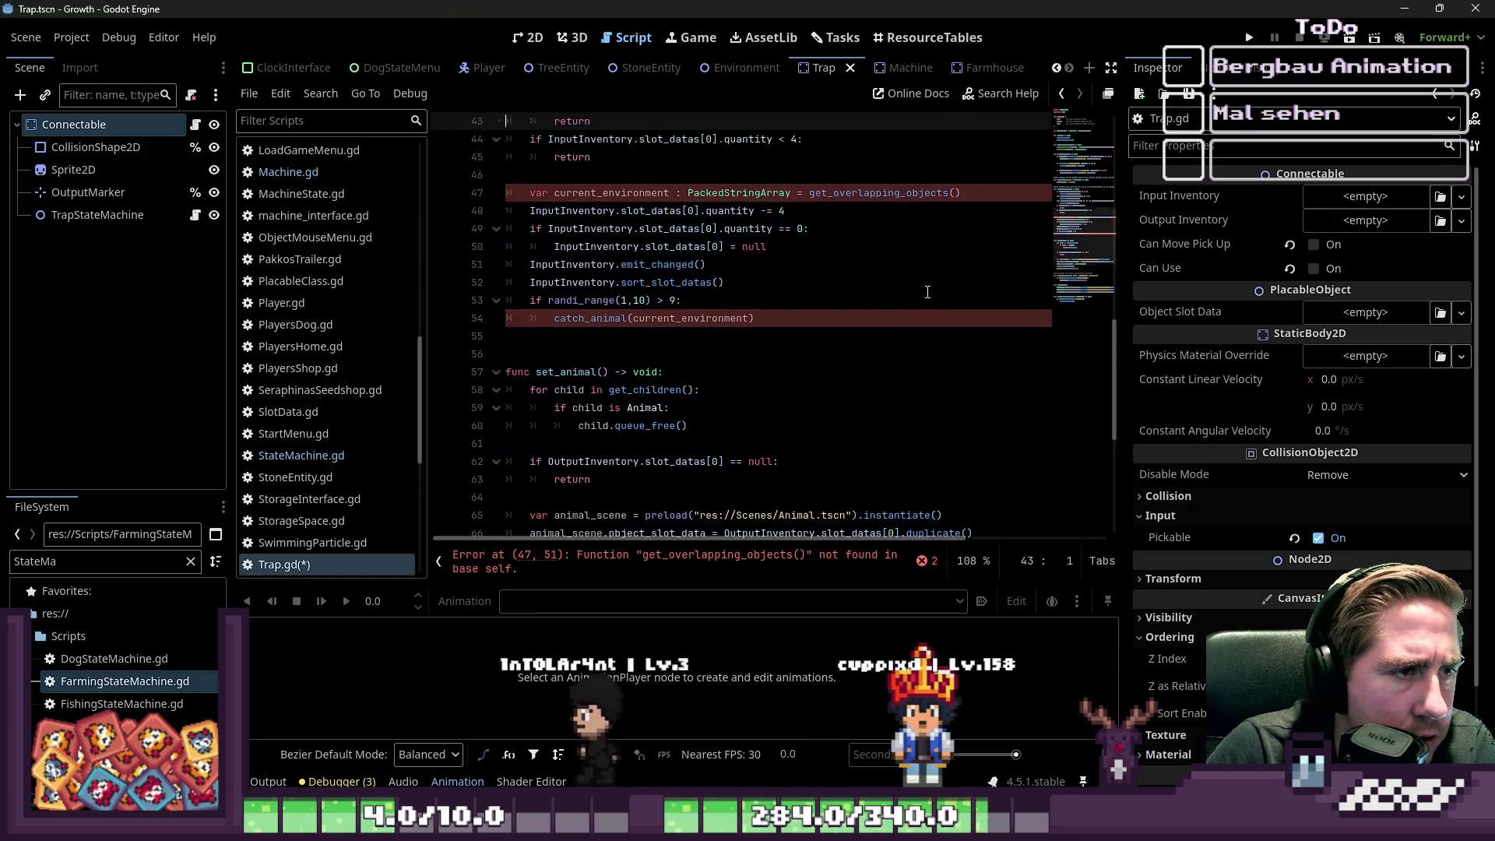
key("Up")
key("Up")
- Delete the check_inventories function and the blank lines above set_animal
key("shift+Down")
key("shift+Down")
key("shift+Down")
key("shift+Down")
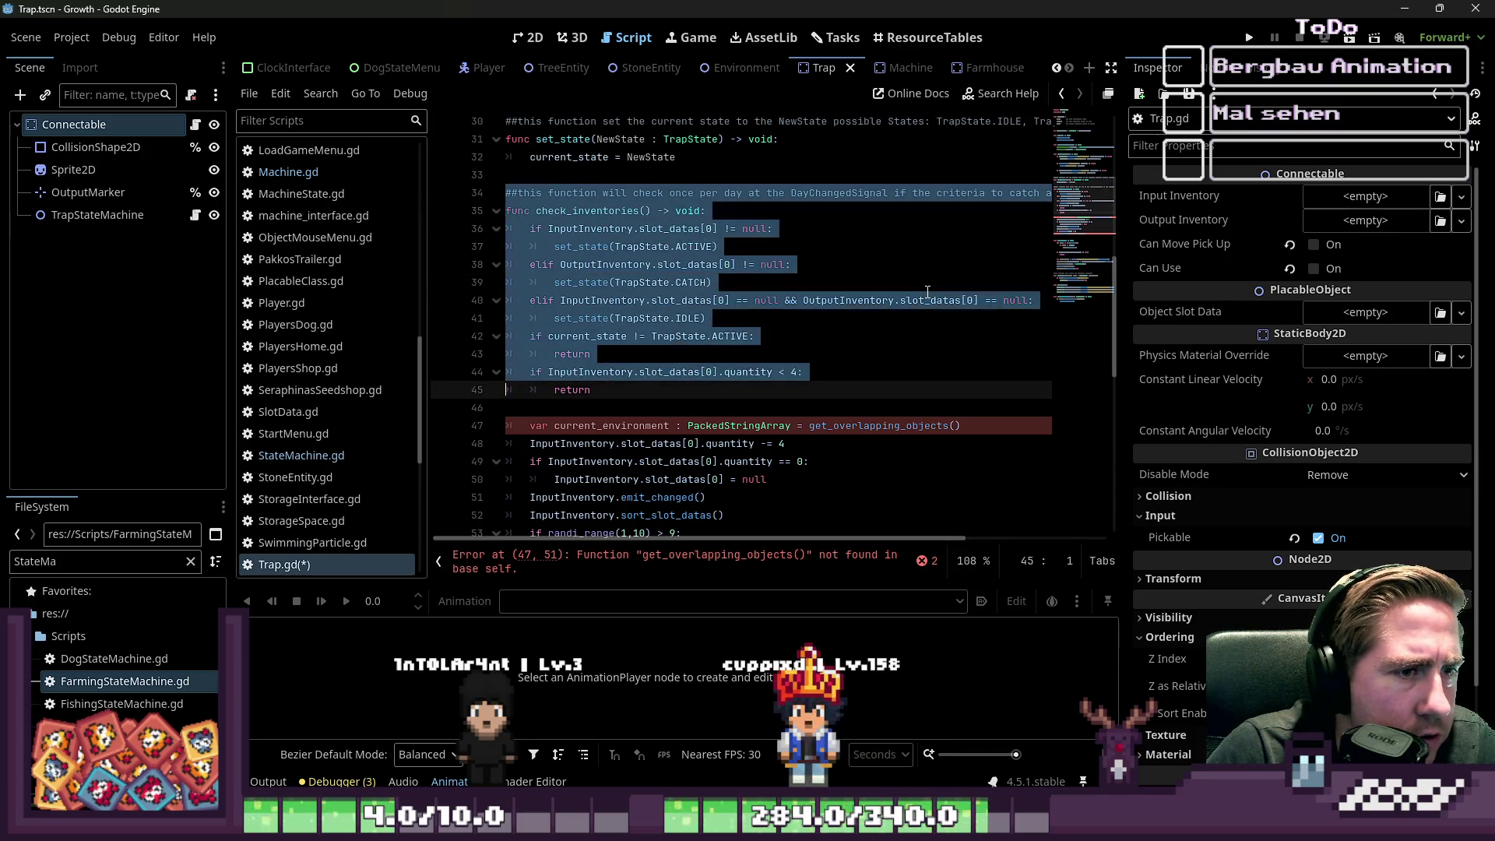
key("shift+Down")
key("shift+Down")
key("shift+Down")
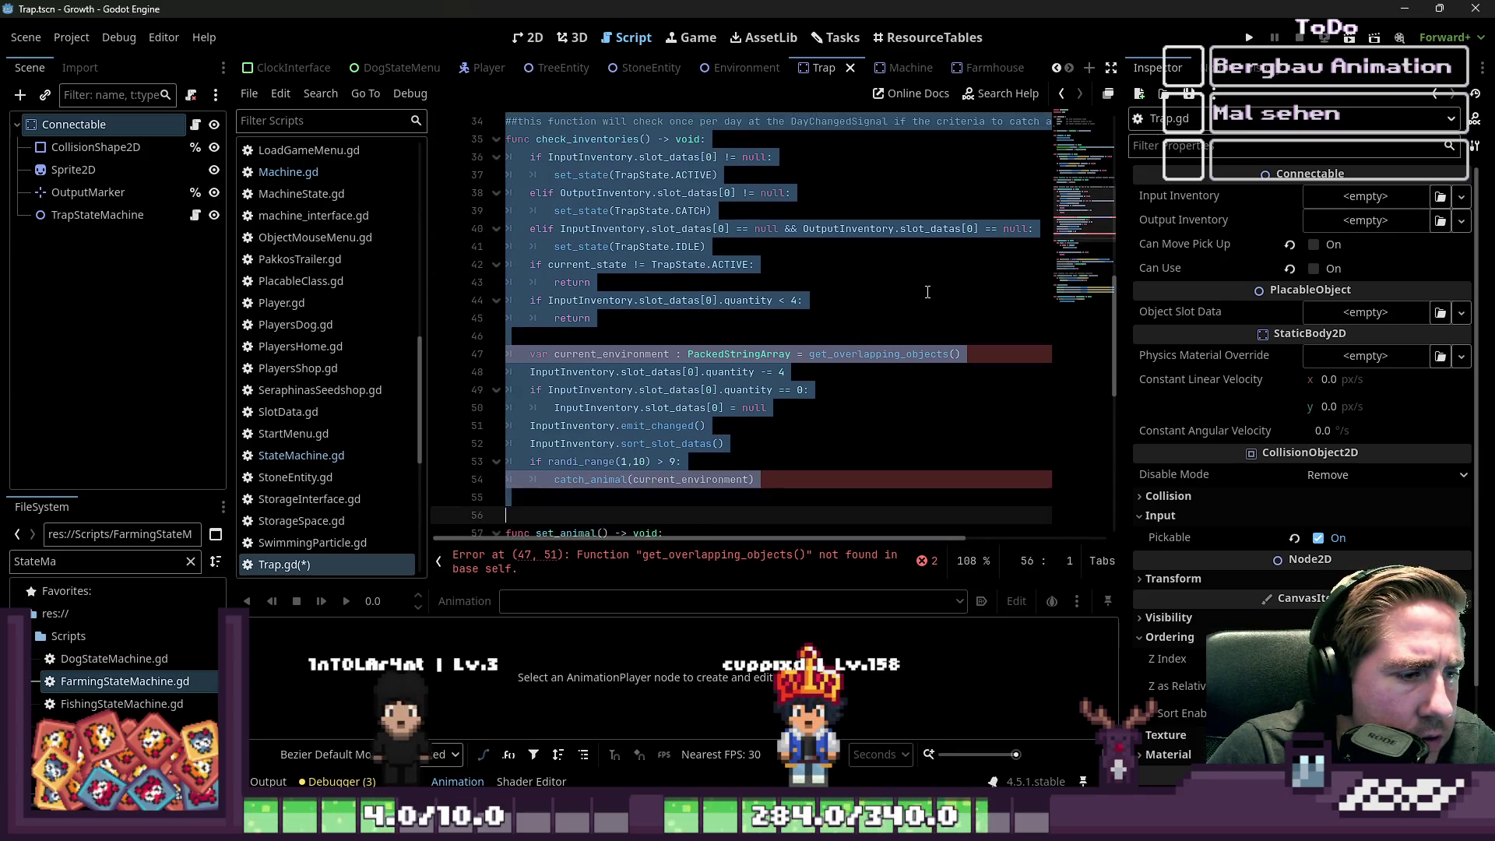
key("shift+Up")
key("shift+Up")
key("shift+Up")
key("Delete")
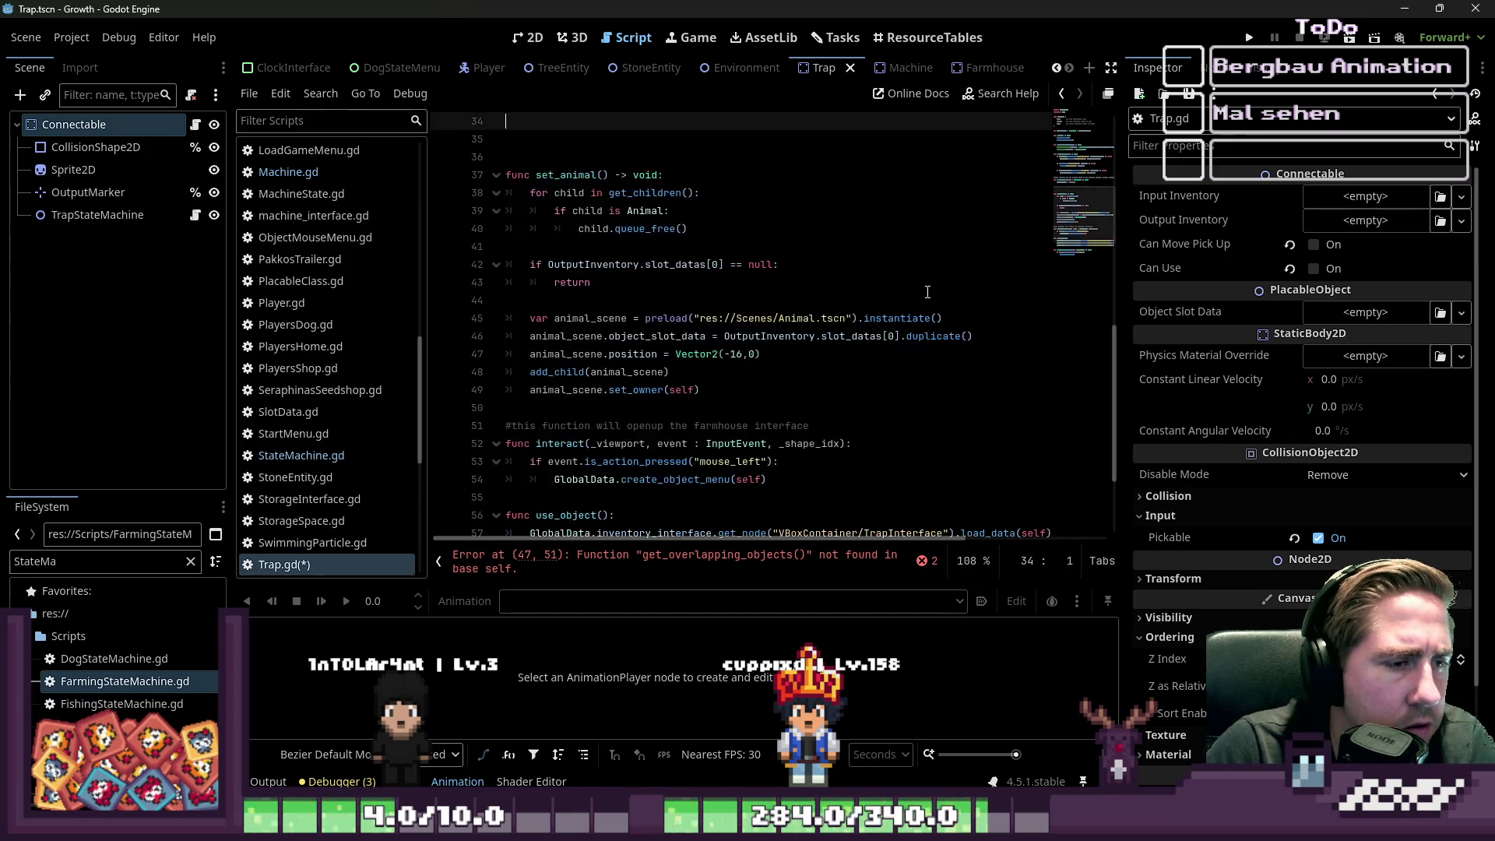
key("Down")
key("Down")
key("Down")
key("BackSpace")
key("BackSpace")
key("BackSpace")
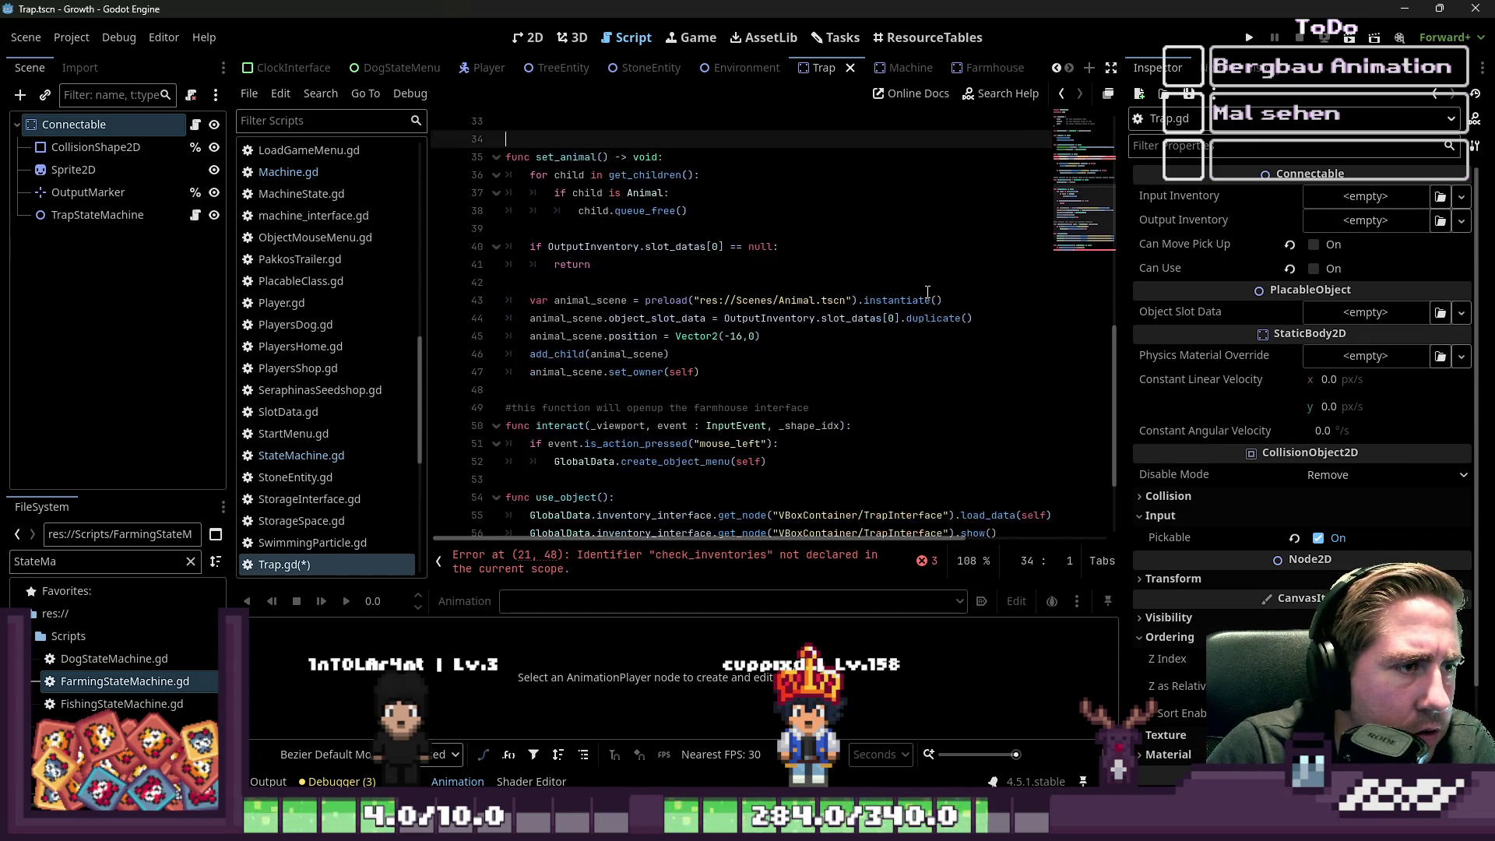
key("Up")
key("Up")
key("Up")
key("Up")
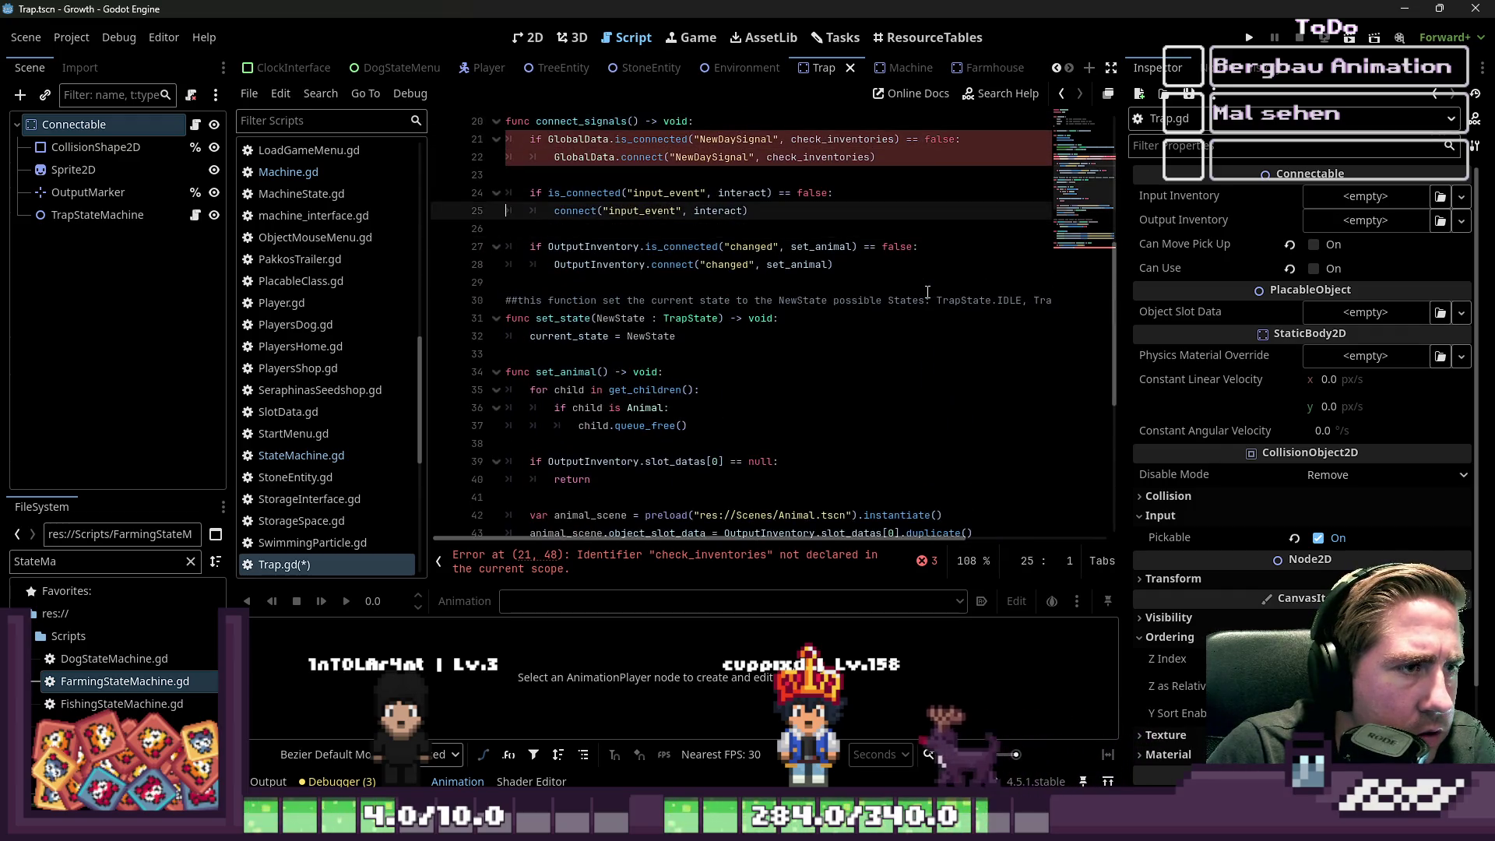
- Delete the set_state function along with its comment
key("Down")
key("Down")
key("Down")
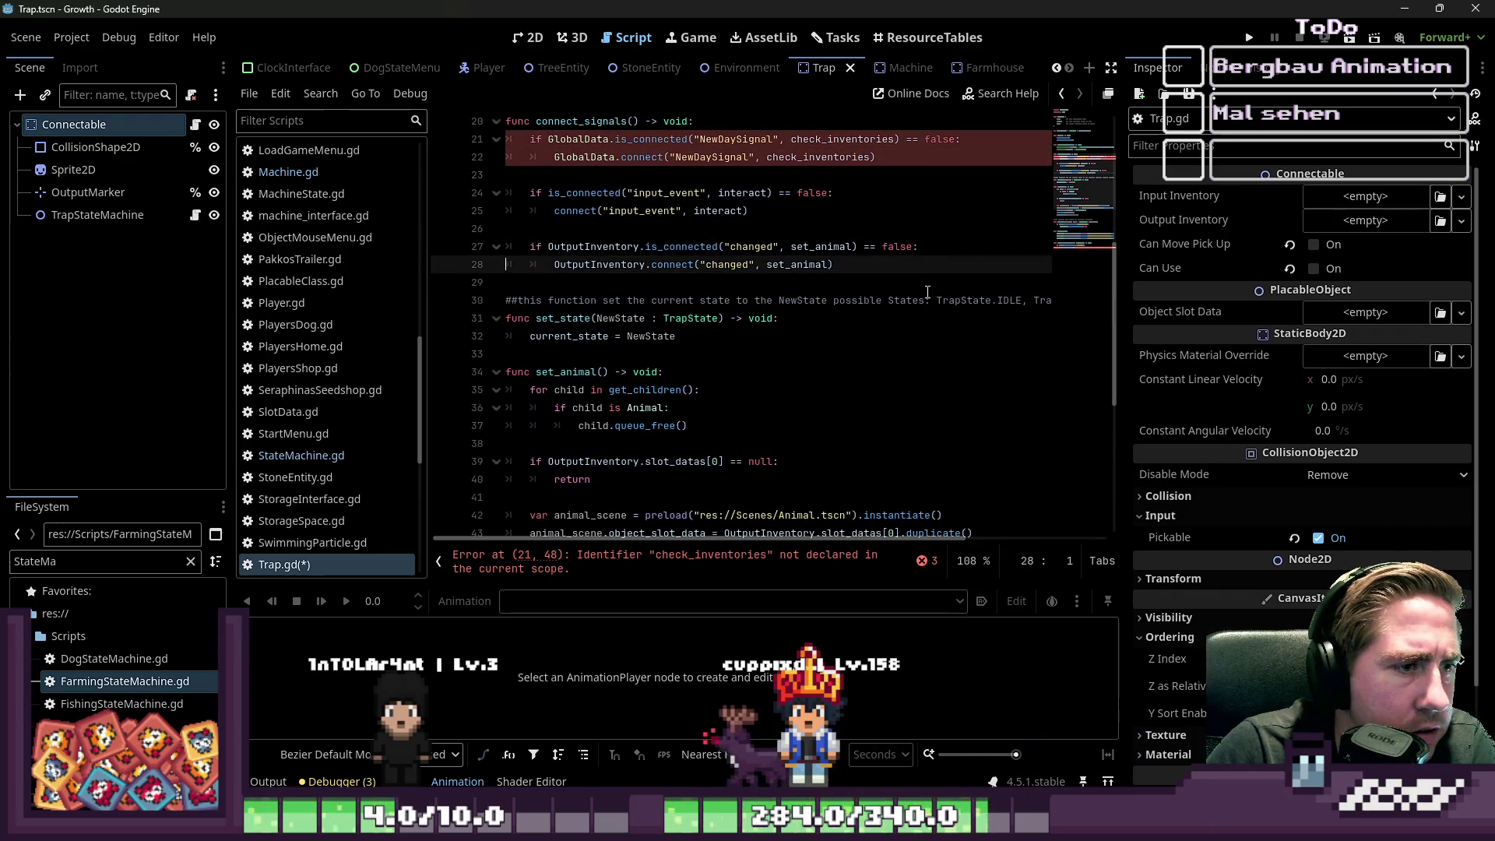
key("shift+Down")
key("shift+Down")
key("shift+Down")
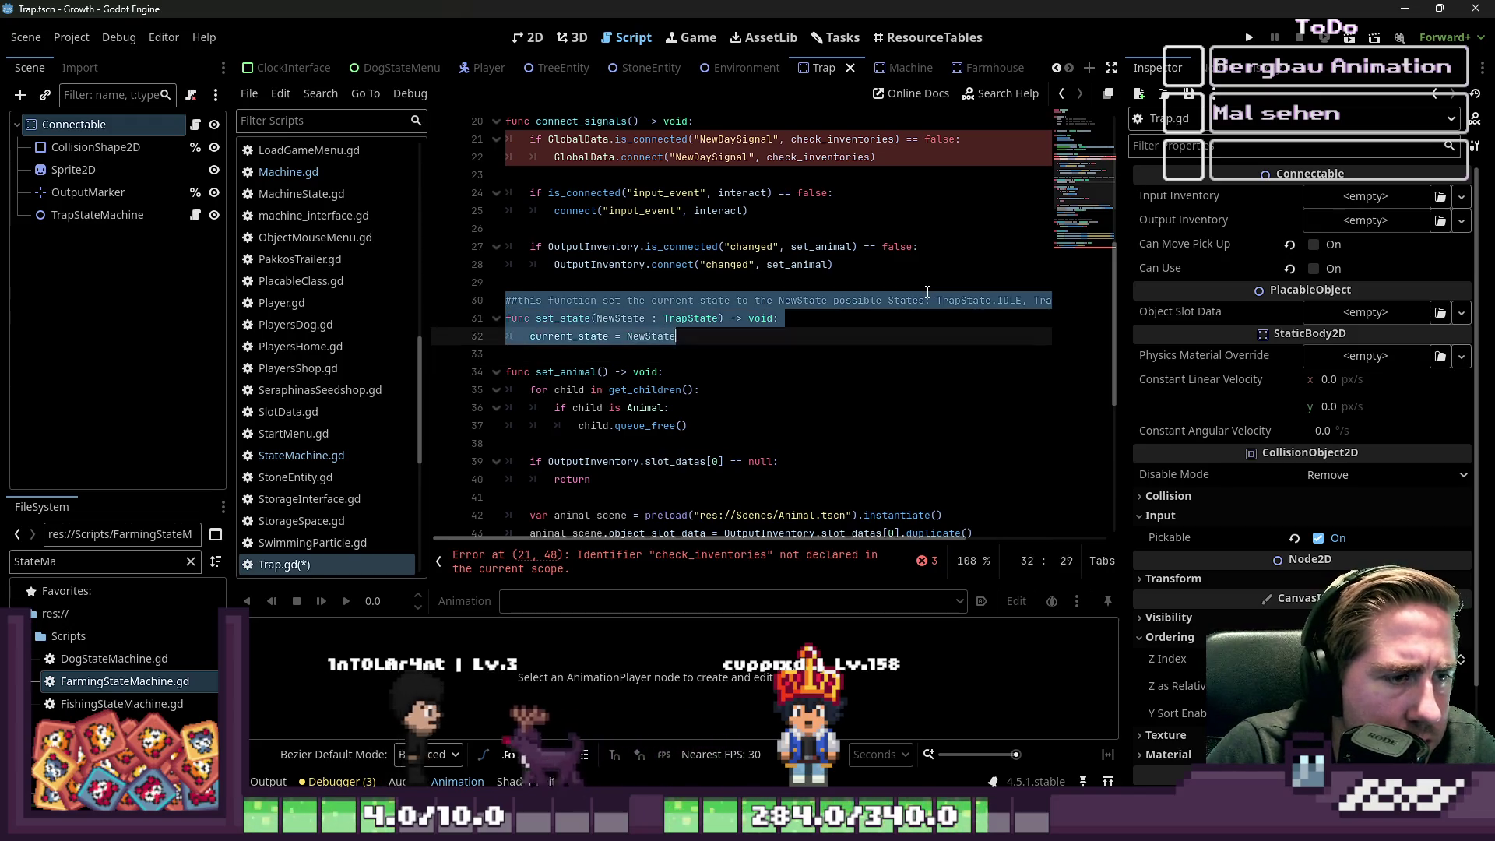
key("Delete")
key("Up")
key("Up")
key("Up")
key("Up")
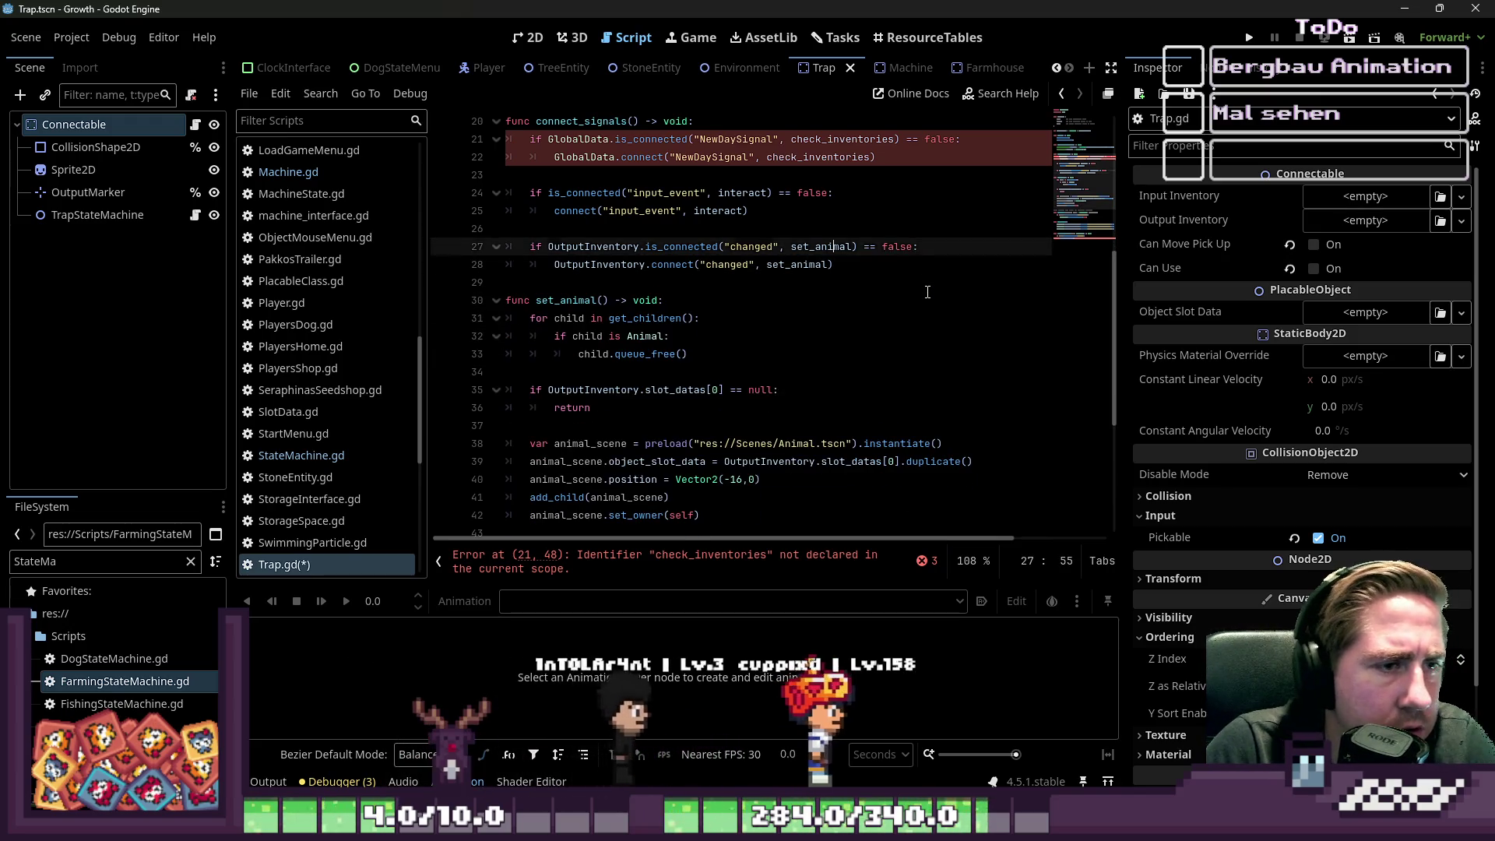
- Remove the NewDaySignal connection to check_inventories on lines 21–22
key("End")
key("Down")
key("Down")
key("Down")
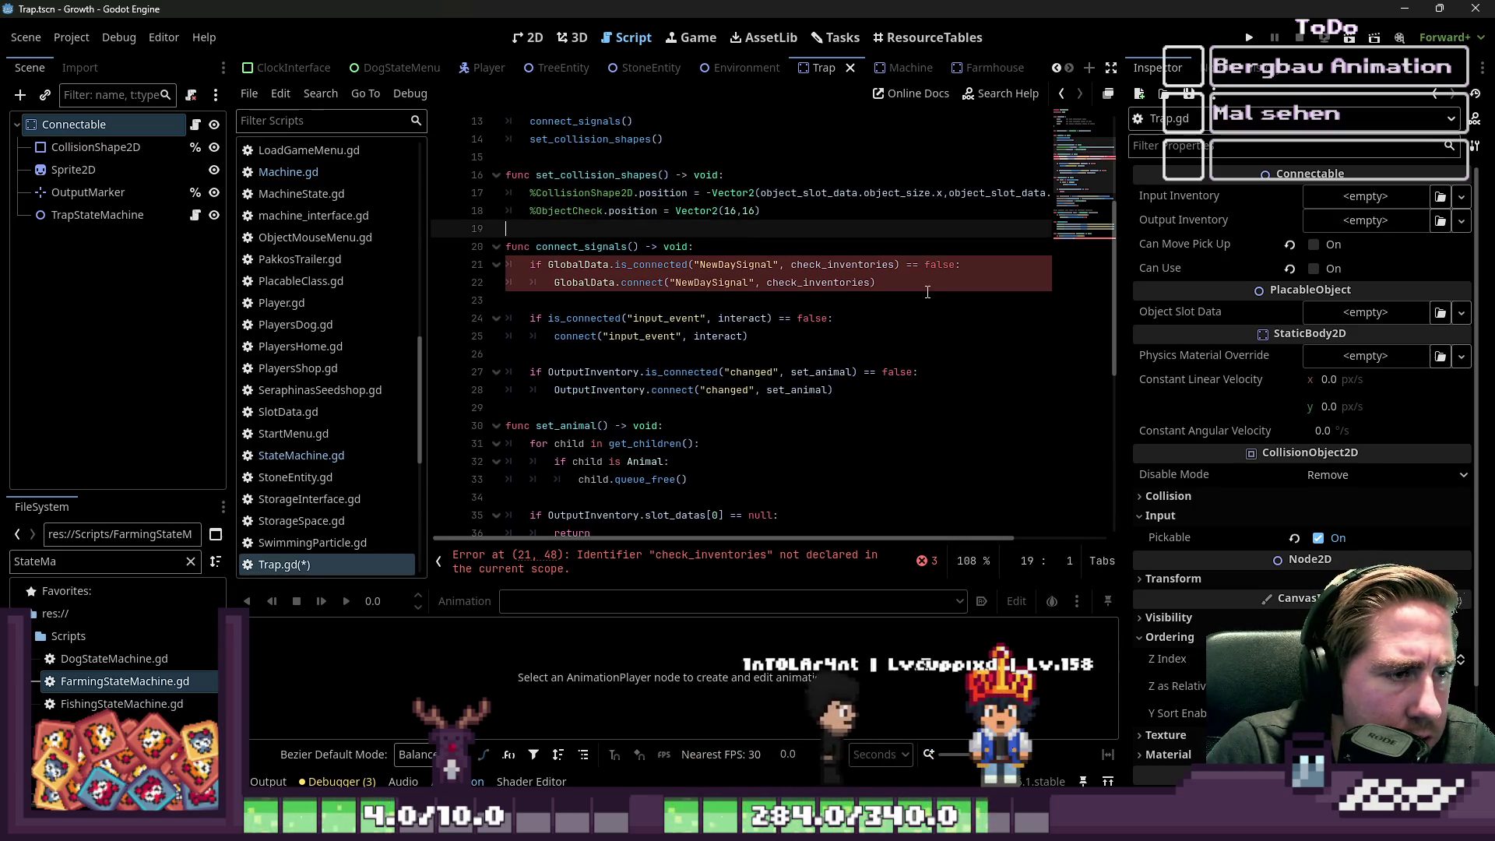
key("Right")
key("Right")
key("Right")
key("Up")
key("Down")
key("Home")
key("Home")
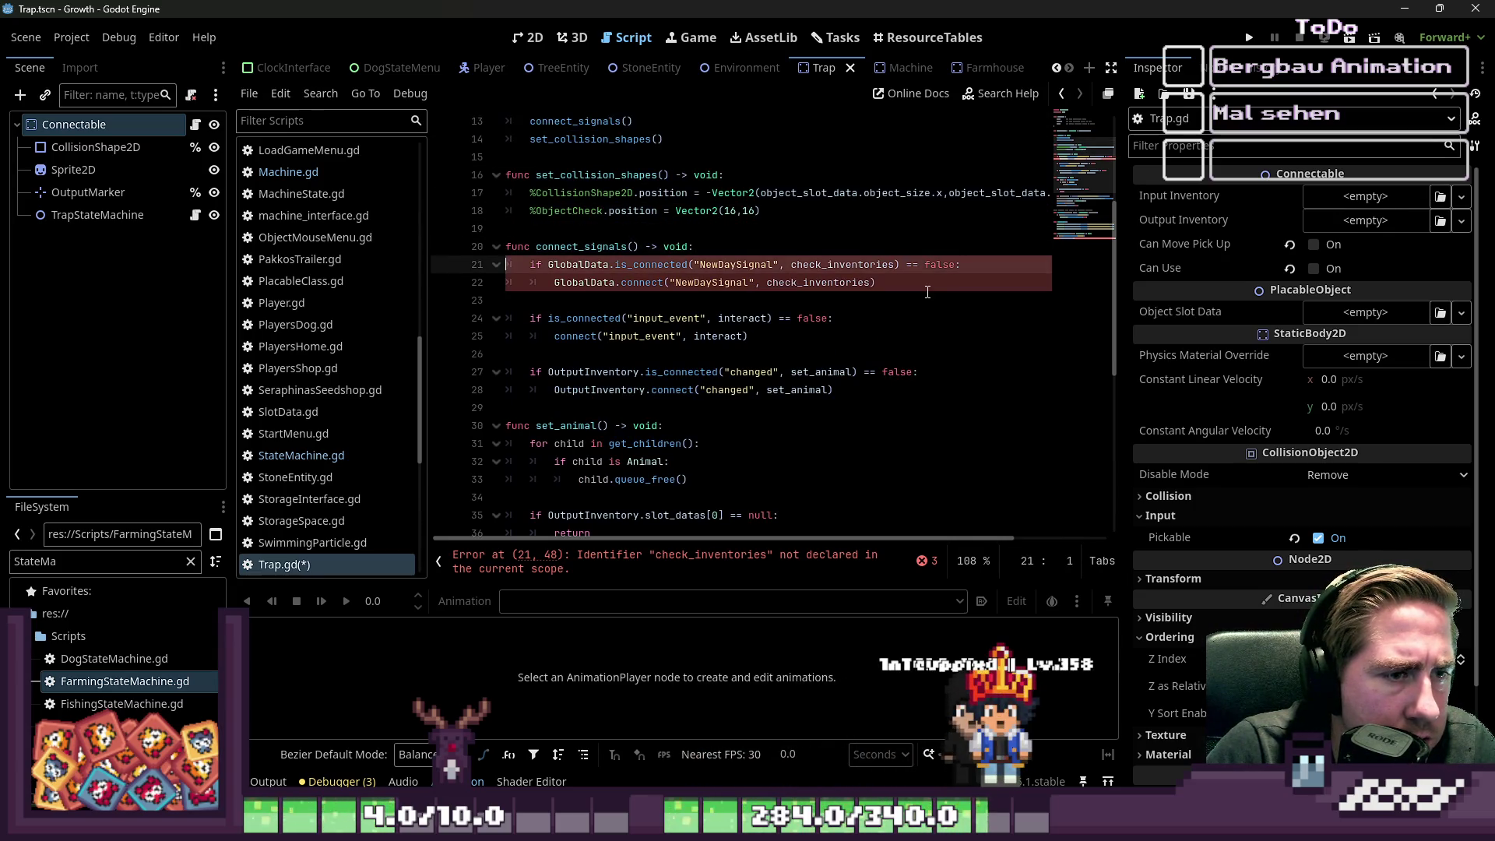
key("shift+Down")
key("shift+End")
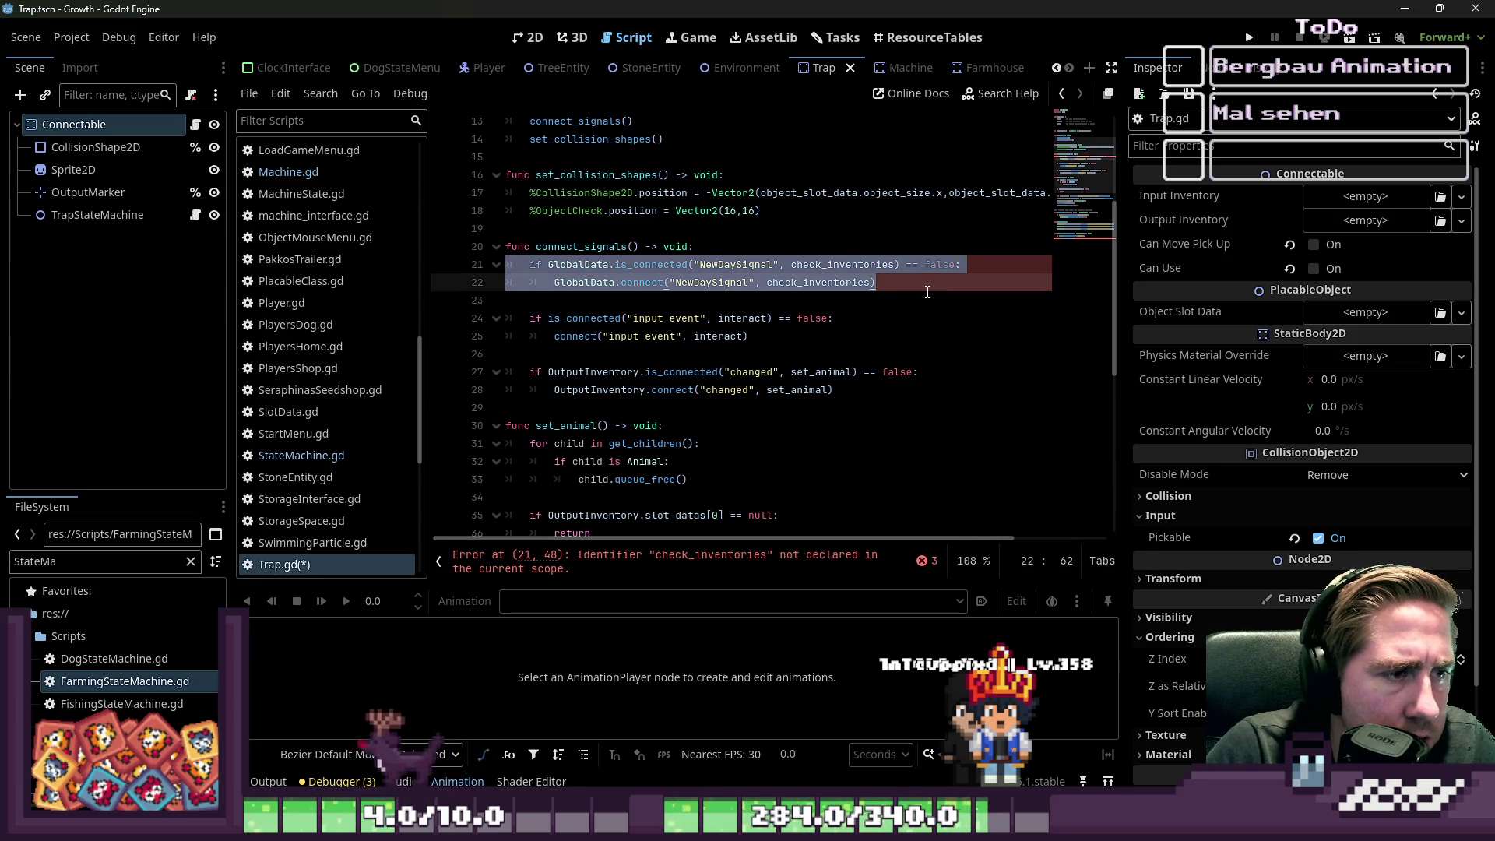
key("Delete")
key("Delete")
key("Down")
key("Down")
key("Down")
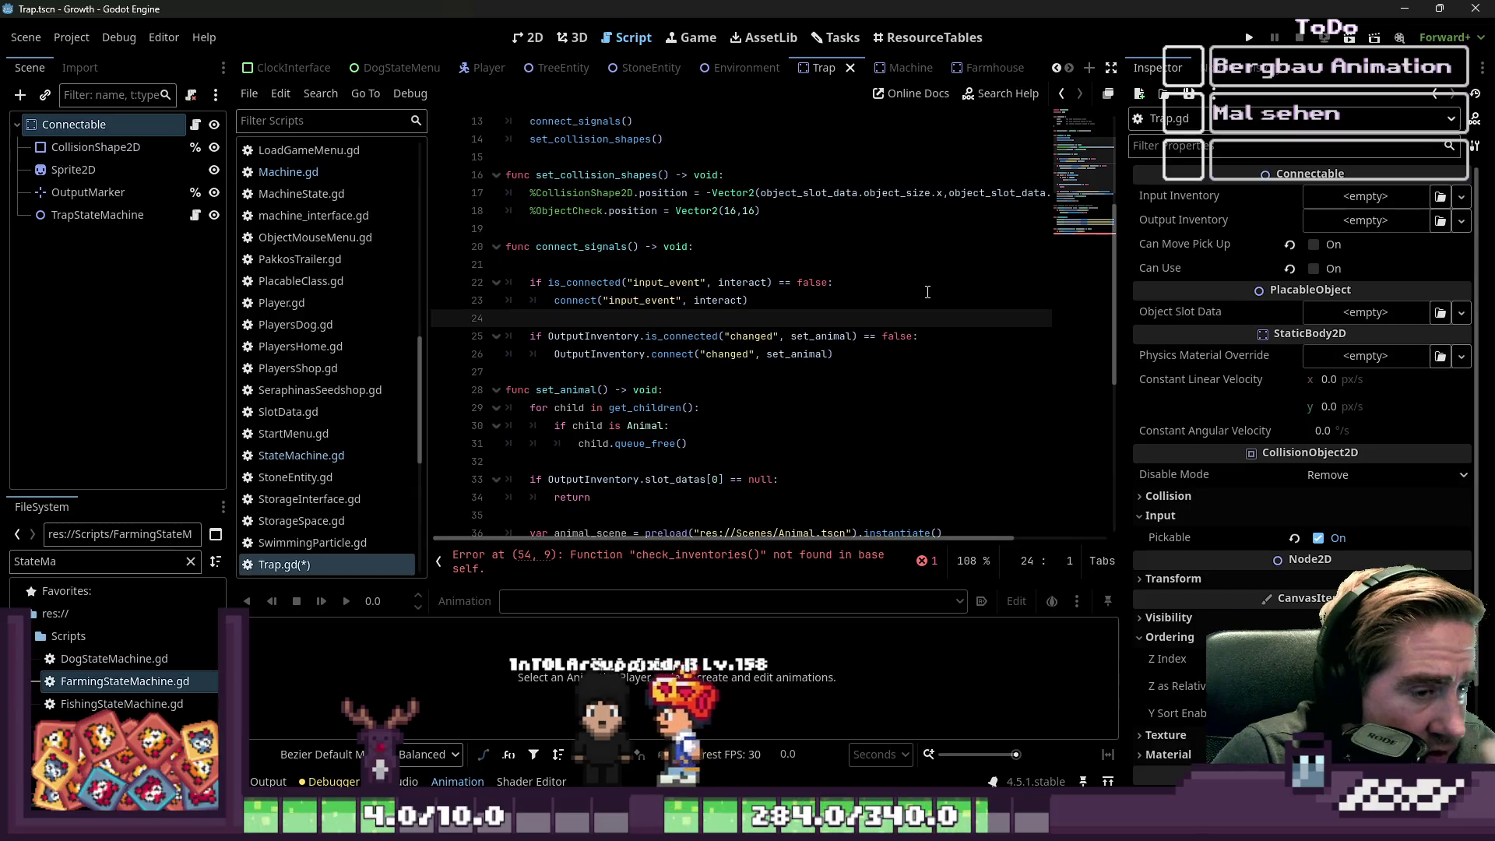
- Delete the OutputInventory 'changed' connection, then undo to restore it
key("shift+Down")
key("shift+Down")
key("shift+End")
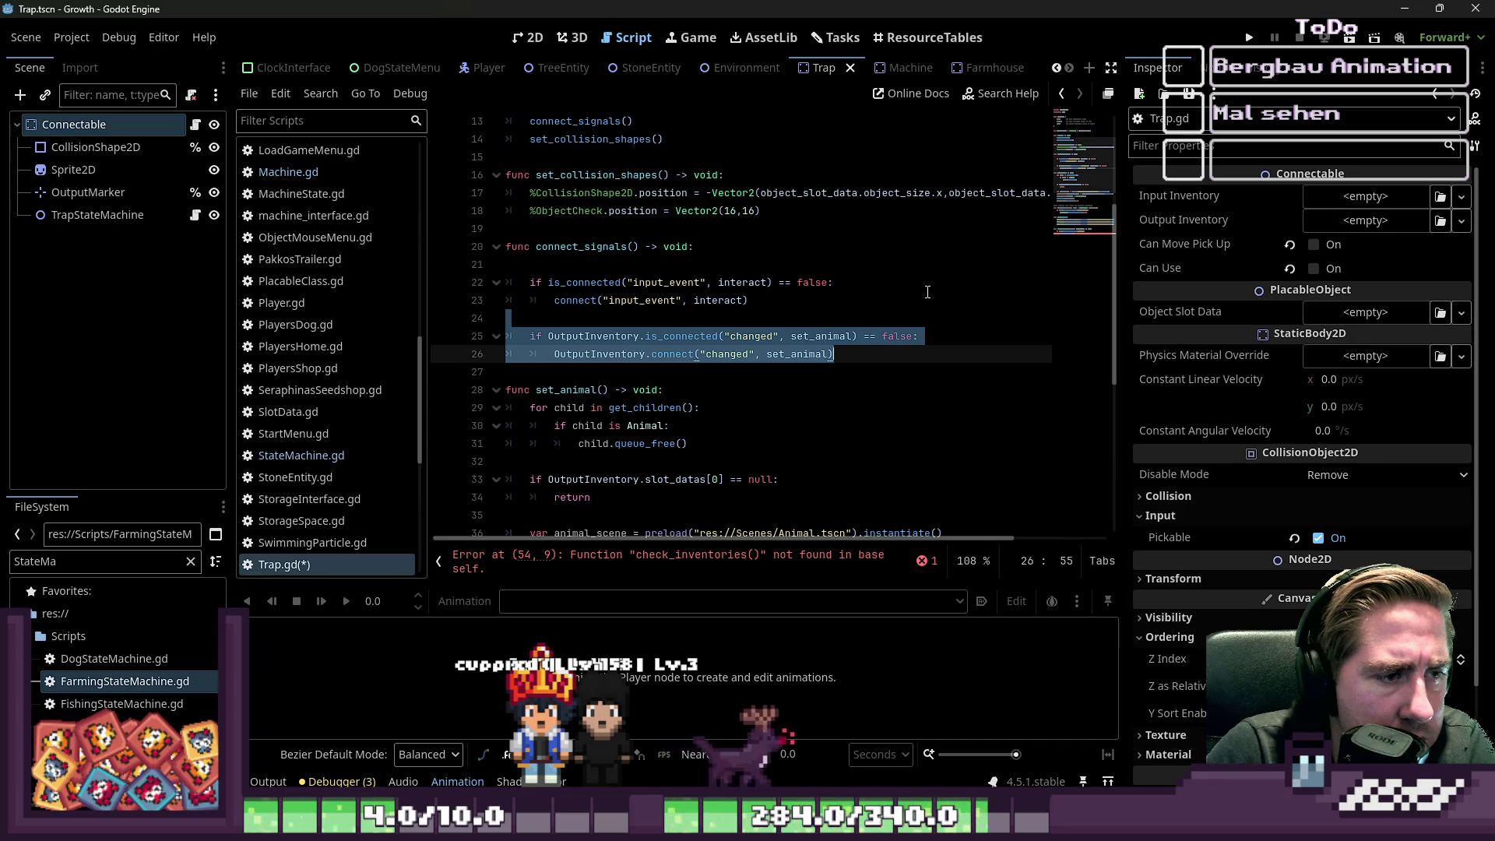
key("Delete")
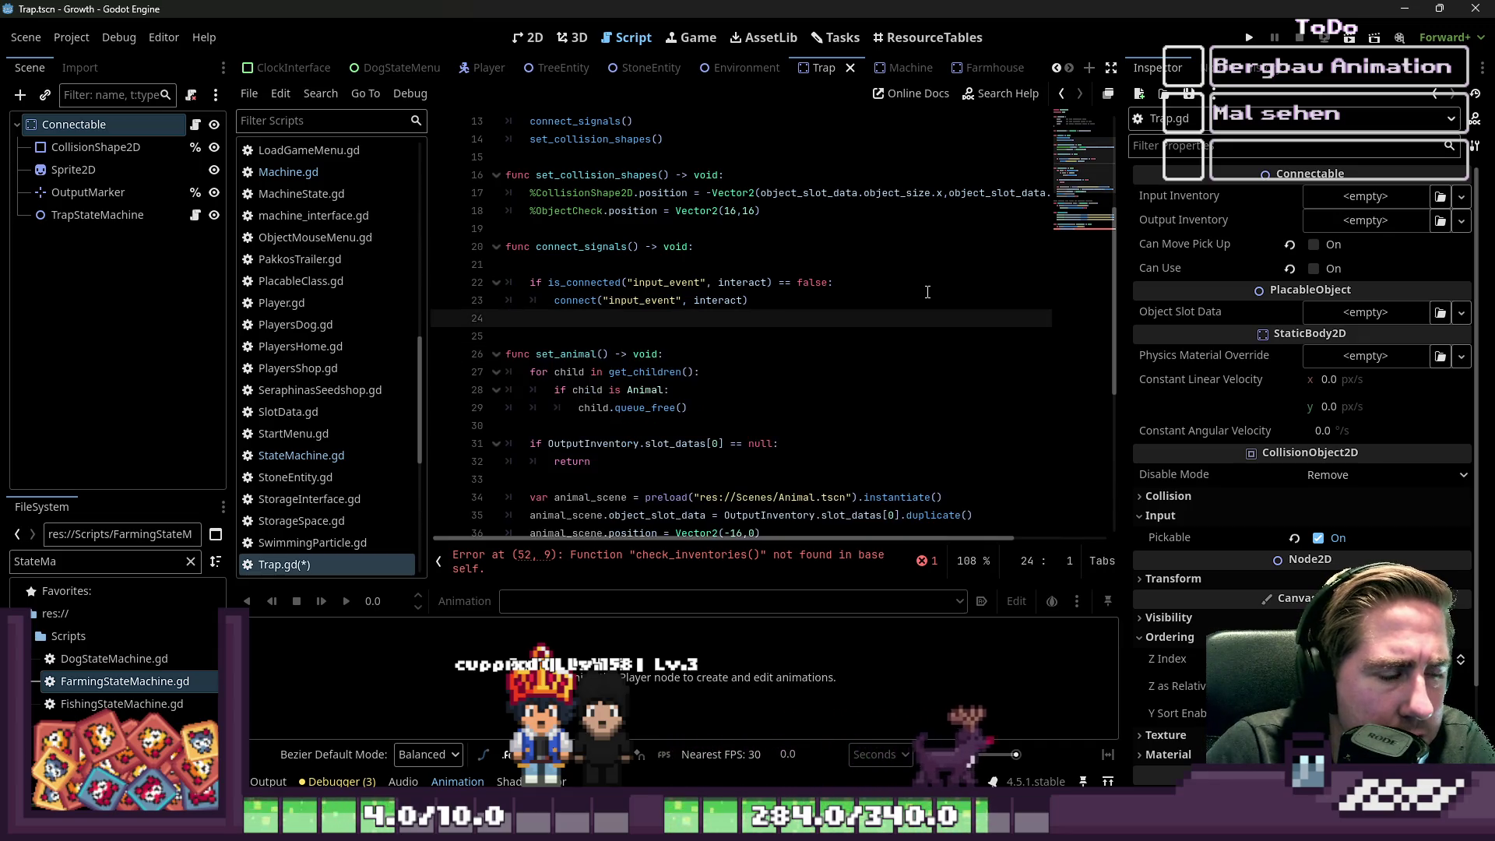
key("Tab")
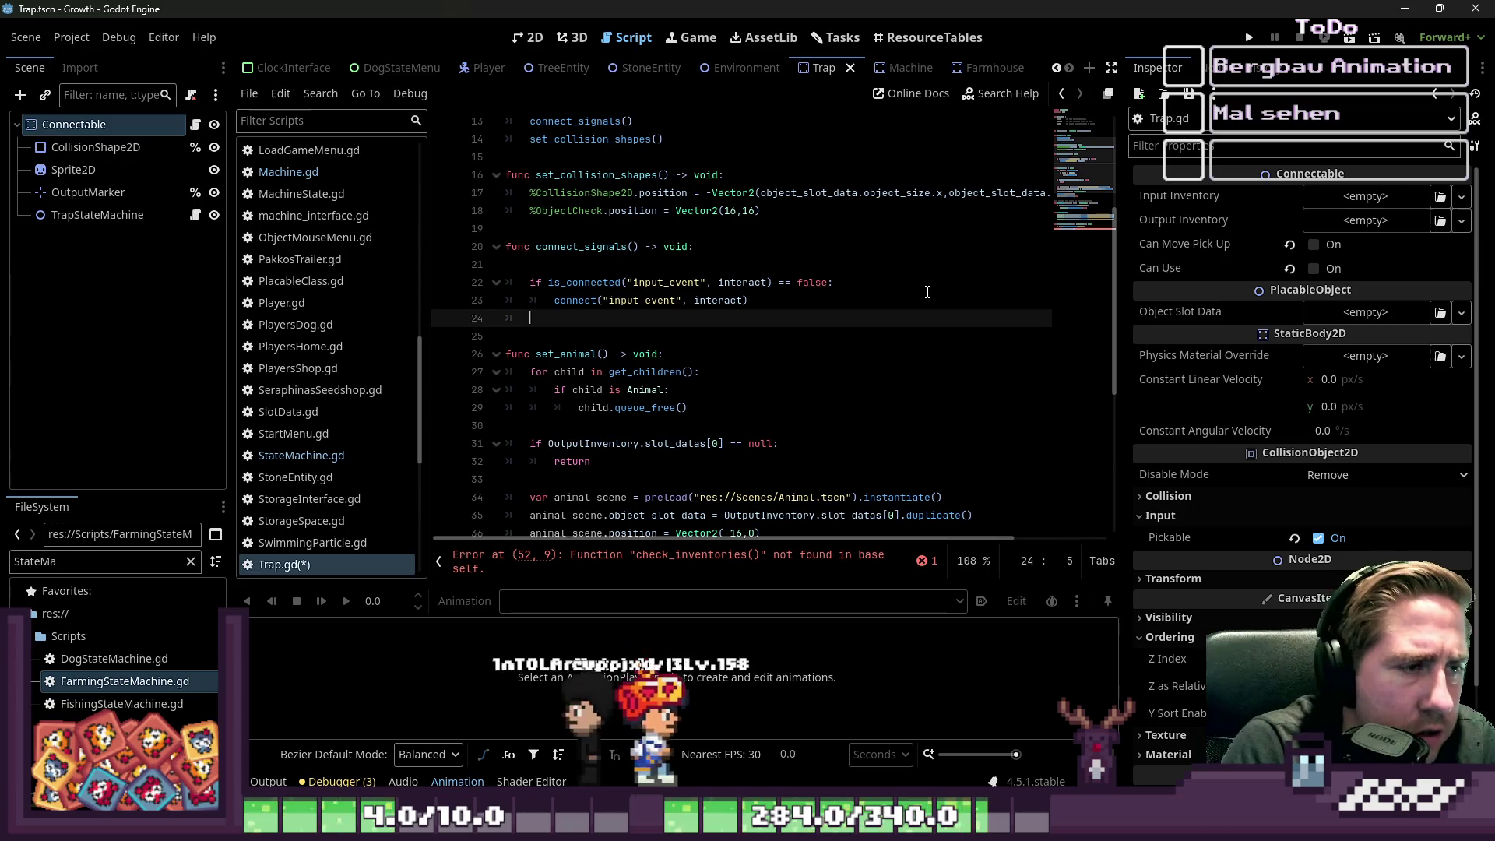
key("ctrl+z")
key("ctrl+z")
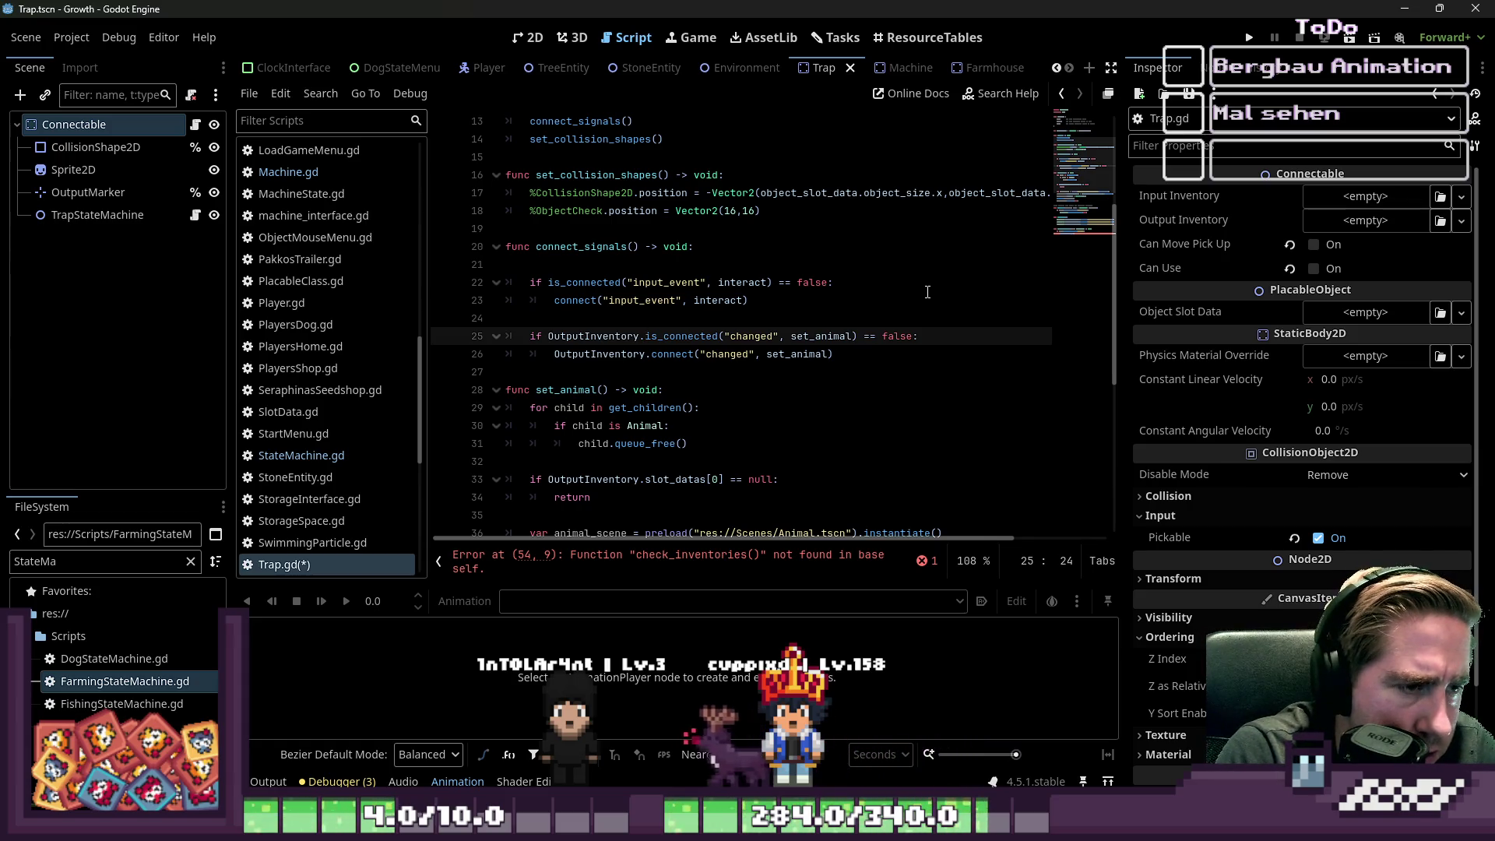
- Change line 25's is_connected check to use OutputInventory.ItemsHasChanged
key("ctrl+space")
key("ctrl+shift+Right")
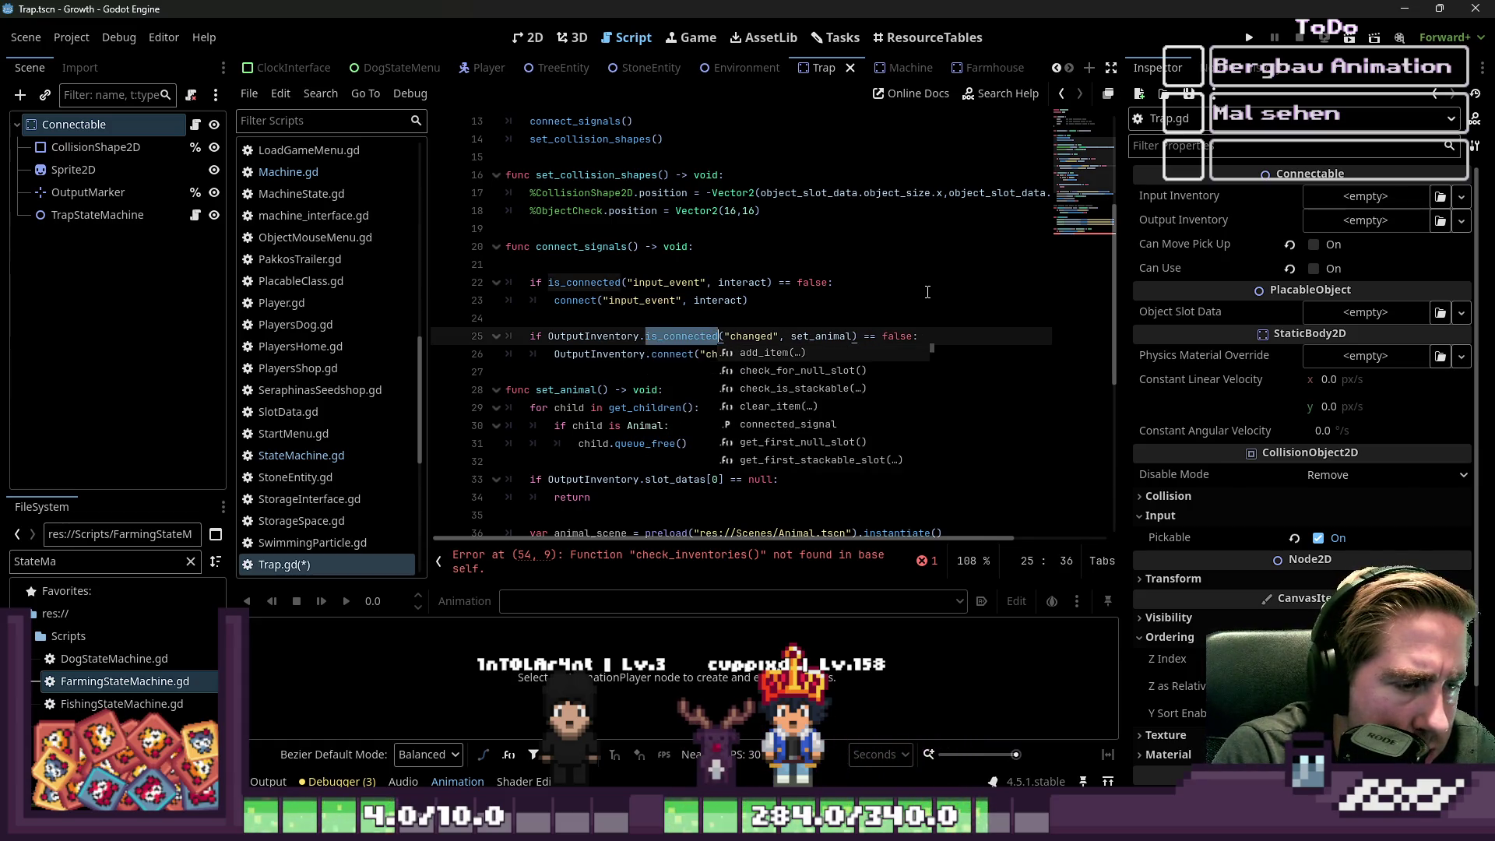
type("Cha")
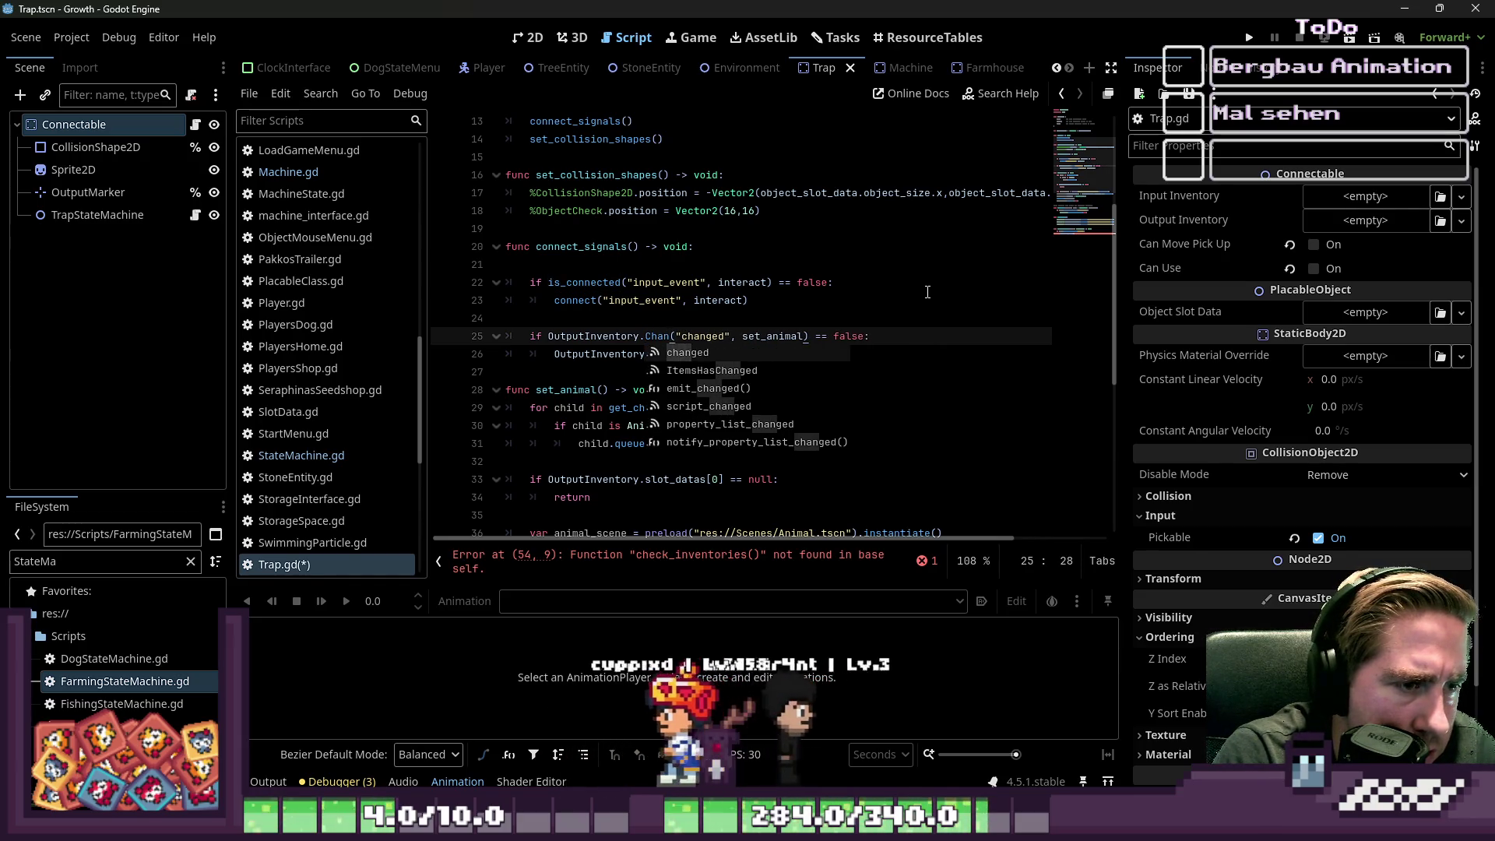
key("Return")
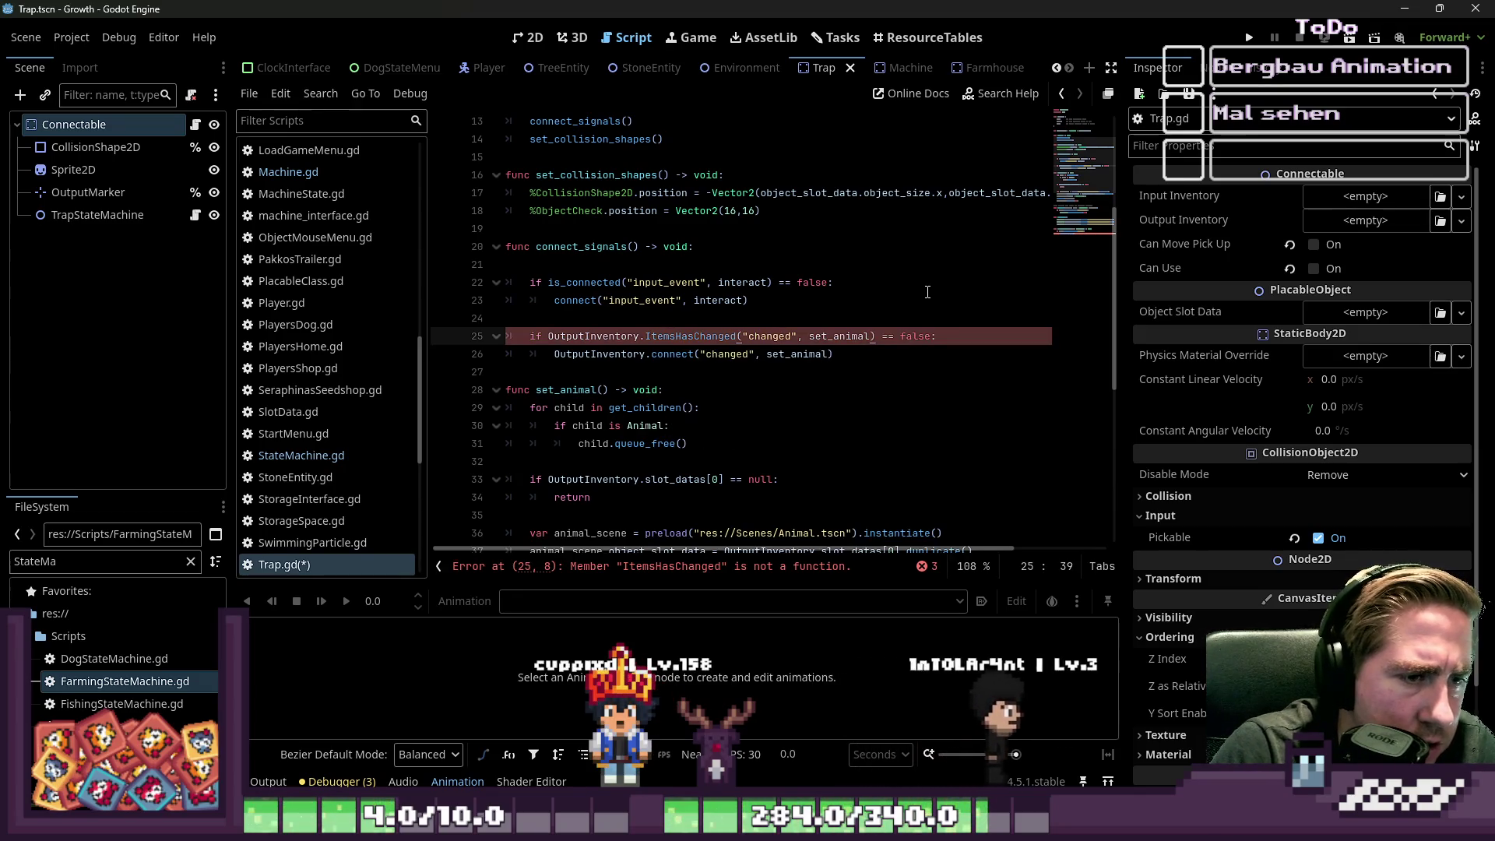
key("ctrl+shift+Right")
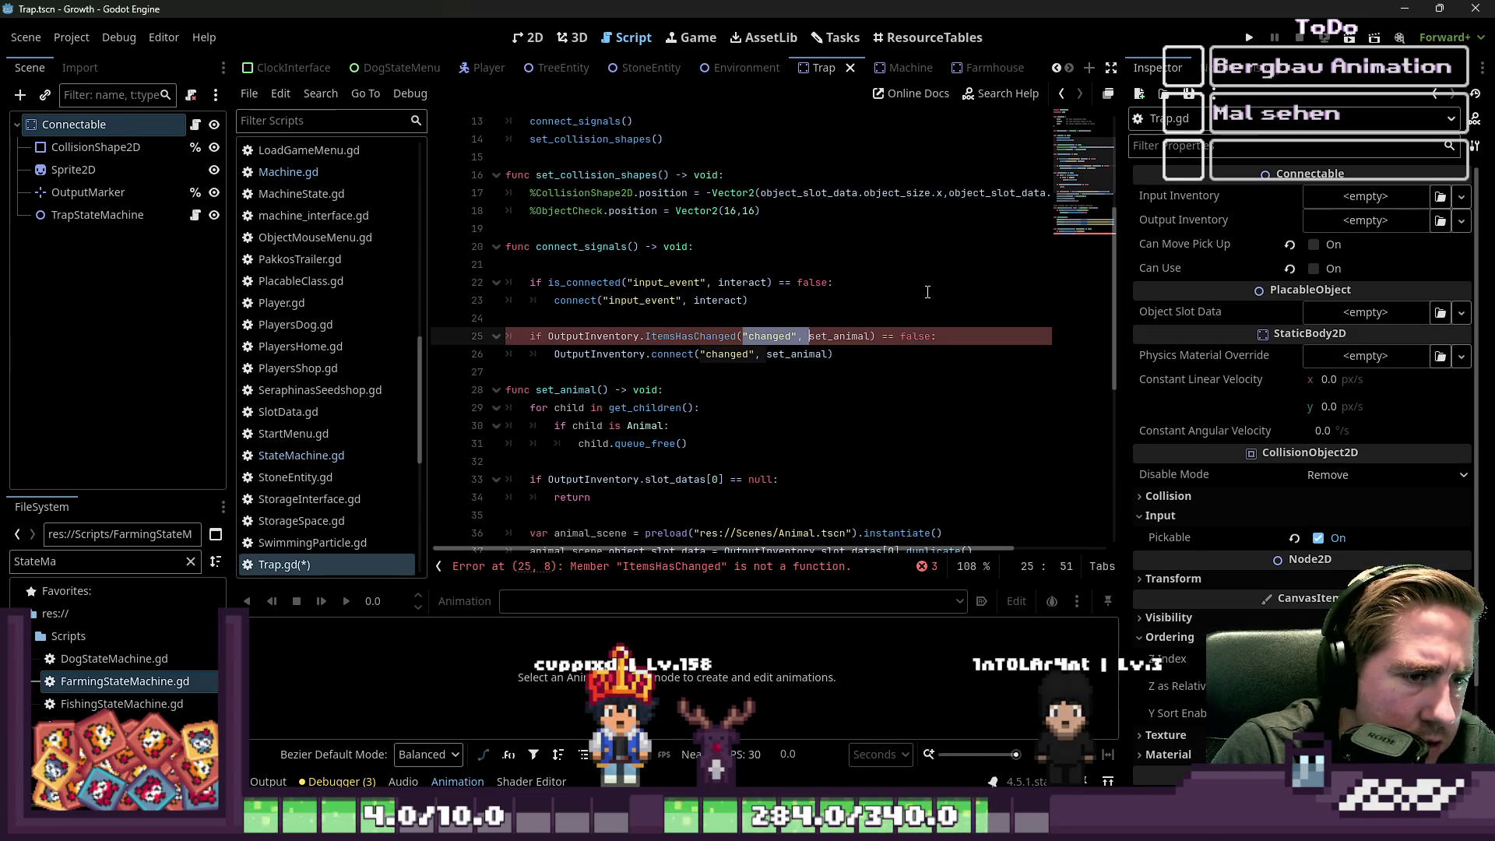
type(".is_connected(")
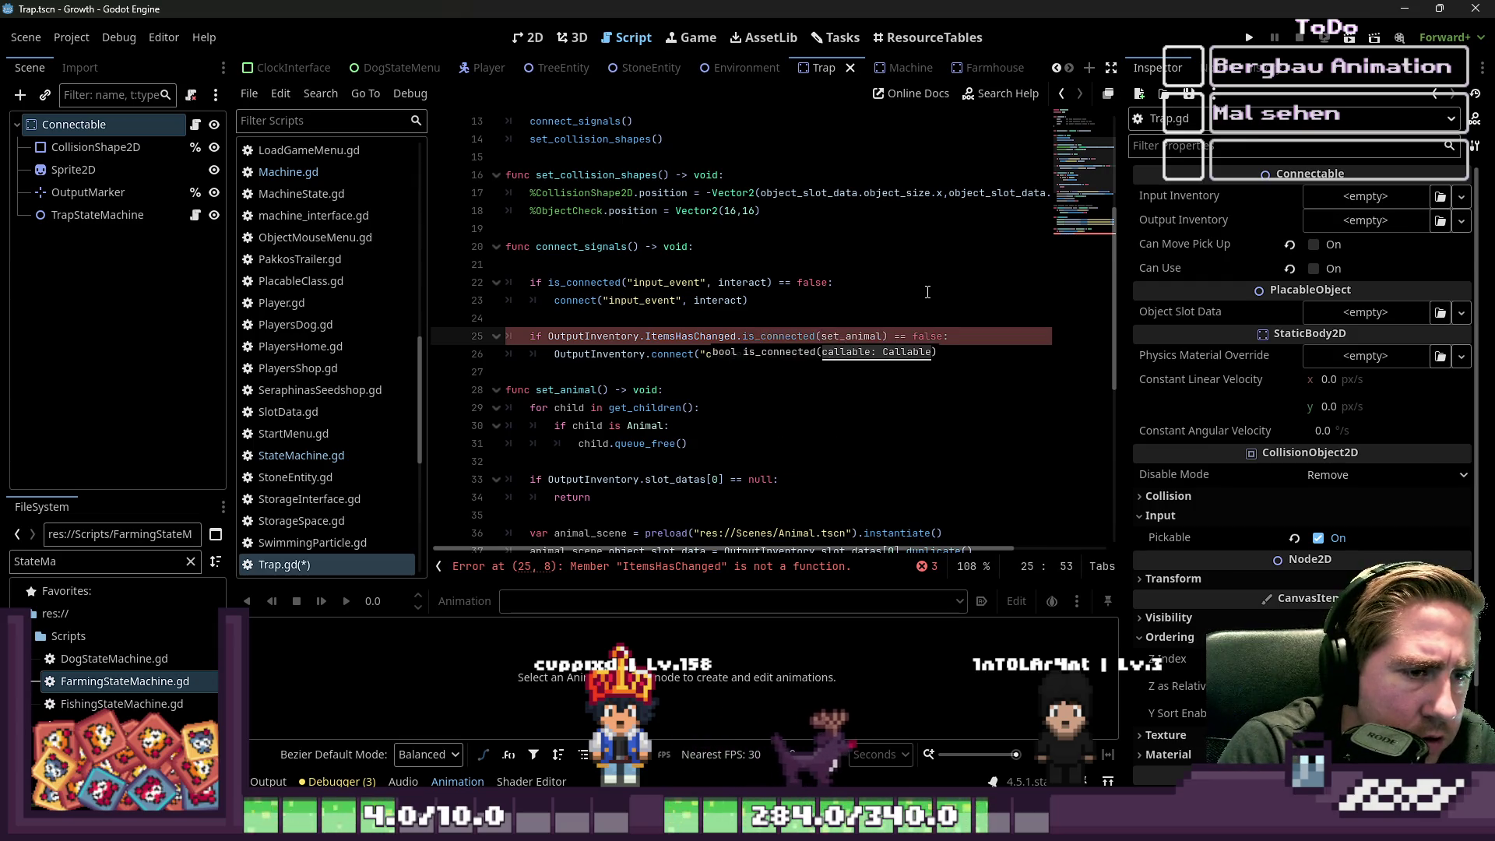
key("Return")
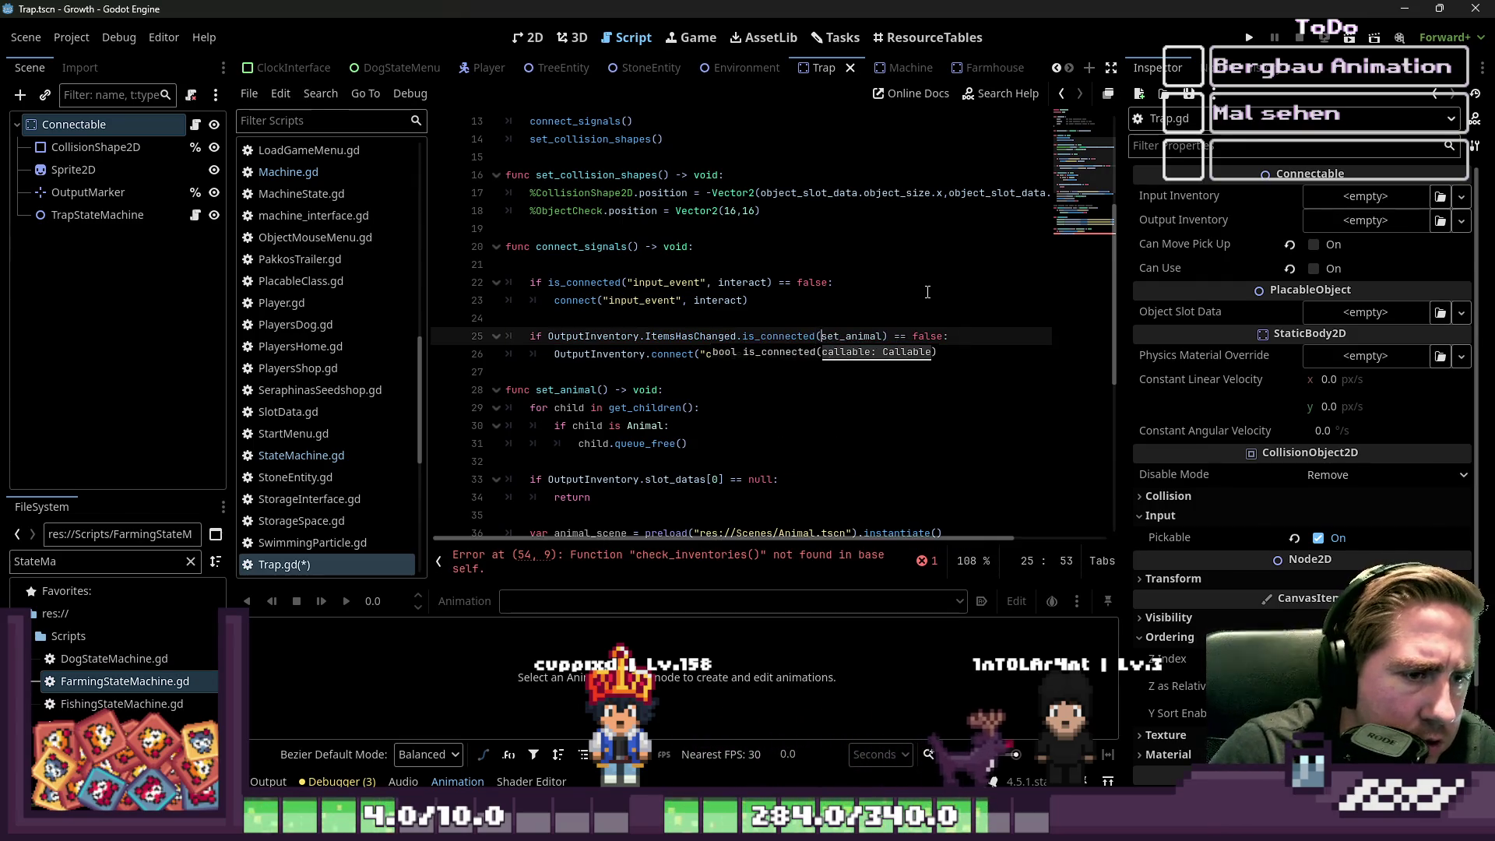
- Make line 26 connect OutputInventory.ItemsHasChanged to set_animal and save the script
key("ctrl+shift+Left")
key("ctrl+shift+Left")
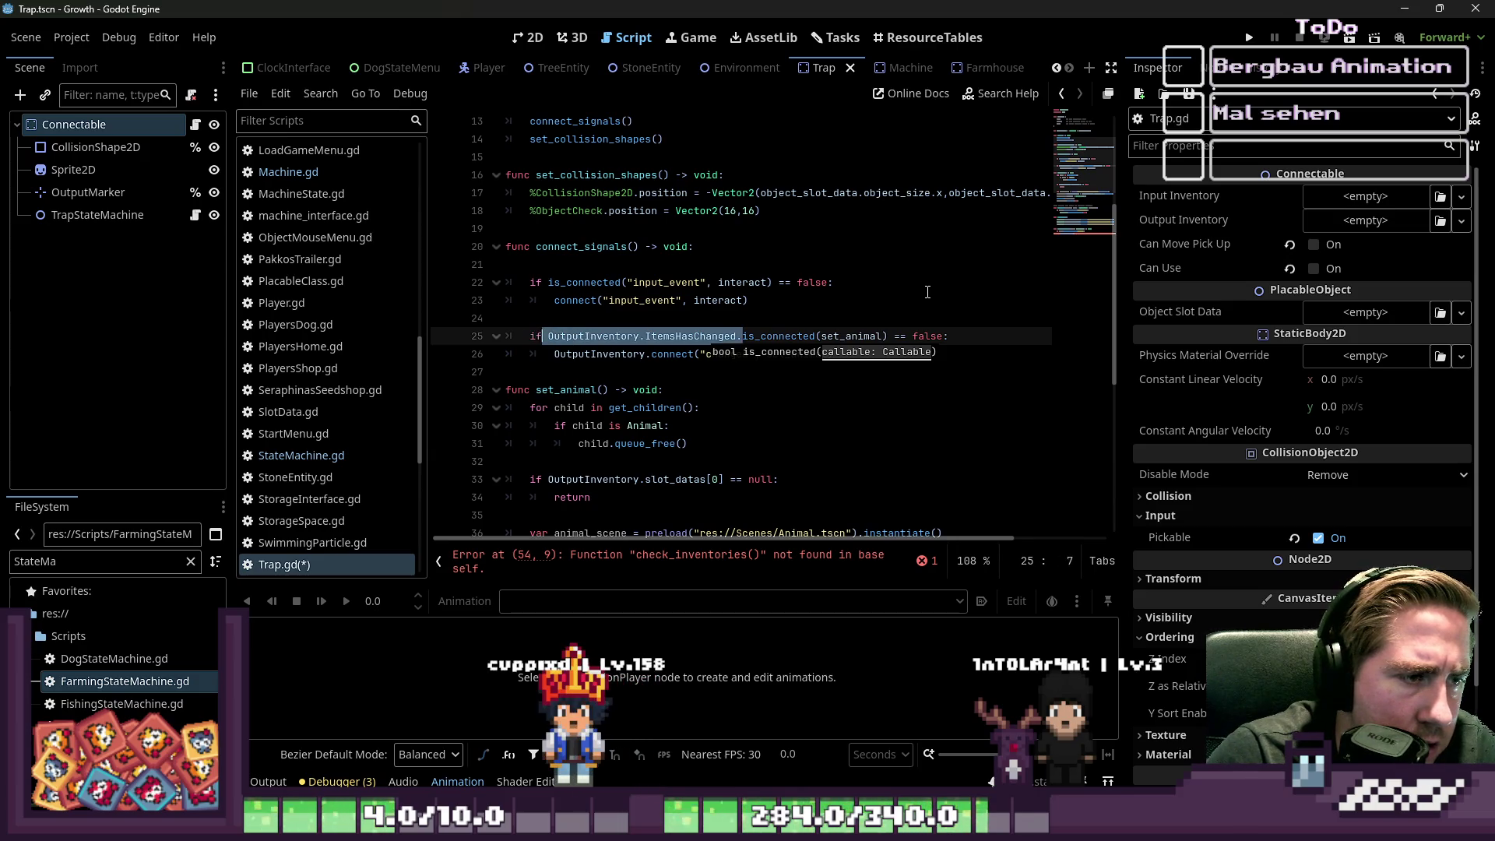
key("ctrl+c")
key("Down")
key("ctrl+shift+Right")
key("ctrl+shift+Right")
key("ctrl+v")
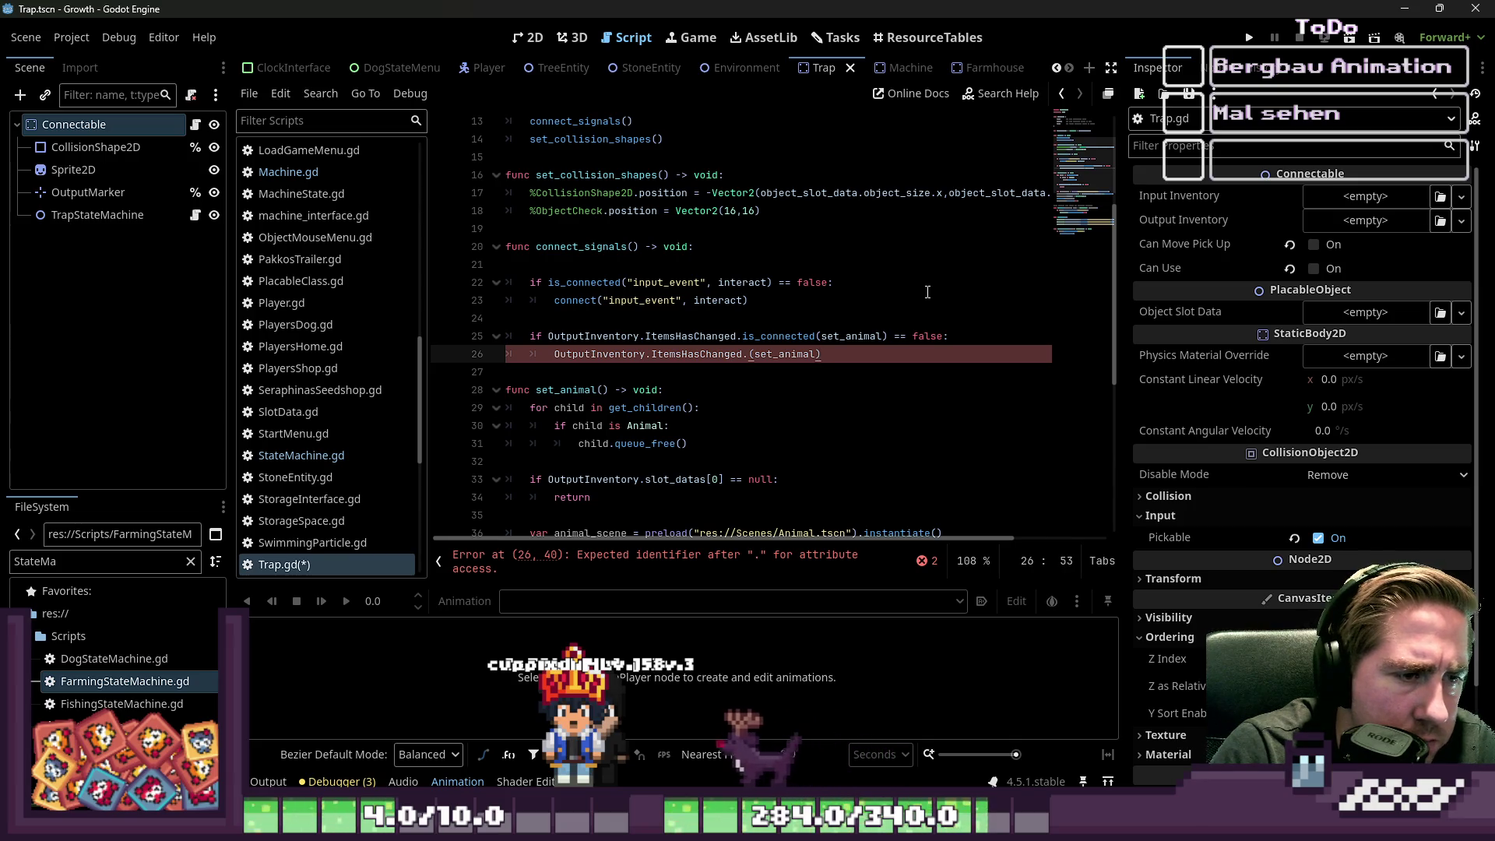
type("connect")
key("Return")
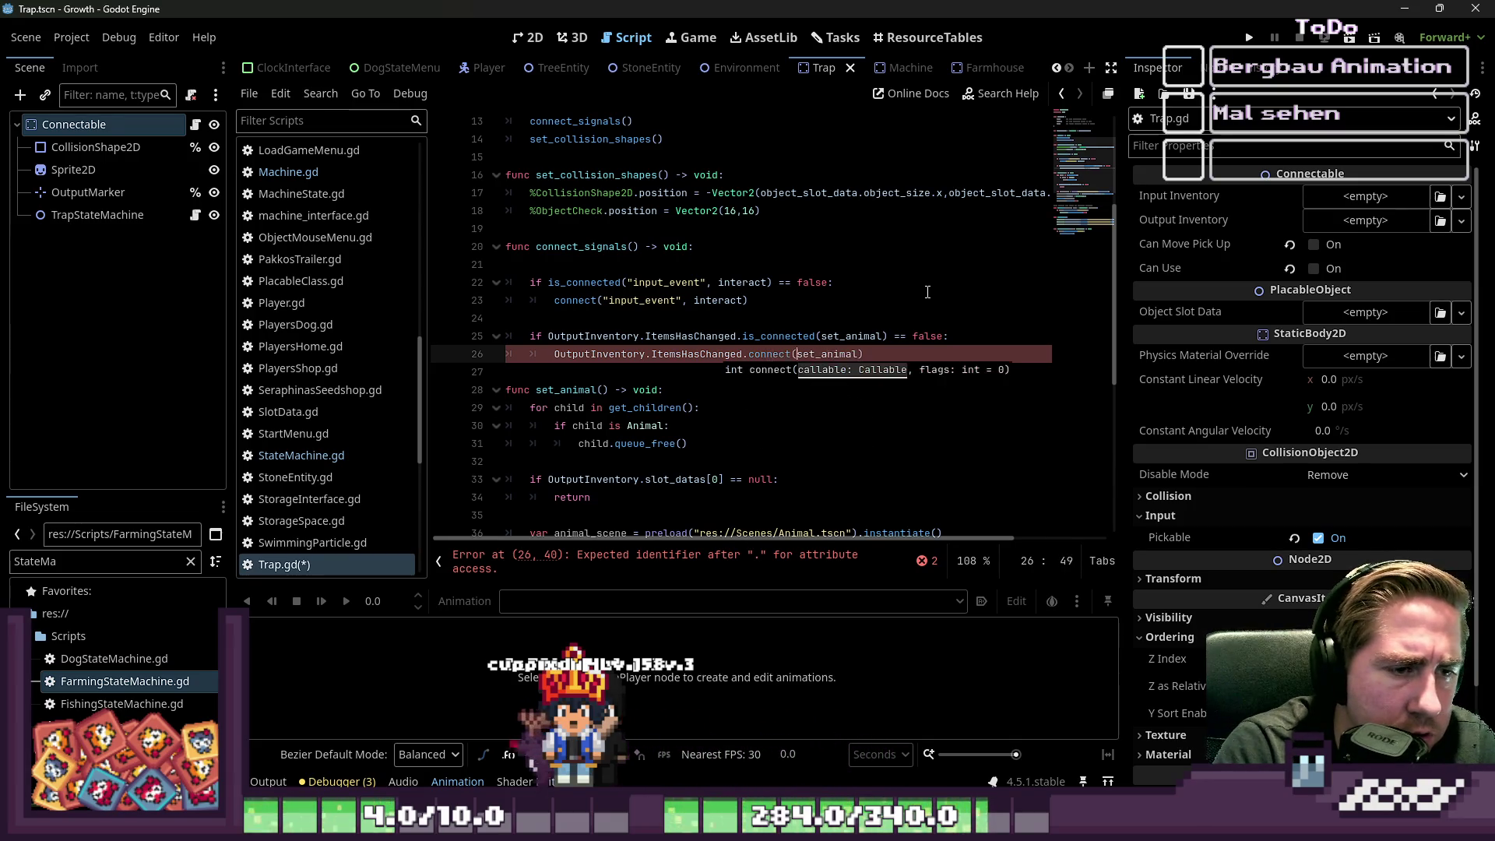
key("ctrl+s")
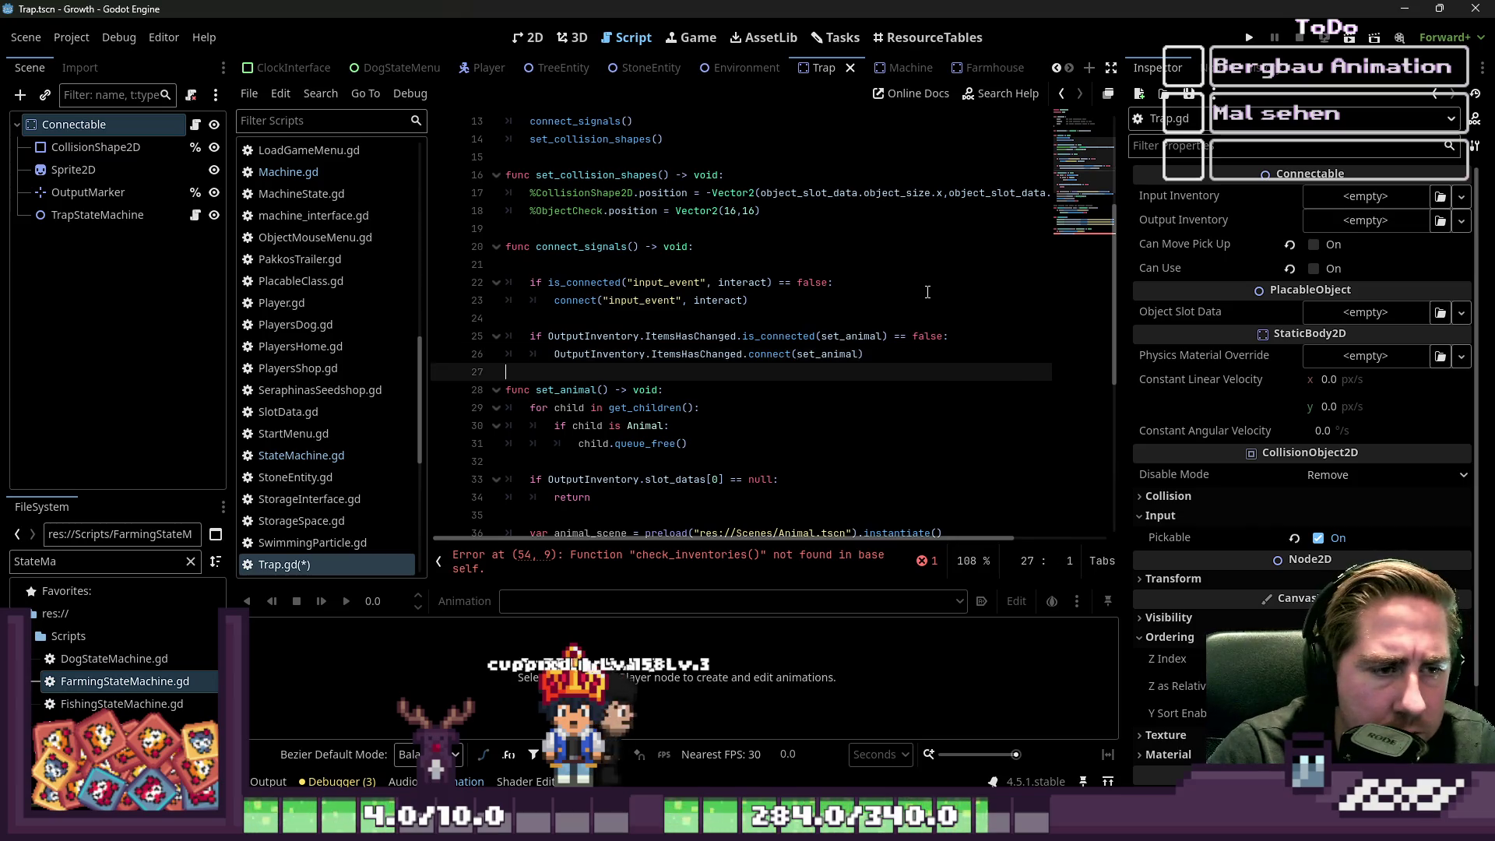
- Delete the set_collision_shapes function and select its call line in _ready
left_click(636, 321)
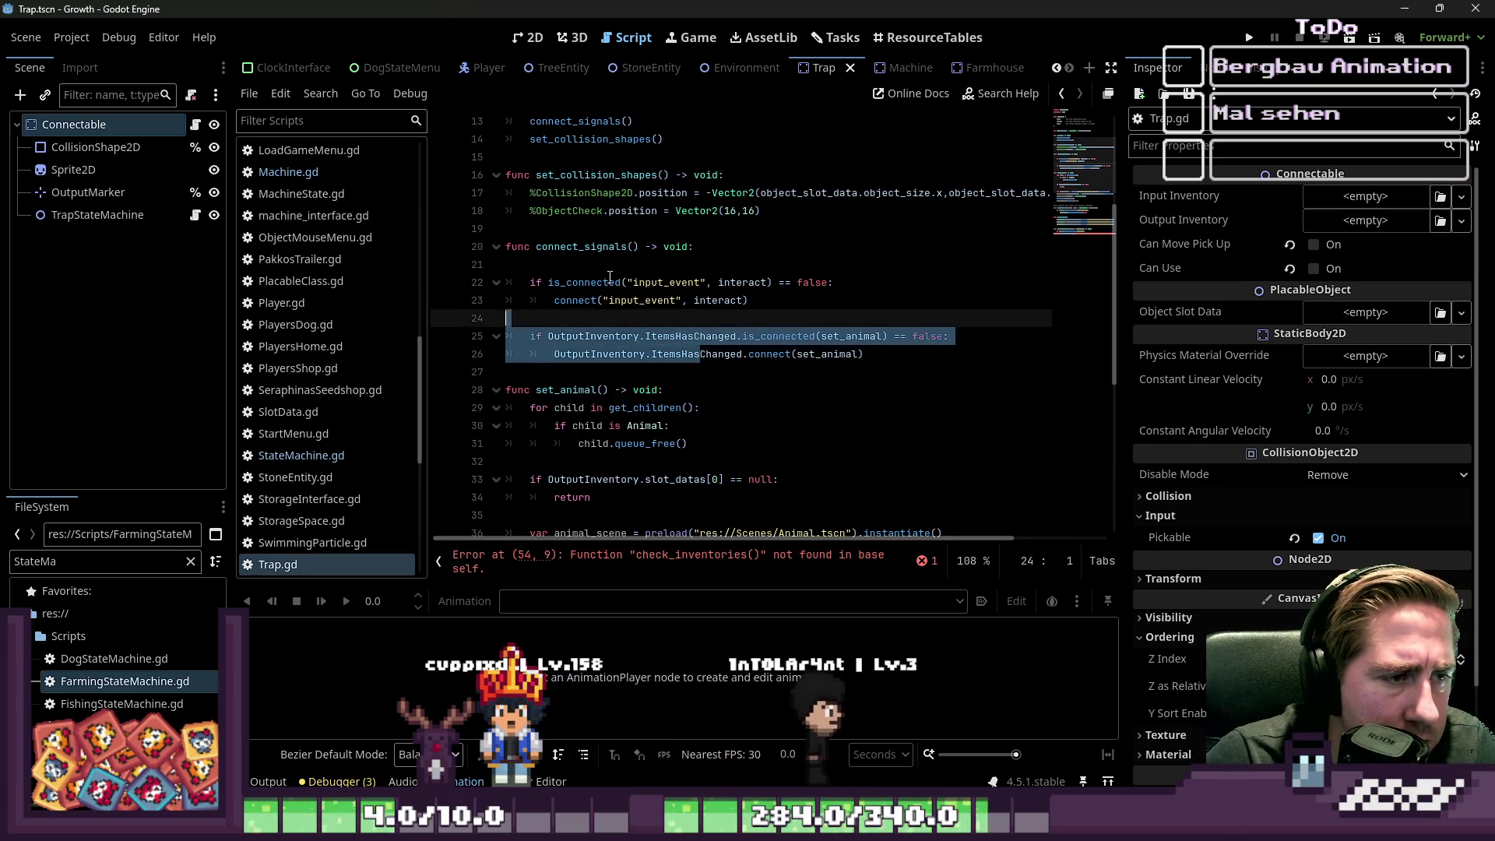
scroll(574, 312, "up", 2)
left_click(574, 317)
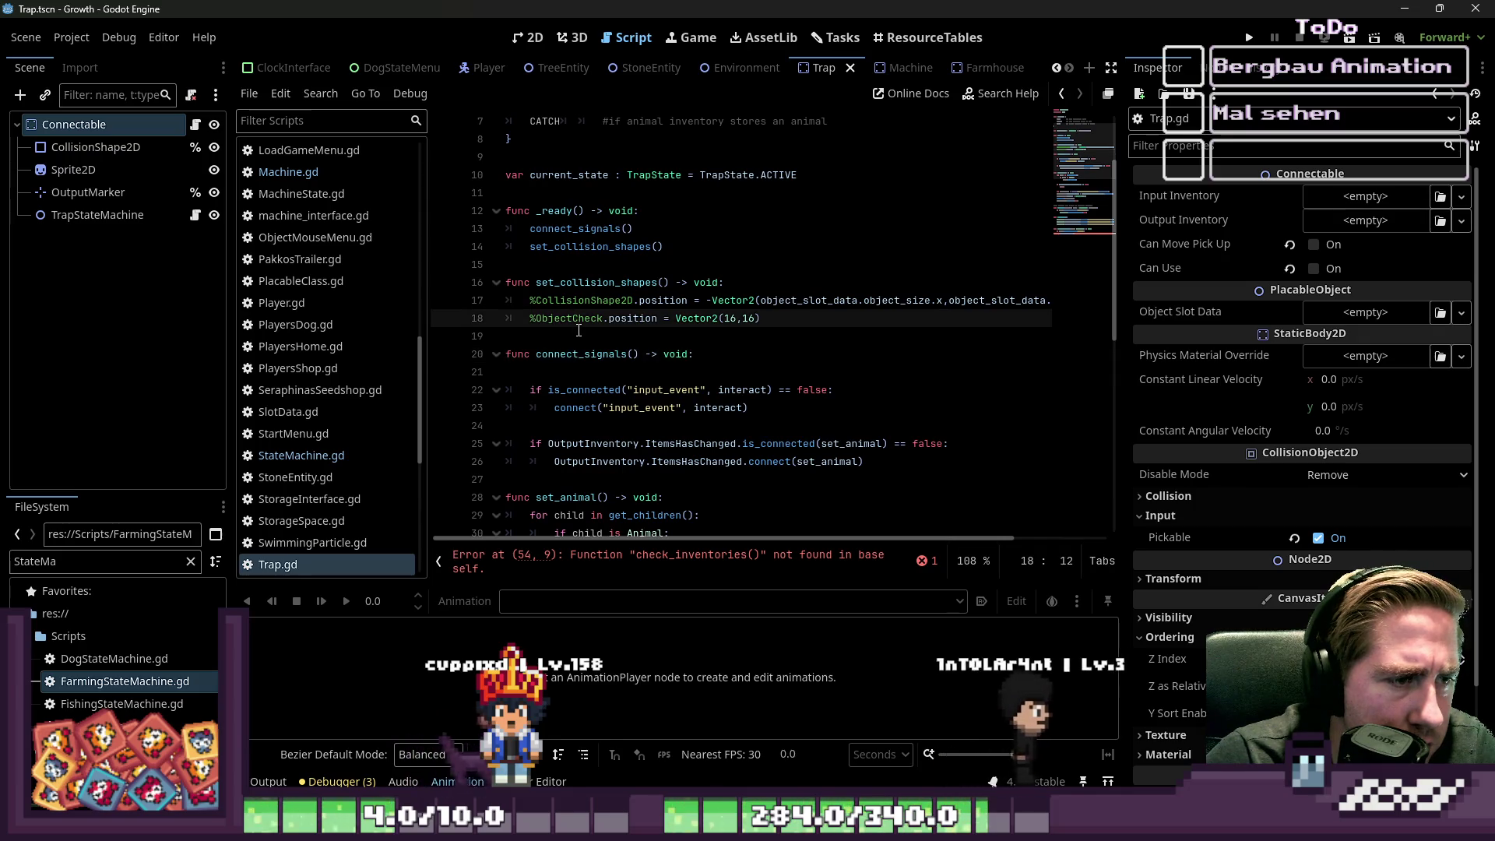
double_click(564, 282)
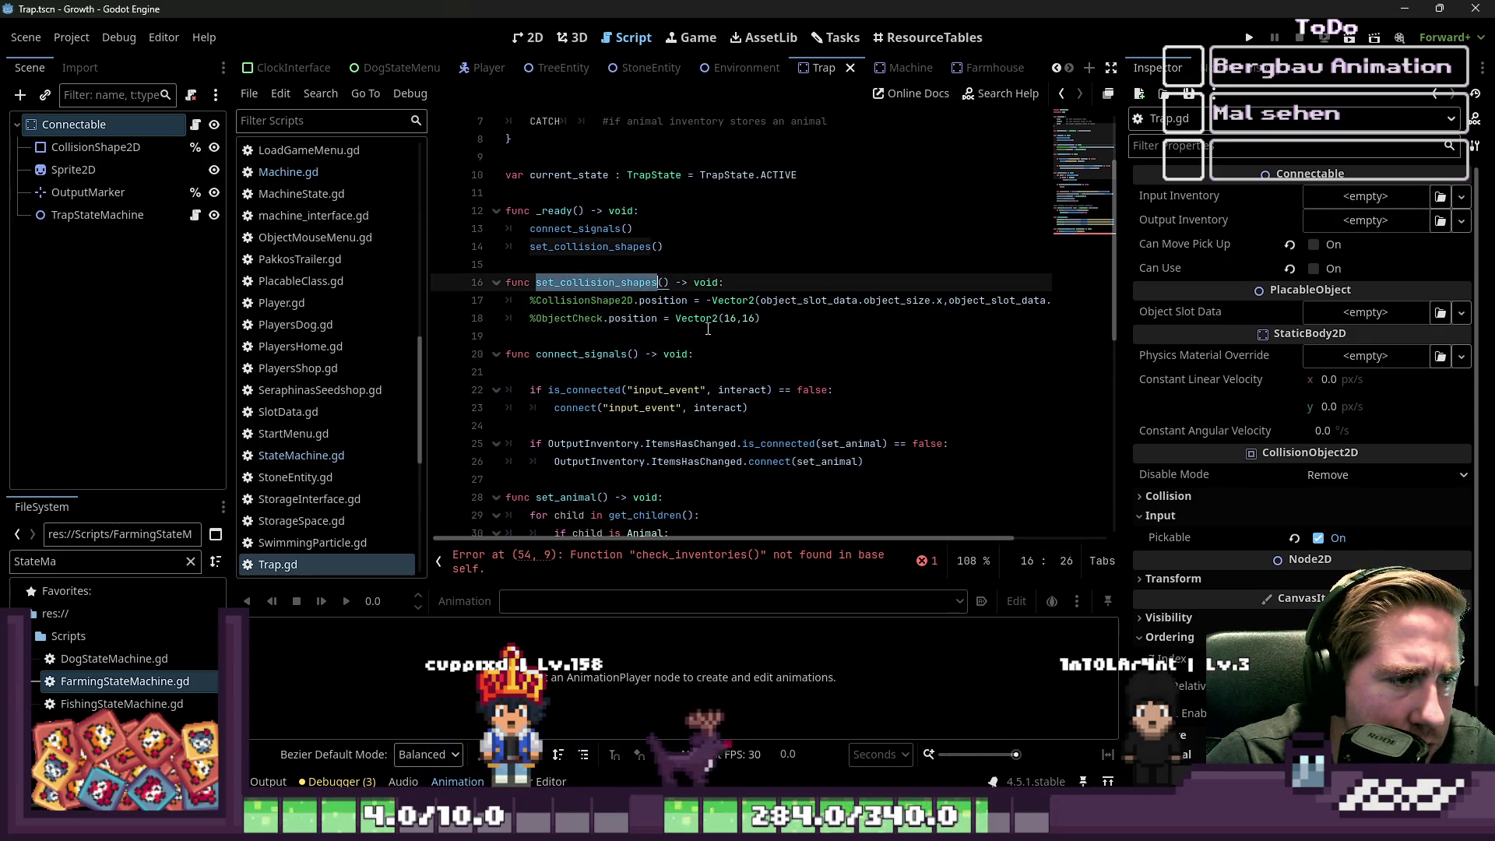
left_click_drag(800, 329, 487, 278)
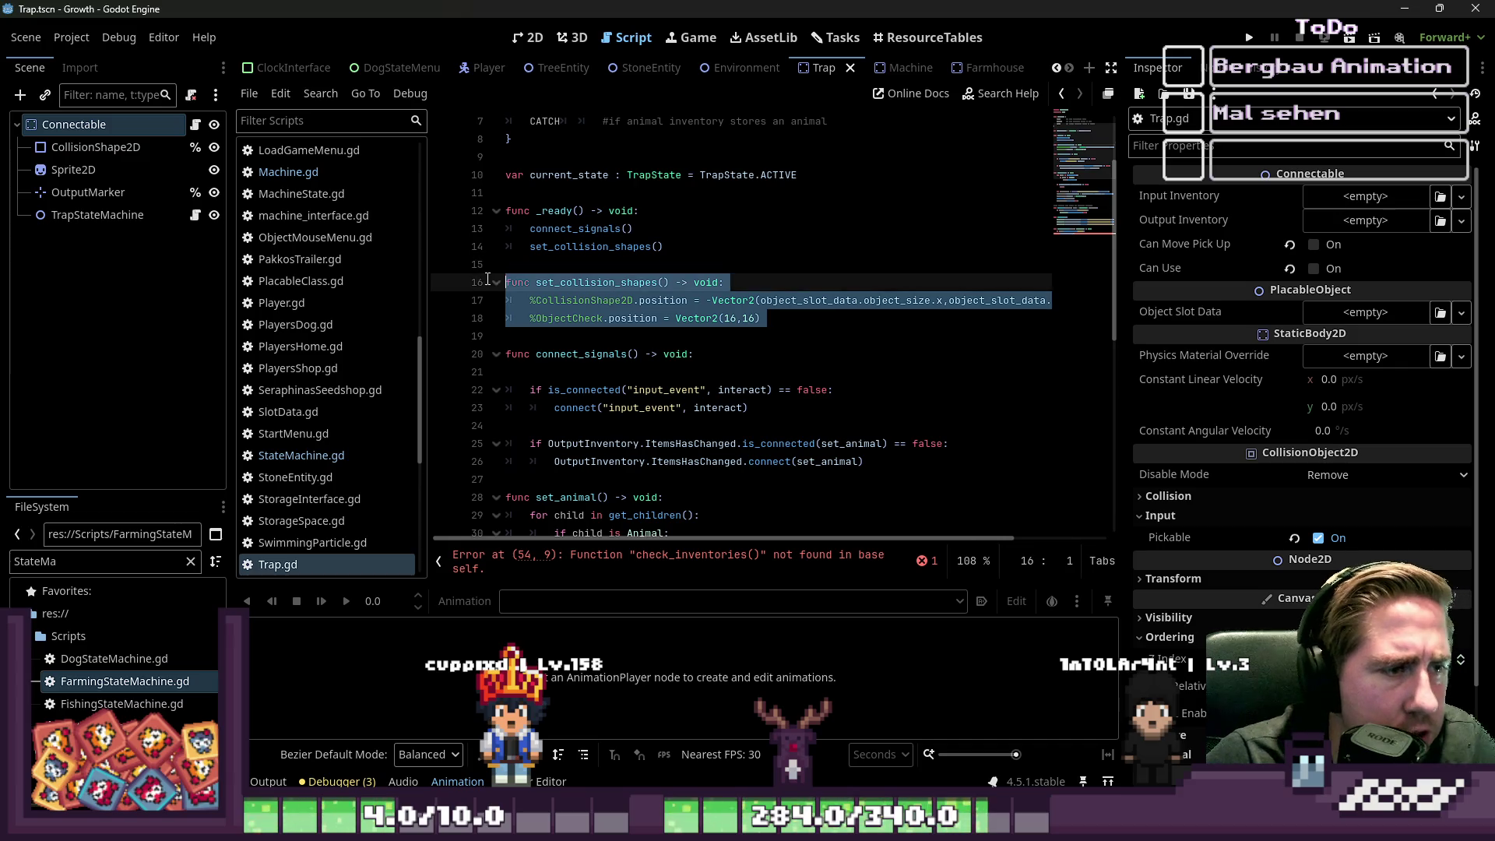
key("BackSpace")
key("BackSpace")
triple_click(701, 246)
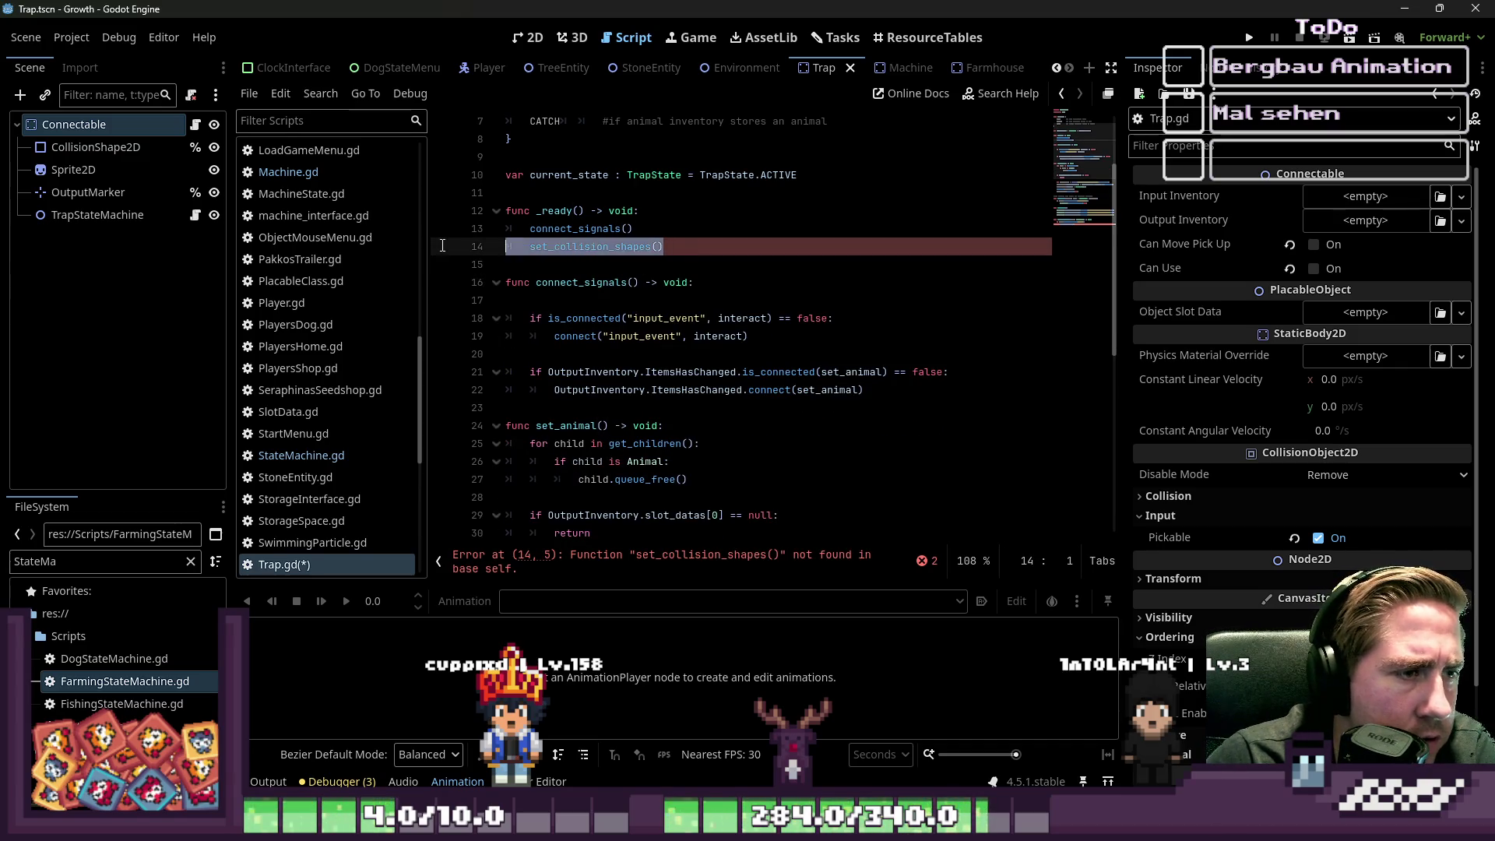
- Delete the set_collision_shapes call, the TrapState enum and the current_state variable line
key("BackSpace")
scroll(700, 249, "up", 2)
left_click(616, 300)
left_click_drag(579, 263, 582, 156)
key("BackSpace")
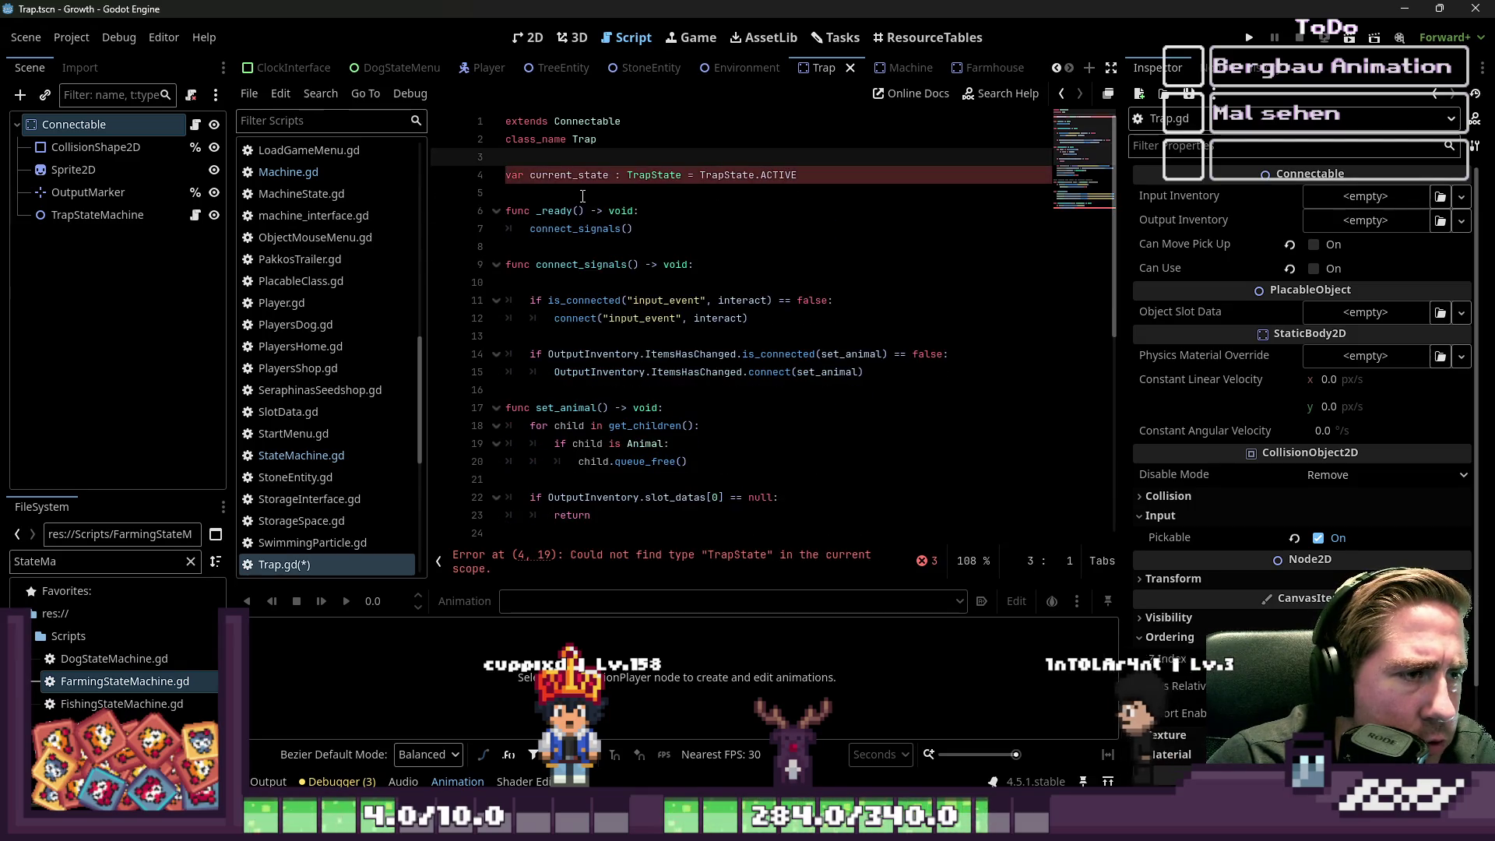
left_click(583, 196)
key("shift+Up")
key("shift+Up")
key("BackSpace")
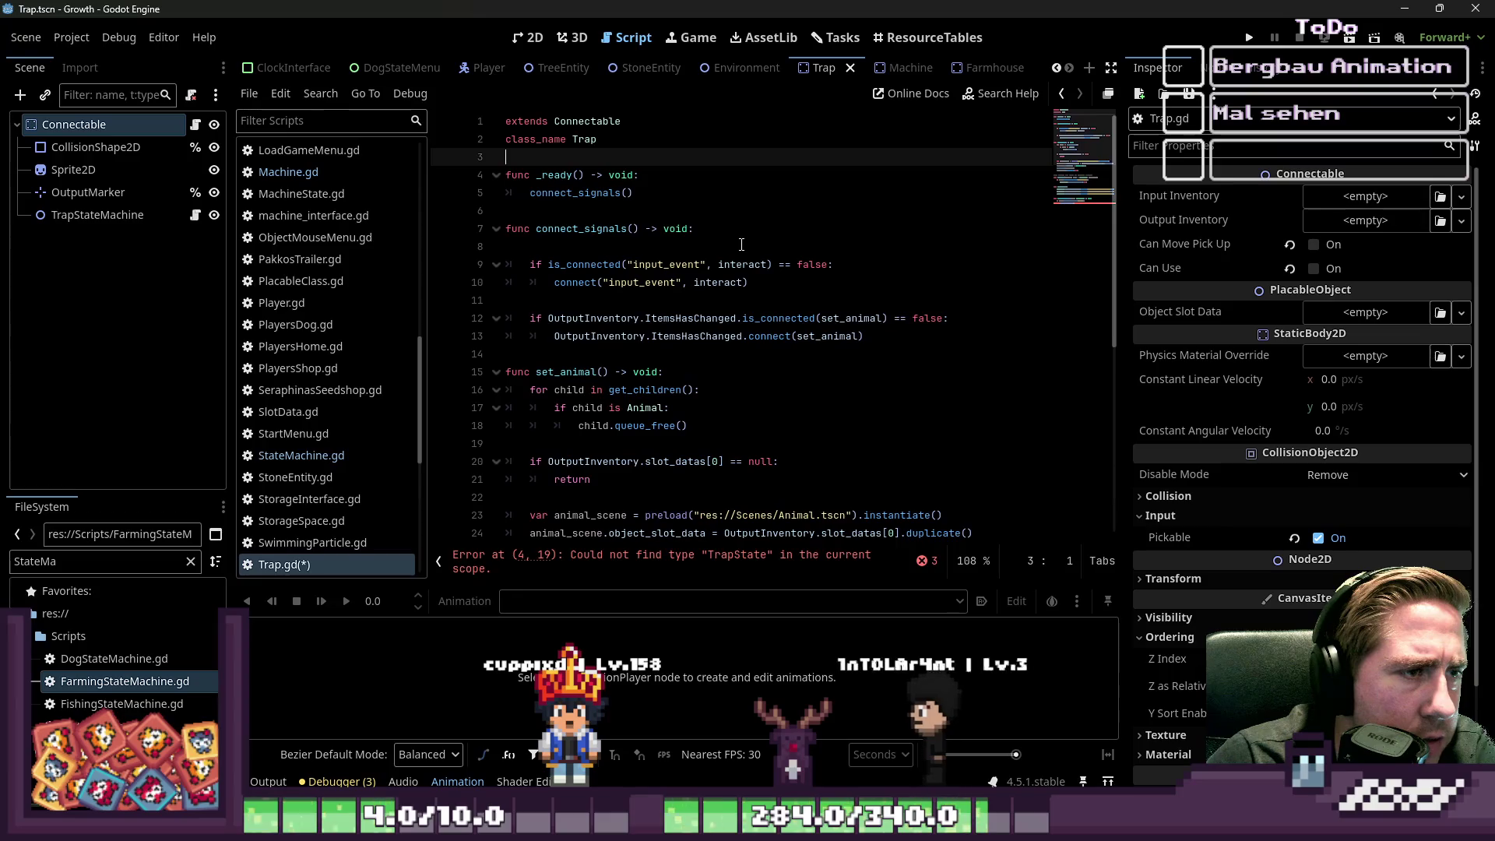
- Inspect the inventory_interface reference in use_object on line 35
scroll(744, 245, "down", 6)
left_click(772, 379)
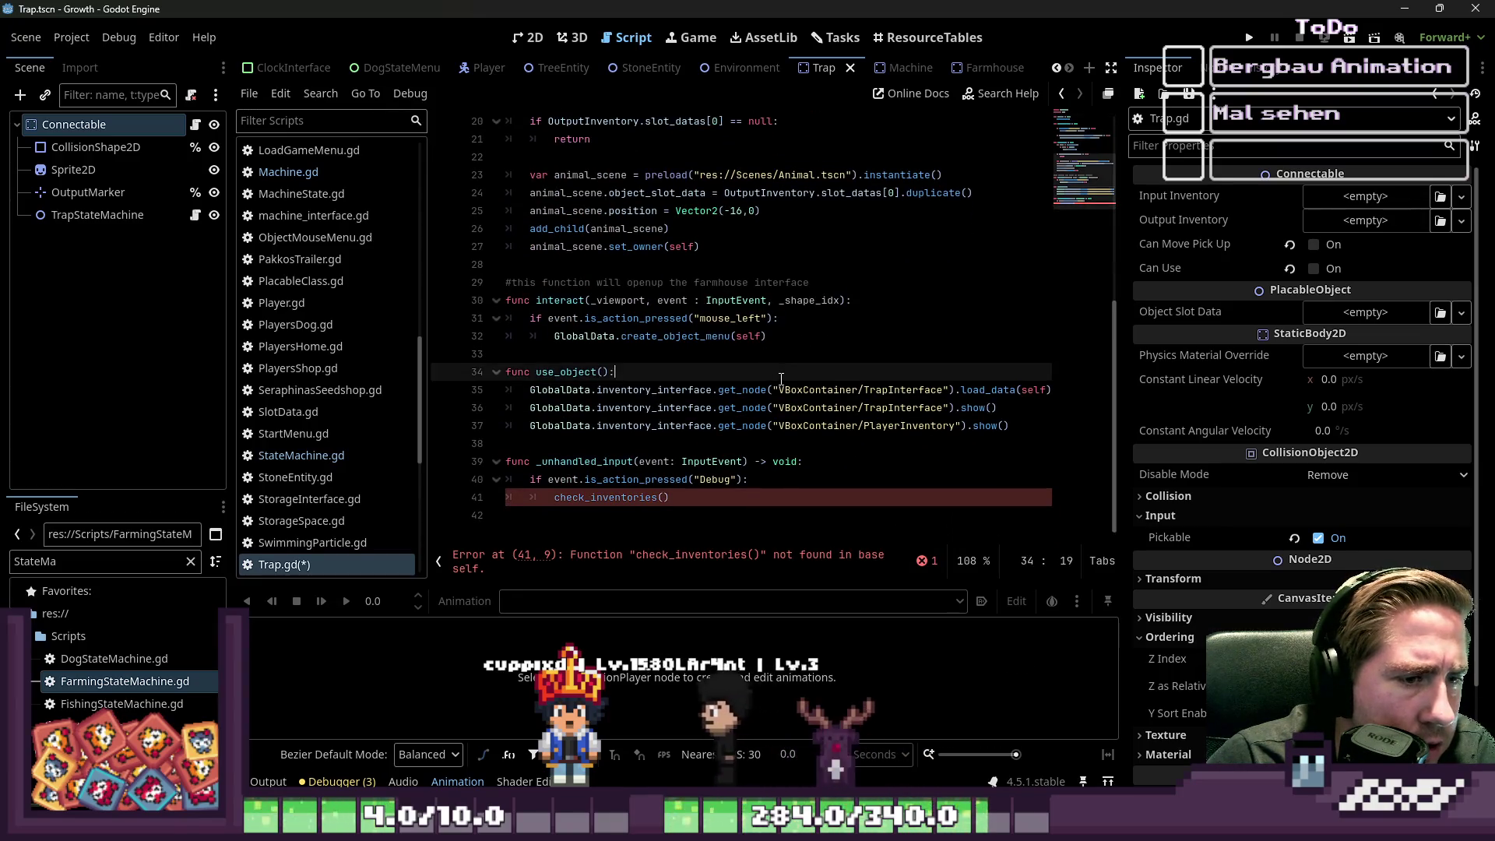
left_click(666, 390)
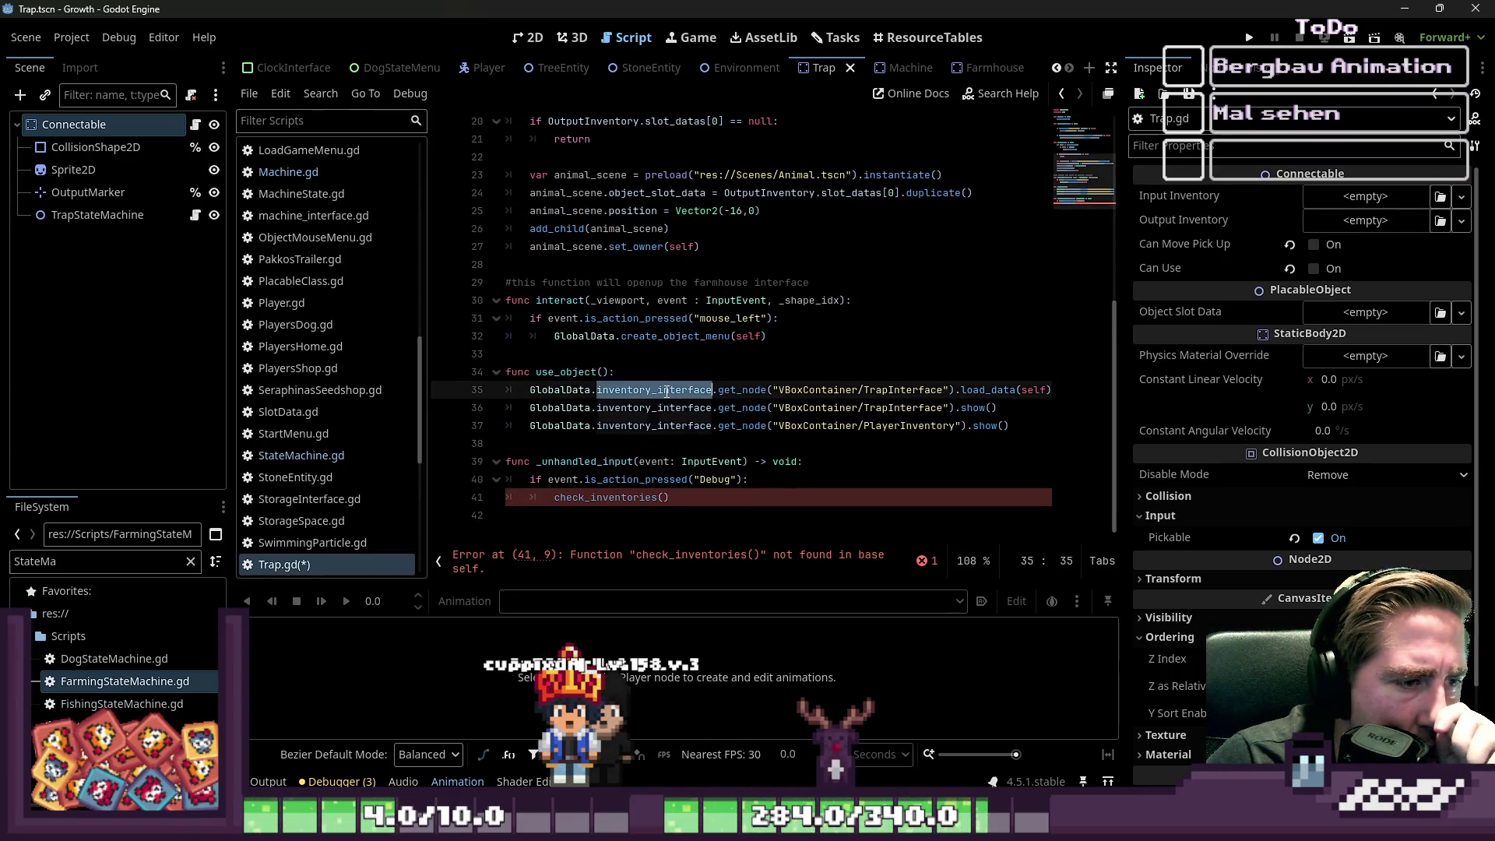
left_click(778, 372)
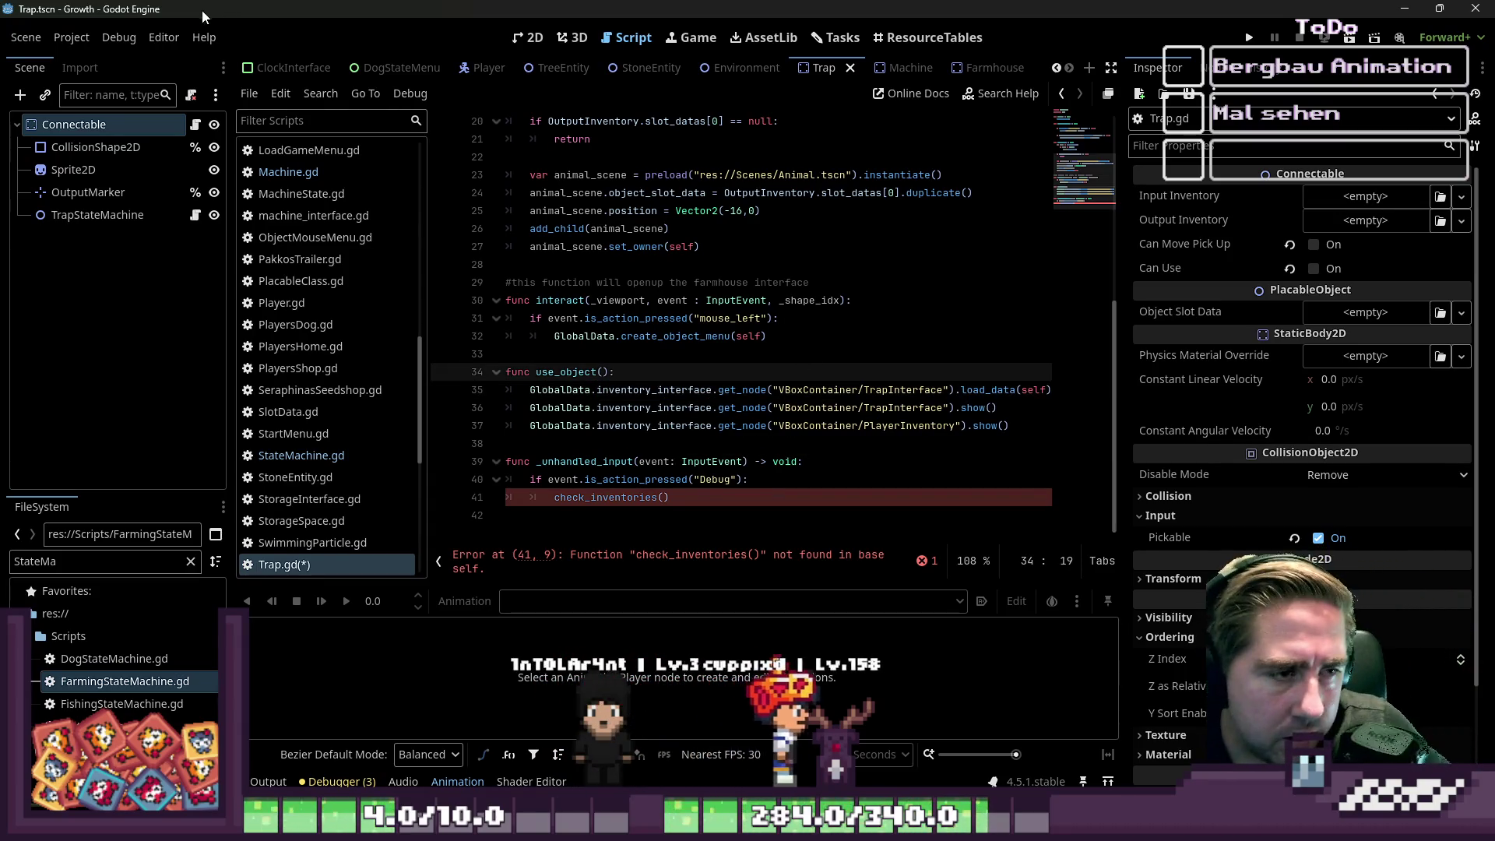
- Review use_object in Machine.gd, widen the code editor, and return to the Trap scene's 2D view
left_click(344, 171)
scroll(933, 372, "down", 10)
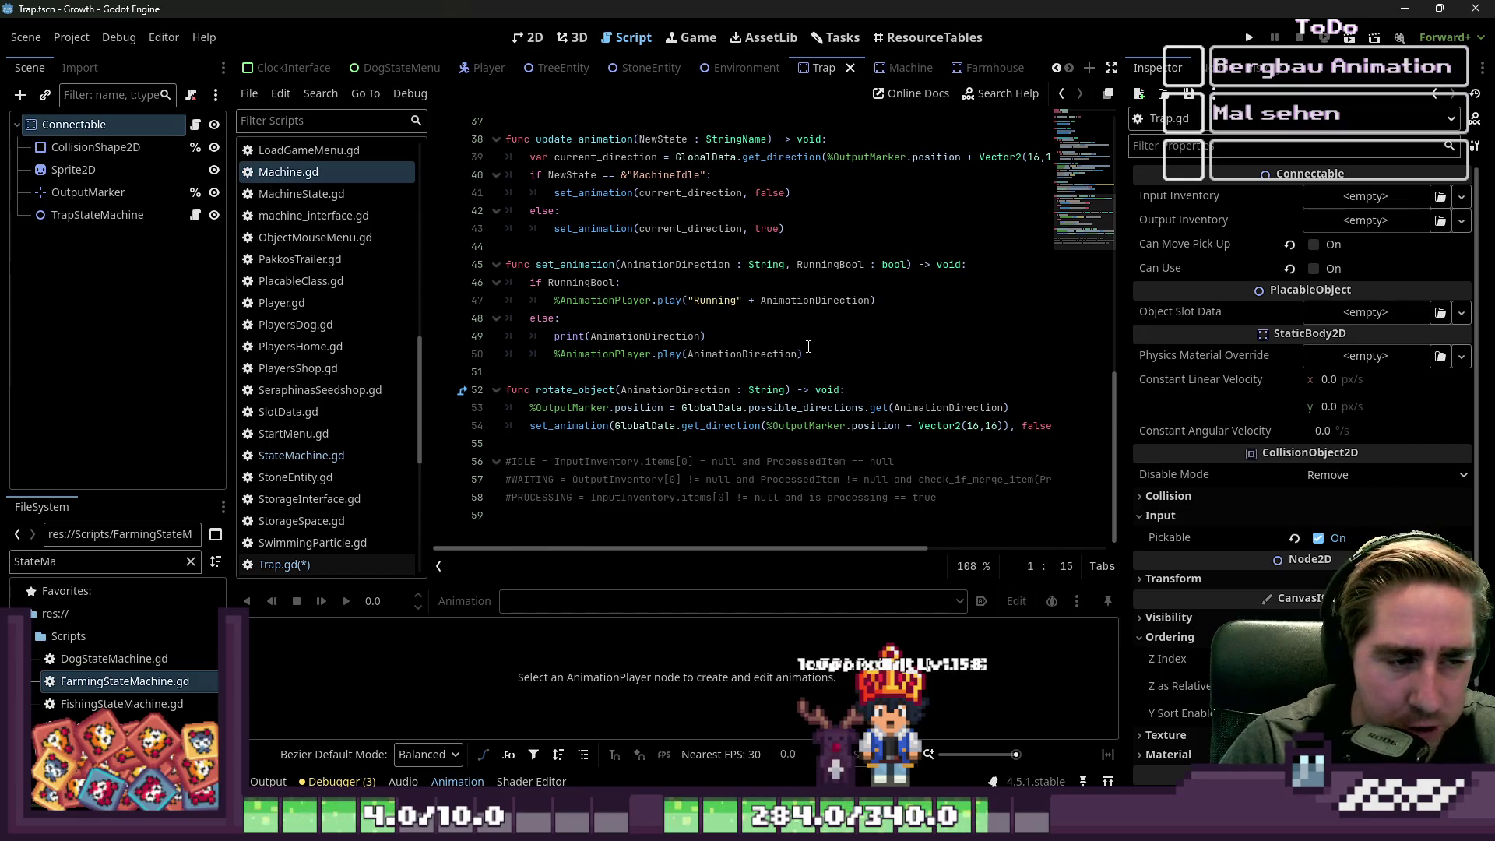
scroll(748, 421, "up", 12)
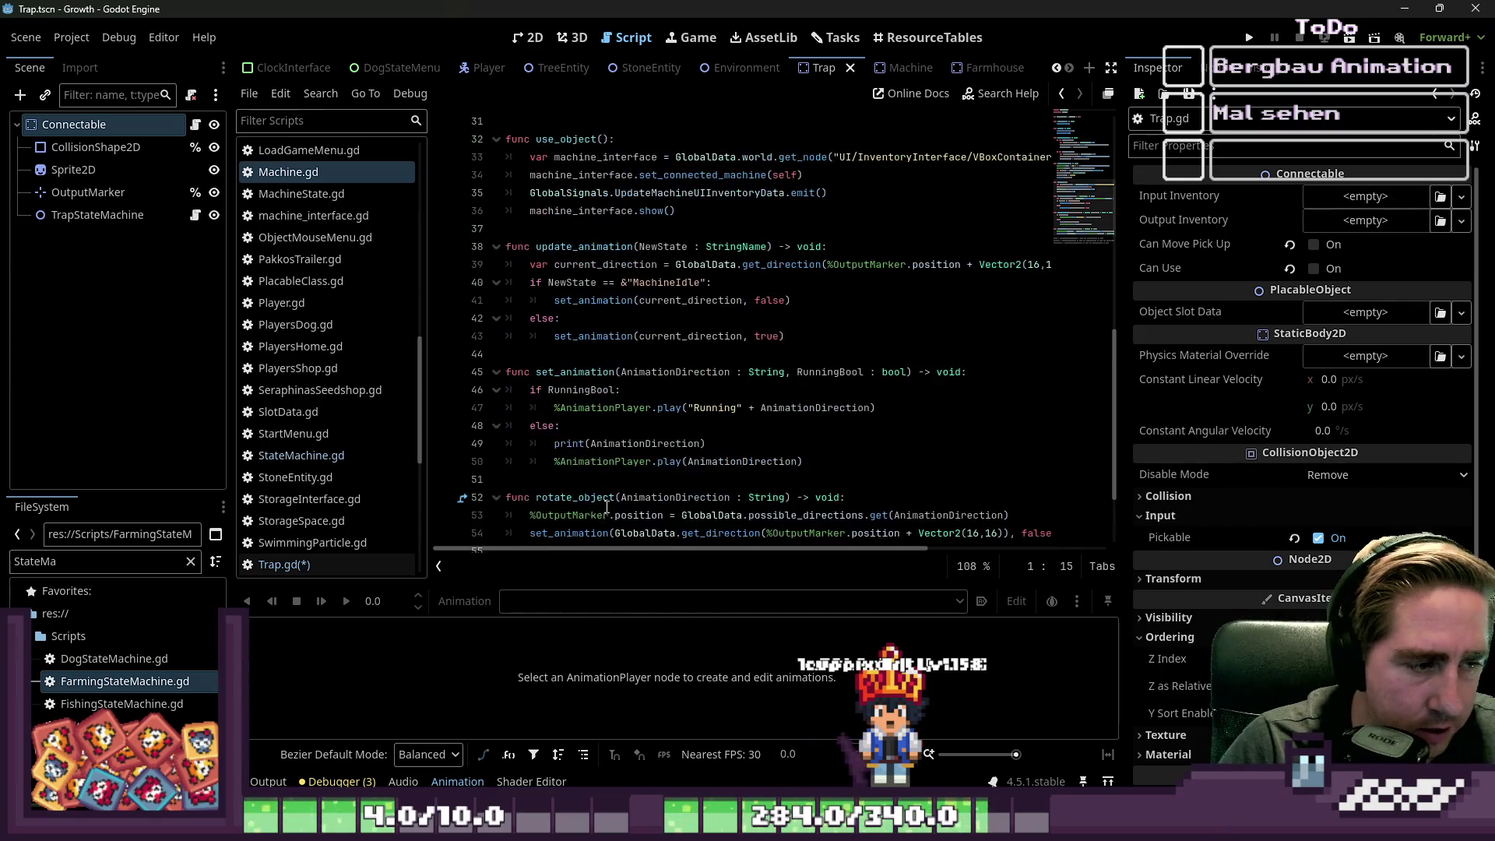
scroll(617, 487, "down", 8)
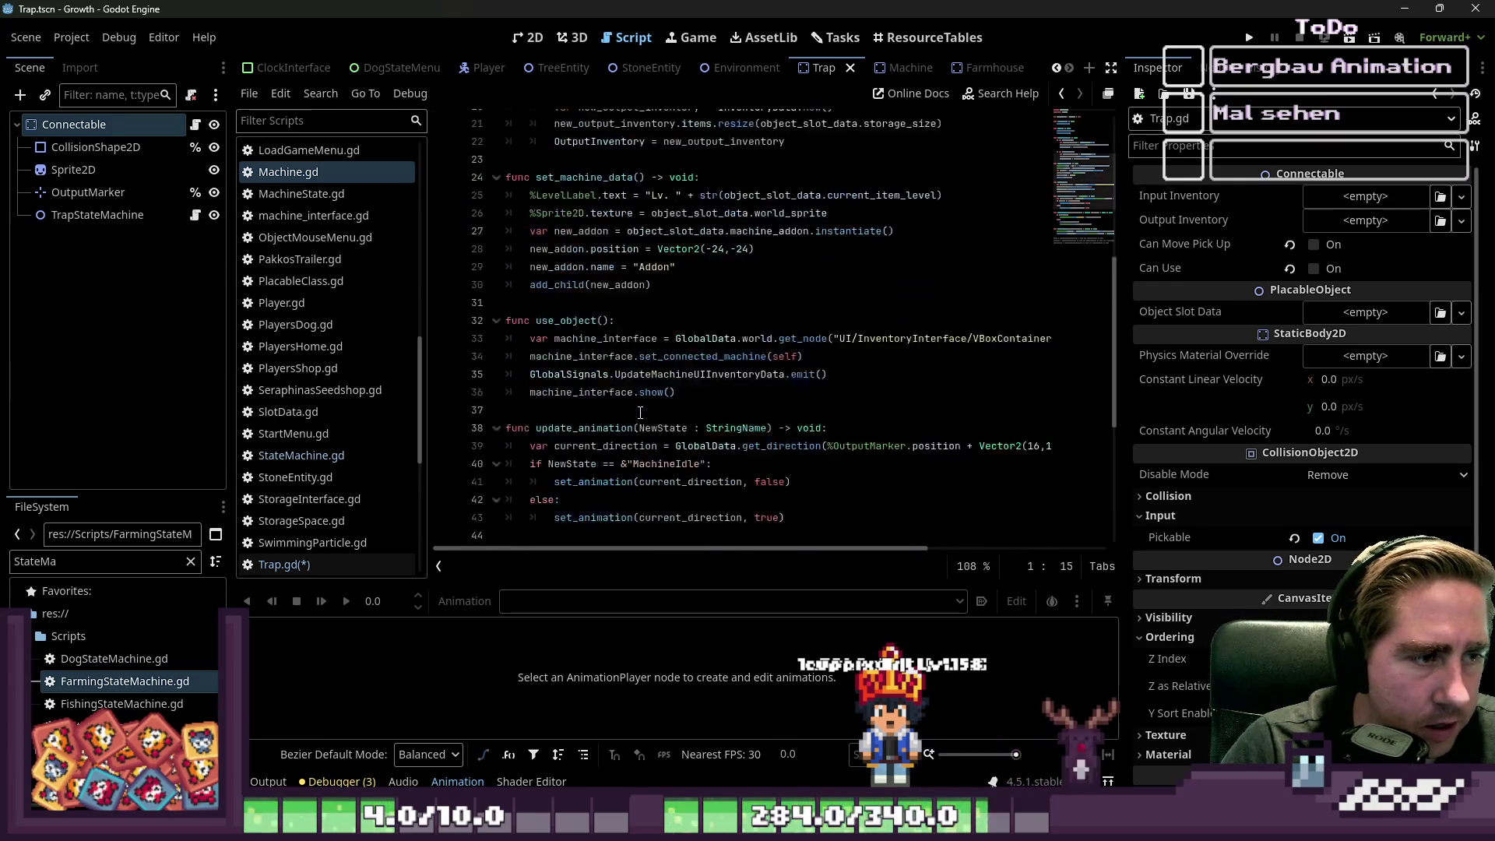
scroll(705, 359, "up", 1)
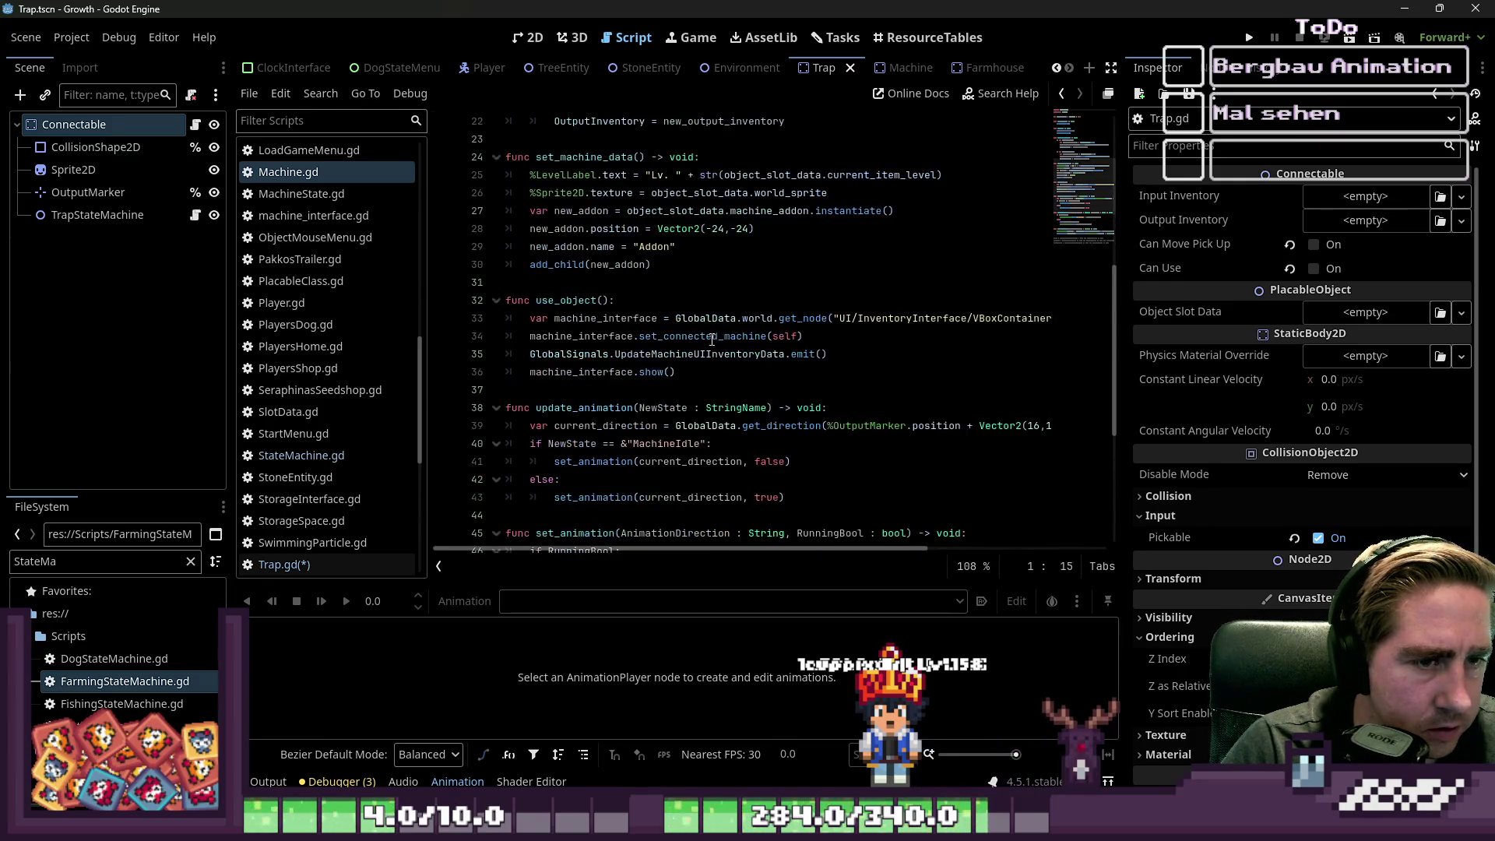
left_click_drag(419, 343, 165, 335)
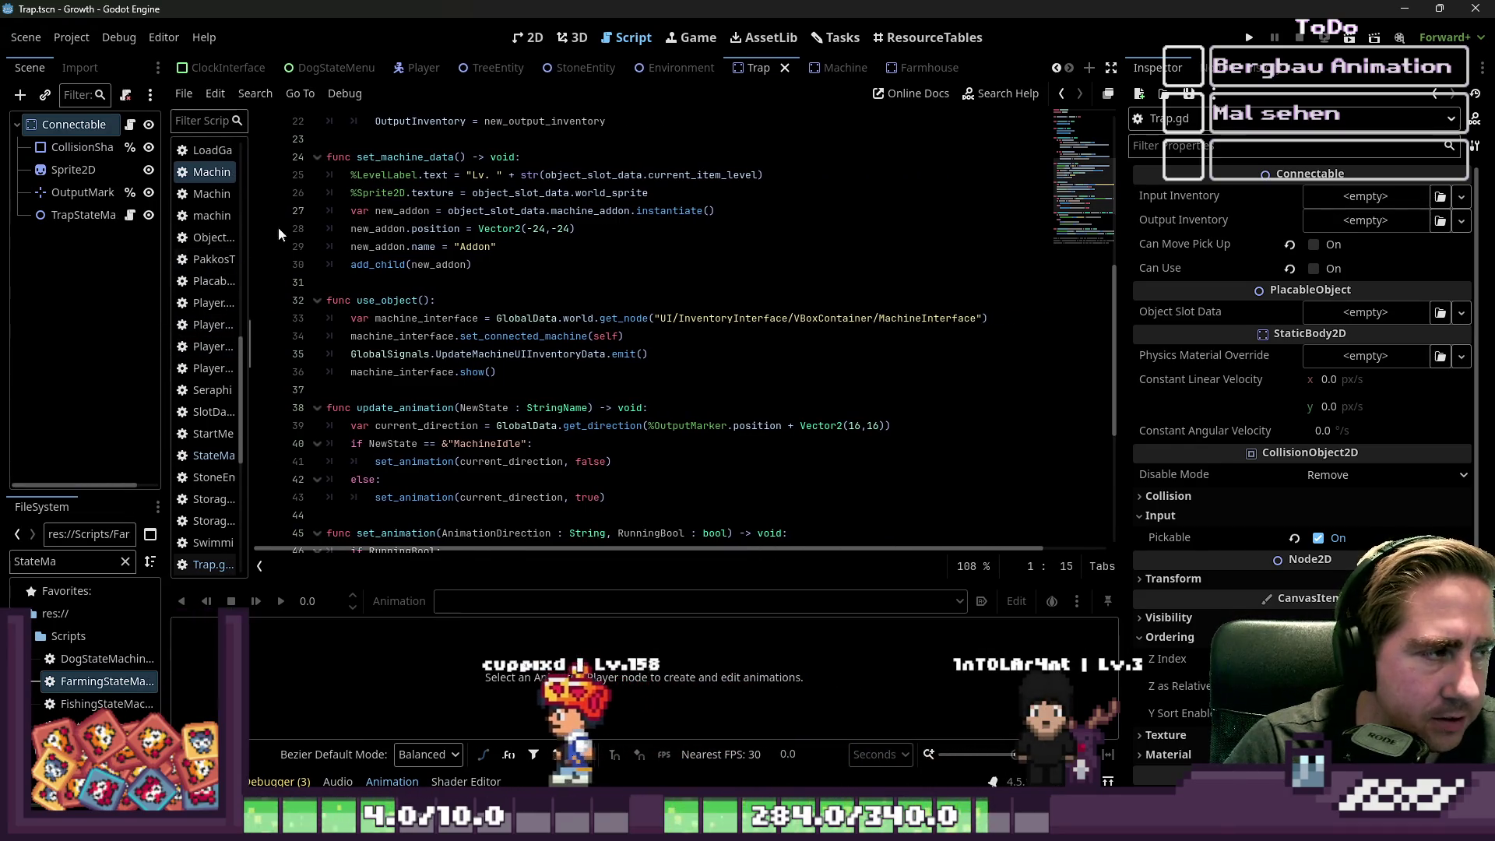
left_click(529, 38)
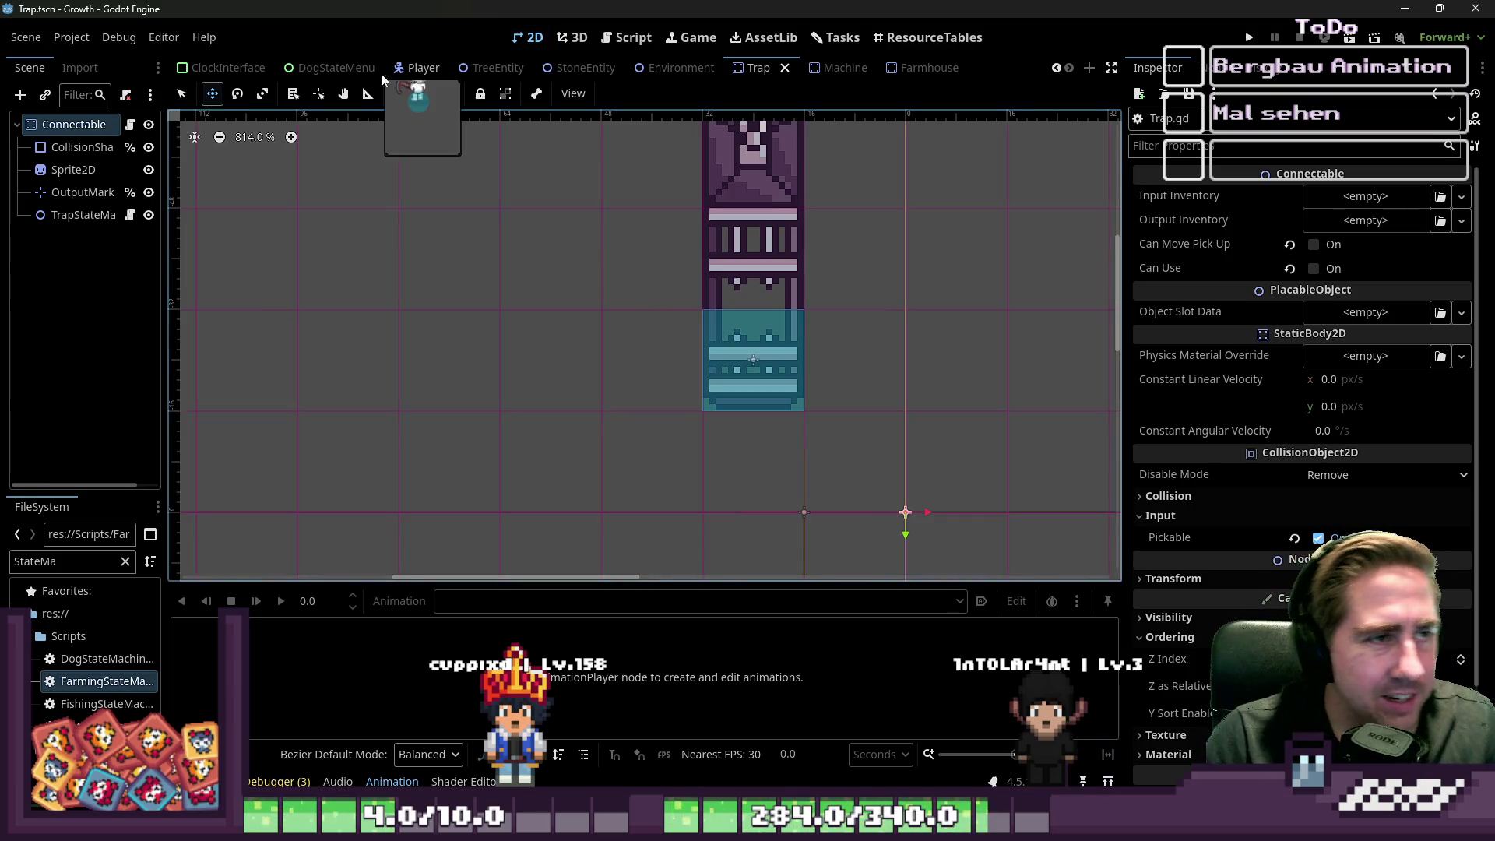
- In the World scene, collapse the floor tilemap layers, expand UI and select InventoryInterface
scroll(374, 70, "up", 5)
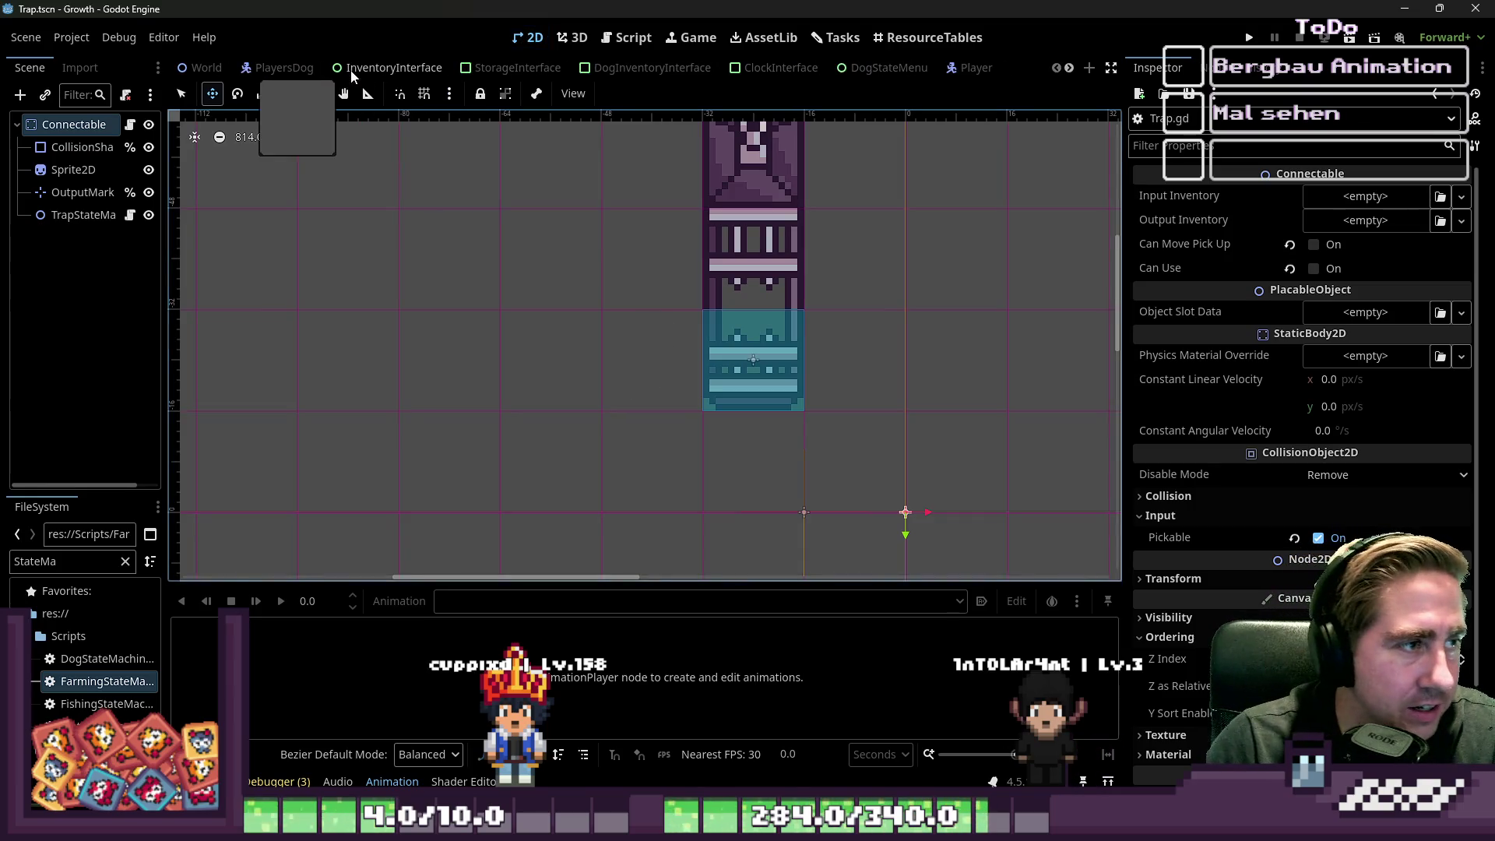
left_click(178, 72)
left_click_drag(165, 301, 381, 303)
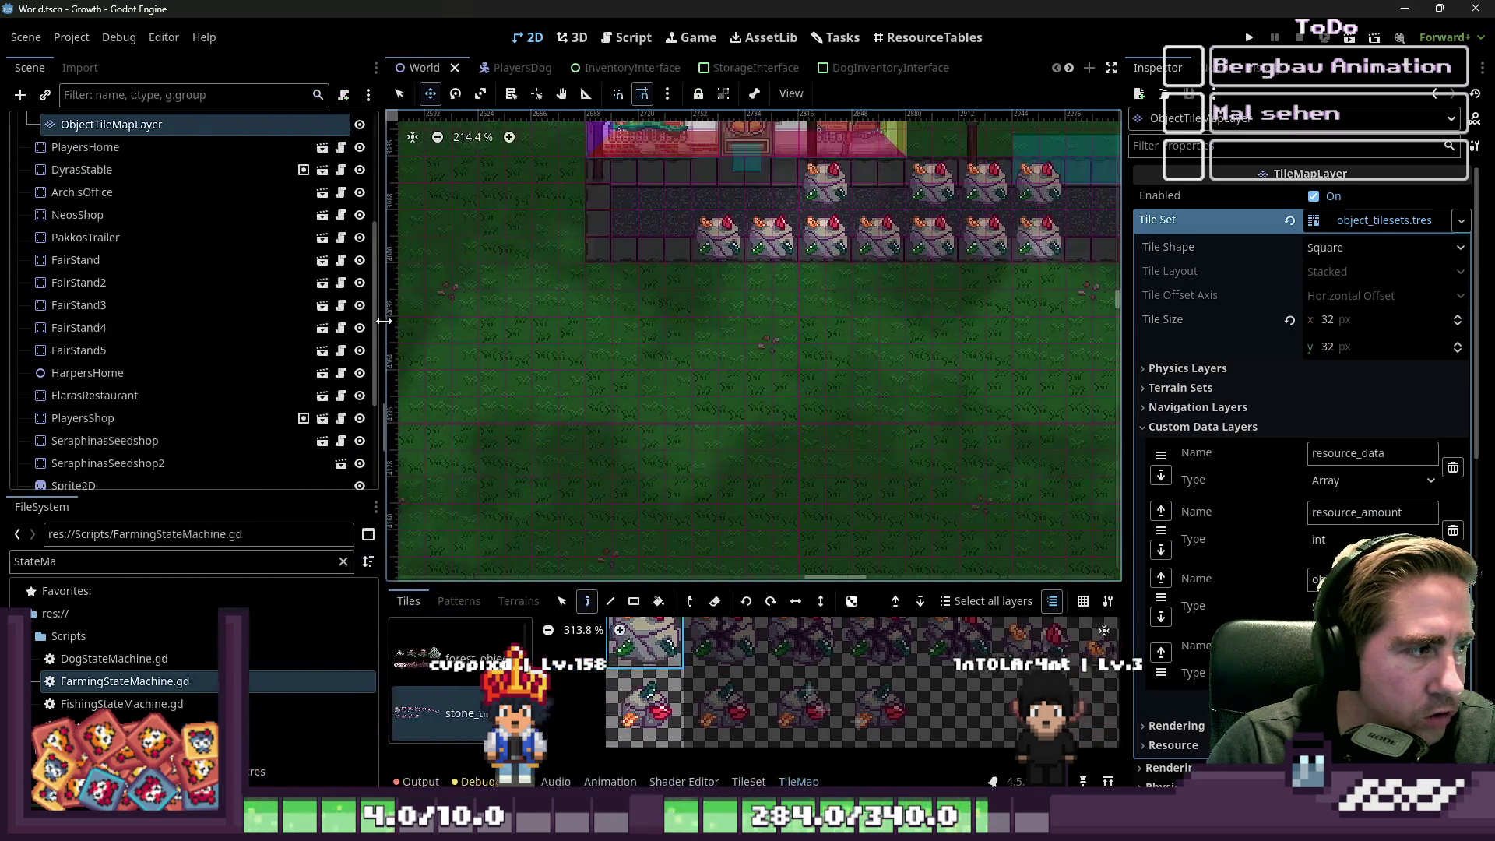
scroll(207, 352, "up", 5)
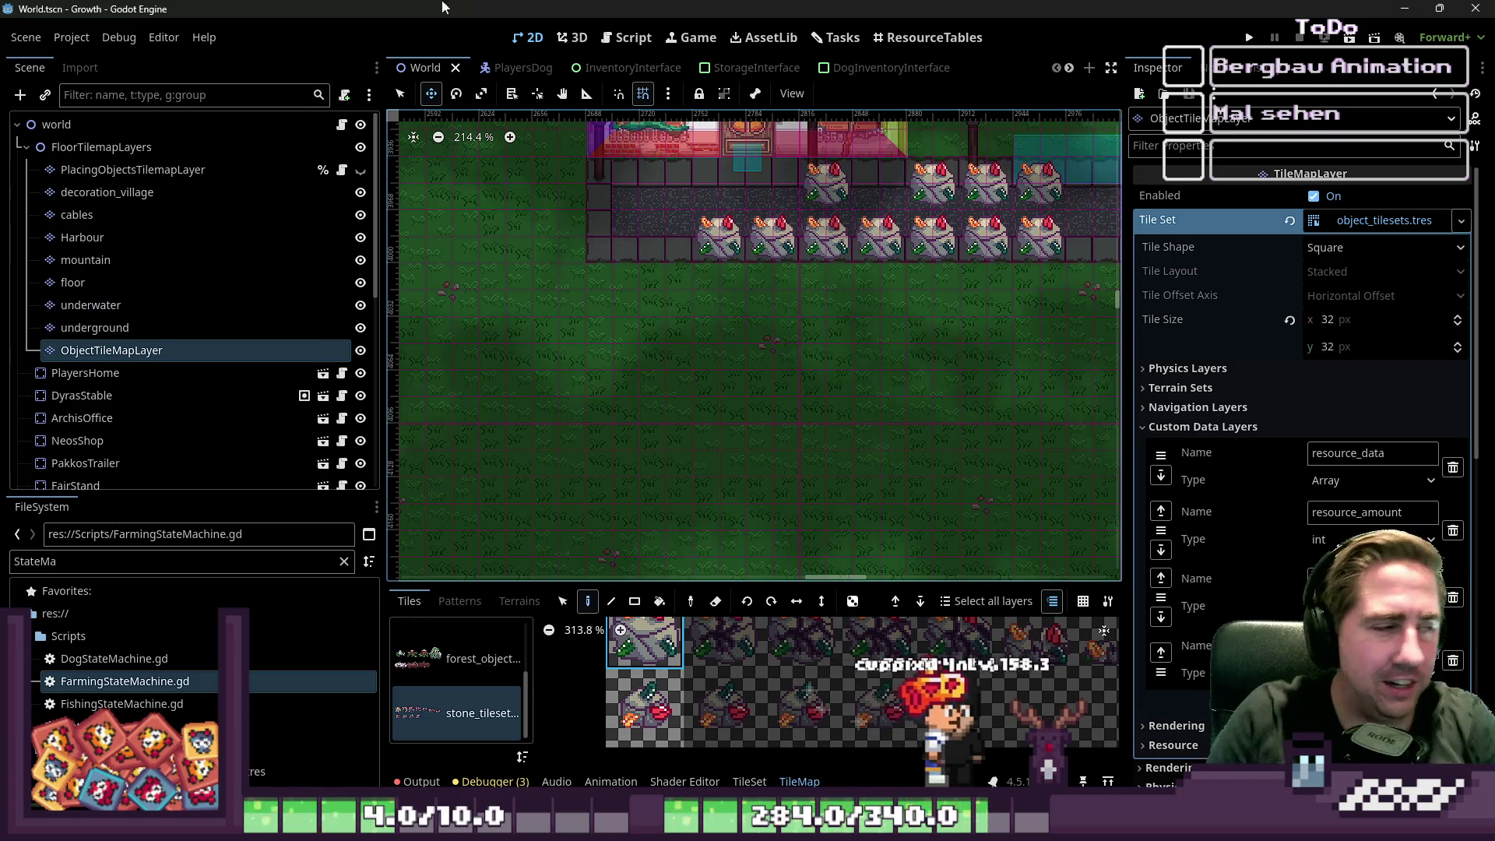
left_click(27, 146)
scroll(47, 273, "down", 3)
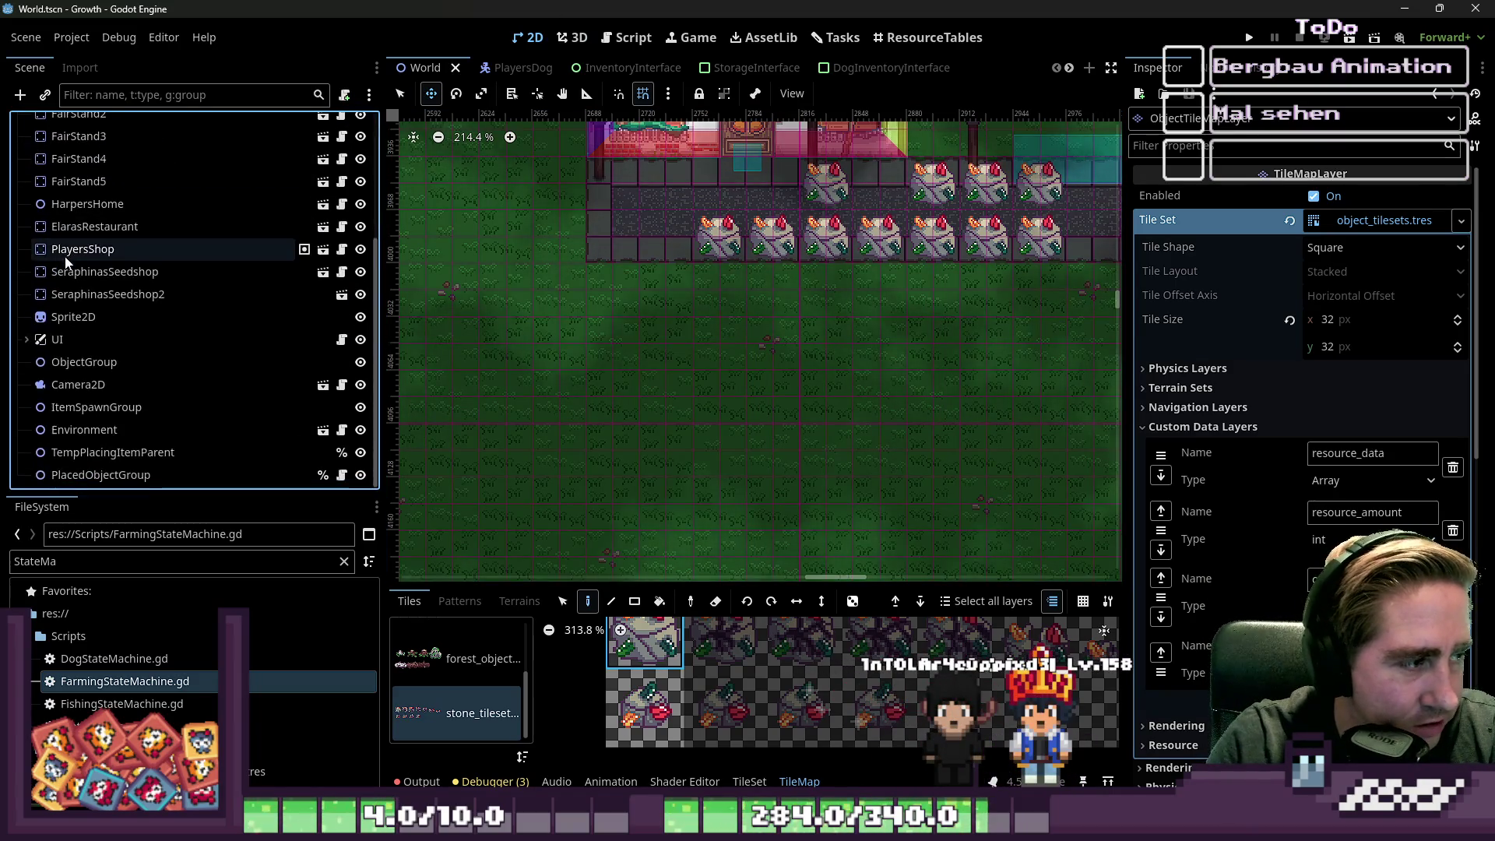
left_click(27, 335)
scroll(117, 374, "down", 2)
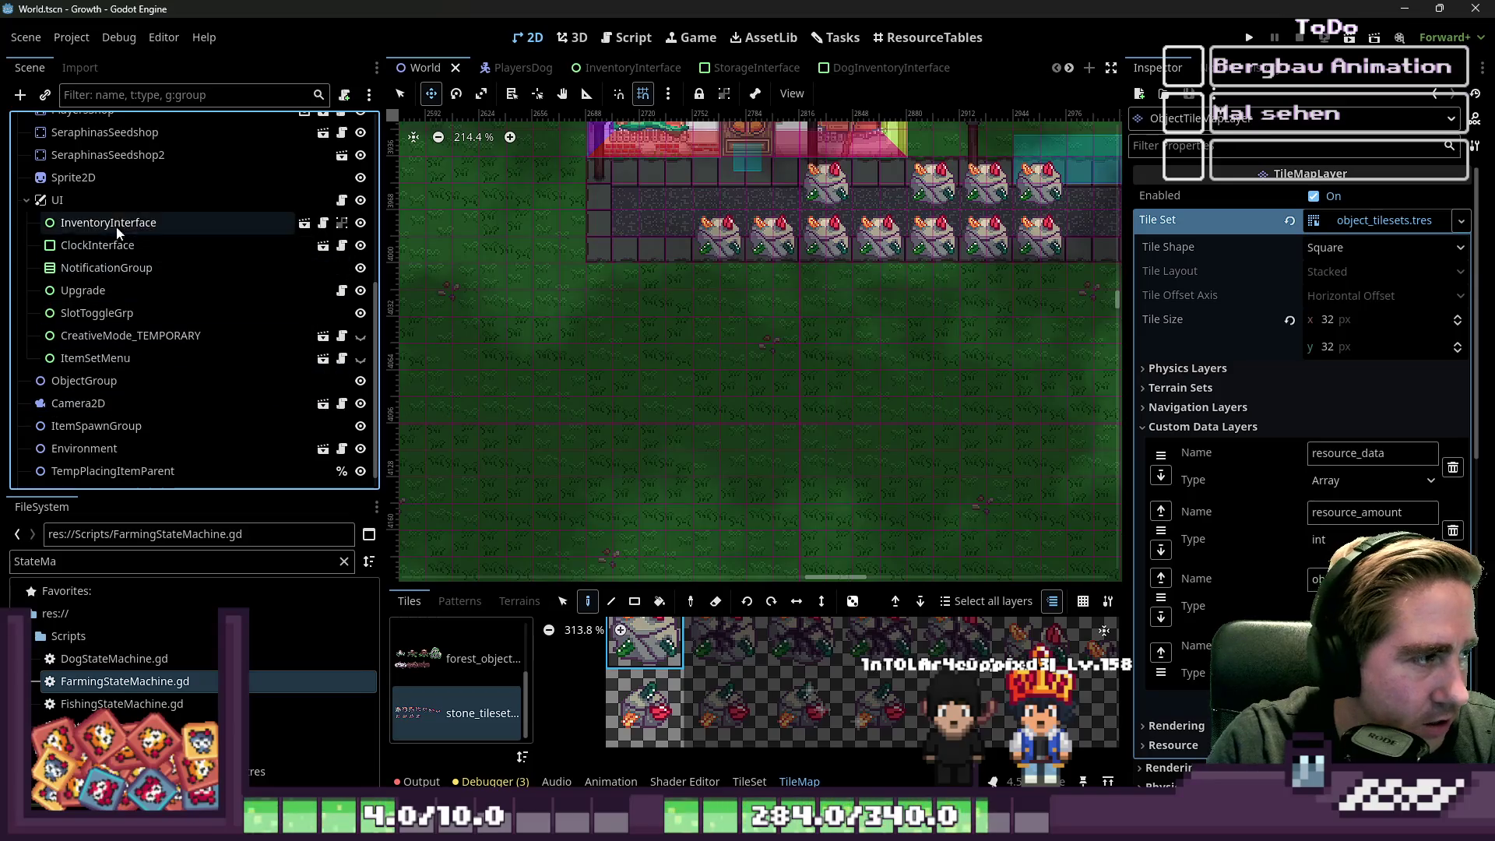
left_click(179, 224)
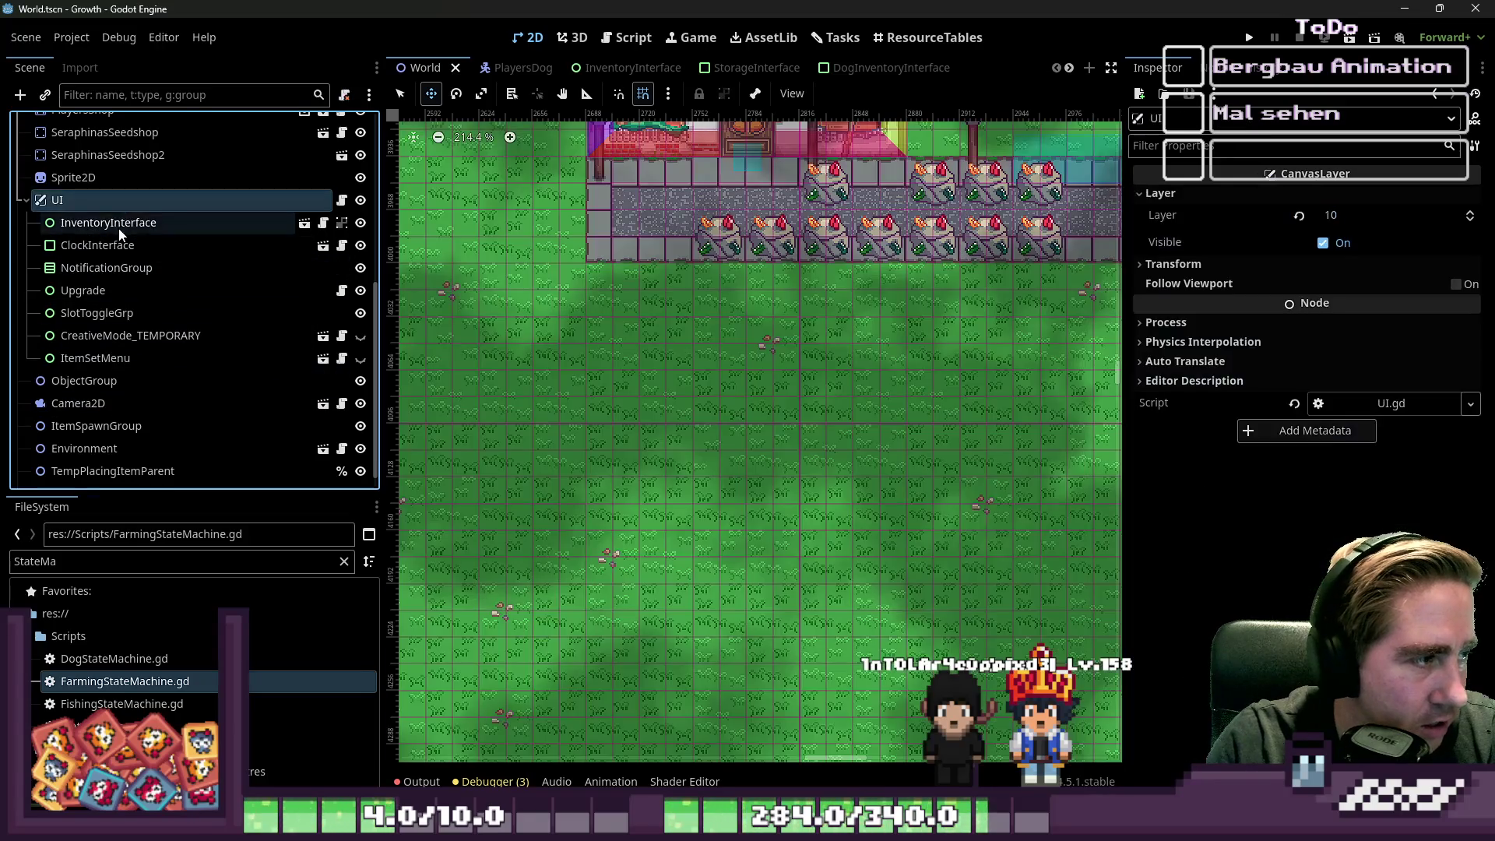
- Filter the FileSystem for 'IInter', then clear the filter to list all files again
double_click(82, 561)
type("Inv")
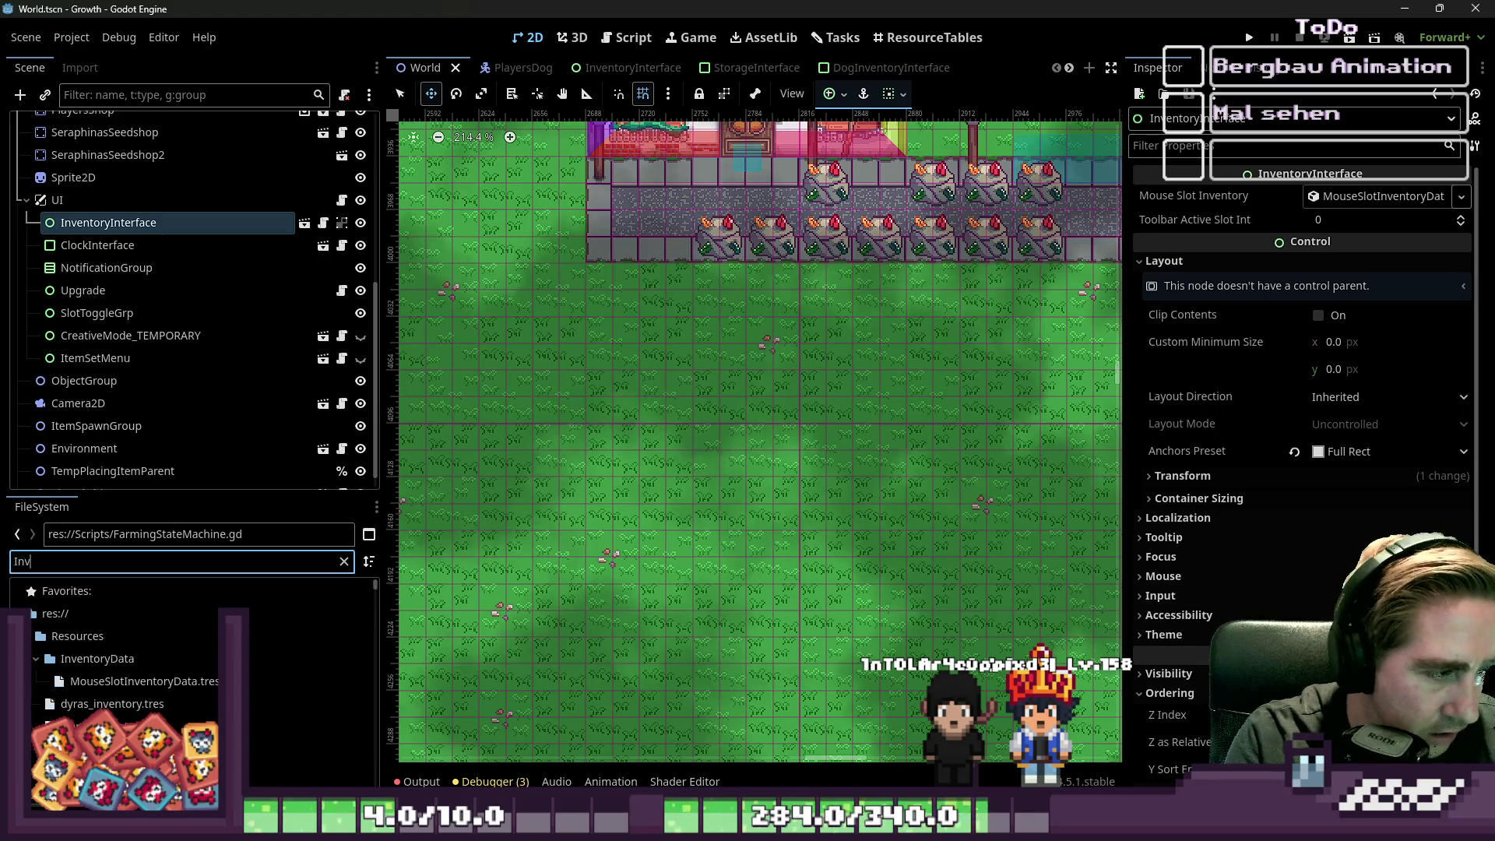
type("Inter")
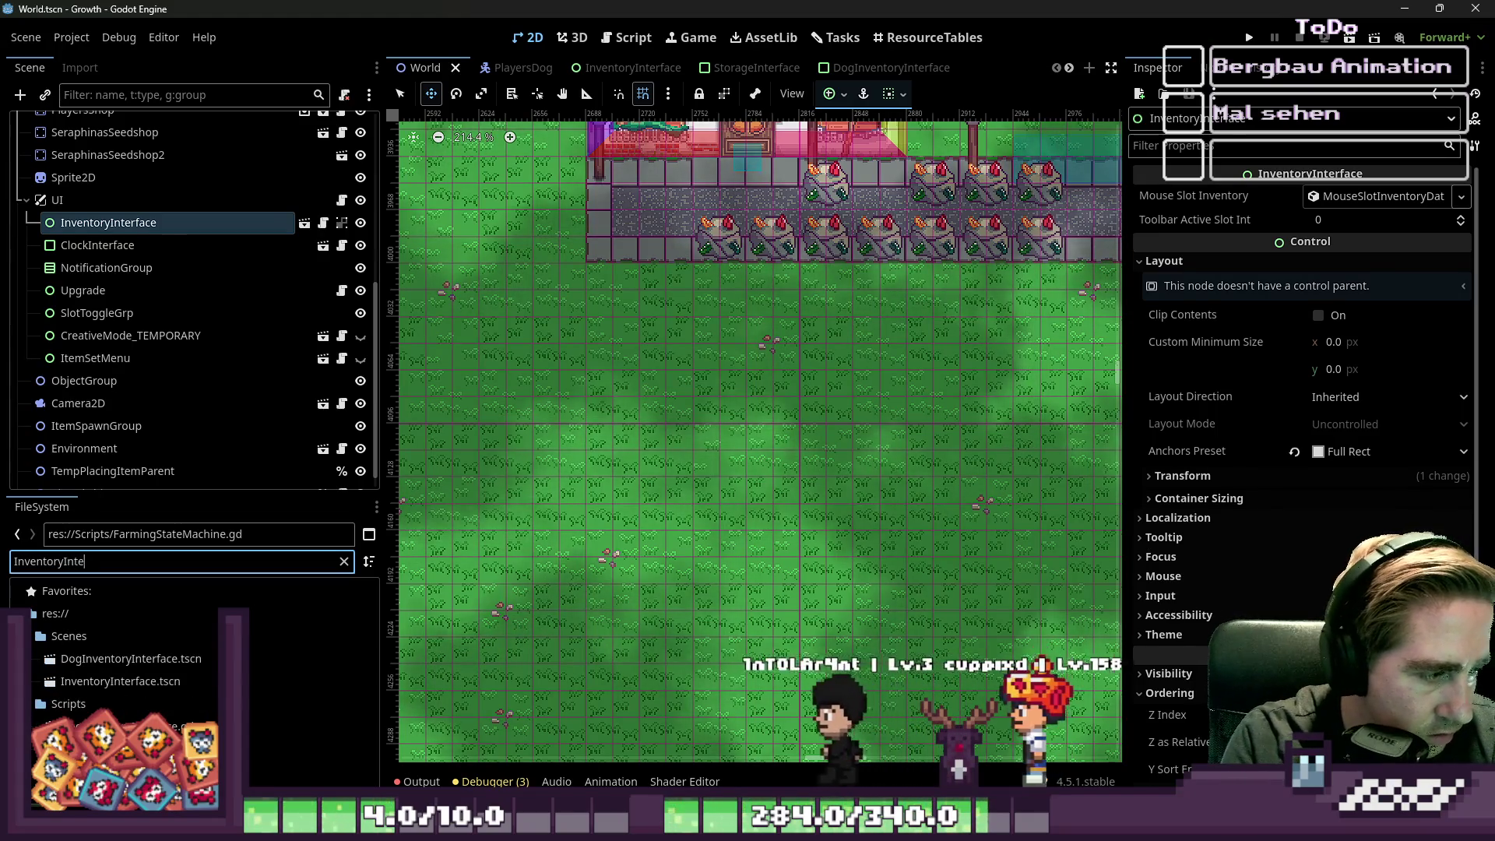
key("ctrl+a")
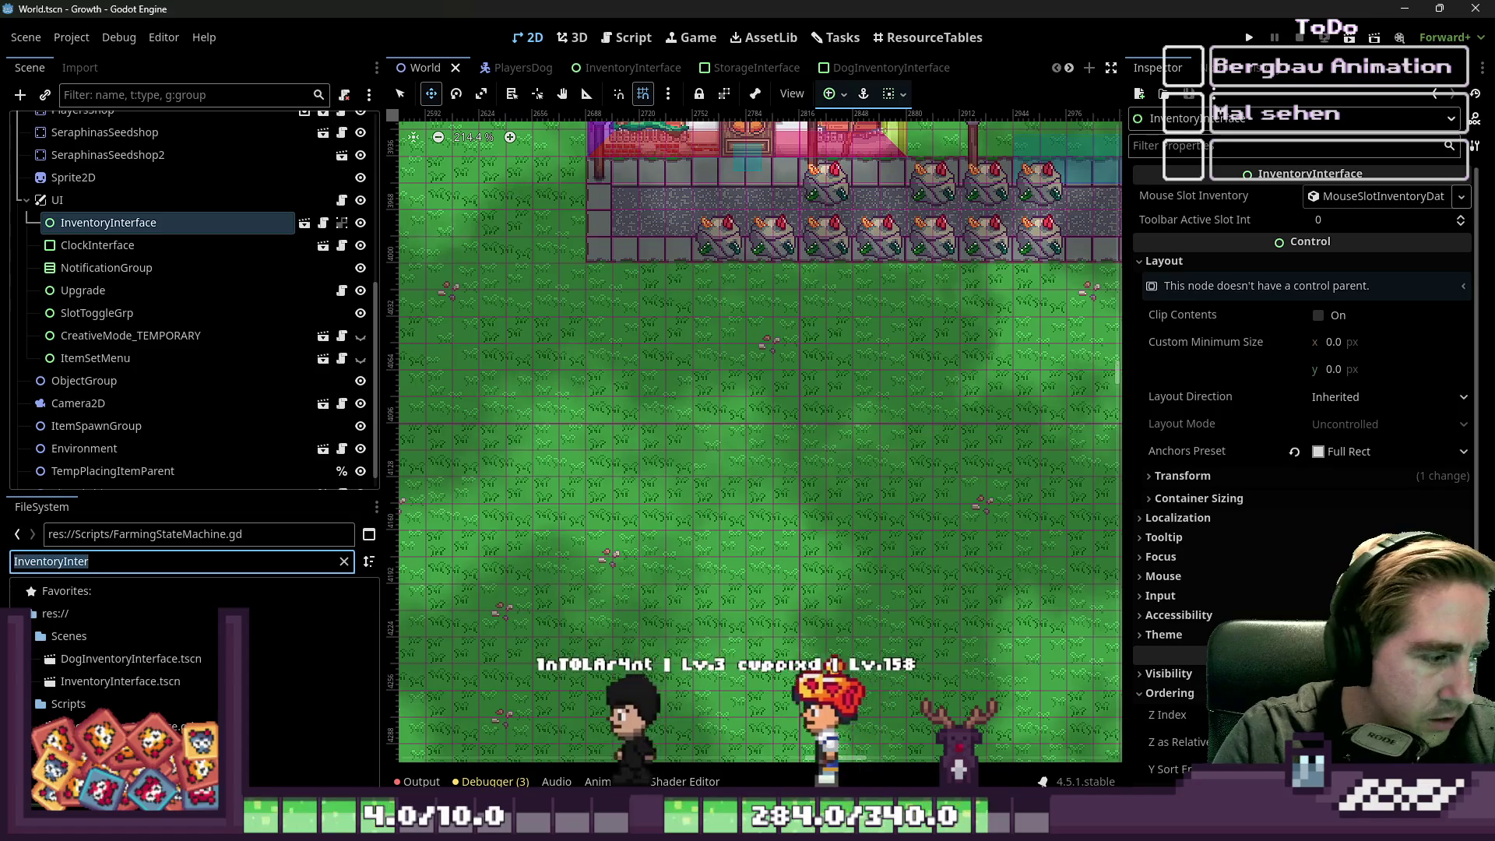
key("BackSpace")
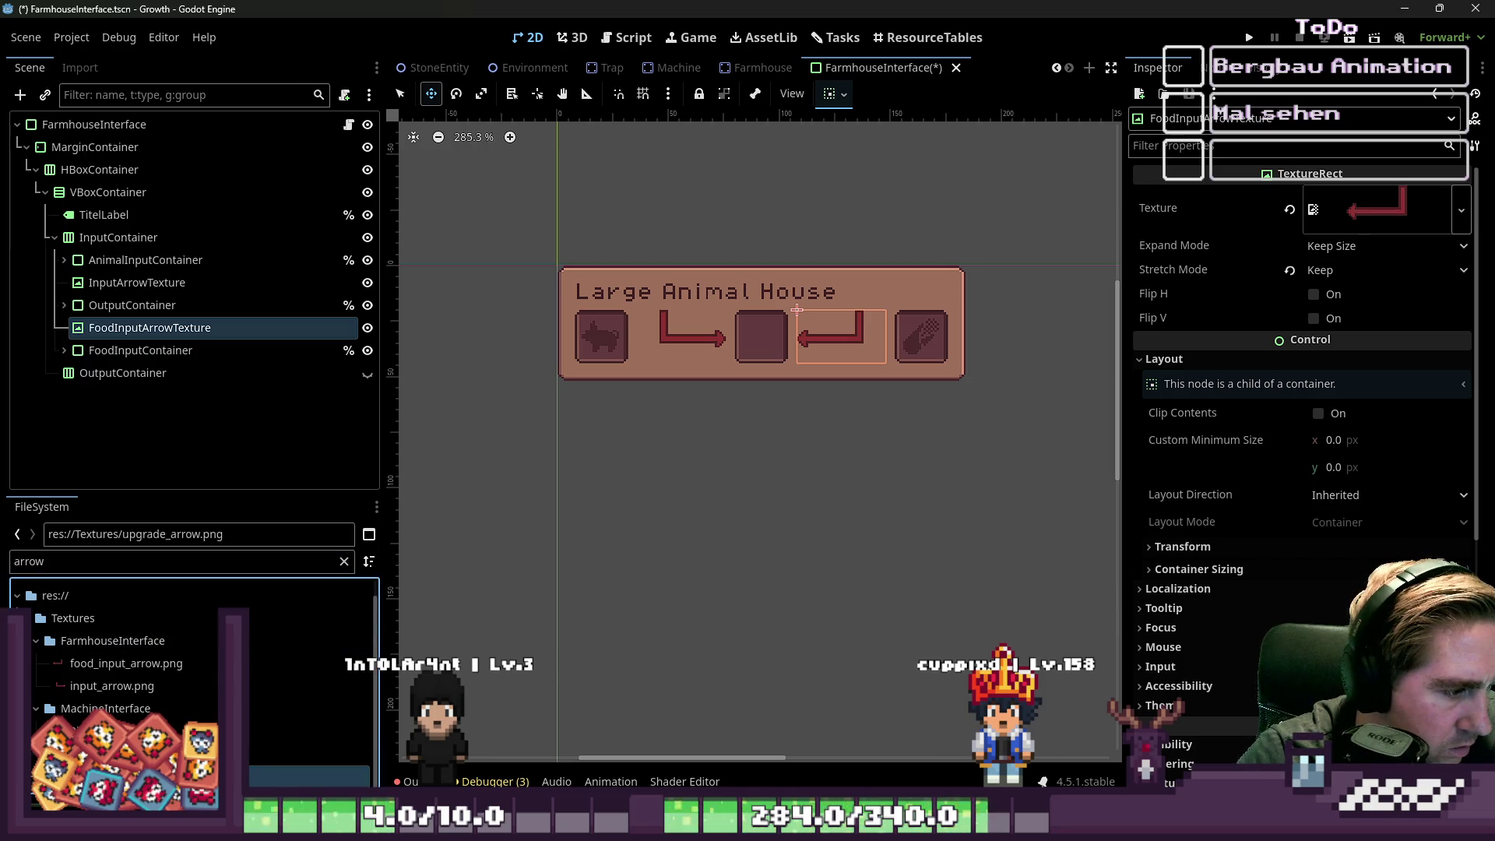
- Give both arrow TextureRects the upgrade_arrow.png texture and flip the food input arrow horizontally
mouse_move(116, 774)
left_mouse_down()
mouse_move(147, 393)
mouse_move(129, 330)
left_mouse_up()
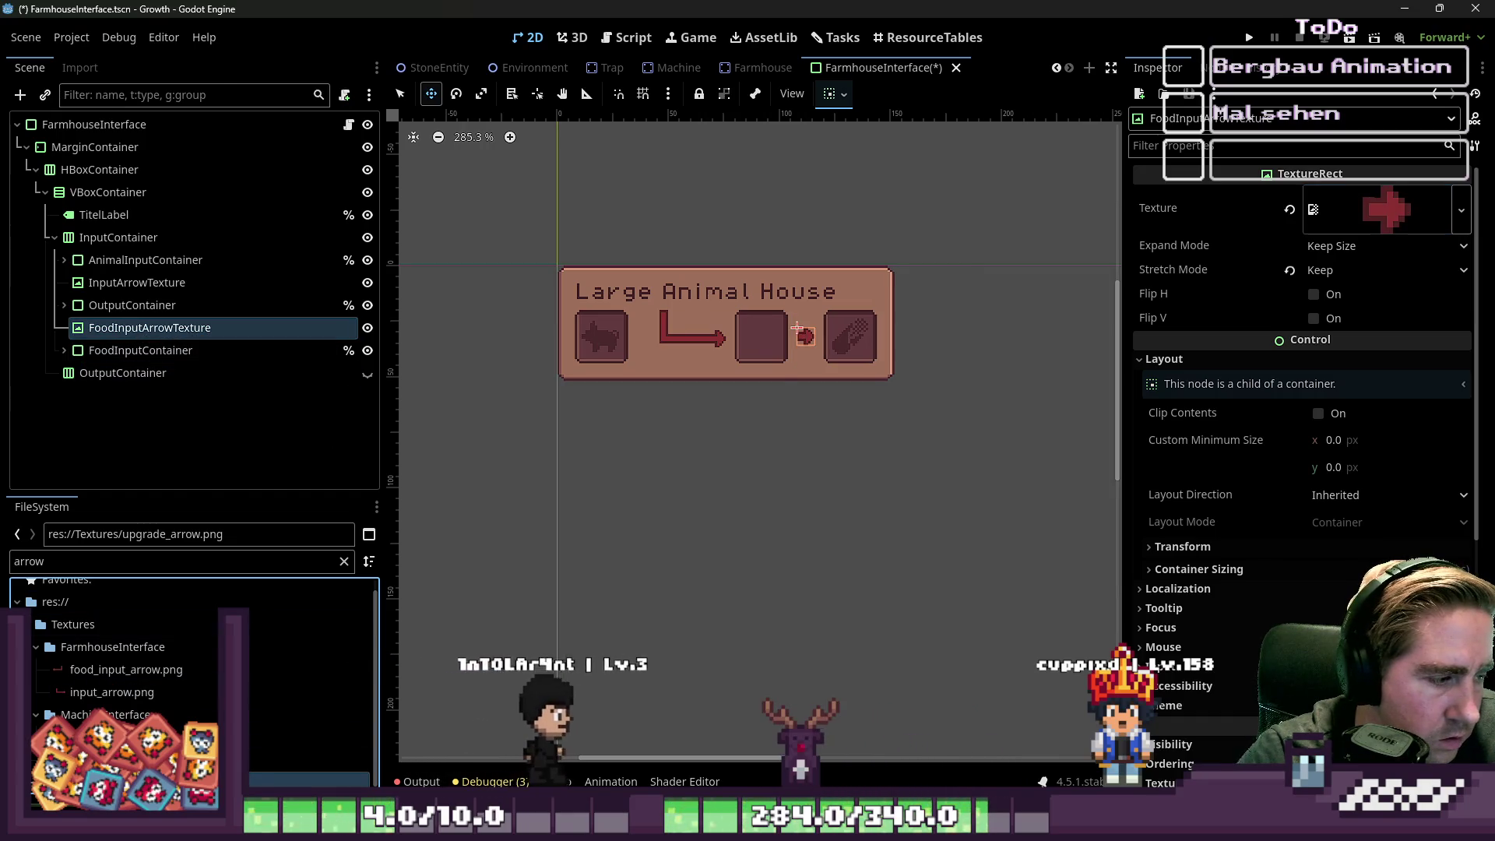
left_click_drag(134, 718, 122, 292)
scroll(654, 459, "up", 5)
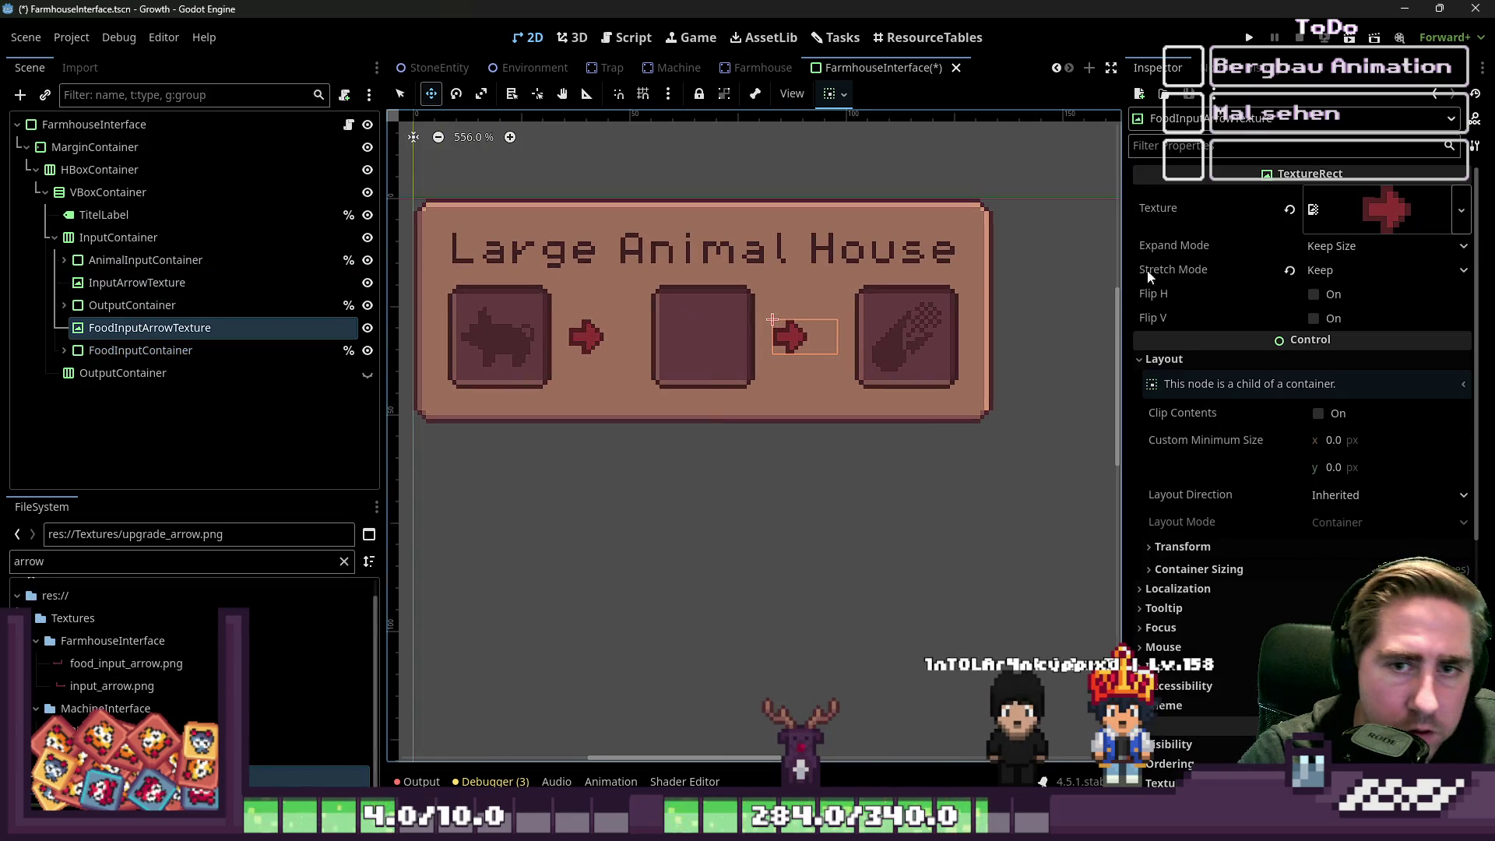
left_click(1315, 296)
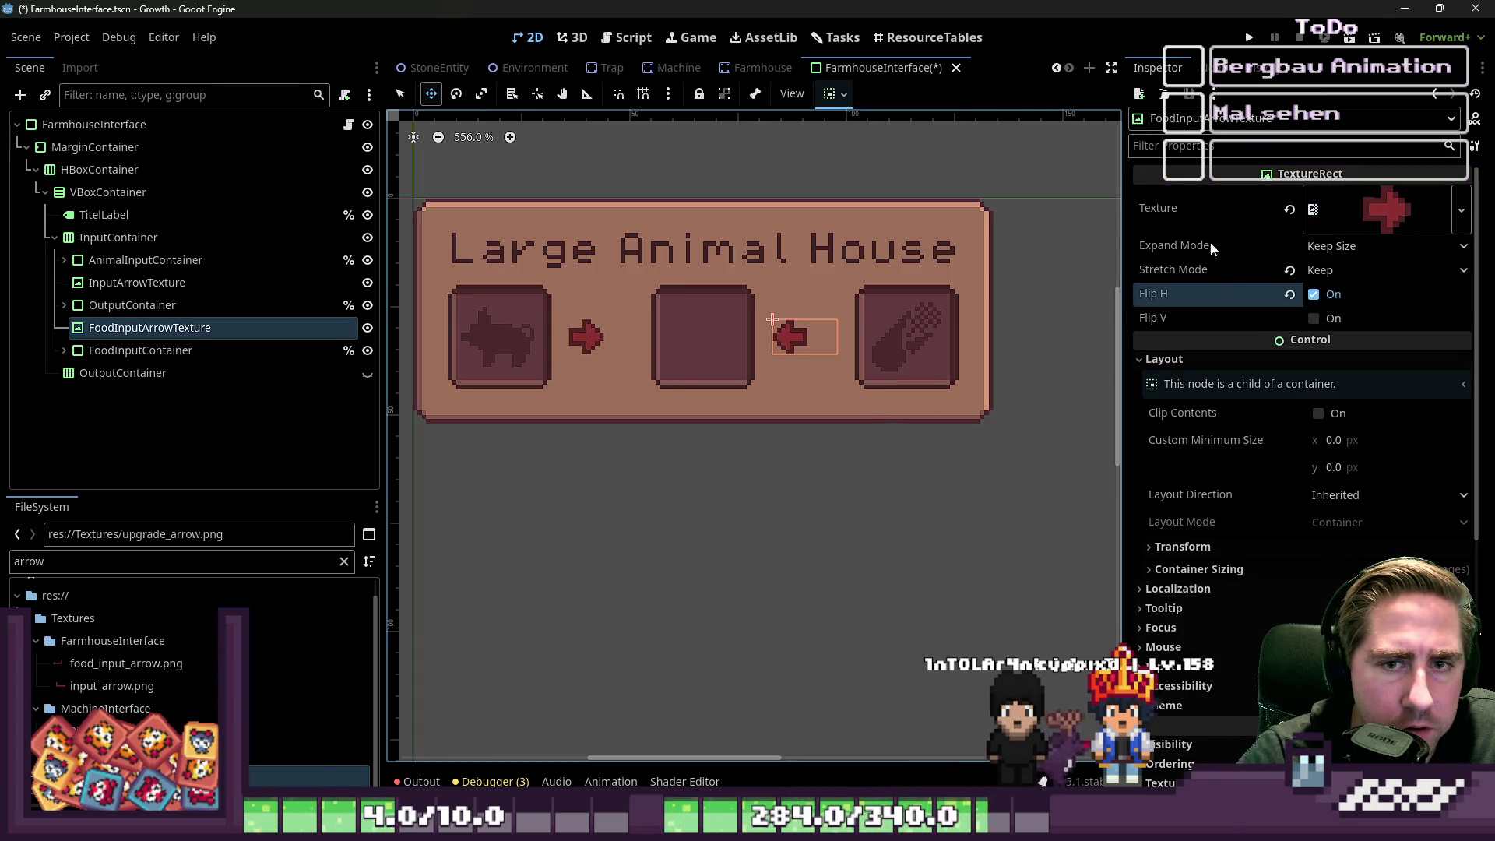
- Set InputArrowTexture's horizontal container sizing to Center with Expand turned off
left_click(830, 94)
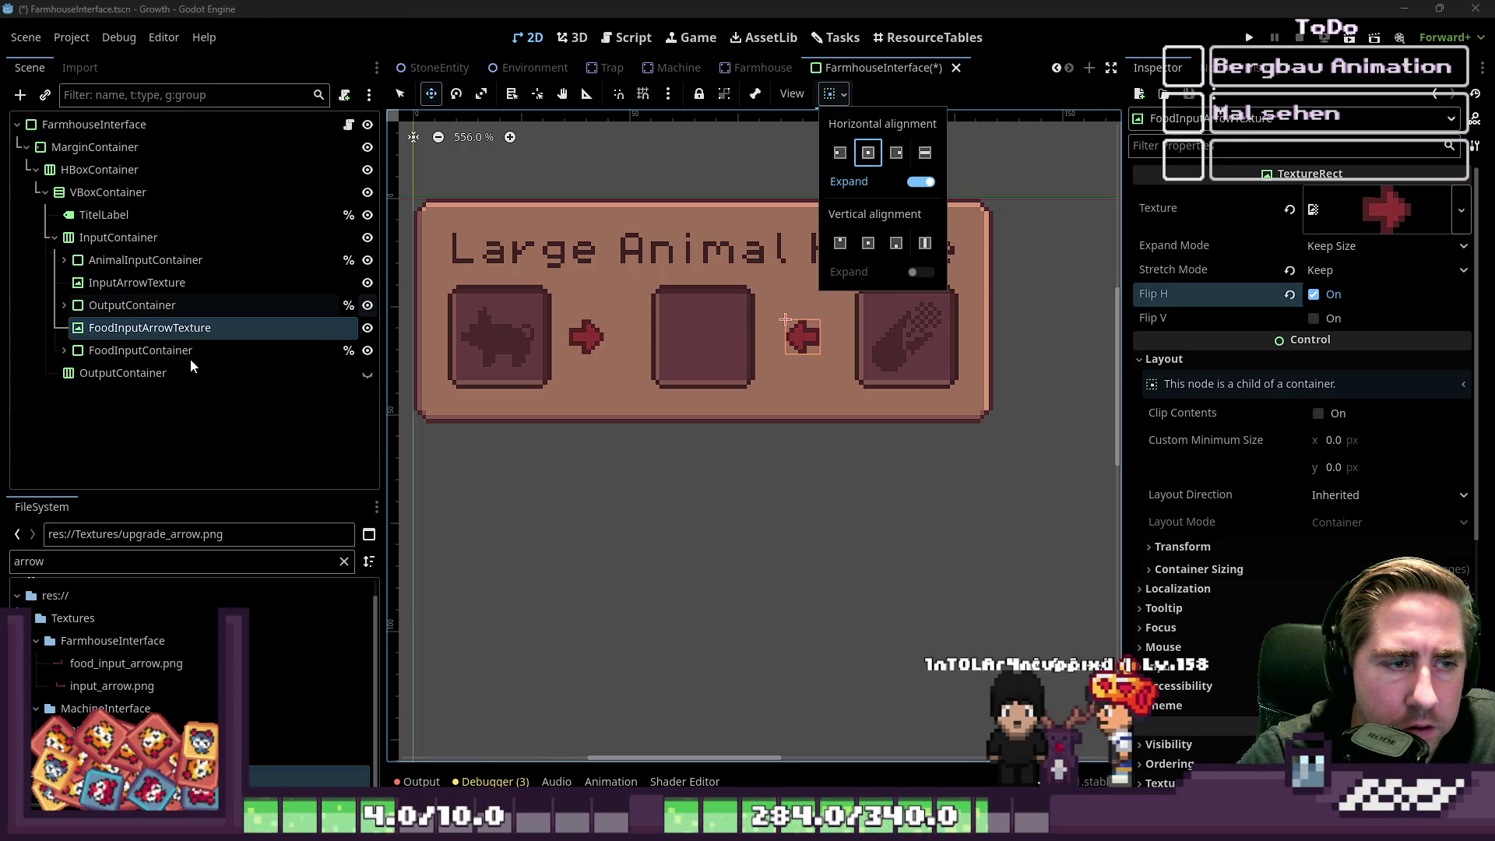
left_click(233, 304)
left_click(292, 282)
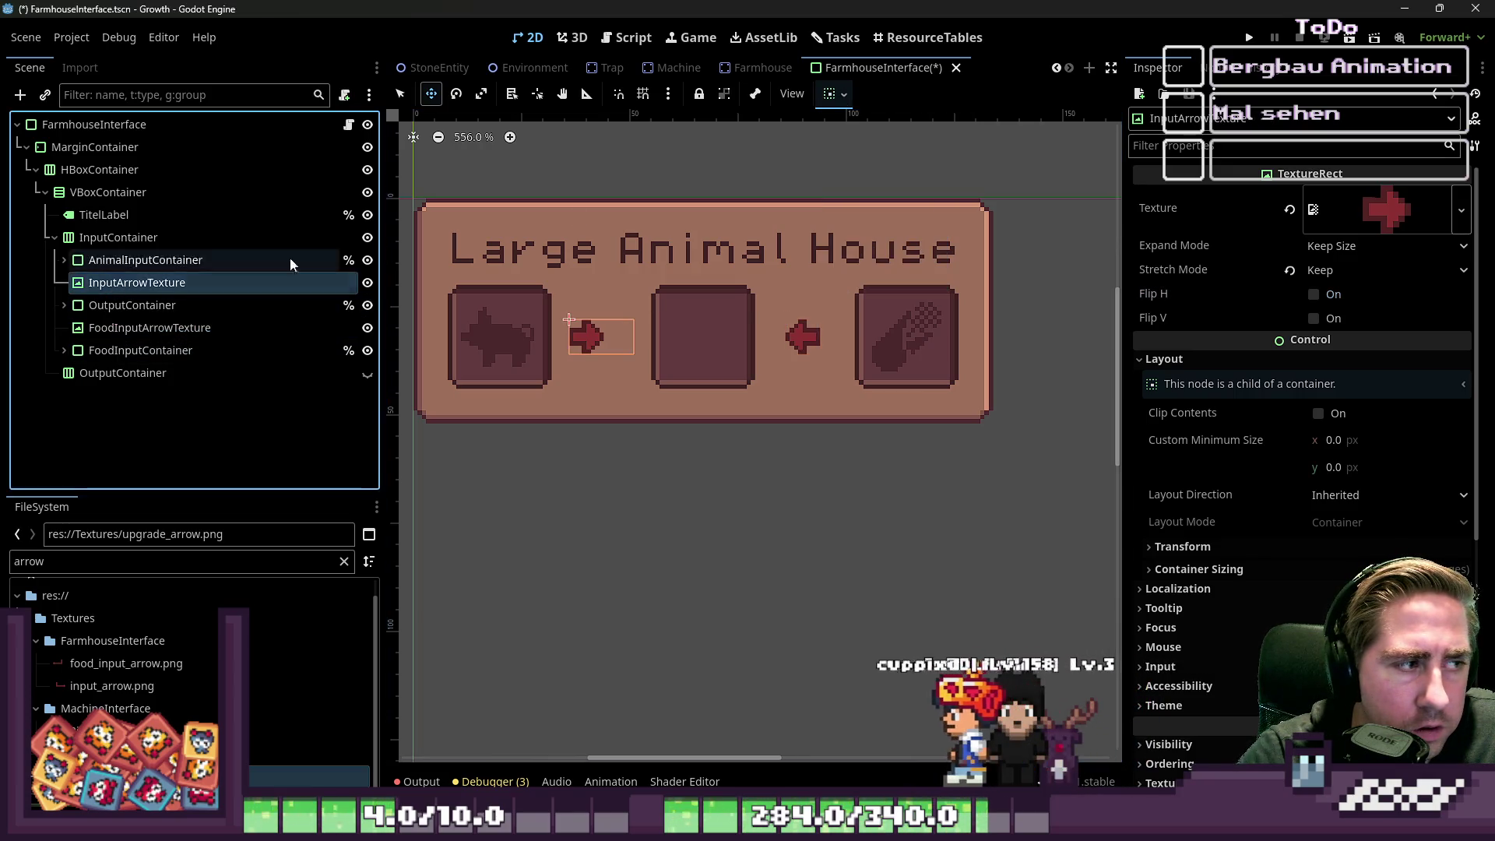
left_click(830, 94)
left_click(868, 153)
left_click(918, 182)
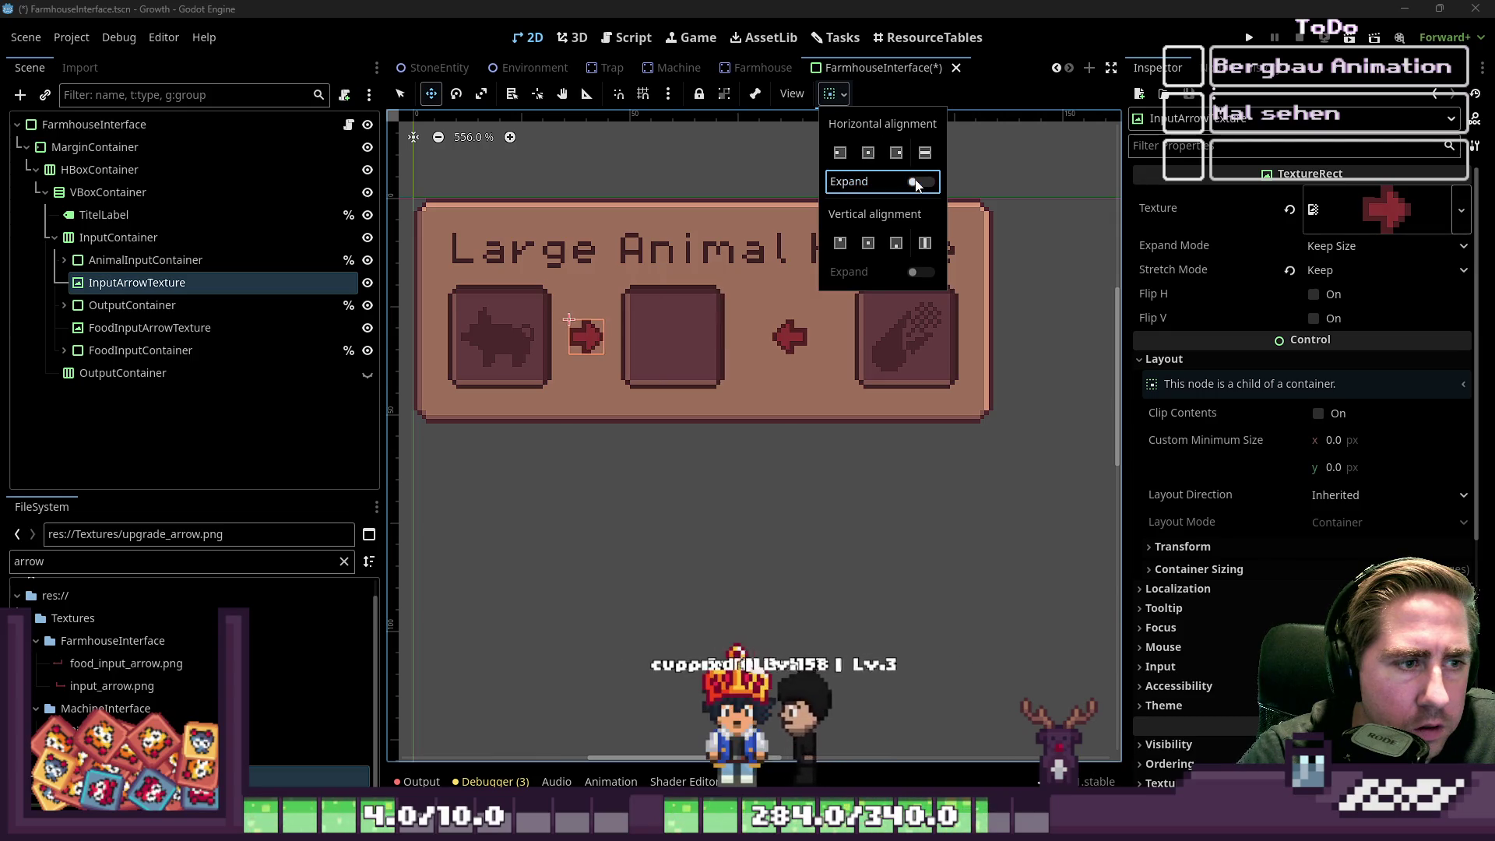
left_click(129, 319)
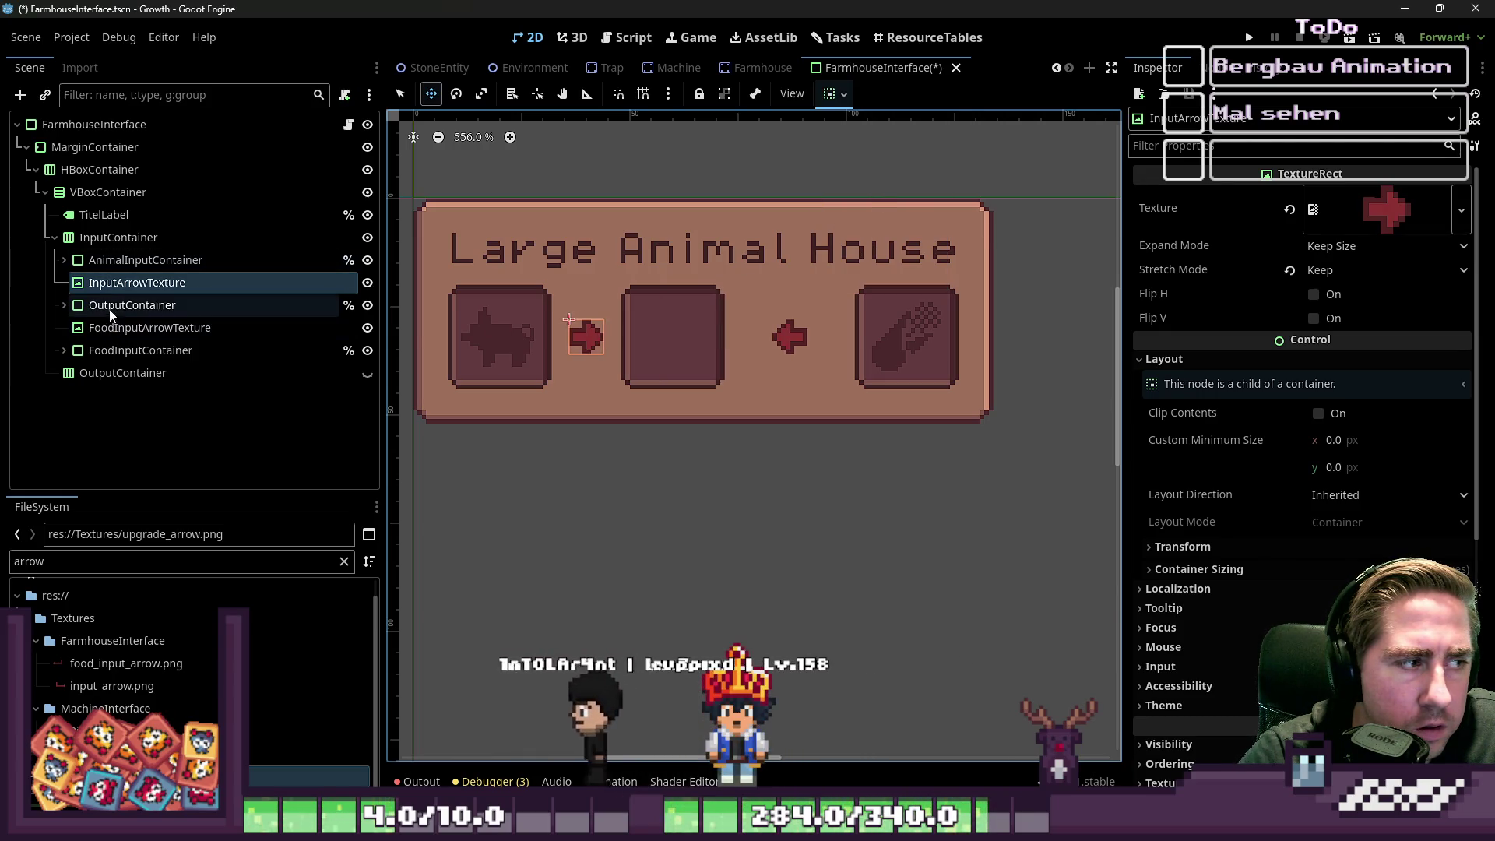
- Turn off horizontal Expand on FoodInputArrowTexture
left_click(128, 327)
left_click(832, 94)
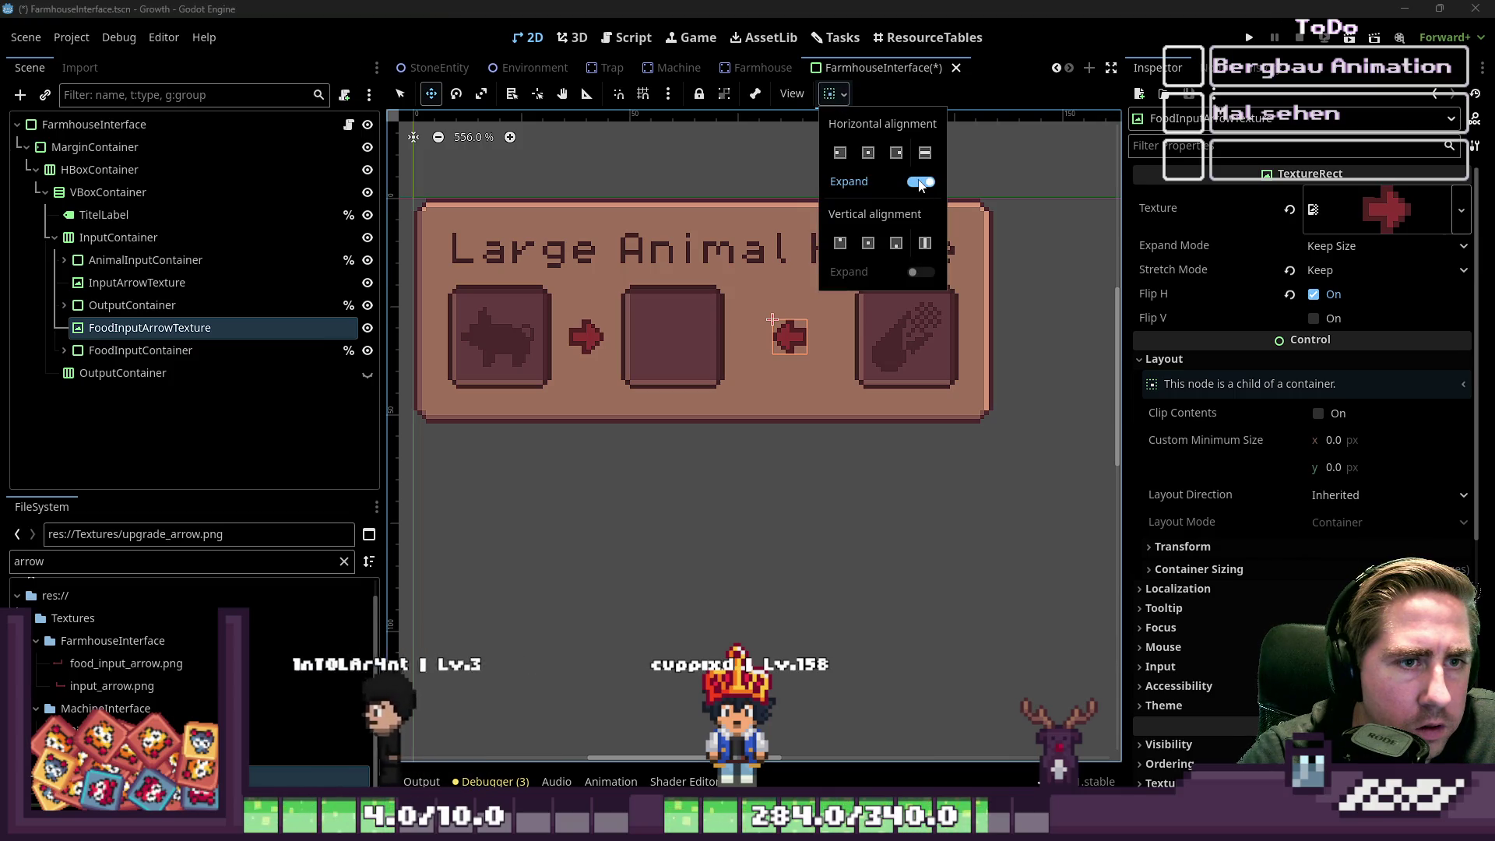
left_click(731, 436)
scroll(482, 318, "down", 8)
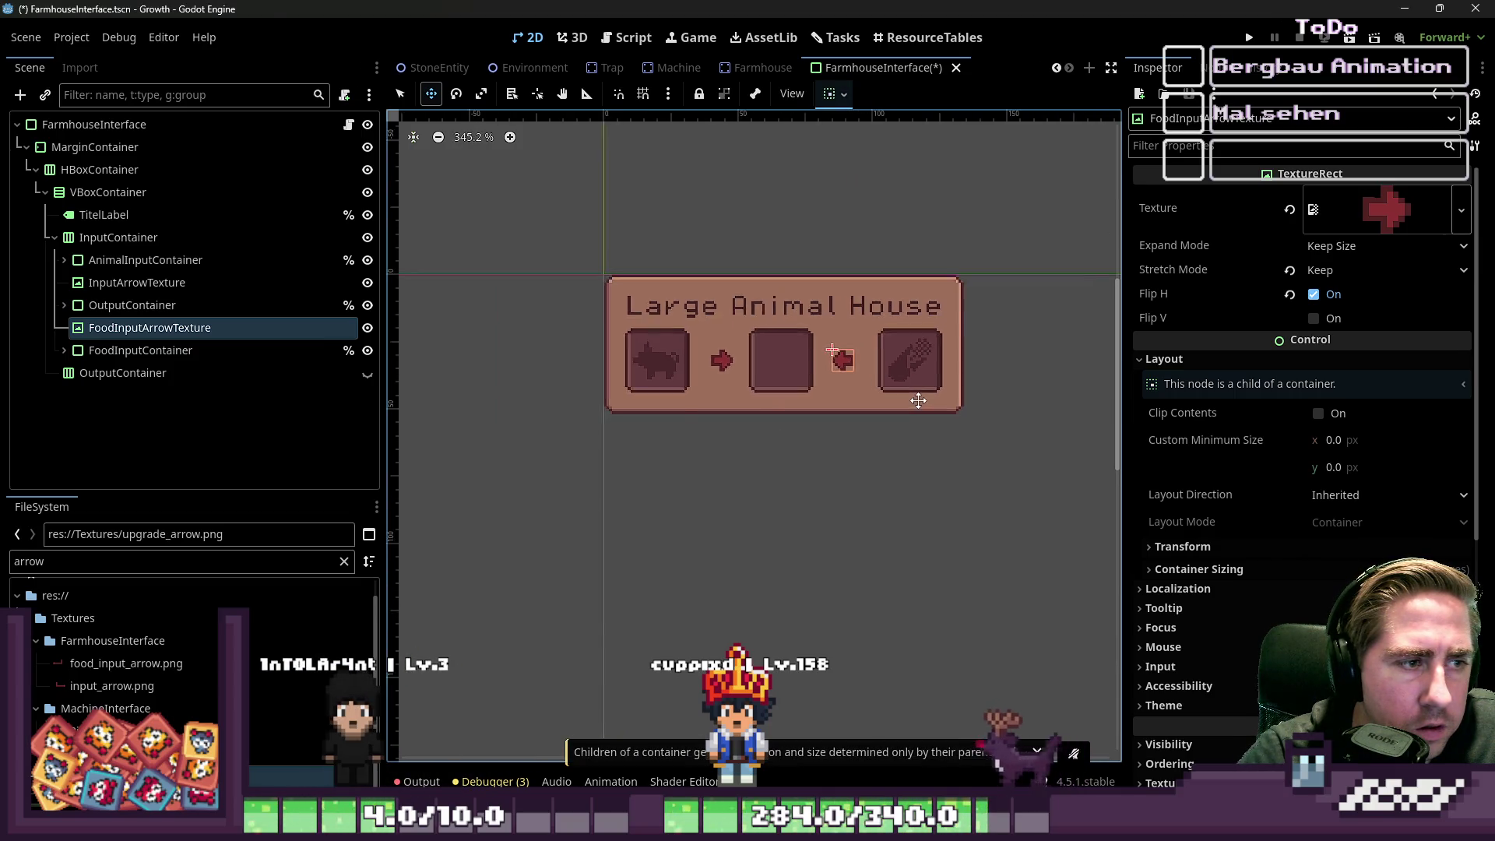
- Check the AnimalInputContainer and FoodInputContainer nodes, then save the FarmhouseInterface scene
left_click(205, 262)
left_click(226, 351)
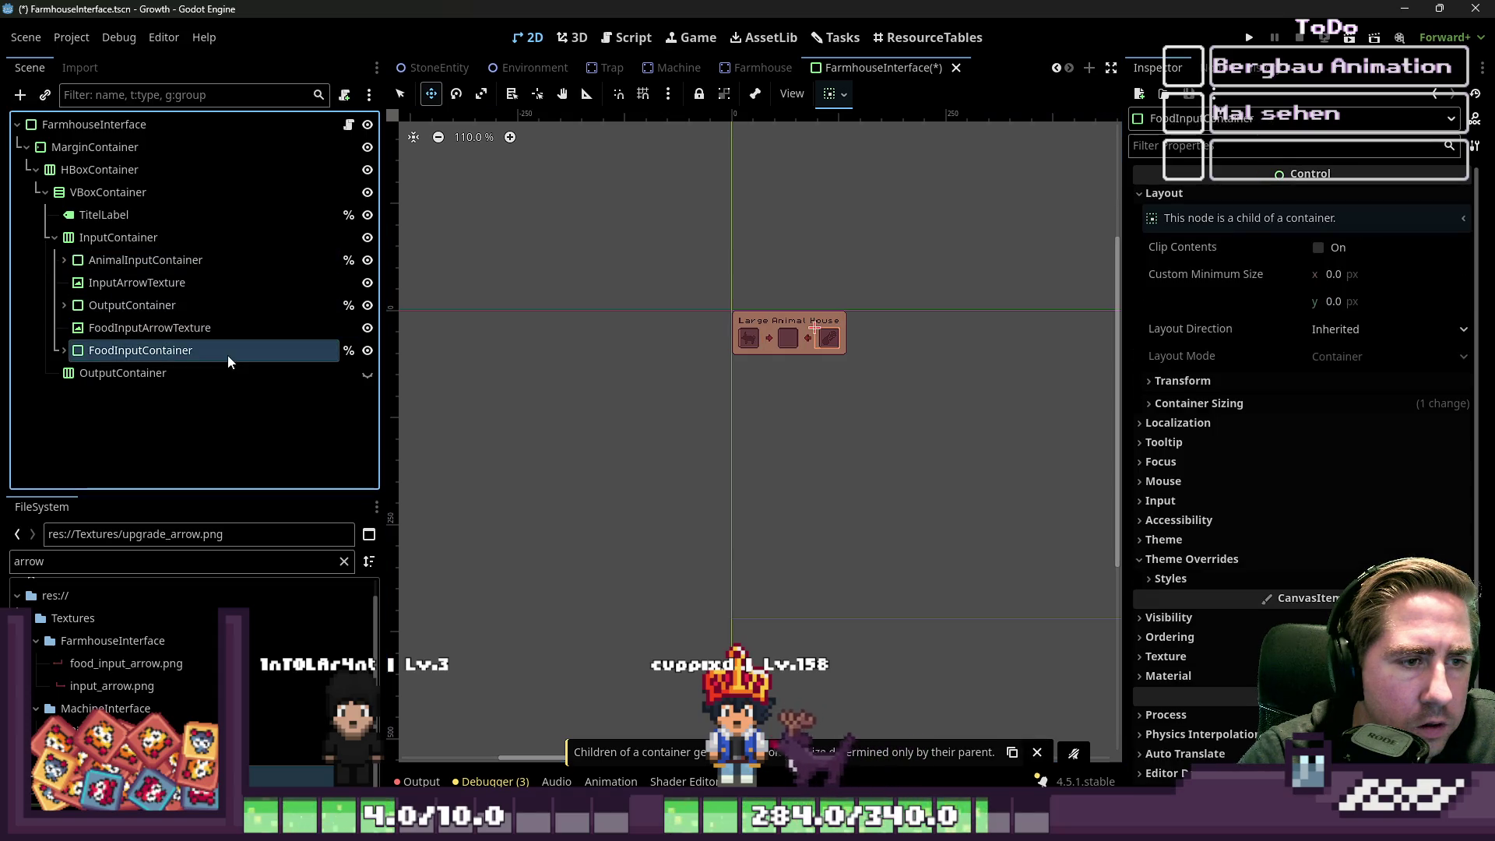
left_click(226, 413)
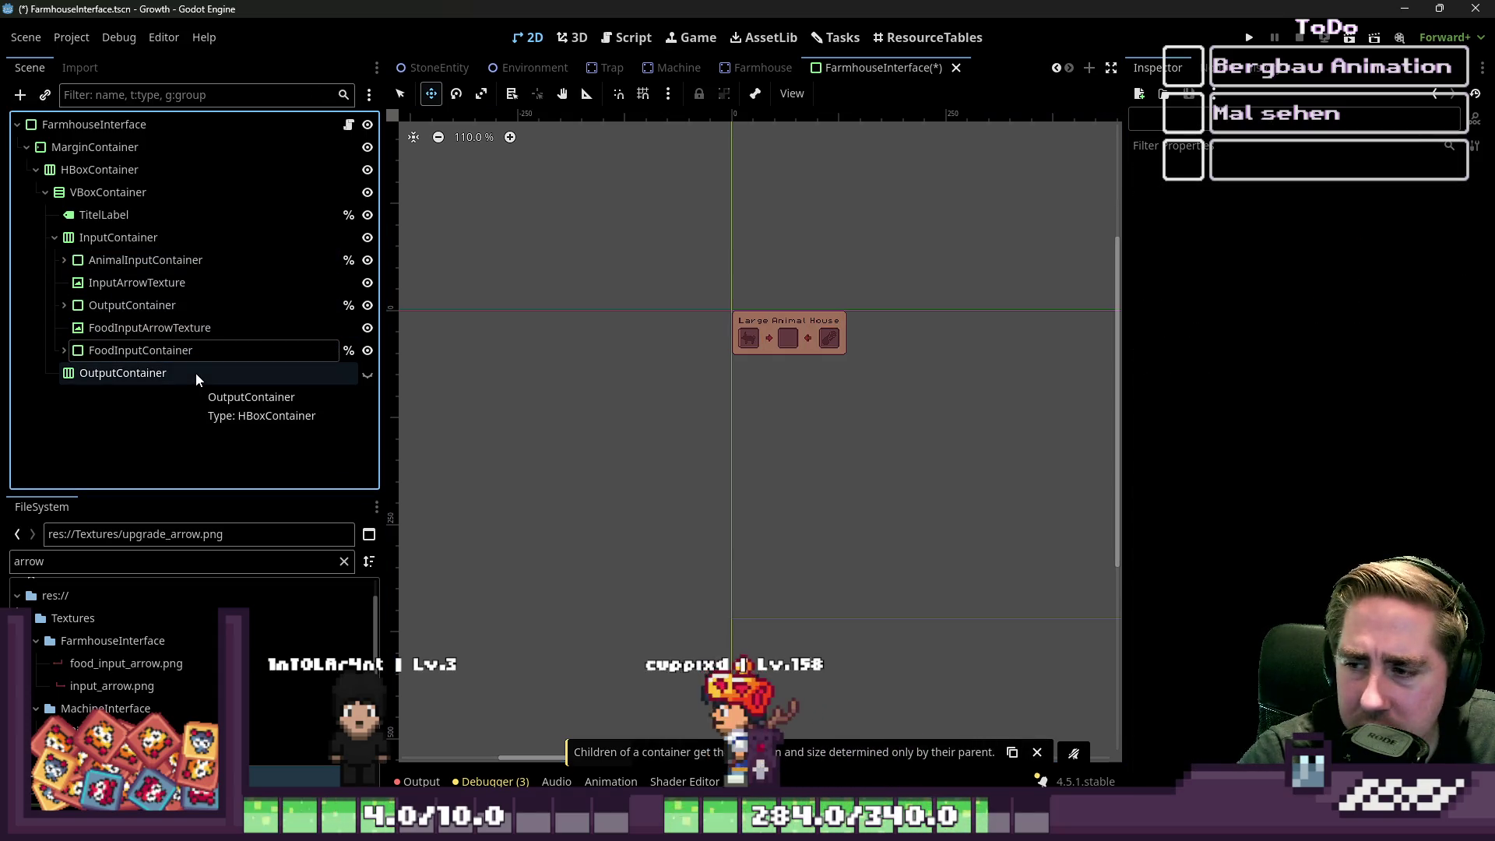
key("ctrl+s")
scroll(510, 70, "up", 5)
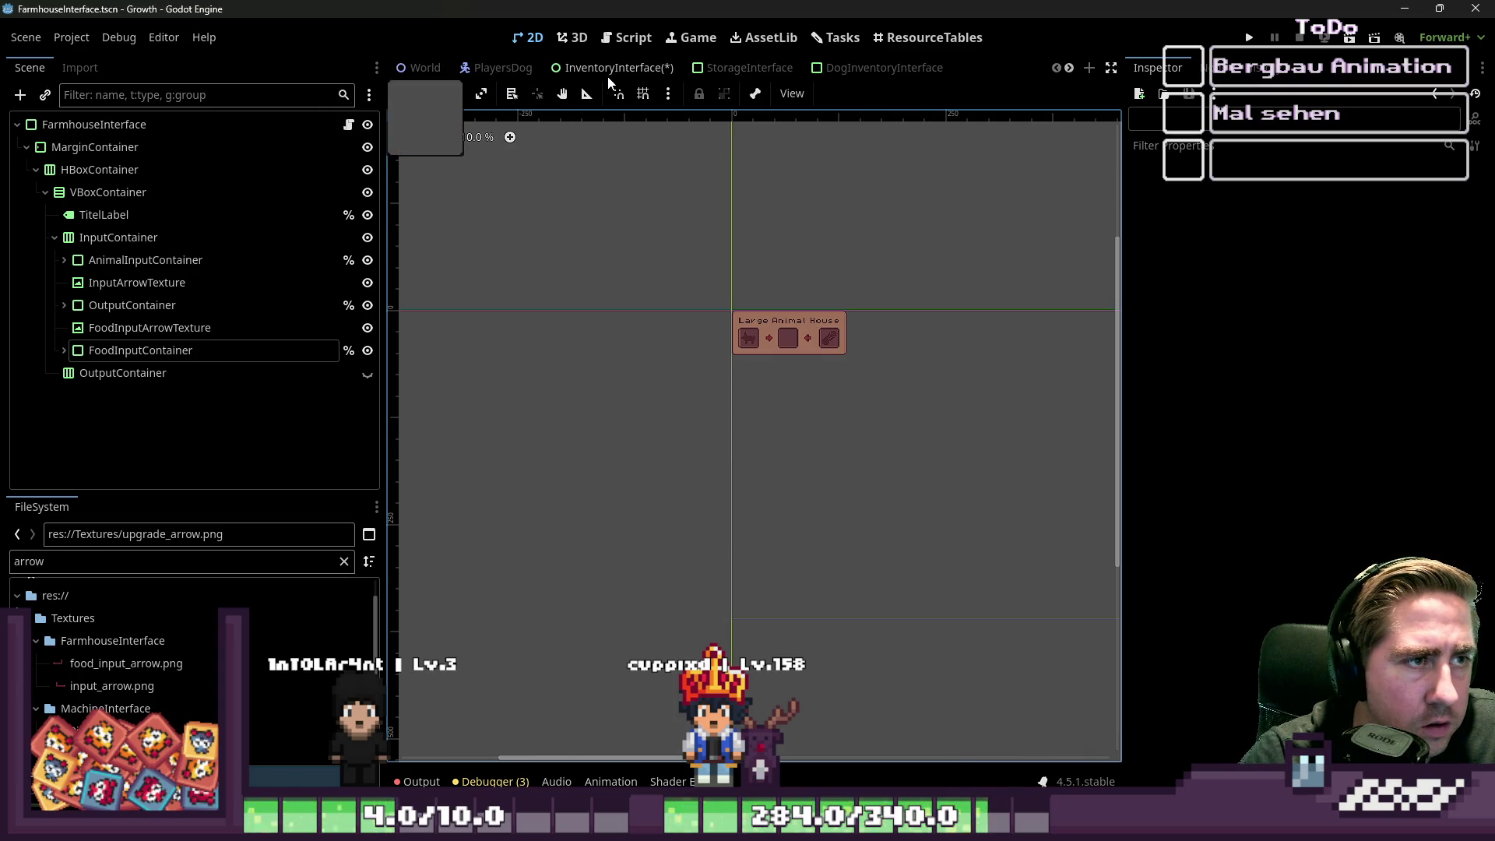
- In InventoryInterface, make the Machine panel visible and hide the Large Animal House panel
left_click(610, 70)
scroll(597, 190, "down", 3)
left_click(367, 261)
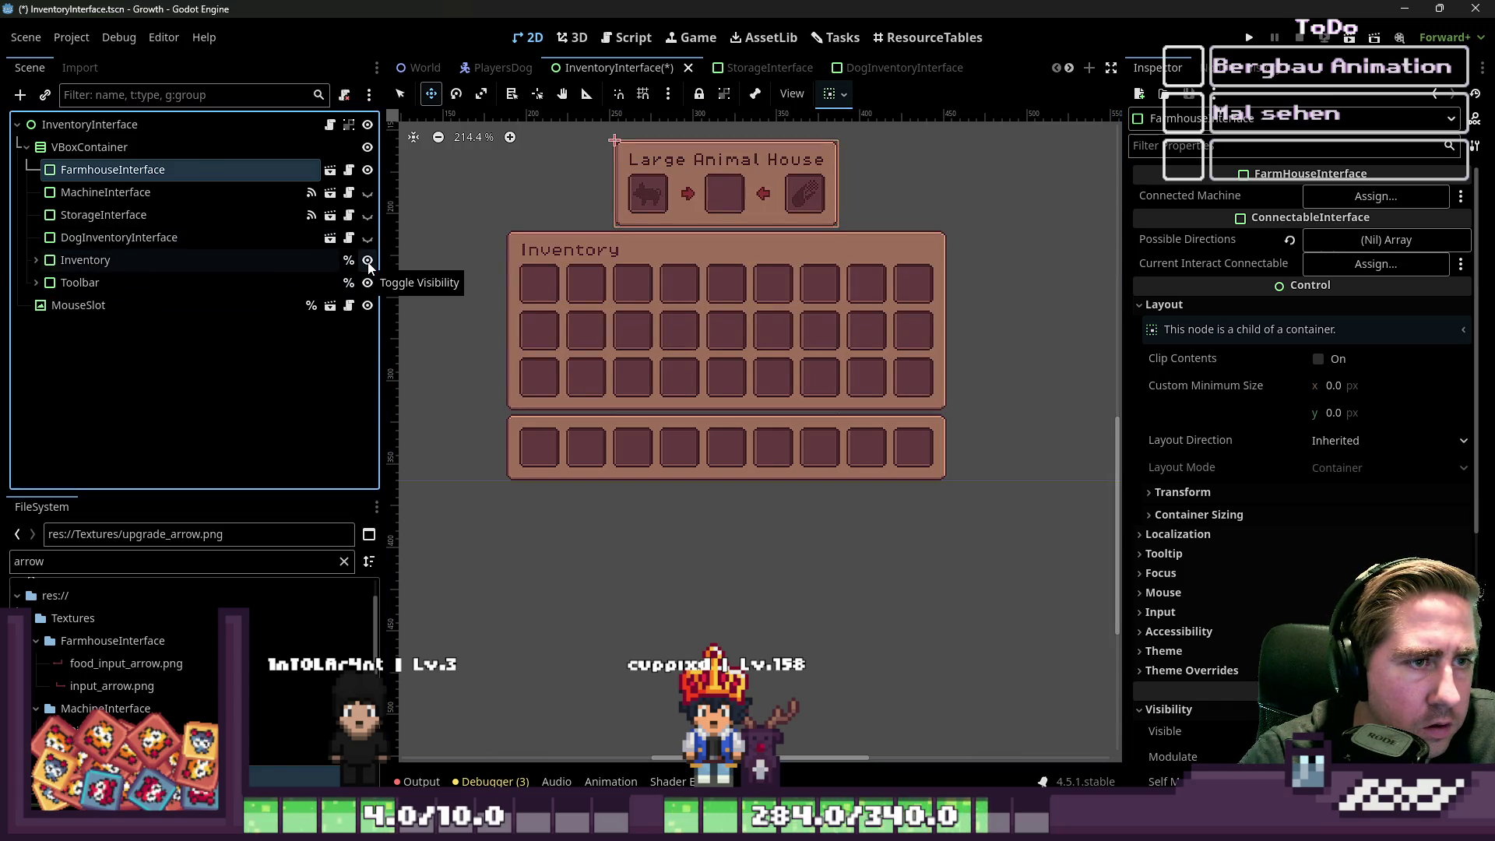
left_click(368, 261)
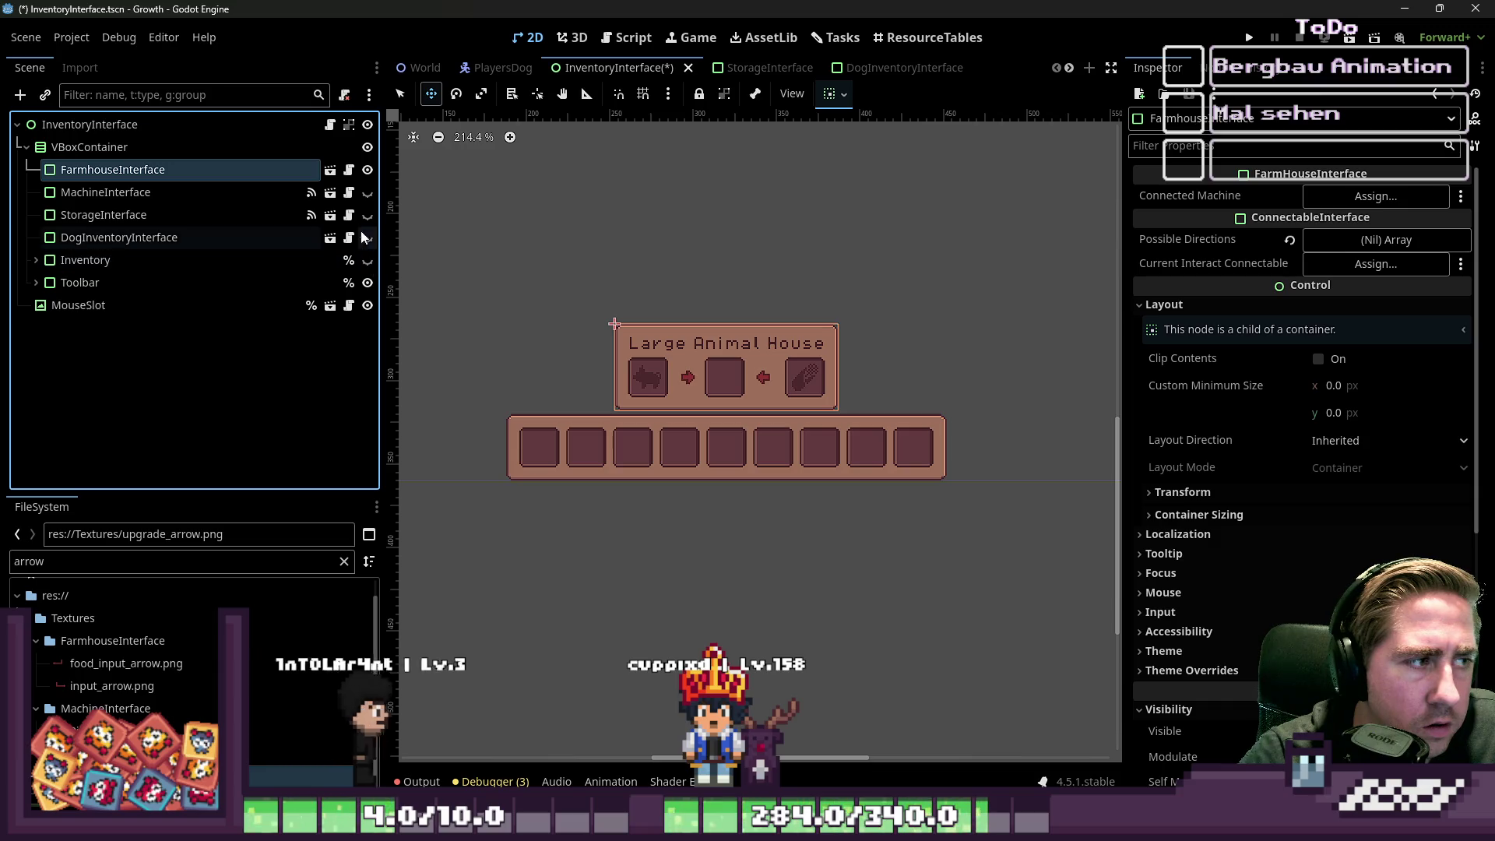
left_click(366, 191)
left_click(367, 169)
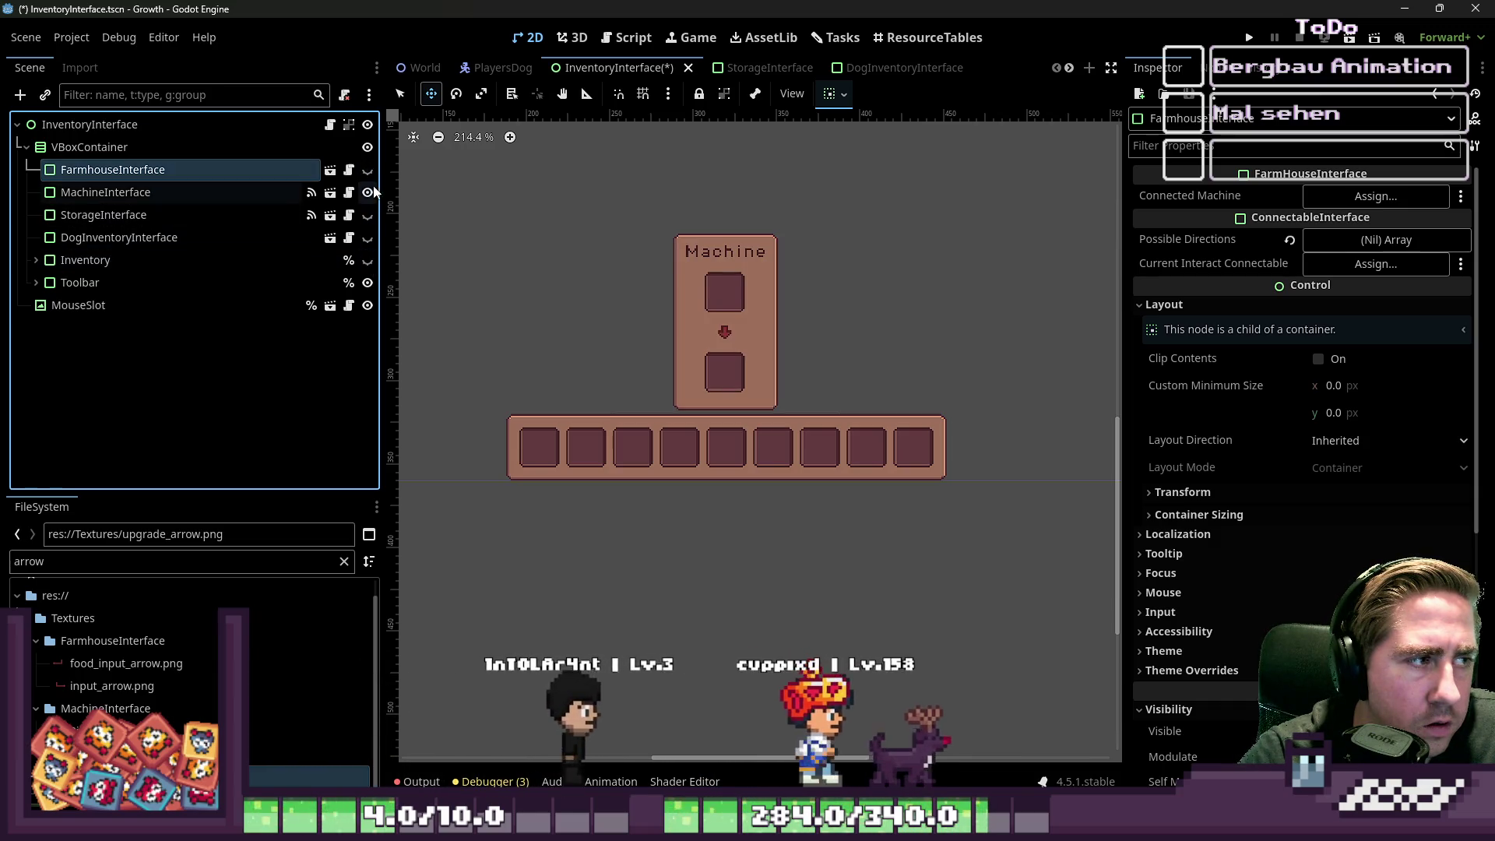
- Open the MachineInterface scene in the editor and select its InputContainer
left_click(248, 197)
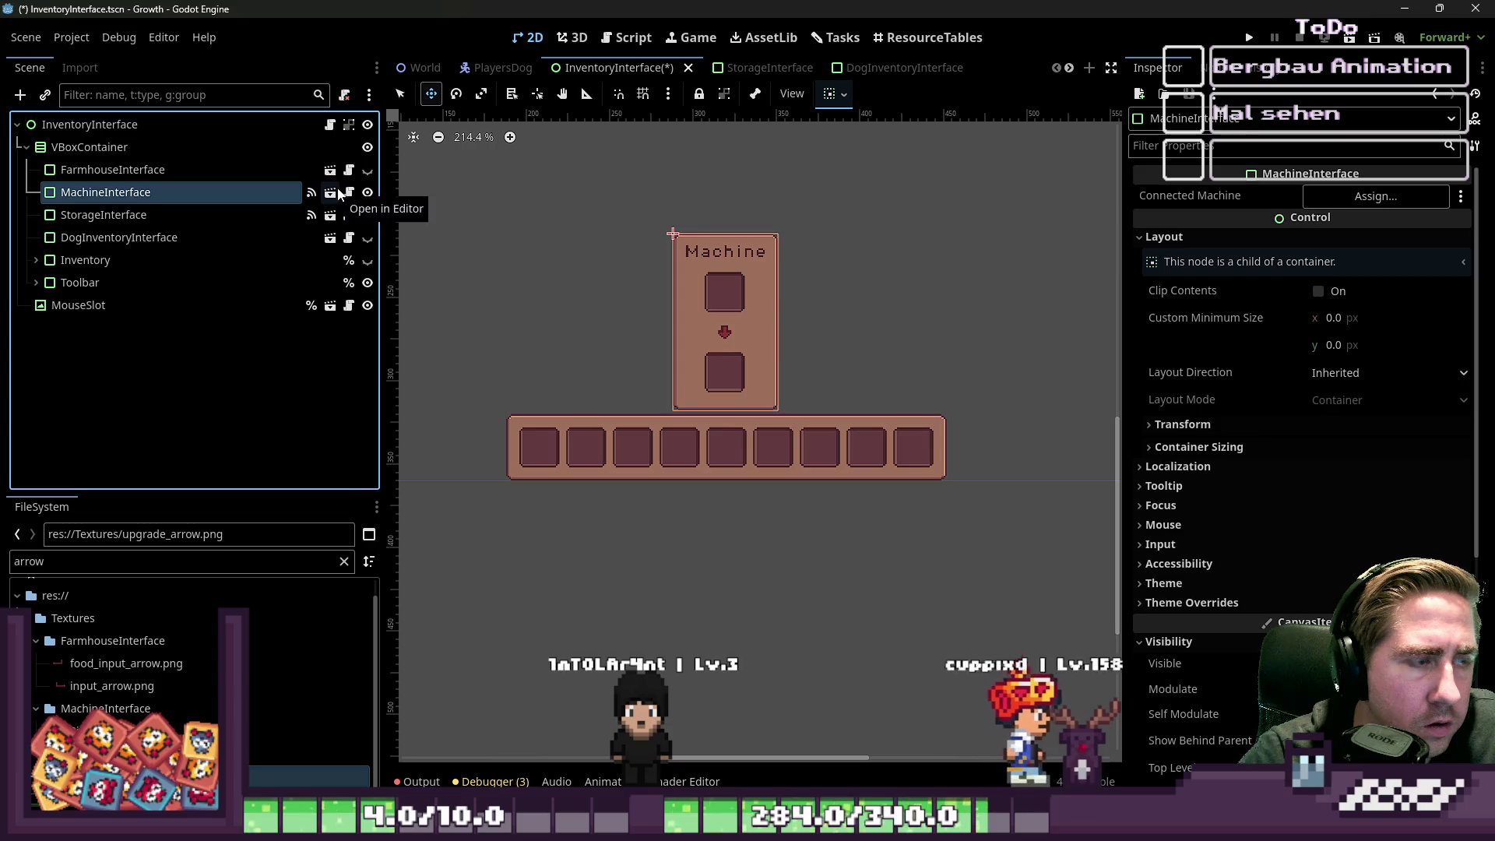
left_click(330, 192)
scroll(419, 212, "up", 3)
left_click(164, 216)
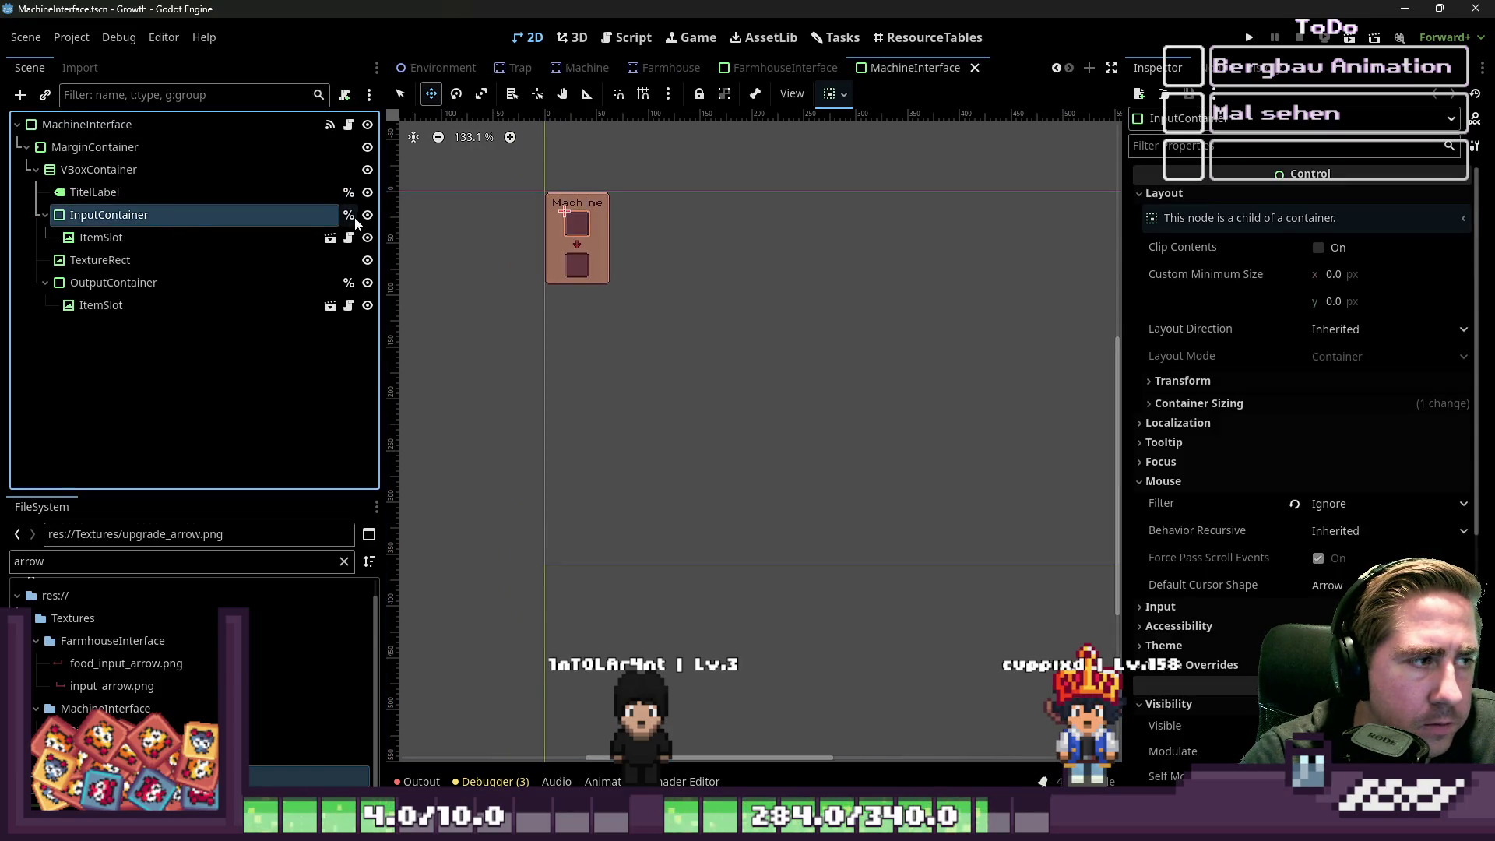
- Add an HBoxContainer to VBoxContainer and place it directly below TitelLabel
left_click(86, 170)
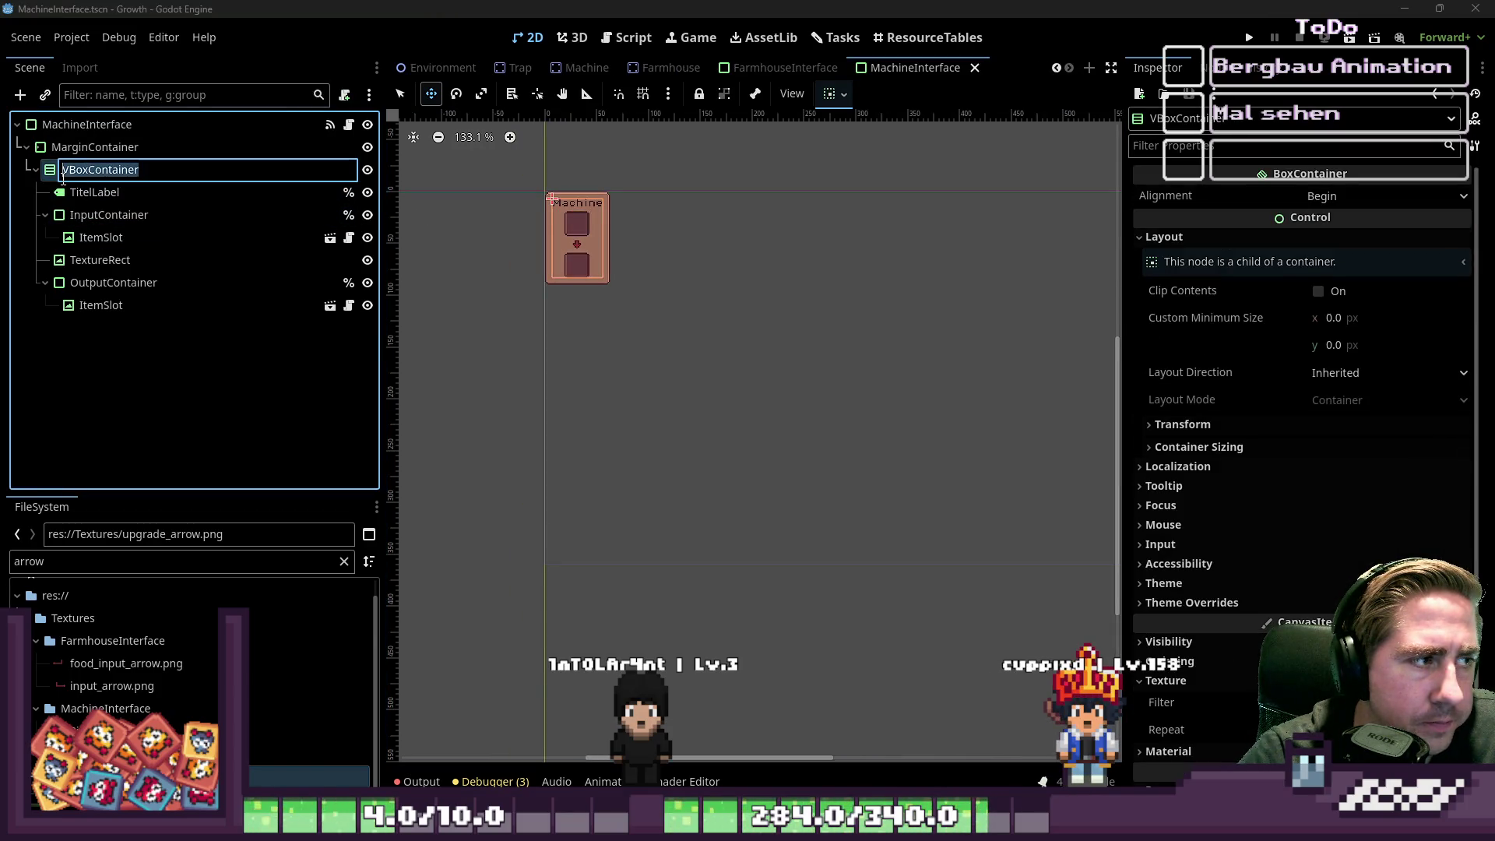
left_click(45, 215)
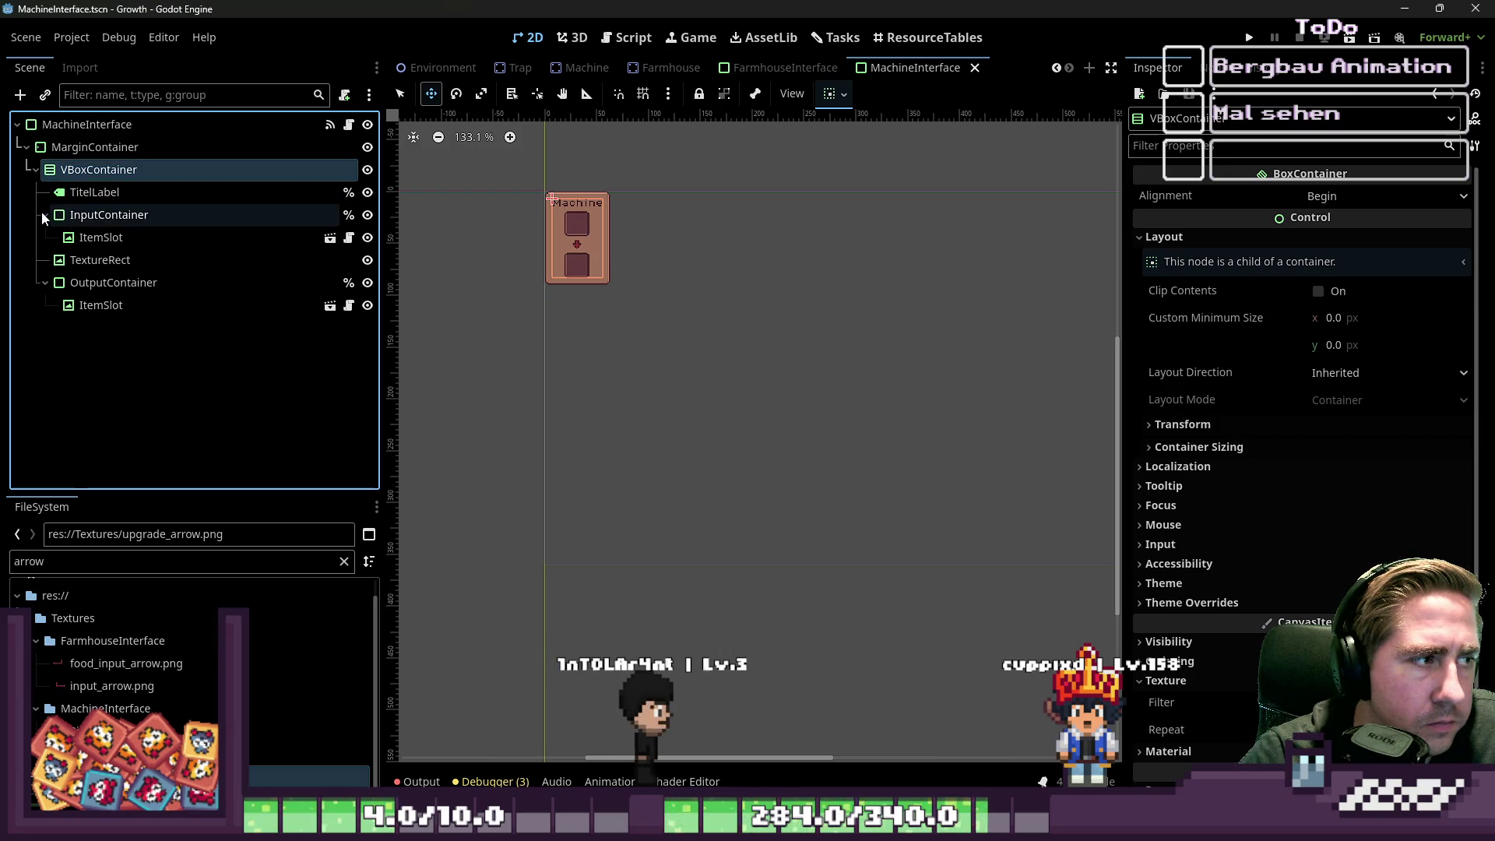
left_click(45, 260)
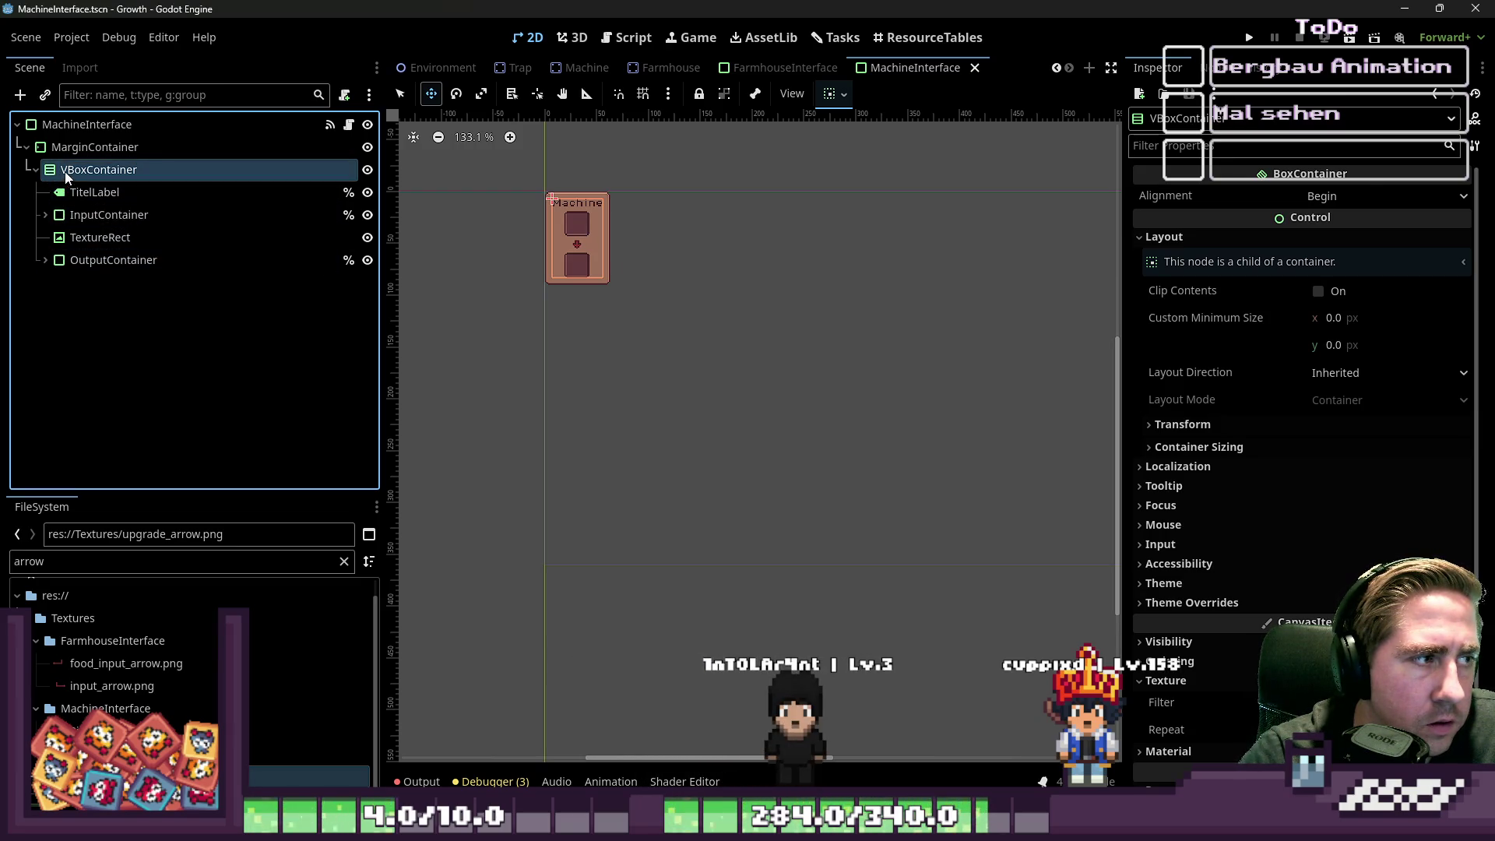
key("ctrl+a")
type("VB")
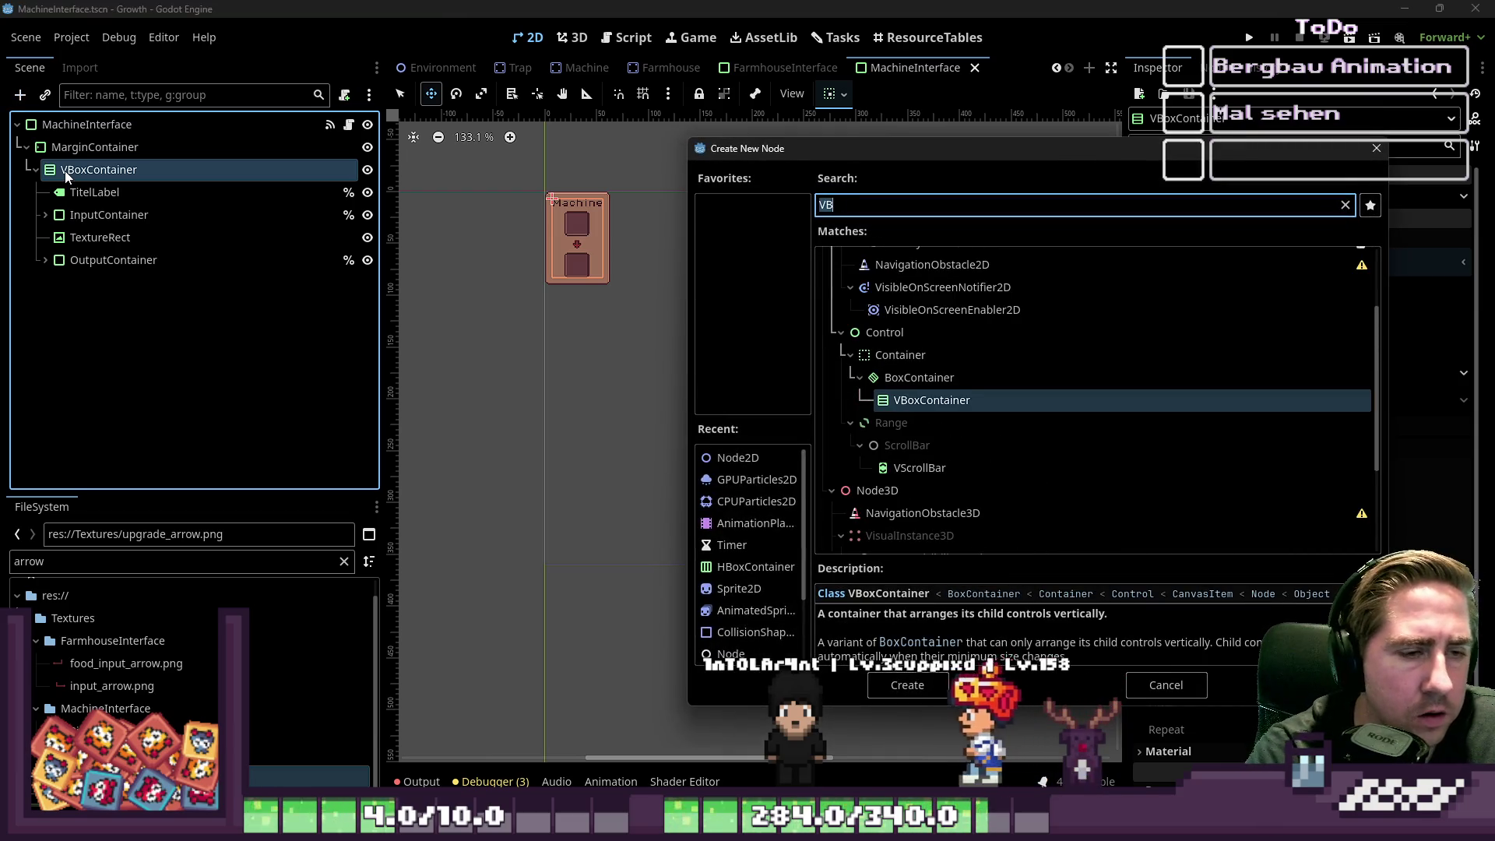
type("HBox")
key("Return")
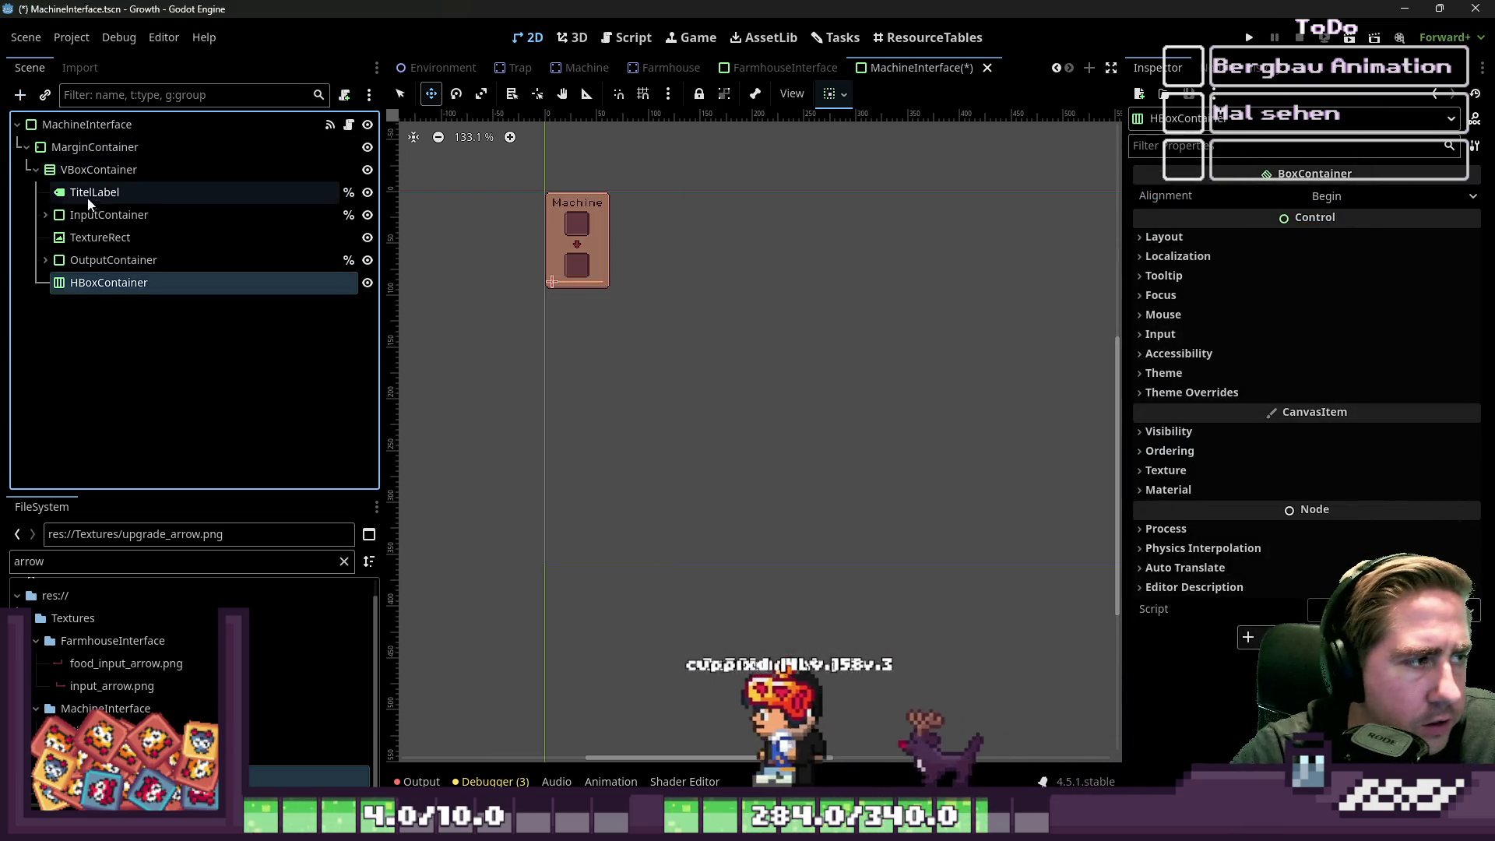
left_click_drag(109, 282, 86, 205)
- Move InputContainer, TextureRect and OutputContainer into the new HBoxContainer
left_click(78, 240)
left_click(84, 285, "shift")
left_click_drag(84, 284, 93, 218)
scroll(505, 197, "up", 4)
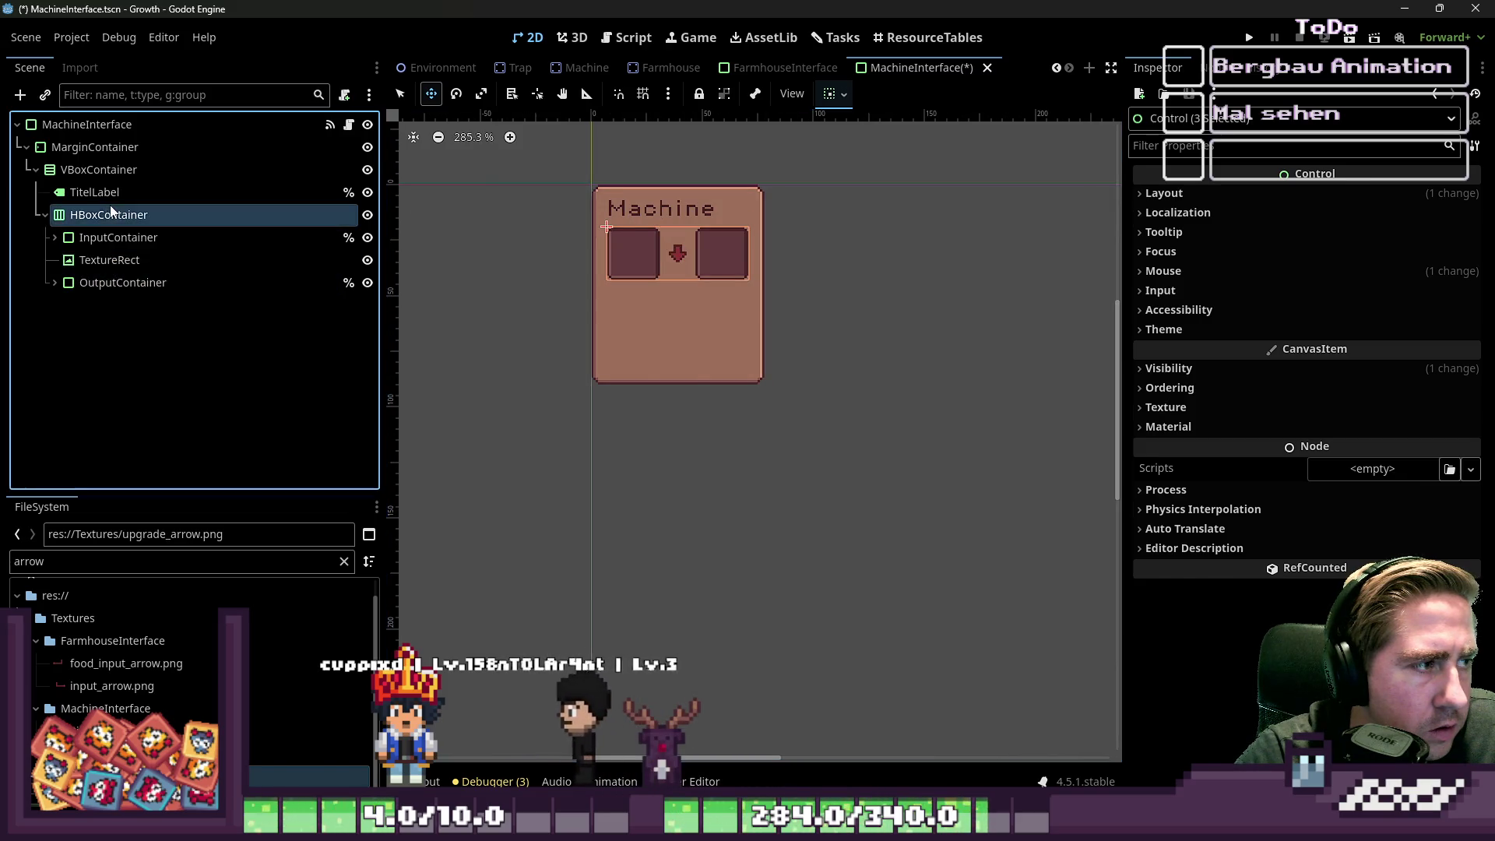
left_click(676, 304)
left_click(676, 304)
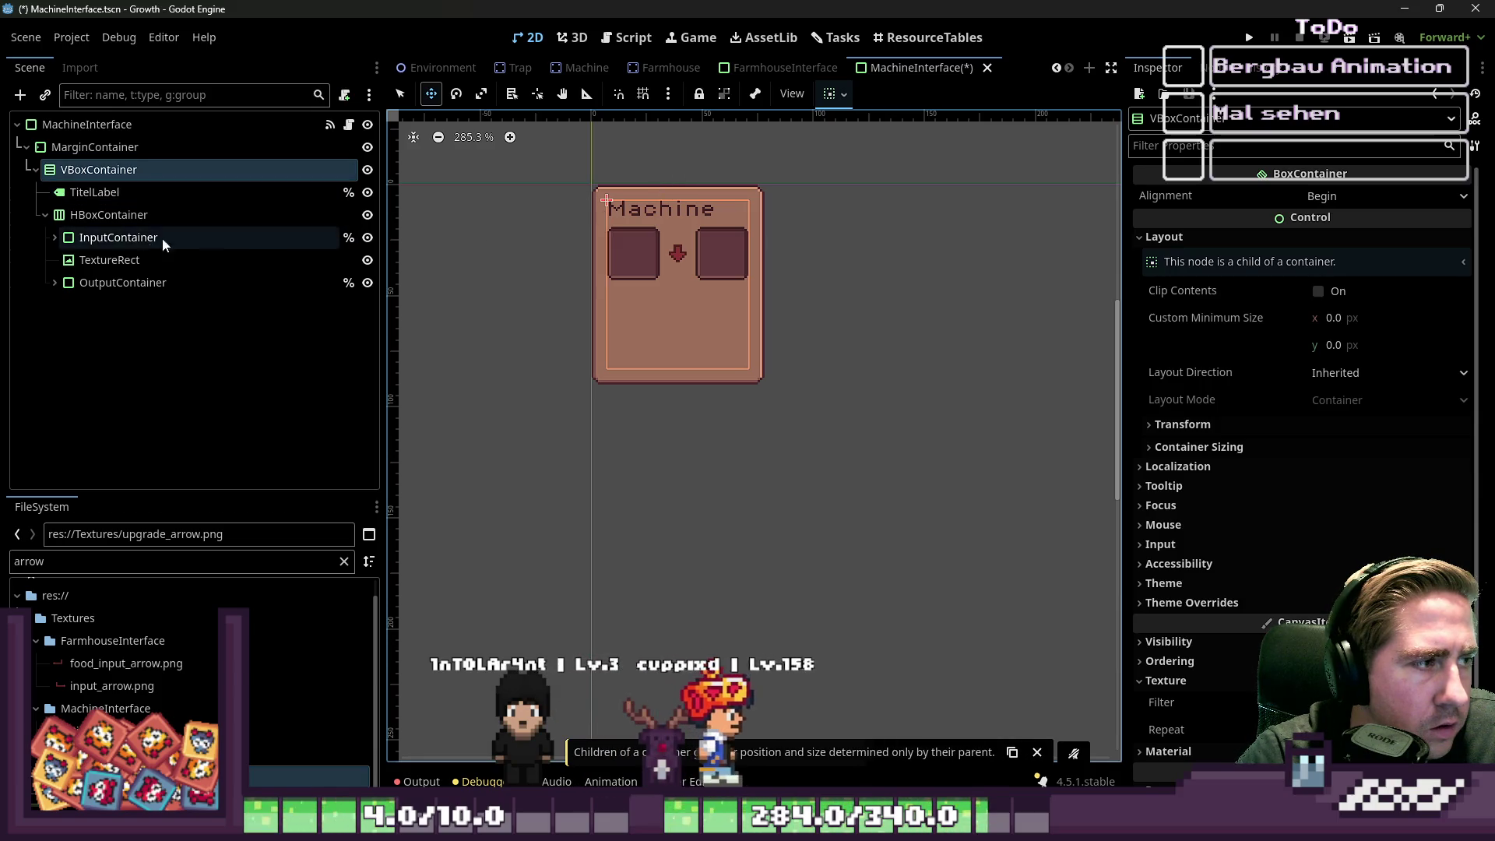
- Shorten the Machine panel so it fits the side-by-side slots
left_click(45, 215)
left_click(75, 215)
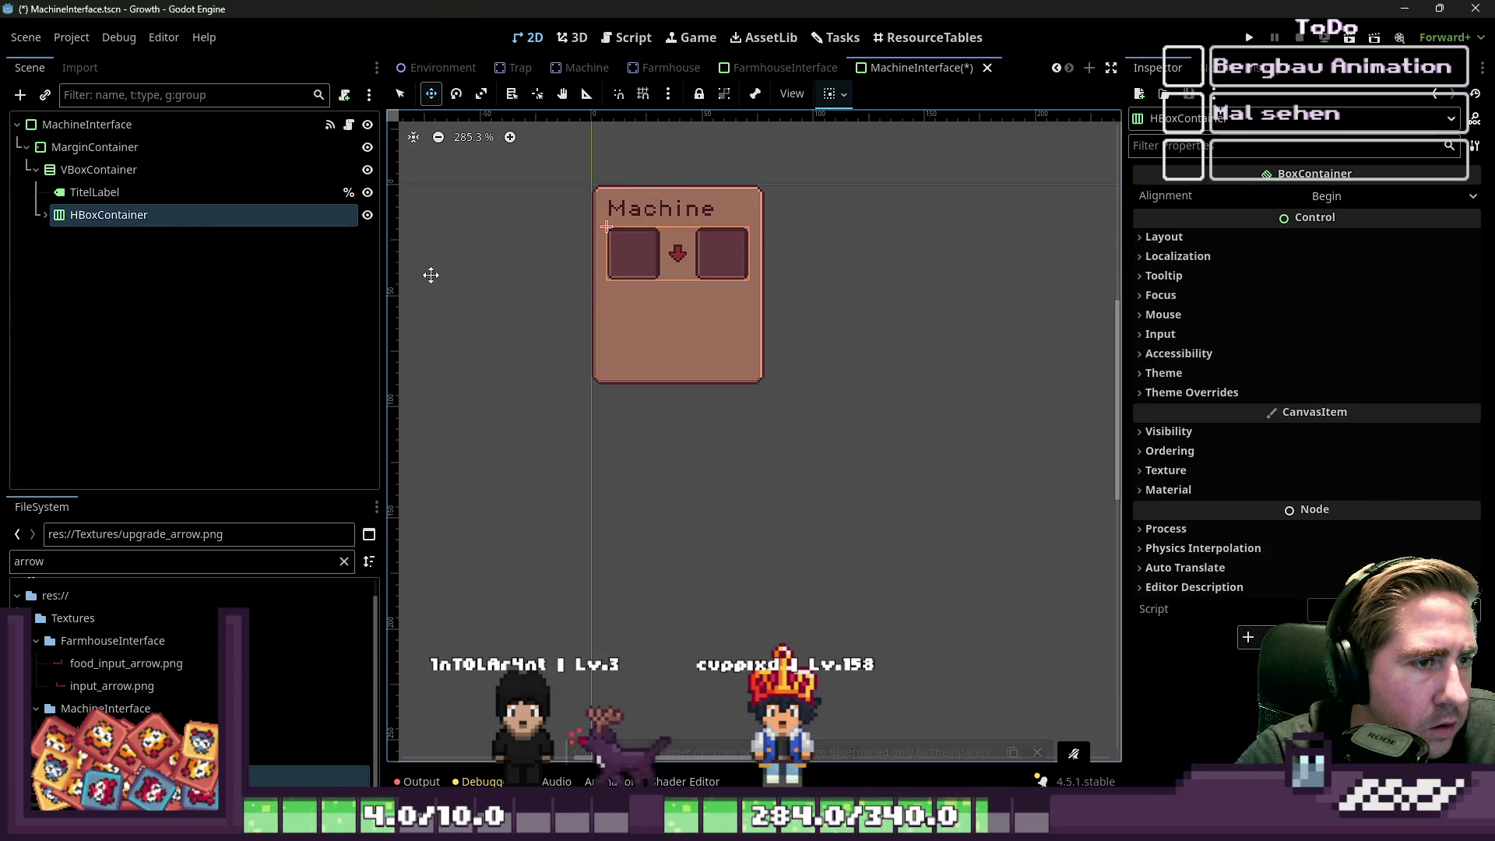
left_click(93, 191)
left_click(109, 215)
left_click(95, 147)
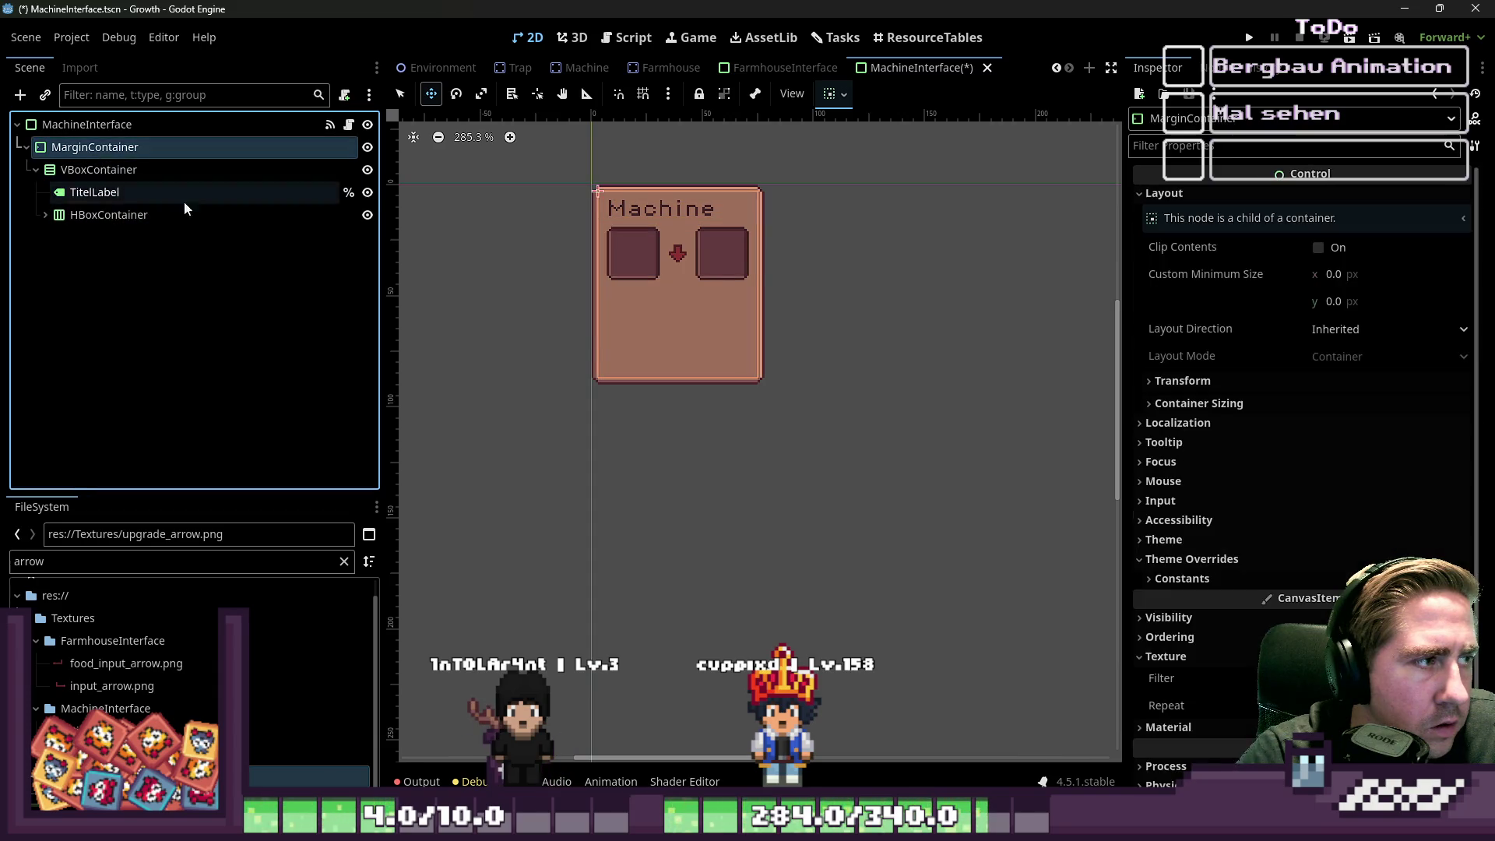
left_click(400, 95)
left_click(141, 125)
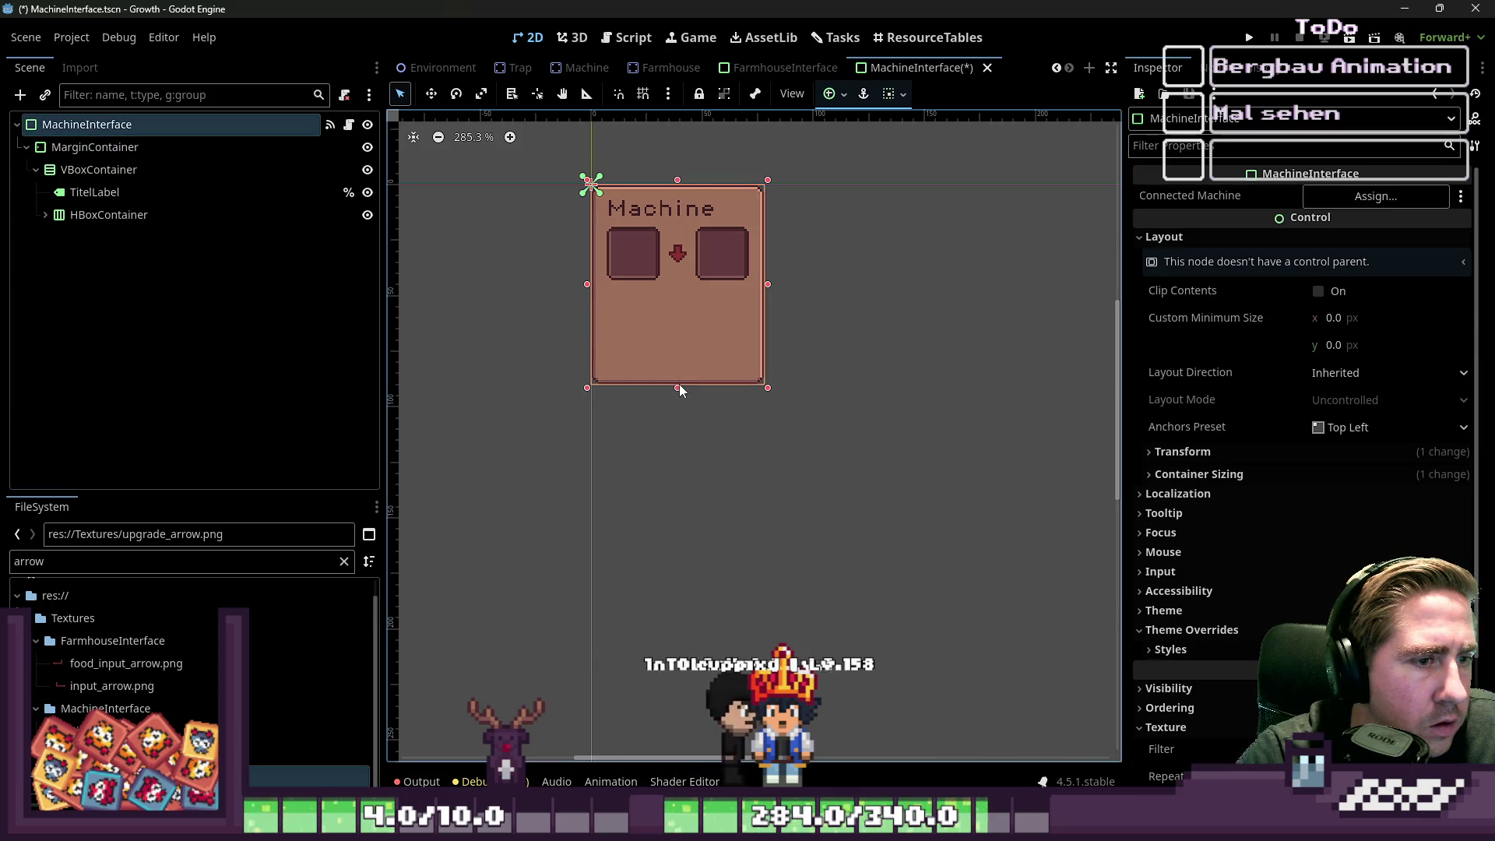
left_click_drag(677, 388, 677, 272)
- Set upgrade_arrow.png as the Machine arrow's texture so it points right
left_click(167, 215)
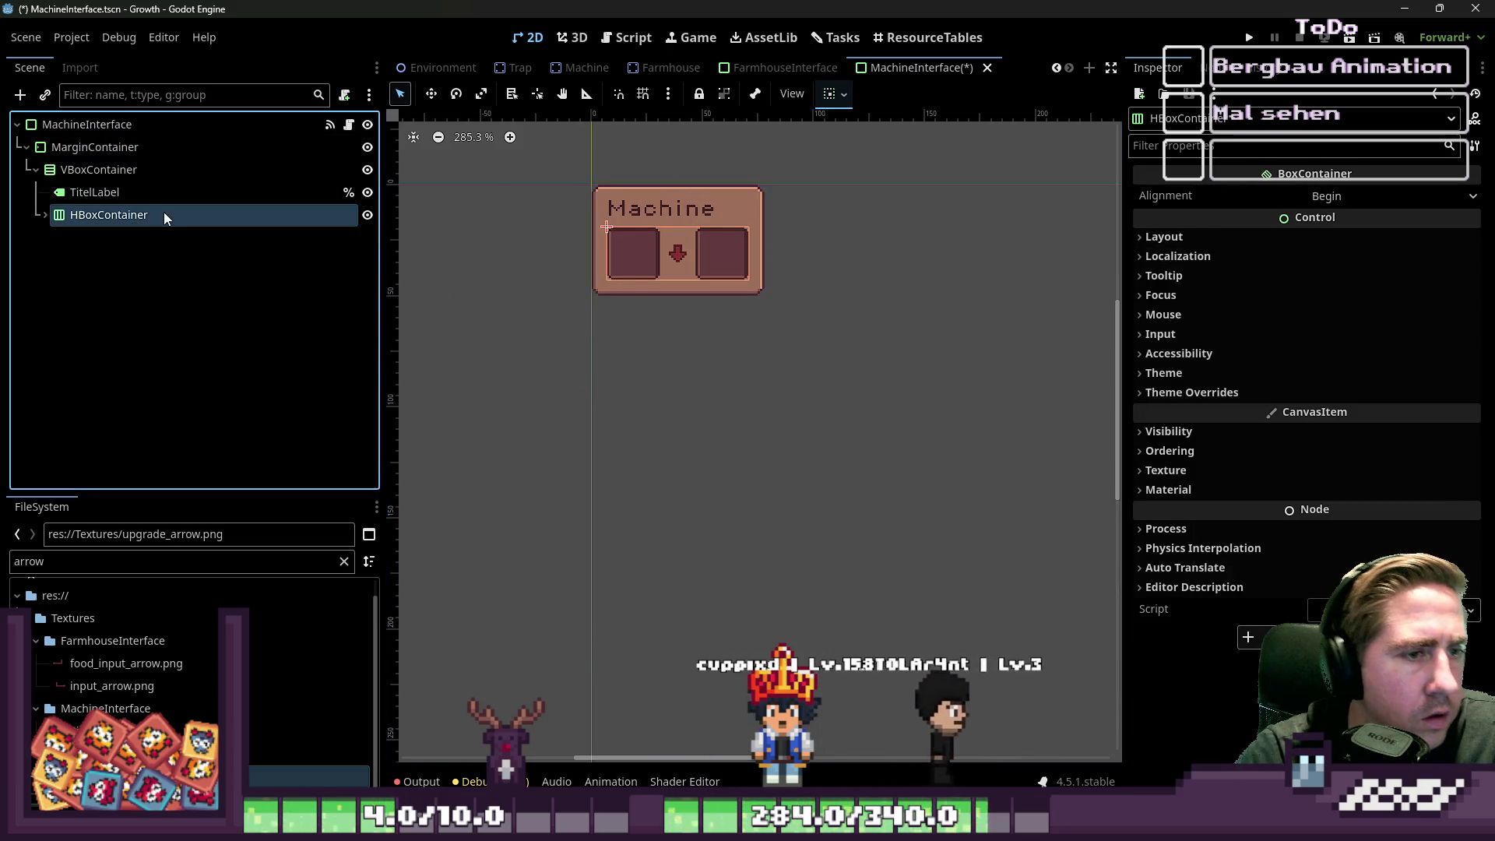
left_click(44, 215)
left_click_drag(102, 779, 105, 260)
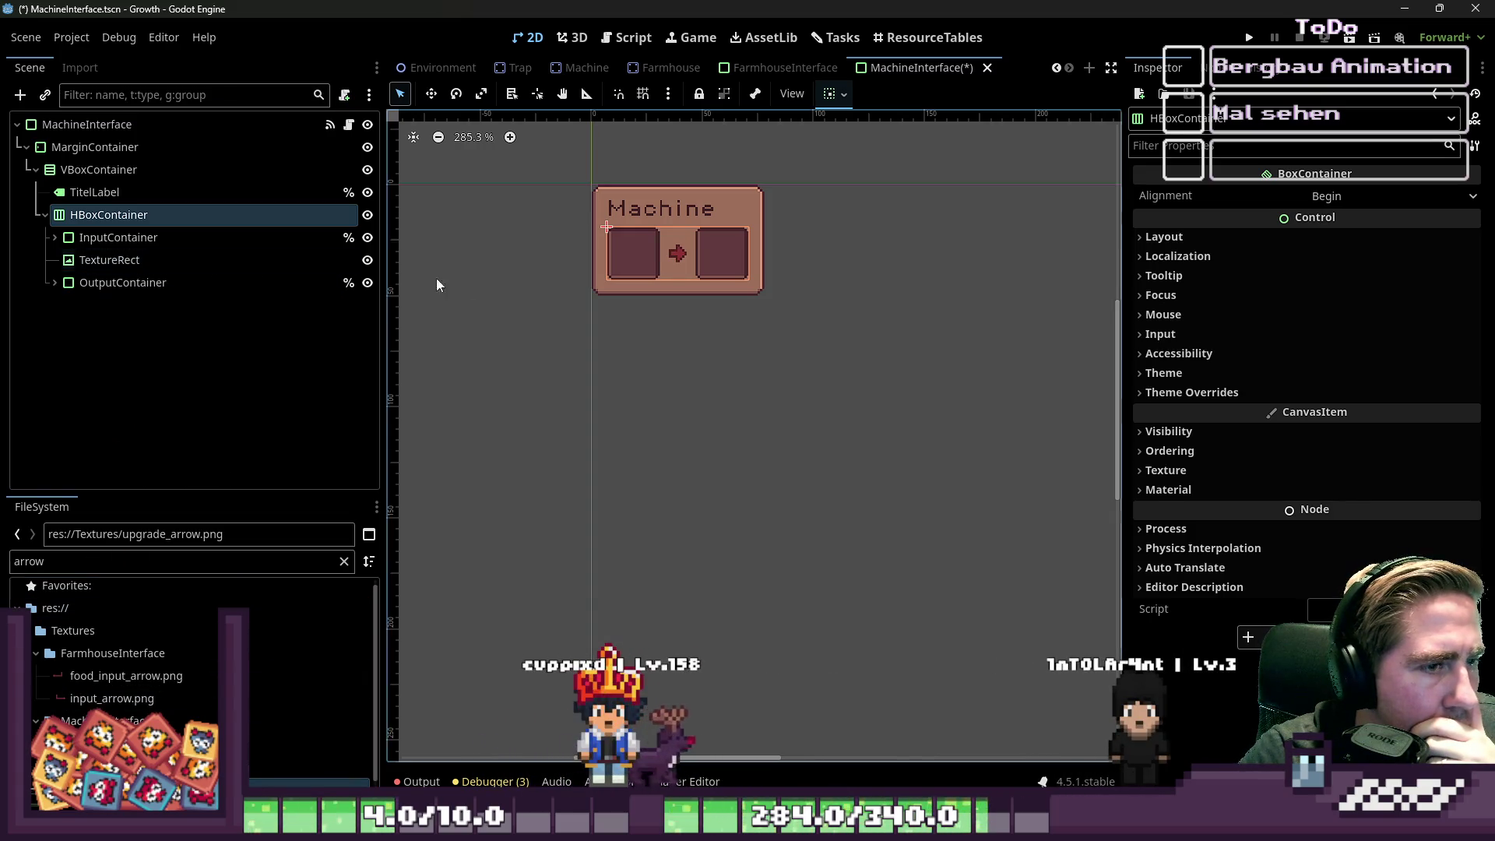
left_click(652, 347)
scroll(854, 420, "down", 2)
scroll(656, 243, "up", 3)
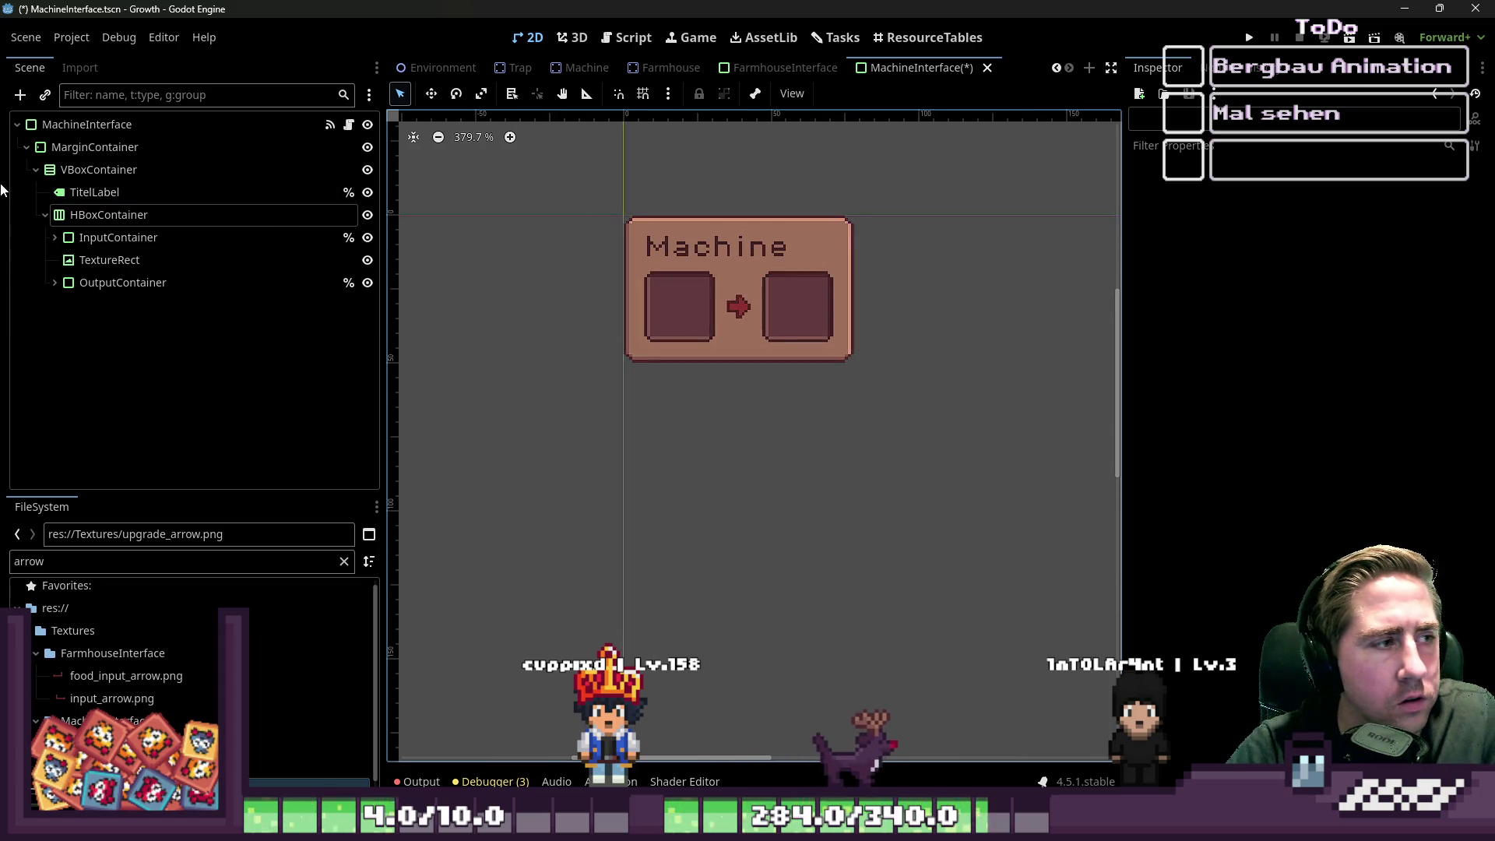
left_click(716, 246)
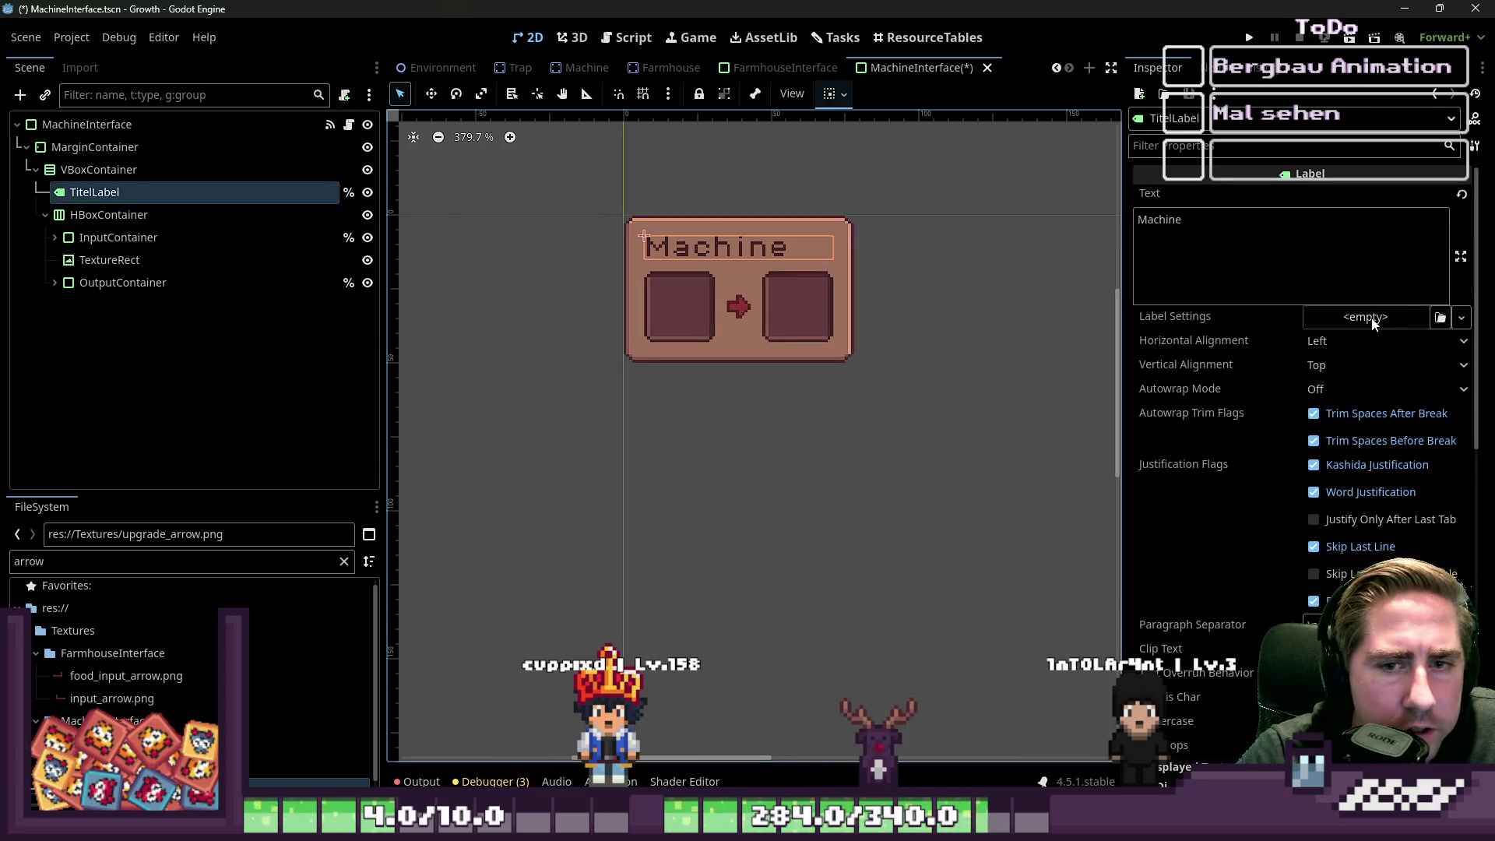
- Center the Machine title horizontally and save the MachineInterface scene
left_click(1343, 362)
left_click(1334, 344)
left_click(1334, 340)
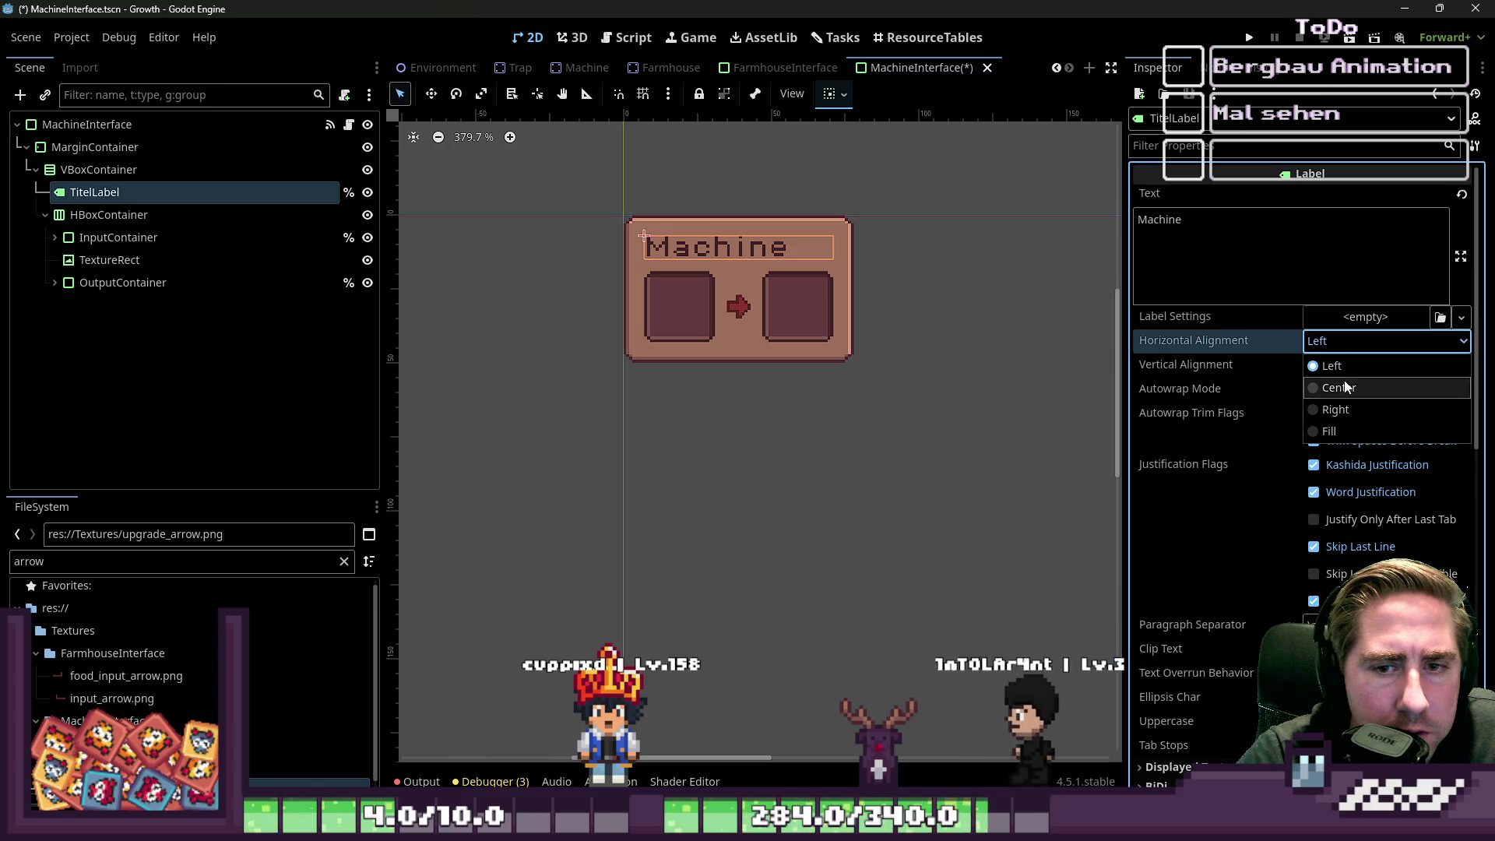
left_click(1324, 385)
left_click(944, 401)
scroll(903, 405, "down", 2)
key("ctrl+s")
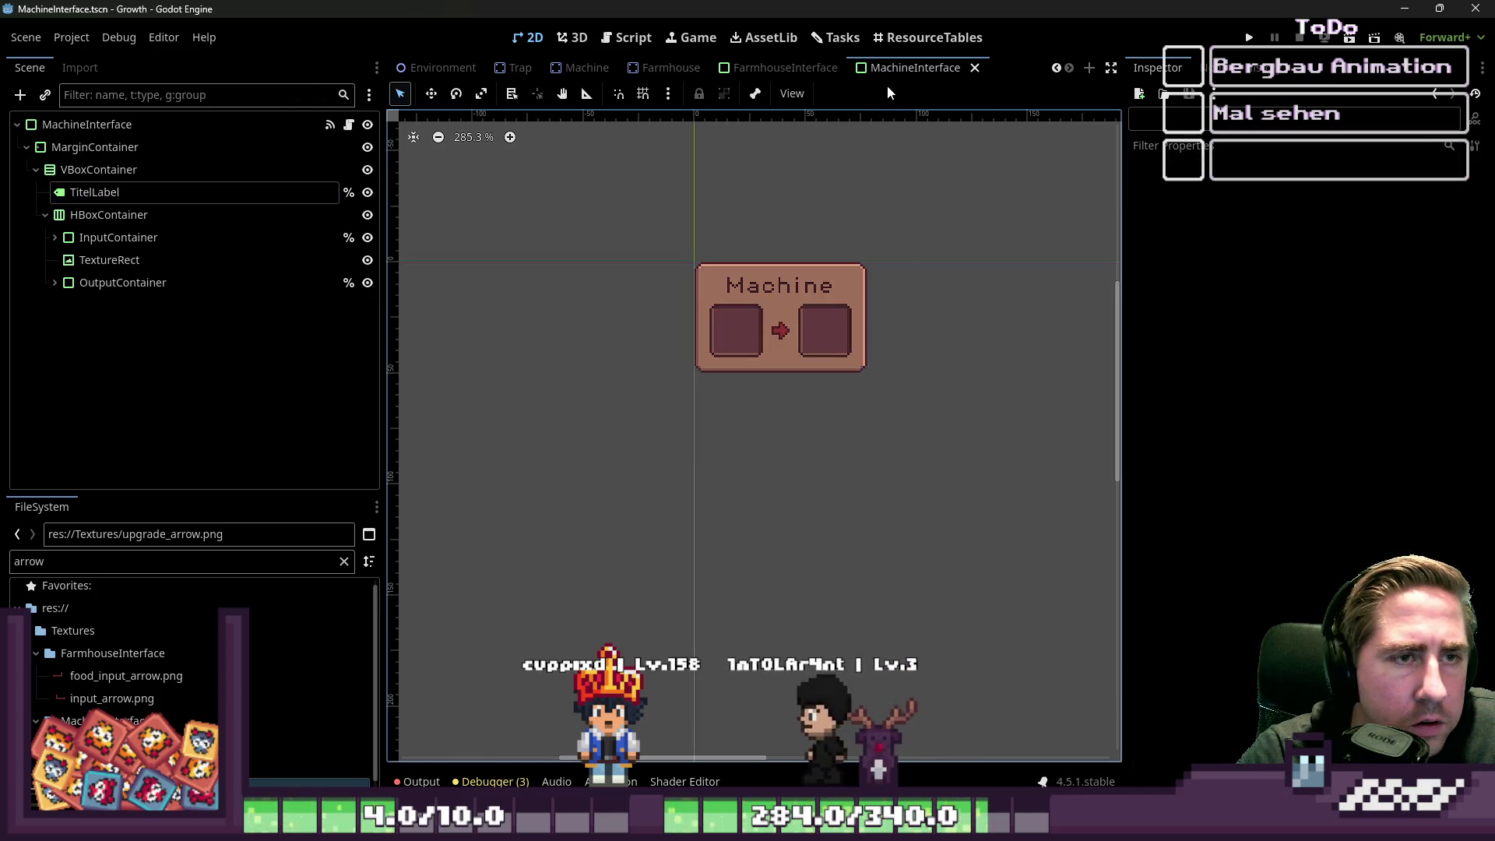
- In FarmhouseInterface, center the Large Animal House title horizontally and save
left_click(752, 75)
scroll(749, 302, "up", 3)
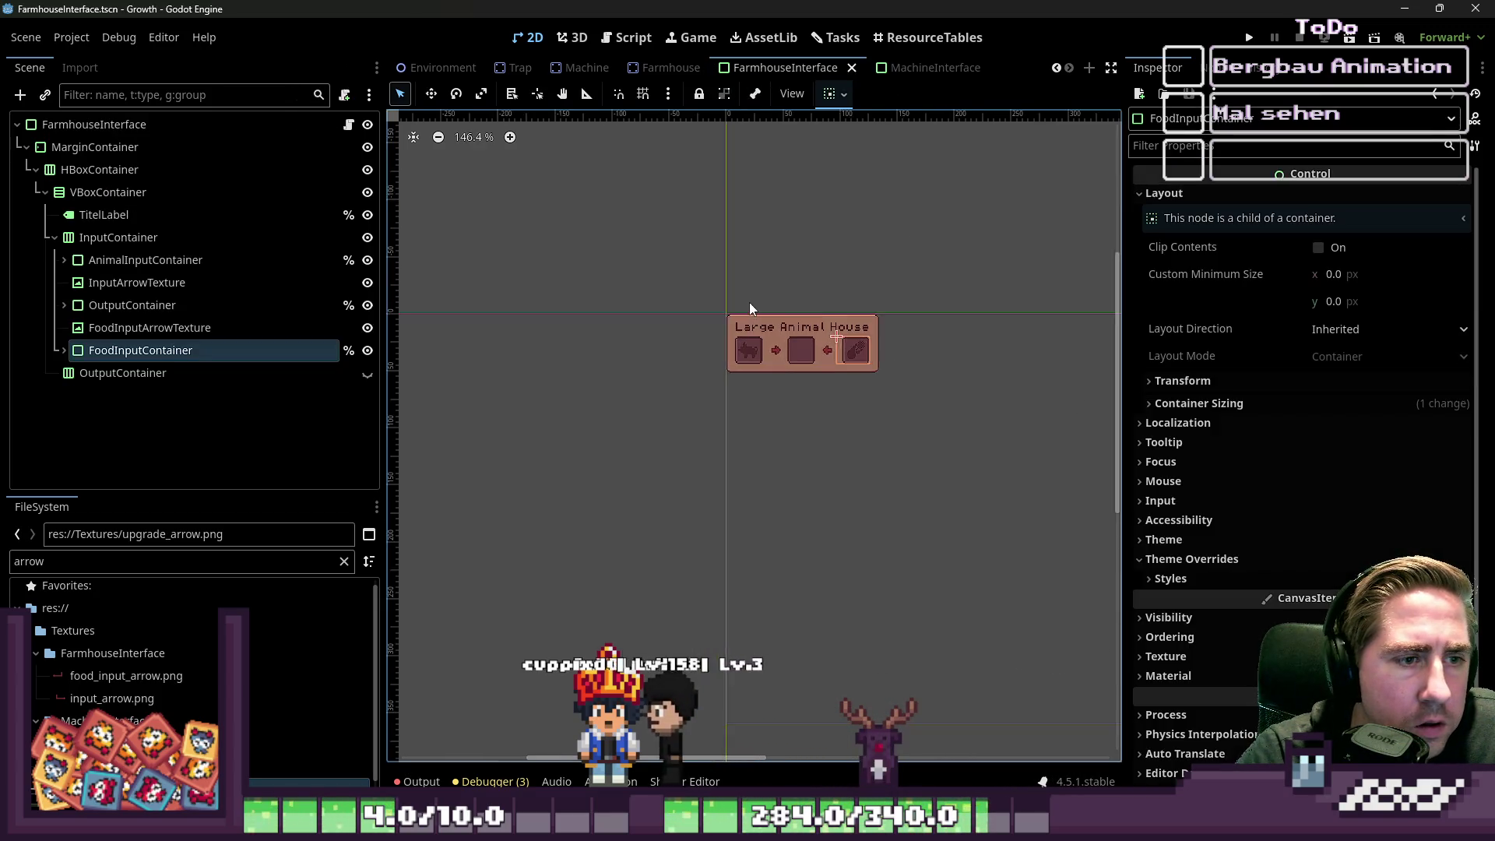
left_click(800, 324)
left_click(800, 324)
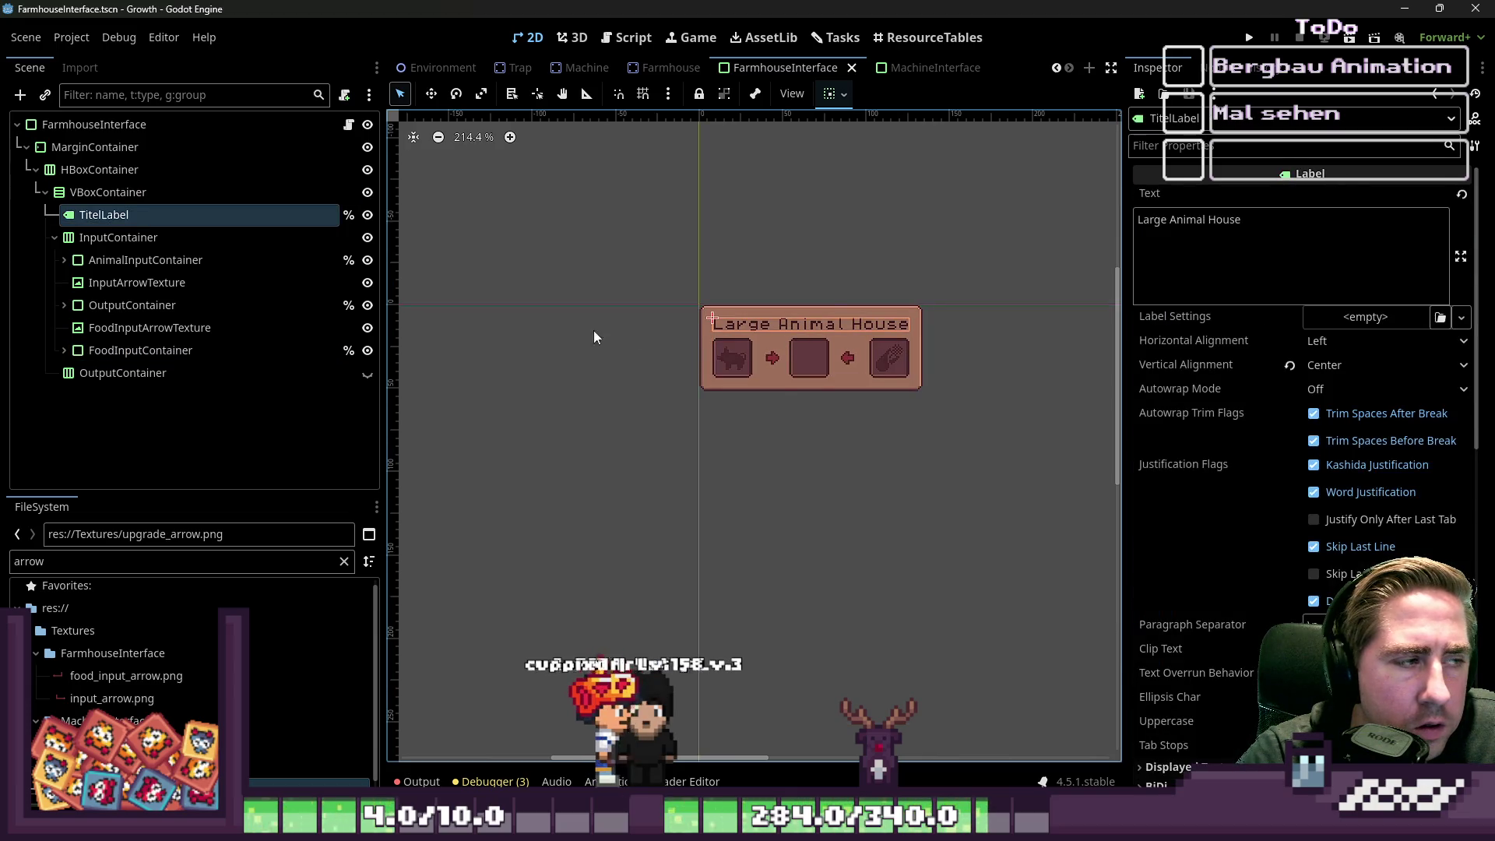
left_click(1333, 358)
left_click(1332, 334)
left_click(1333, 334)
left_click(1324, 387)
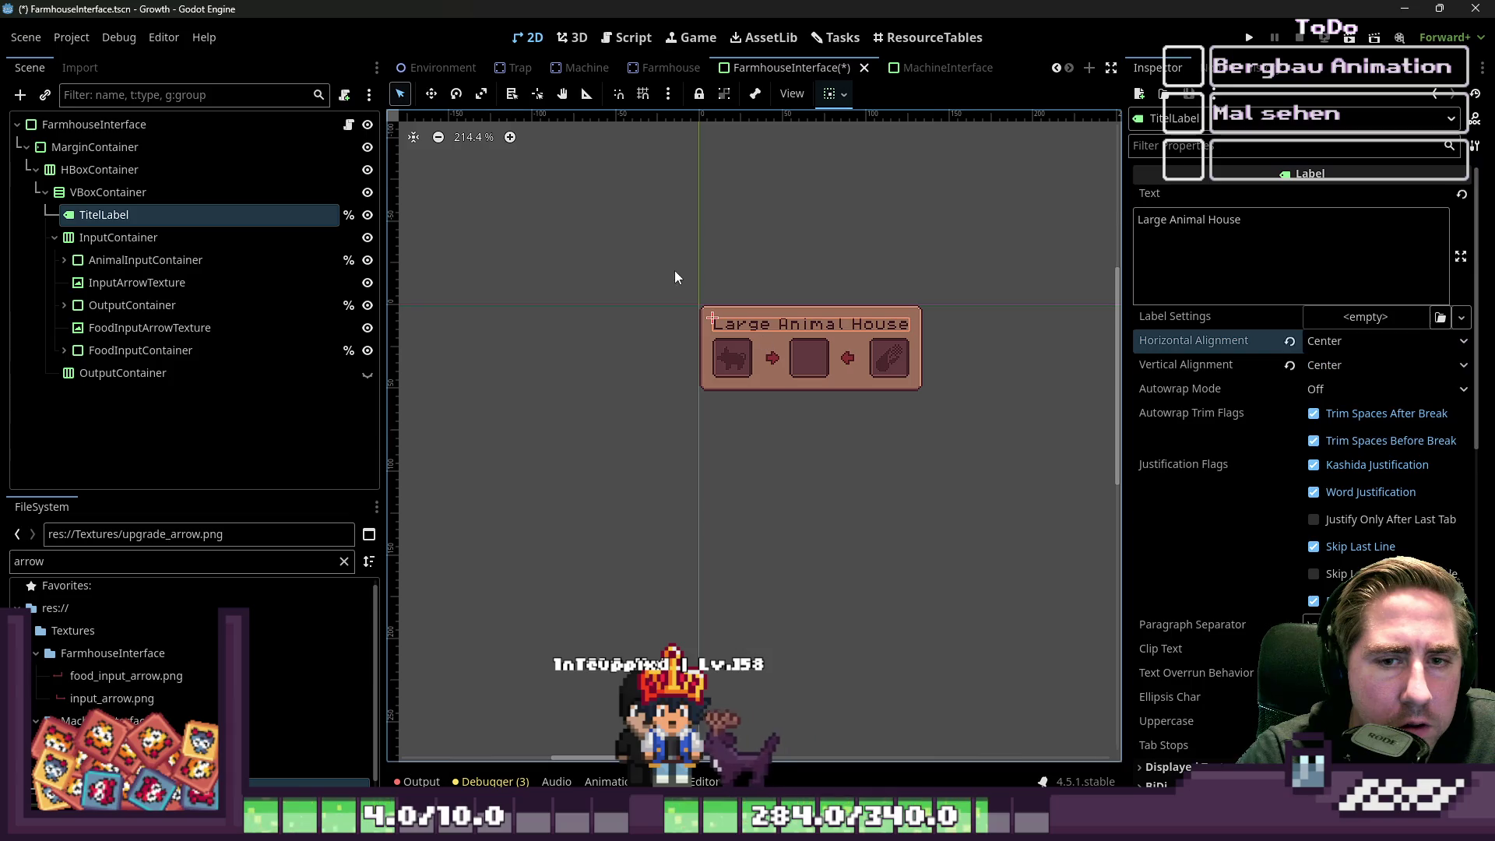
left_click(657, 259)
key("ctrl+s")
- Inspect the farmhouse nodes, expanding OutputContainer and AnimalInputContainer in the Scene dock
scroll(741, 414, "up", 6)
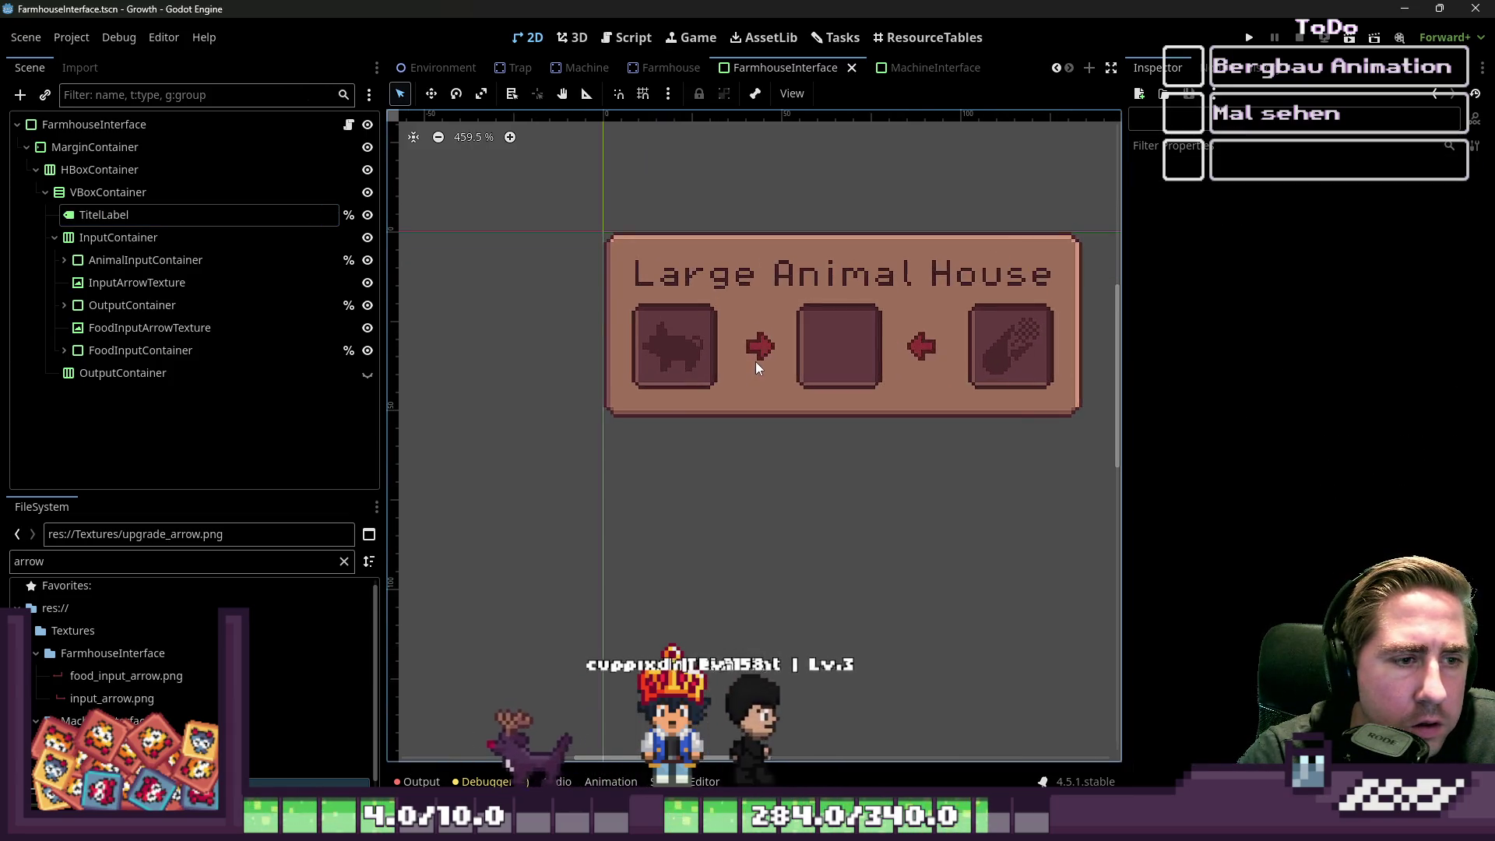
scroll(755, 361, "up", 3)
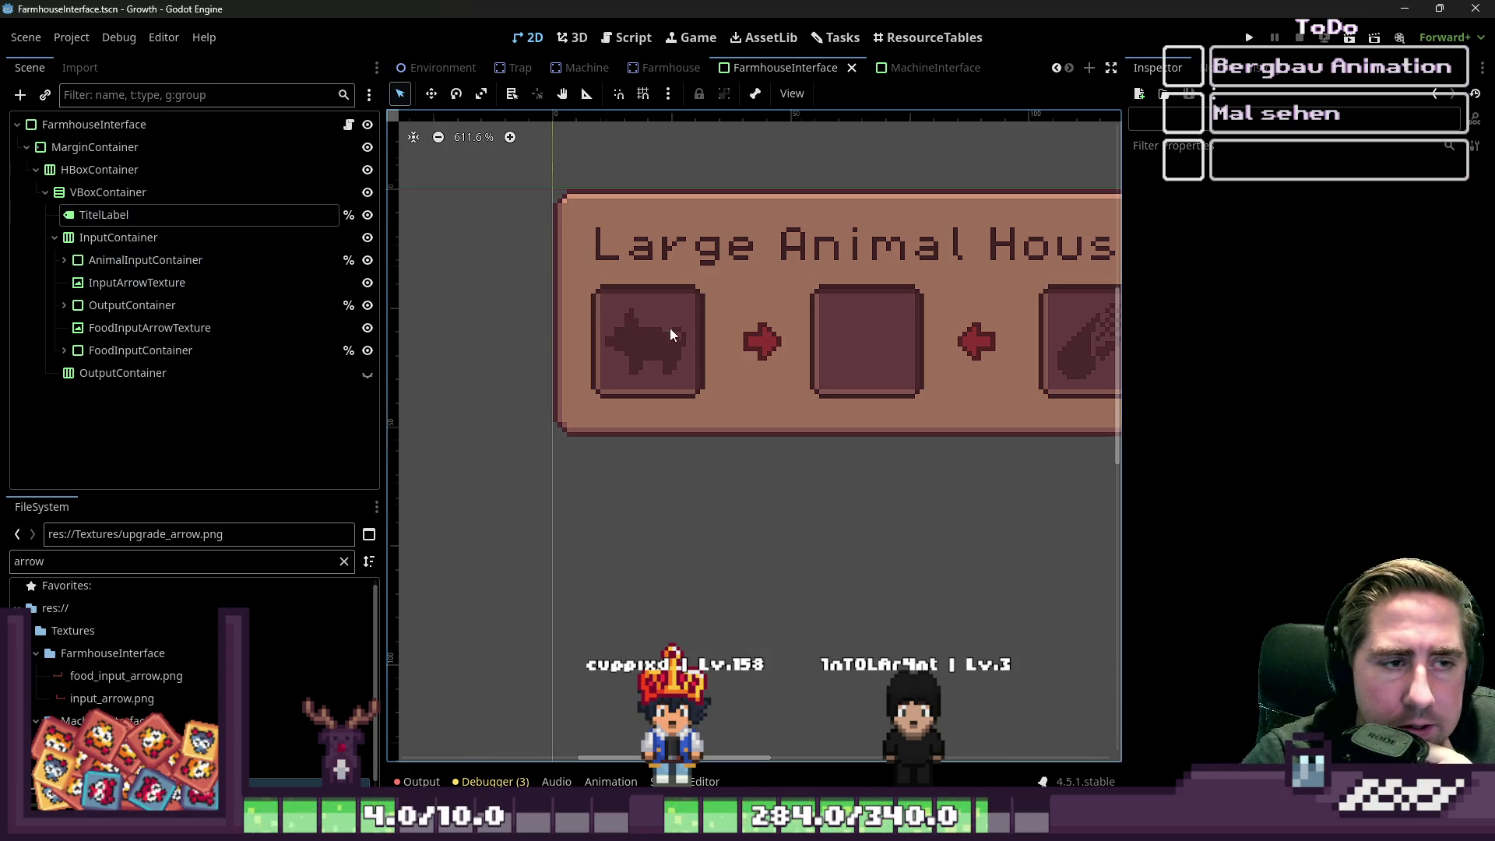
scroll(681, 331, "down", 4)
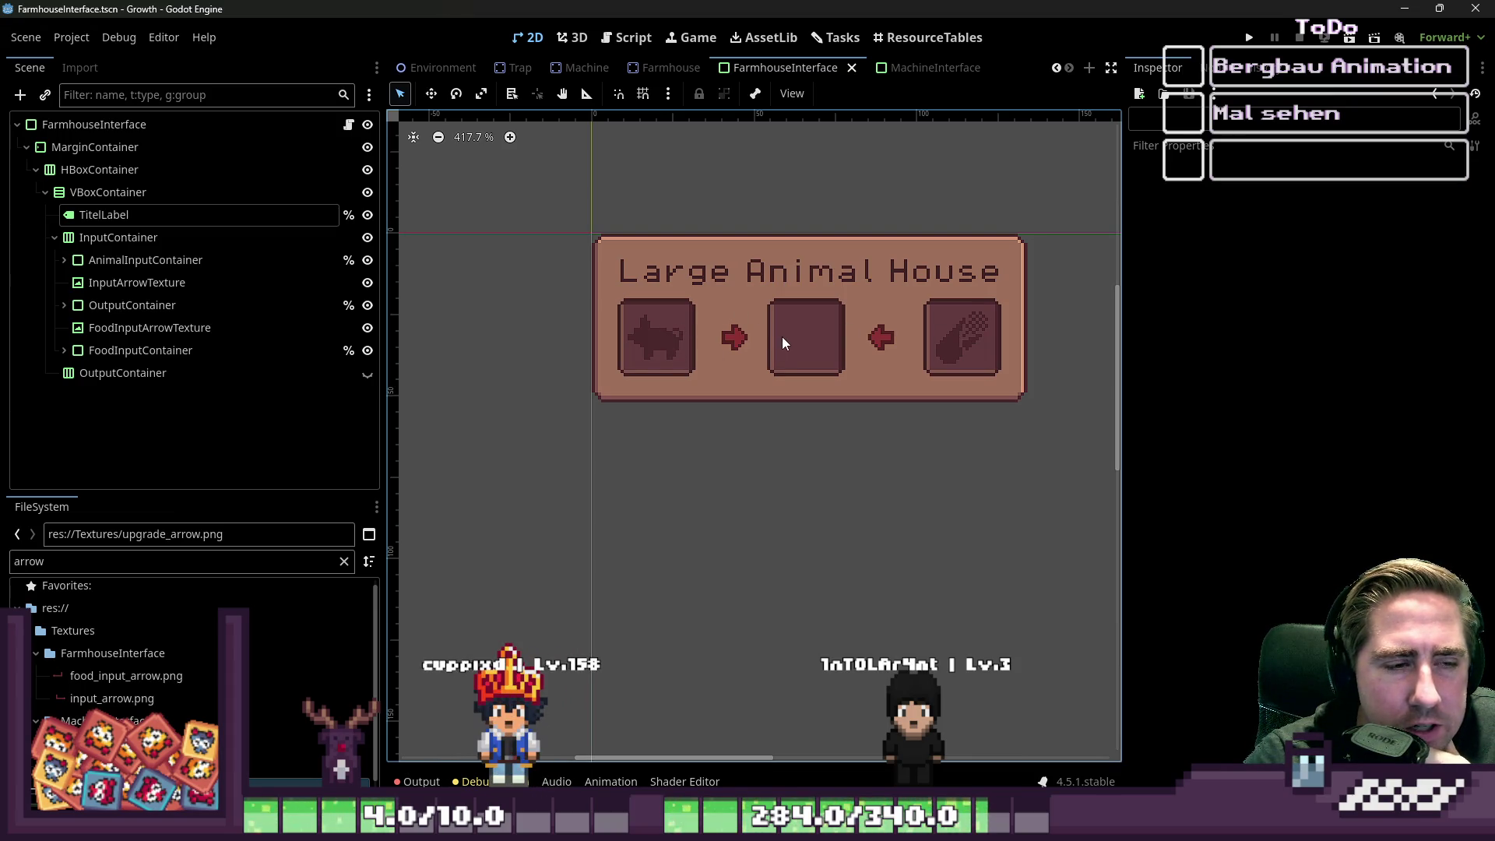
scroll(782, 337, "down", 2)
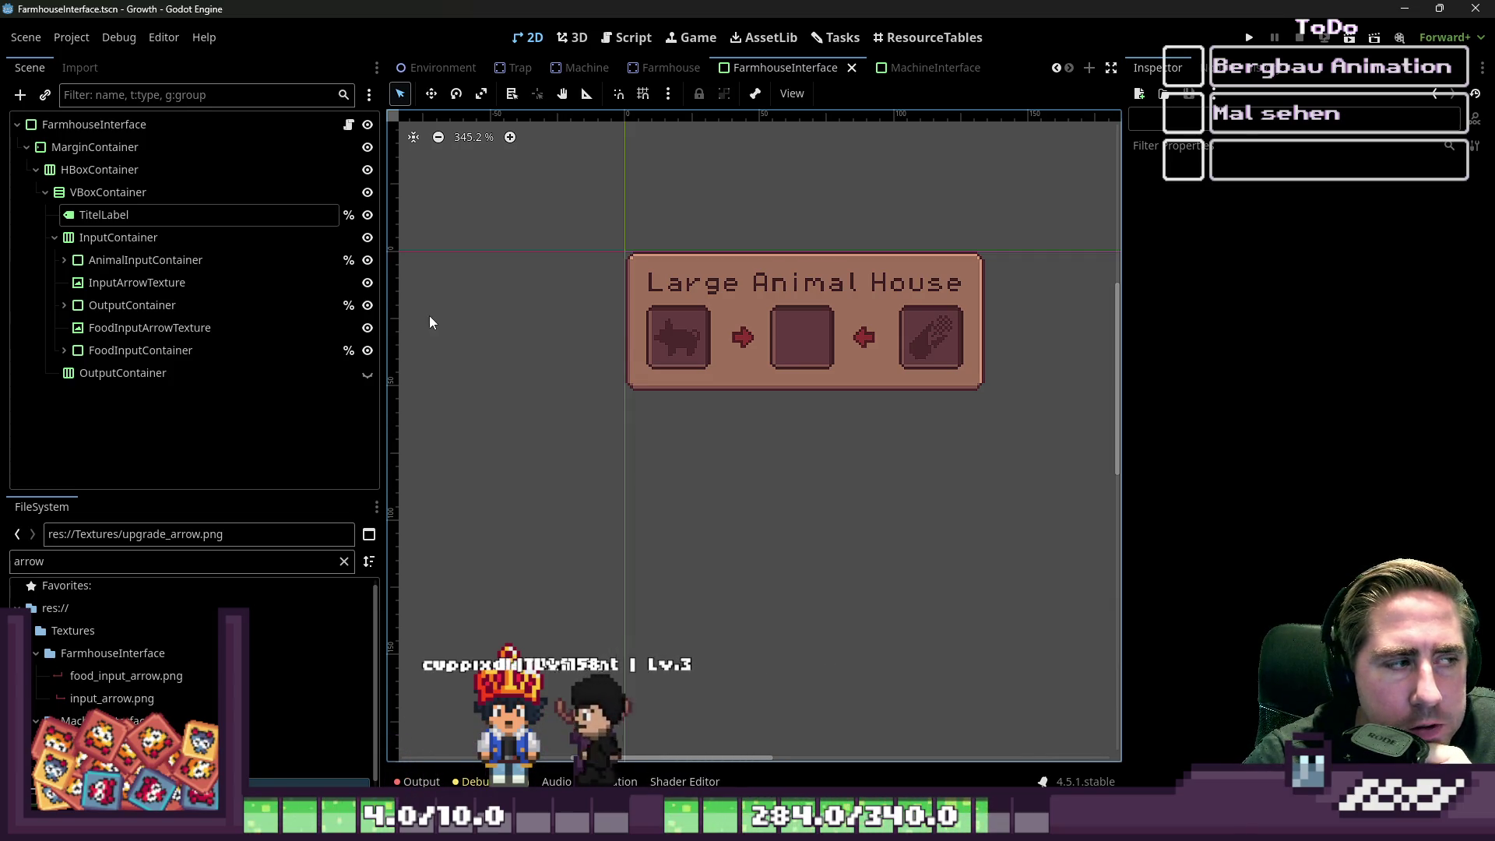
left_click(104, 215)
left_click(136, 282)
left_click(118, 326)
left_click(132, 305)
left_click(64, 305)
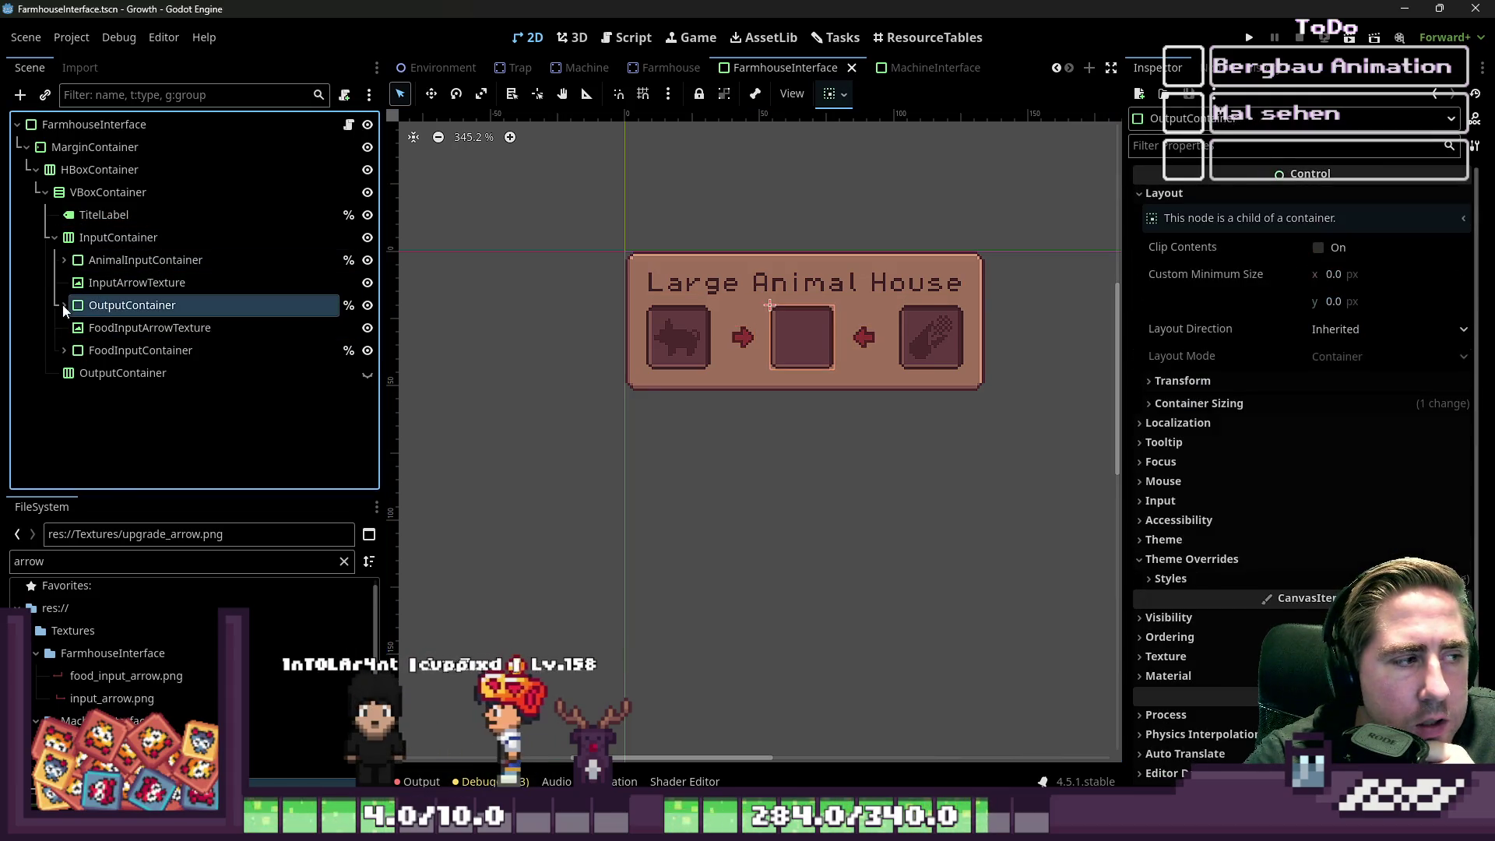
left_click(64, 260)
- In InventoryInterface, inspect the Machine, Storage and Inventory nodes and toggle the Machine panel's visibility
scroll(431, 70, "up", 1)
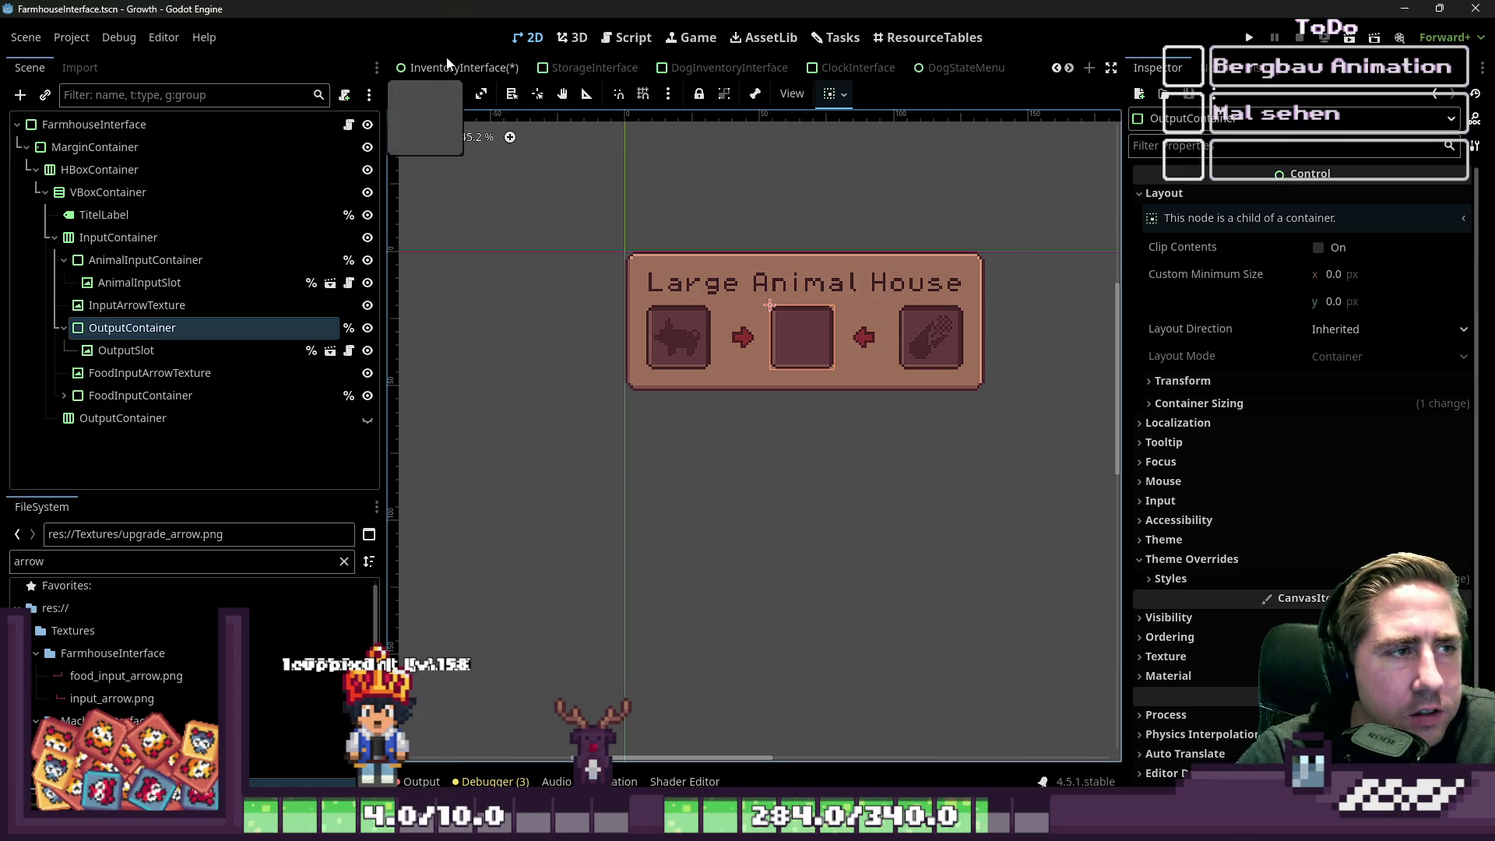
left_click(450, 67)
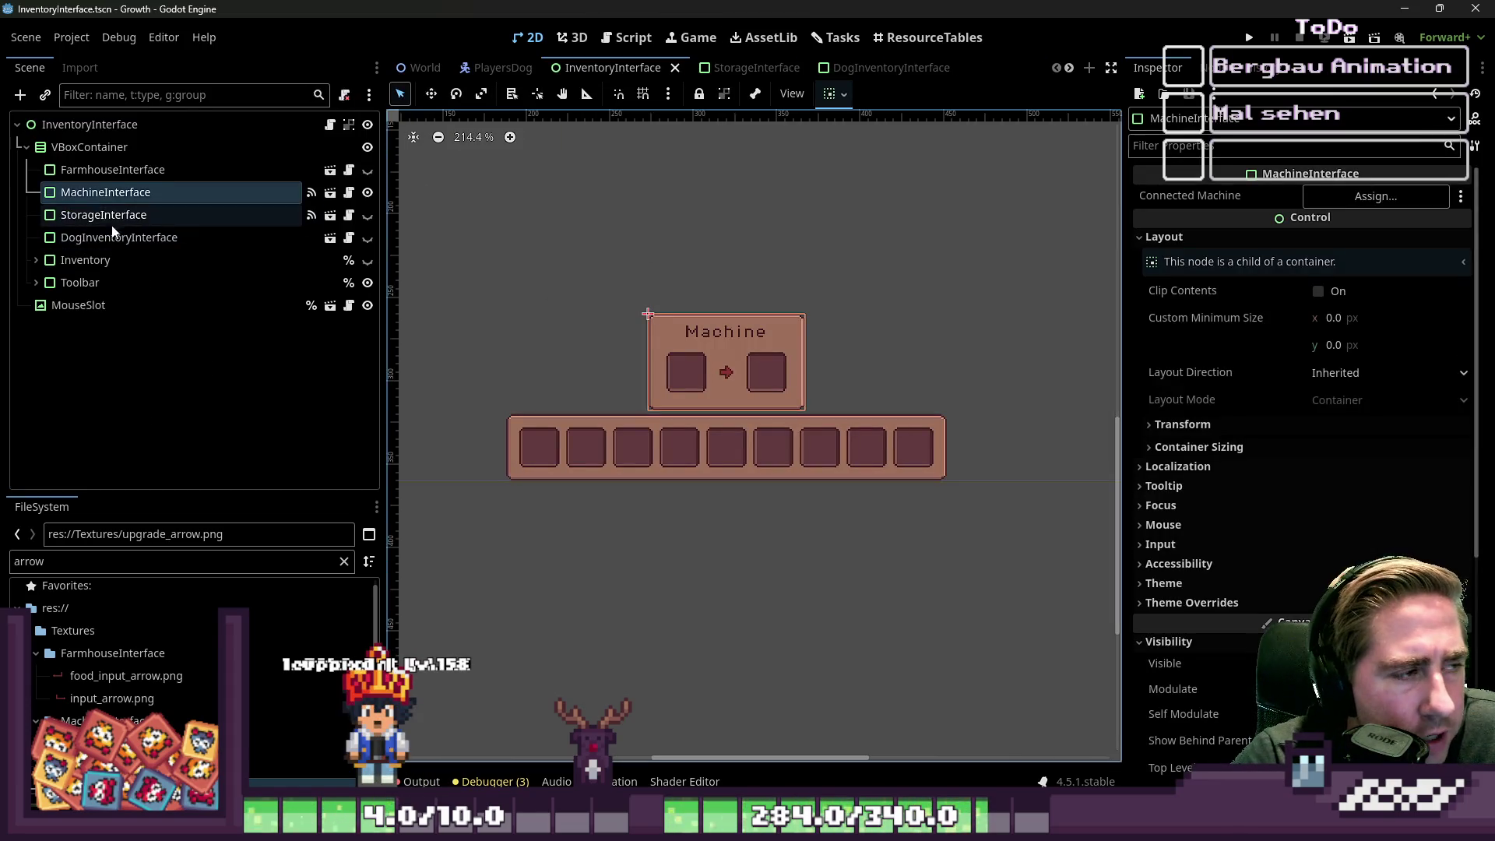
left_click(113, 222)
left_click(100, 240)
left_click(108, 268)
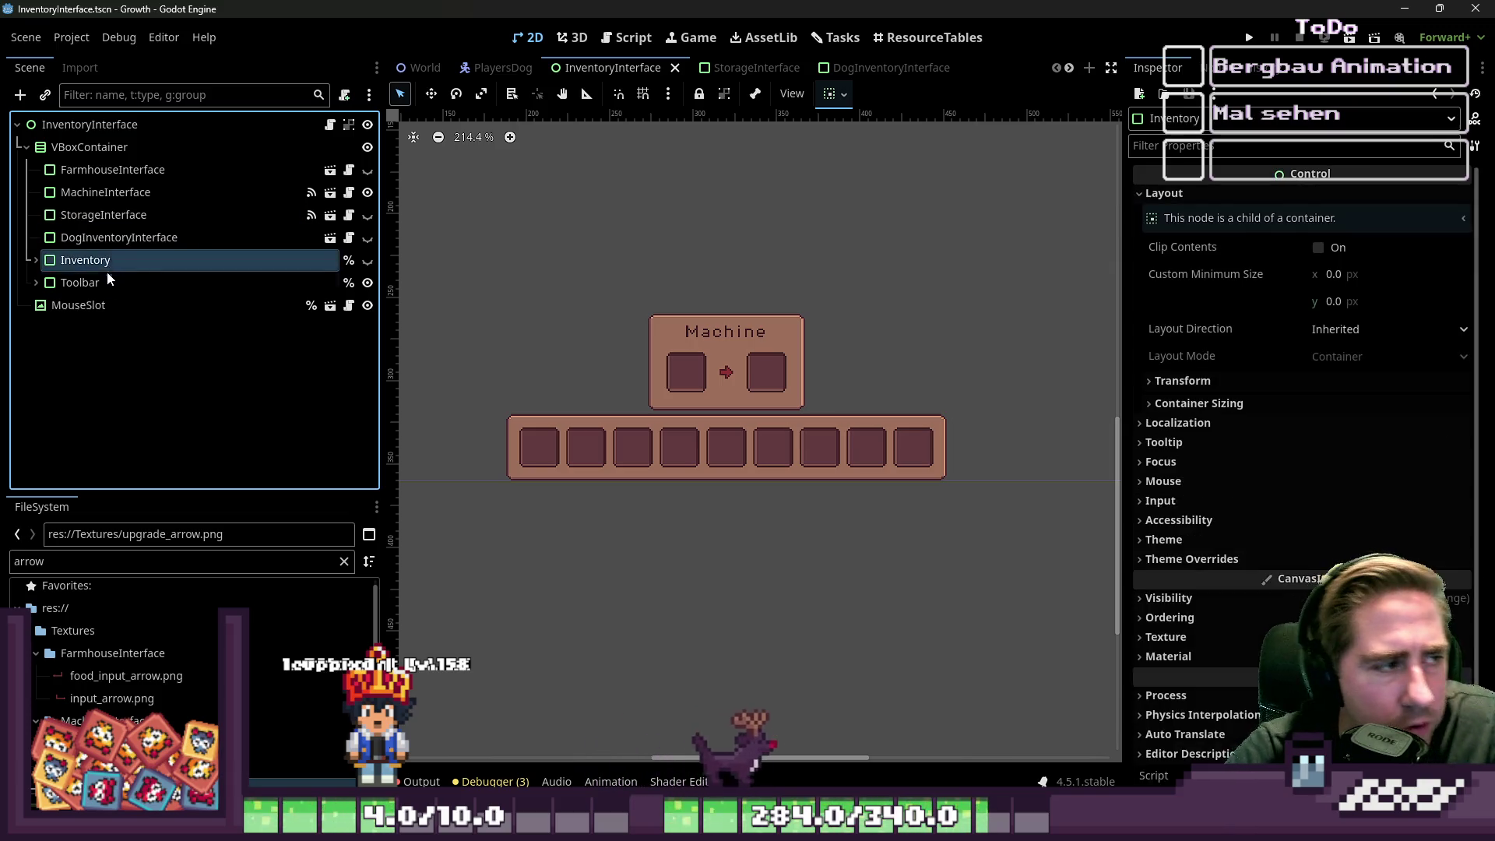
left_click(103, 214)
left_click(106, 192)
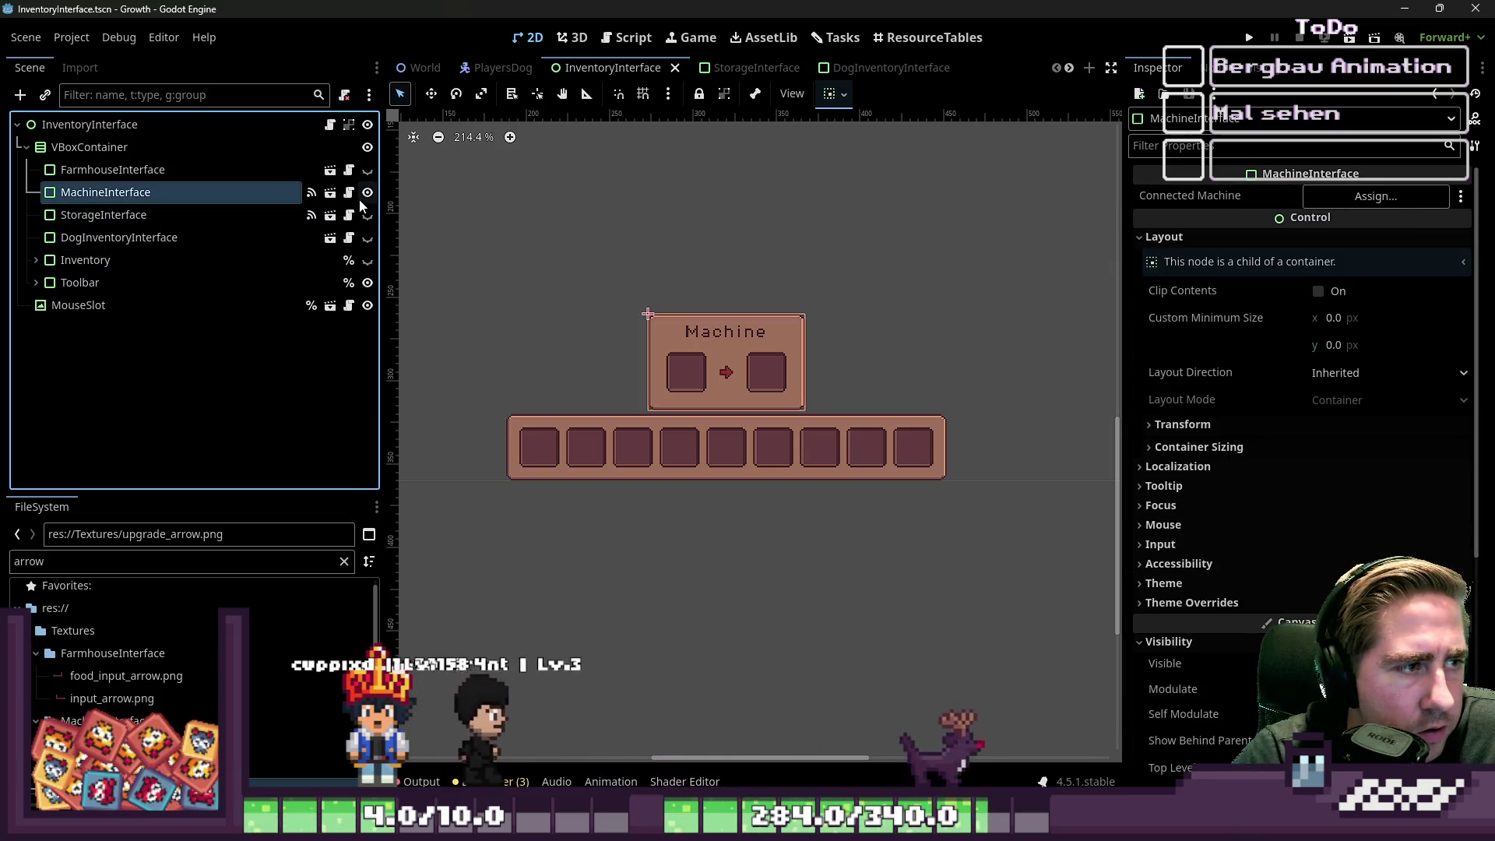
left_click(362, 194)
left_click(361, 193)
double_click(124, 192)
left_click(100, 192)
- Open MachineInterface in its own tab and select all of its nodes
left_click(337, 194)
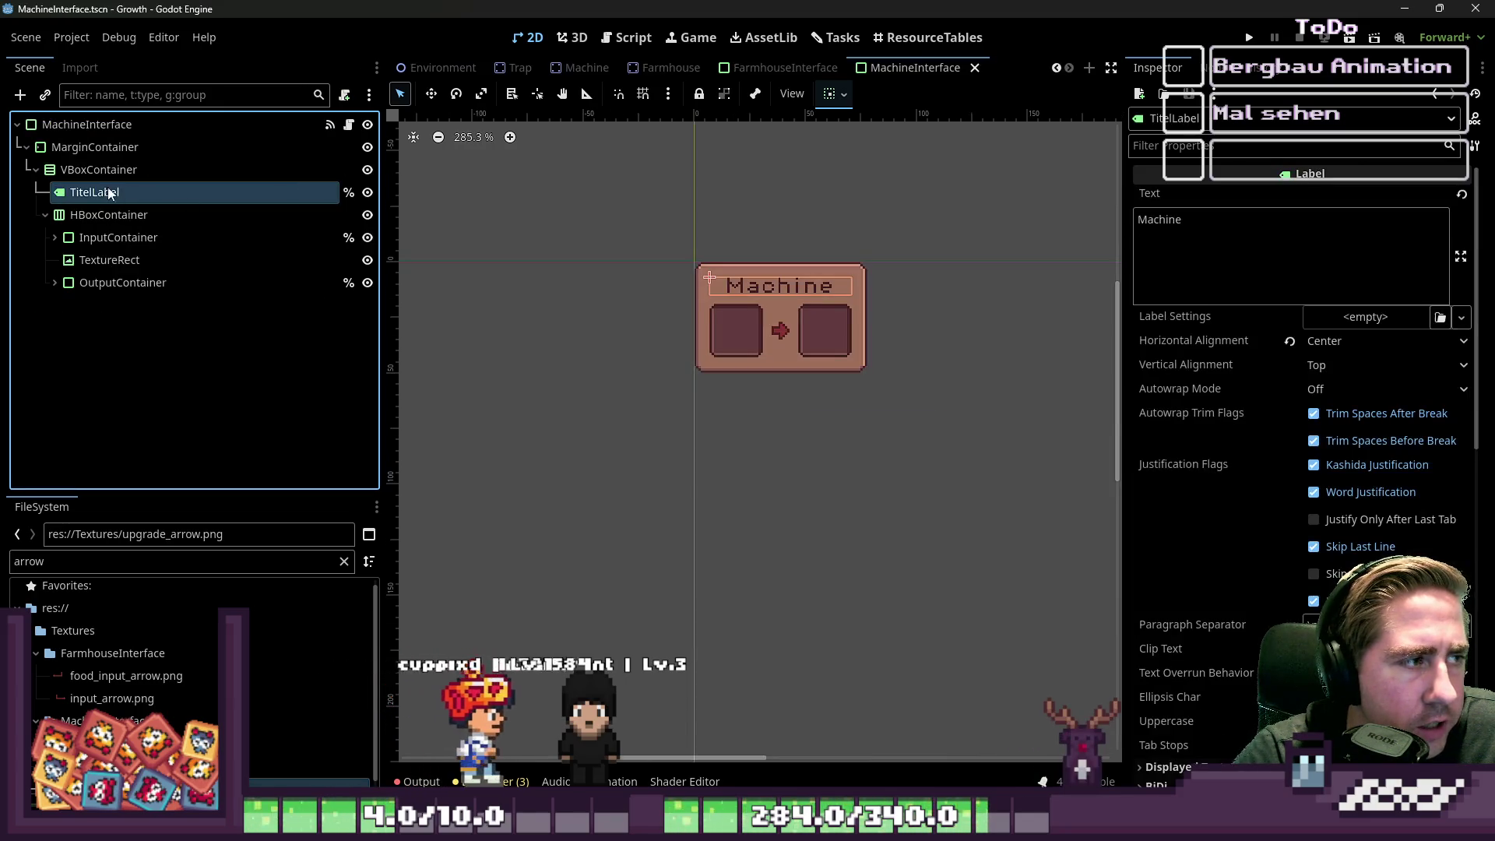
left_click(86, 124)
key("ctrl+a")
key("Escape")
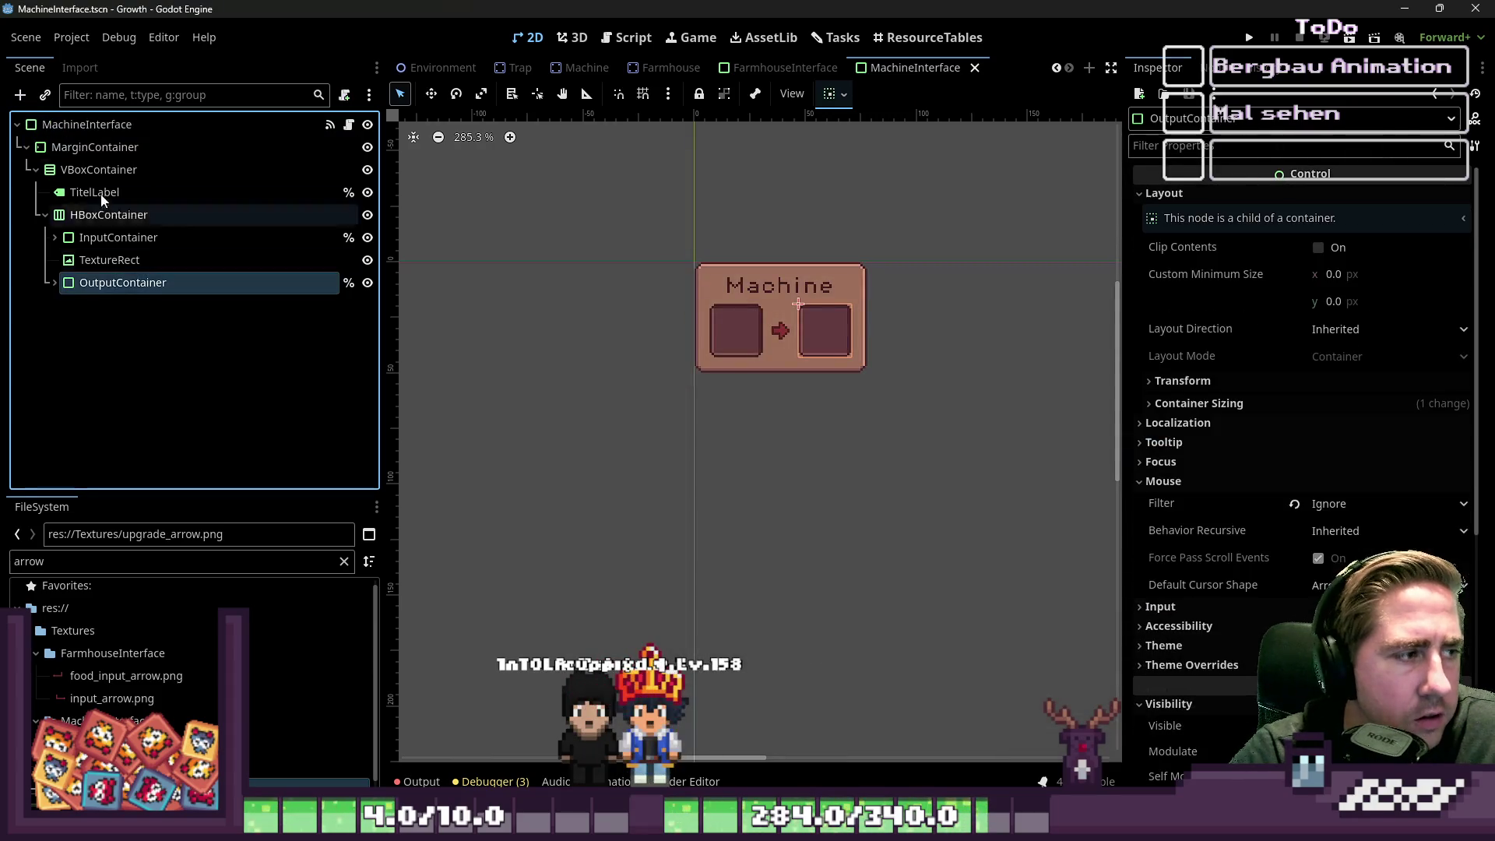
left_click(116, 282, "shift")
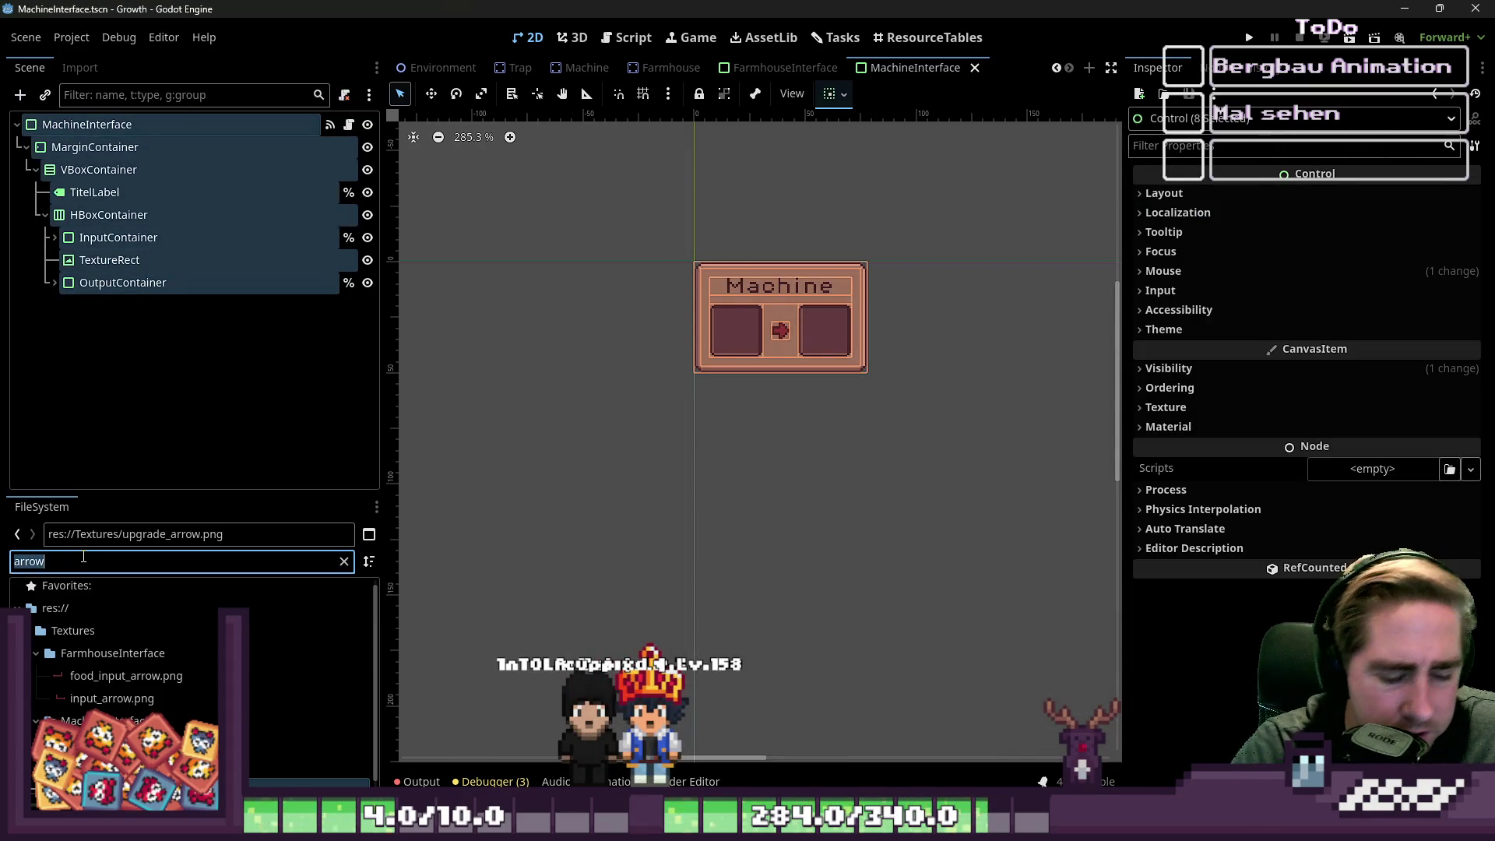
type("Machine")
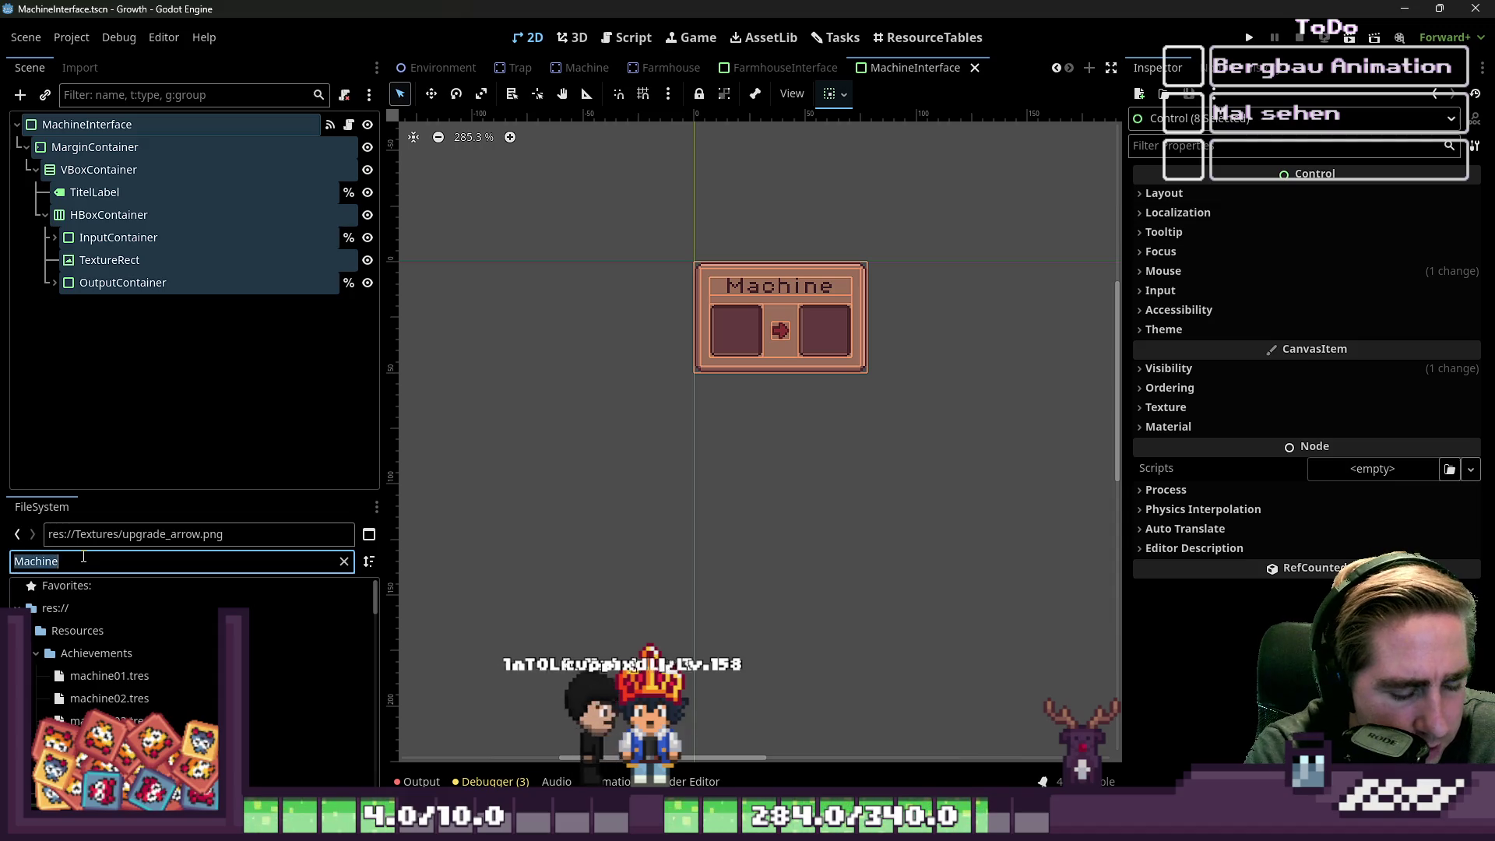
- Open TrapInterface.tscn via a 'TrapIn' filter and trial-paste the Machine nodes into it
type("TrapIn")
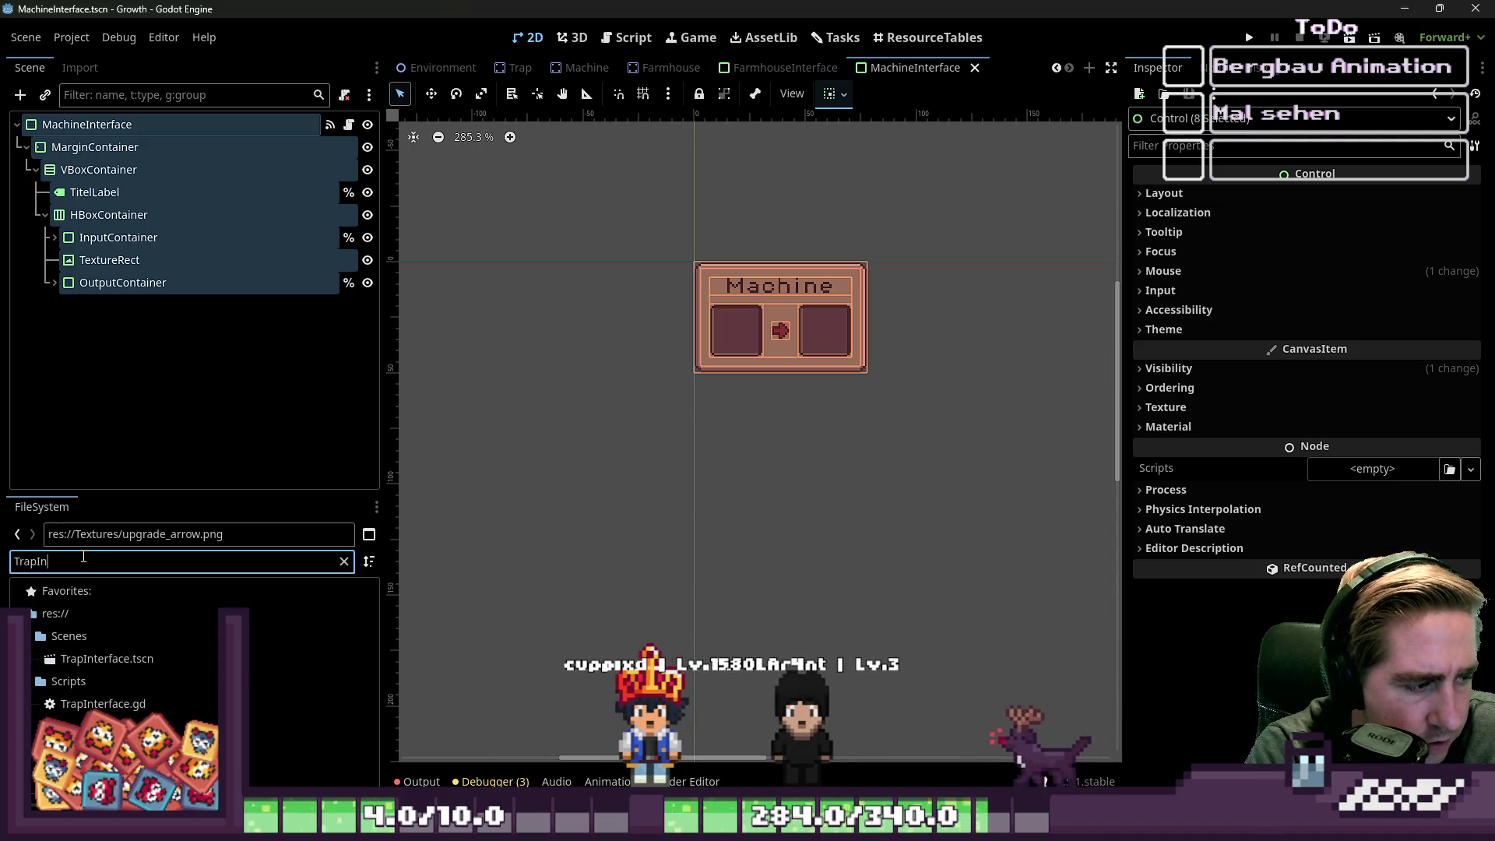
double_click(162, 659)
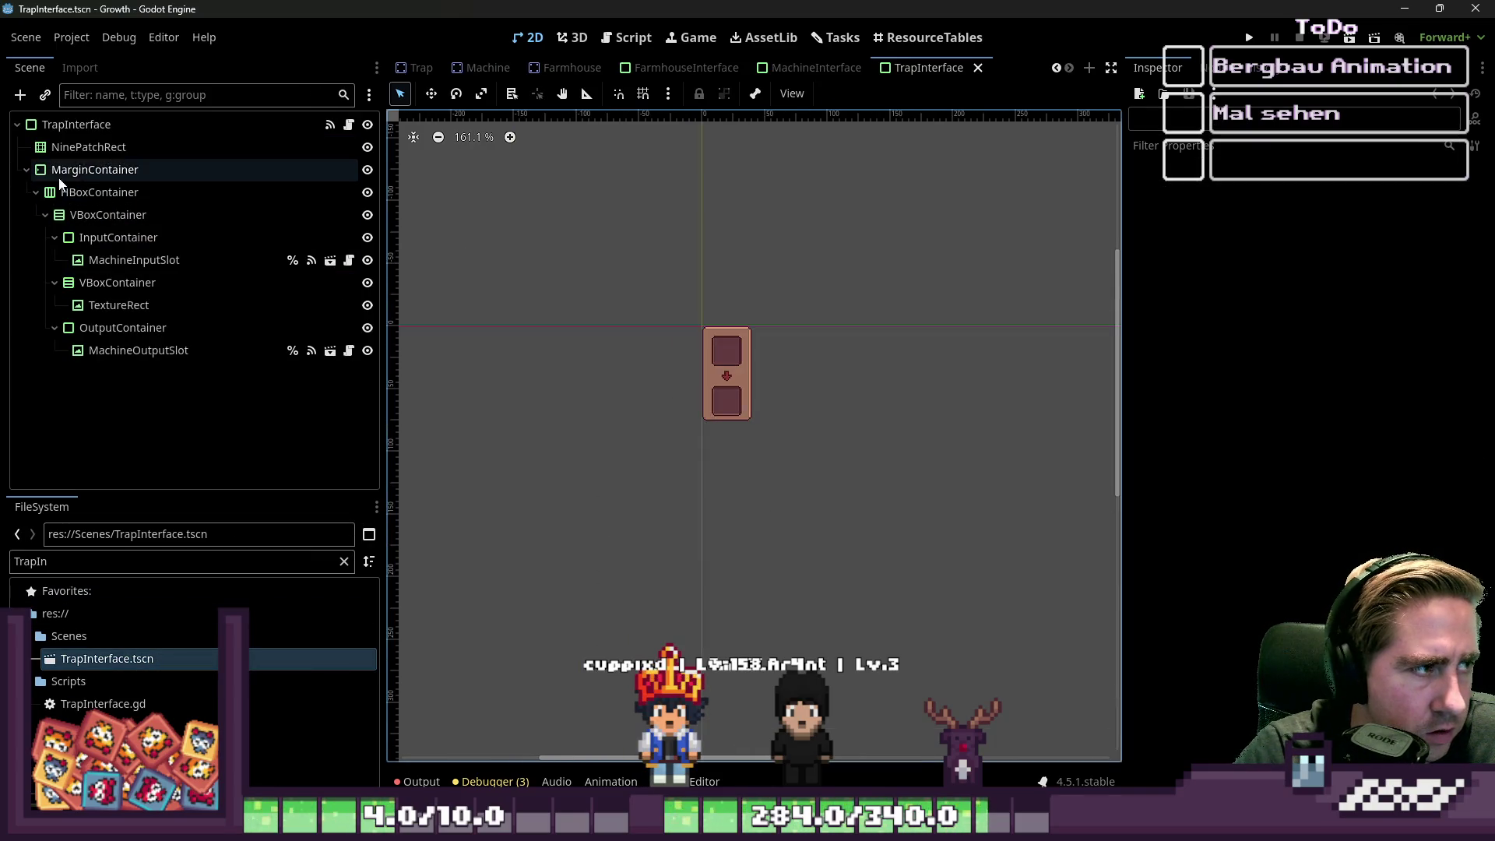
left_click(89, 126)
key("ctrl+v")
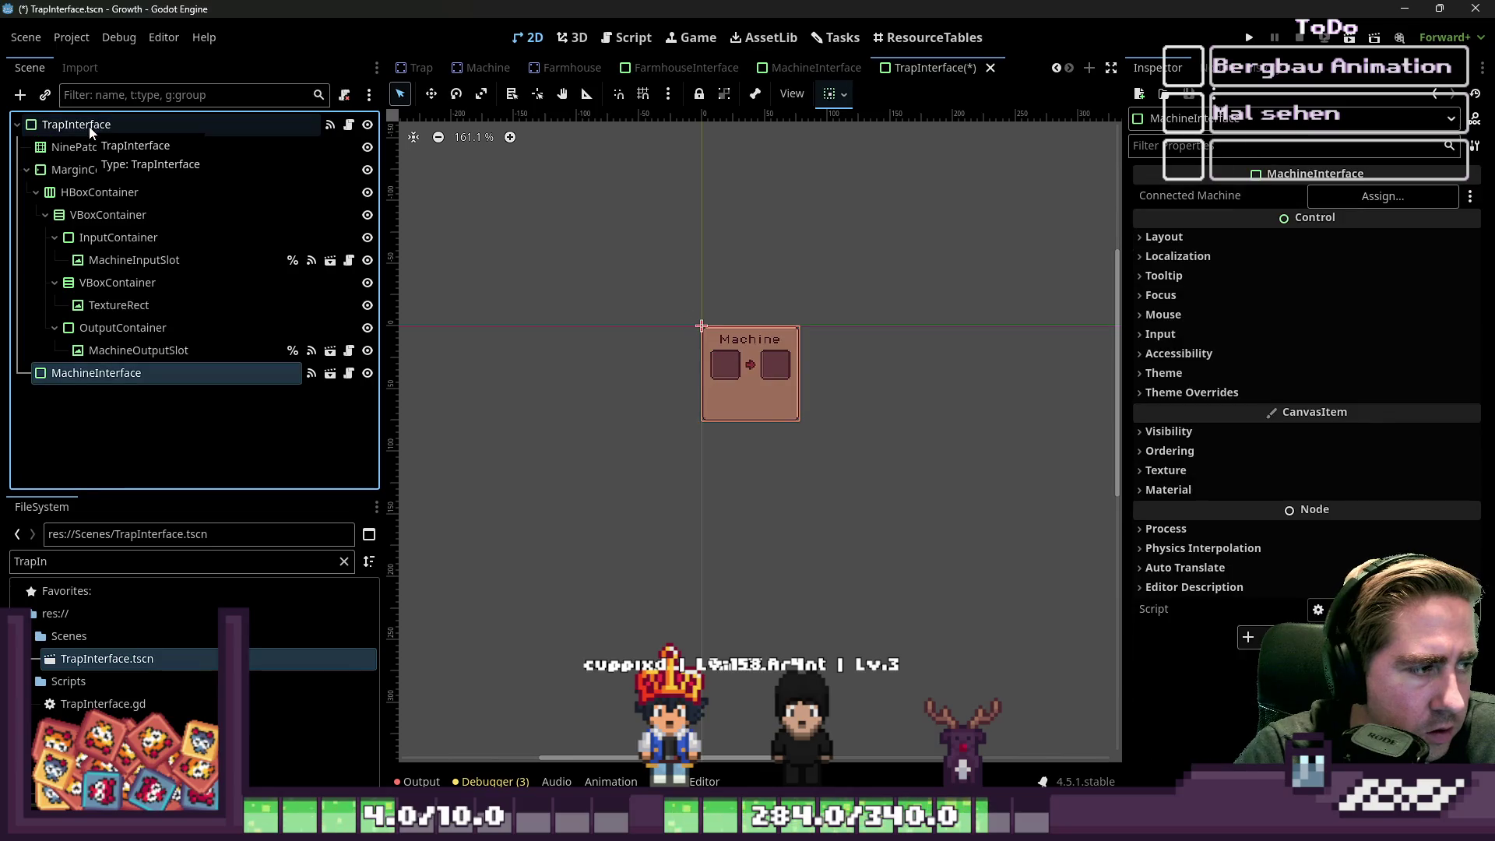
key("ctrl+s")
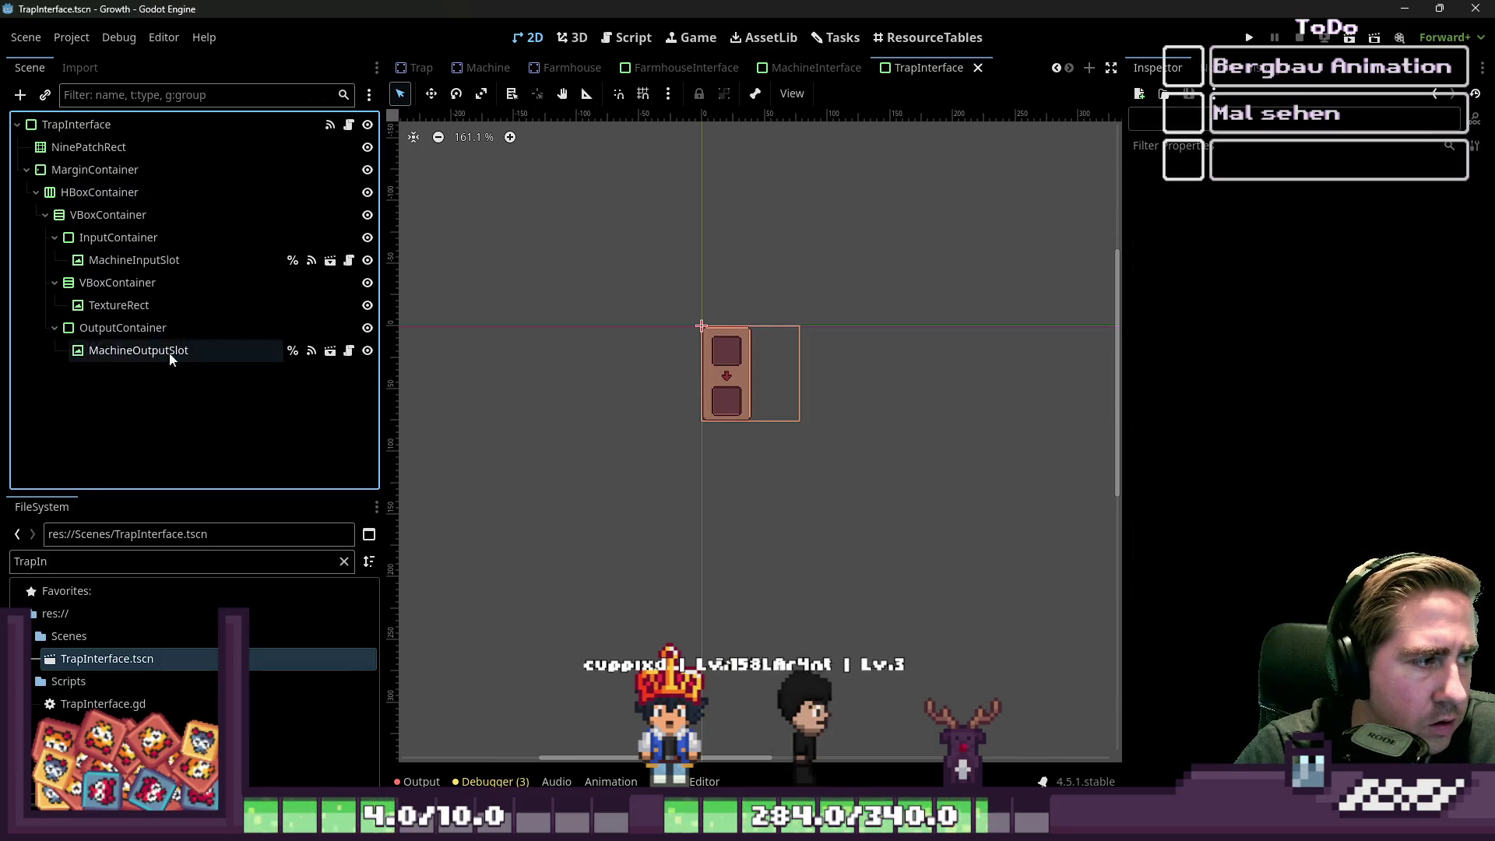
- Reselect the full MachineInterface node tree and paste it into a new empty scene
left_click(816, 67)
left_click(132, 280)
left_click(126, 148, "shift")
left_click(119, 126, "shift")
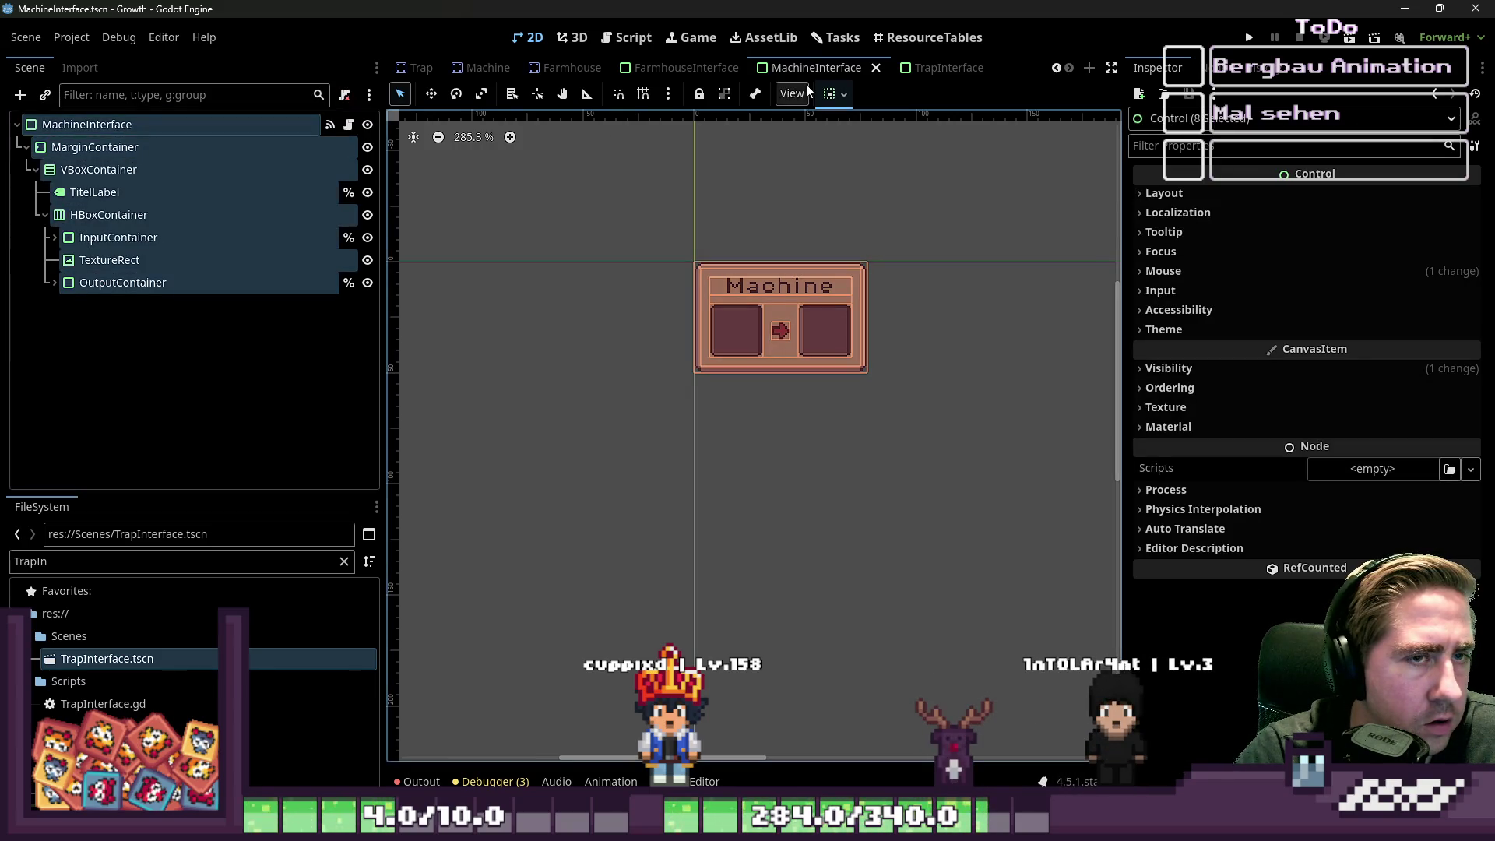
left_click(965, 72)
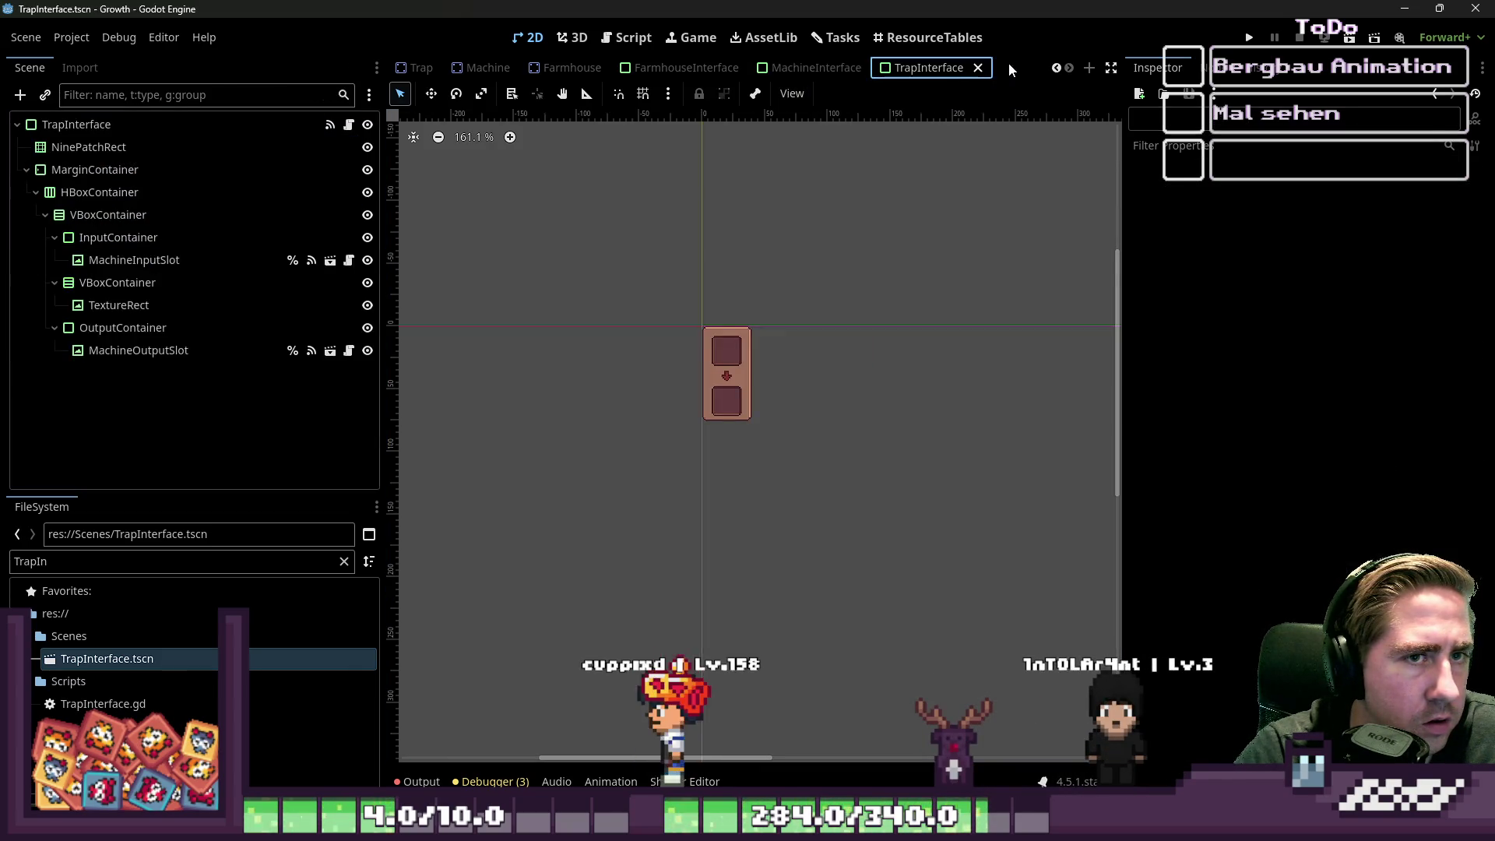
left_click(1089, 68)
left_click(319, 262)
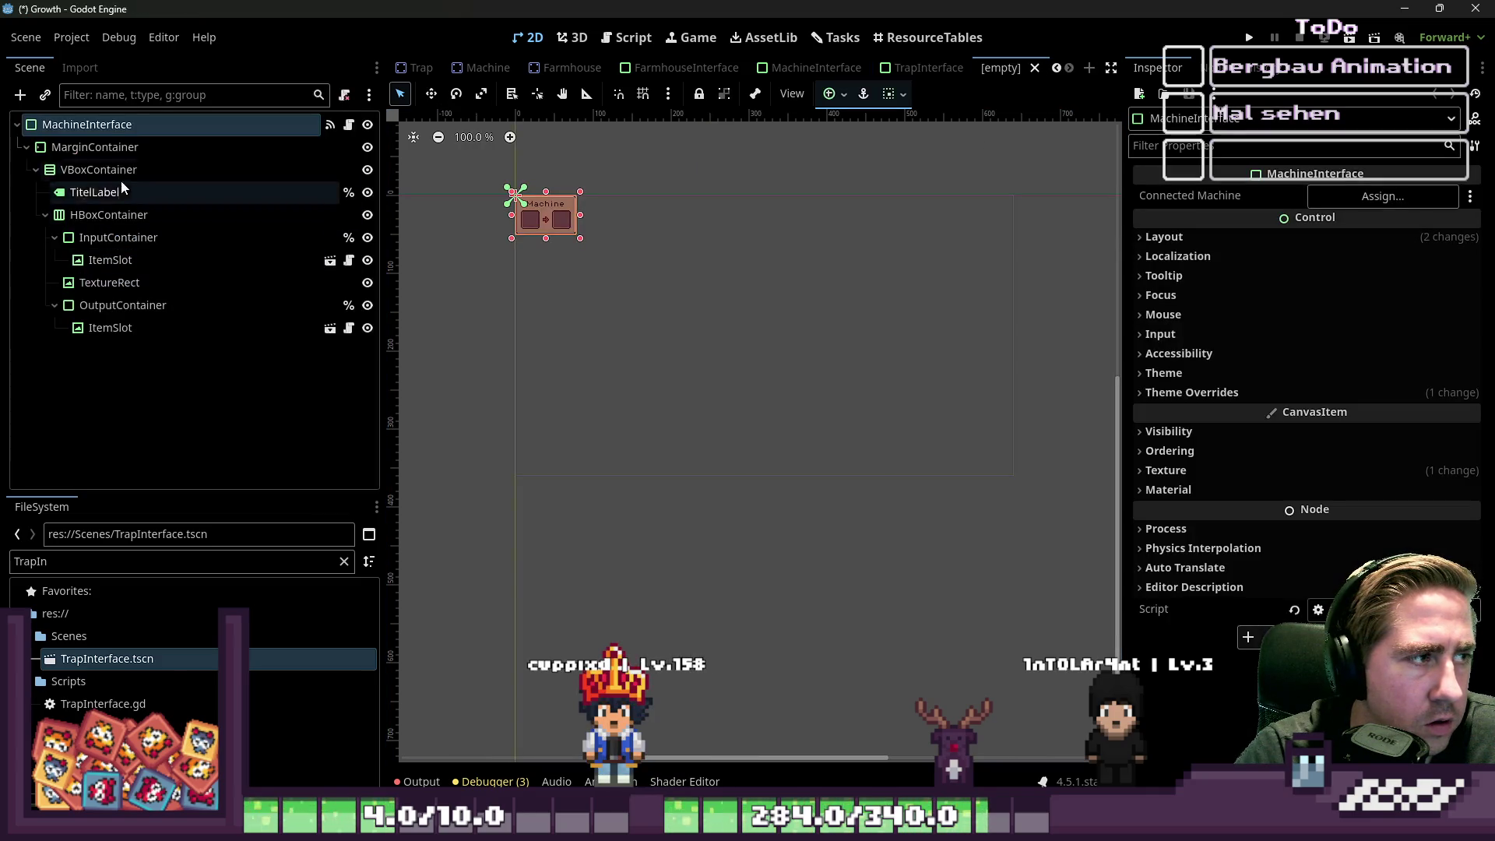
- Rename the pasted root to TrapInterface and open the existing TrapInterface.gd script
double_click(186, 129)
type("Tra")
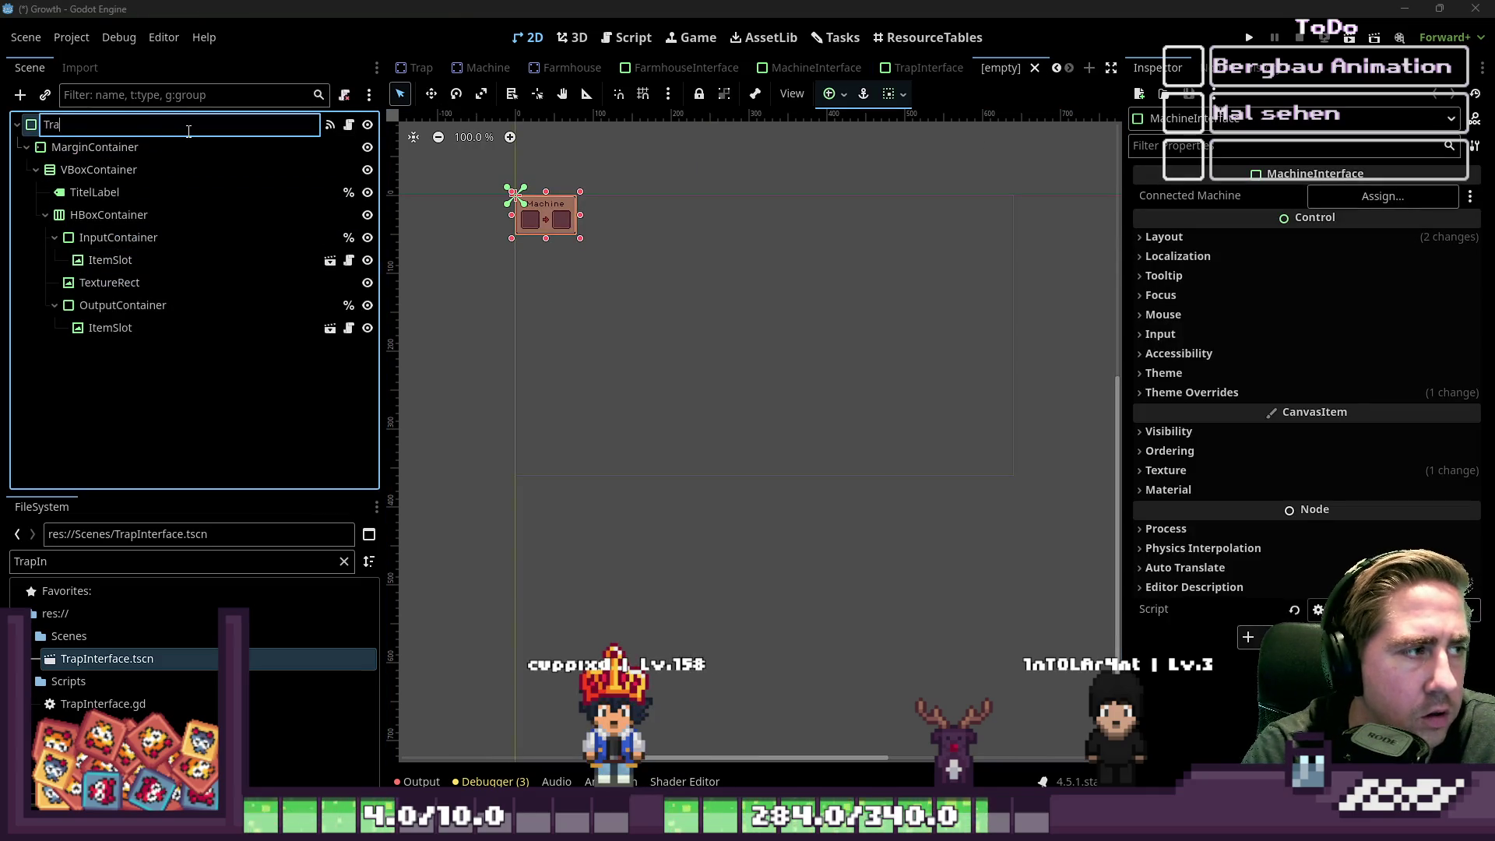
type("p")
key("Return")
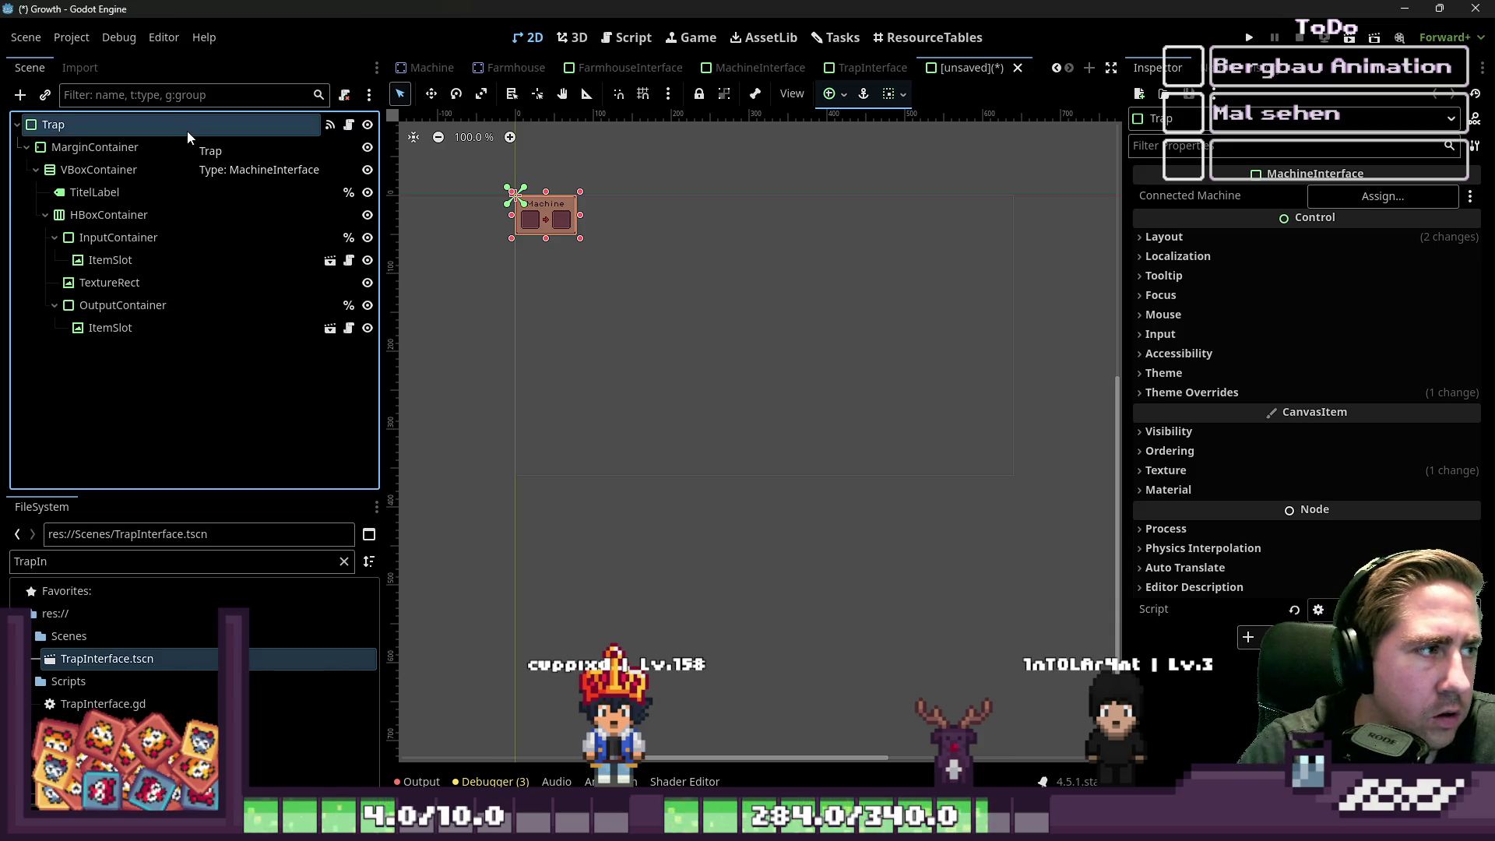
double_click(236, 123)
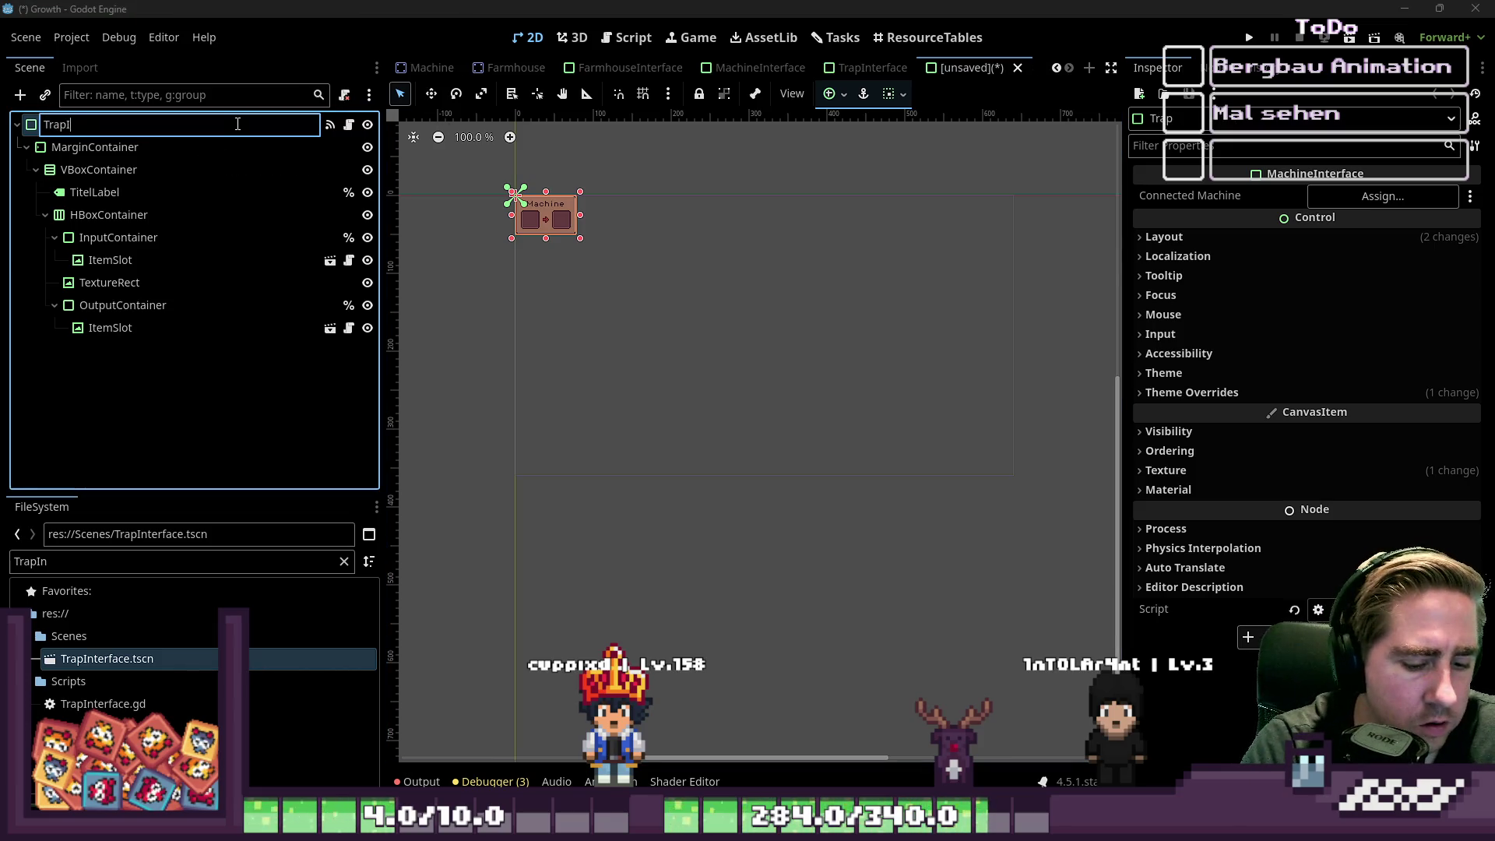
type("nterface")
key("Return")
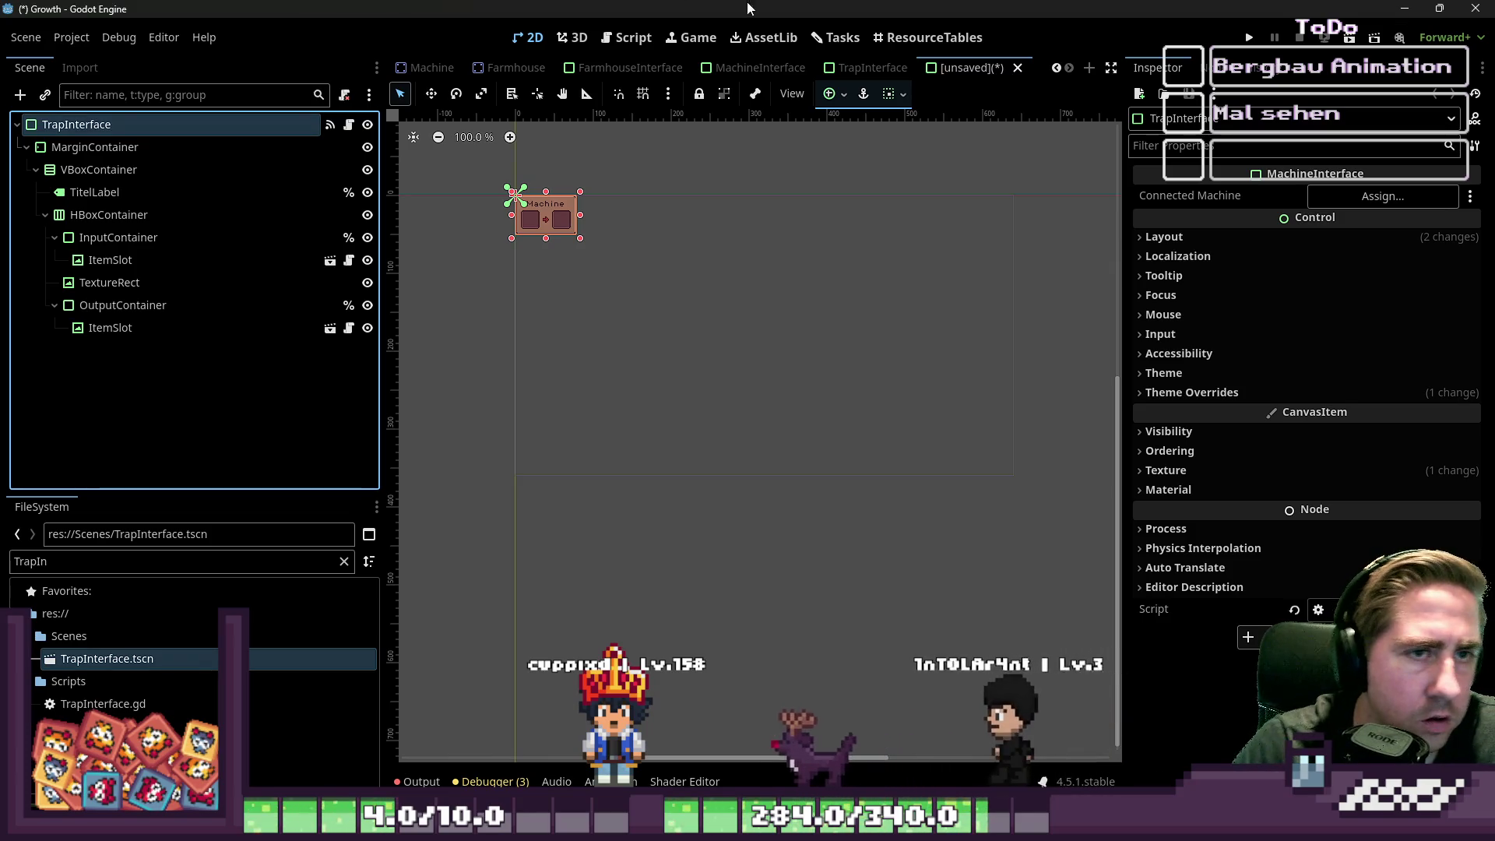
left_click(866, 68)
left_click(347, 125)
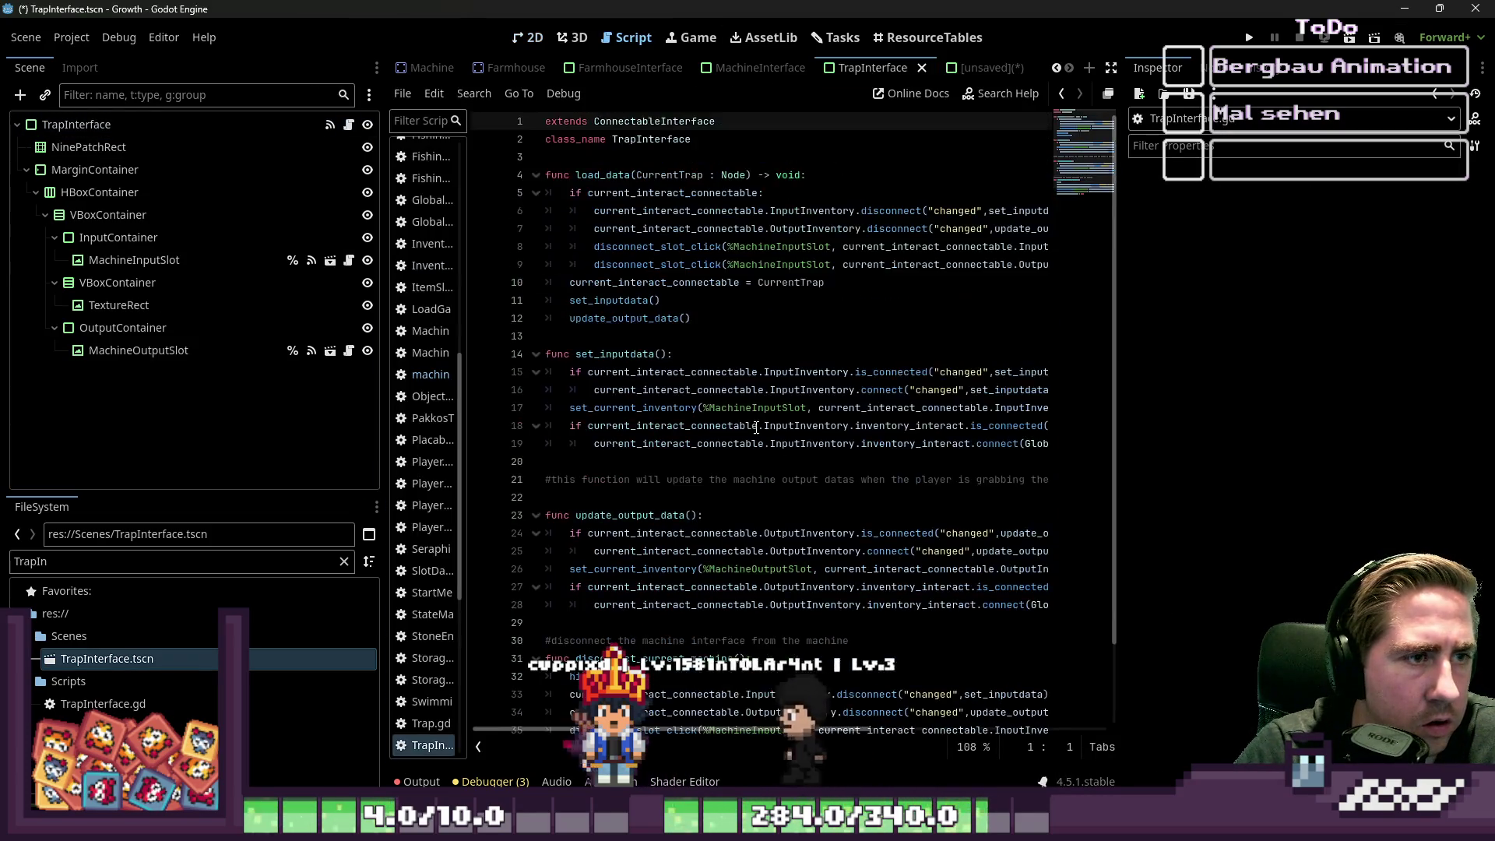
- Widen the script list and open machine_interface.gd in the script editor
scroll(752, 418, "down", 2)
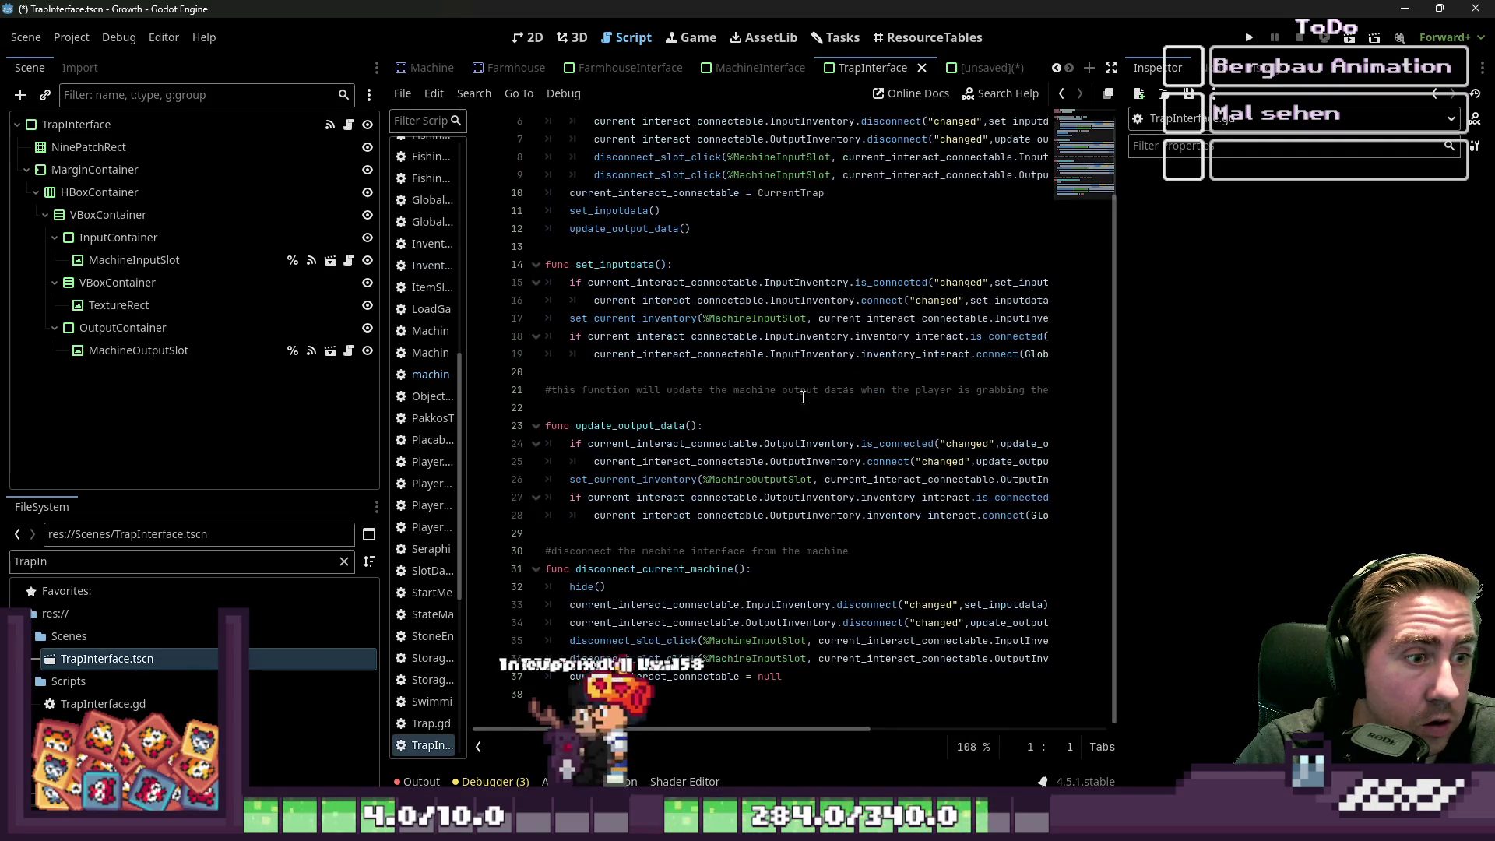
left_click_drag(1120, 286, 1308, 283)
left_click_drag(471, 326, 637, 335)
left_click(490, 372)
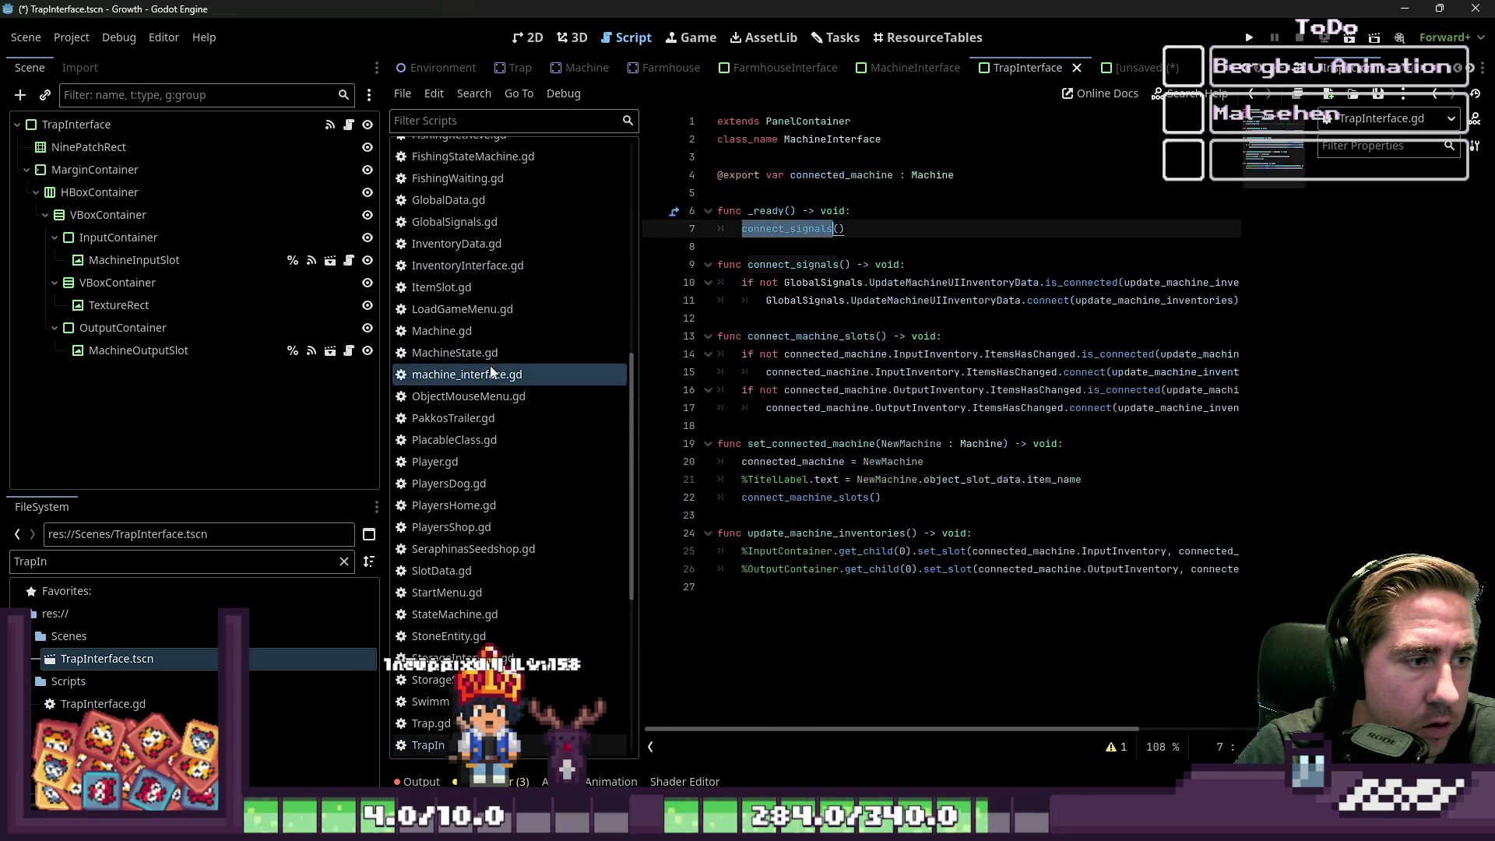
- Select all of the machine_interface.gd code, then return to the unsaved TrapInterface scene
left_click(926, 461)
key("ctrl+a")
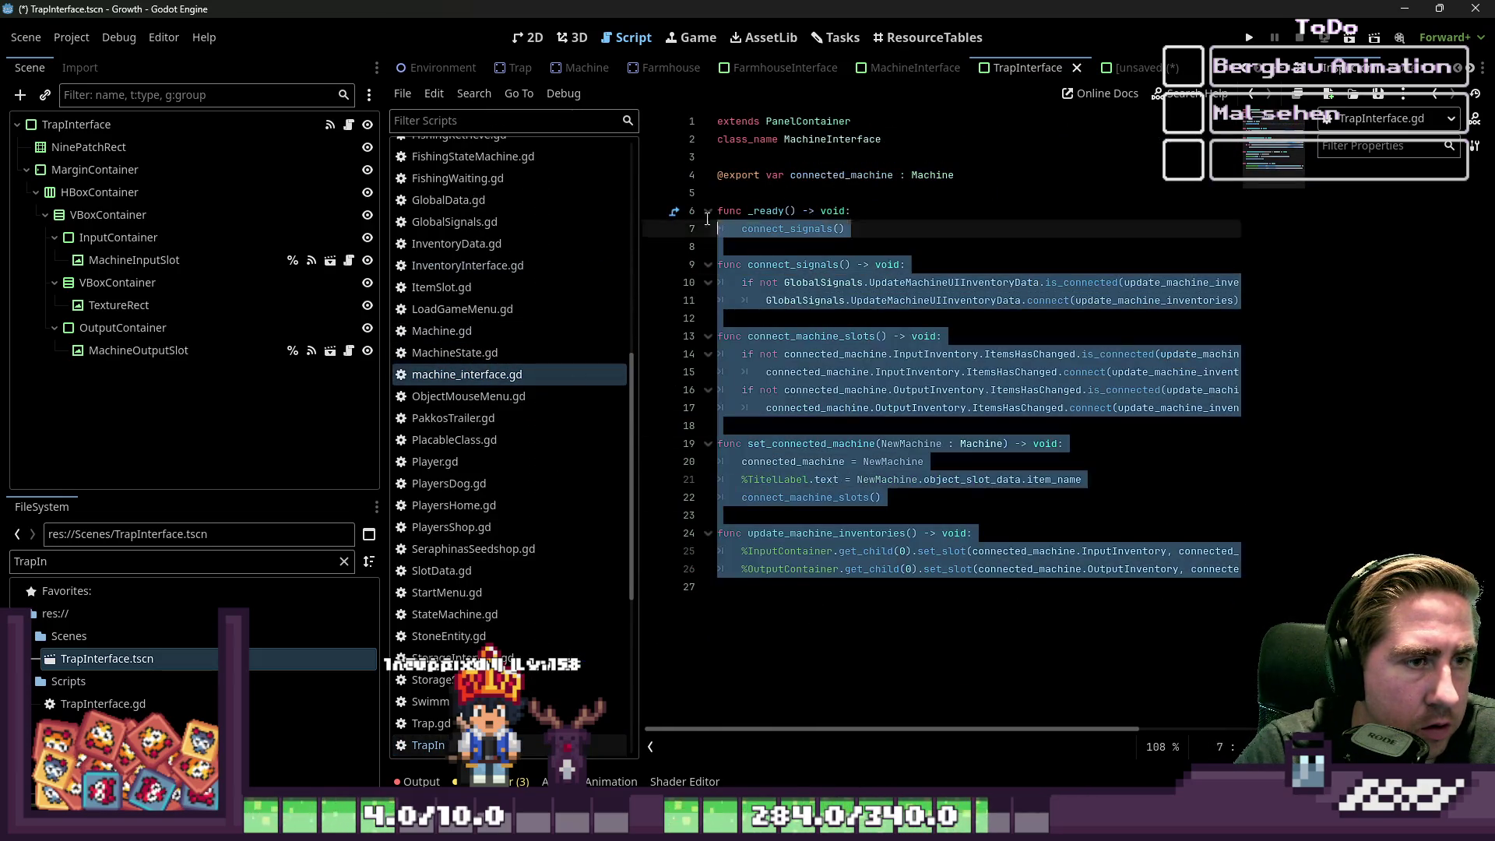
left_click(1129, 68)
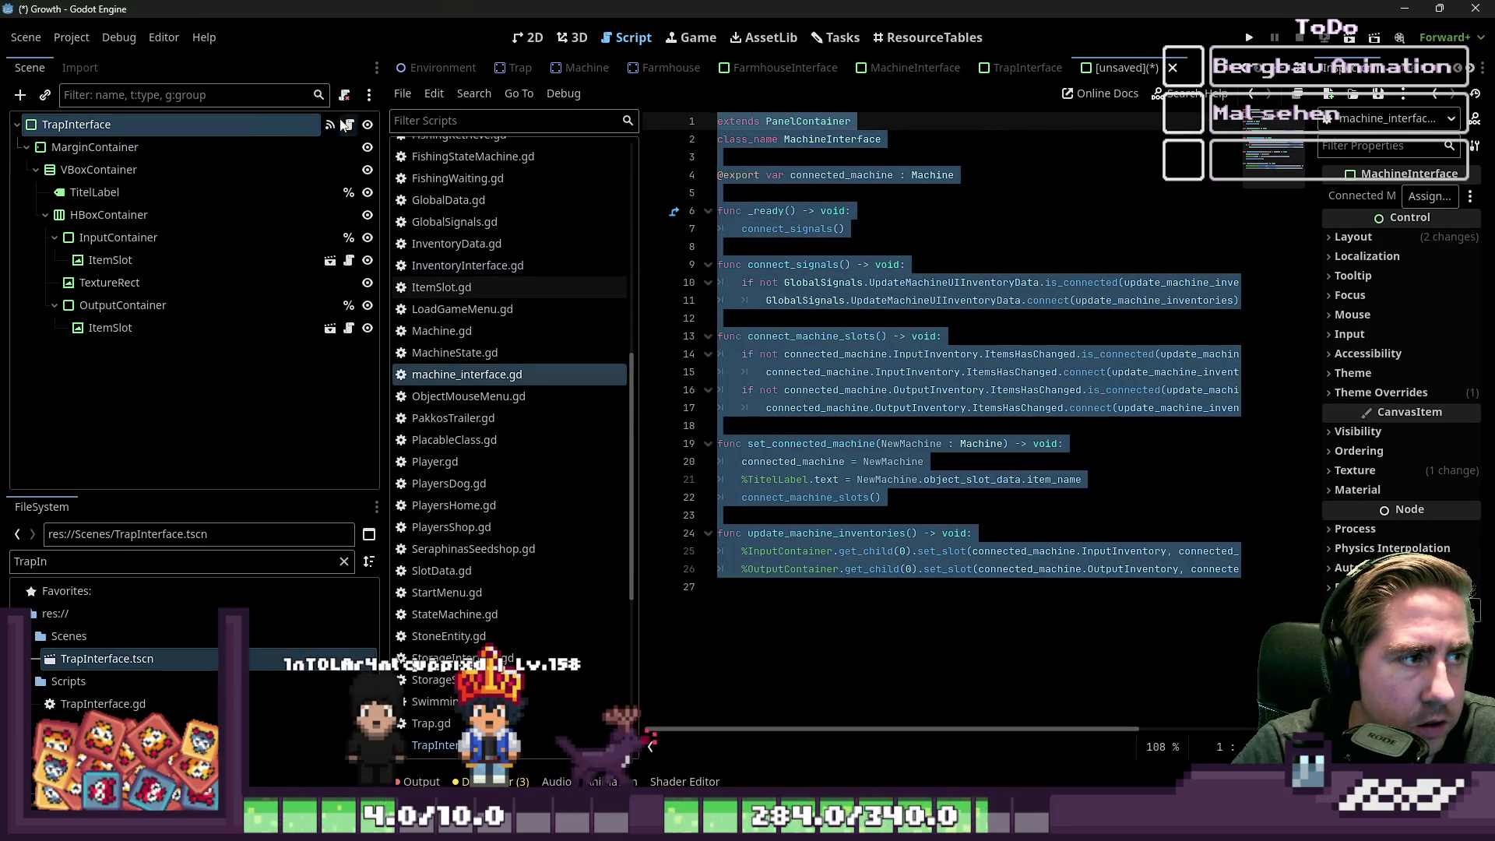
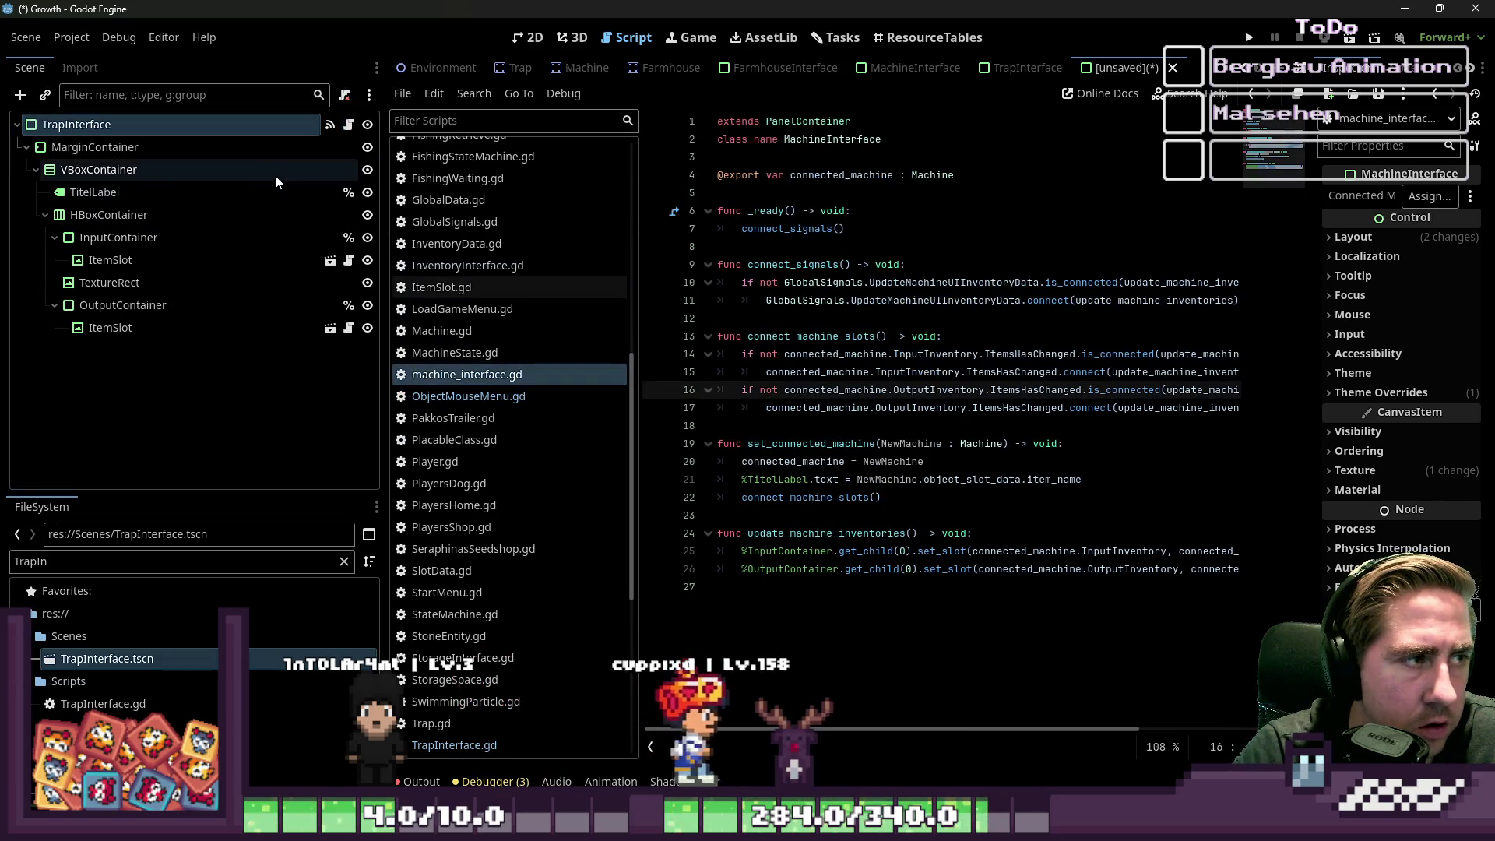
- Detach the MachineInterface script and attach TrapInterface.gd to the TrapInterface root node
left_click(348, 96)
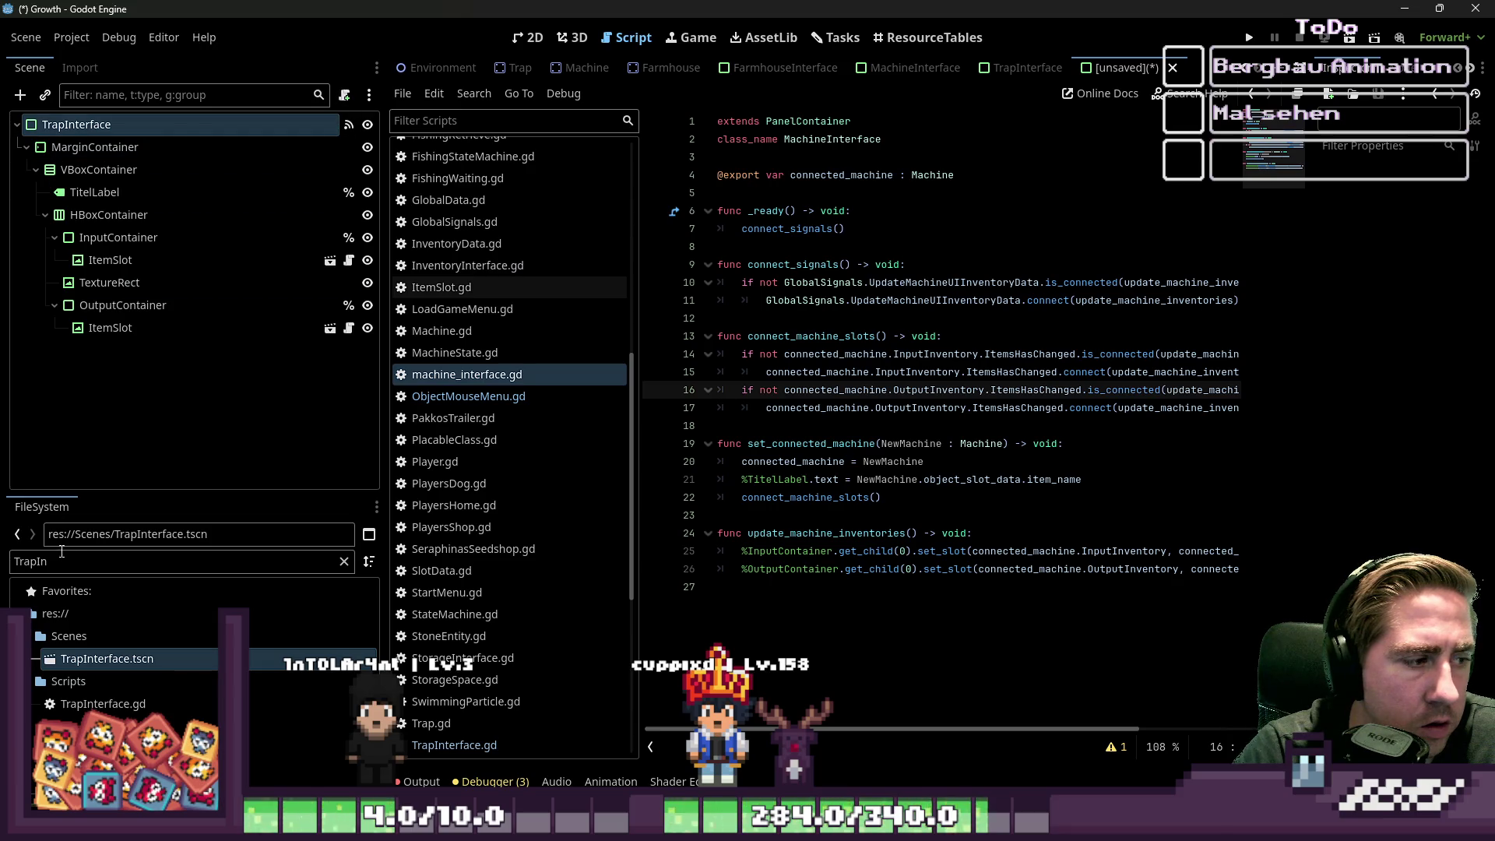
left_click(129, 700)
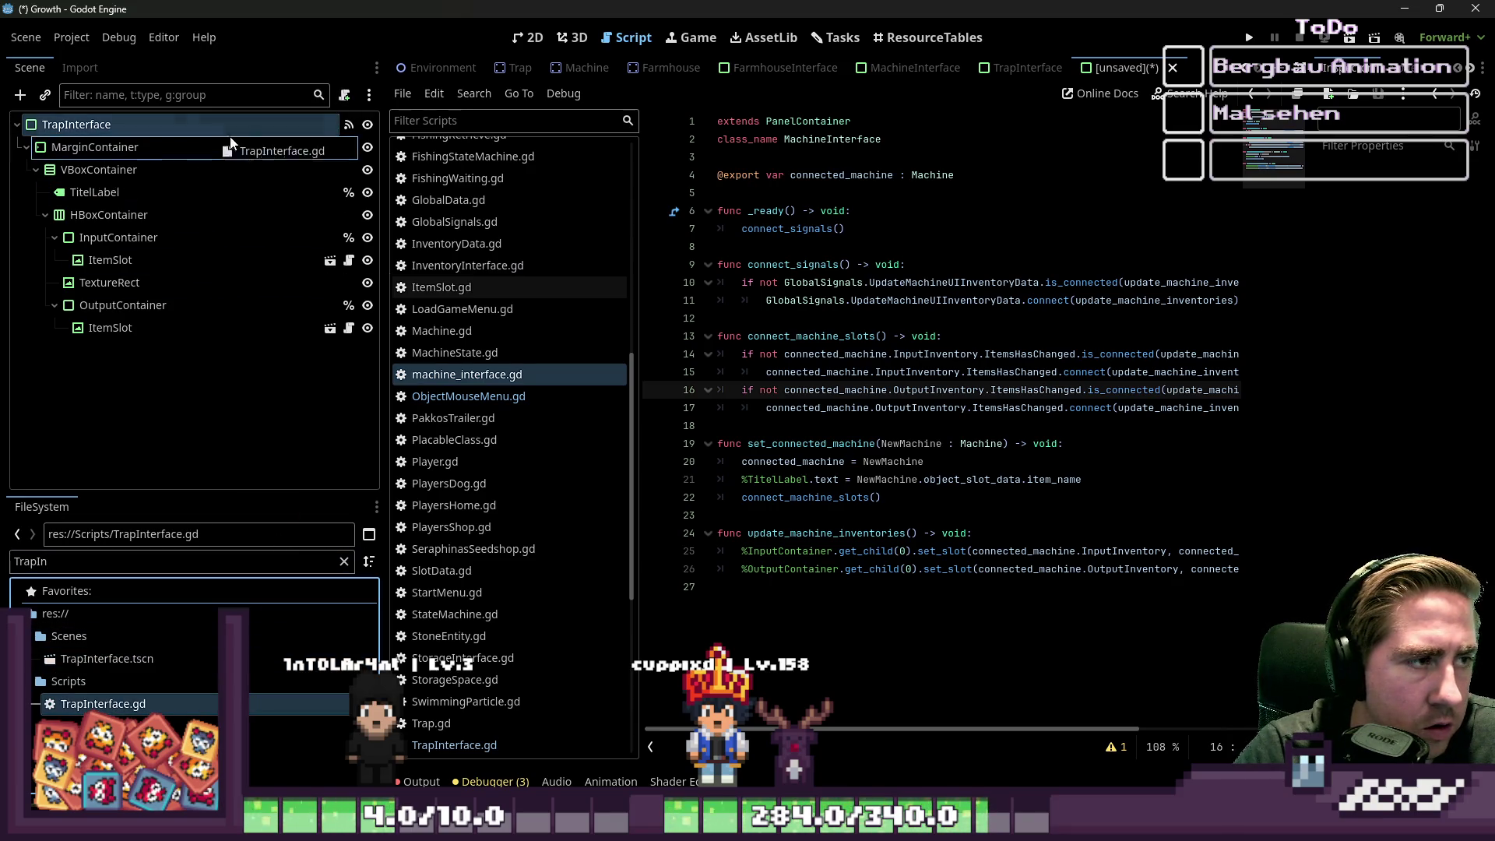
left_click_drag(250, 134, 297, 123)
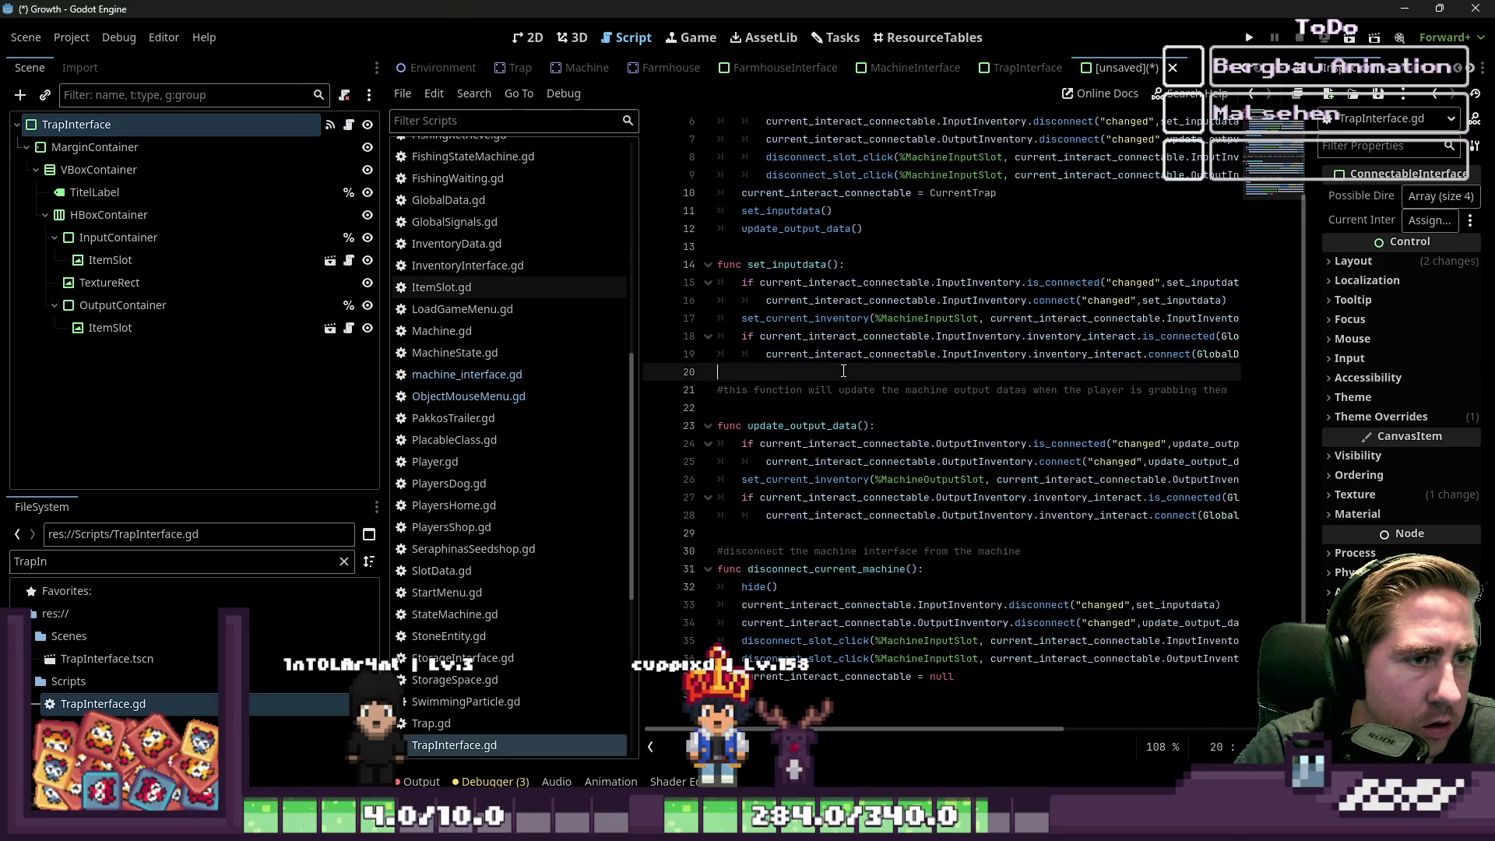
- Try saving the scene as TrapInterface.tscn and dismiss the can't-overwrite warning
left_click(810, 318)
key("ctrl+s")
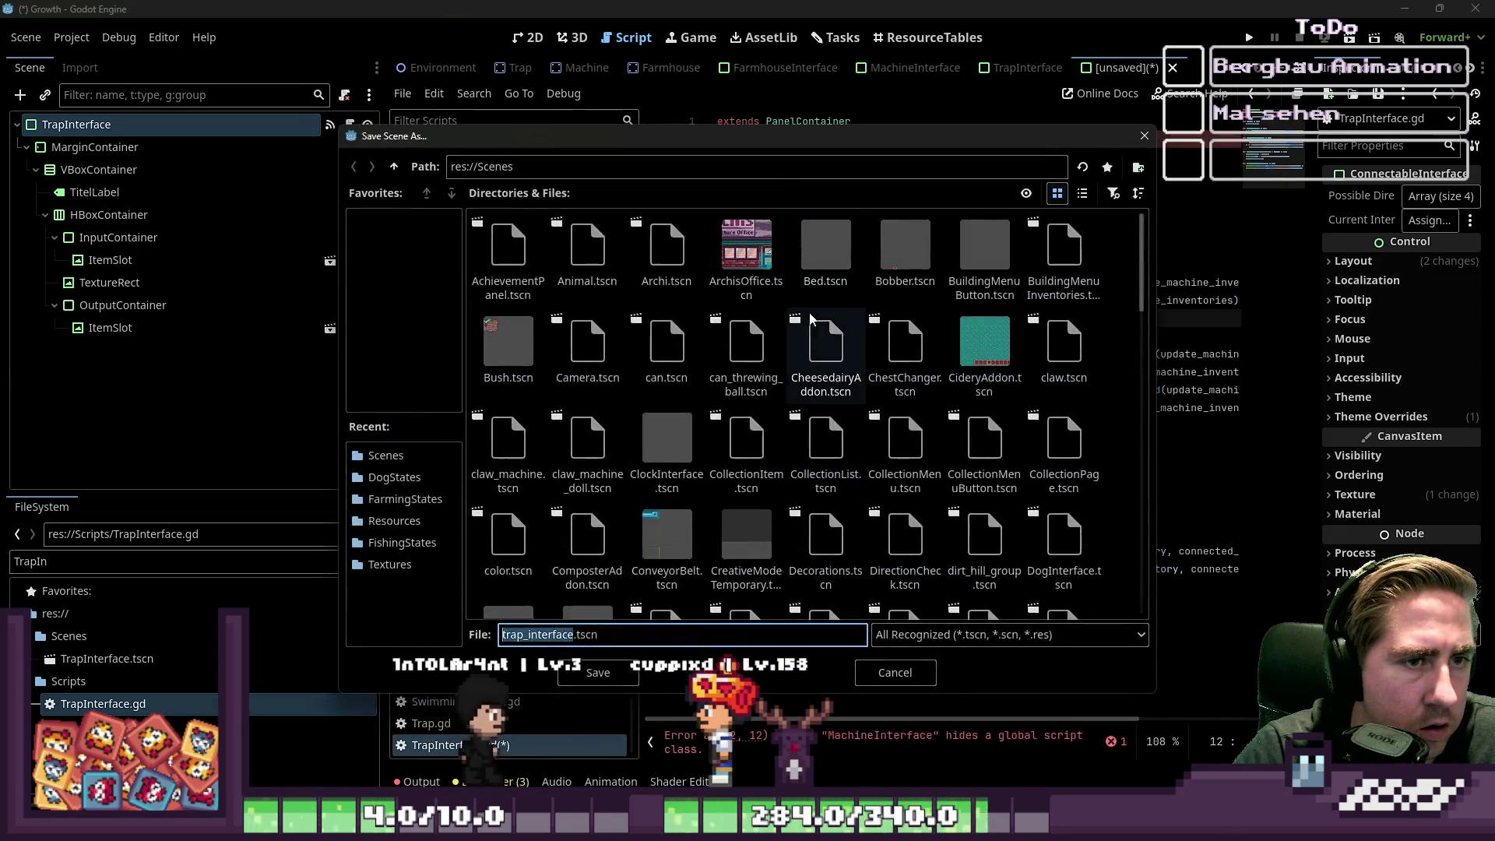
key("Escape")
key("ctrl+s")
type("TrapI")
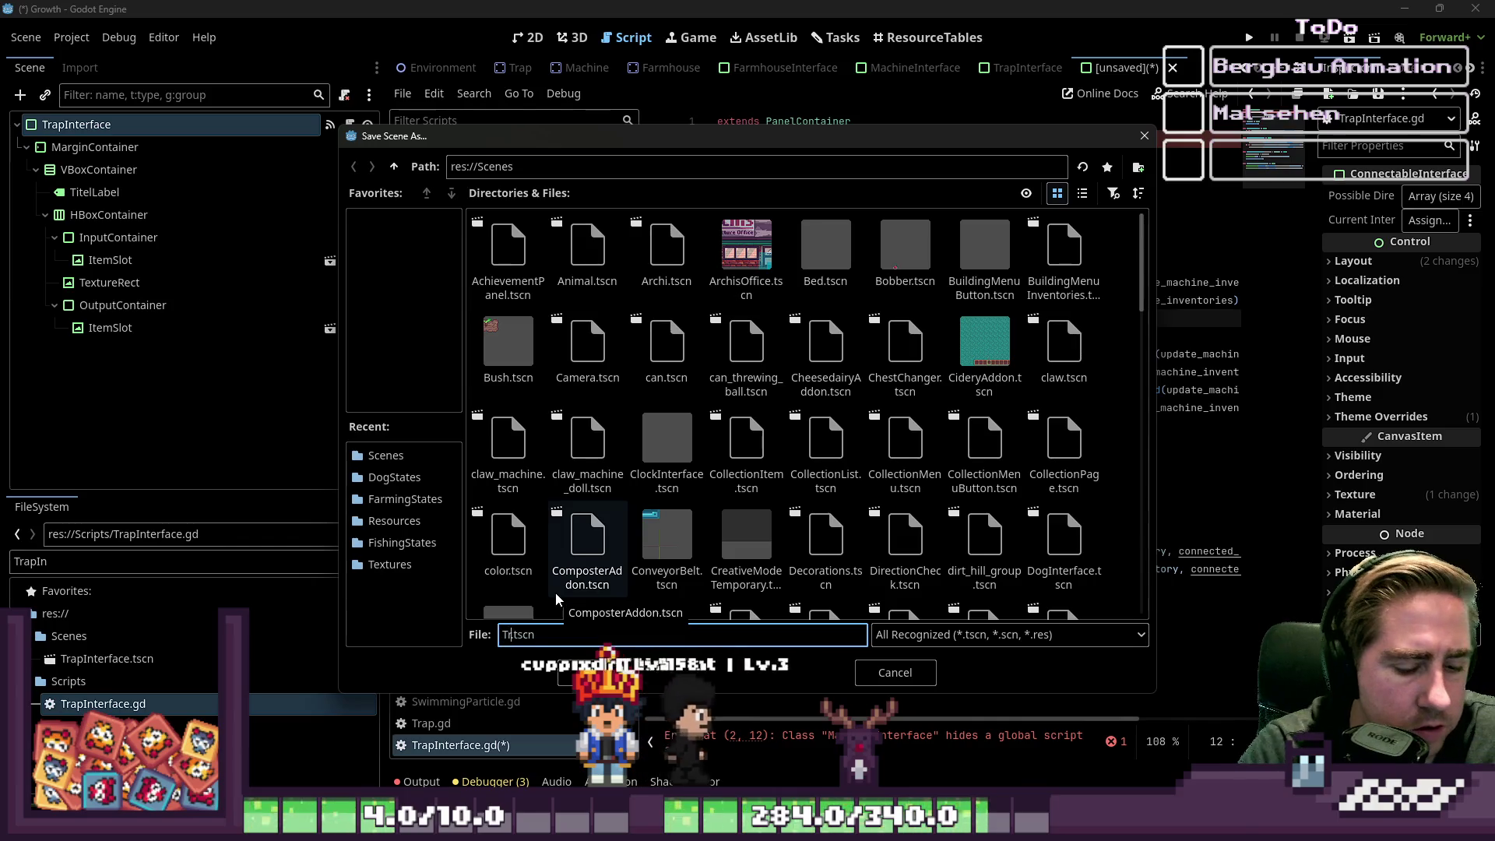
type("nterfac")
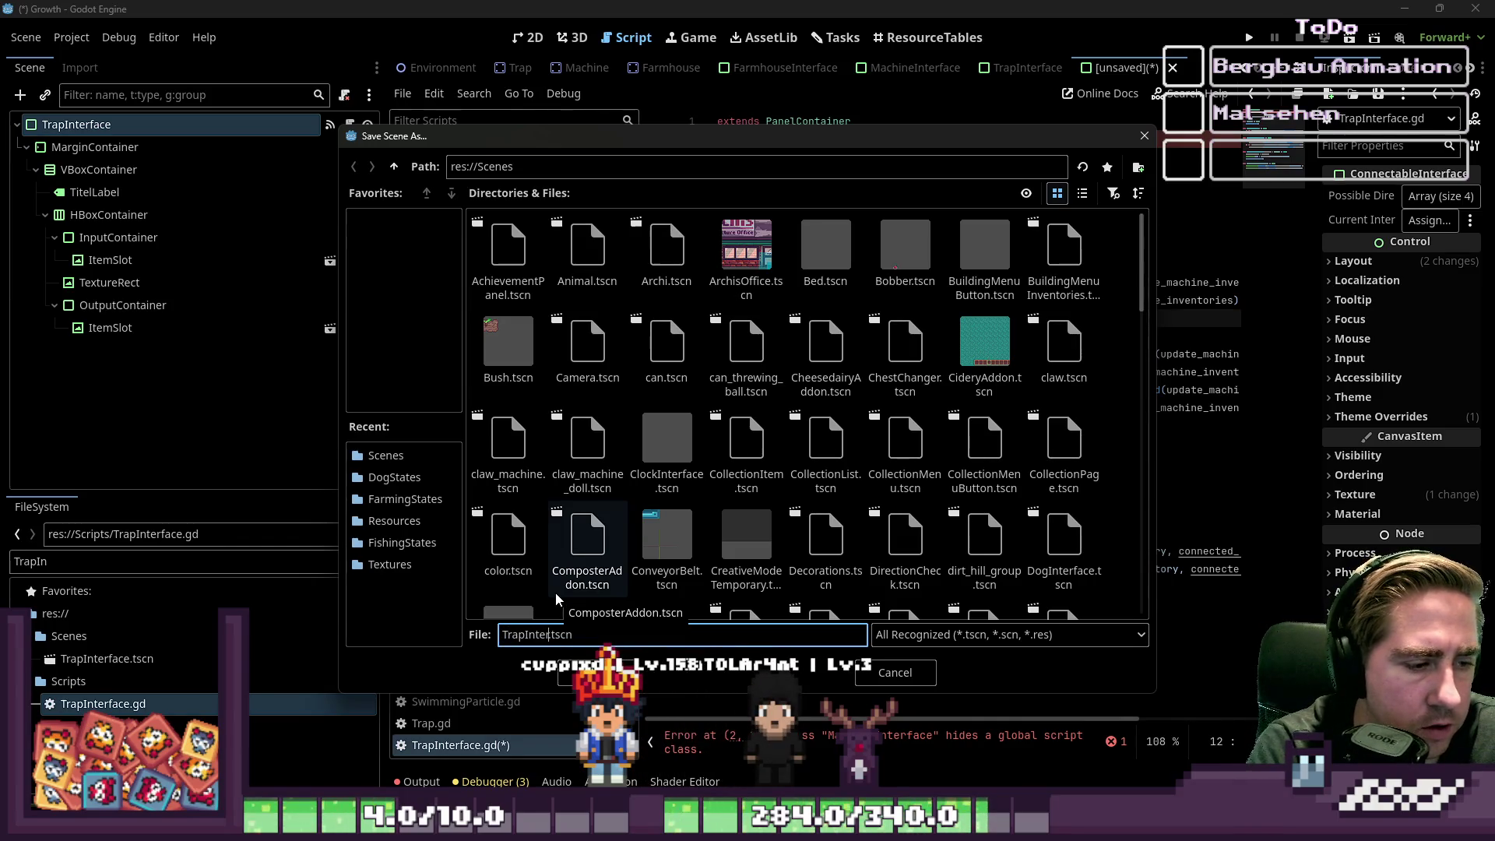
type("e")
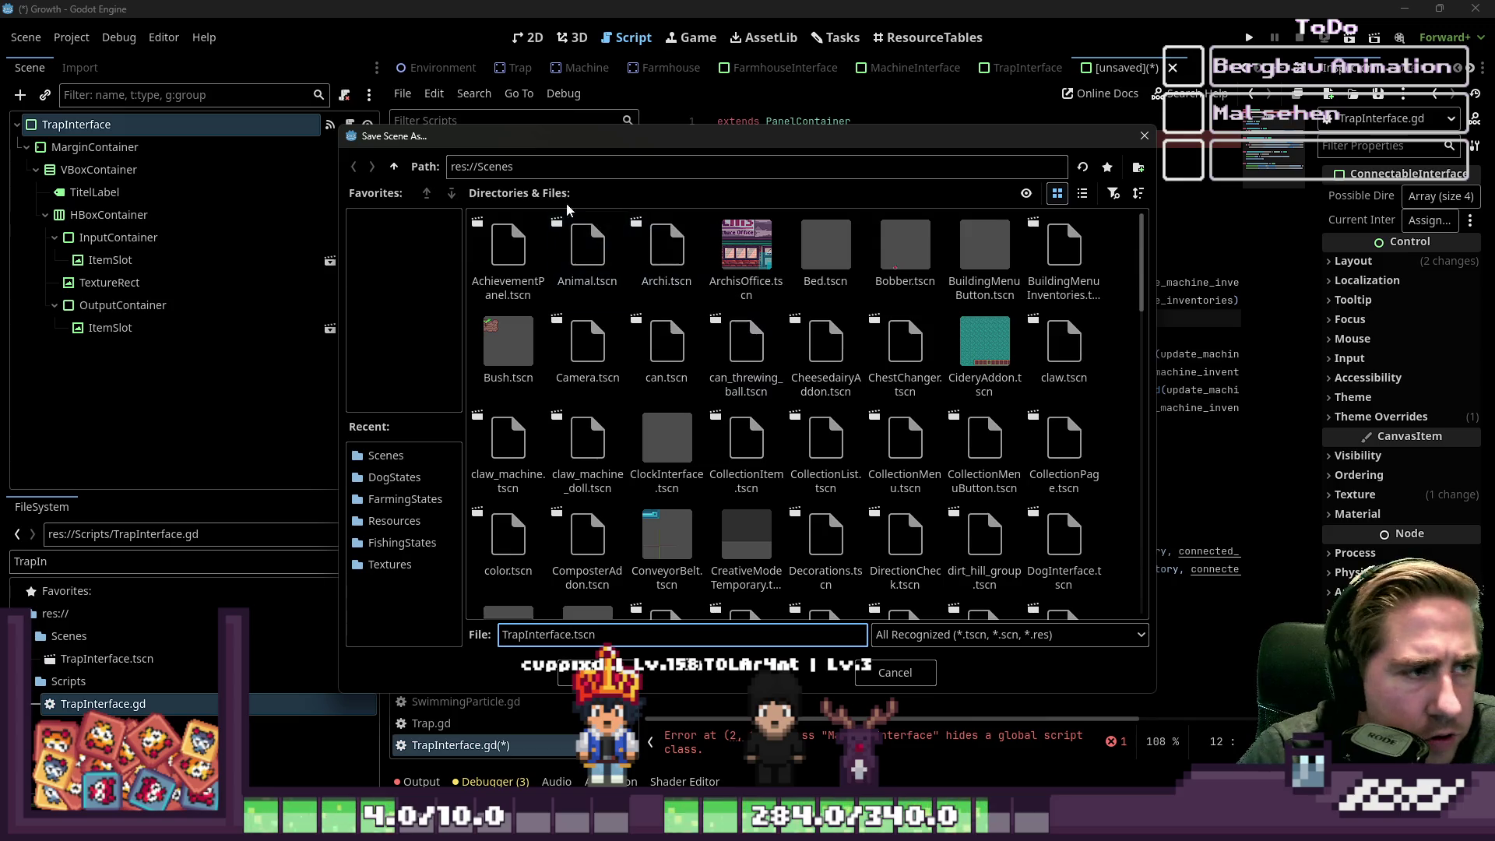
key("Return")
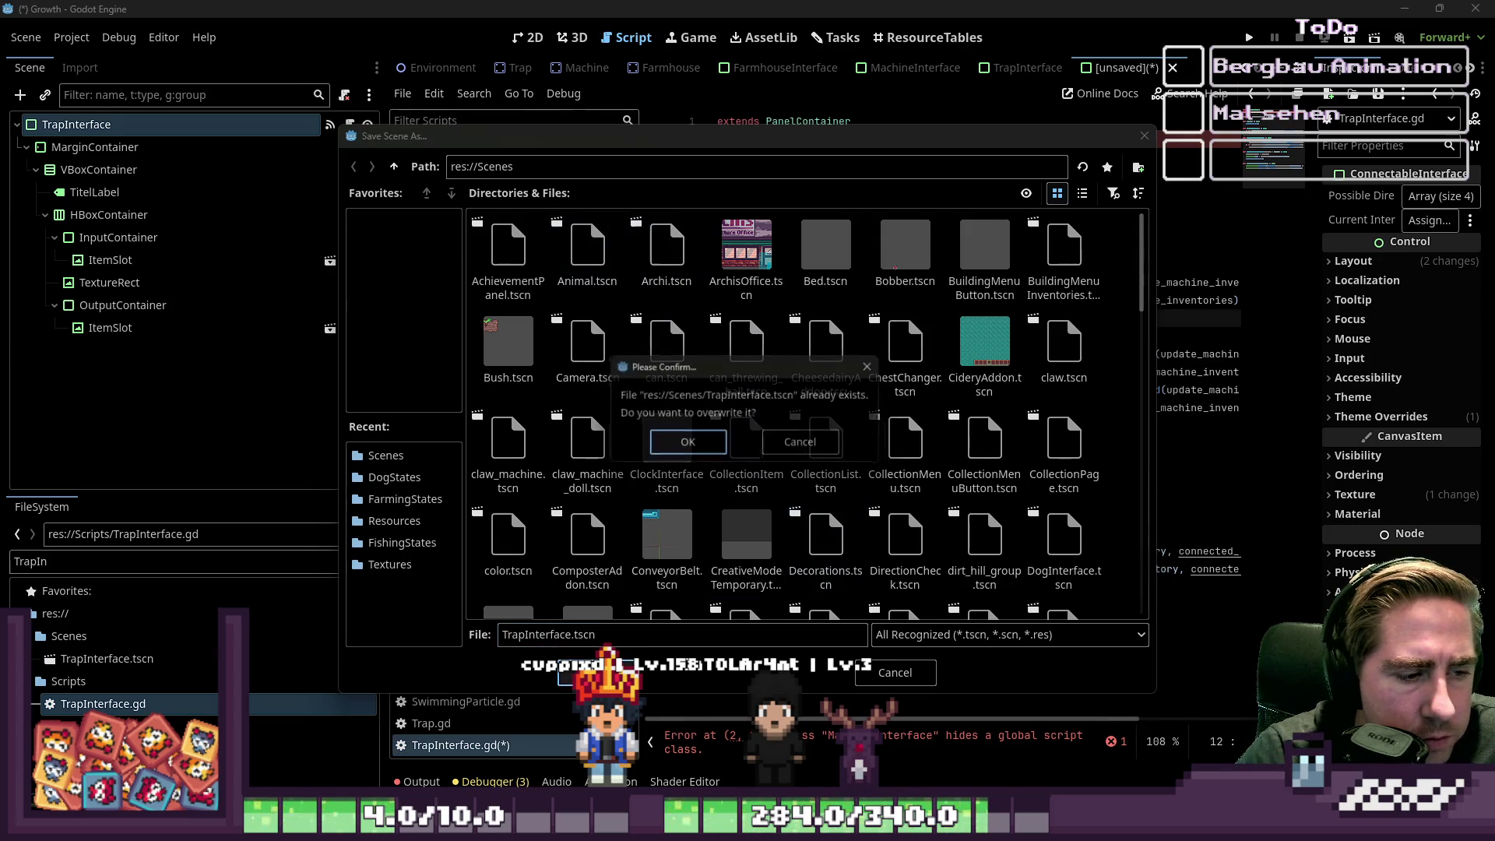
left_click(688, 446)
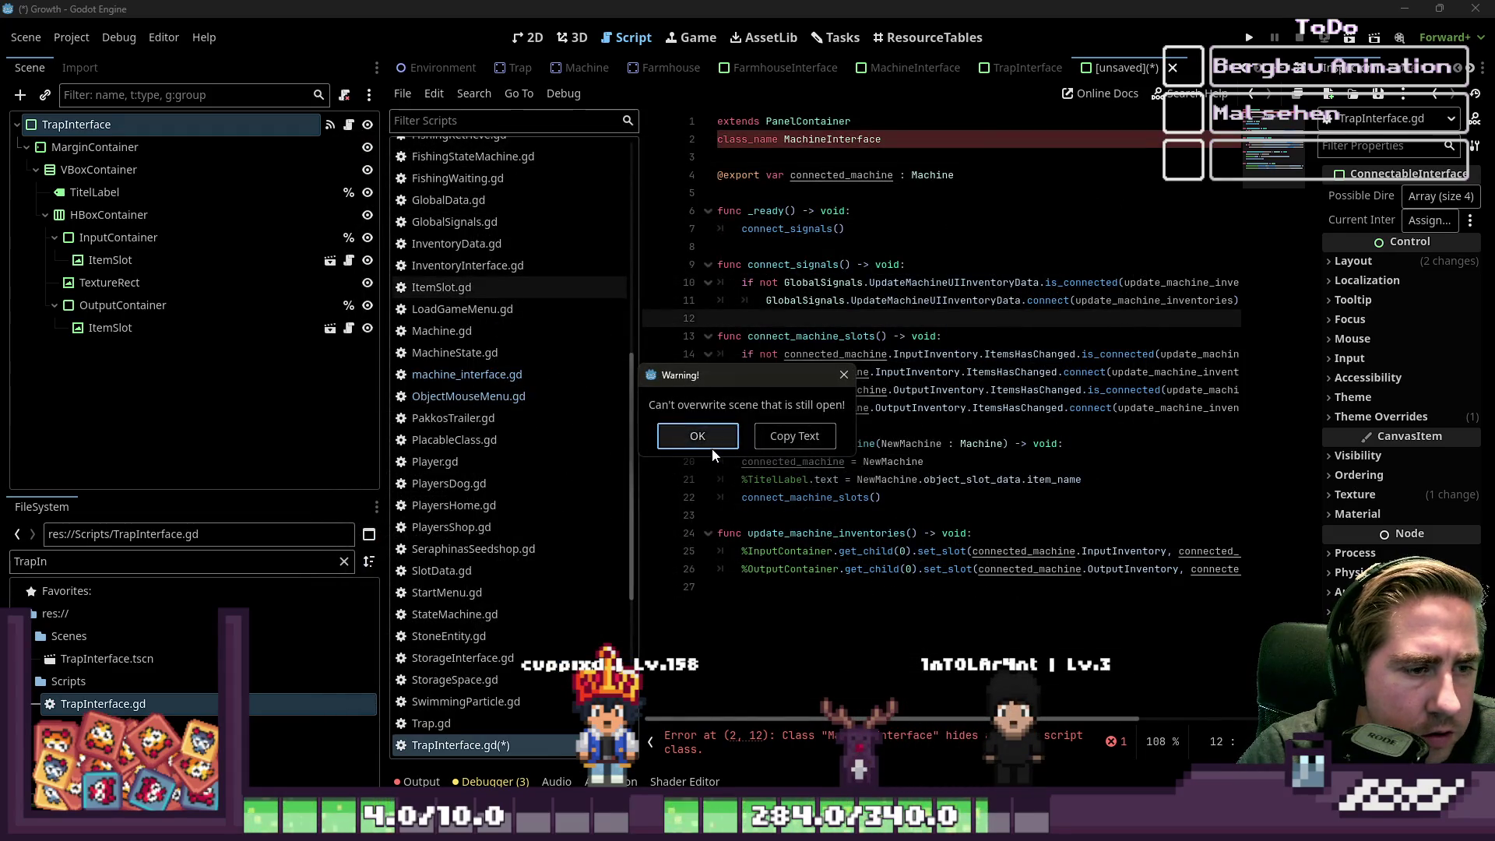
left_click(708, 442)
- Close the old TrapInterface scene tab, then save as TrapInterface.tscn, overwriting the file
left_click(1025, 67)
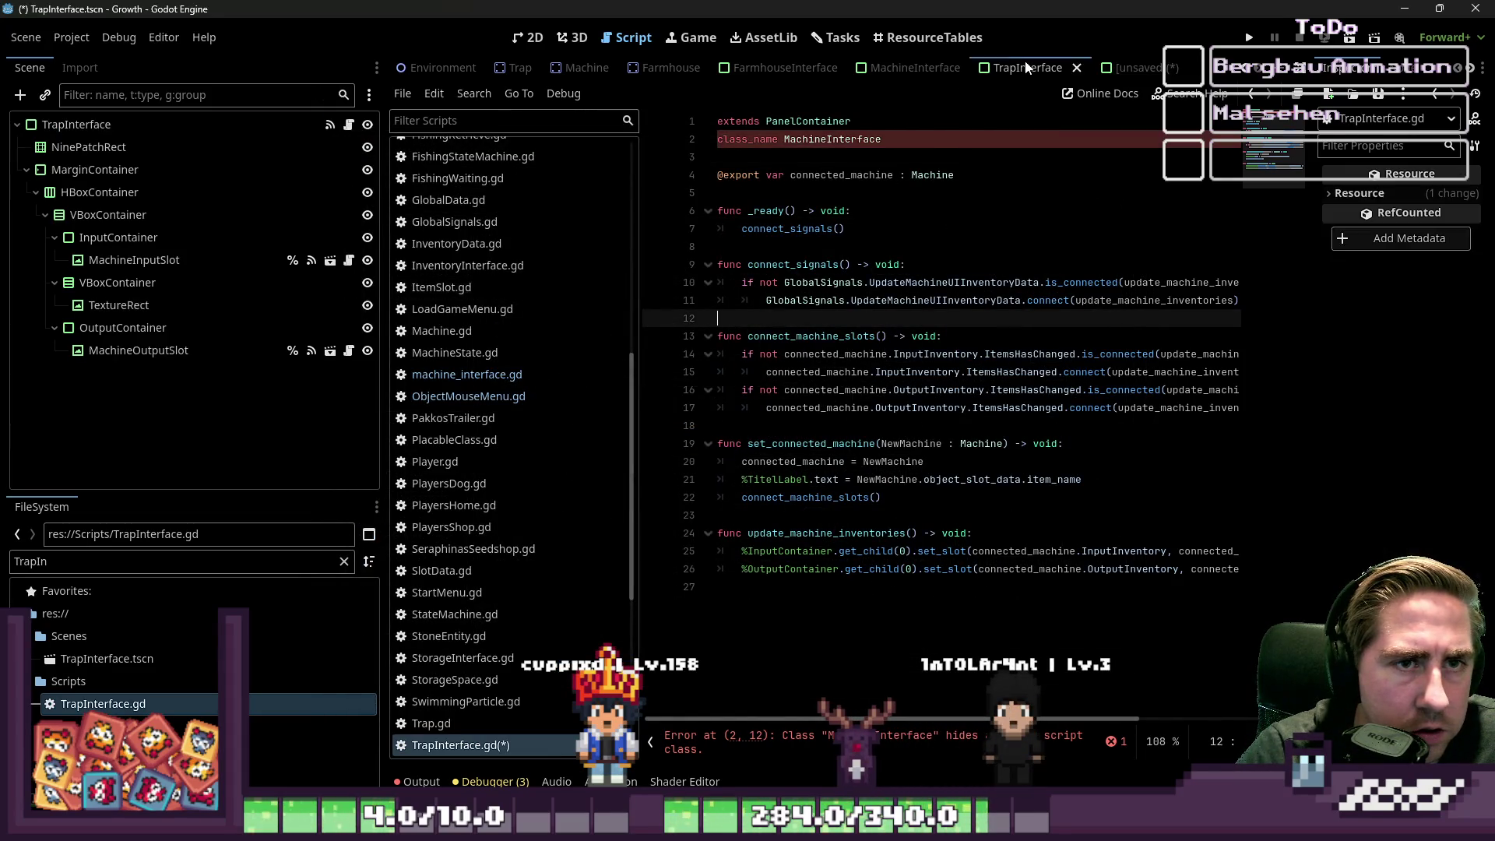
left_click(1075, 70)
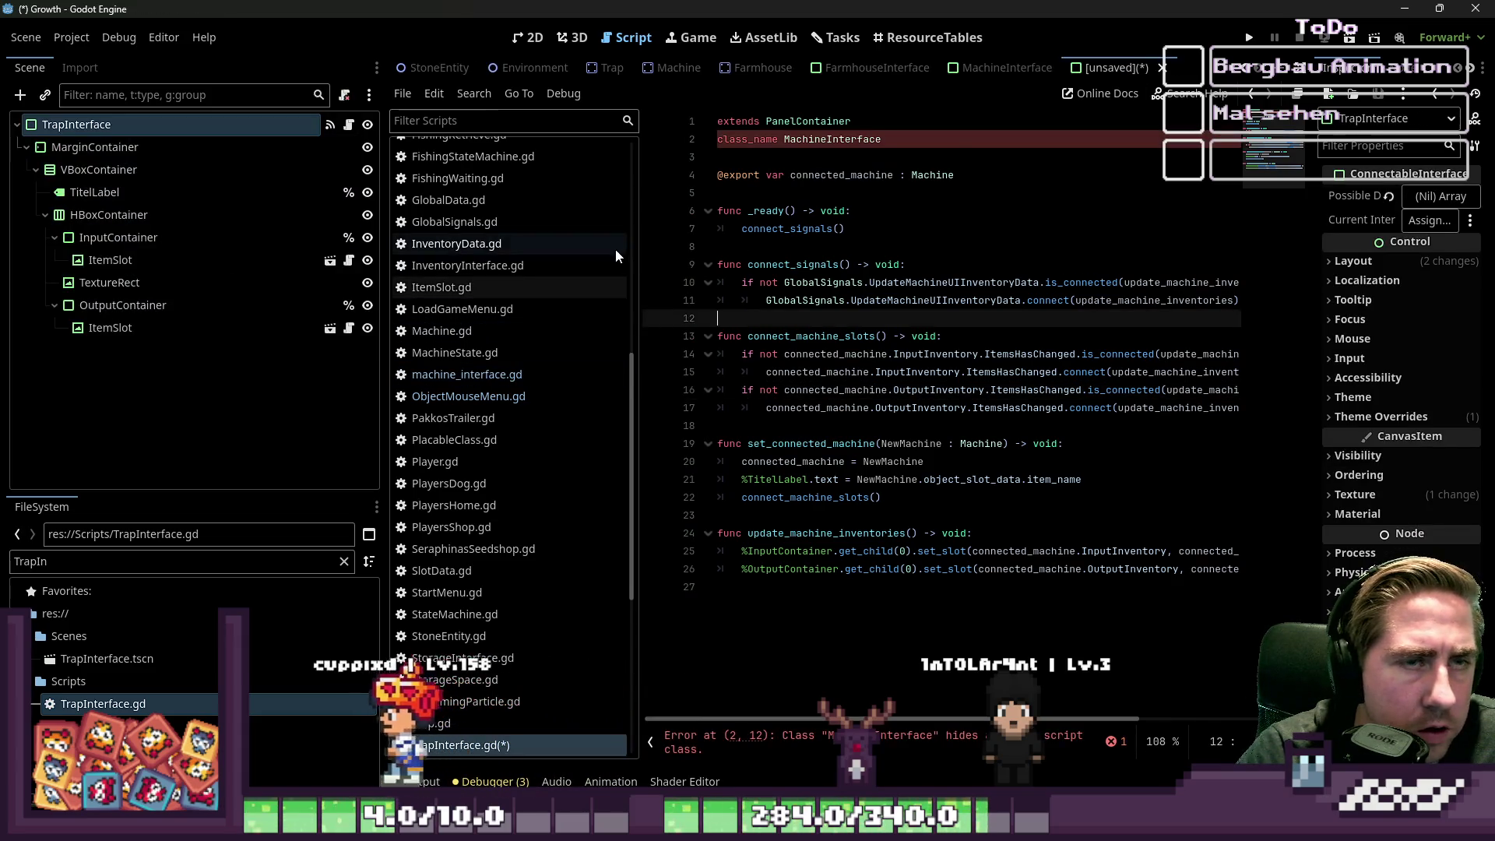
key("ctrl+s")
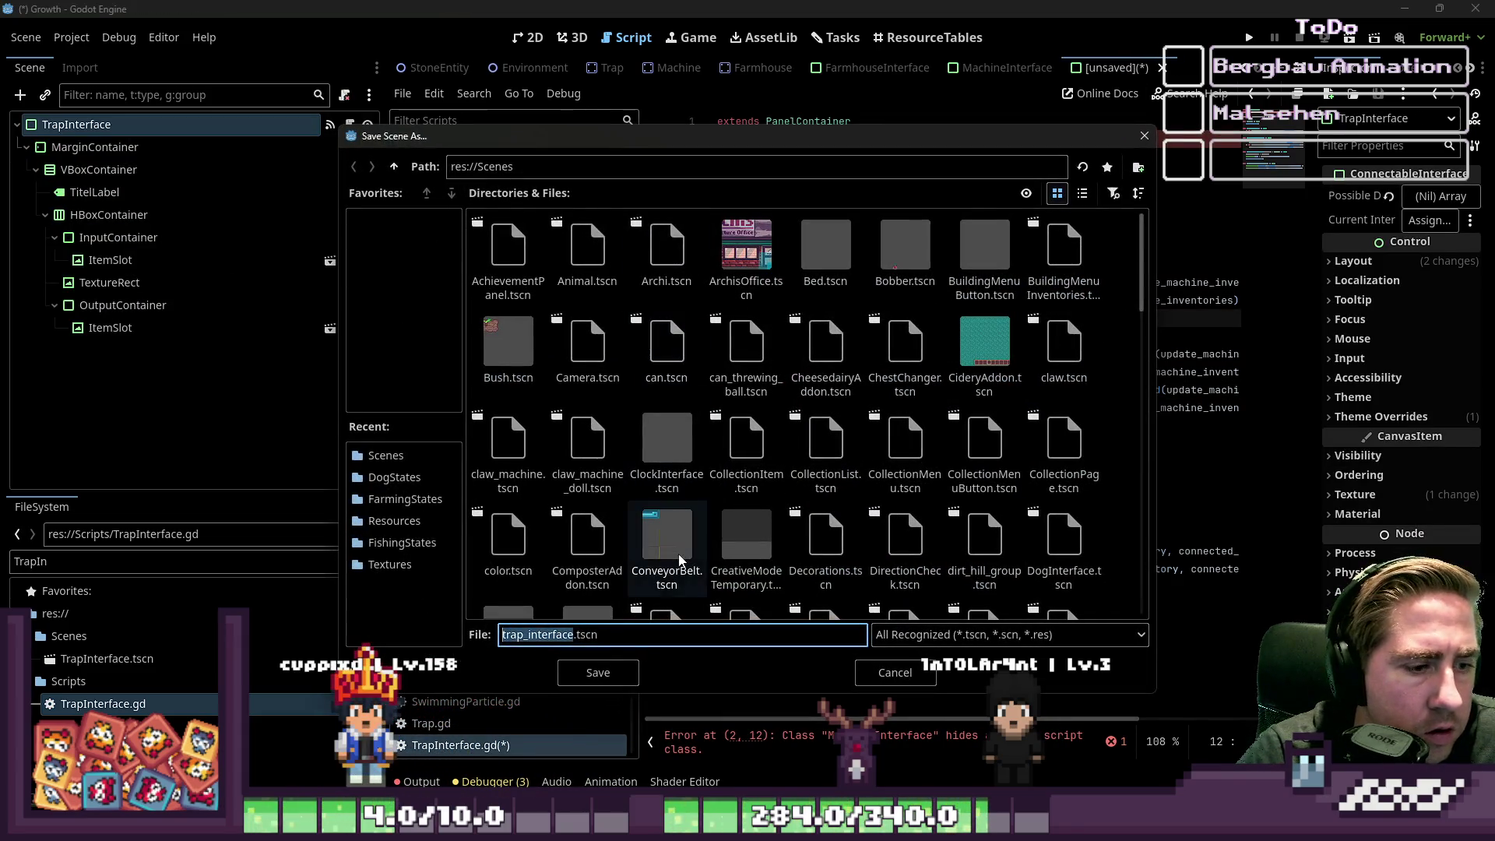
type("Interface")
key("Return")
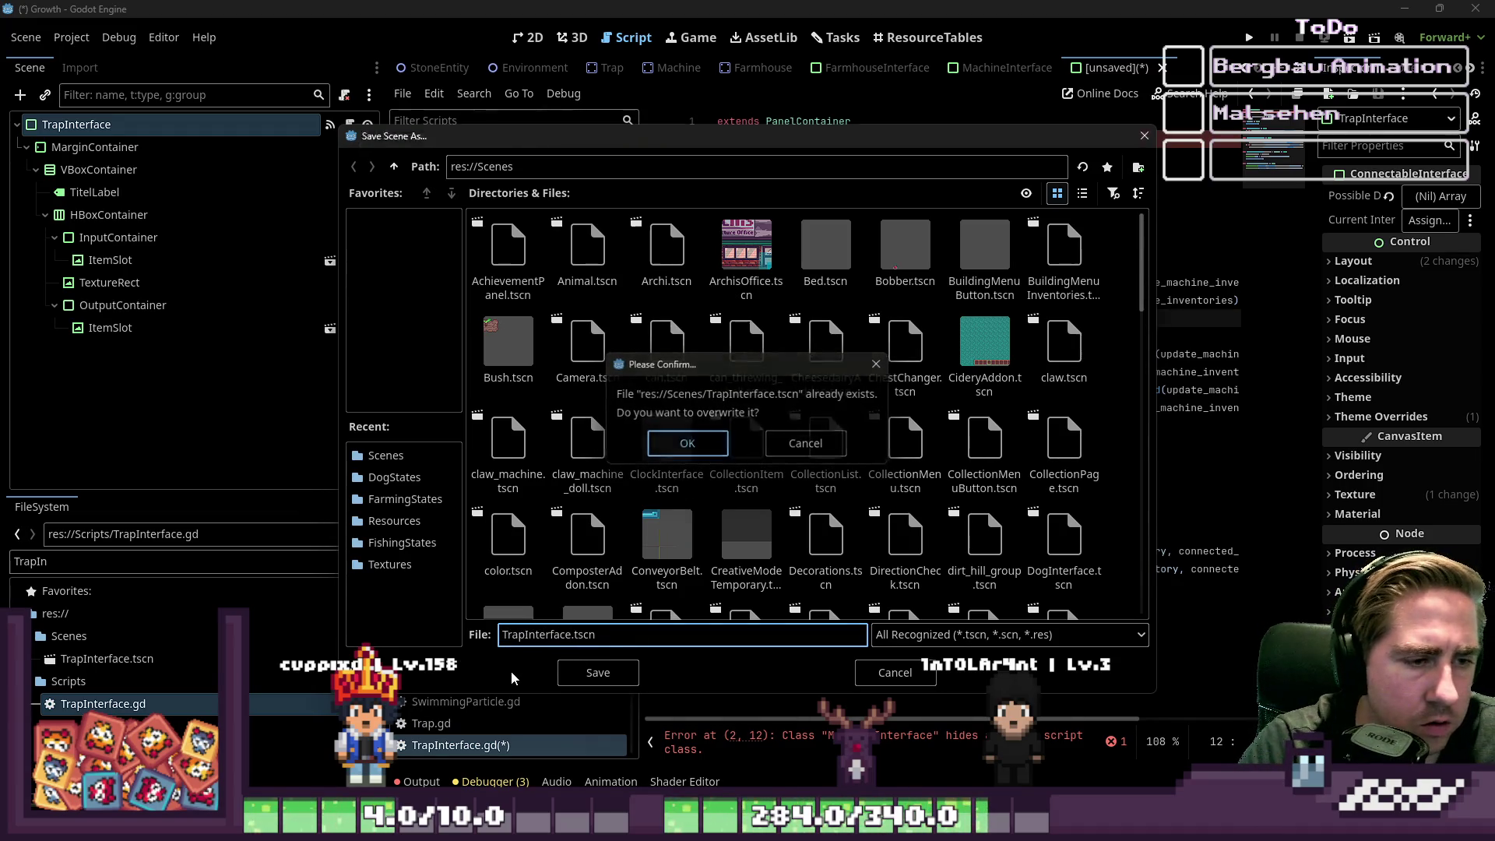
key("Return")
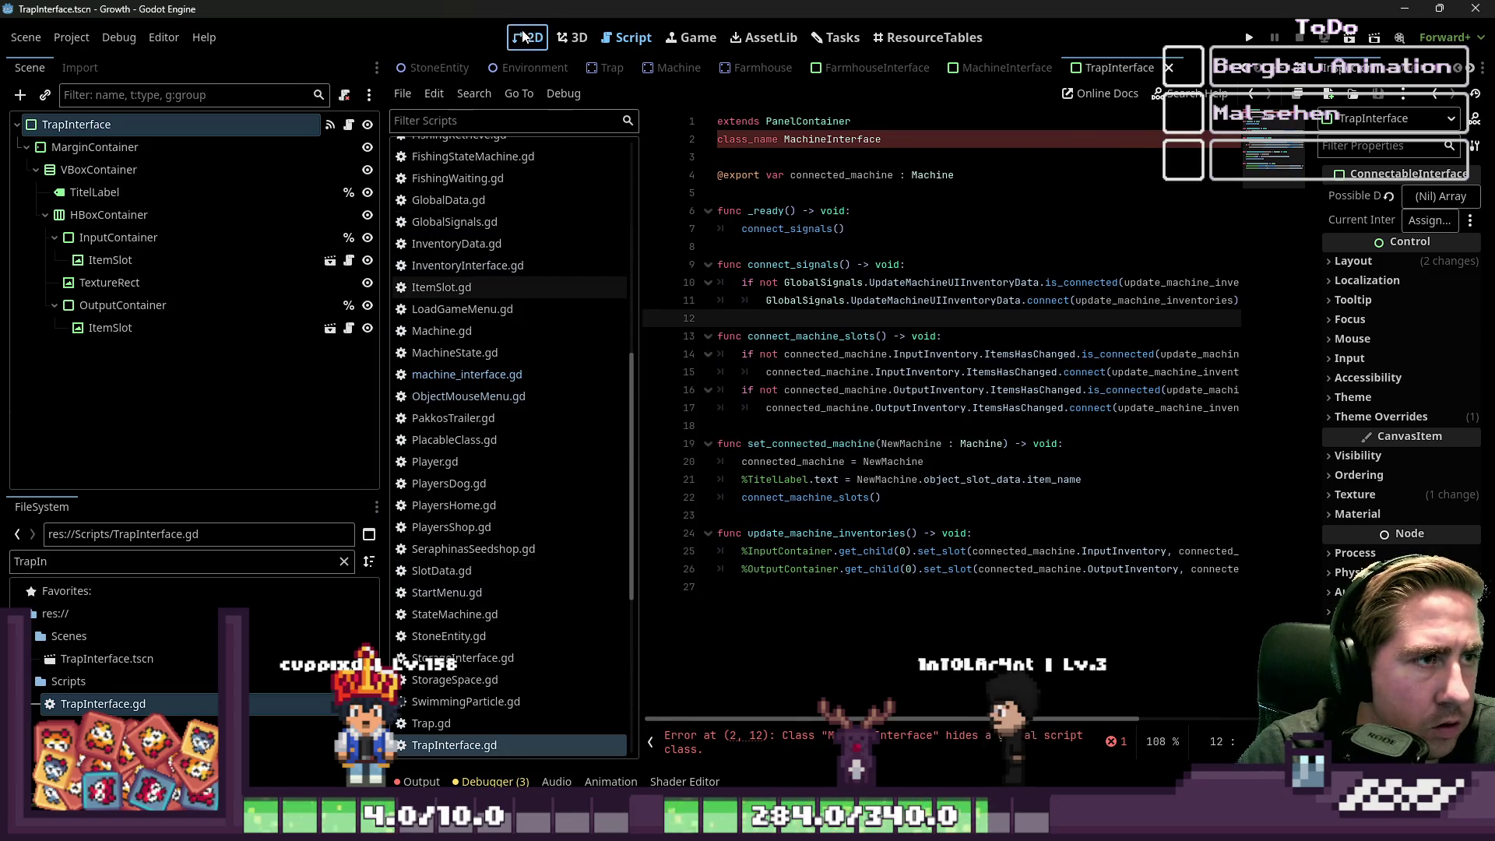
- Inspect the interface panel layout and its ItemSlot and script
left_click(524, 36)
scroll(557, 218, "up", 5)
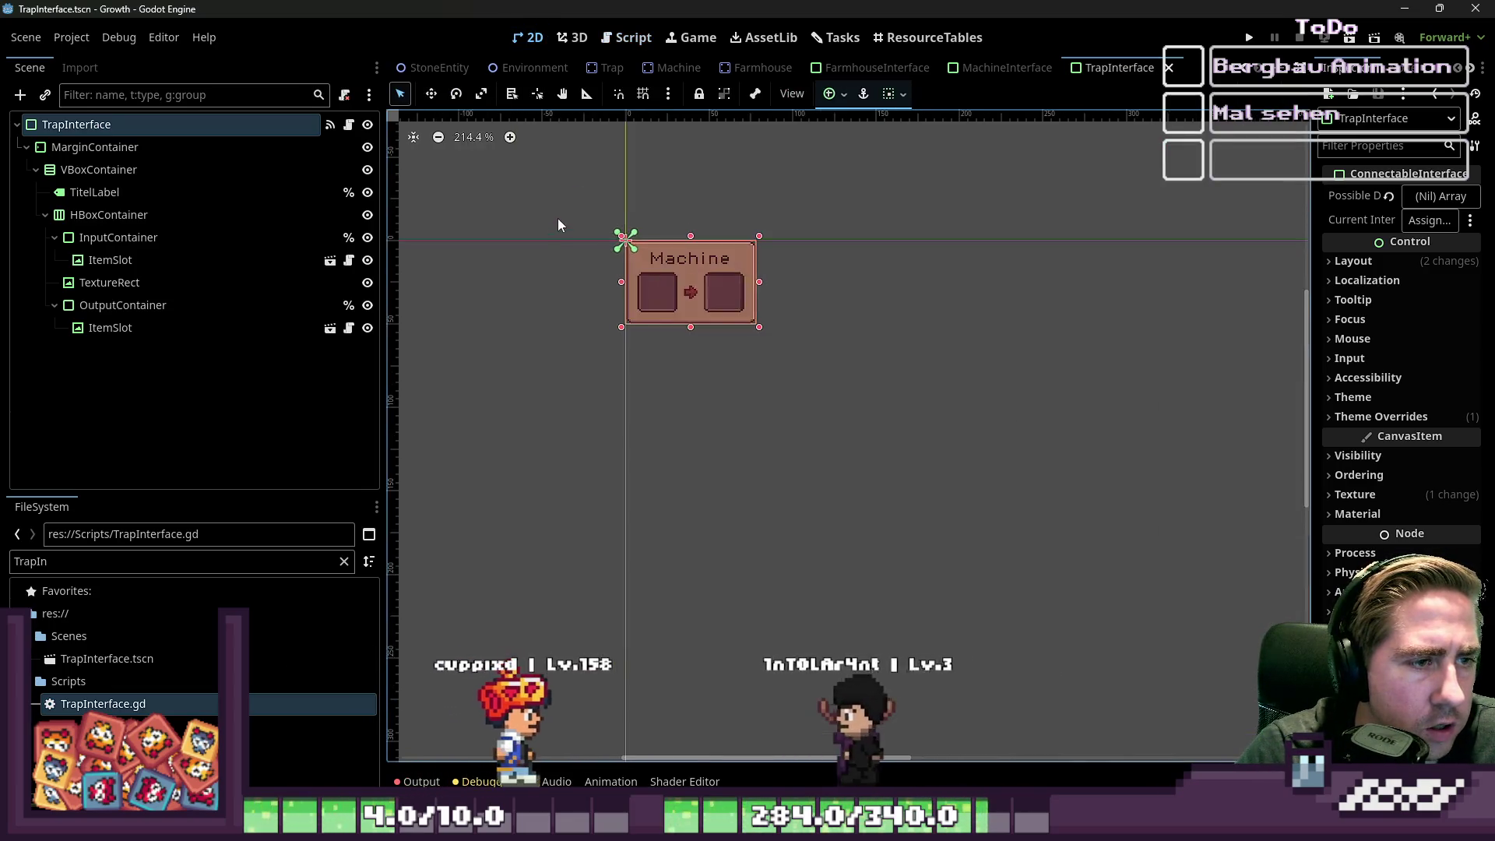
left_click(602, 236)
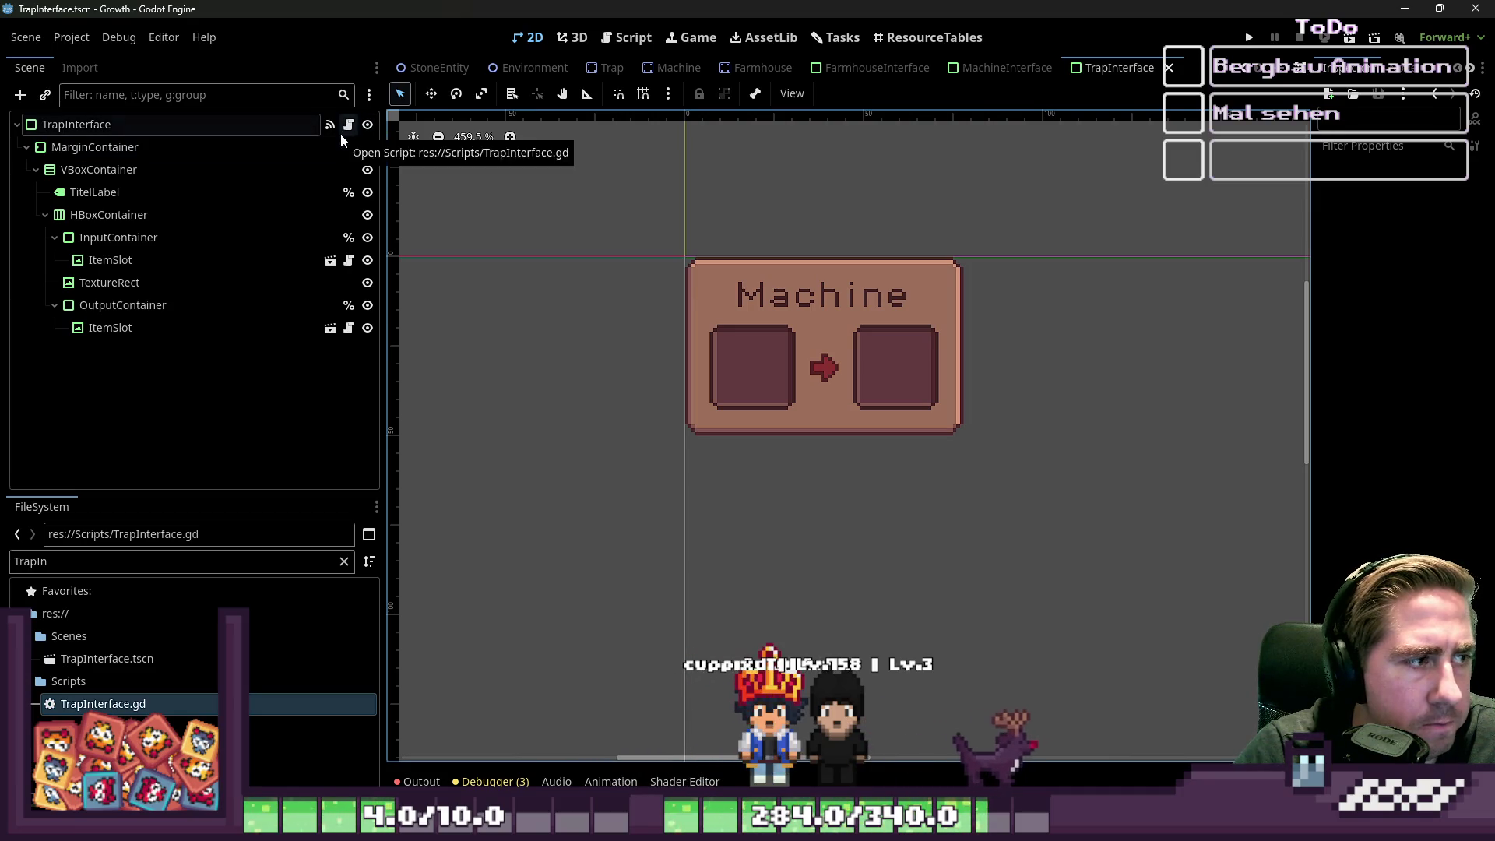
left_click(174, 261)
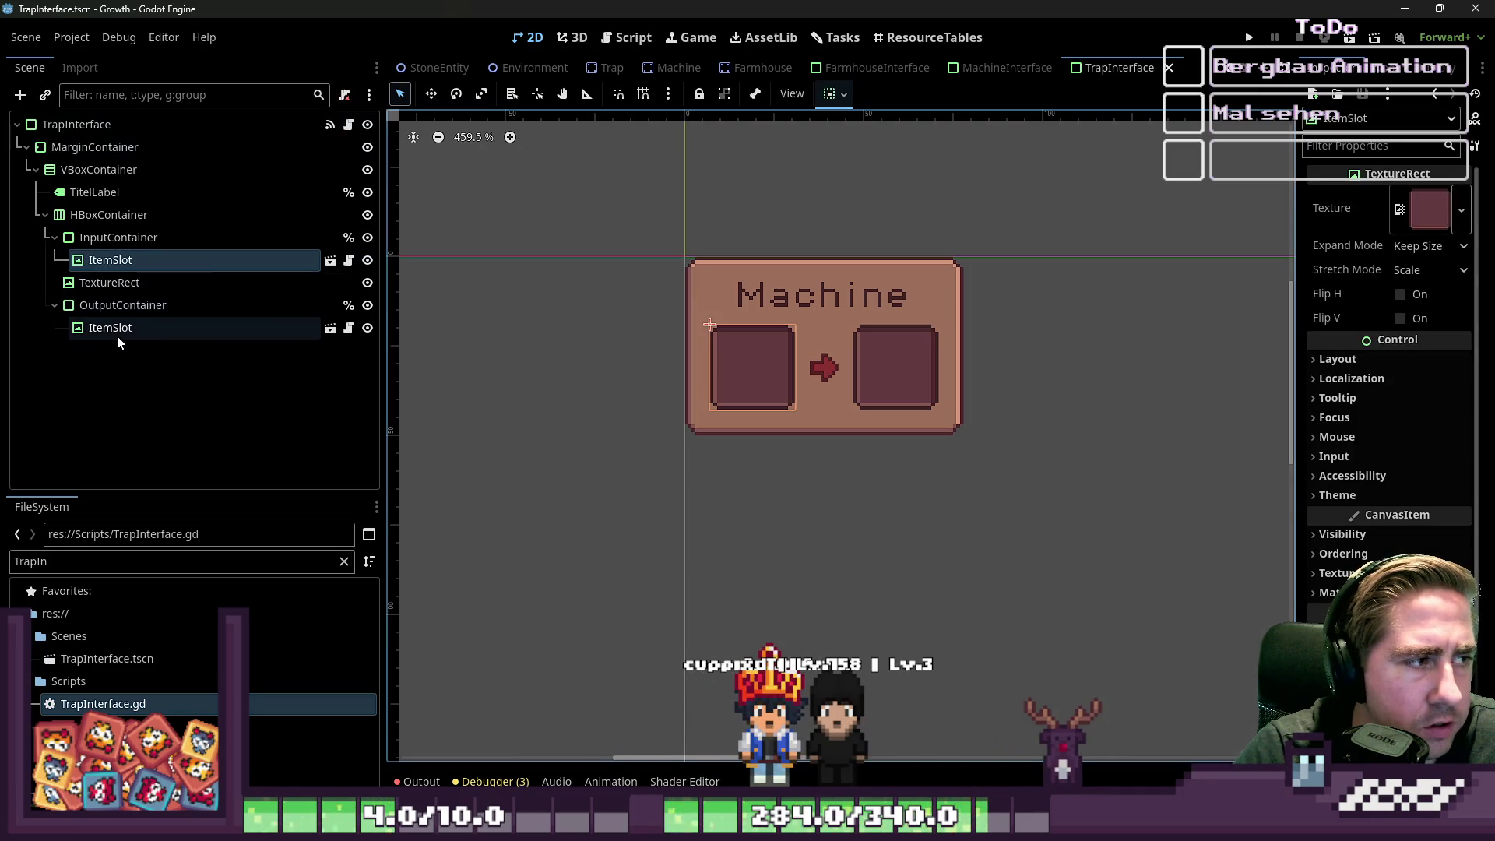
left_click(348, 124)
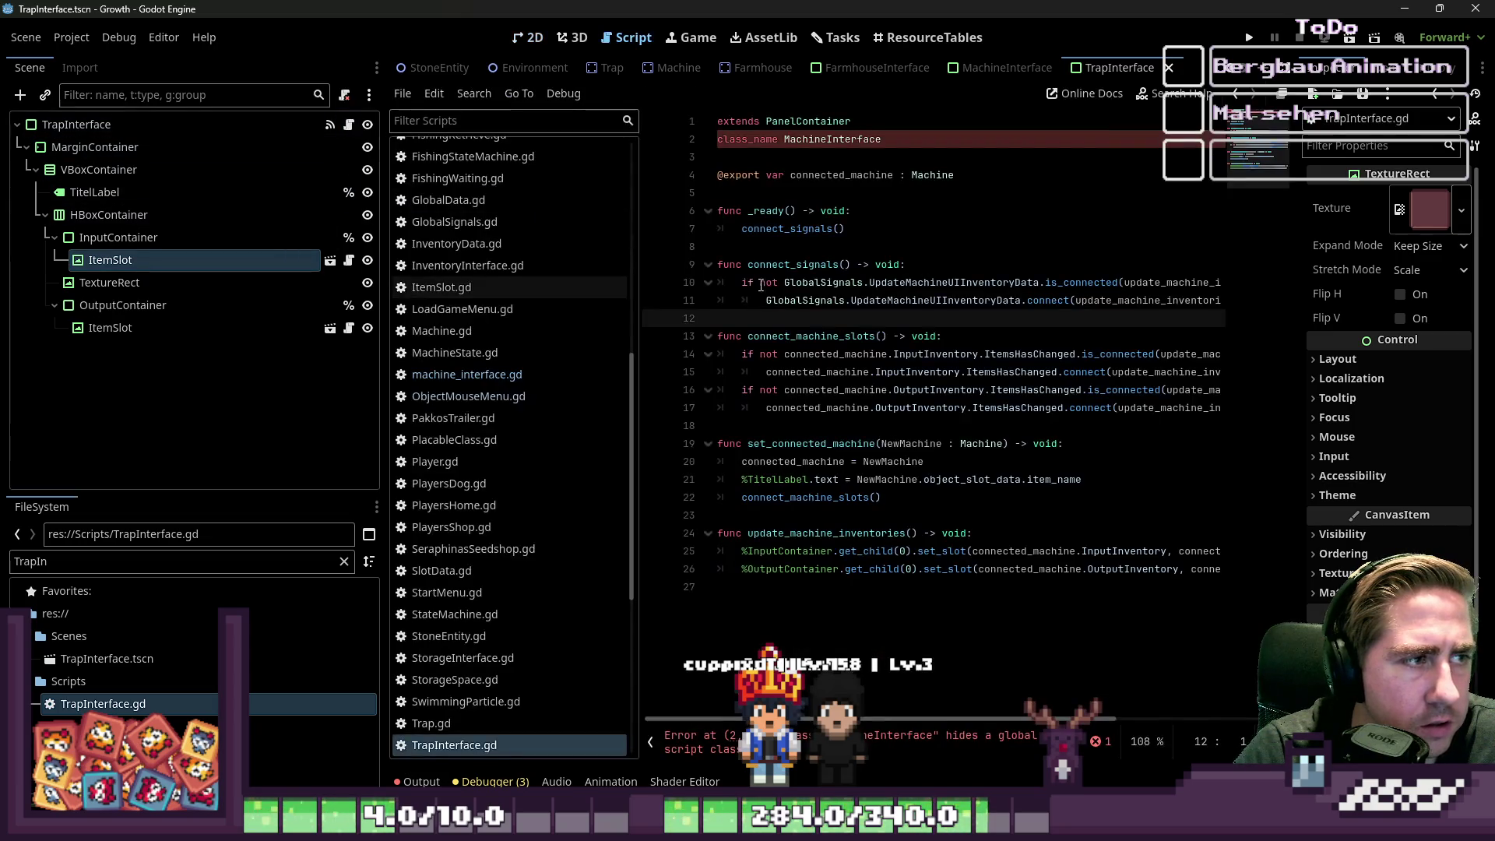
- Change the TitelLabel text from Machine to Trap and save
left_click(94, 124)
left_click(124, 193)
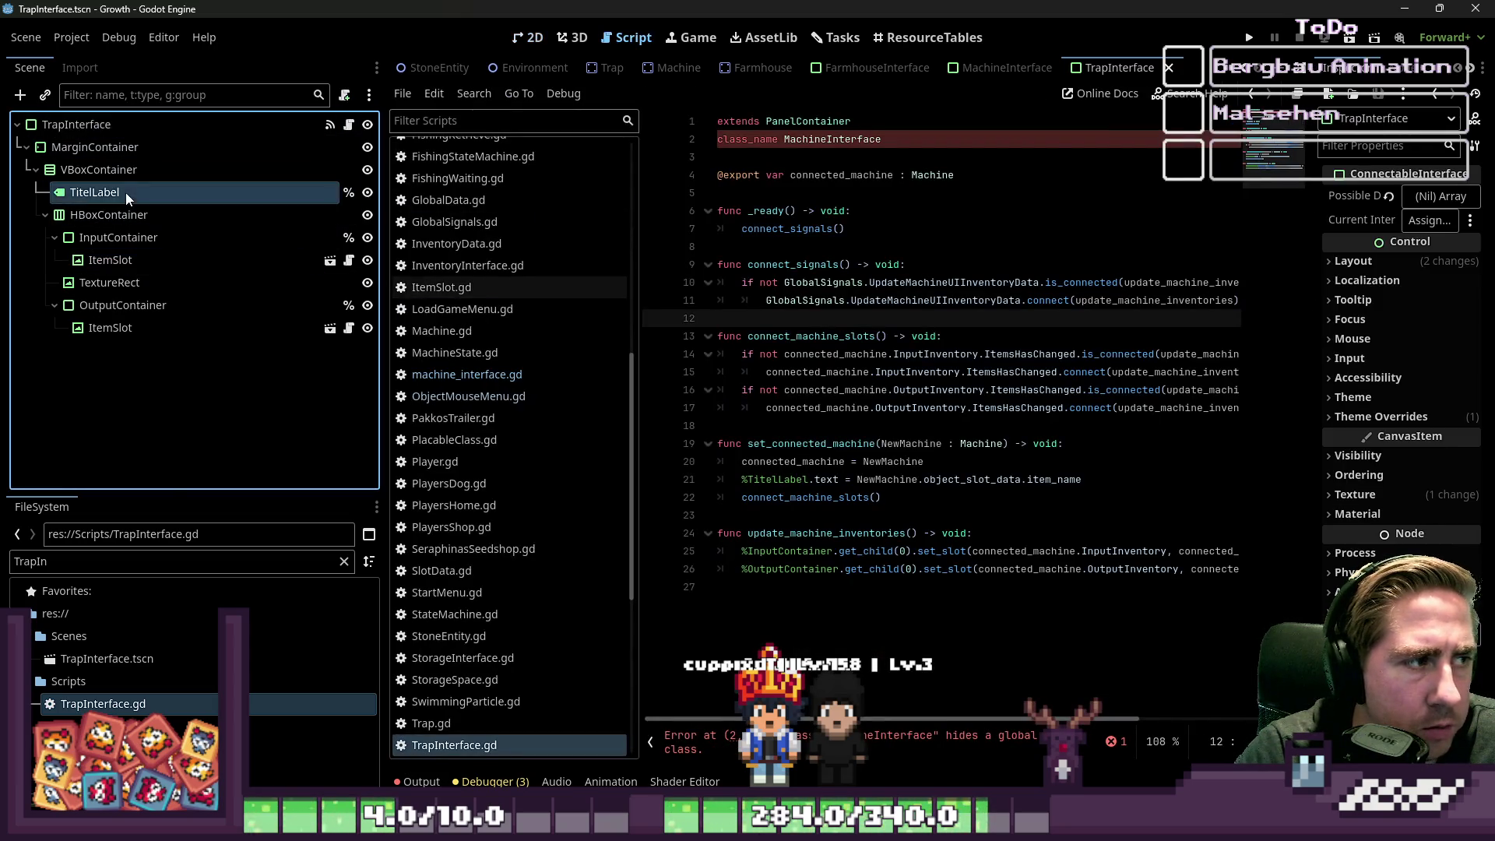
left_click(1380, 239)
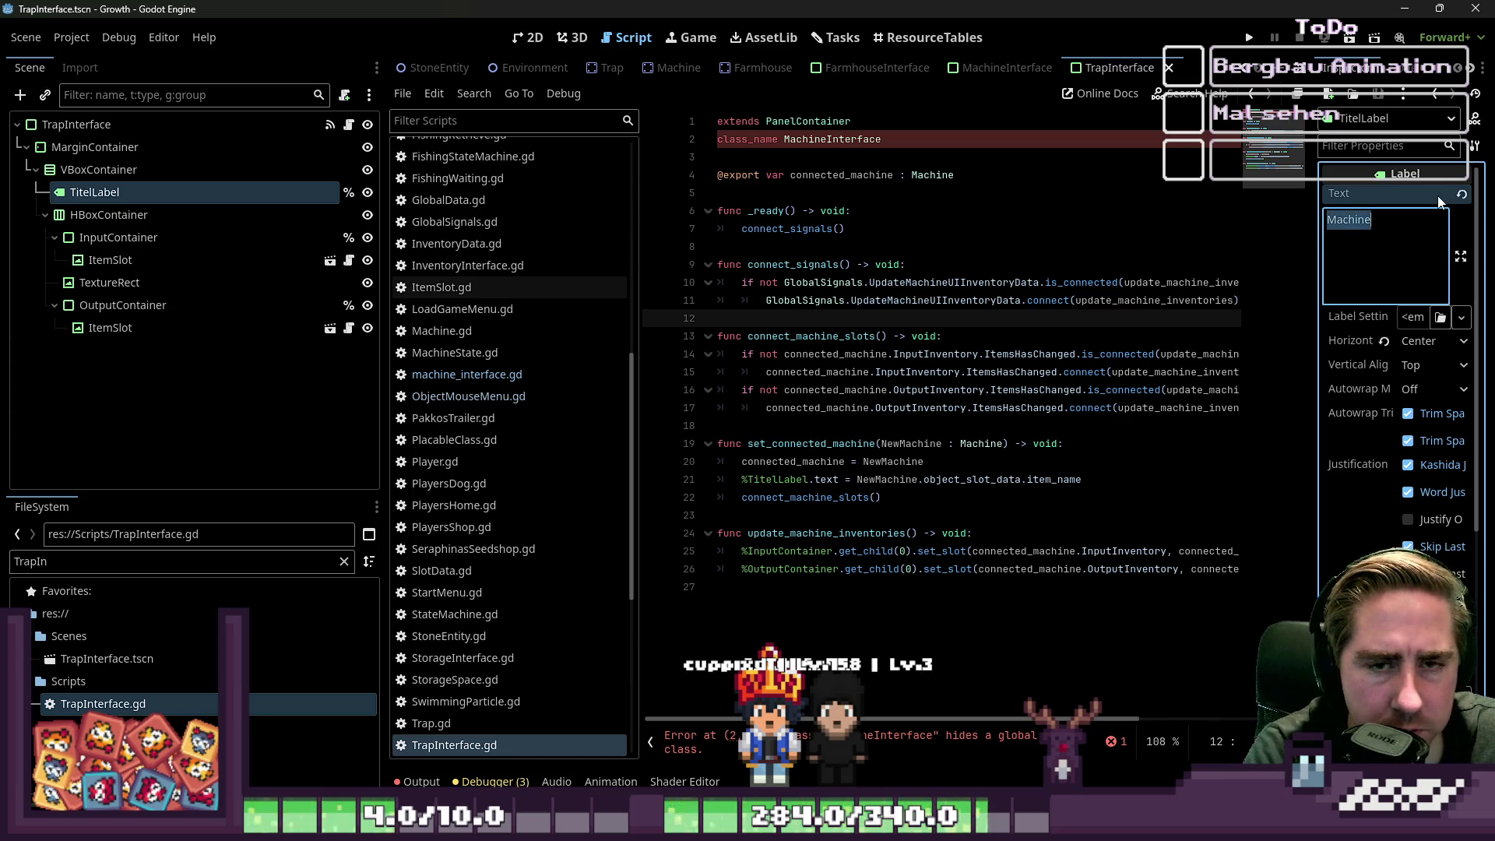
type("Trap")
key("ctrl+s")
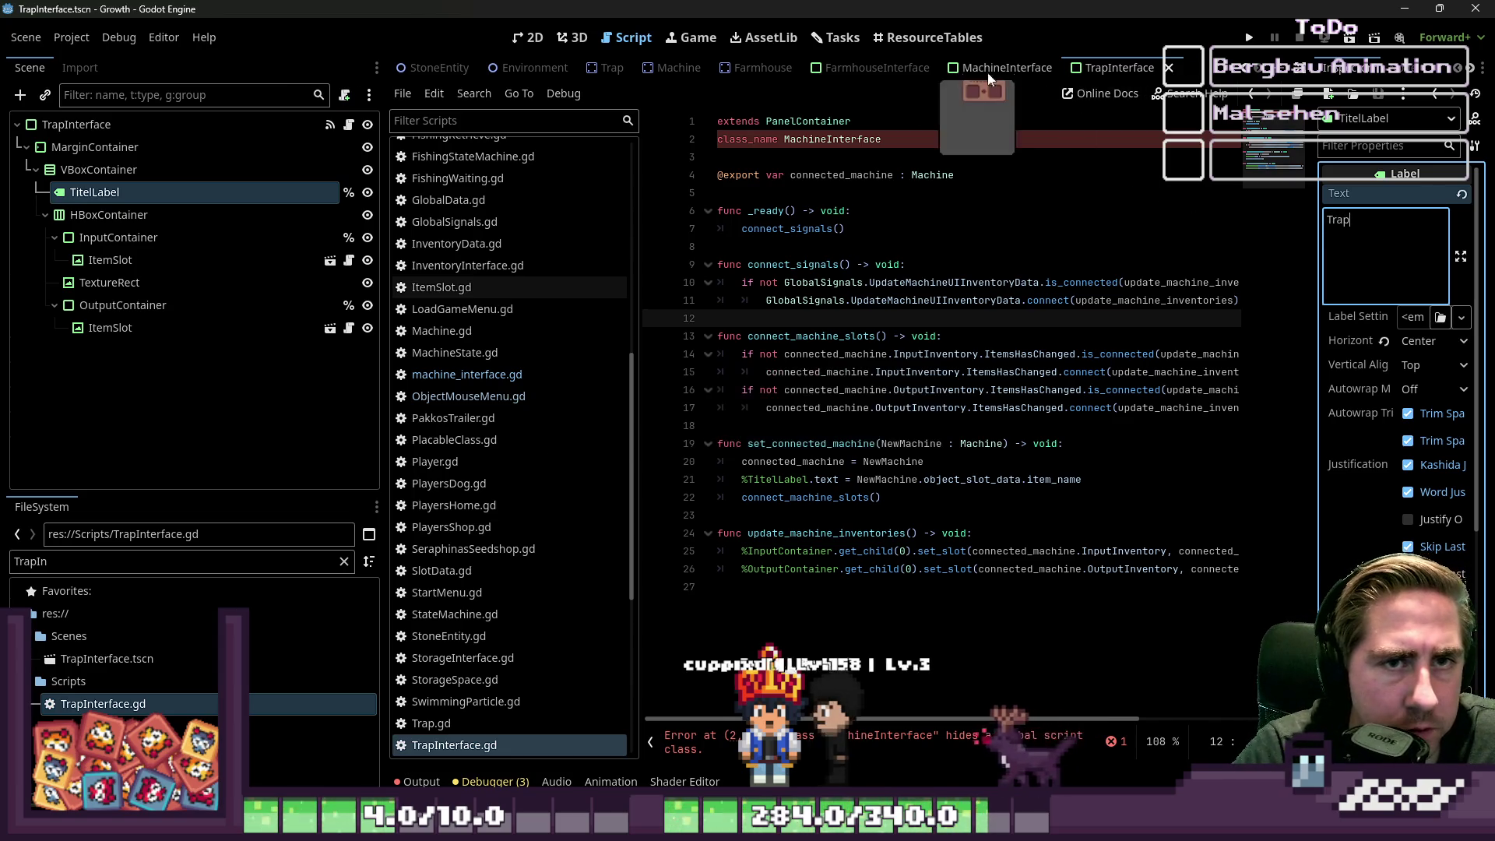
left_click(529, 38)
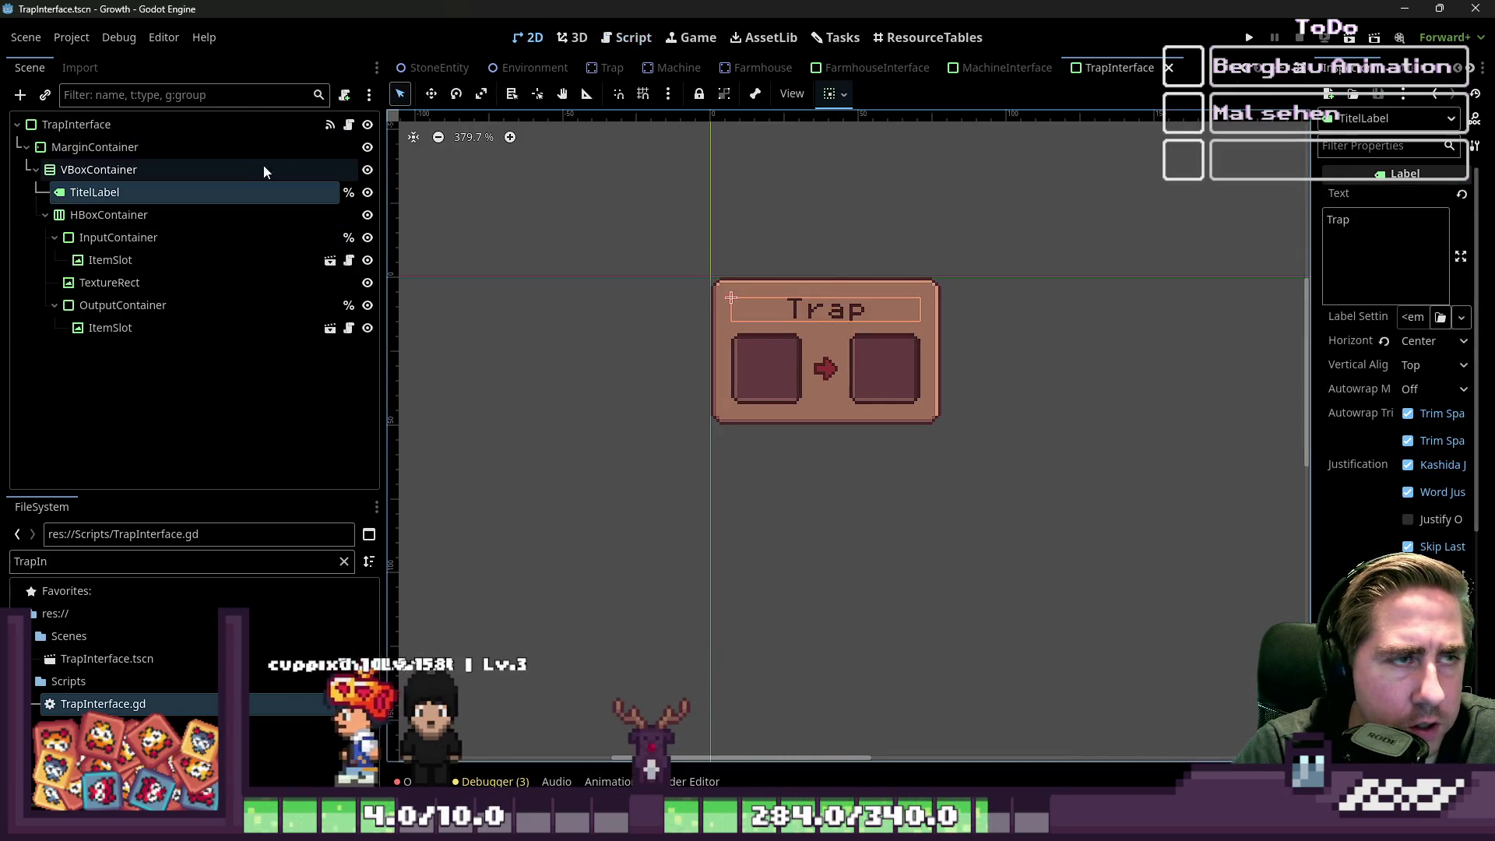
- Open the TrapInterface root node's script at the class_name on line 2
left_click(316, 124)
left_click(349, 126)
left_click(857, 140)
type("class_name TrapInterface")
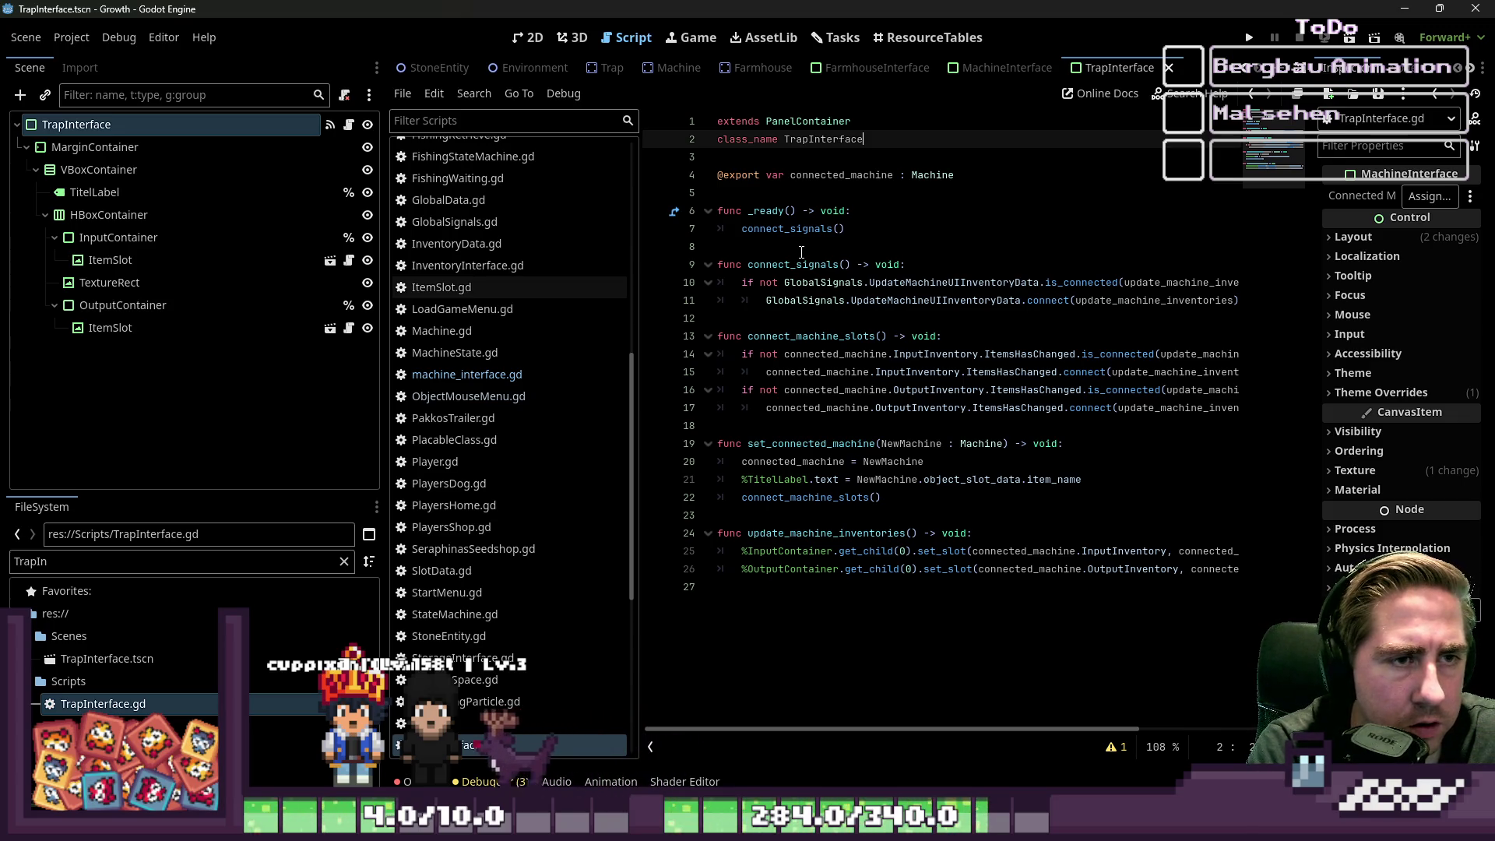
- Save, widen the code area, and rename the line 4 variable to connected_trap
key("ctrl+s")
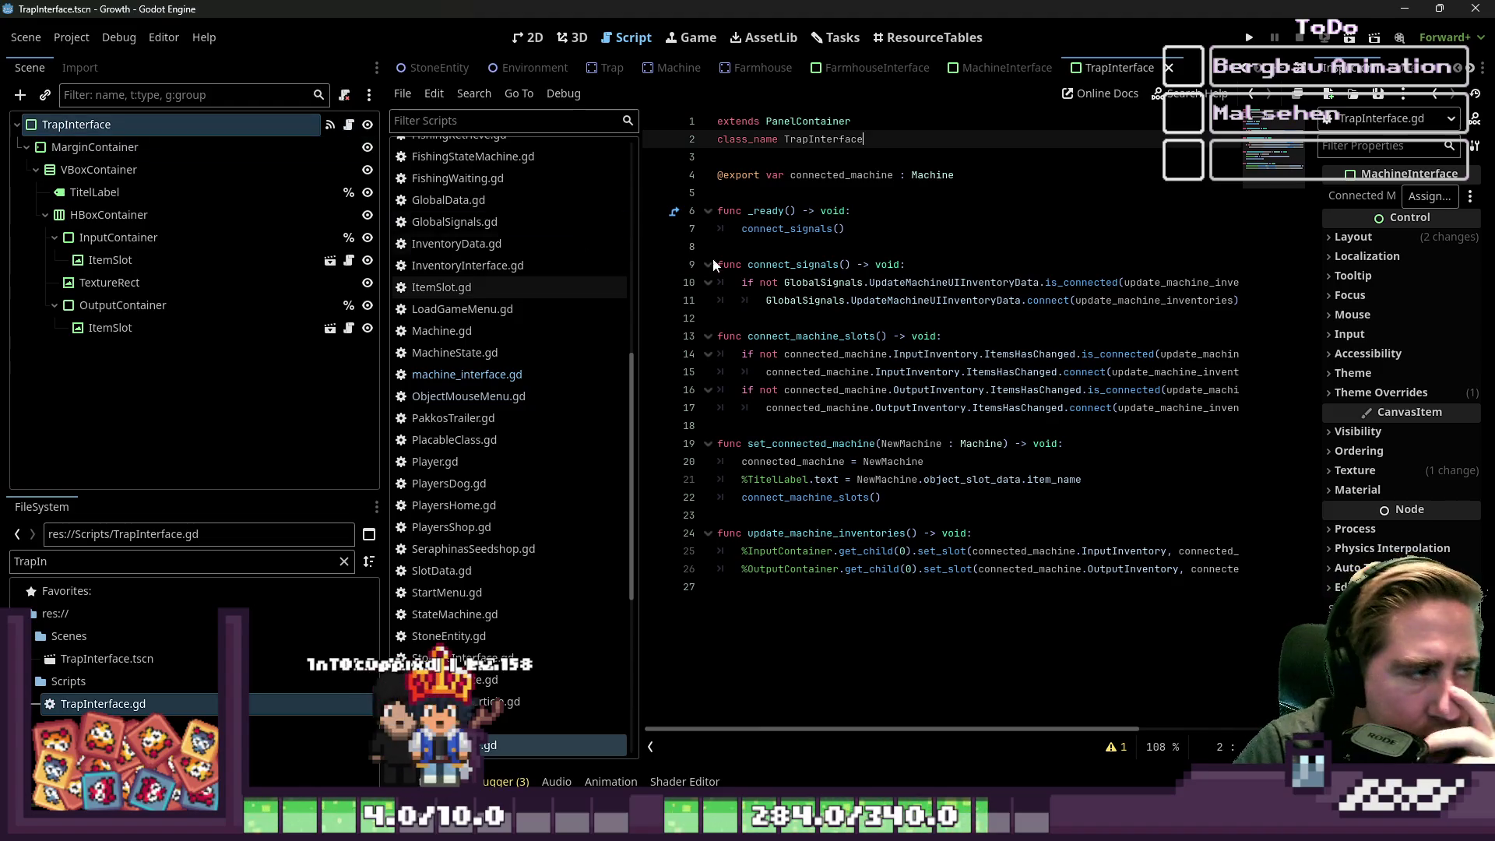
left_click_drag(641, 285, 535, 323)
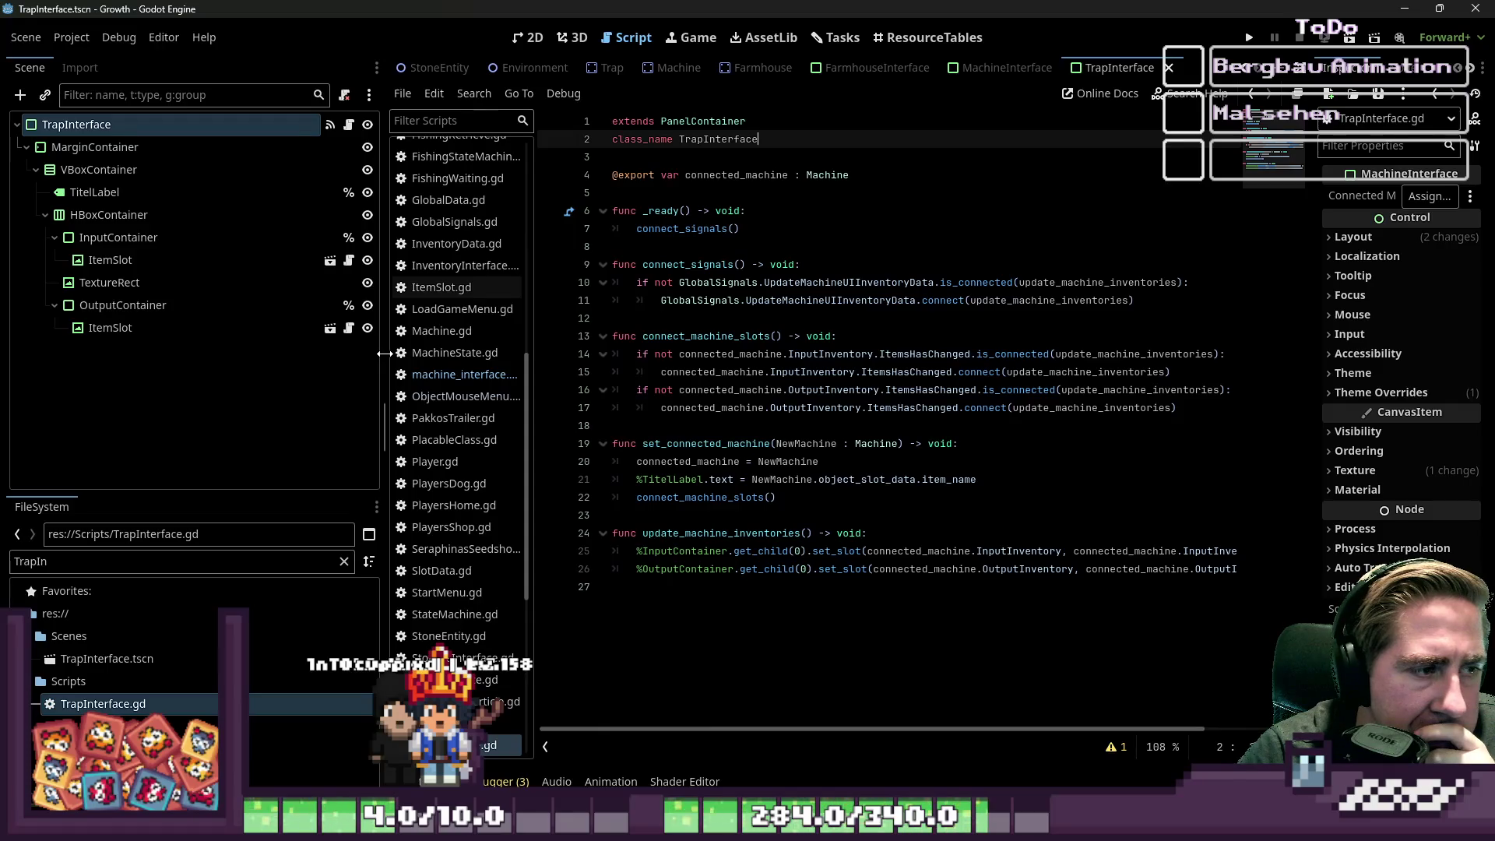
left_click_drag(384, 354, 137, 358)
double_click(492, 174)
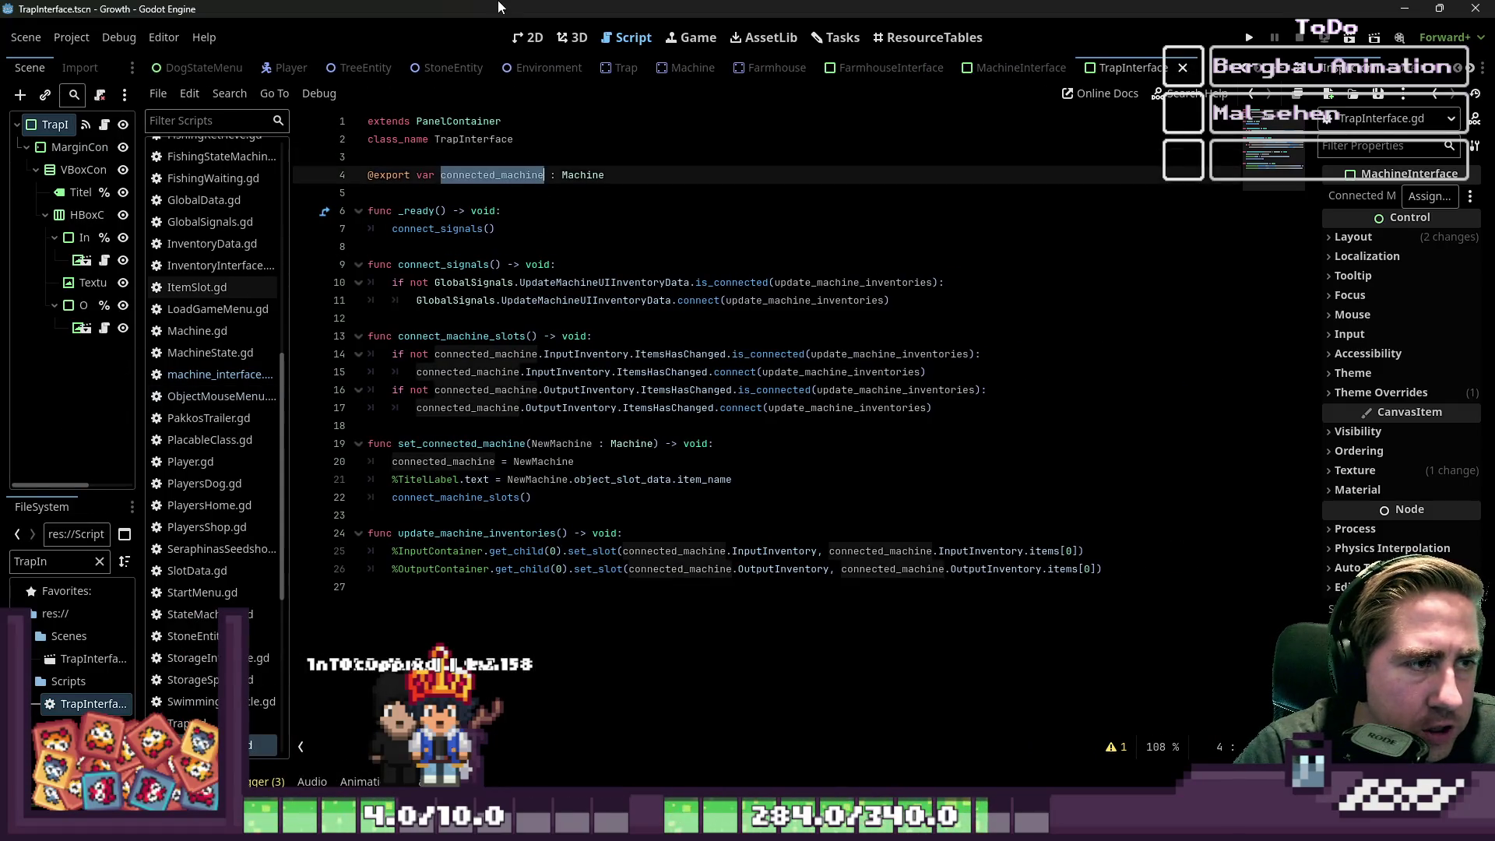
type("co")
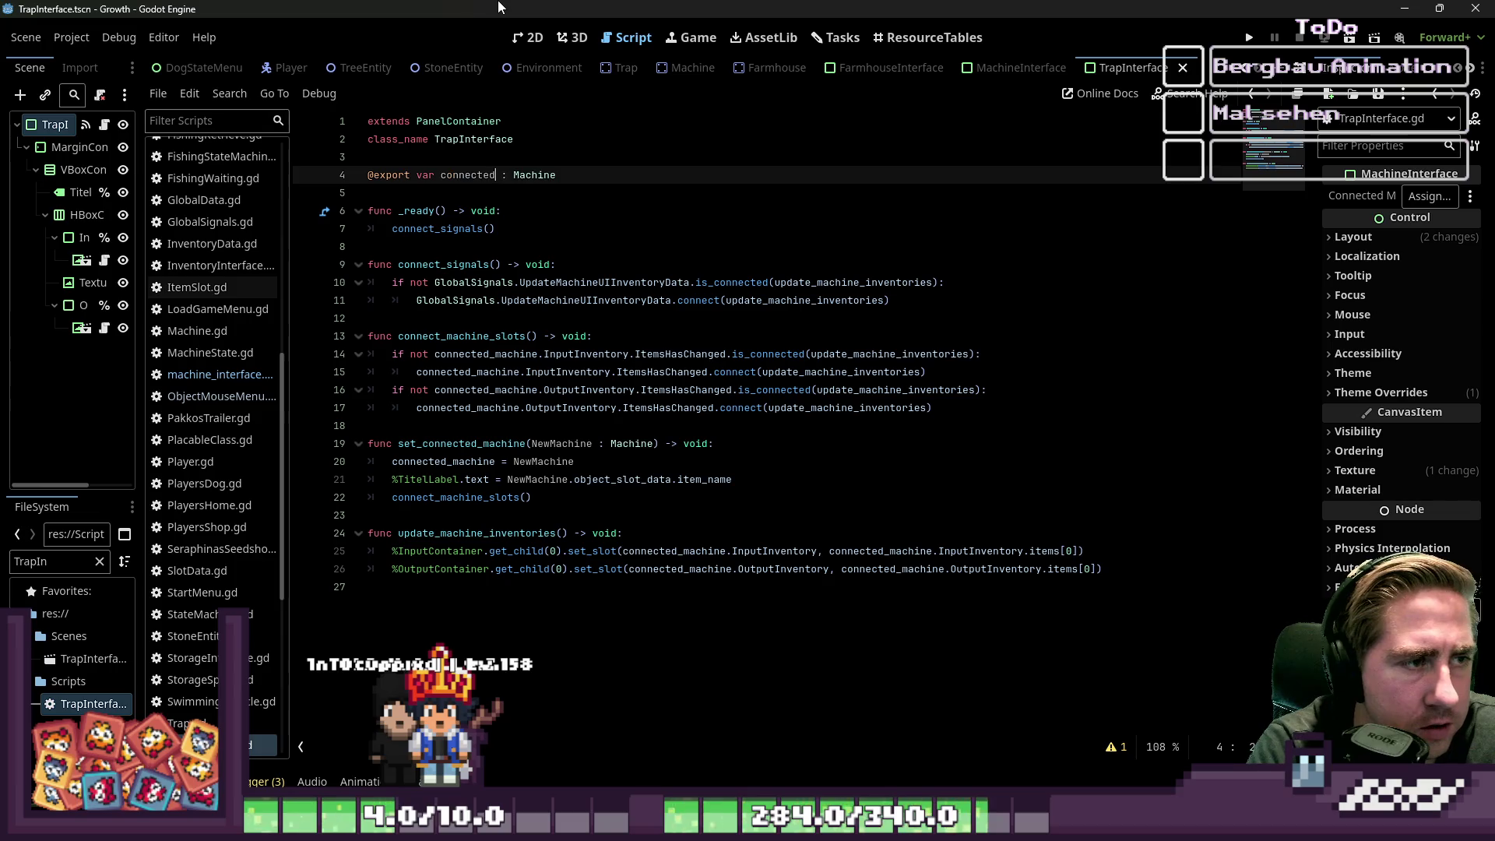
key("Down")
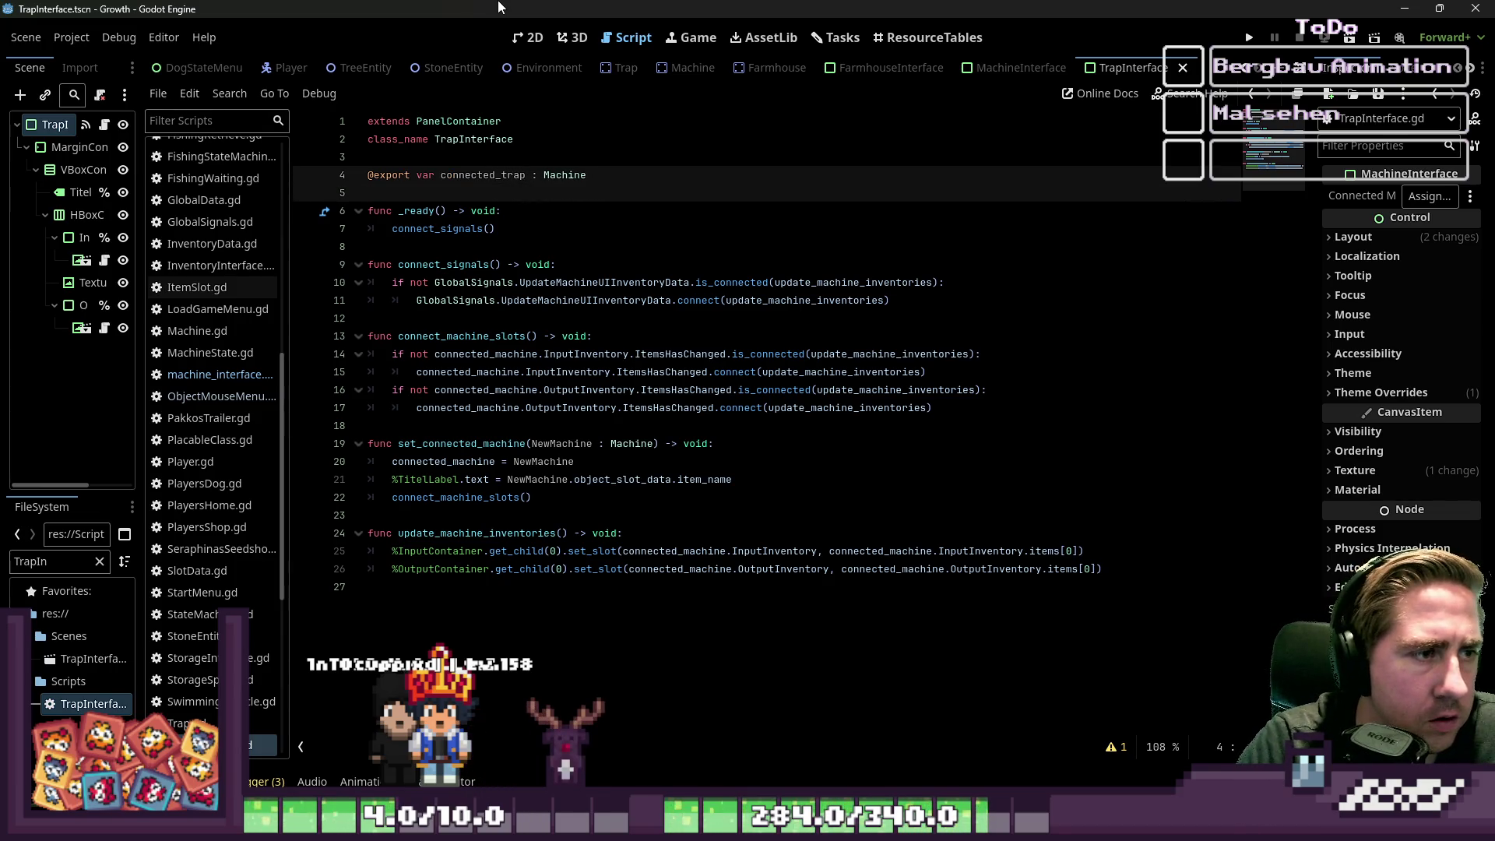
key("Up")
key("Down")
key("Down")
key("Down")
key("Down")
key("Down")
key("Down")
key("Up")
key("Up")
key("Up")
key("Down")
key("Down")
key("Down")
key("Down")
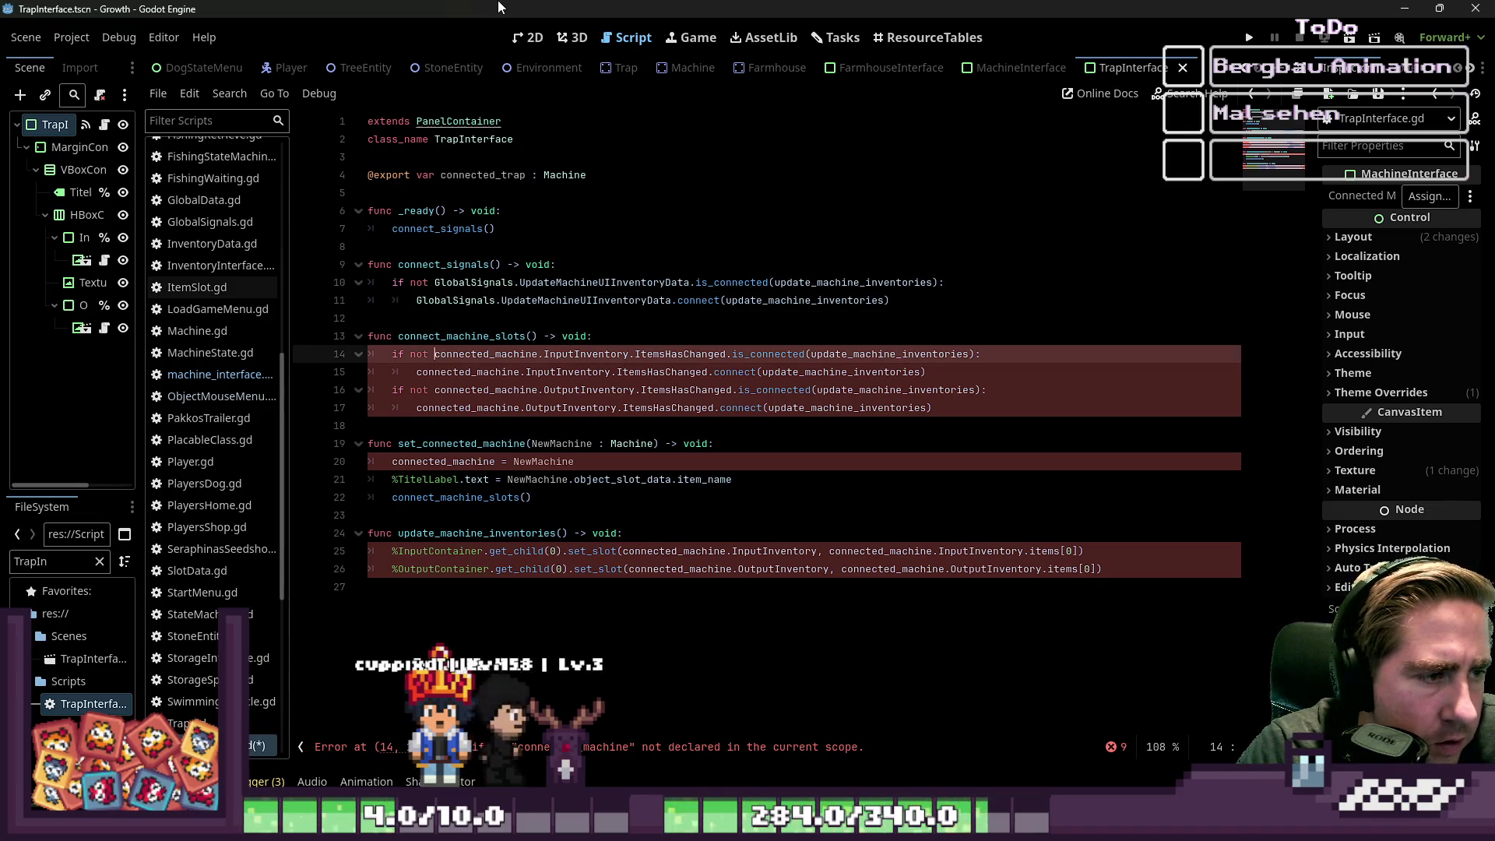
- Replace connected_machine with connected_trap on lines 14, 15, 16, 17 and 20
key("ctrl+shift+Right")
type("connected_trap")
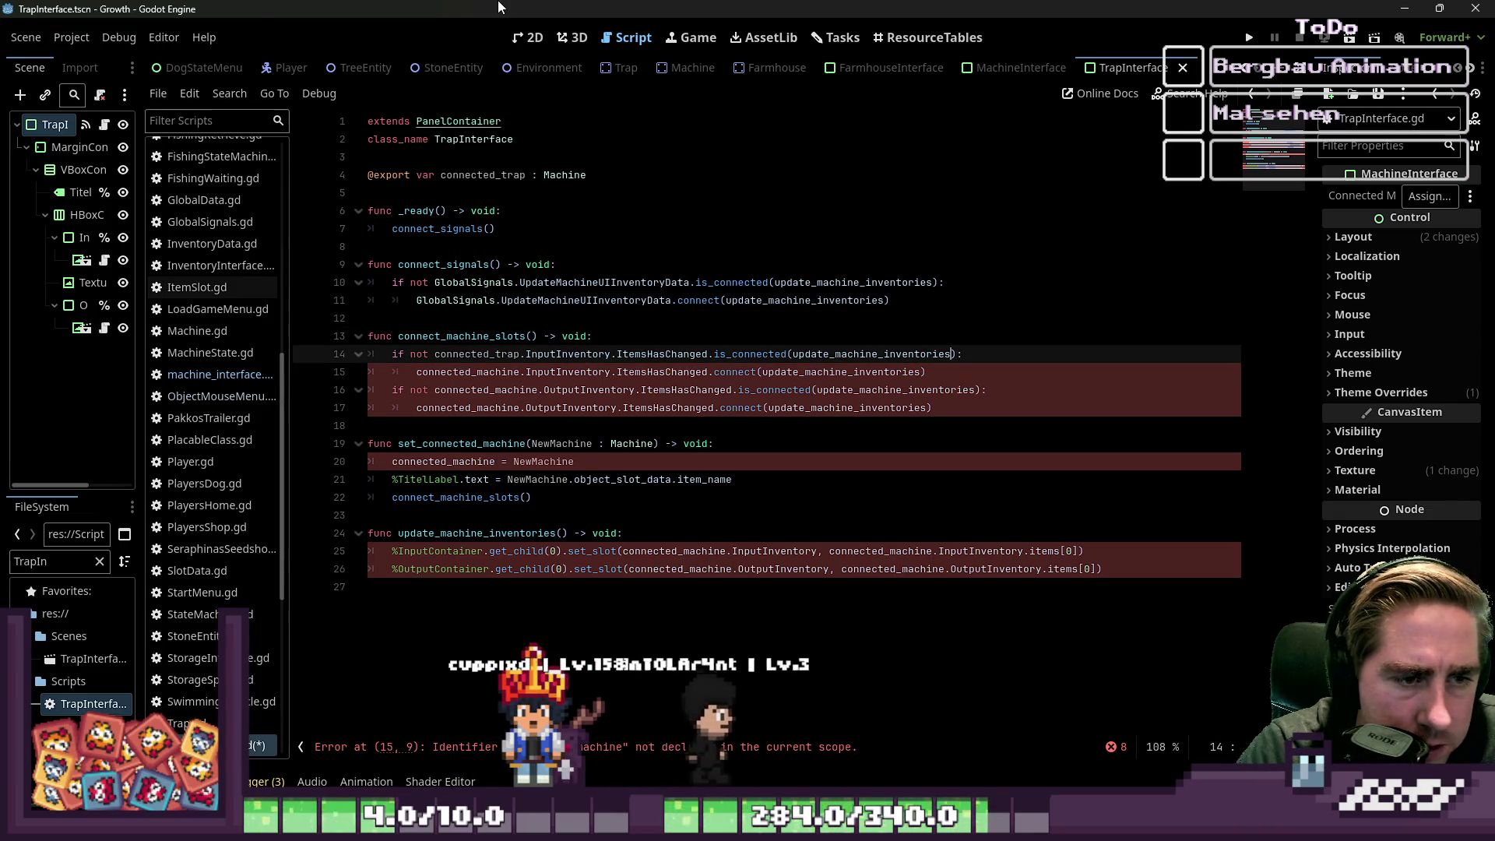
key("Down")
key("ctrl+Left")
key("ctrl+Left")
key("ctrl+Left")
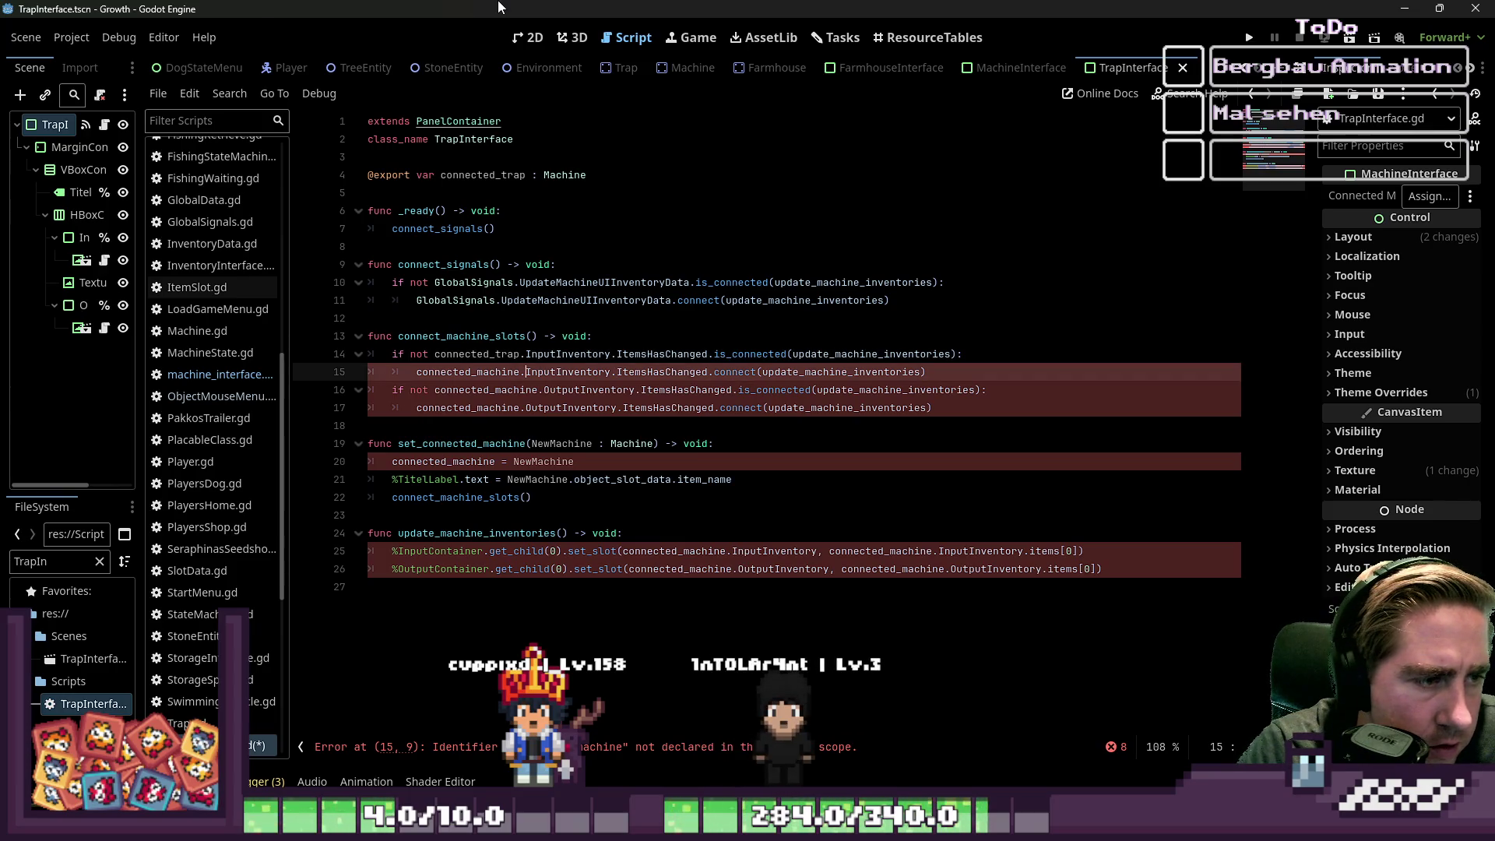
key("Home")
key("Home")
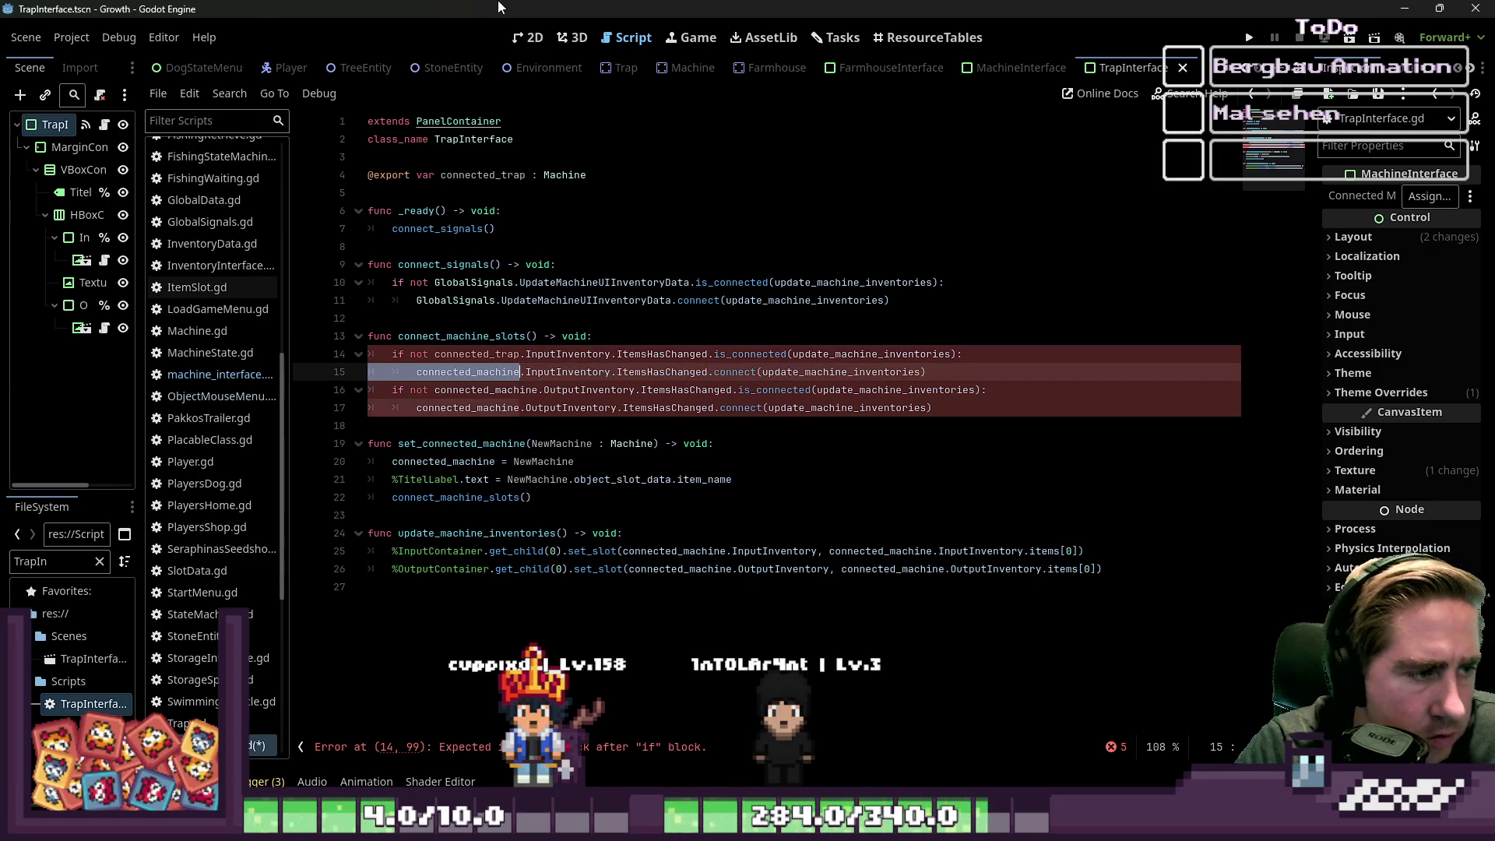
key("ctrl+shift+Right")
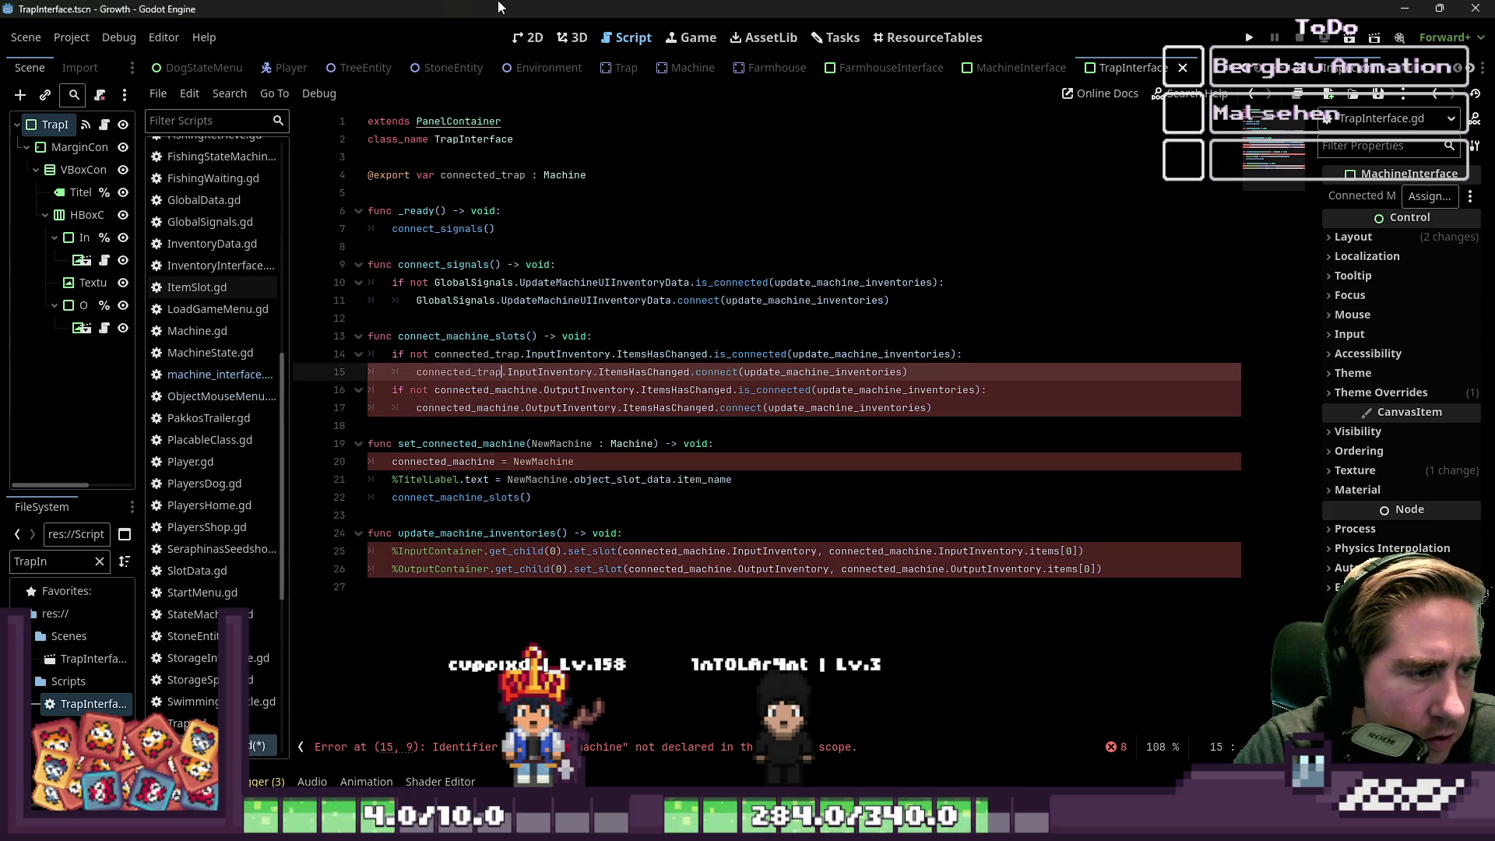
type("connected_trap")
key("ctrl+Right")
key("ctrl+Right")
key("Down")
key("ctrl+Left")
key("ctrl+Left")
key("ctrl+Left")
key("ctrl+shift+Right")
type("connected_trap")
key("Down")
key("Home")
key("Home")
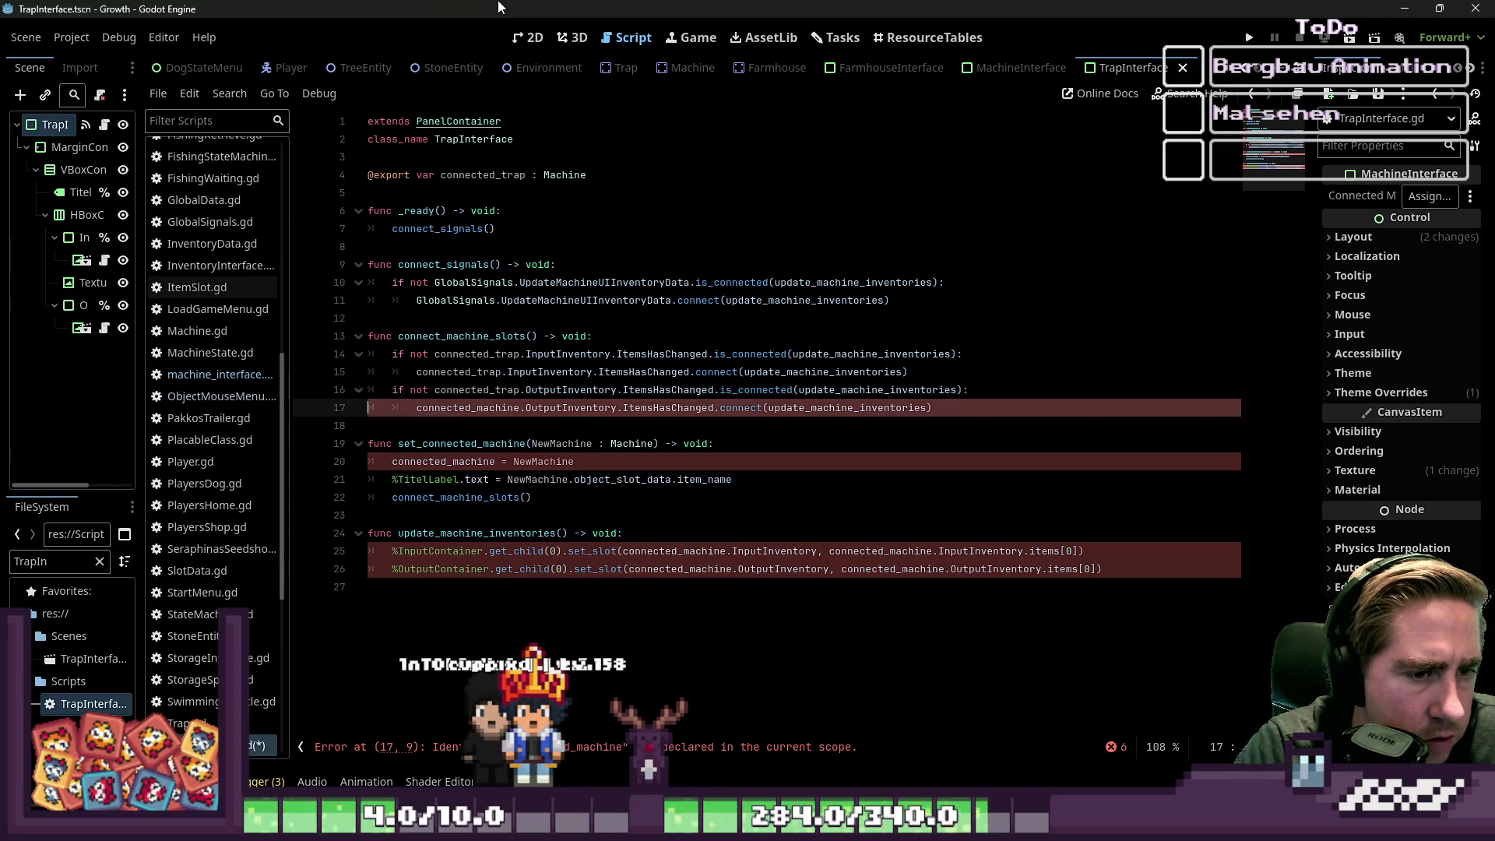
key("ctrl+shift+Left")
type("connected_trap")
key("Down")
key("Down")
key("ctrl+Right")
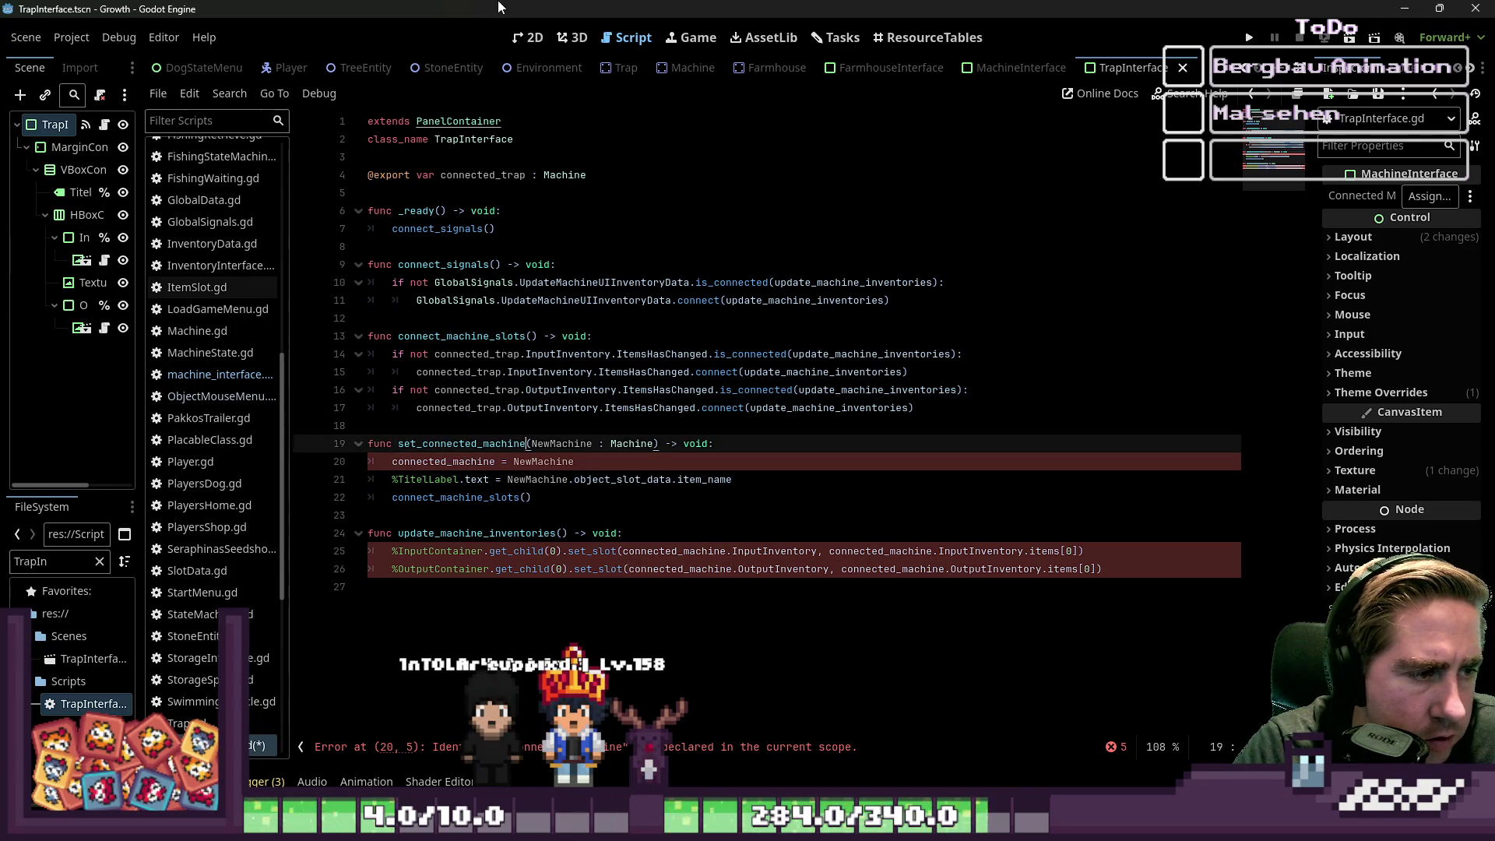
key("Down")
key("ctrl+Left")
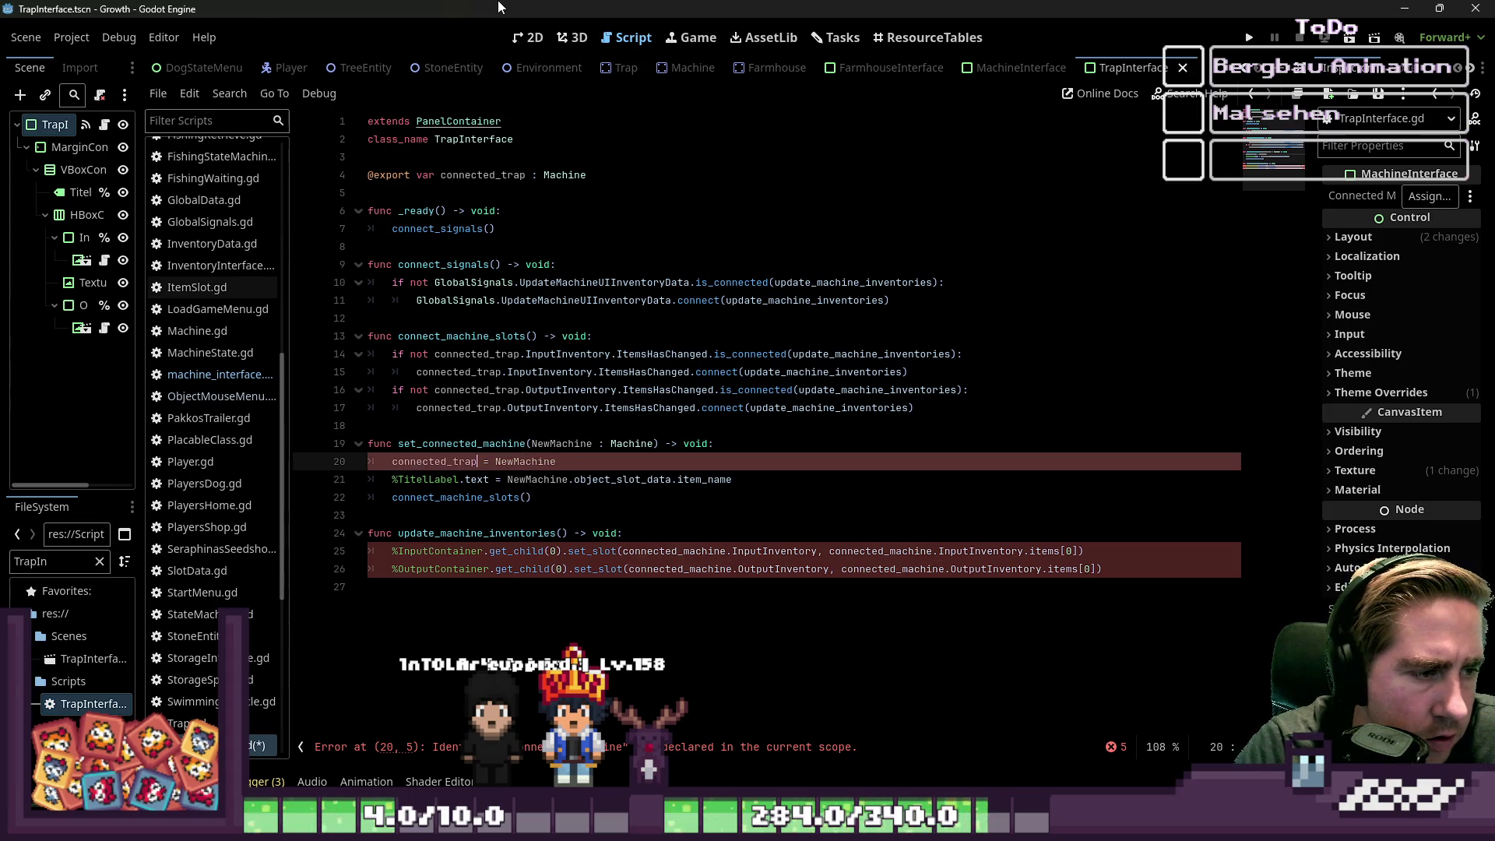
key("ctrl+shift+Right")
type("connected_trap")
key("Down")
key("ctrl+Right")
- Replace the connected_machine references on lines 25 and 26 with connected_trap
key("Down")
key("Down")
key("Down")
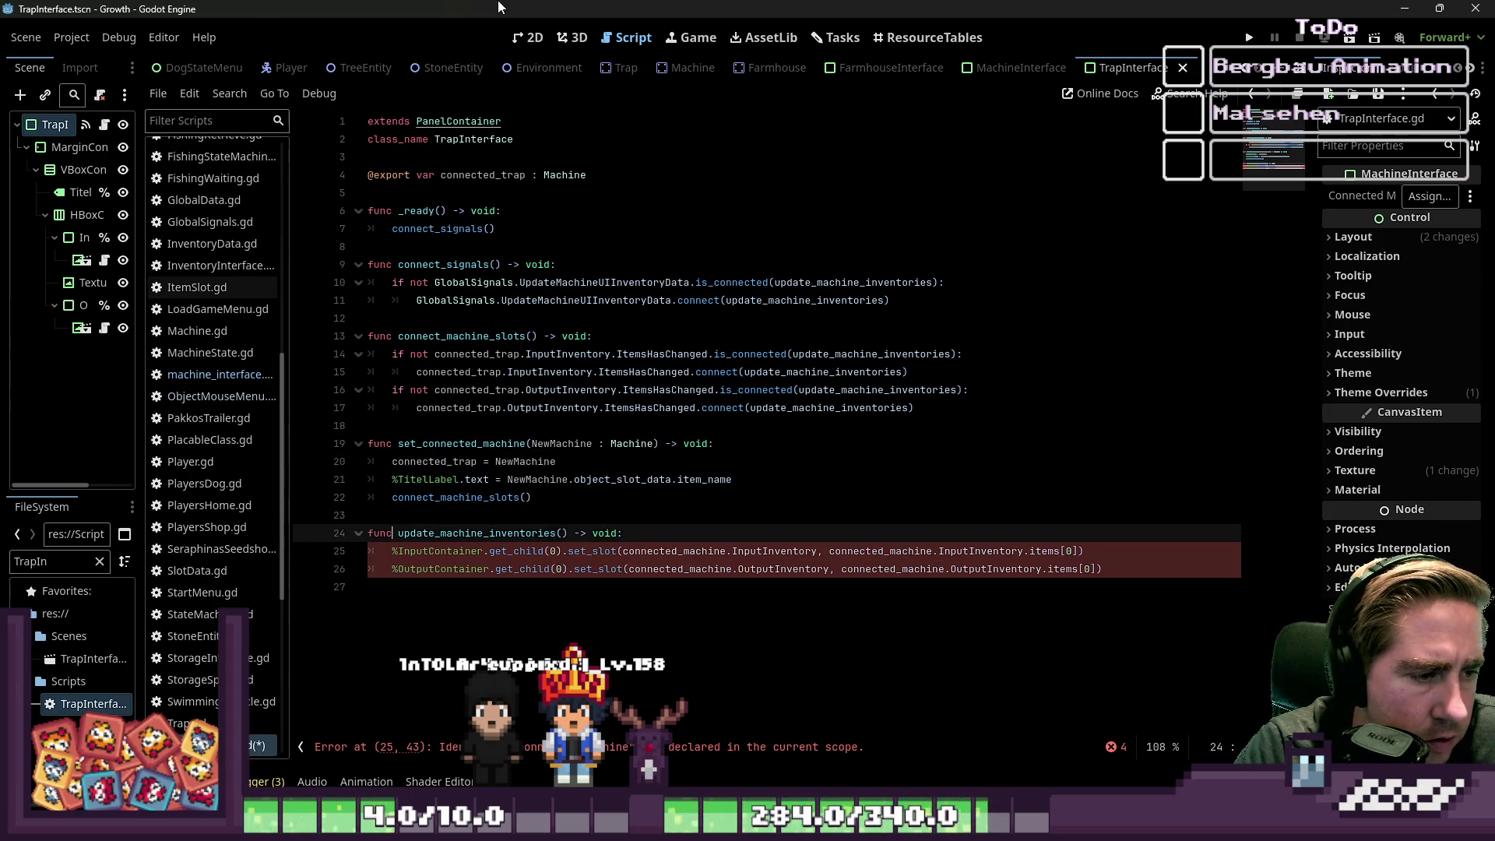
key("ctrl+Right")
key("Right")
key("ctrl+shift+Right")
type("connected_trap")
key("Down")
key("ctrl+Left")
key("ctrl+Left")
key("ctrl+Left")
key("ctrl+Right")
key("ctrl+Right")
key("ctrl+Right")
key("ctrl+shift+Right")
type("connected_trap")
key("ctrl+Right")
key("ctrl+Right")
key("ctrl+Right")
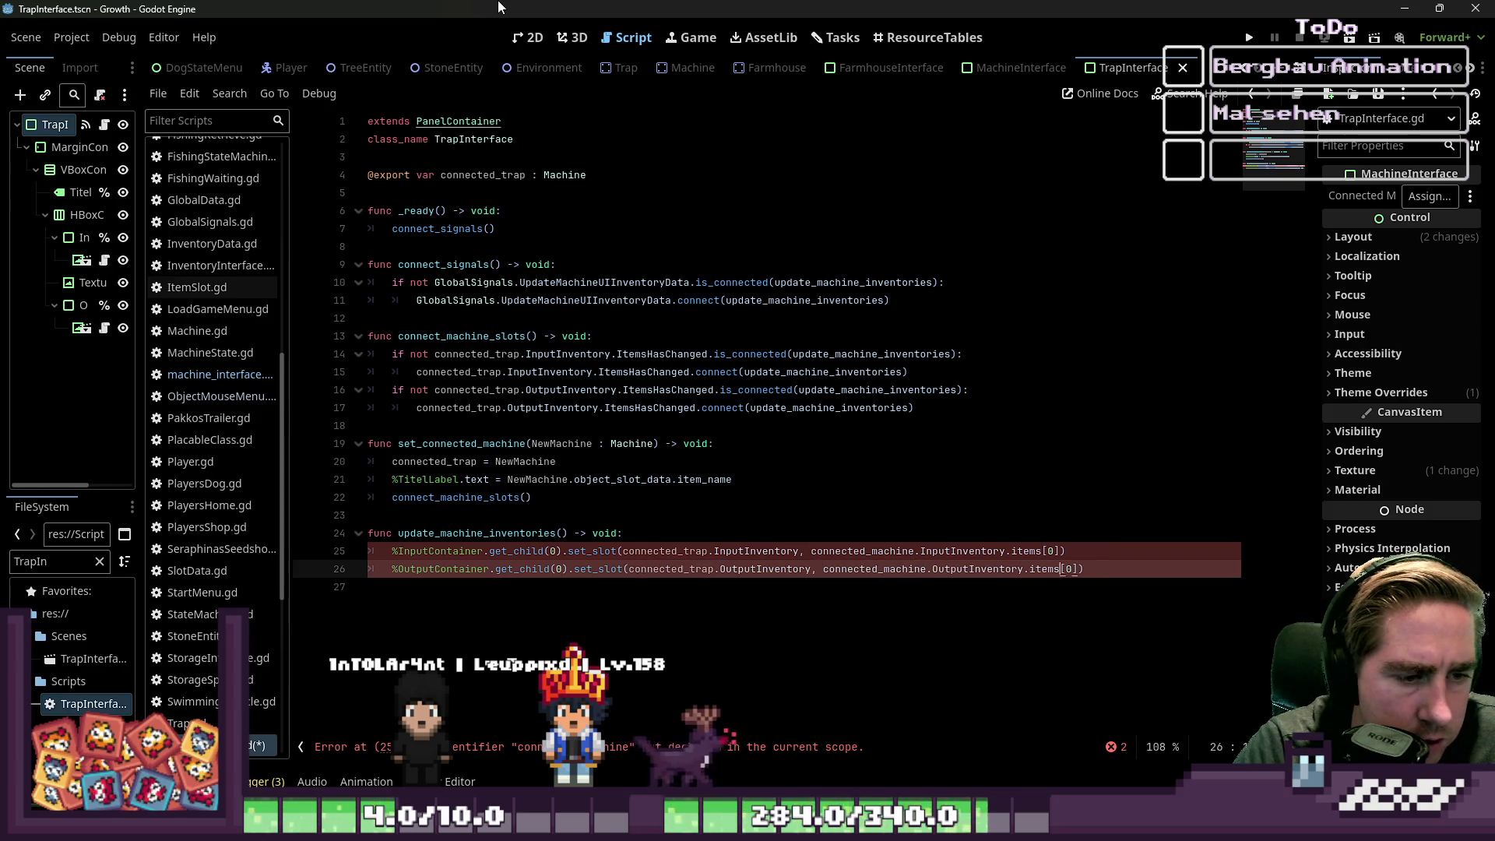
key("ctrl+Left")
key("ctrl+Left")
key("ctrl+shift+Right")
type("connected_trap")
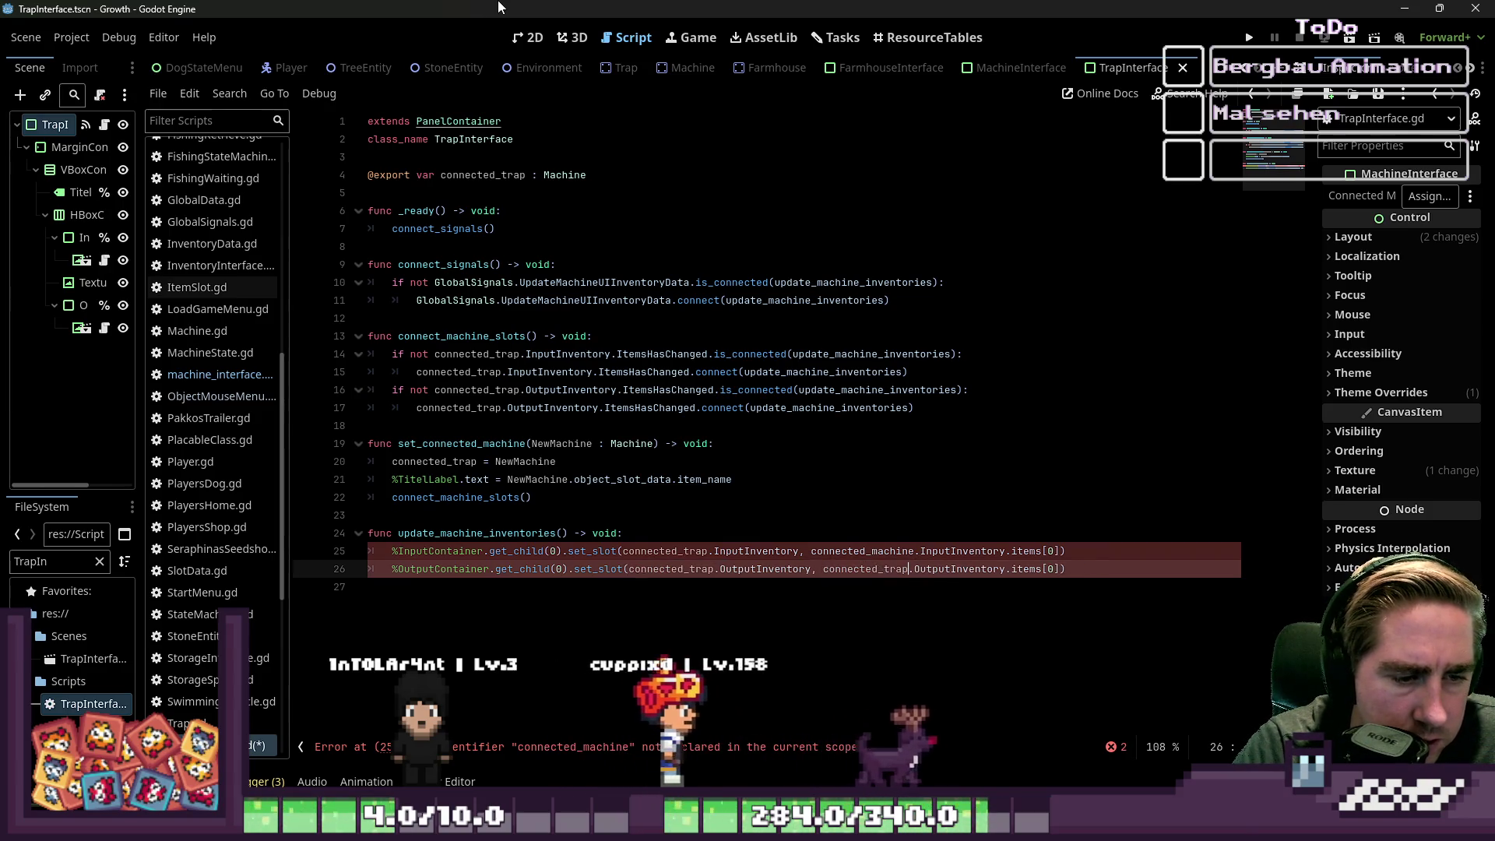
- Check line 25 and the _ready function for leftovers, then widen the open-scripts list
key("Up")
key("ctrl+Left")
key("ctrl+shift+Right")
key("Up")
key("Up")
key("Up")
key("Up")
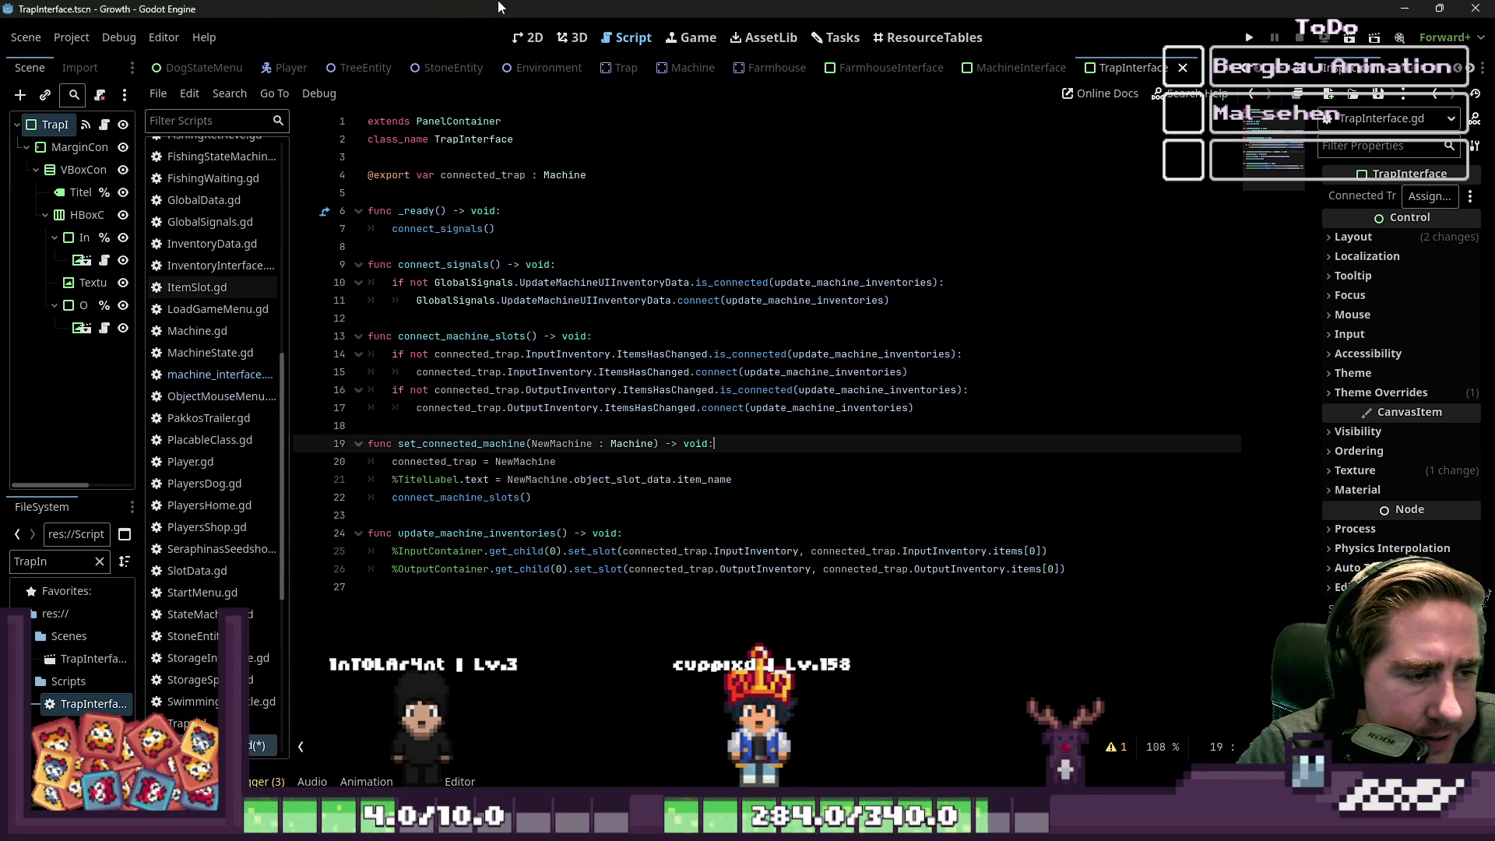
key("Up")
key("Up")
key("Up")
key("Down")
key("Down")
key("Down")
key("Up")
key("Down")
key("Down")
key("Down")
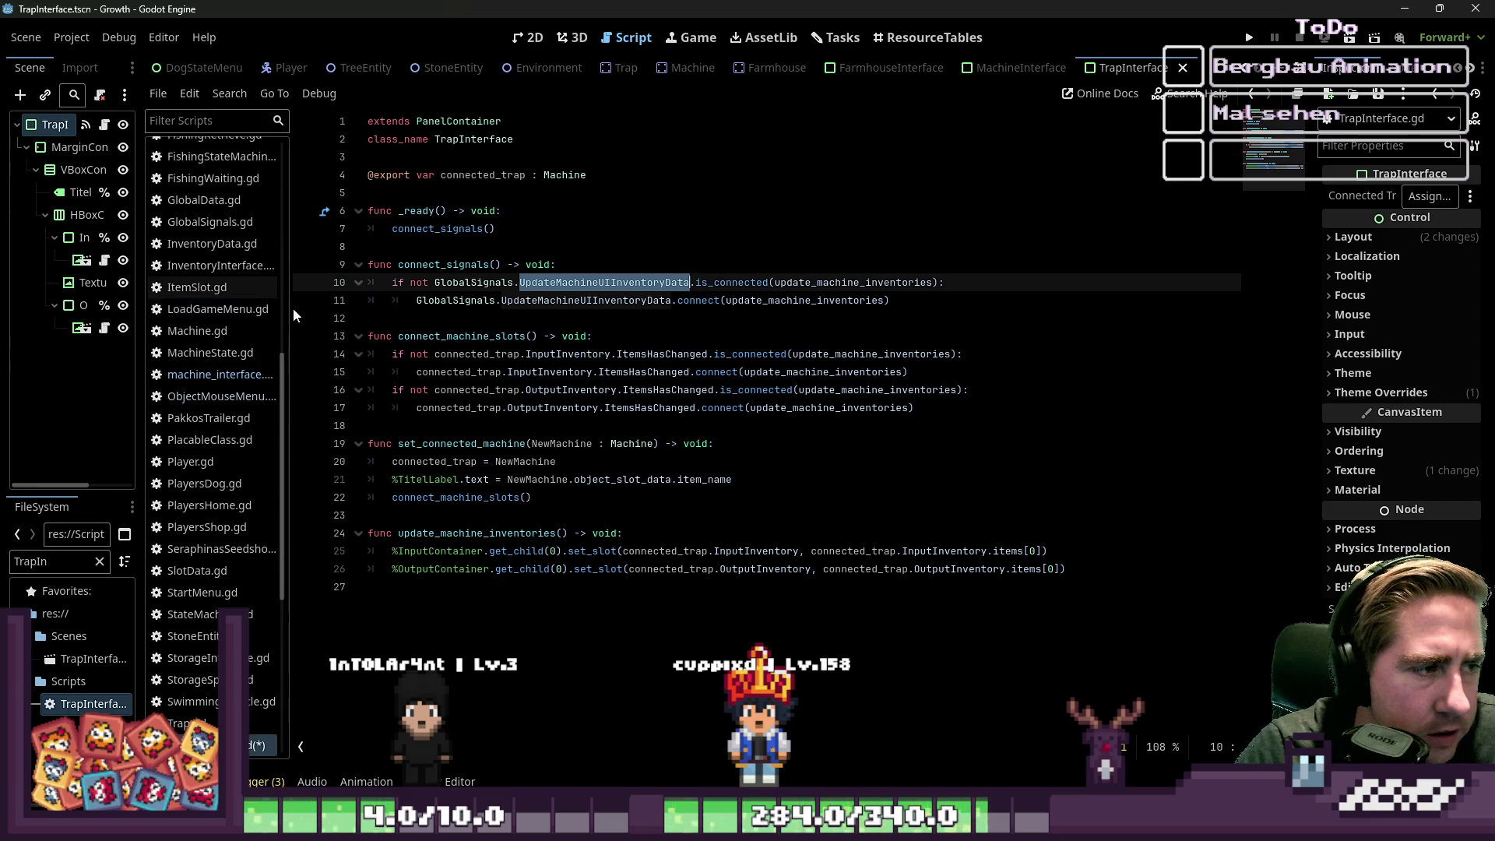
left_click_drag(293, 306, 379, 308)
- In GlobalSignals.gd, duplicate the UpdateStorageUIInventoryData signal line
left_click(251, 226)
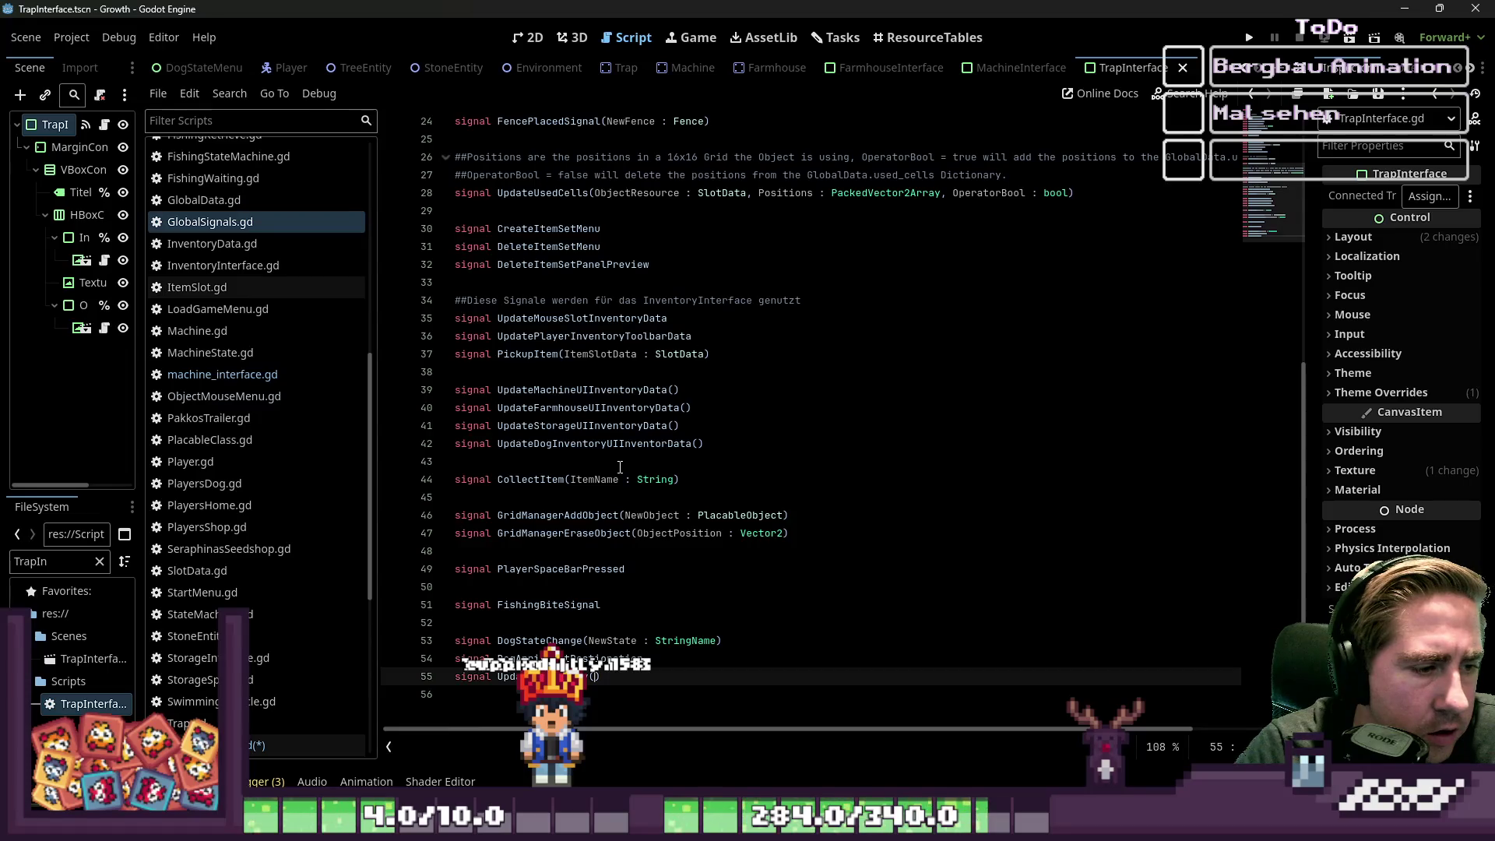
left_click(603, 467)
key("Up")
key("Up")
key("Up")
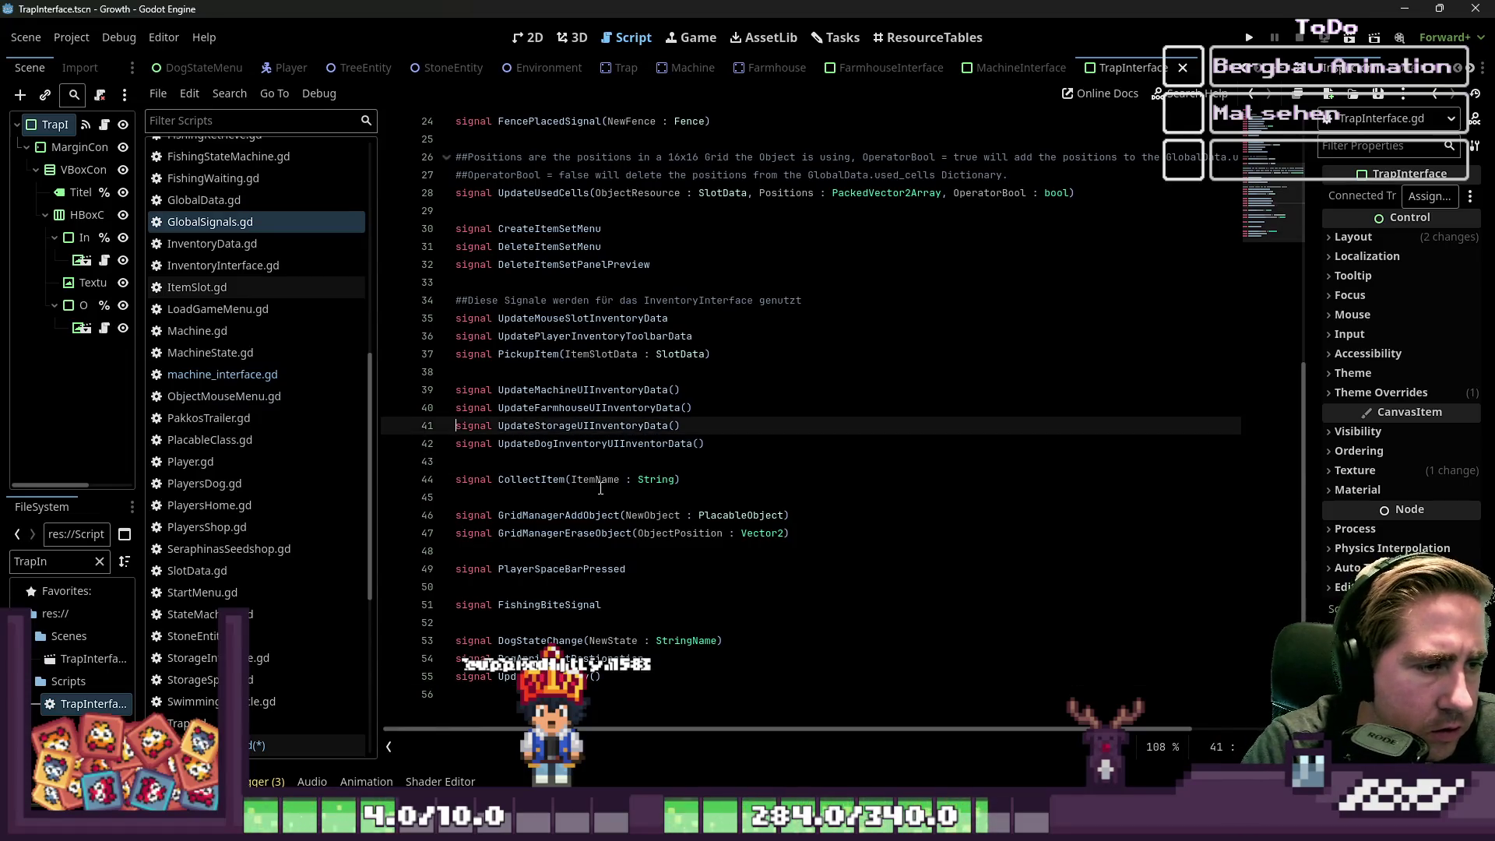
key("shift+Down")
key("Down")
key("shift+End")
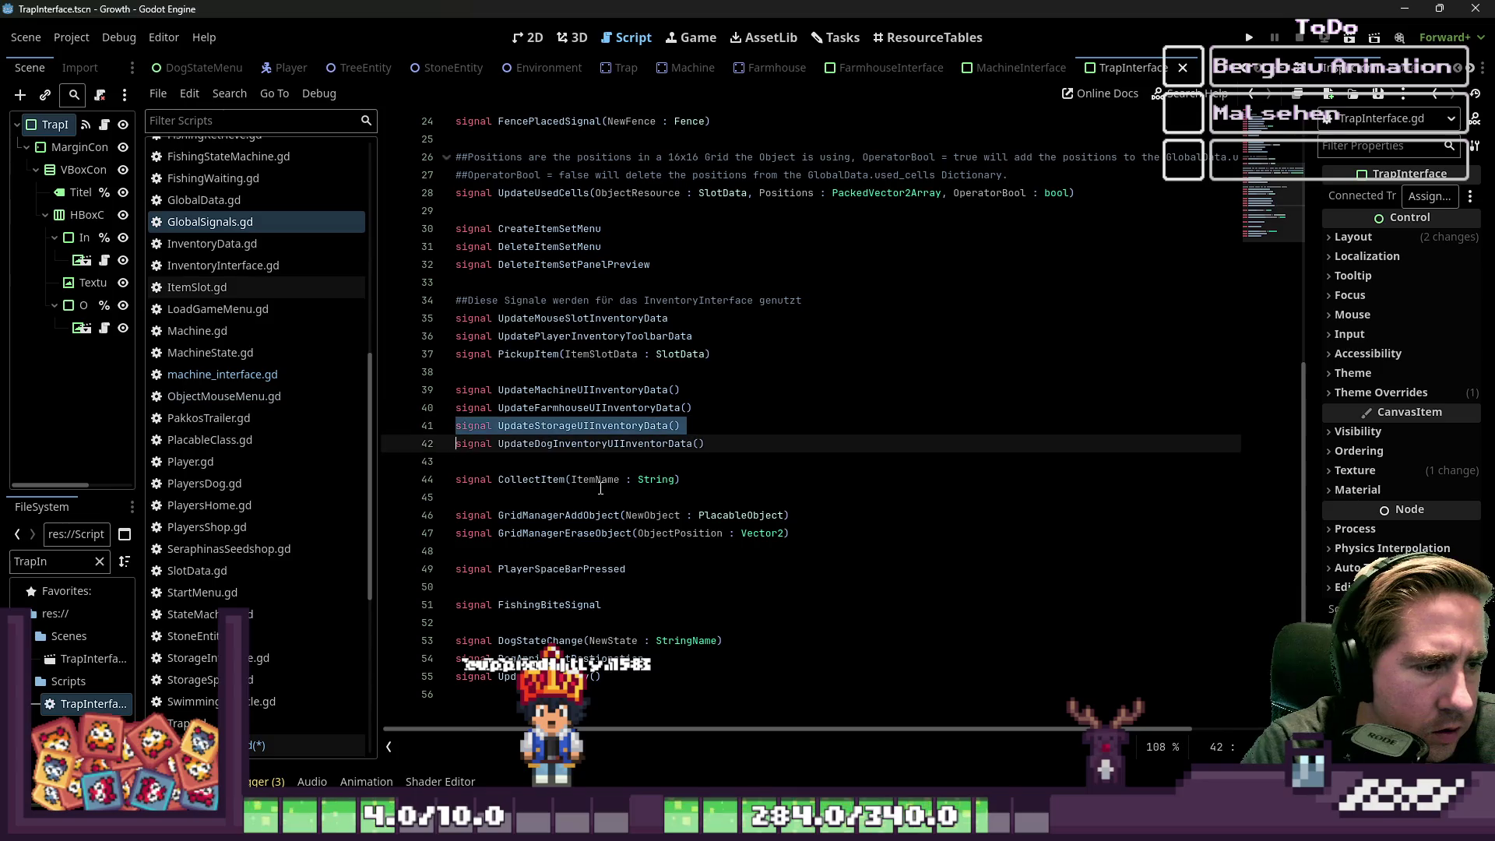
key("Right")
key("Return")
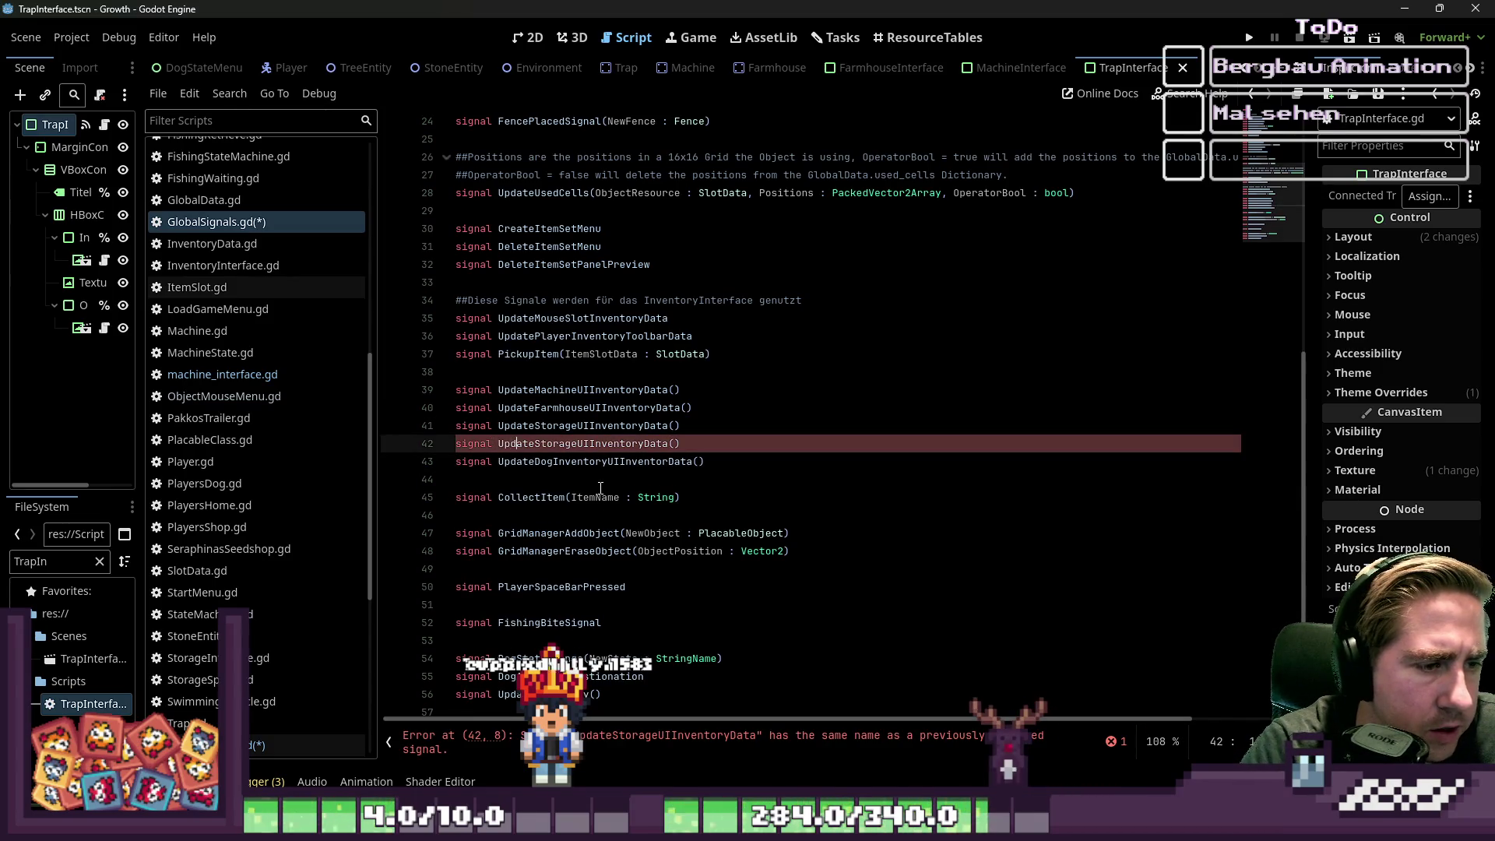
- Rename the copy to UpdateTrapUIInventoryData and save GlobalSignals.gd
key("Right")
key("Right")
key("Right")
key("shift+Right")
key("shift+Right")
key("shift+Right")
key("shift+Right")
key("shift+Right")
type("Trap")
key("ctrl+Left")
key("ctrl+shift+Right")
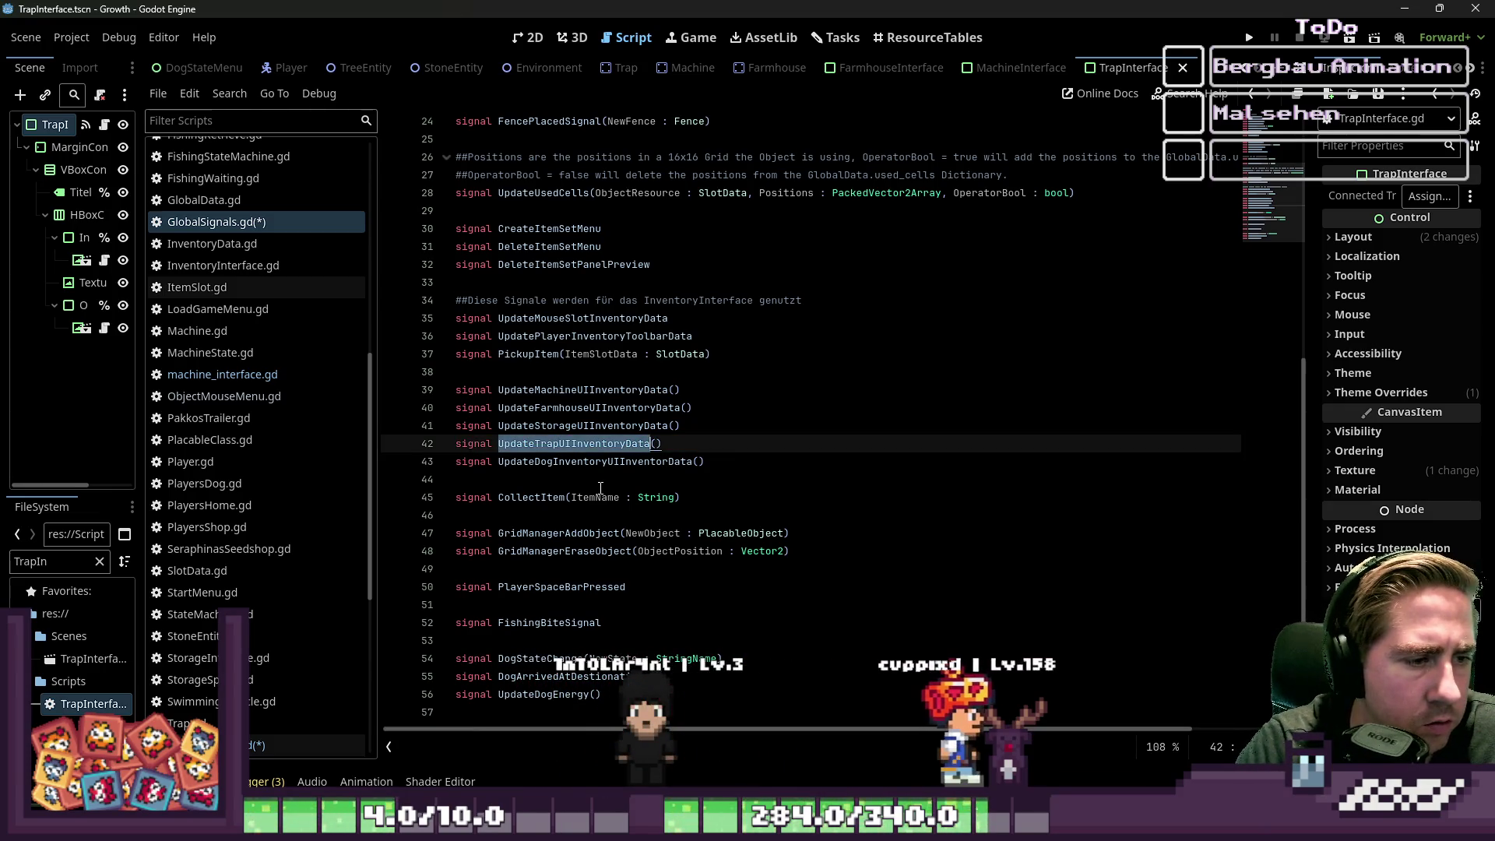
key("ctrl+s")
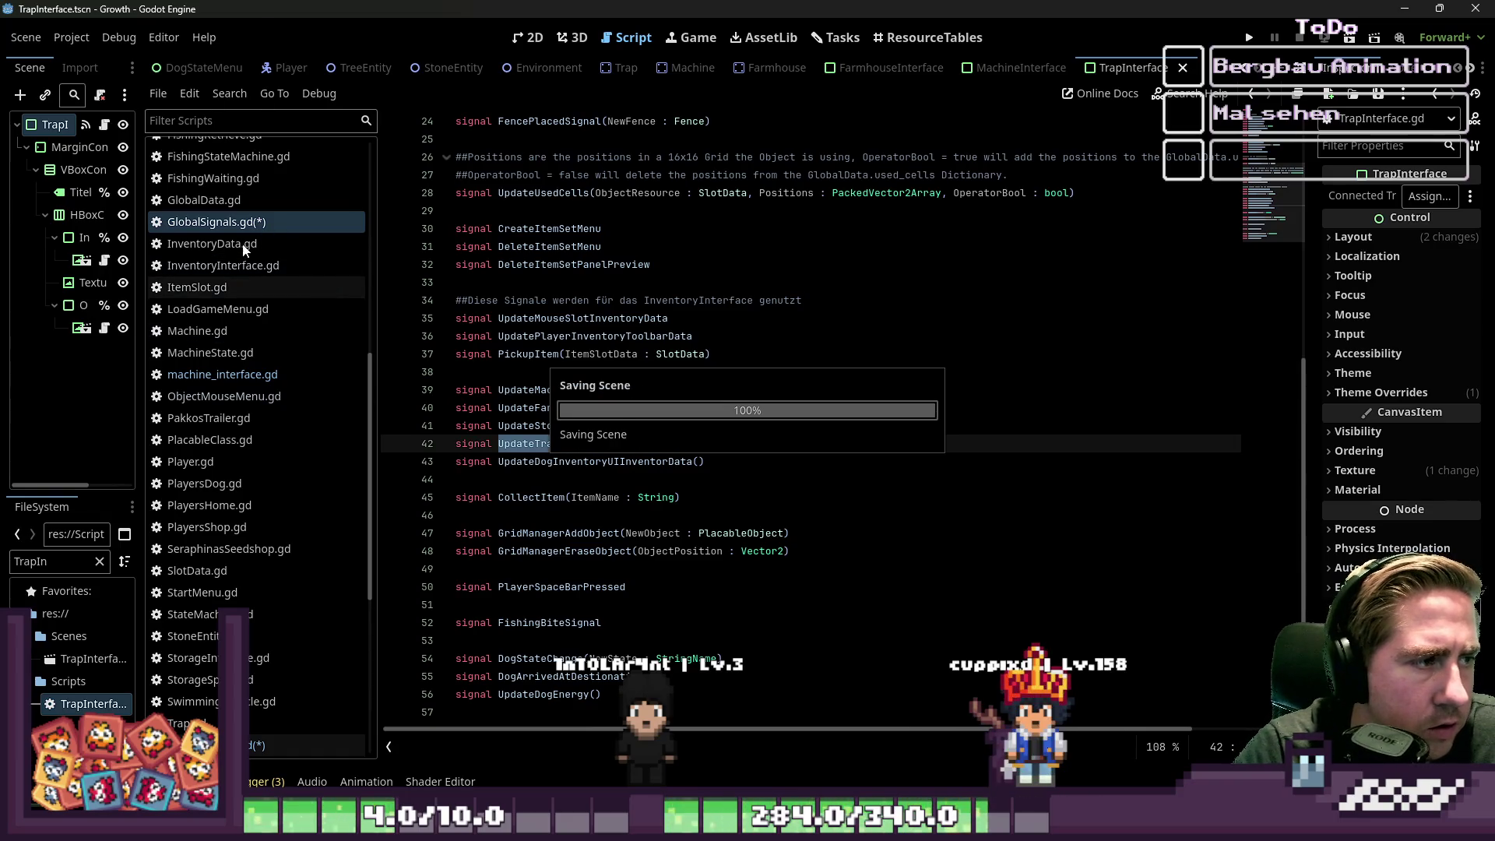
left_click(234, 373)
- Filter the FileSystem dock with 'ma' to find machine_interface.gd
scroll(245, 368, "up", 3)
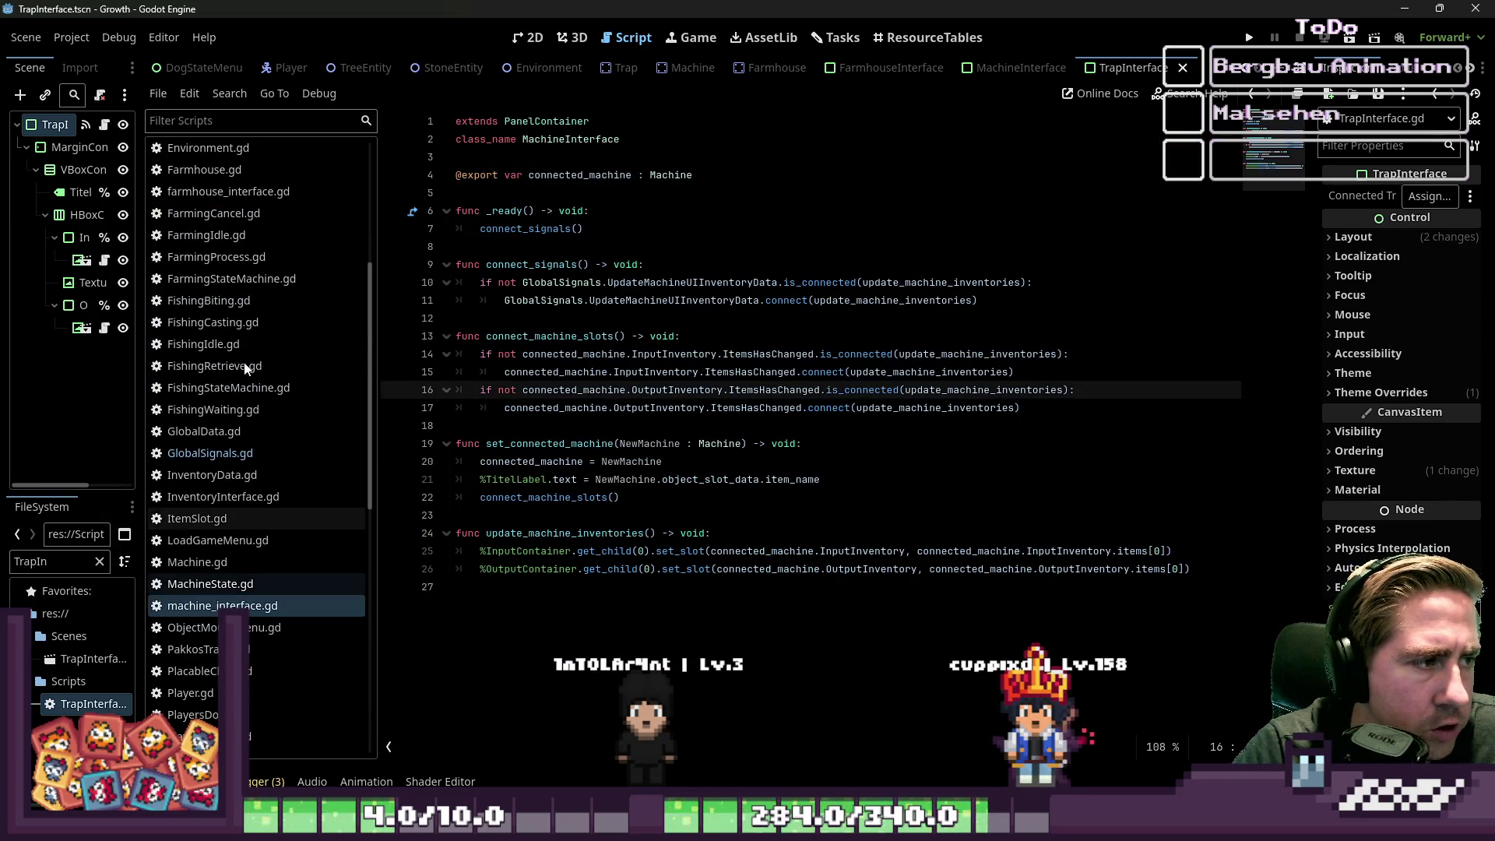
scroll(245, 369, "down", 7)
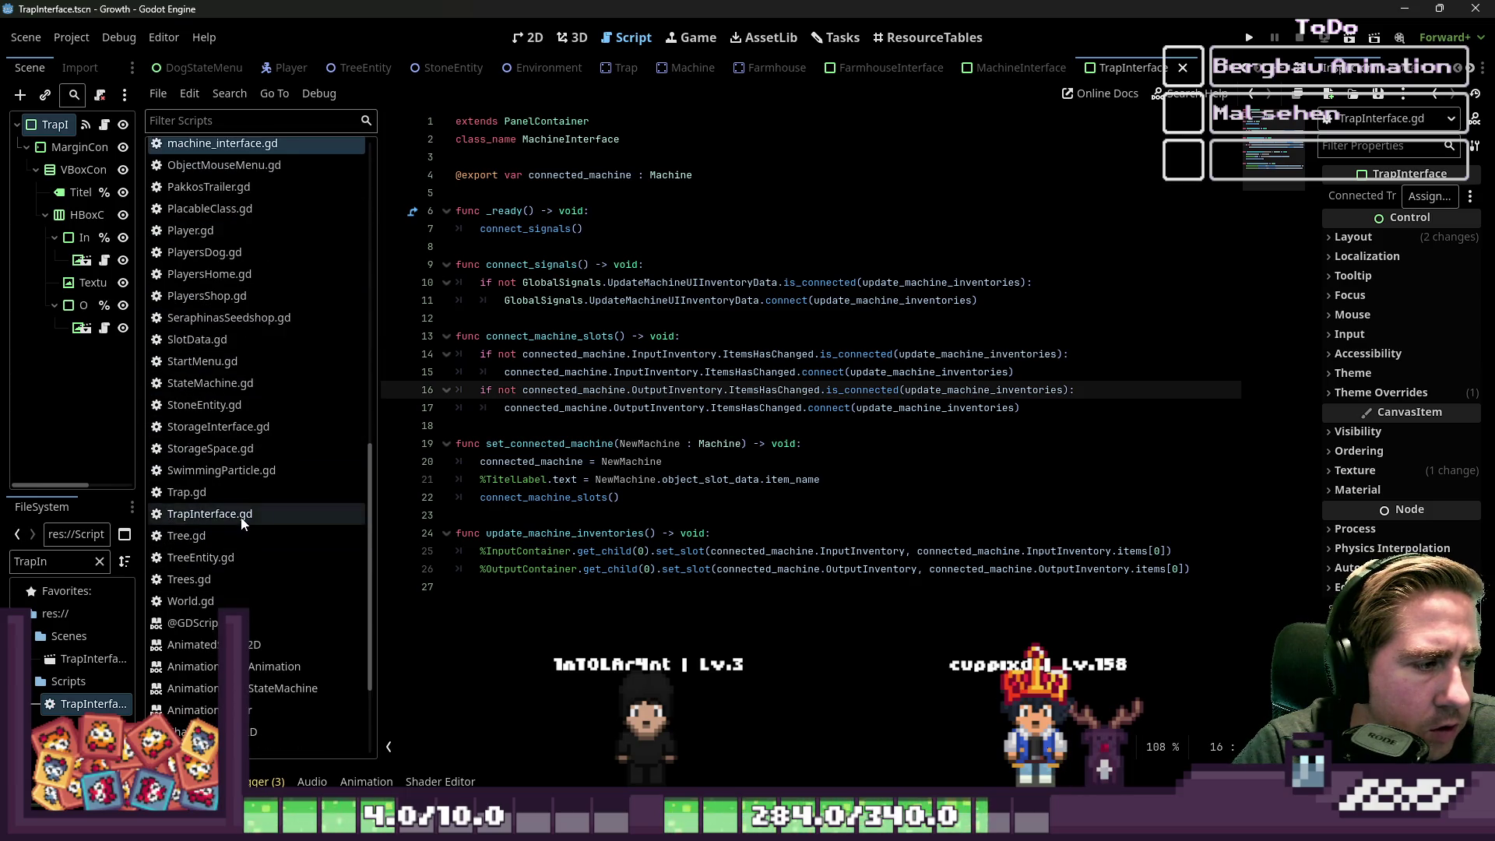
left_click(242, 520)
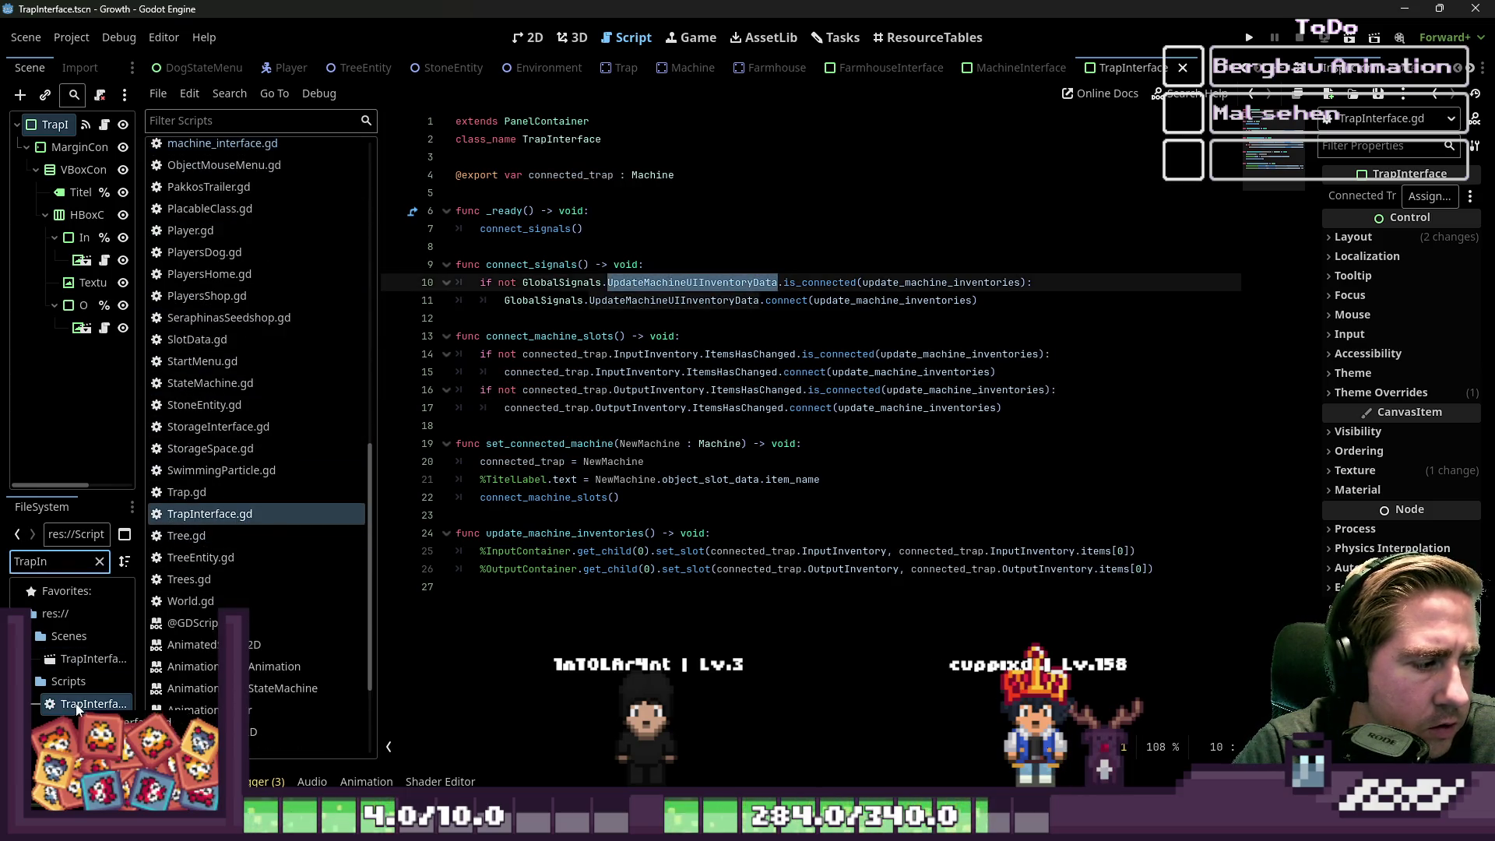
left_click_drag(141, 426, 246, 426)
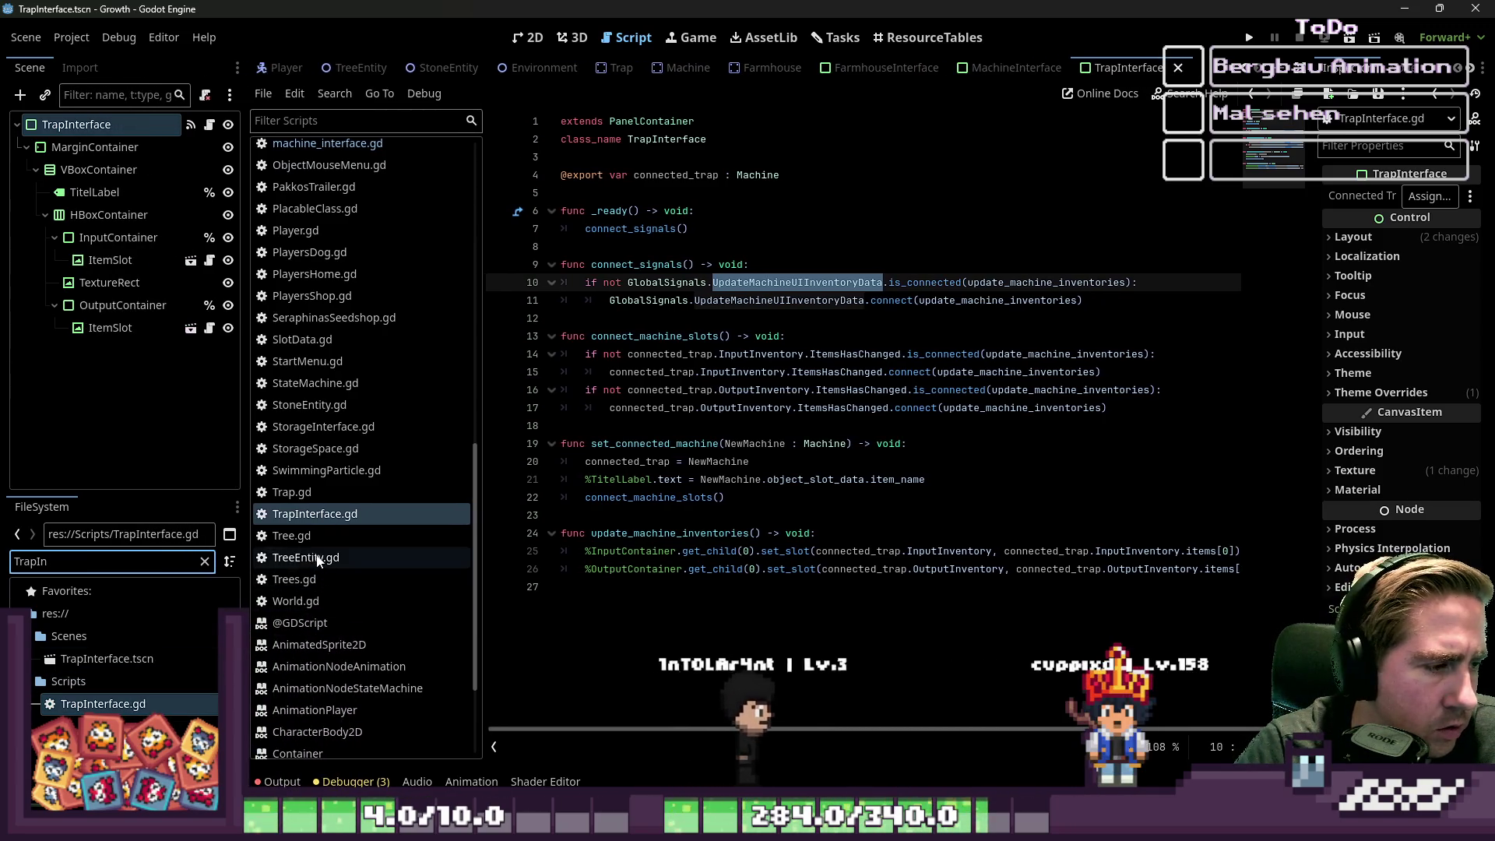
type("machine_inter")
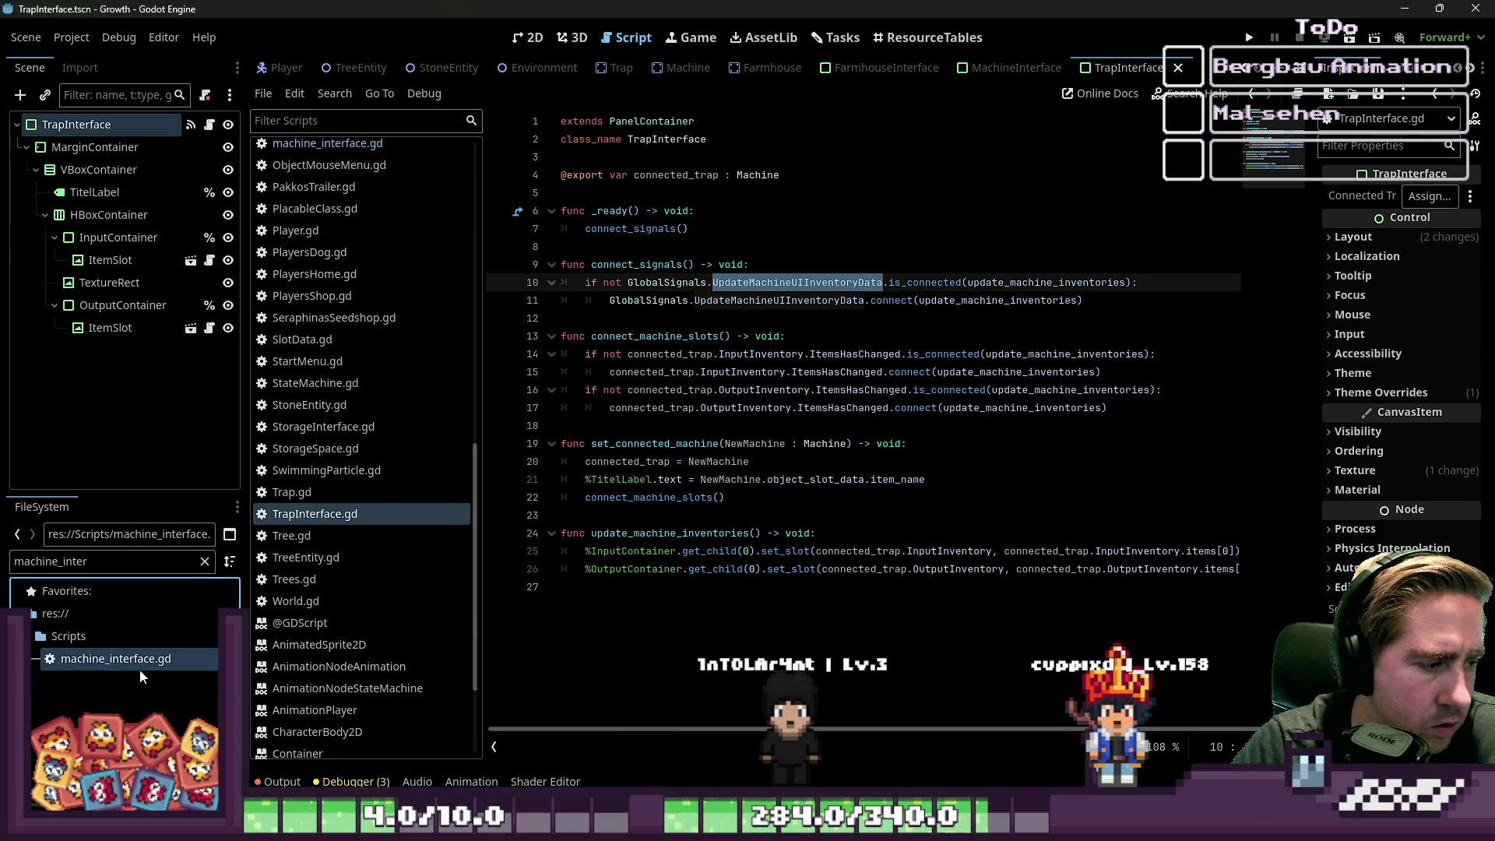
right_click(138, 660)
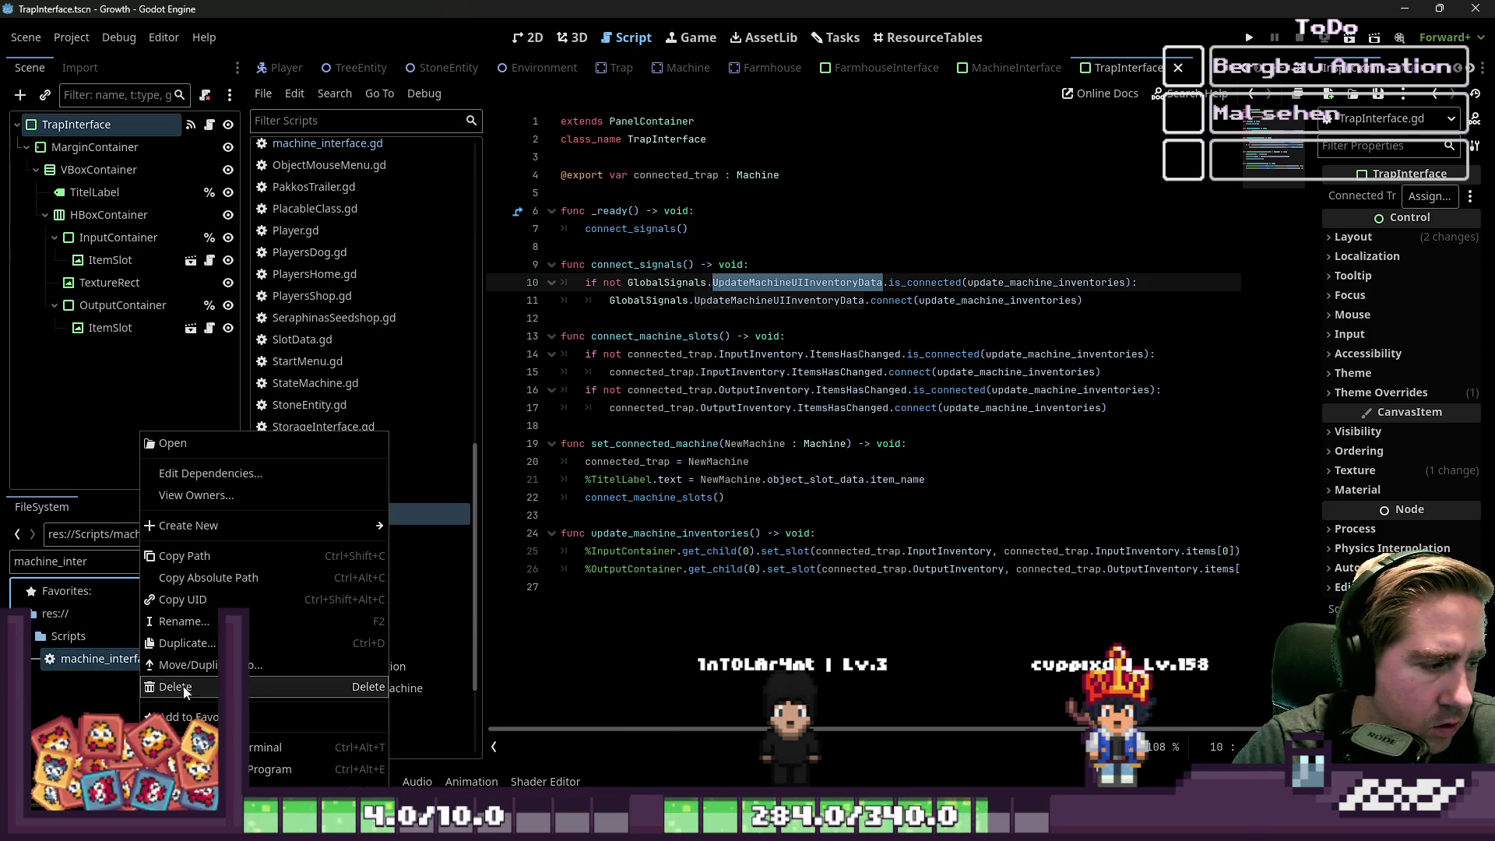
left_click(110, 666)
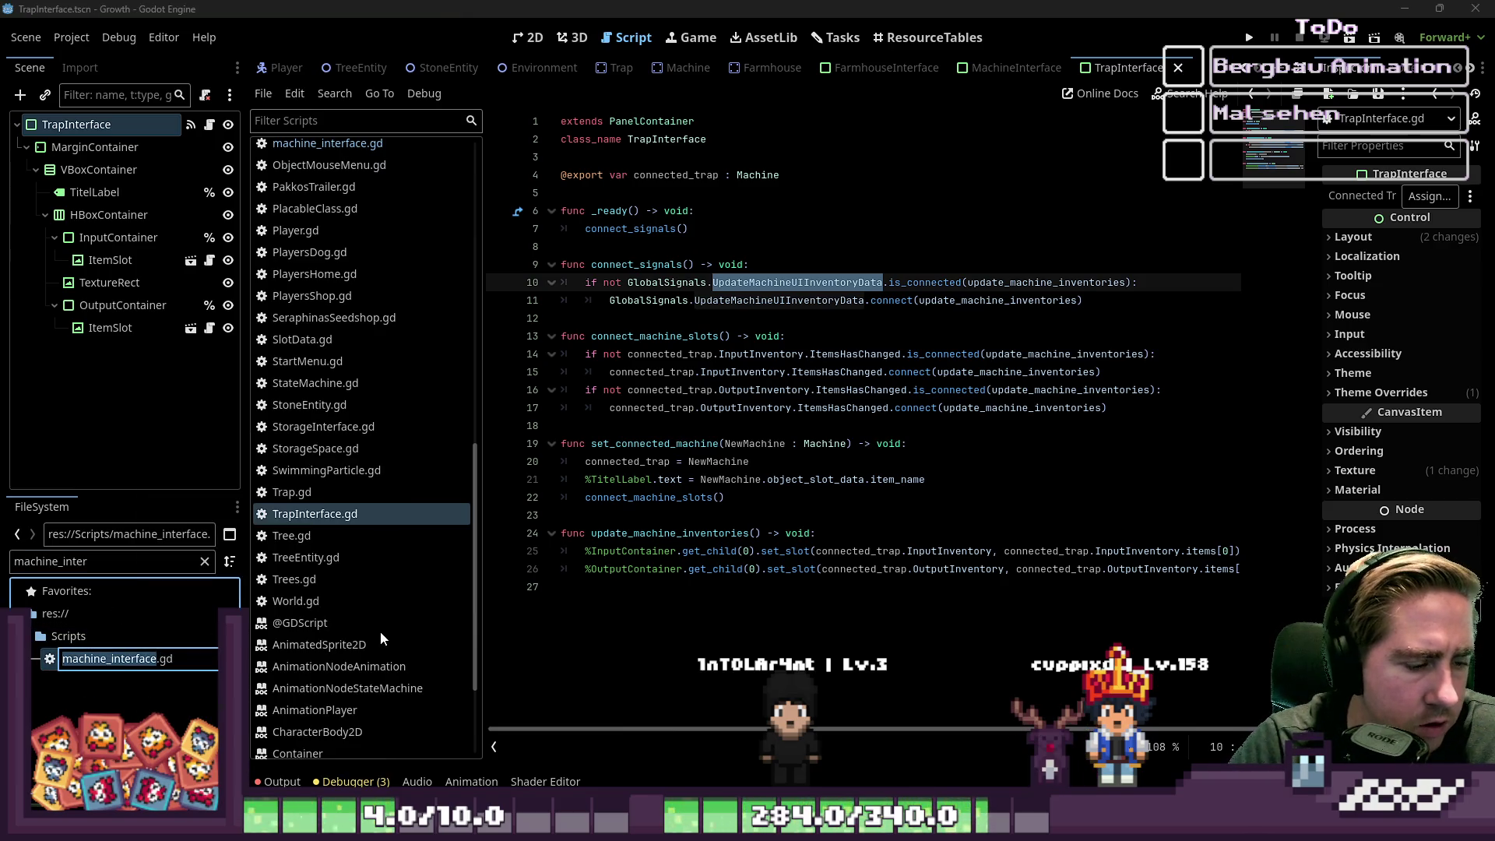
- Rename machine_interface.gd to MachineInterface.gd with F2
key("F2")
type("M")
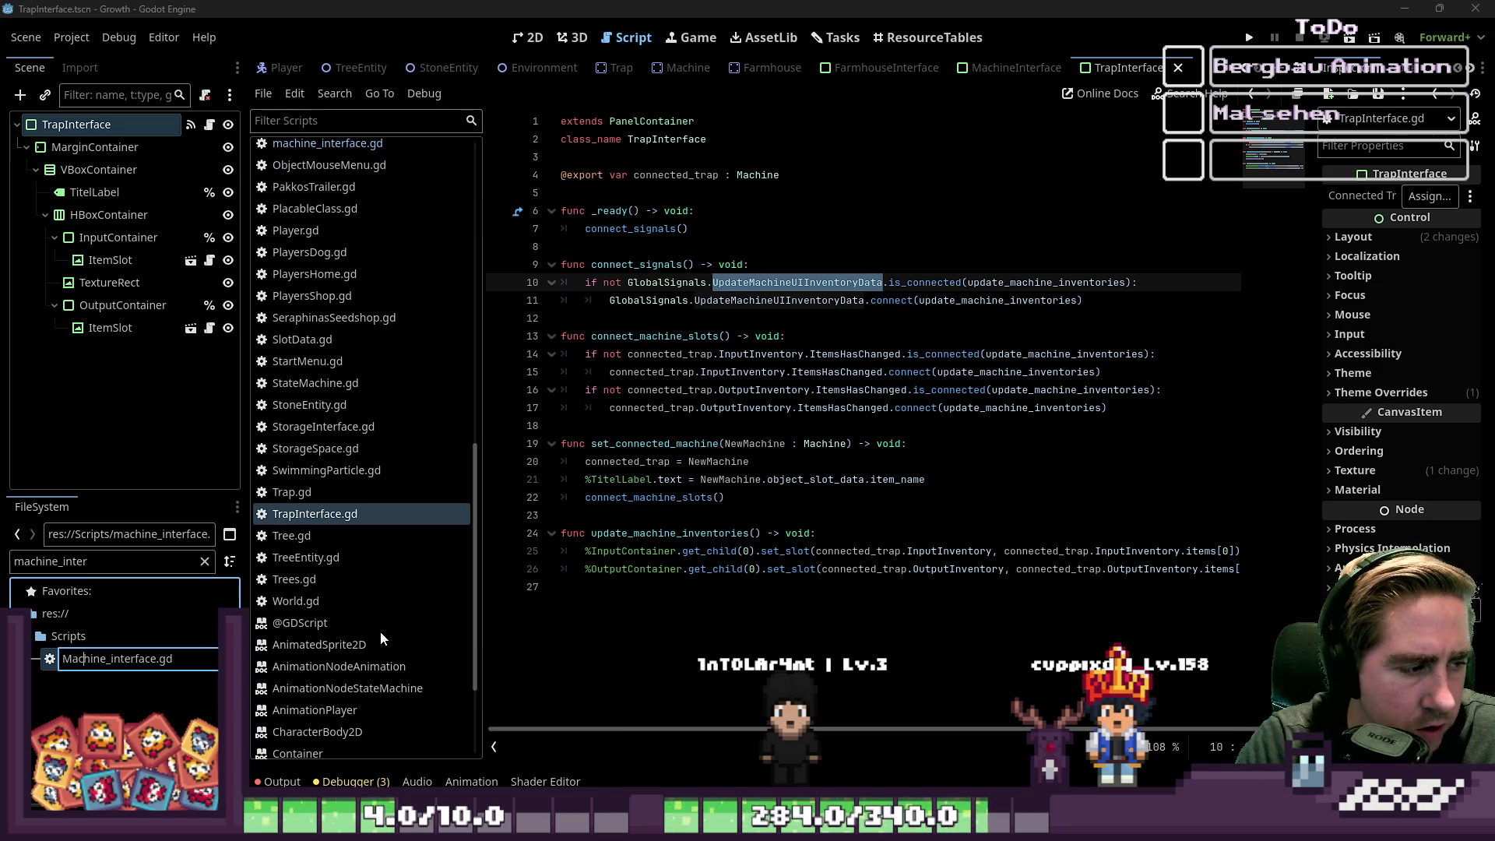
key("BackSpace")
key("Delete")
type("I")
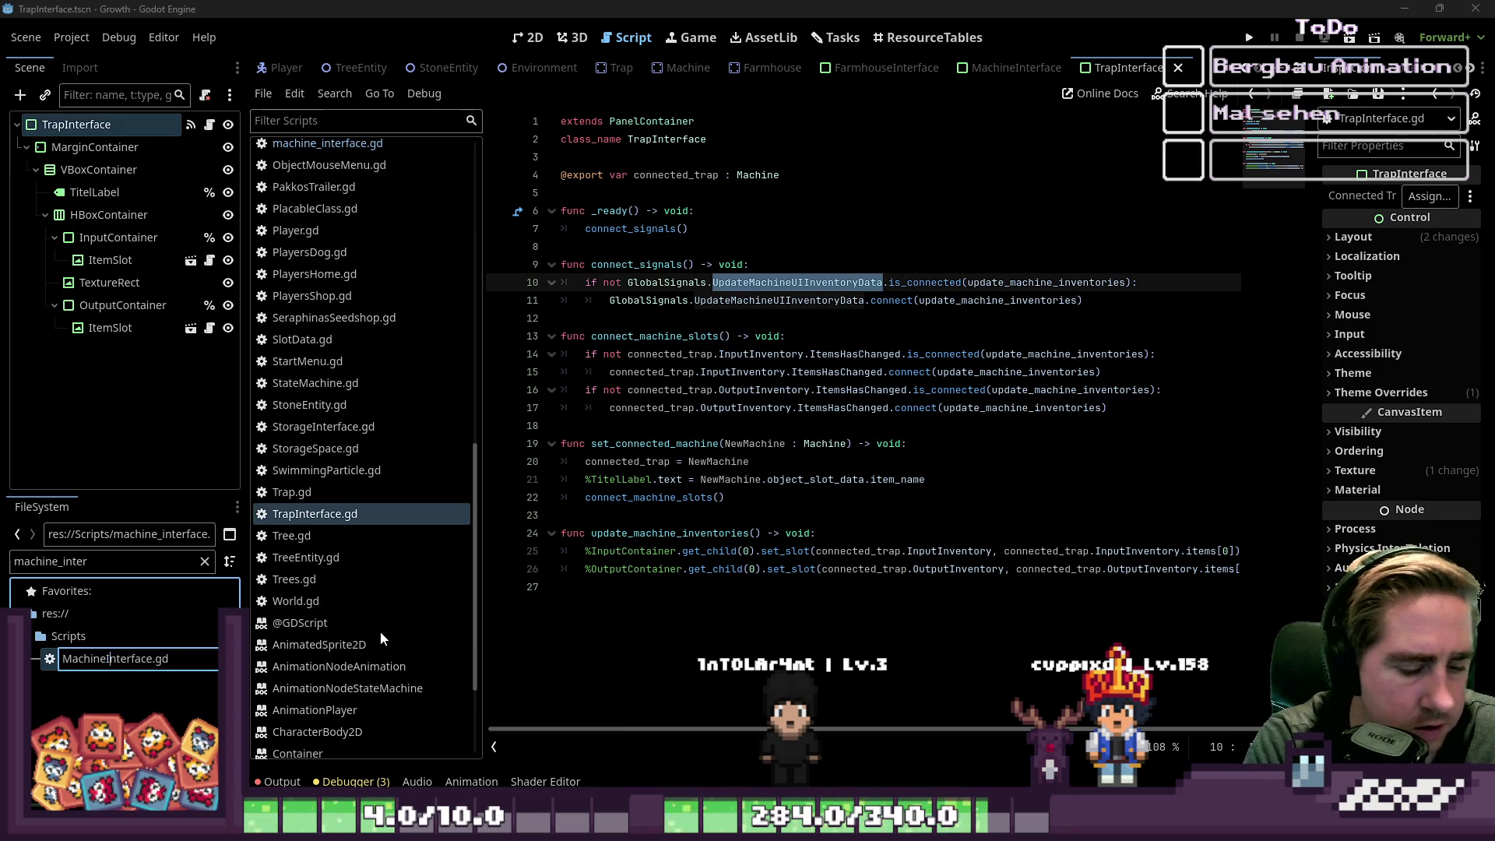
key("Return")
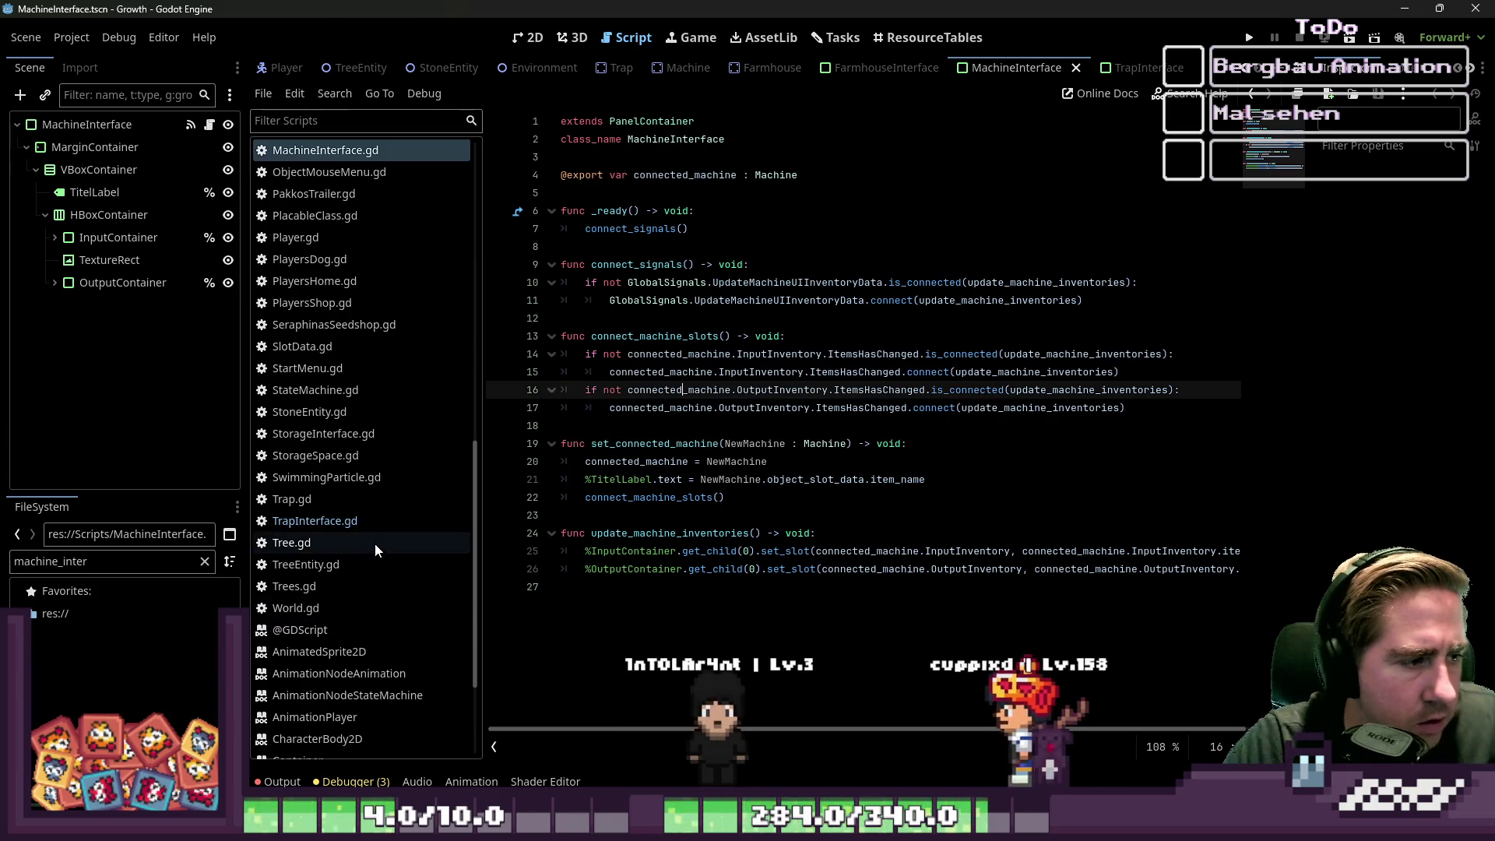
left_click(754, 433)
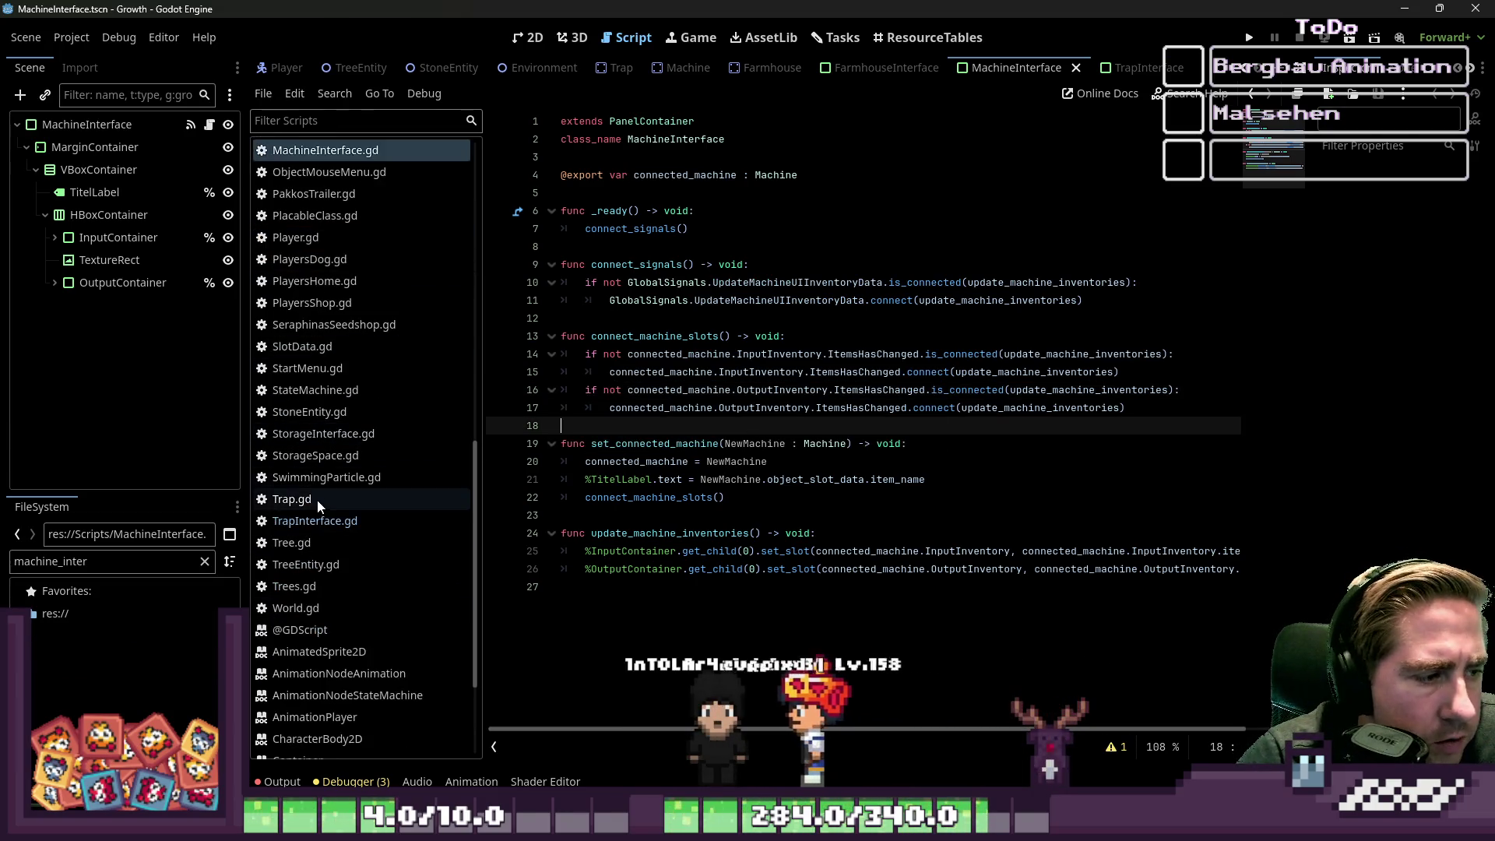
- In TrapInterface.gd, select the signal name in the line 11 connection
left_click(326, 520)
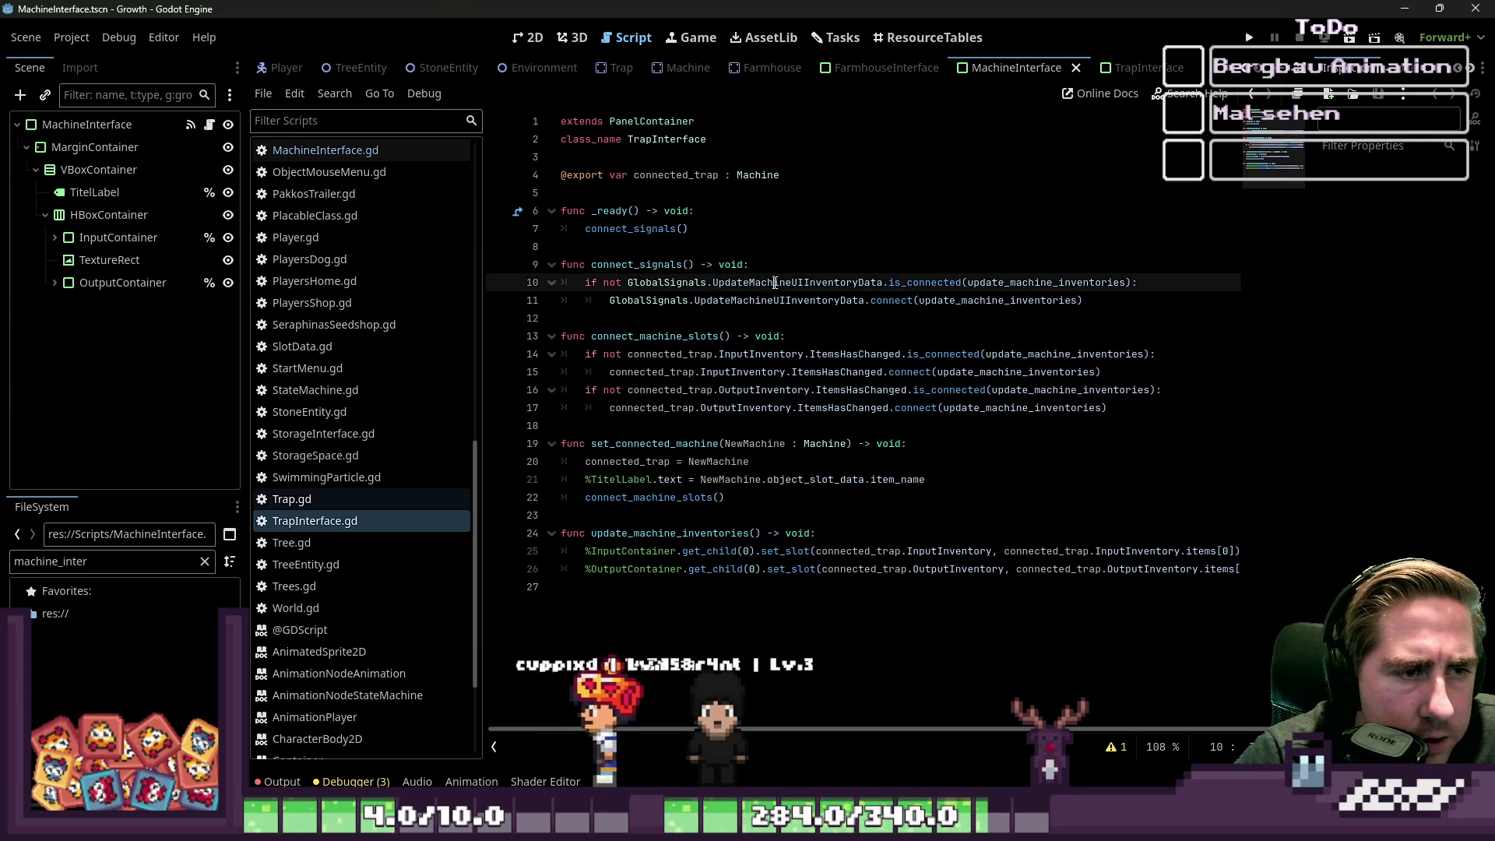
left_click(790, 300)
double_click(791, 303)
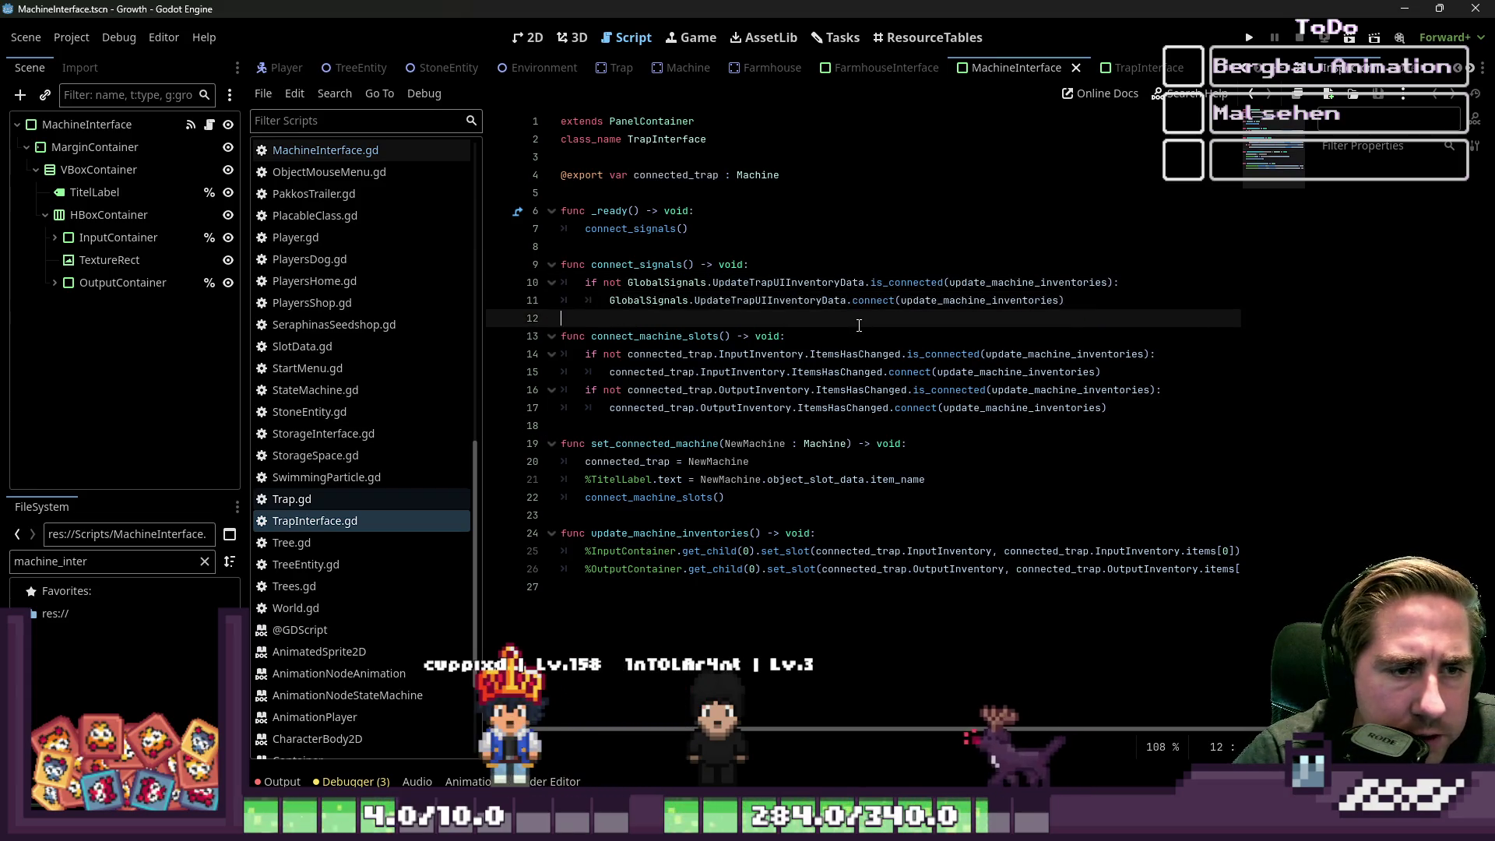
left_click(995, 554)
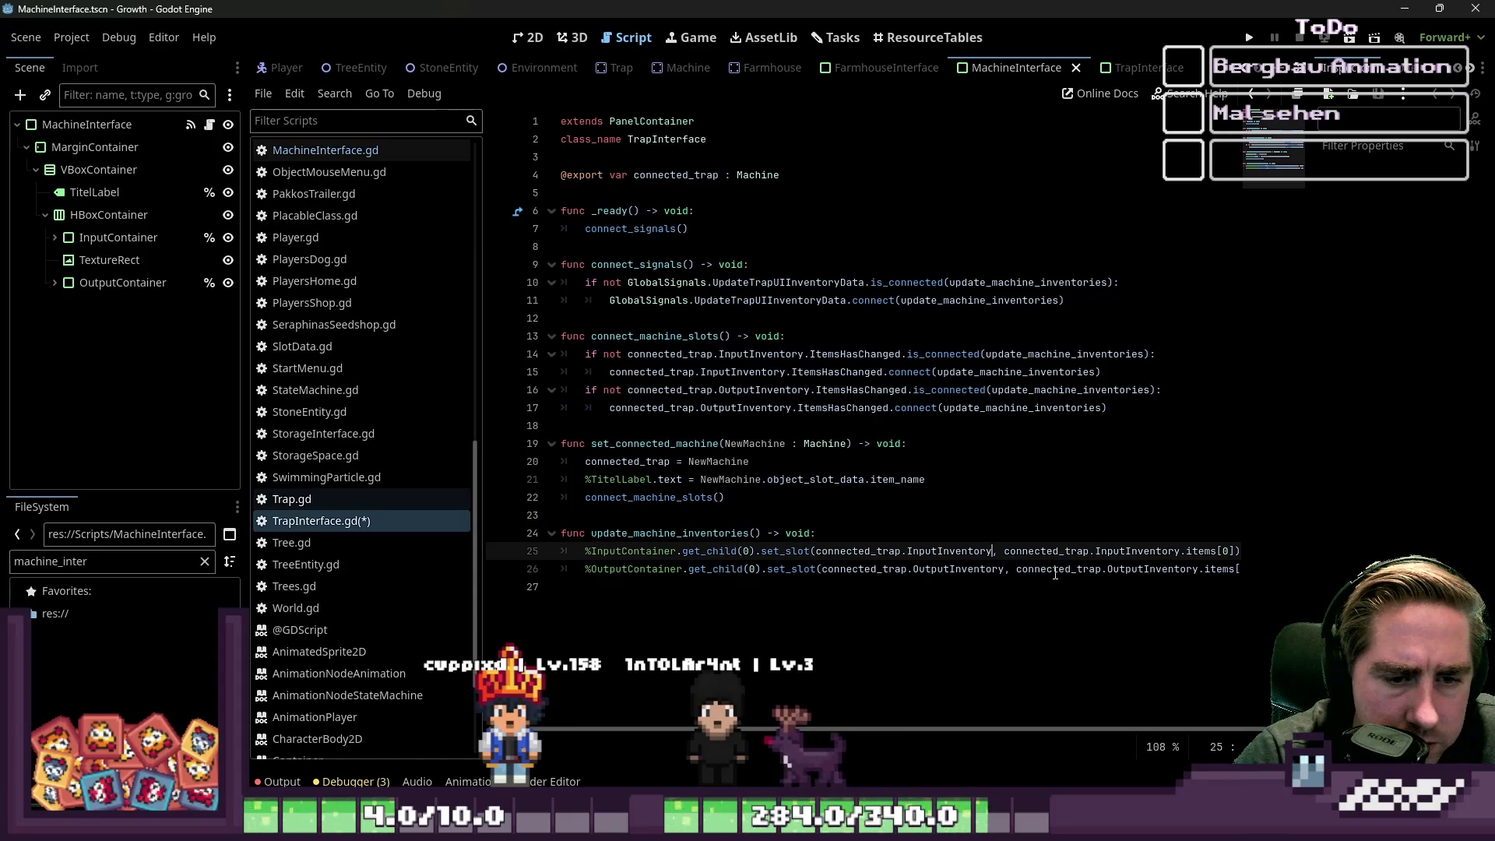
type("0]")
key("Home")
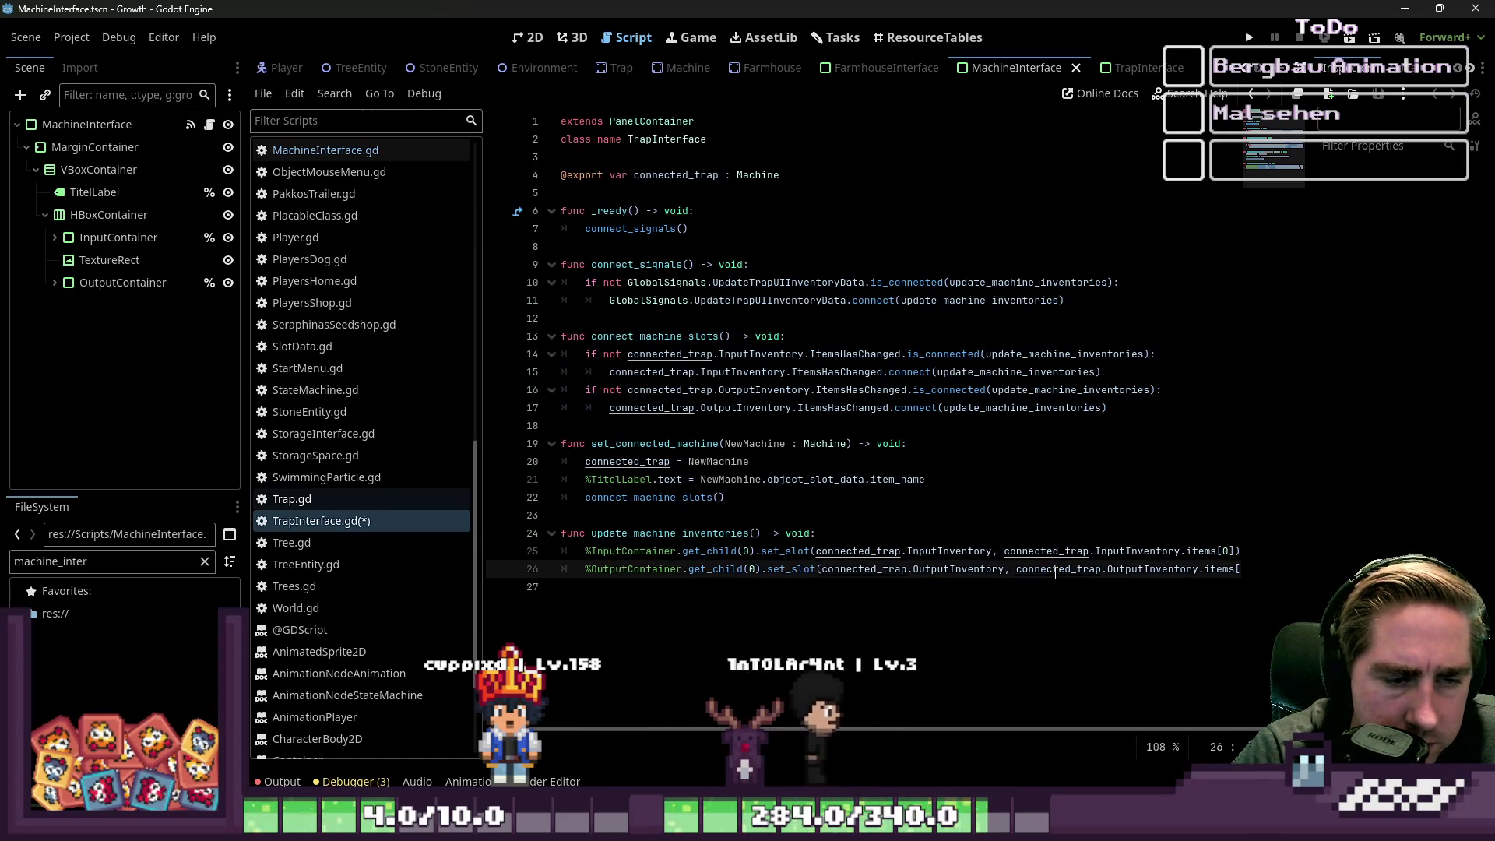
key("Up")
key("Up")
key("Up")
key("Up")
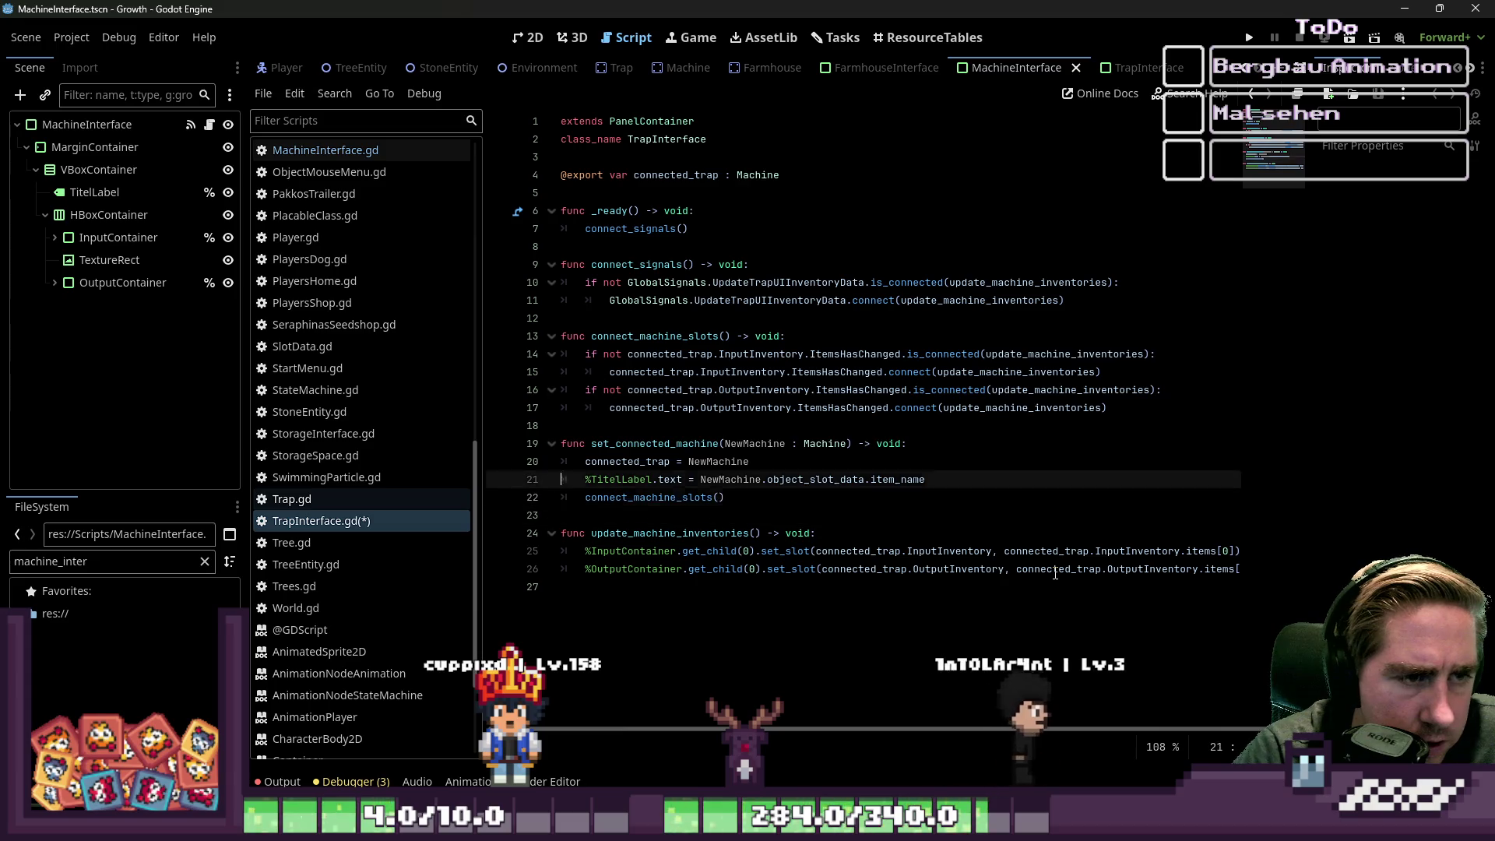
- Rename connect_machine_slots to connect_trap_slots on line 13 and in its line 22 call
key("Down")
key("Down")
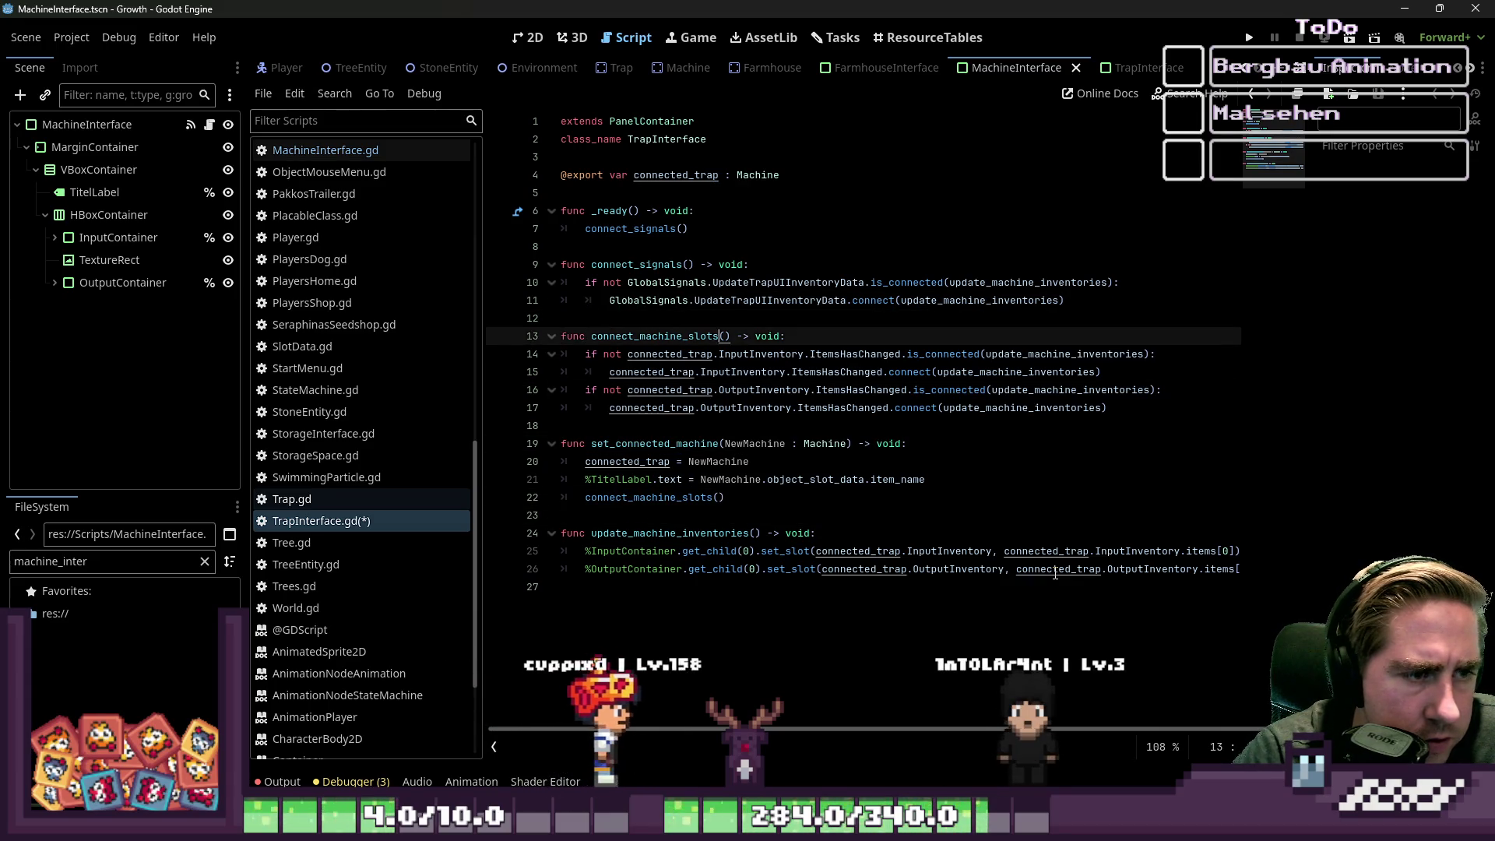
key("shift+Left")
key("shift+Left")
key("shift+Left")
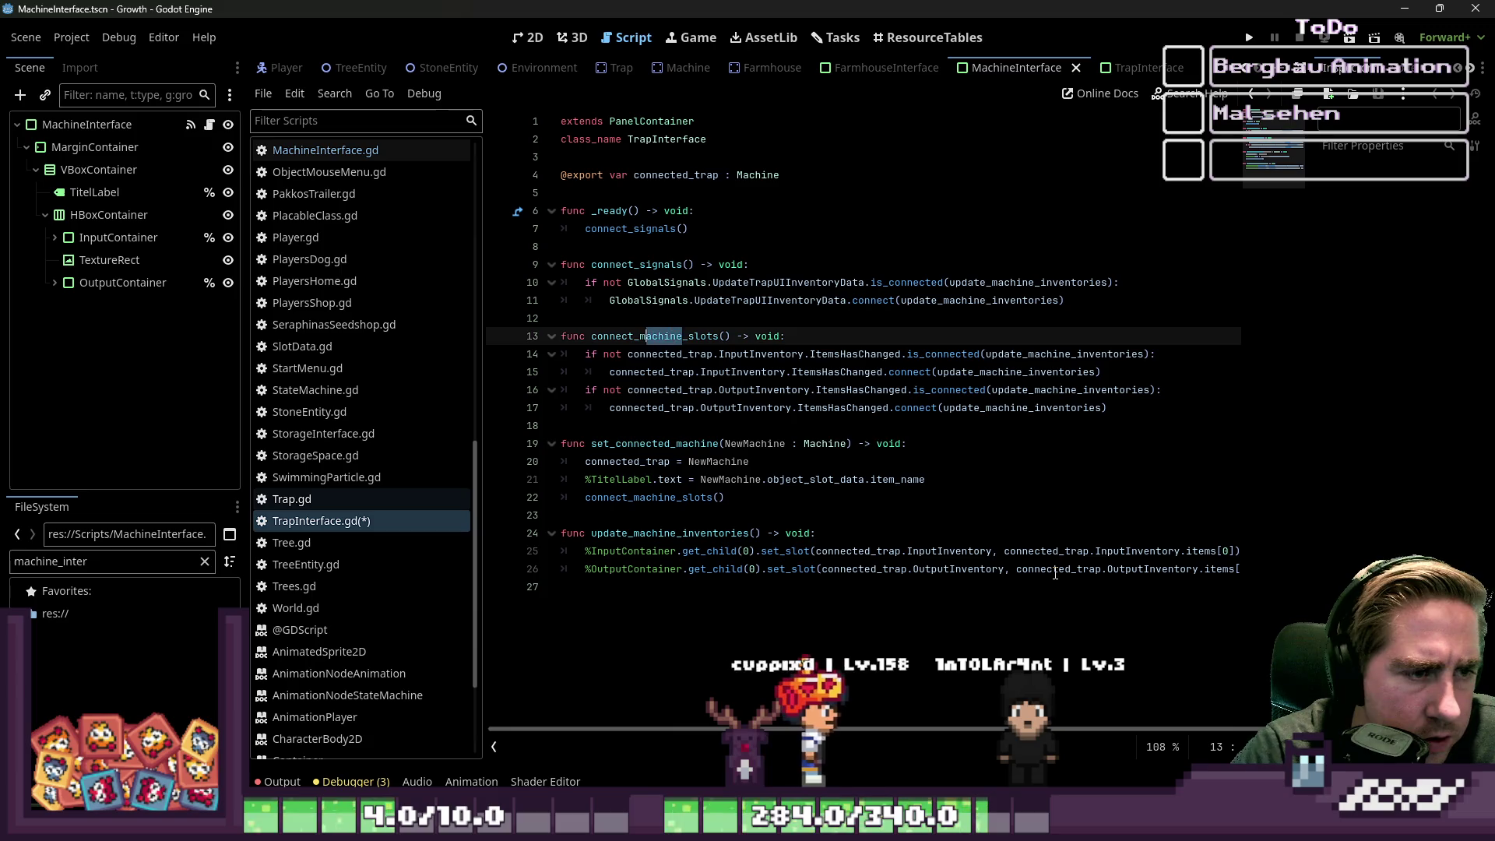
type("trap")
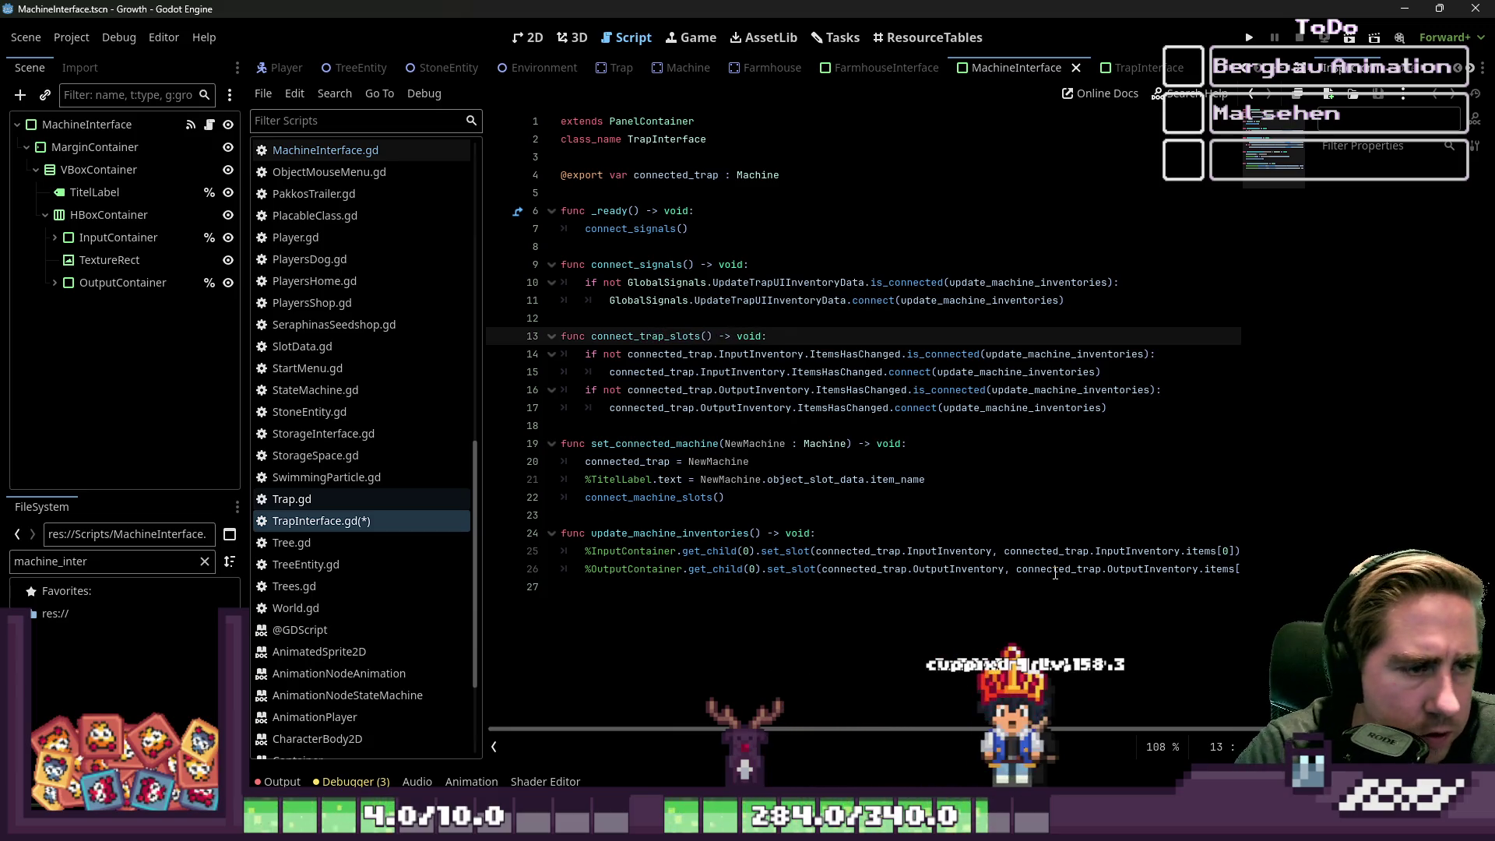
key("ctrl+Left")
key("ctrl+c")
key("Down")
key("Down")
key("Down")
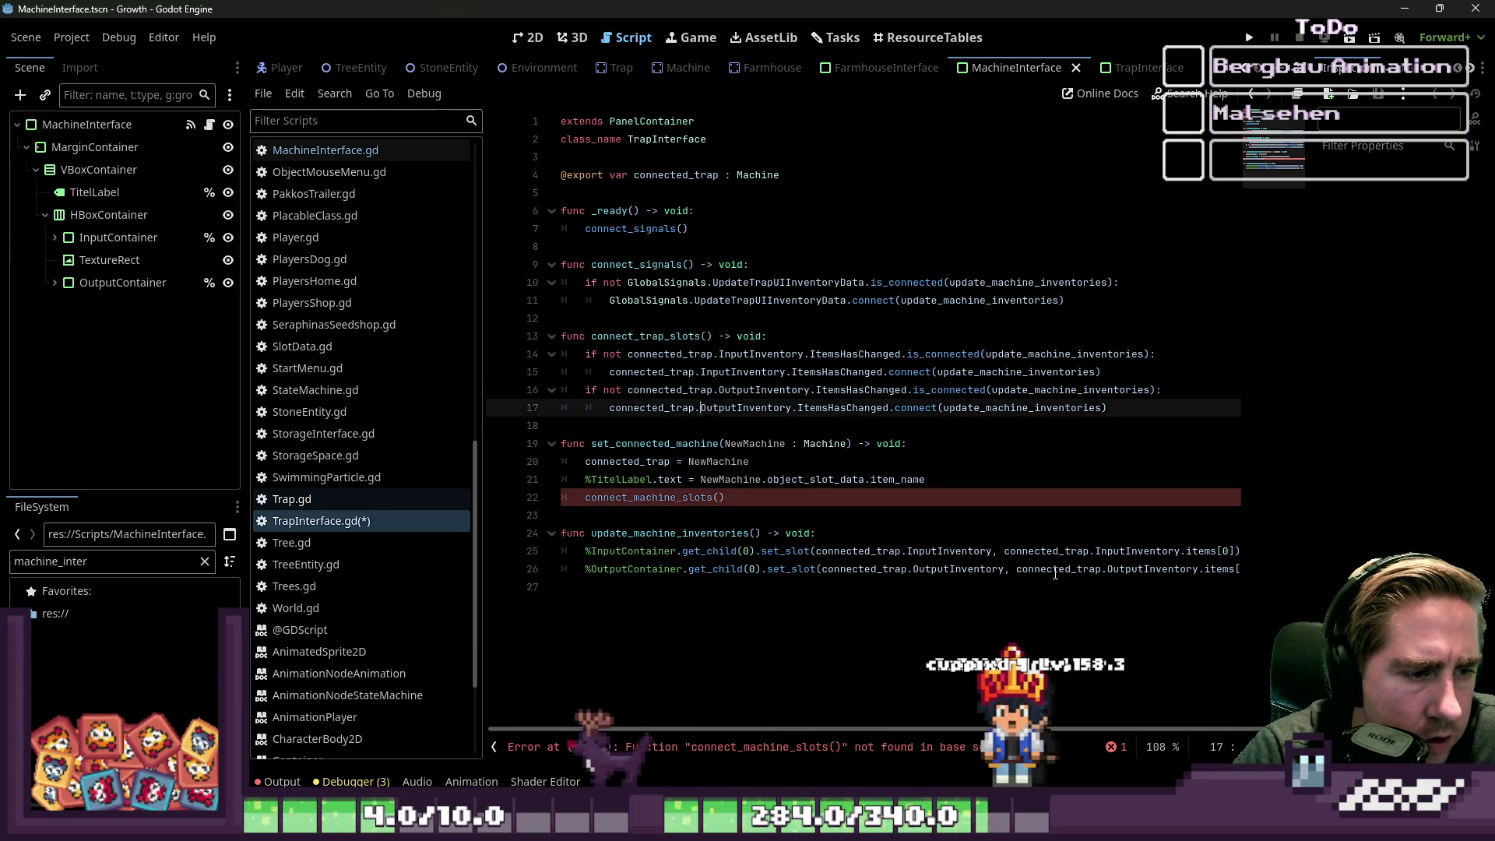
key("ctrl+shift+Left")
key("ctrl+v")
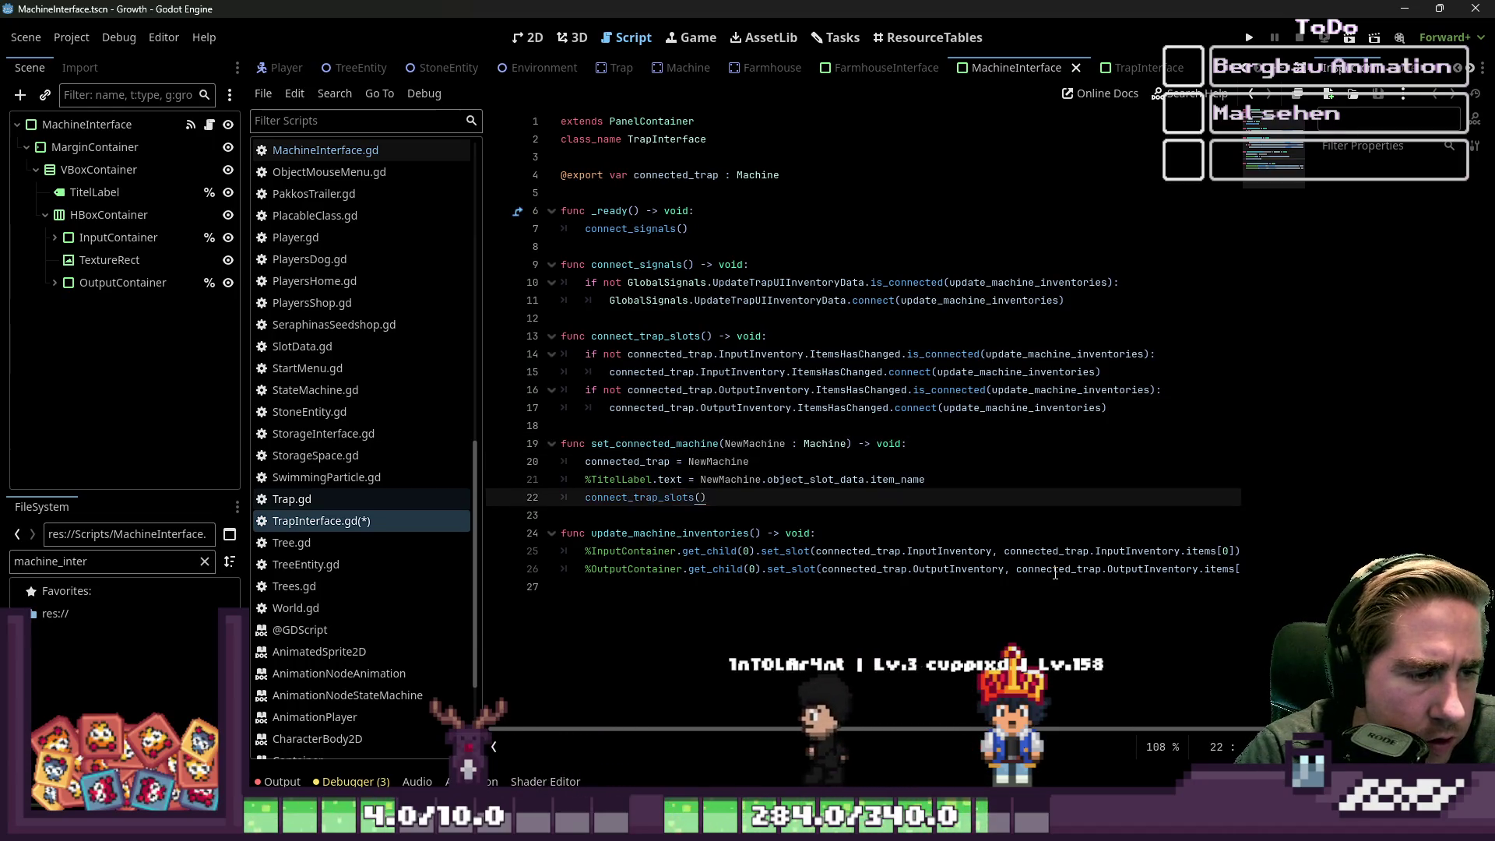
- Start retyping set_connected_machine on line 19
key("Up")
key("Up")
key("Up")
key("ctrl+Left")
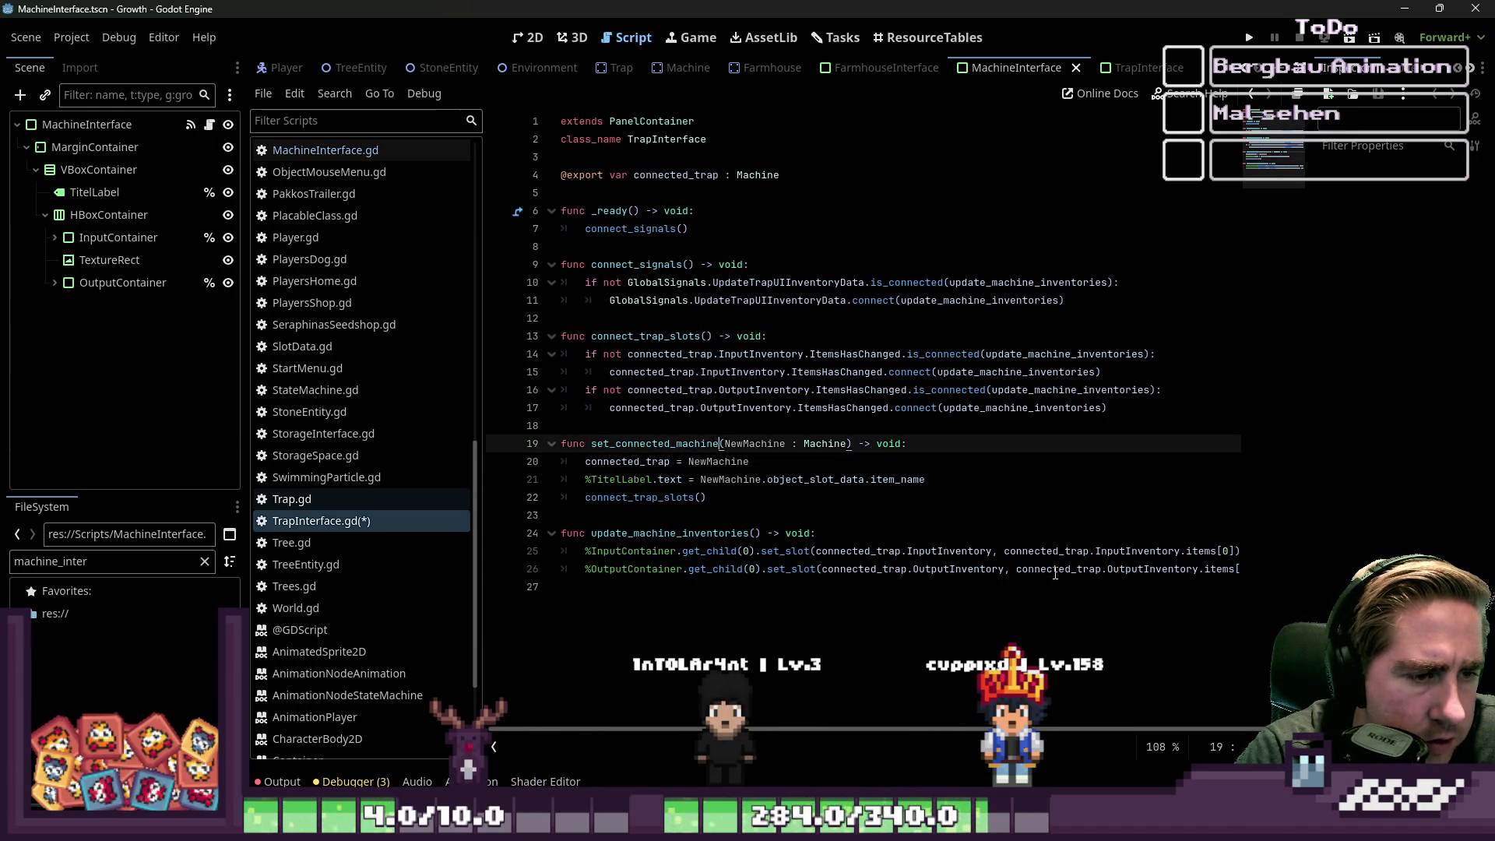
type("co")
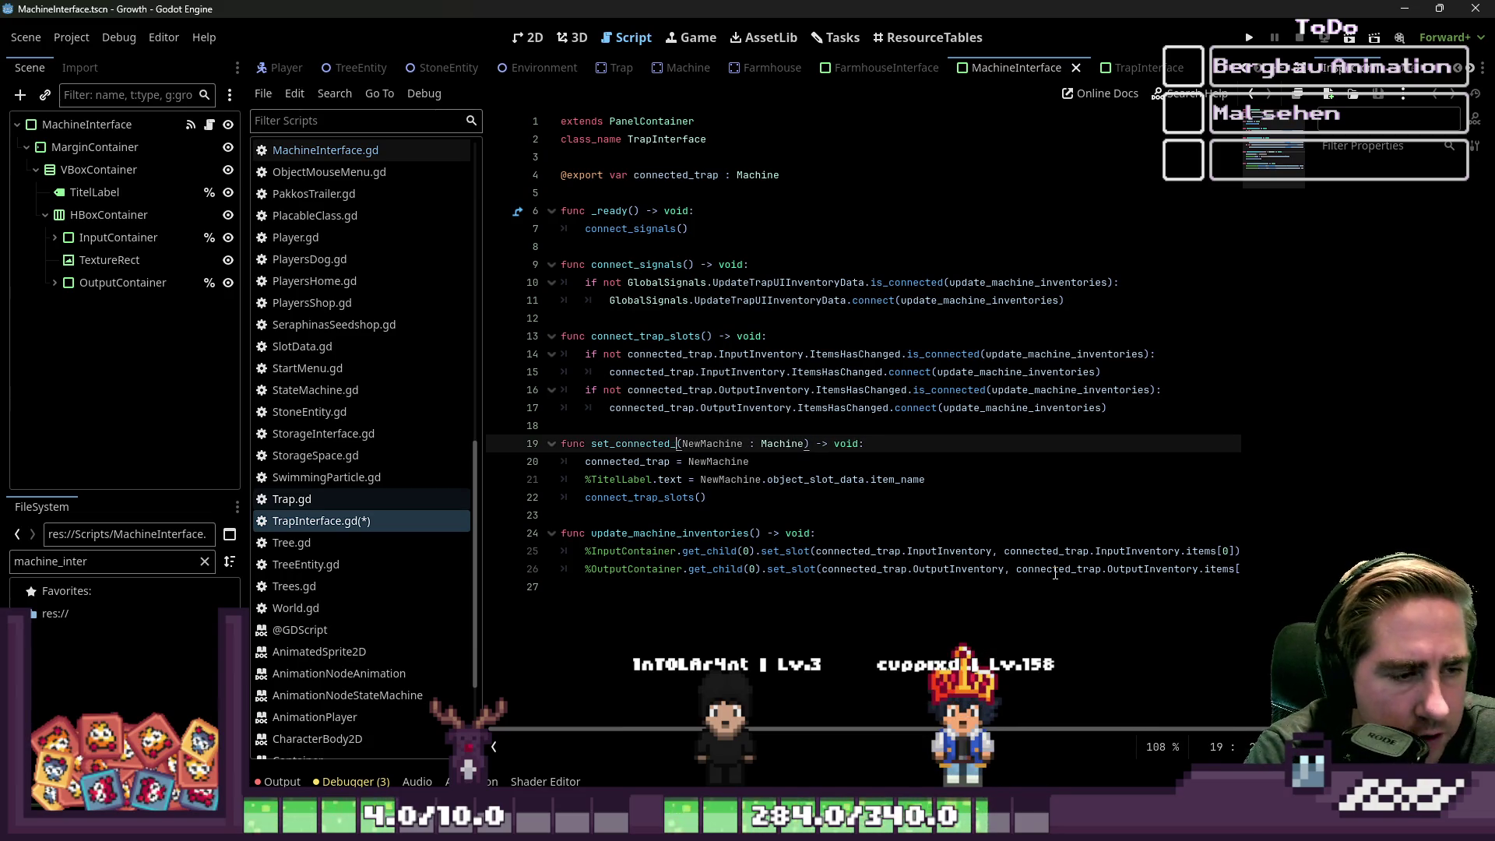
type("trap")
- Rename set_connected_trap's parameter to NewTrap of type Trap and use it on lines 20–21
key("ctrl+shift+Left")
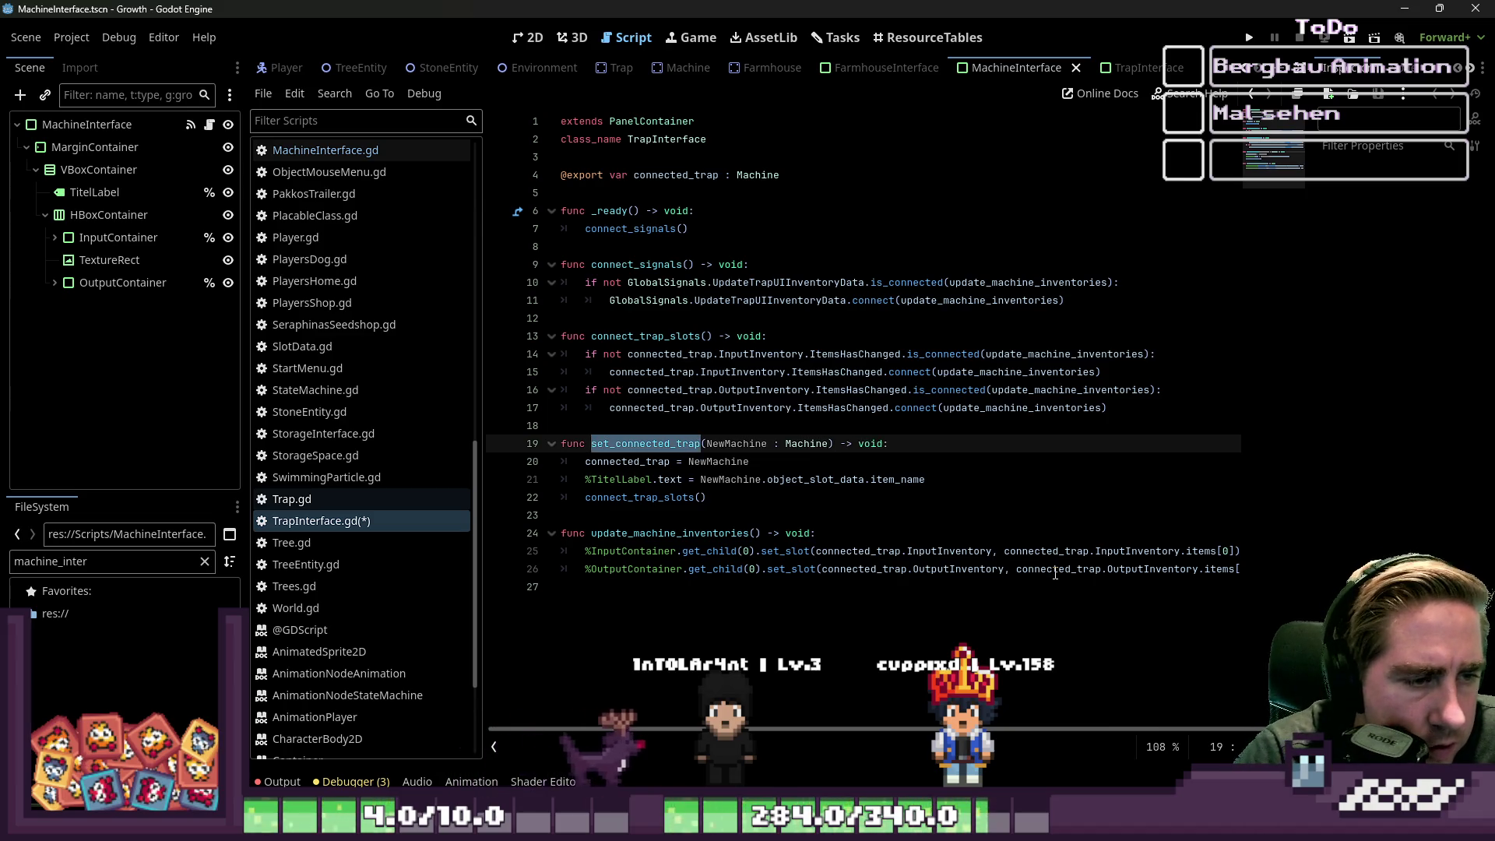
key("Right")
key("Up")
key("Up")
key("Up")
key("Down")
key("Down")
key("Down")
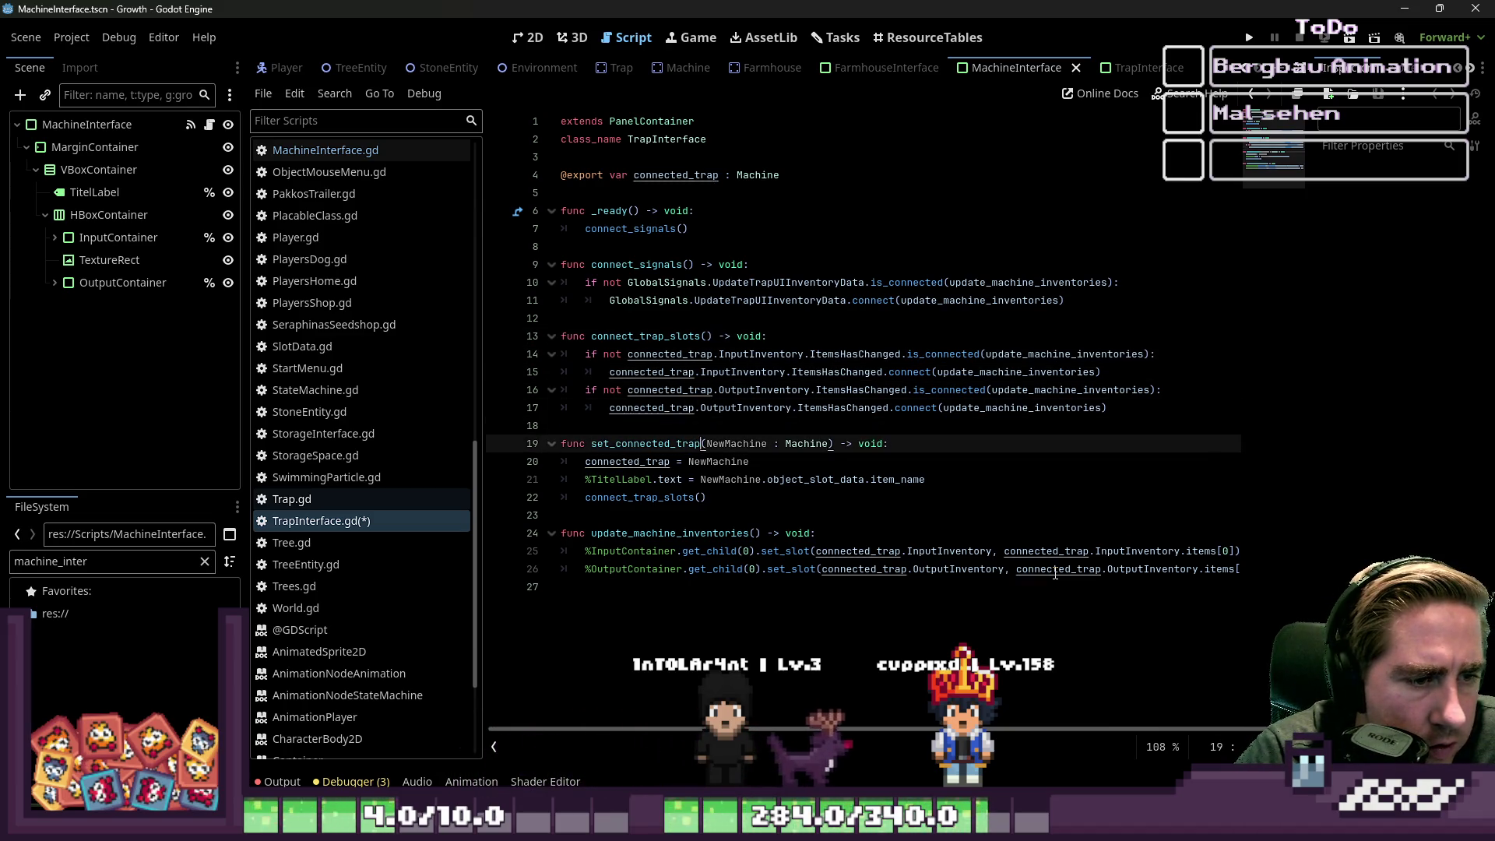
key("ctrl+shift+Right")
type("NewT")
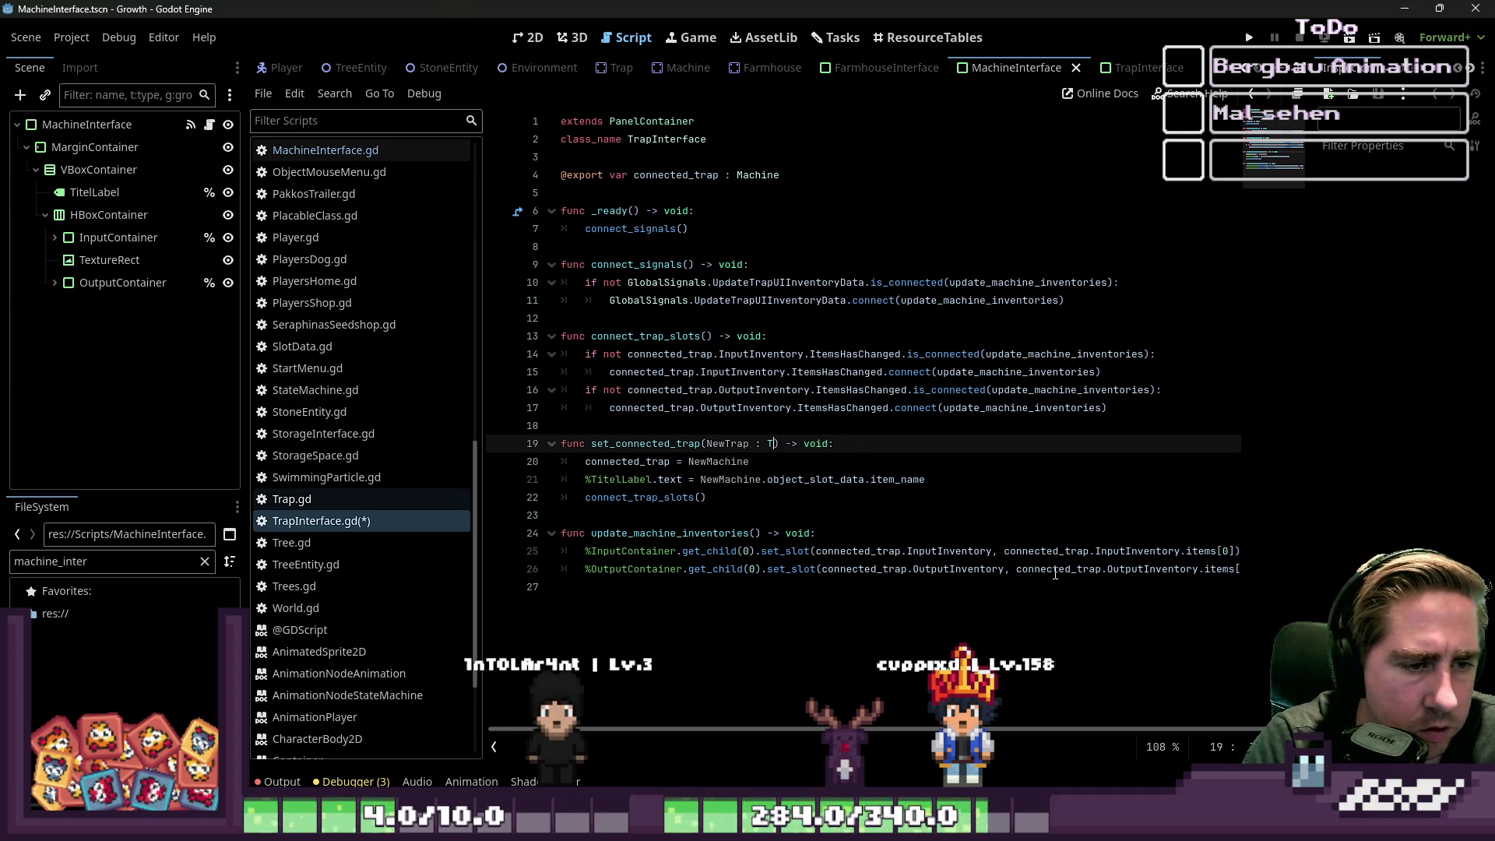
type("rap")
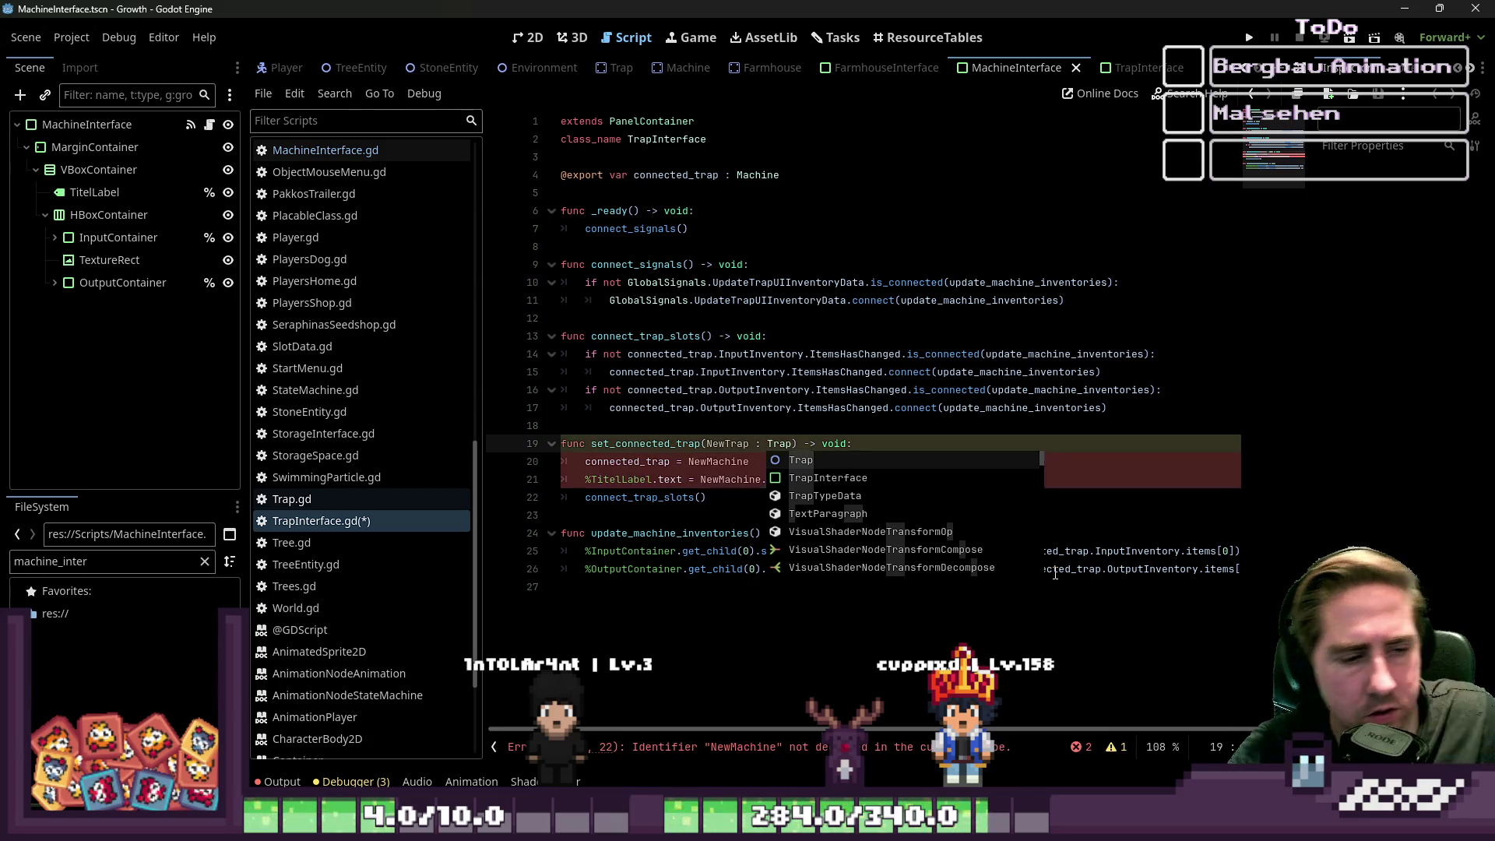
key("Left")
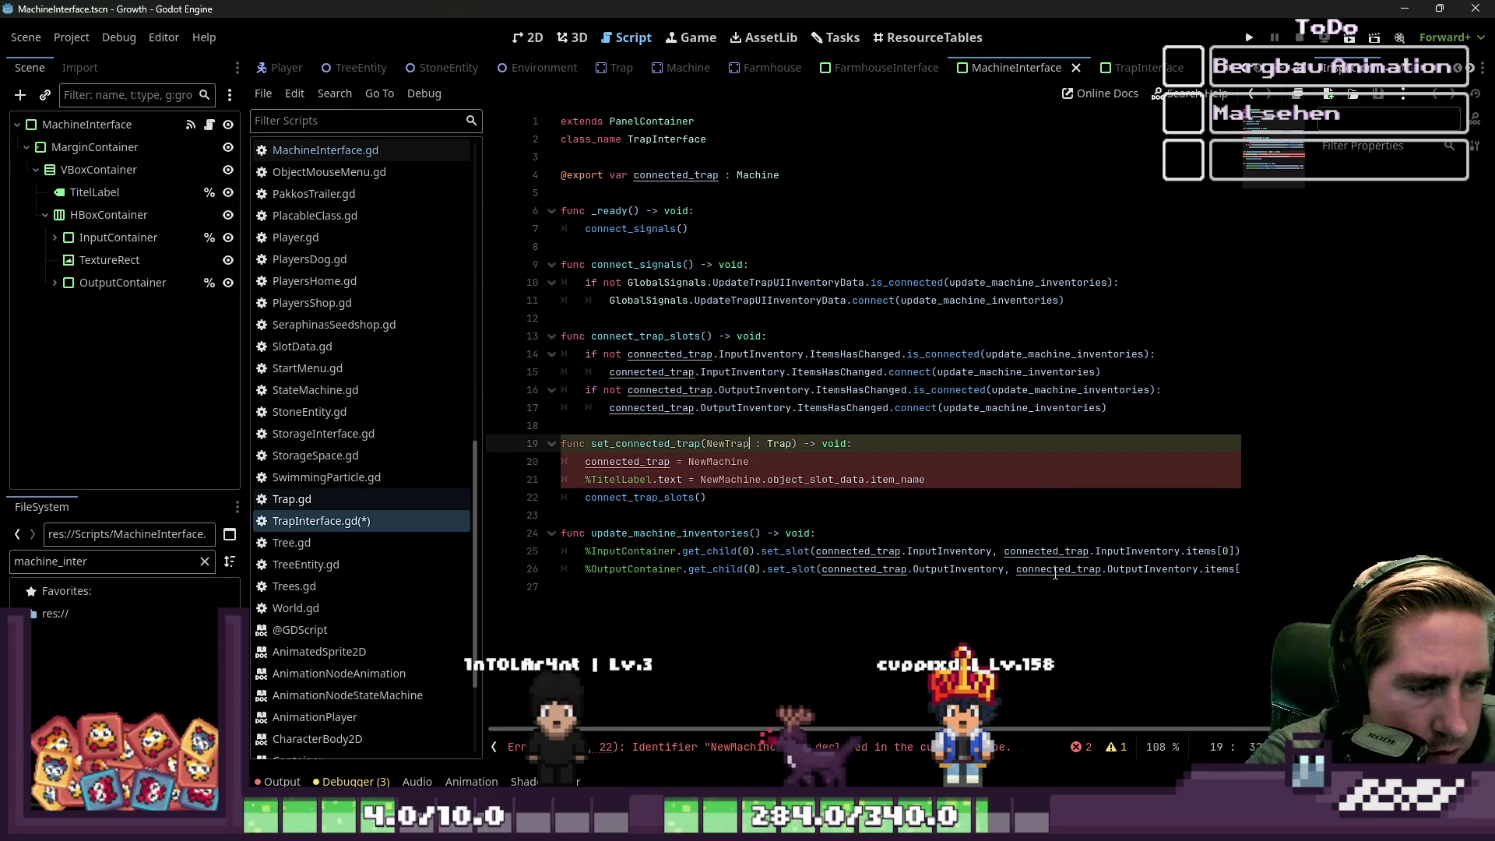
key("ctrl+shift+Left")
key("ctrl+c")
key("Down")
key("ctrl+shift+Left")
key("ctrl+v")
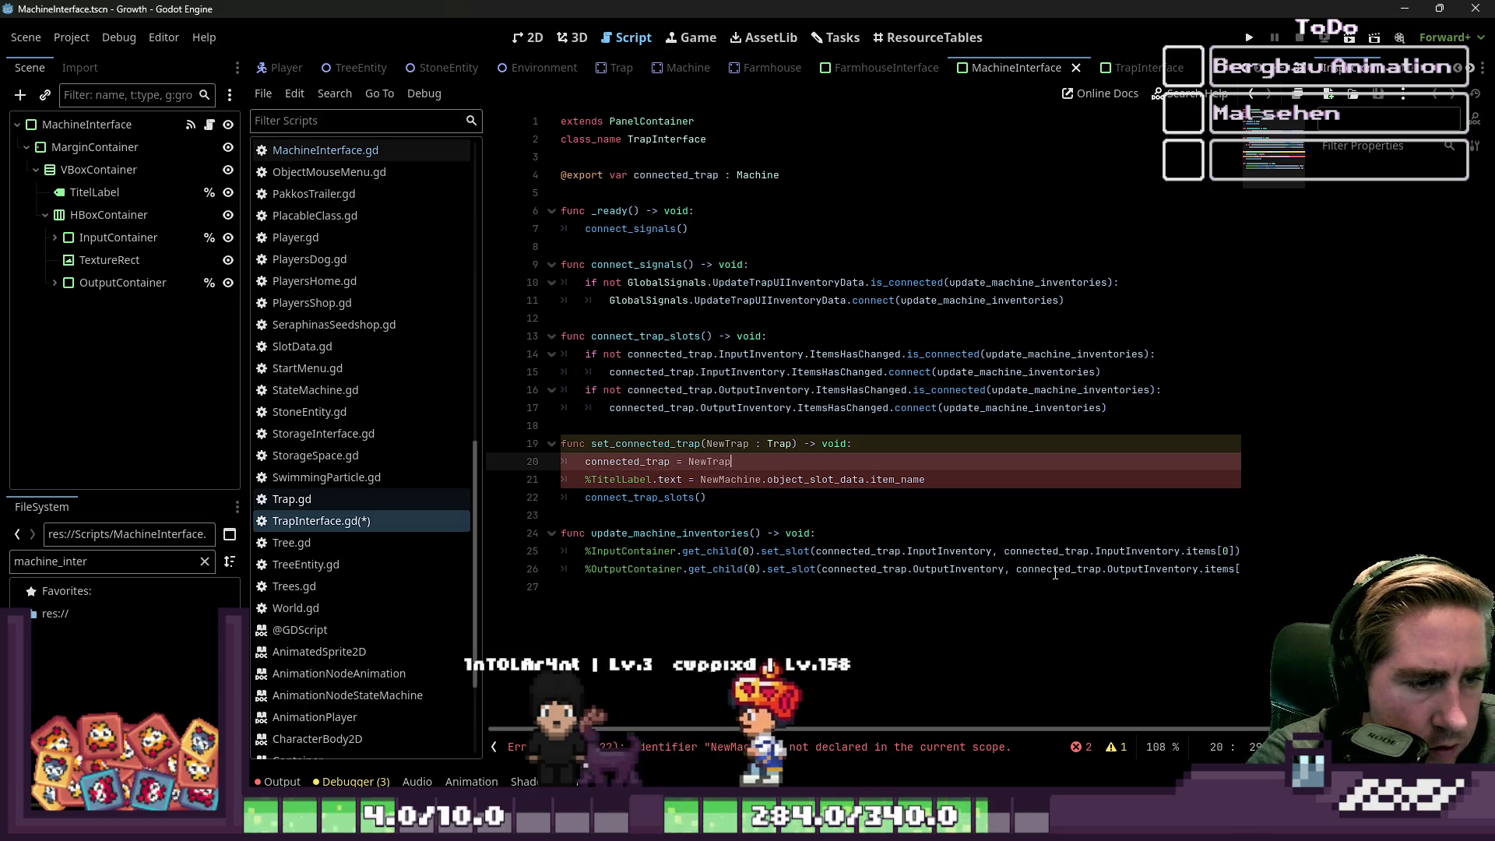
key("Down")
key("ctrl+shift+Right")
key("ctrl+v")
key("Up")
key("Up")
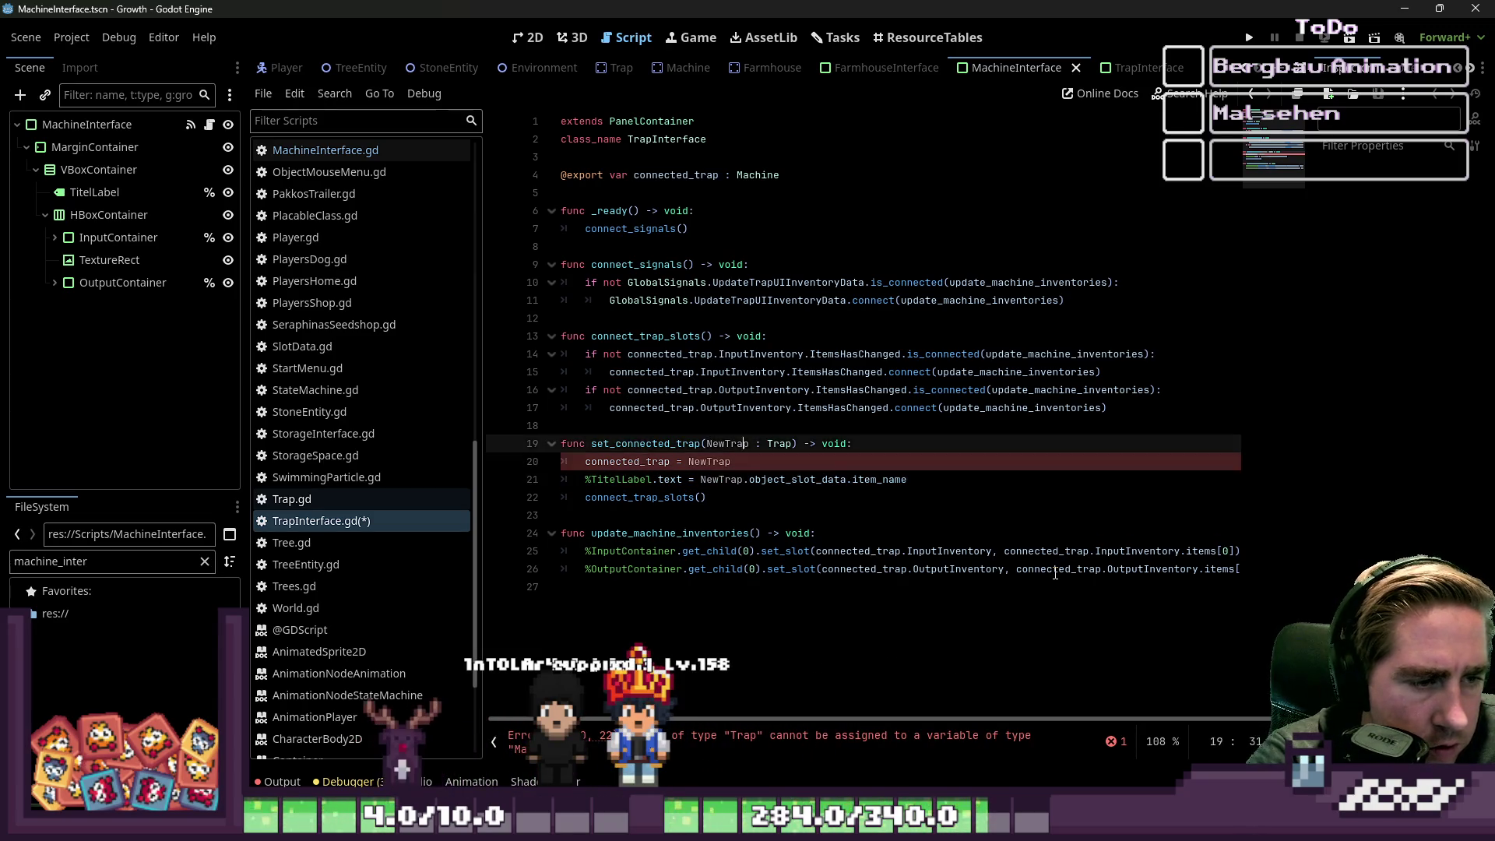
- Change the exported variable's type on line 4 from Machine to Trap
key("Down")
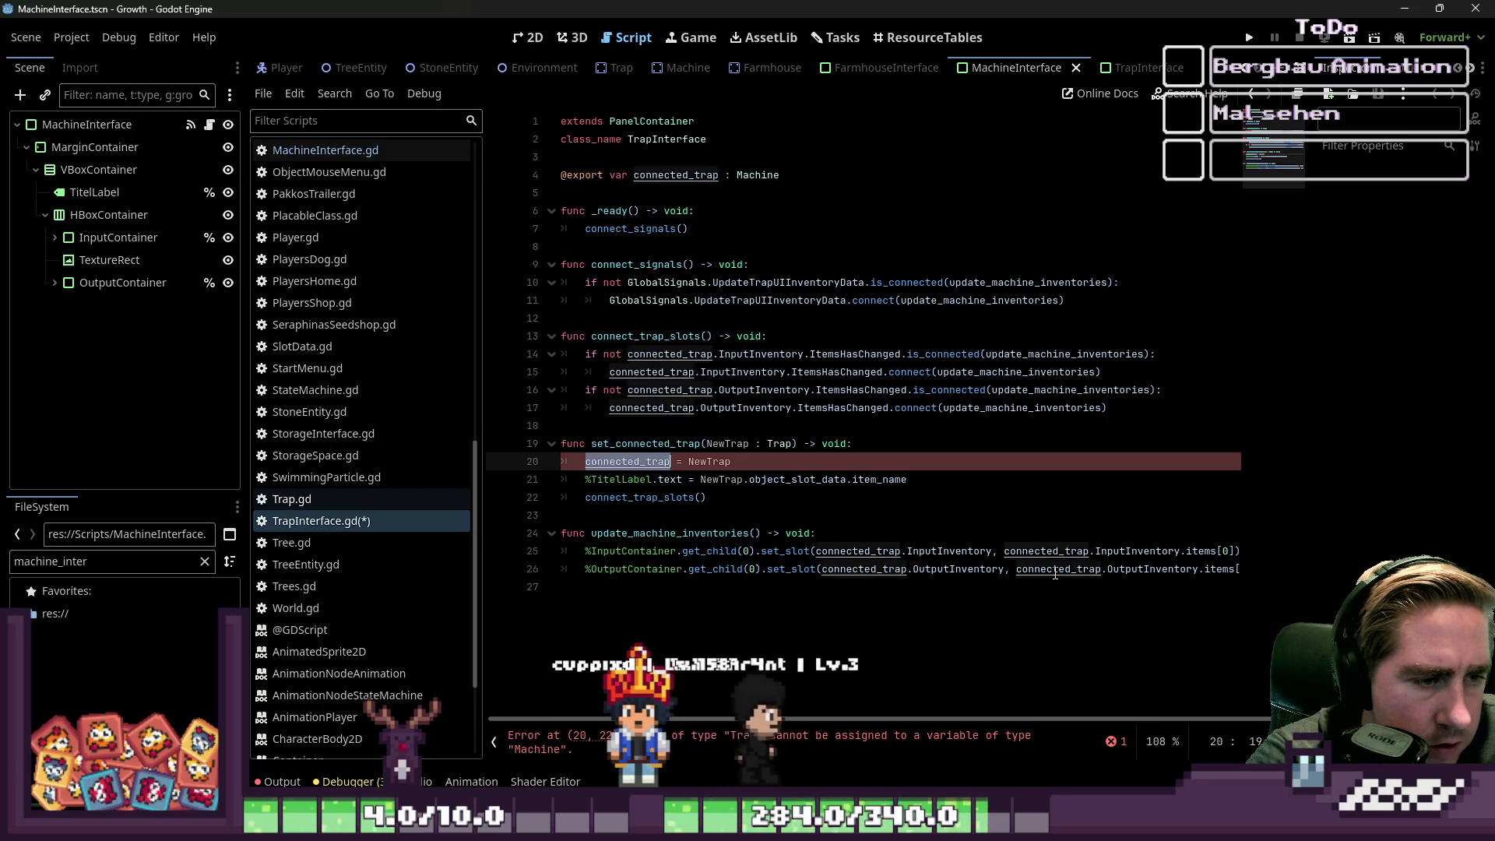
key("Up")
key("Up")
key("Up")
key("Up")
key("End")
key("ctrl+shift+Left")
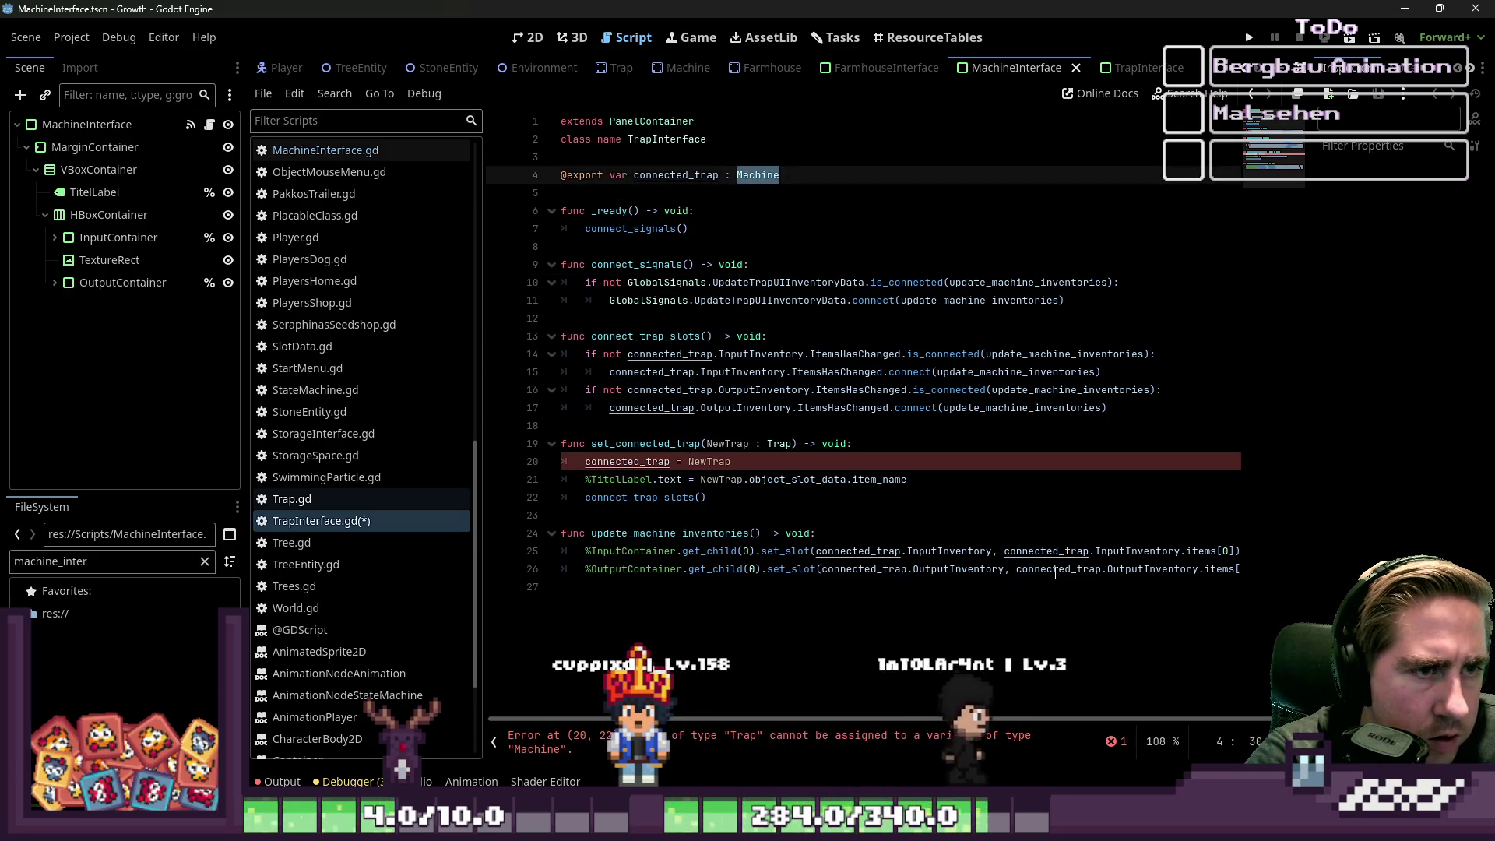
type("T")
key("Down")
key("Down")
key("Down")
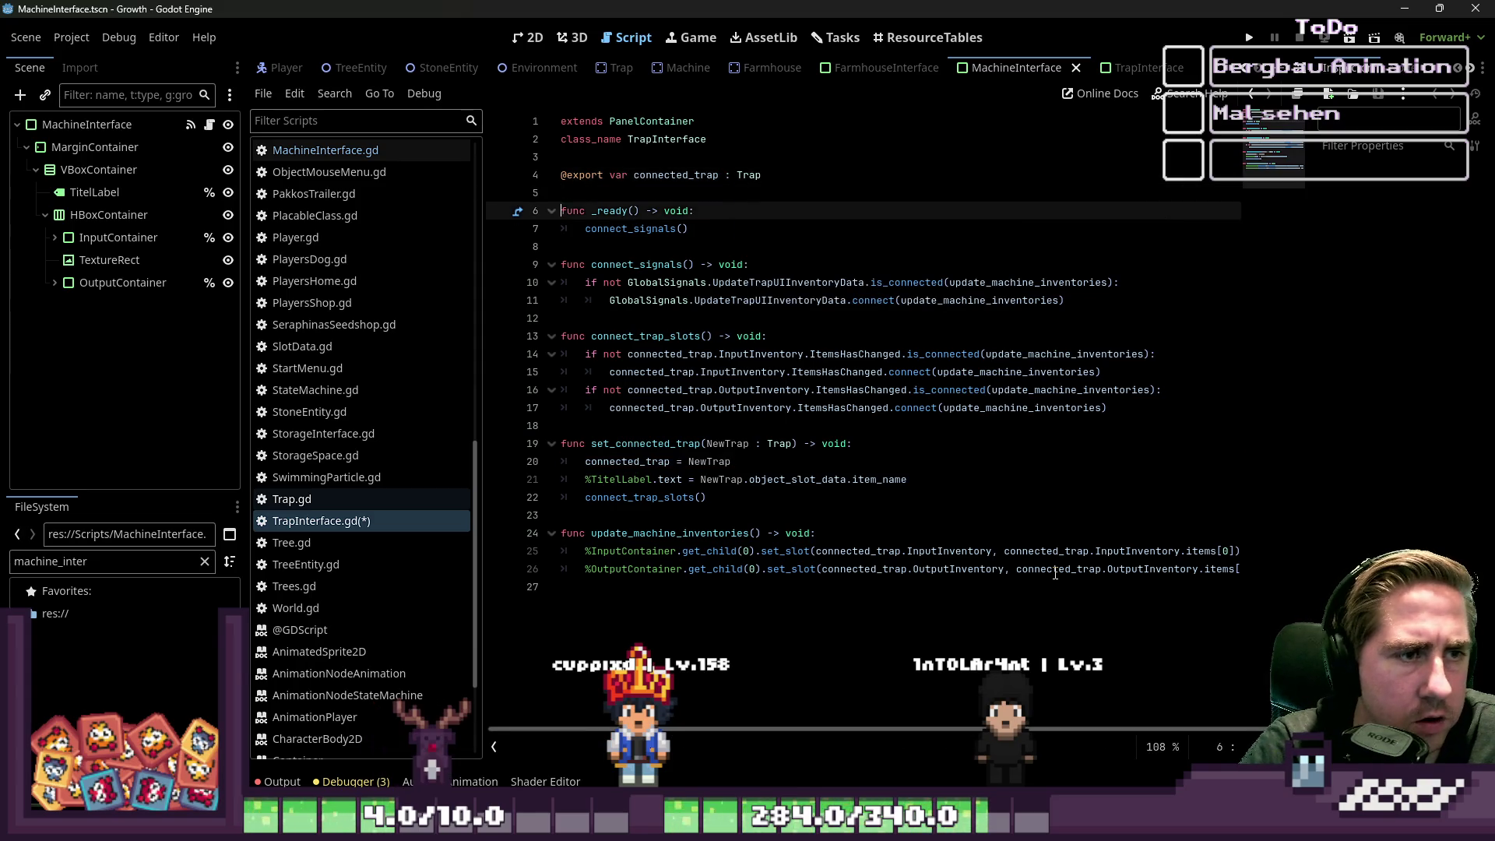
key("Down")
key("Down")
key("Down")
key("Up")
key("Up")
key("Up")
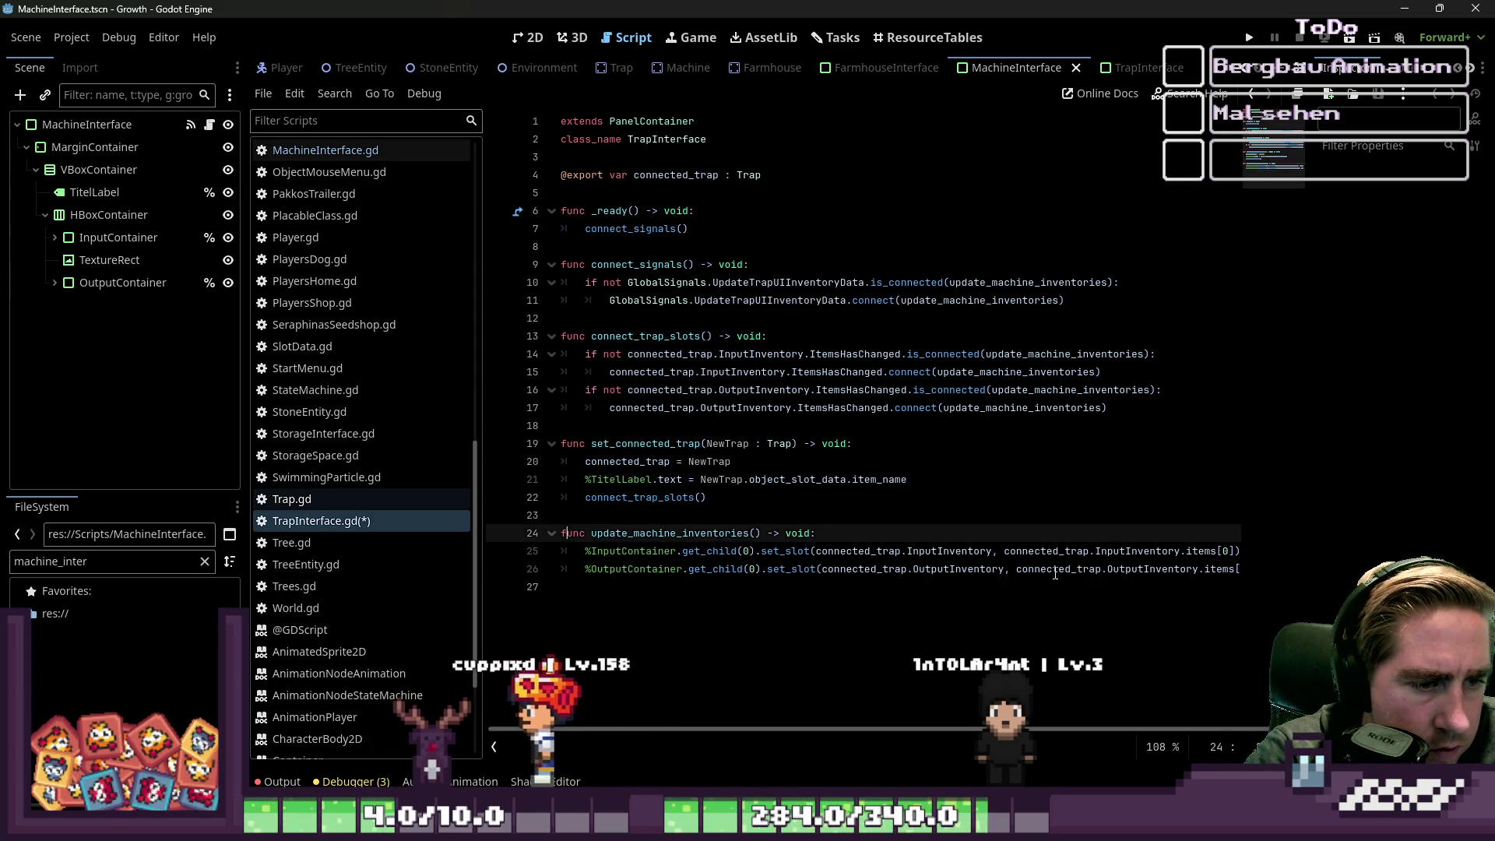
- Rename the function definition on line 24 to update_trap_inventories
key("ctrl+f")
type("m")
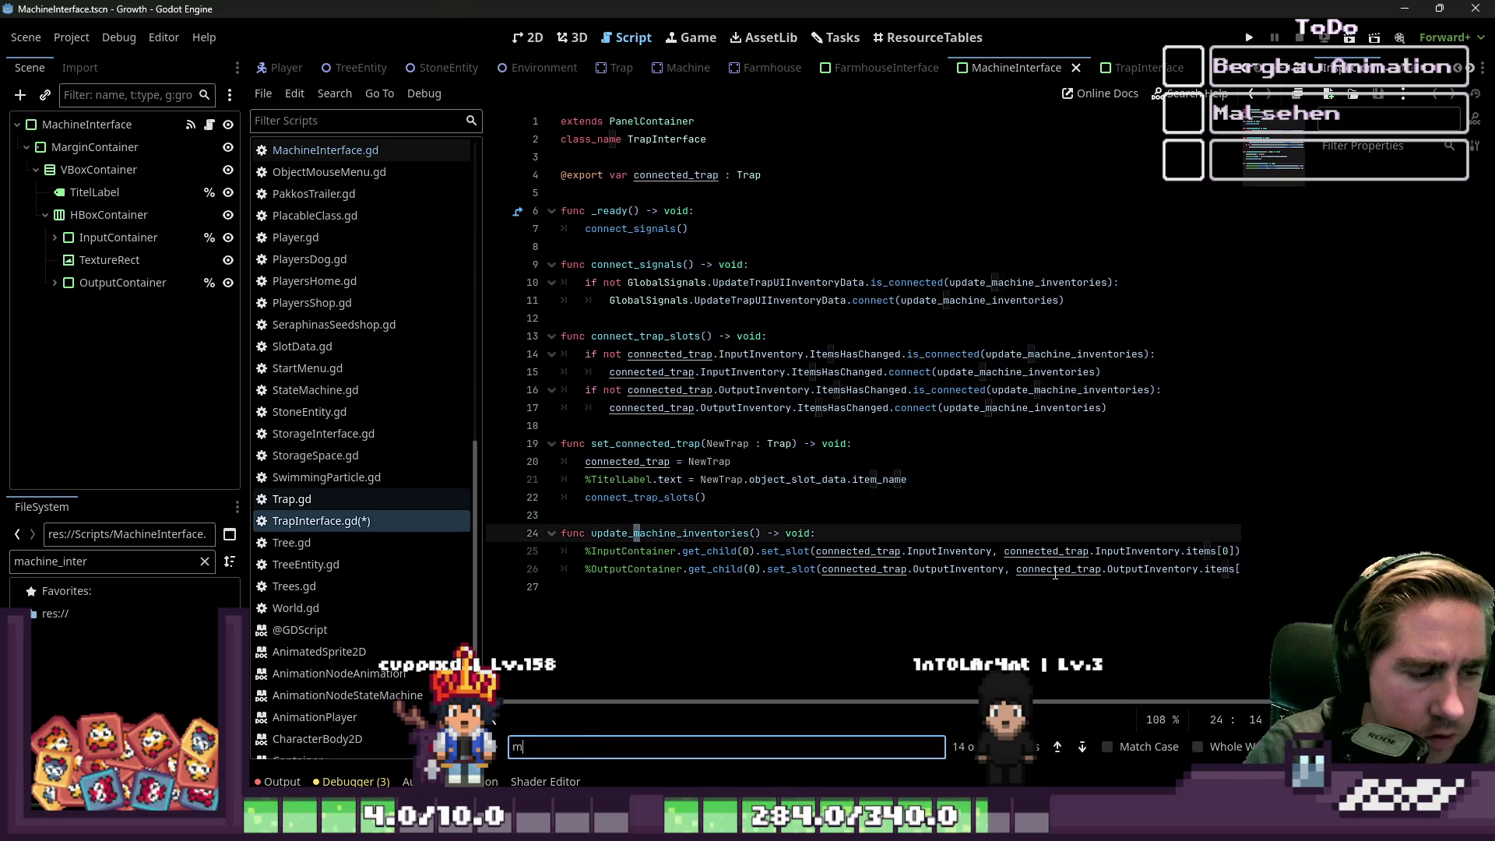
key("Escape")
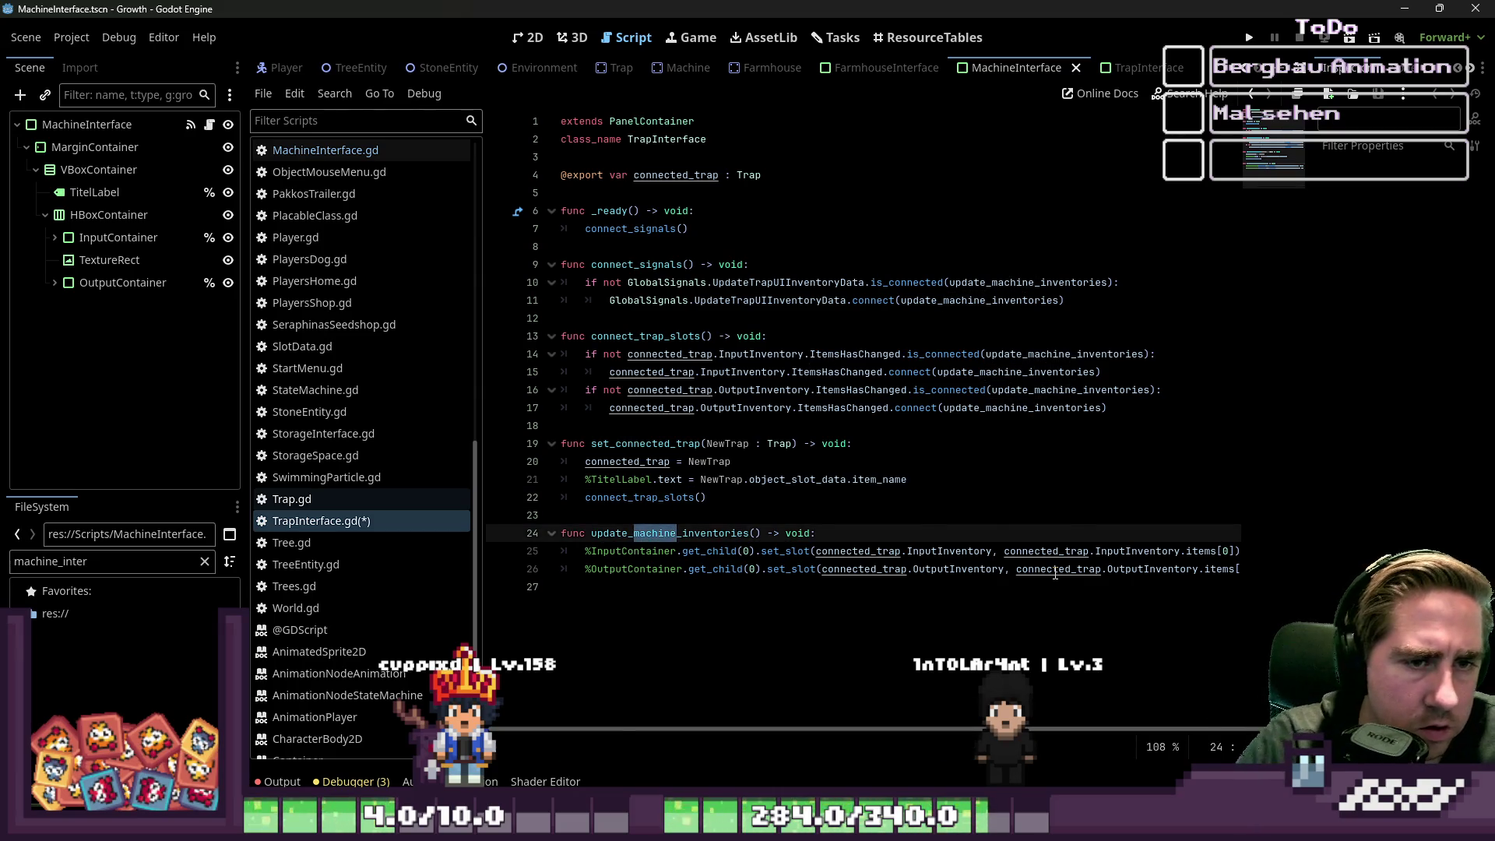
key("Up")
key("Up")
key("Up")
key("End")
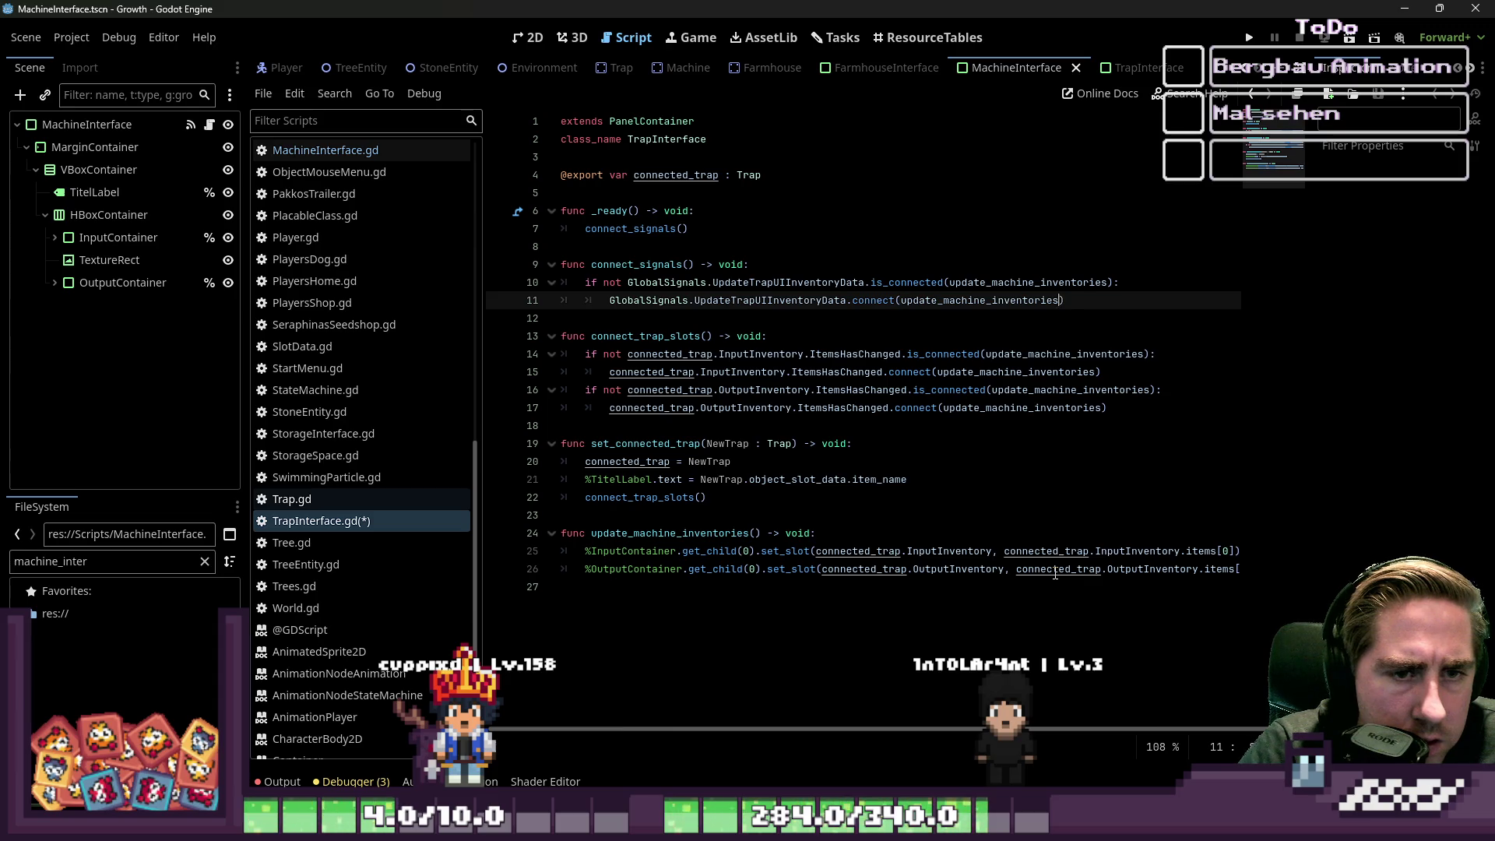
key("ctrl+shift+Left")
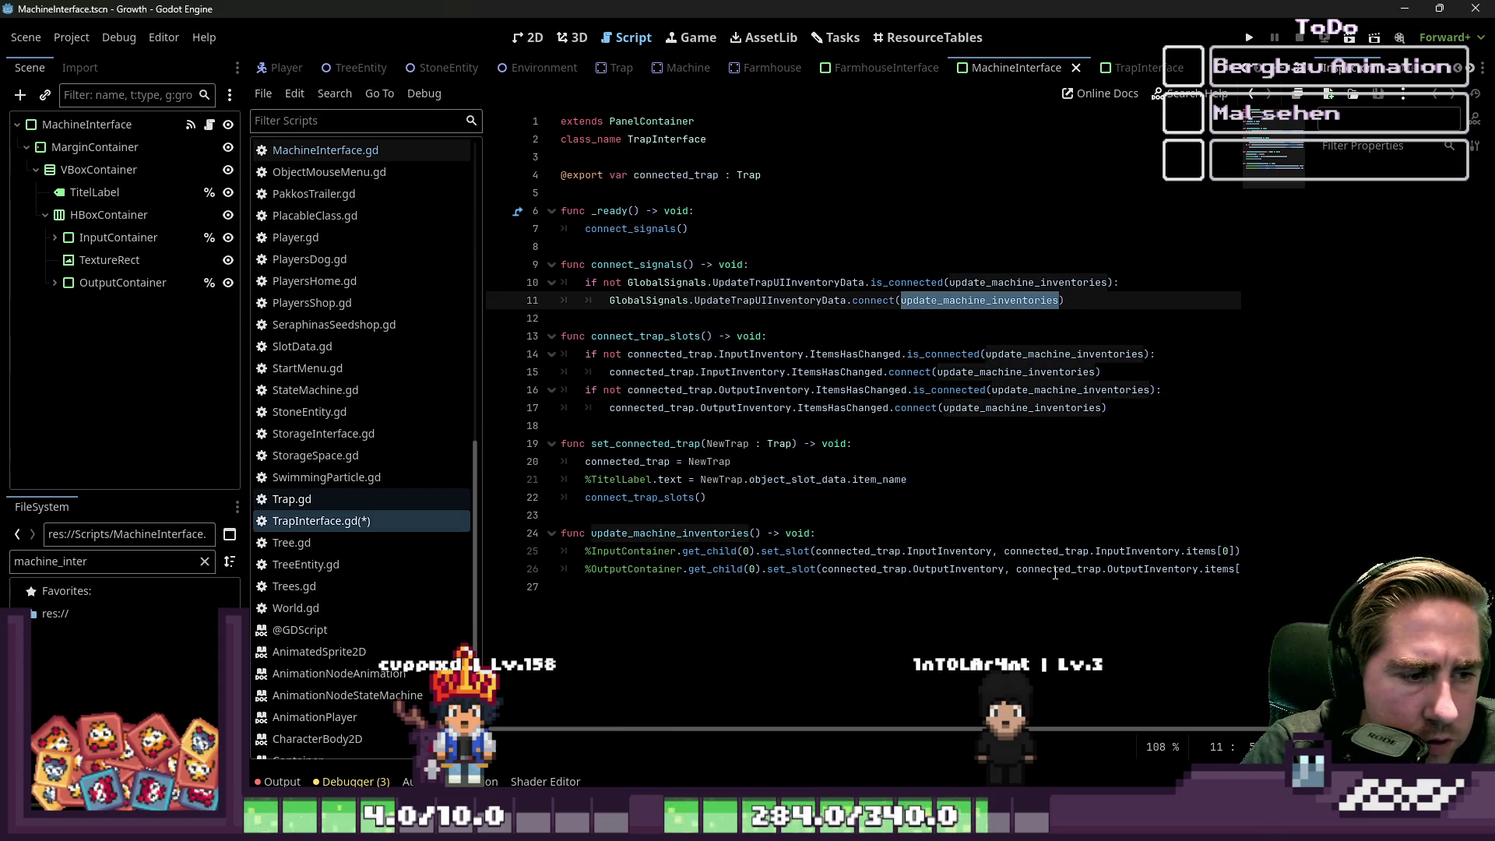
key("Down")
key("Down")
key("Down")
key("Up")
key("Up")
key("ctrl+Left")
key("Up")
key("Up")
key("Down")
key("Down")
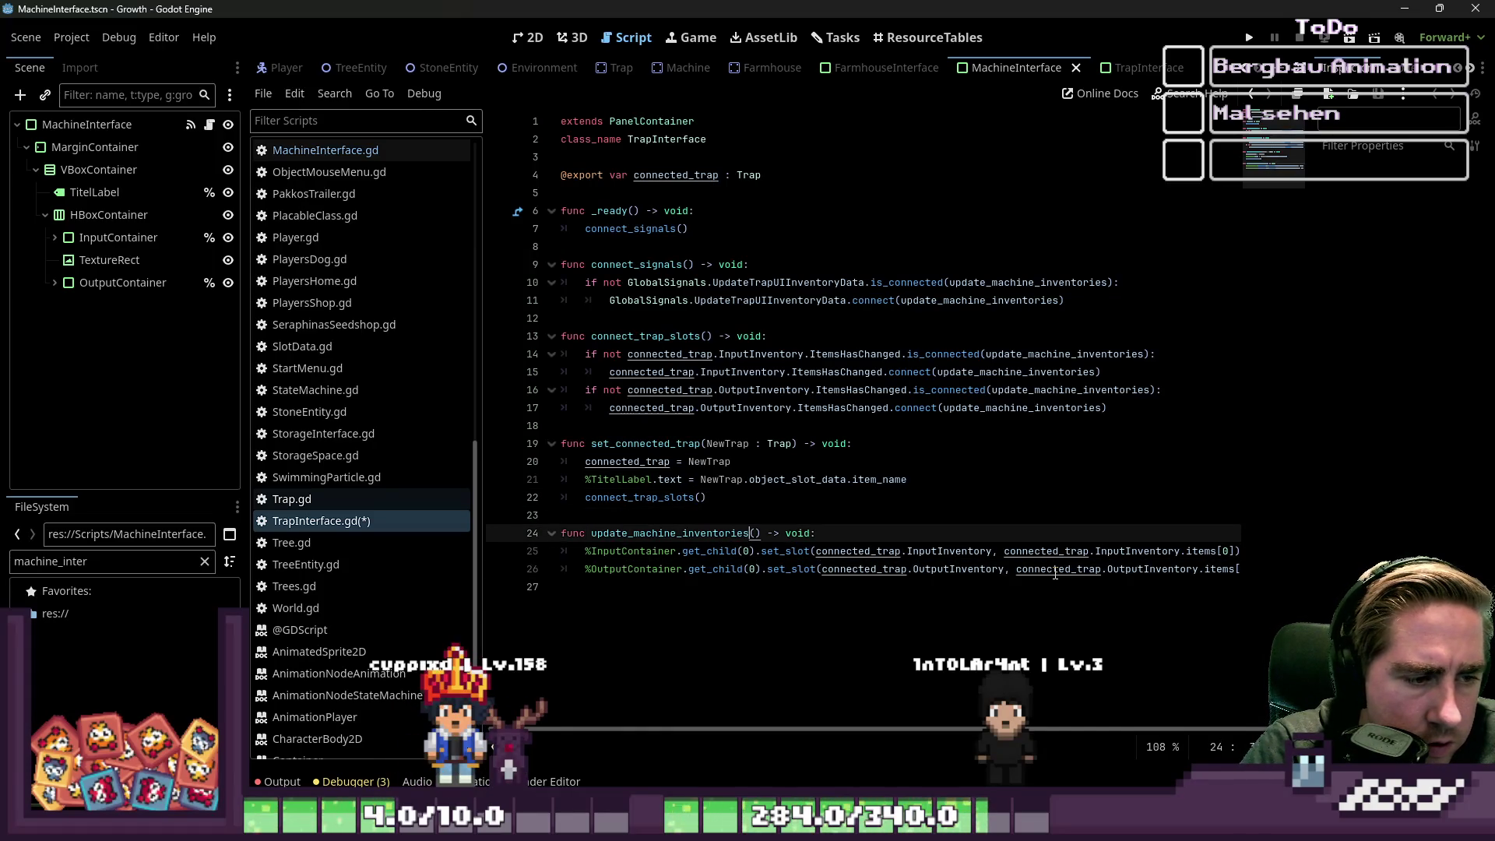
key("shift+Left")
key("shift+Left")
key("shift+Left")
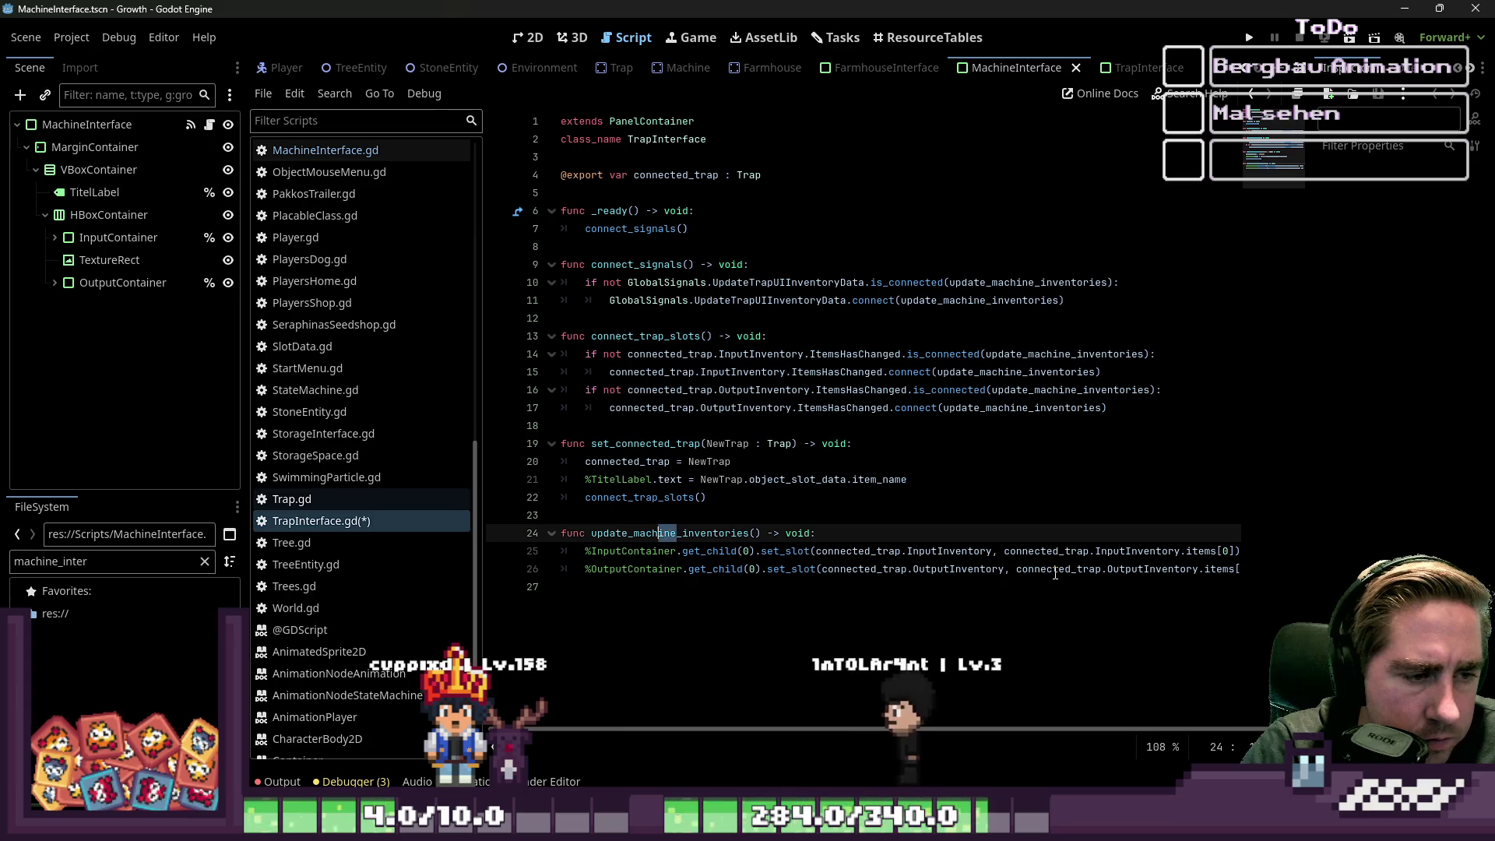
type("trap")
key("ctrl+Left")
key("ctrl+shift+Right")
- Replace update_machine_inventories with update_trap_inventories on lines 10, 11 and 14
key("Up")
key("Up")
key("Up")
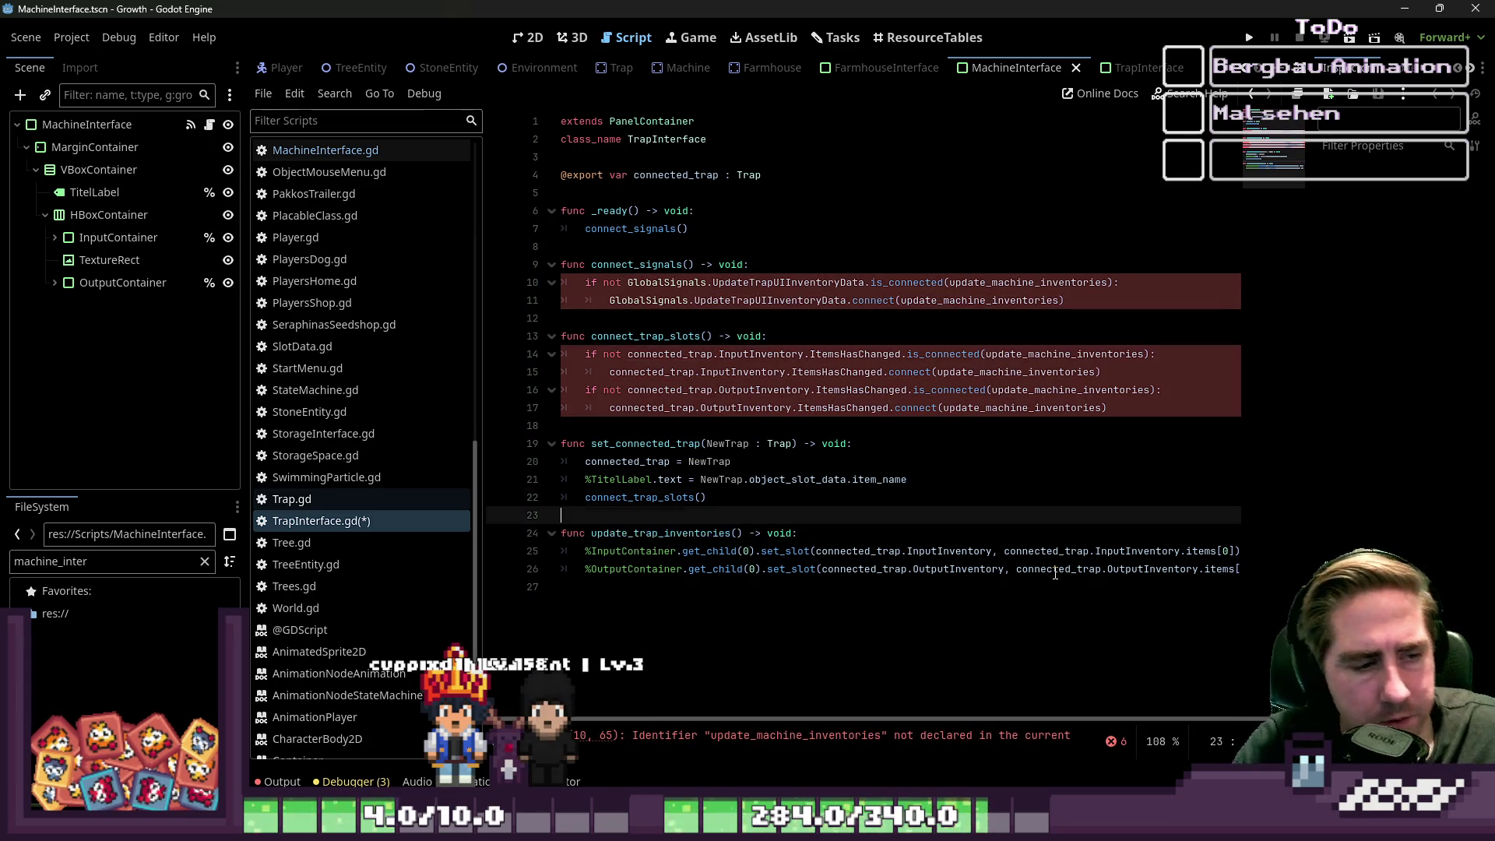
key("ctrl+shift+Right")
type("update_trap_inventories")
key("Down")
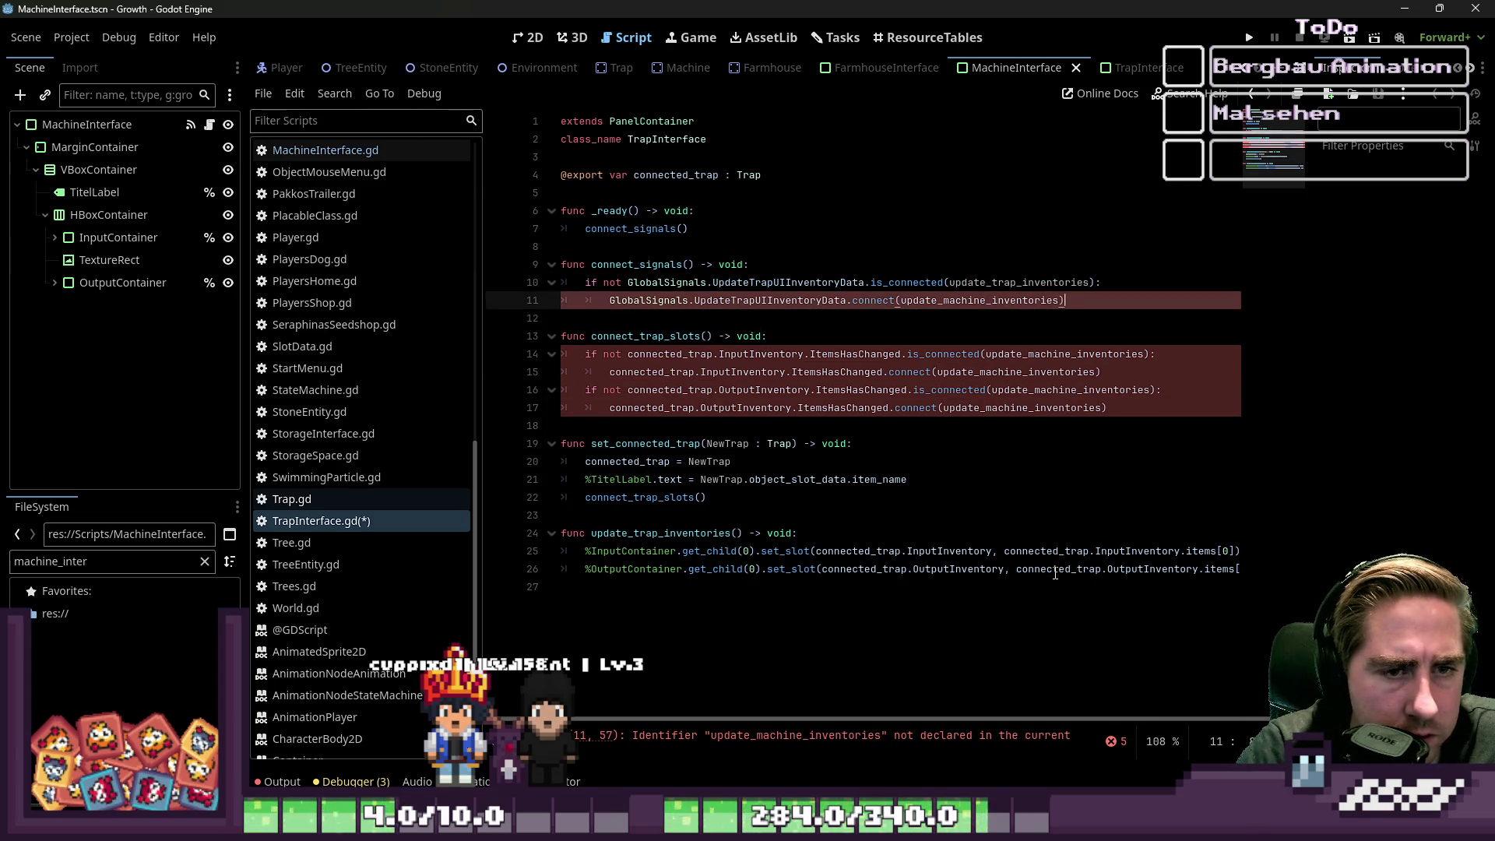
key("Down")
key("Down")
key("ctrl+Right")
key("Down")
key("ctrl+Left")
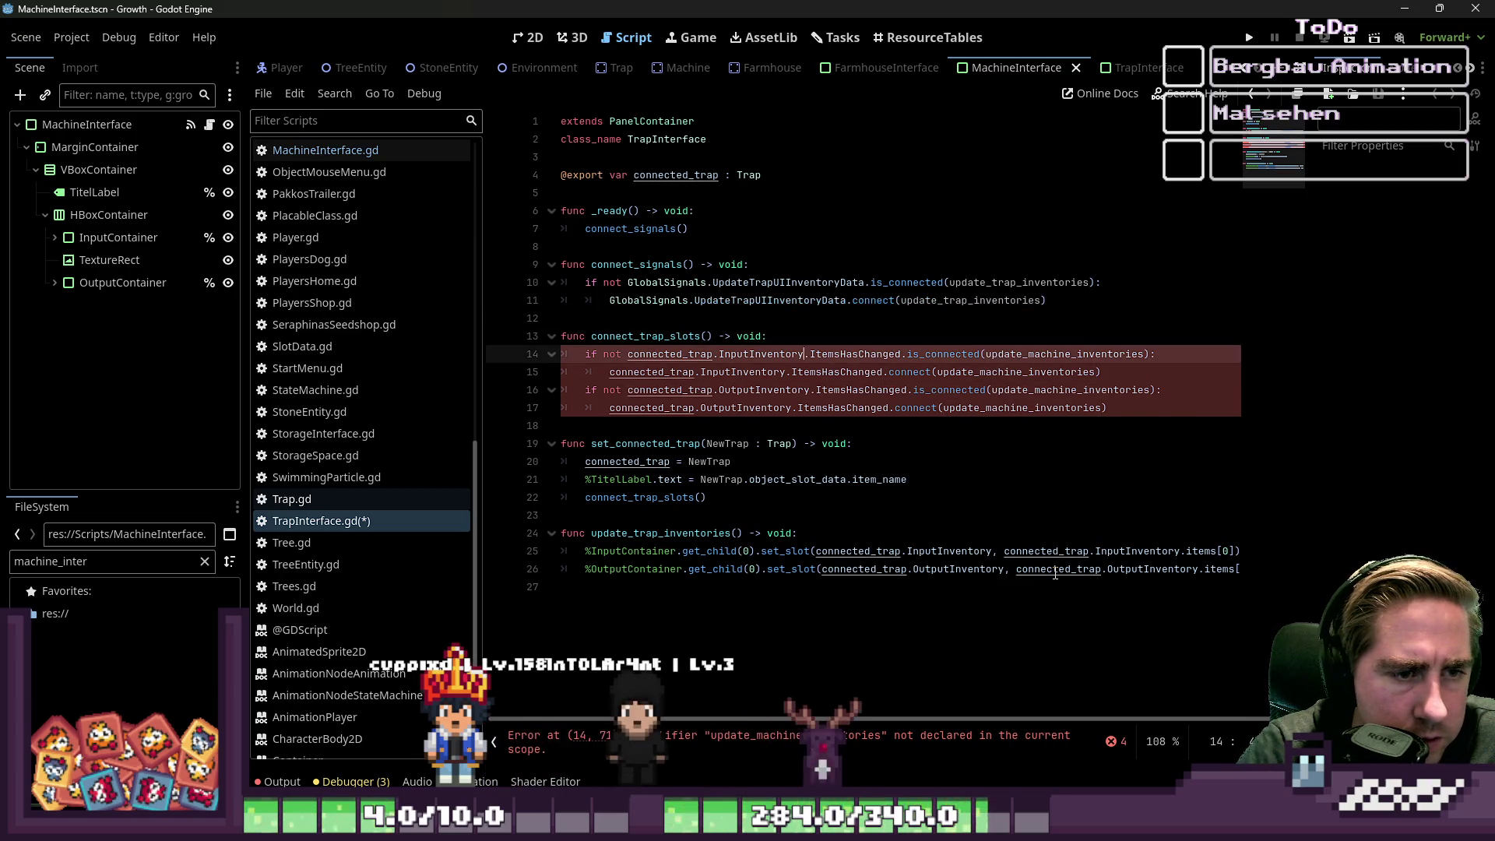
key("ctrl+Right")
key("ctrl+Right")
key("ctrl+Right")
key("ctrl+shift+Right")
type("update_trap_inventories")
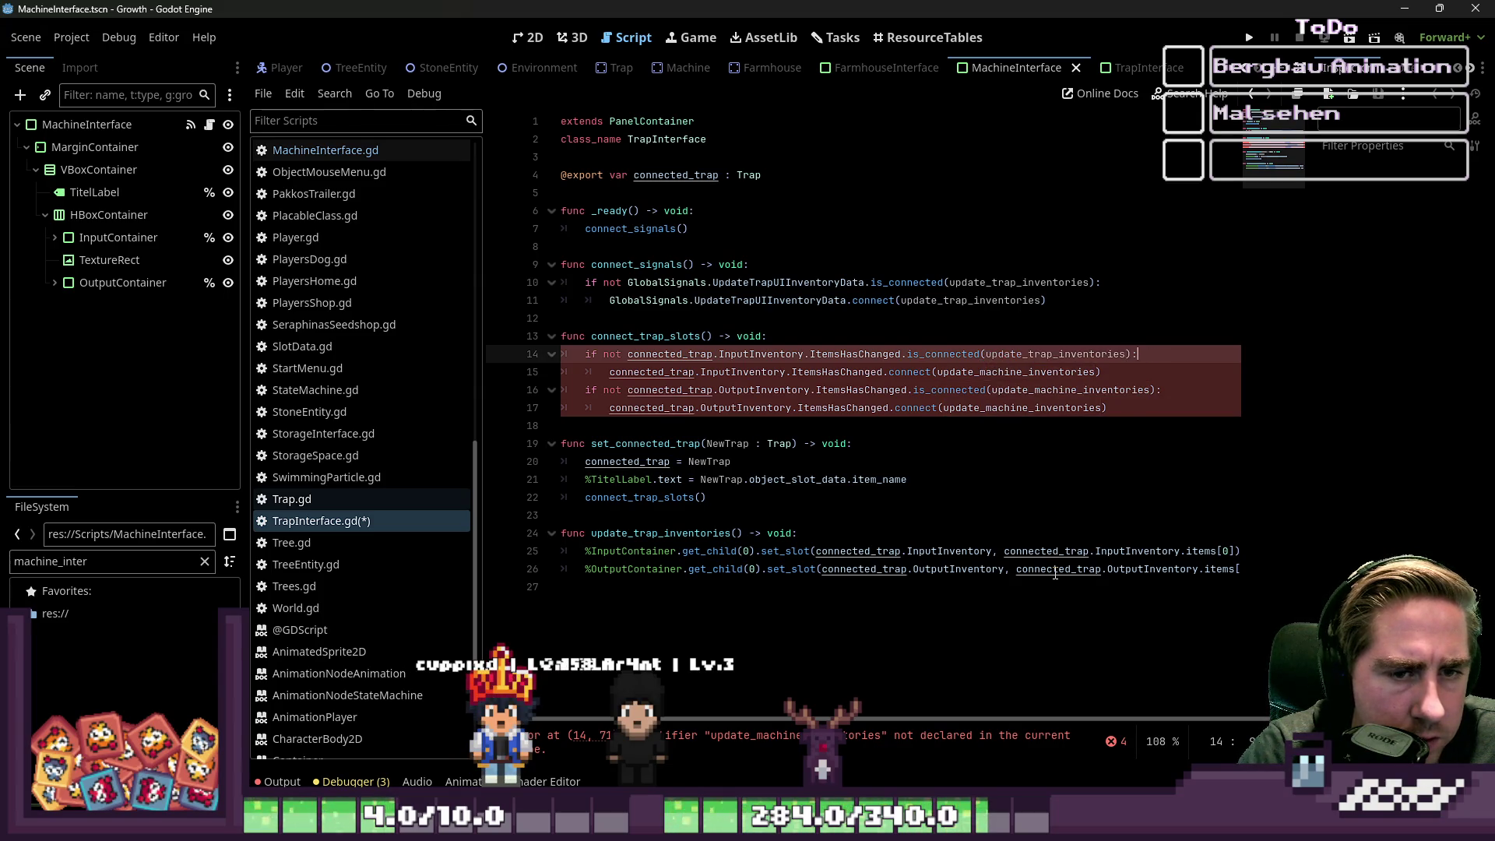
- Update the remaining references on lines 15–17 to update_trap_inventories and save TrapInterface.gd
key("Down")
key("ctrl+shift+Left")
type("update_trap_inventories")
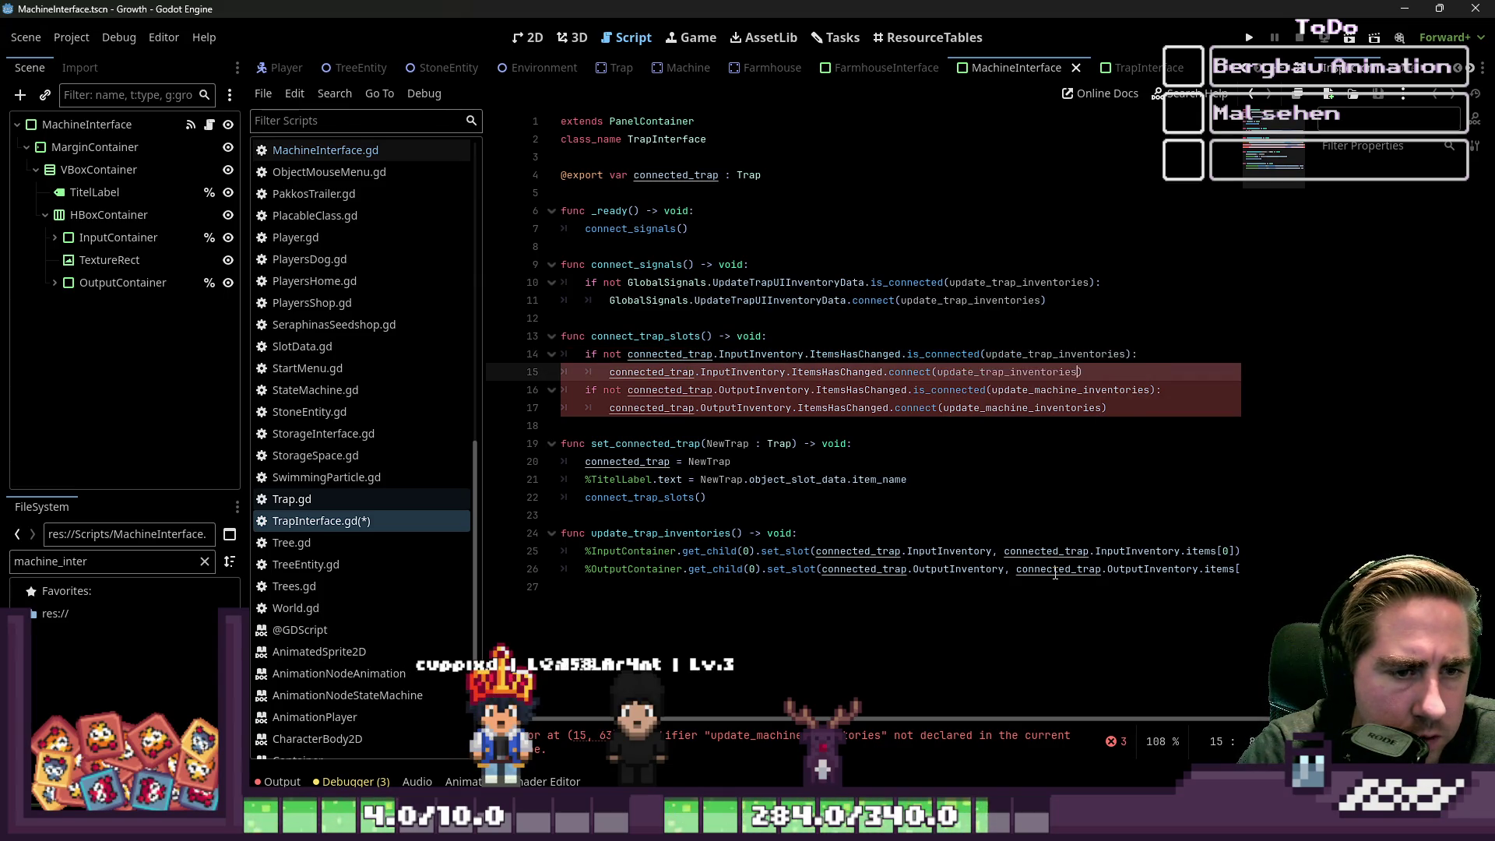
key("Down")
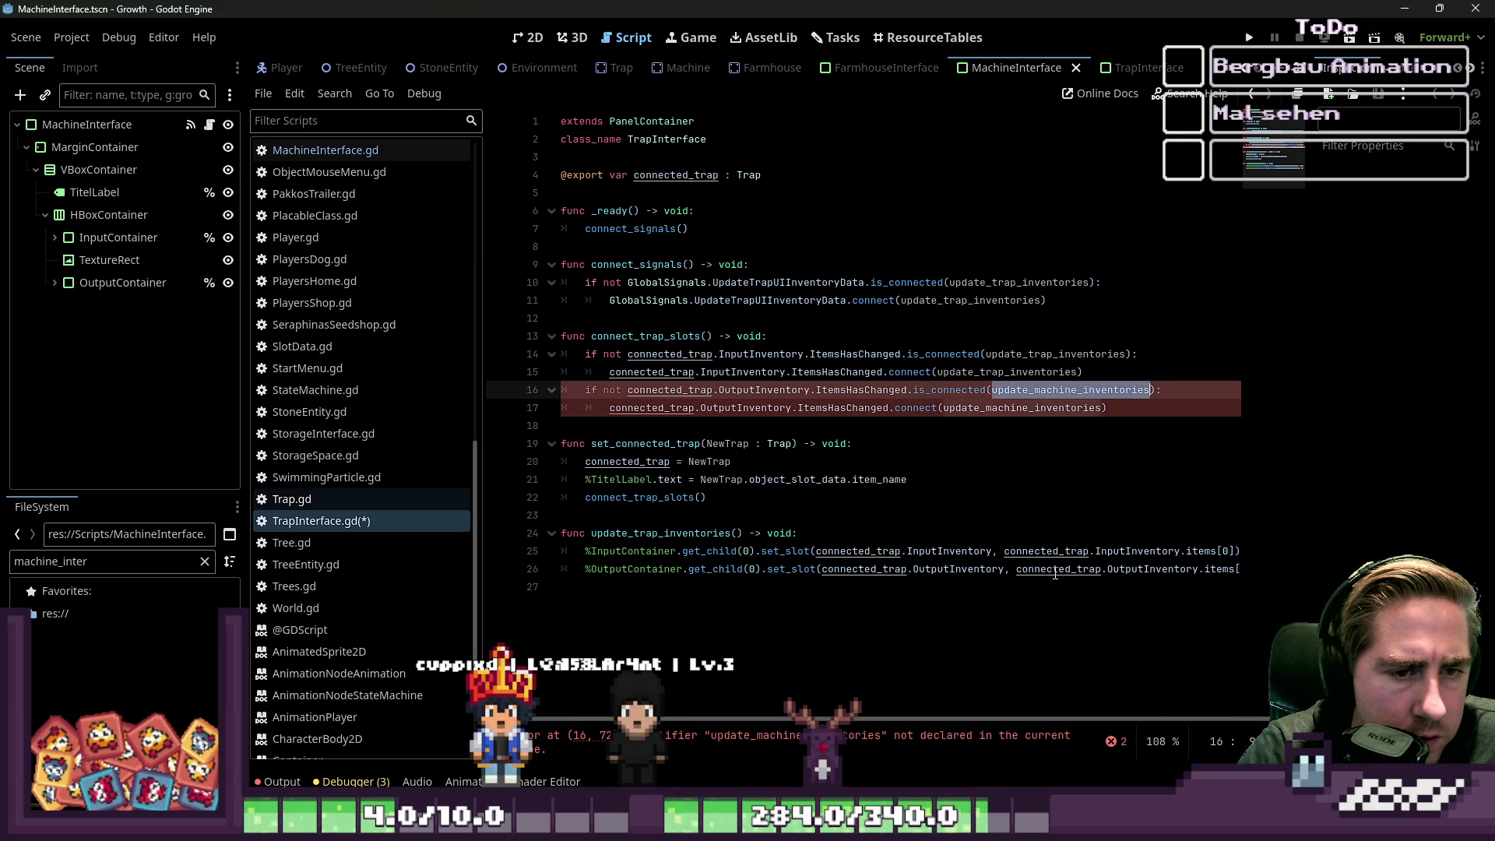
key("Down")
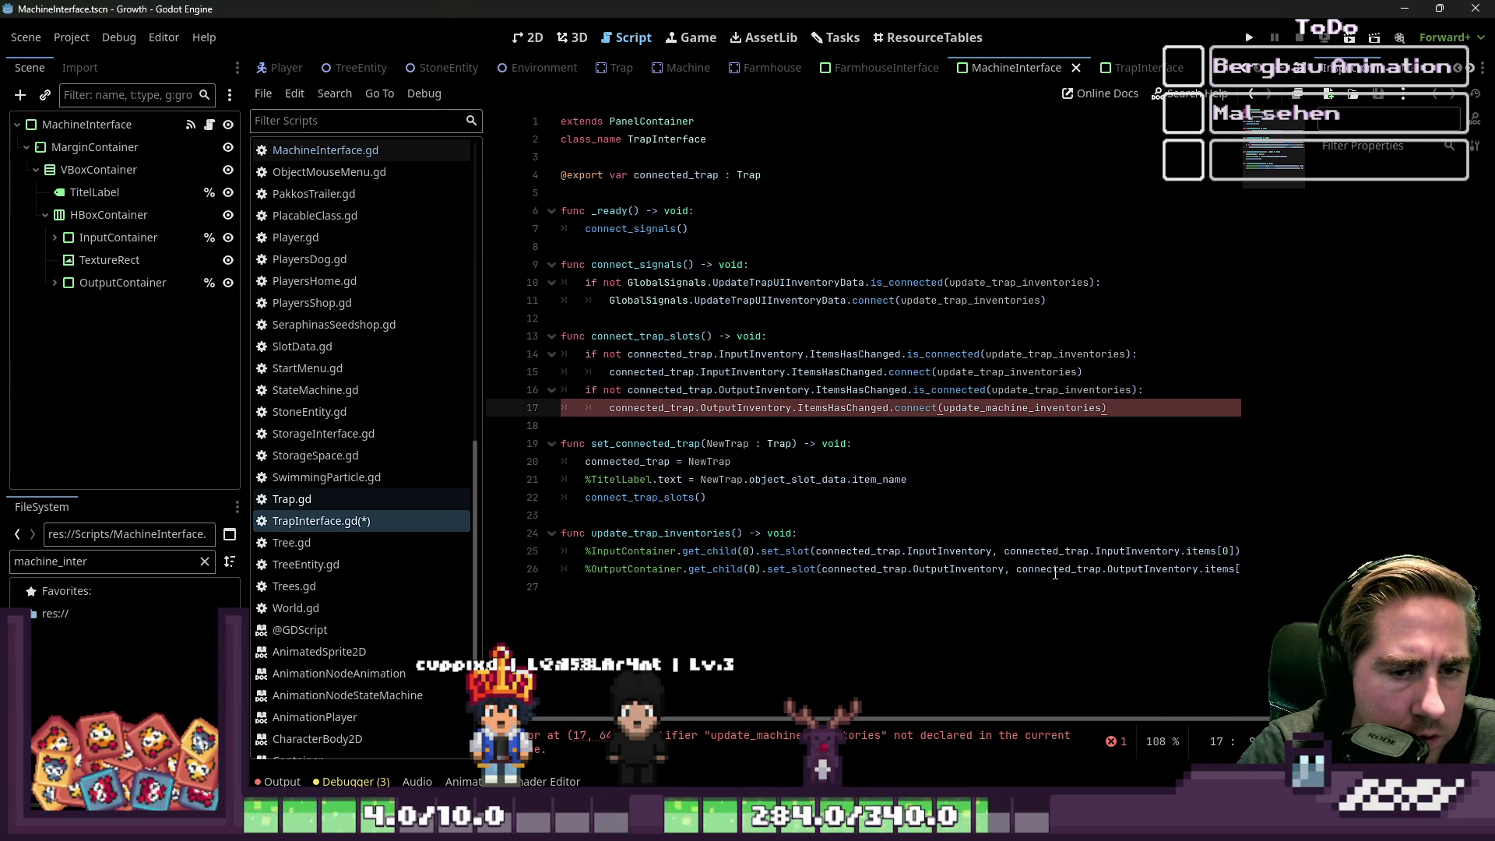
key("Down")
key("Down")
key("ctrl+s")
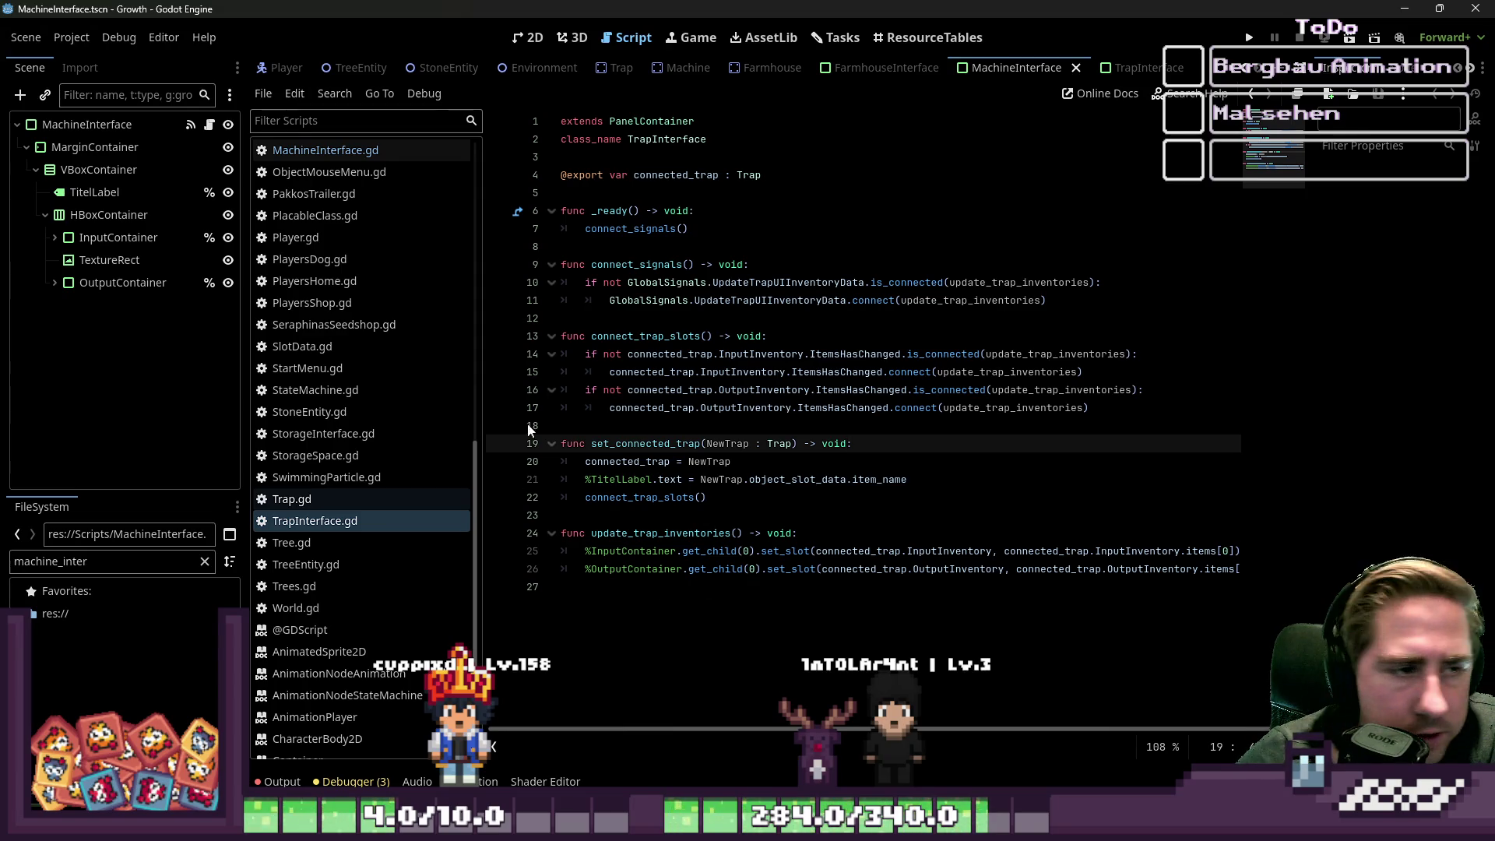
left_click(661, 282)
left_click(659, 320)
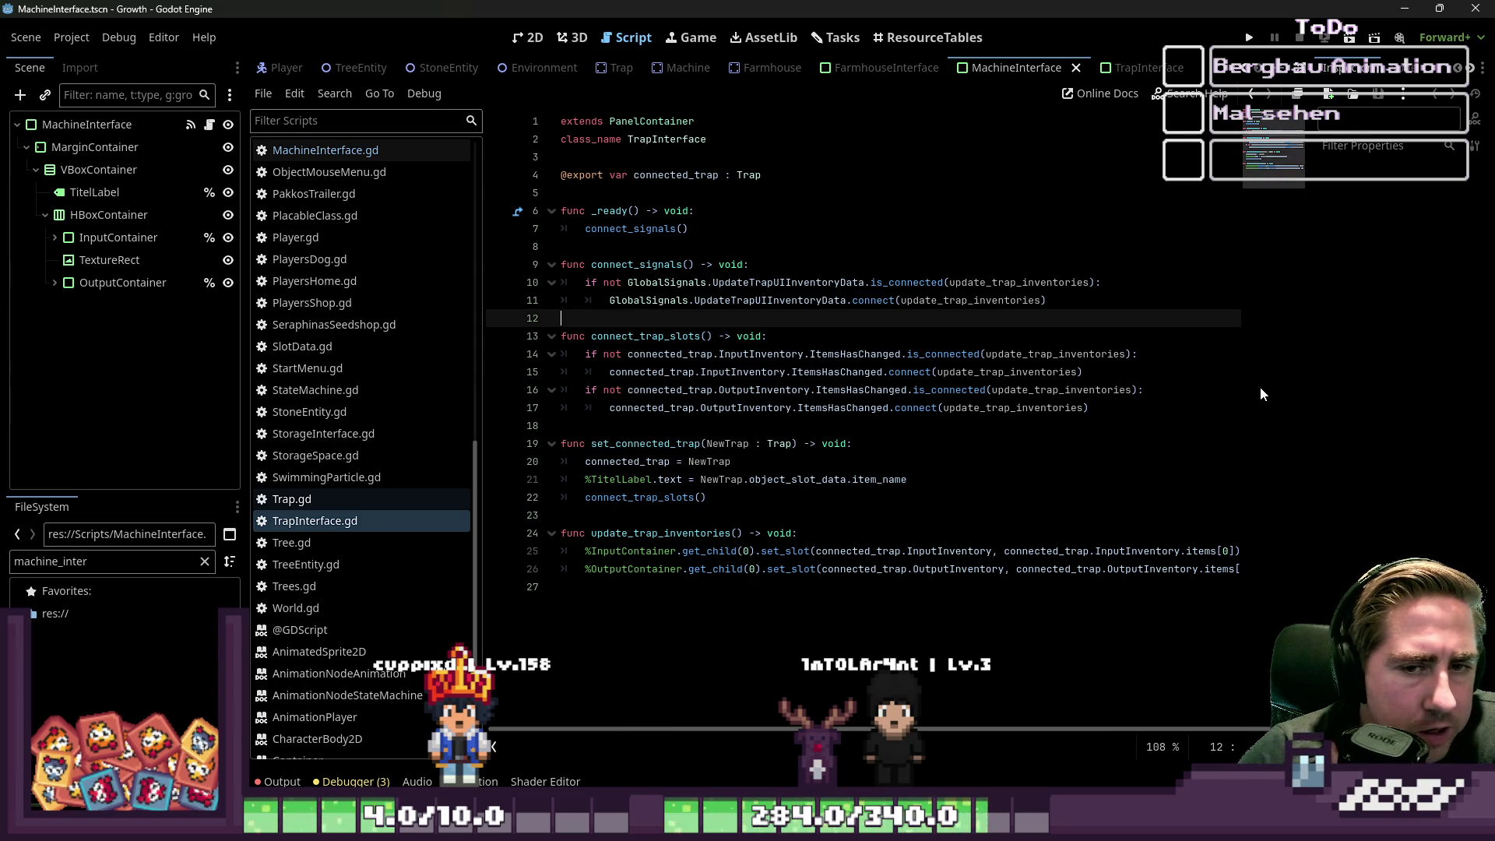
- Review MachineInterface.gd's code in the script editor
left_click(545, 41)
left_click(634, 38)
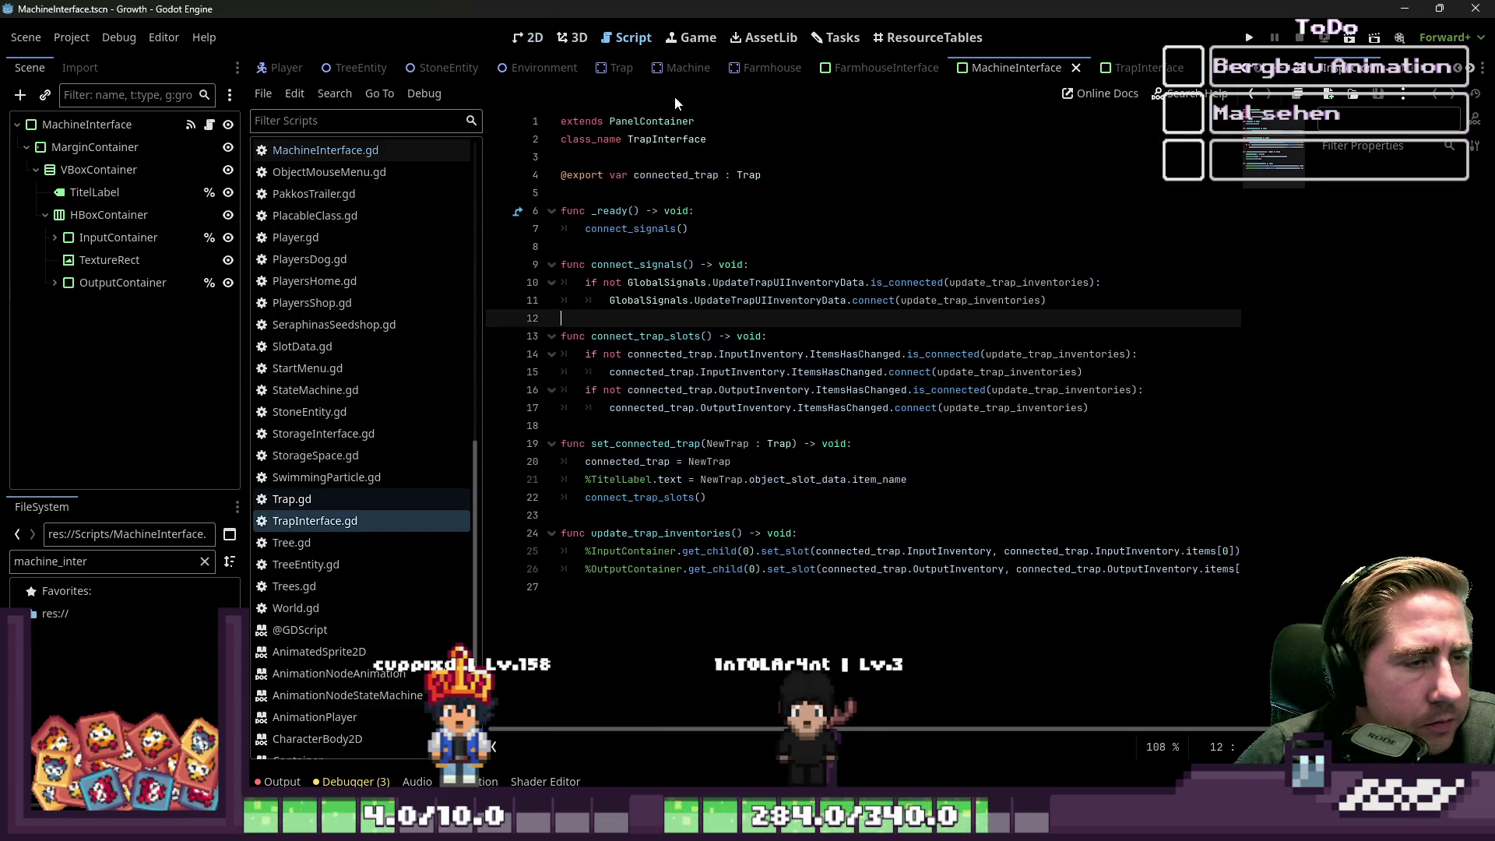
scroll(348, 322, "up", 5)
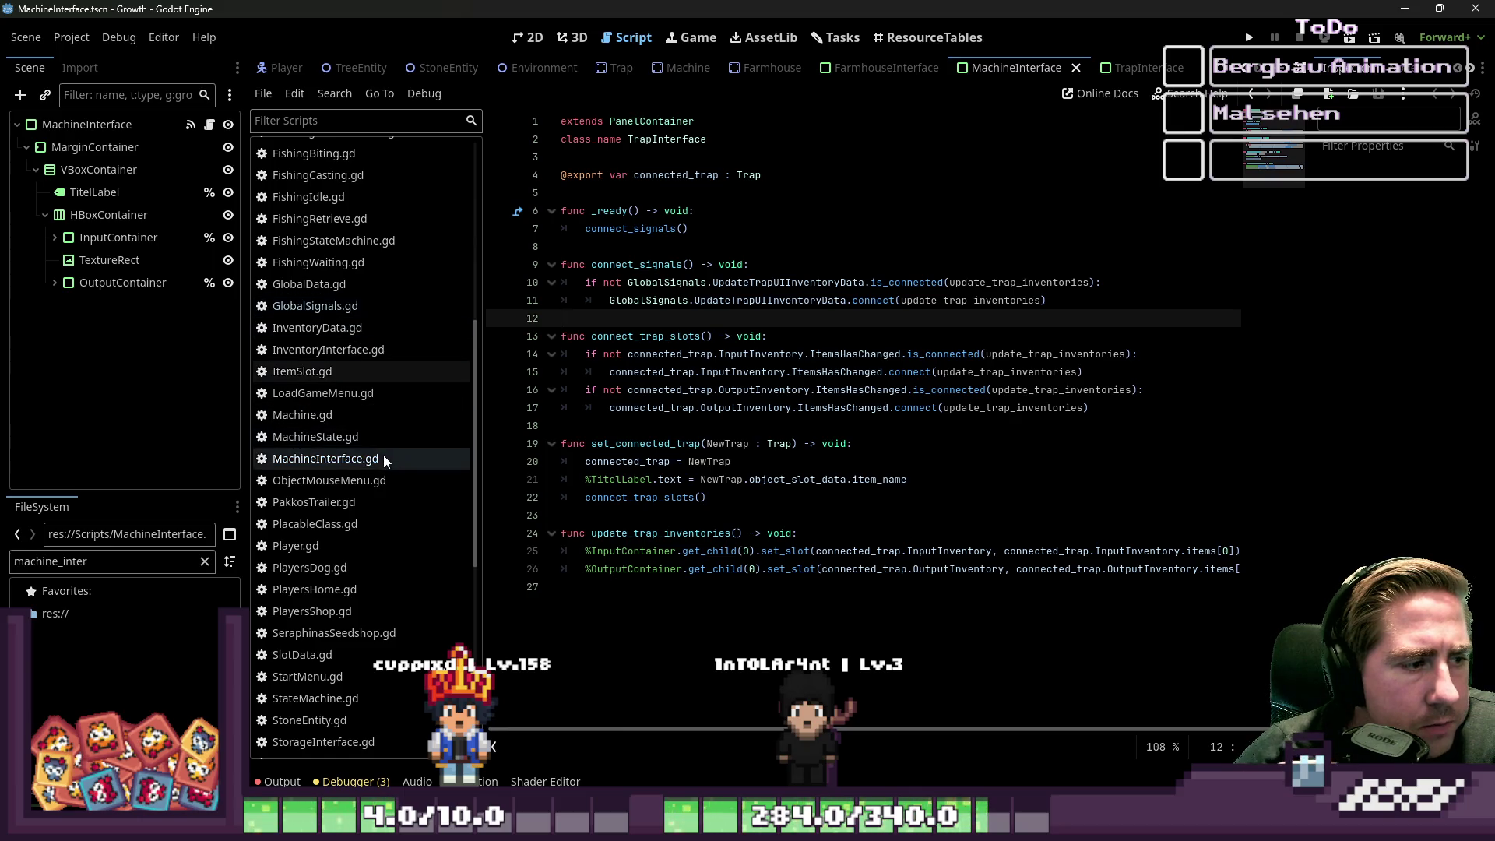
scroll(381, 408, "up", 5)
scroll(378, 403, "down", 10)
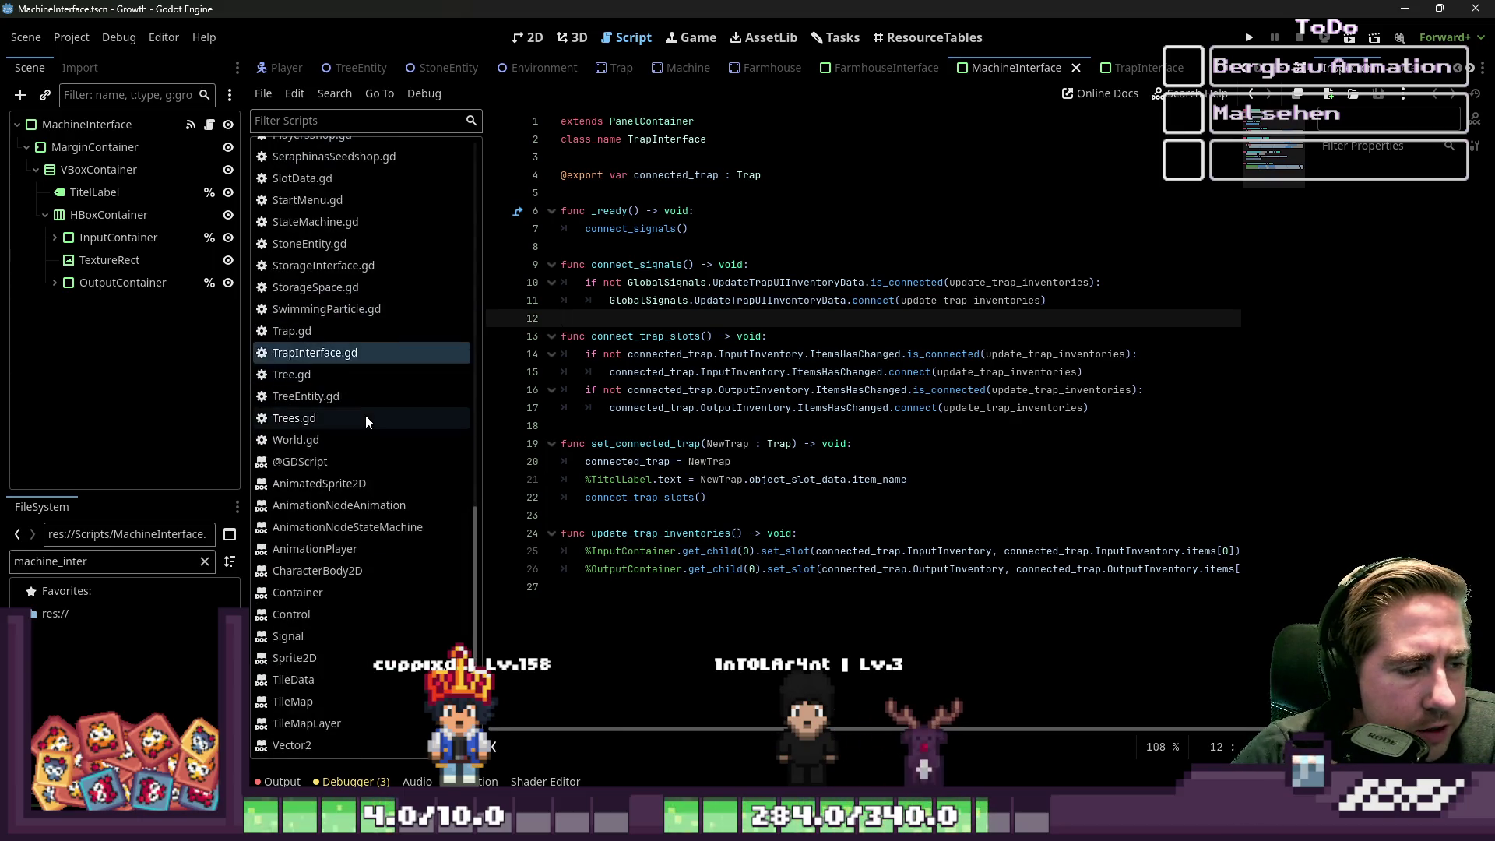
scroll(344, 554, "up", 10)
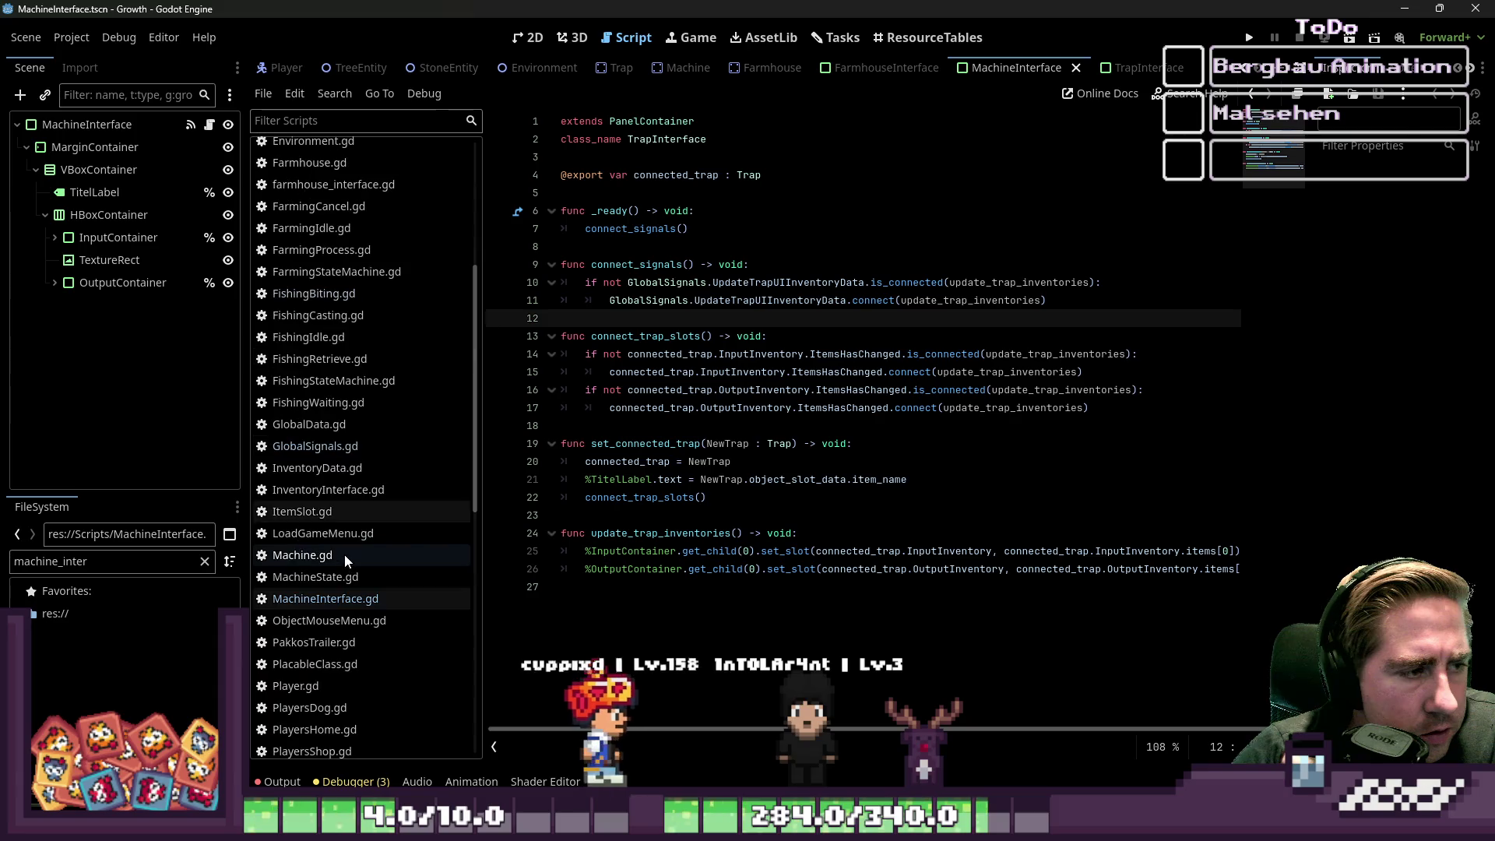
left_click(324, 598)
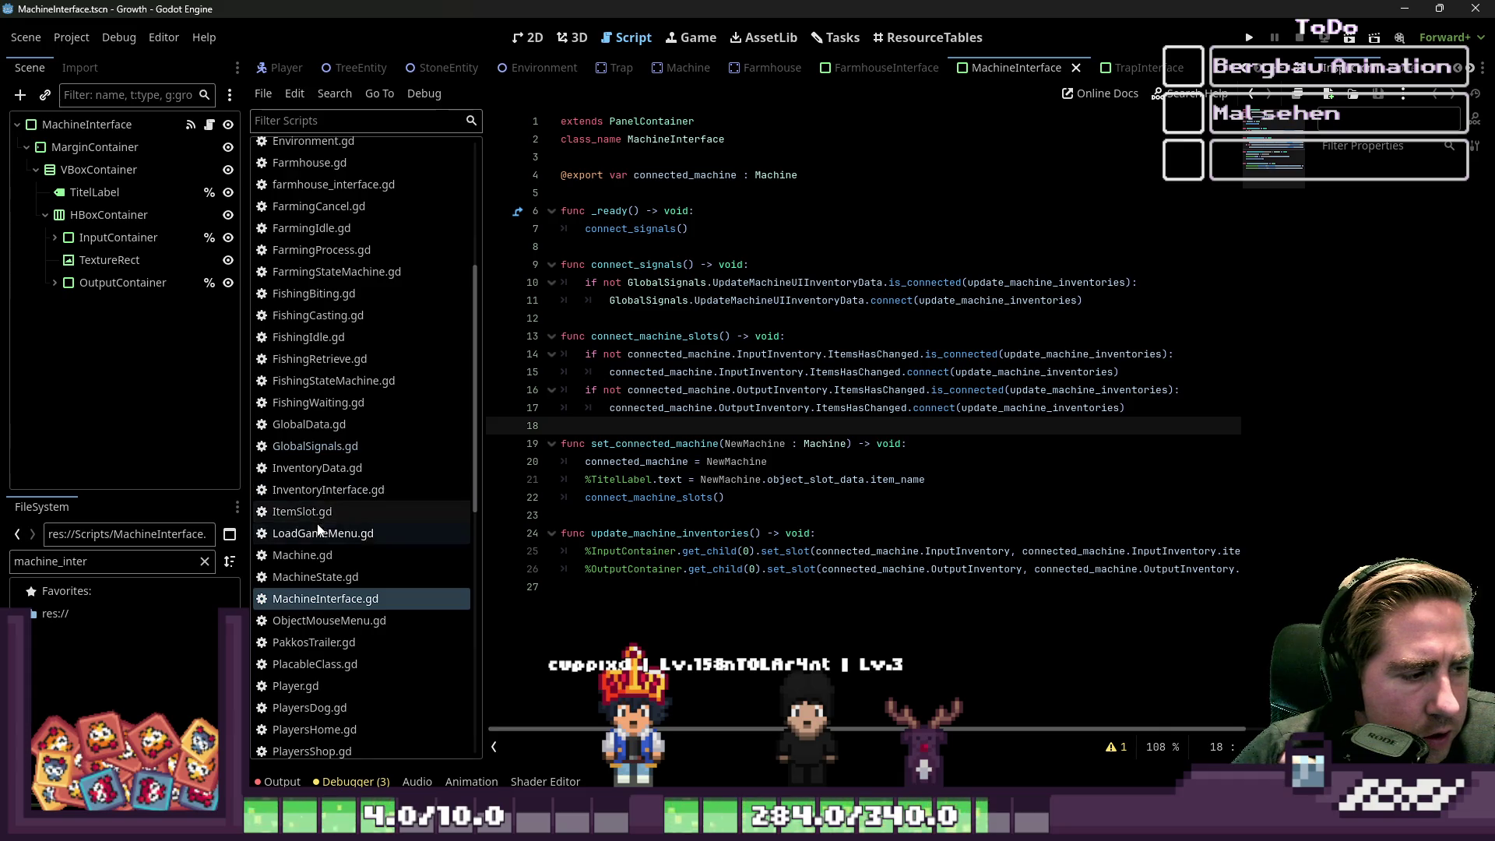
scroll(331, 507, "up", 5)
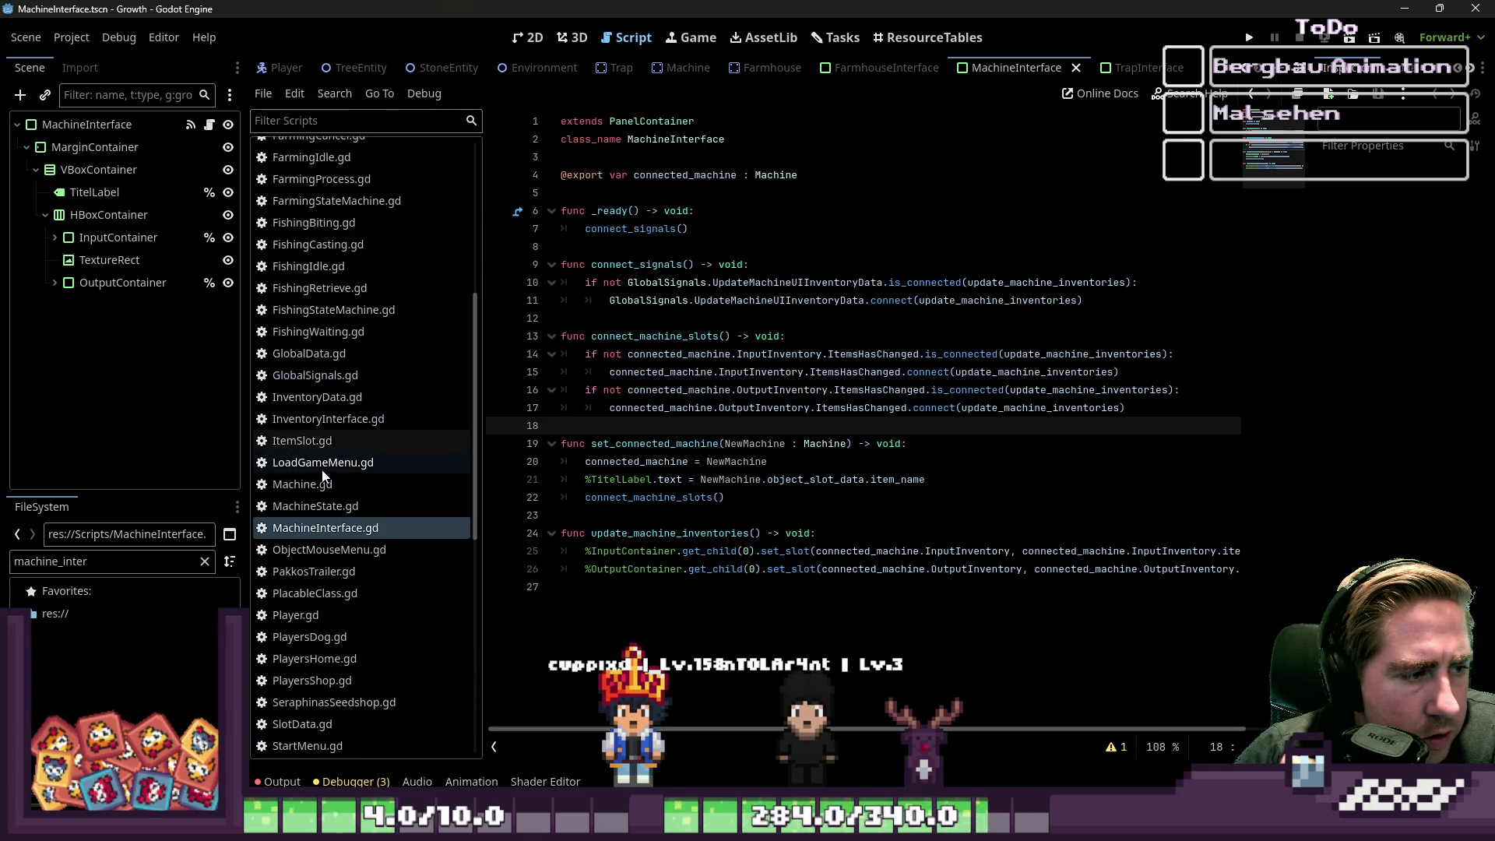
scroll(327, 514, "down", 6)
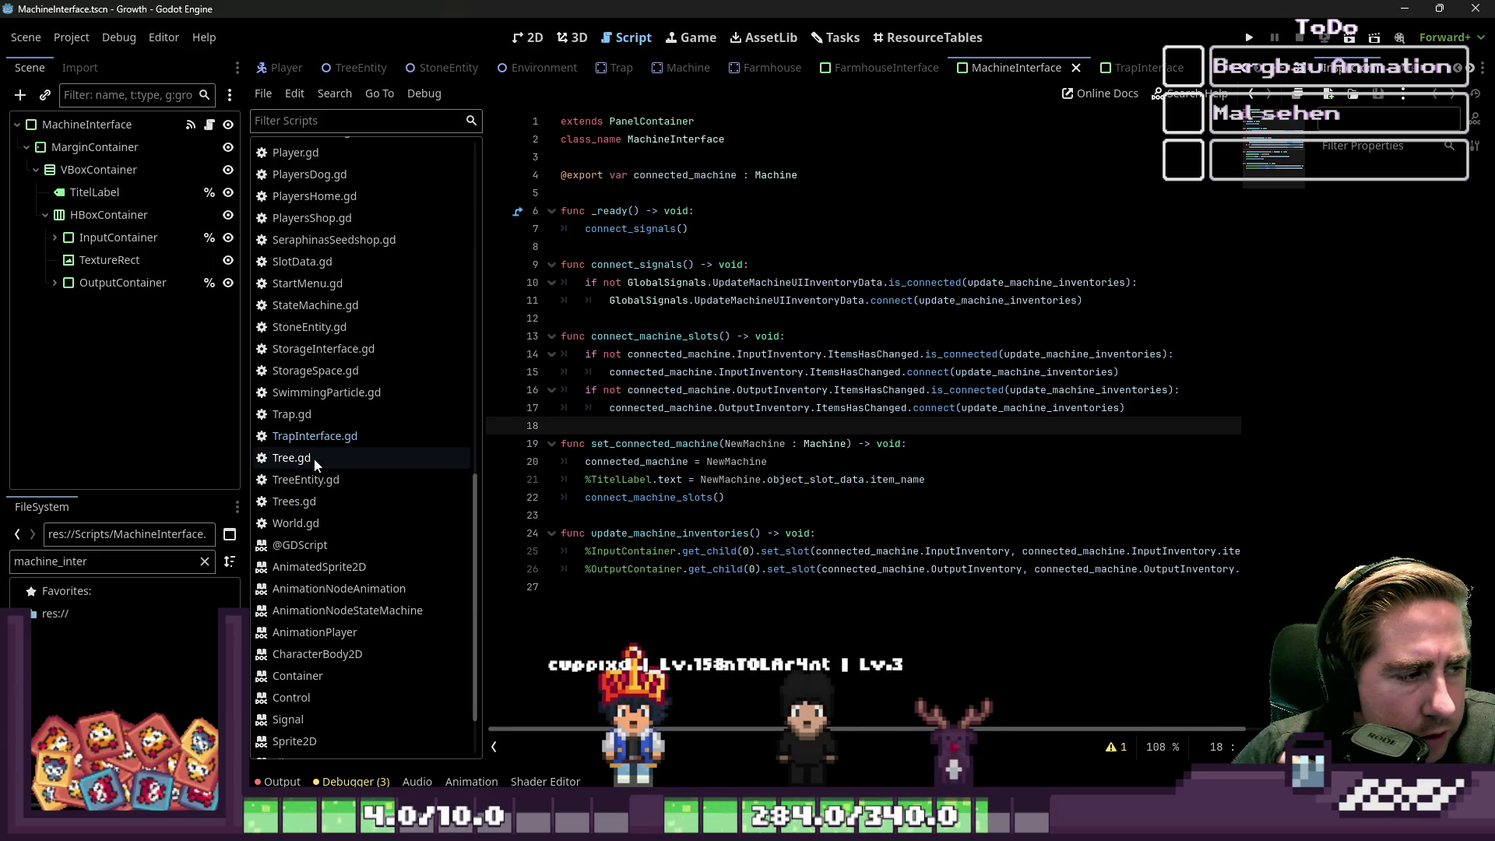
- Check Trap.gd's connect_signals code, then return to the MachineInterface scene's 2D layout
left_click(300, 414)
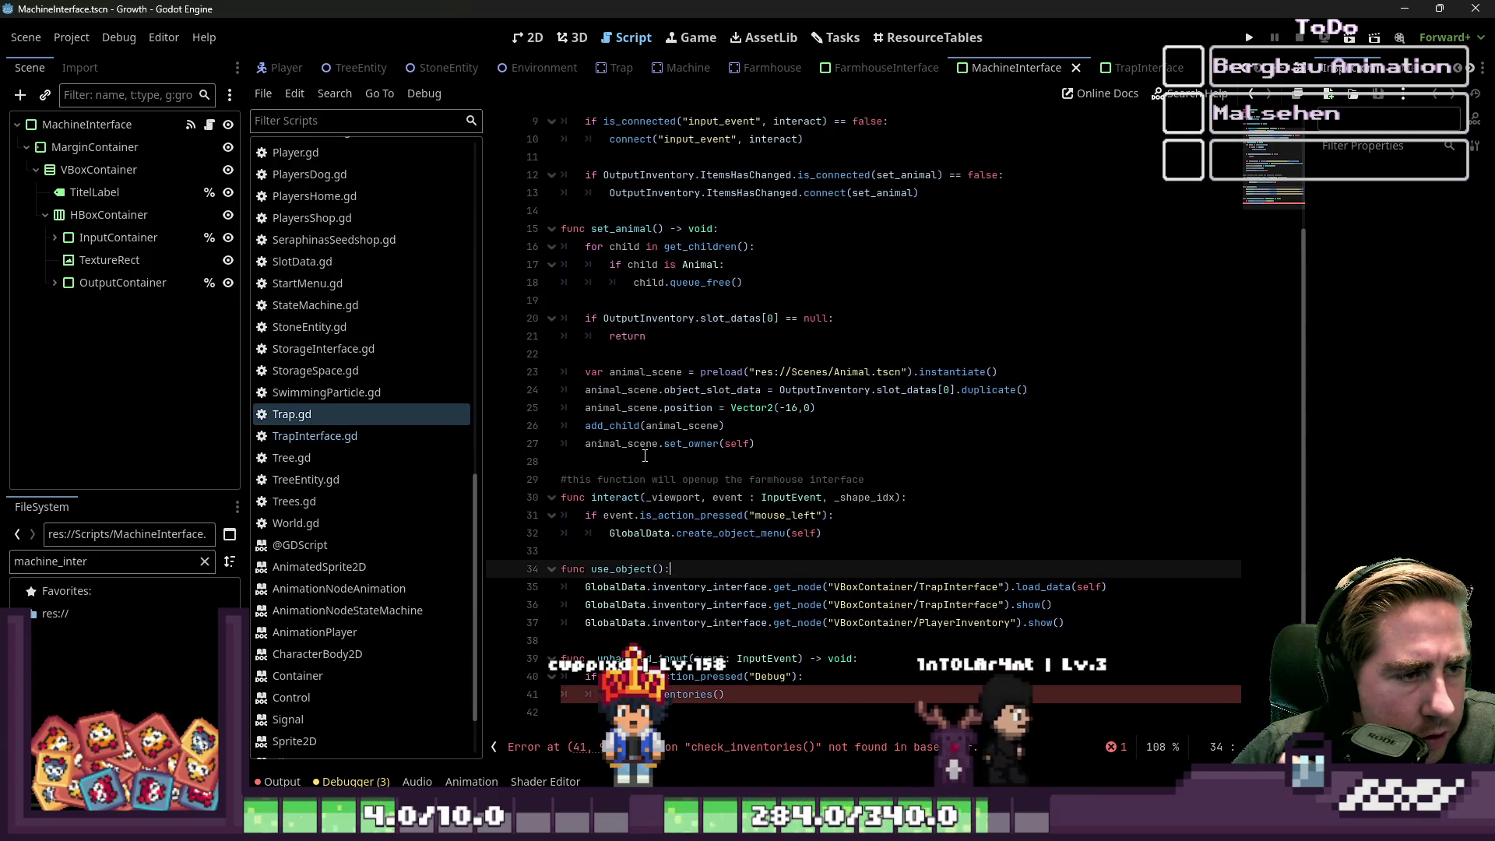
scroll(646, 451, "up", 3)
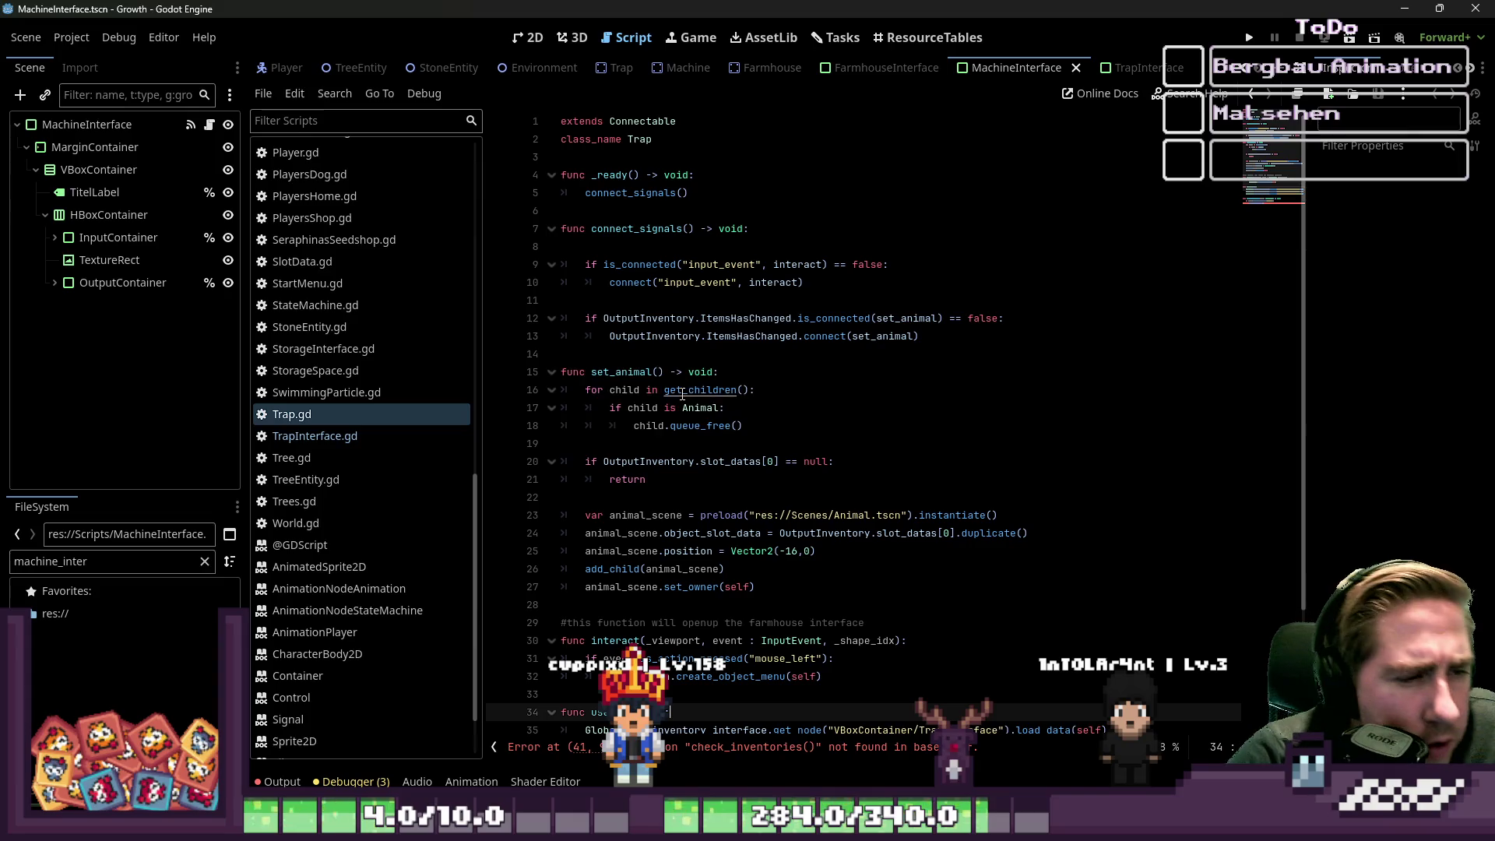
left_click(689, 193)
scroll(772, 354, "down", 3)
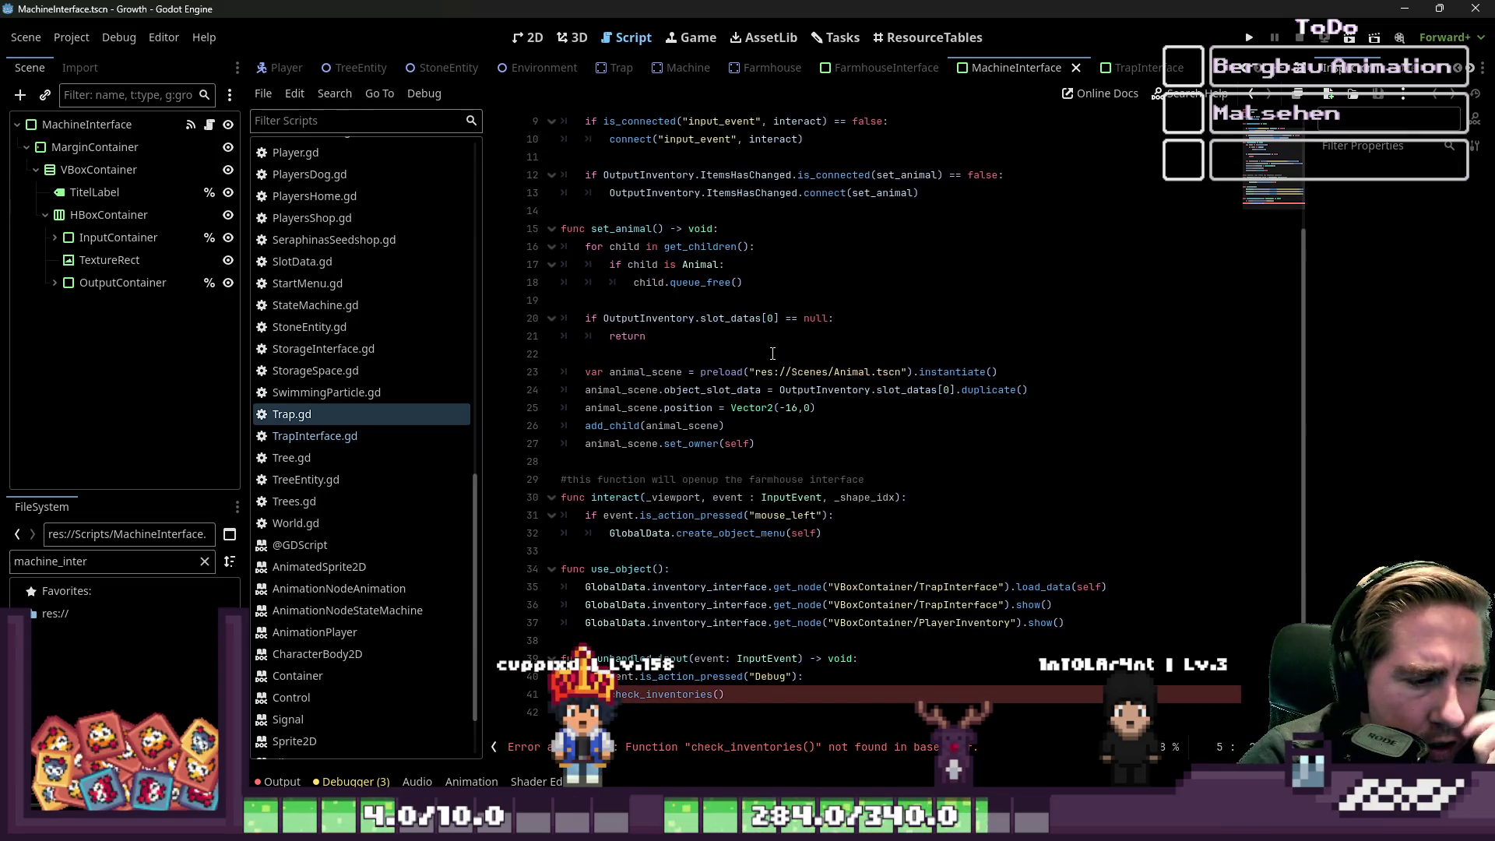
left_click(529, 38)
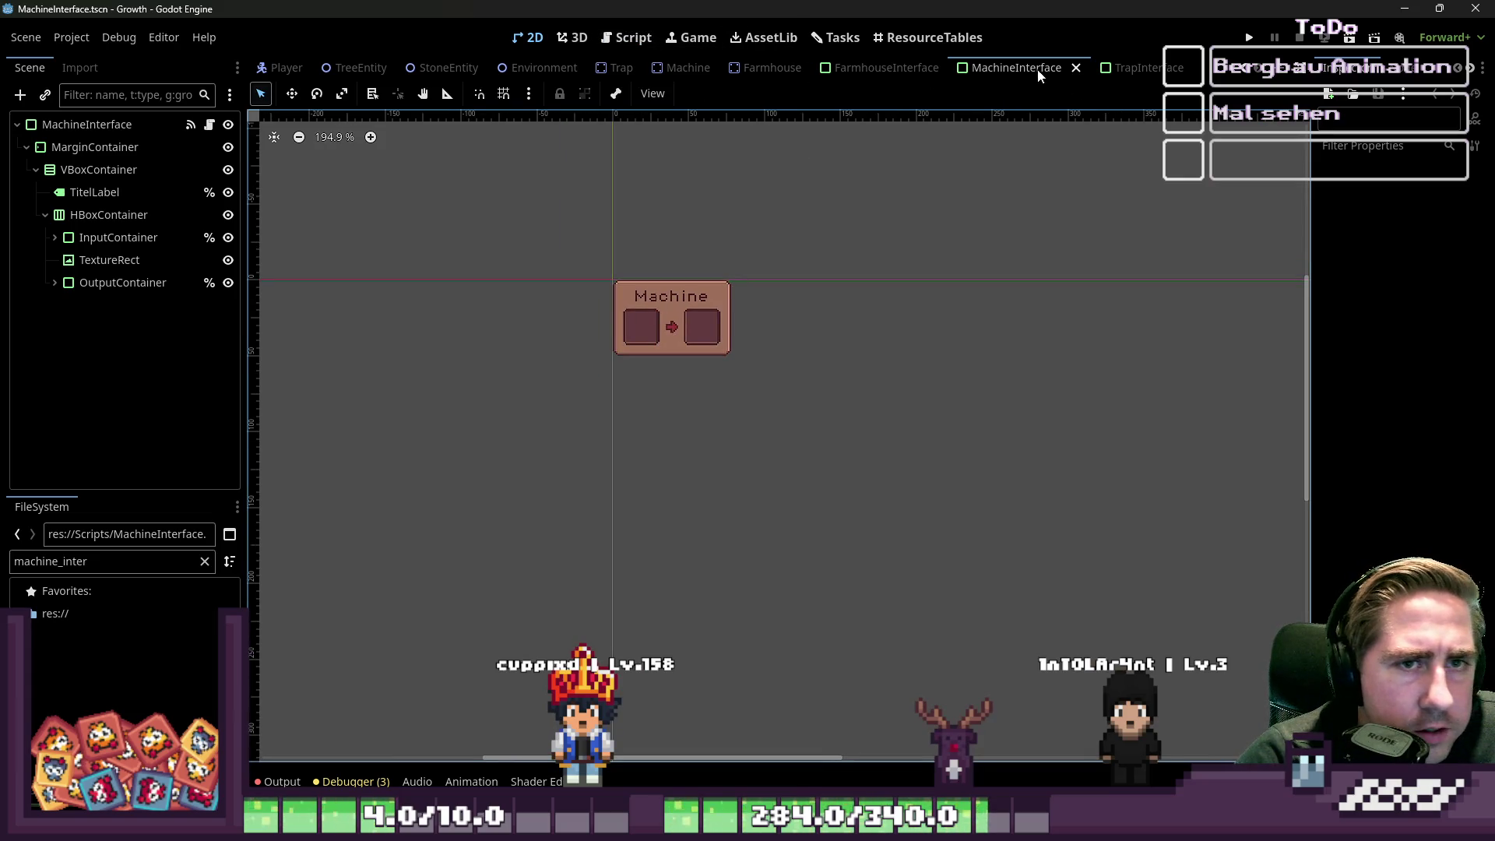
- Switch to the InventoryInterface scene, restore the Godot window and run the Growth project
scroll(779, 67, "up", 5)
left_click(467, 68)
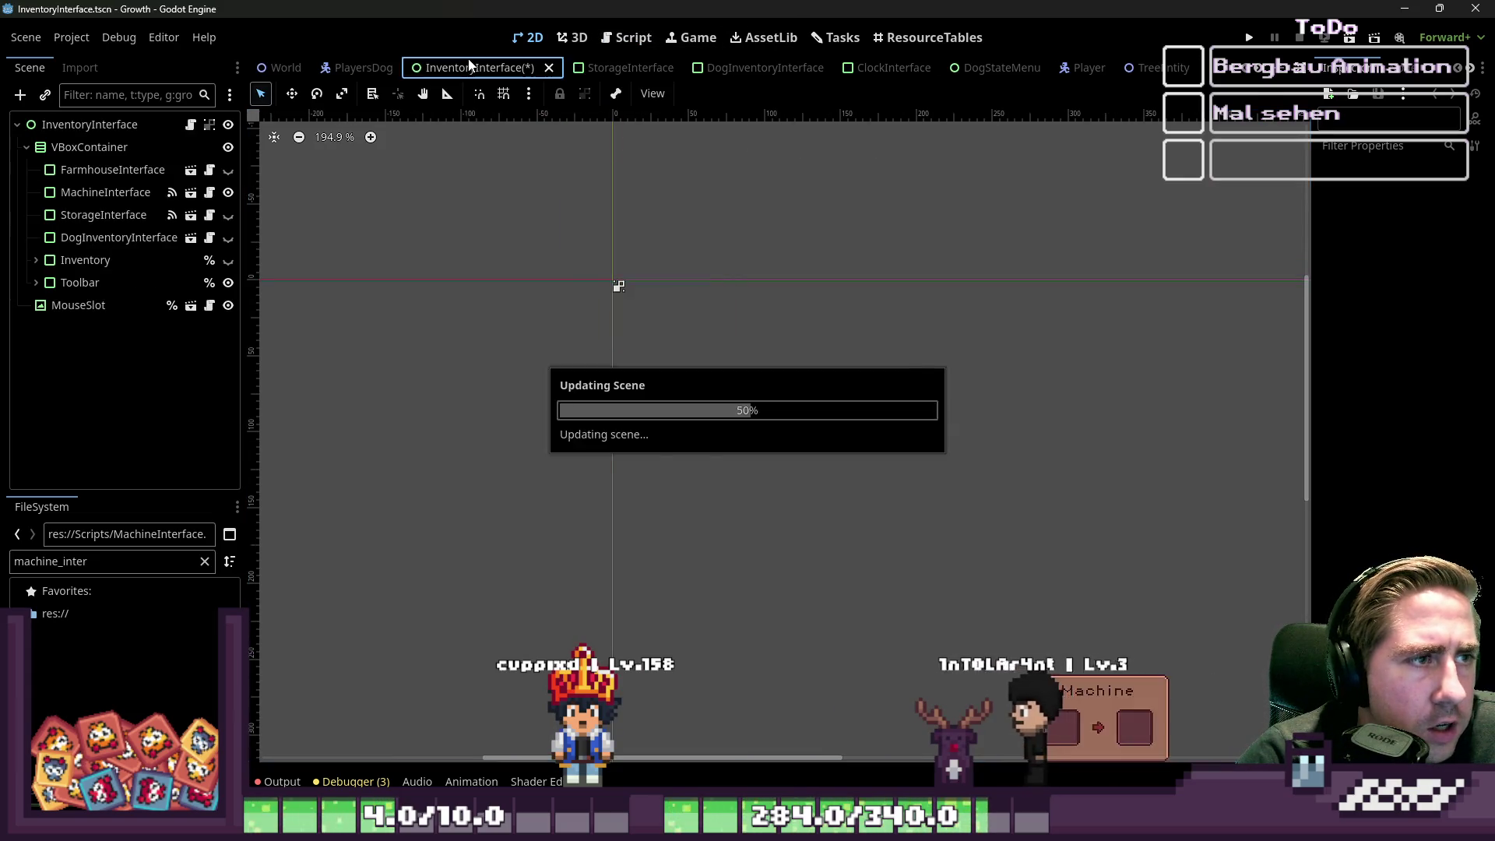
key("super+d")
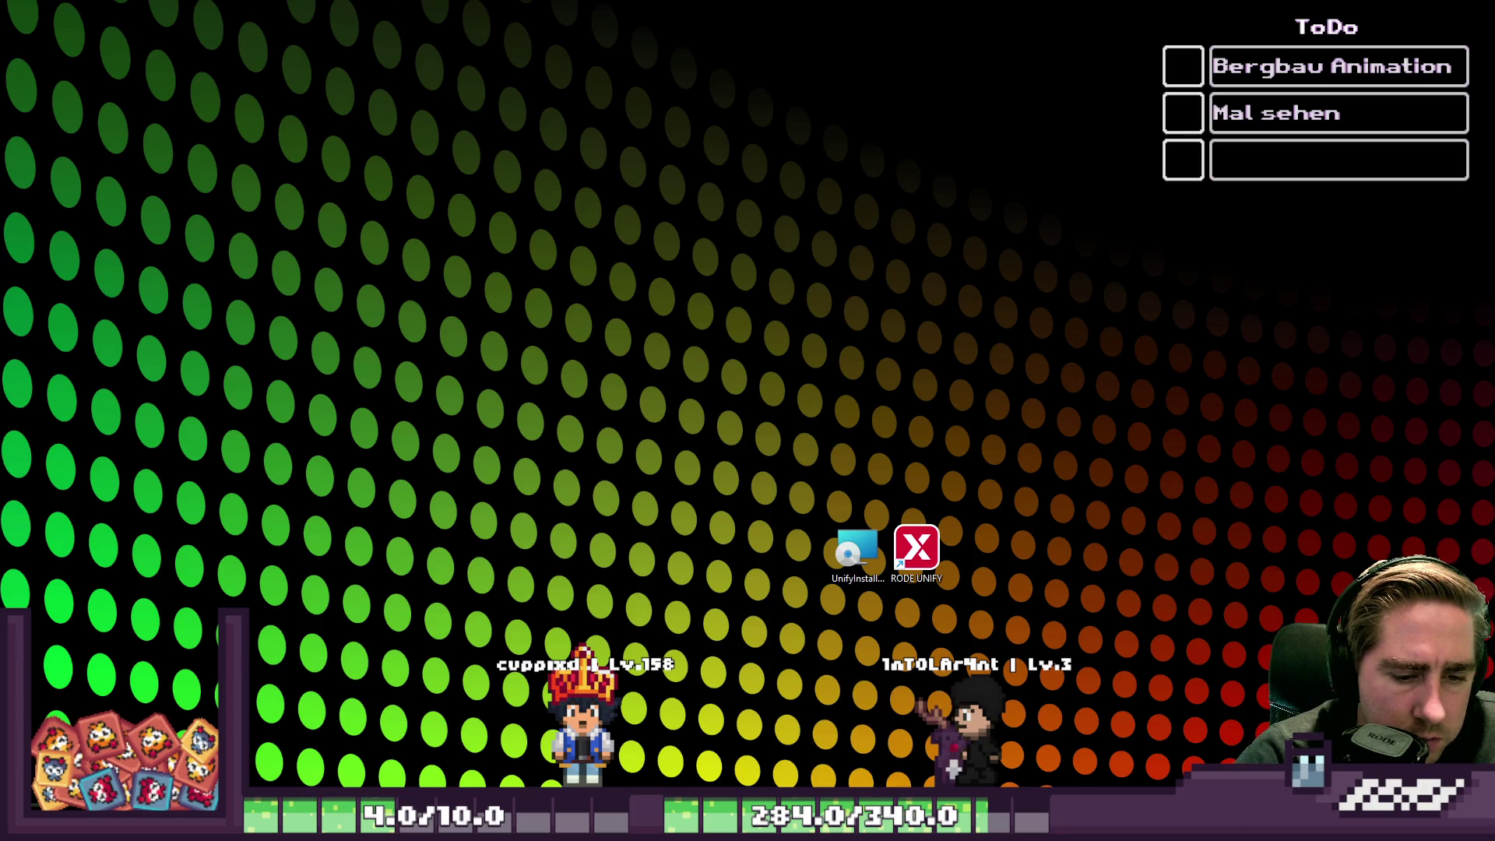
mouse_move(1174, 757)
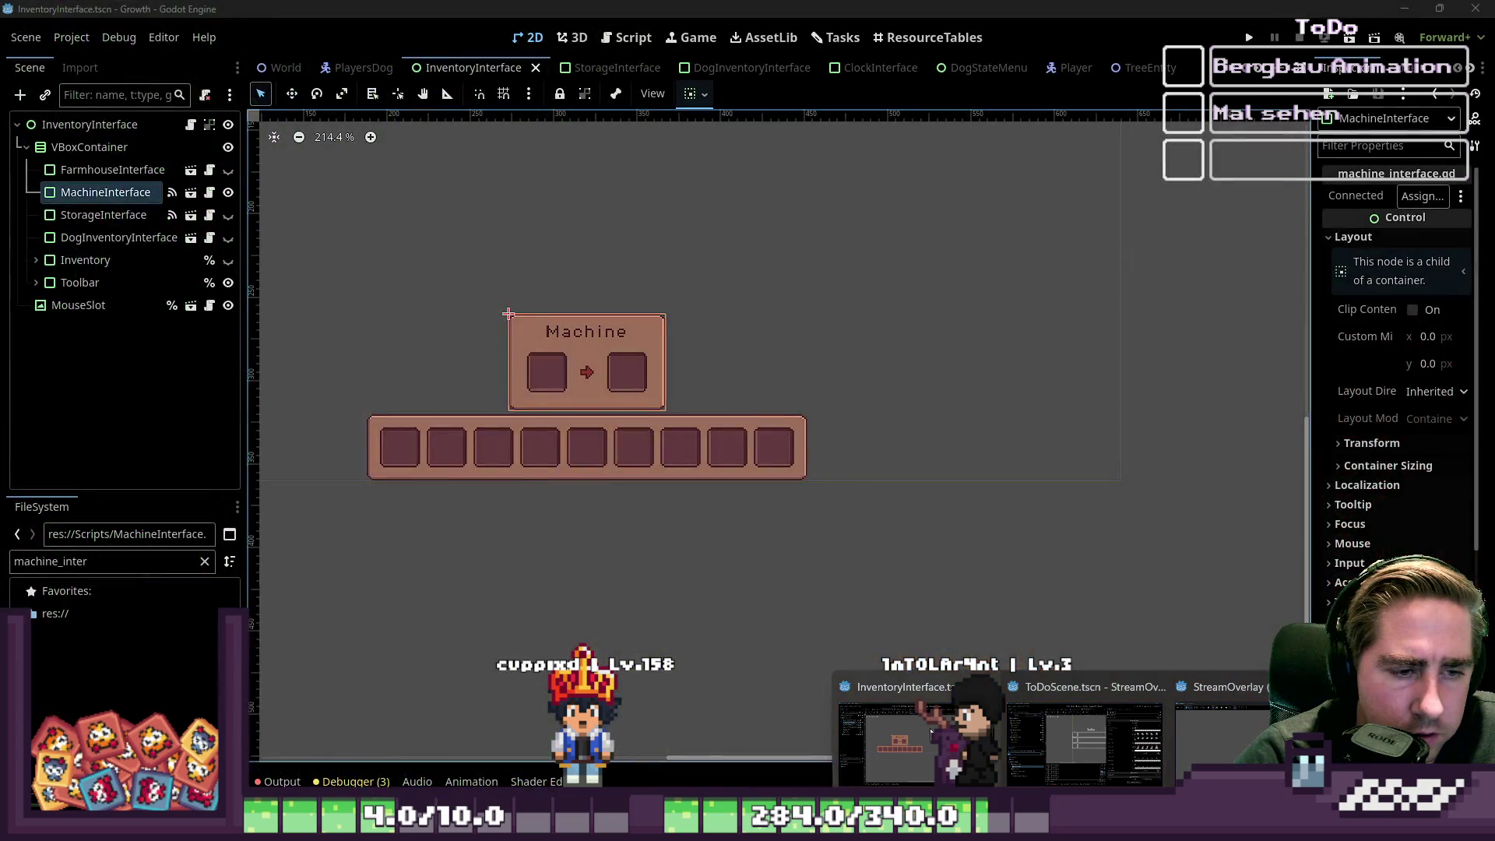
left_click(931, 731)
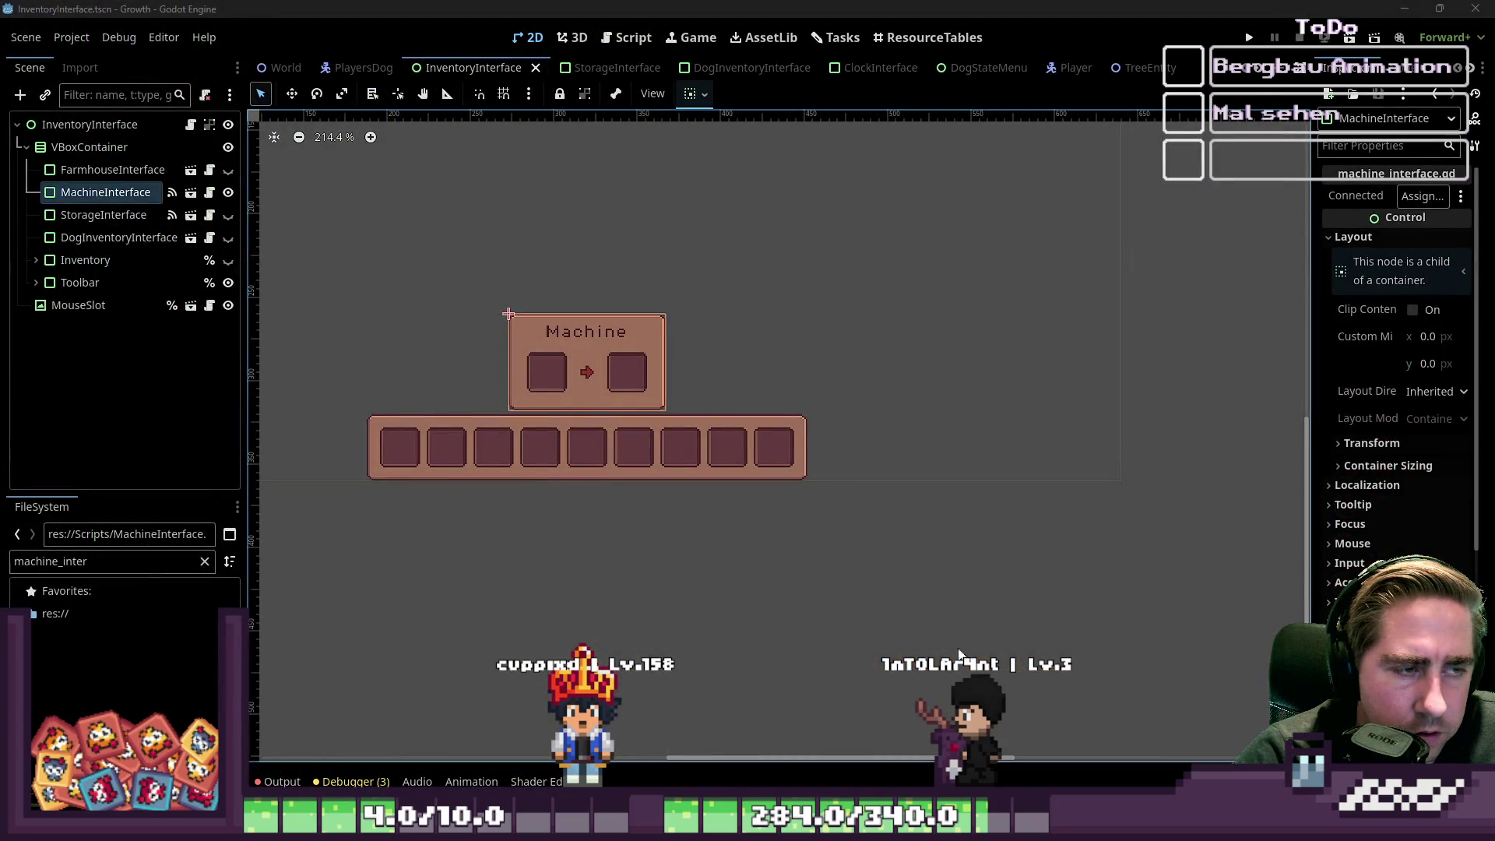
left_click(1249, 38)
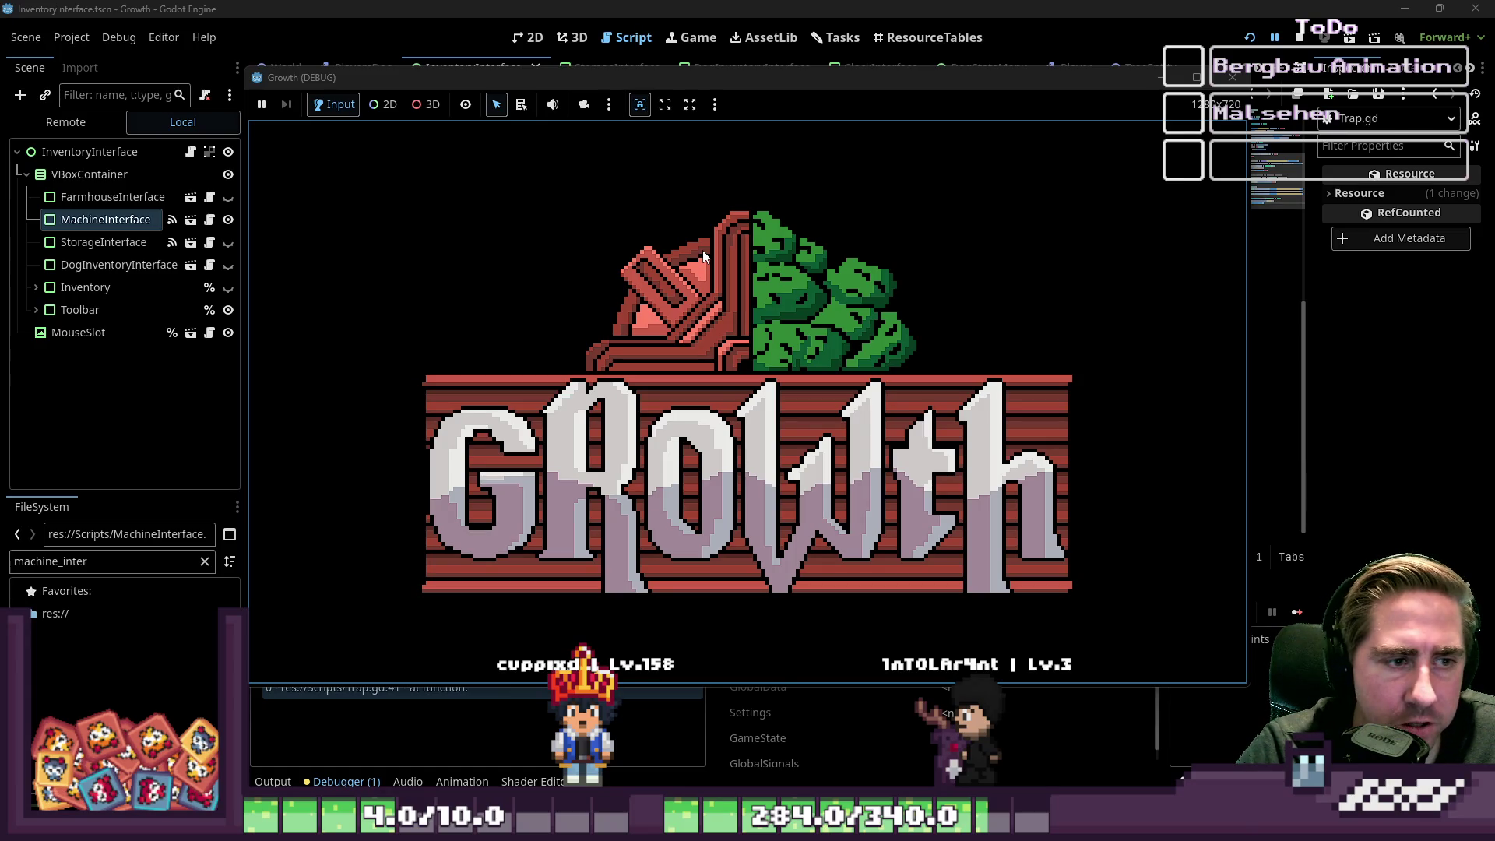
- Stop the running Growth game and select the flagged check_inventories call on Trap.gd line 41
left_click(730, 79)
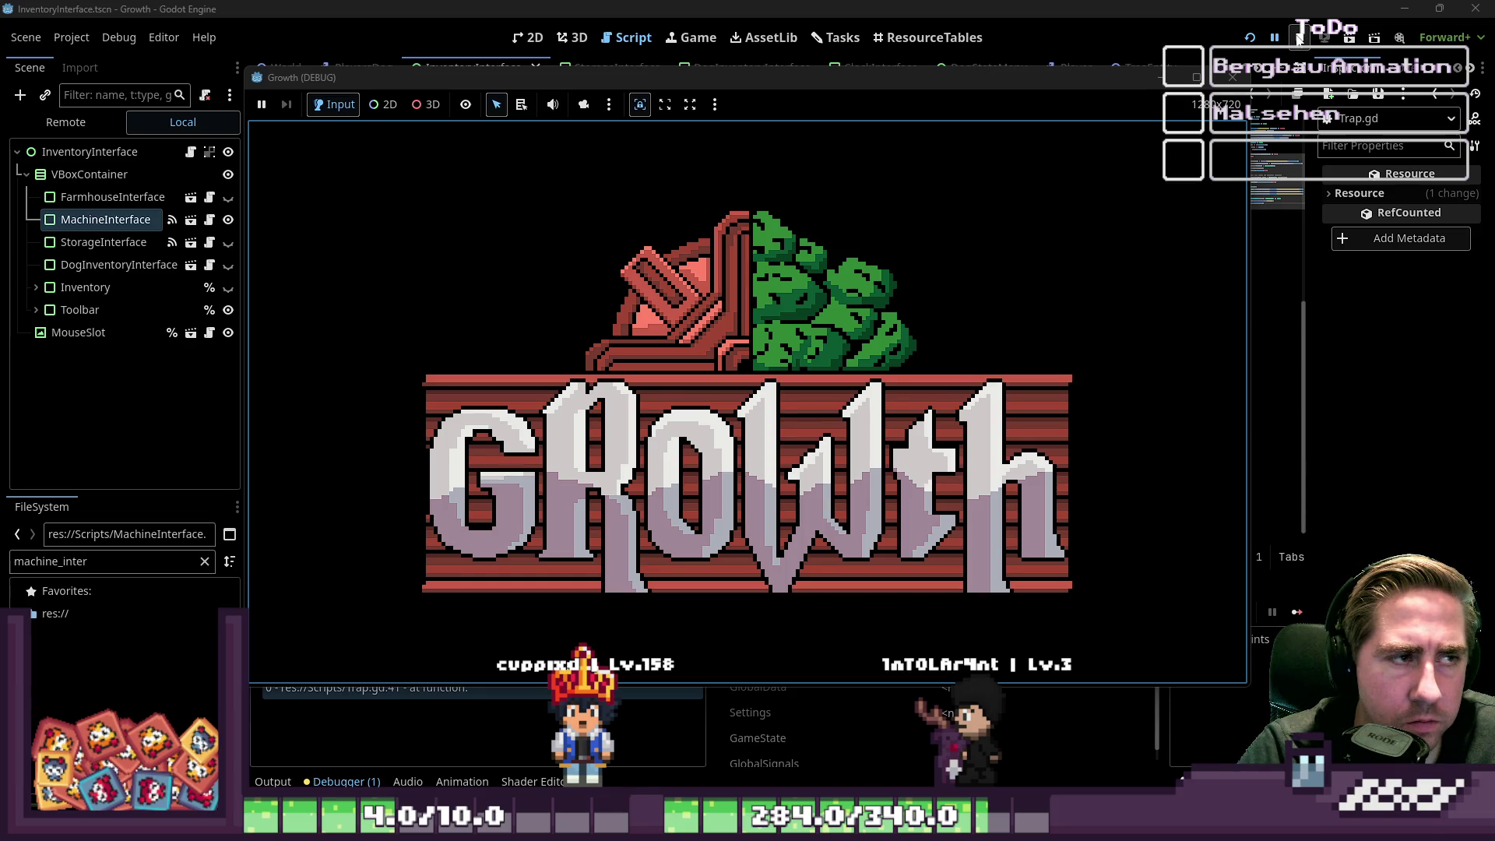
left_click(1298, 37)
left_click(670, 497)
double_click(670, 499)
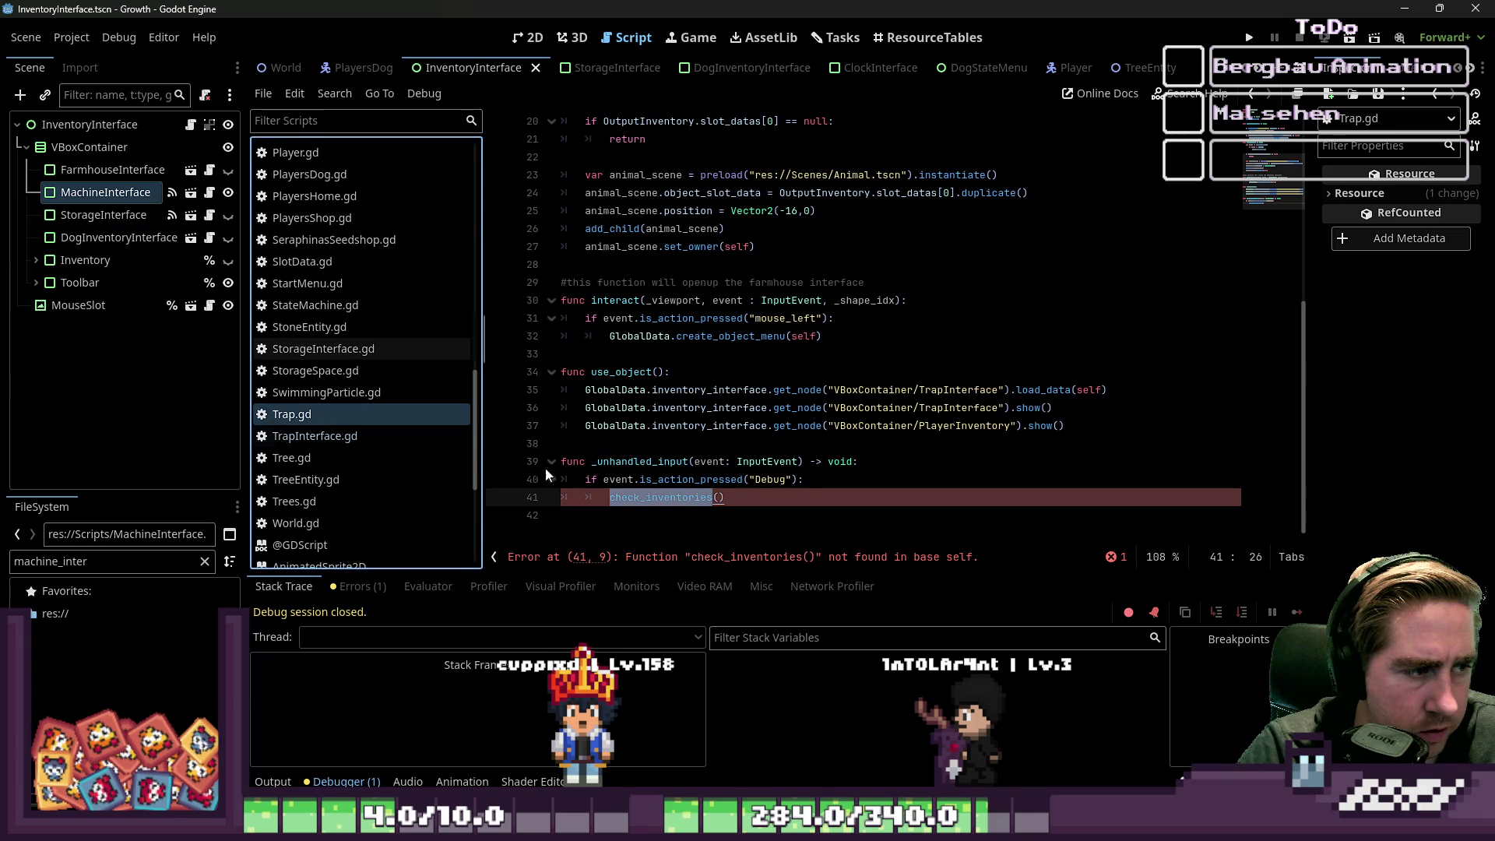
- Delete Trap.gd's _unhandled_input debug function on lines 39–41 and relaunch Growth
left_click_drag(725, 497, 551, 495)
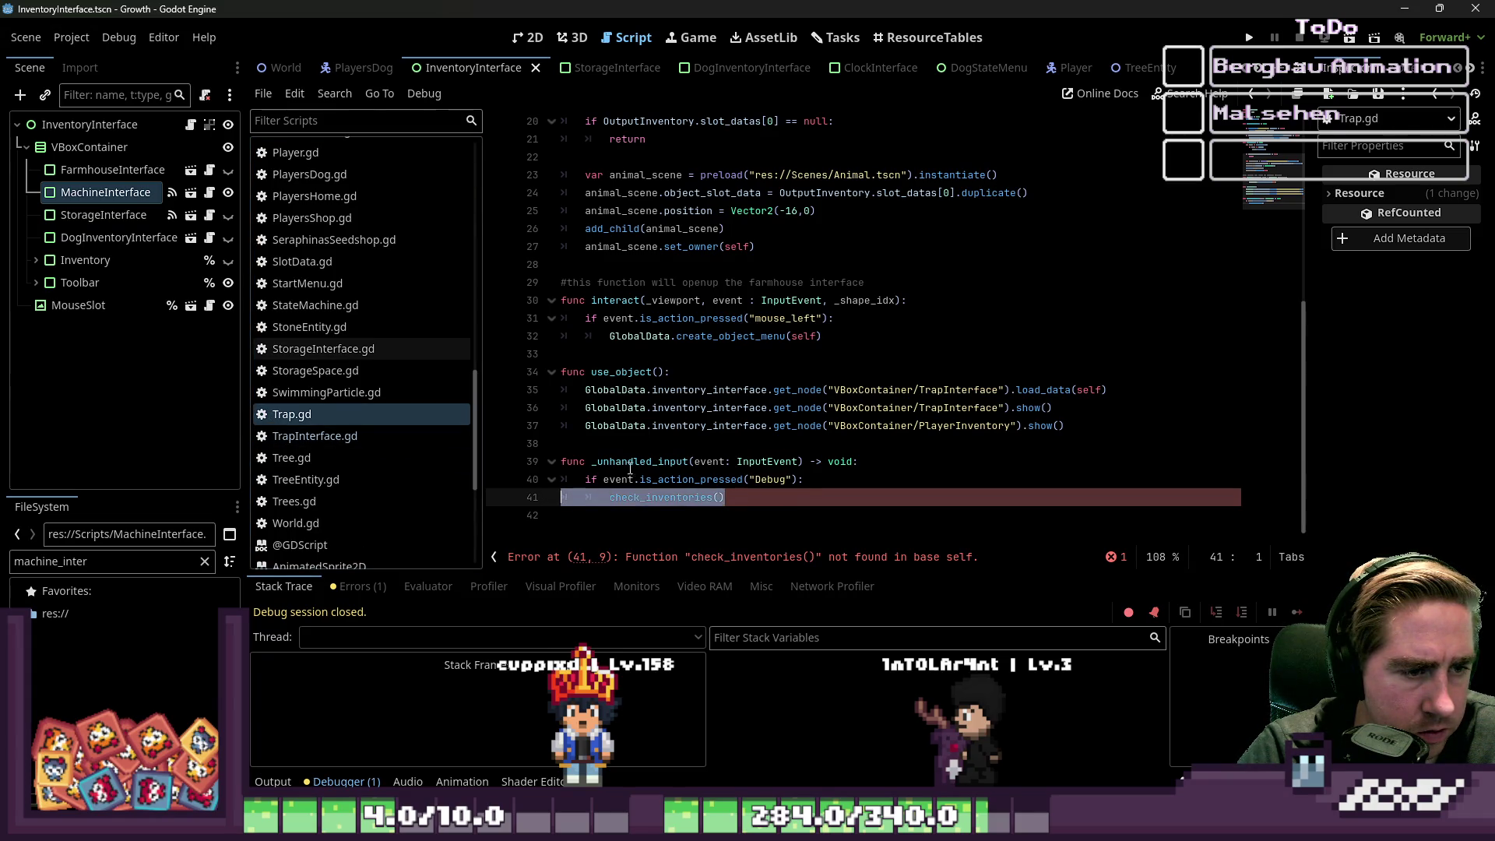
left_click(647, 432)
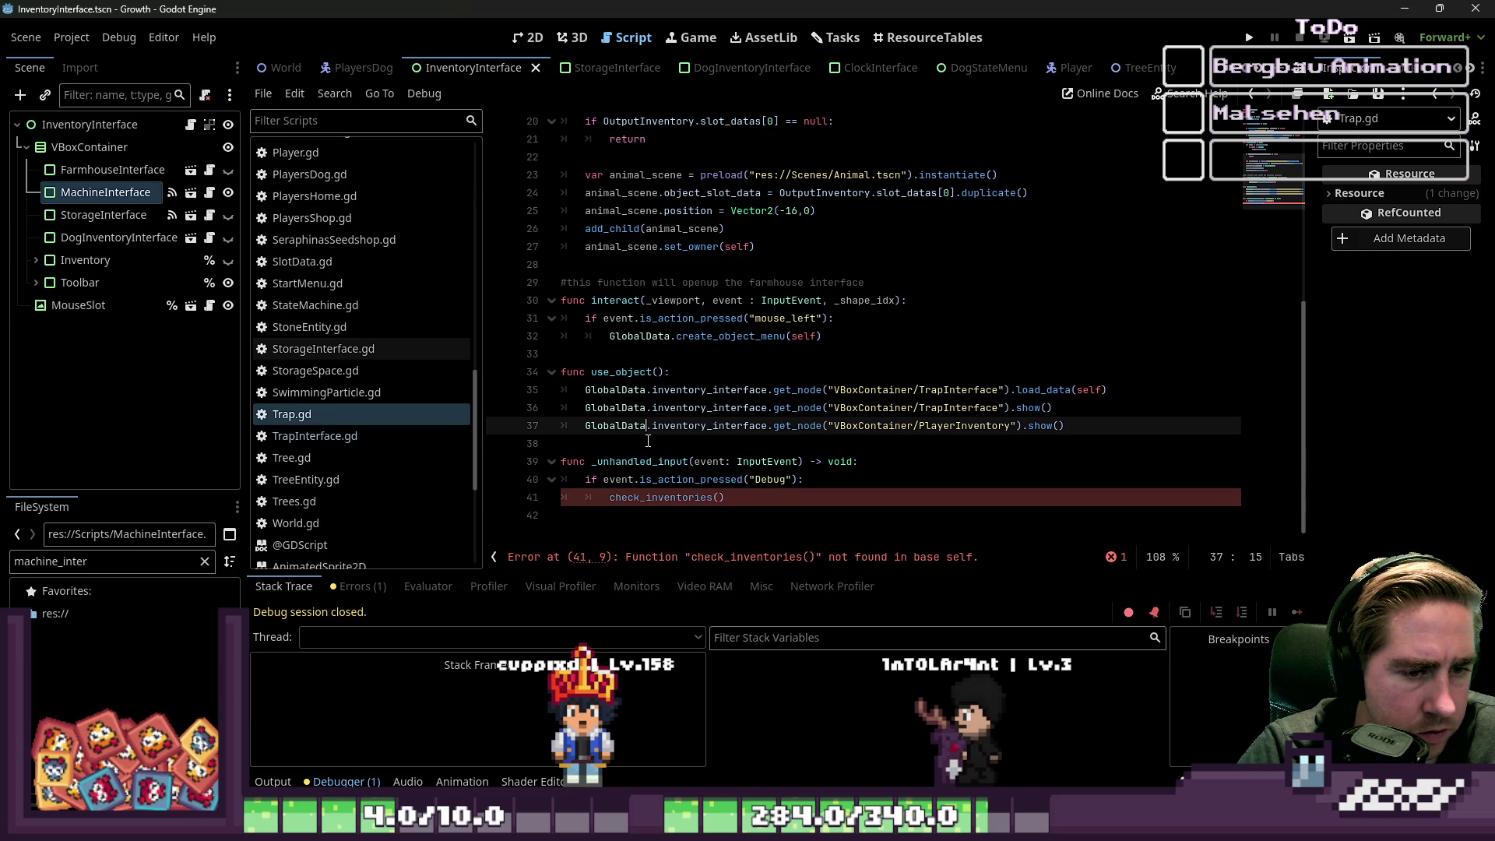
scroll(647, 440, "up", 5)
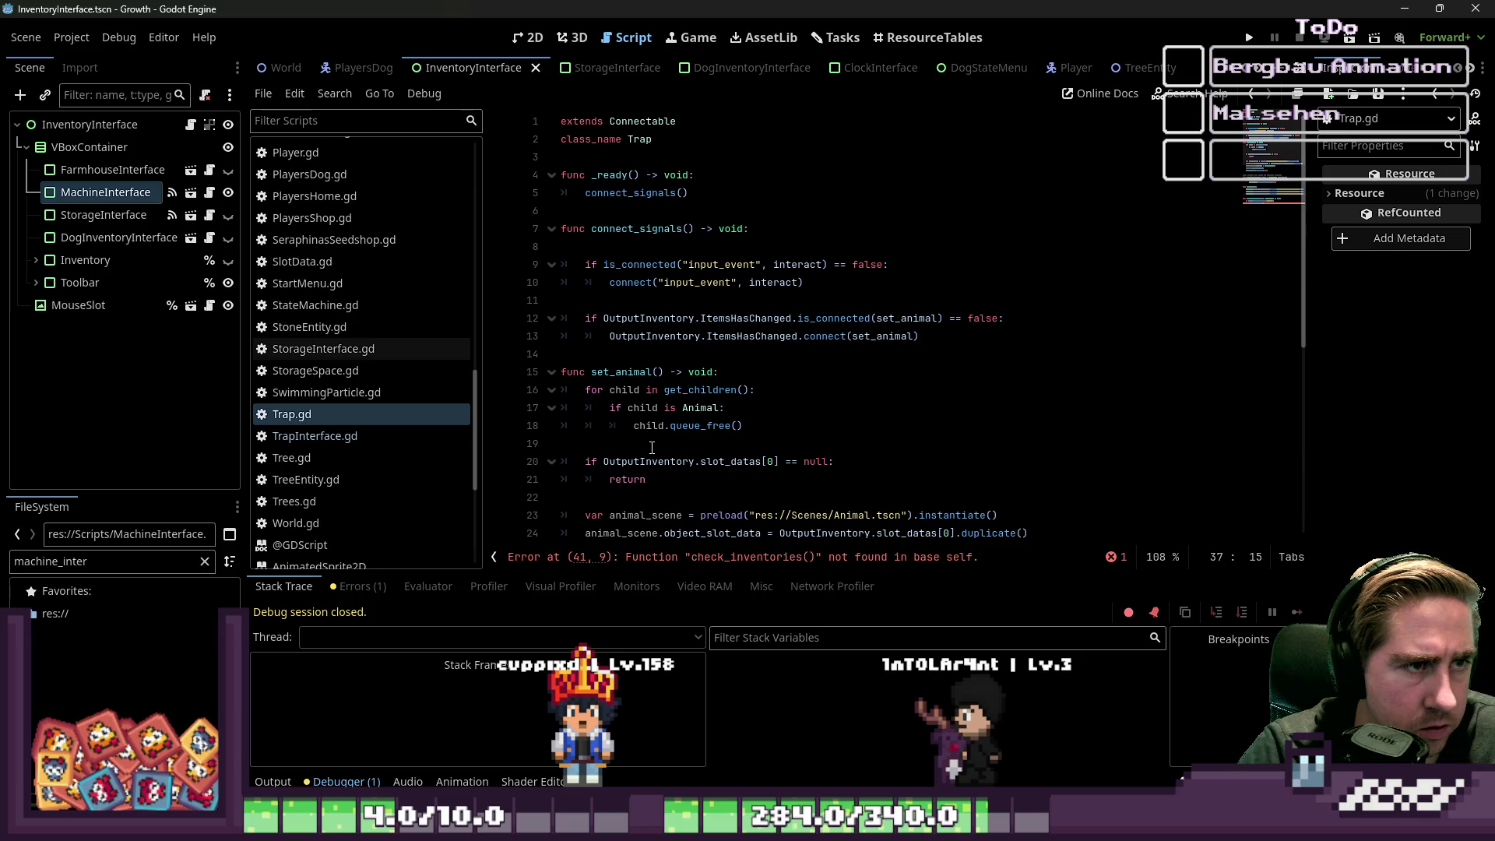
scroll(652, 448, "down", 5)
left_click_drag(662, 510, 534, 464)
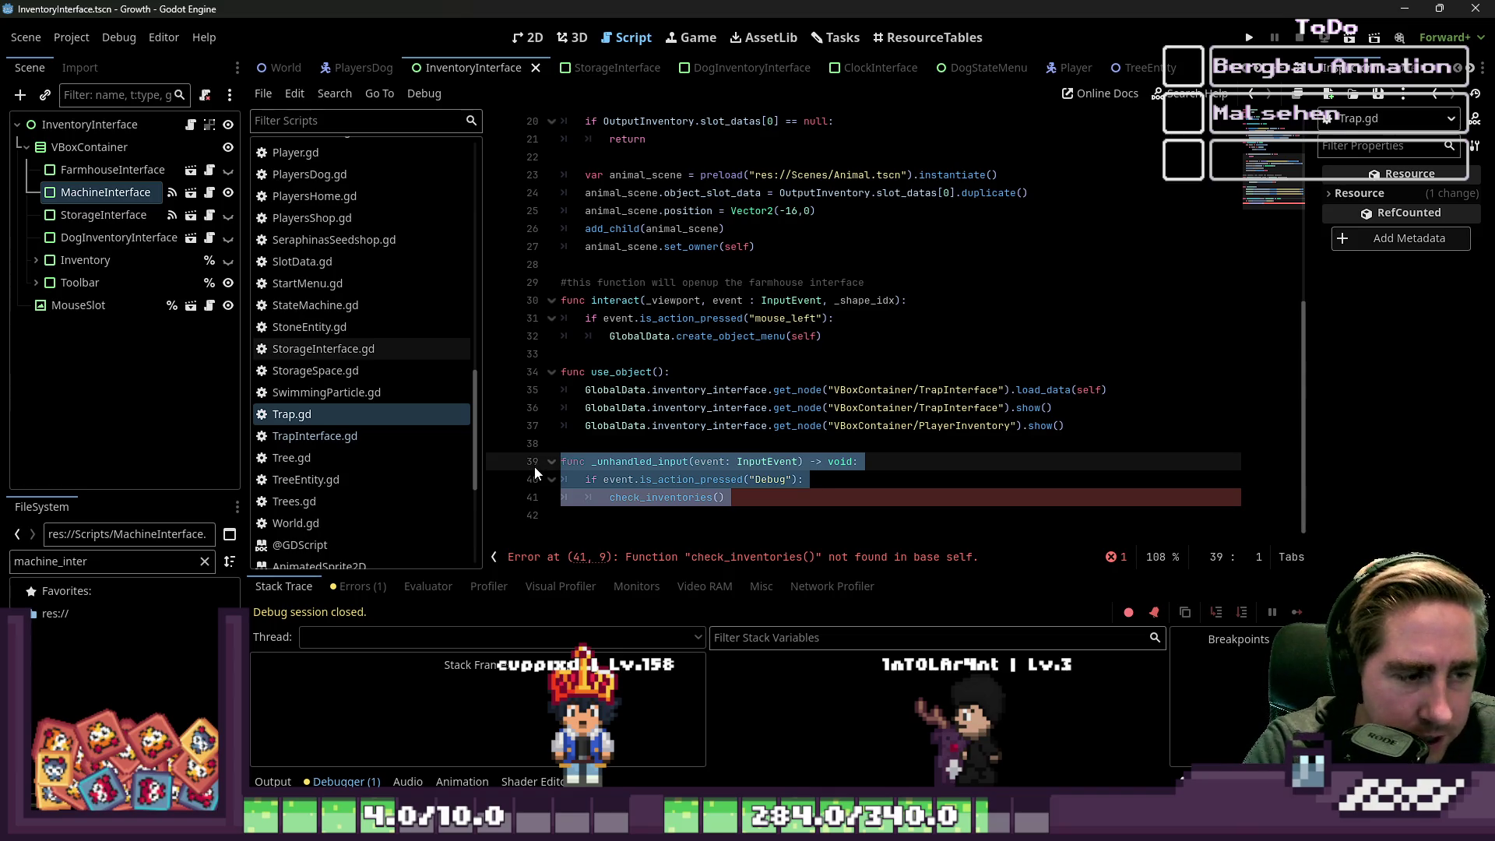
key("BackSpace")
key("BackSpace")
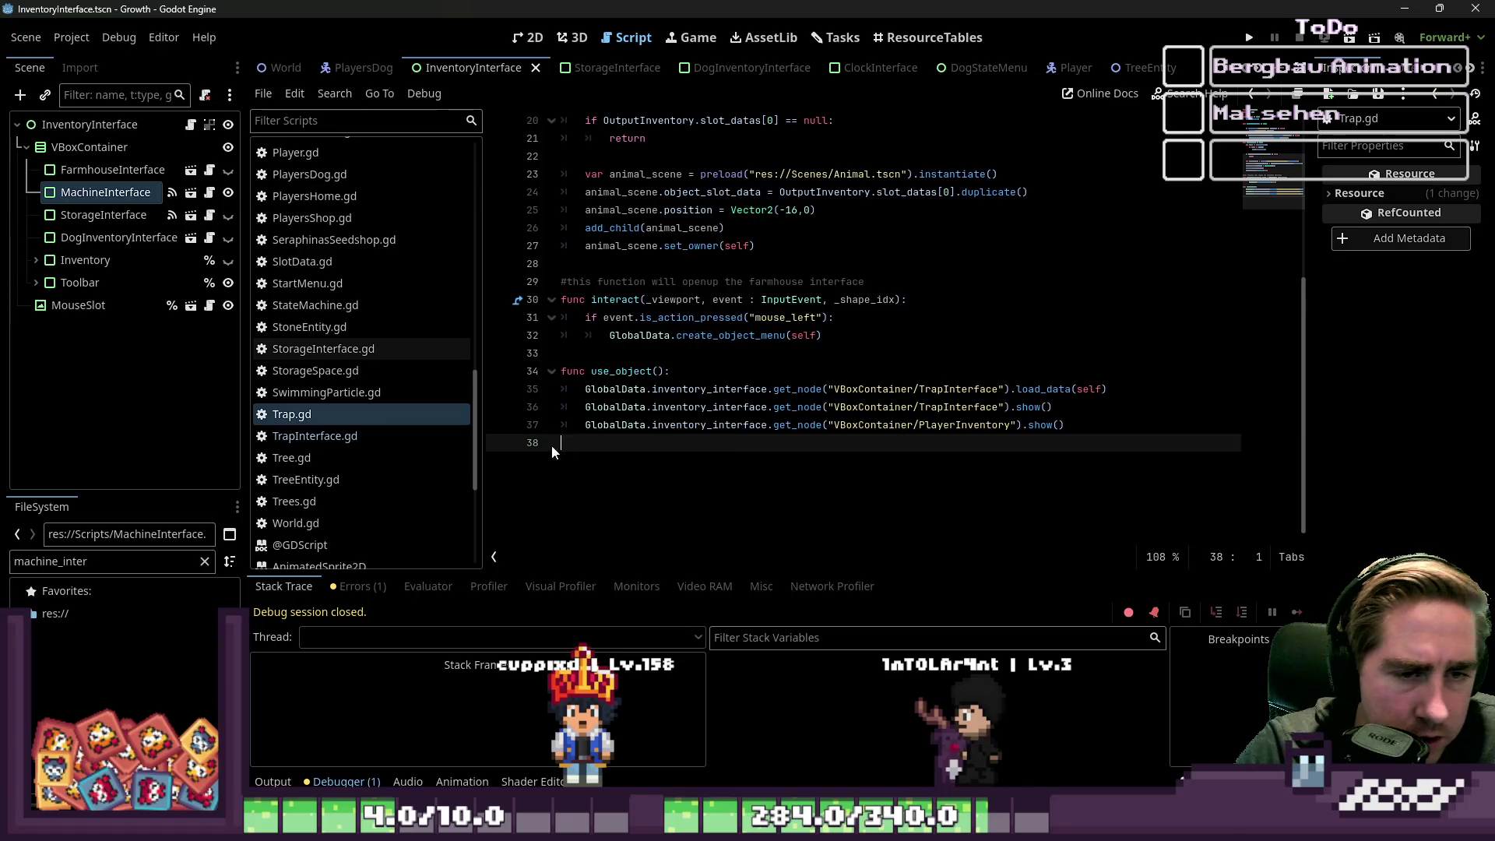
scroll(740, 446, "up", 6)
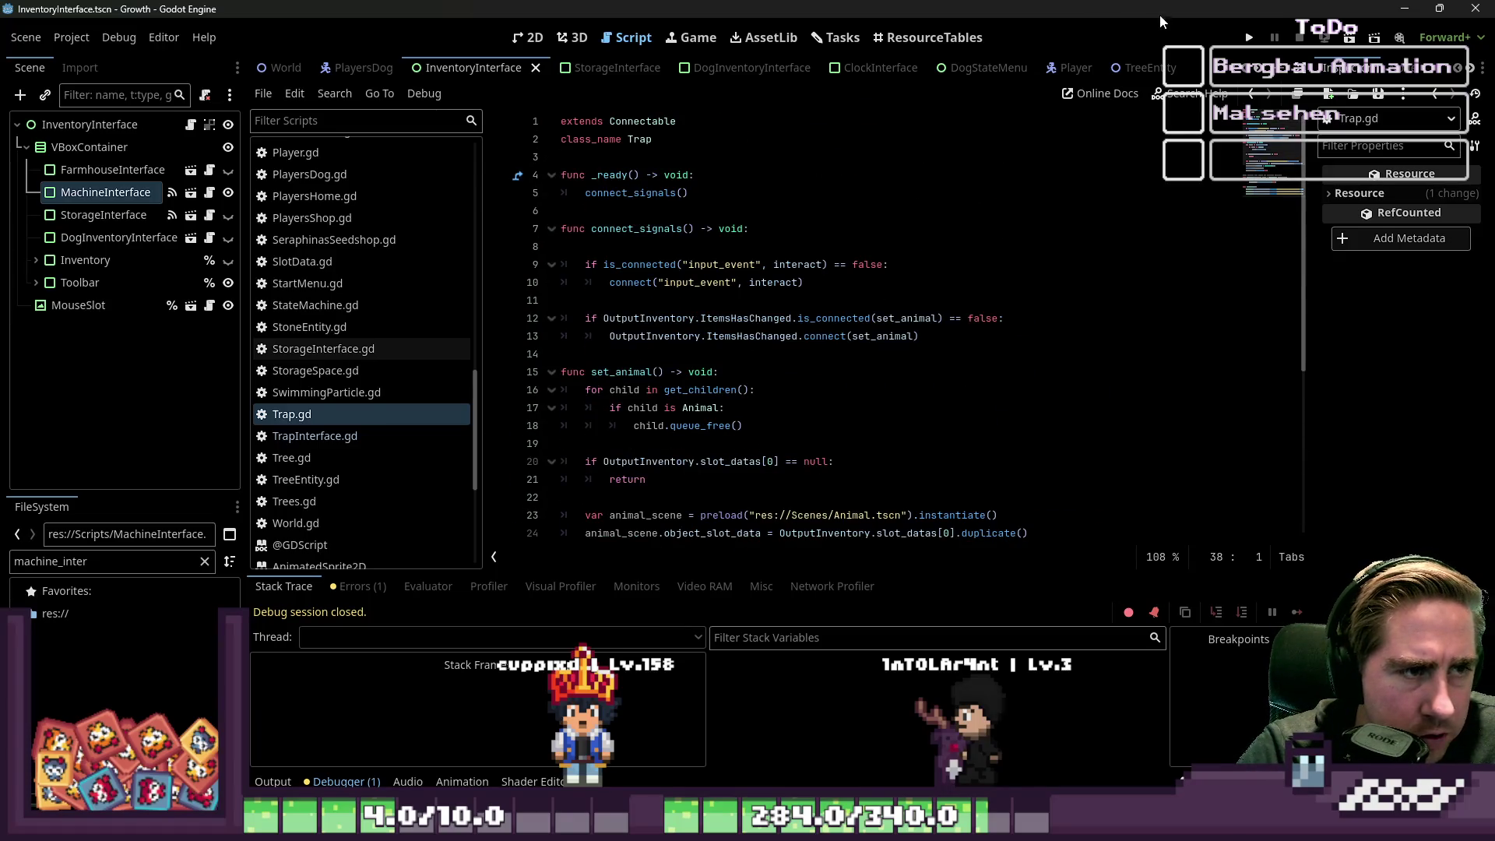
left_click(1242, 38)
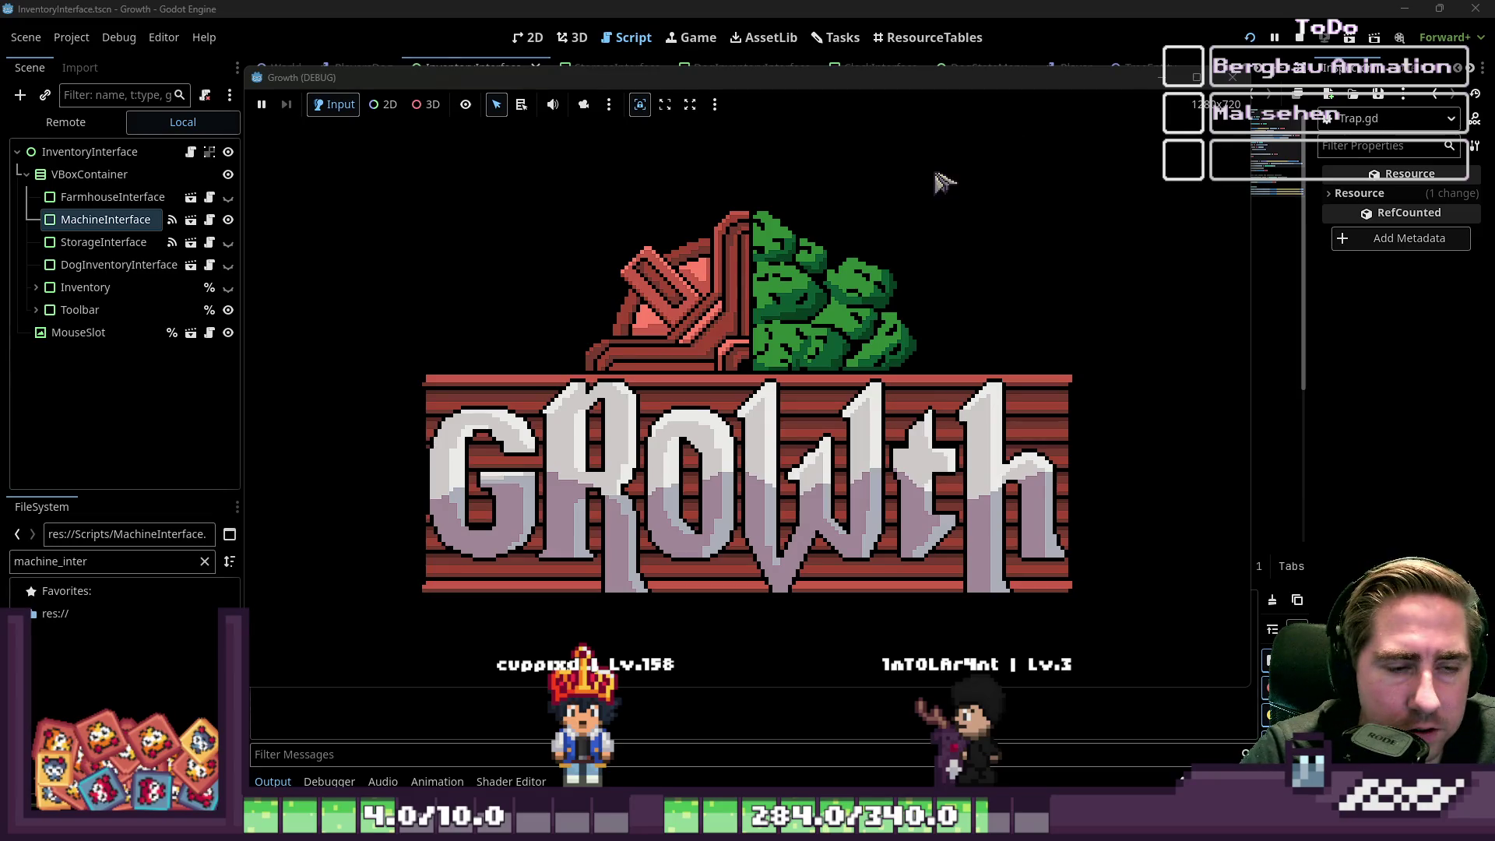
- Start a new game with a throwaway character name
left_click(732, 377)
type("asdgs")
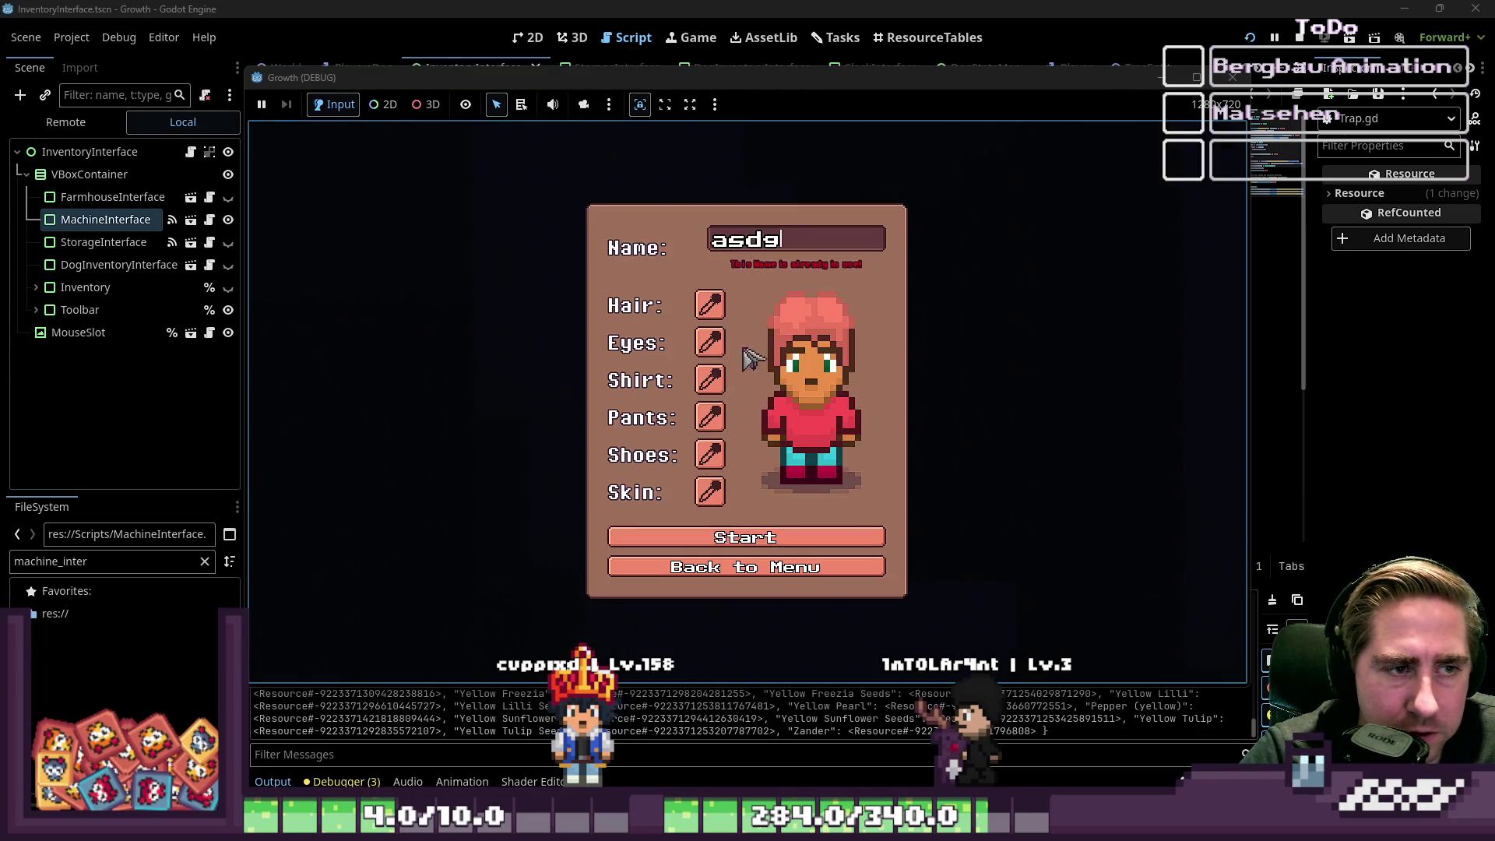
left_click(679, 532)
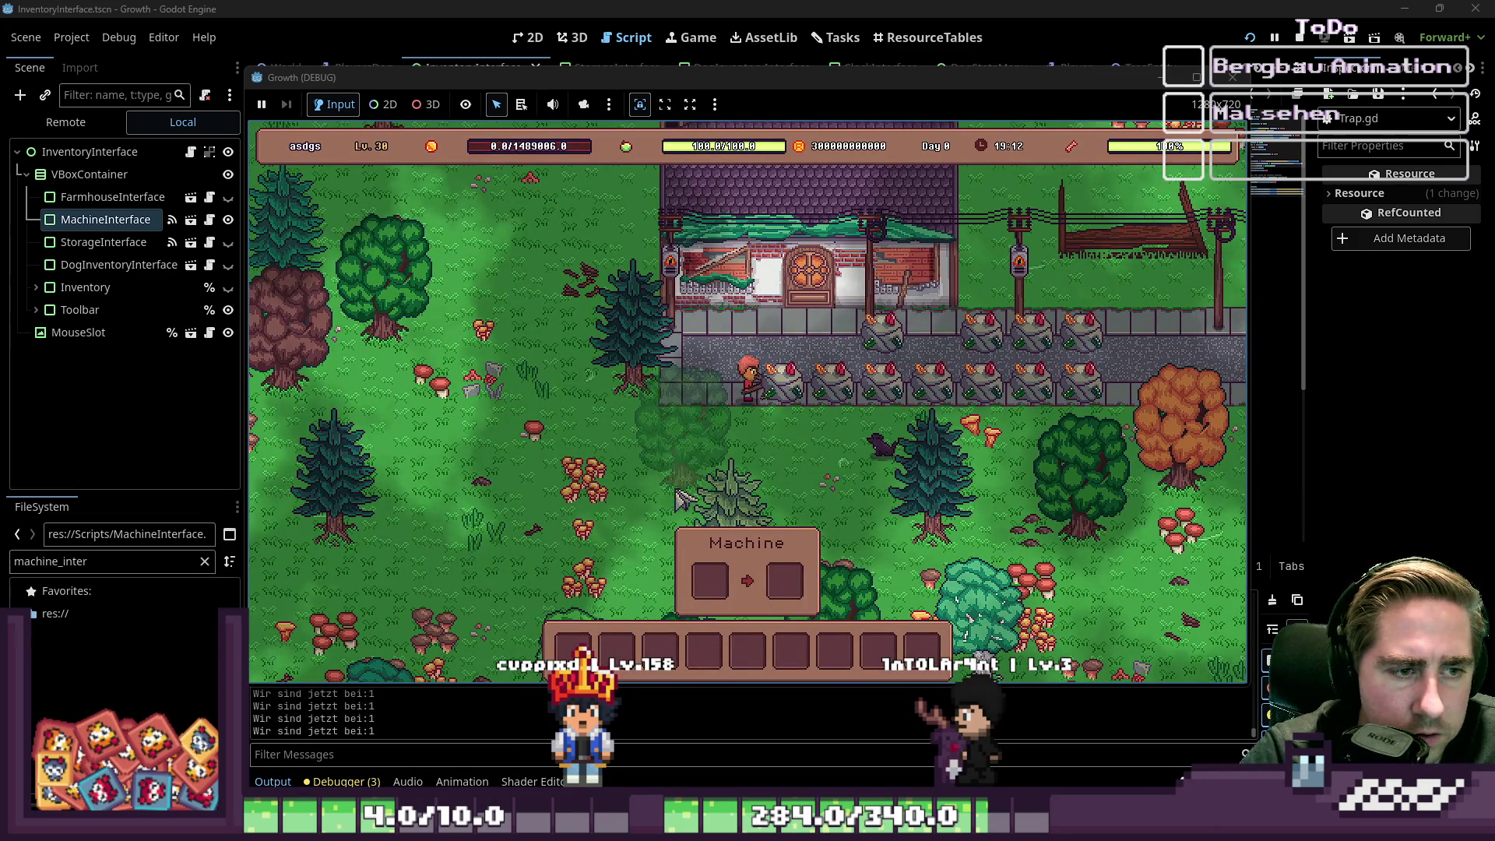
- Drag the Trap item into hotbar slot 3 and select it, triggering the ItemsHasChanged error
key("i")
mouse_move(852, 305)
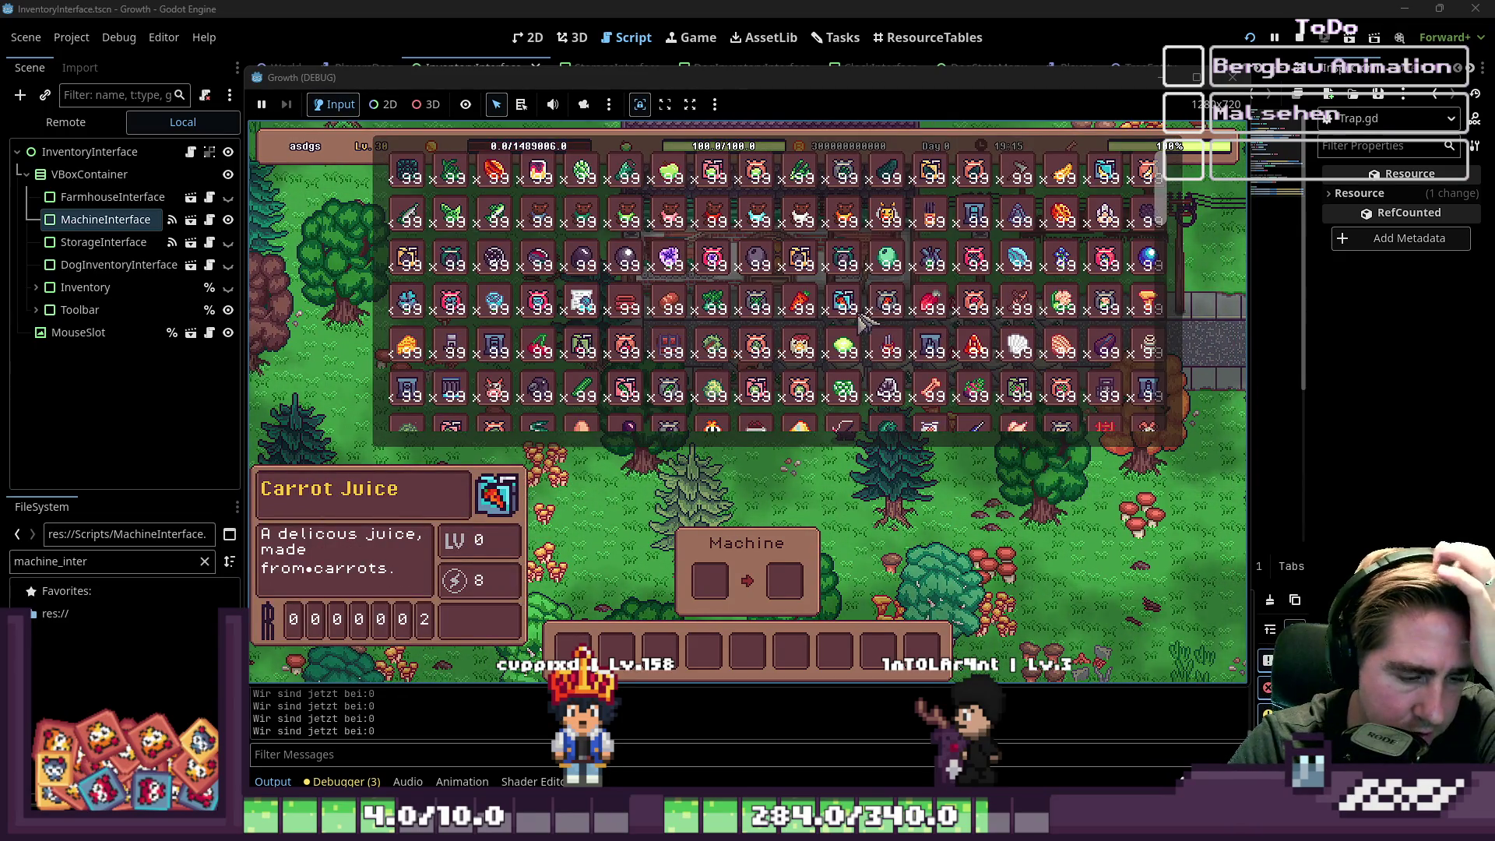
scroll(855, 350, "down", 3)
scroll(701, 327, "down", 5)
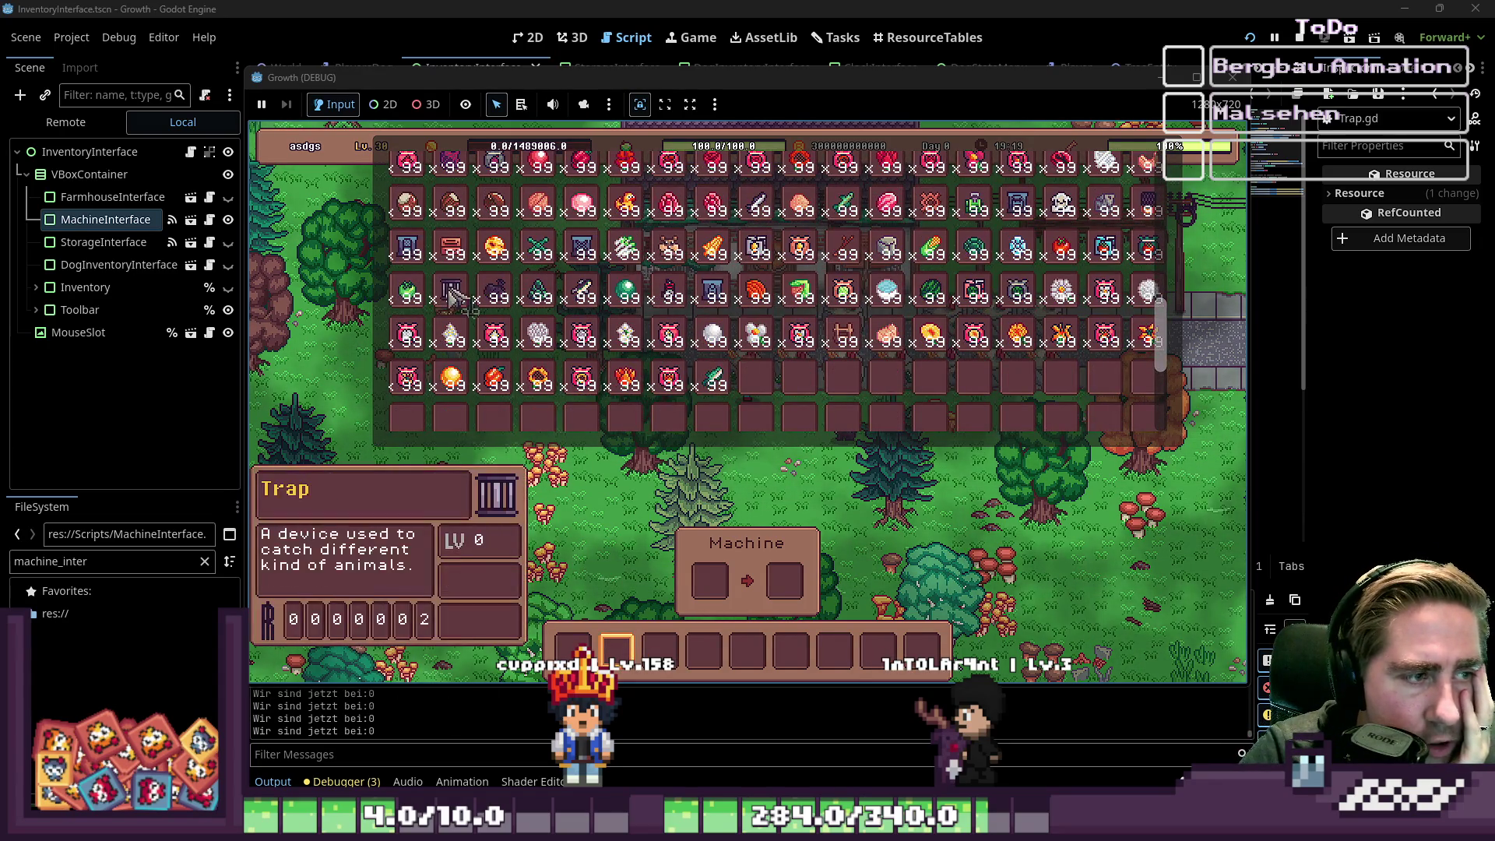
left_click_drag(452, 292, 660, 650)
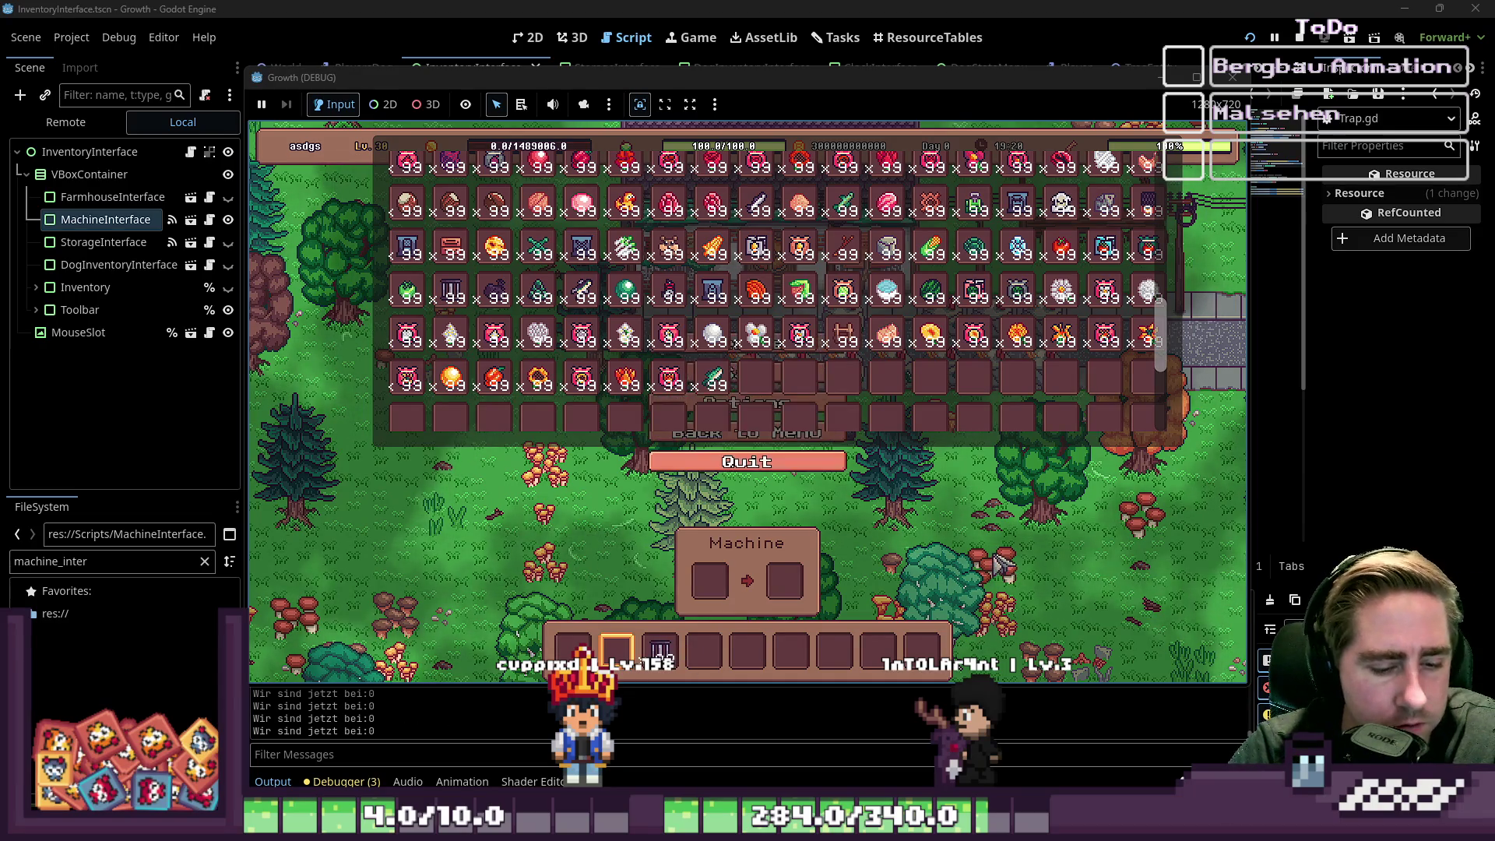
key("e")
scroll(887, 490, "up", 2)
scroll(887, 490, "up", 6)
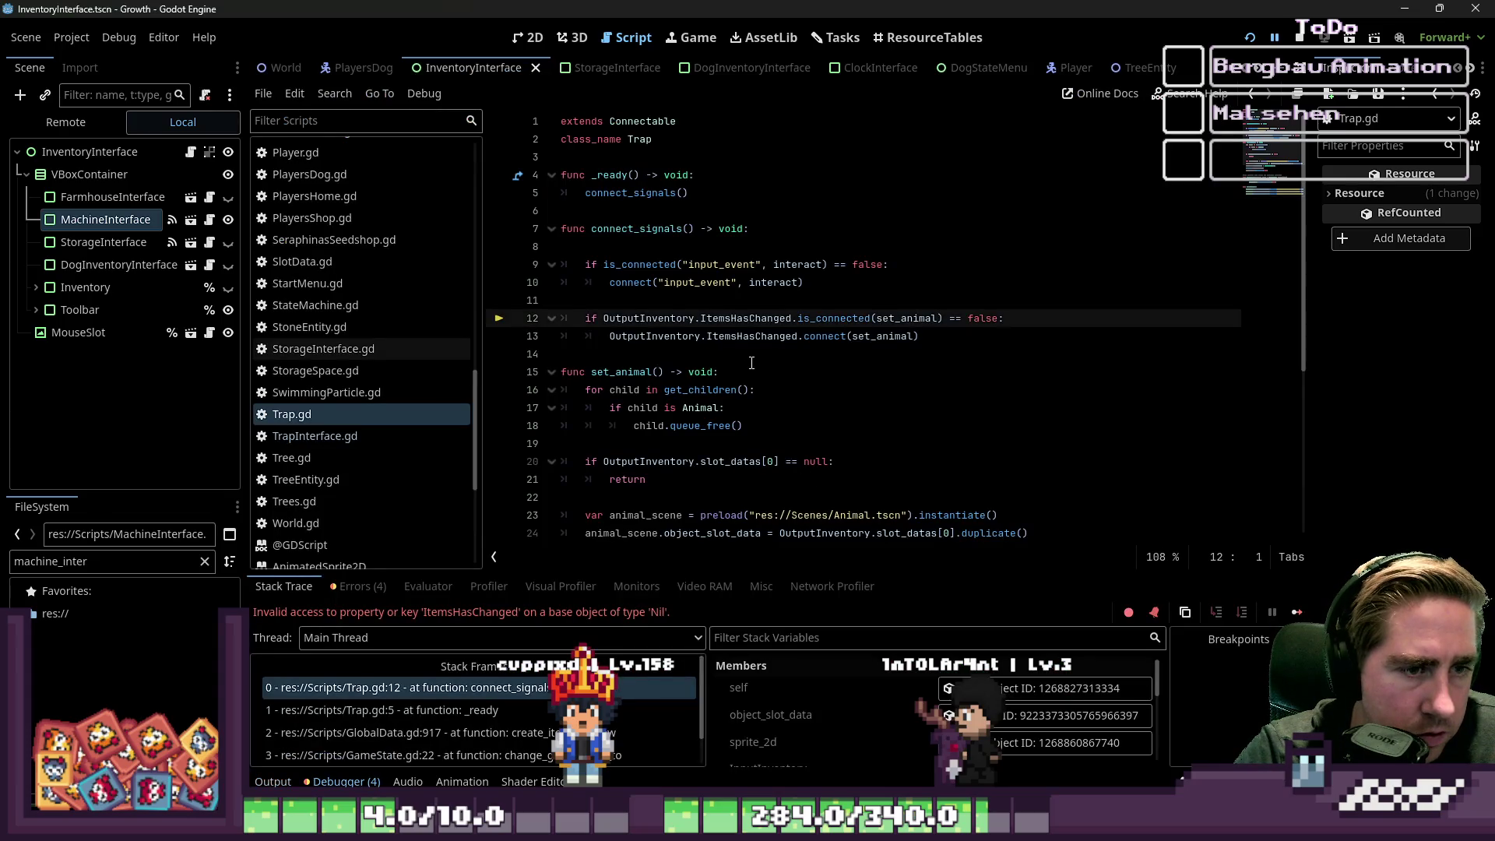
left_click(763, 357)
double_click(769, 317)
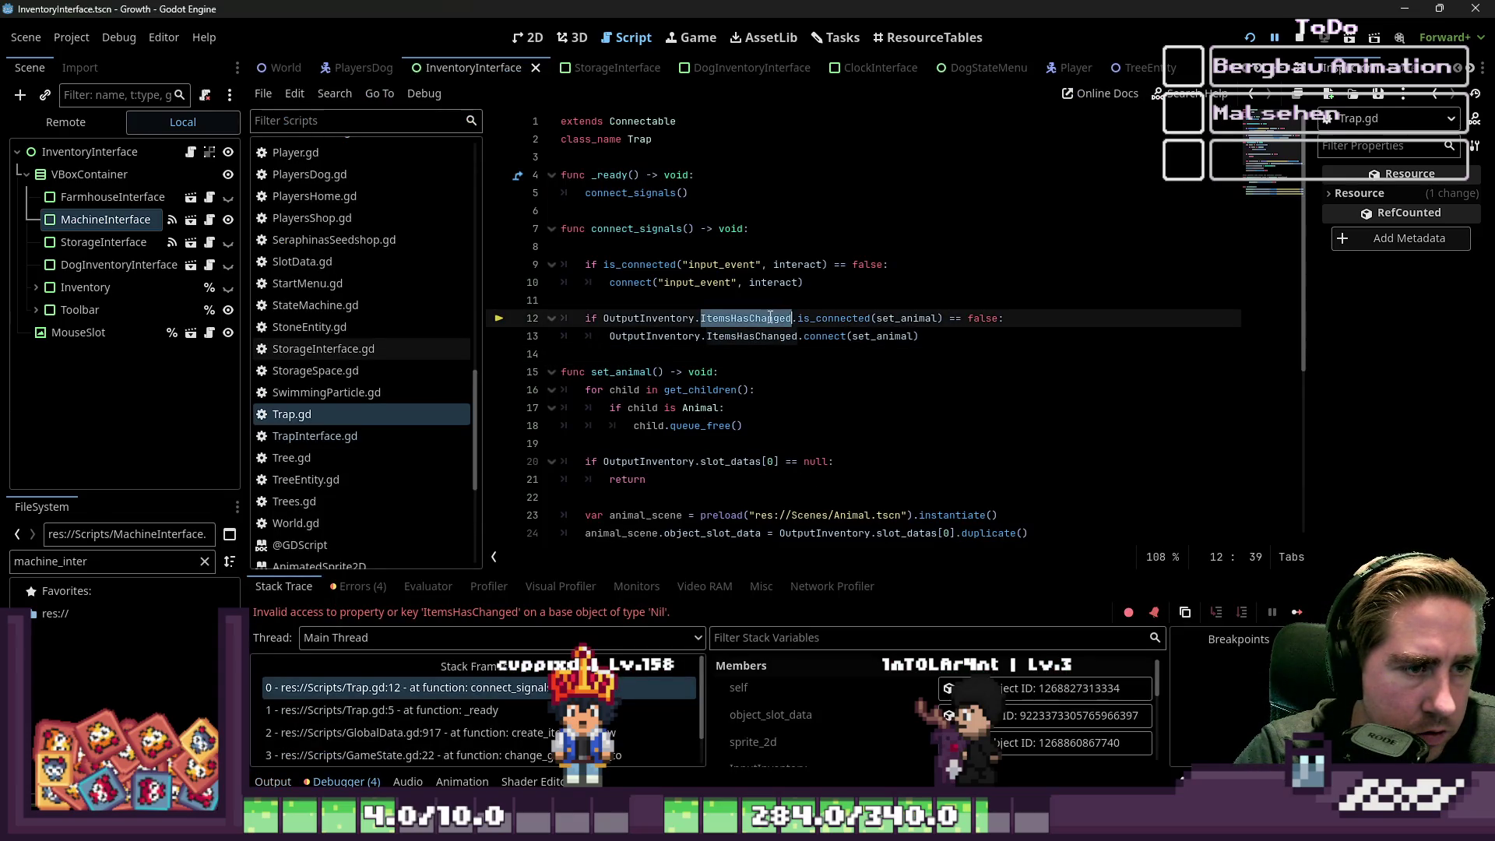
mouse_move(769, 317)
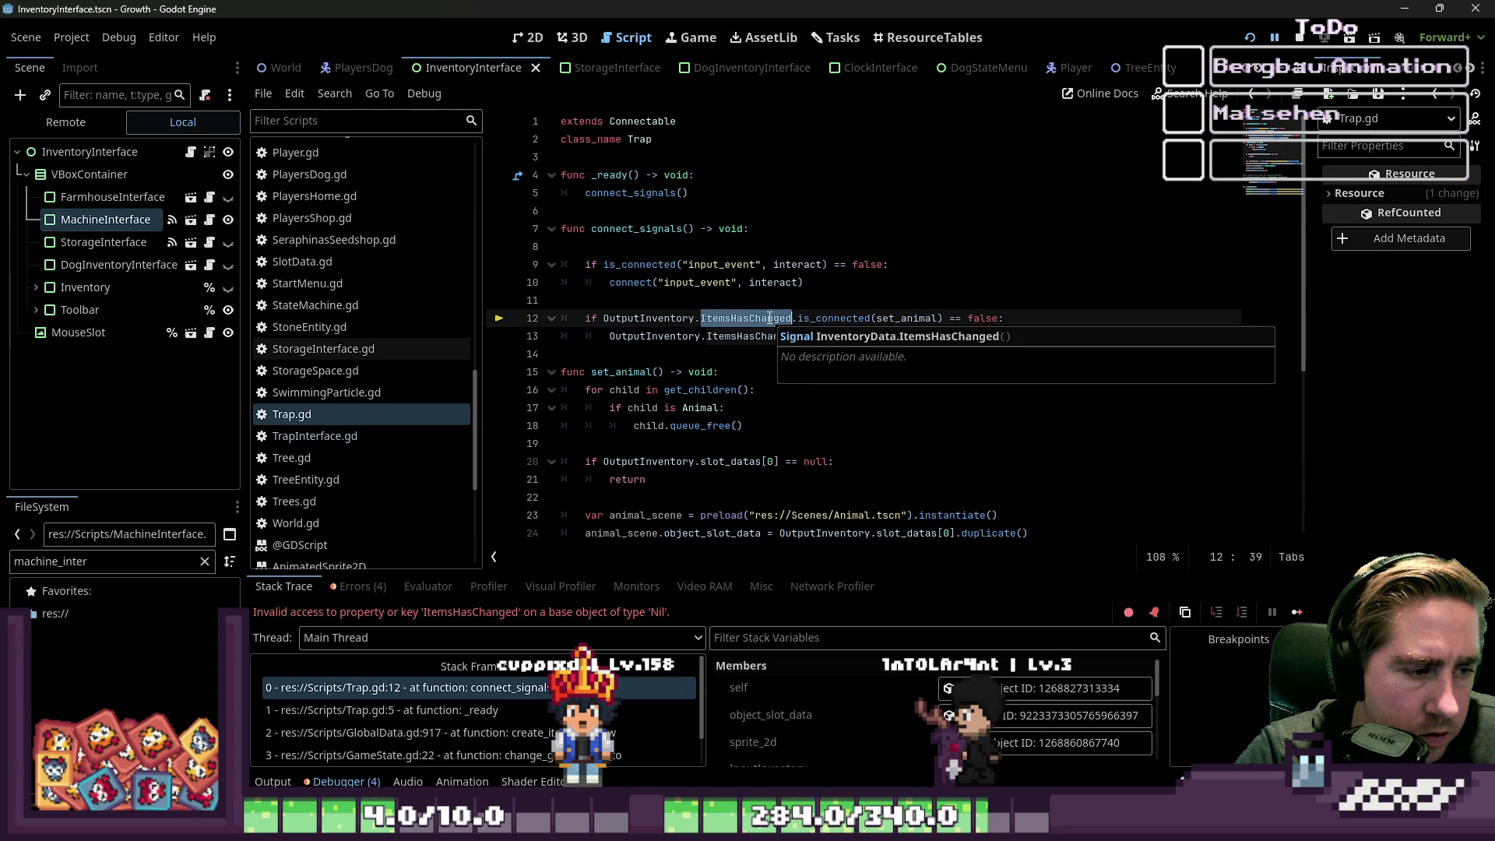
left_click(678, 262)
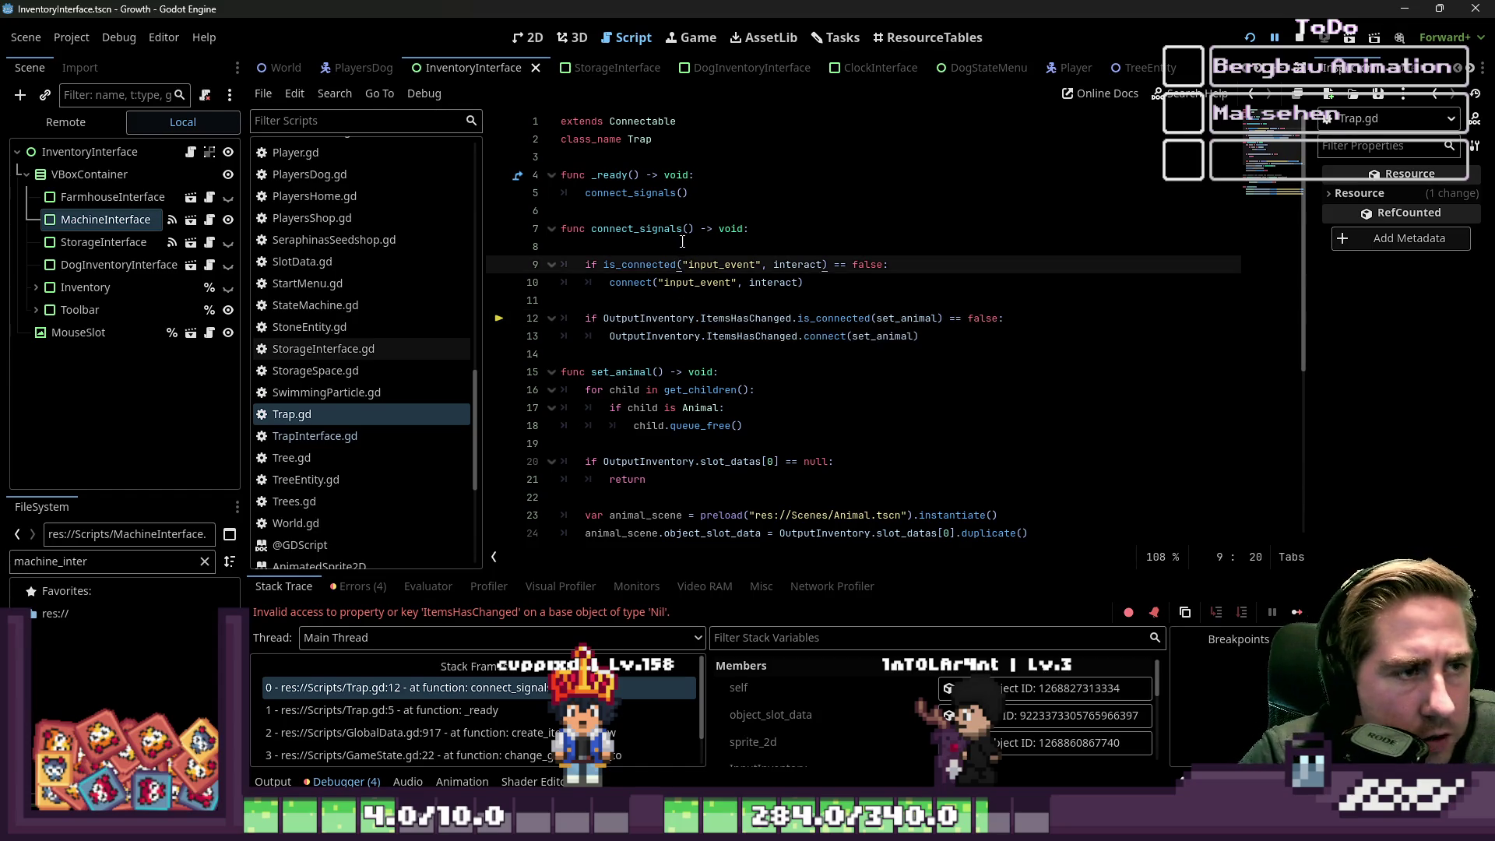
scroll(347, 371, "up", 3)
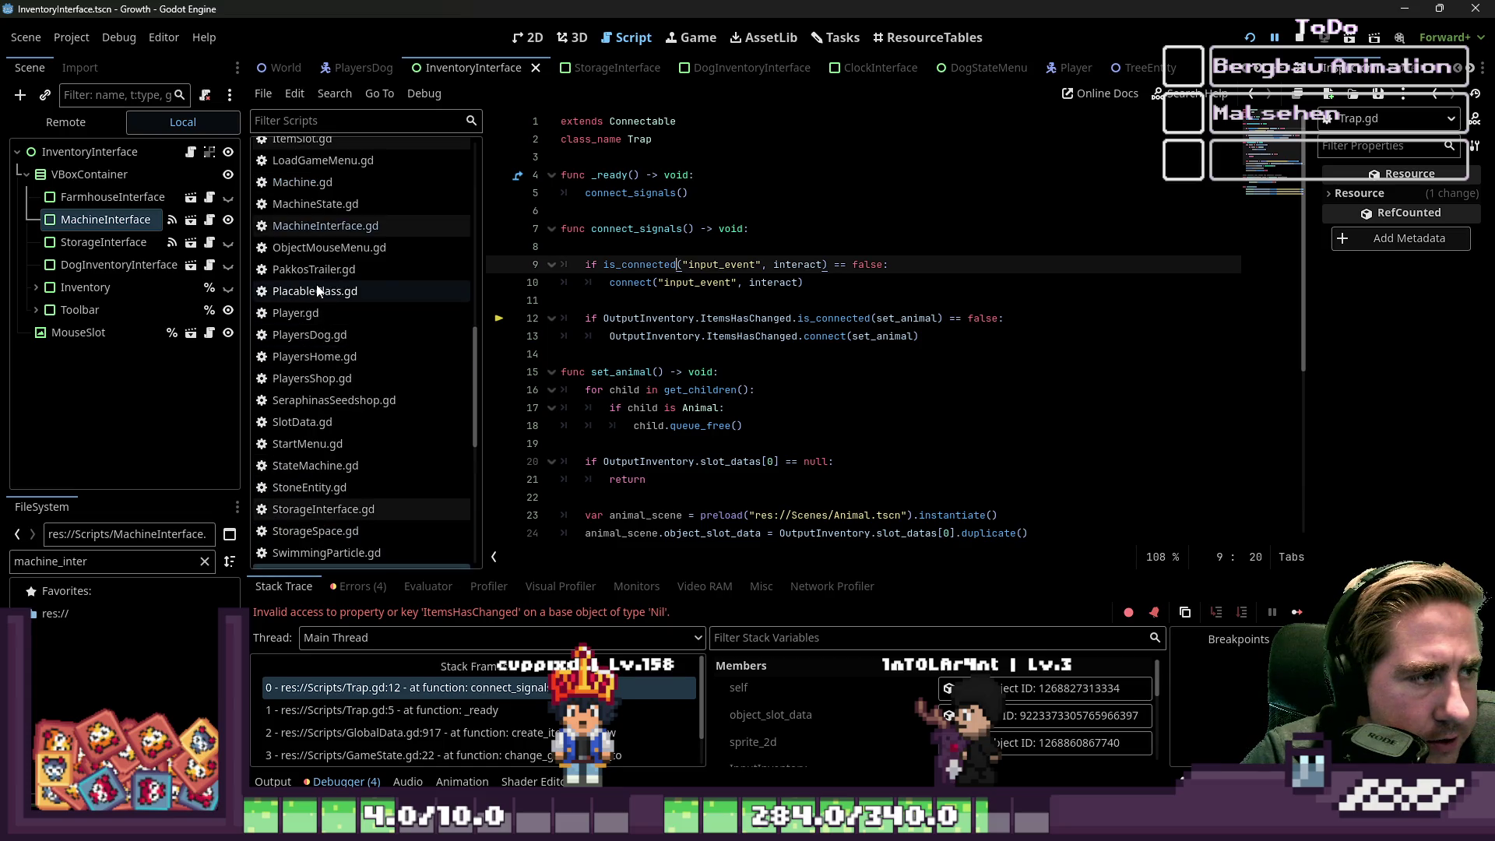
left_click(317, 225)
left_click(625, 335)
scroll(719, 357, "down", 1)
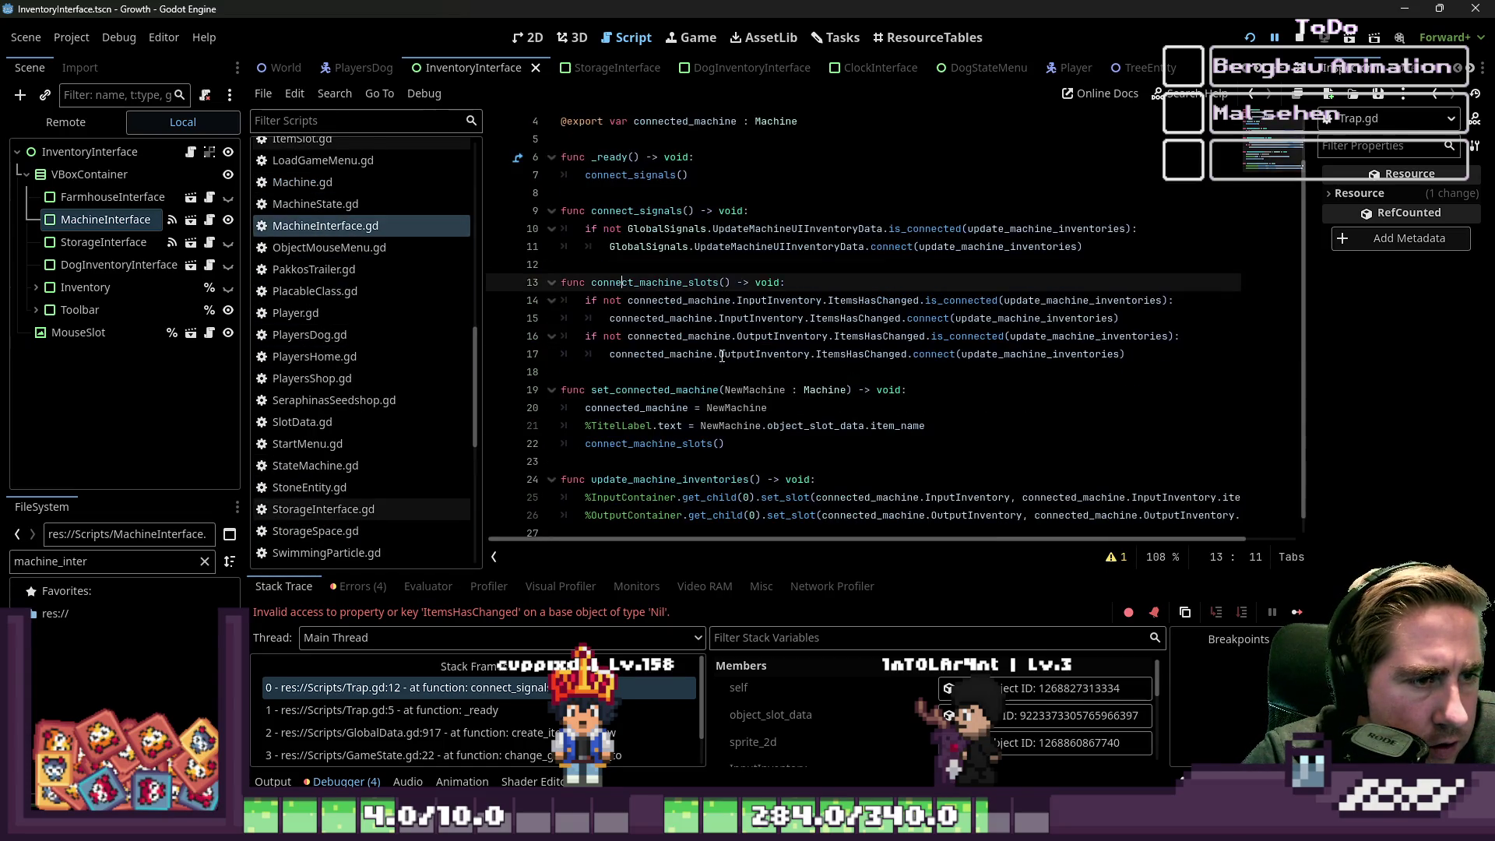
left_click(820, 330)
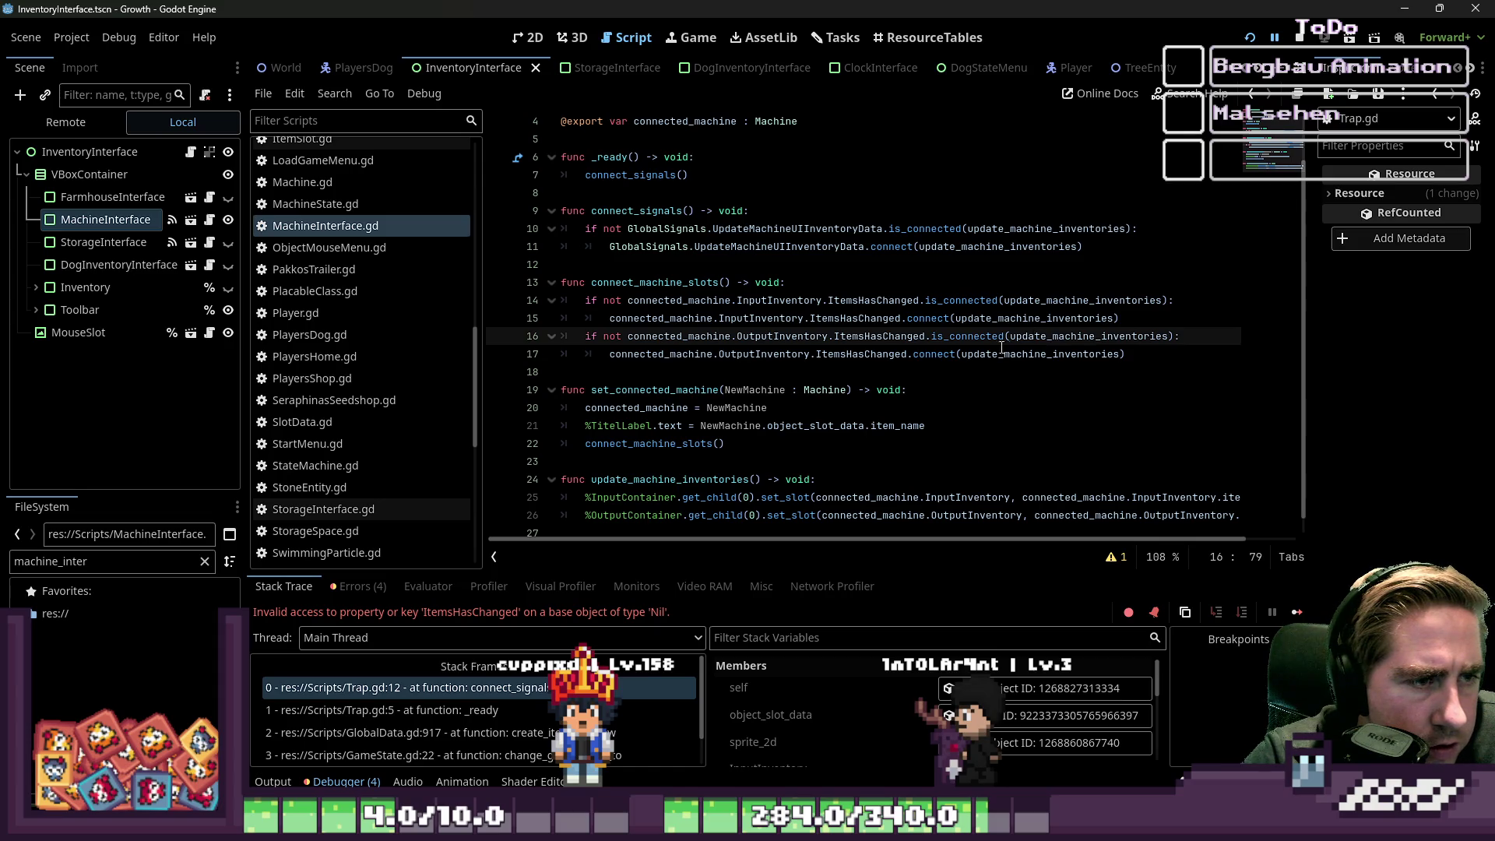
scroll(345, 328, "up", 5)
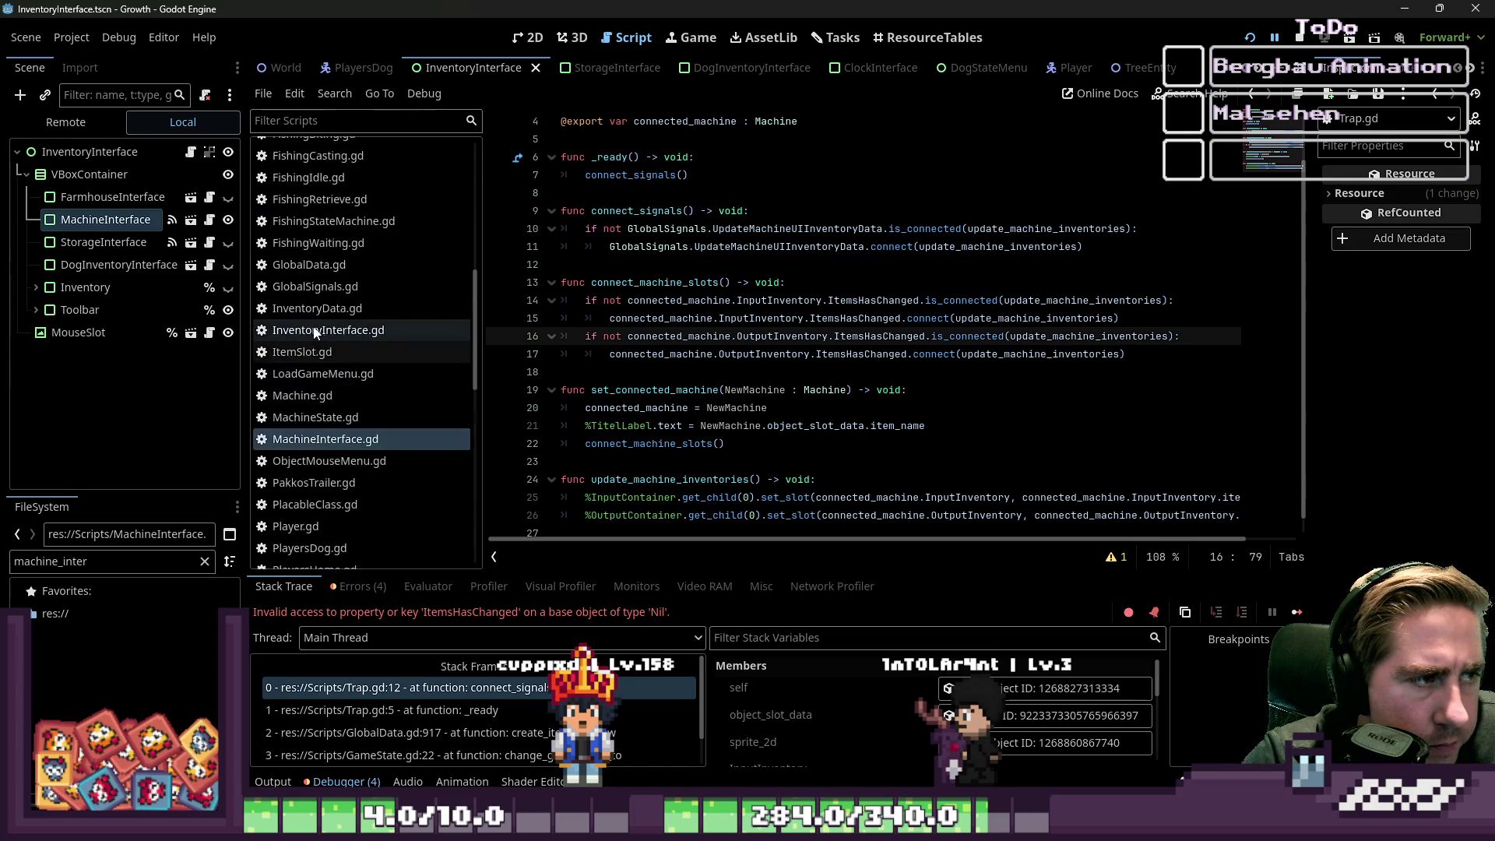
scroll(343, 327, "down", 2)
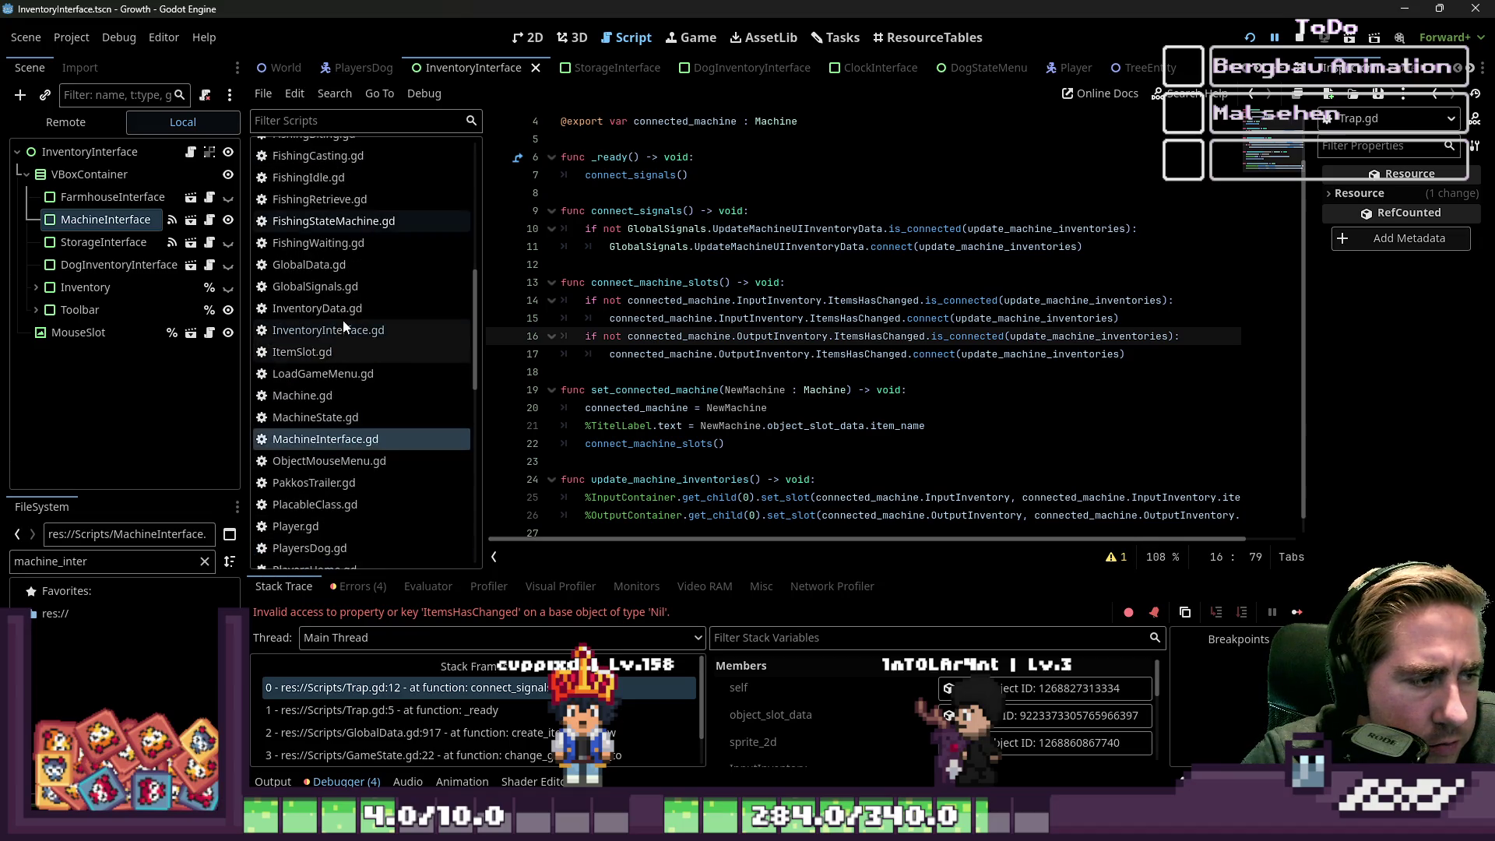
left_click(312, 396)
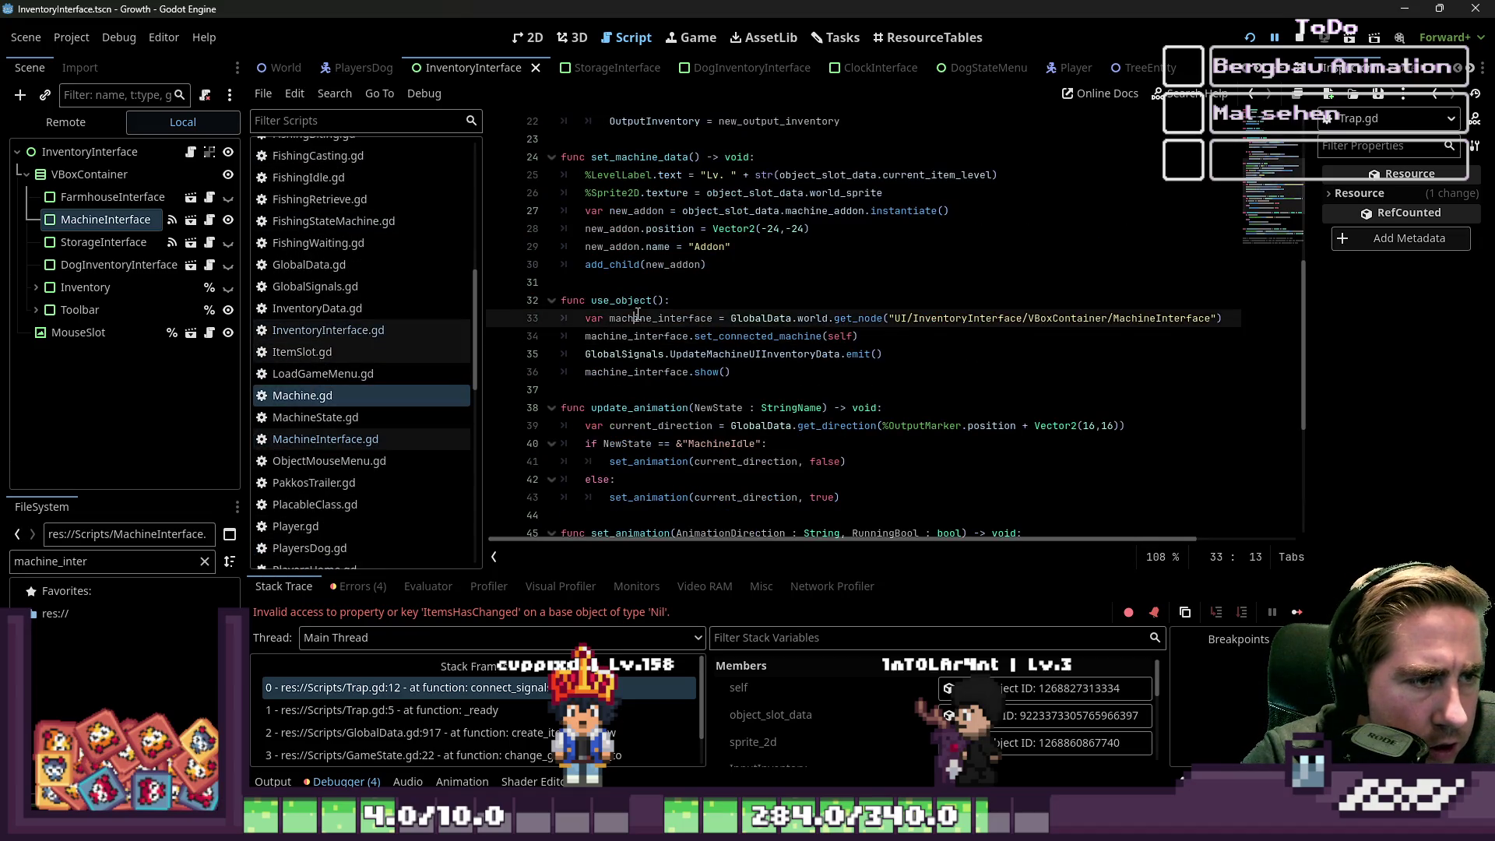
left_click(634, 425)
scroll(724, 288, "up", 4)
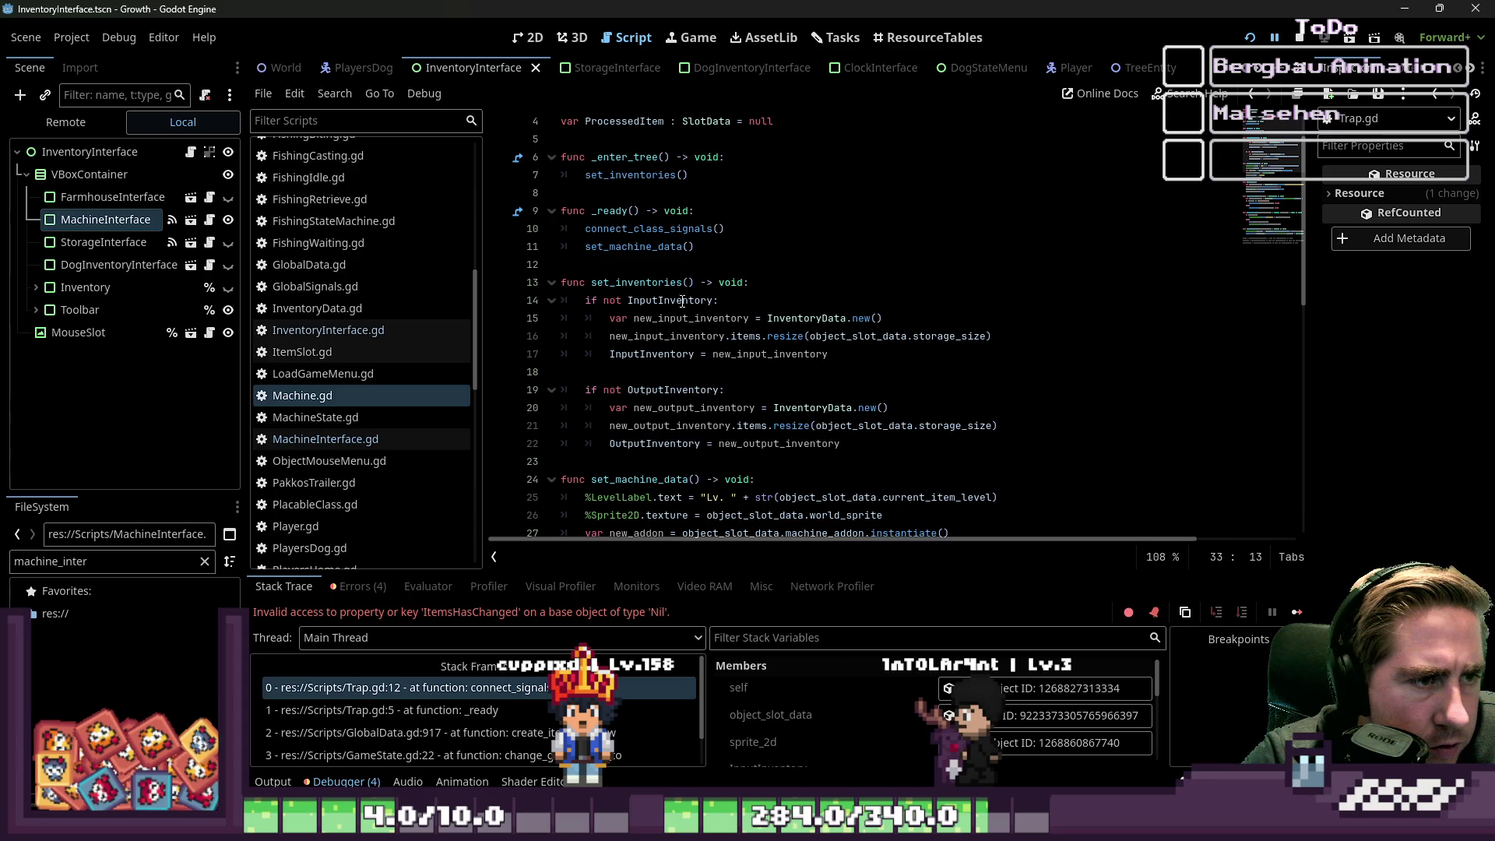
left_click(767, 337)
mouse_move(882, 457)
left_mouse_down()
mouse_move(591, 336)
mouse_move(562, 282)
left_mouse_up()
key("ctrl+c")
scroll(749, 371, "up", 1)
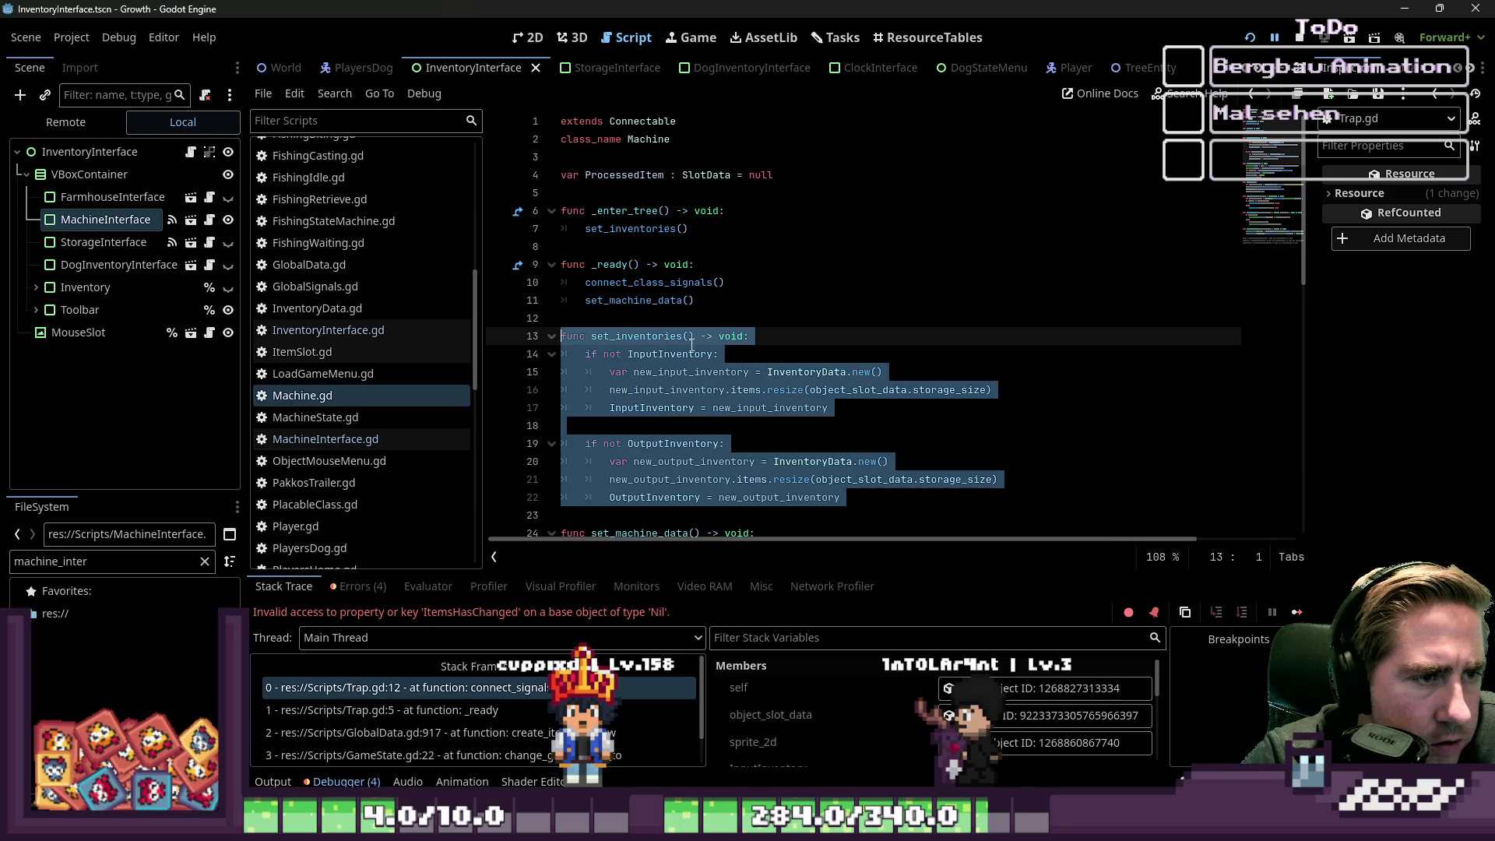
double_click(639, 300)
scroll(346, 373, "down", 3)
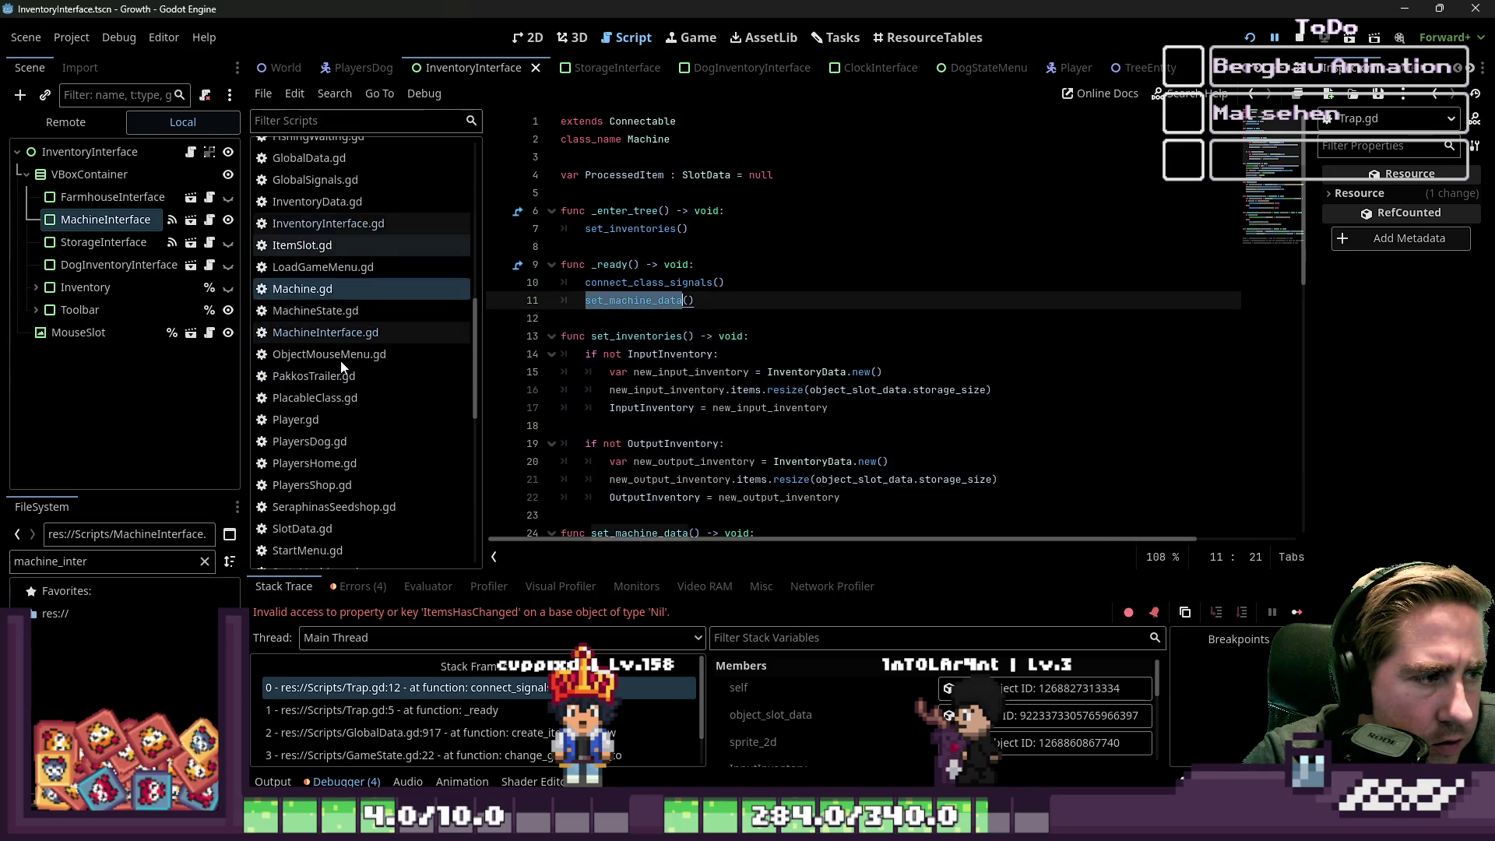
scroll(340, 366, "up", 12)
scroll(339, 320, "down", 10)
left_click(325, 380)
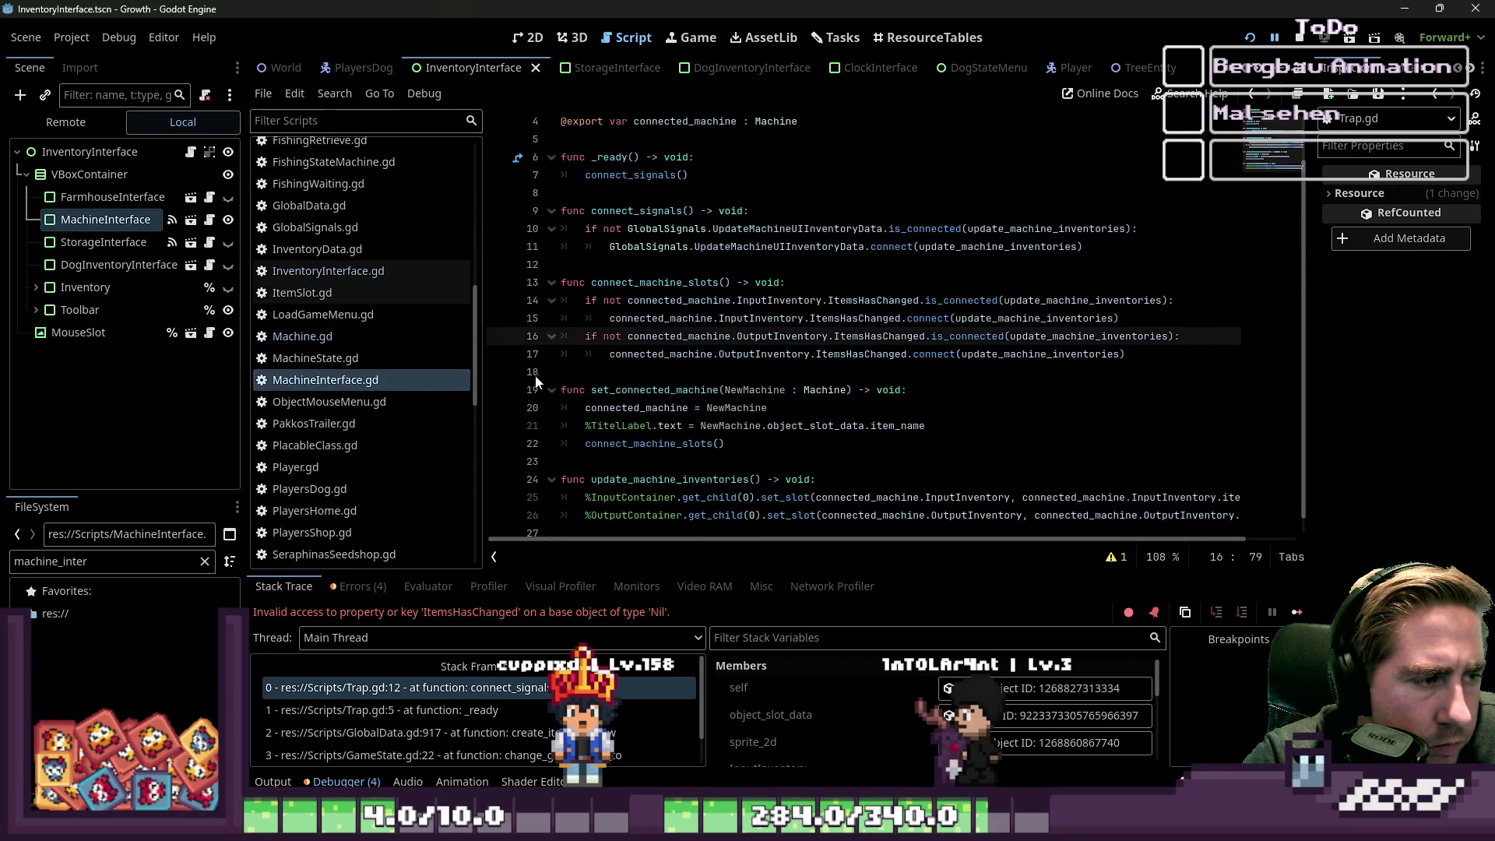
left_click(375, 343)
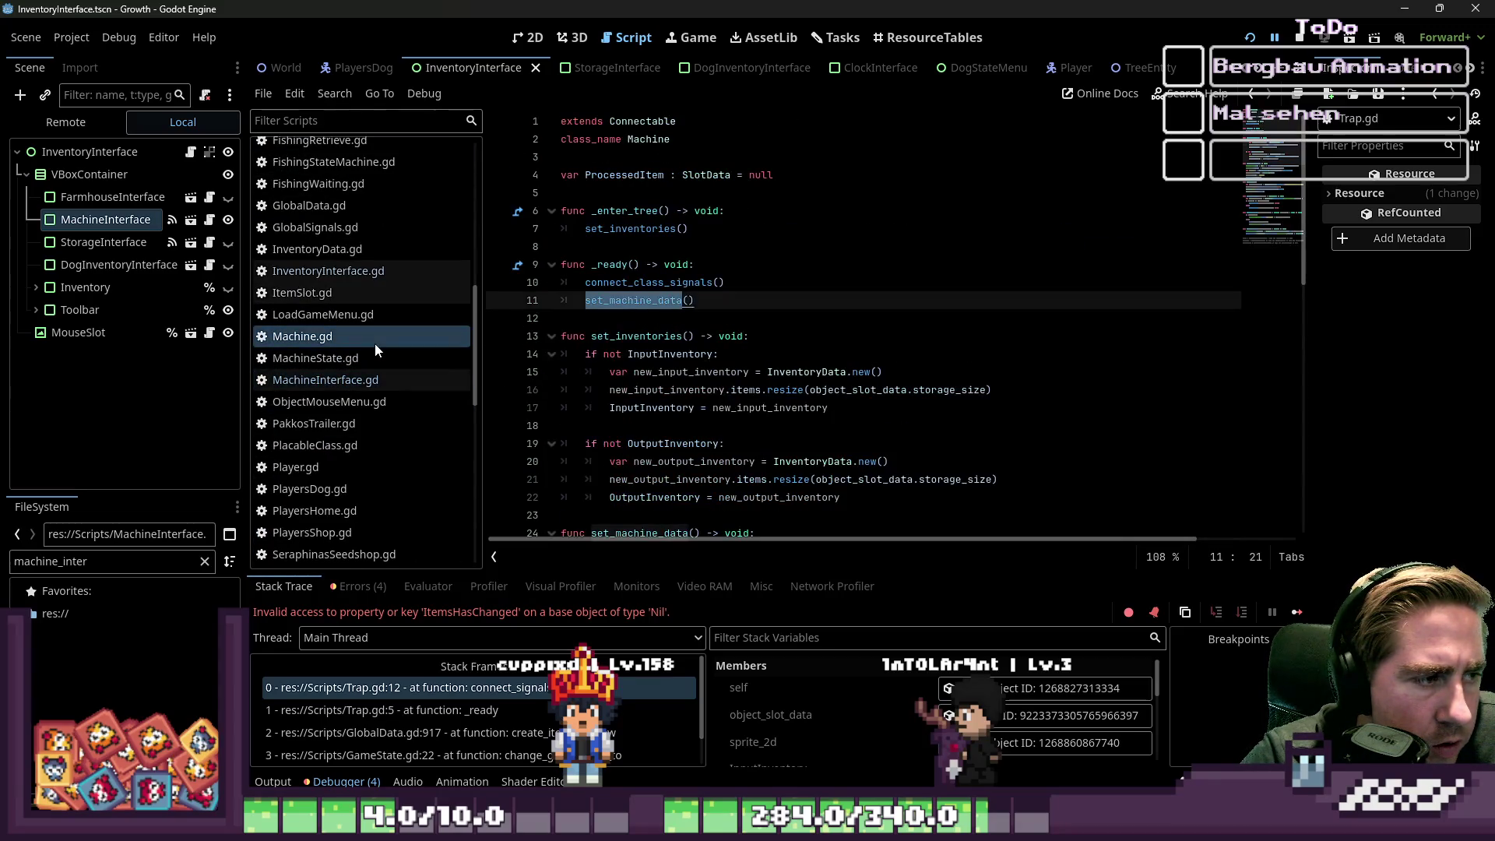
scroll(376, 343, "down", 8)
left_click(331, 357)
left_click(605, 302)
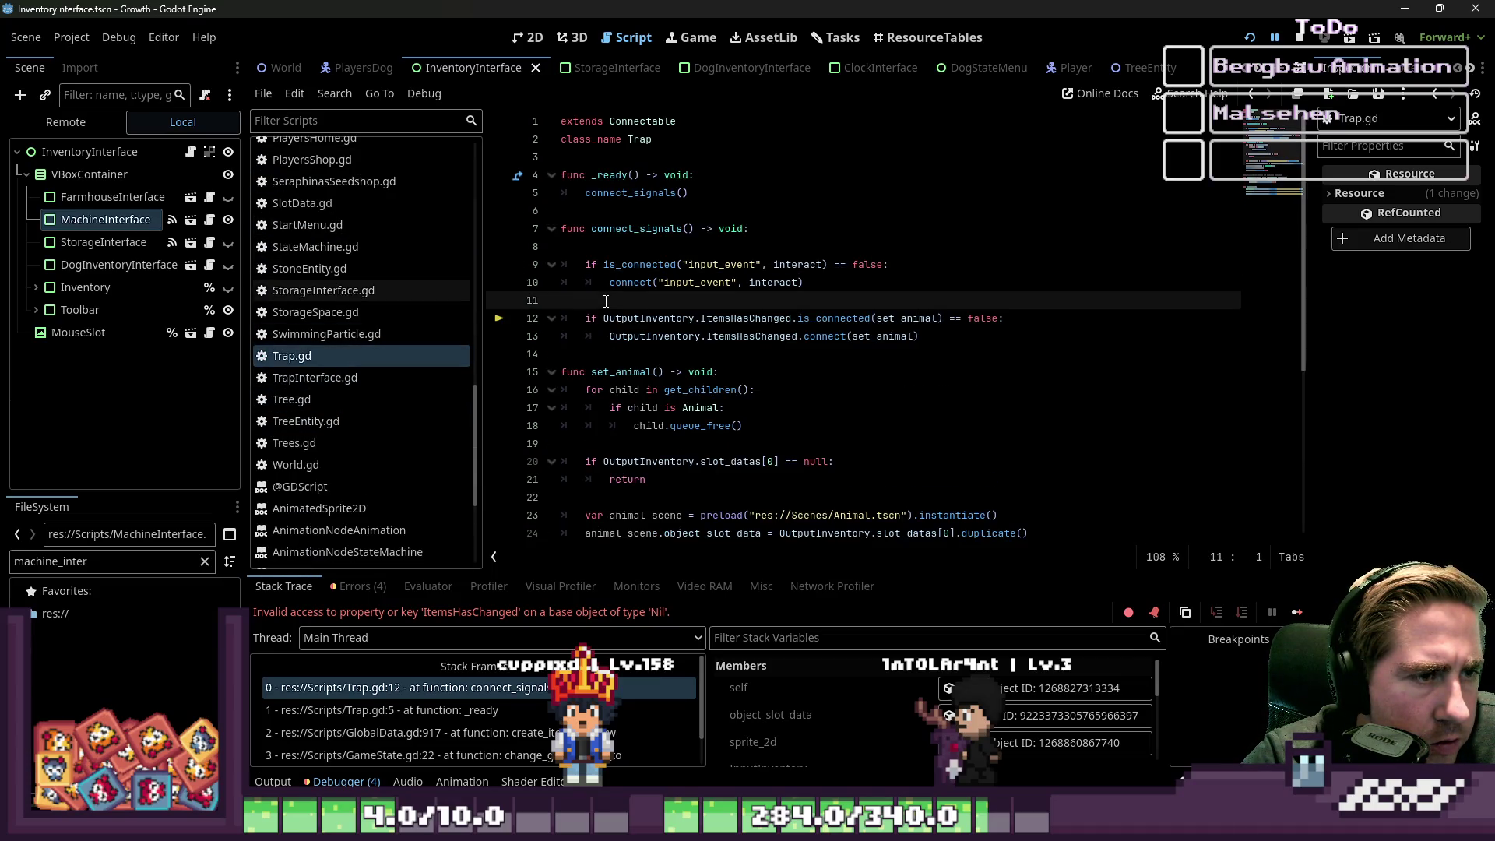
- Tidy the blank lines and paste the set_inventories function from Machine.gd into Trap.gd
left_click_drag(759, 228, 610, 228)
key("Down")
key("Down")
key("Up")
key("BackSpace")
key("Down")
key("Down")
key("Down")
key("Down")
key("Down")
key("Down")
key("Up")
key("ctrl+v")
key("Up")
key("Up")
key("Up")
key("Up")
key("Up")
key("Up")
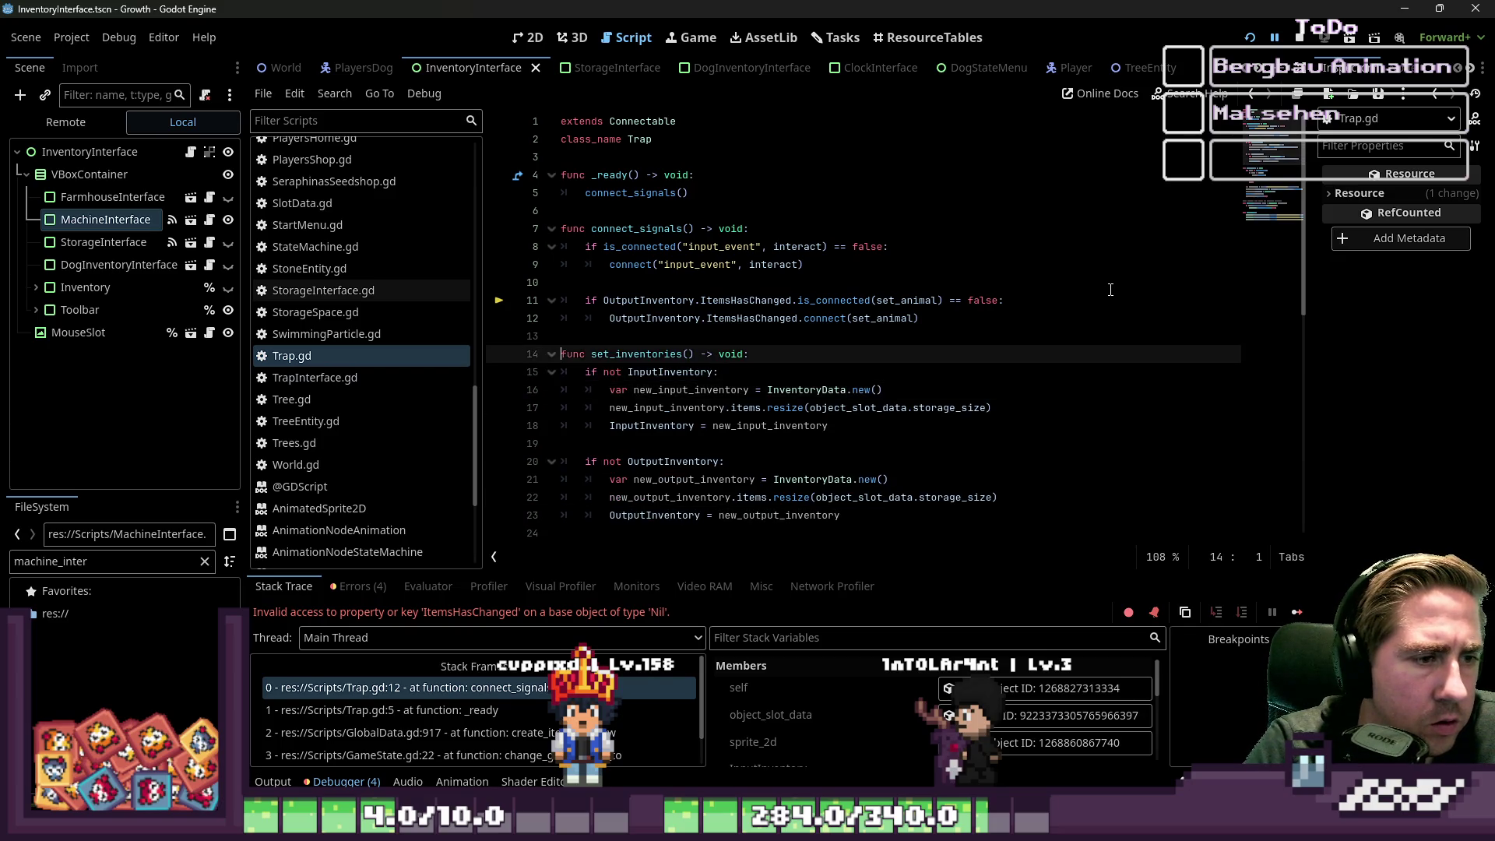
- Add a set_inventories() call as the first line of _ready and save Trap.gd
key("ctrl+shift+Right")
key("ctrl+shift+Right")
key("ctrl+c")
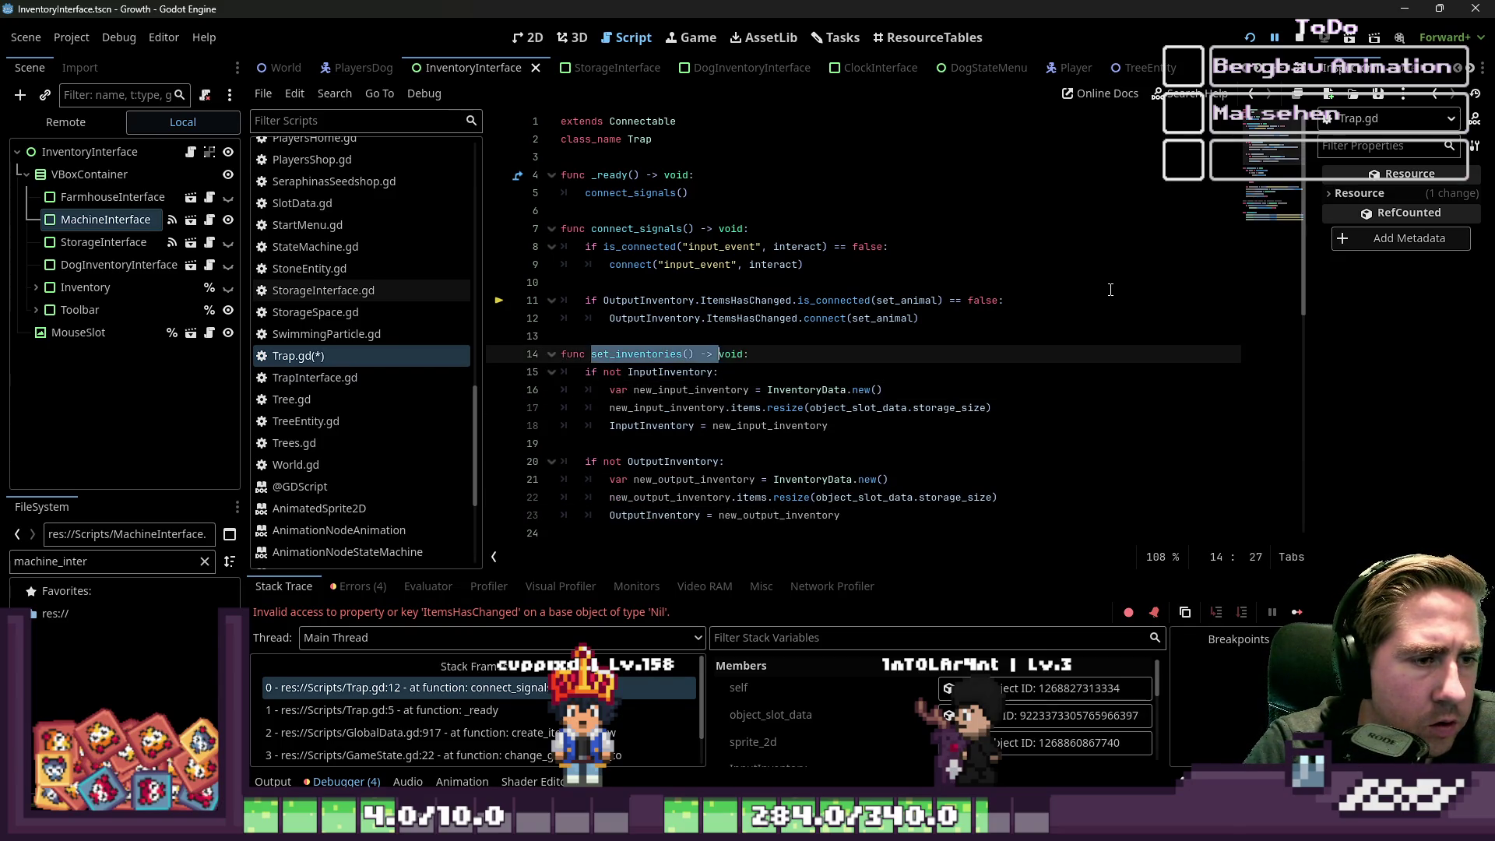
key("Up")
key("Up")
key("Up")
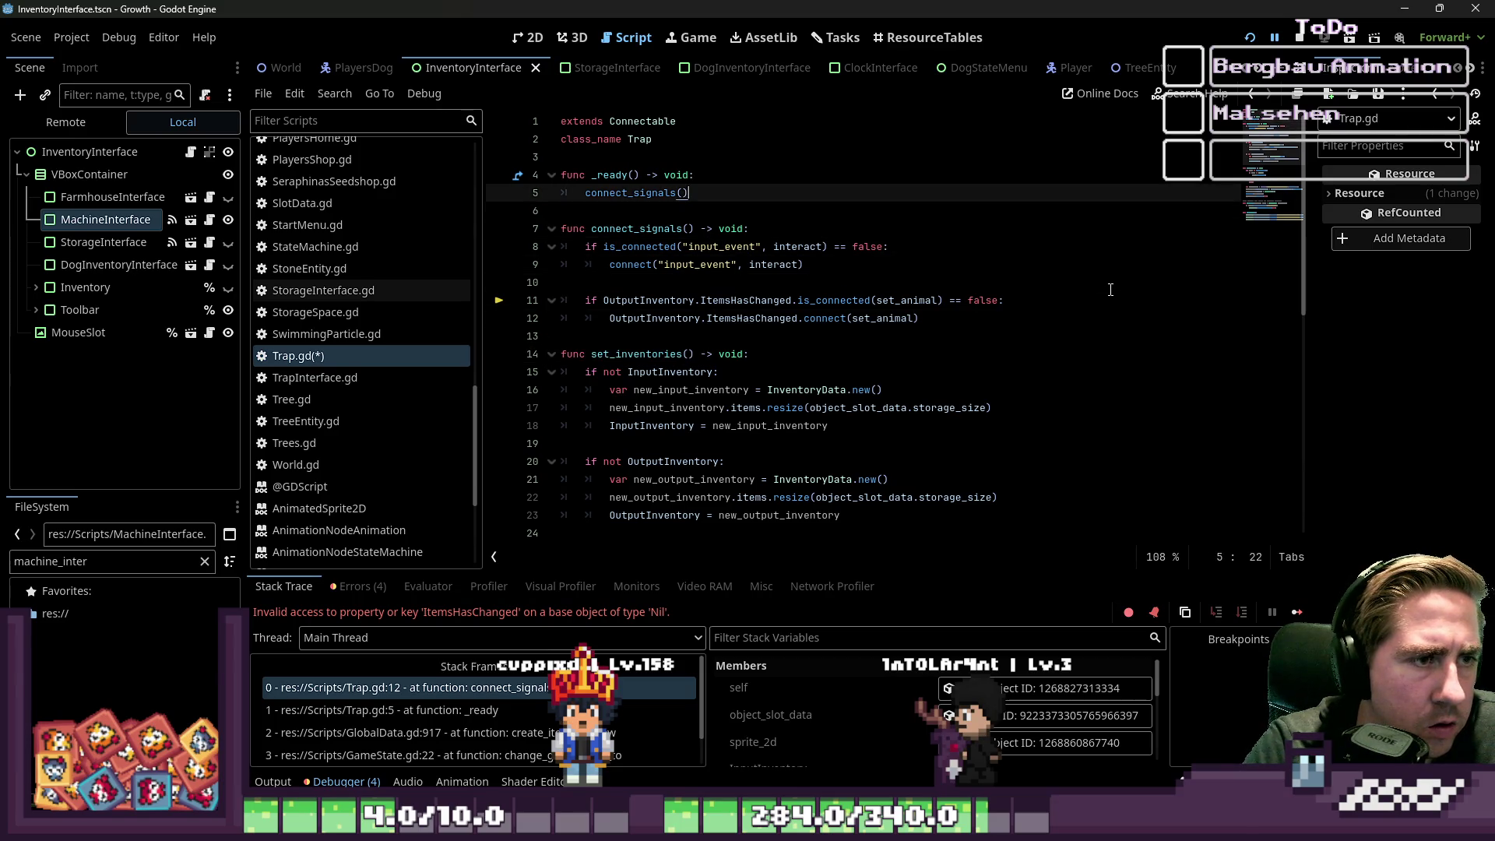
key("Up")
key("End")
key("Return")
key("ctrl+v")
key("ctrl+s")
key("Up")
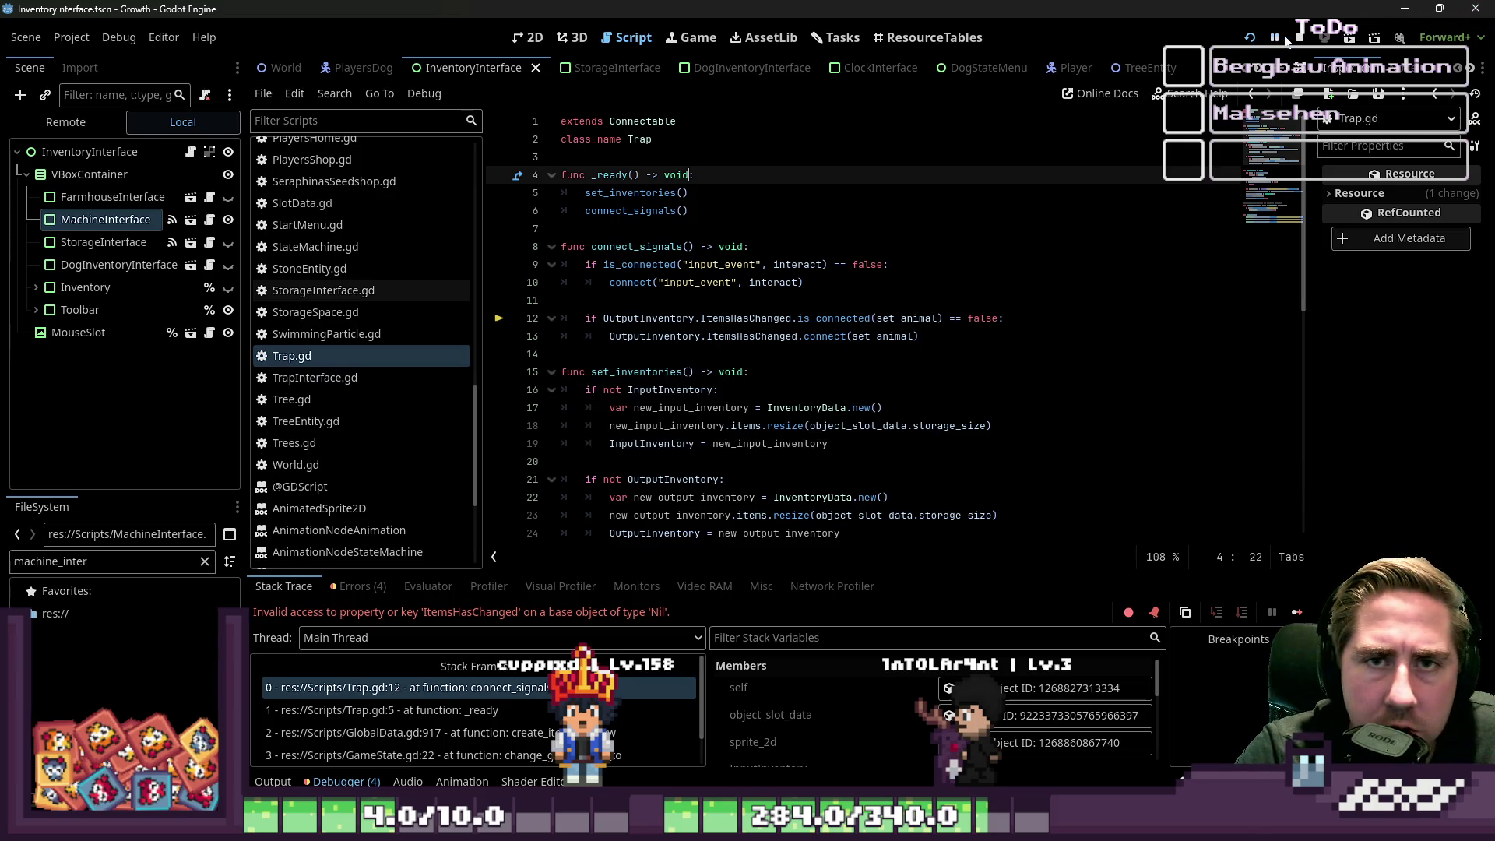
- Delete and then restore the set_inventories() call in _ready, then launch the game
key("End")
key("shift+Down")
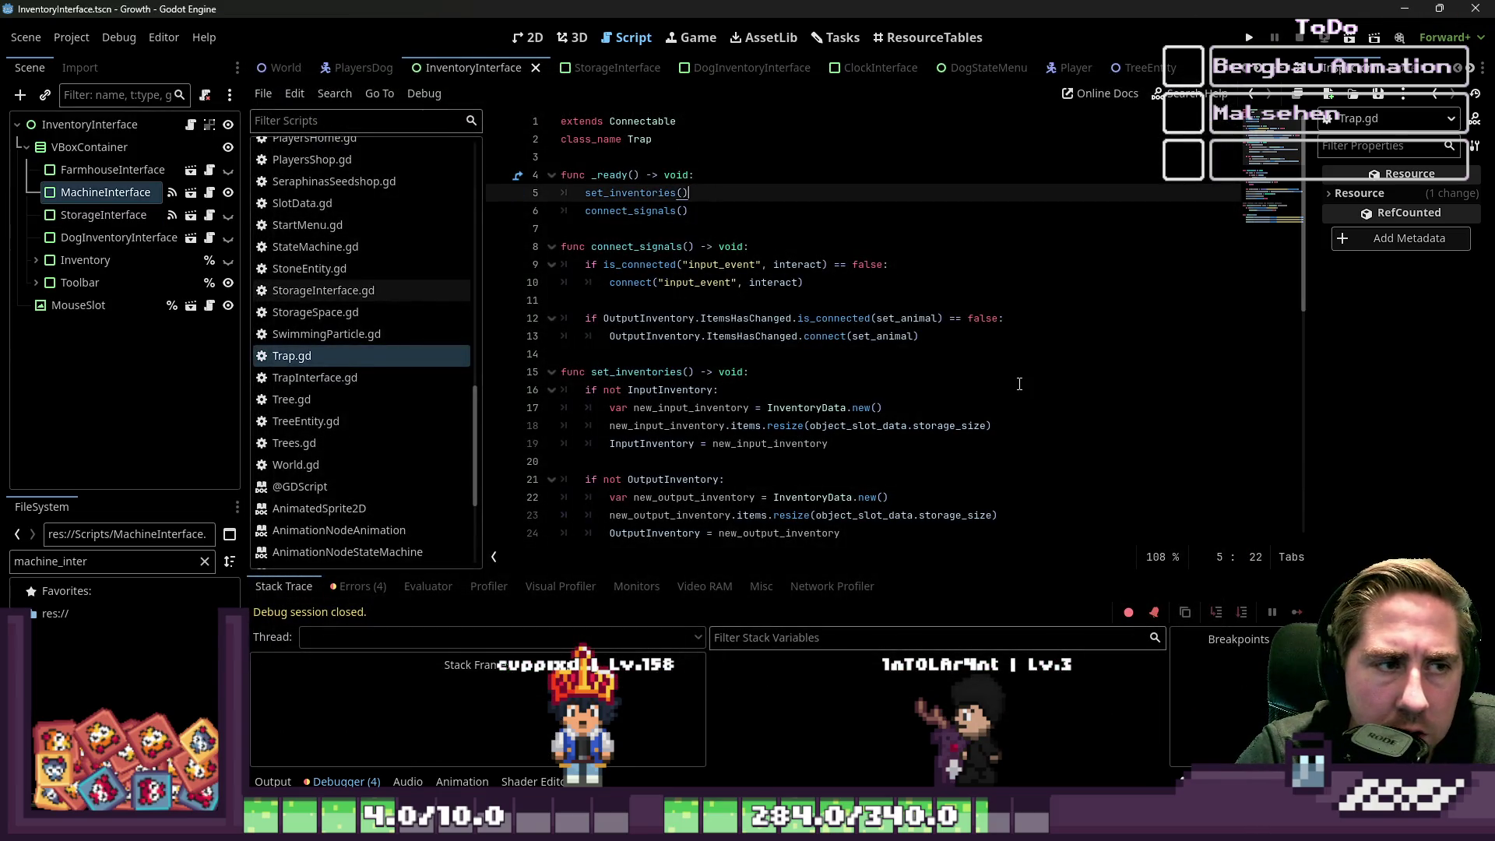
key("BackSpace")
key("Down")
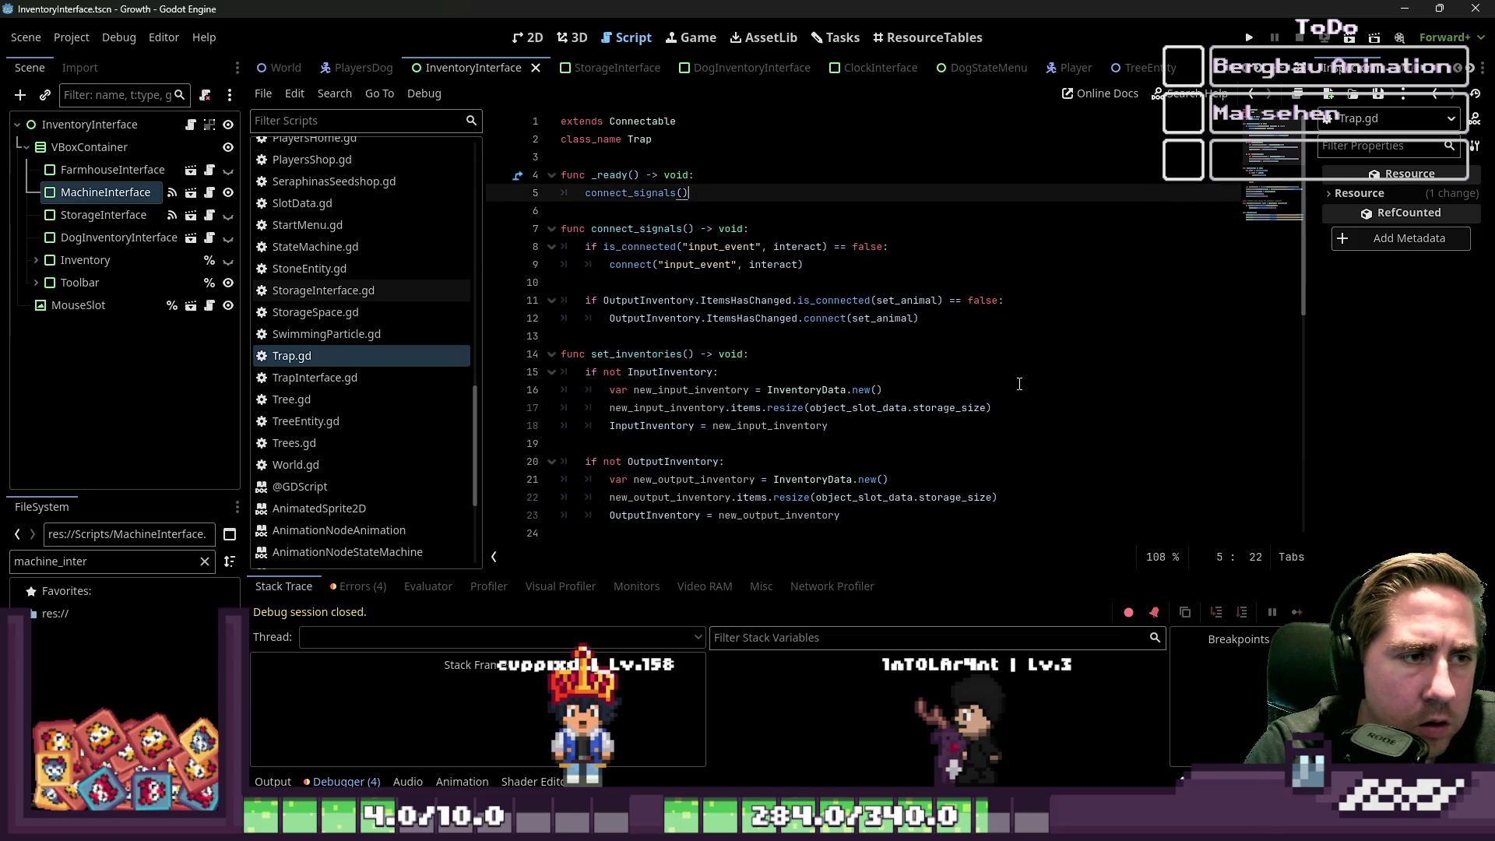
key("Down")
key("Up")
key("ctrl+z")
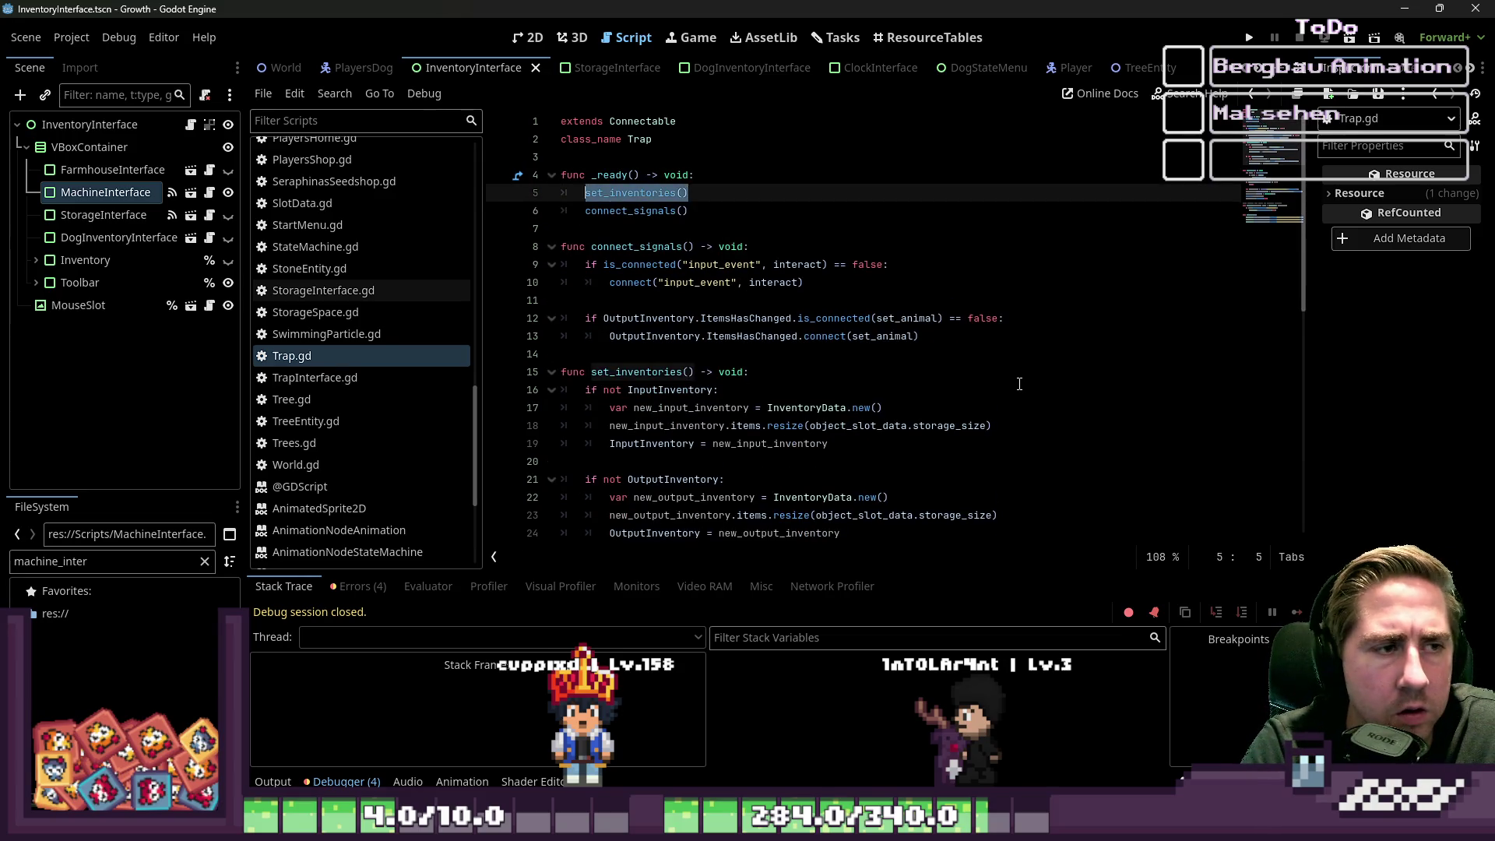
left_click(1249, 41)
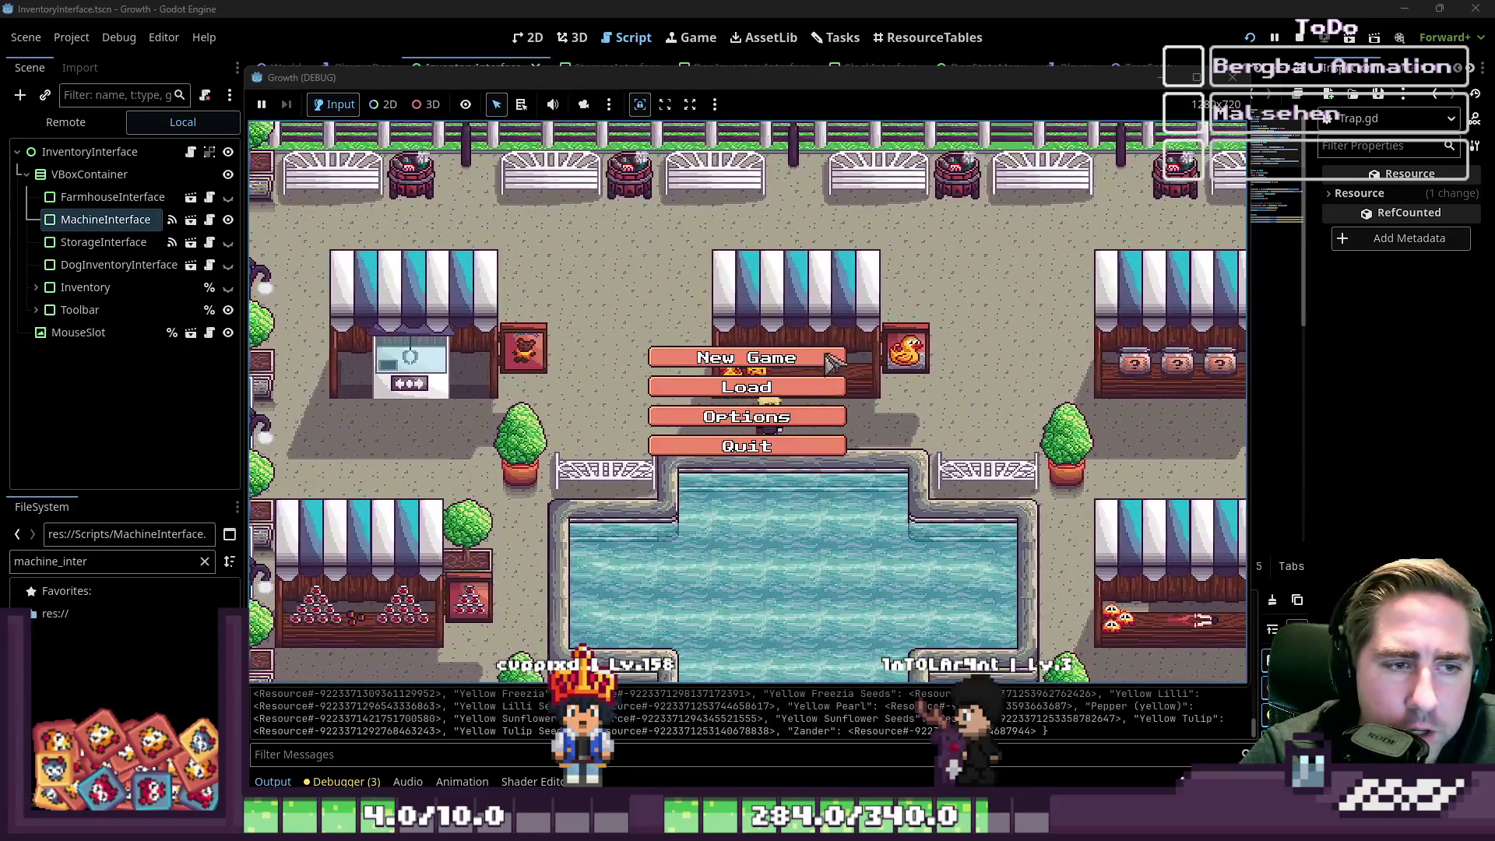
- Start a new game, move the Trap into the first hotbar slot and select it
left_click(745, 357)
type("das")
left_click(741, 529)
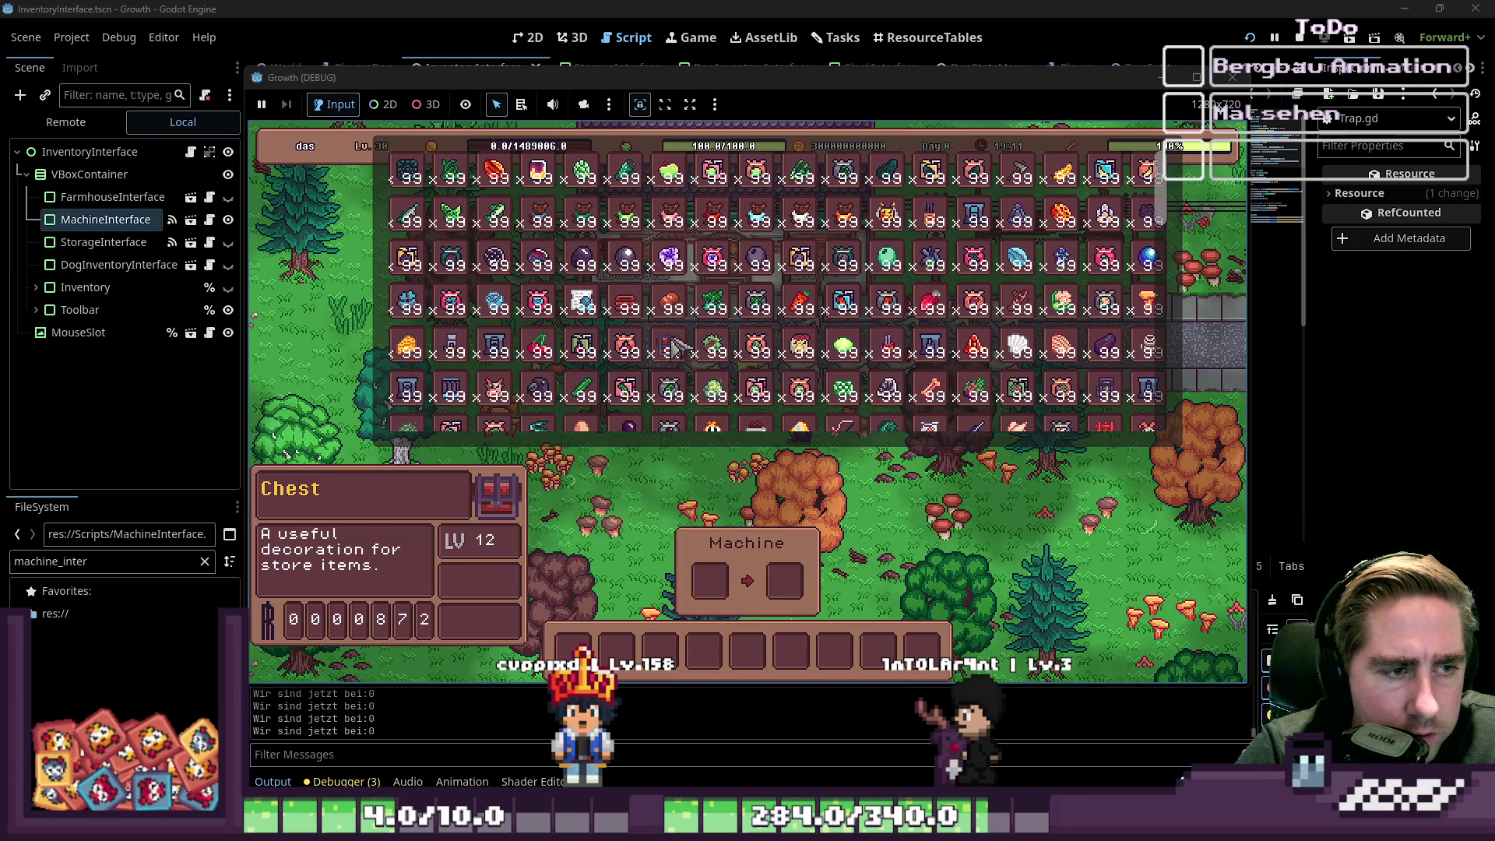
scroll(607, 350, "down", 10)
scroll(603, 348, "down", 8)
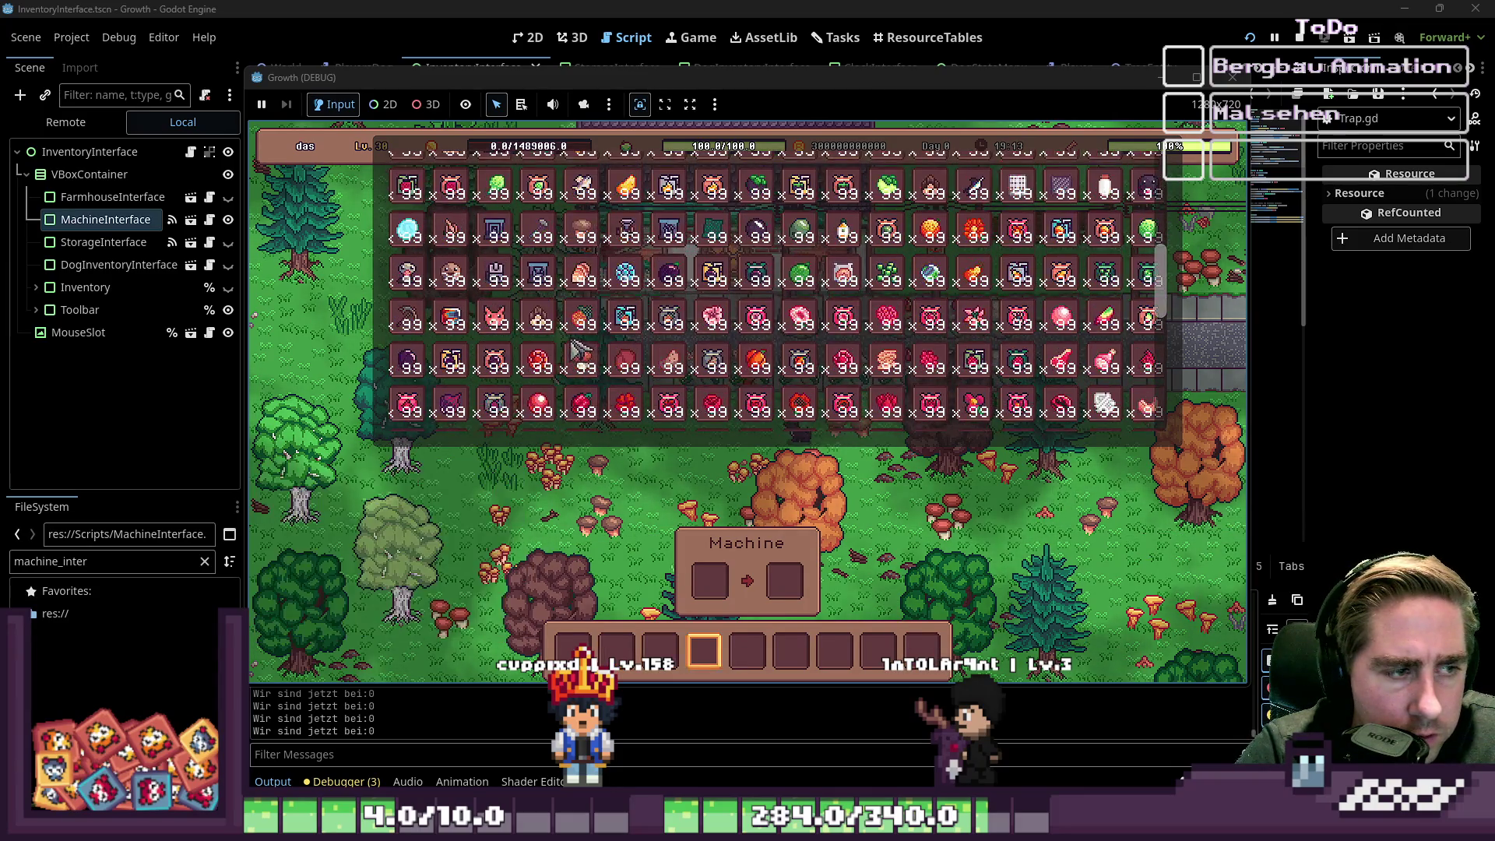
left_click(455, 330)
left_click(573, 650)
key("i")
key("8")
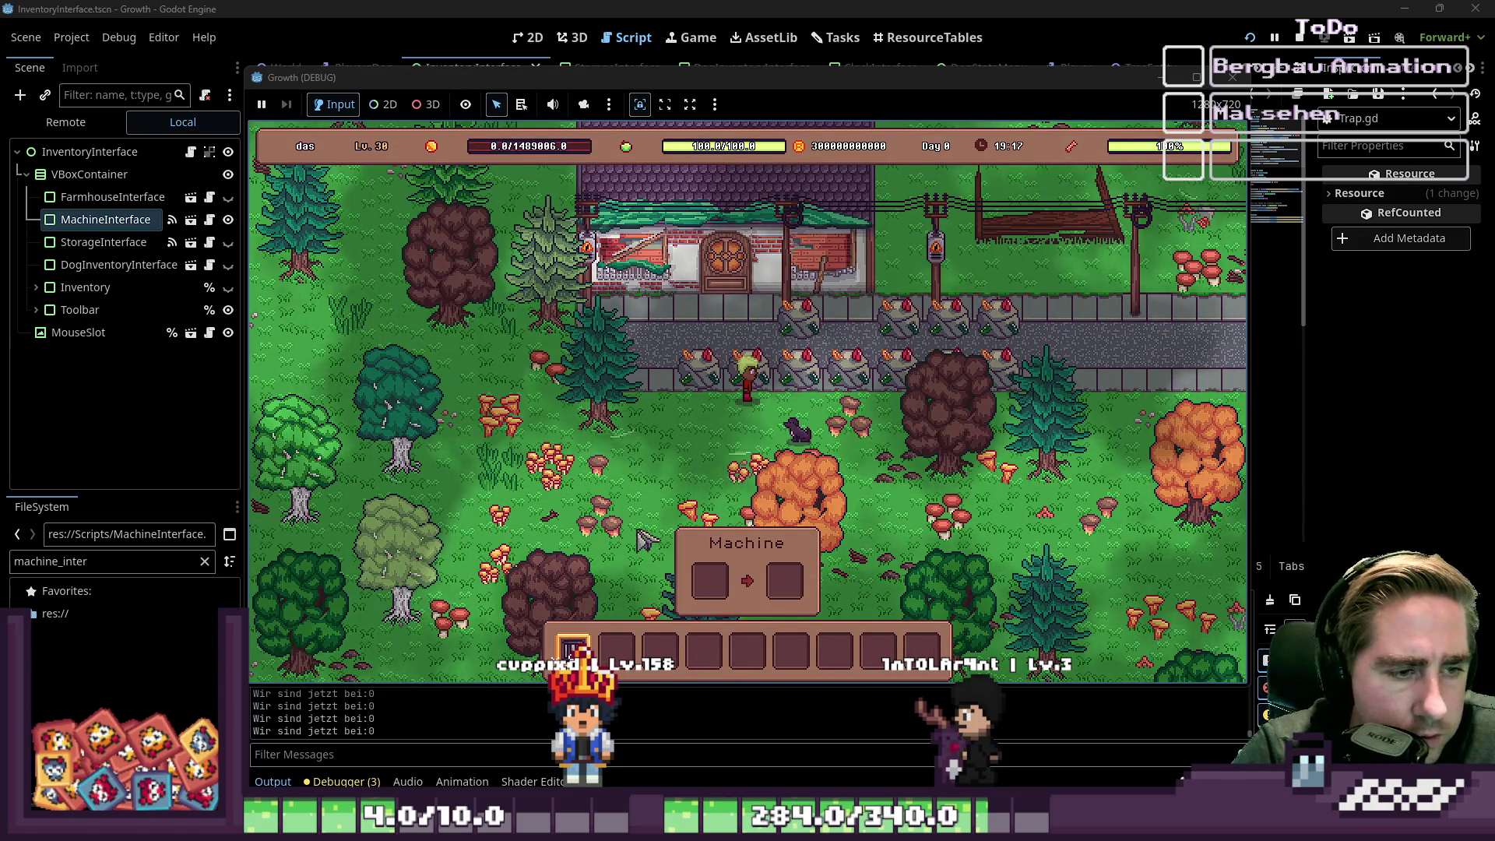
- Place two traps side by side on the grass and use one, triggering the load_data error
left_click(658, 477)
left_click(709, 478)
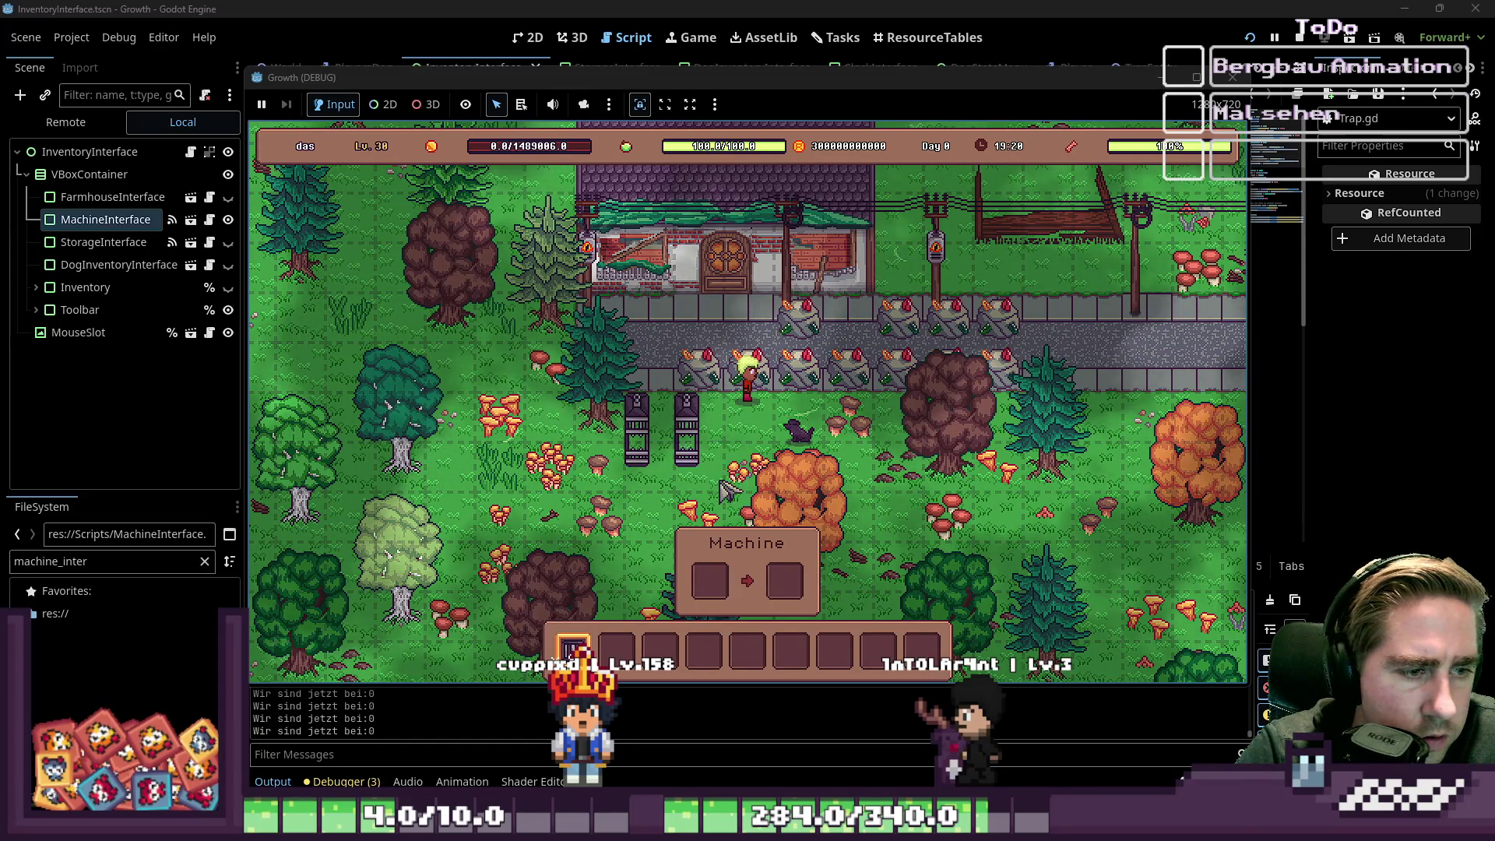
key("2")
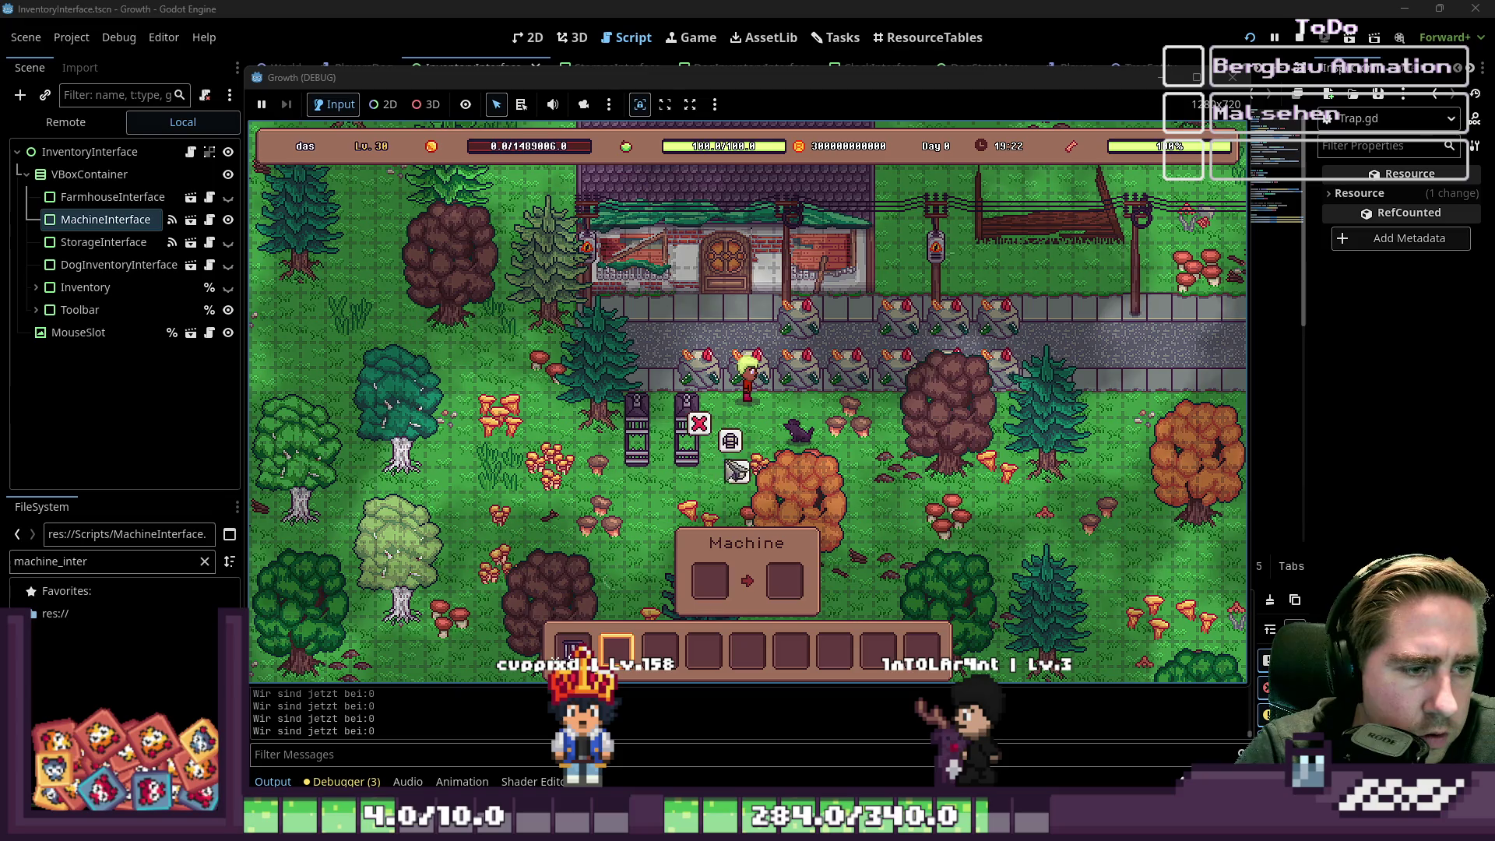
left_click(730, 441)
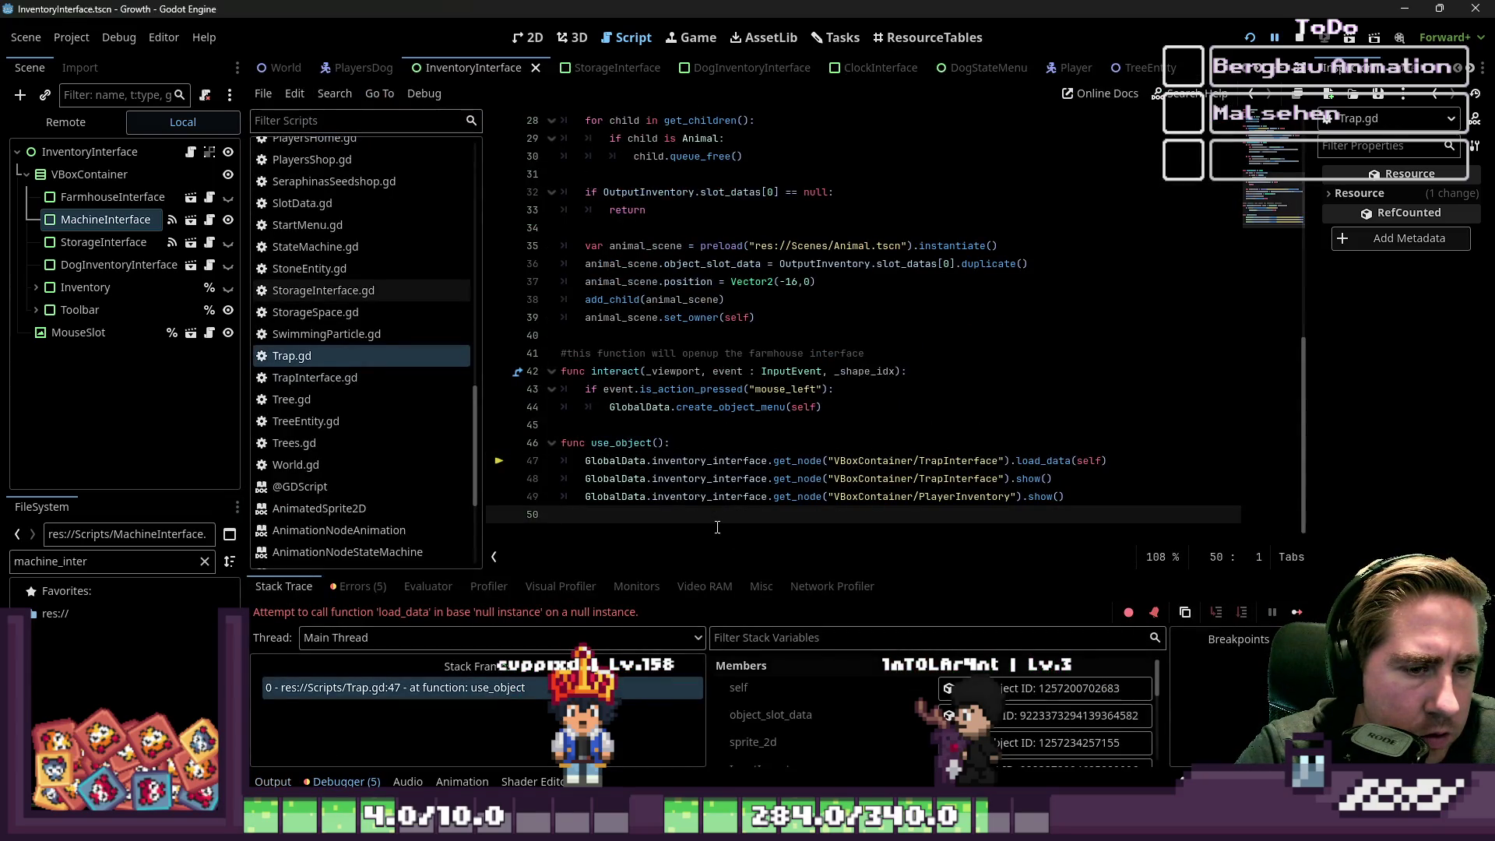
- Copy the use_object body (lines 32–36) from Machine.gd
double_click(874, 477)
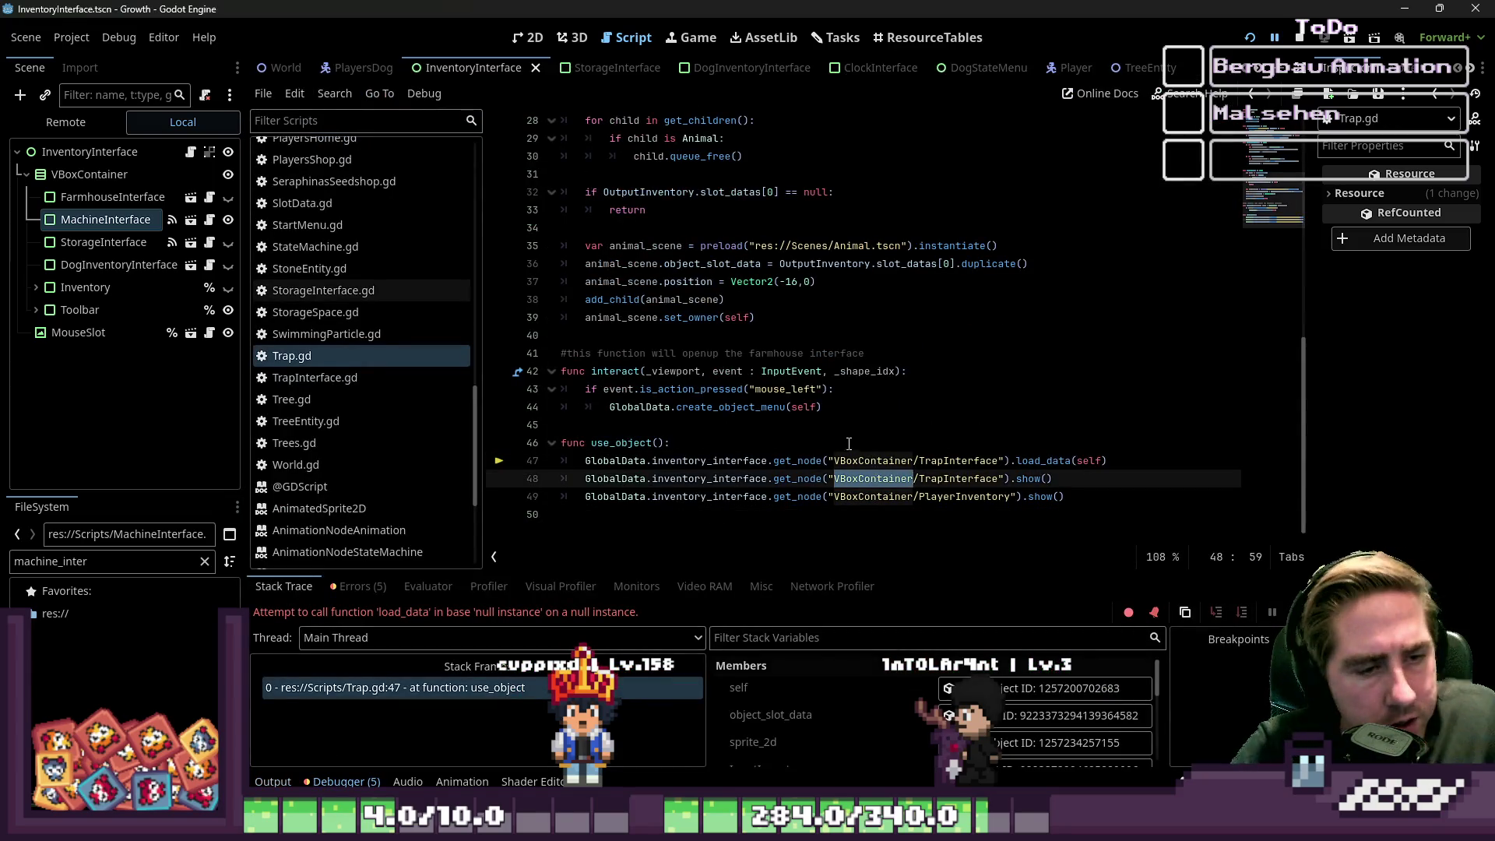
left_click(773, 460)
scroll(371, 348, "up", 5)
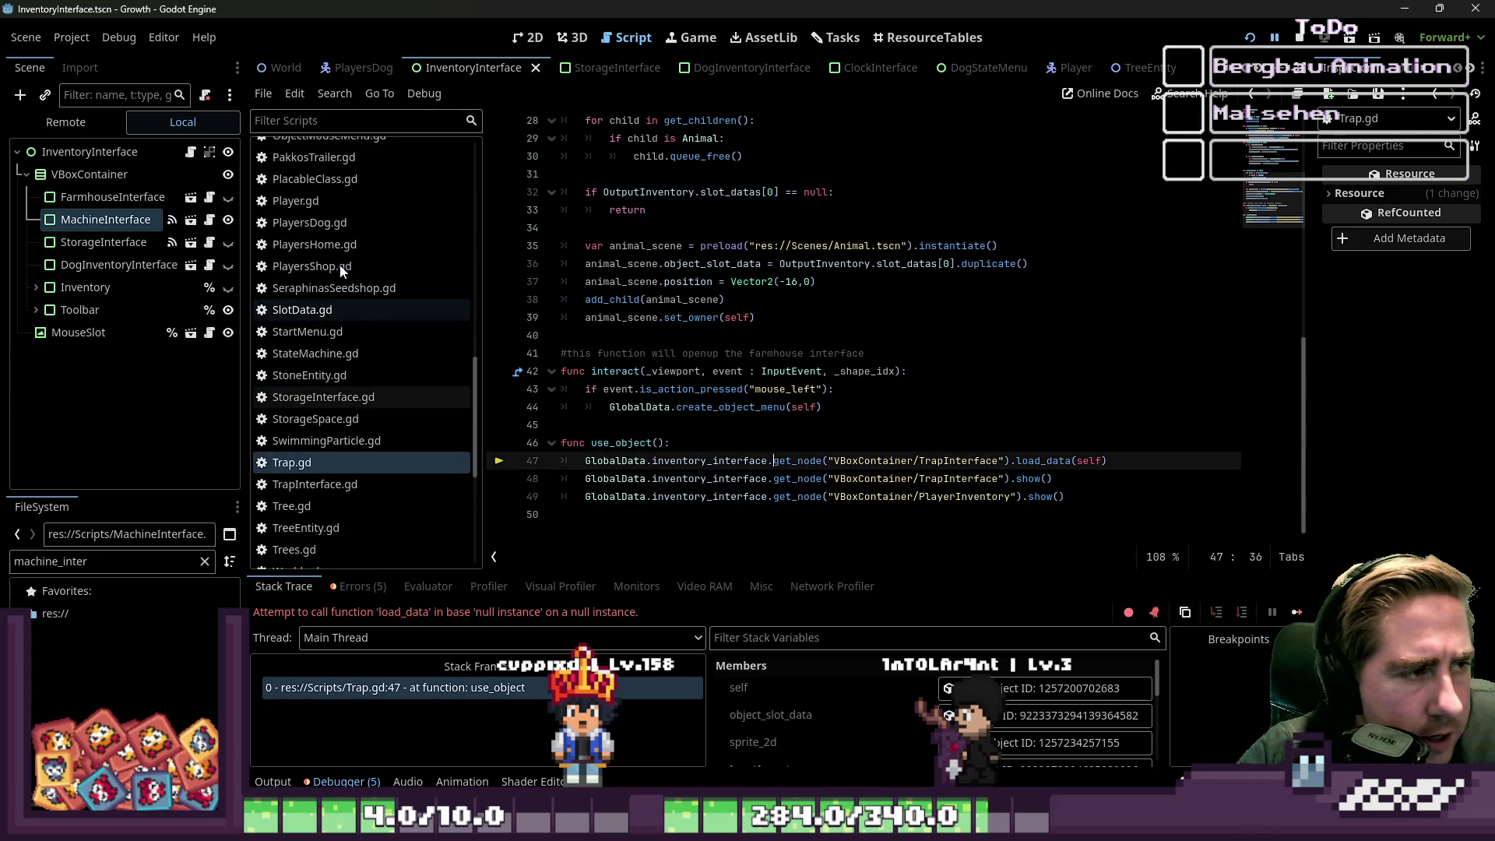
scroll(337, 270, "down", 3)
scroll(335, 268, "up", 12)
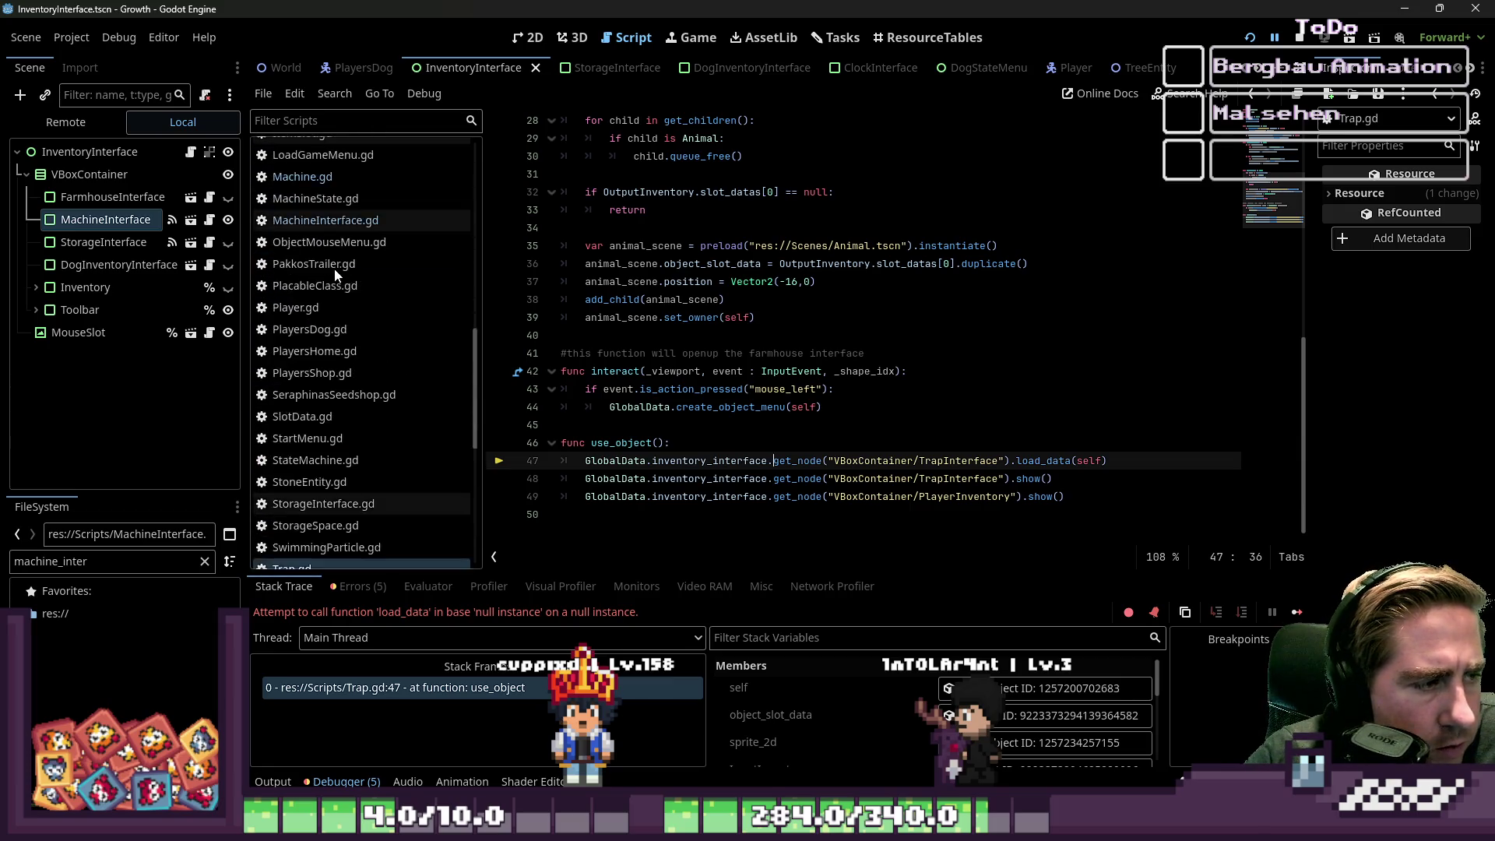
left_click(303, 390)
scroll(757, 315, "down", 8)
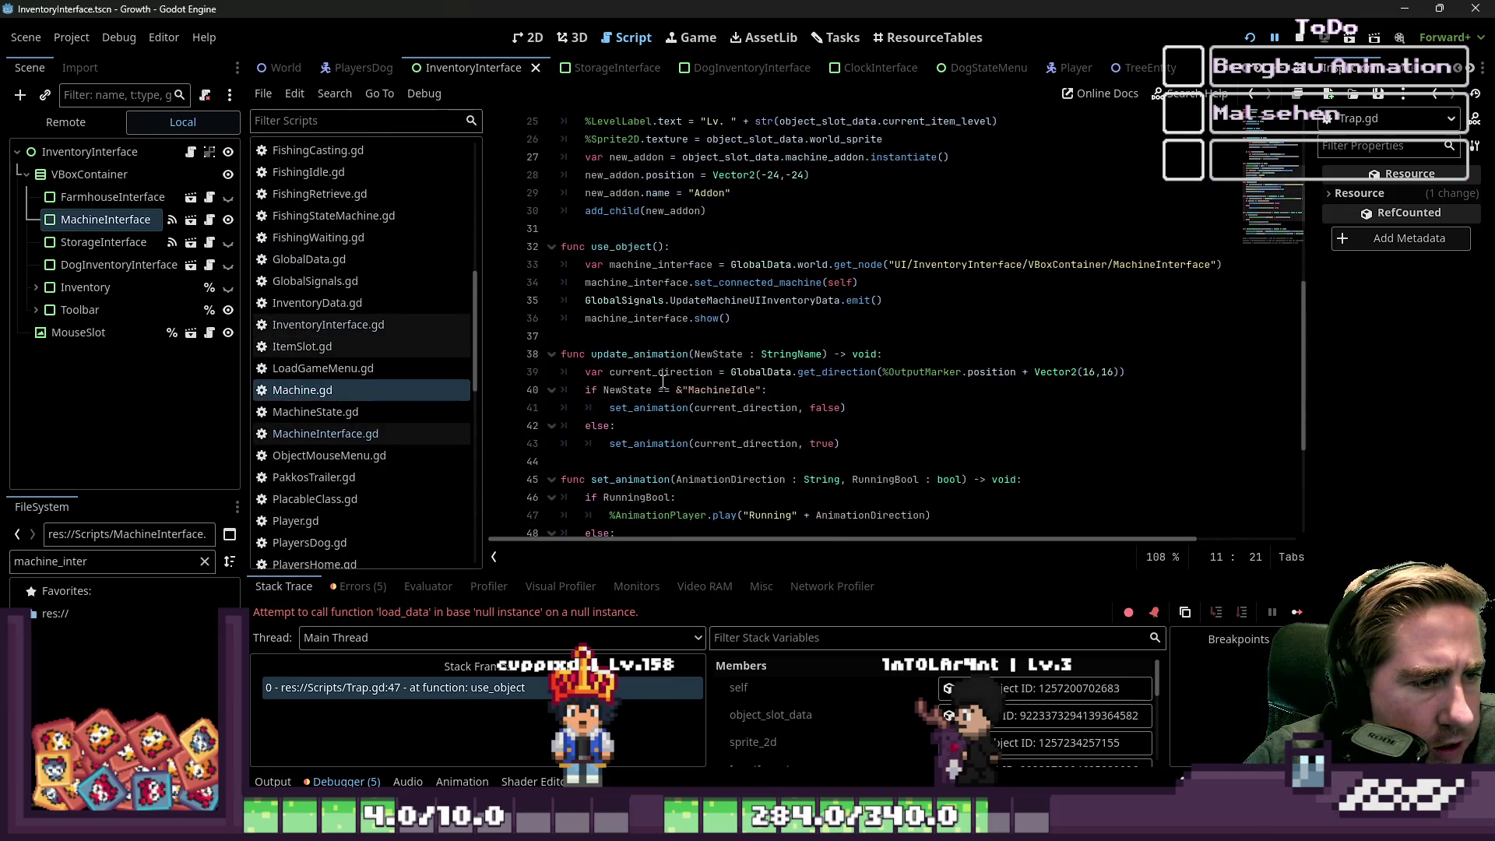
mouse_move(758, 315)
left_mouse_down()
mouse_move(495, 239)
mouse_move(511, 248)
left_mouse_up()
key("ctrl+c")
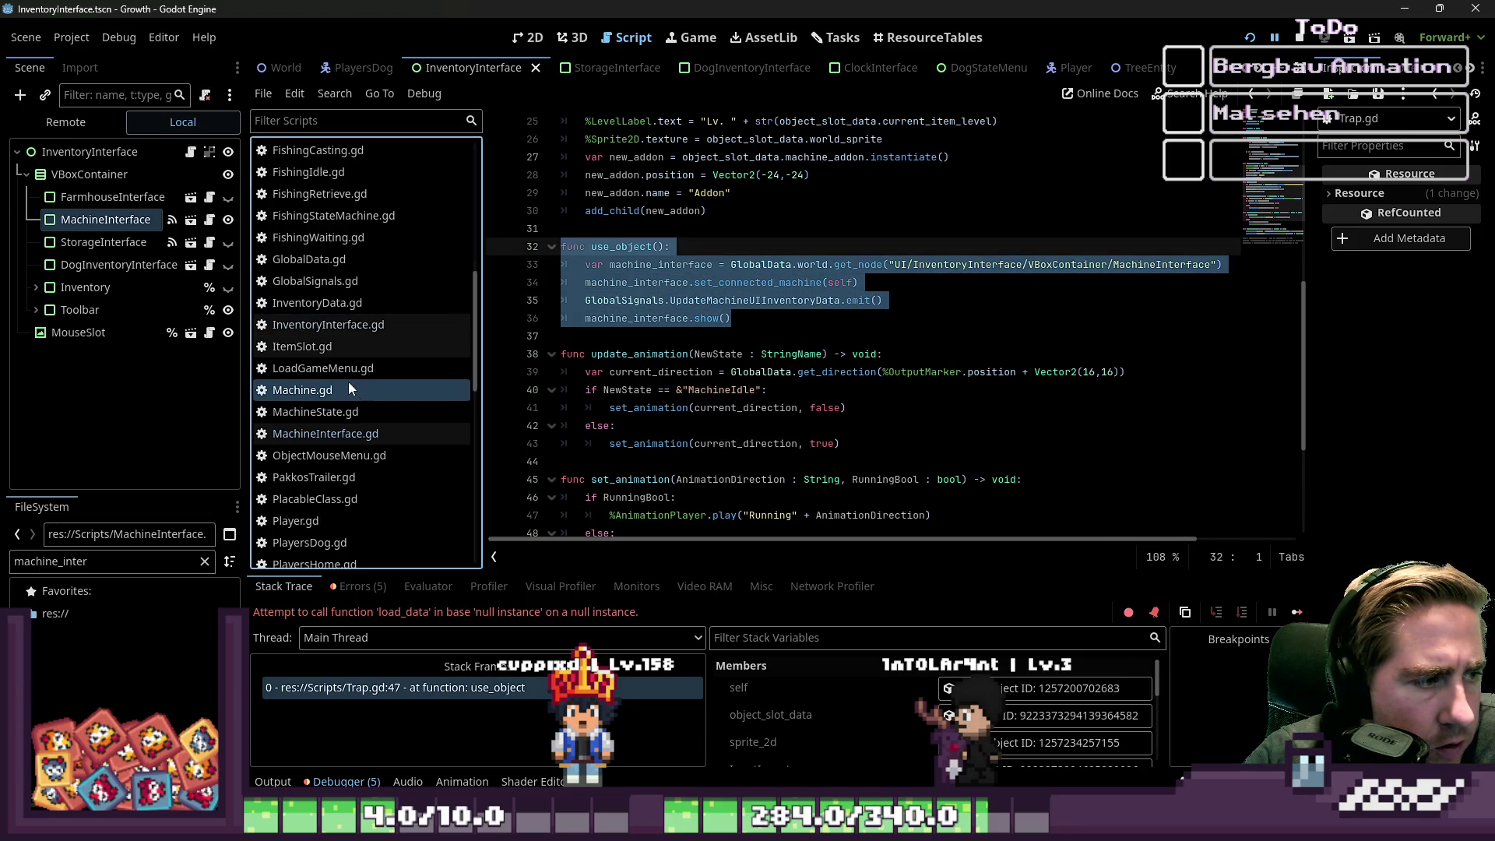
left_click(323, 431)
scroll(323, 430, "down", 10)
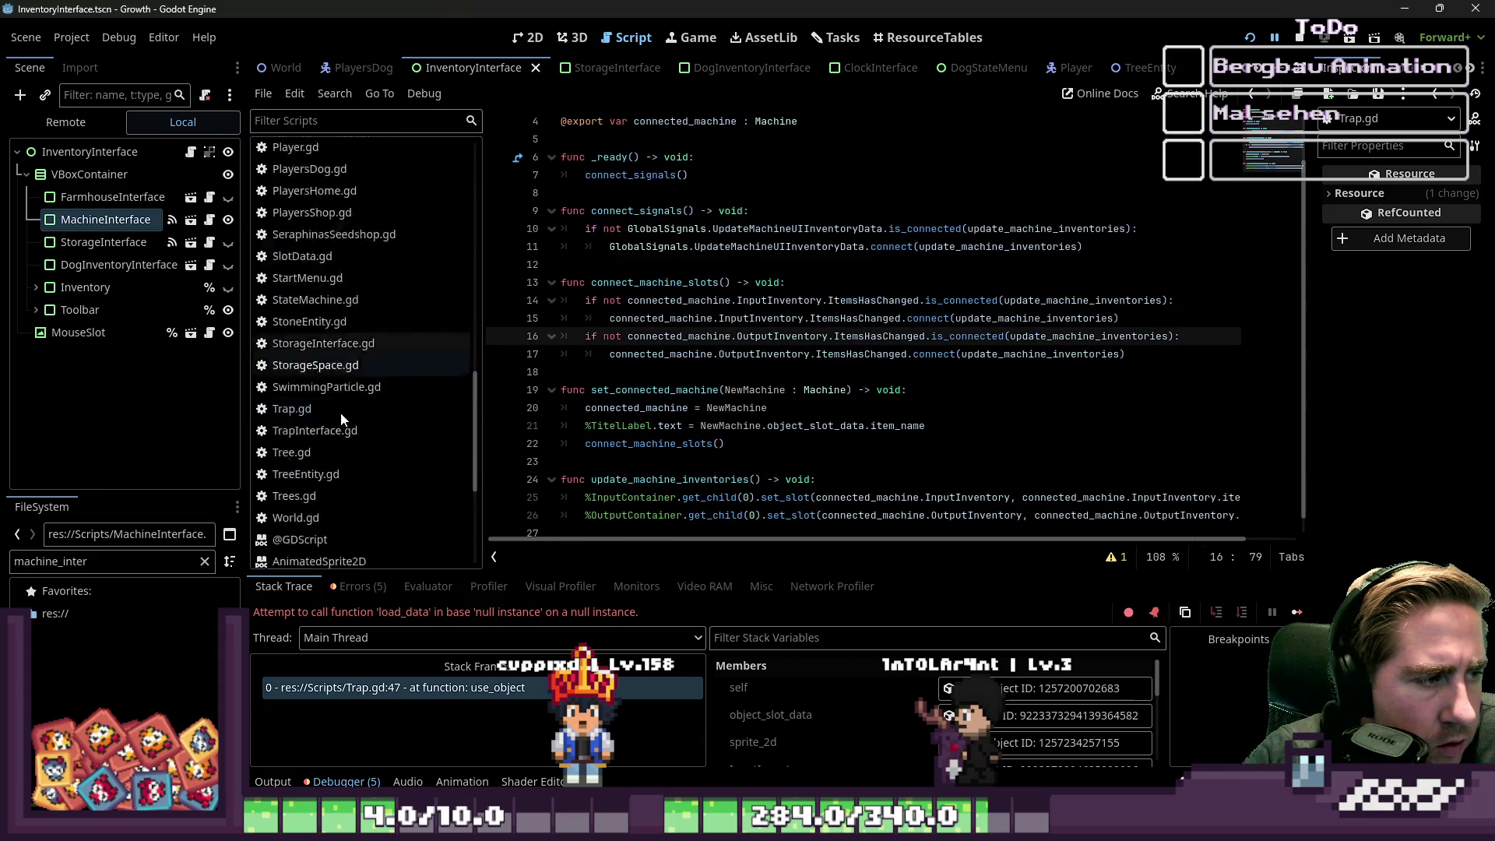
- Paste it over Trap.gd's old use_object body on lines 47–49, then select MachineInterface in the pasted path
left_click(319, 248)
left_click_drag(1064, 497, 553, 460)
key("ctrl+v")
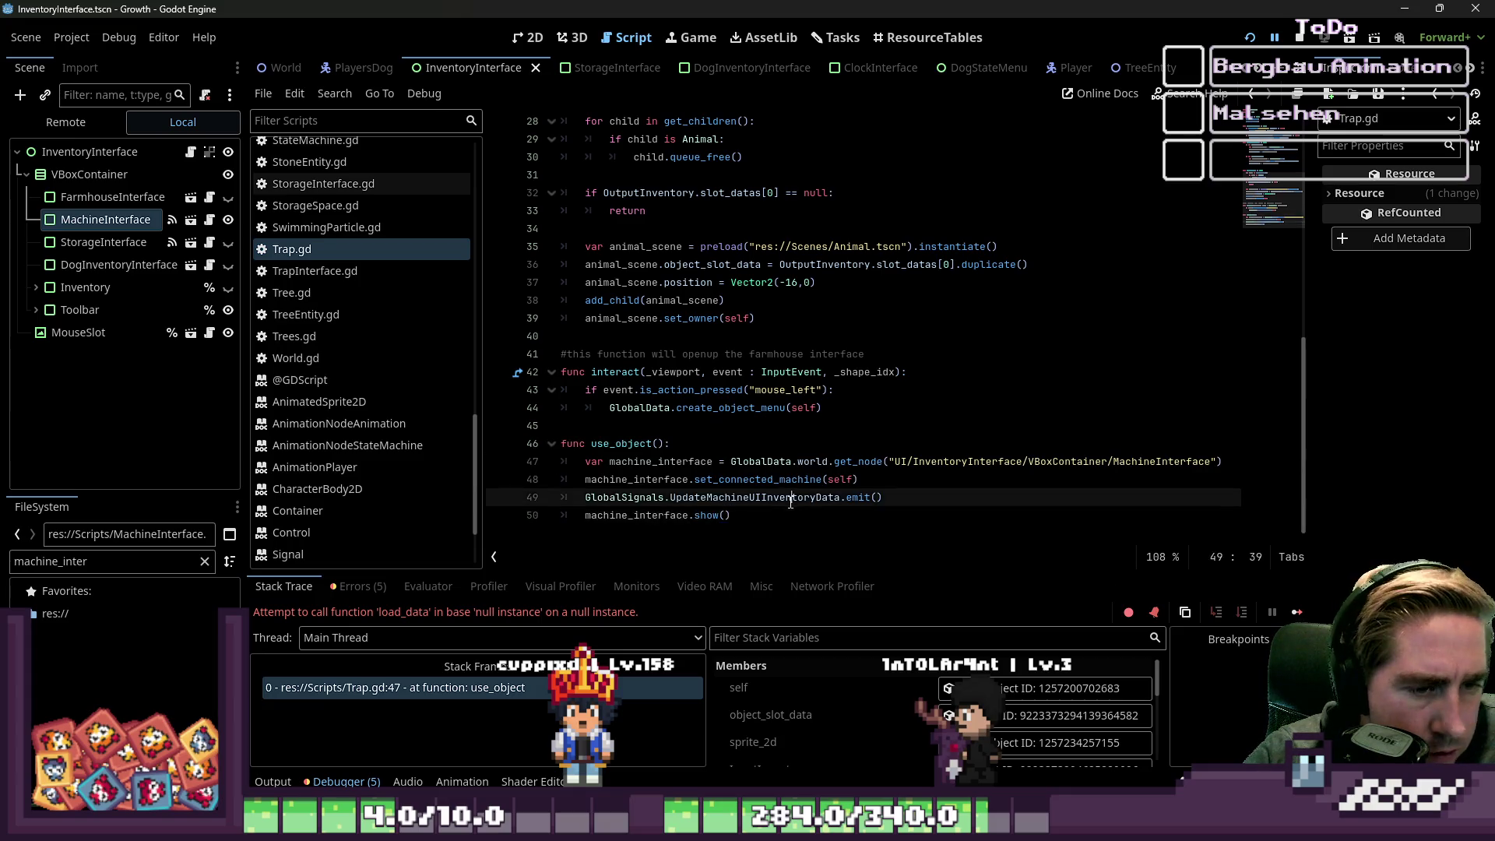
left_click(921, 462)
left_click(1173, 477)
double_click(1175, 469)
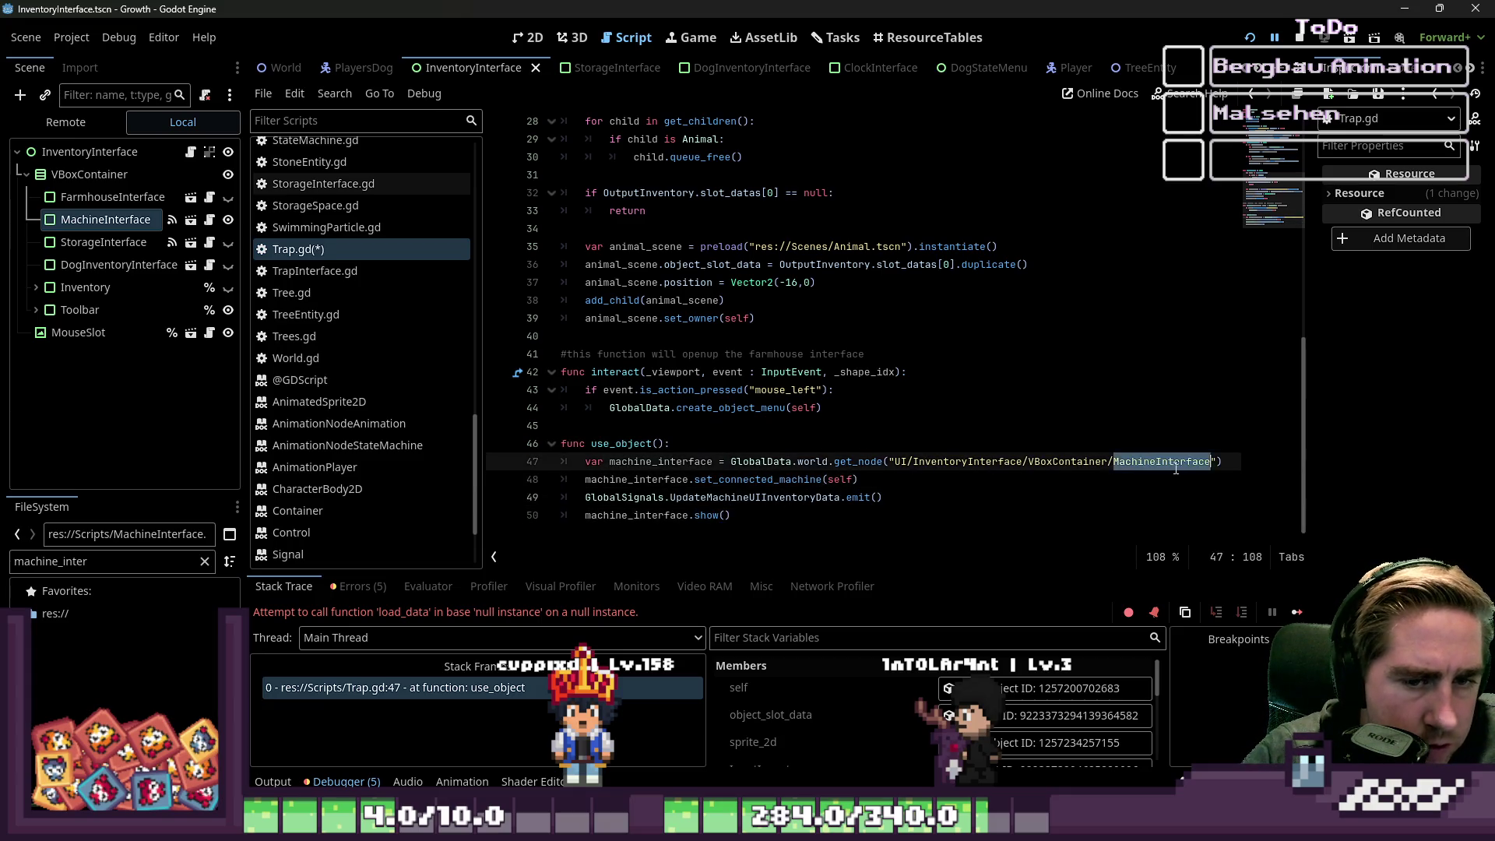
- Point the node path to TrapInterface and rename the machine_interface variable to trap_interface
type("Trap")
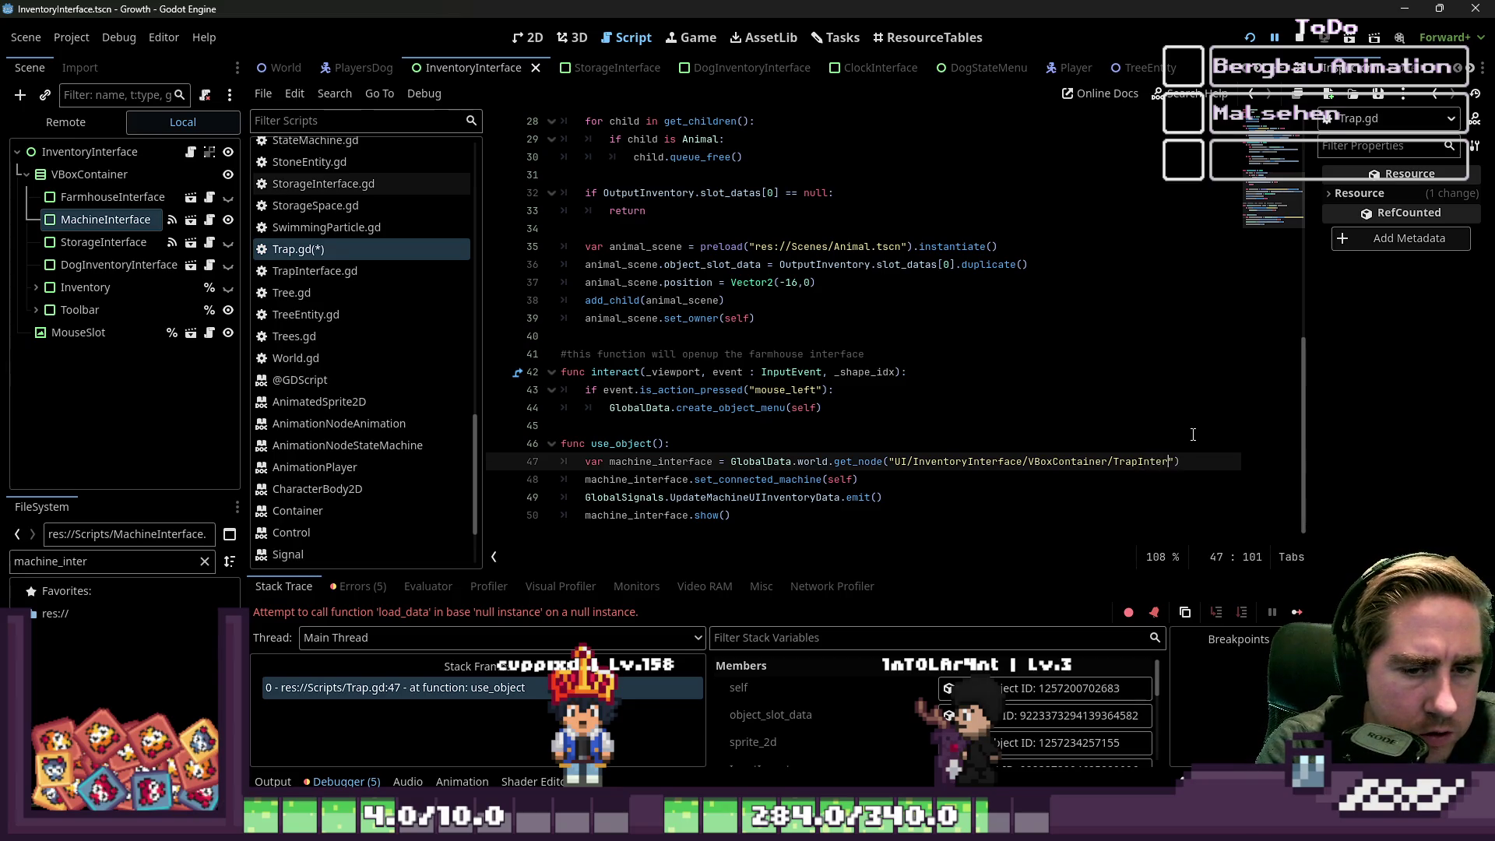
key("Right")
key("Right")
key("Right")
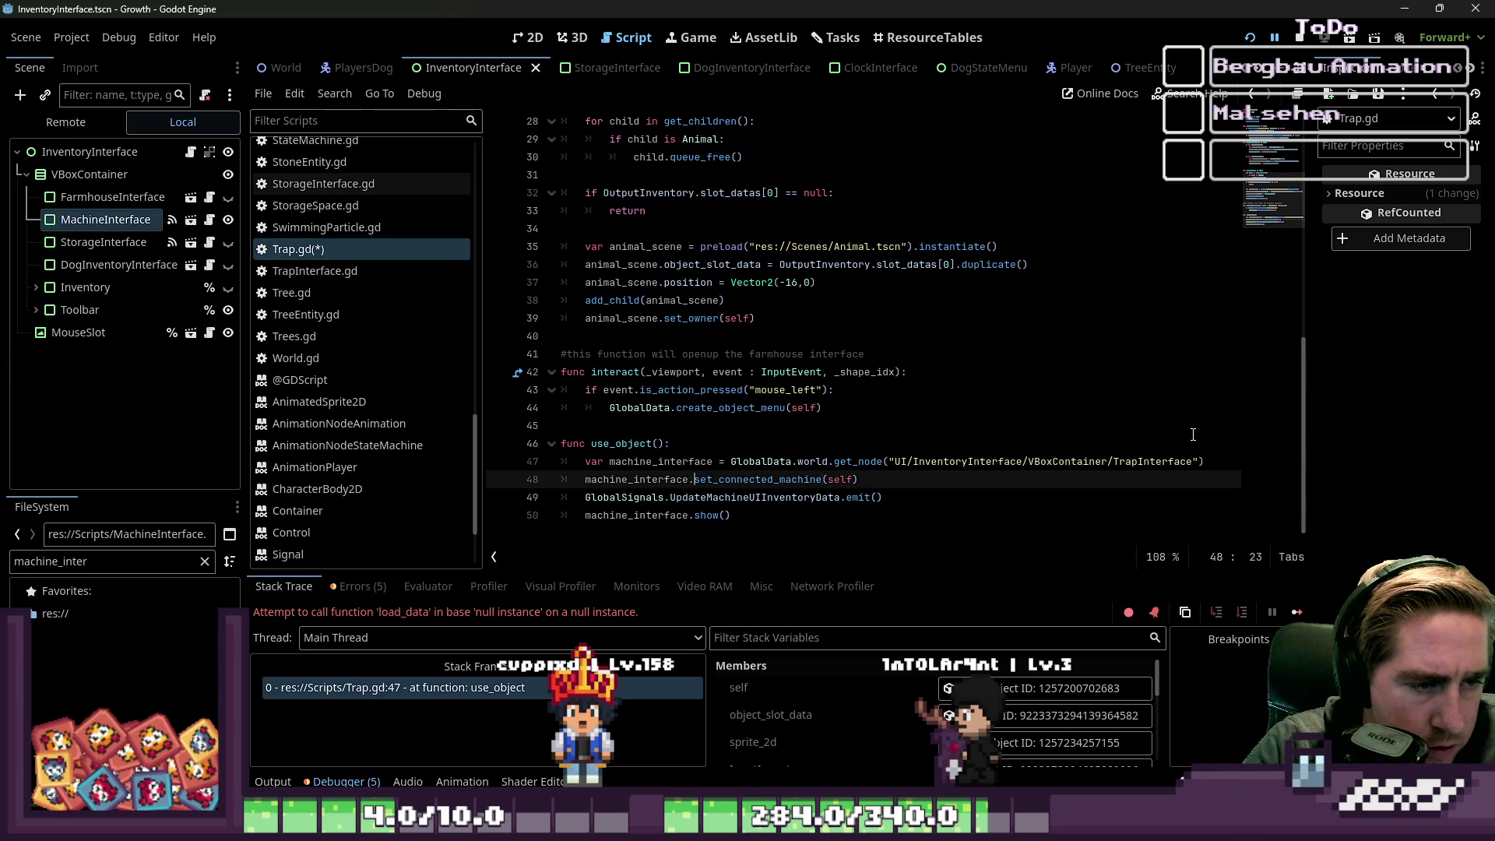
key("ctrl+shift+Left")
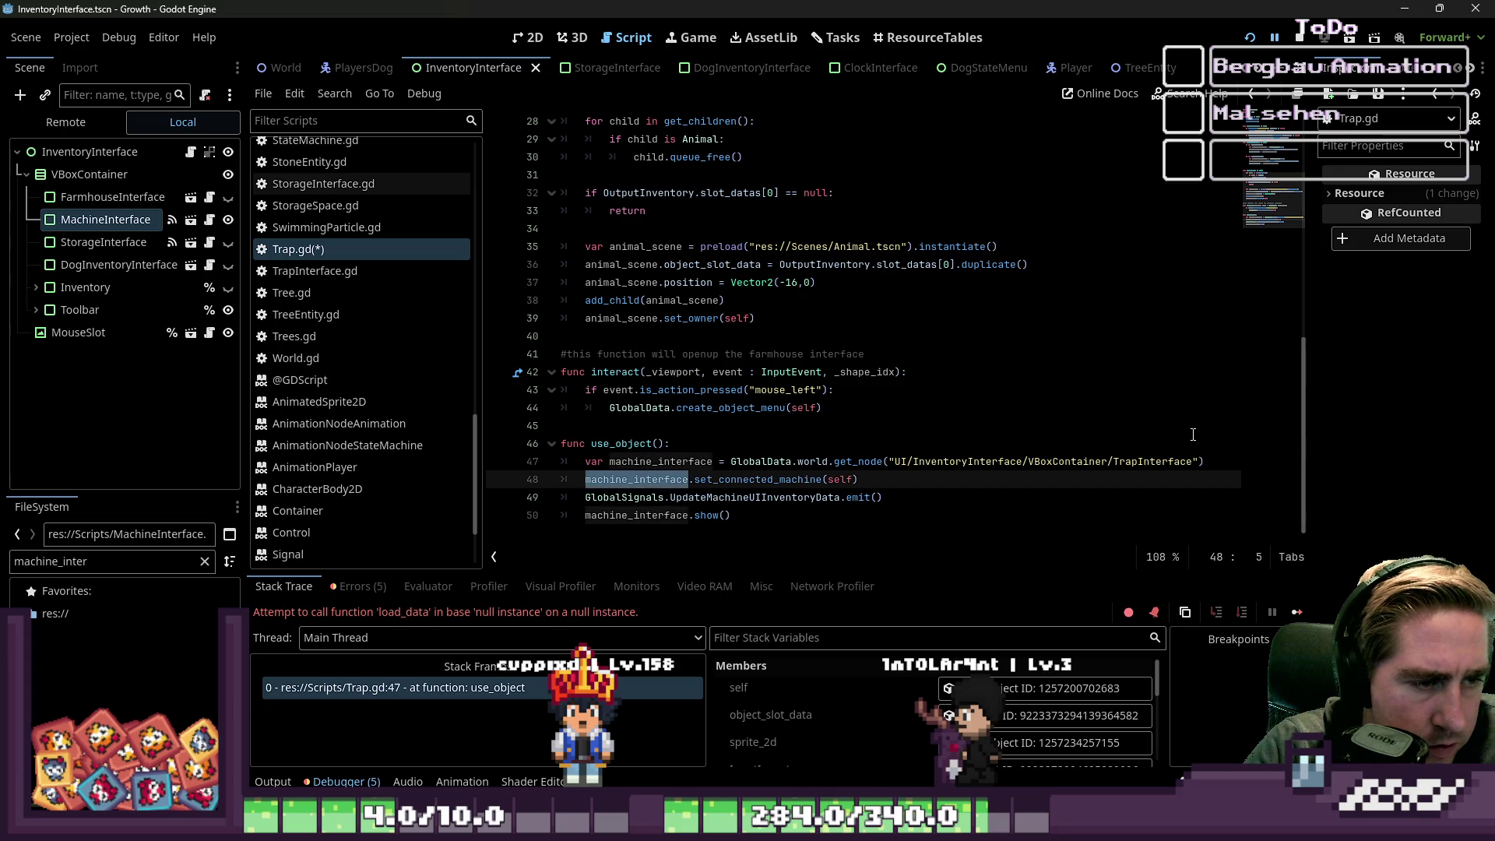
type("trap_")
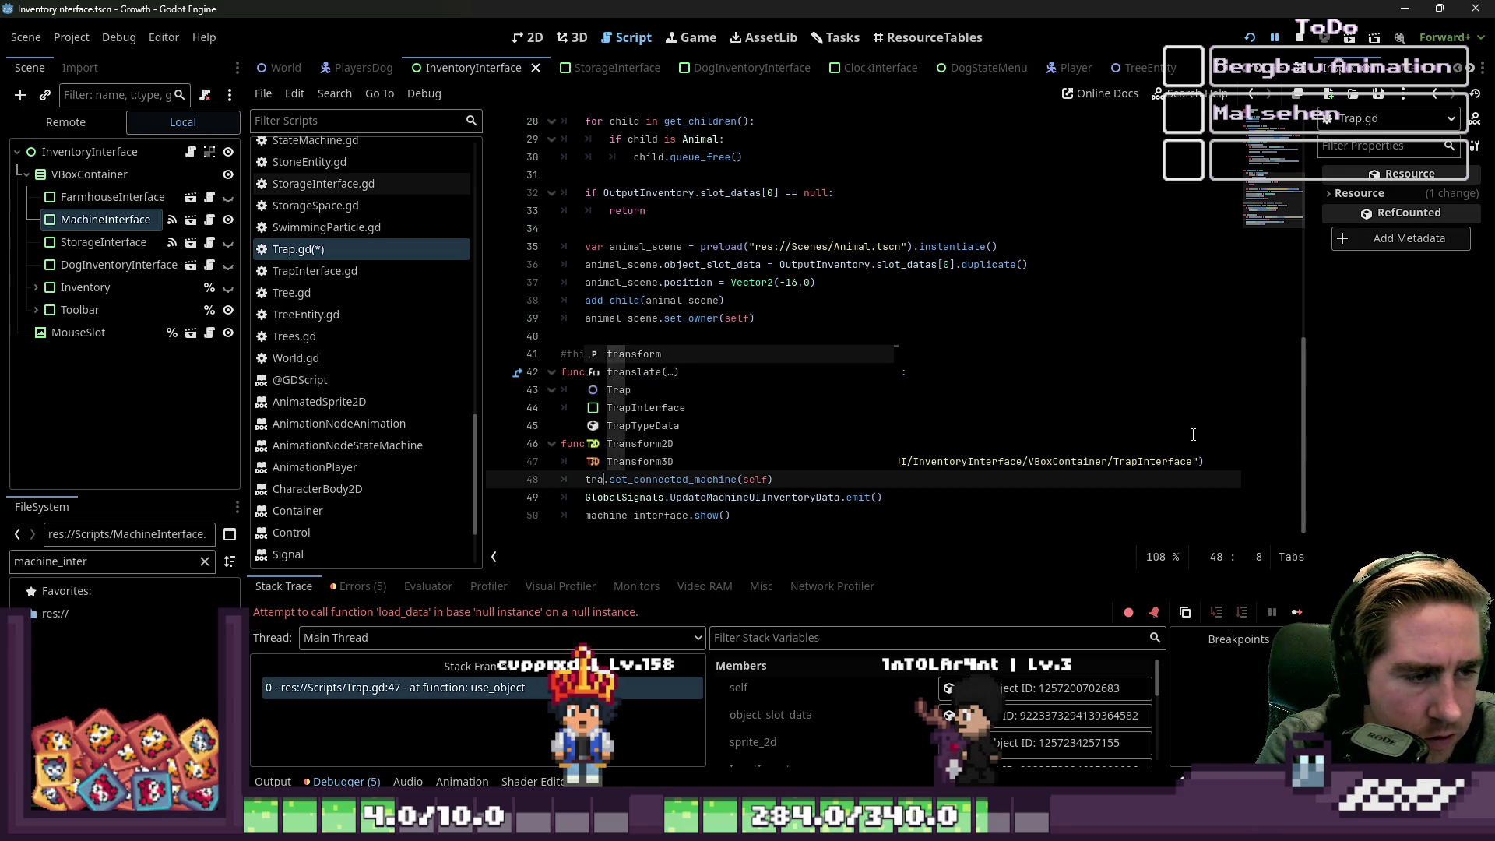
type("interface")
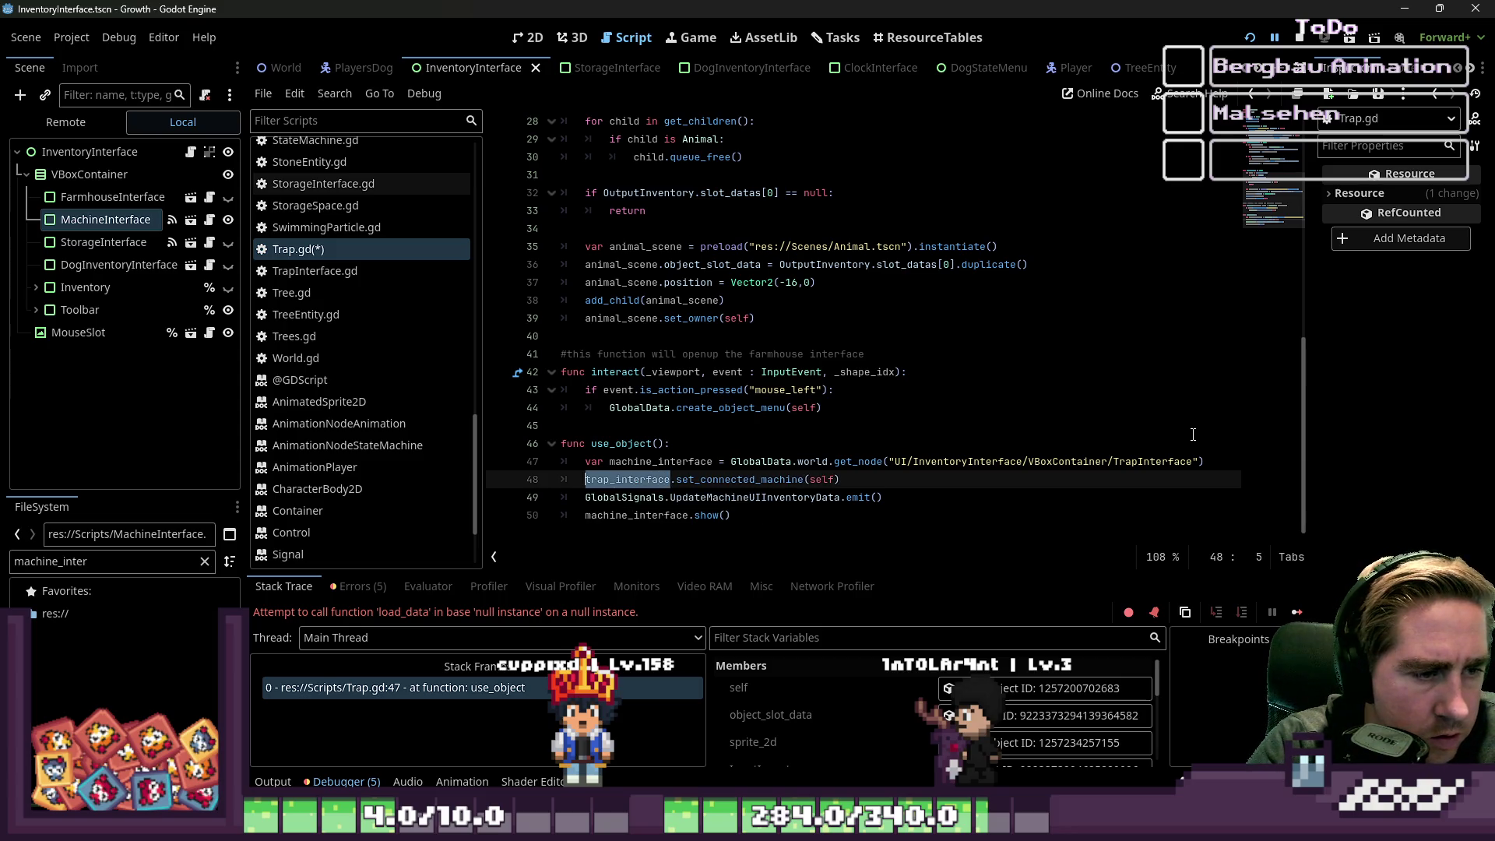
key("ctrl+c")
key("Up")
key("ctrl+Right")
key("ctrl+shift+Right")
key("ctrl+v")
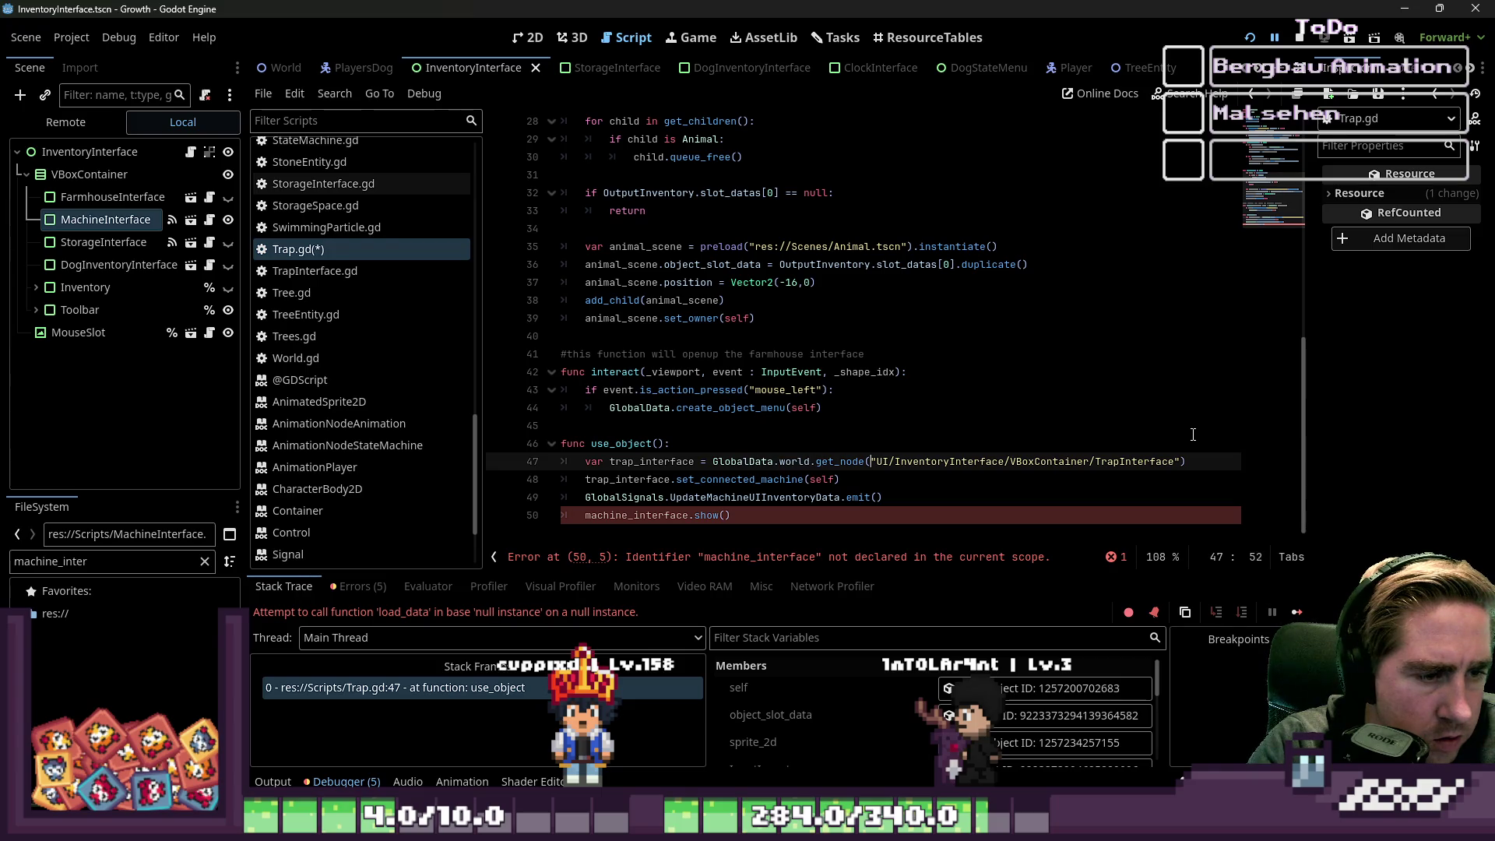
- Rename the emitted signal to UpdateTrapUIInventoryData
key("Down")
key("Down")
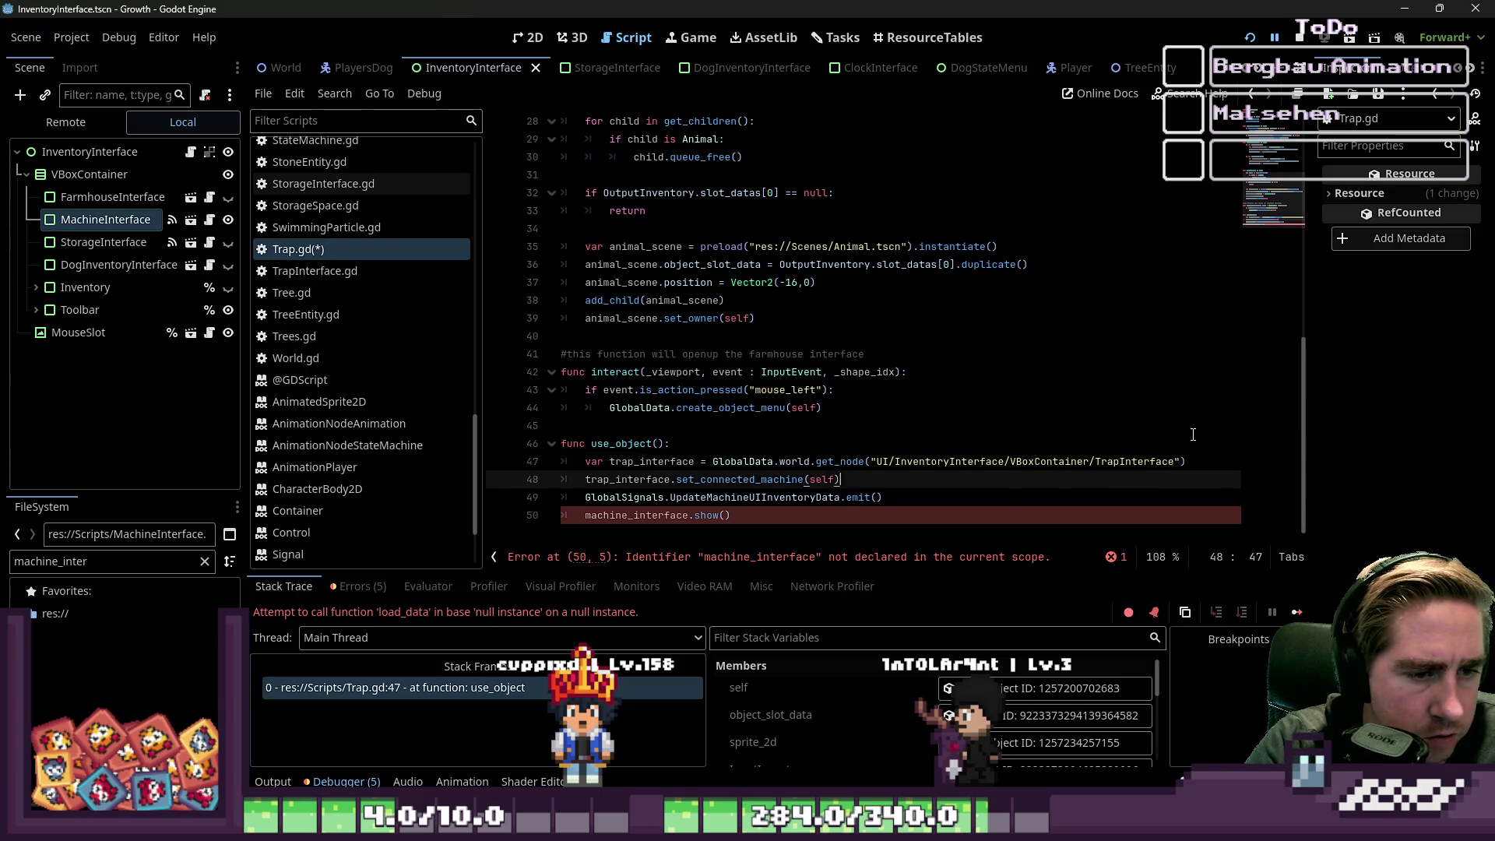
key("ctrl+Left")
key("ctrl+Left")
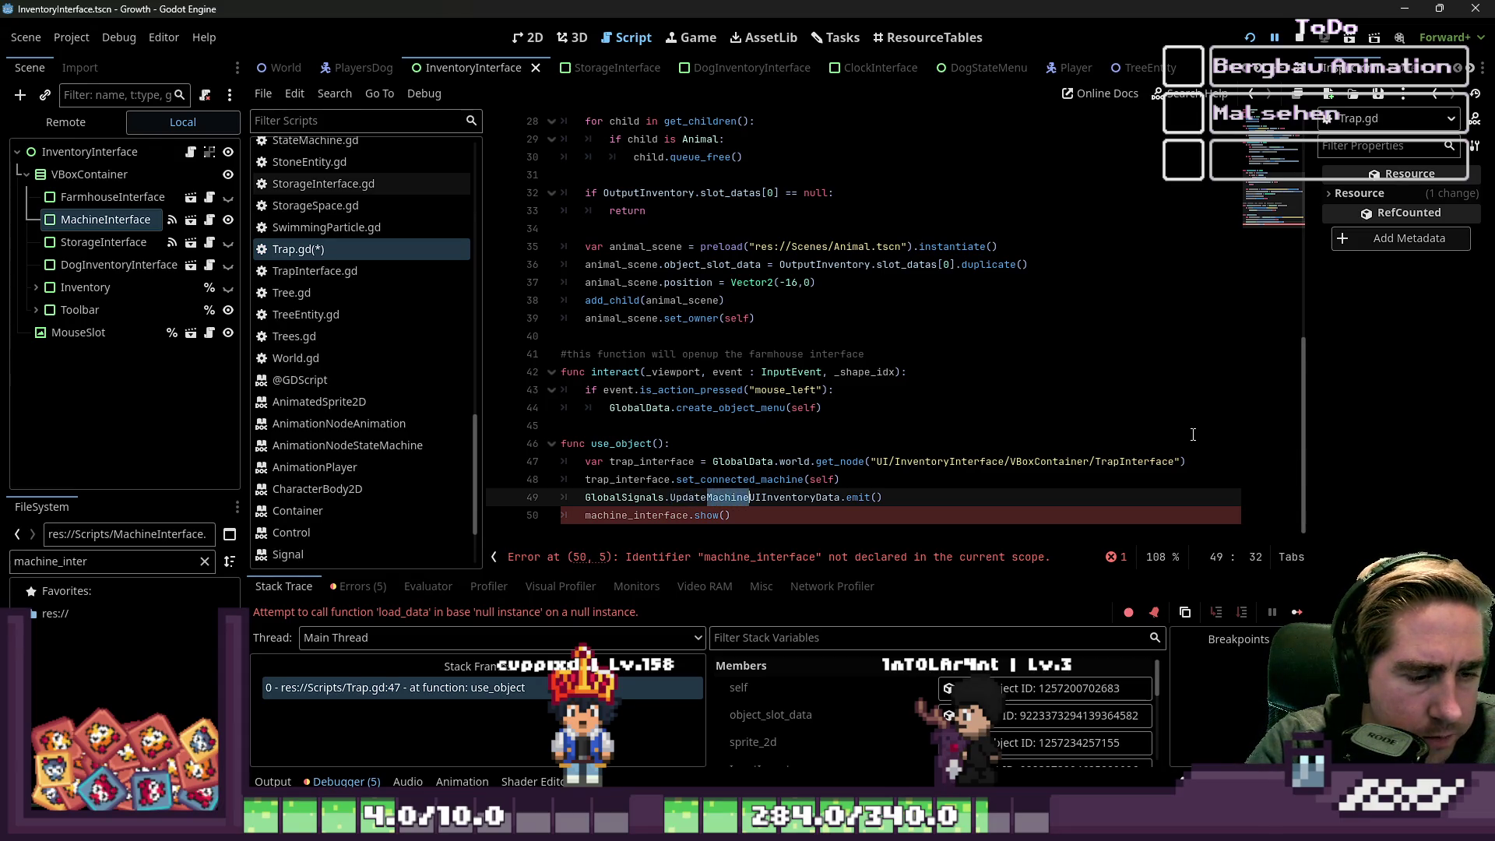
type("Traop")
key("BackSpace")
type("p")
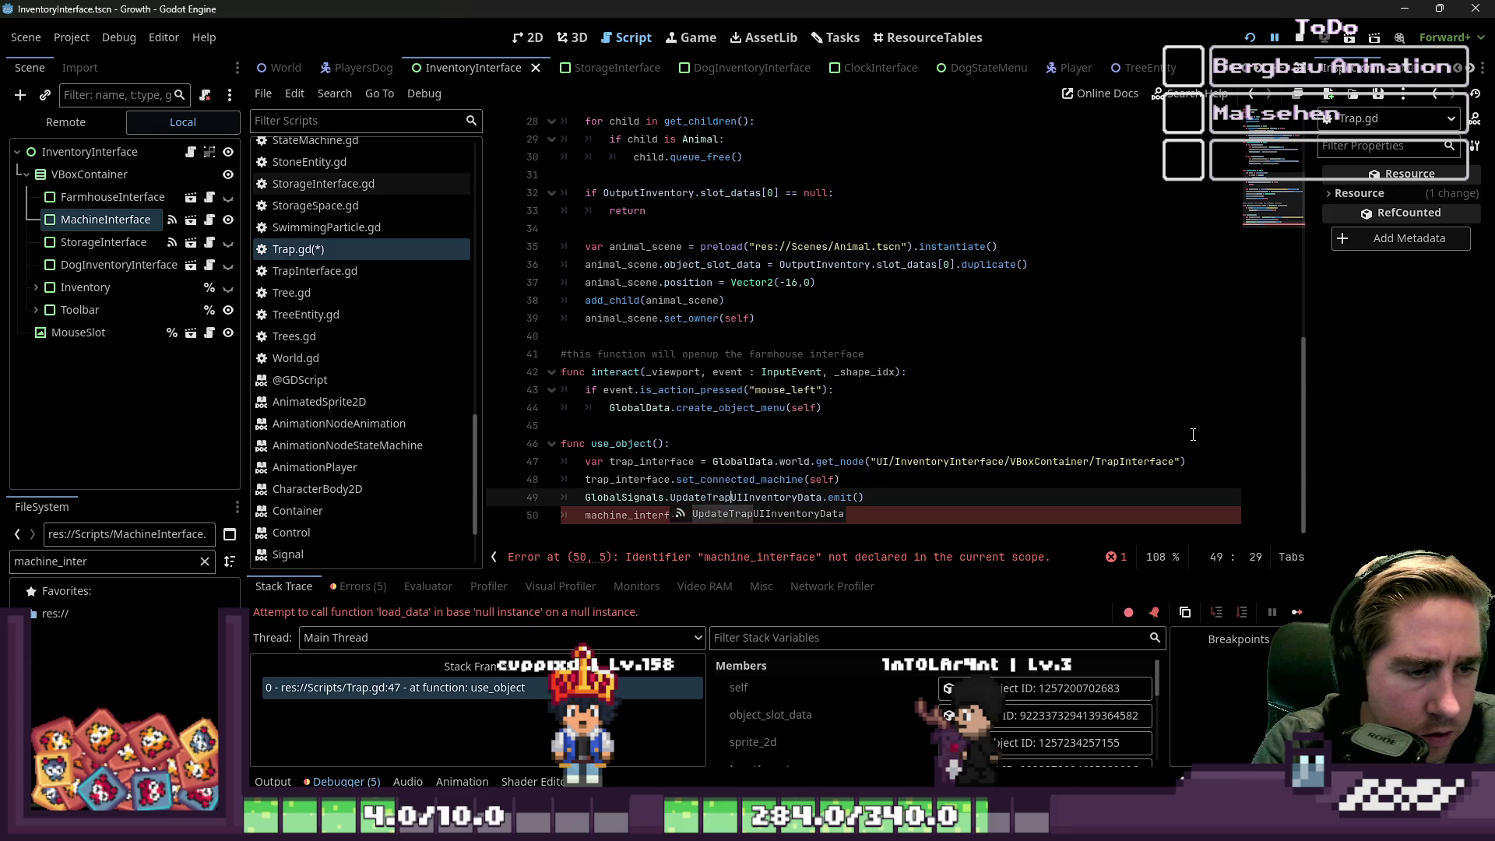
key("Right")
- Change machine_interface.show() to trap_interface.show() on line 50
key("Down")
key("Home")
key("Right")
key("Right")
key("Right")
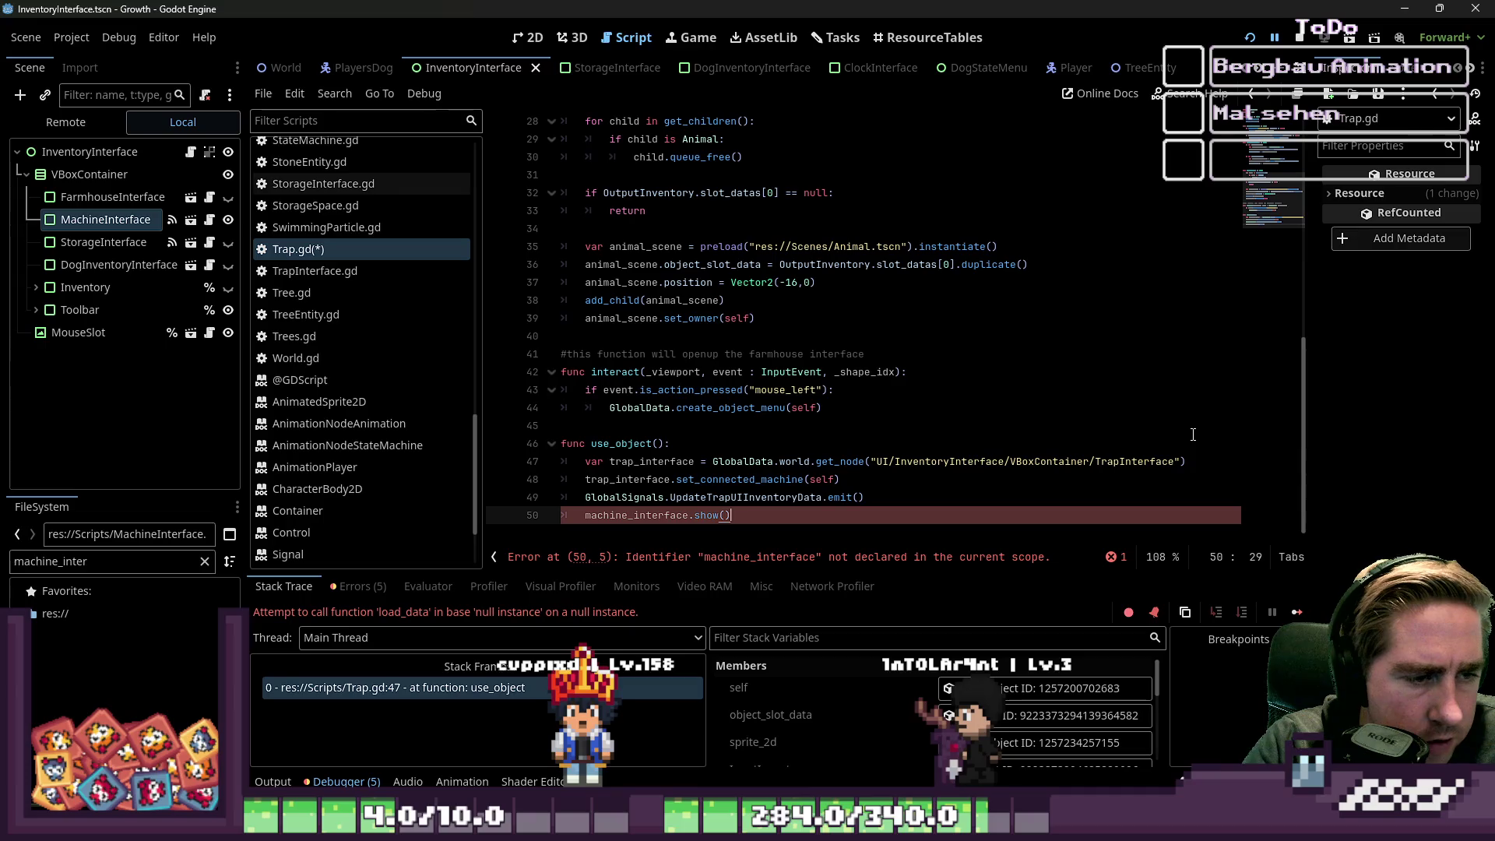
key("ctrl+Right")
key("Up")
key("Up")
key("ctrl+shift+Left")
key("ctrl+c")
key("Down")
key("Down")
key("ctrl+Right")
key("ctrl+shift+Left")
key("ctrl+v")
key("Up")
- Save Trap.gd, run the game with a new character, and use the placed trap
key("ctrl+s")
key("F5")
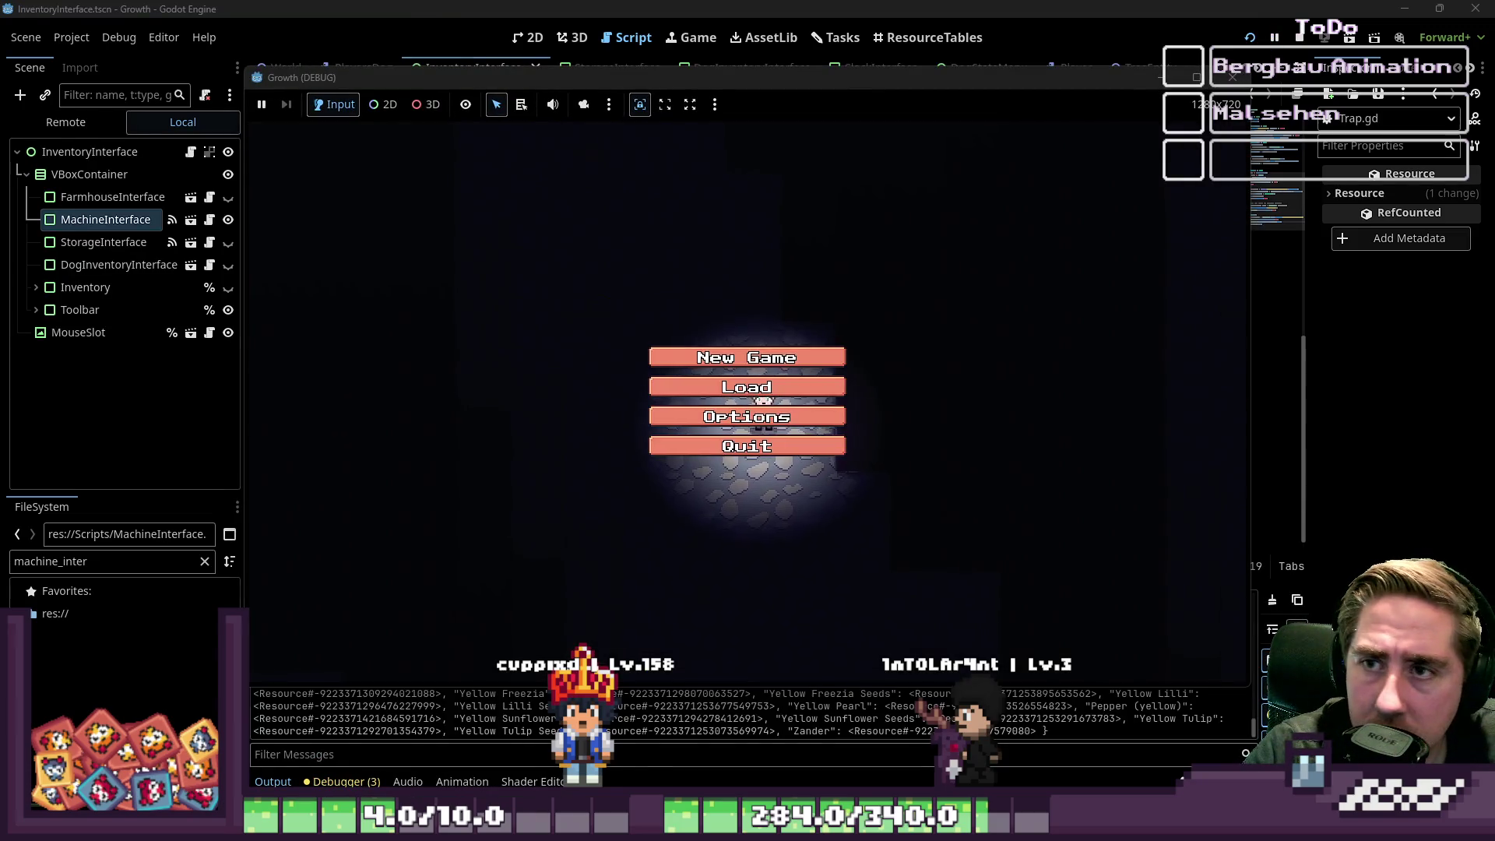
left_click(785, 357)
type("dasg")
left_click(700, 537)
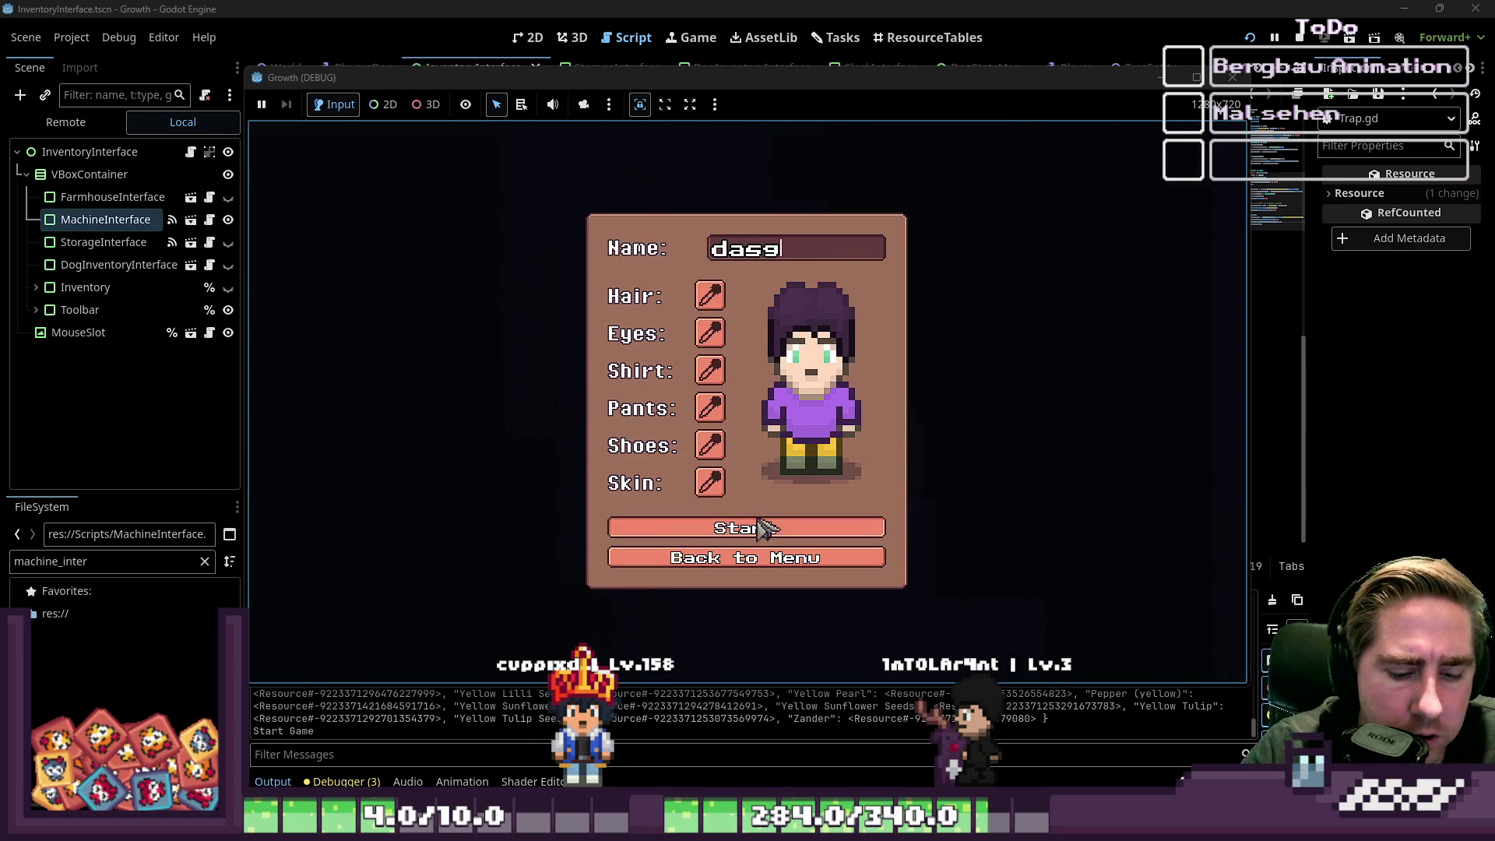
scroll(467, 327, "down", 10)
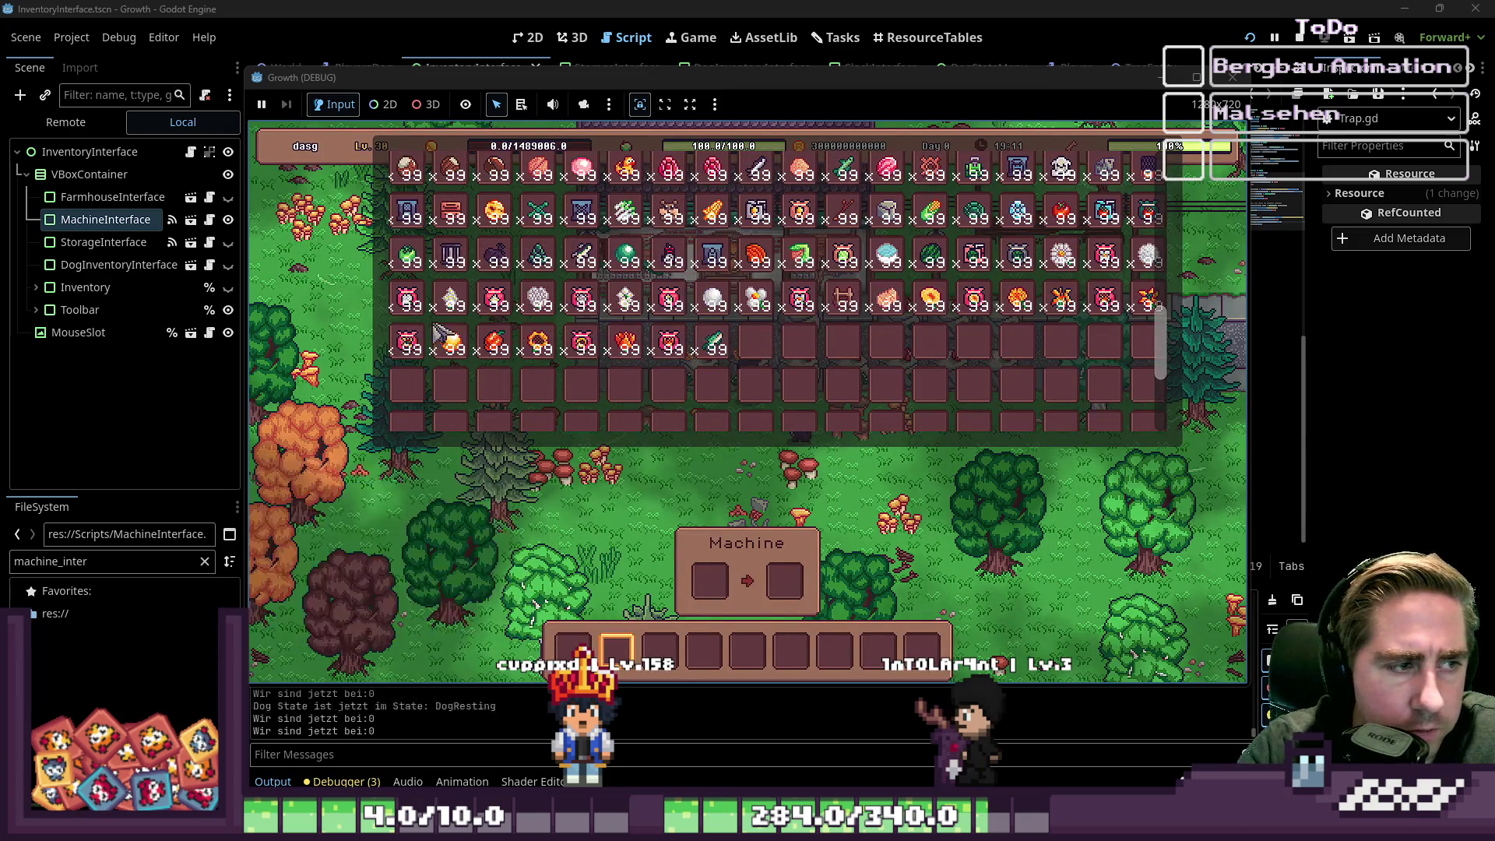
key("e")
scroll(701, 483, "down", 8)
scroll(710, 480, "down", 1)
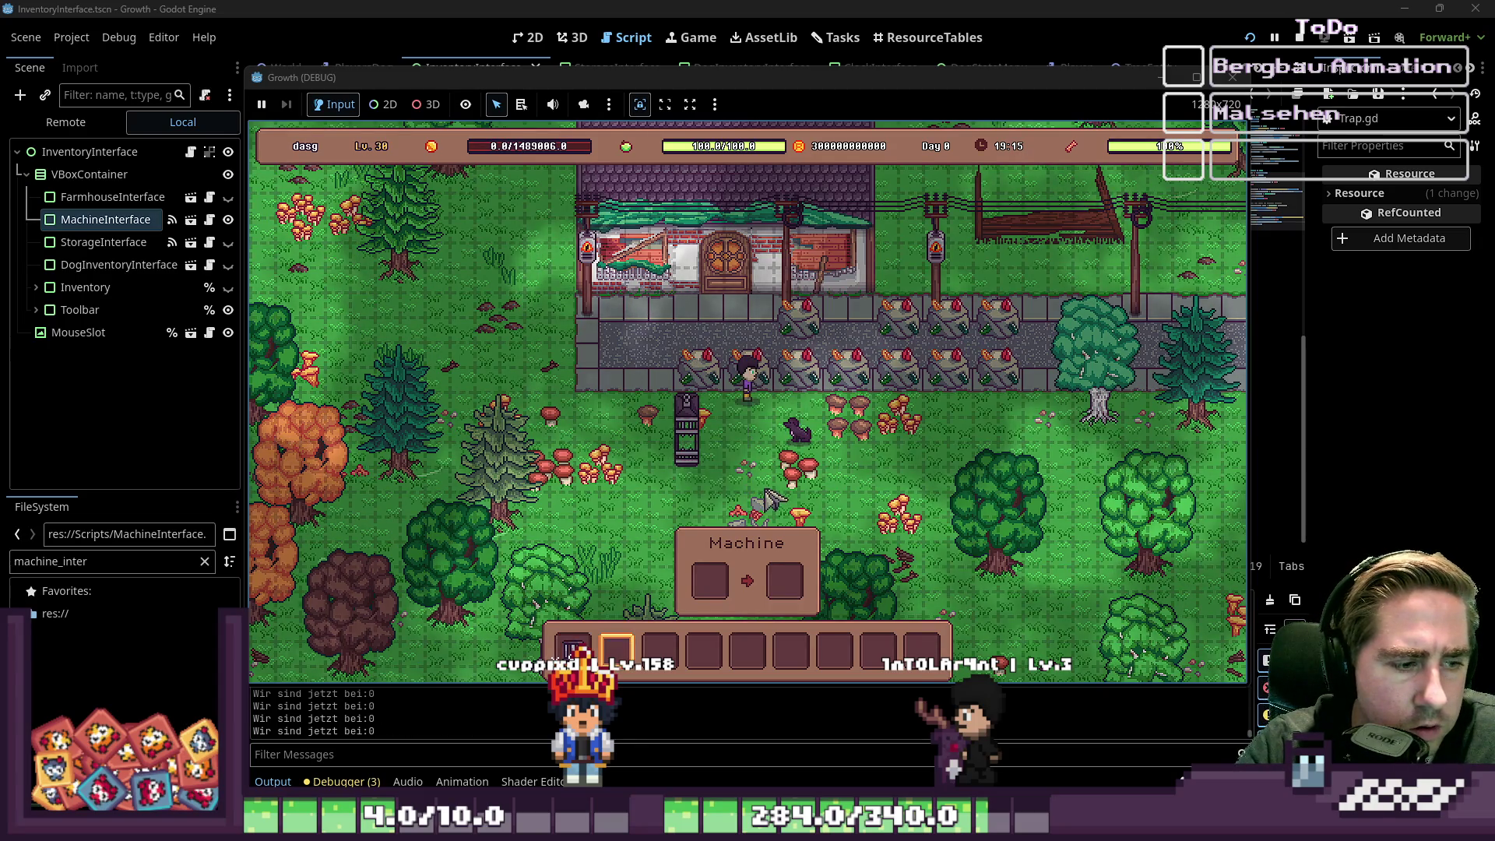
left_click(743, 471)
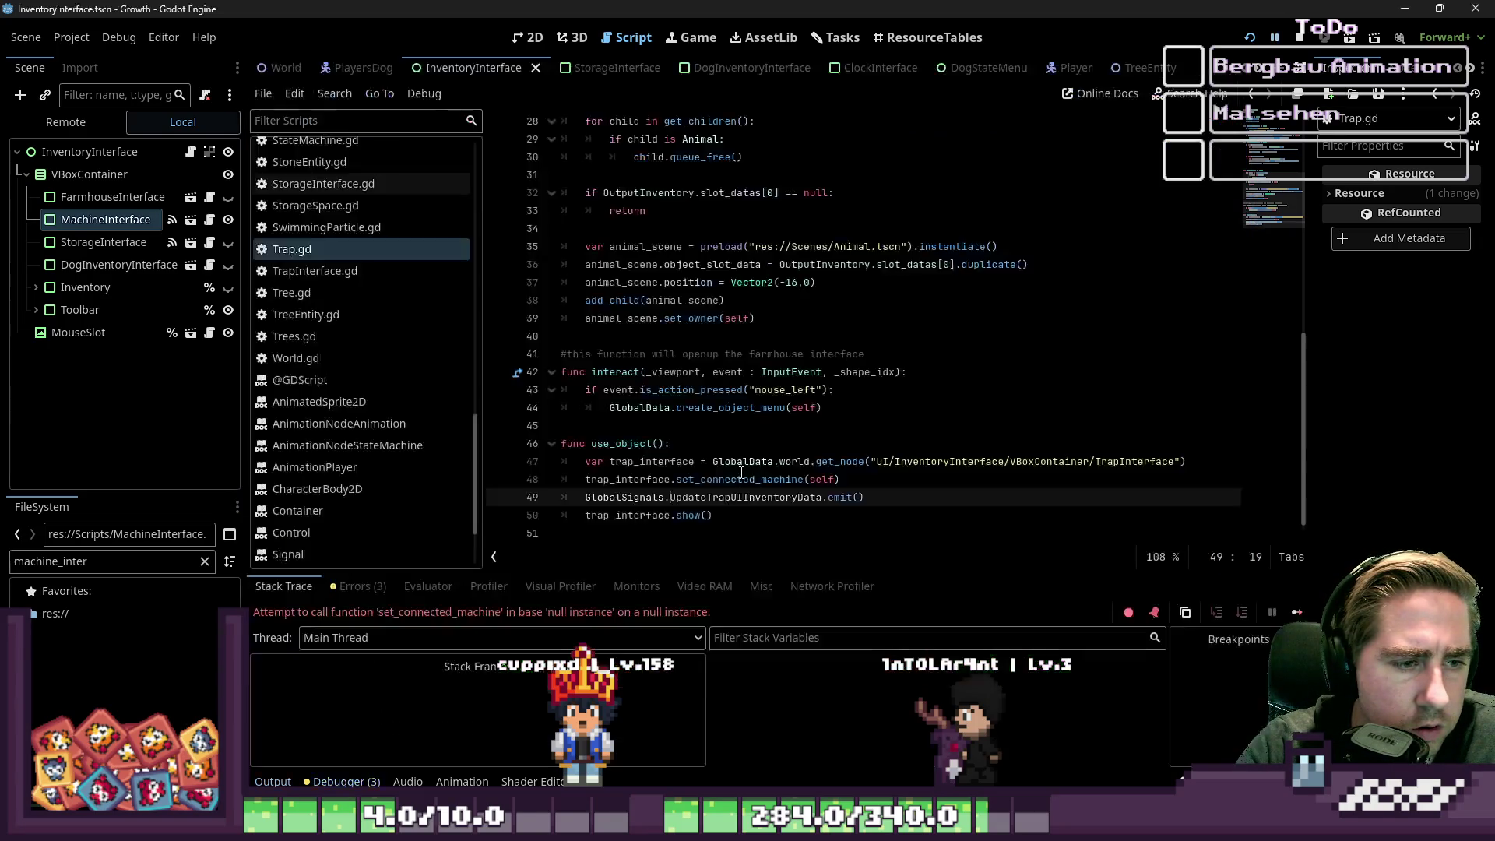
- Change line 48's call to set_connected_trap(self) and relaunch the game
left_click(780, 497)
double_click(775, 460)
type("trap")
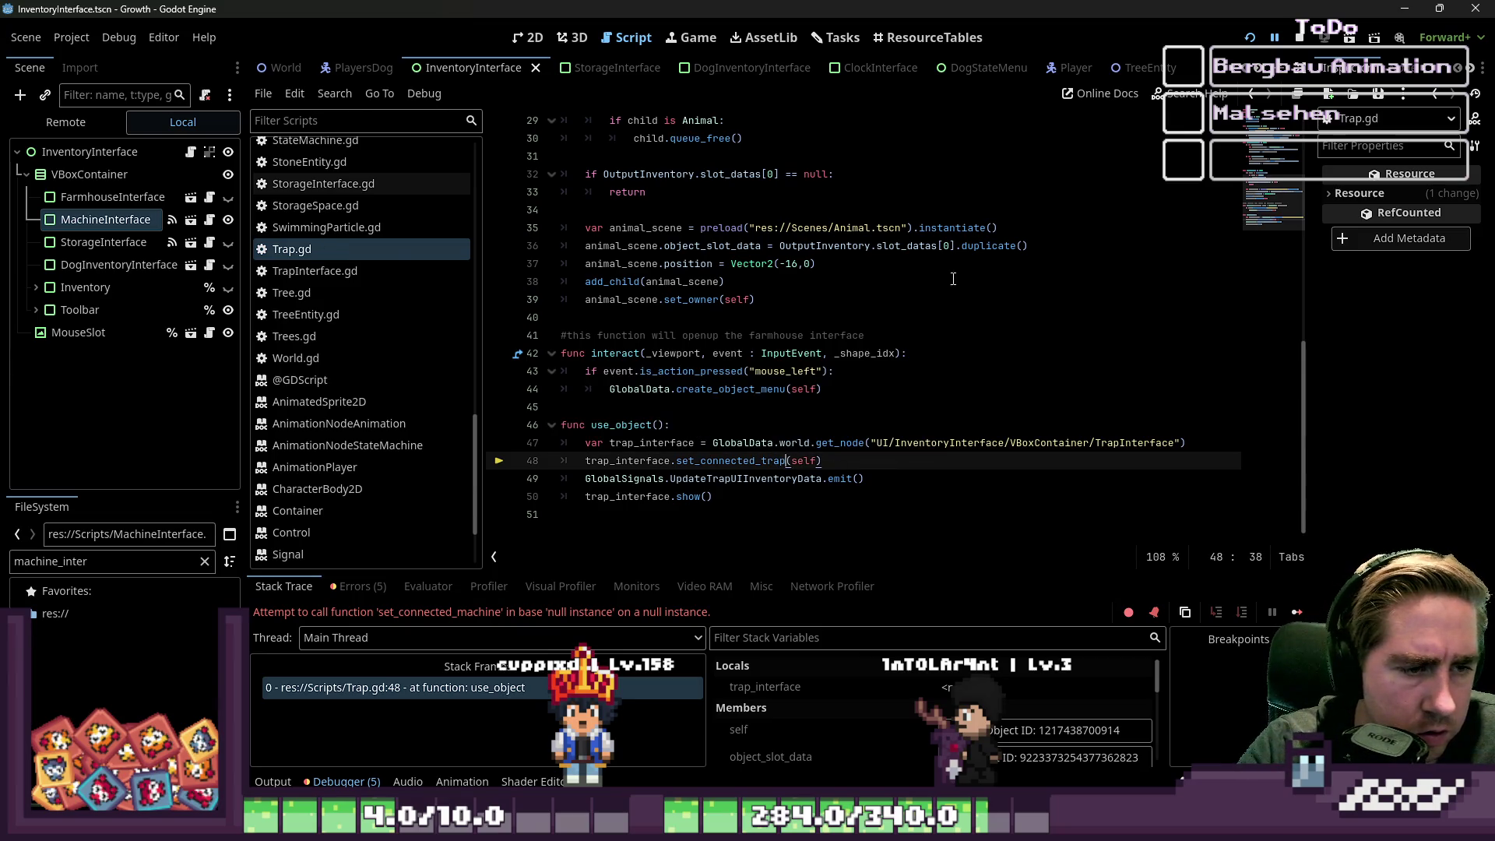
left_click(1249, 39)
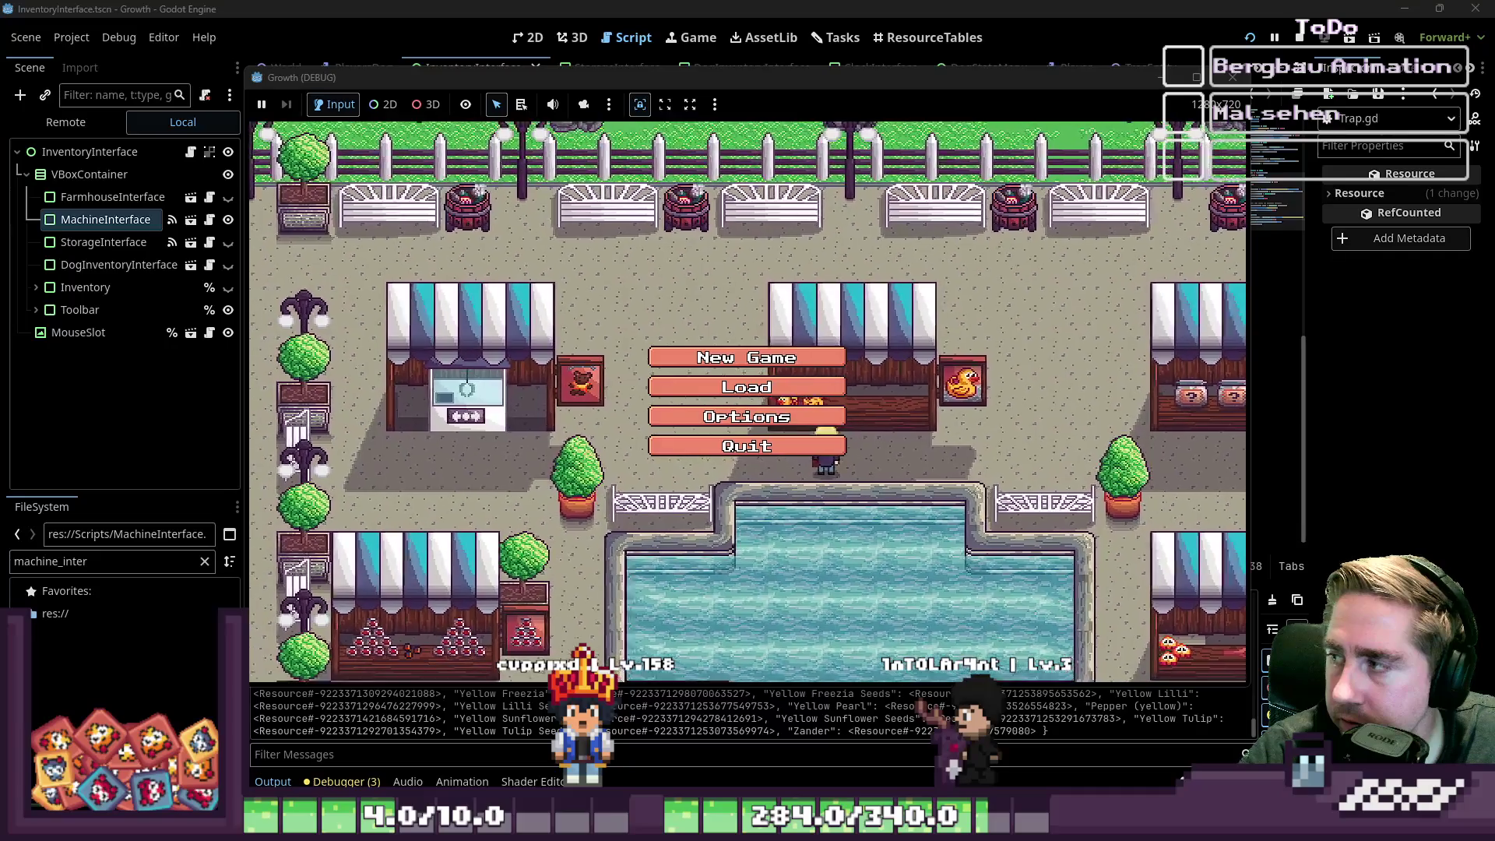
- Delete two extra saved games and load the remaining save
left_click(779, 387)
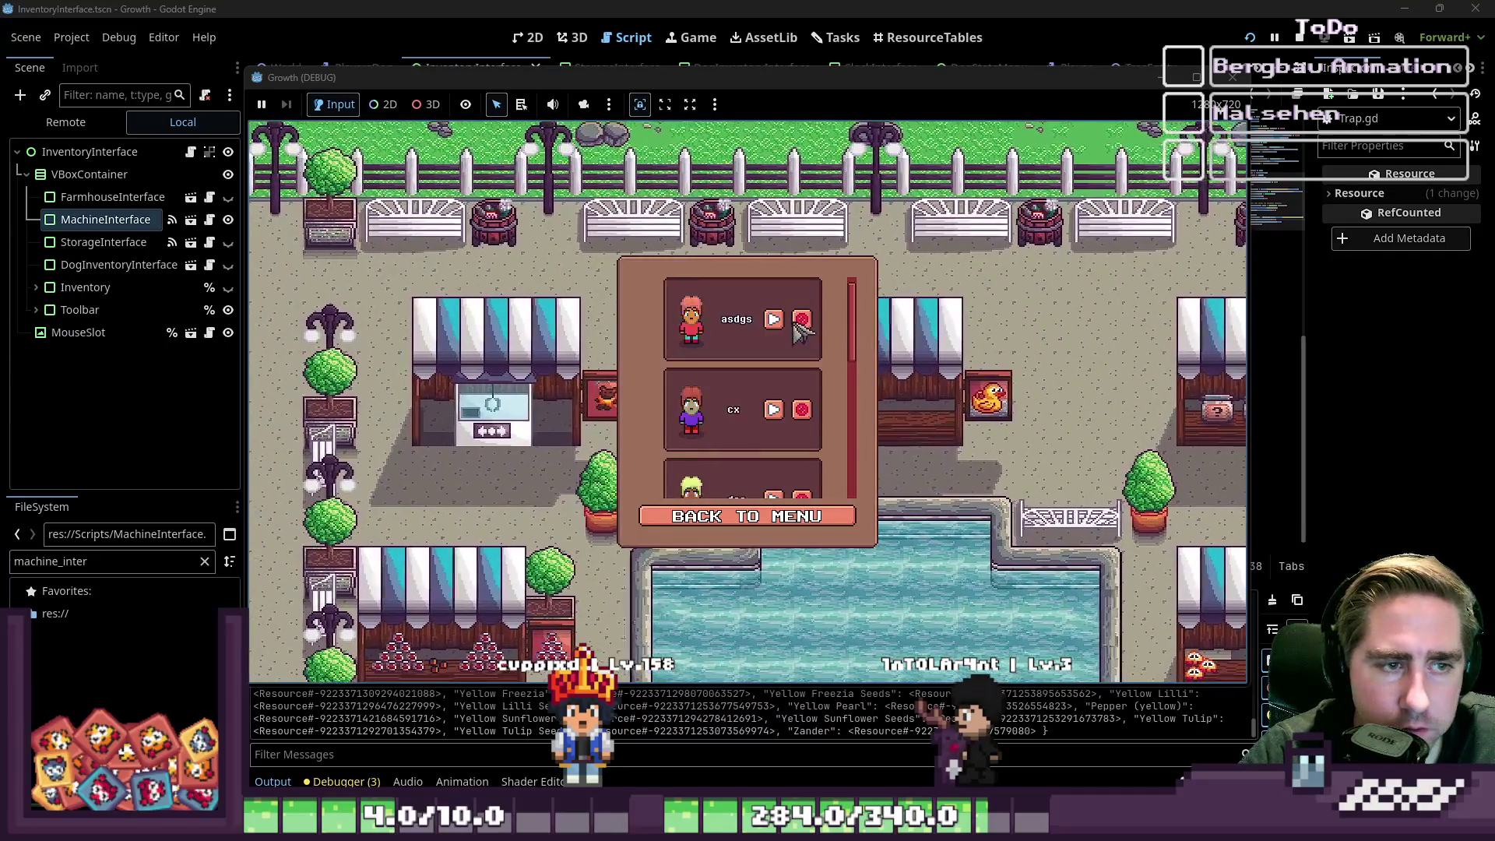
left_click(800, 325)
left_click(799, 325)
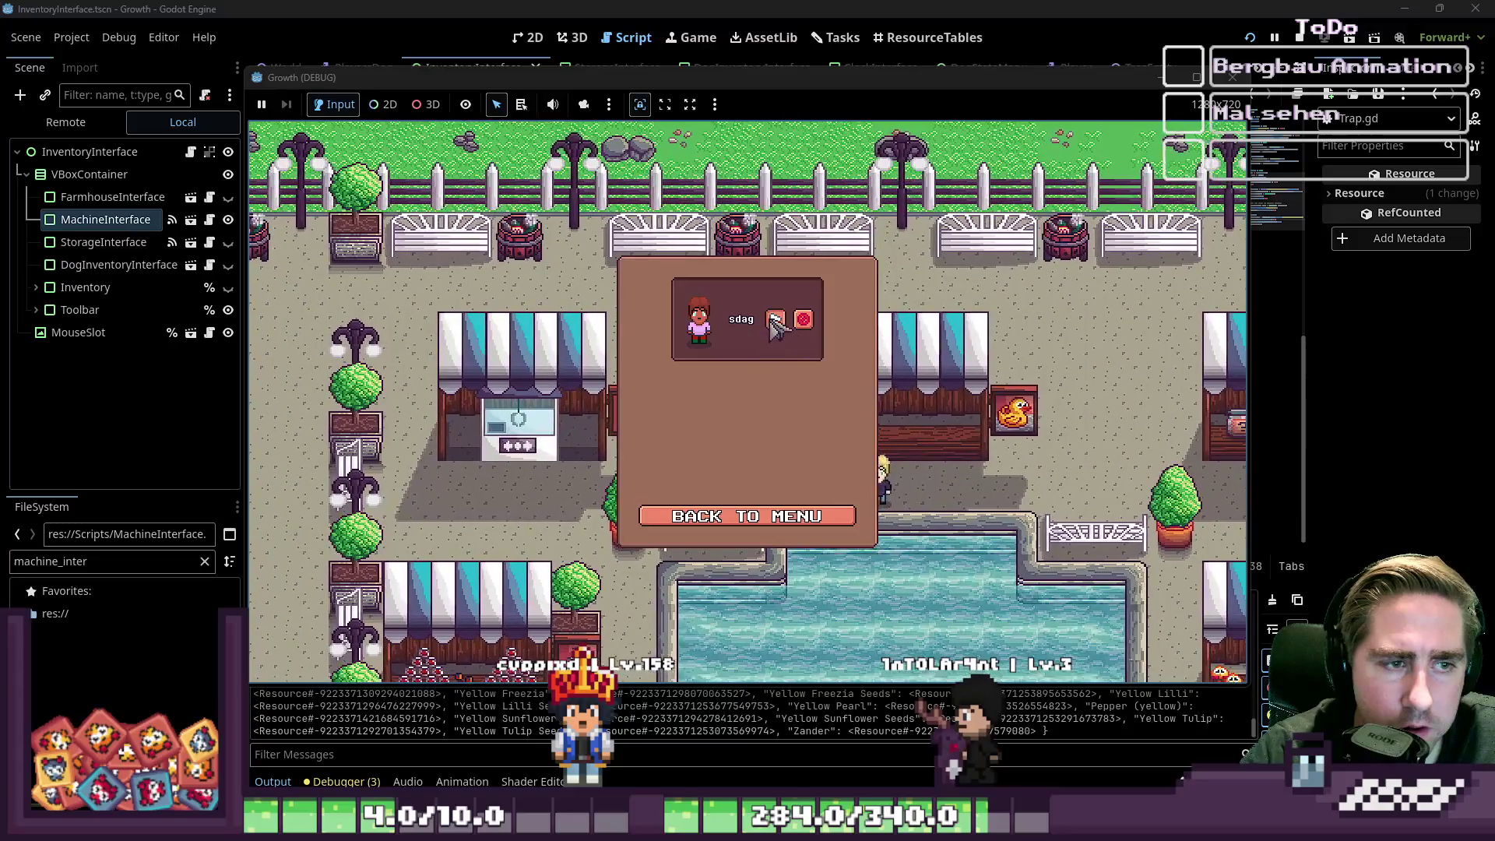
left_click(773, 320)
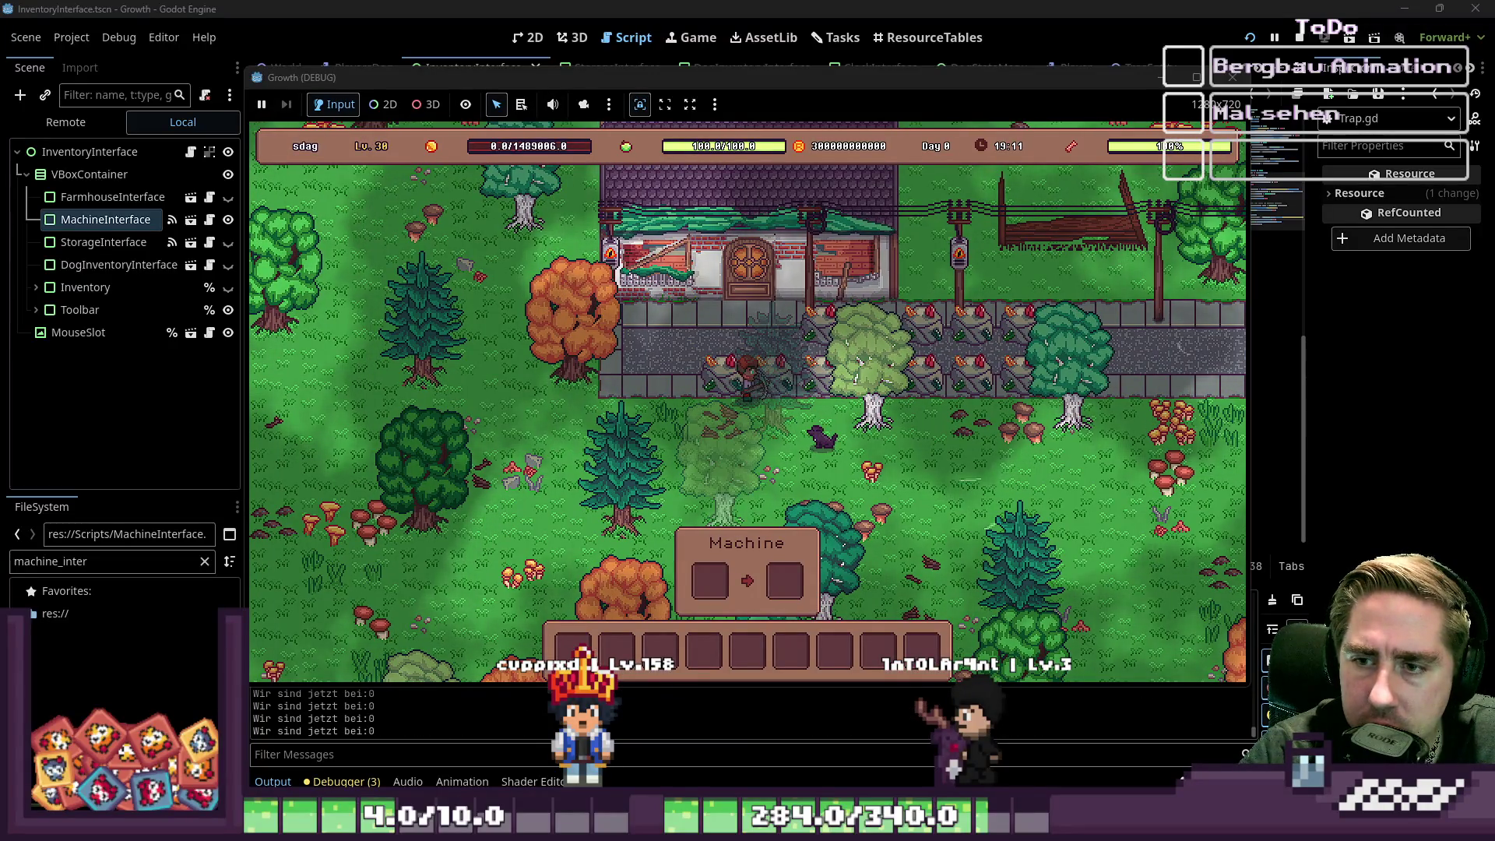
- Equip the trap from the inventory and use it, hitting the line 48 null-instance error
key("e")
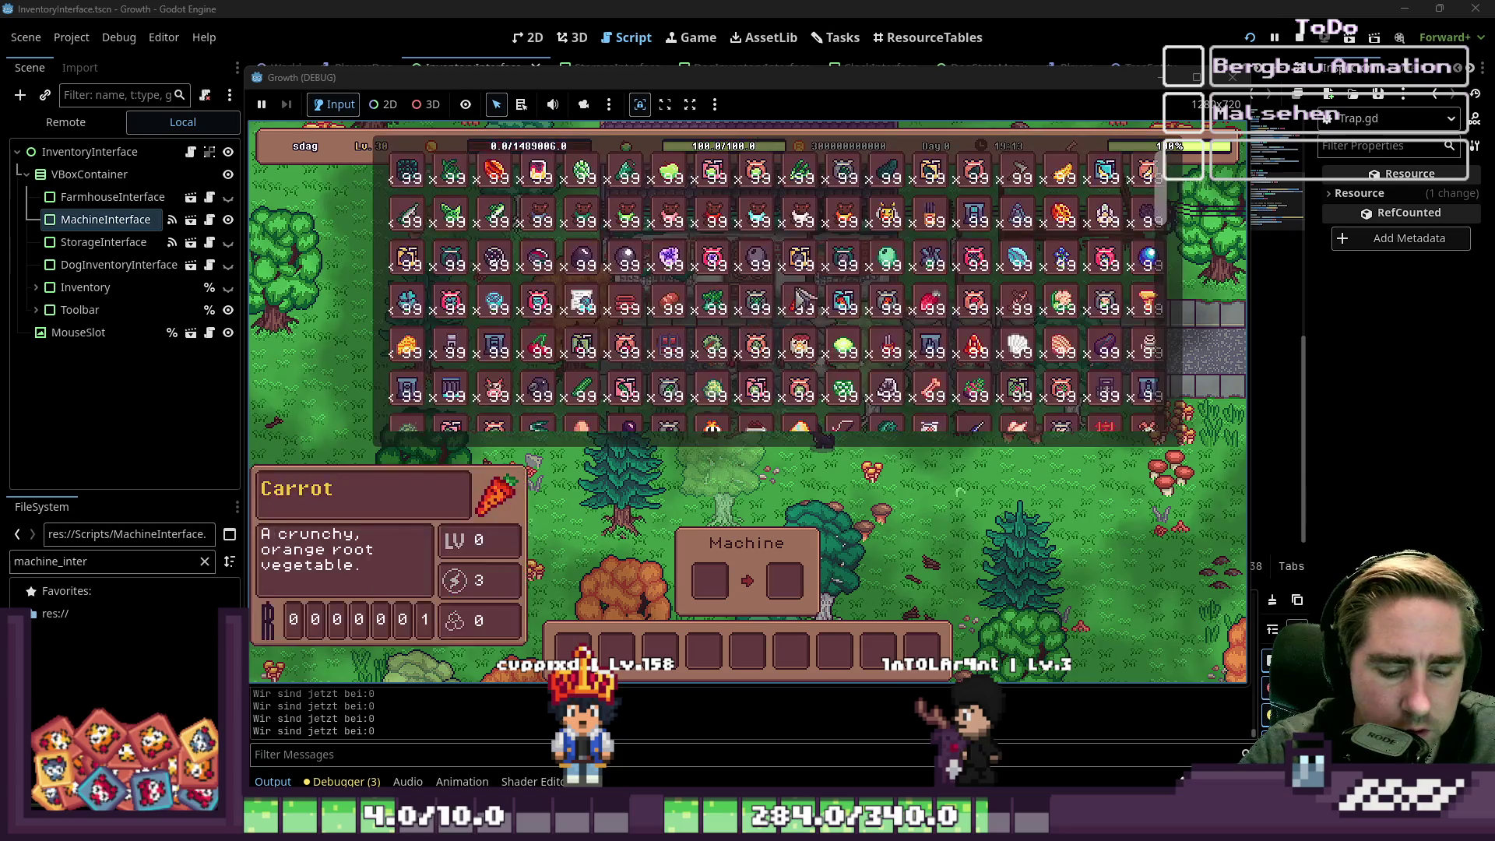
scroll(742, 300, "down", 5)
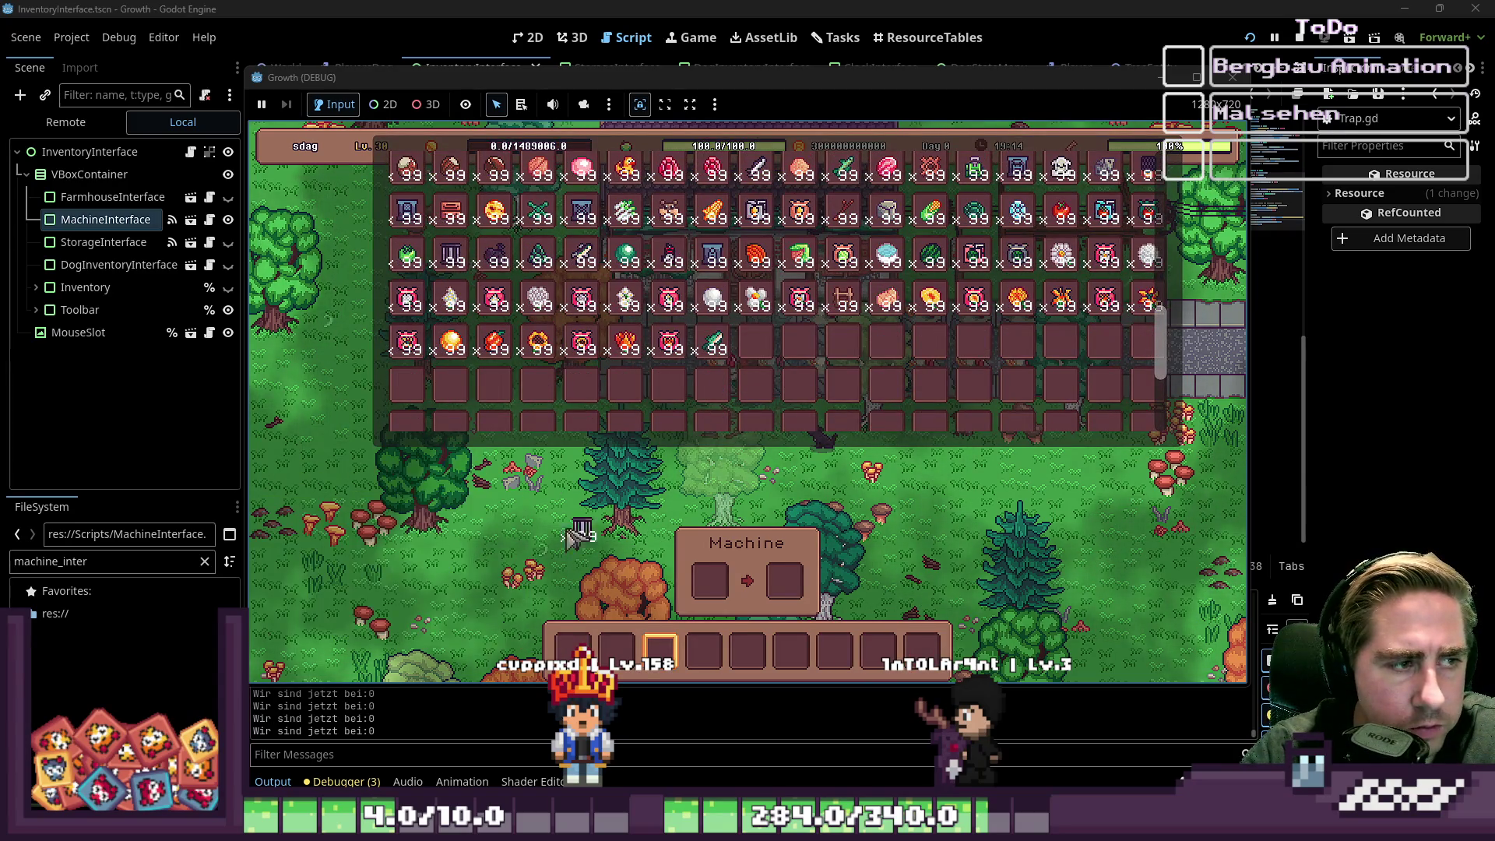
key("e")
scroll(535, 442, "up", 3)
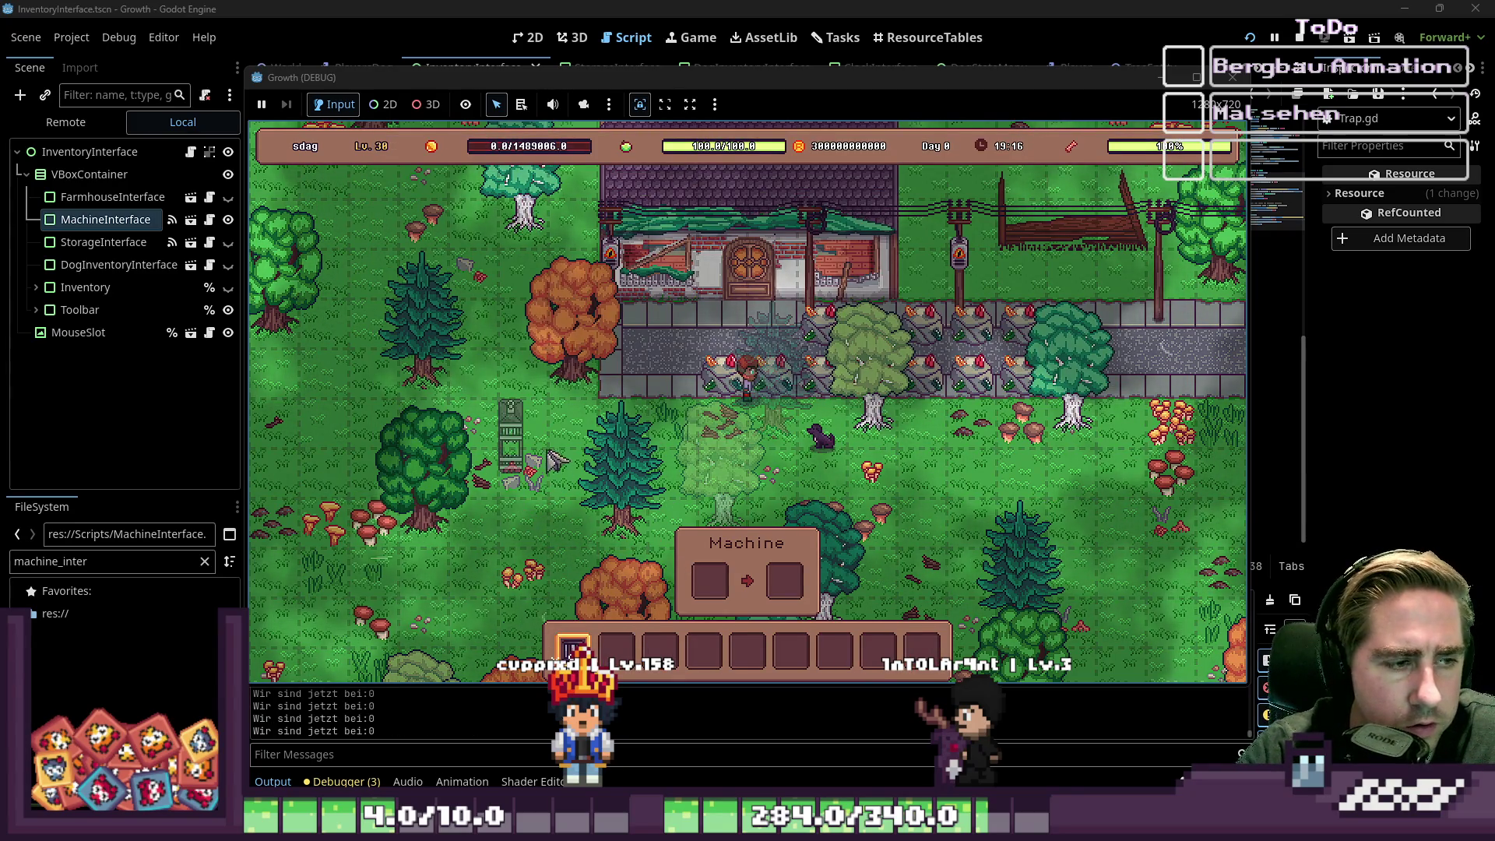
scroll(545, 436, "down", 1)
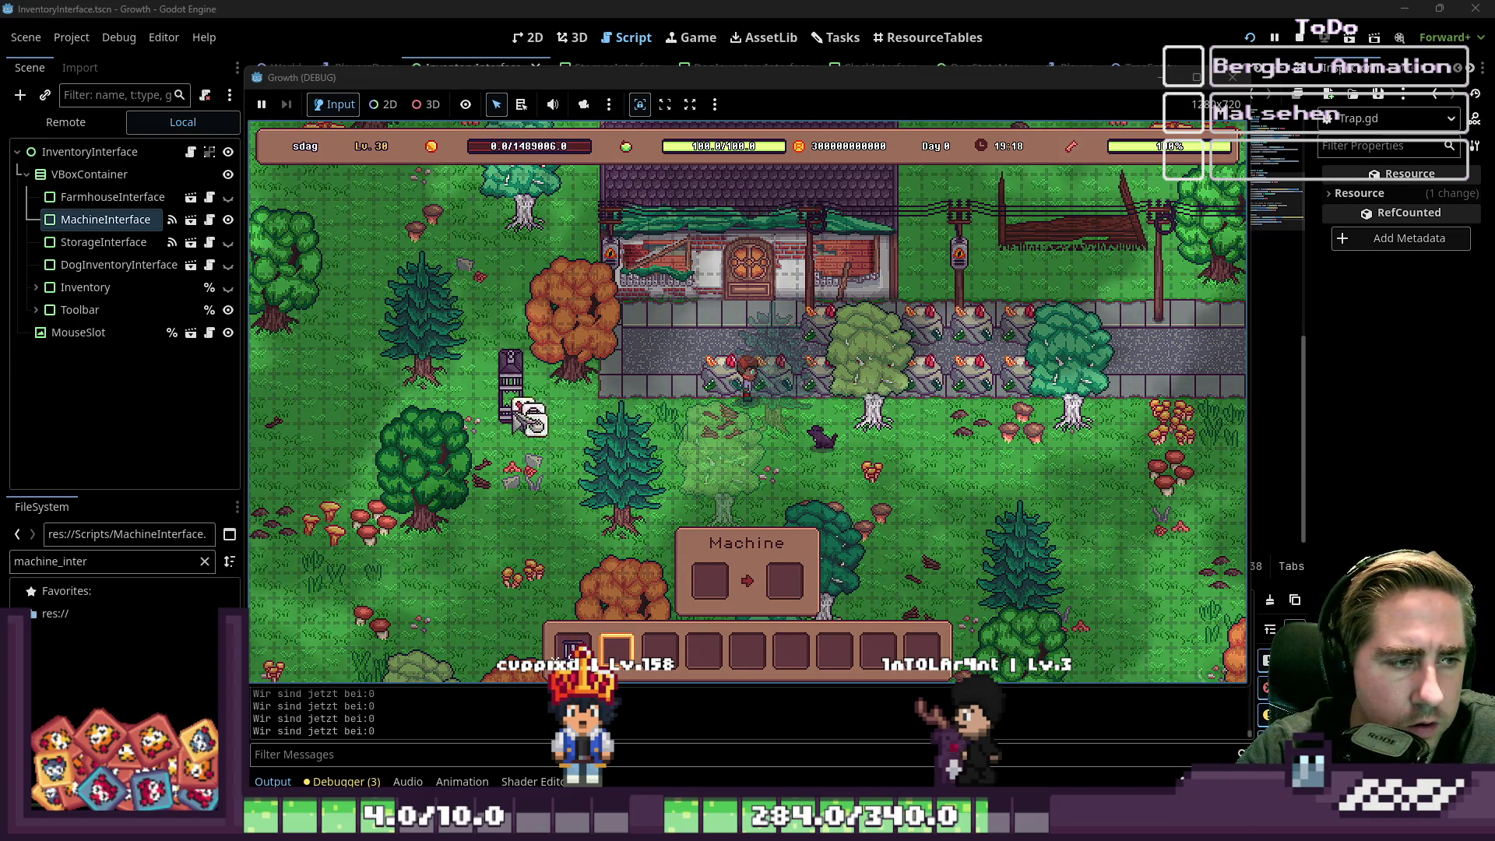
left_click(559, 430)
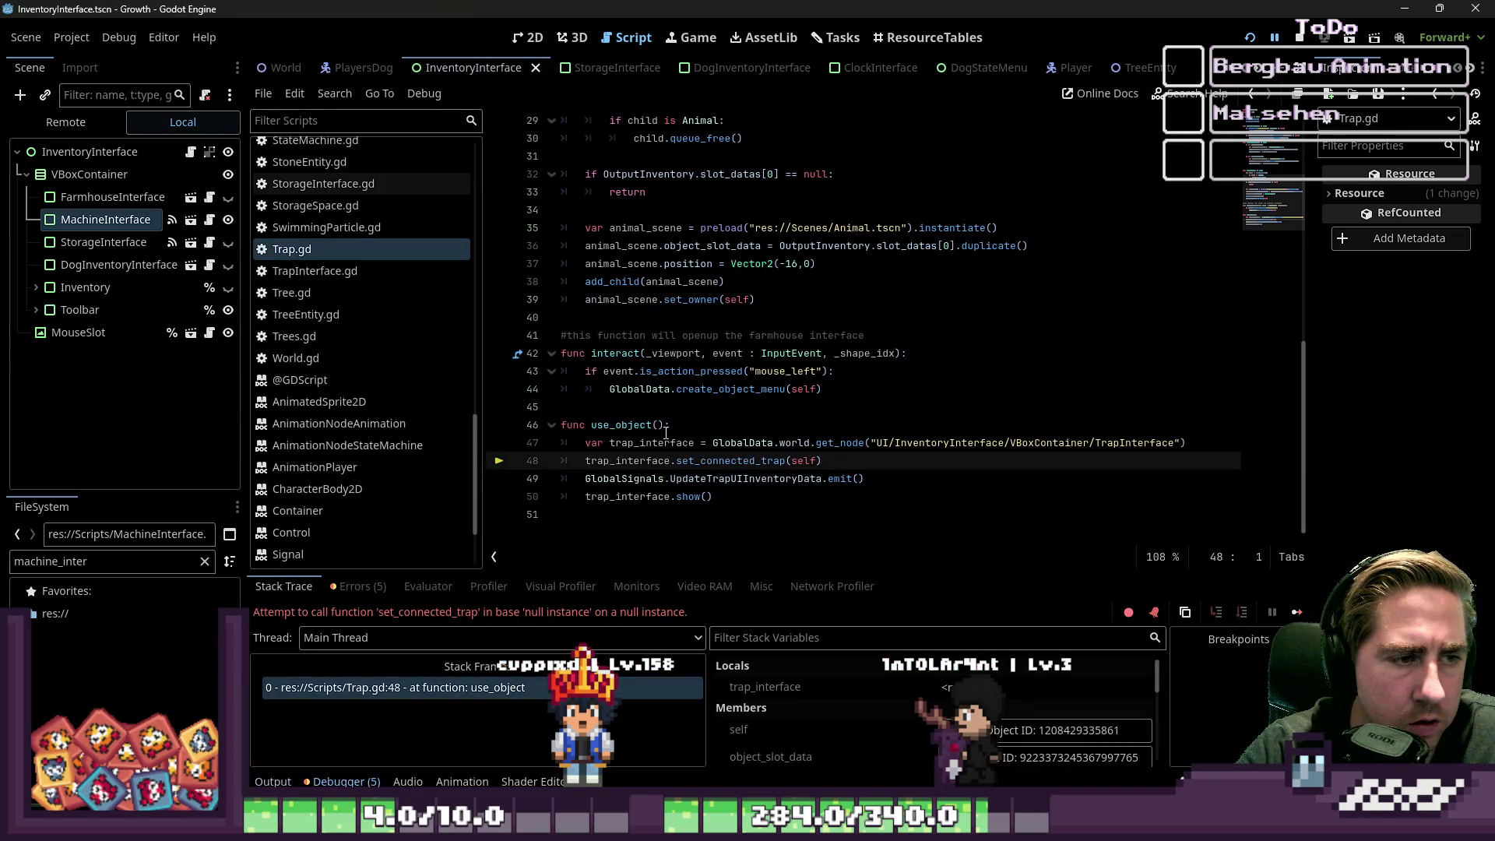
- Check that trap_interface is null on line 48 and examine its InventoryInterface/VBoxContainer node path
left_click(721, 442)
double_click(598, 459)
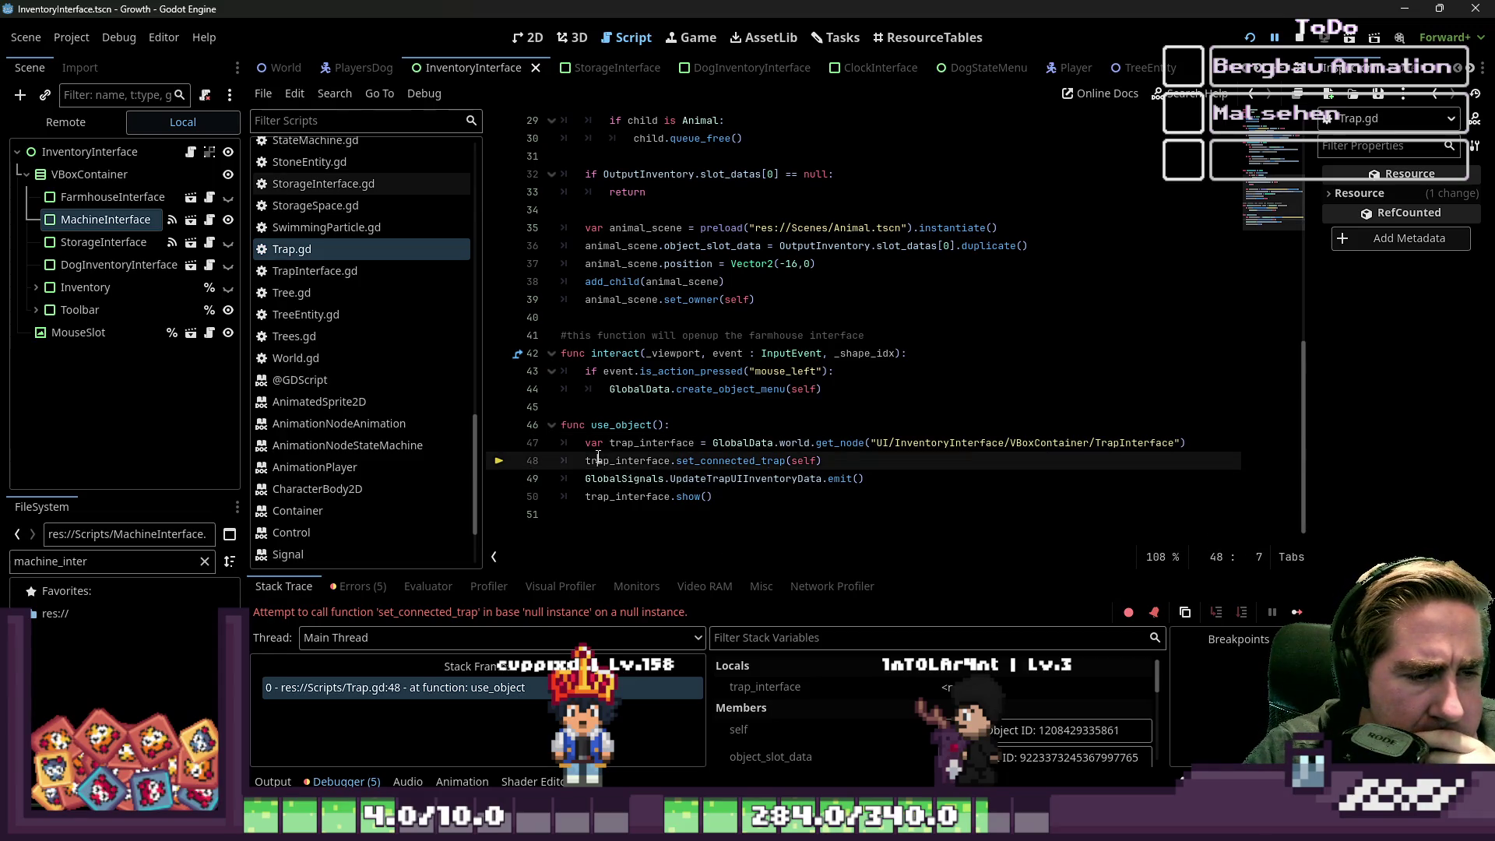
left_click(715, 531)
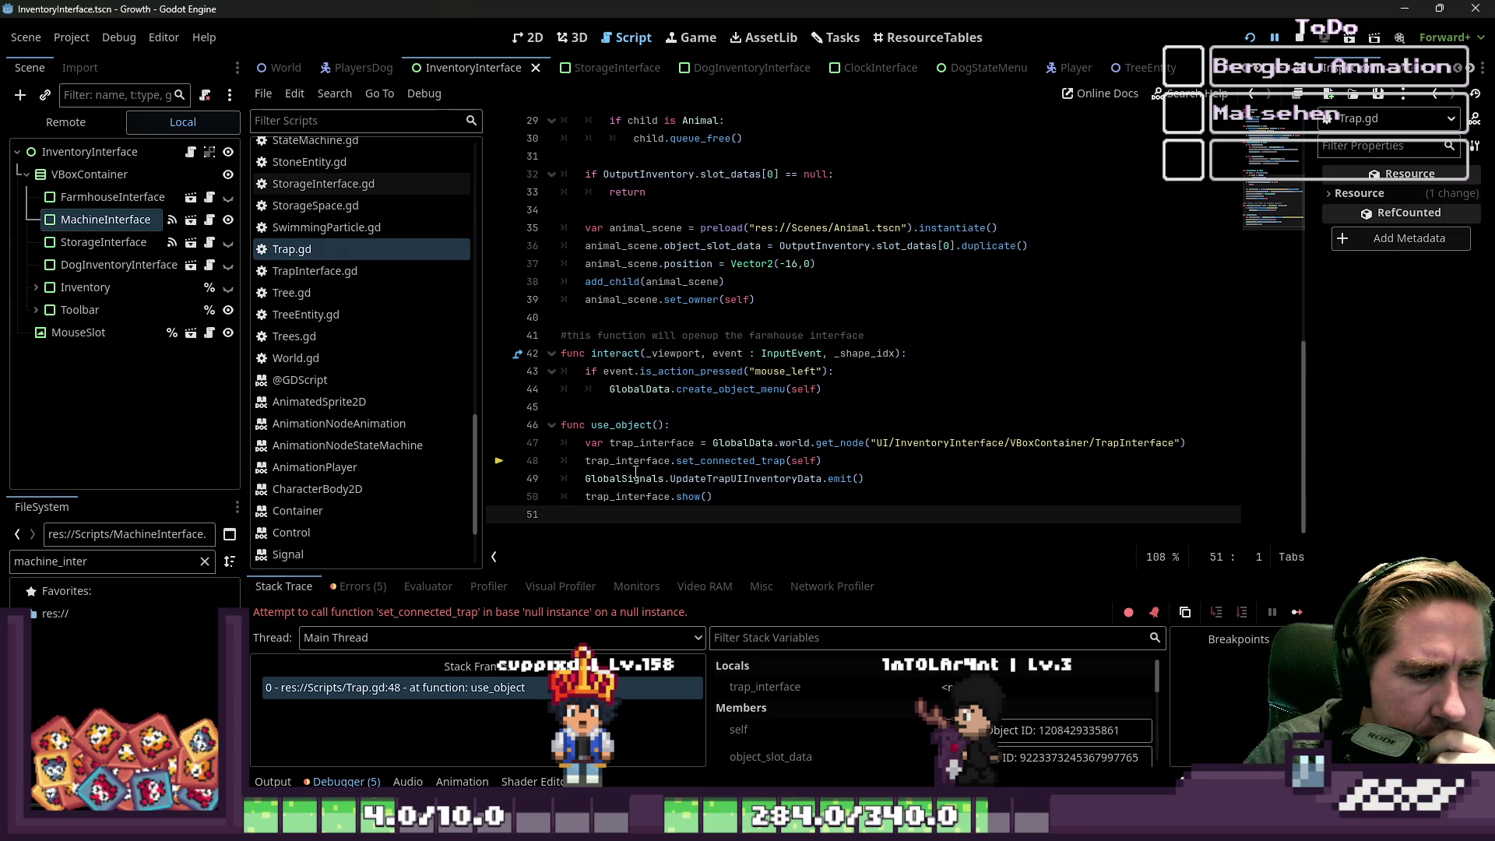
left_click(641, 443)
double_click(645, 460)
mouse_move(645, 462)
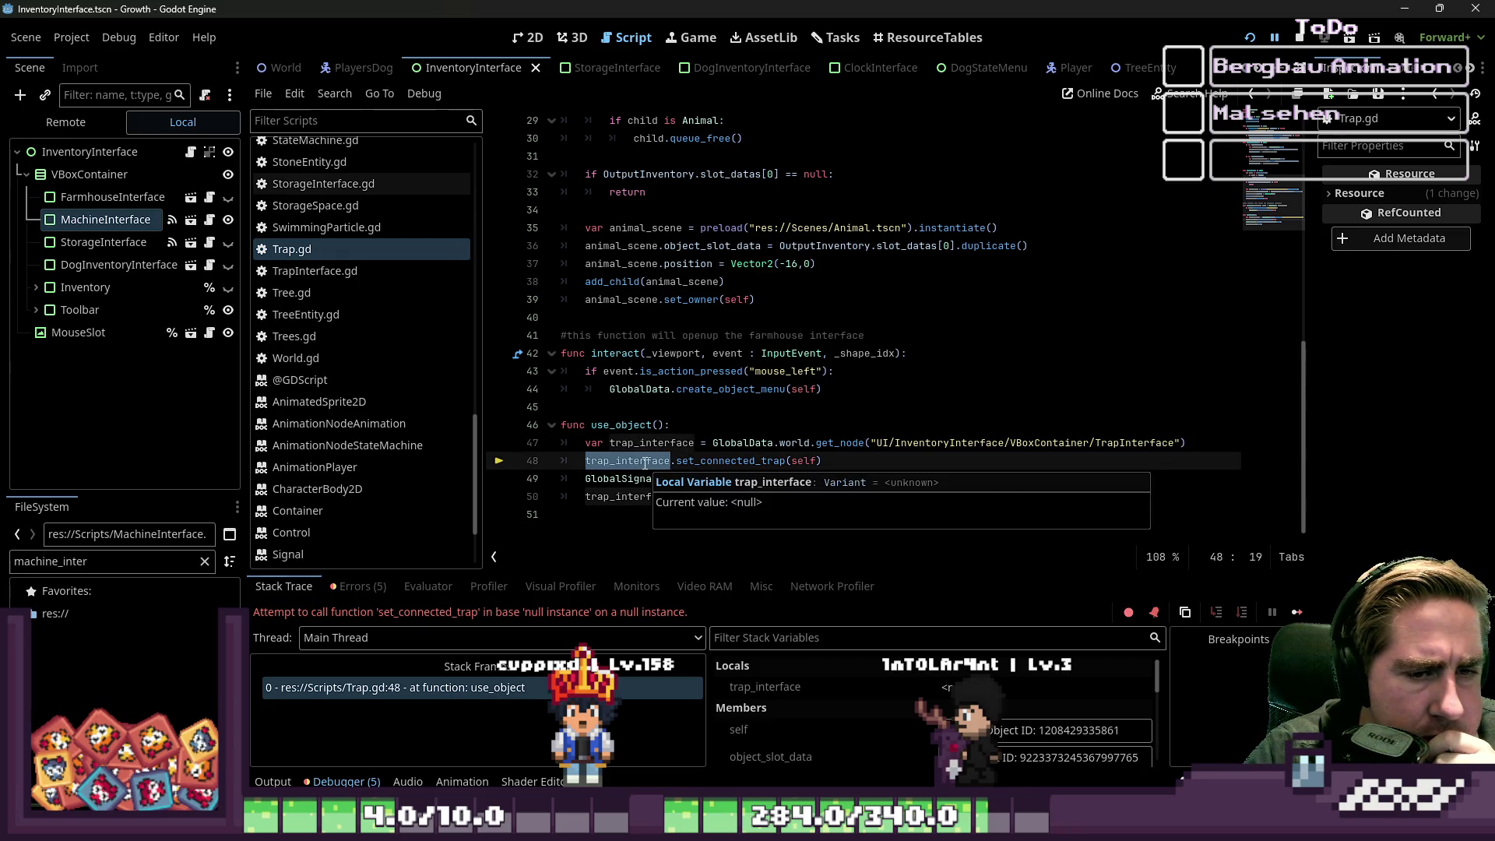
double_click(949, 442)
left_click(1049, 433)
left_click(1049, 440)
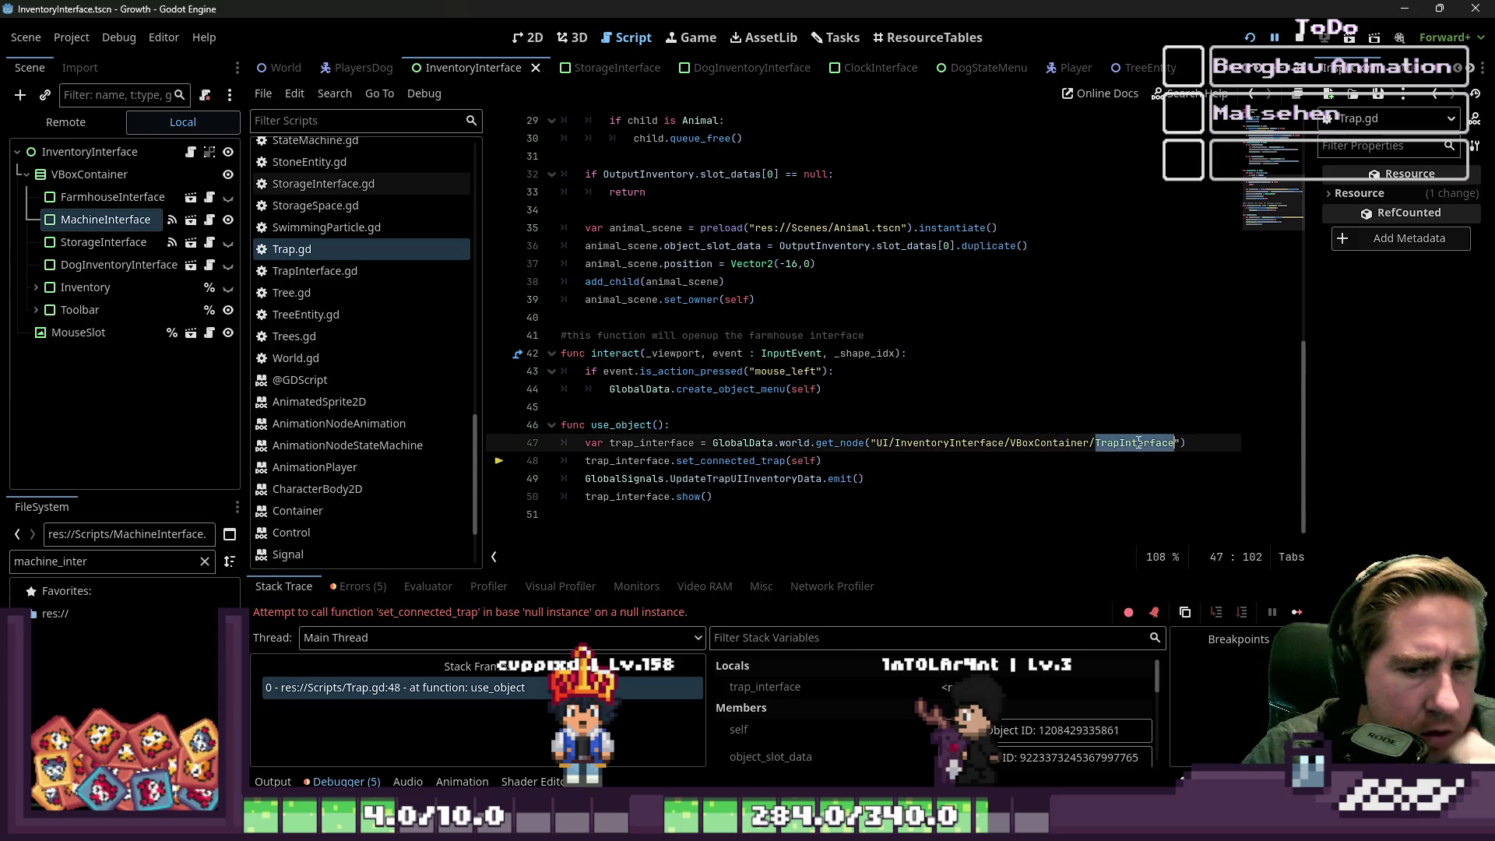
scroll(506, 69, "down", 7)
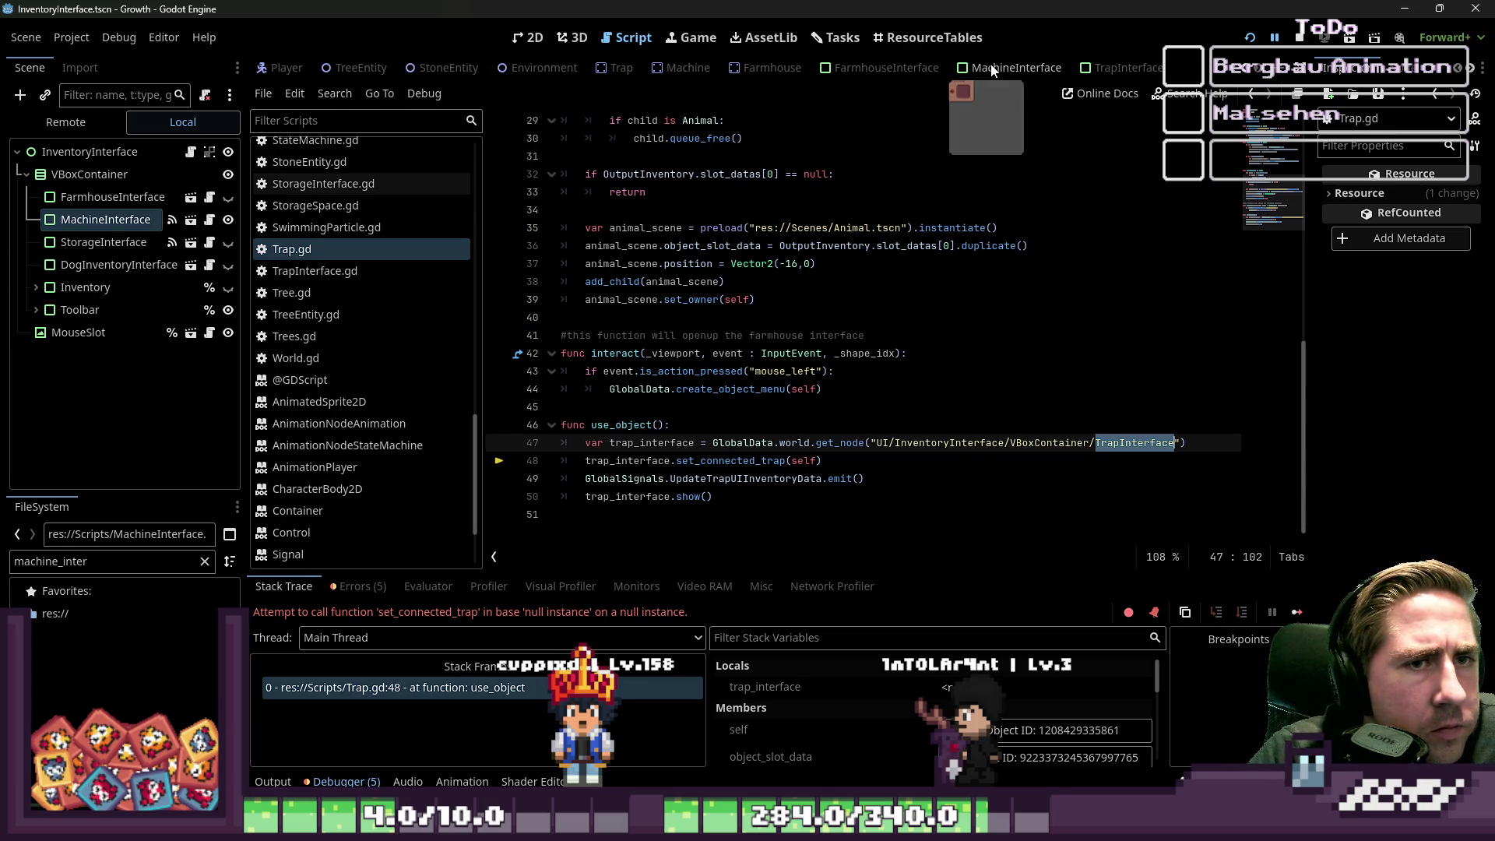
- View the TrapInterface scene, then return to the InventoryInterface scene
left_click(1125, 68)
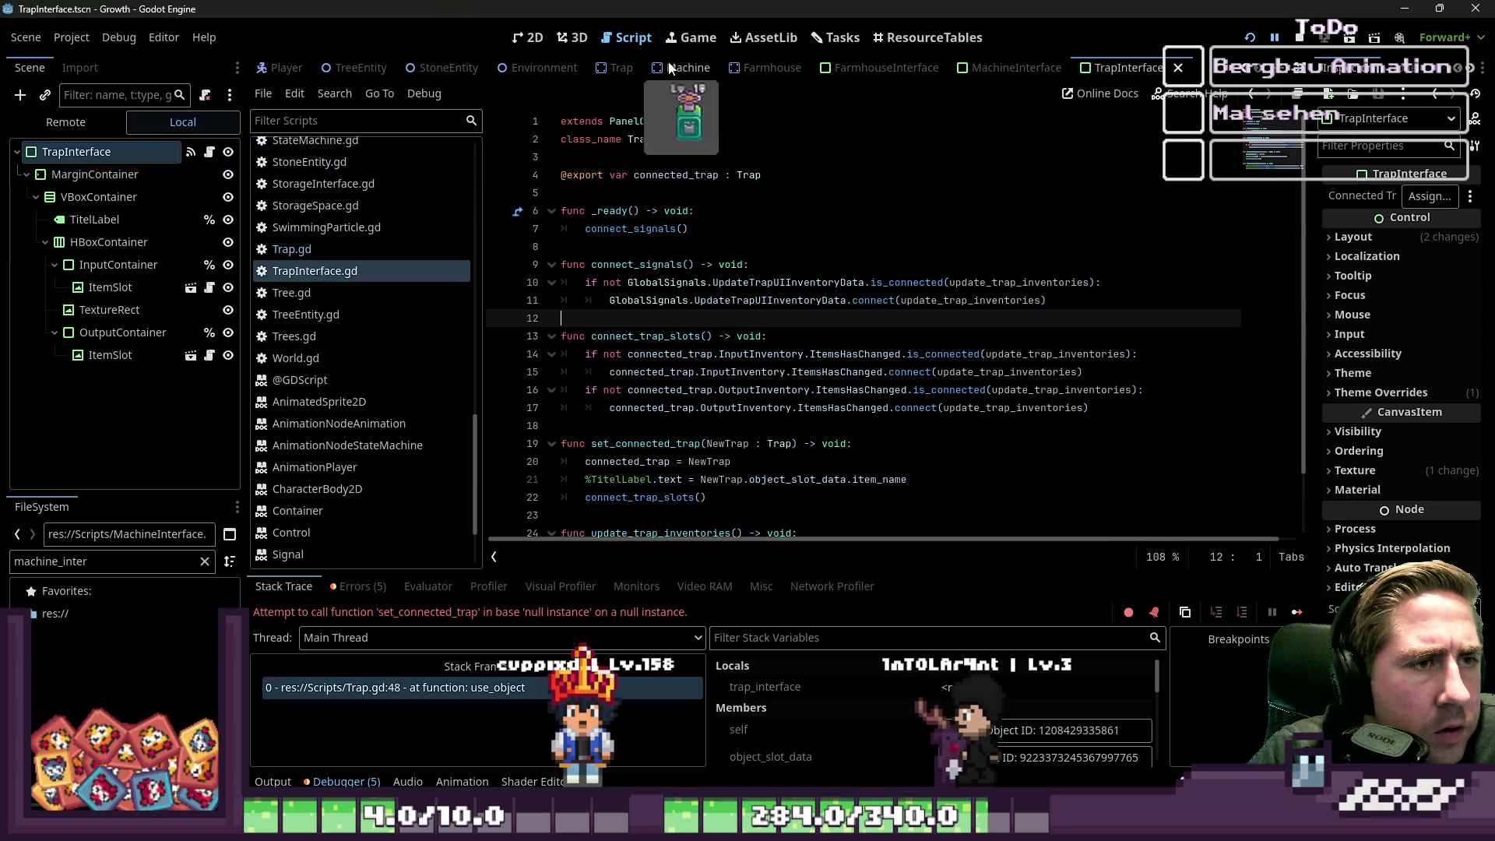
scroll(669, 69, "up", 7)
left_click(460, 67)
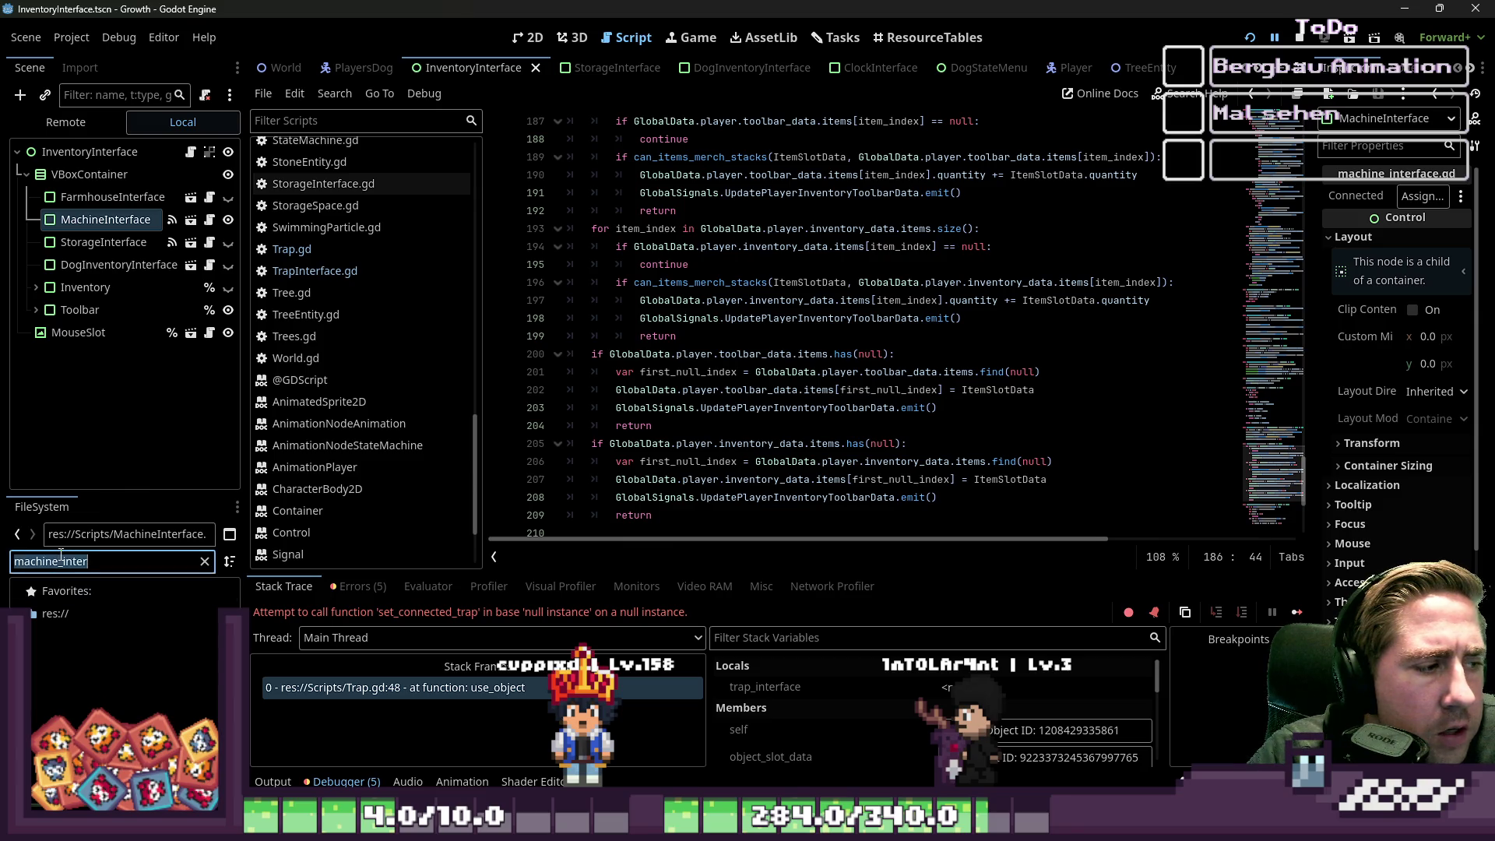
- Filter FileSystem for 'TrapI' and instance TrapInterface.tscn under the VBoxContainer
type("Tra")
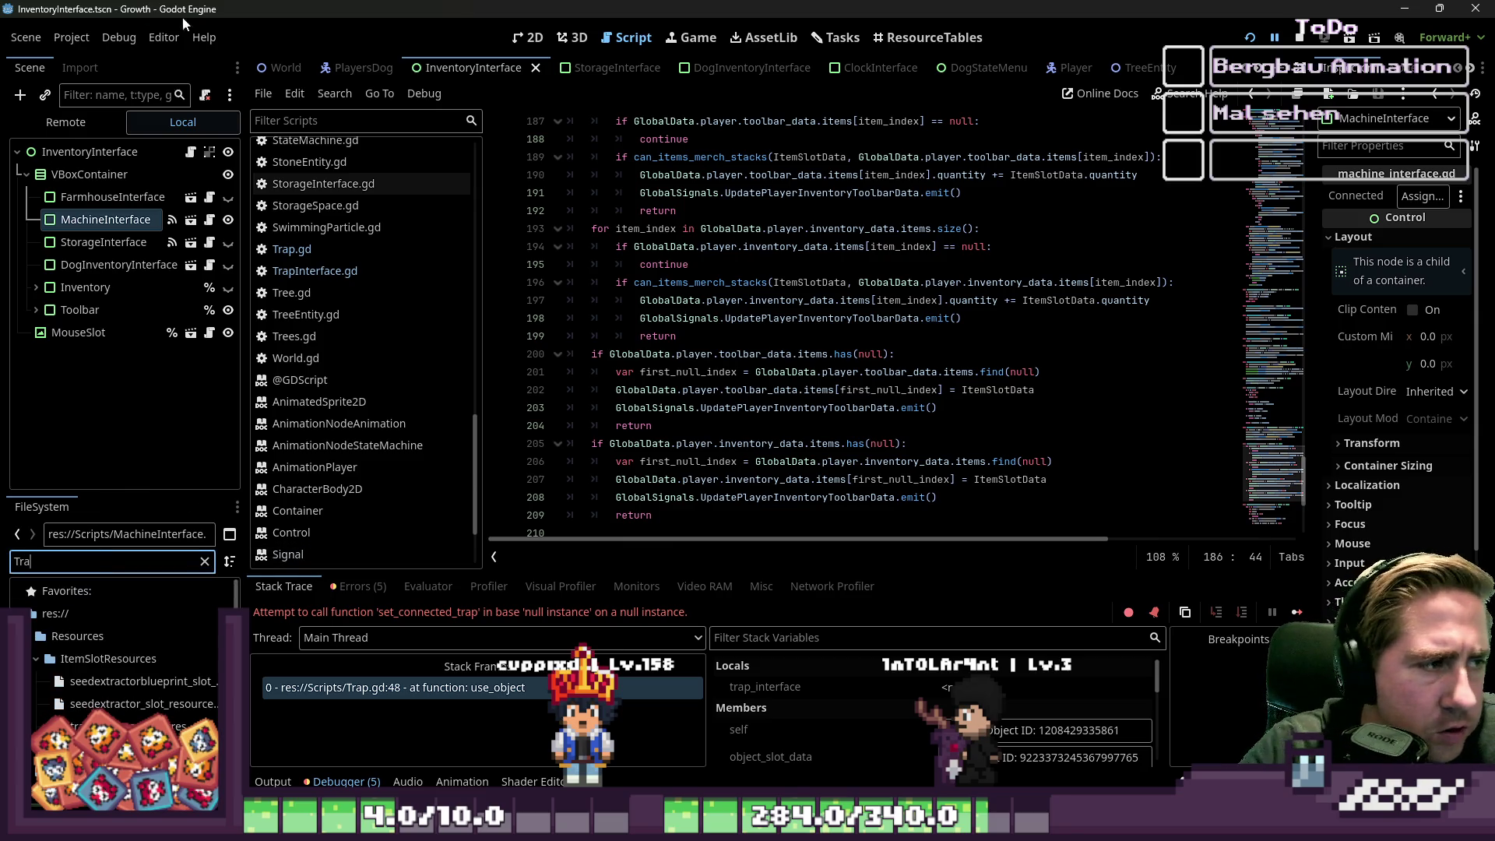
left_click(229, 221)
left_click(109, 562)
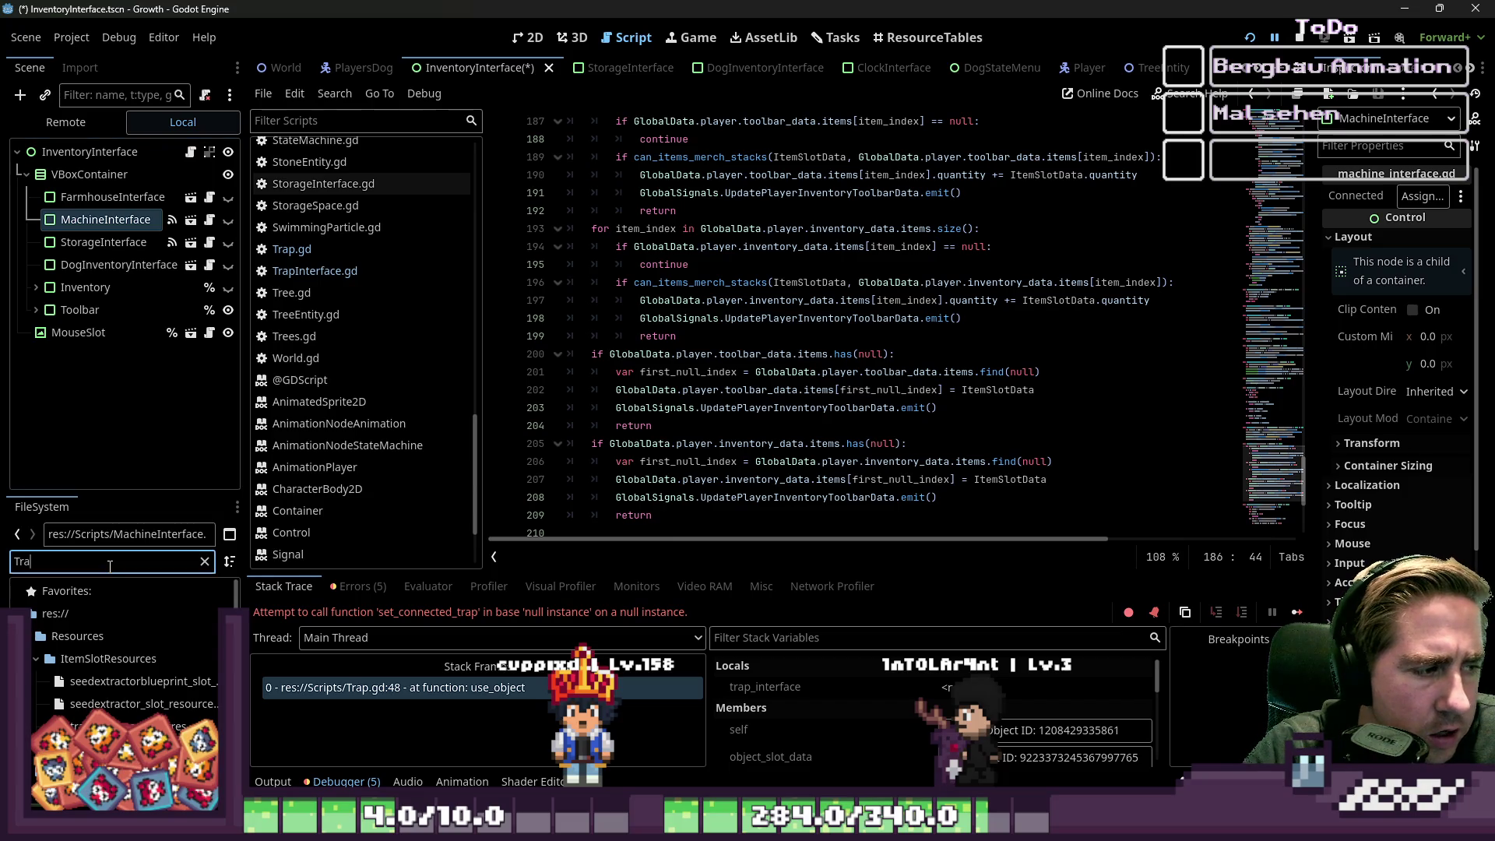
type("pIn")
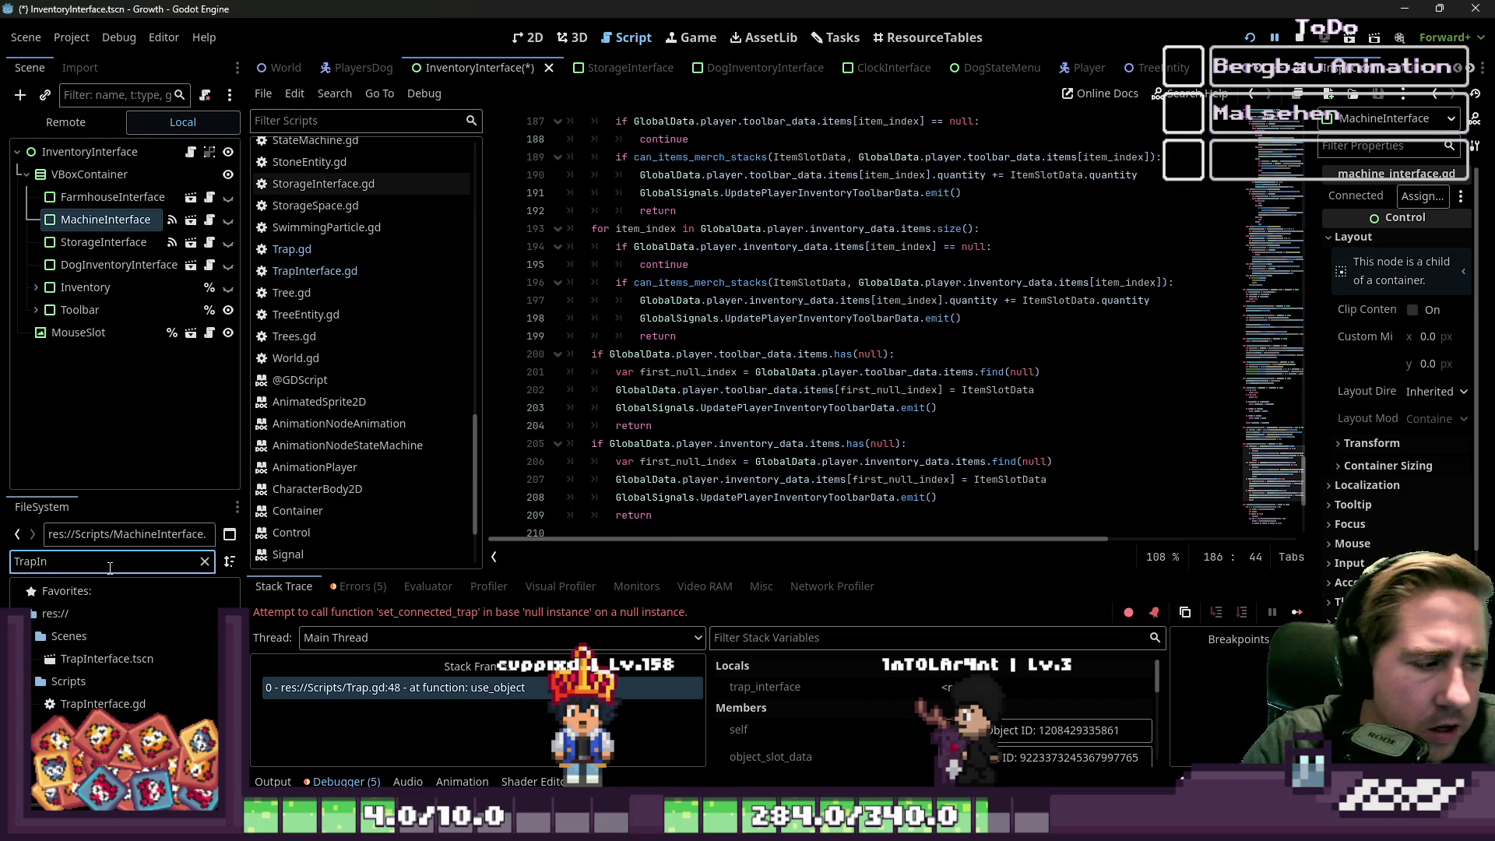
left_click(92, 663)
left_click_drag(123, 395, 91, 176)
- Move TrapInterface below MachineInterface, save the scene, and hide the node
mouse_move(67, 278)
left_mouse_down()
mouse_move(82, 221)
mouse_move(98, 259)
left_mouse_up()
key("ctrl+s")
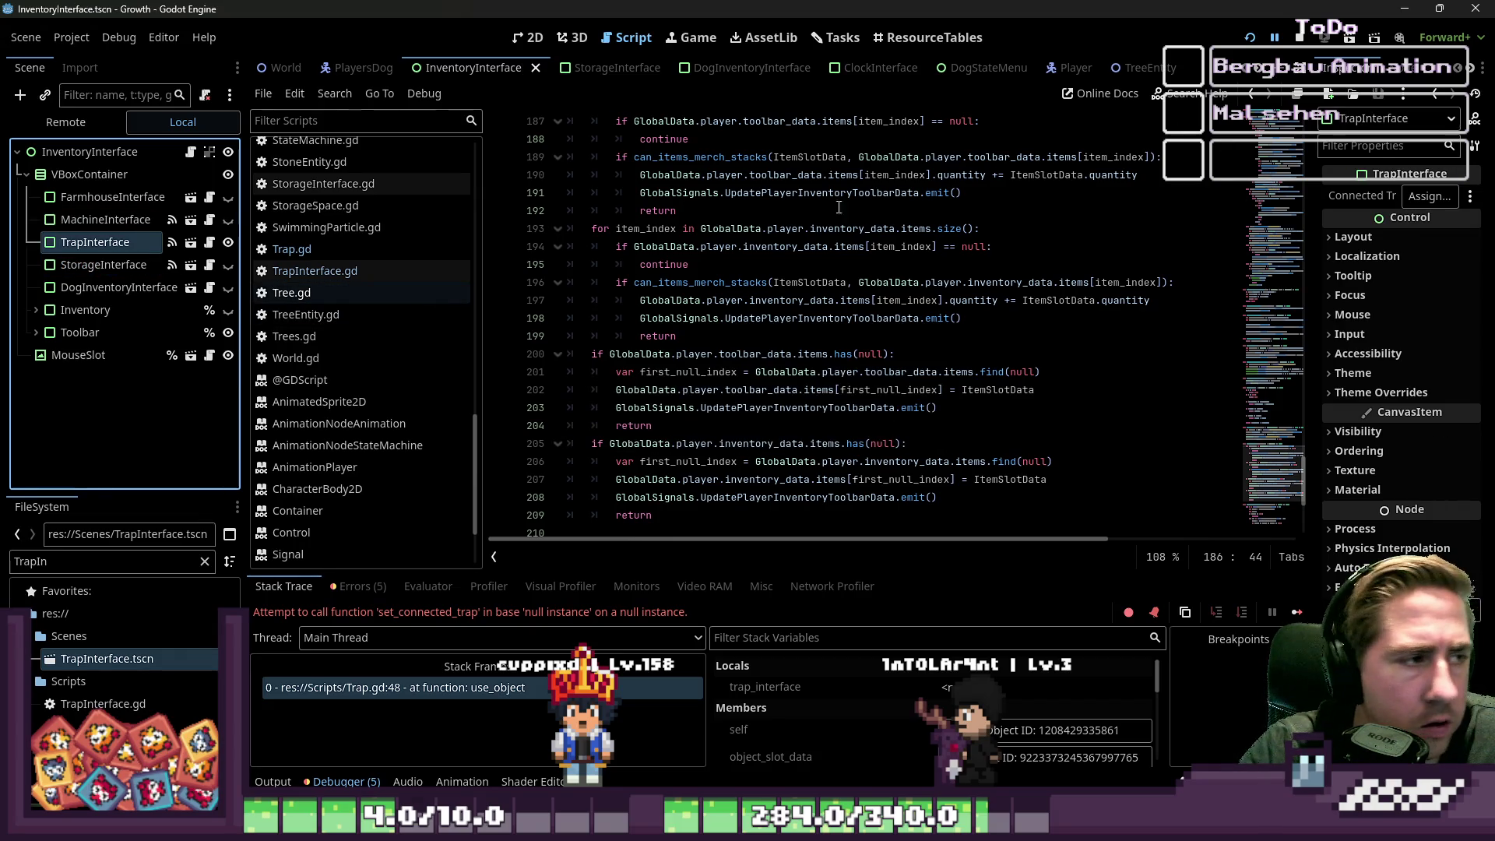
left_click(228, 242)
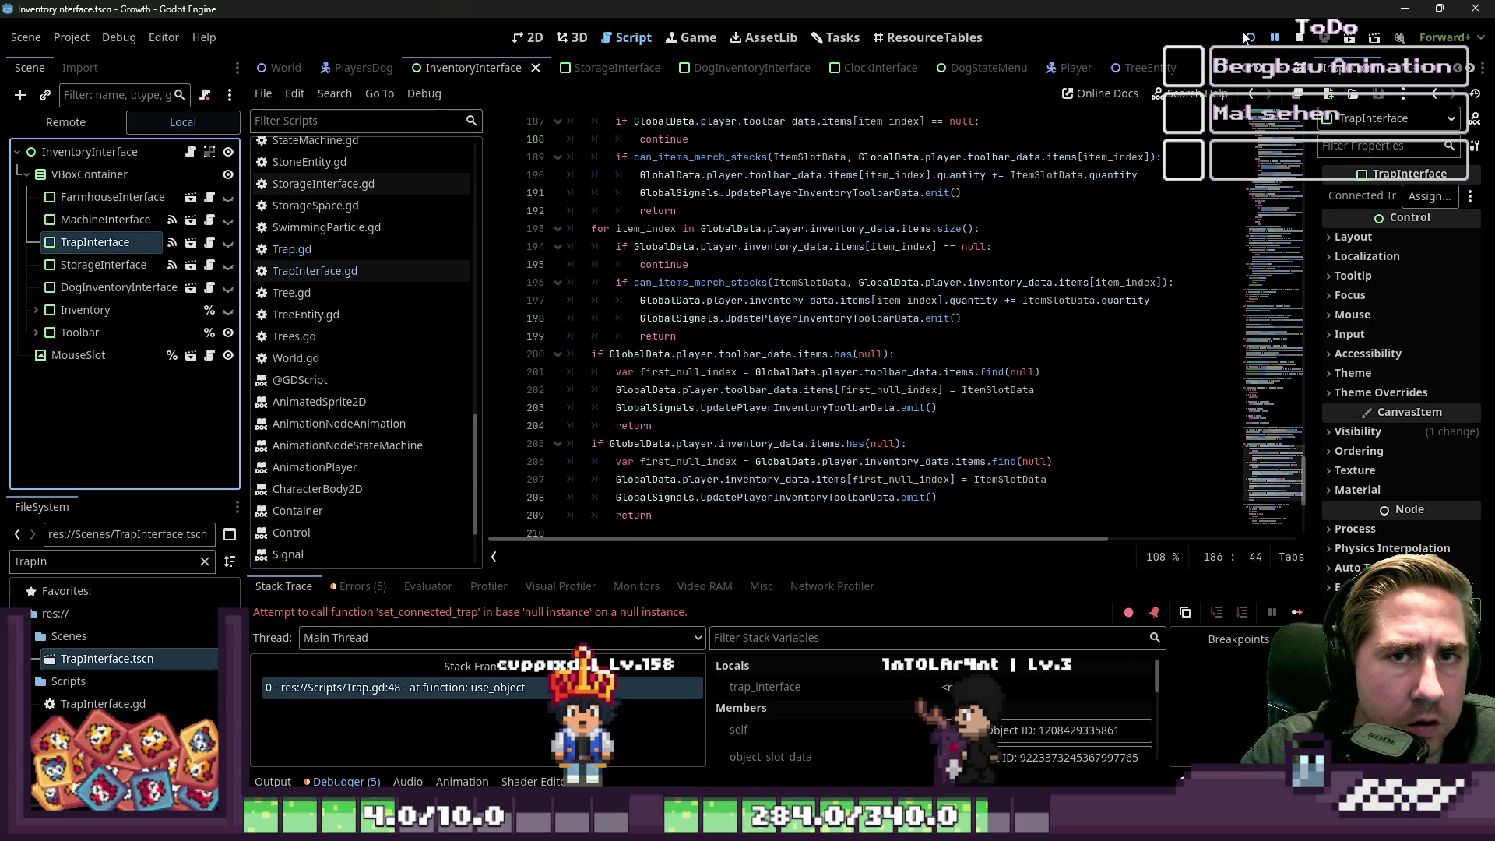
- Run the game and start a new game with a new character
left_click(1244, 36)
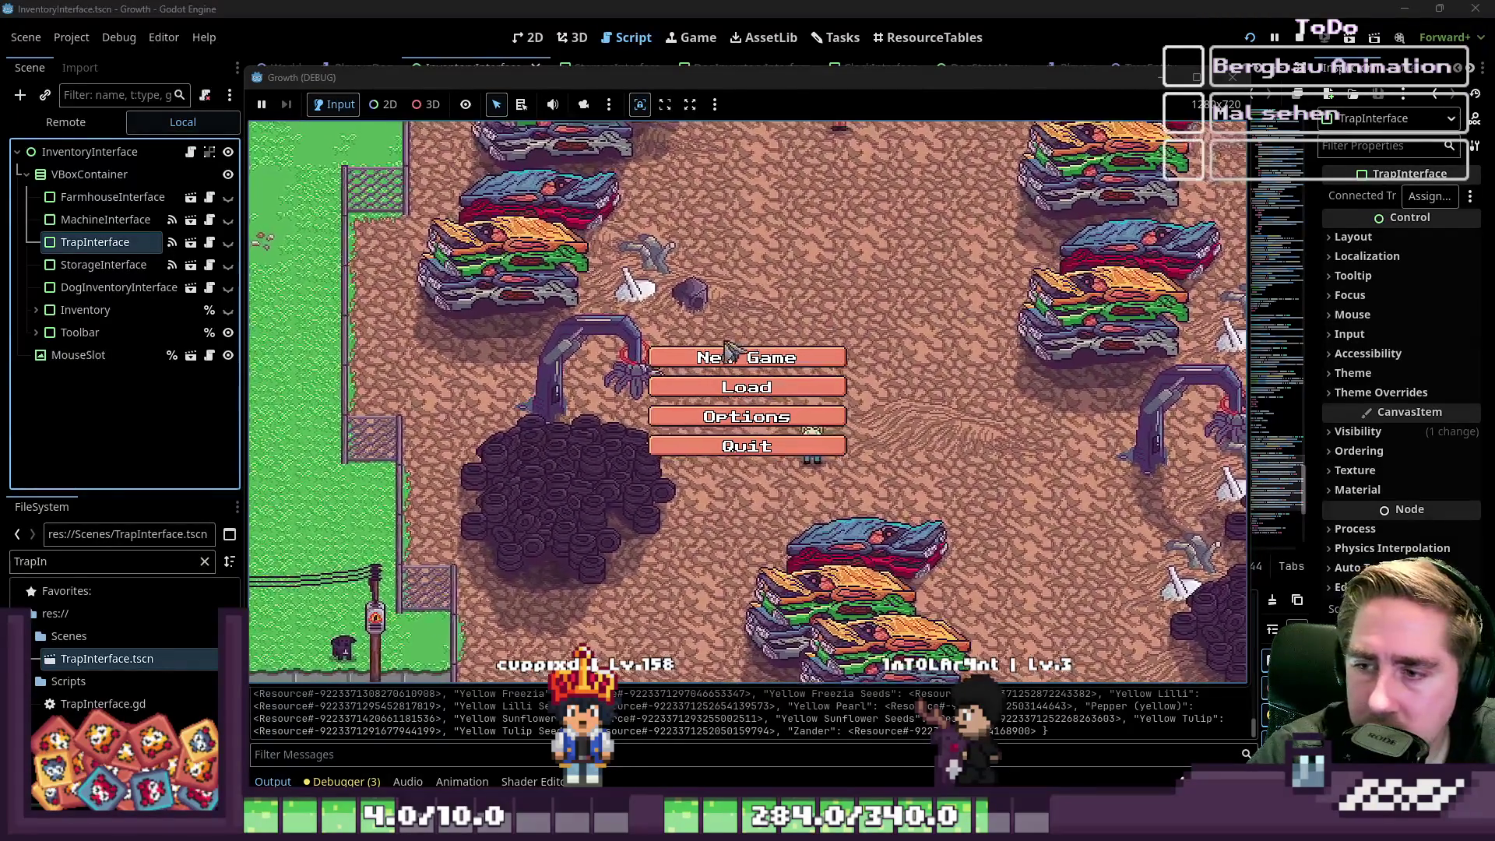
left_click(747, 358)
type("casc")
left_click(743, 530)
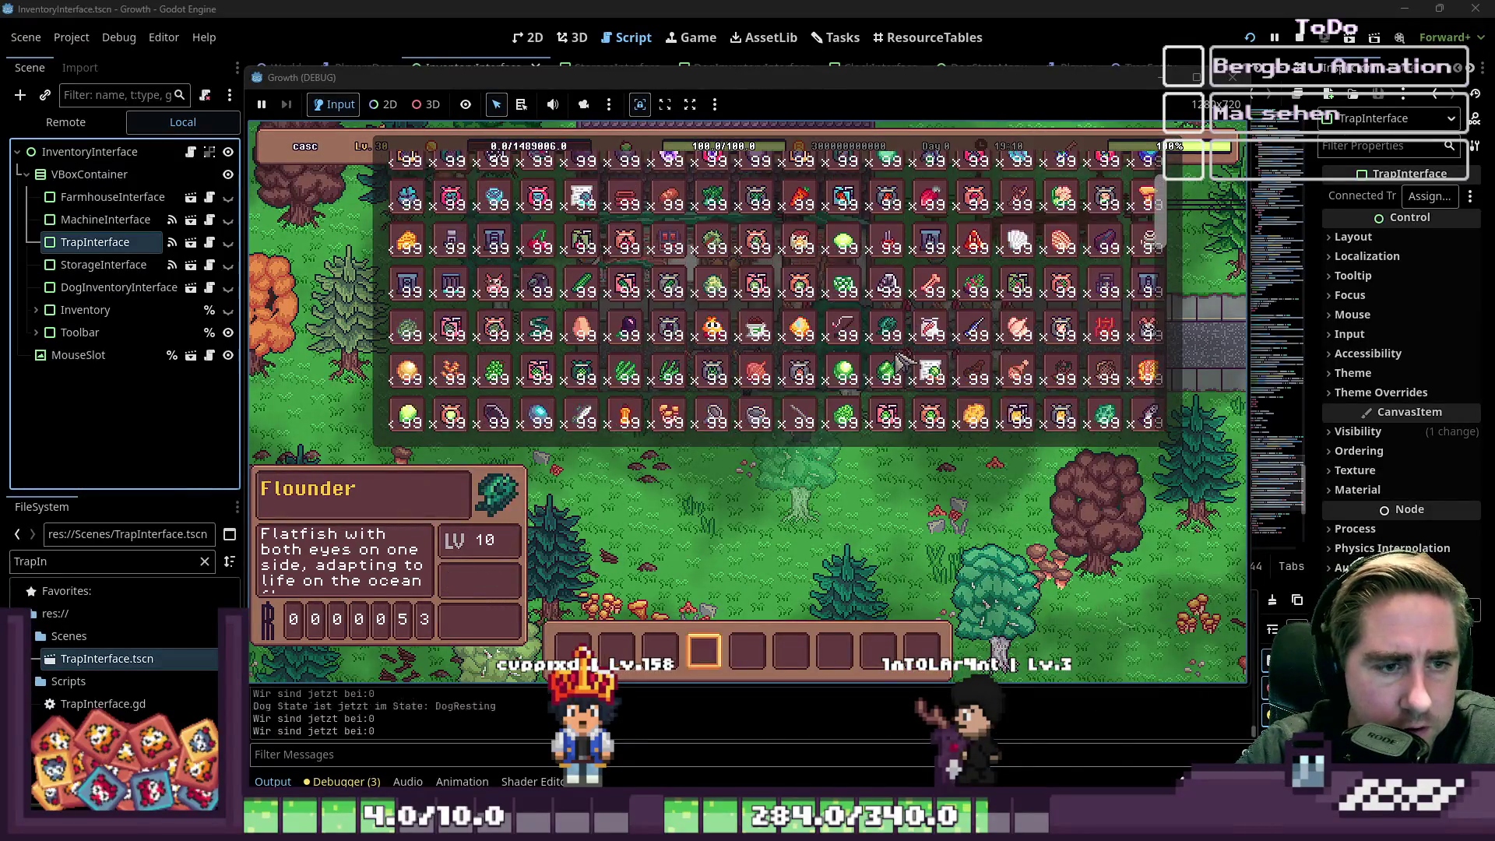
- Select the trap on the hotbar and place it in the world
scroll(615, 268, "down", 1)
scroll(615, 268, "down", 5)
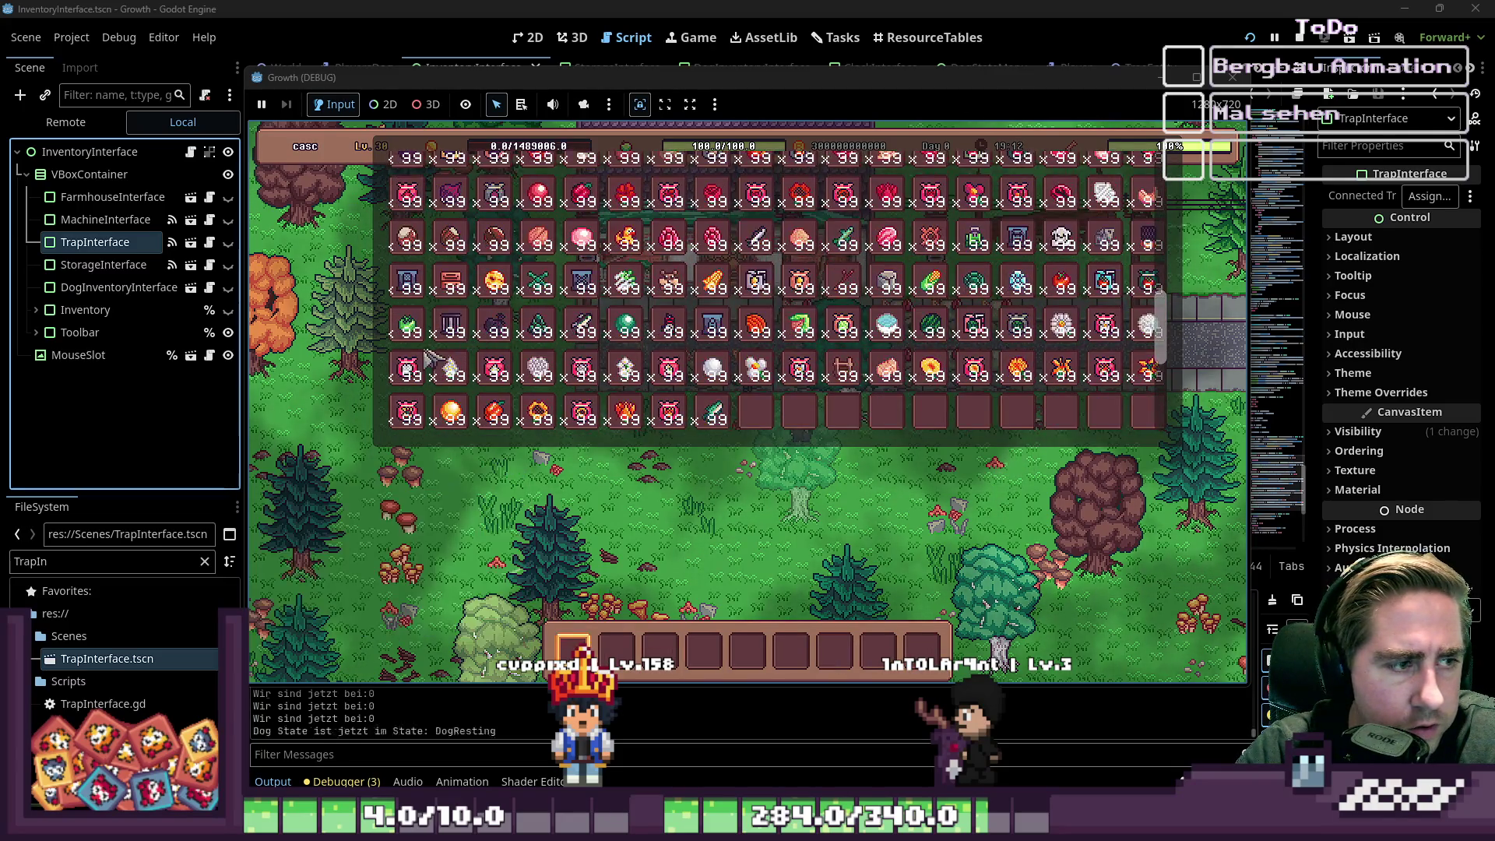
left_click(576, 646)
key("i")
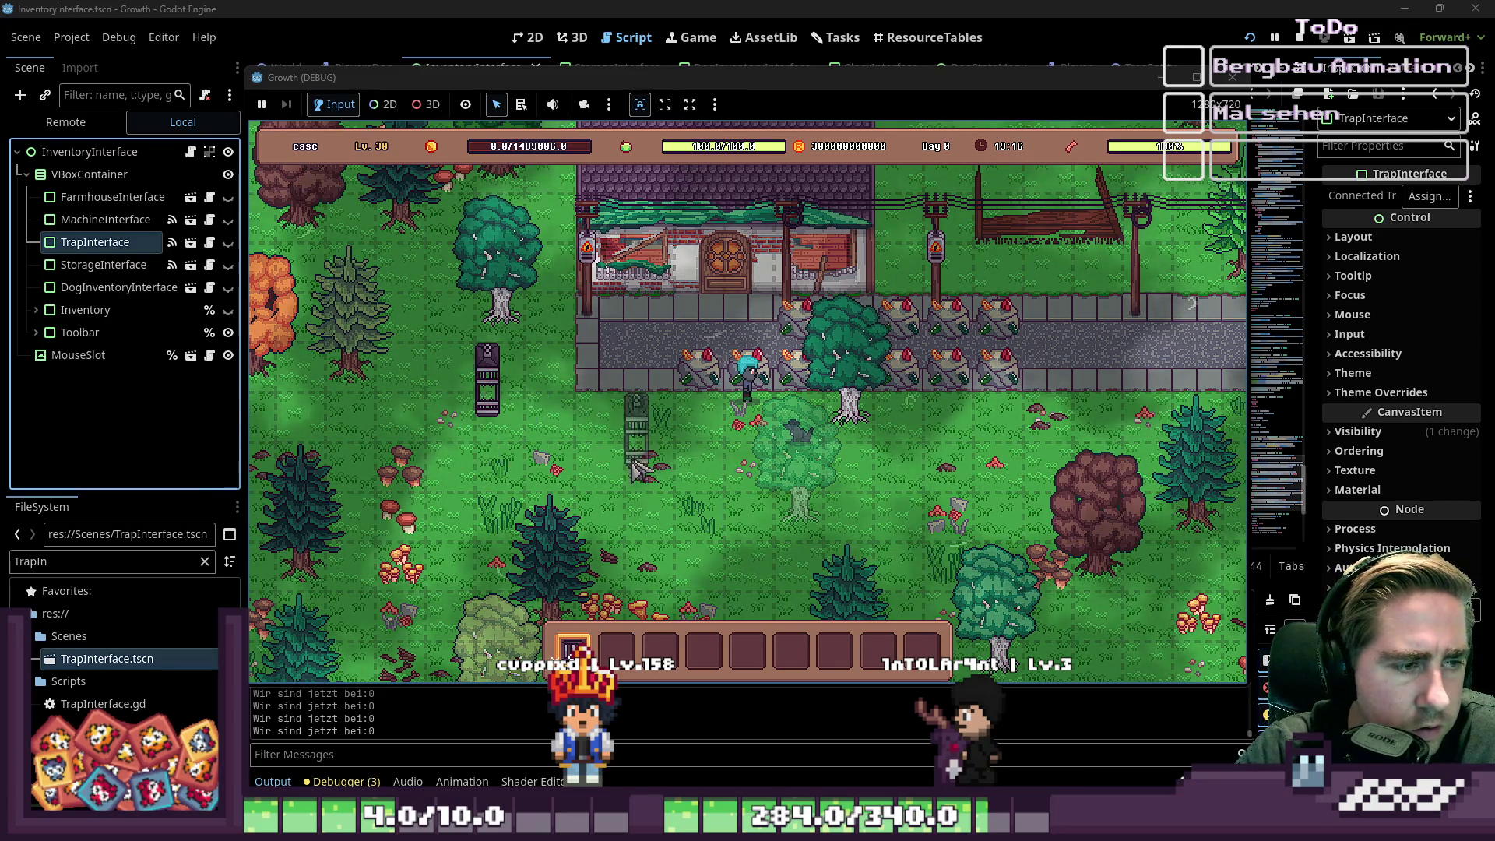
scroll(506, 430, "down", 1)
left_click(492, 410)
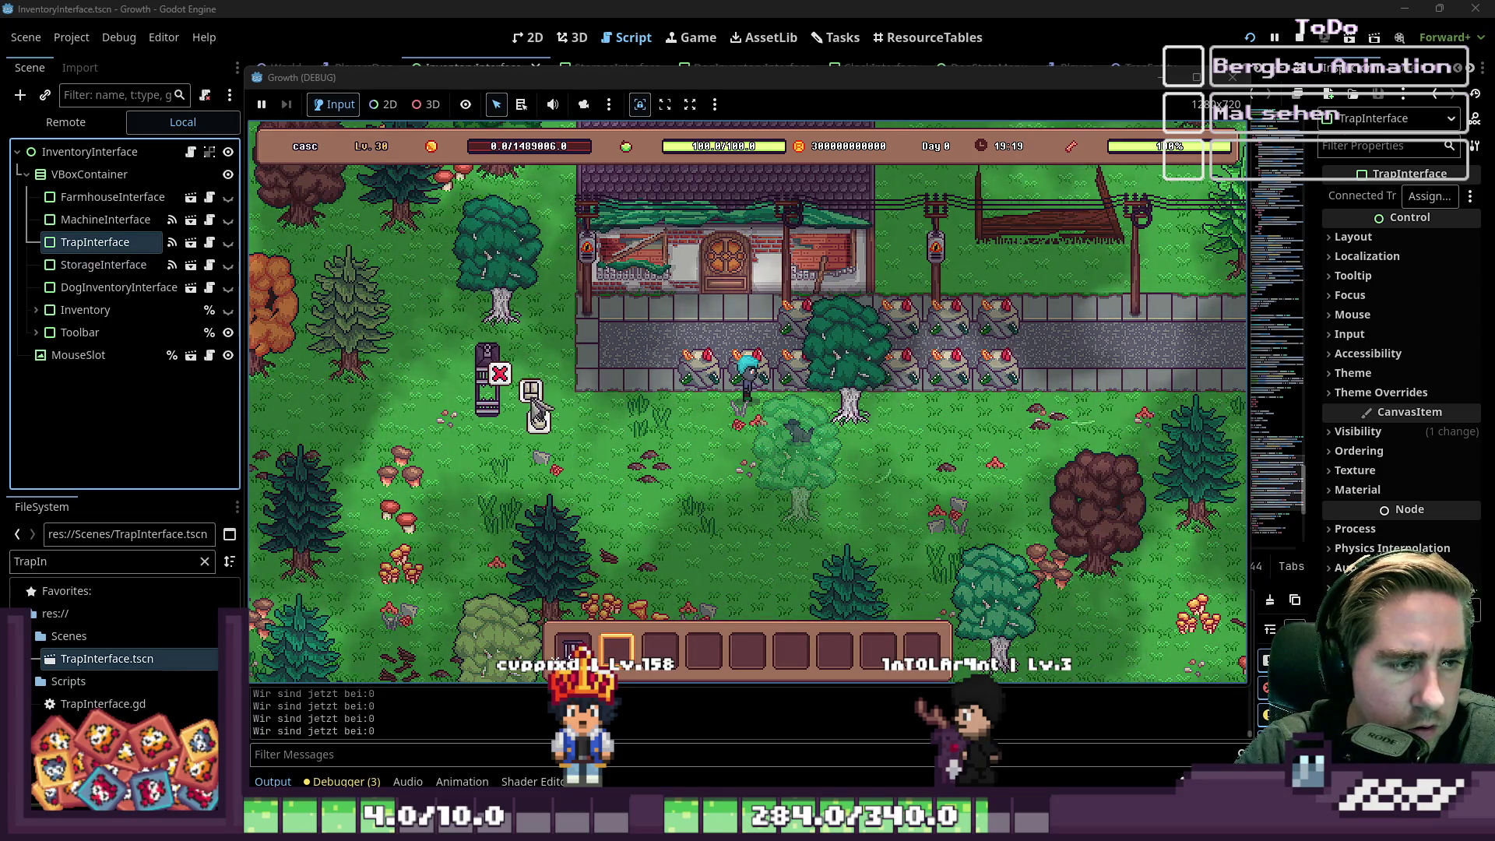
- Open the placed trap's panel and drop the trap item into its input slot
left_click(544, 424)
key("i")
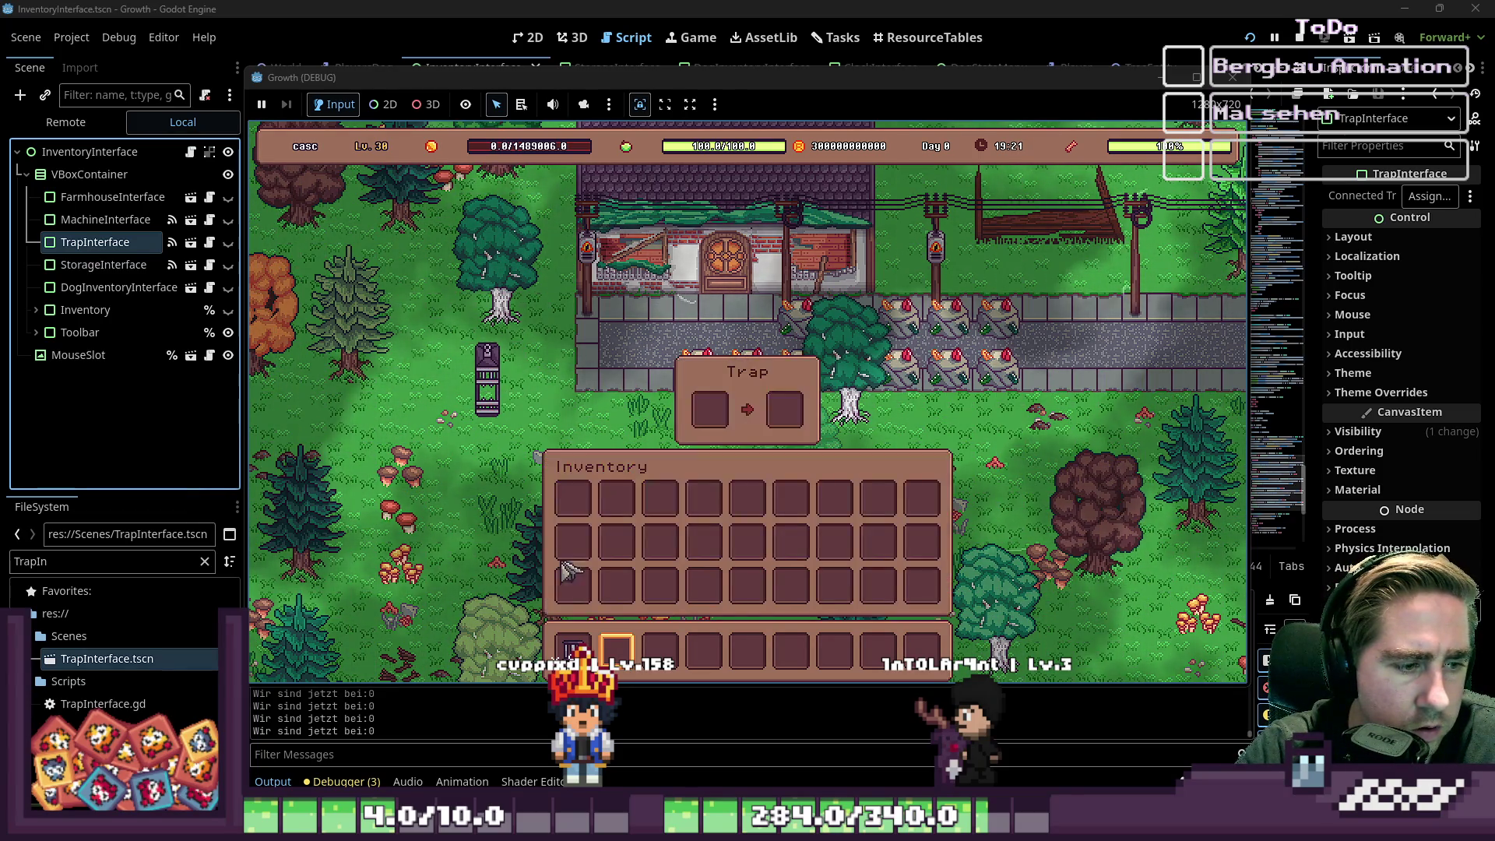
left_click(572, 646)
left_click(709, 409)
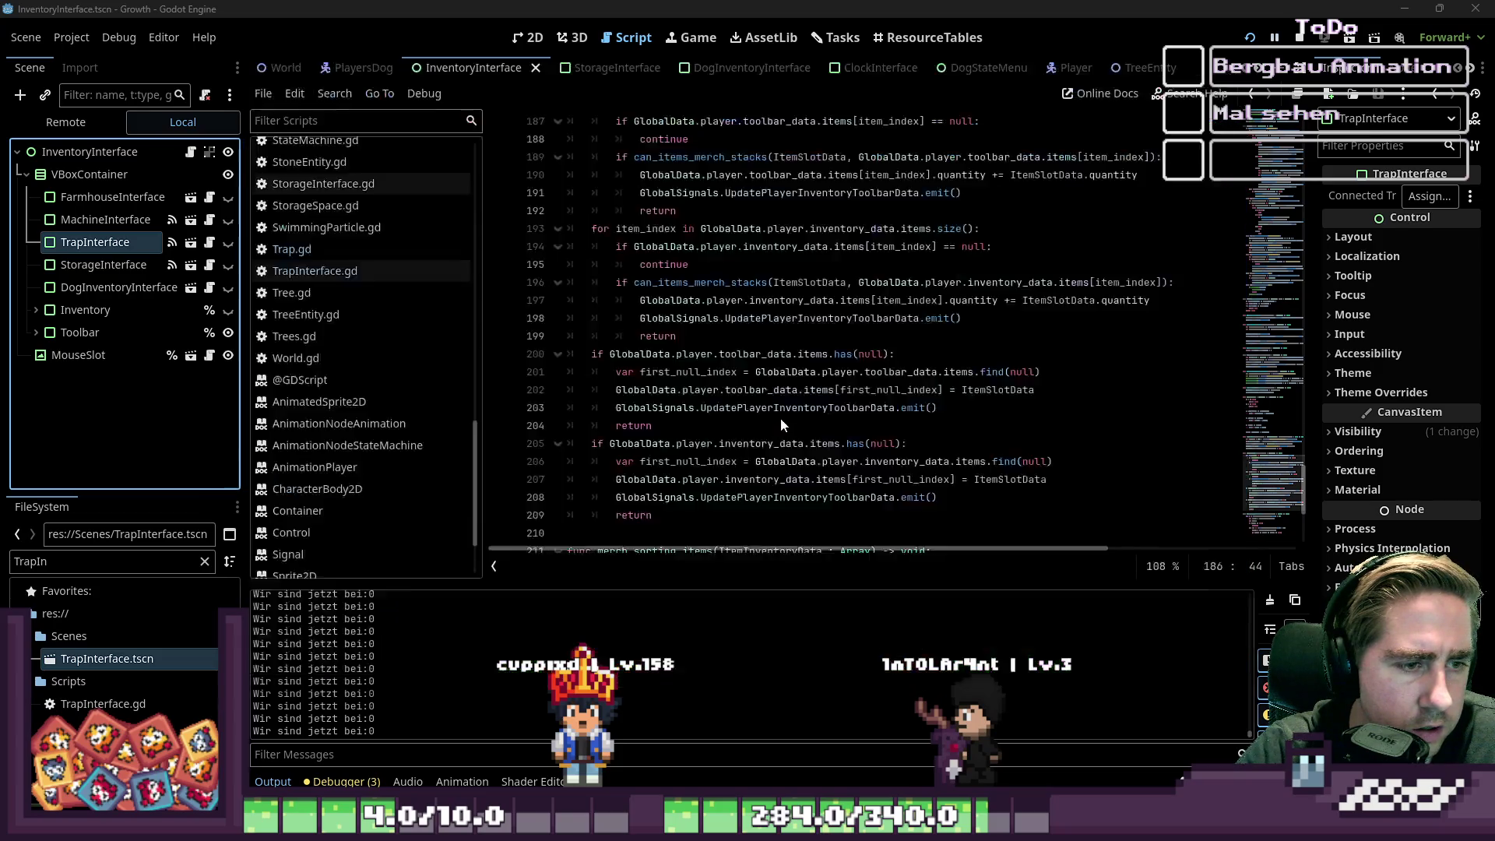
- Change line 32's null check from OutputInventory.slot_datas to OutputInventory.items
left_click(719, 341)
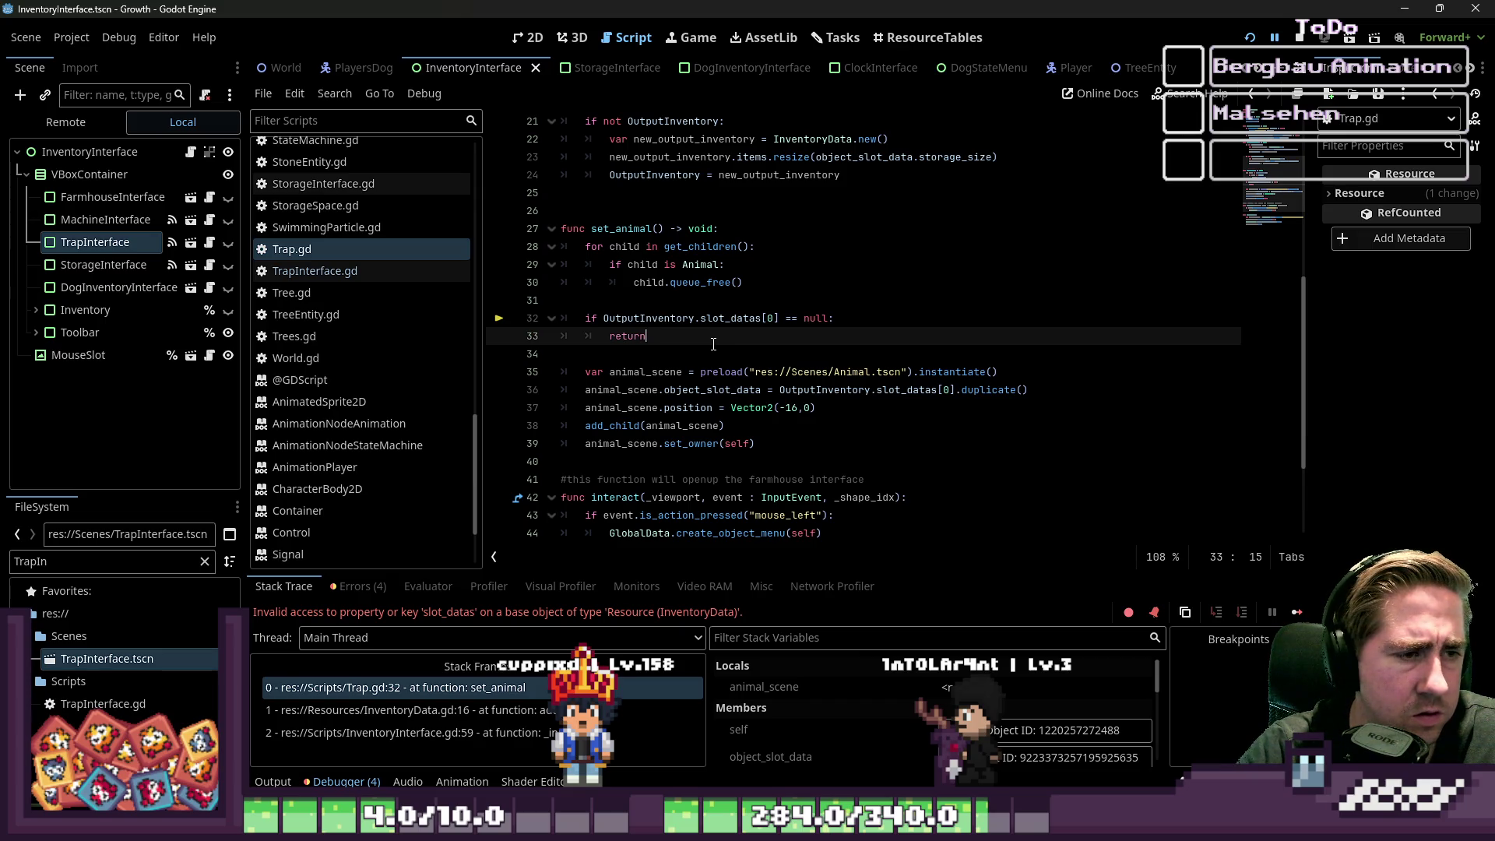
left_click_drag(713, 344, 447, 307)
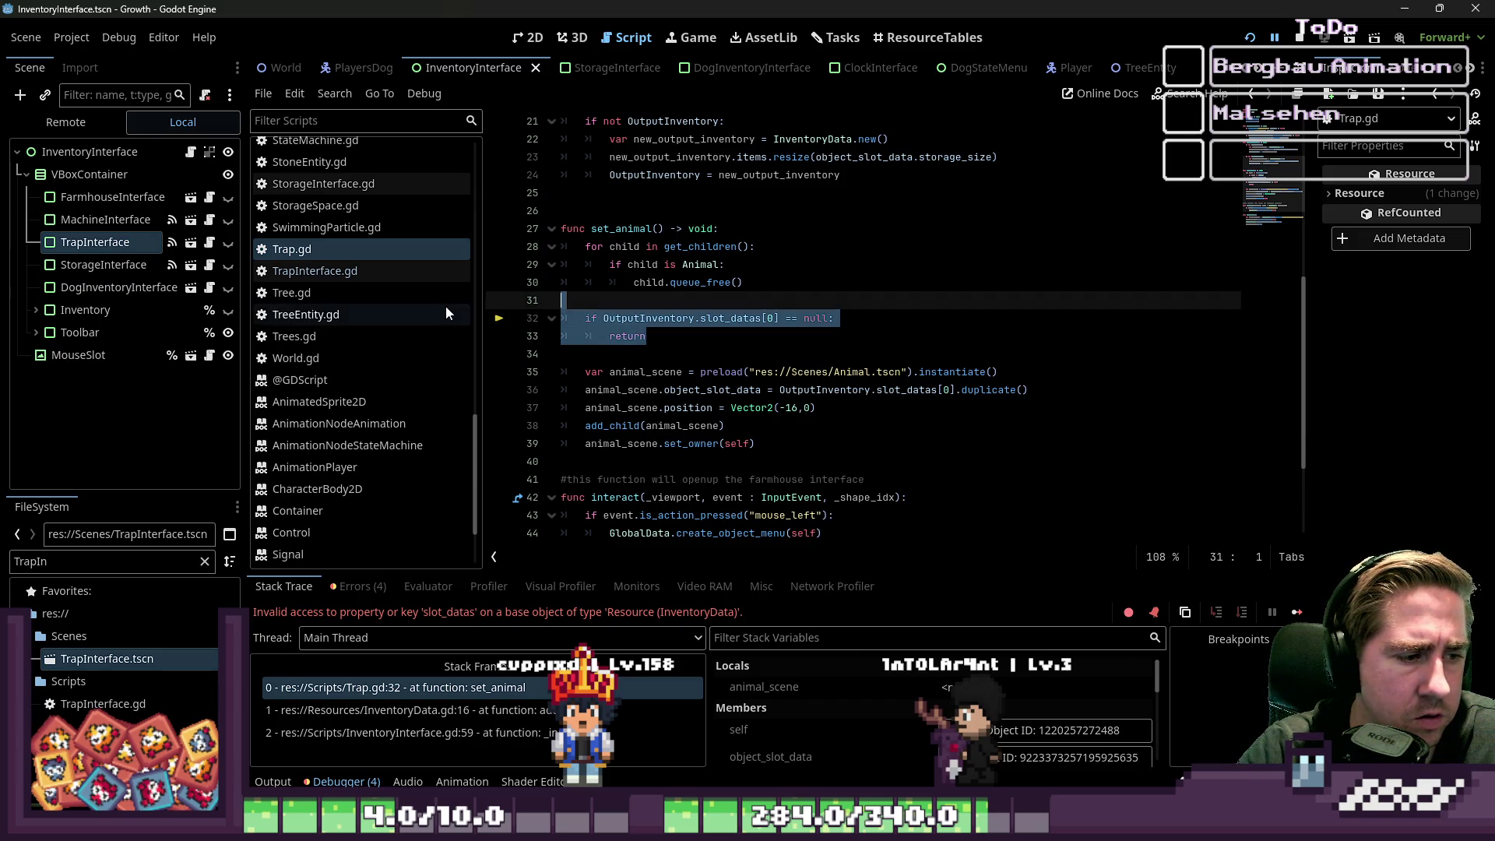
left_click(637, 316)
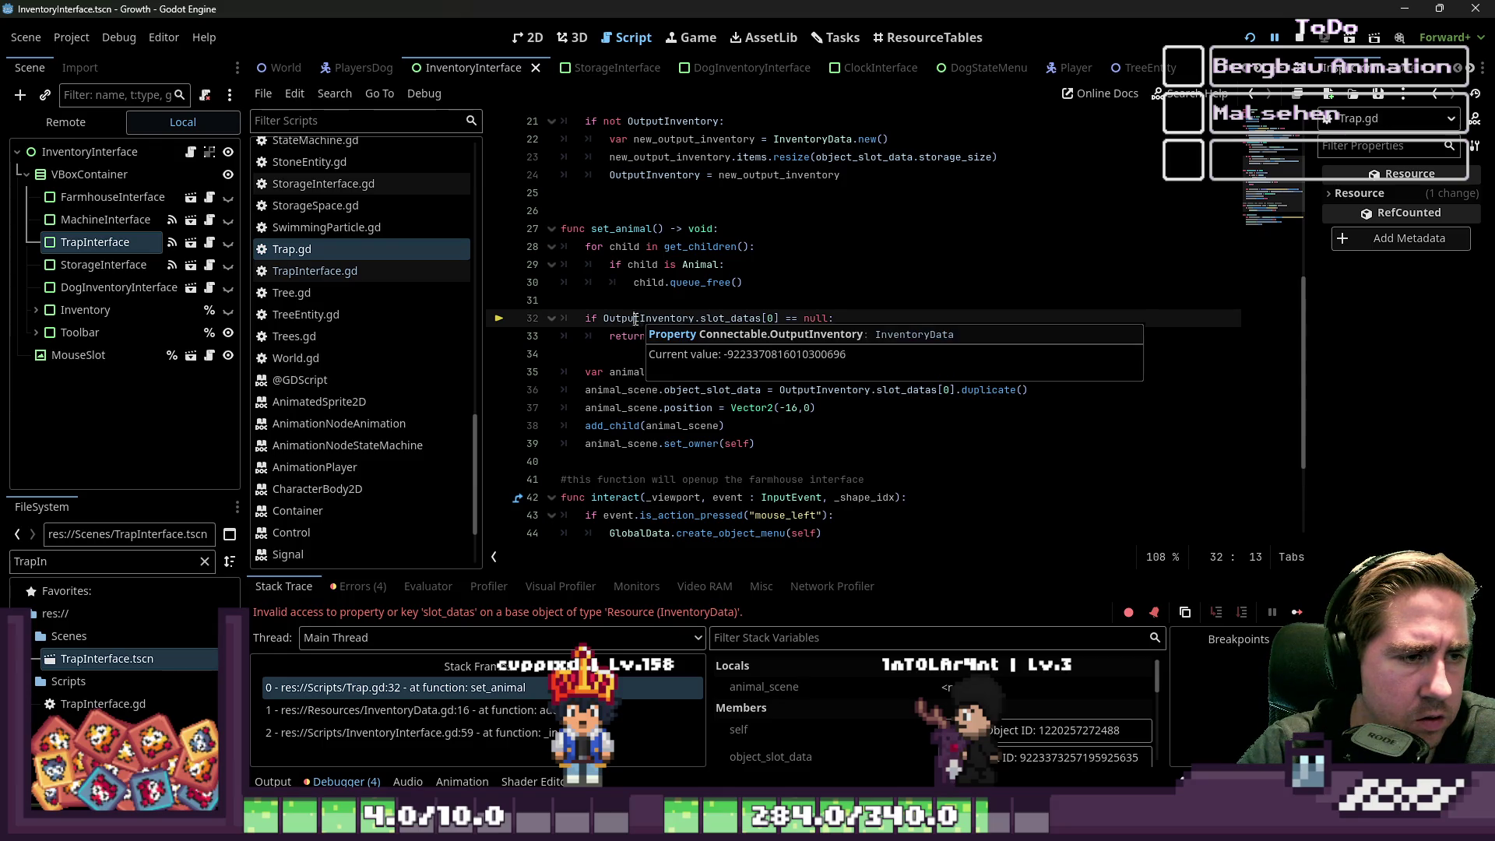
left_click(664, 319)
type("items")
left_click(710, 337)
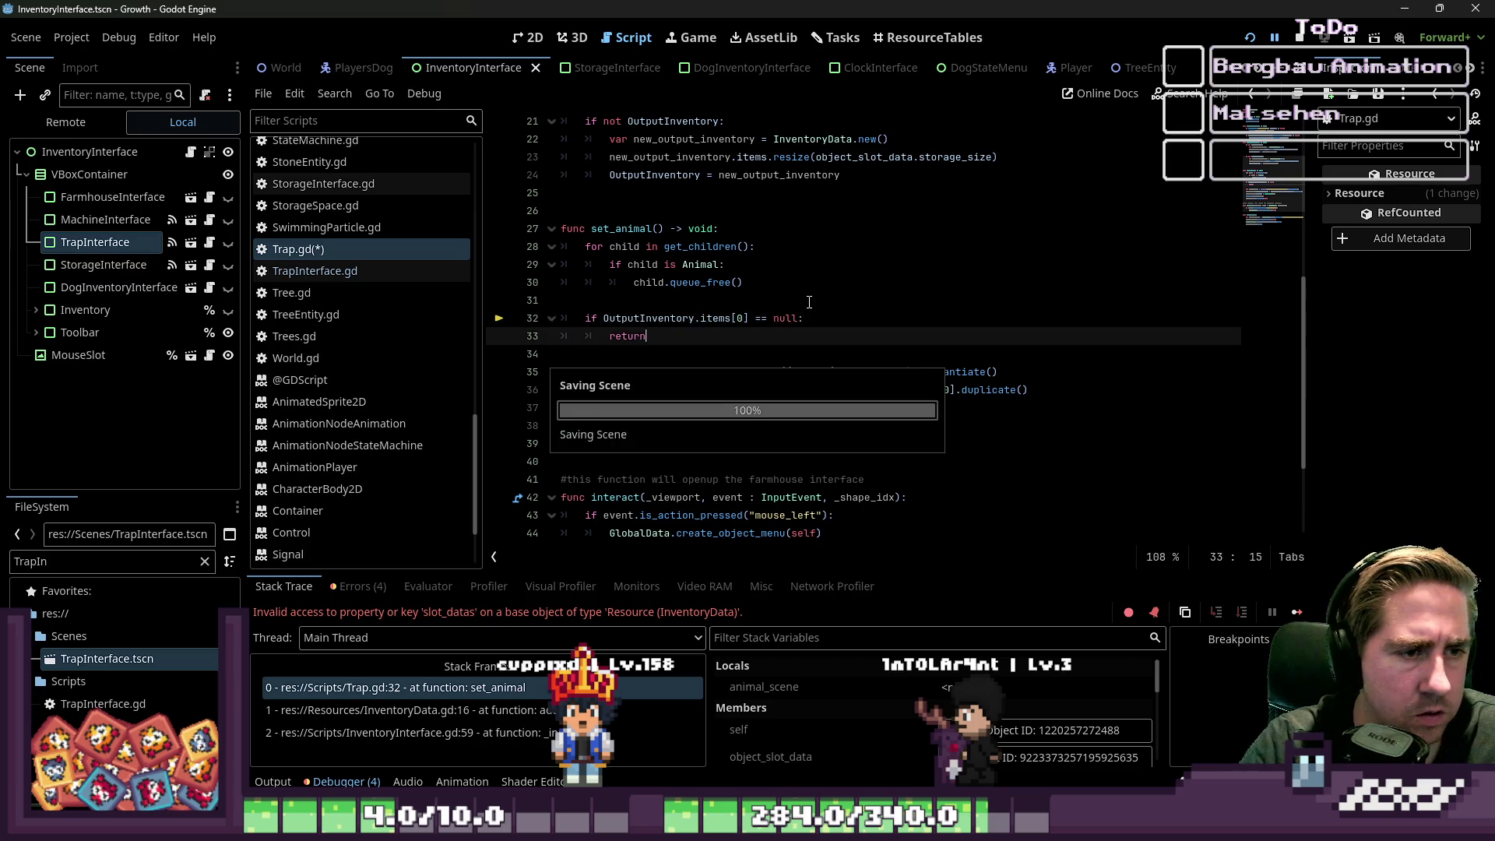
left_click(703, 354)
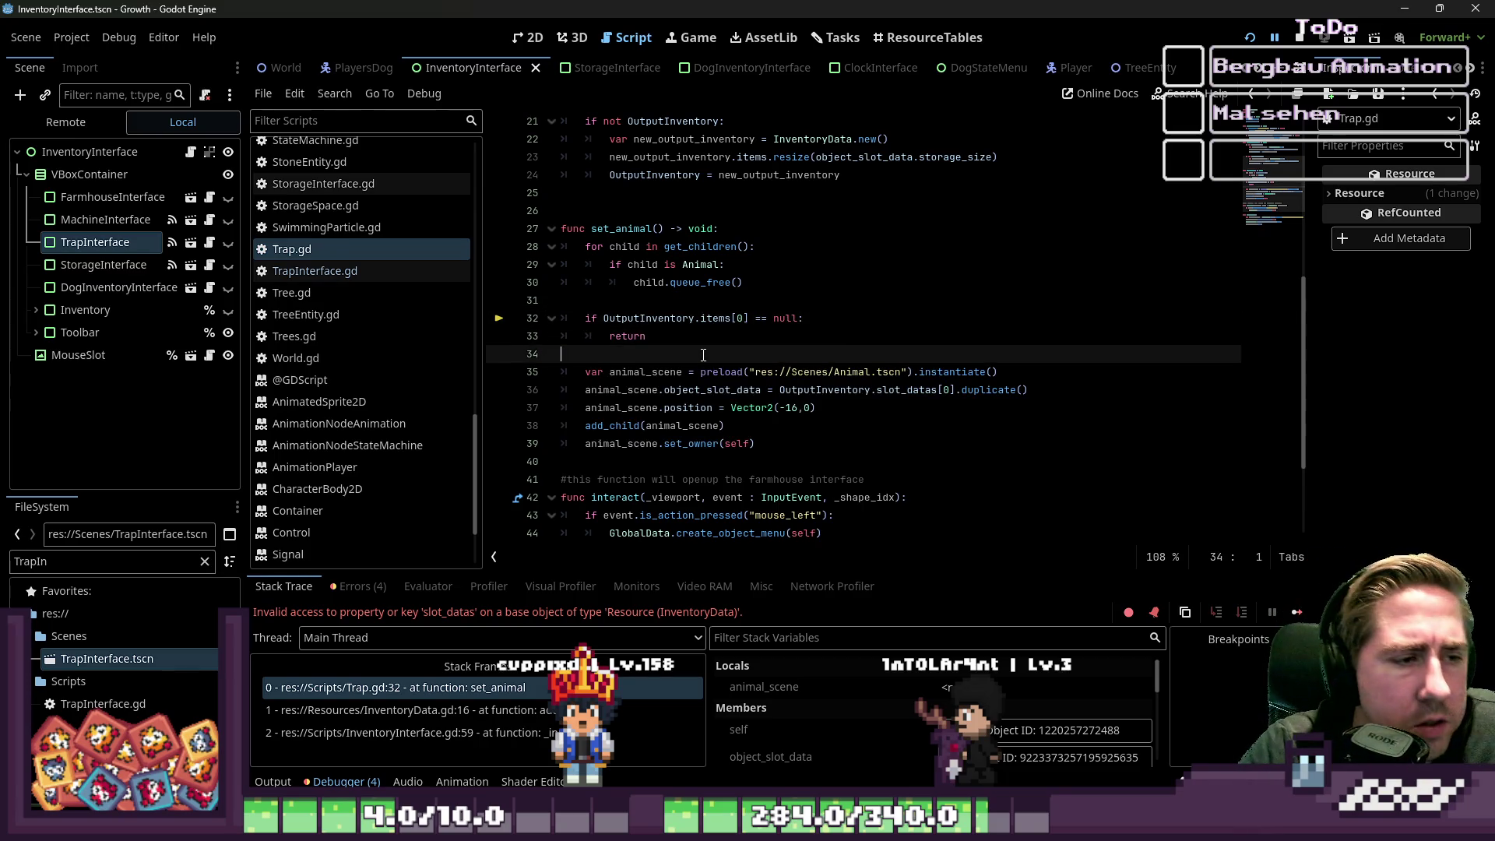
scroll(844, 442, "up", 7)
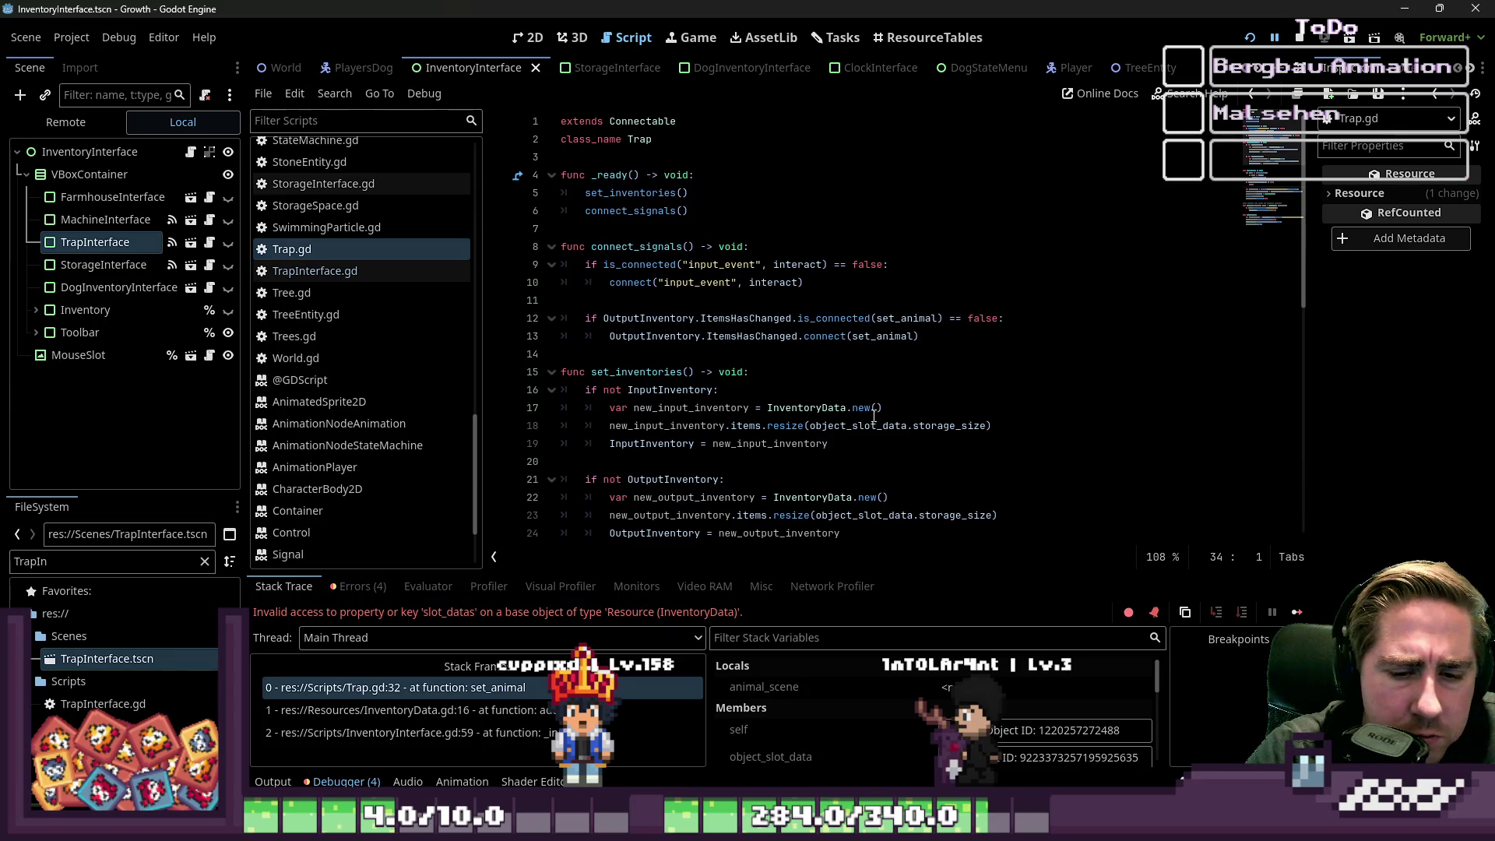
scroll(874, 415, "down", 5)
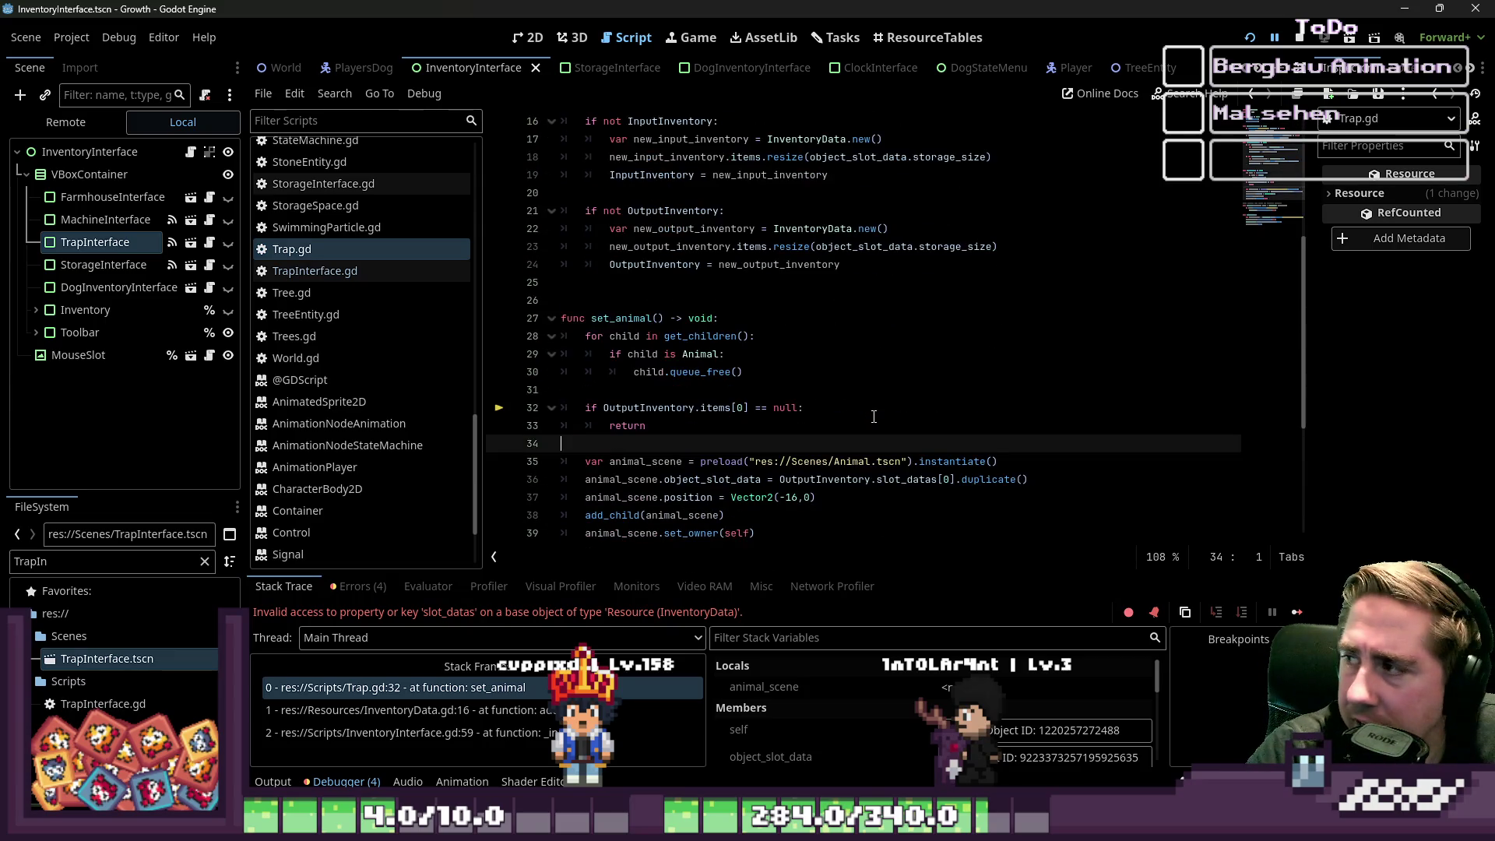
scroll(811, 423, "up", 3)
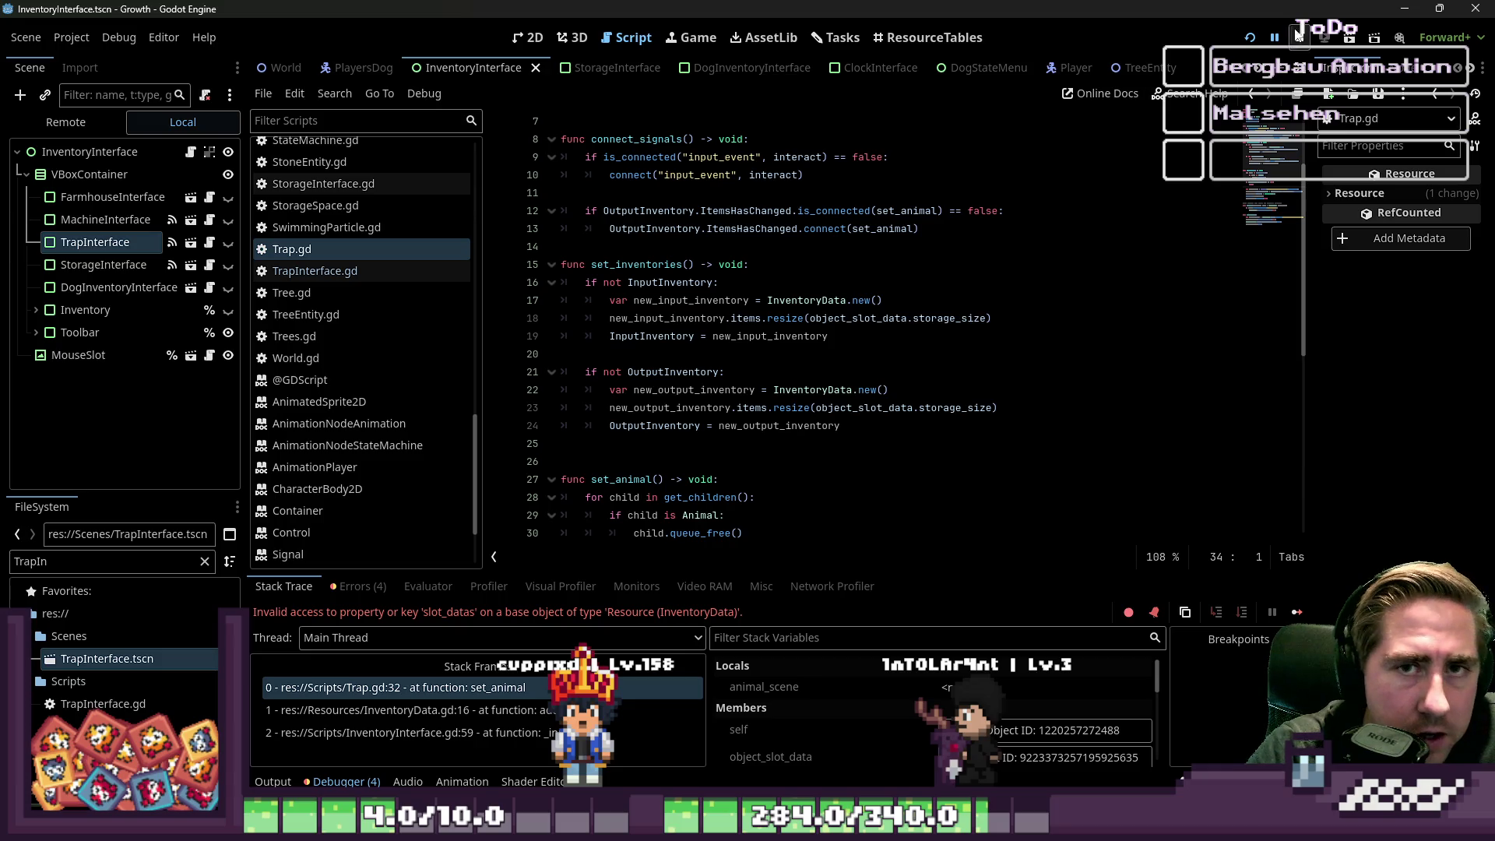
- Stop the debug session with F8, open the Trap scene and select TrapStateMachine
key("F8")
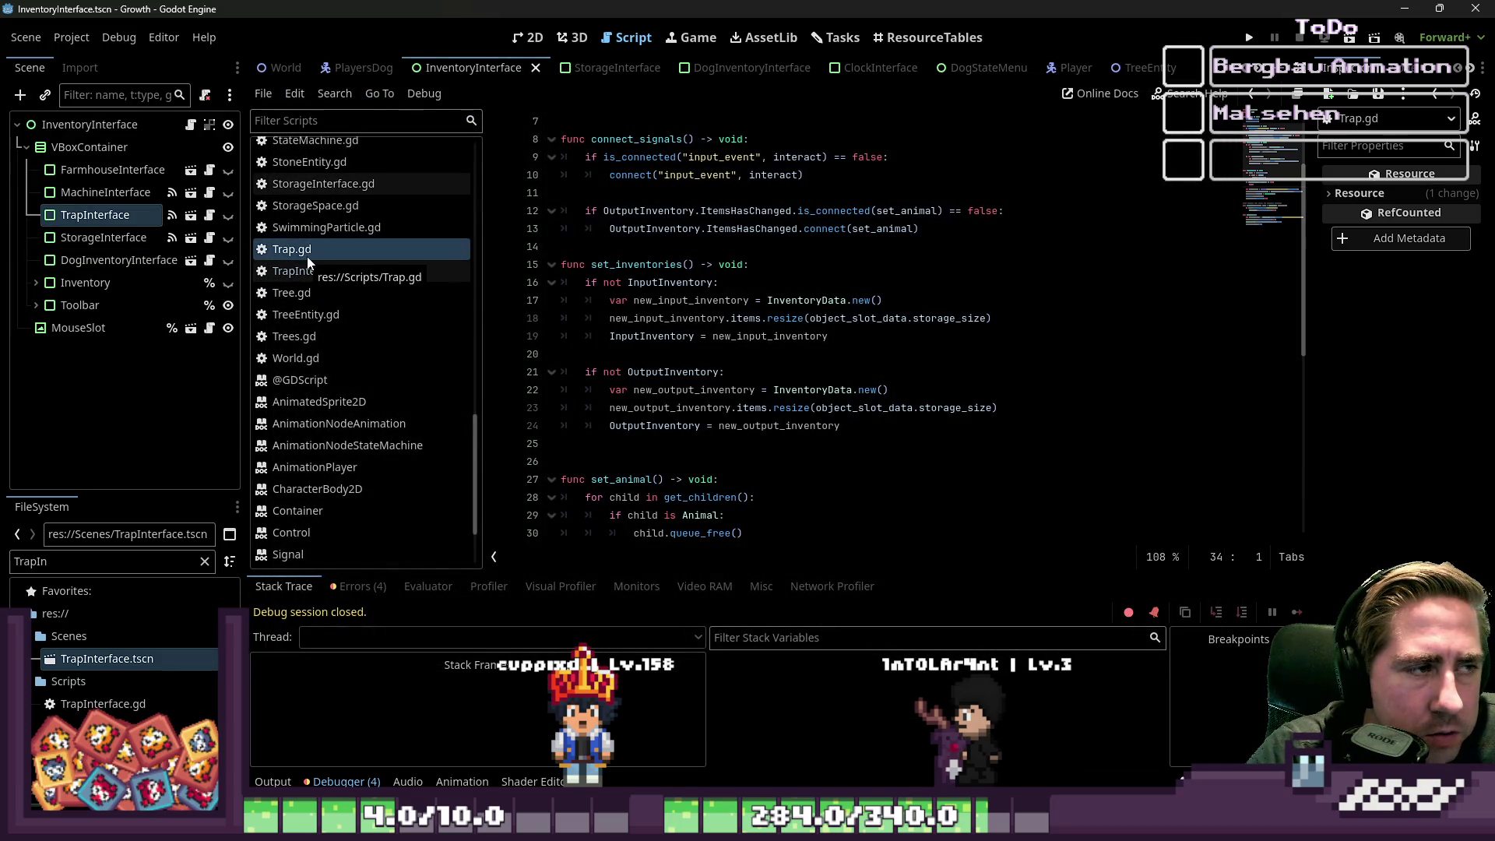
scroll(1017, 68, "down", 7)
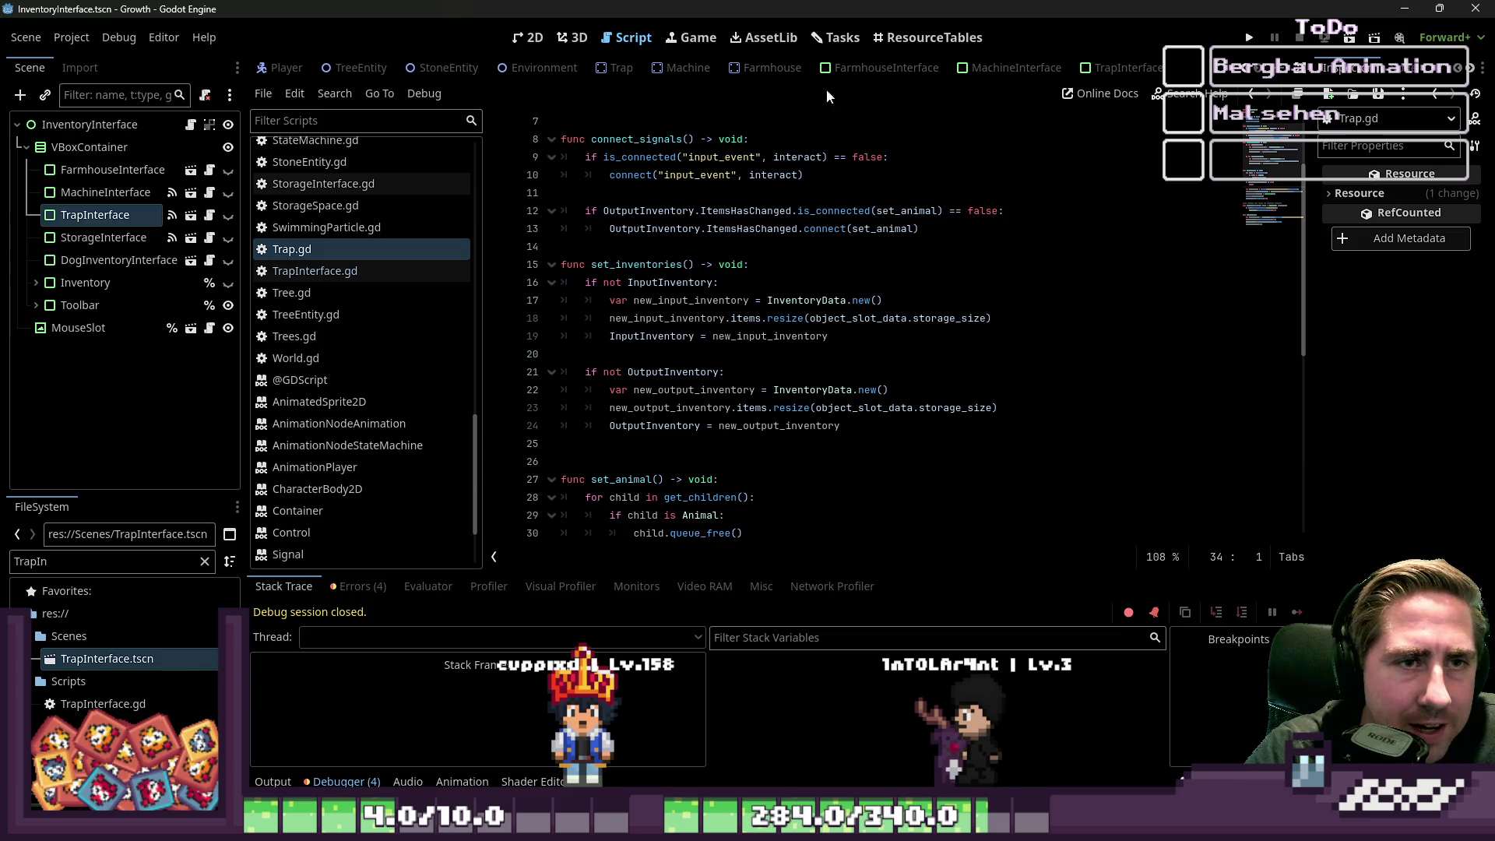
left_click(621, 68)
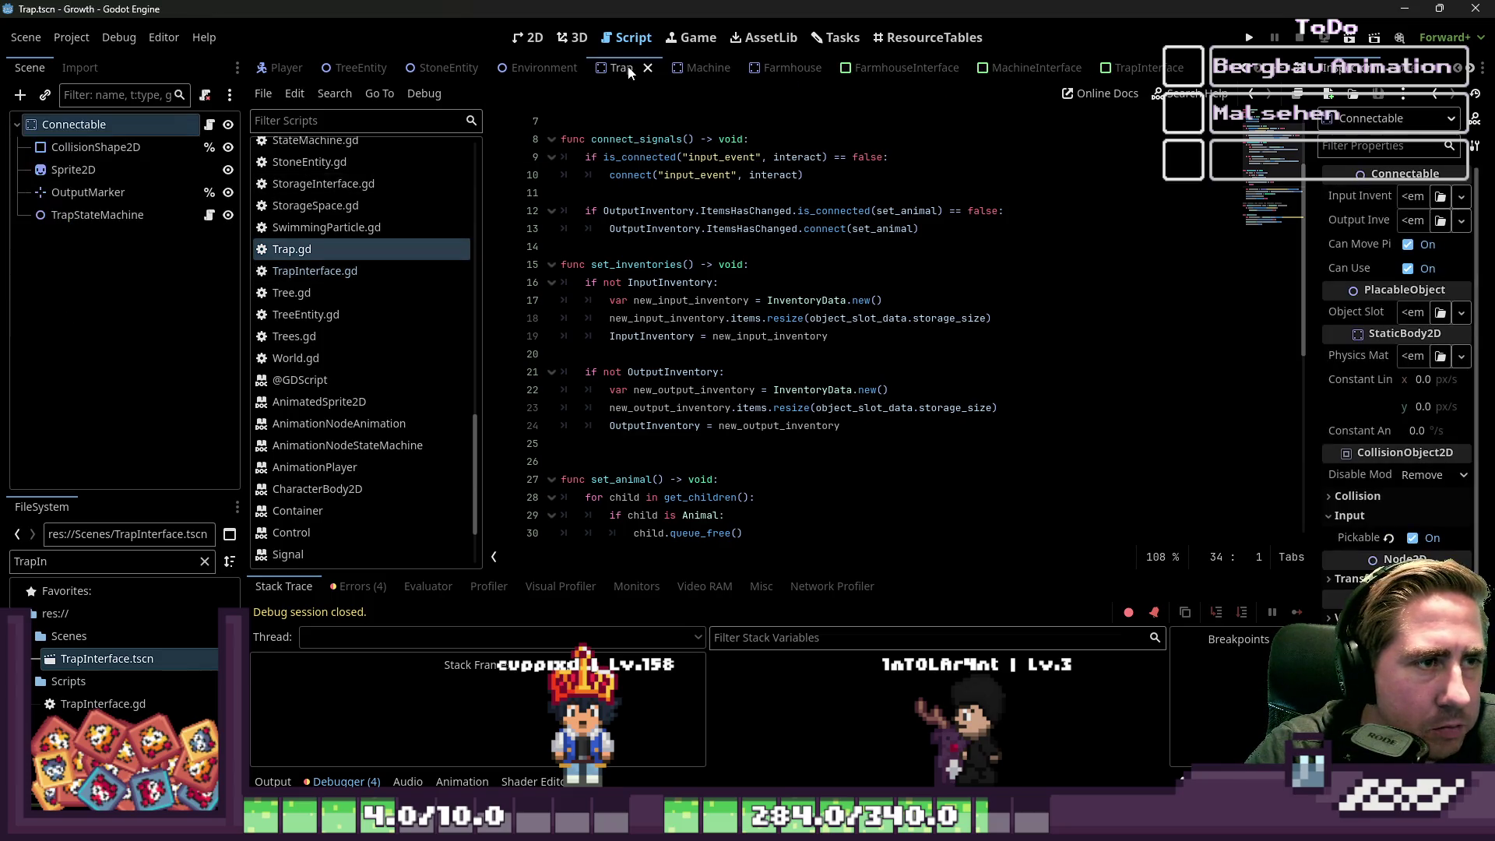
left_click(97, 215)
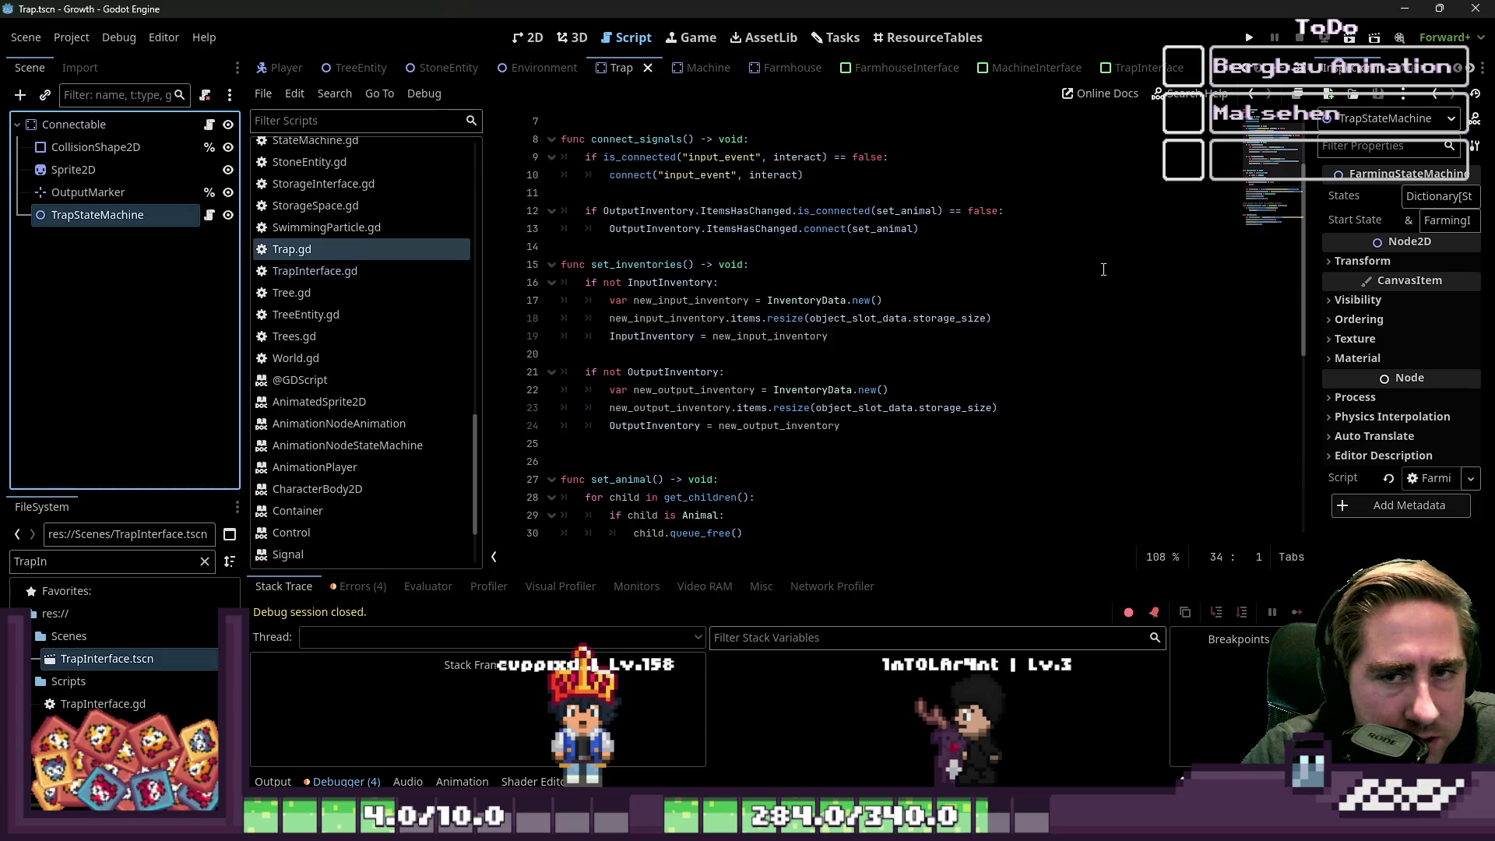
- Clear the TrapIn file filter and start a new script in the Scripts folder
left_click(48, 569)
key("ctrl+a")
key("BackSpace")
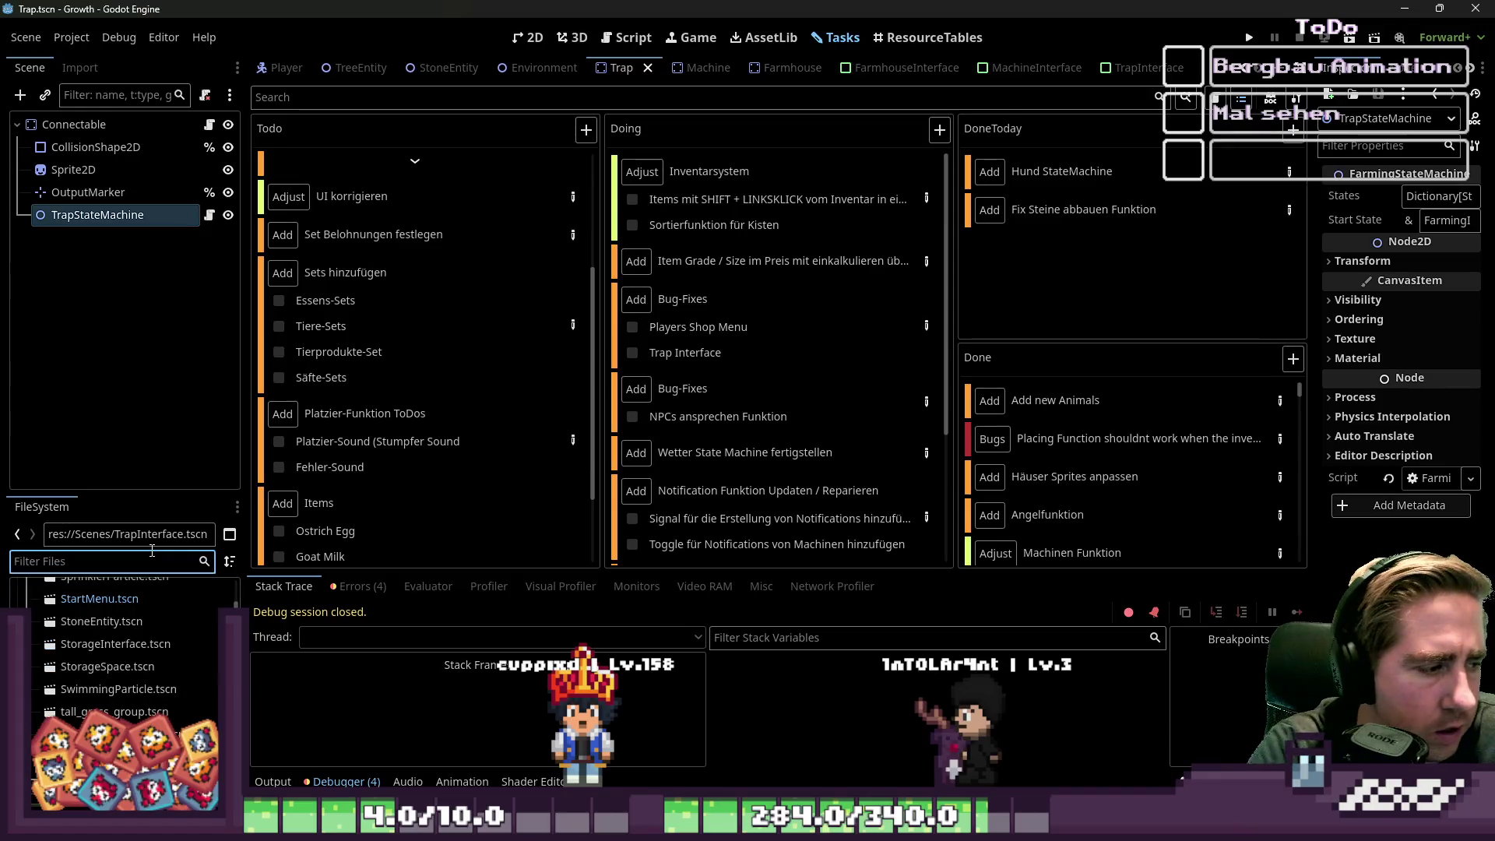
scroll(124, 646, "up", 6)
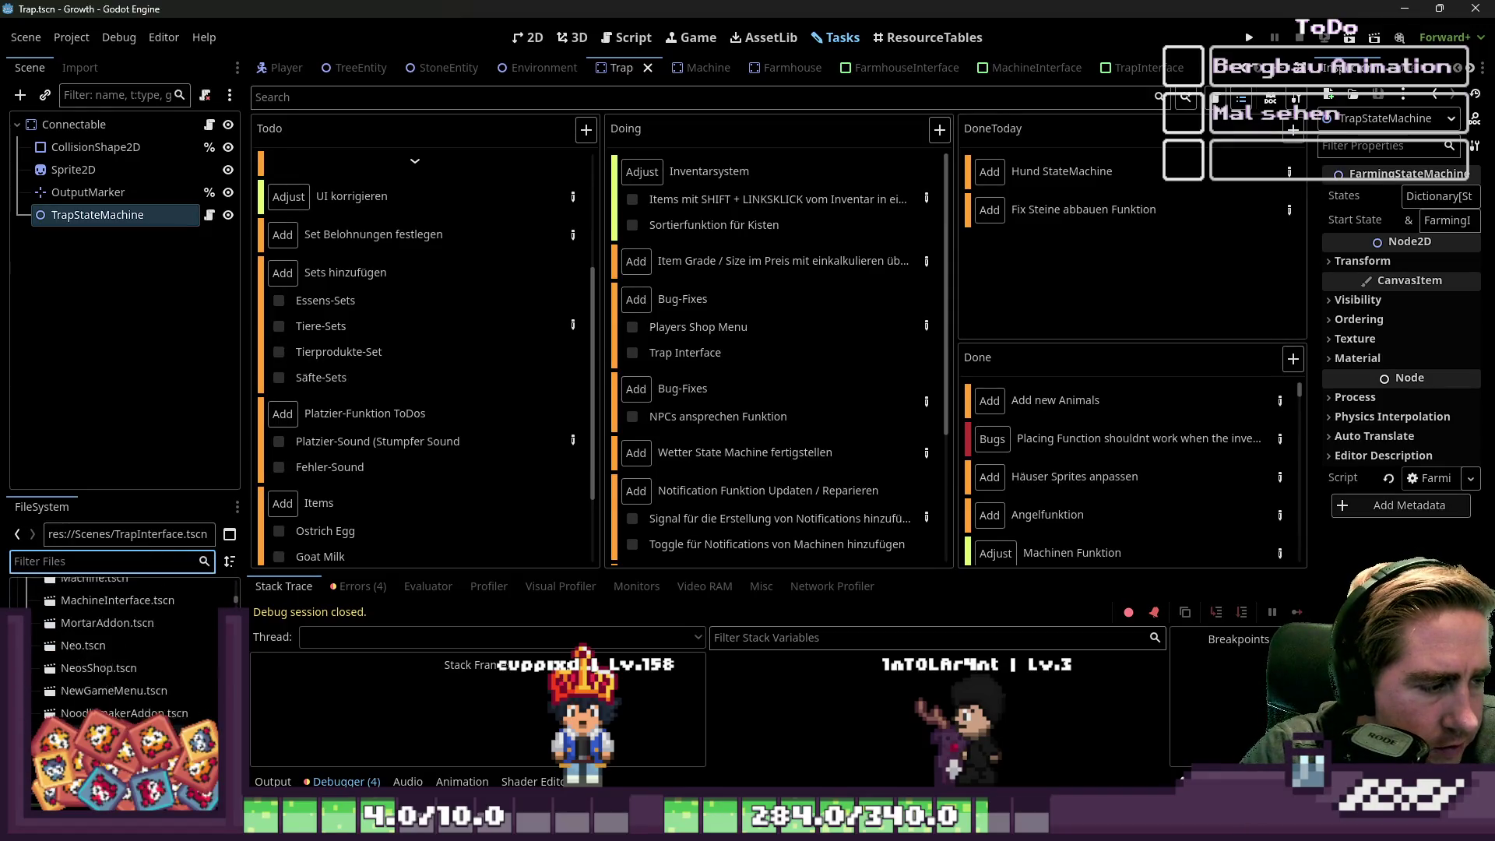
scroll(117, 646, "up", 5)
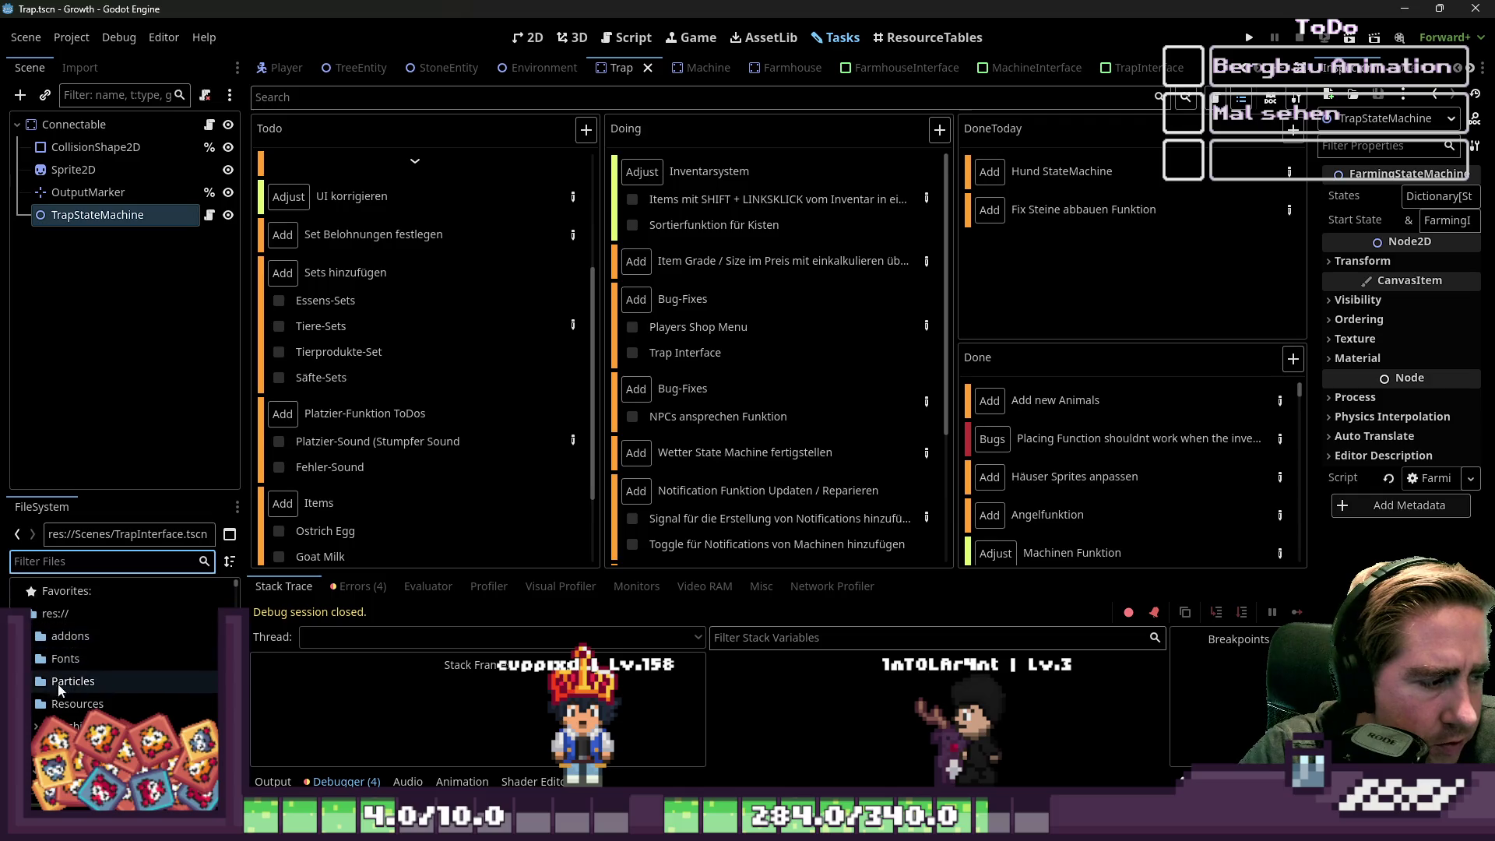
left_click(64, 726)
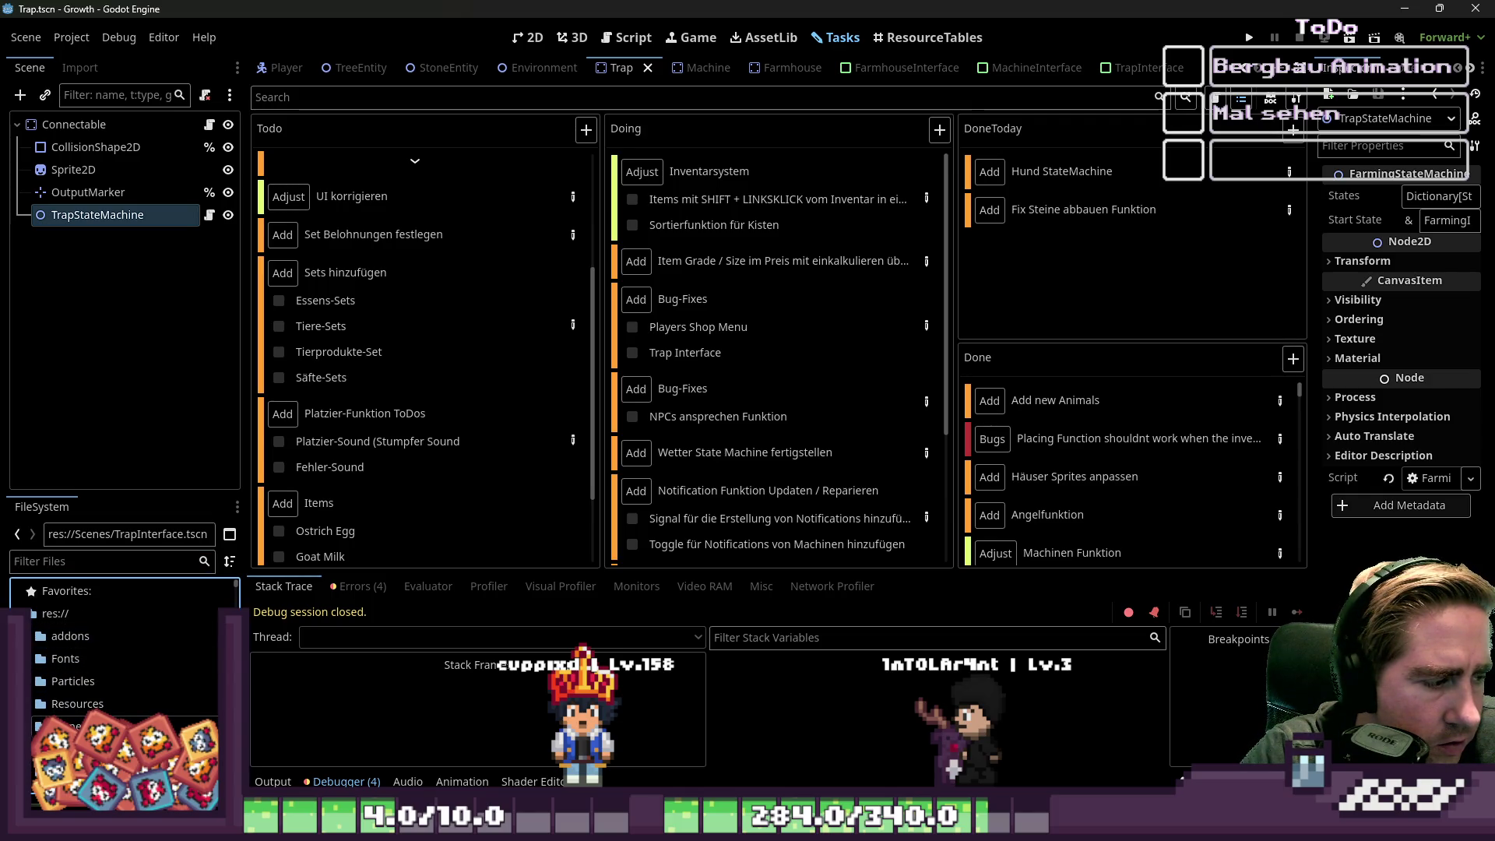
scroll(64, 701, "down", 3)
right_click(66, 671)
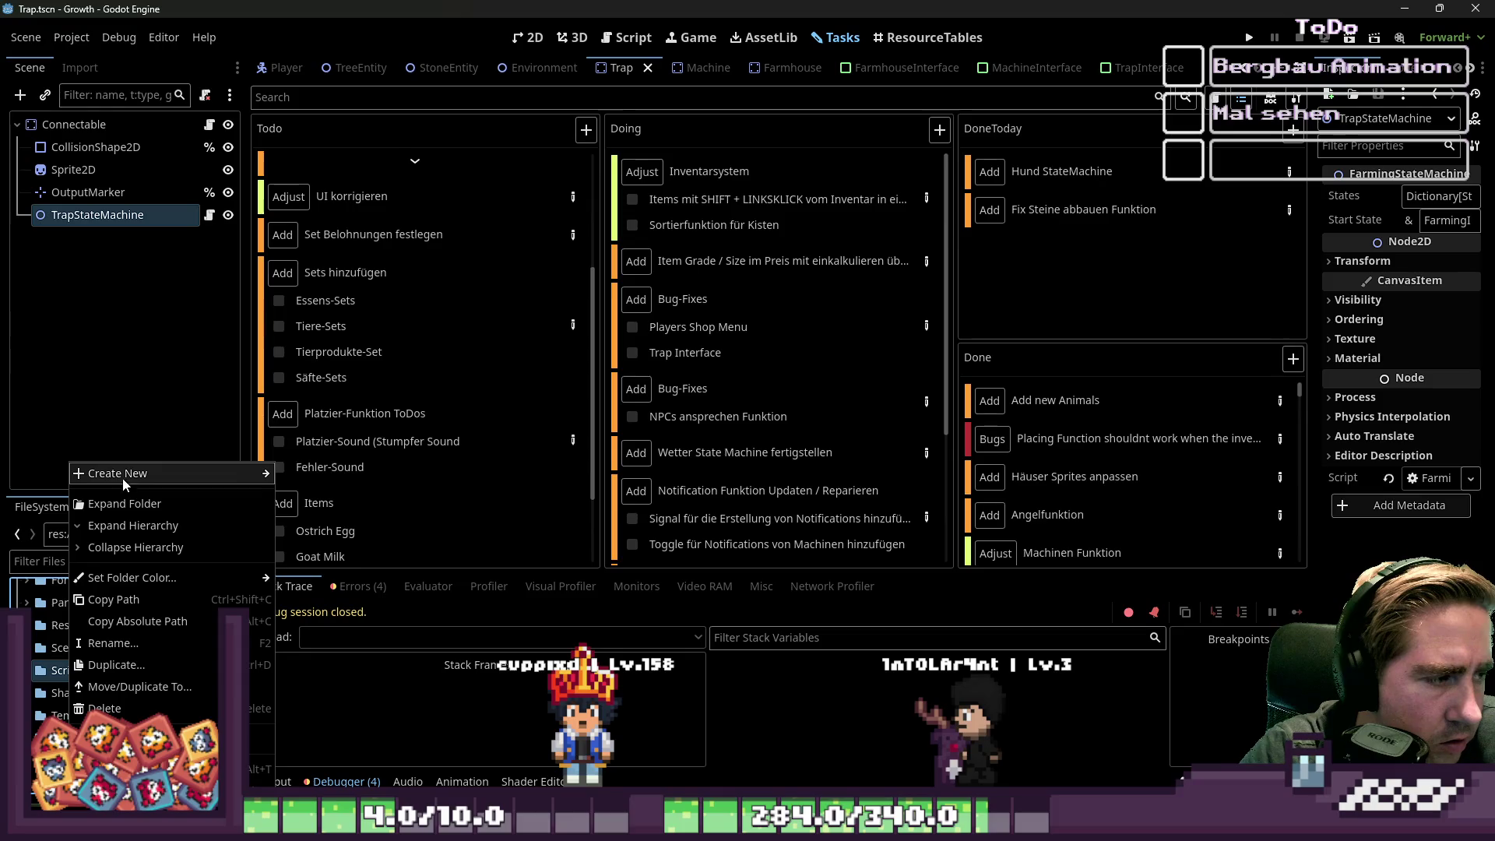
mouse_move(123, 477)
left_click(313, 517)
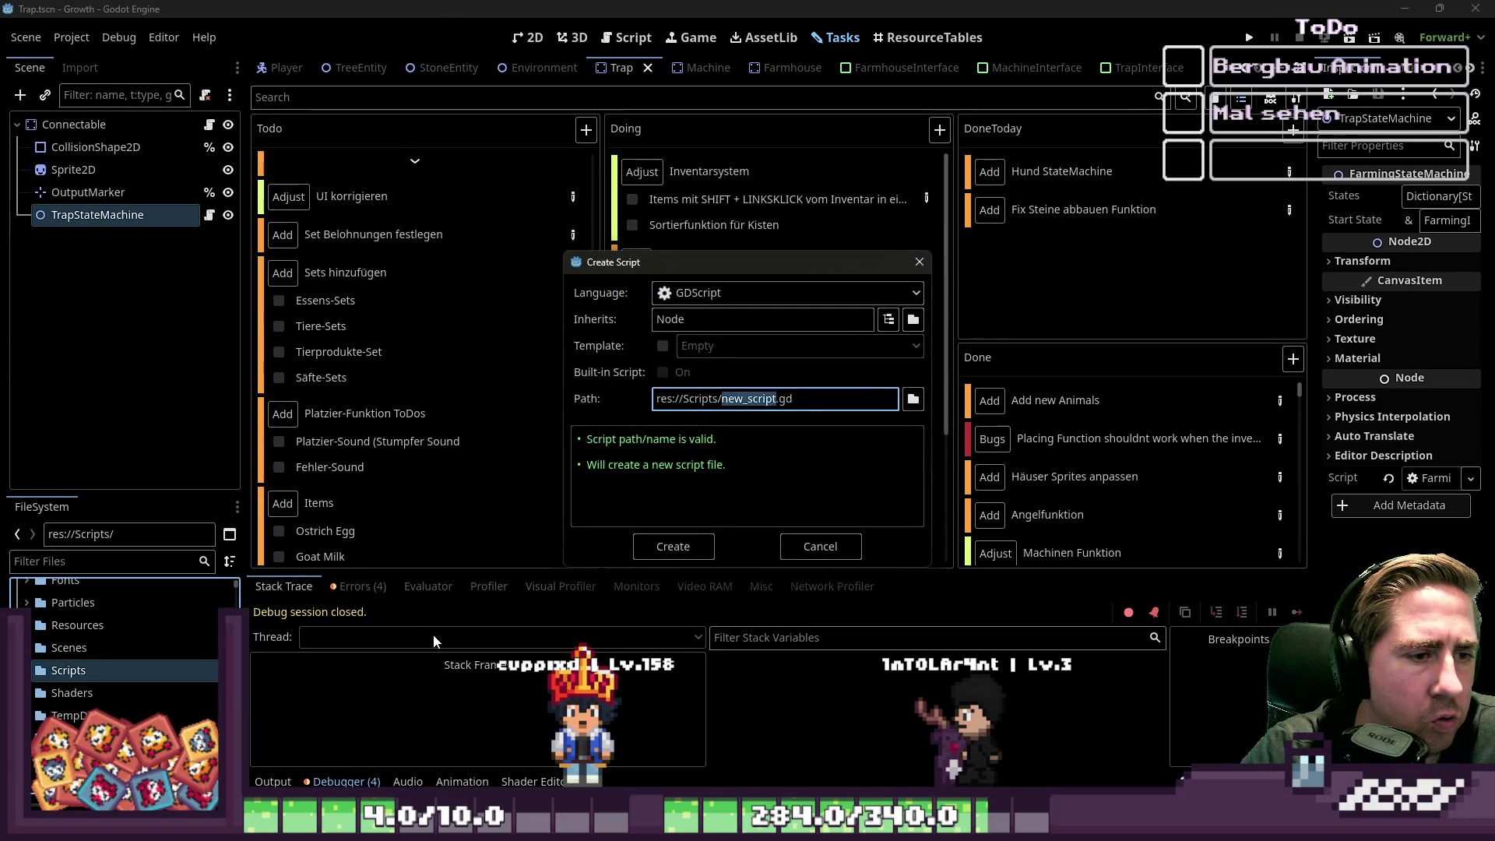
- Set the new script to inherit MachineState and select new_script in its path
double_click(722, 324)
type("M")
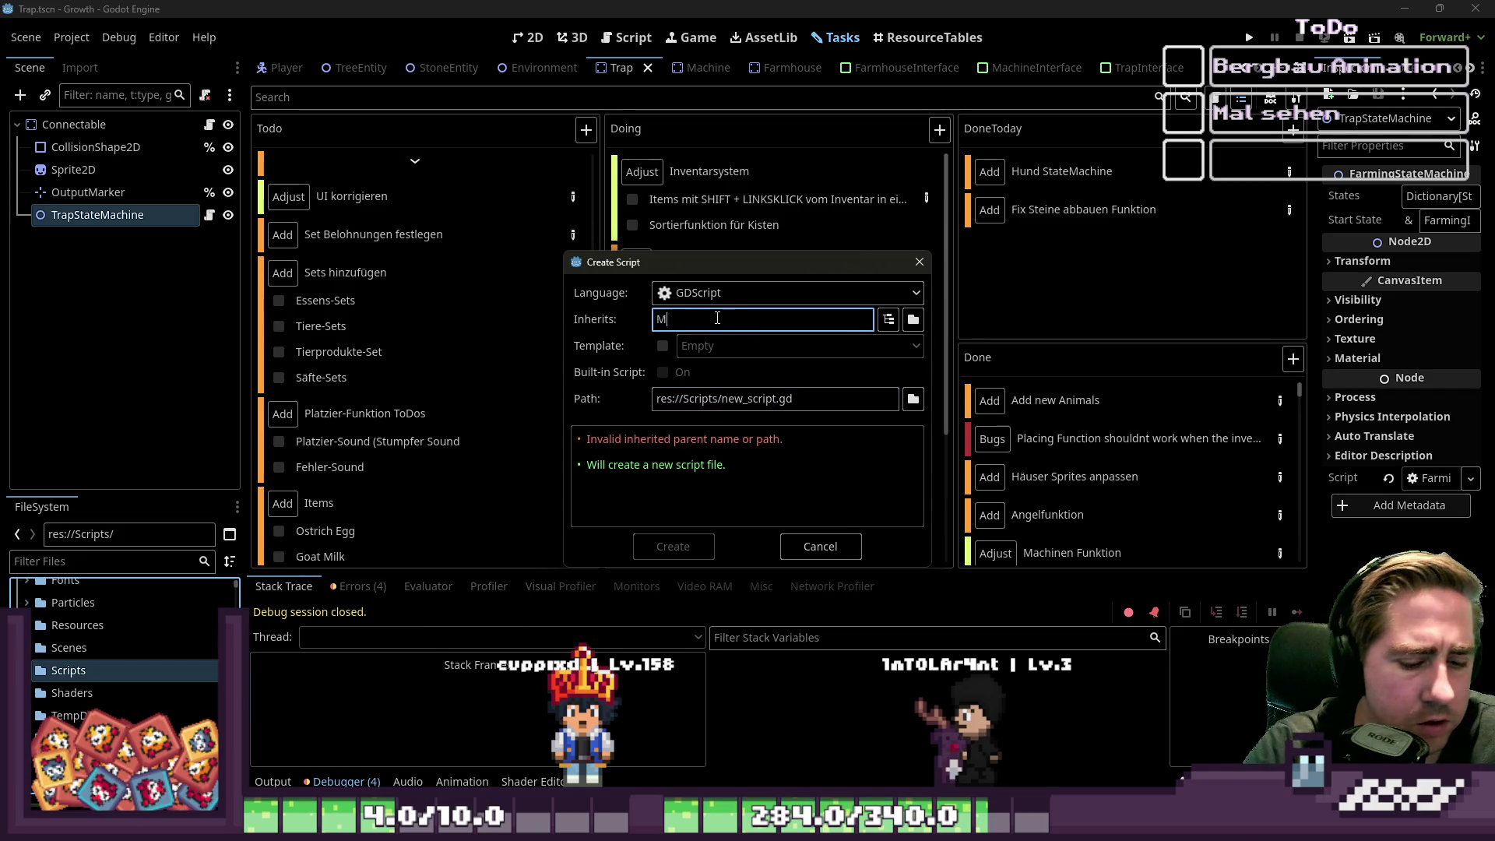
type("achineState")
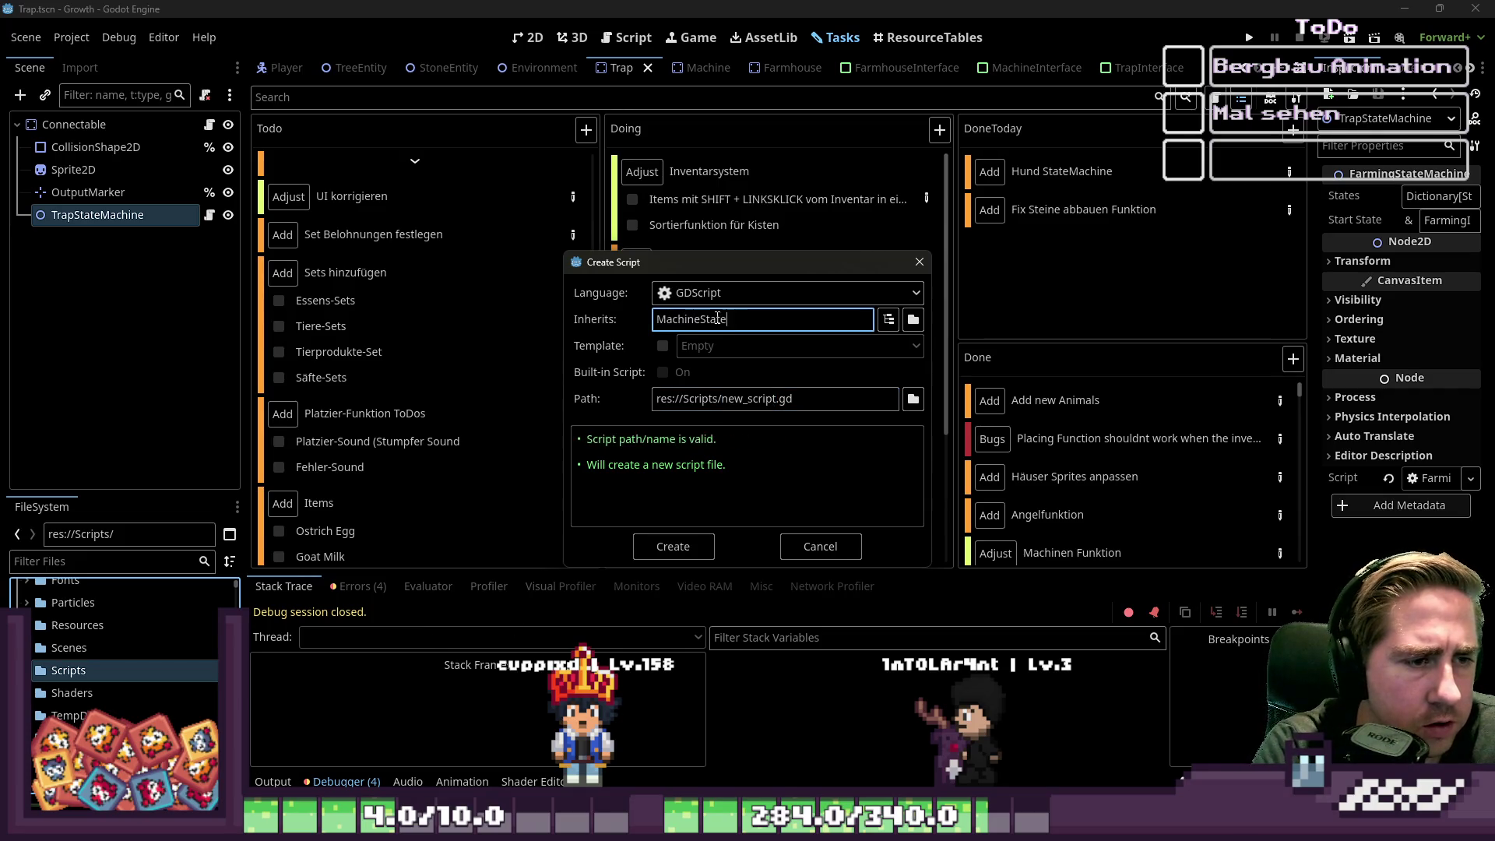
left_click(740, 400)
double_click(741, 400)
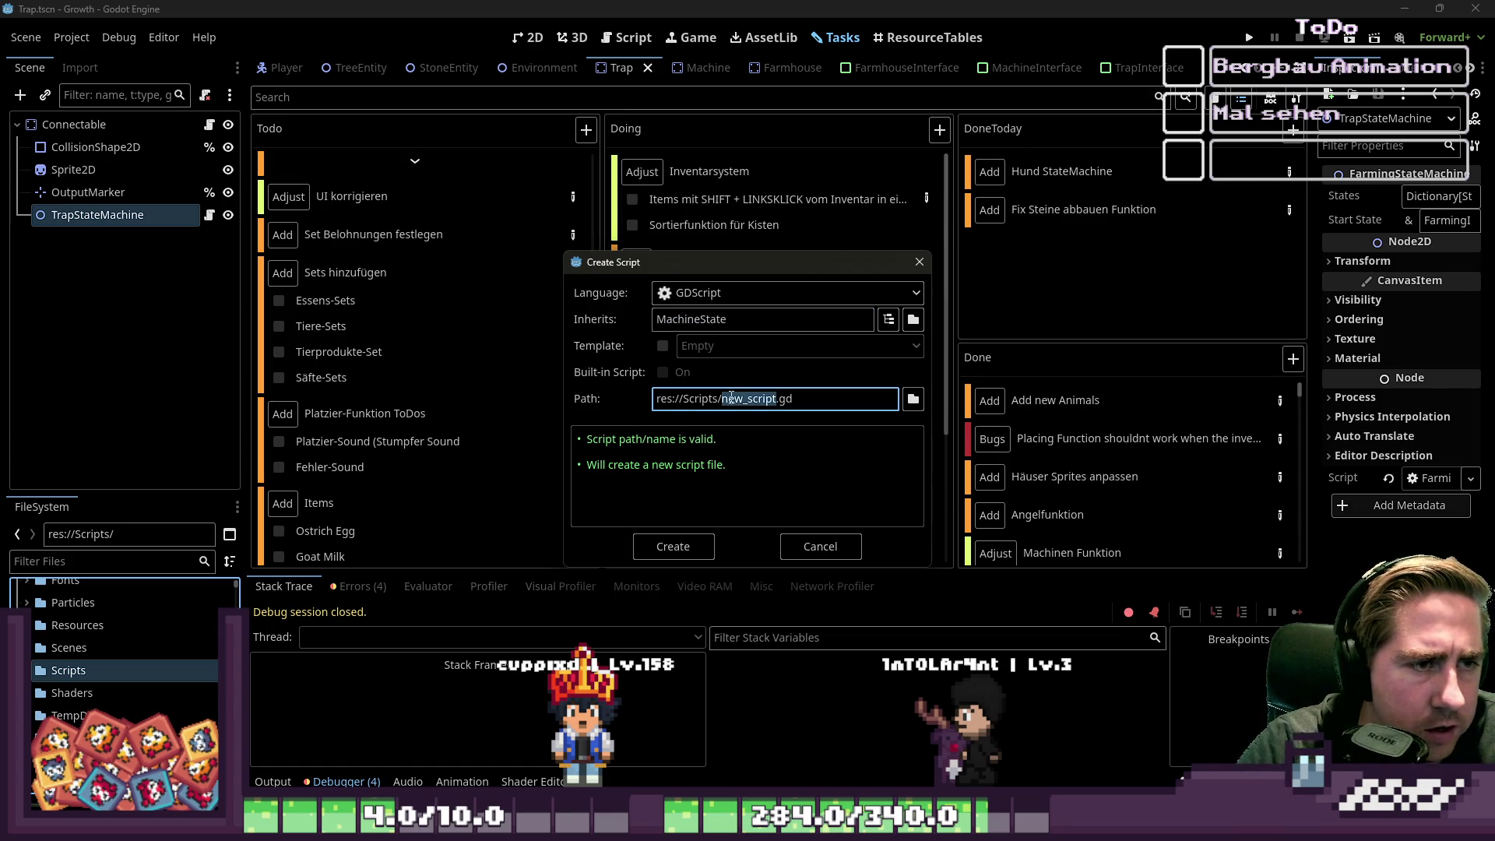
left_click_drag(688, 278, 1150, 162)
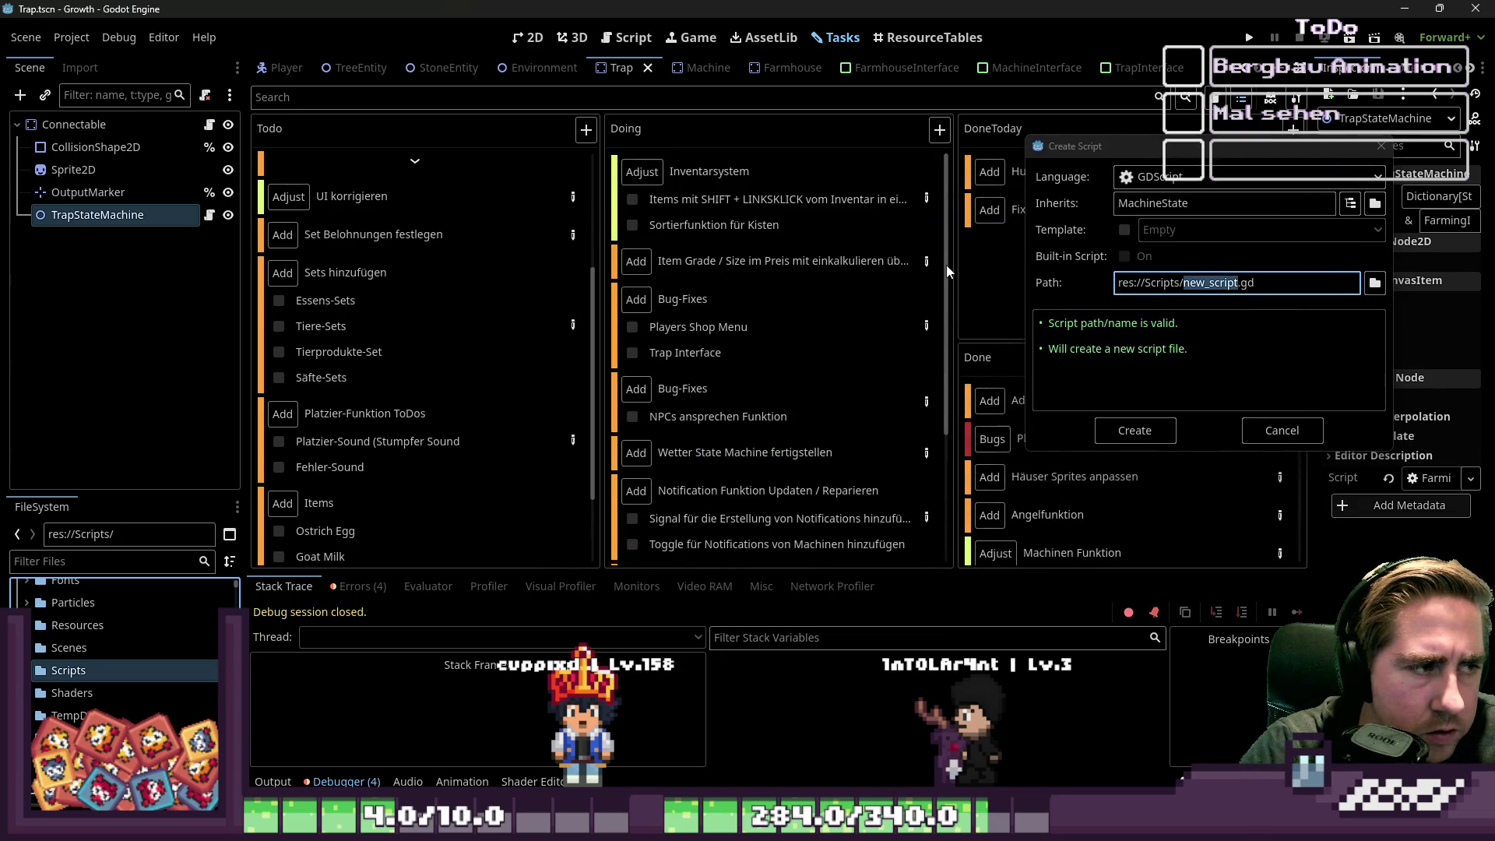
- Rename the path to res://Scripts/TrapIdleState.gd, select and copy-ready the whole path, then cancel the dialog
left_click(1272, 280)
key("ctrl+Left")
key("ctrl+shift+Right")
type("TrapS")
key("BackSpace")
key("ctrl+Left")
type("I")
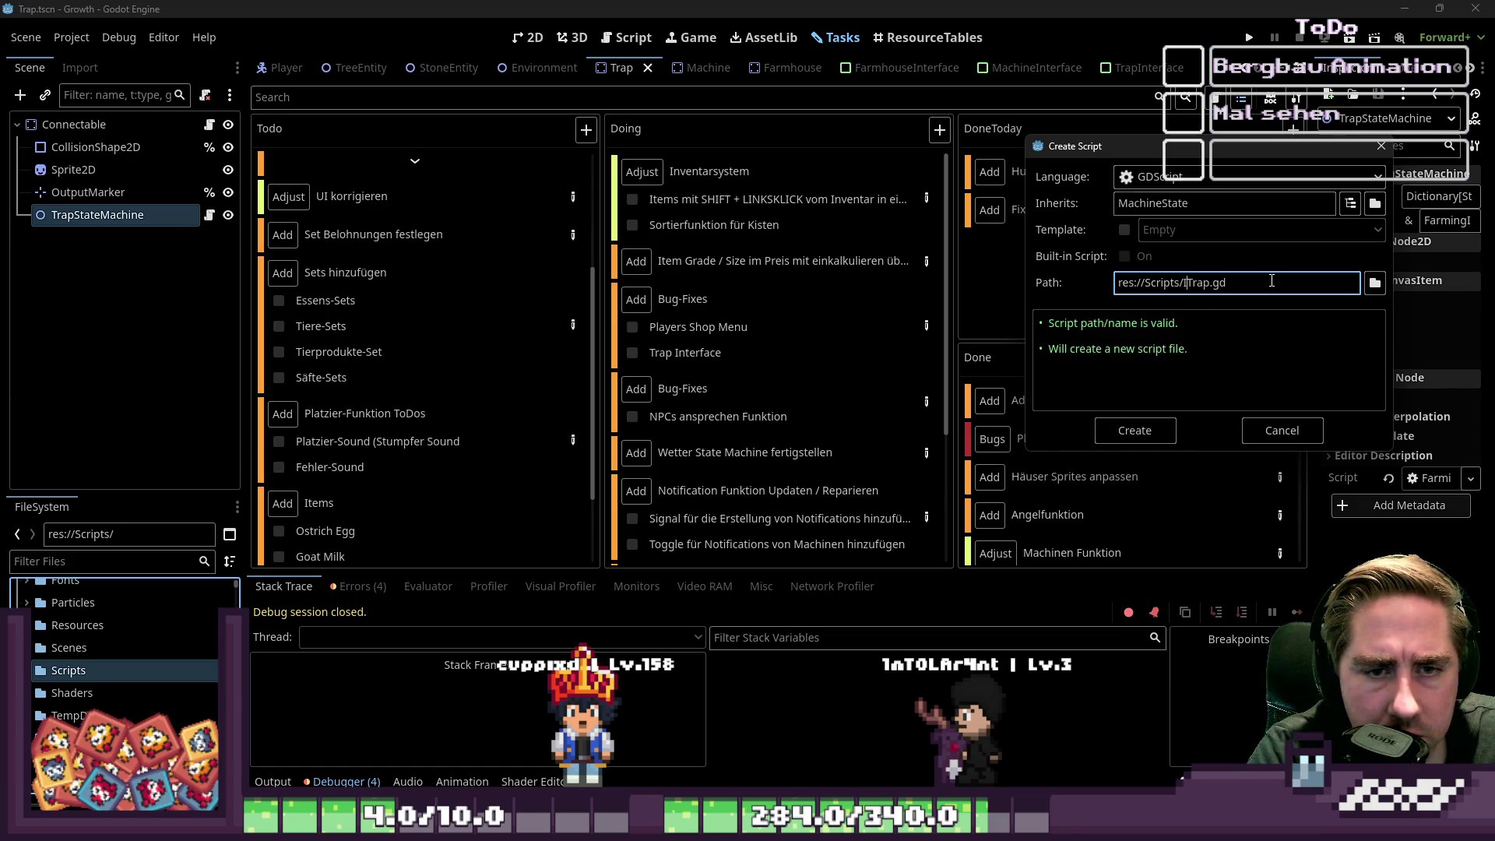
key("BackSpace")
type("IdleSt")
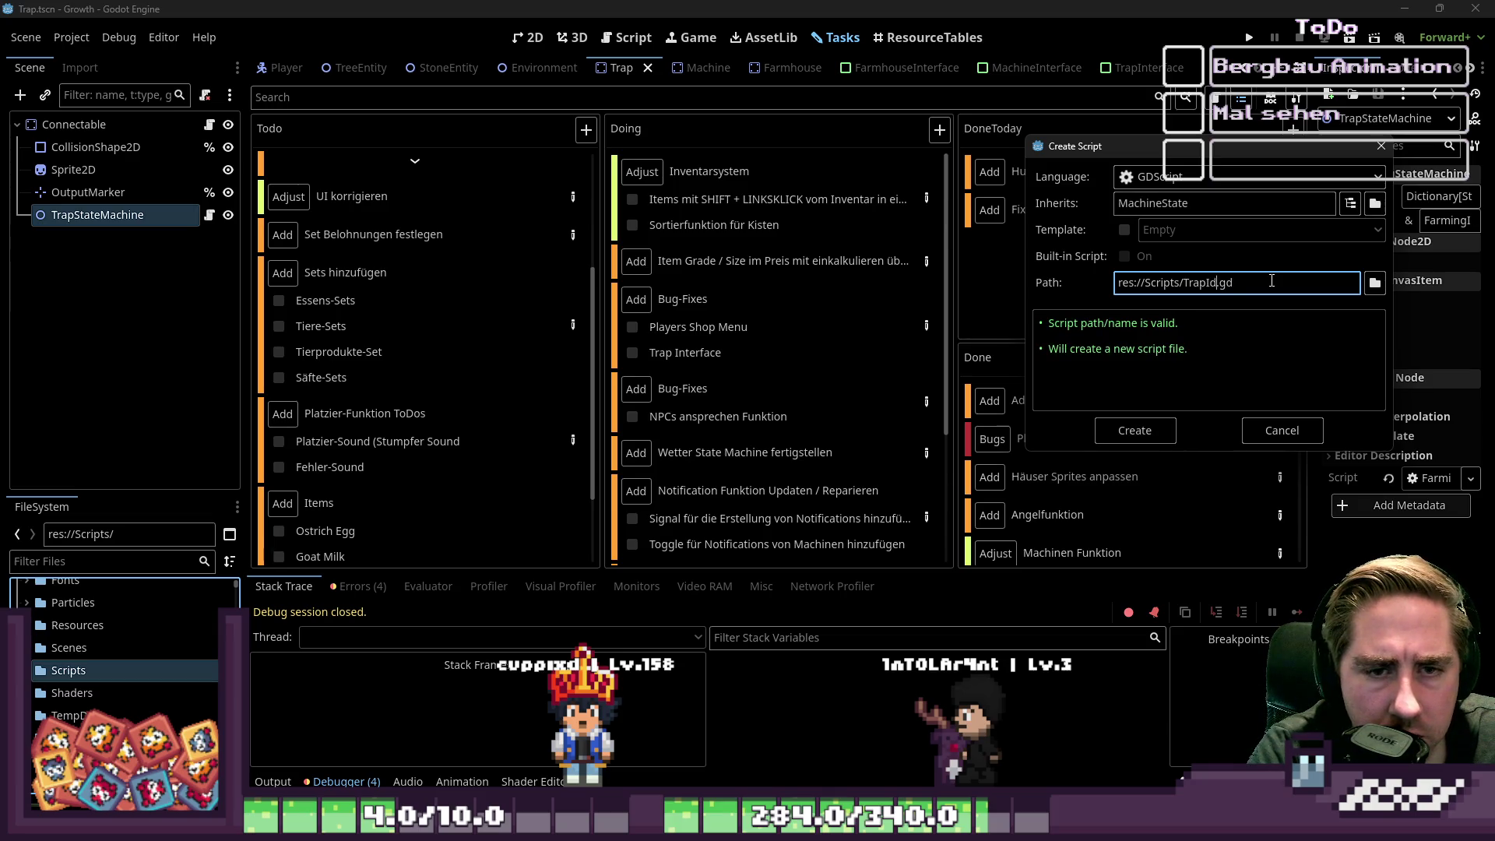
type("ate")
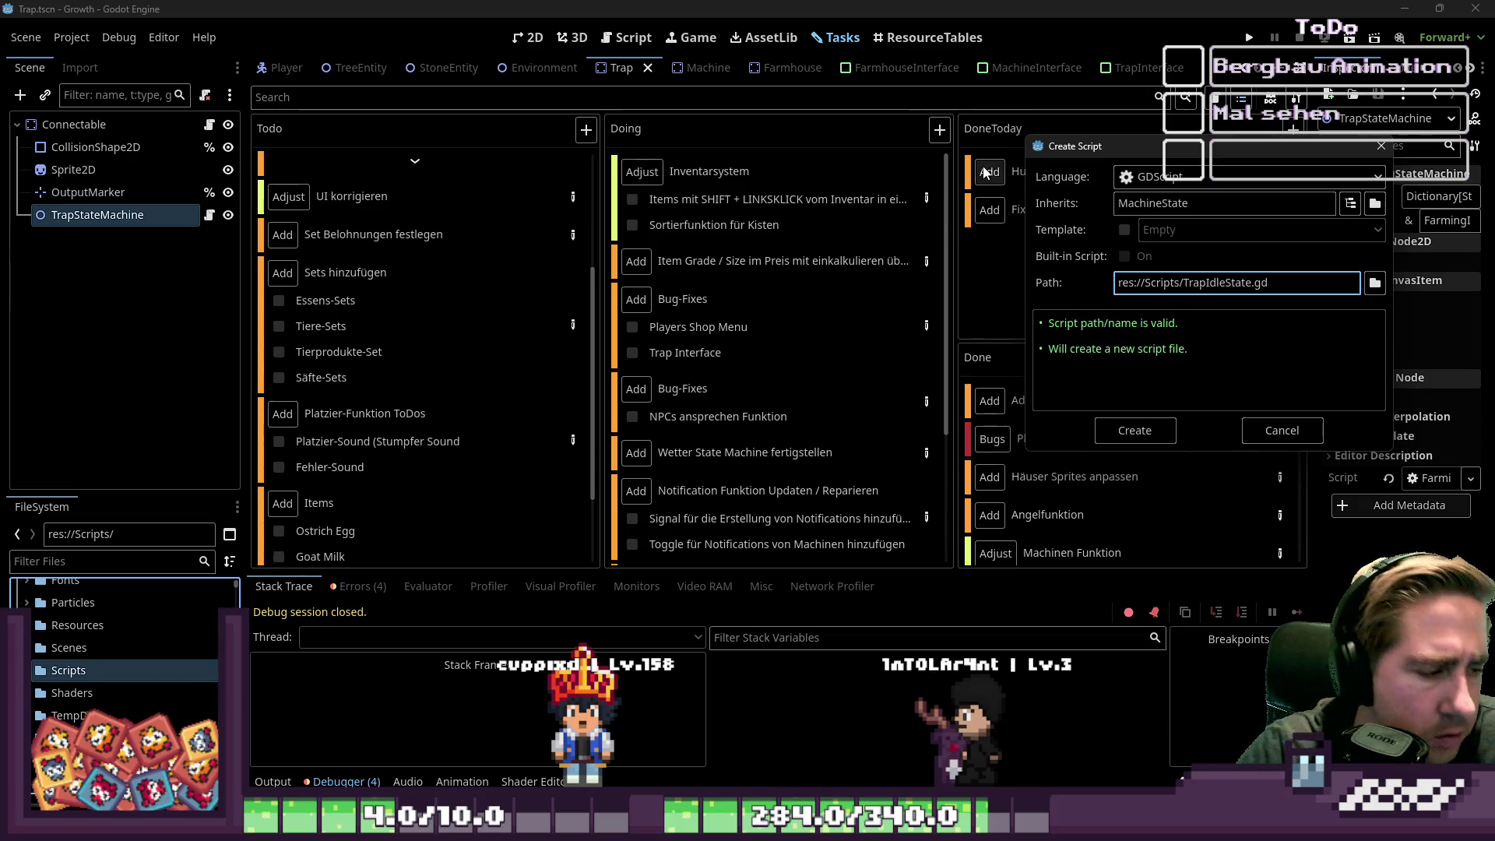
key("ctrl+a")
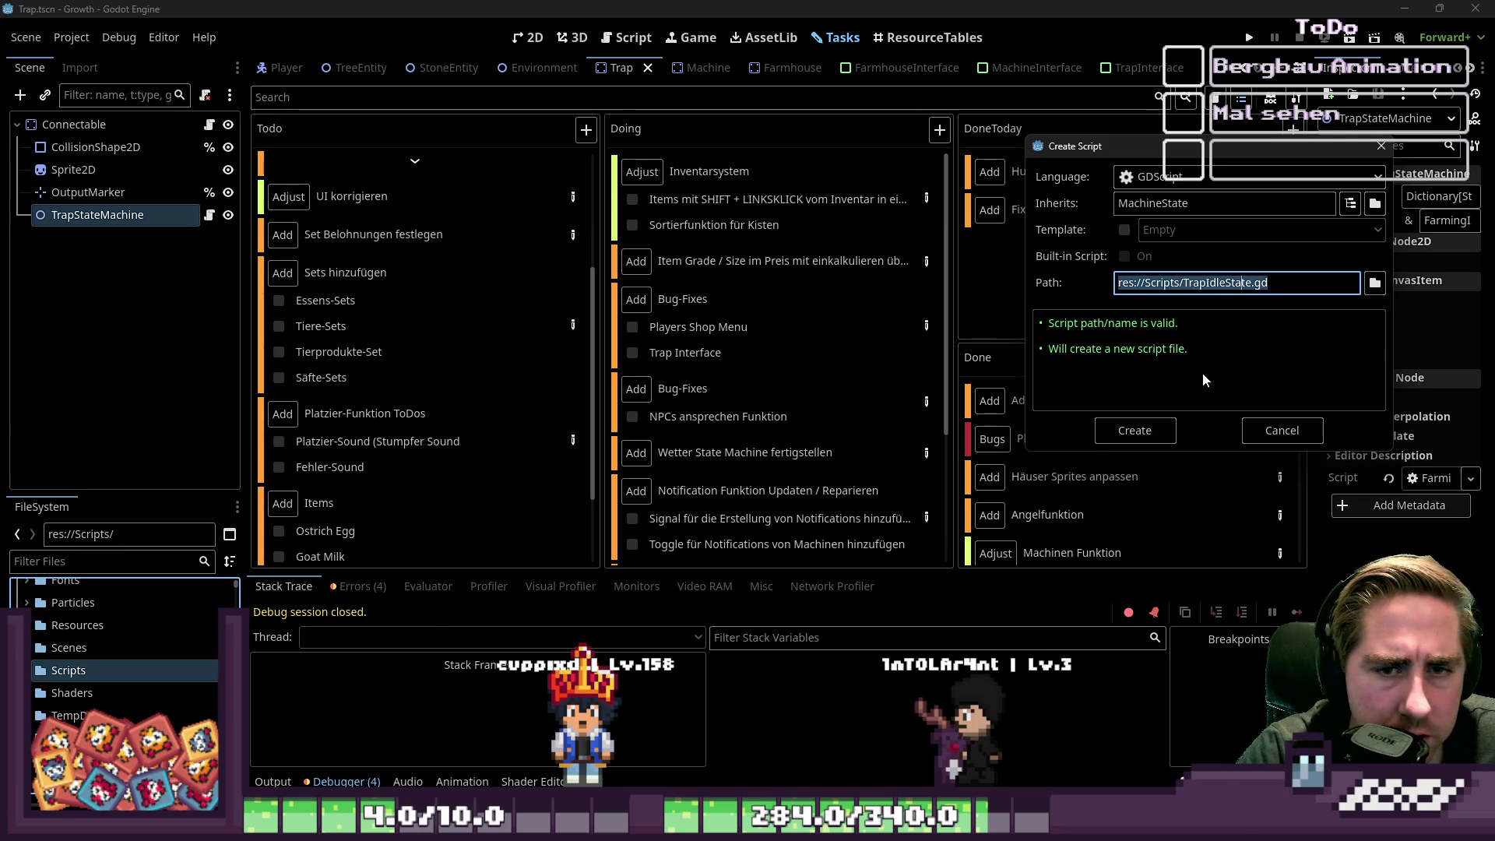
left_click(1254, 426)
- Expand the Resources and FarmingStates folders and start a new script from the MachineStates folder
left_click(23, 559)
scroll(116, 662, "up", 3)
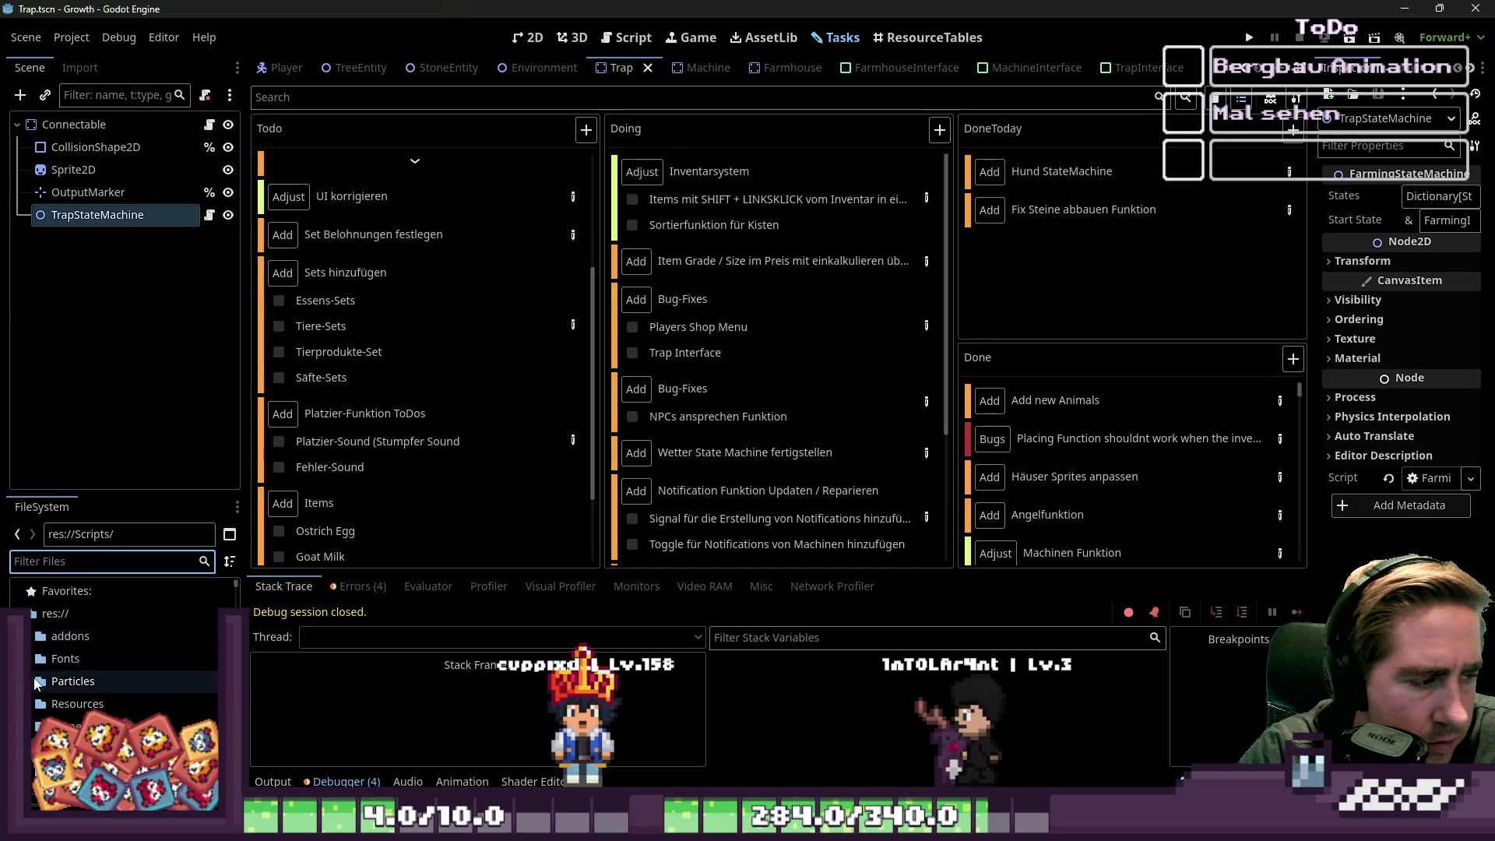
left_click(27, 678)
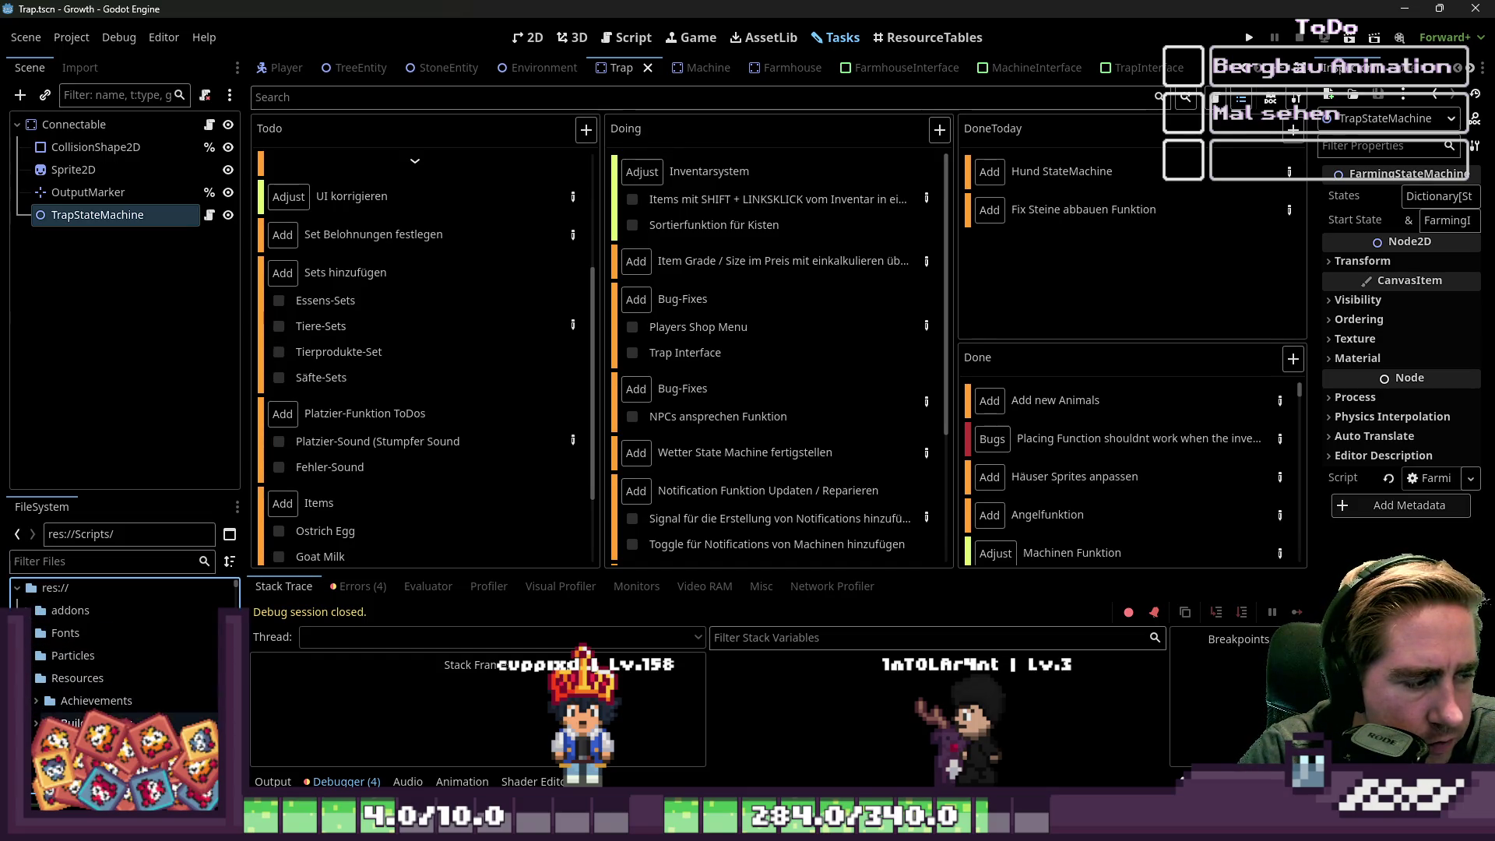
scroll(117, 661, "down", 1)
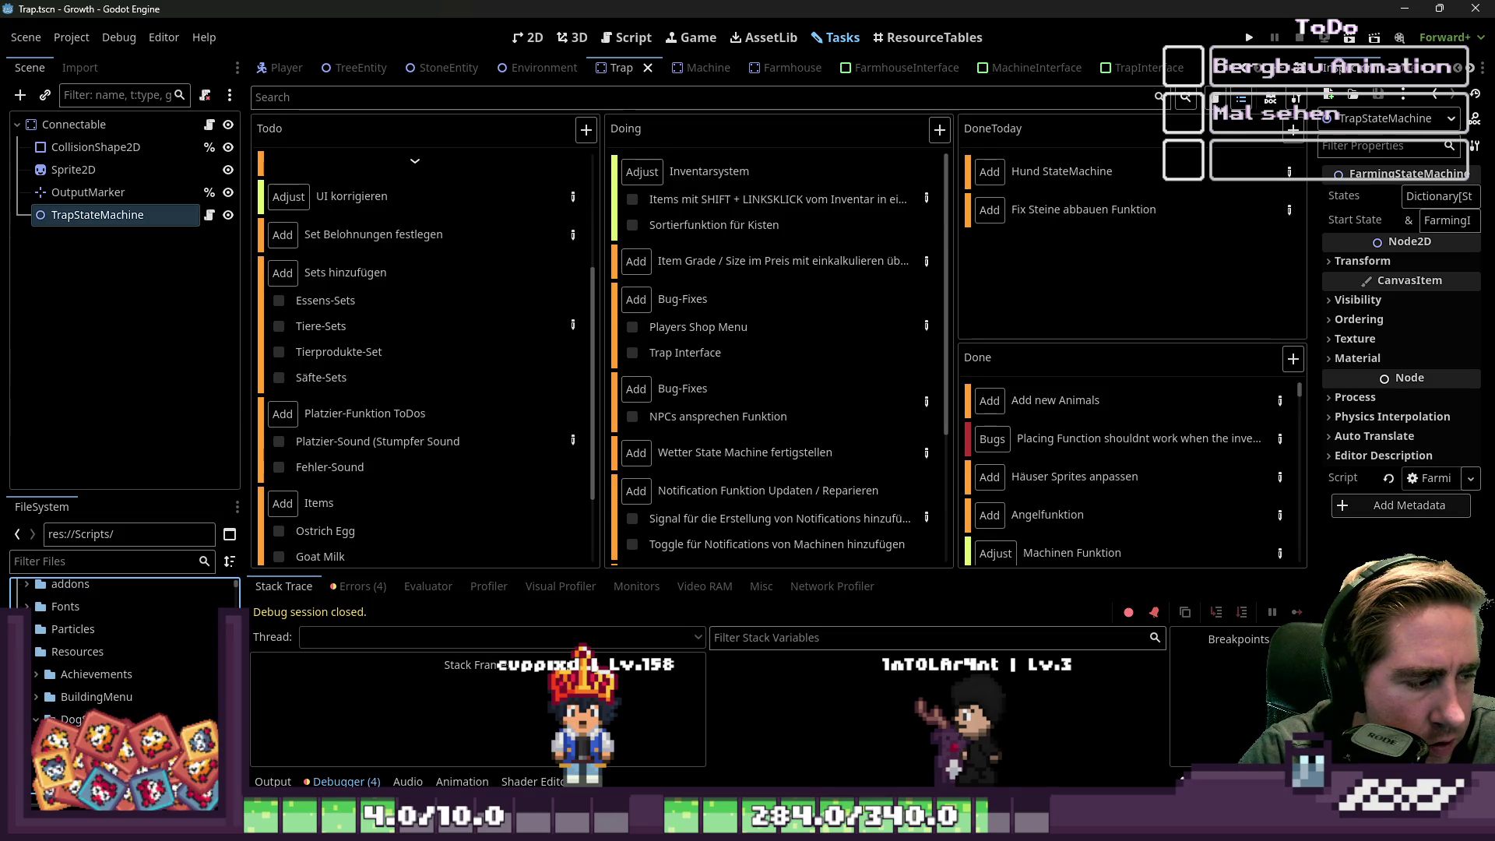
scroll(117, 661, "down", 2)
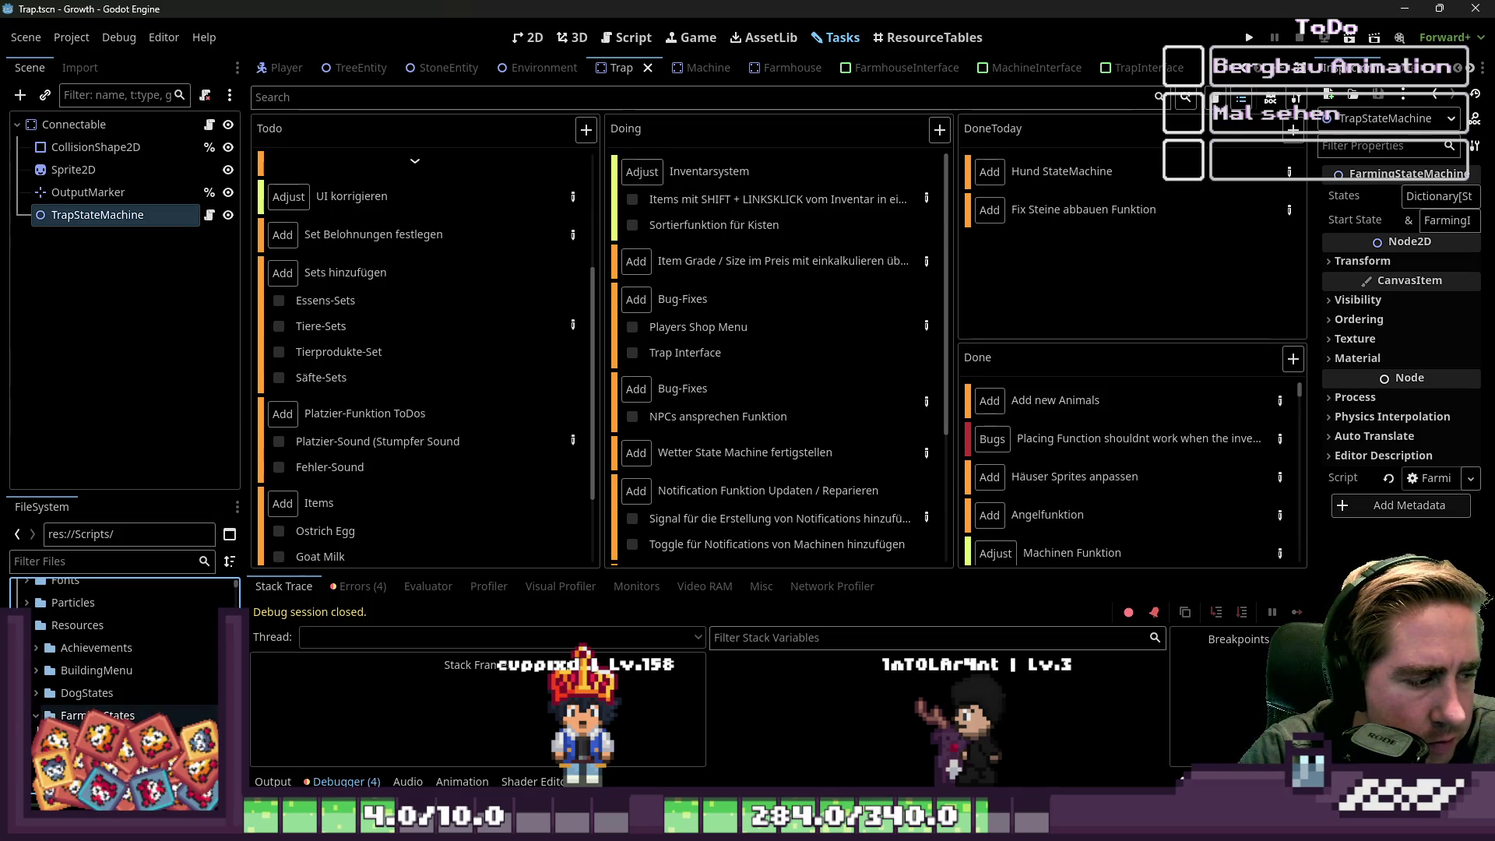
left_click(36, 688)
scroll(121, 715, "down", 1)
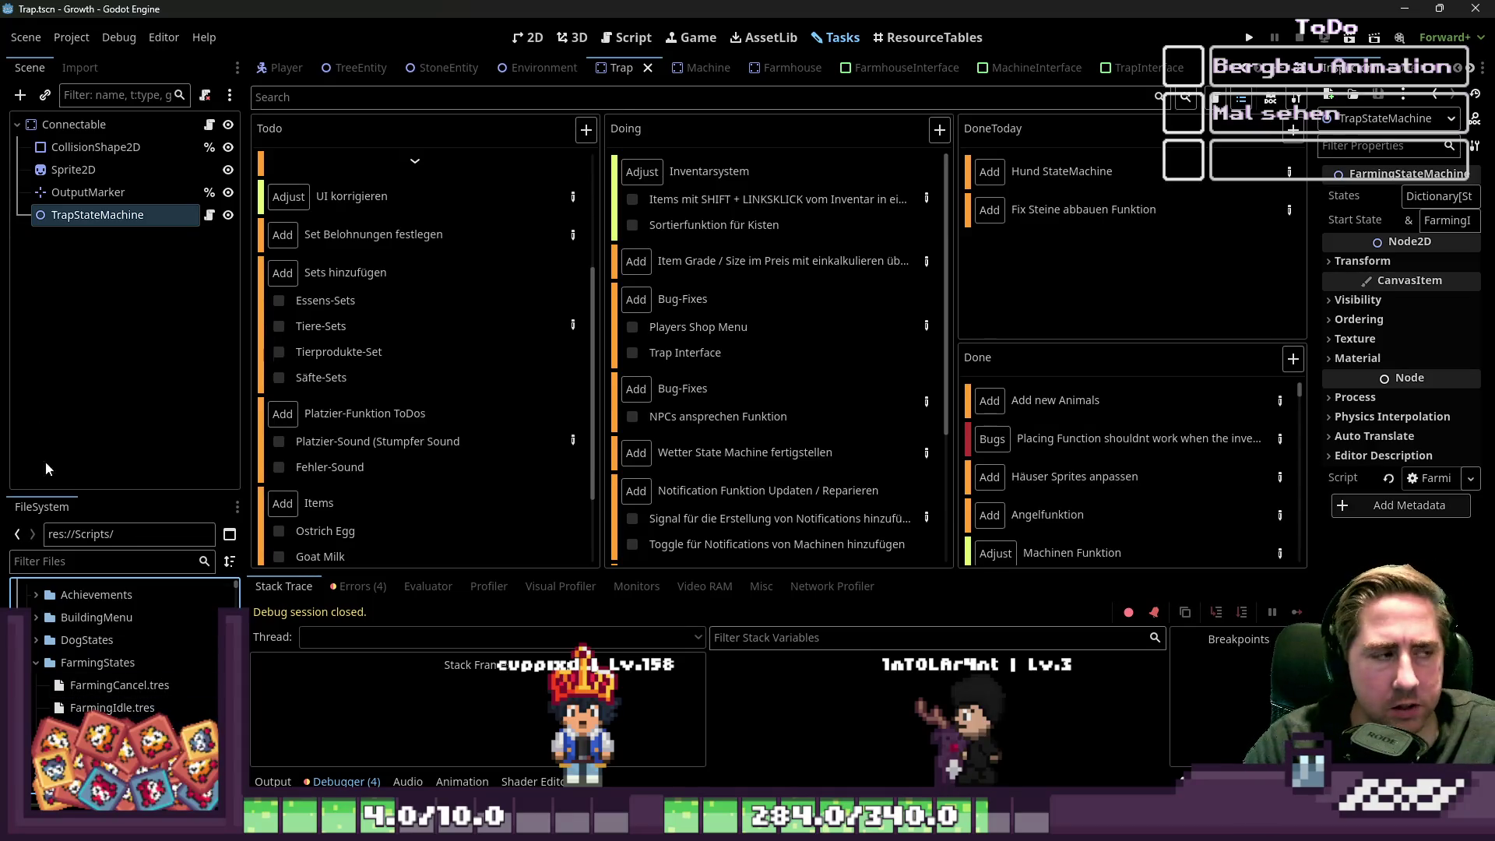
scroll(129, 685, "down", 10)
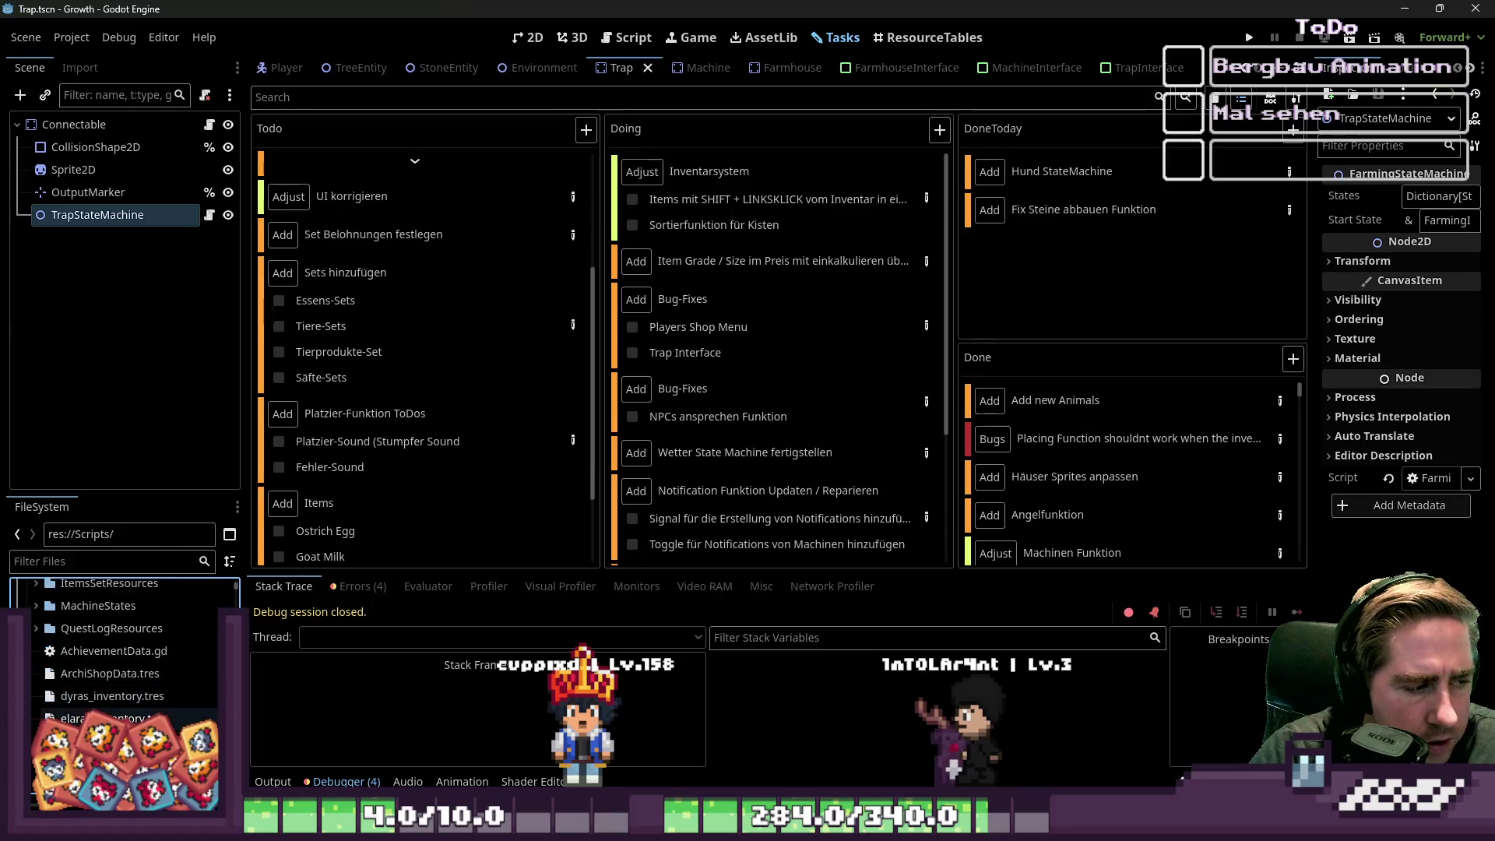
scroll(130, 721, "up", 8)
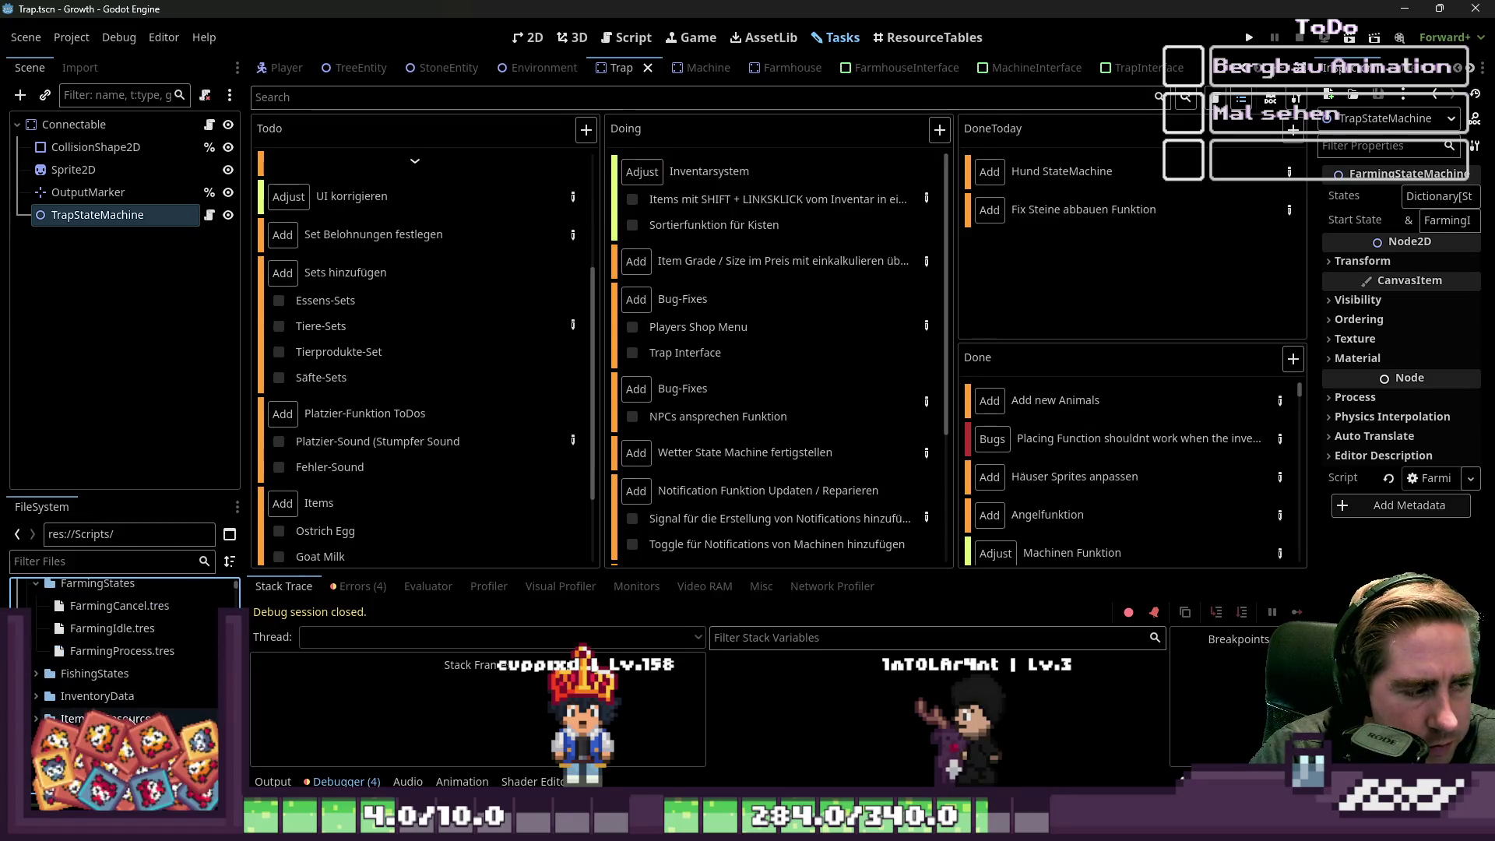
scroll(129, 685, "down", 4)
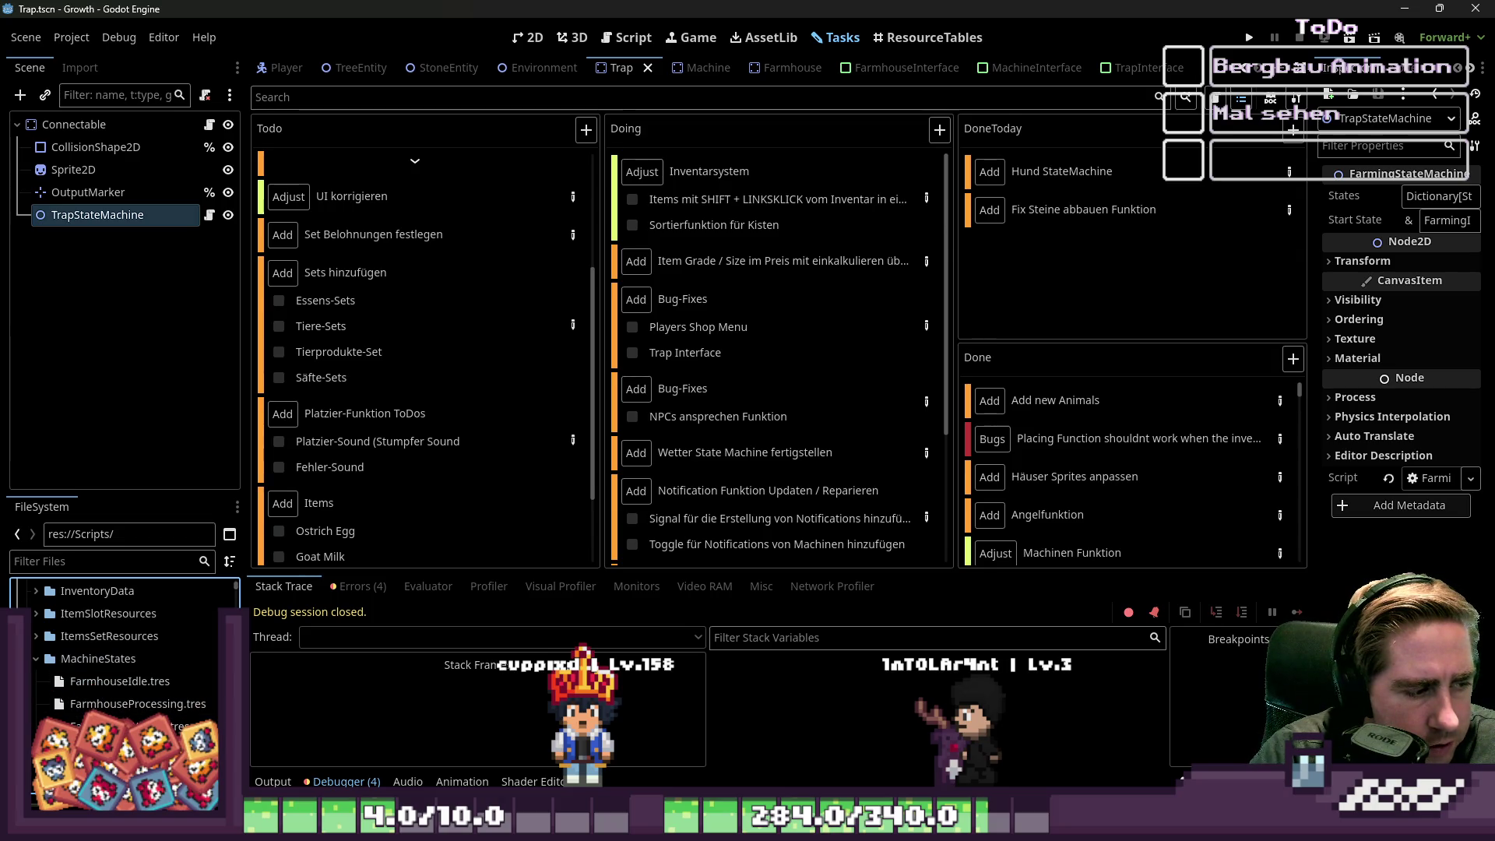
left_click(109, 657)
right_click(114, 658)
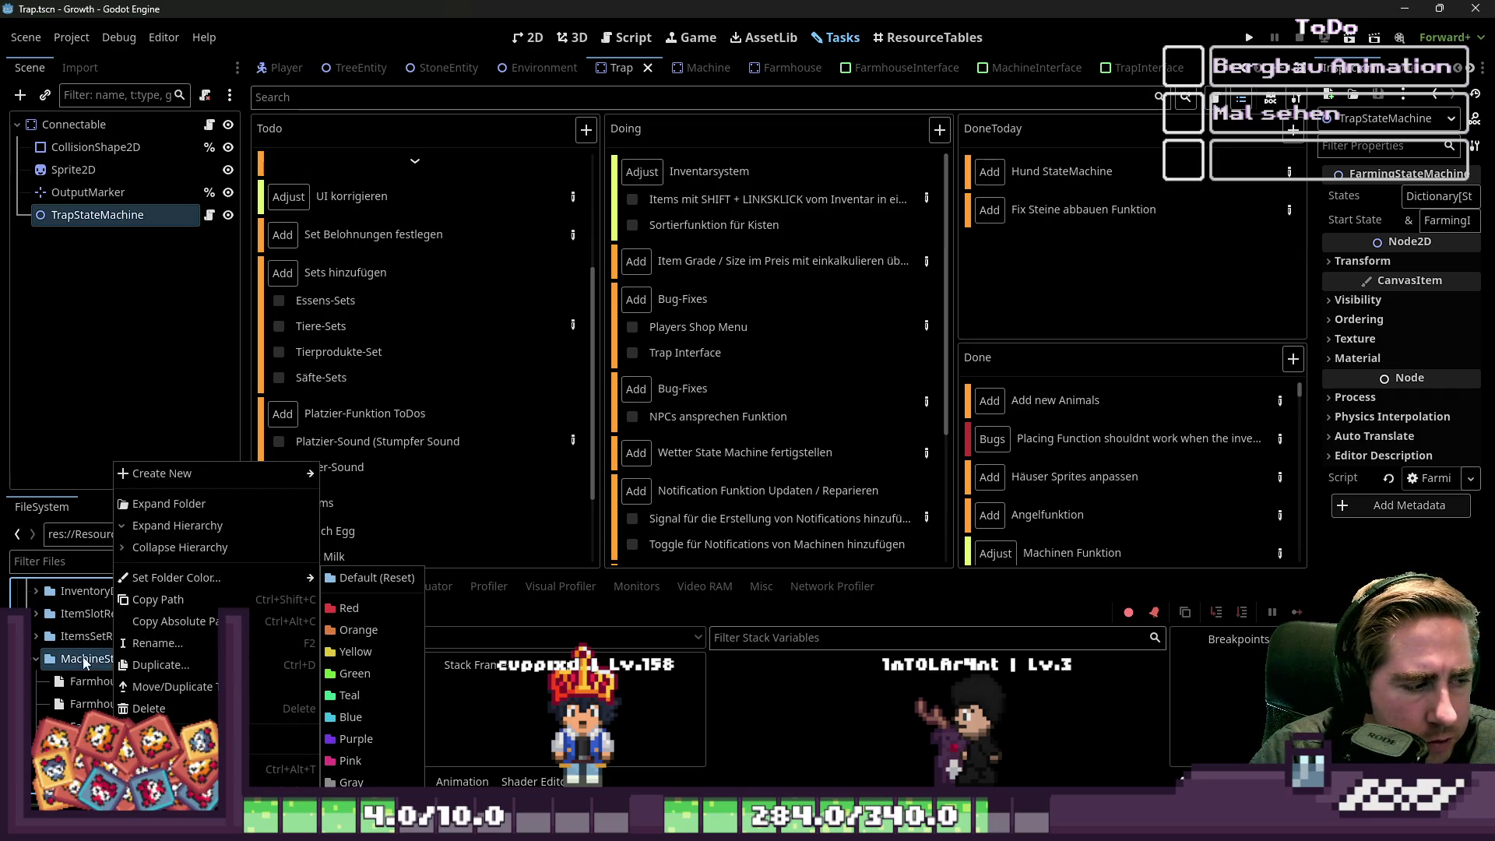
mouse_move(190, 475)
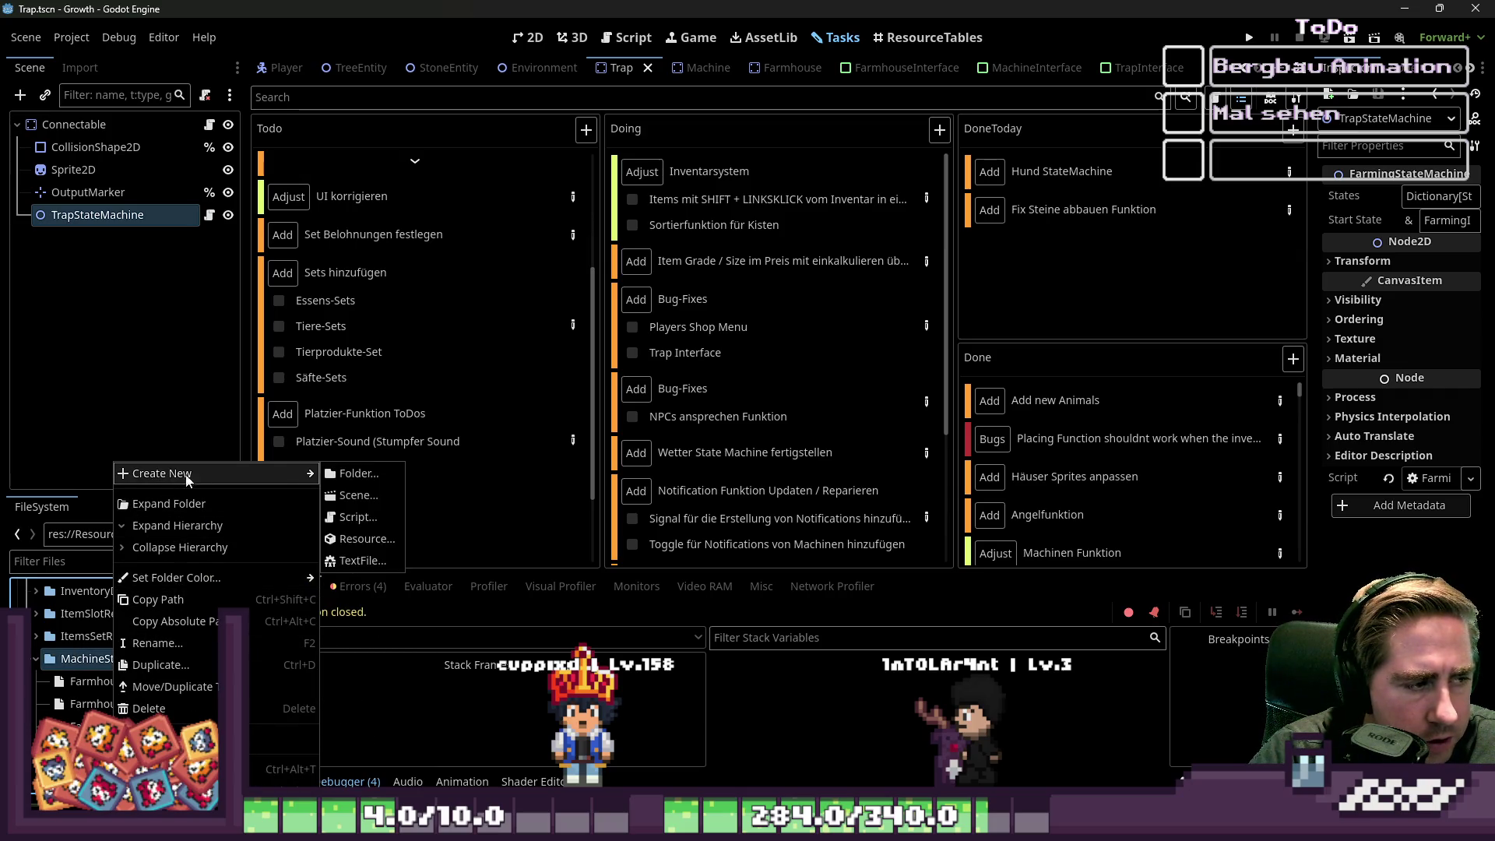
left_click(358, 517)
- Create res://Scripts/TrapIdle.gd inheriting MachineState
left_click(715, 397)
key("ctrl+a")
type("res://Scripts/TrapIdleState.gd")
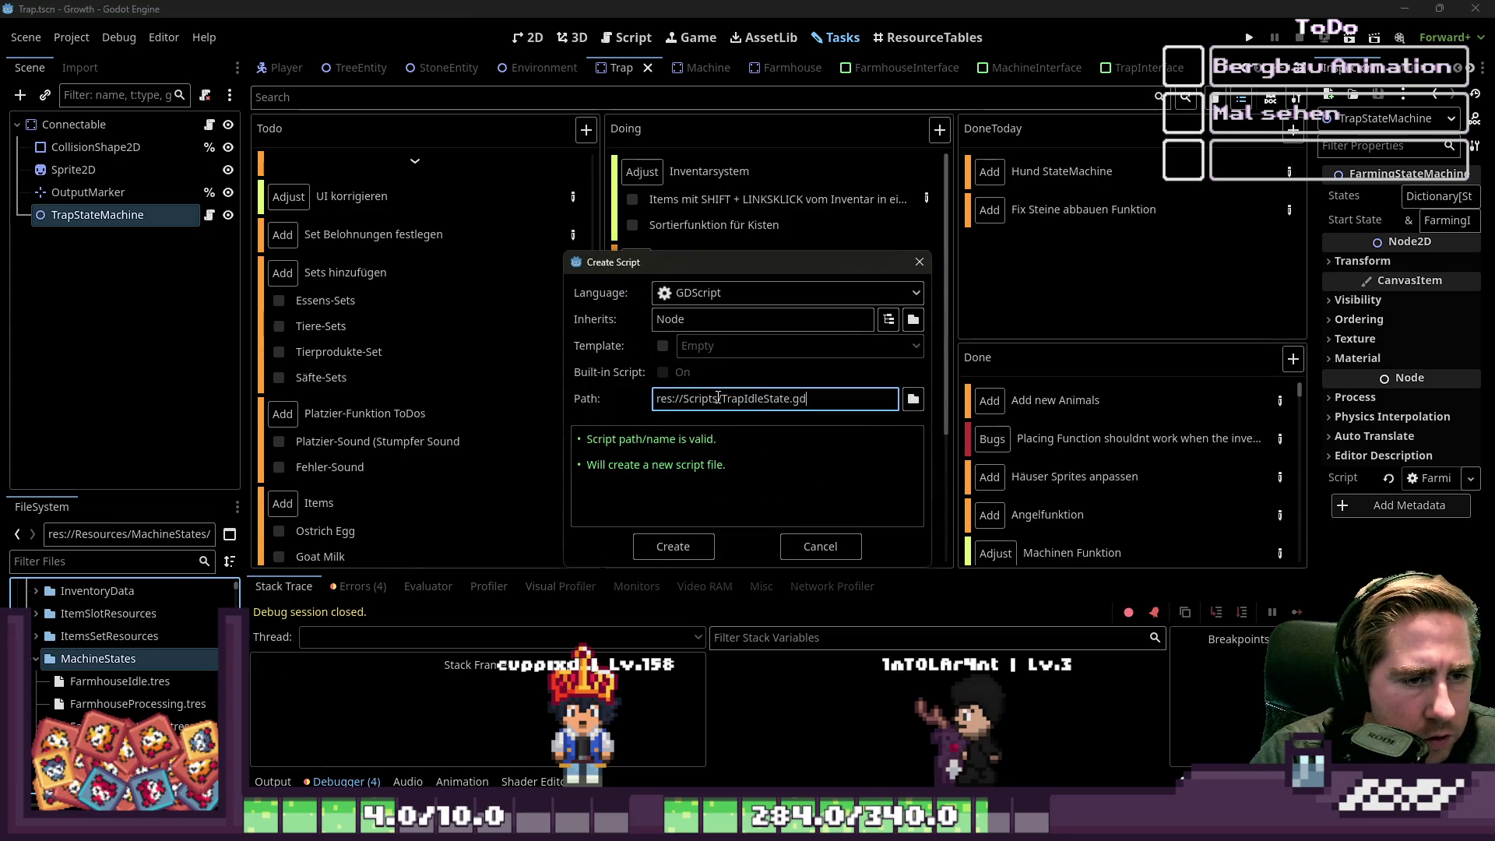
key("BackSpace")
key("BackSpace")
key("BackSpace")
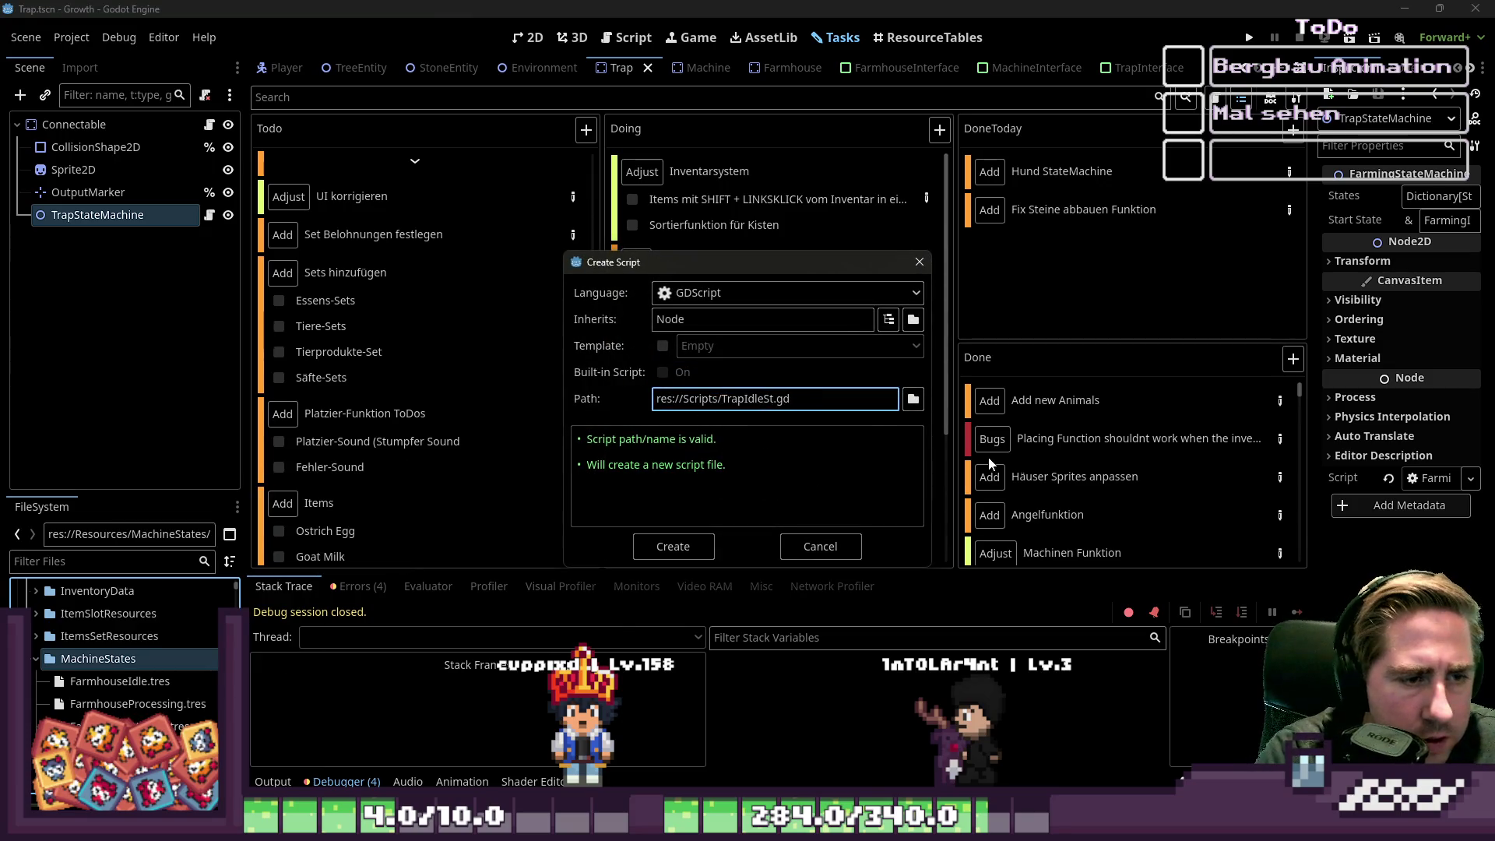
left_click(658, 316)
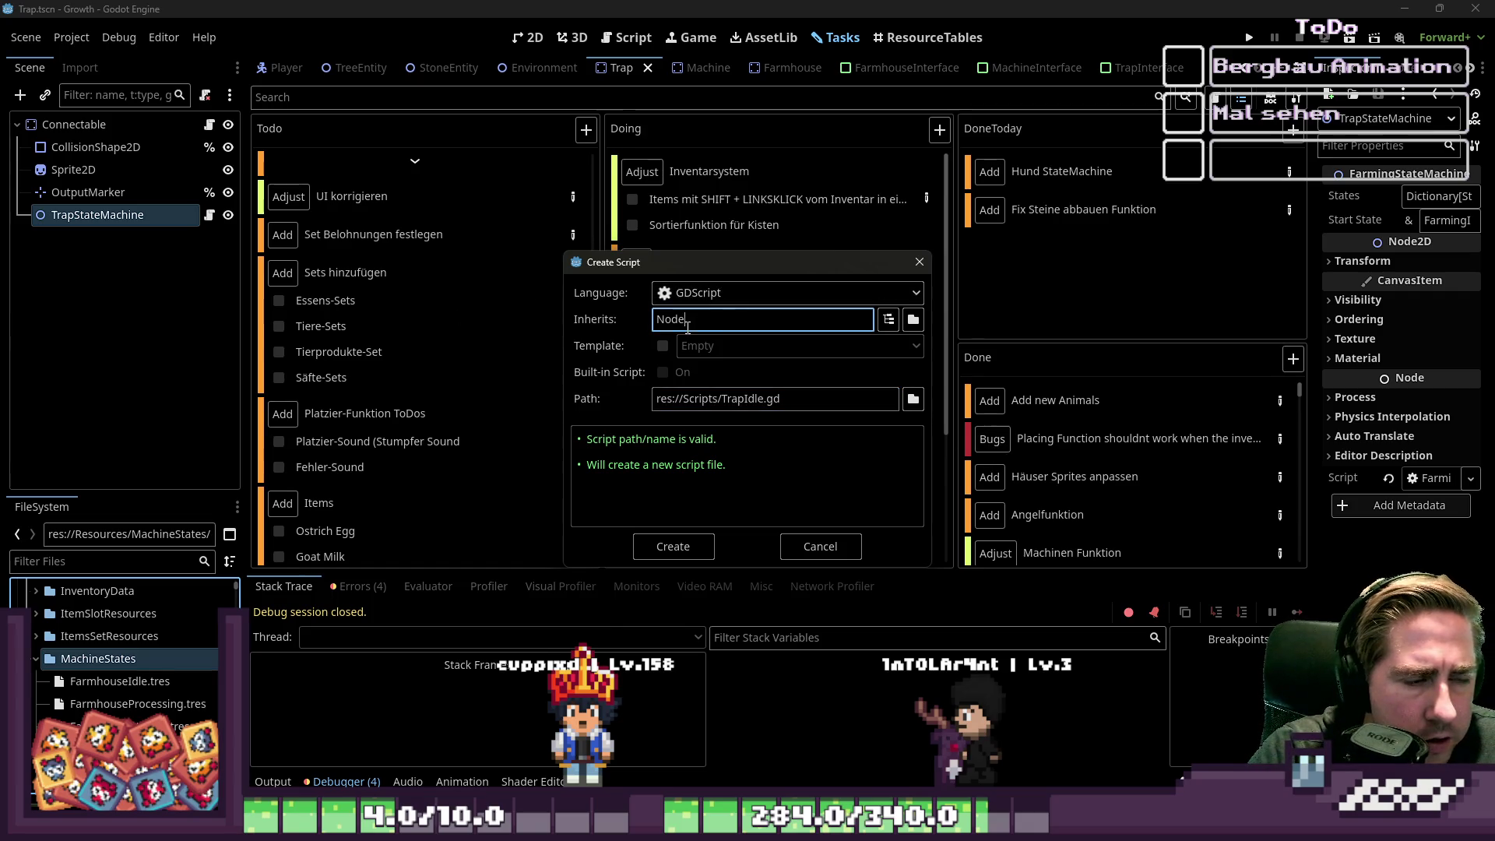
key("ctrl+a")
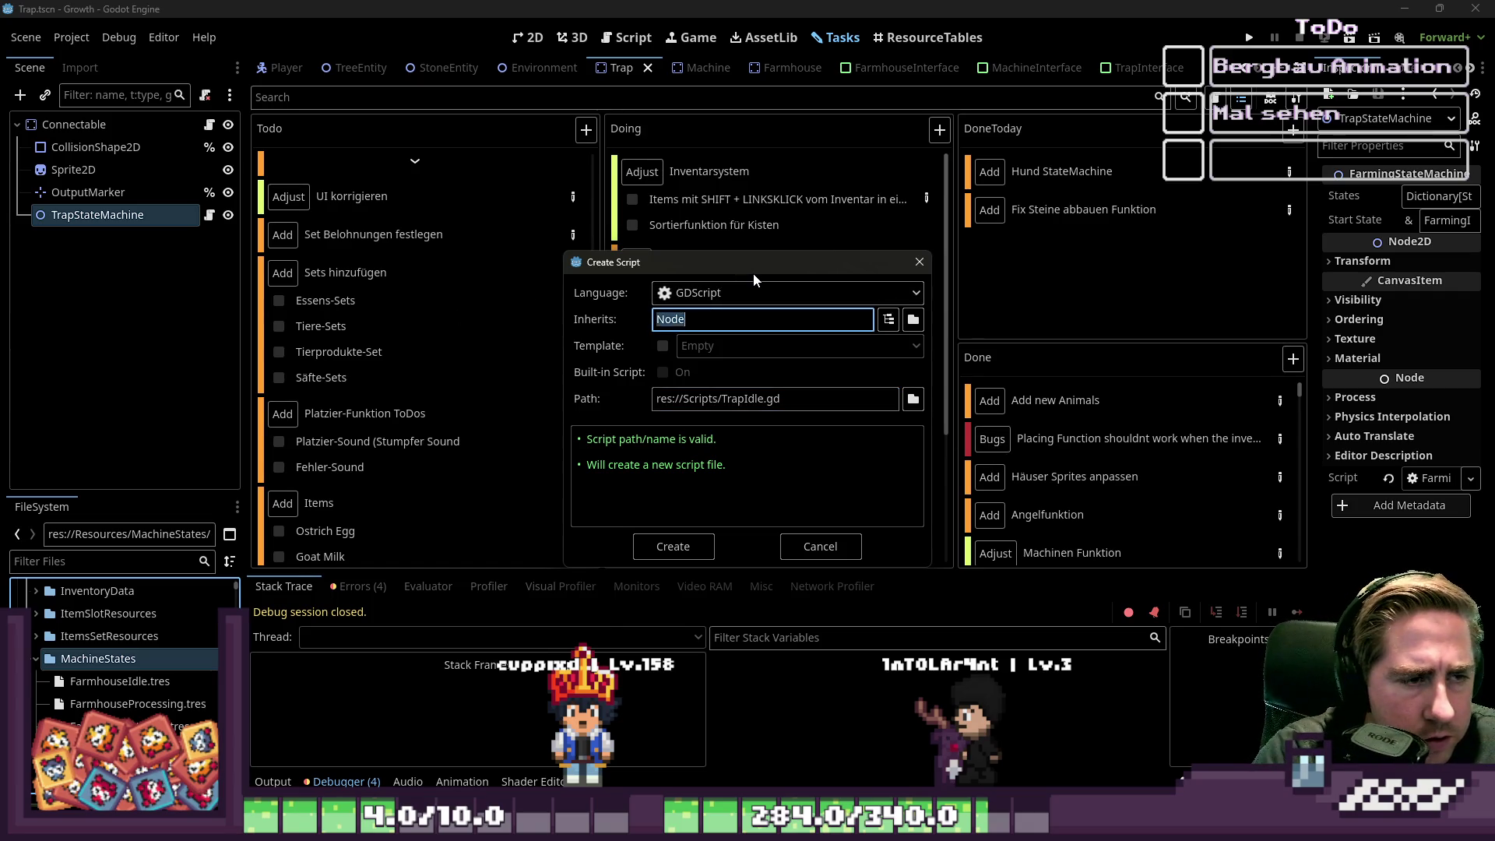
type("MachineState")
left_click(724, 398)
left_click(671, 545)
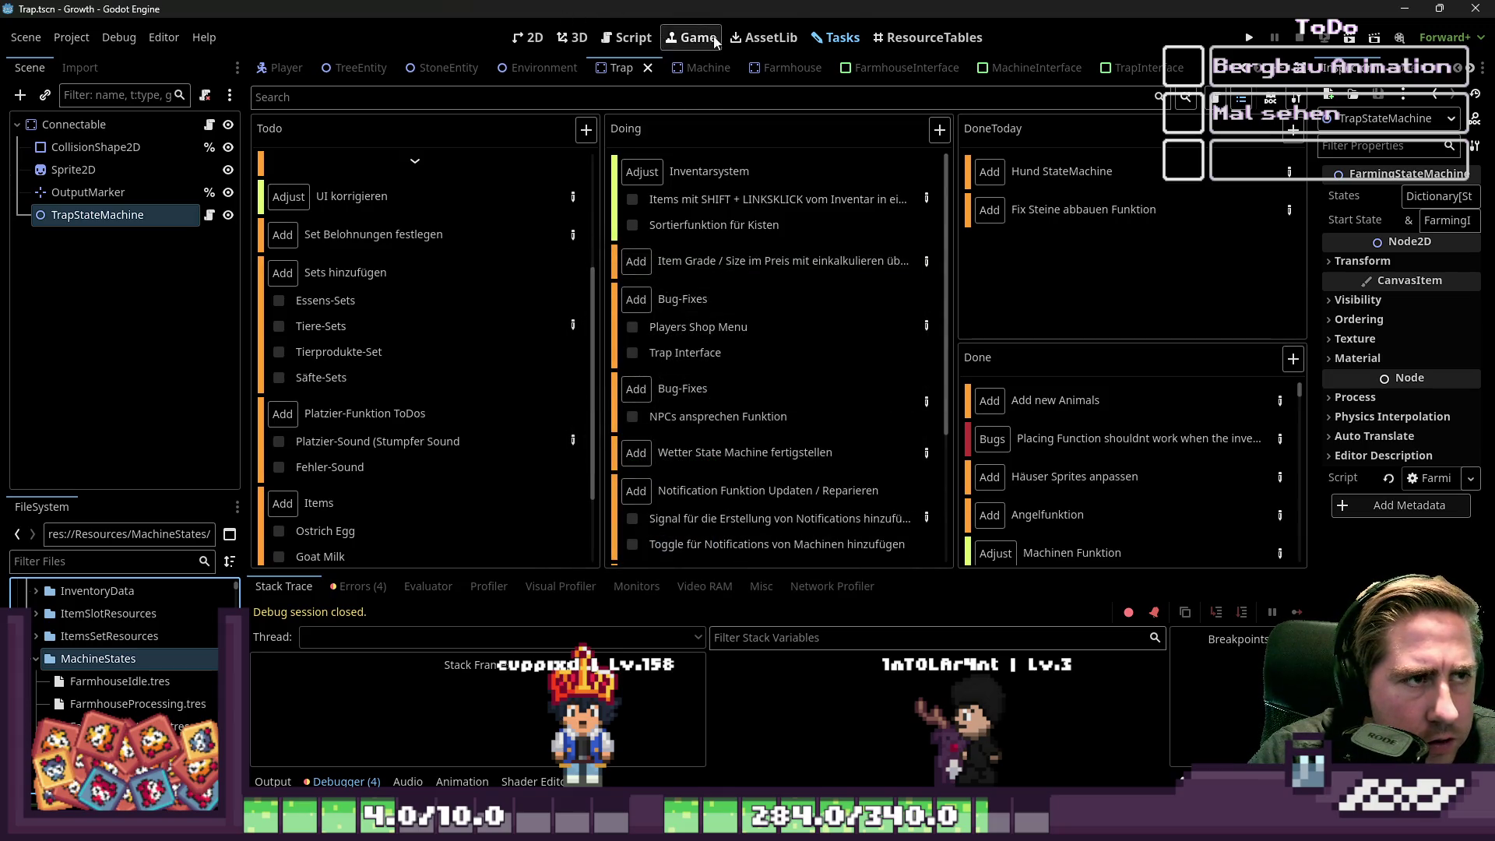
- Filter the FileSystem for TrapIdle and open TrapIdle.gd in the script editor
left_click(629, 37)
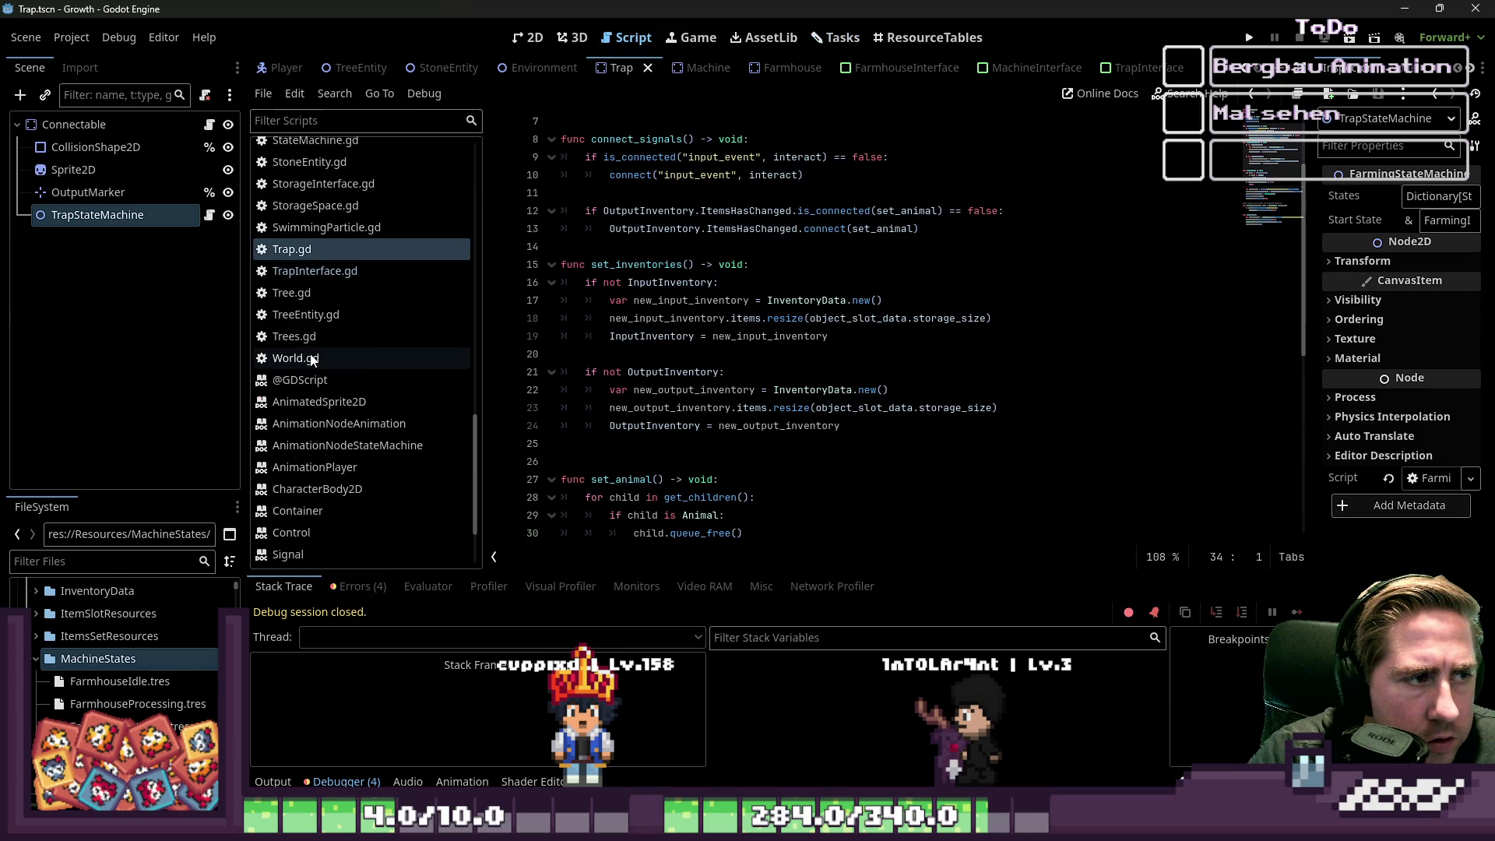
left_click(92, 561)
scroll(148, 685, "down", 2)
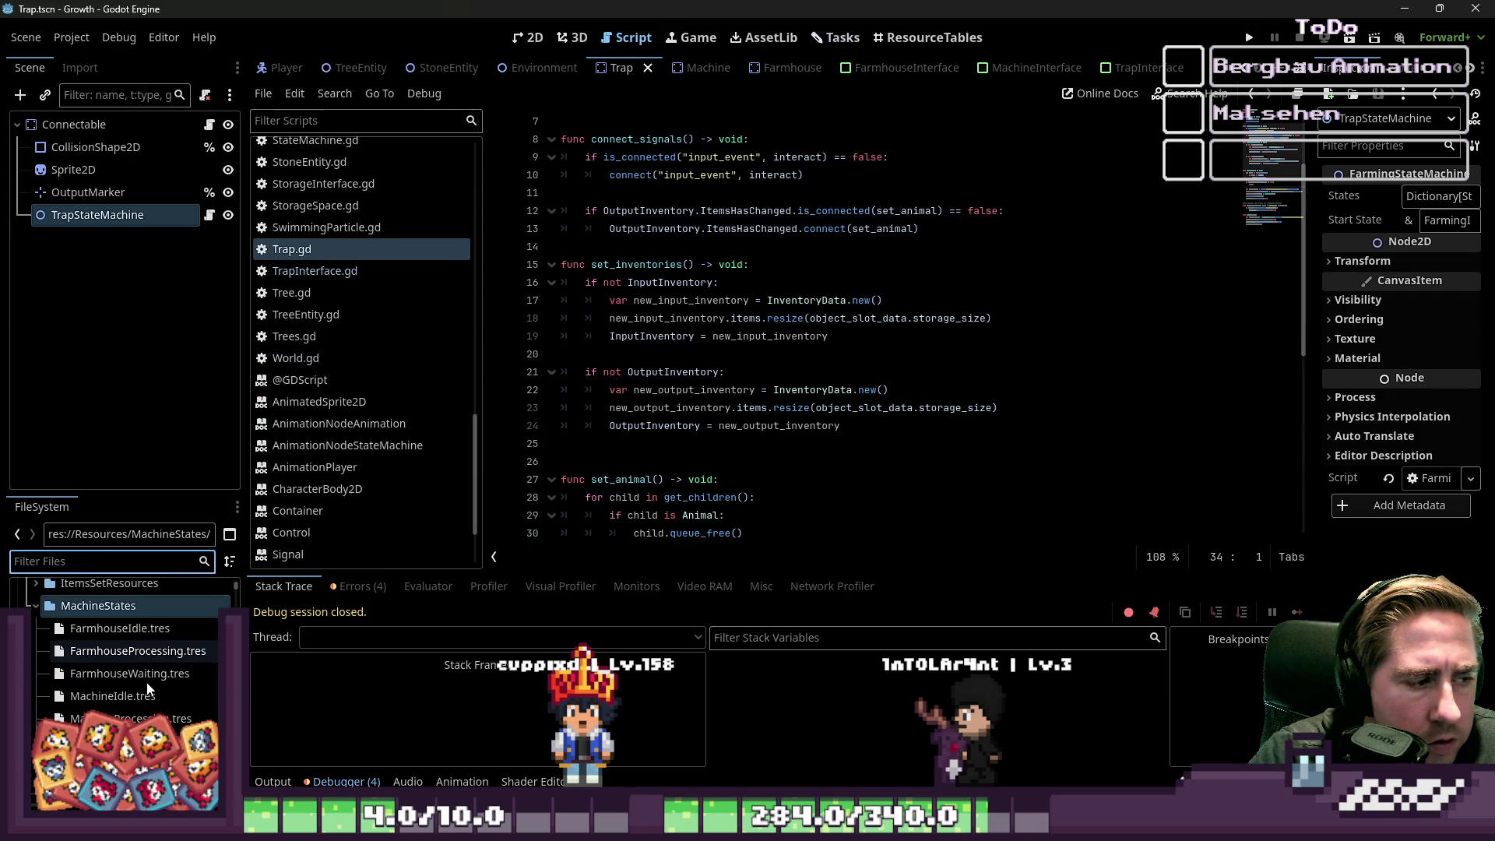
type("Tr")
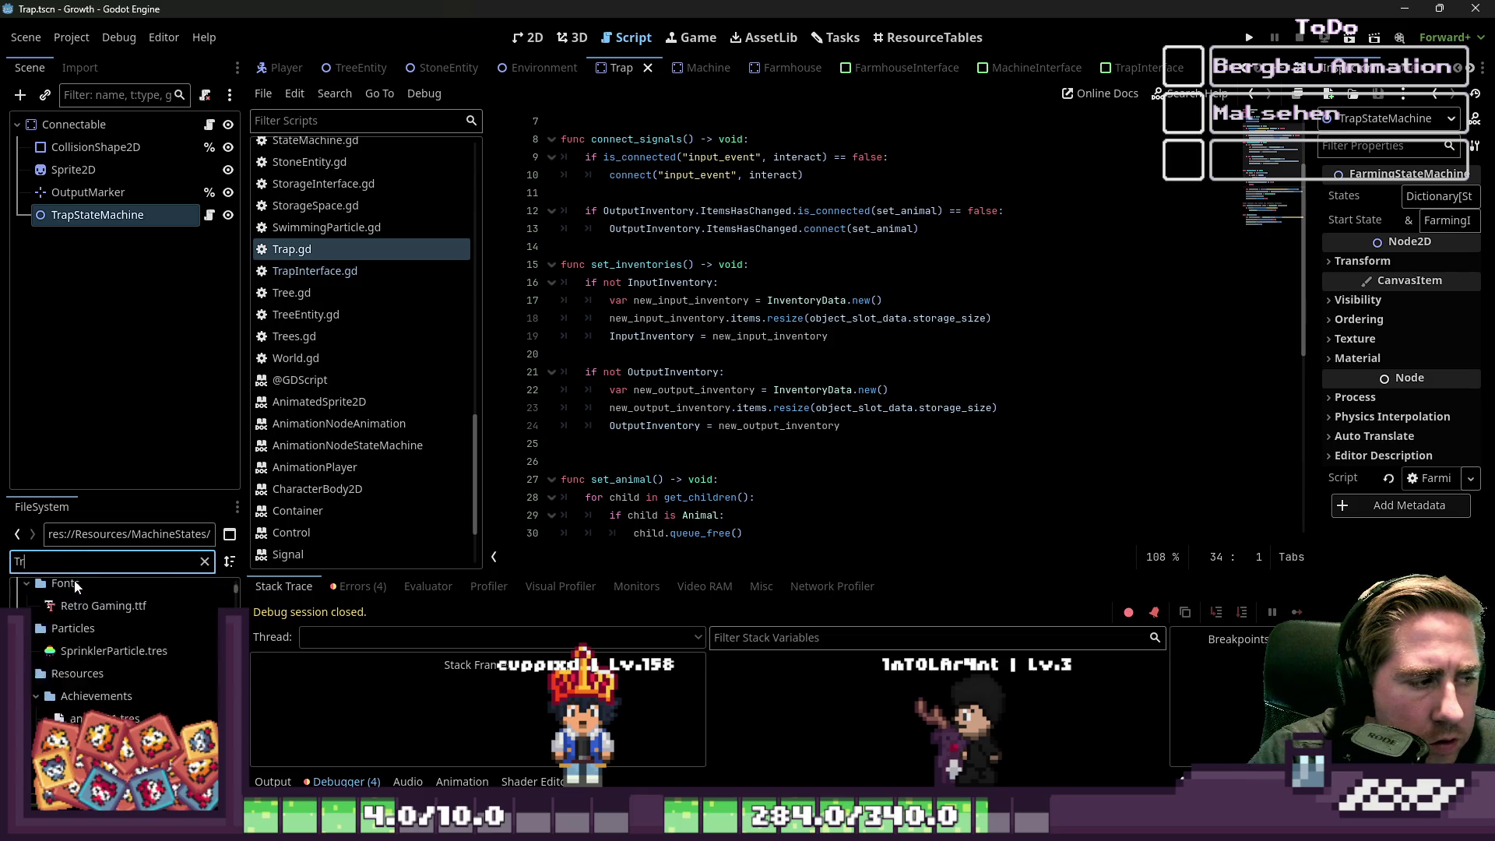
type("apIdle")
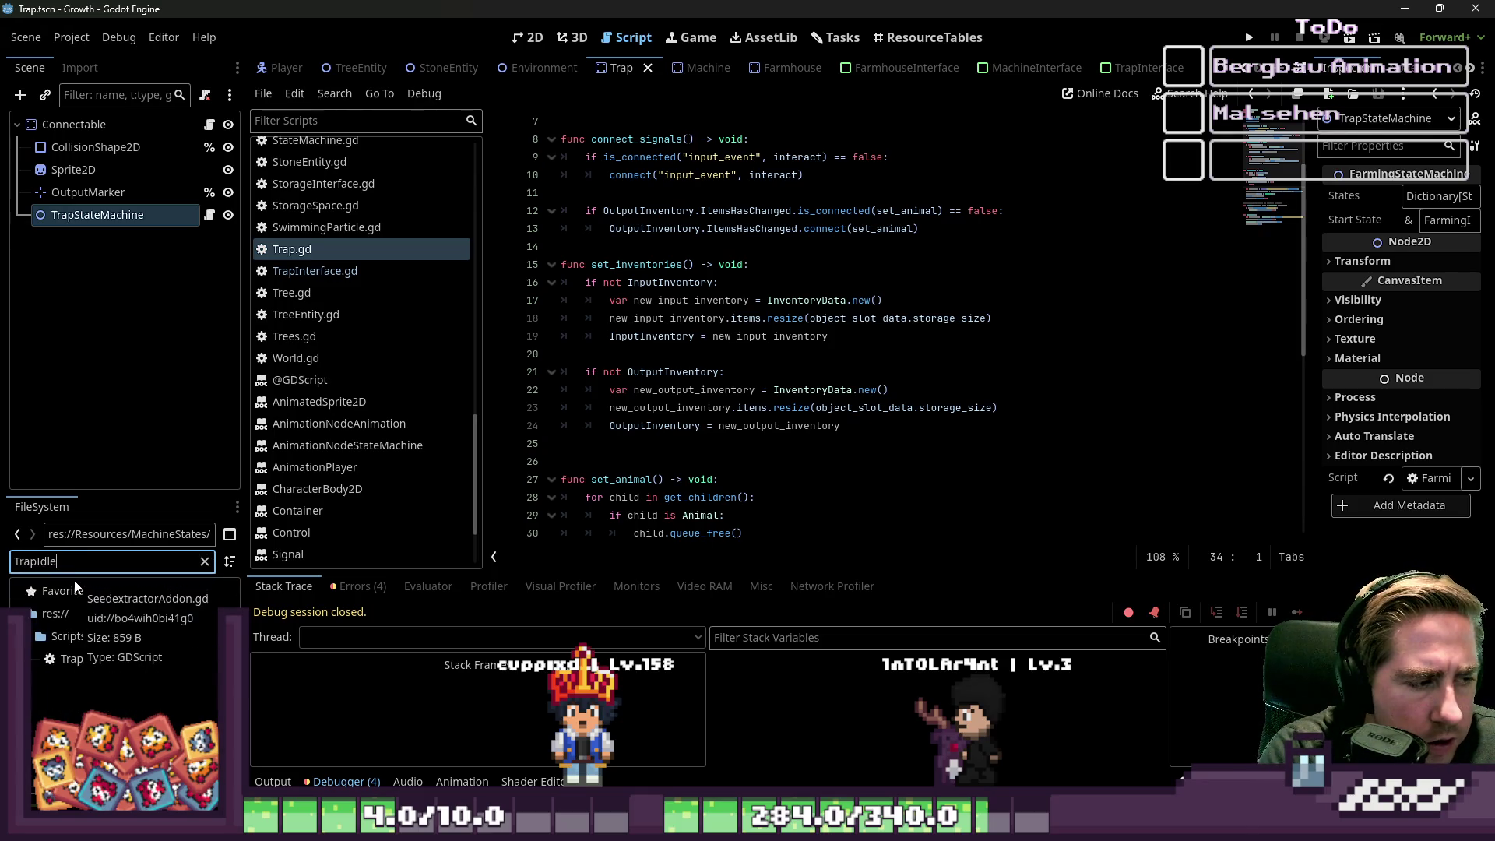
double_click(89, 659)
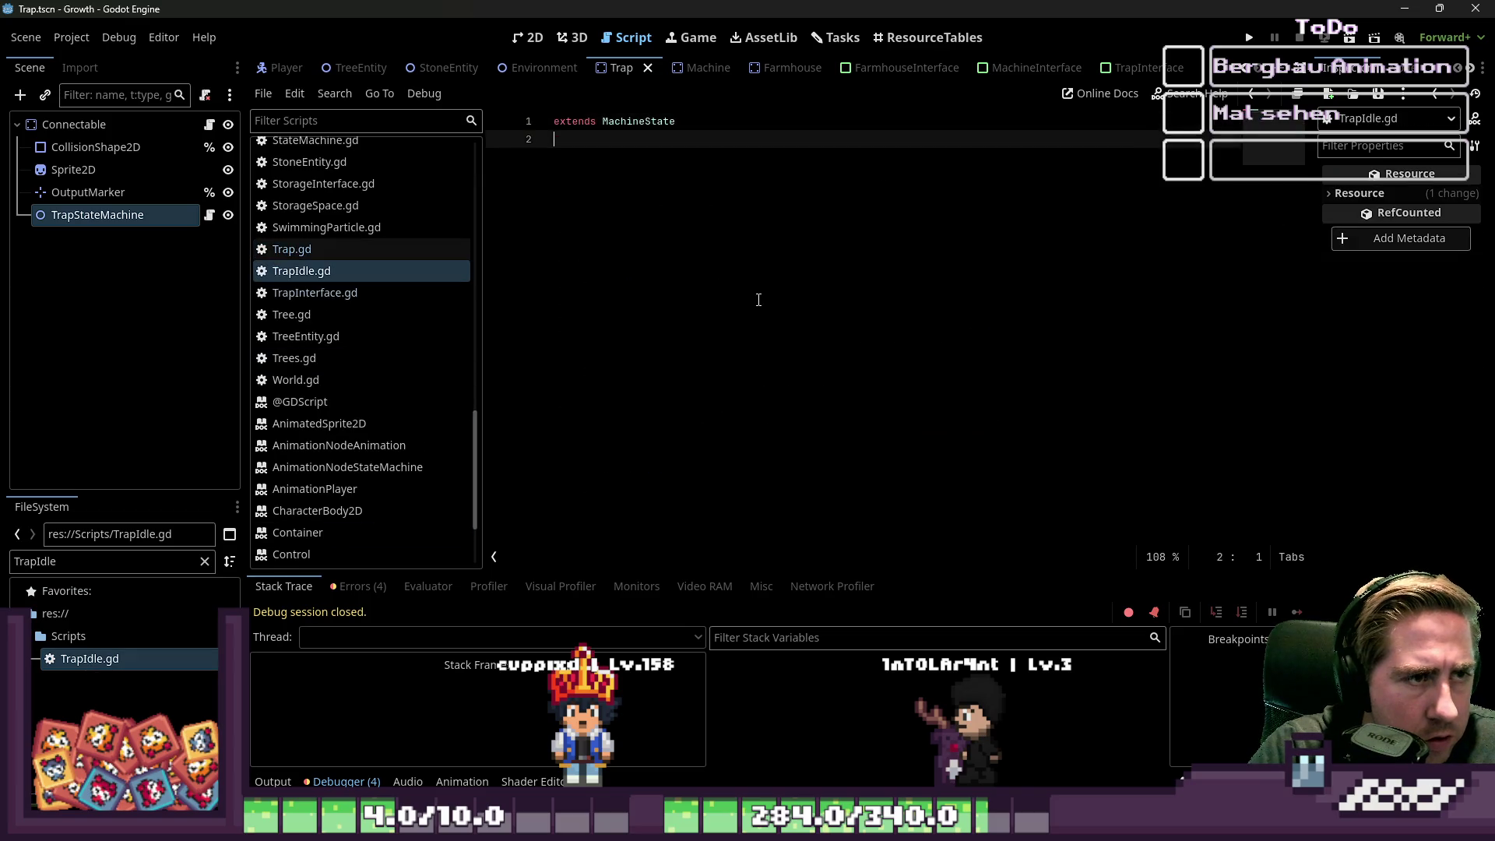
- Add 'class_name TrapIdle' below the extends line, save, and right-click the Scripts folder
type("class_name TrapIdle")
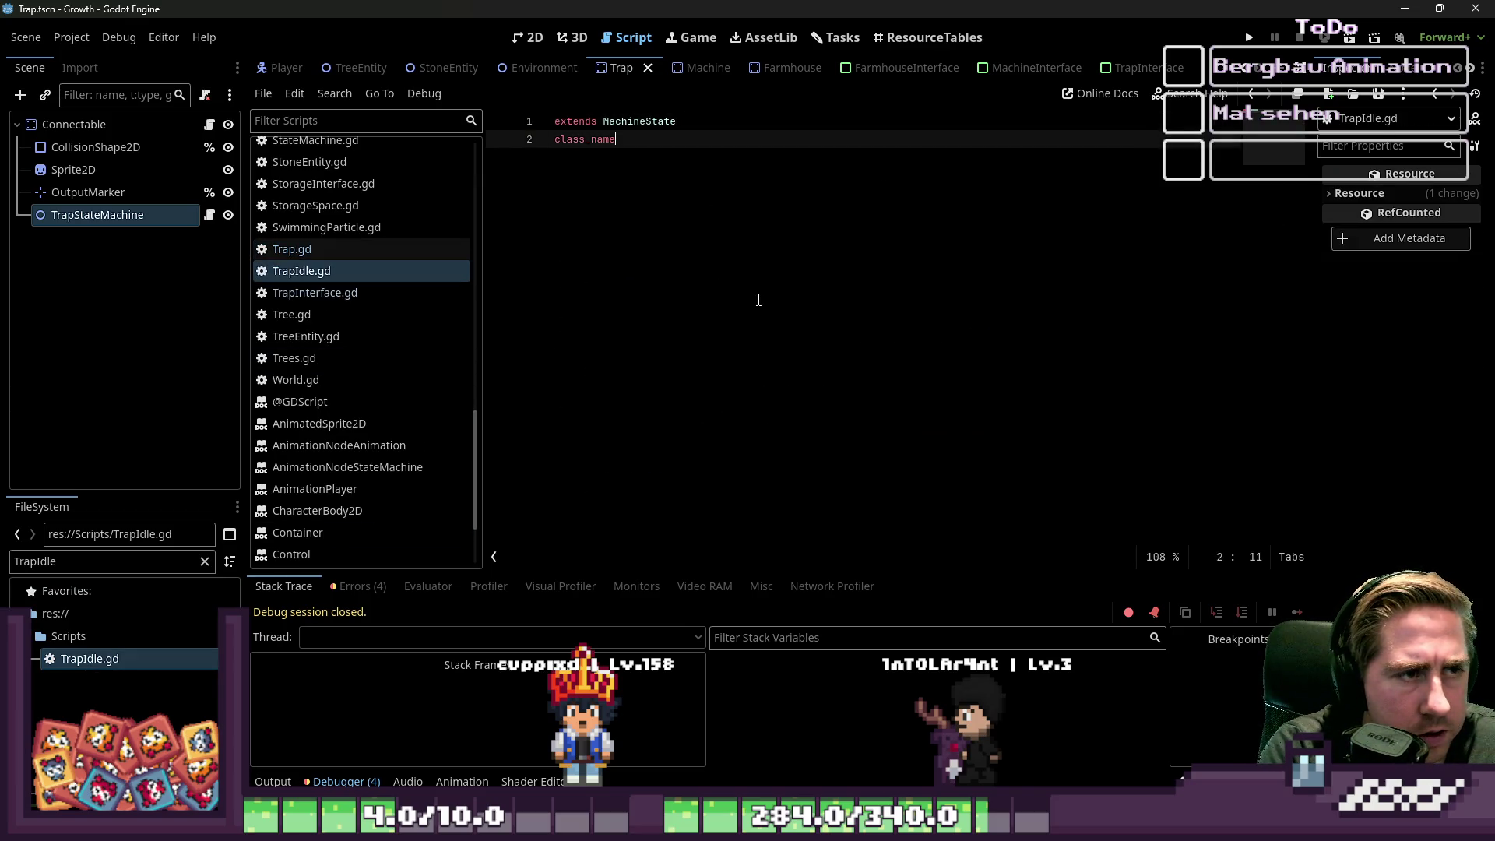
key("ctrl+s")
key("Return")
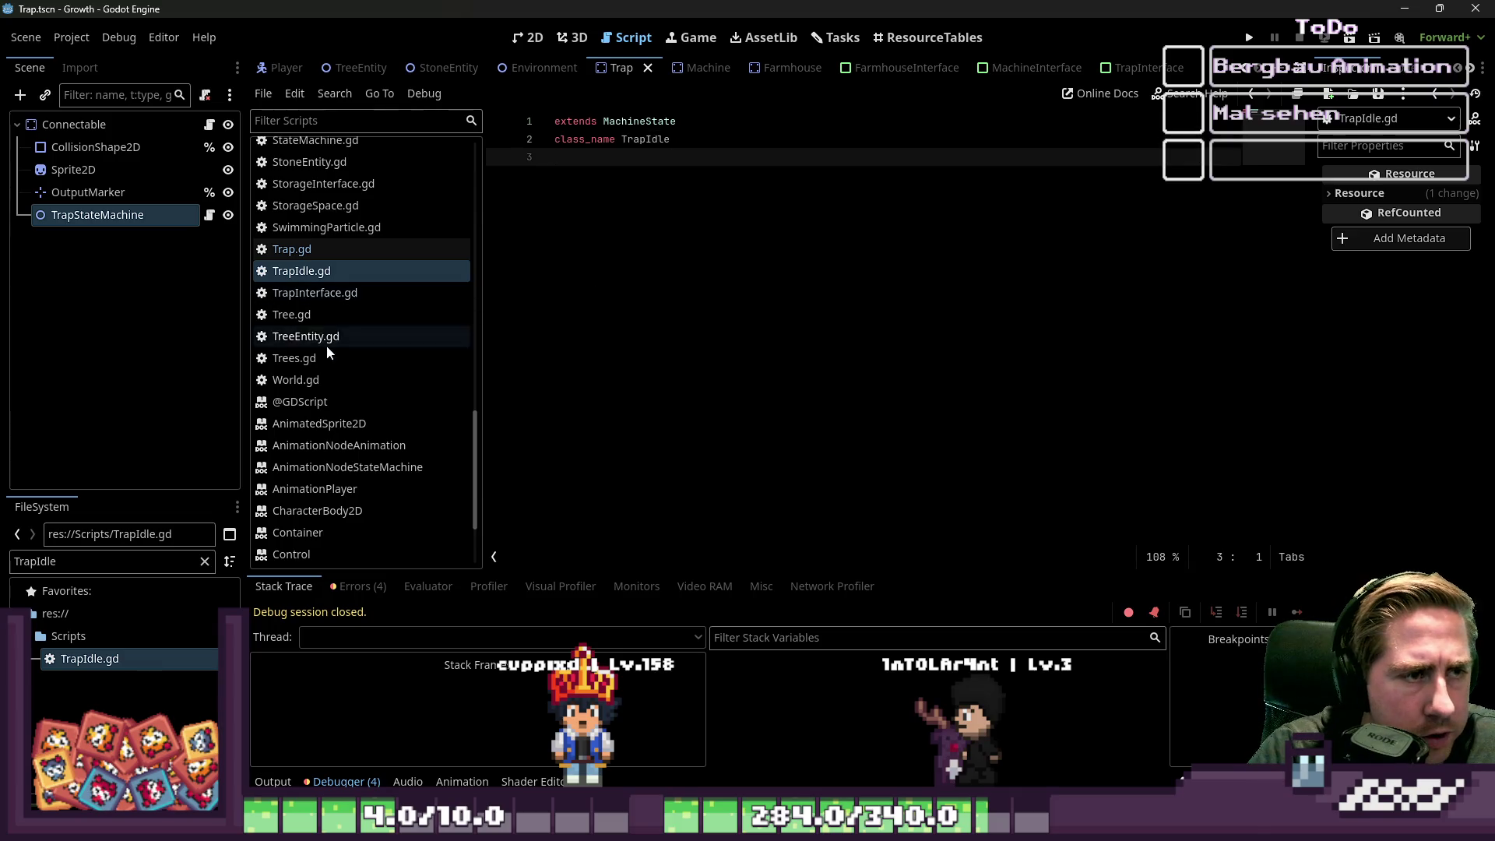
left_click(59, 637)
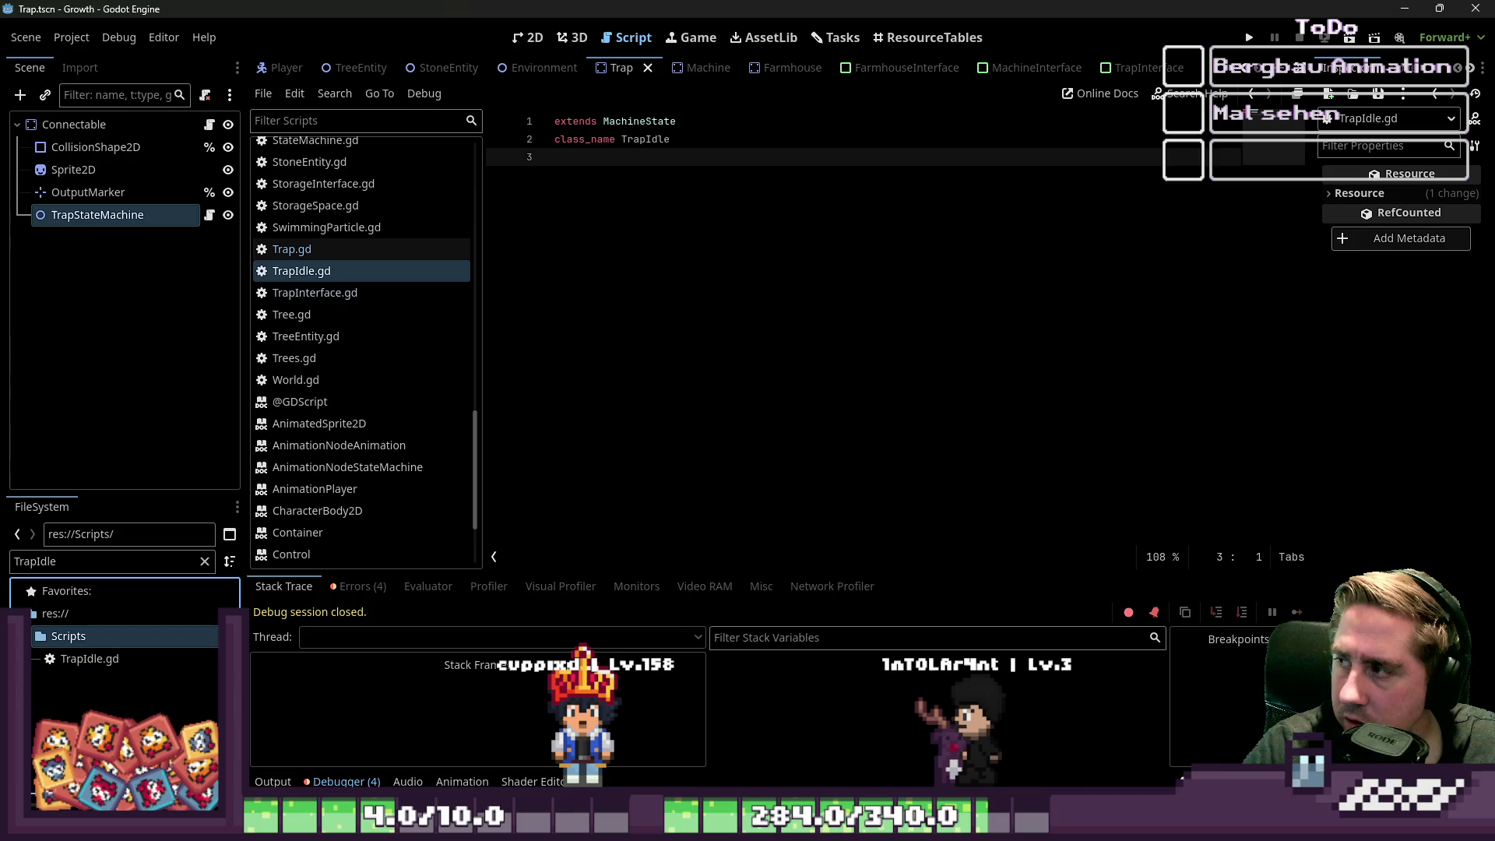
right_click(110, 629)
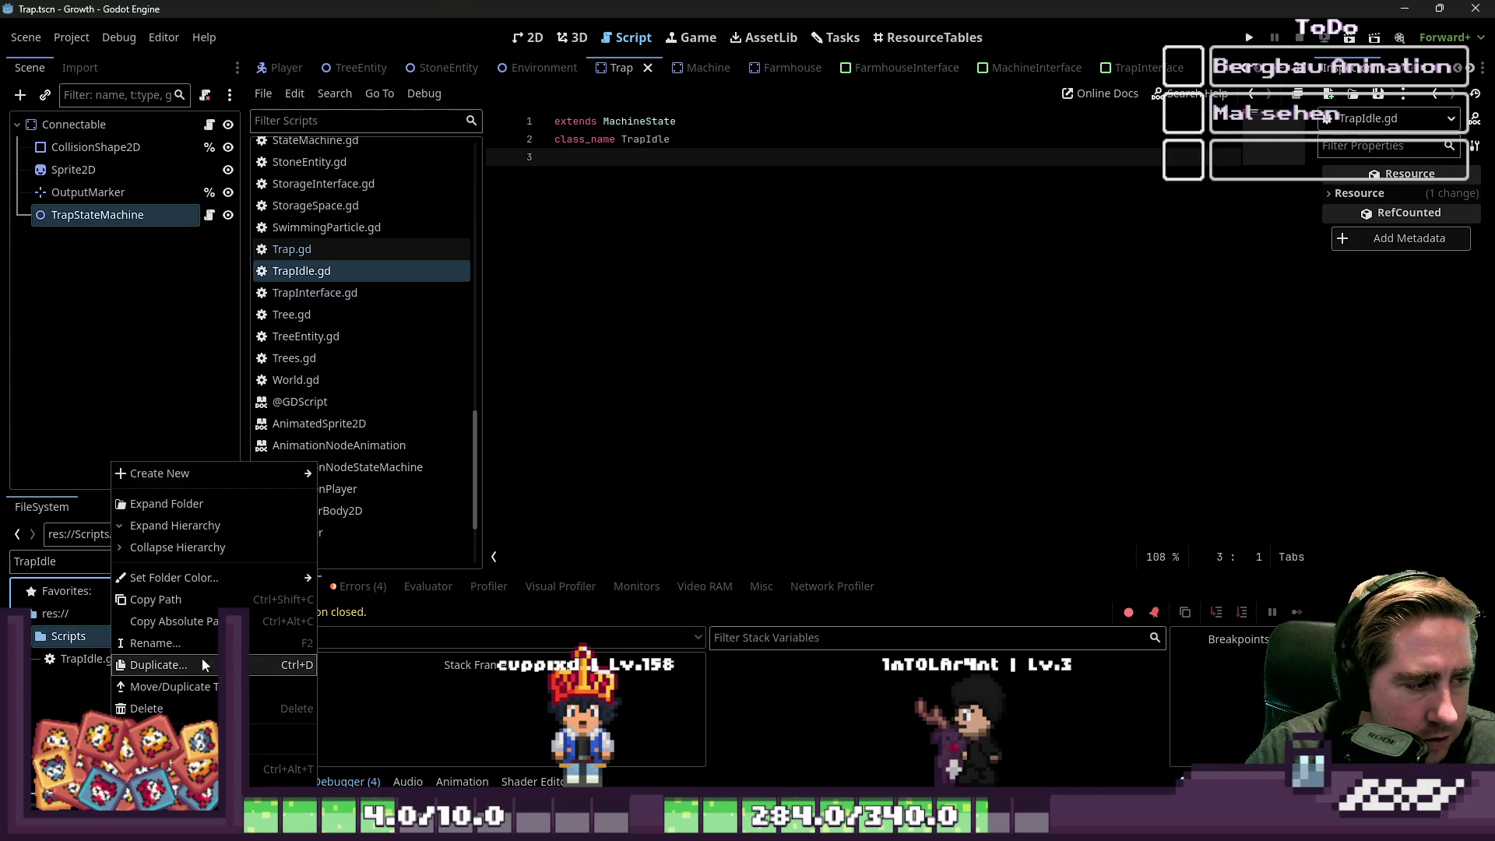
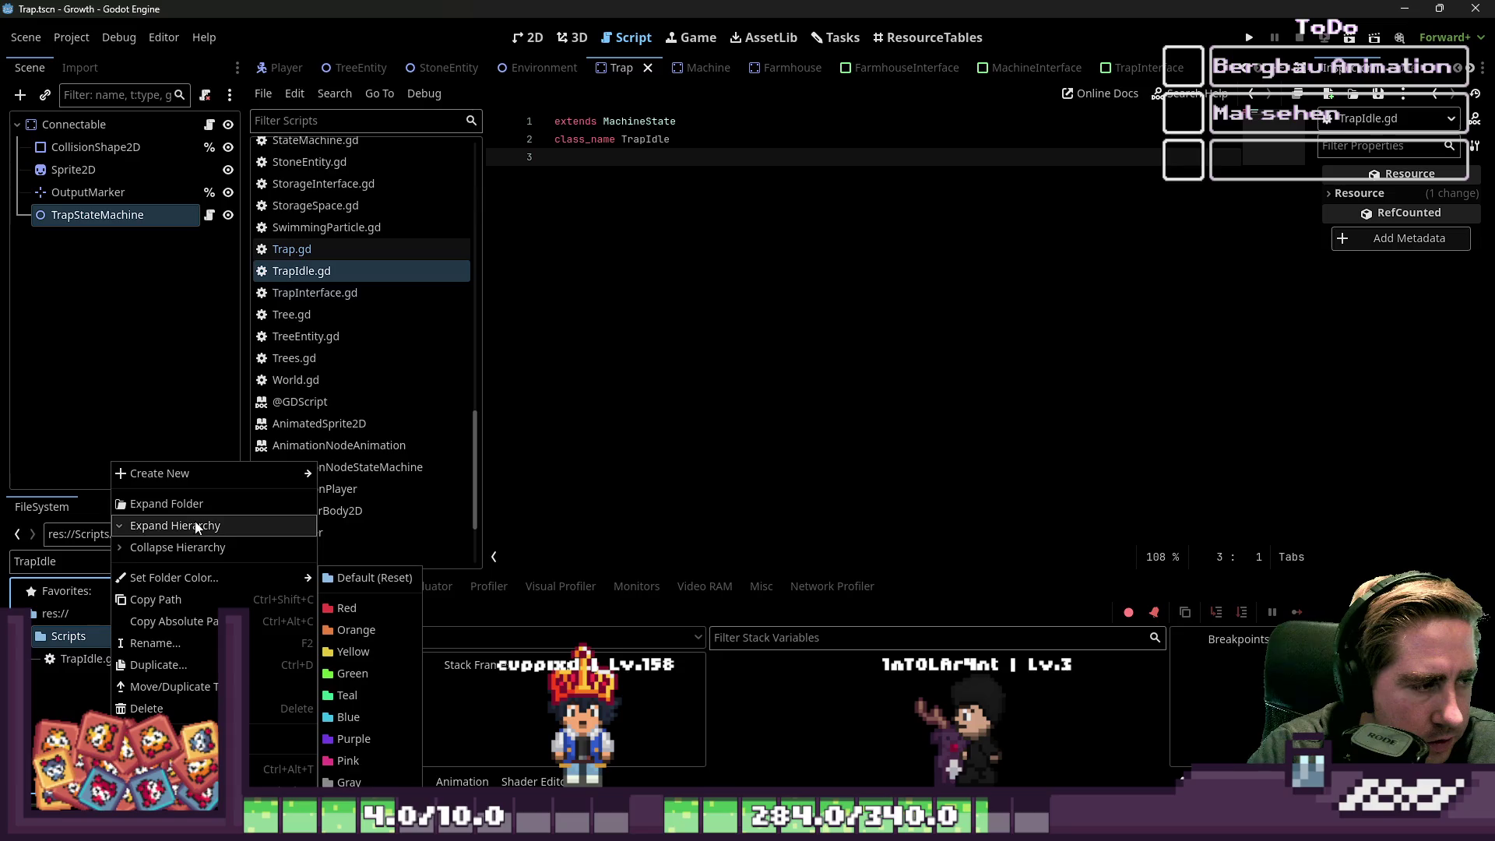
- Create a TrapWaiting.gd script in the Scripts folder inheriting MachineState
mouse_move(187, 478)
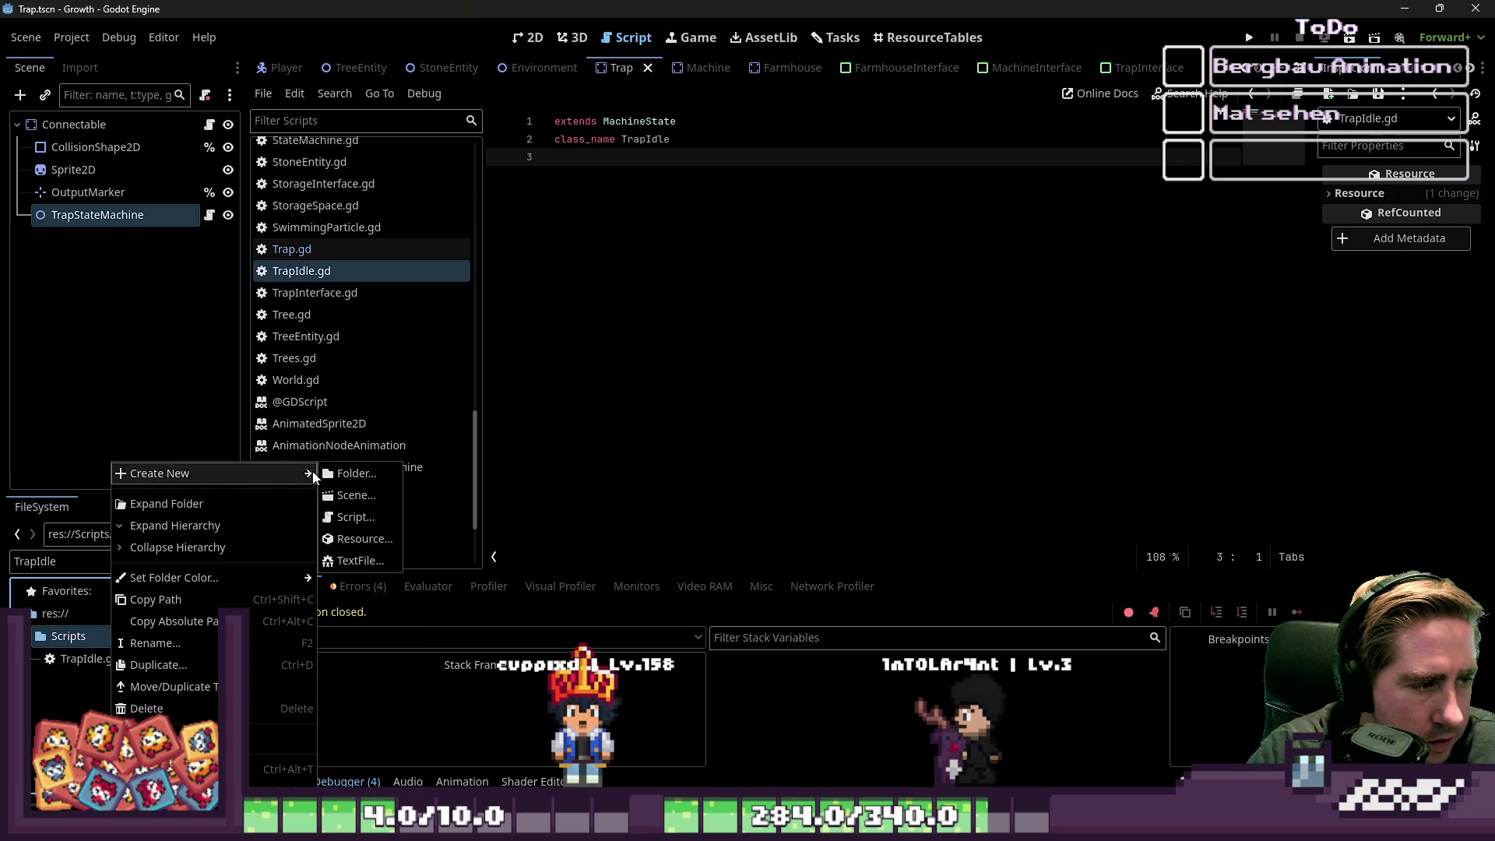
left_click(350, 518)
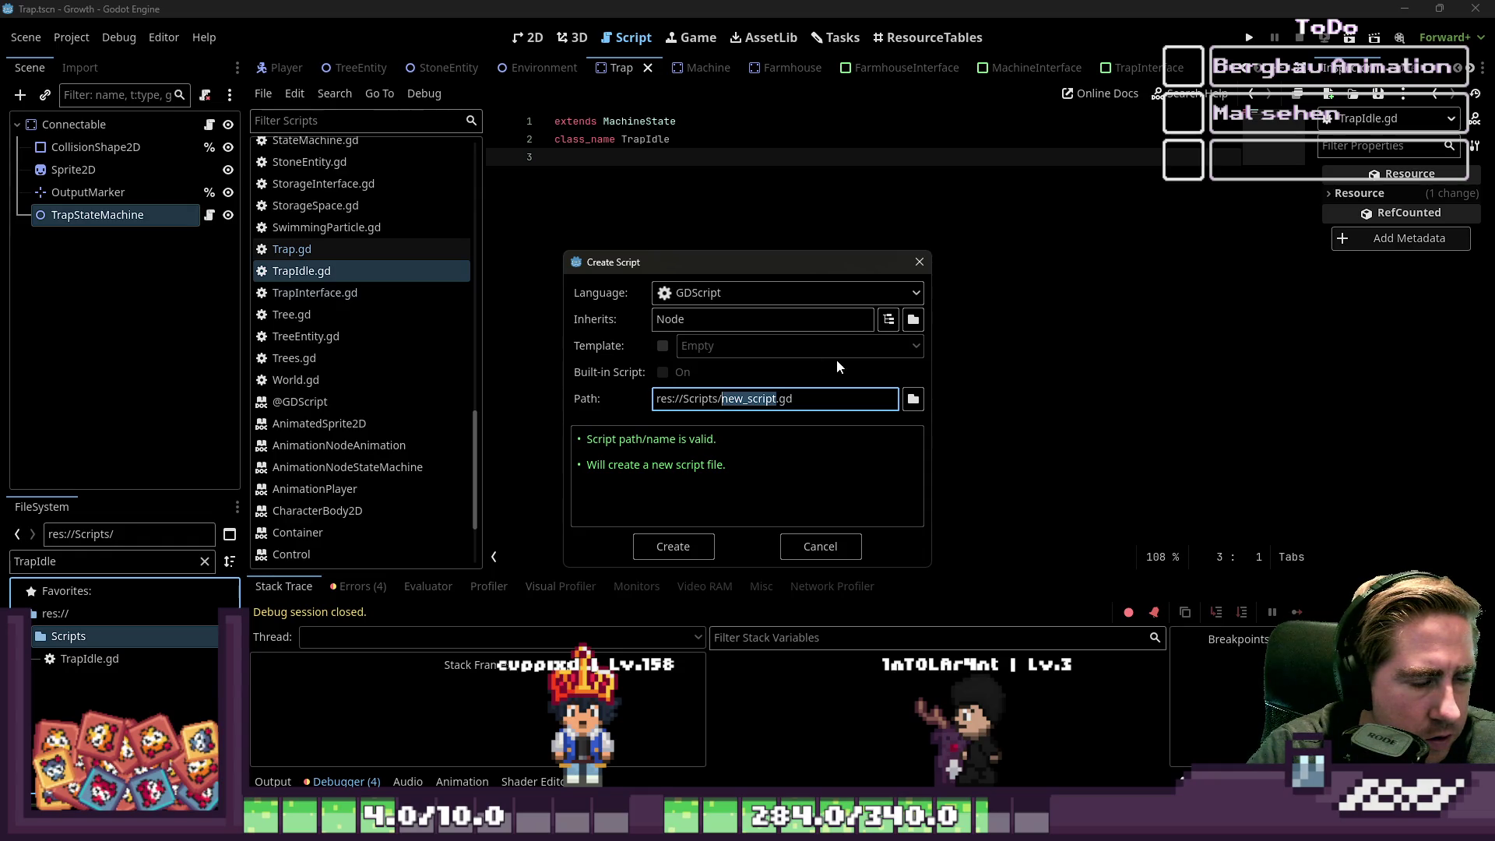
type("TrapWaiting")
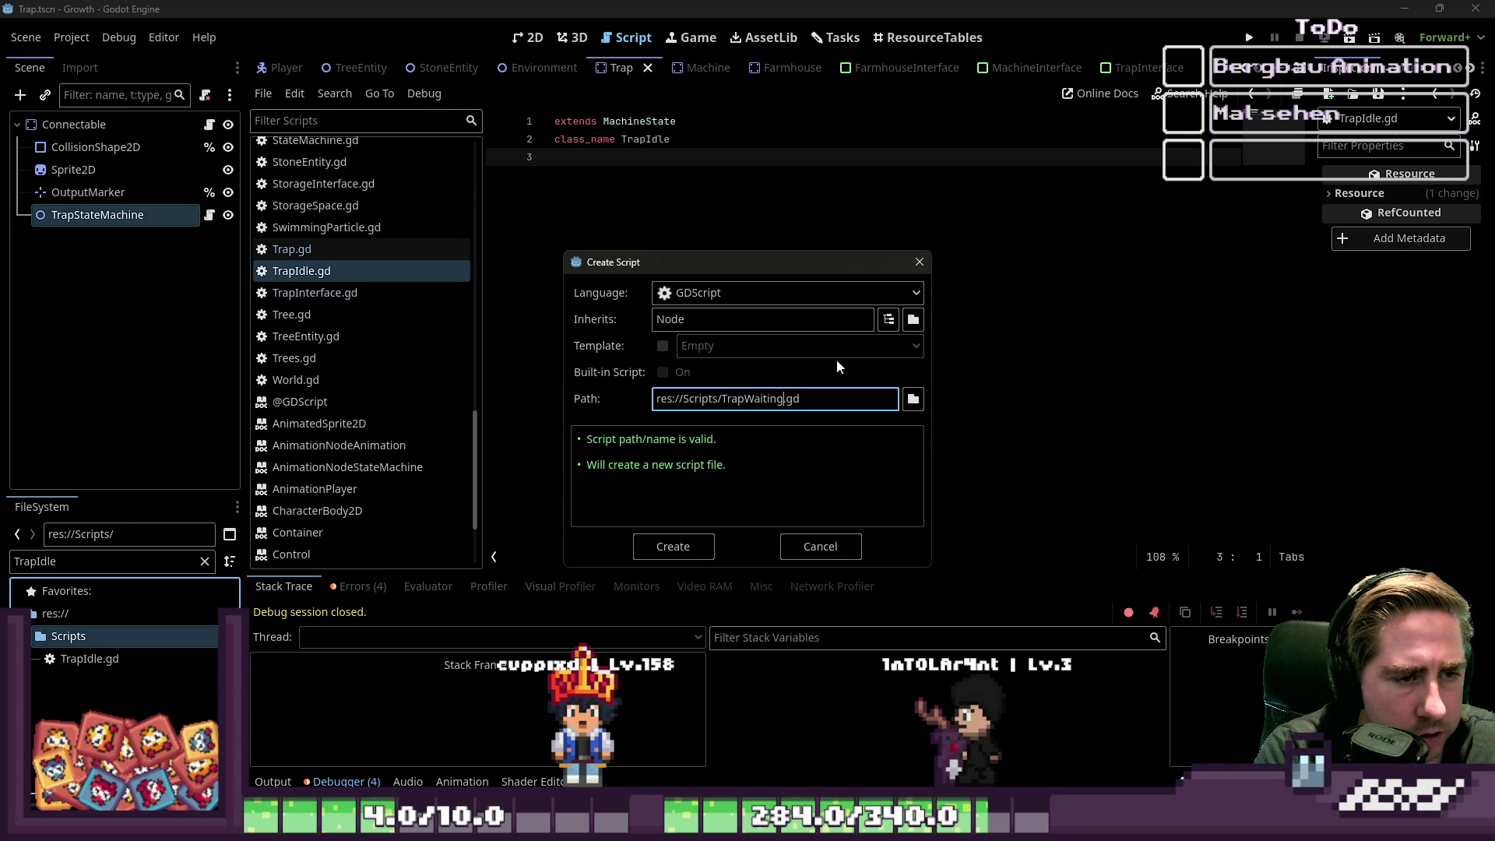
double_click(820, 327)
type("Ma")
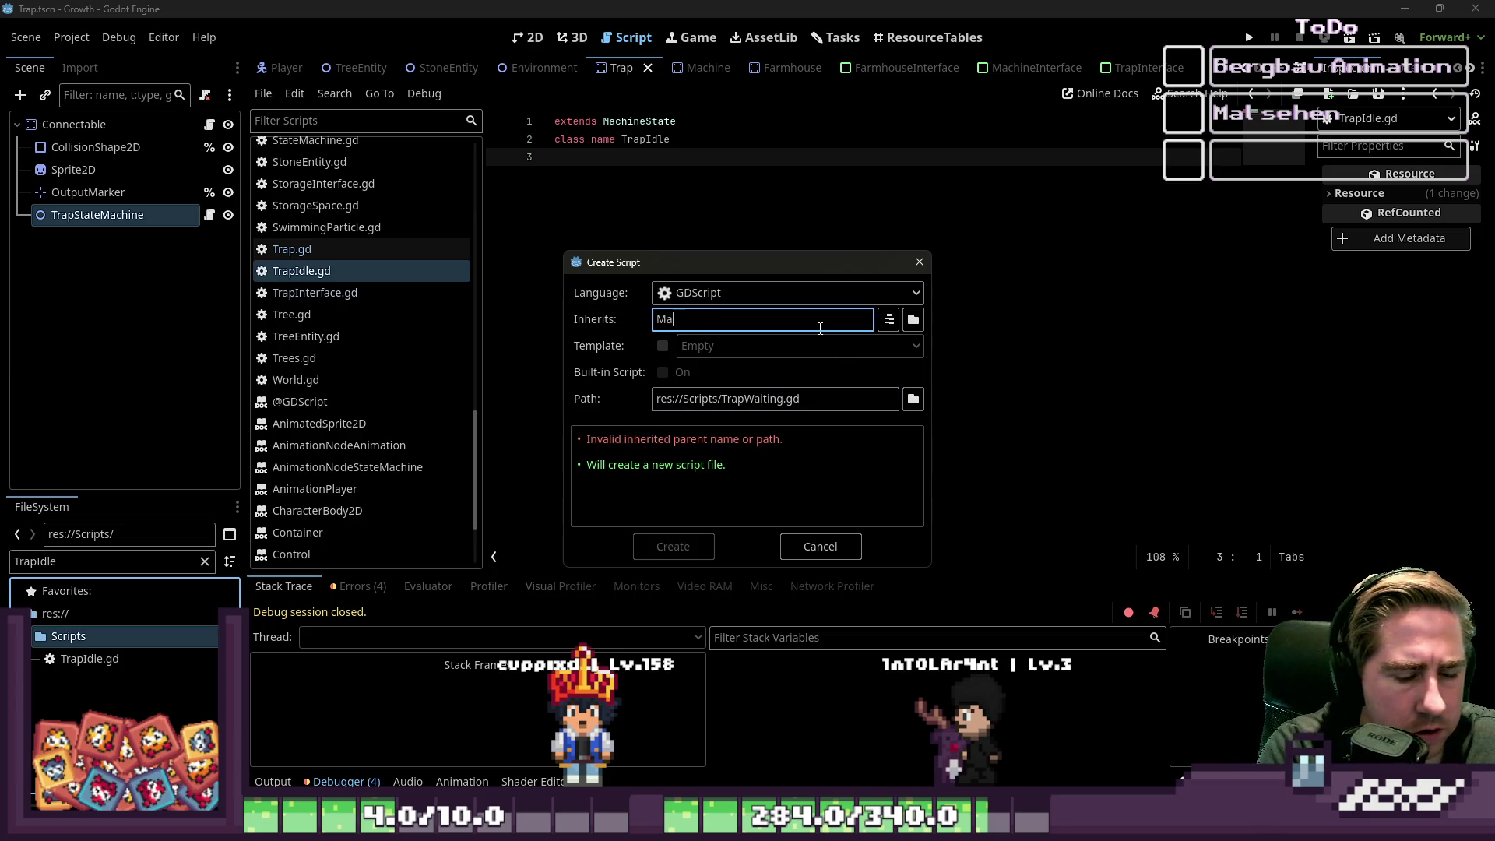
type("chineState")
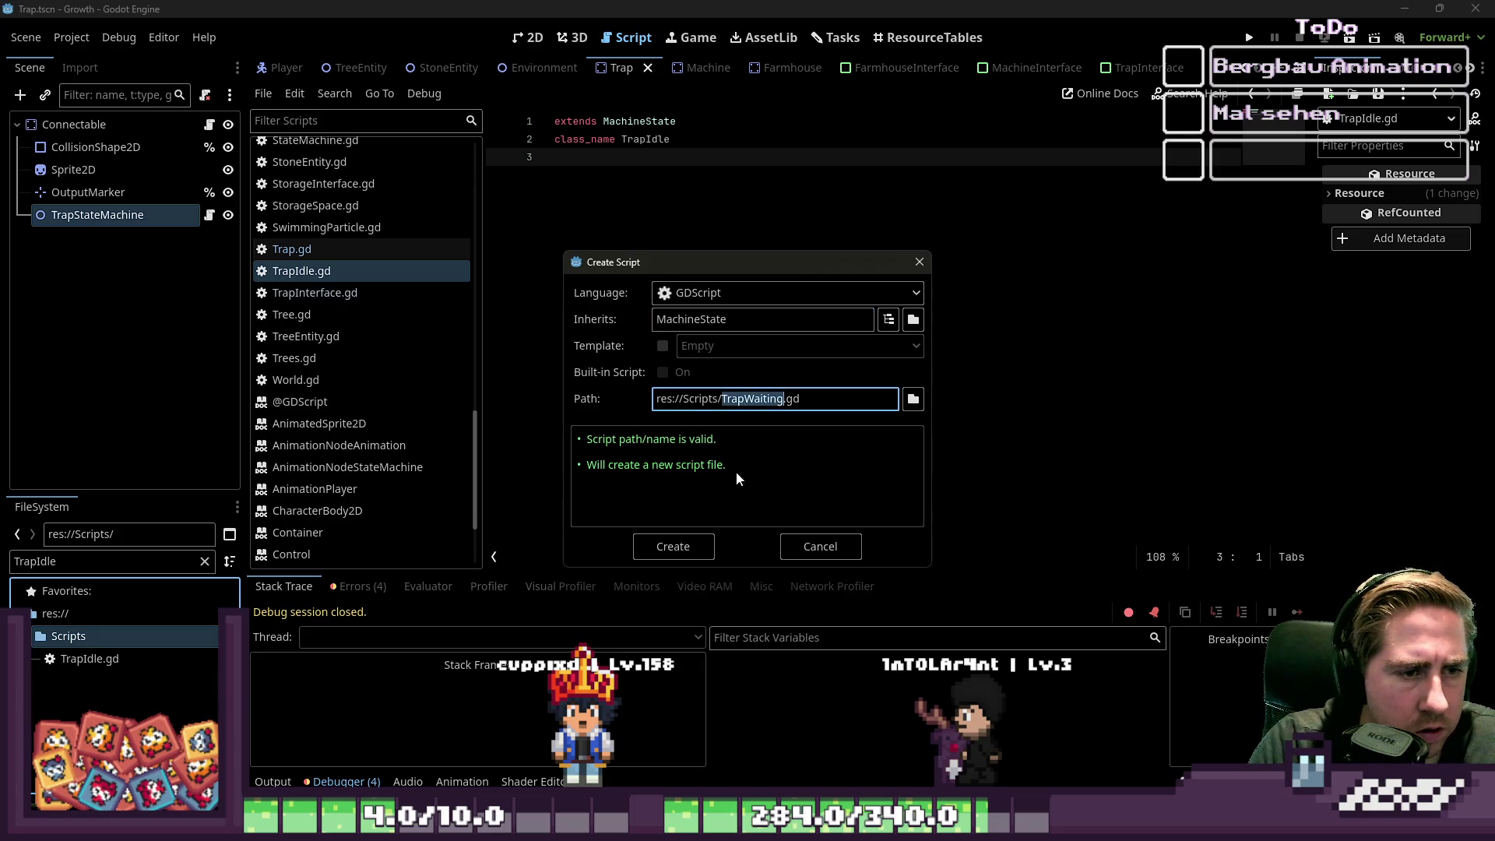
left_click(646, 545)
- Open TrapWaiting.gd, add class_name TrapWaiting on line 2, and save it
scroll(372, 255, "up", 2)
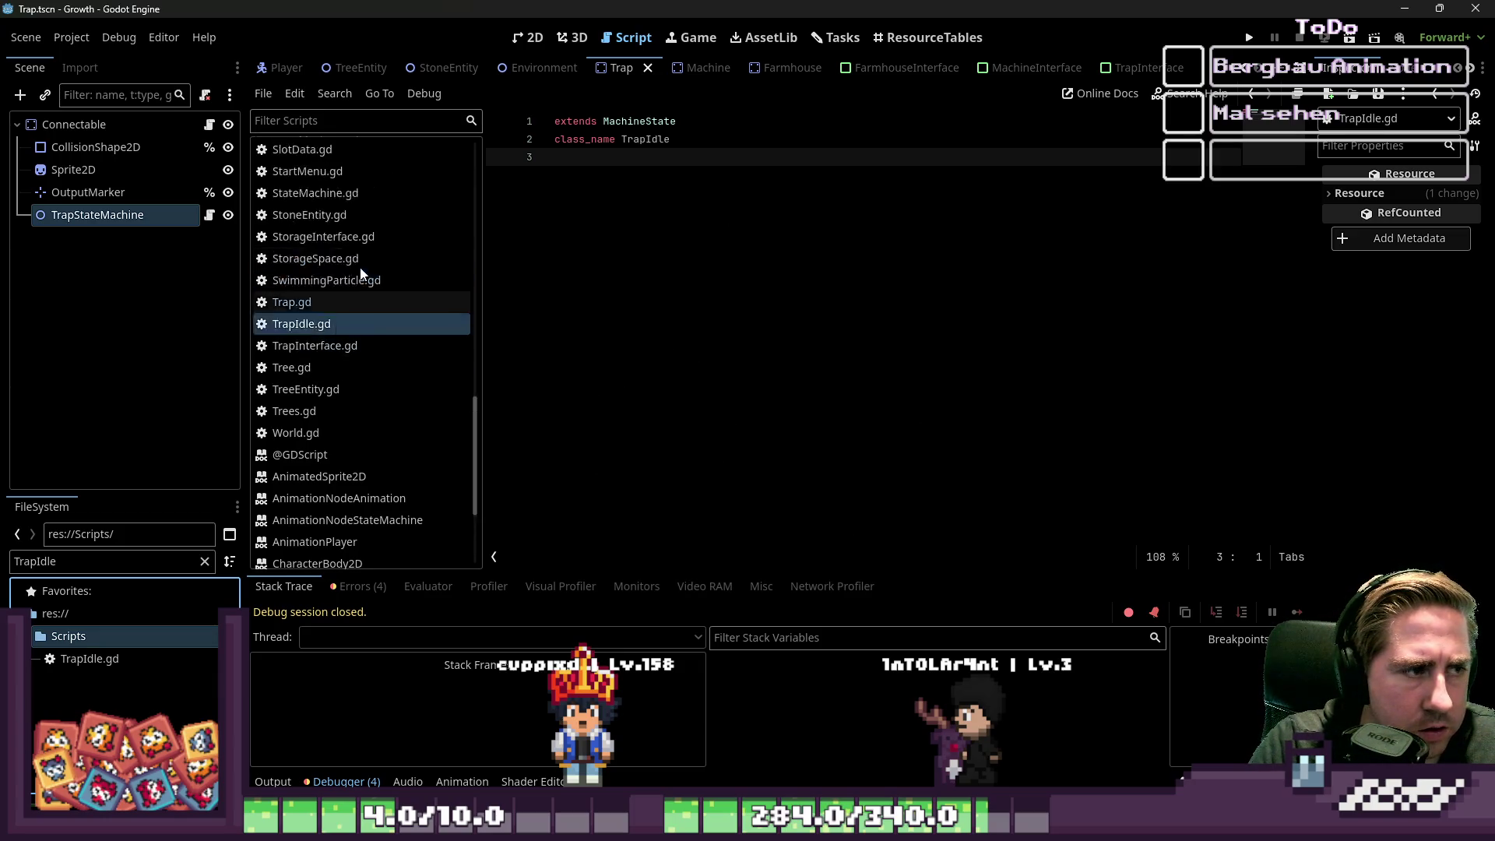
left_click(117, 561)
key("BackSpace")
key("BackSpace")
key("BackSpace")
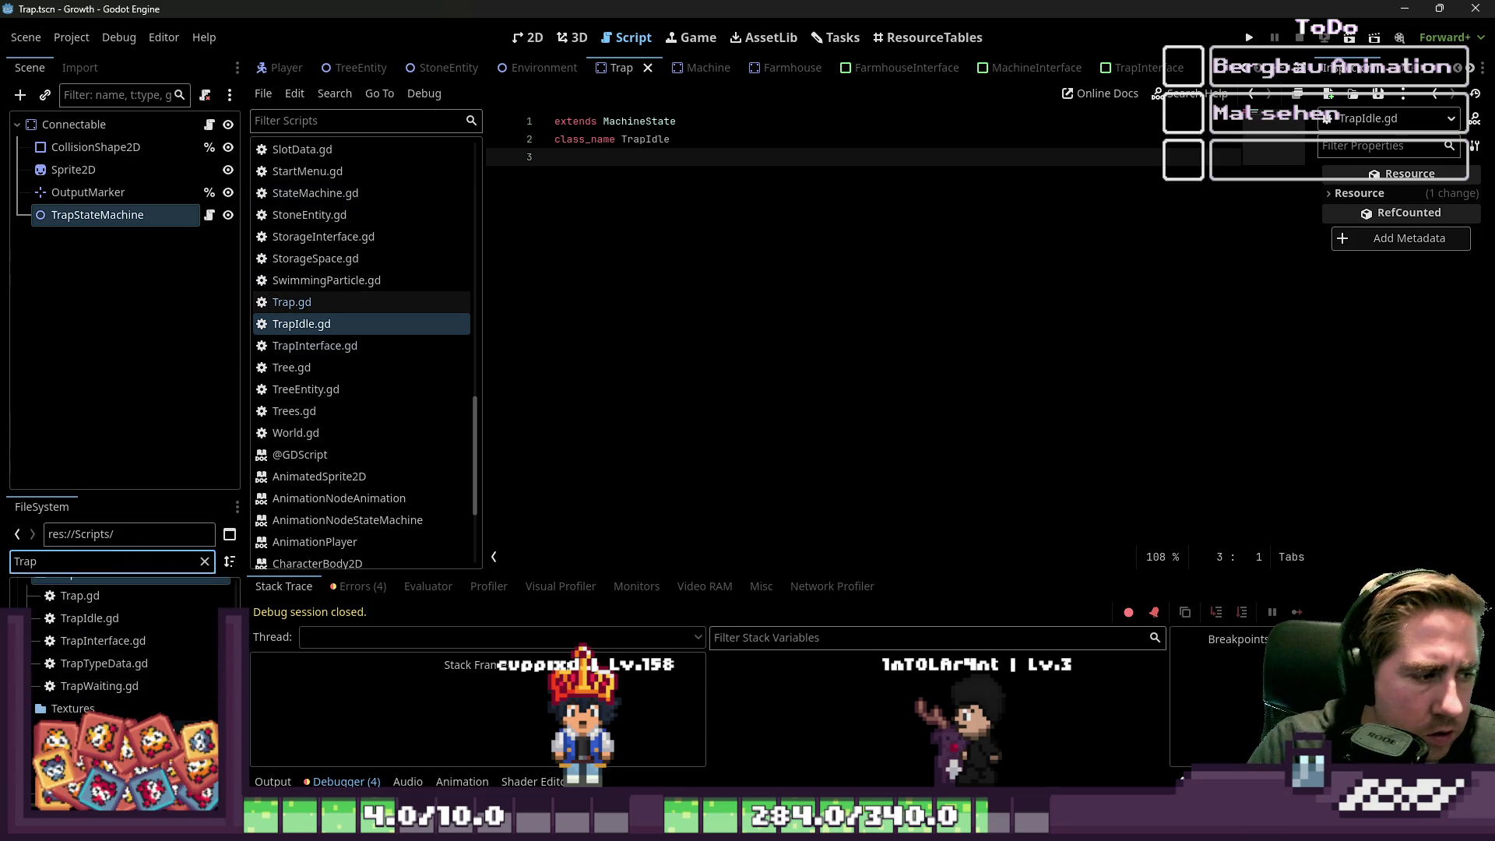
double_click(144, 682)
left_click(857, 275)
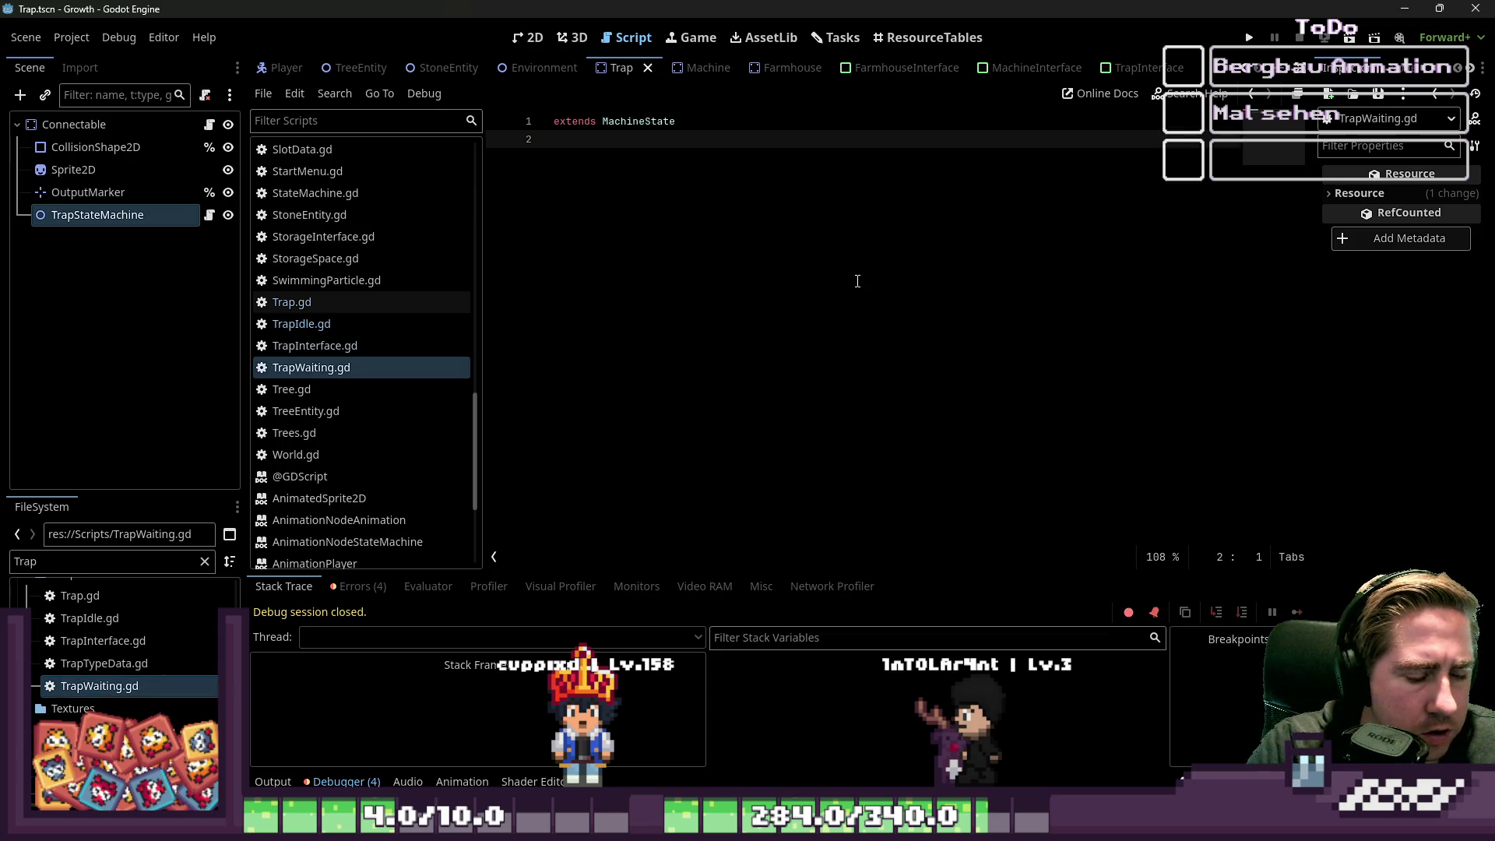
type("sss_nam")
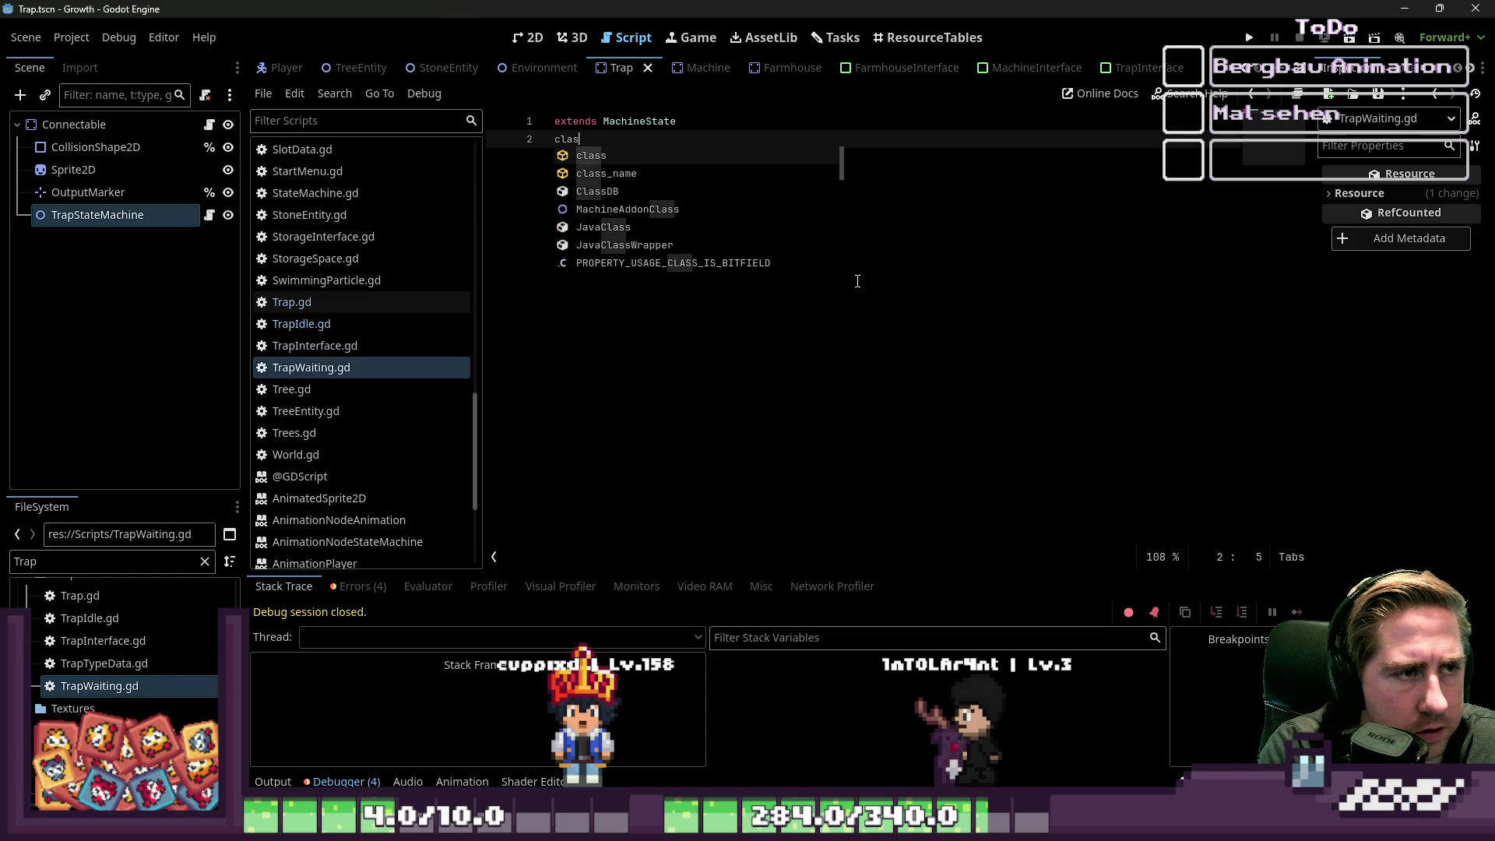
type("e TrapWaiting")
key("ctrl+s")
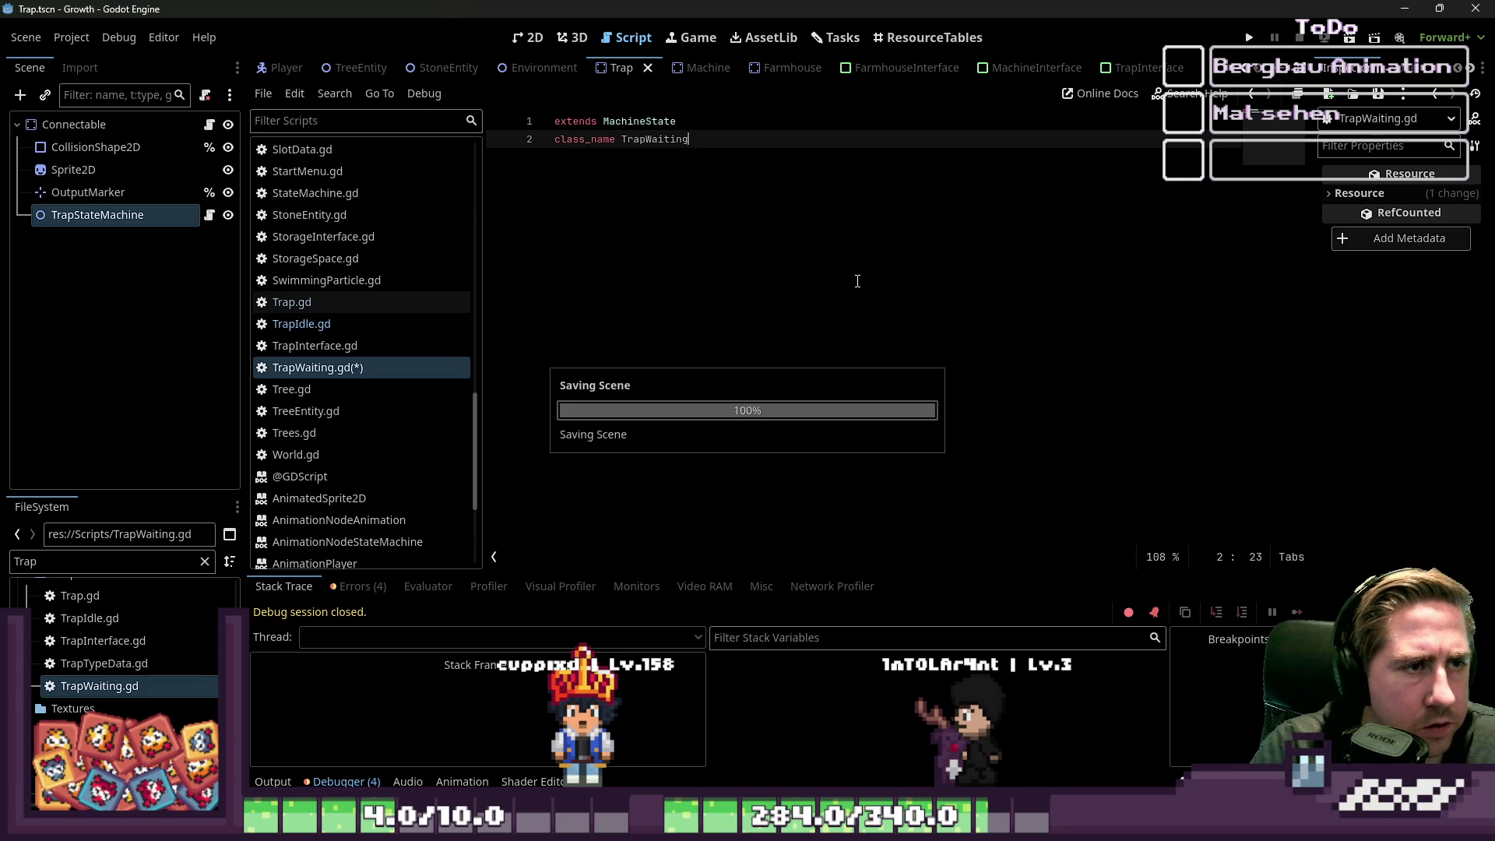
left_click(263, 93)
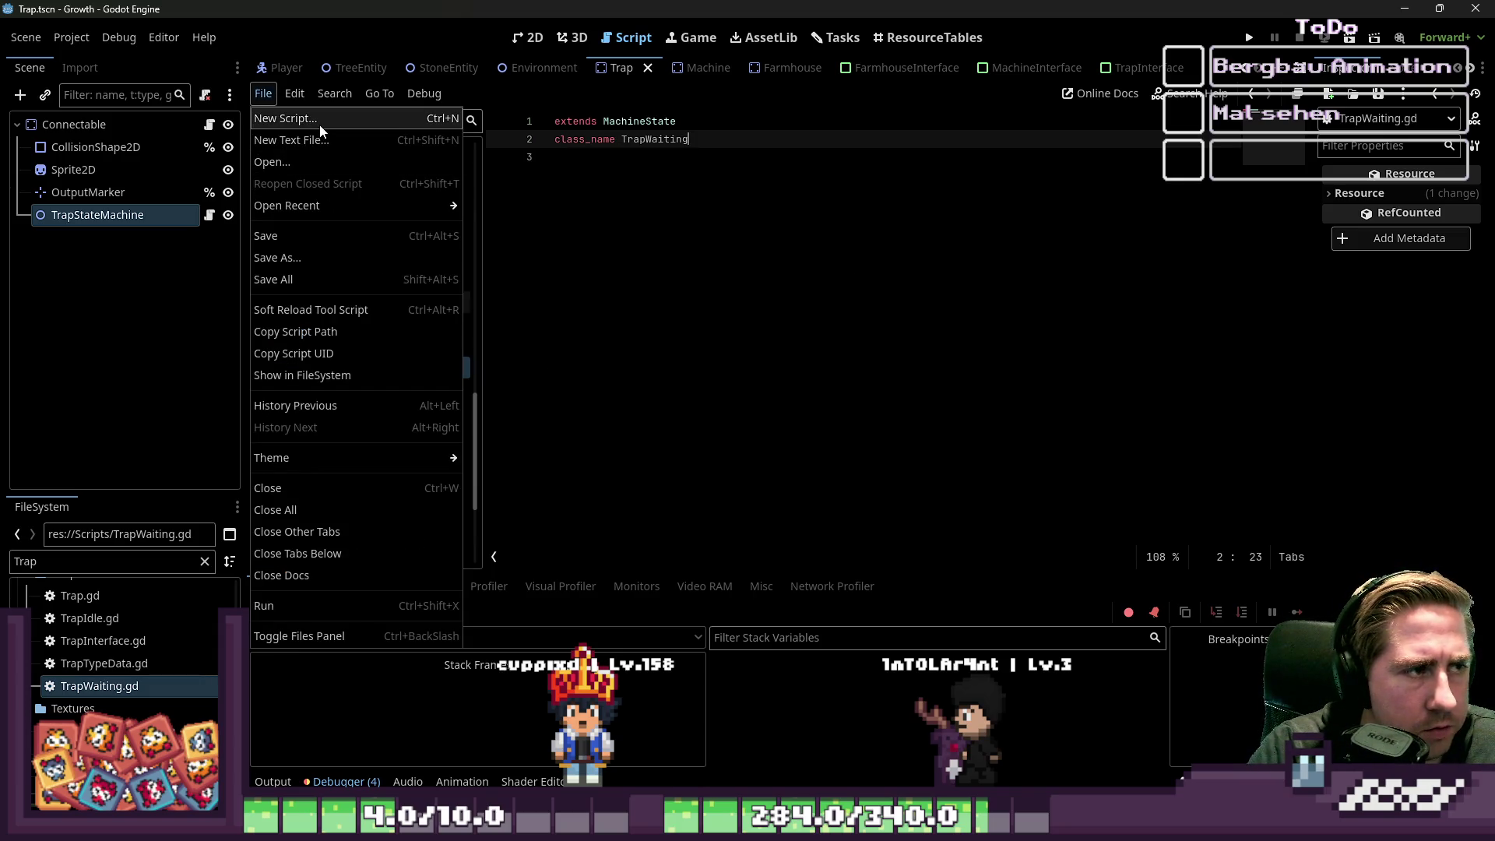
- Create a new script at res://Scripts/TrapAttract.gd inheriting MachineState
left_click(282, 118)
left_click(689, 324)
double_click(689, 320)
type("Ma")
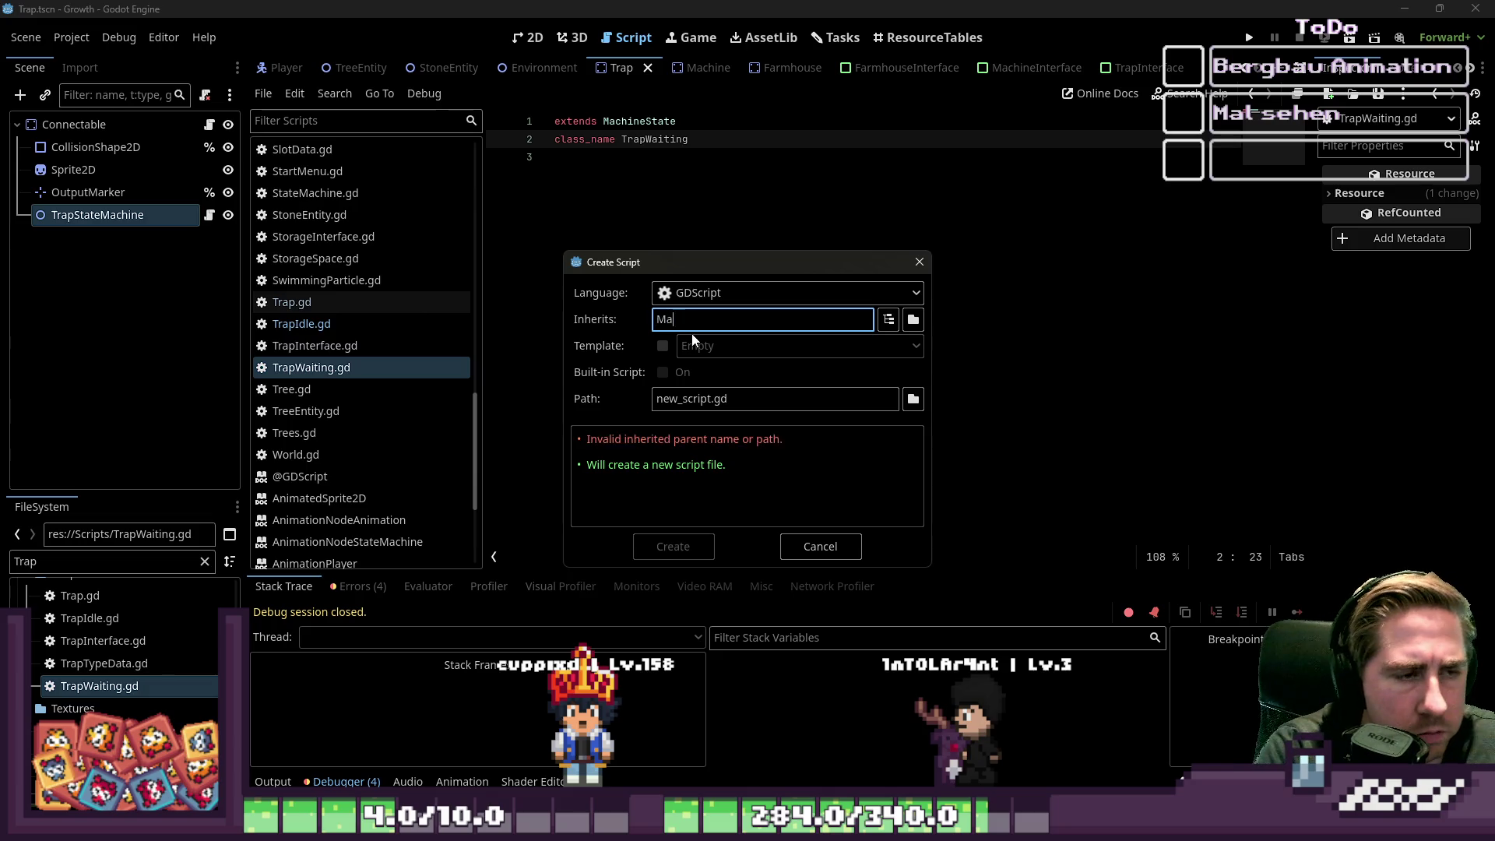
type("chineState")
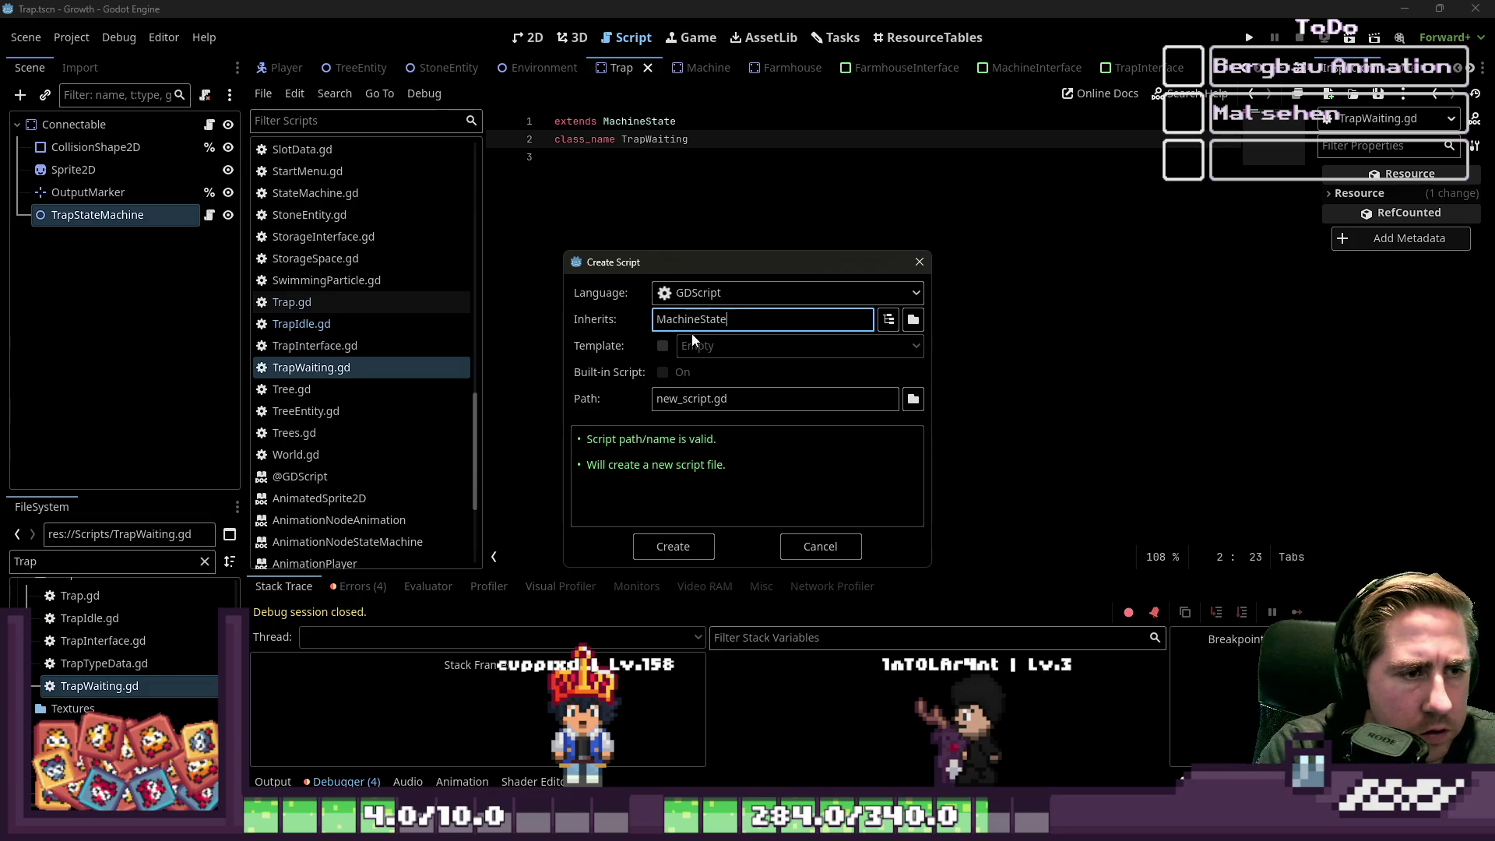
left_click(685, 401)
key("ctrl+a")
type("TrapWaiting")
key("ctrl+a")
type("Tra")
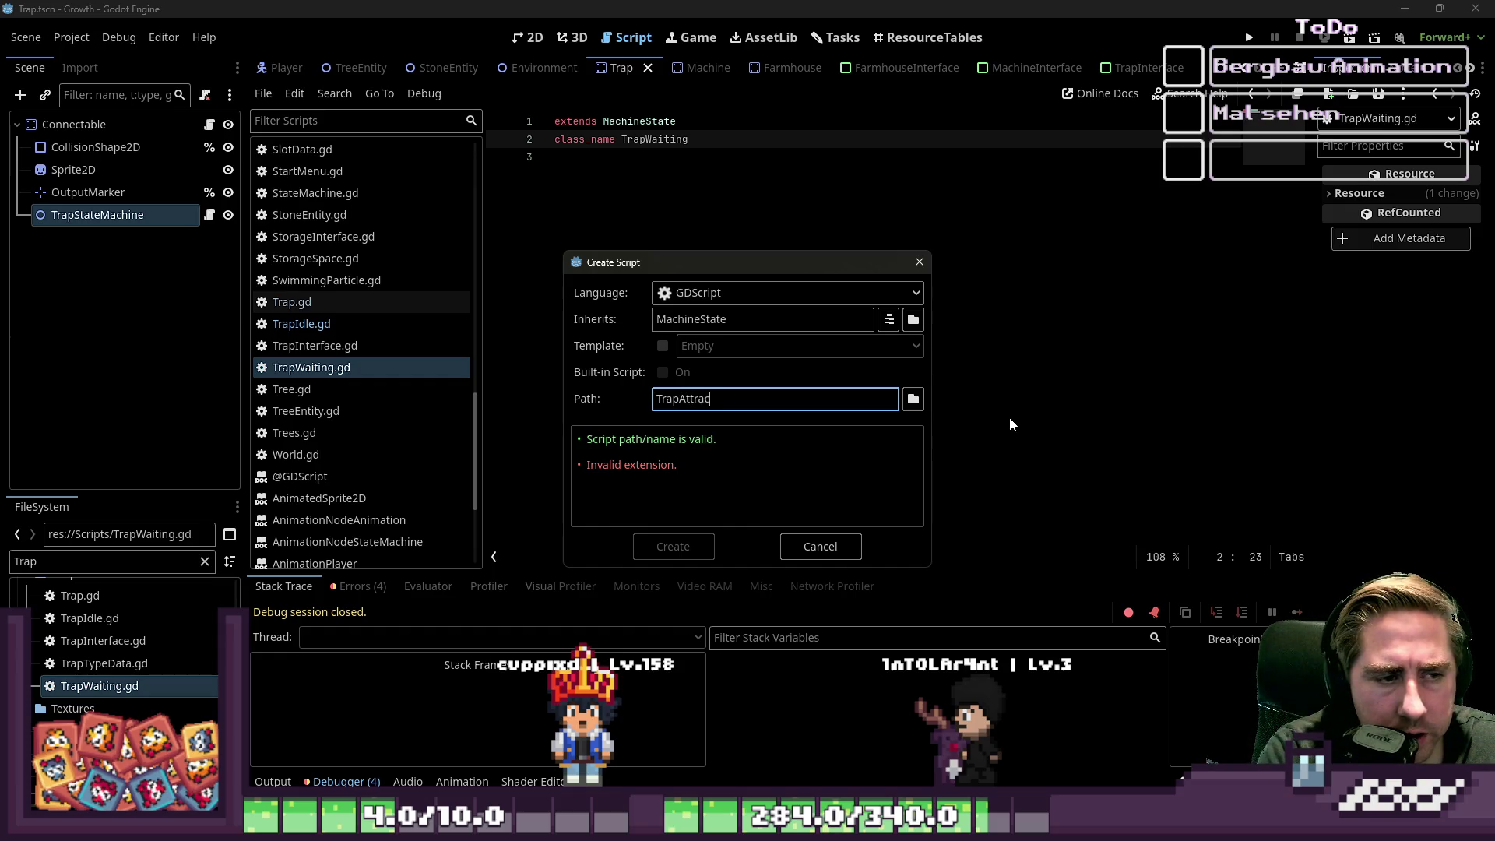
key("Home")
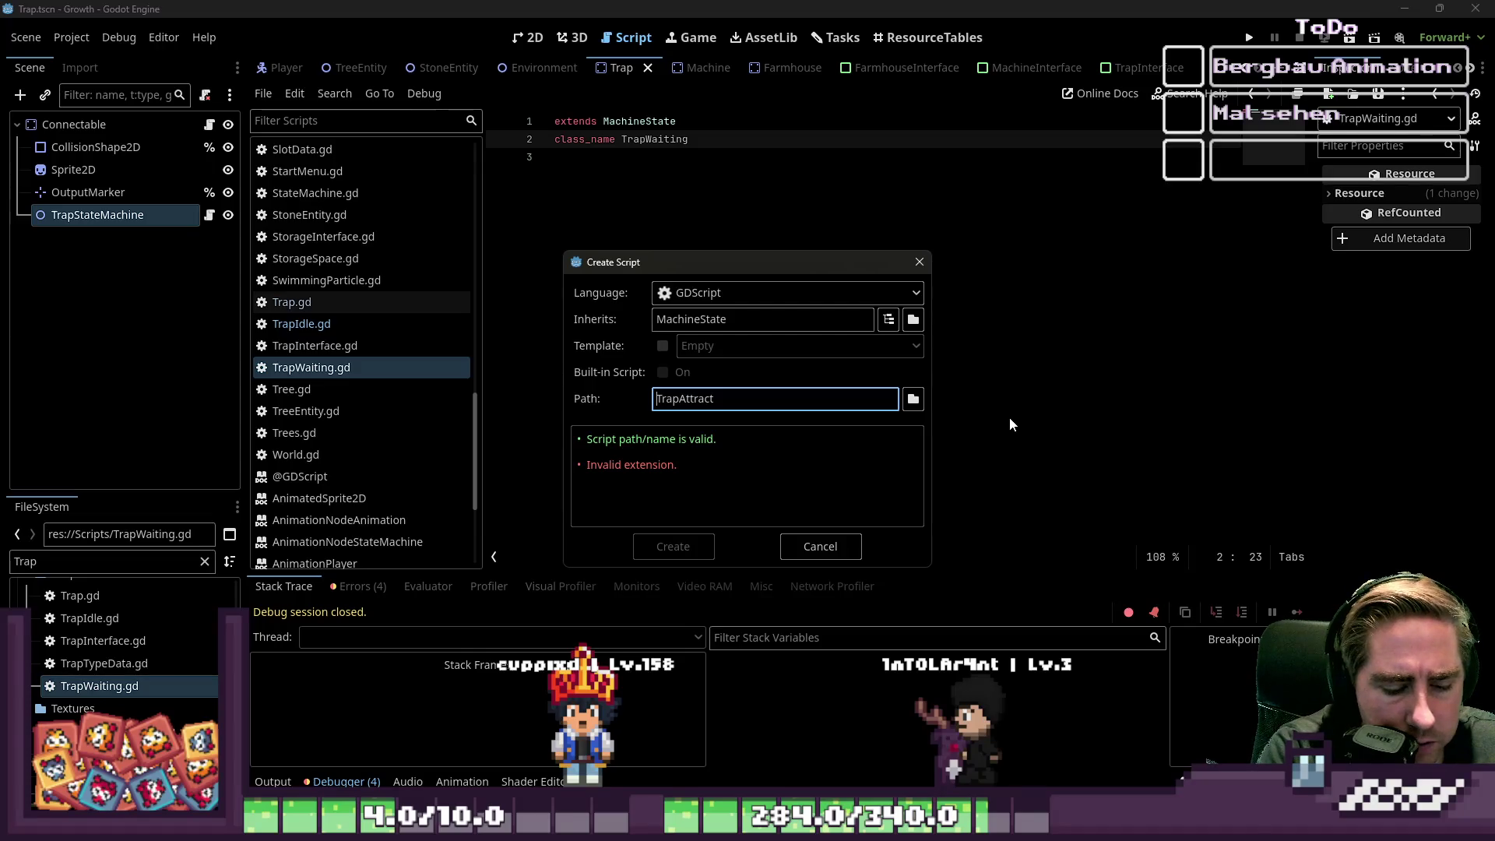
type("res://")
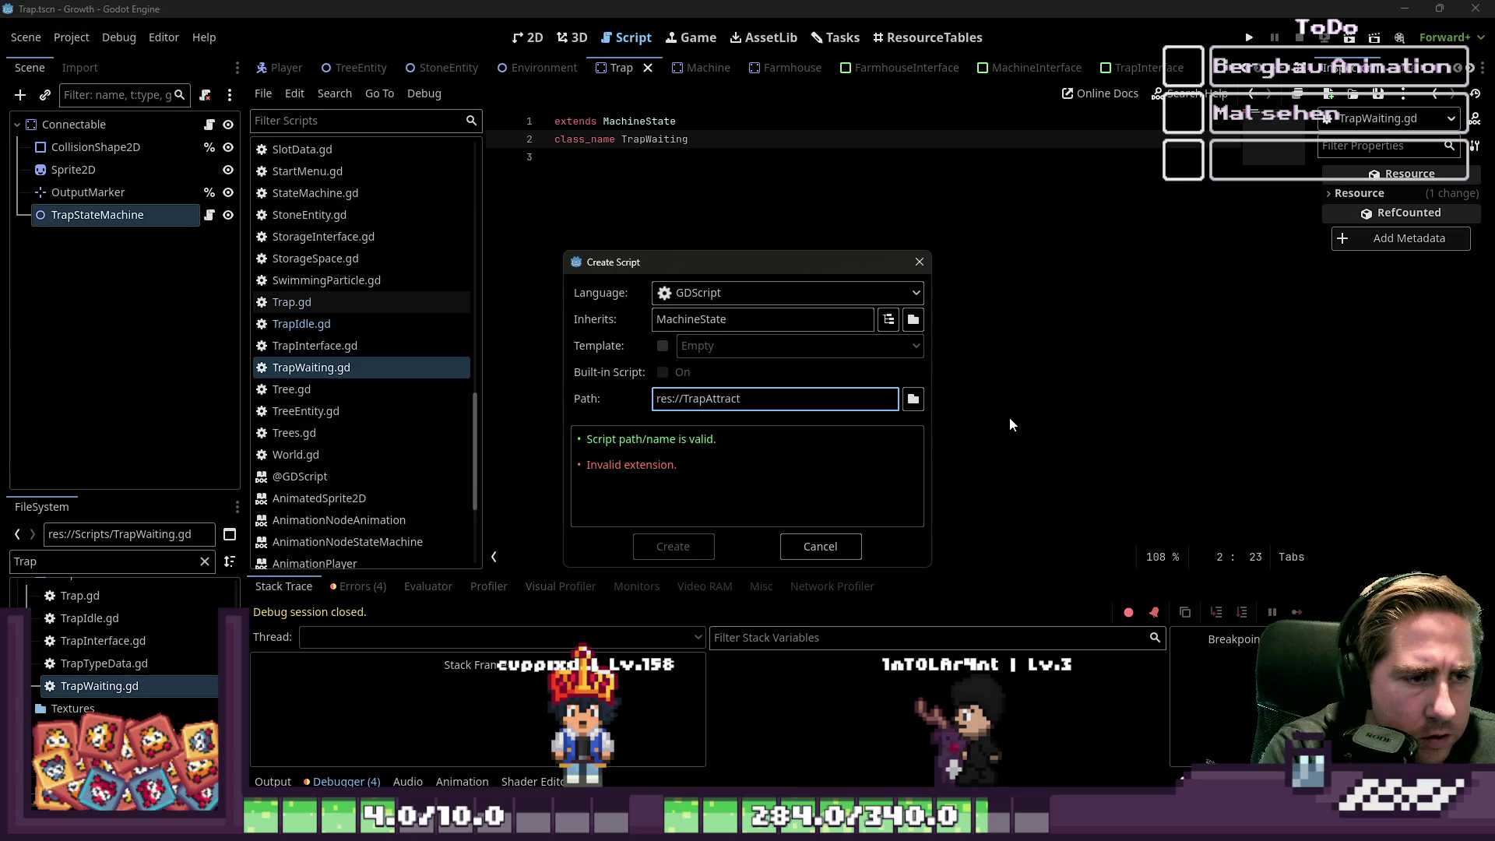
type("Scripts/TrapAttract")
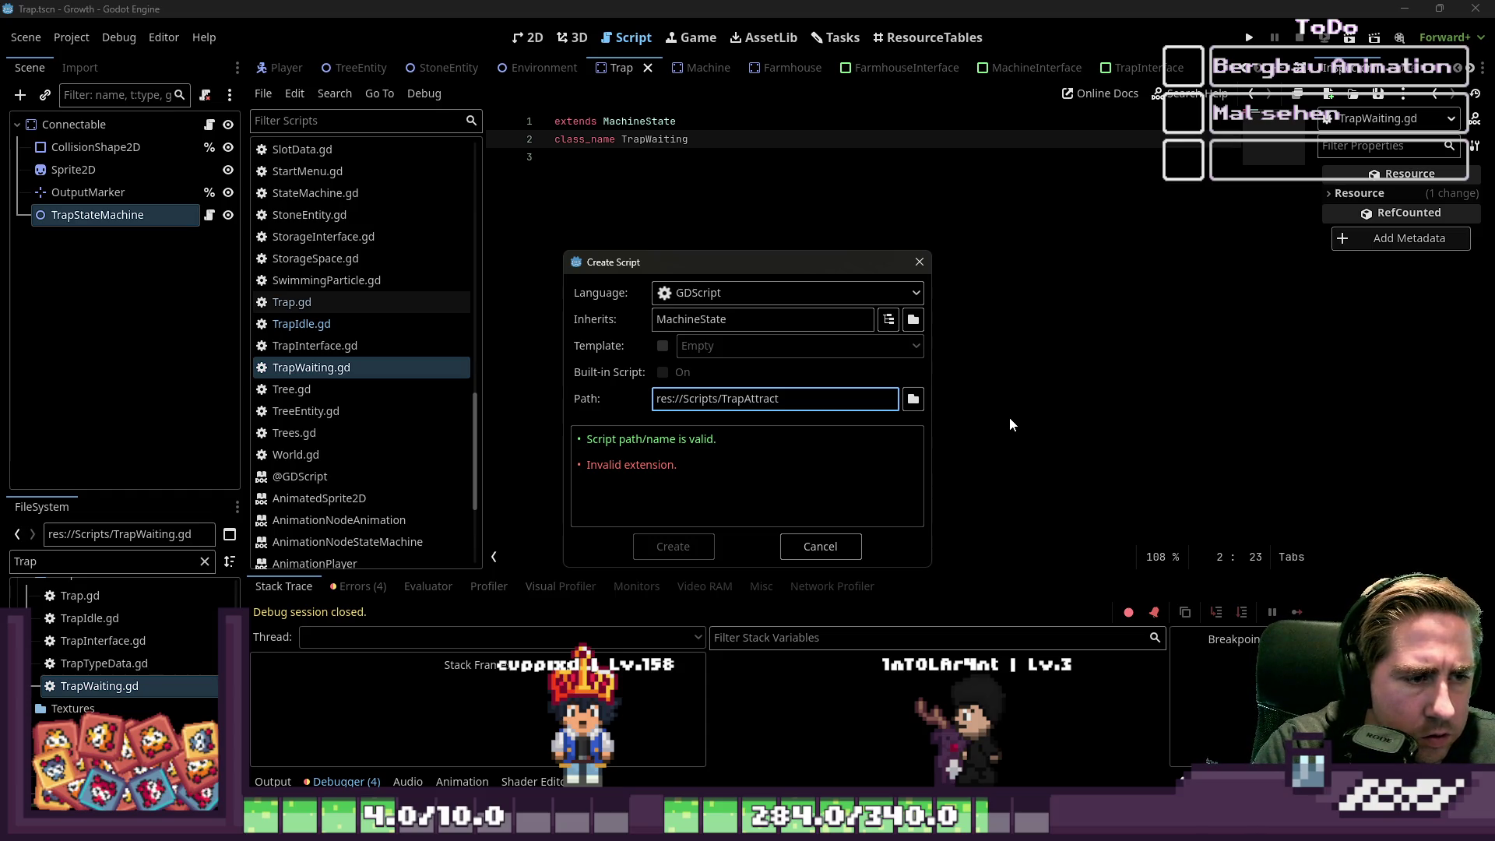
type(".gd")
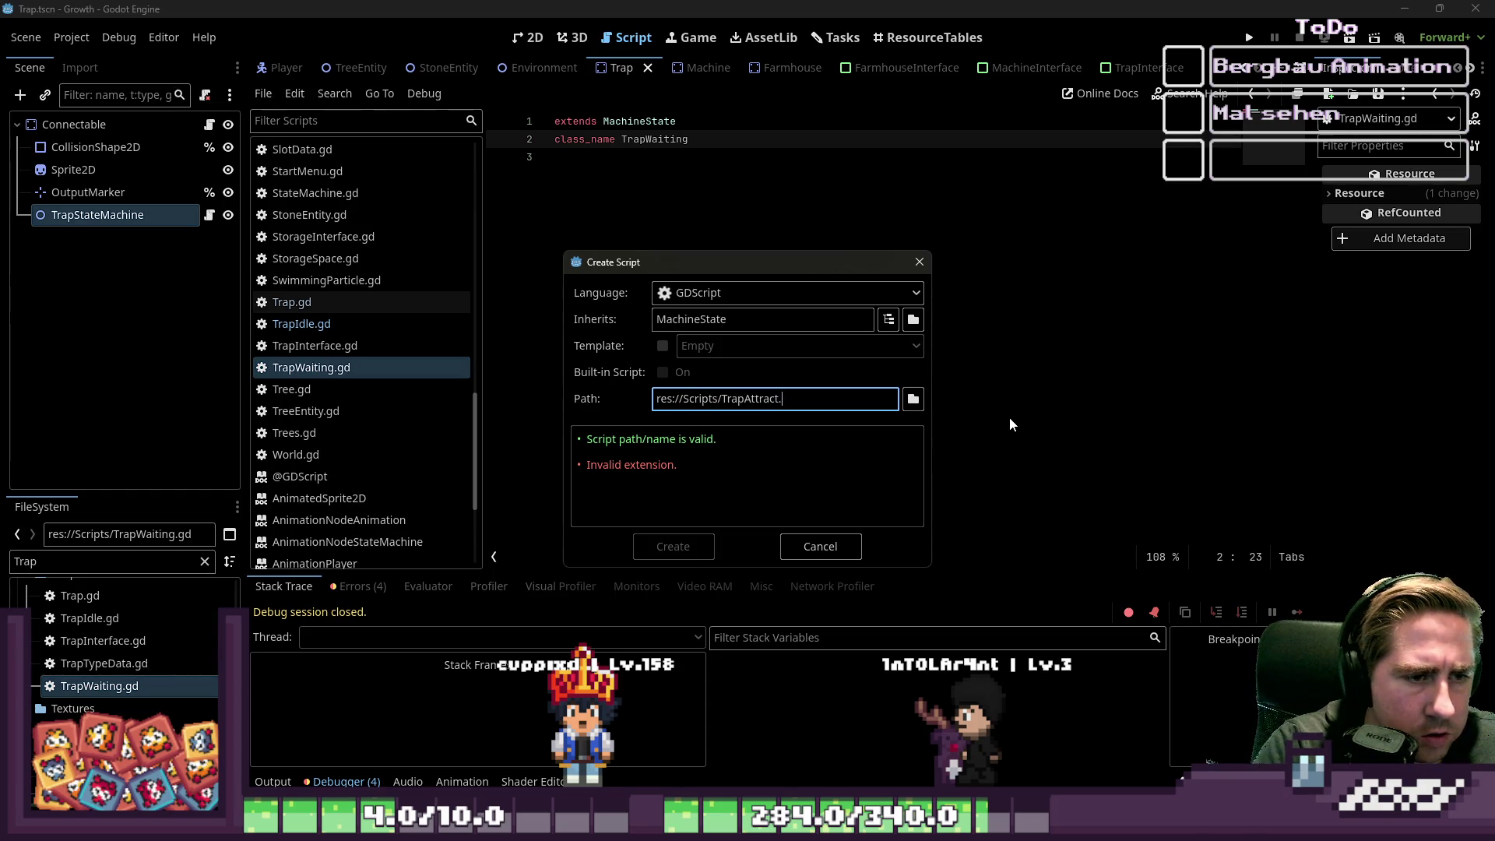
key("ctrl+a")
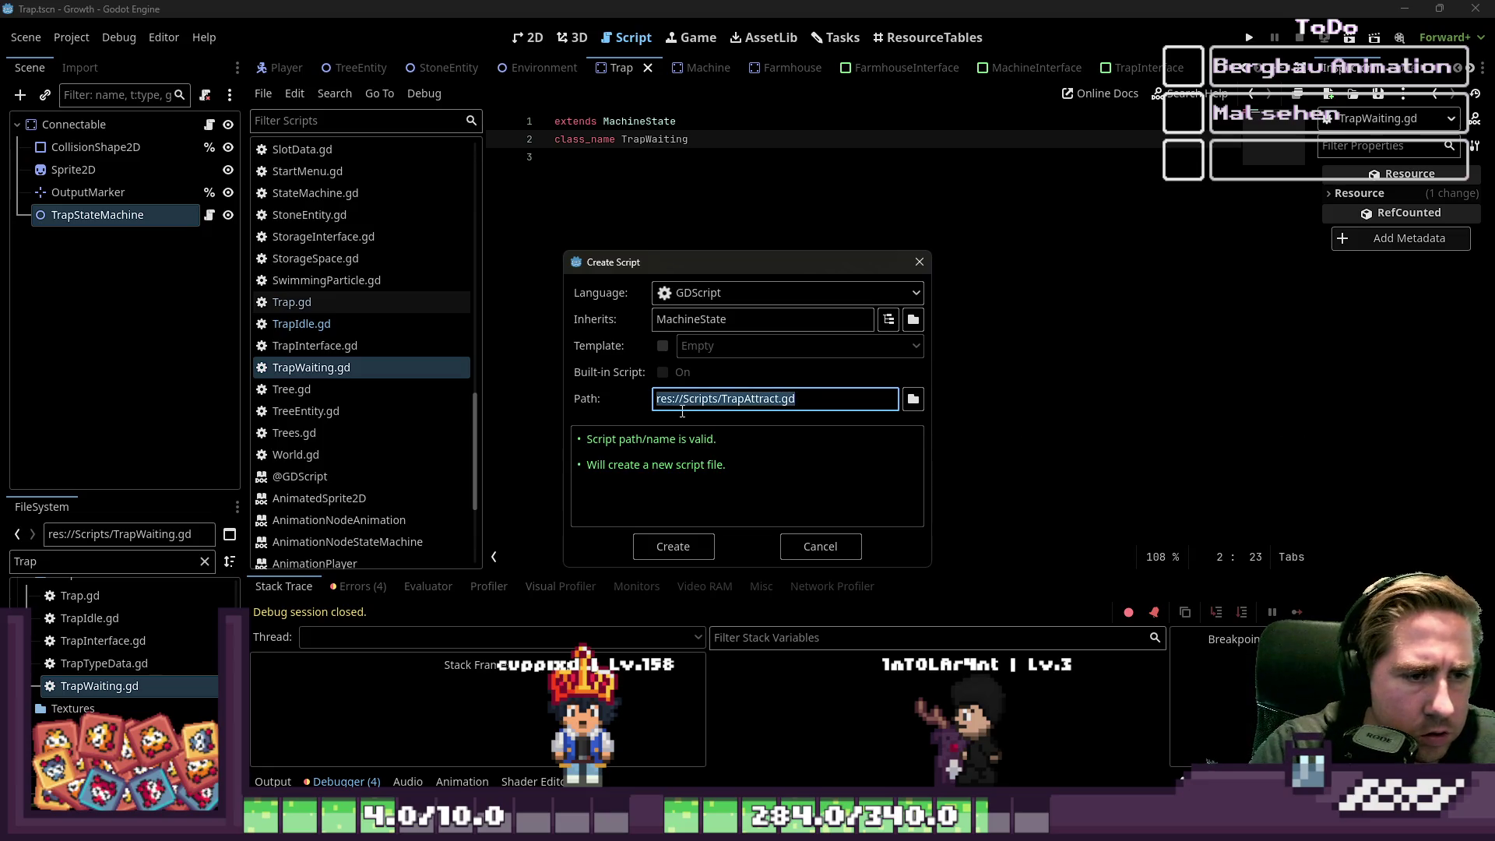
left_click(700, 543)
- Add class_name TrapAttract to the script and save it
type("cla")
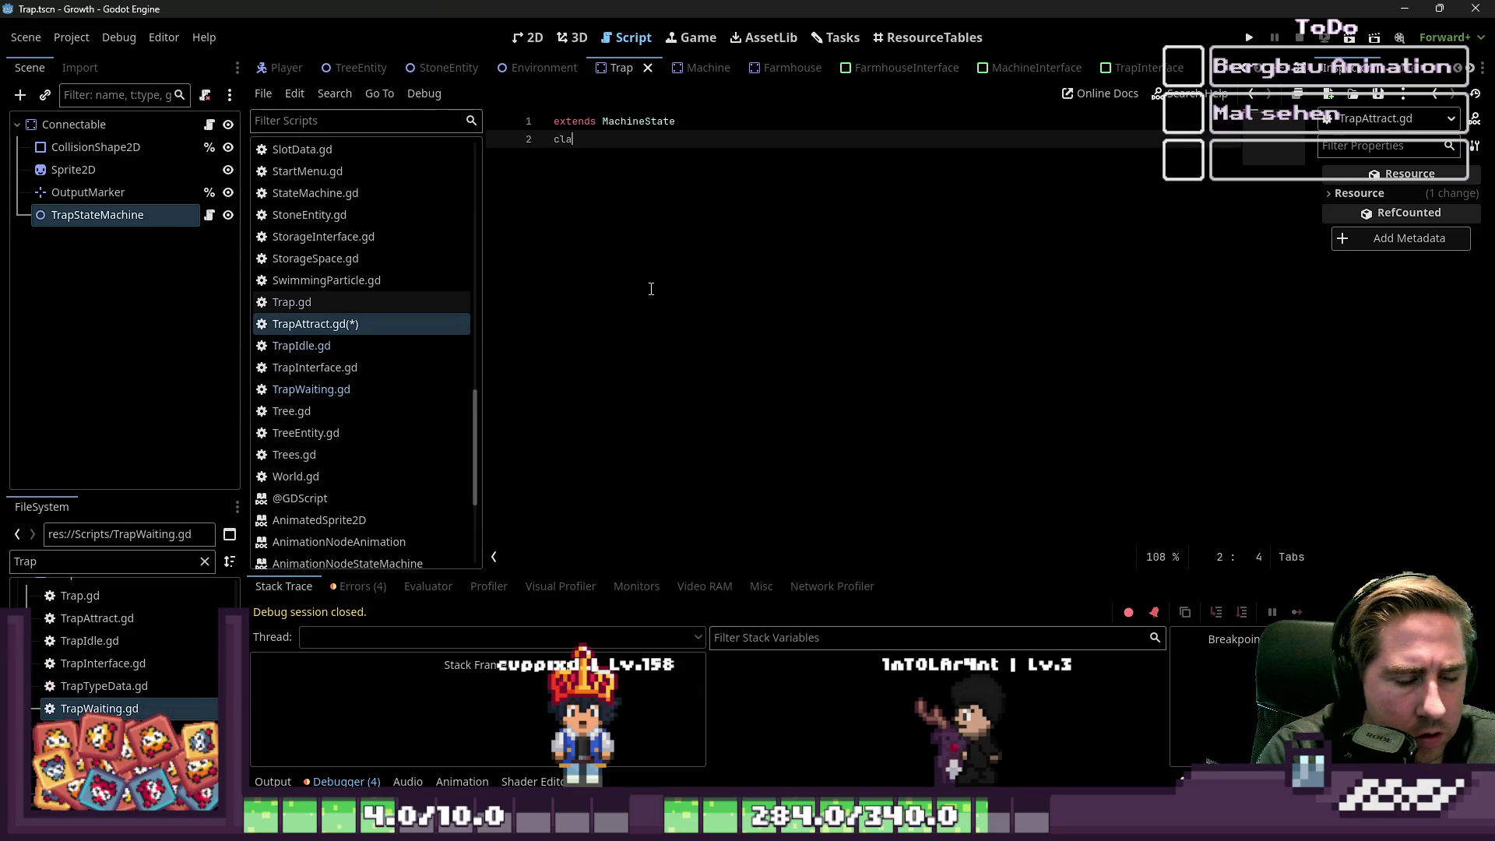
type("ss_name TrapAttract")
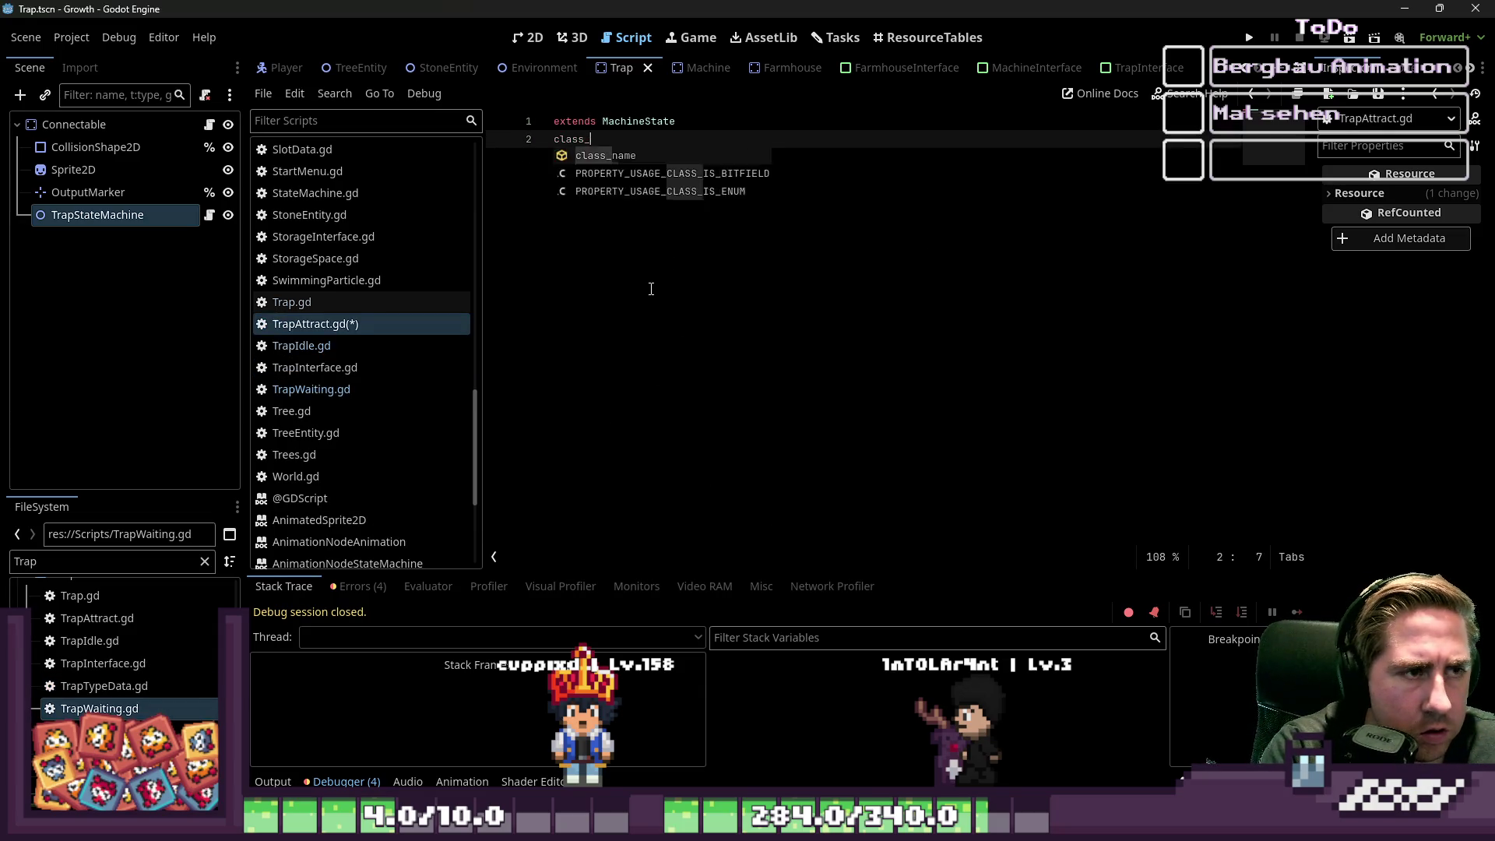
key("ctrl+s")
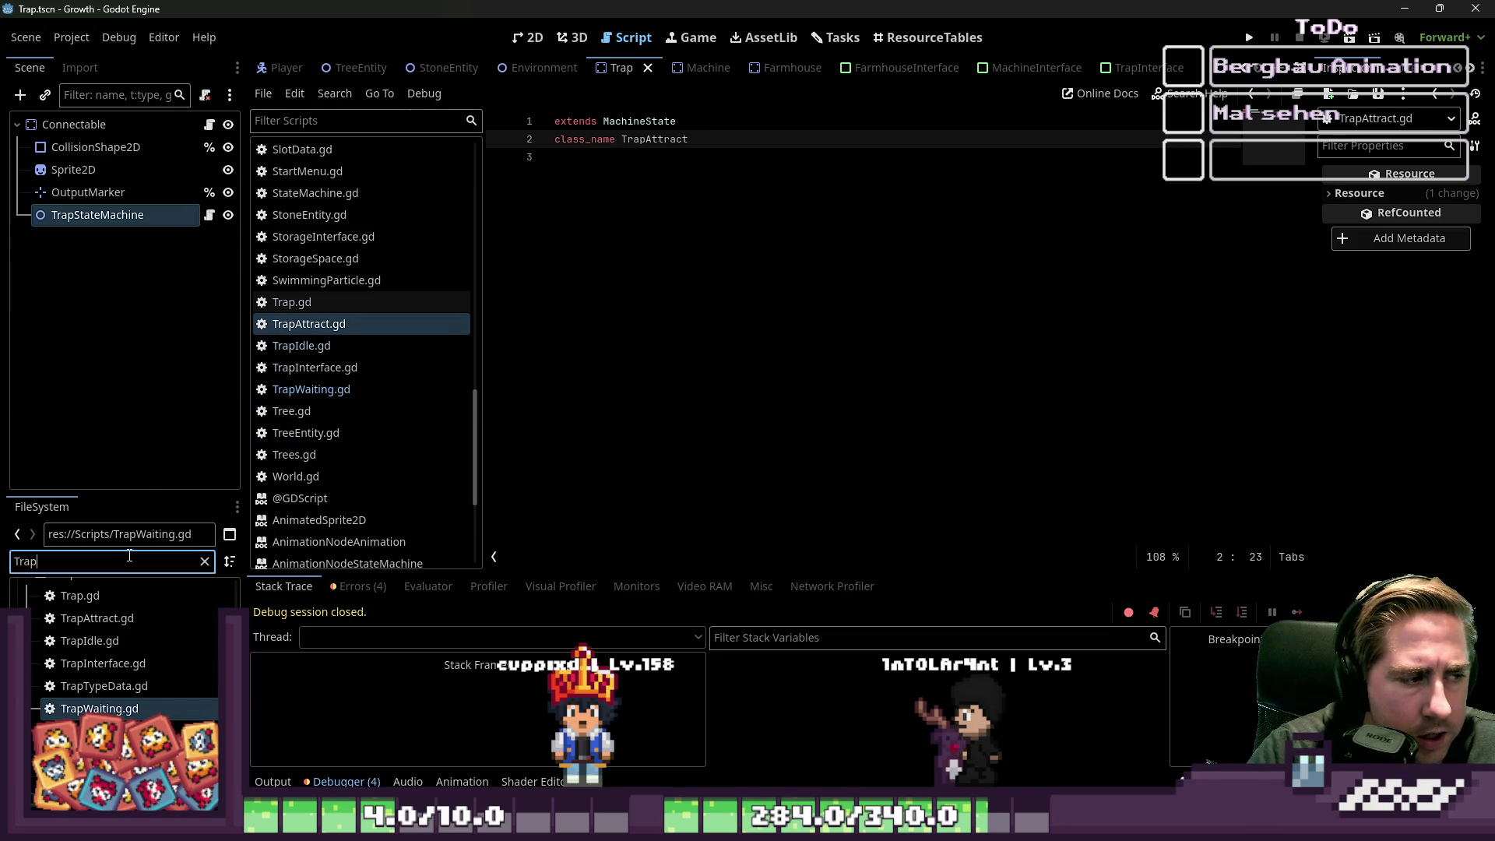
left_click(835, 38)
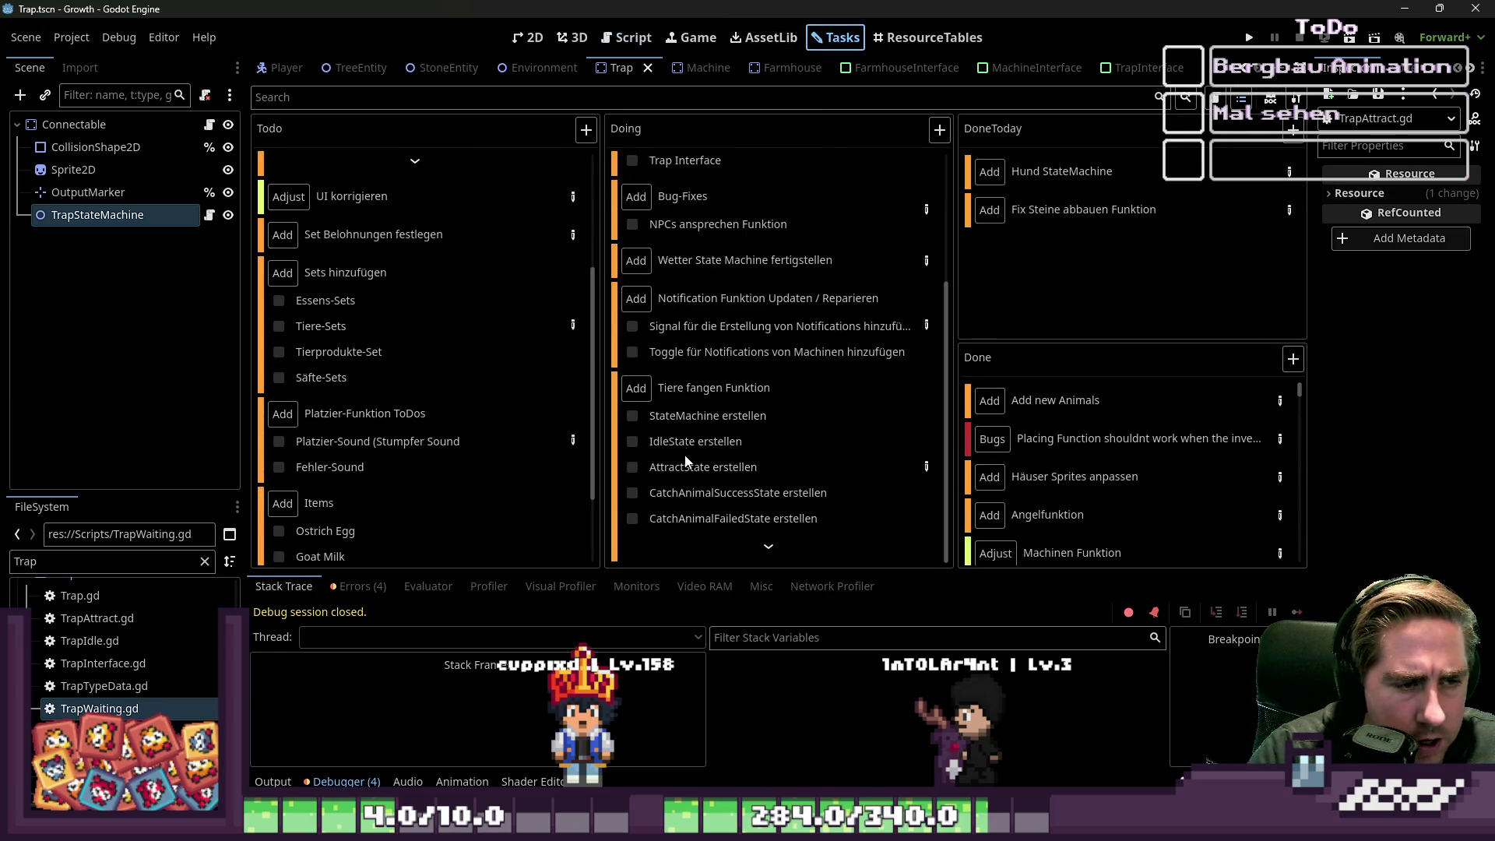
left_click(770, 544)
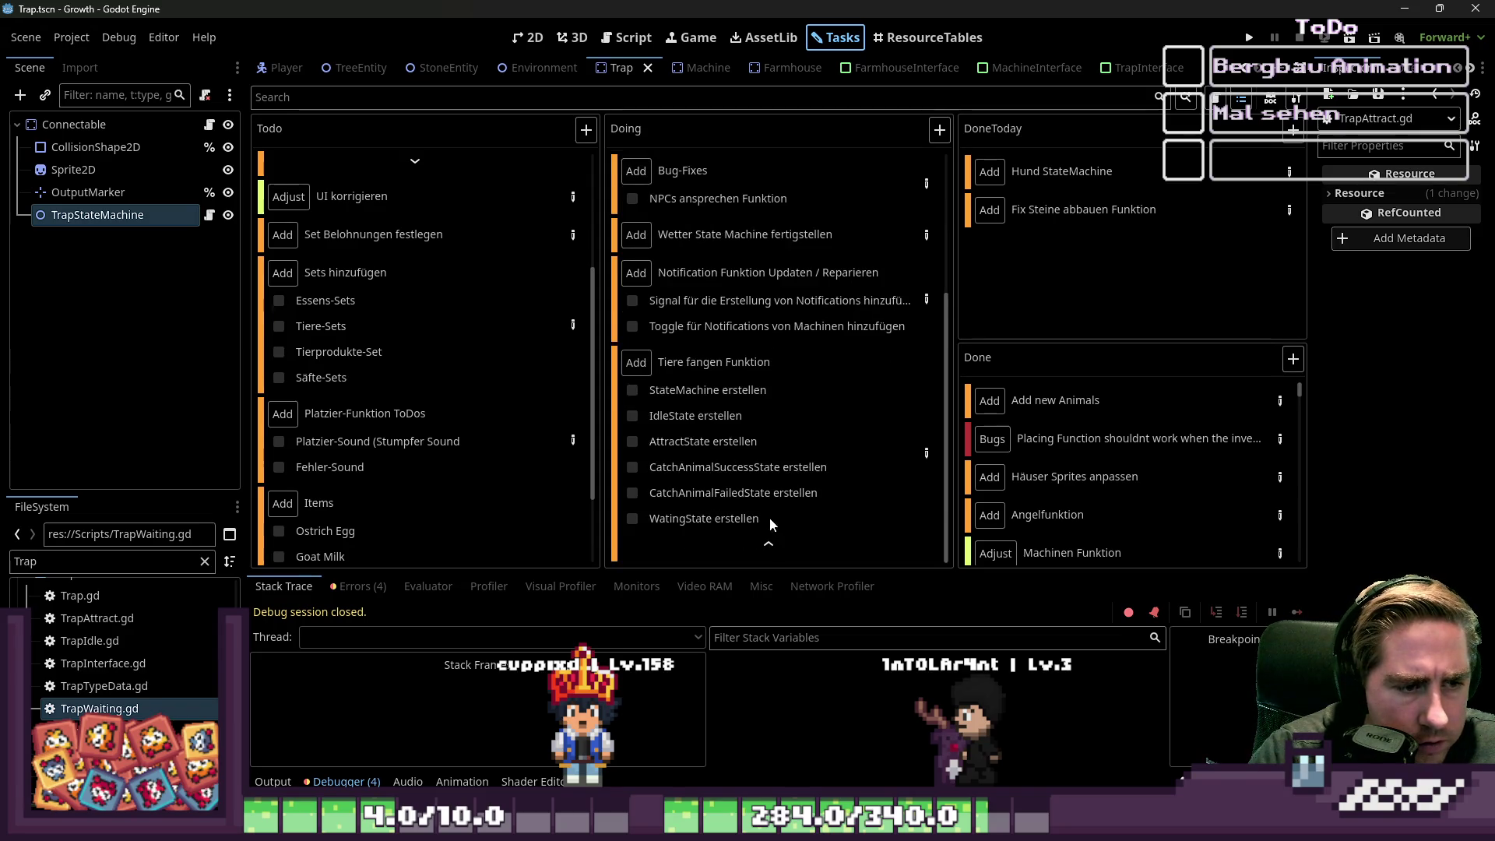
left_click(707, 472)
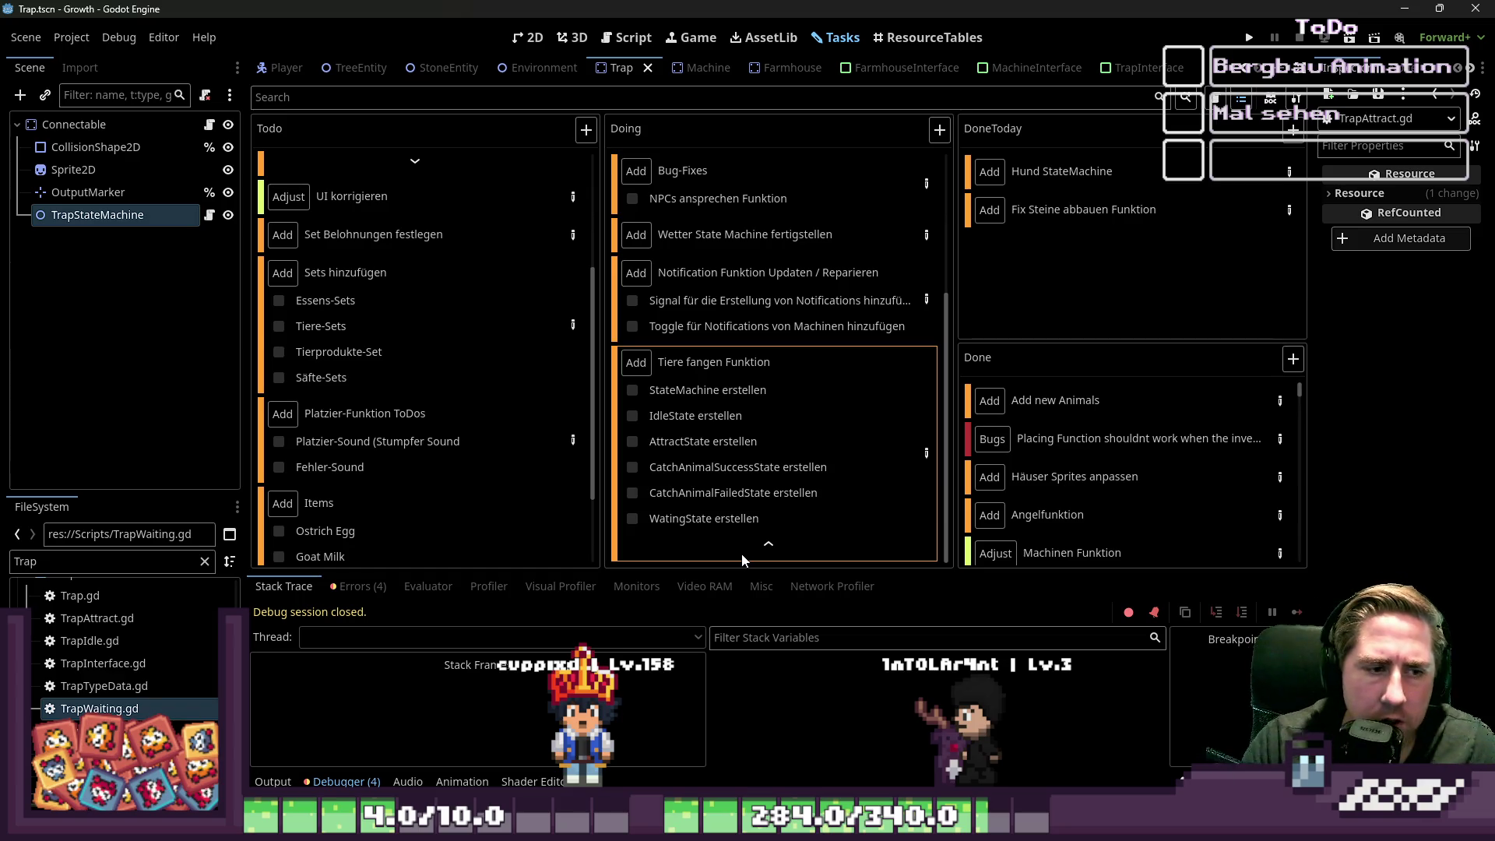
left_click(63, 560)
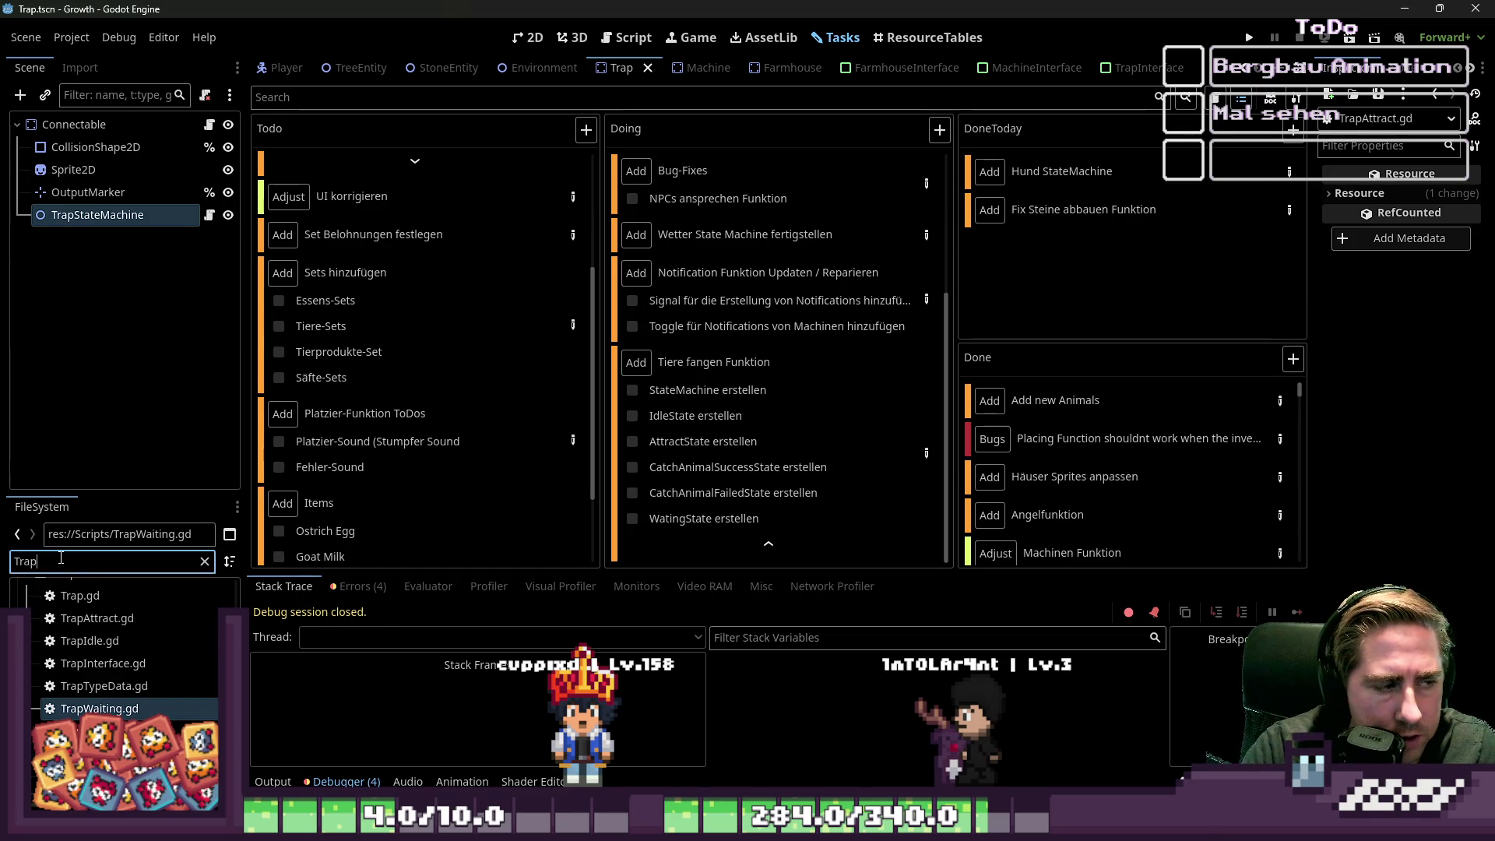
left_click(627, 37)
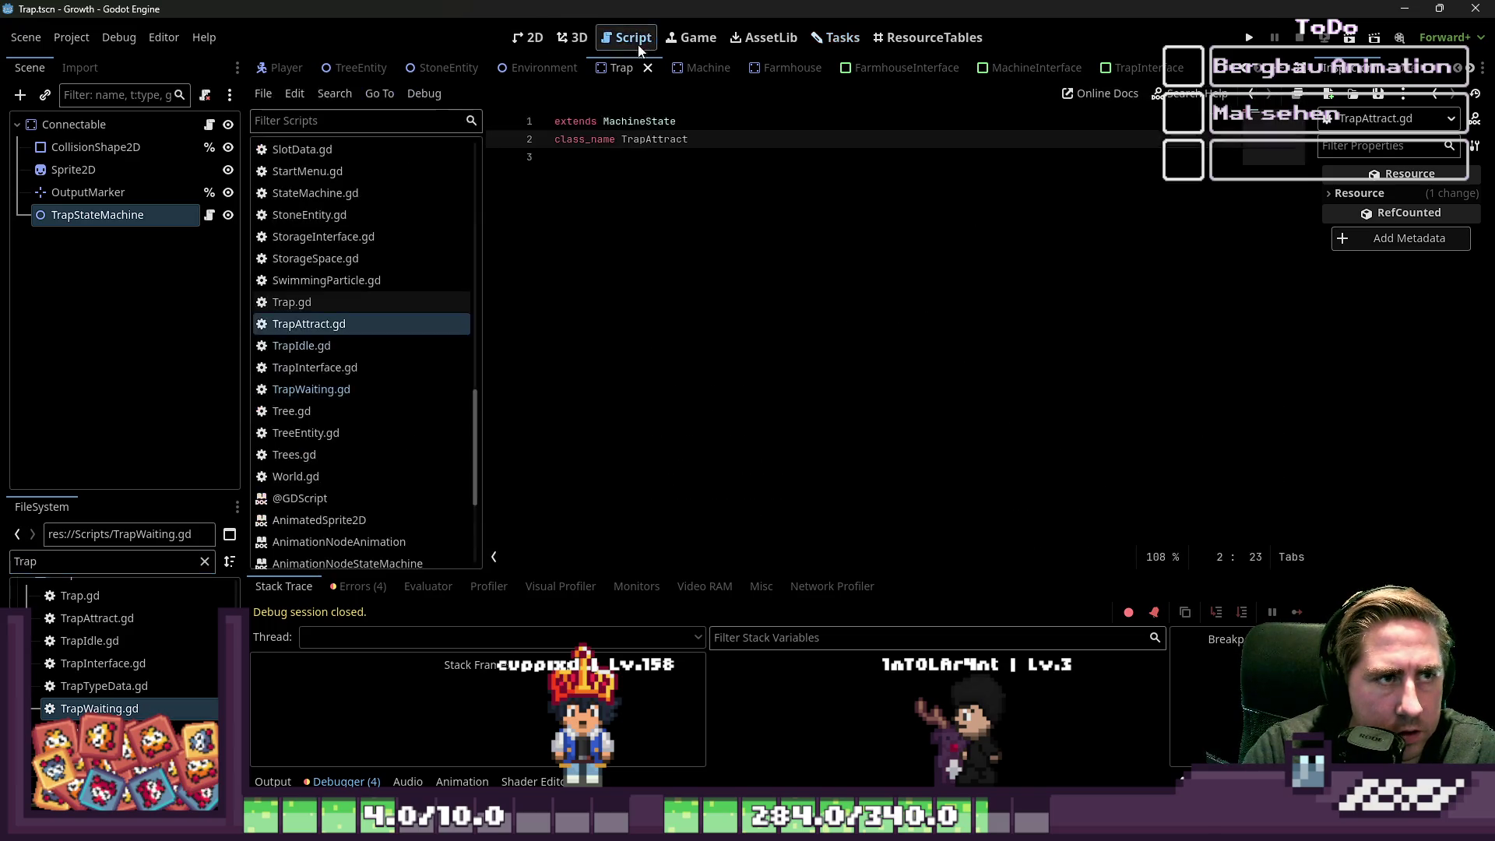
- Create a new script at res://Scripts/CatchAnimalSuccess.gd inheriting MachineState
left_click(273, 105)
left_click(292, 121)
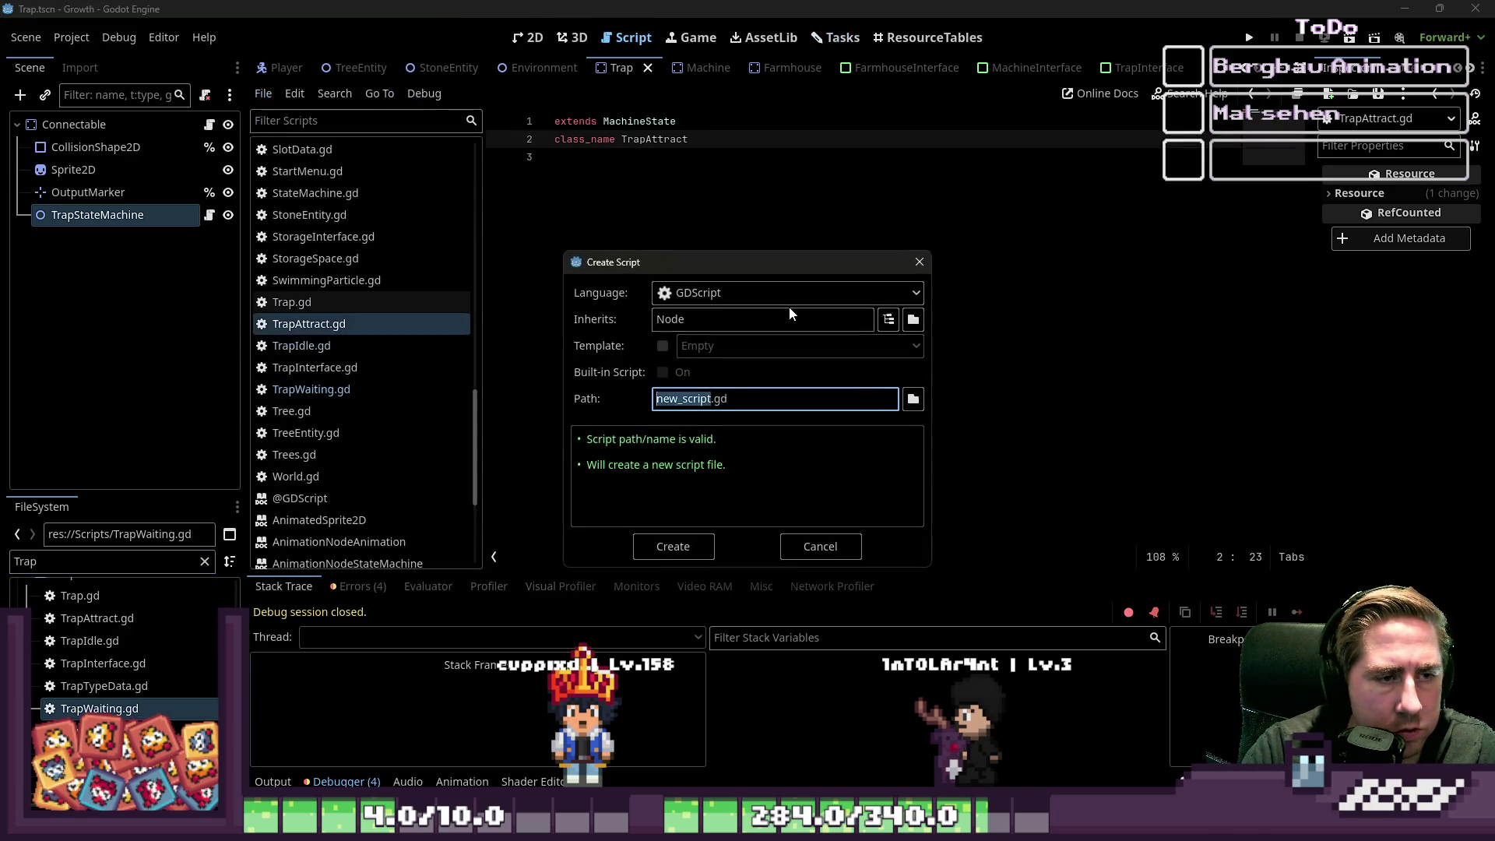
type("TrapAttract")
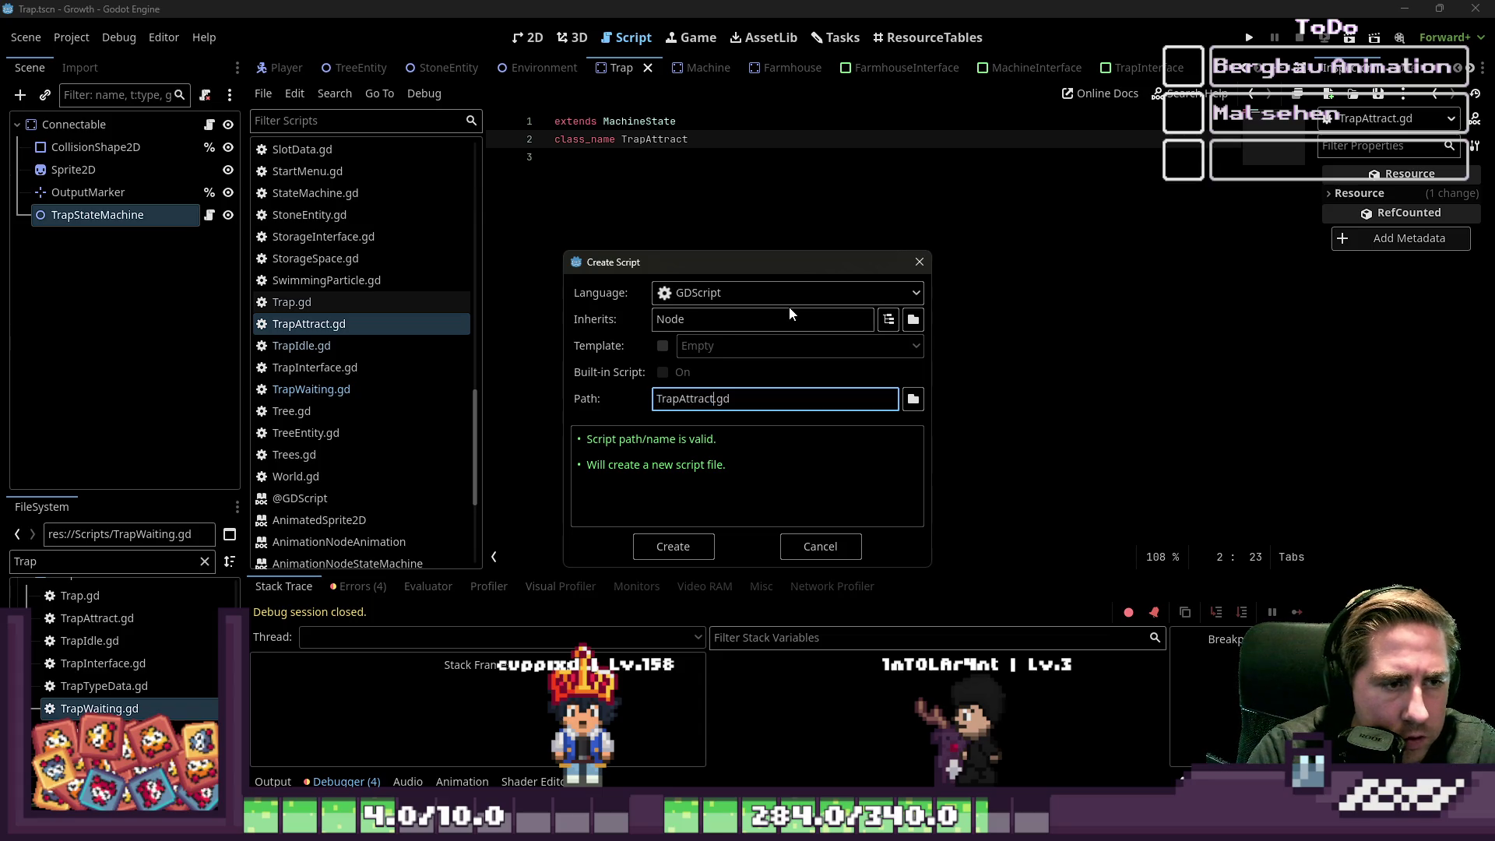
key("Home")
key("ctrl+shift+Right")
type("CatchAnima")
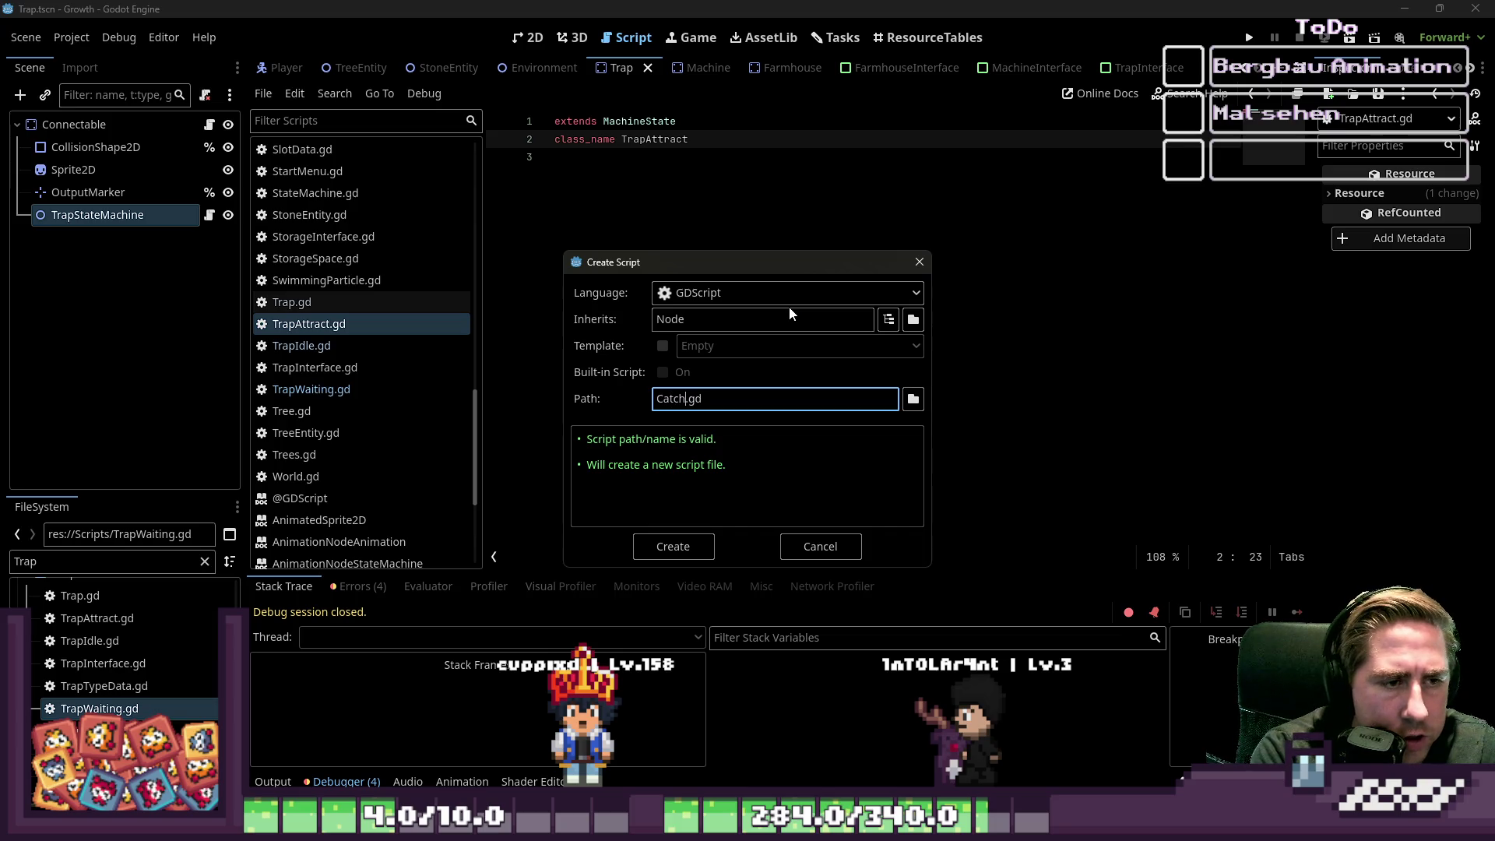
type("lSuccess")
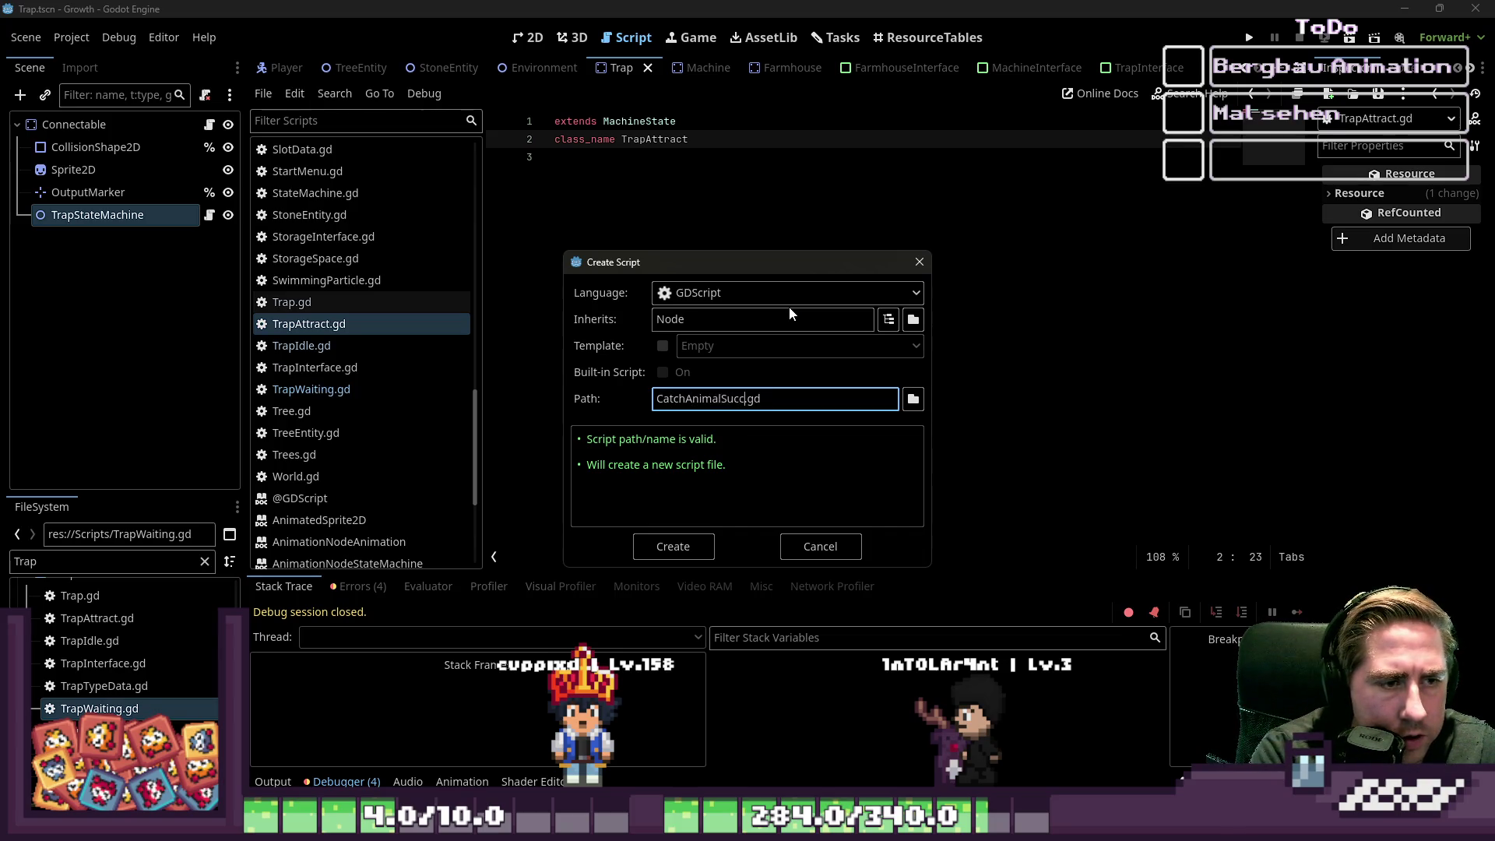
key("Home")
type("res://")
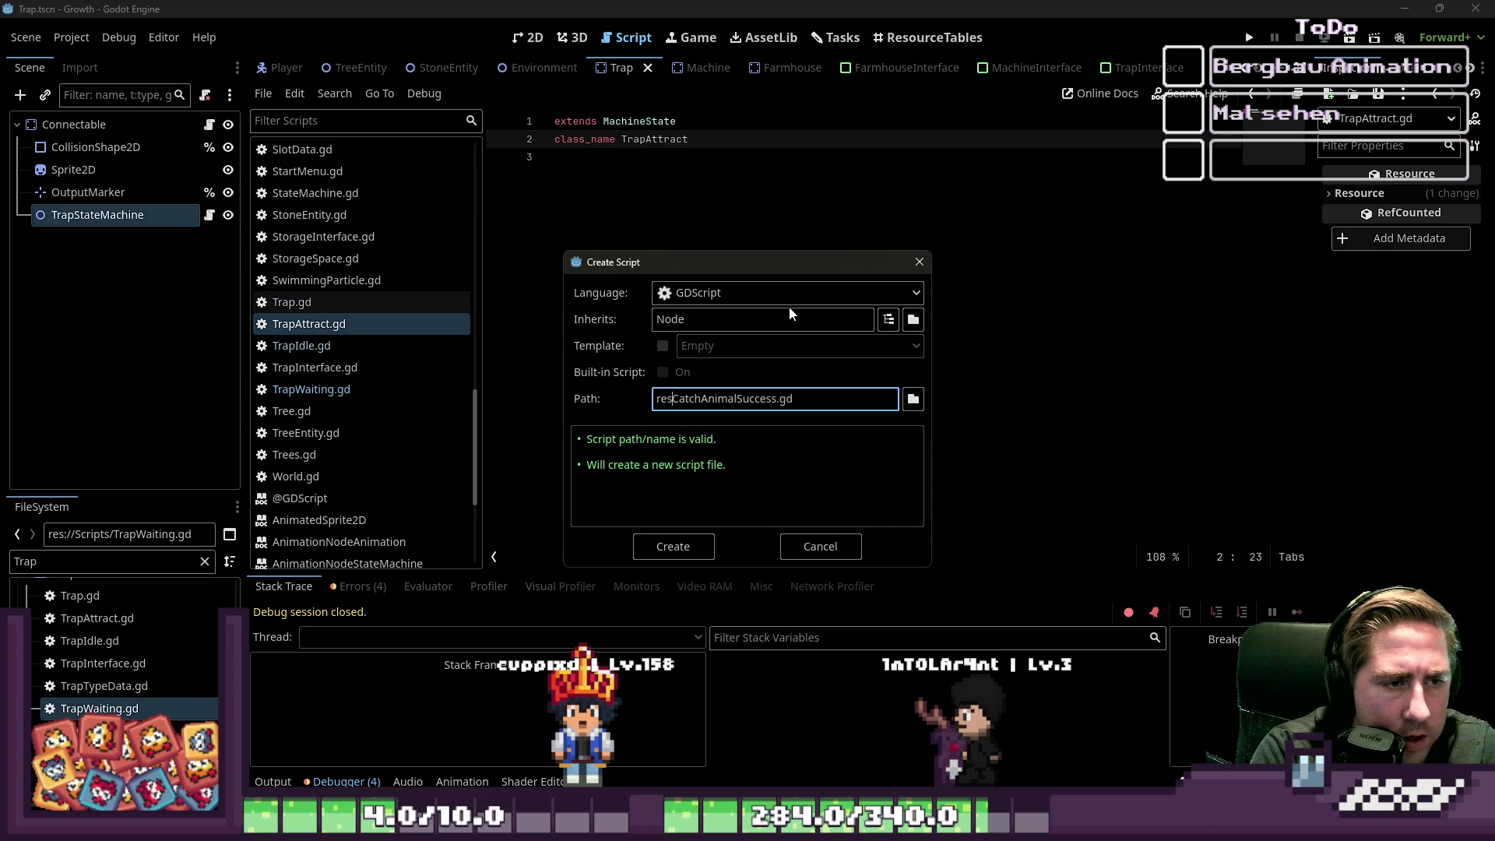
type("Scripts/")
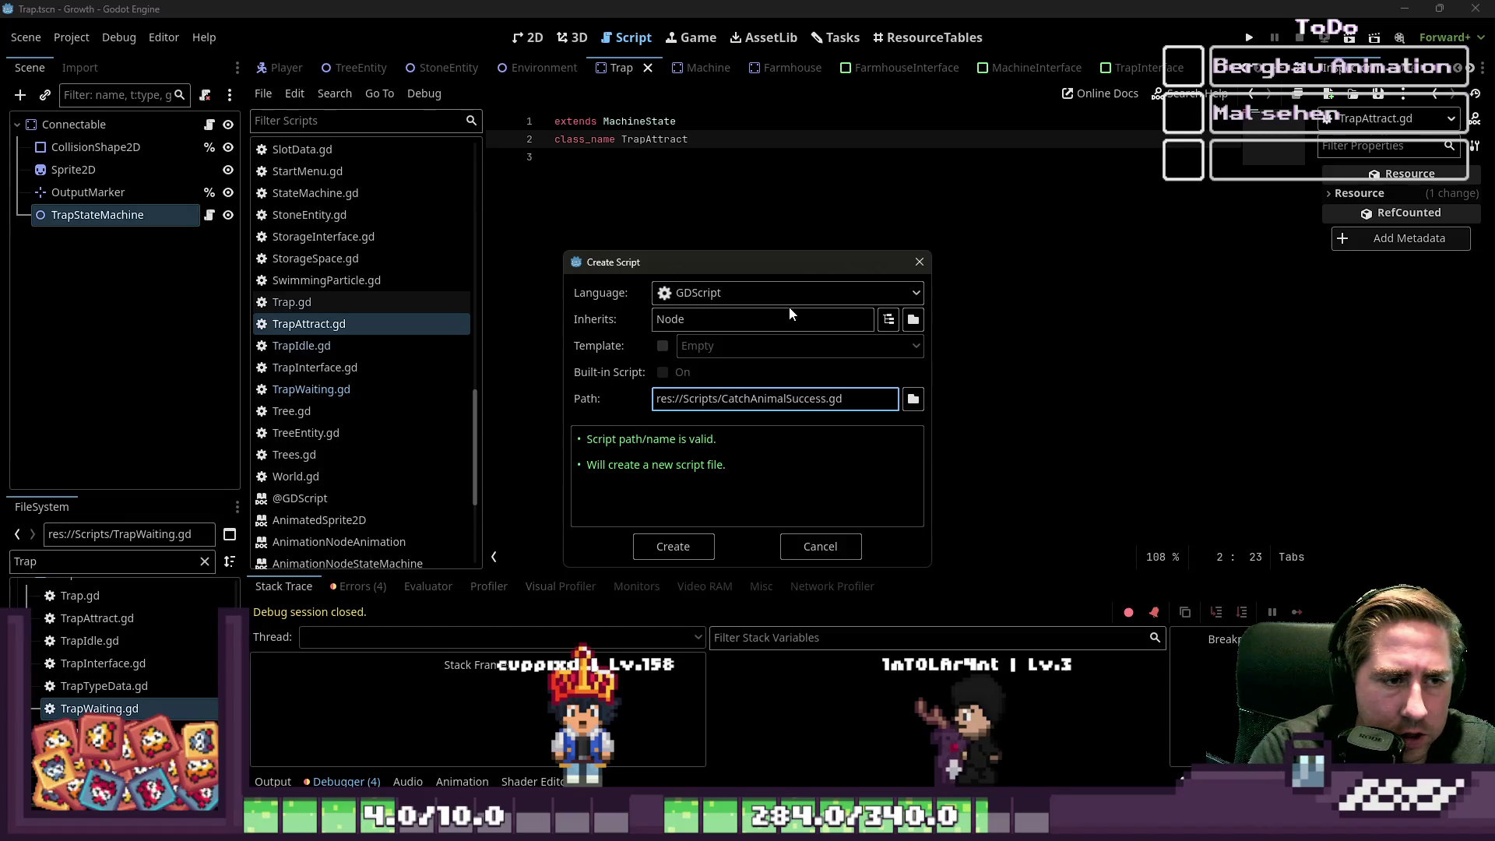
double_click(816, 398)
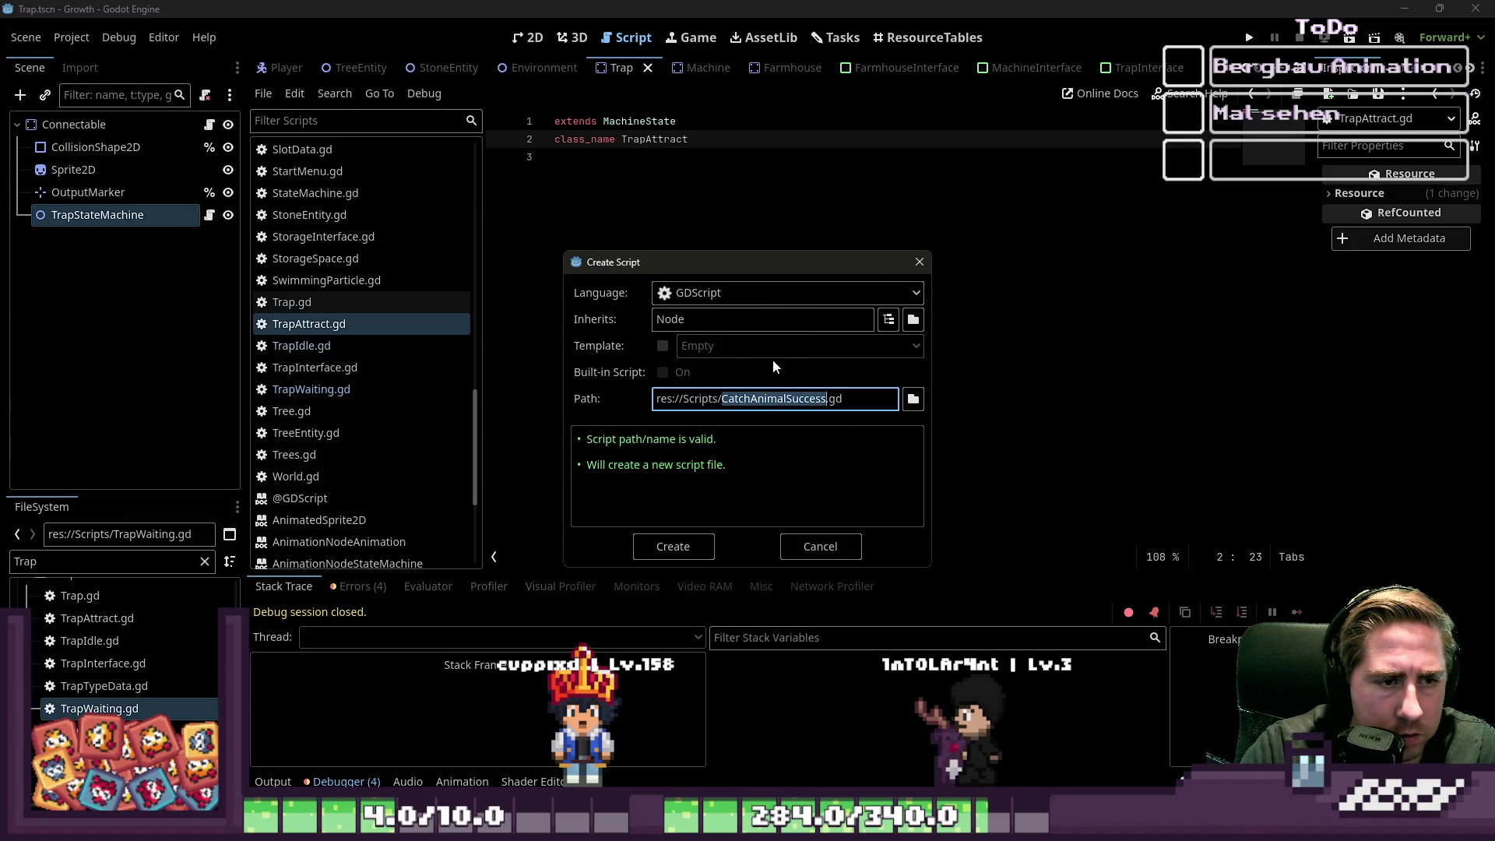
double_click(746, 326)
type("Machi")
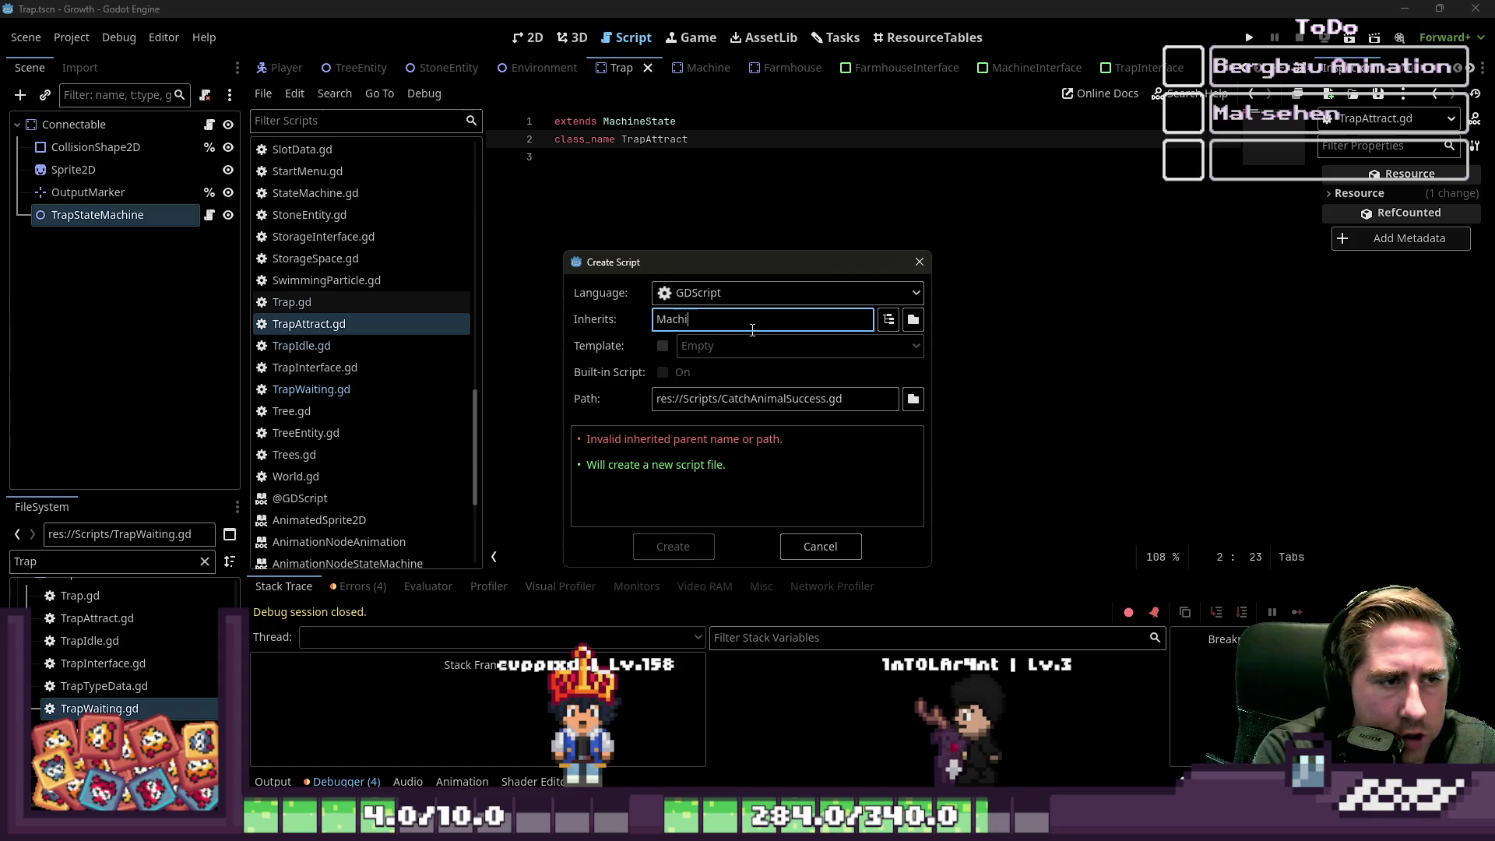
type("neState")
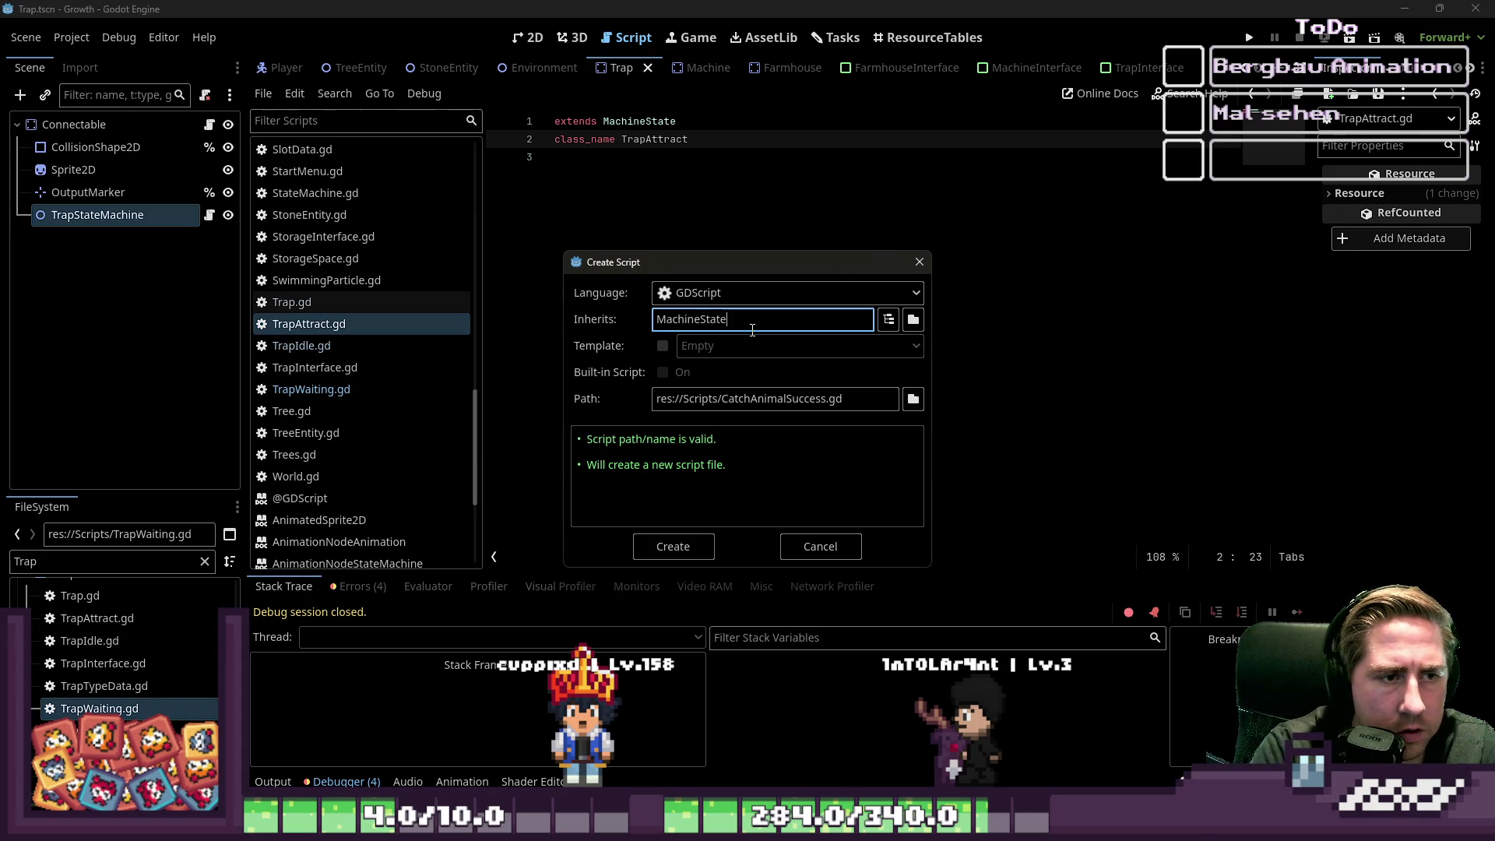
left_click(693, 548)
type("class_name")
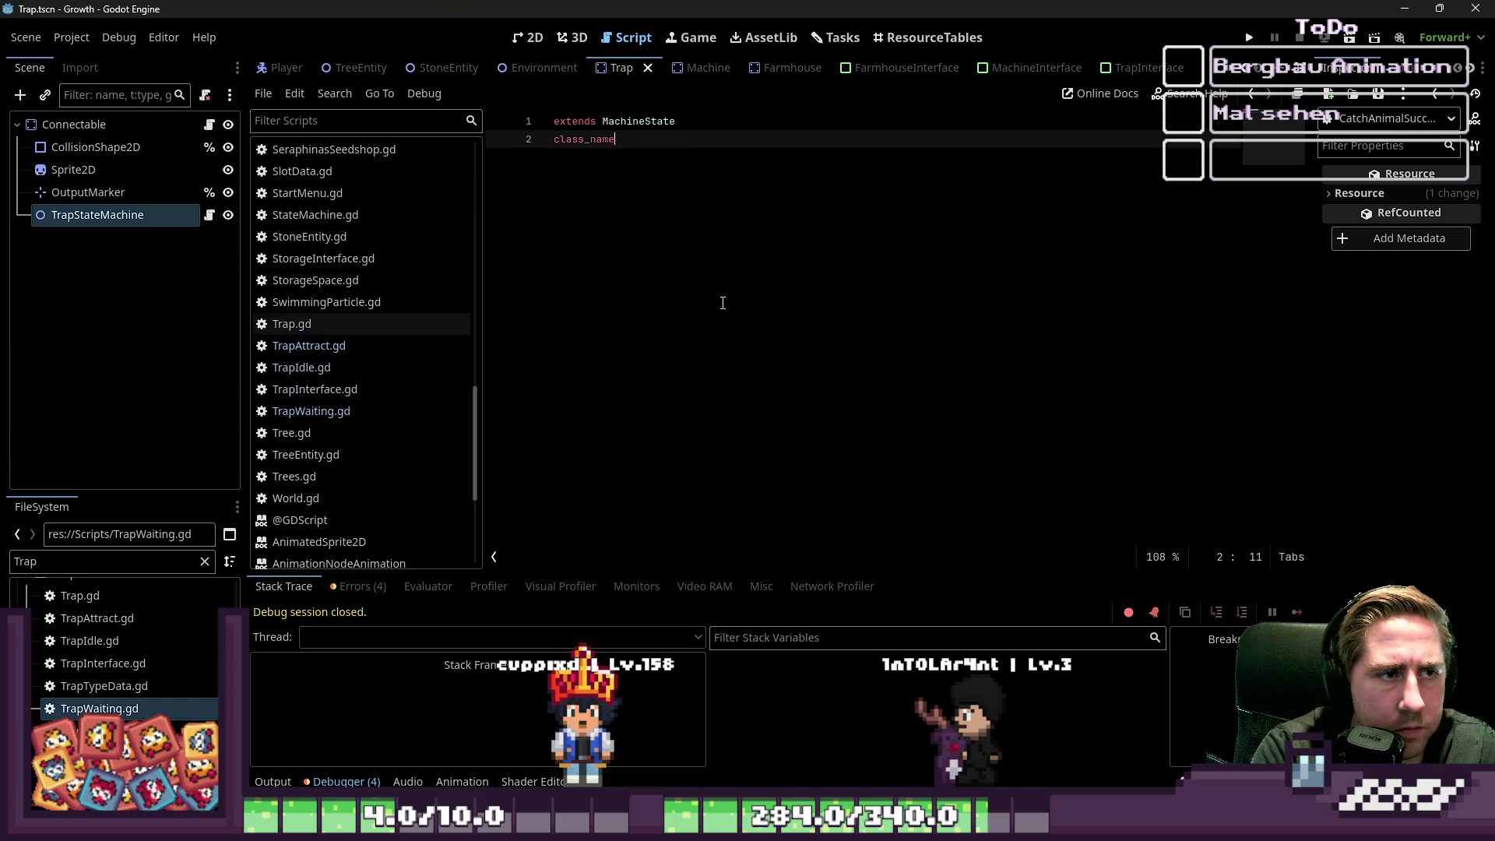
- Declare class_name CatchAnimalSuccess in the script and save it
type("CatchAnimalSuccess")
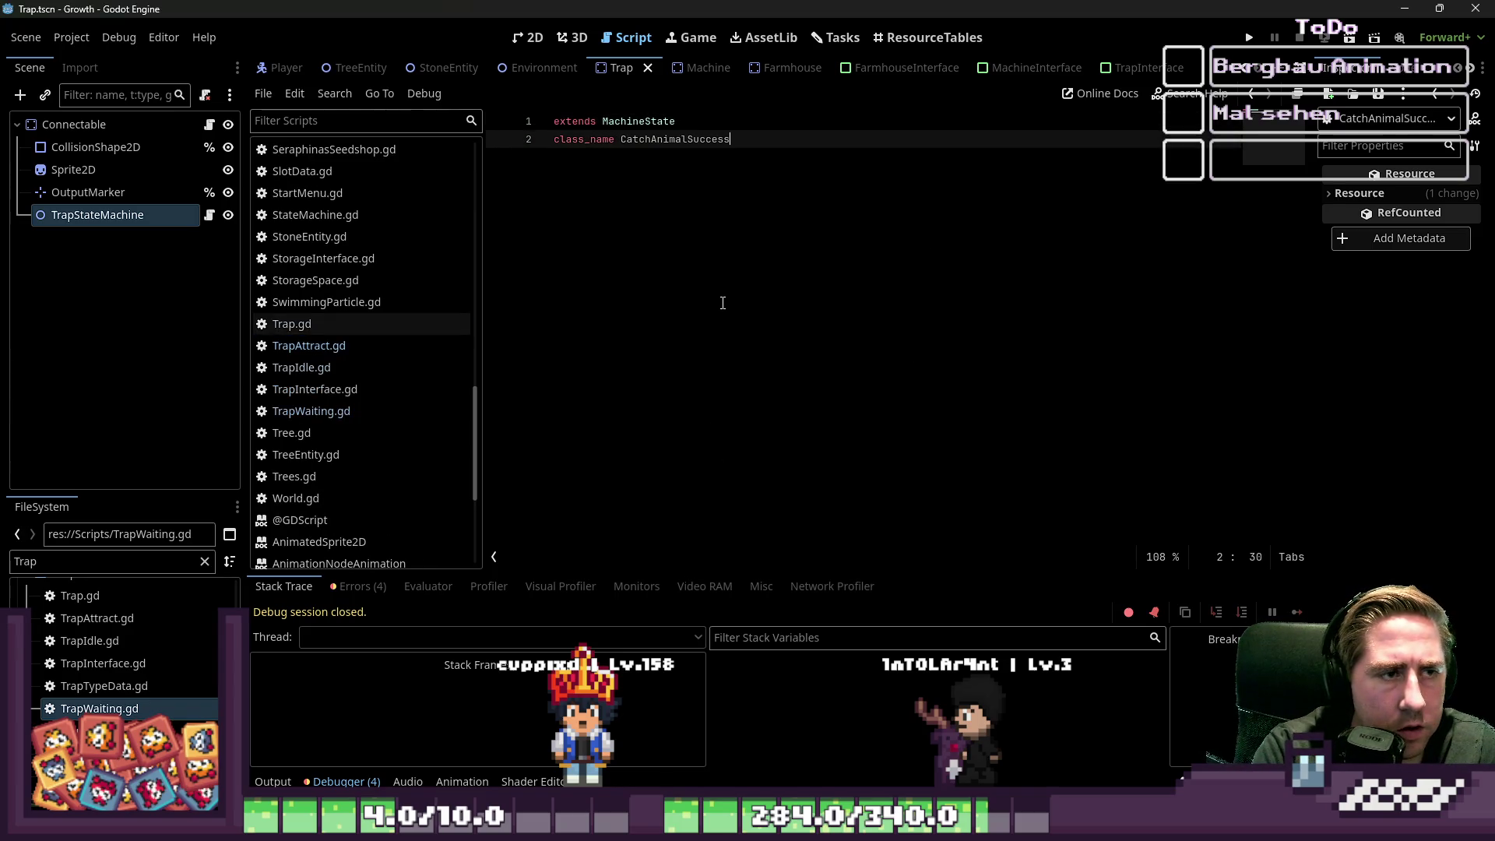
key("ctrl+s")
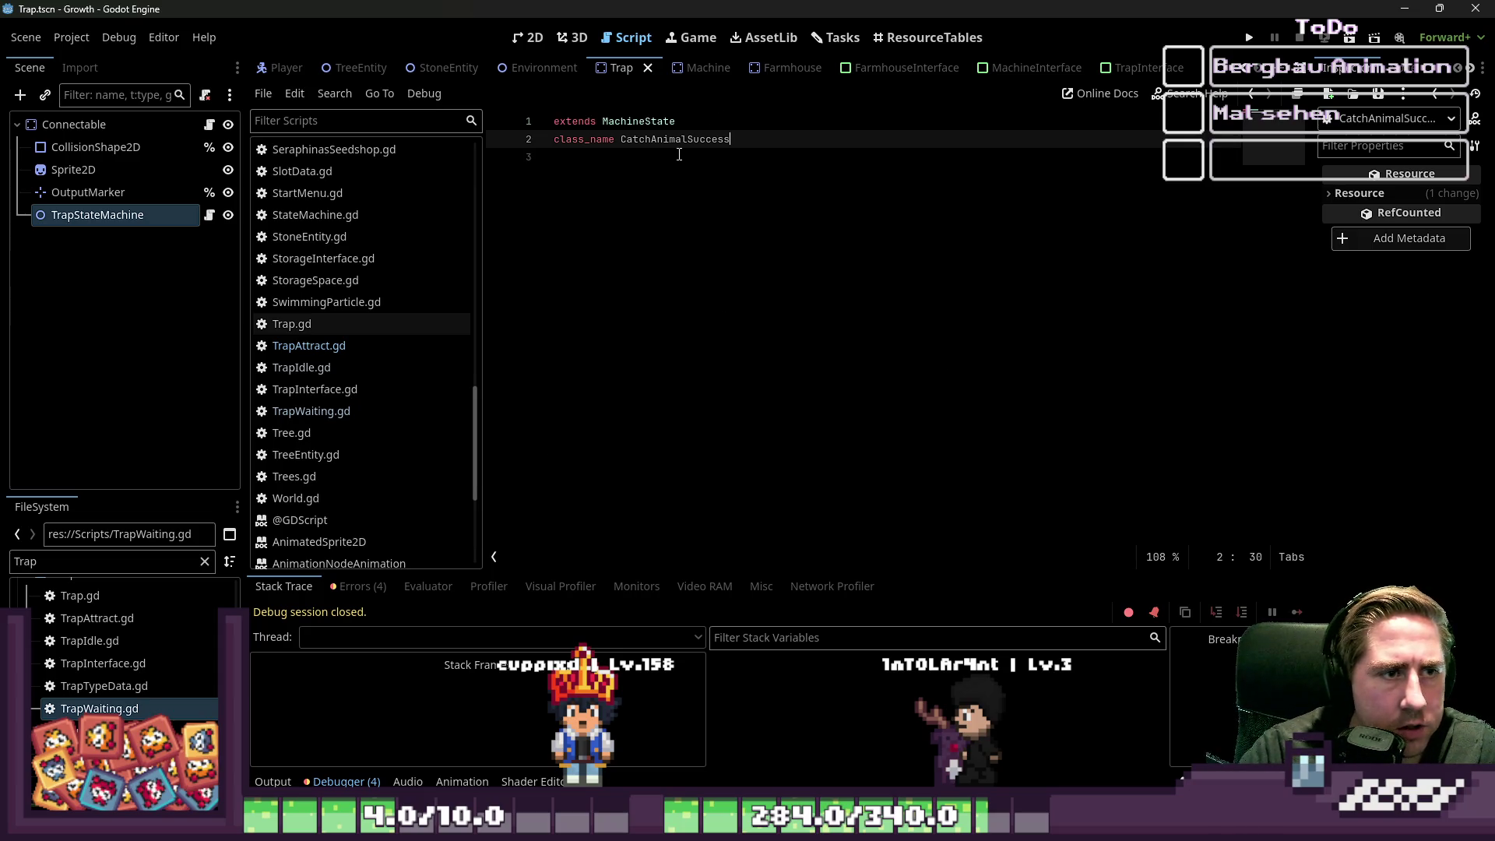
left_click_drag(688, 139, 621, 139)
key("ctrl+c")
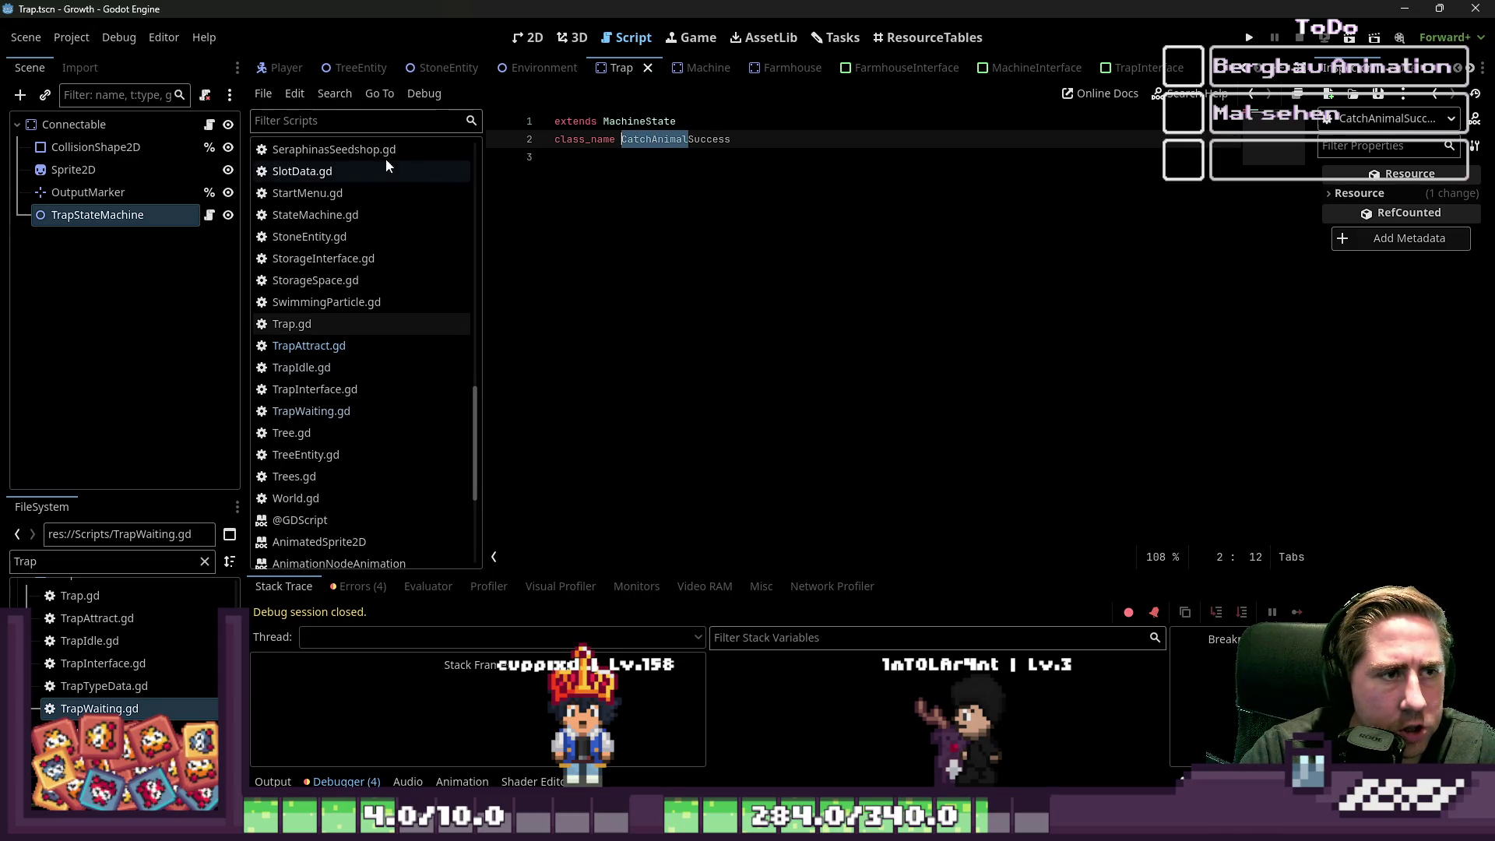
- Create a new script at res://Scripts/CatchAnimalFailed.gd inheriting MachineState
left_click(263, 93)
left_click(286, 116)
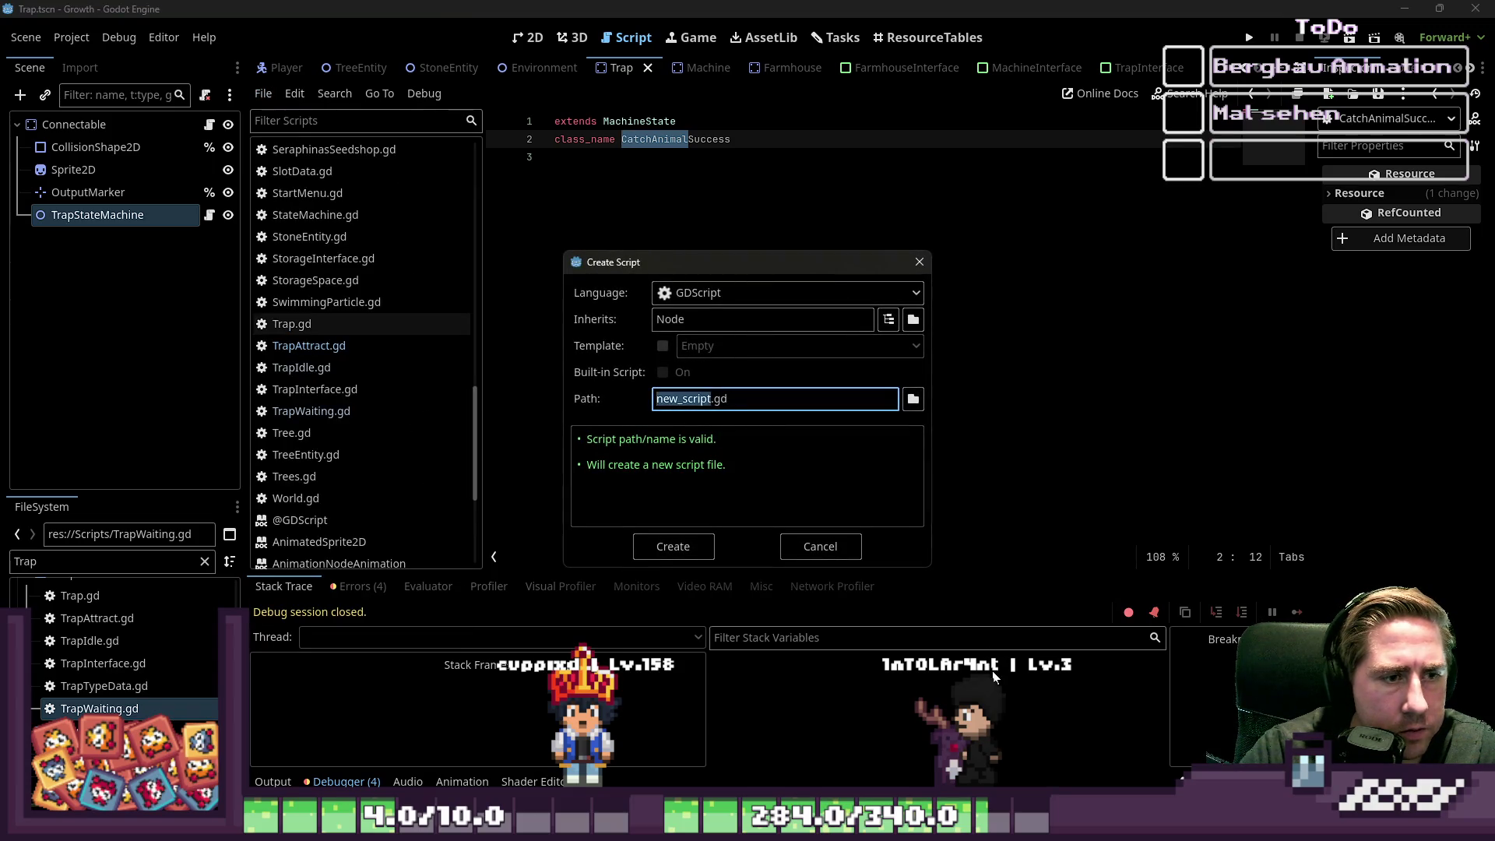
key("BackSpace")
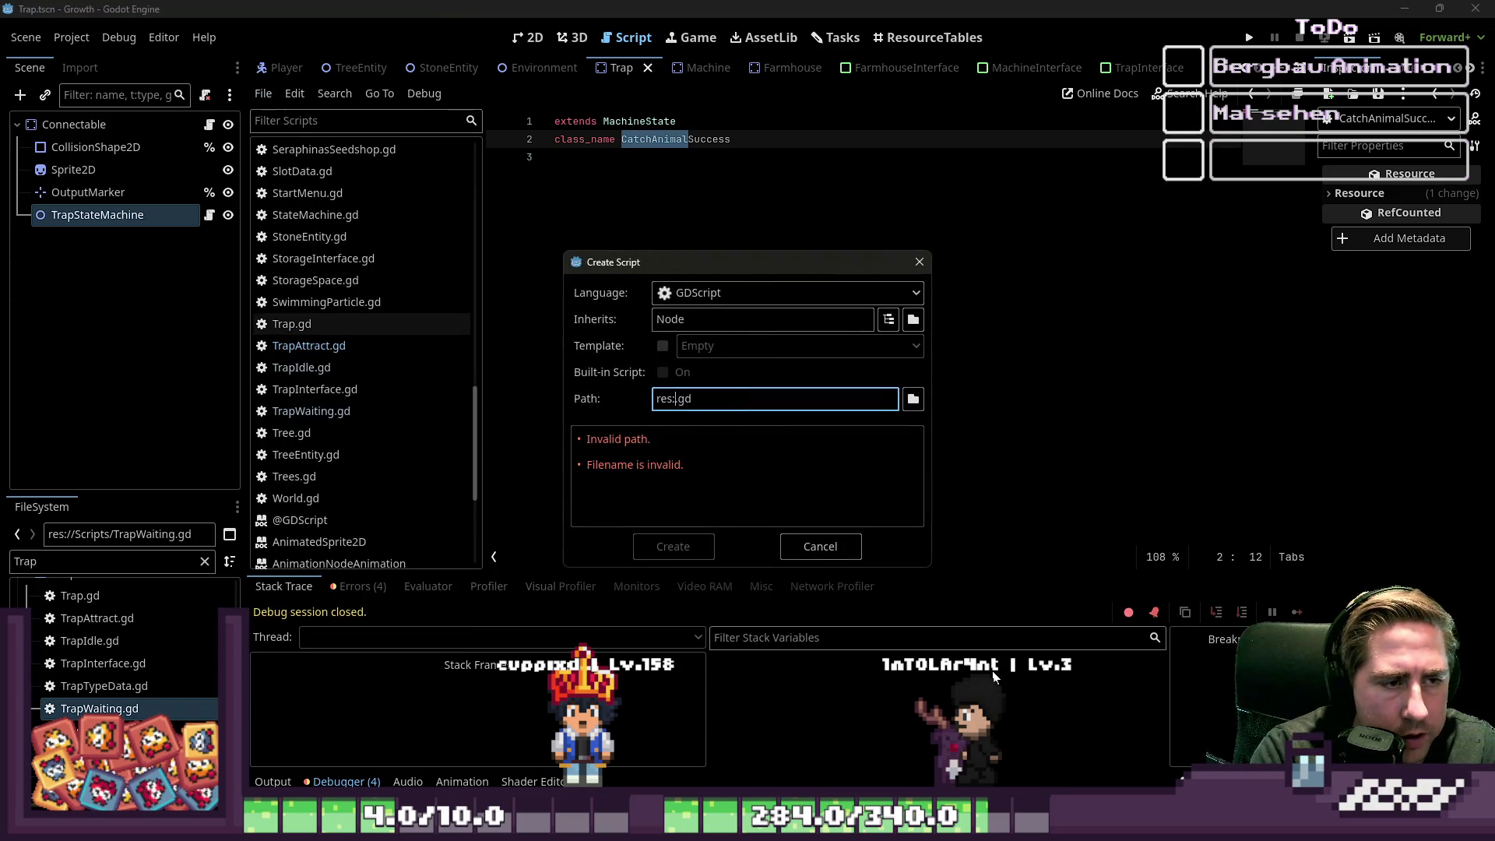
type("//Scrip")
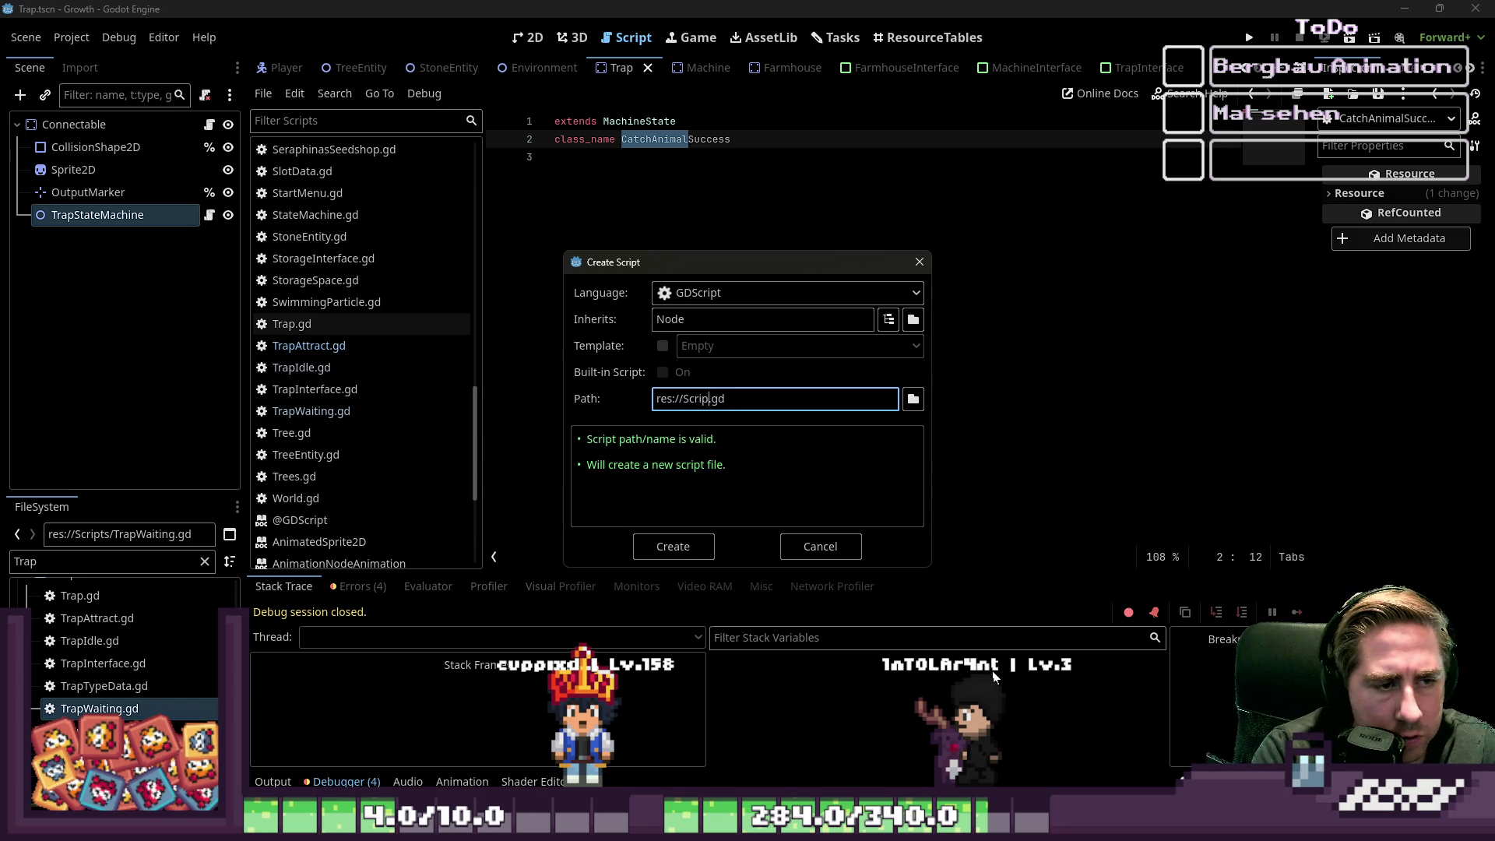
type("/")
key("ctrl+v")
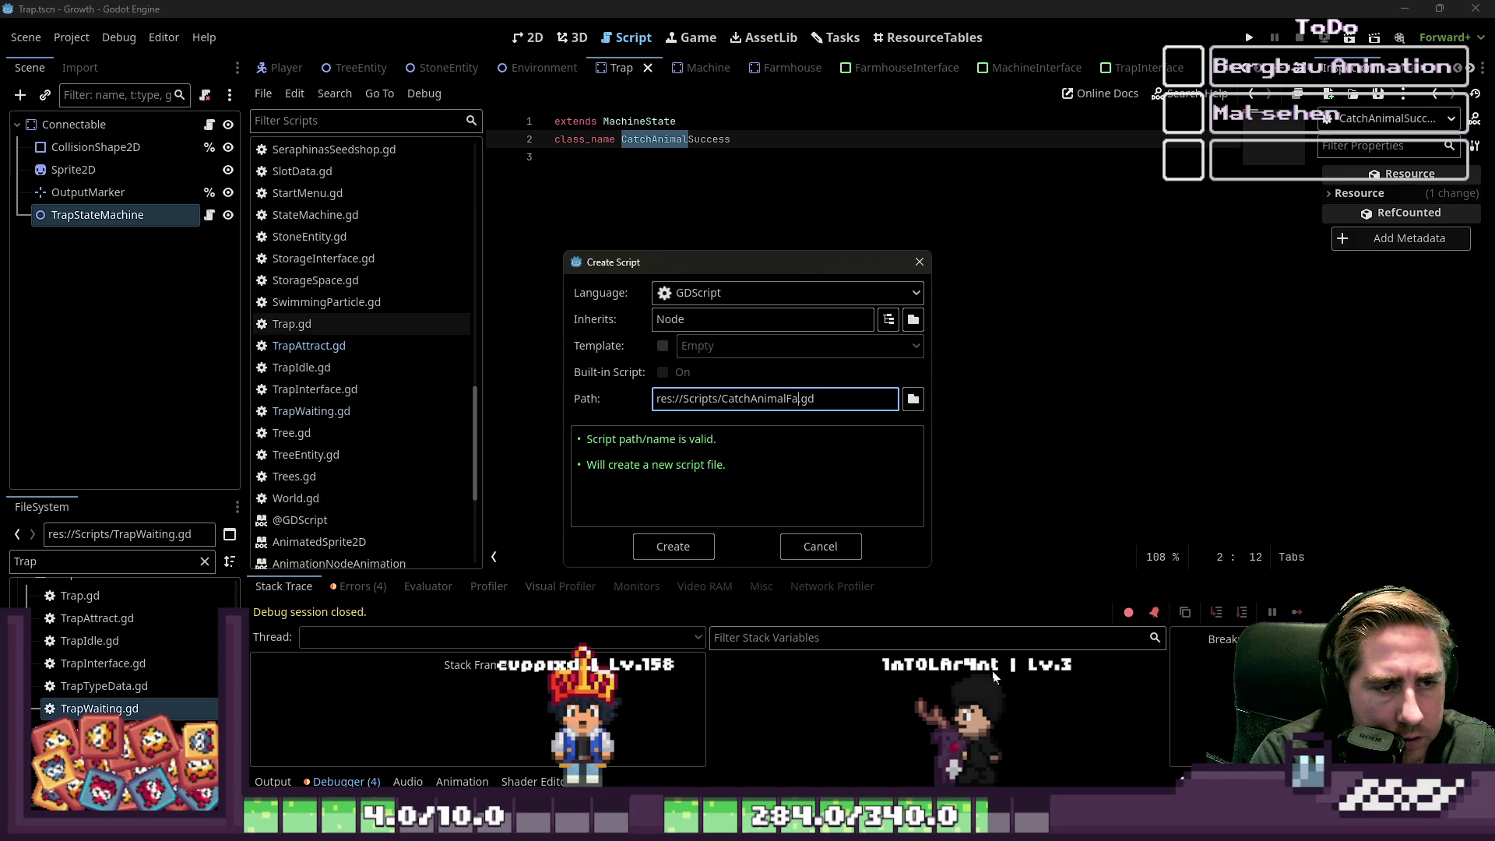
type("iled")
left_click(696, 321)
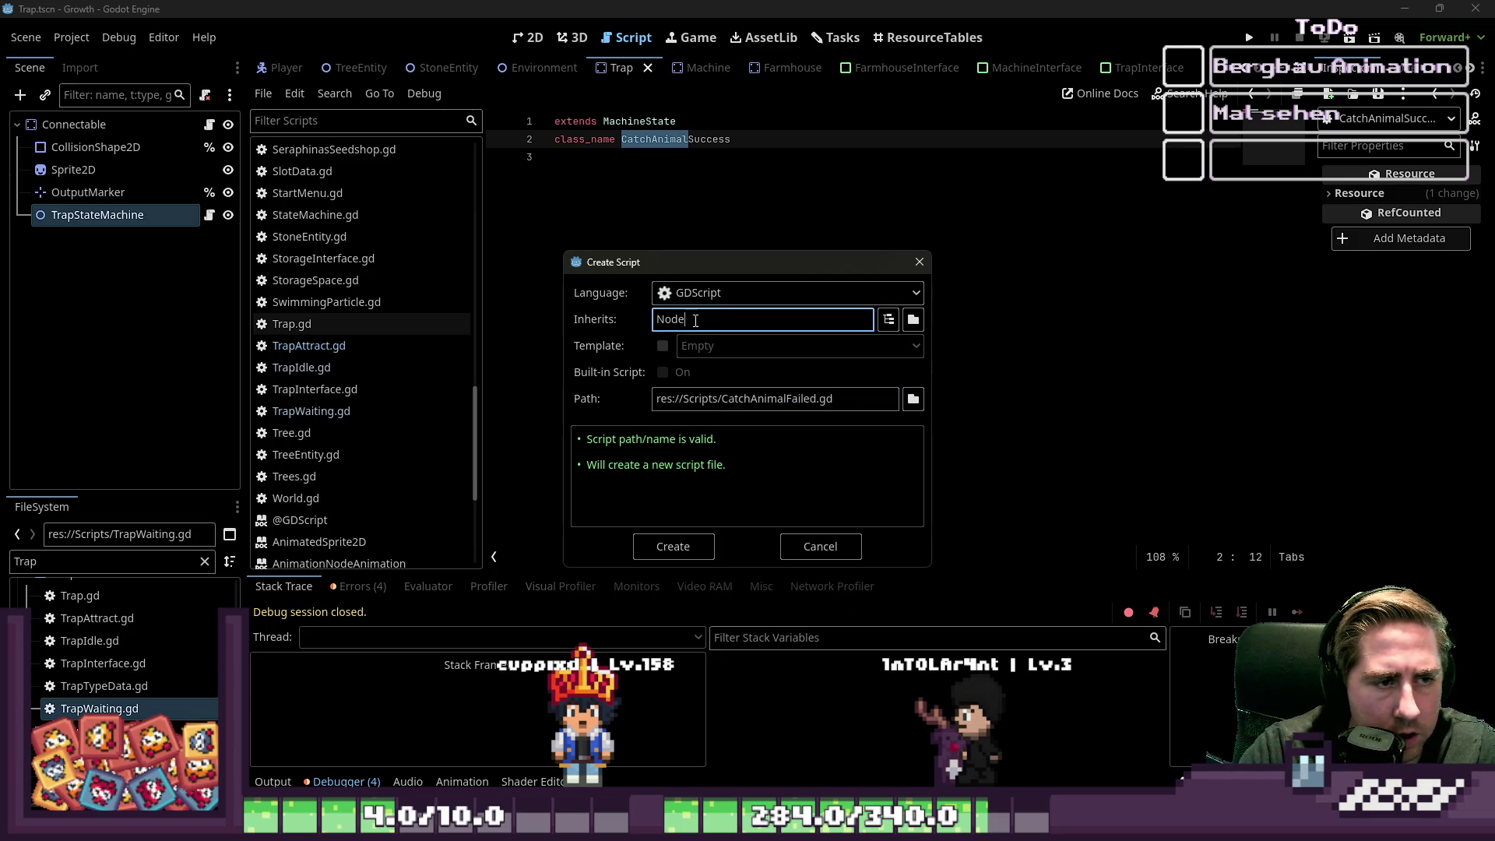
double_click(756, 398)
double_click(715, 322)
type("MachineSta")
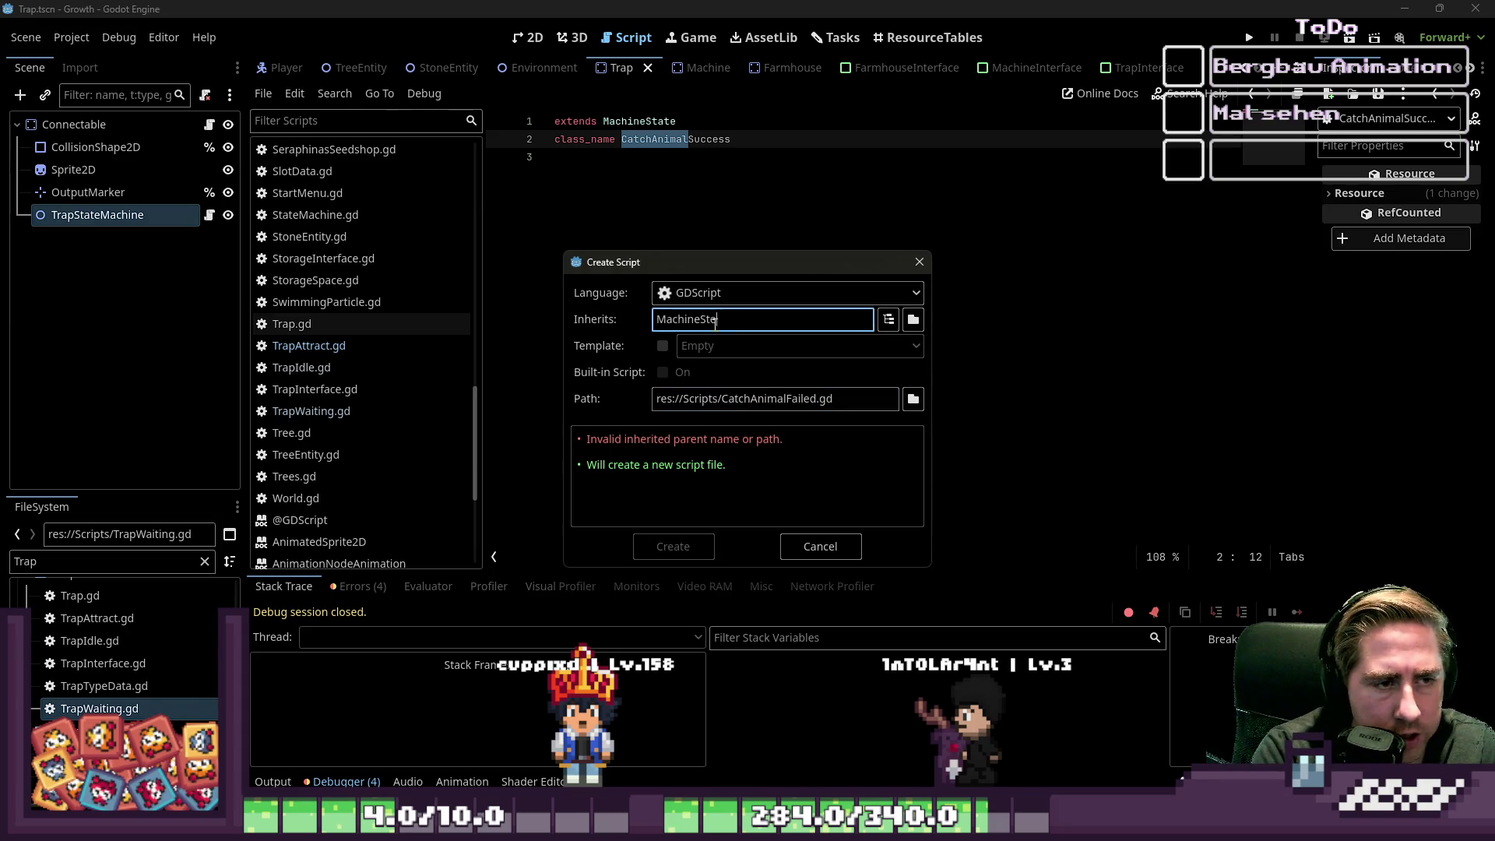
type("te")
key("Return")
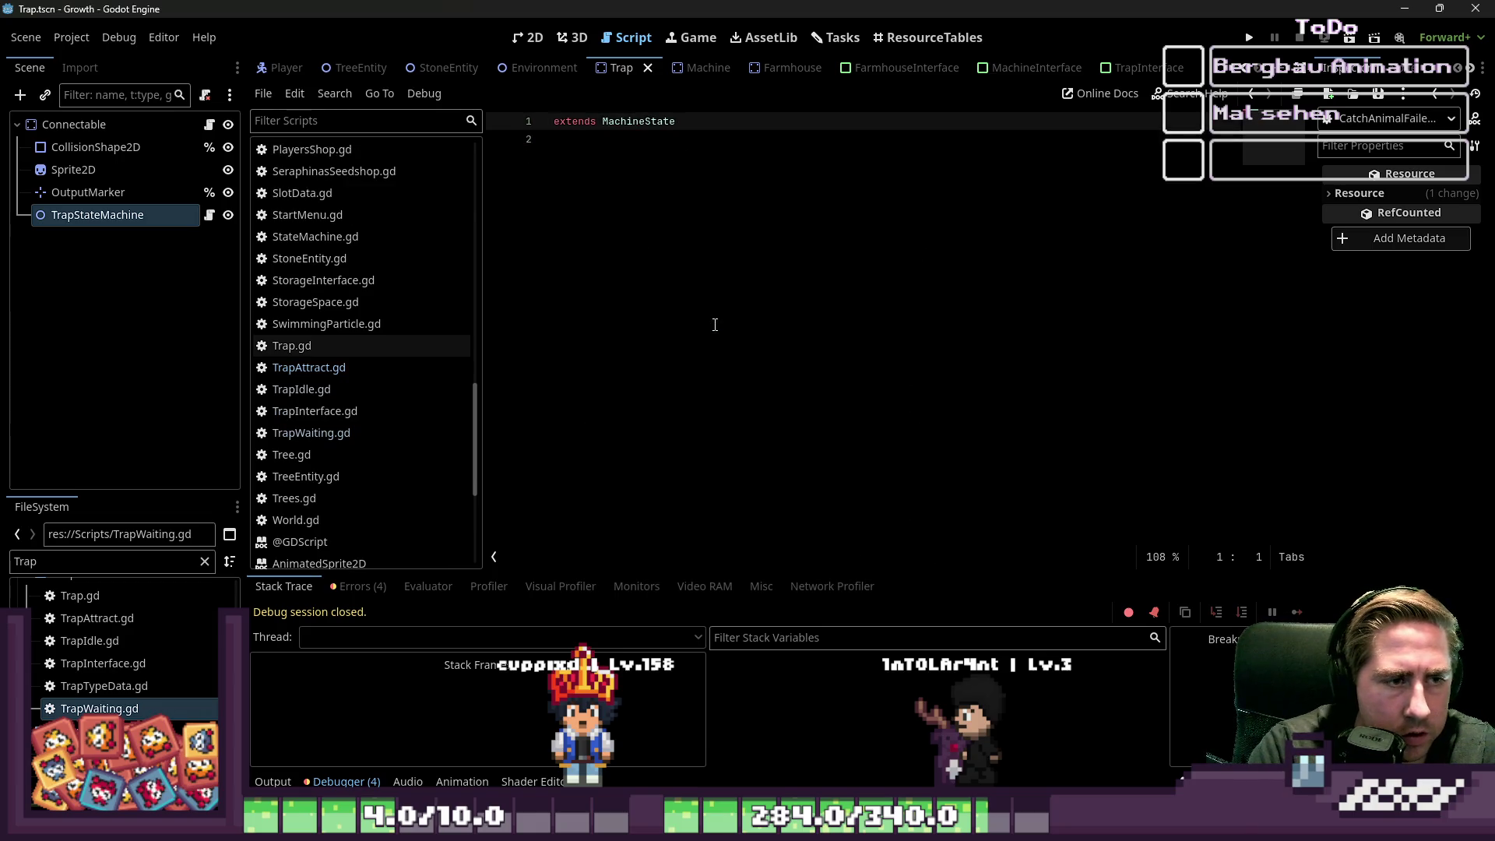
- Declare class_name CatchAnimalFailed in the script and save it
type("class_nameCatchAnimalFailed")
key("ctrl+s")
key("Return")
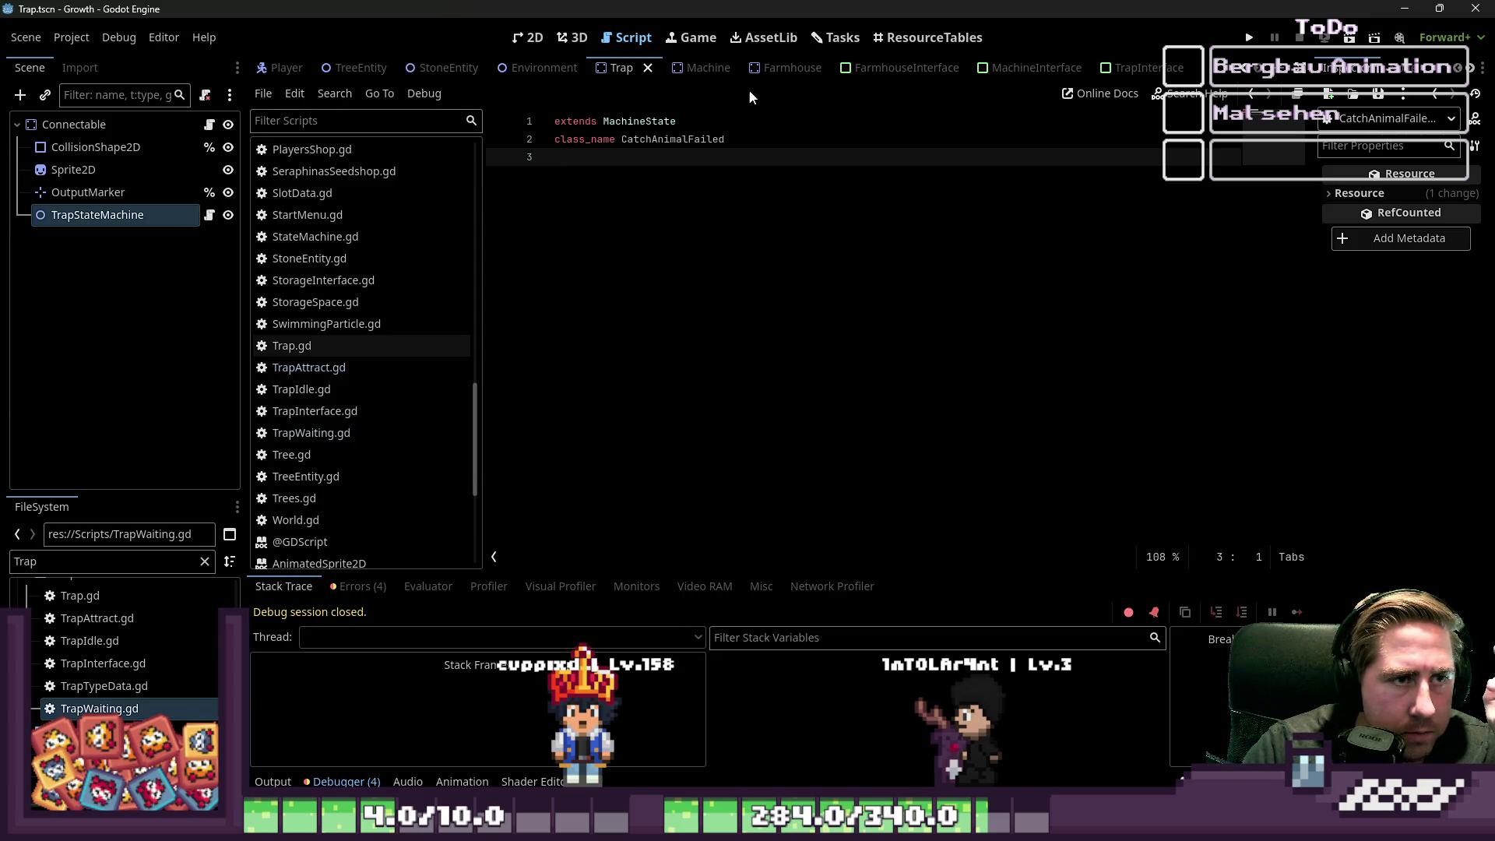
- Replace the FileSystem filter with 'State' and select the Resources/MachineStates folder
scroll(129, 623, "up", 5)
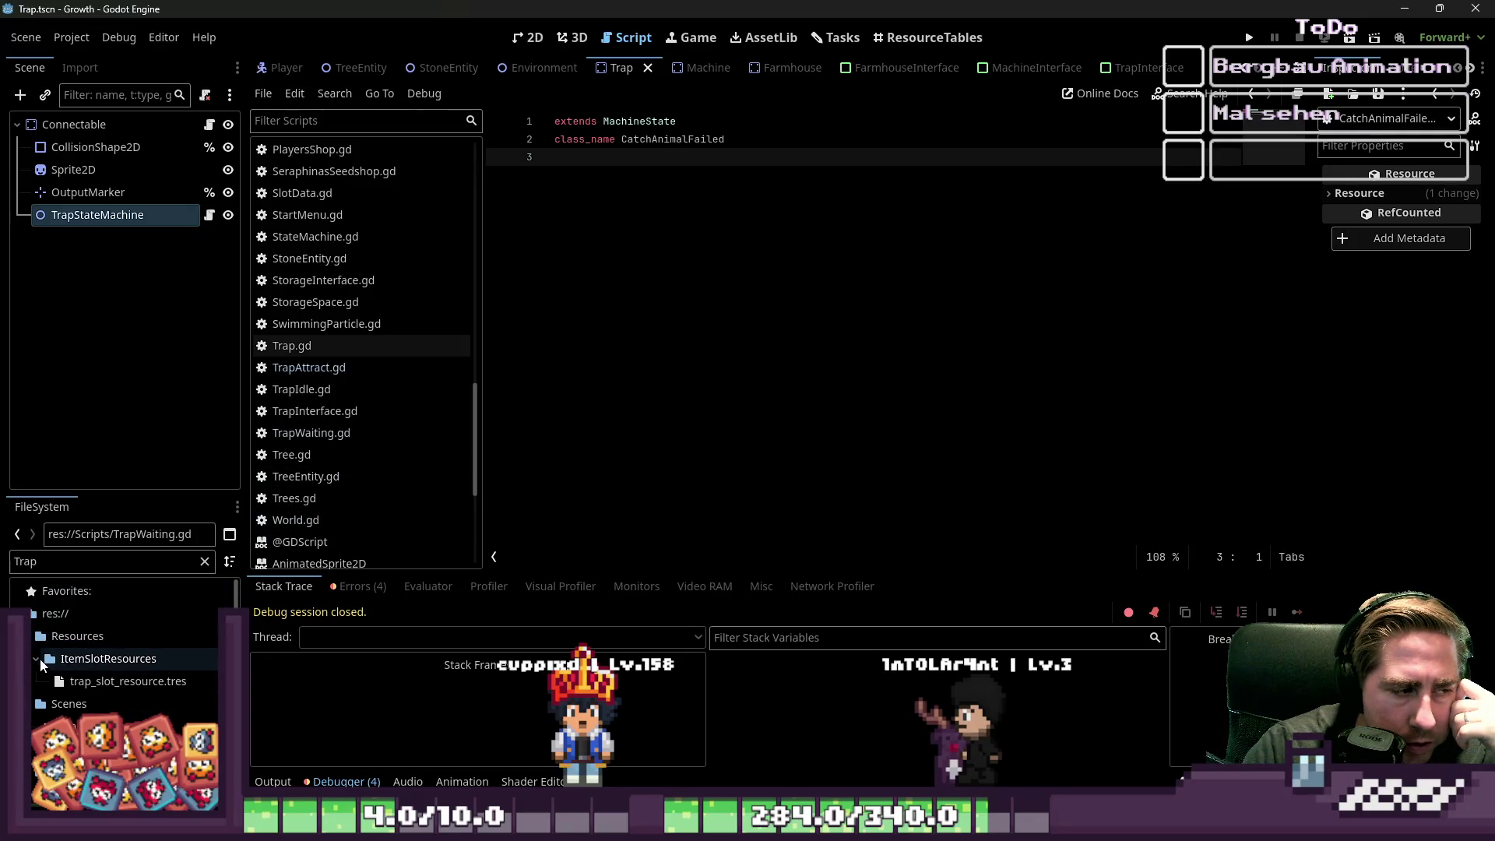
left_click(37, 659)
left_click(32, 705)
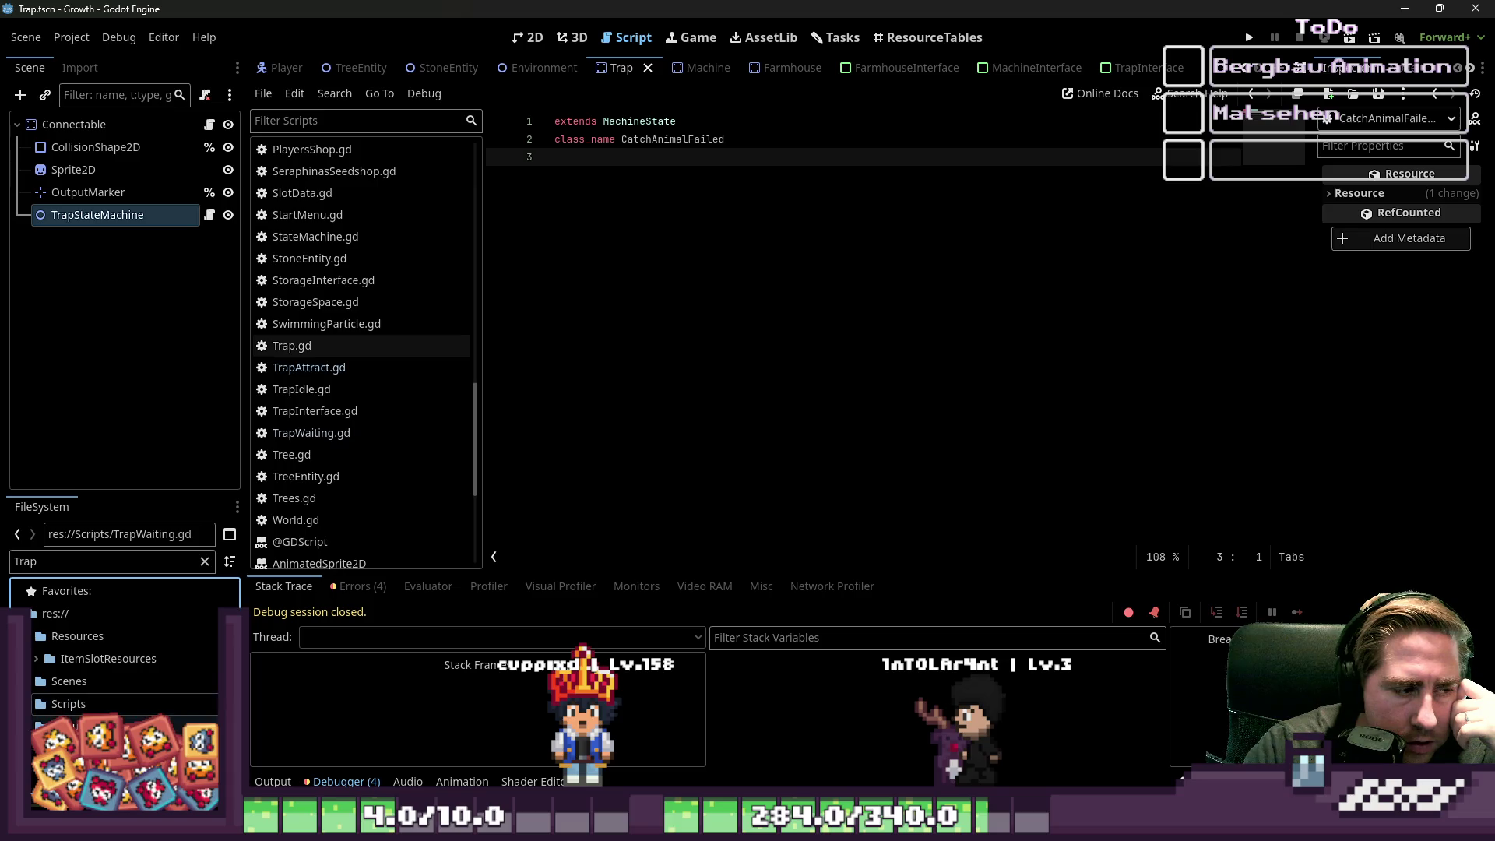
double_click(85, 564)
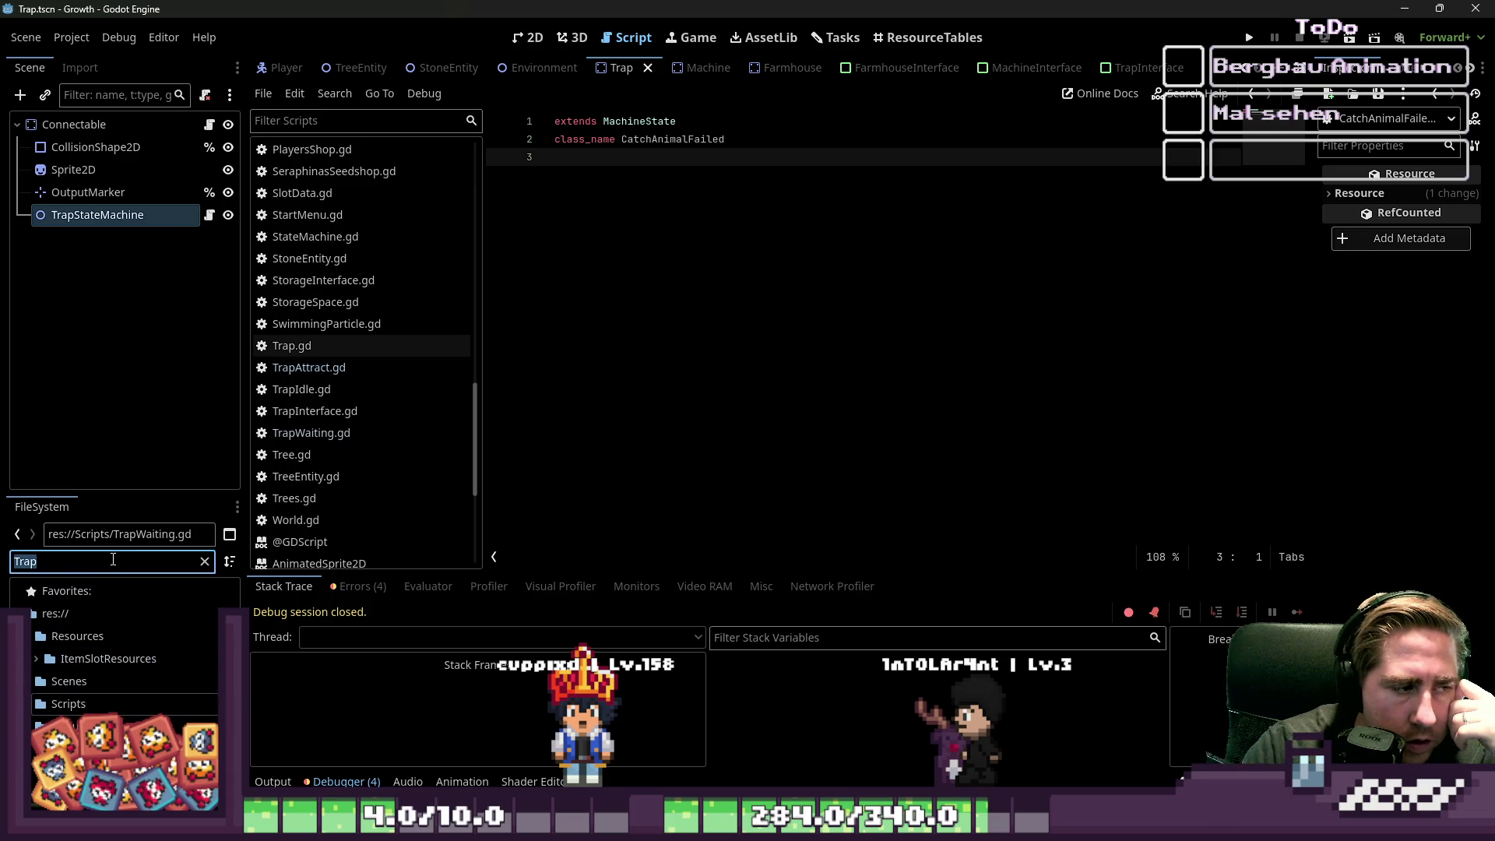
key("BackSpace")
type("State")
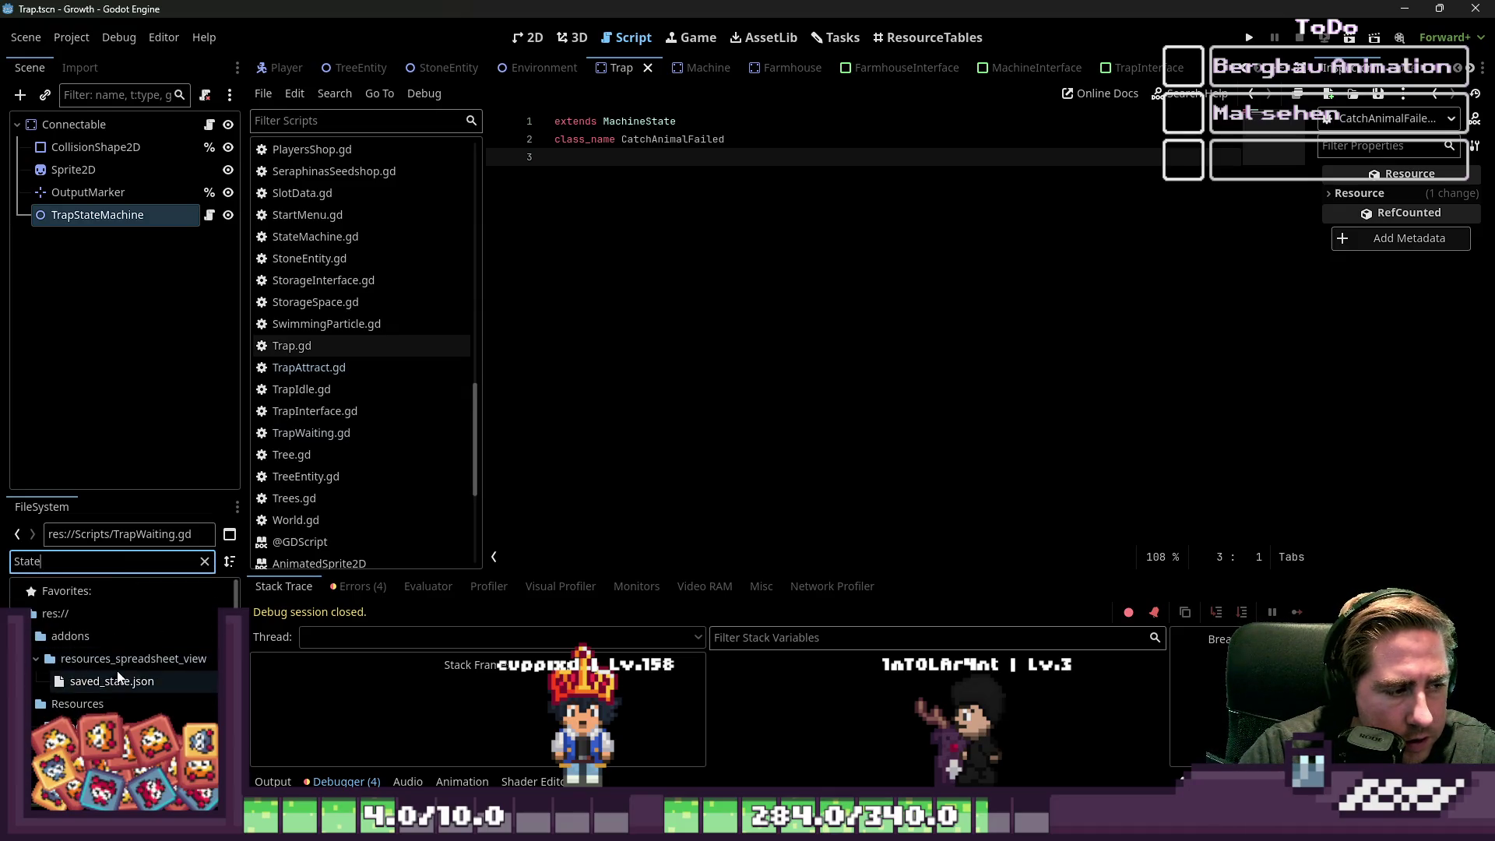
left_click(117, 720)
scroll(117, 685, "down", 2)
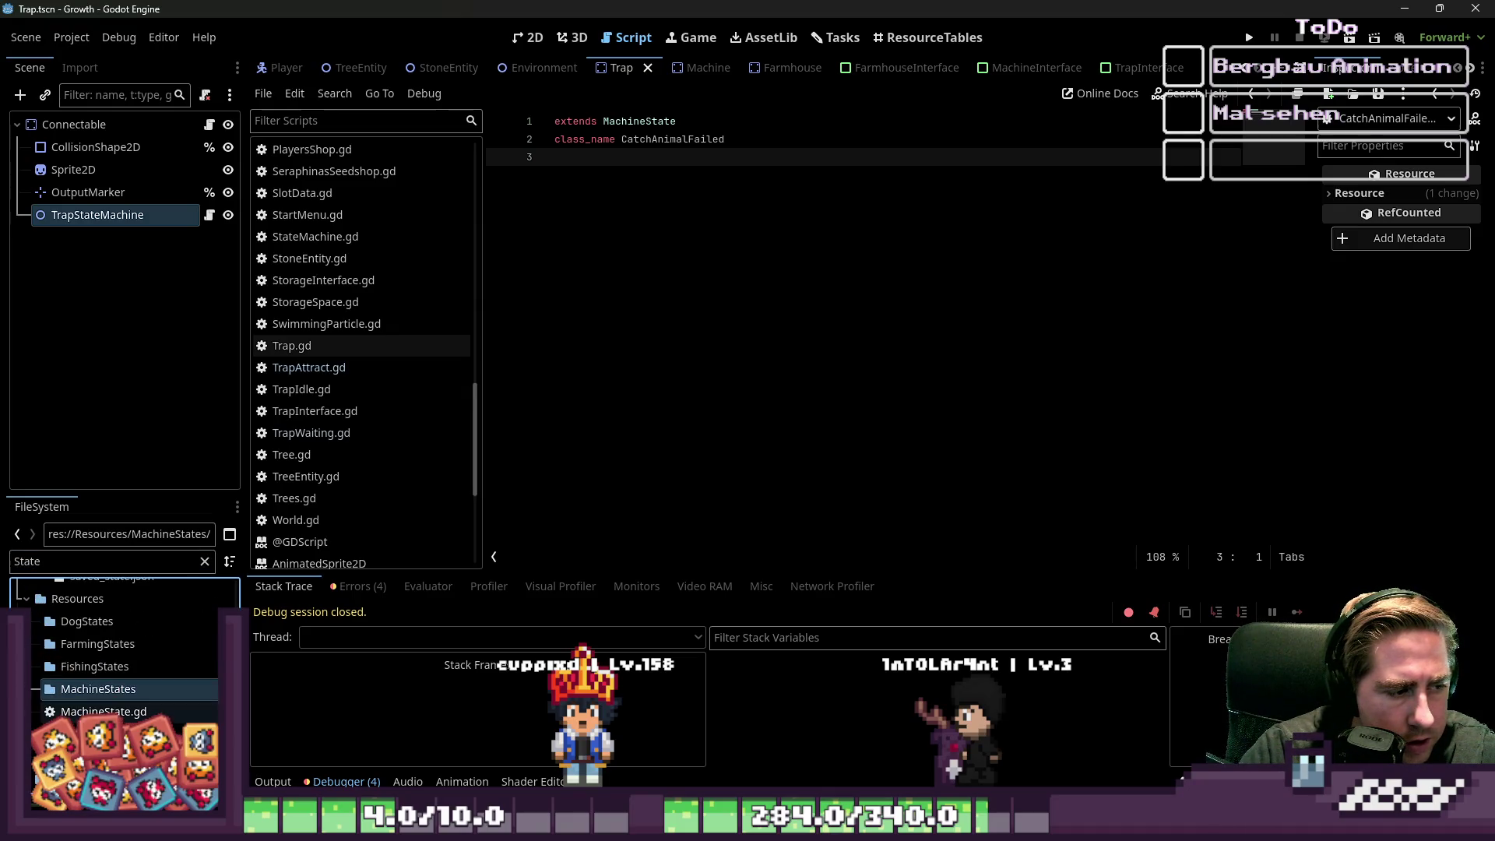
right_click(96, 688)
- Create a TrapAttract resource in MachineStates and save it as TrapAttract.tres
mouse_move(163, 473)
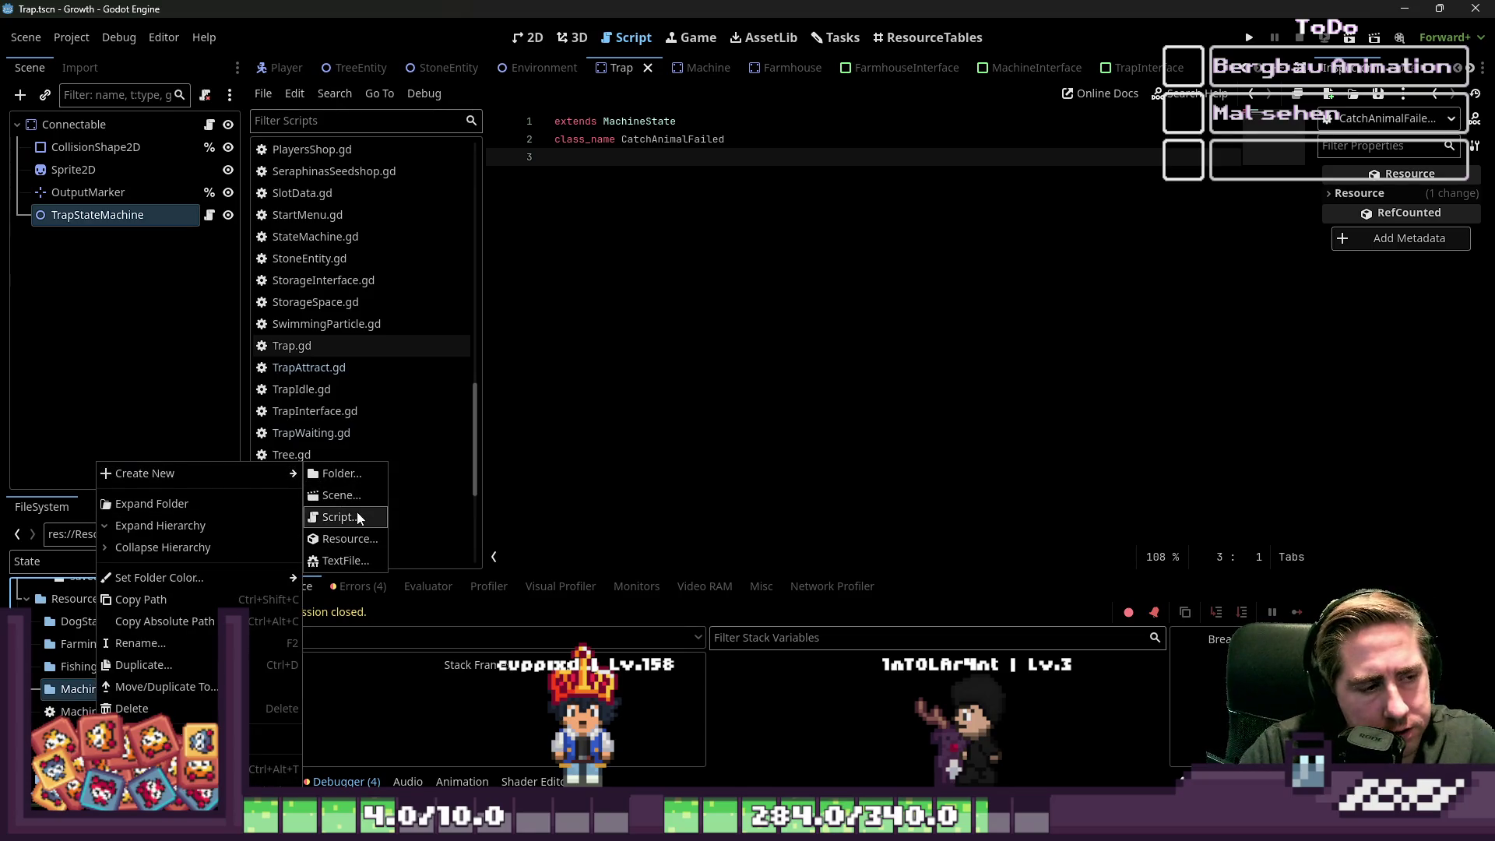
left_click(351, 537)
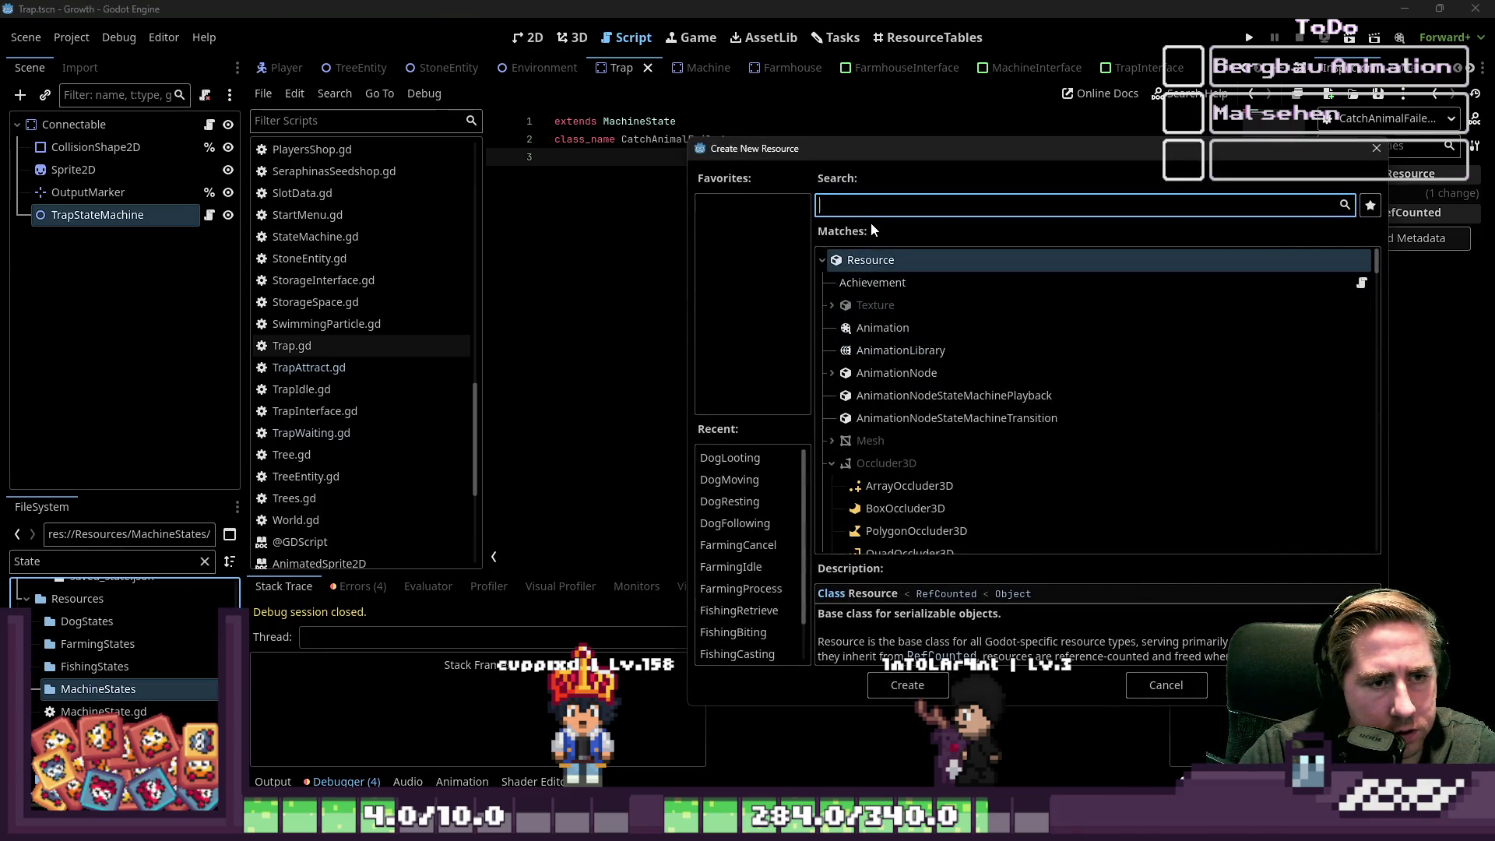
type("Trap")
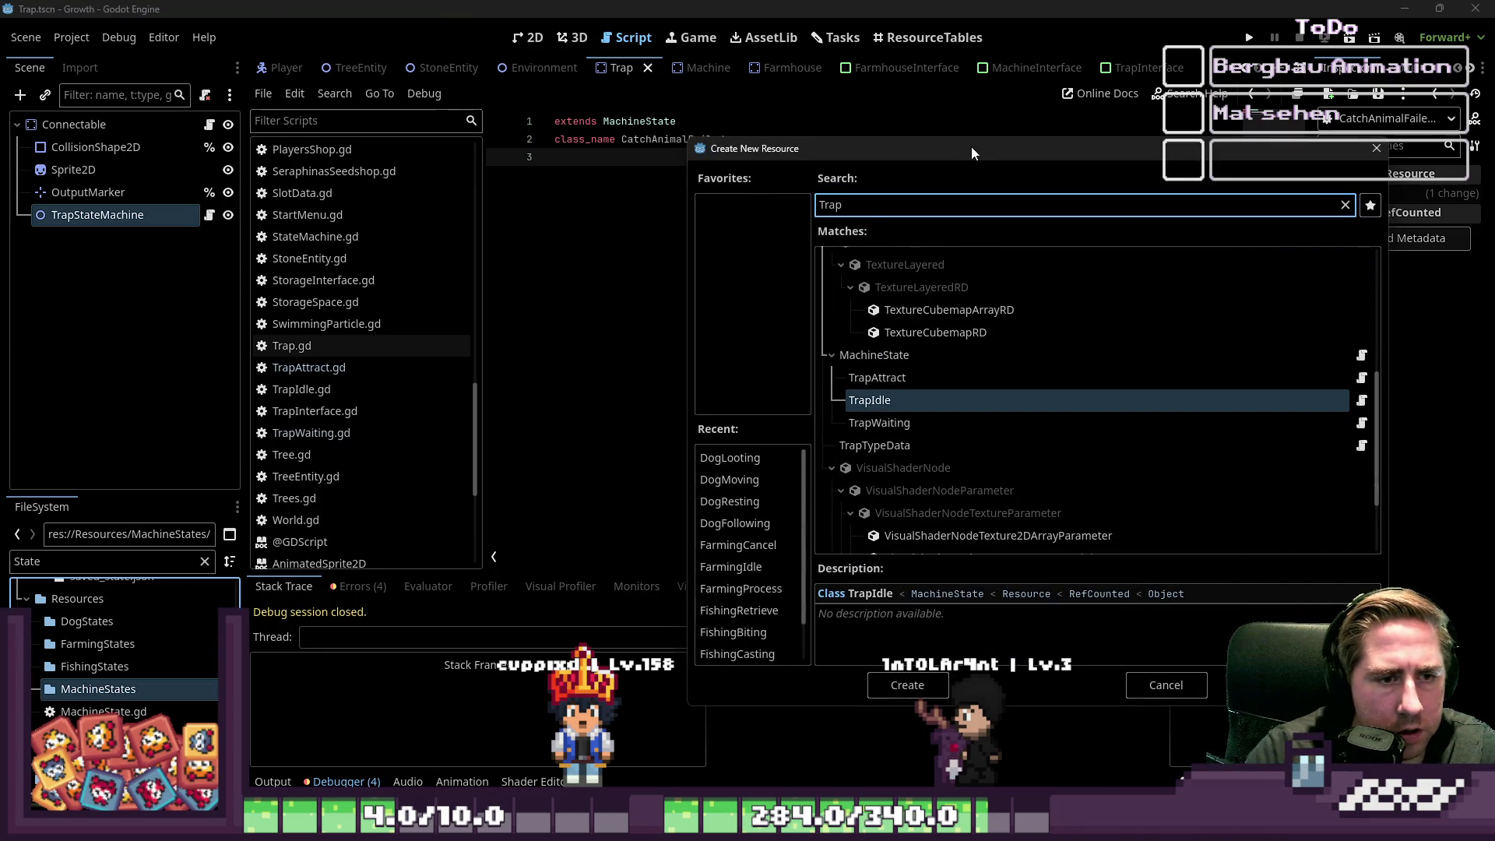
left_click(902, 374)
left_click(881, 206)
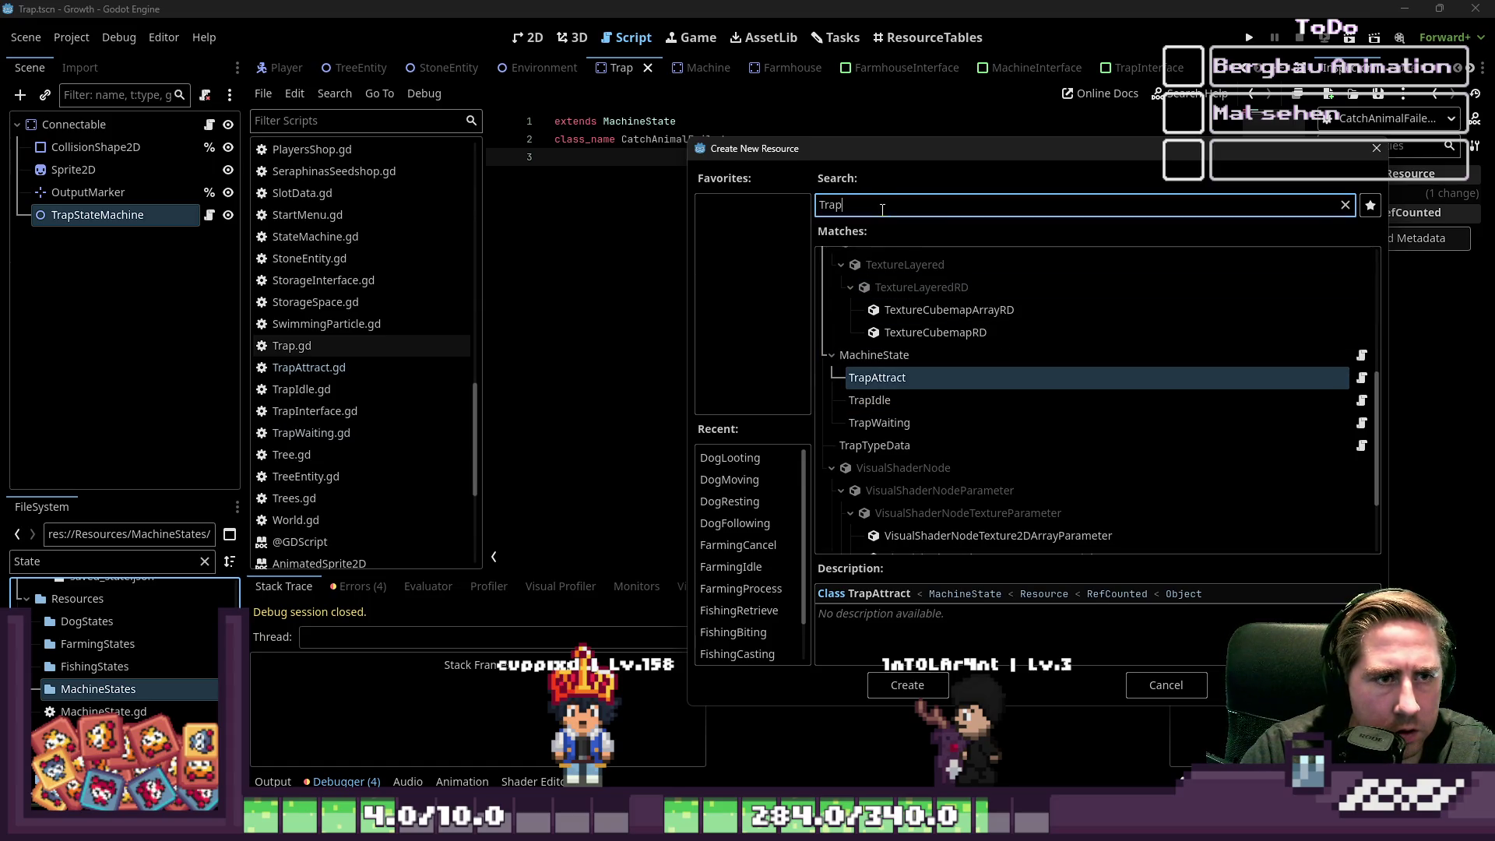
type("Attract")
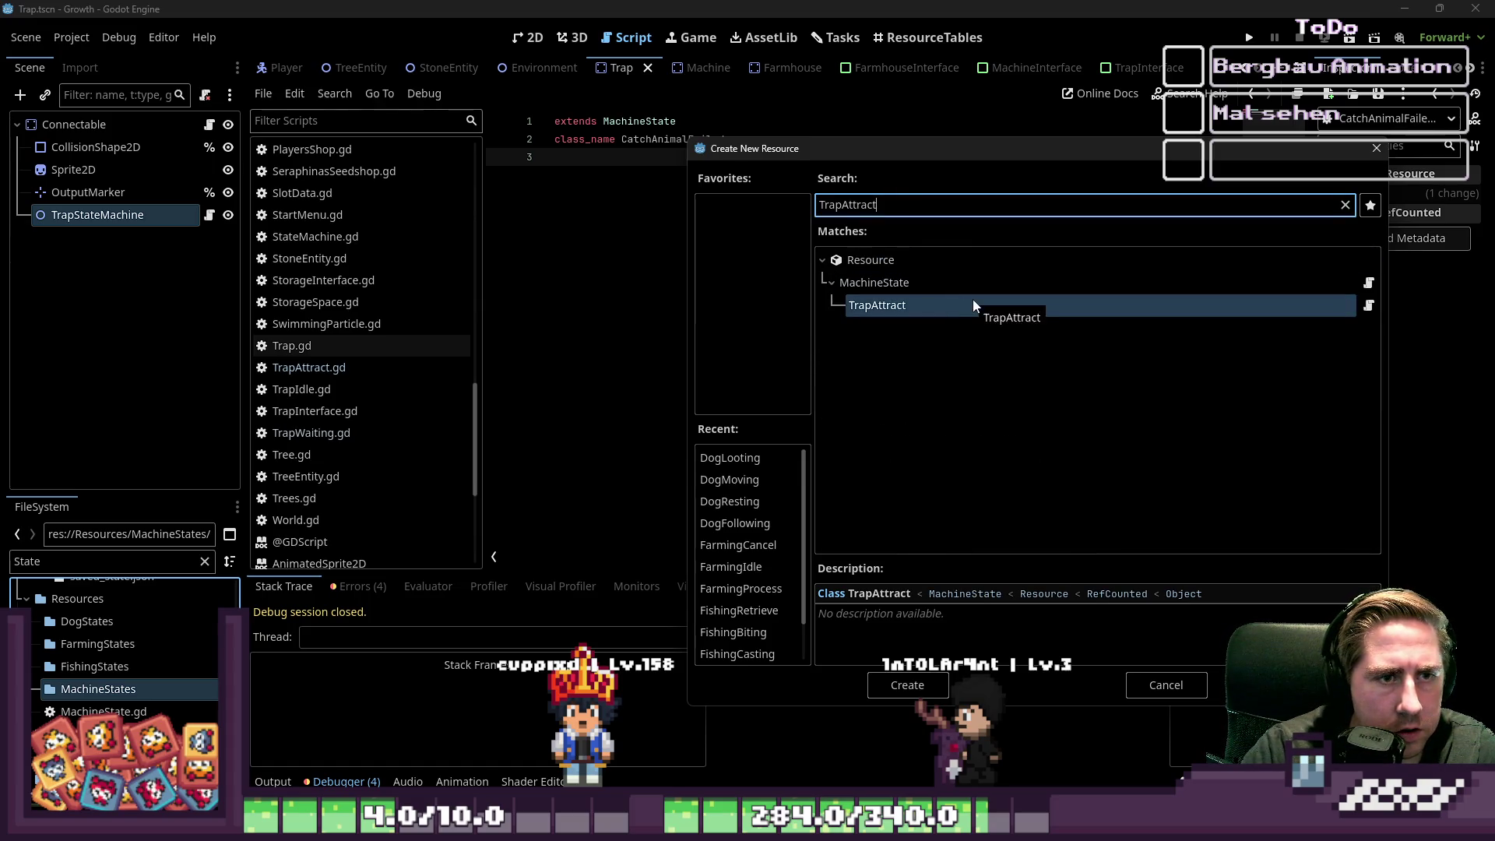
double_click(885, 306)
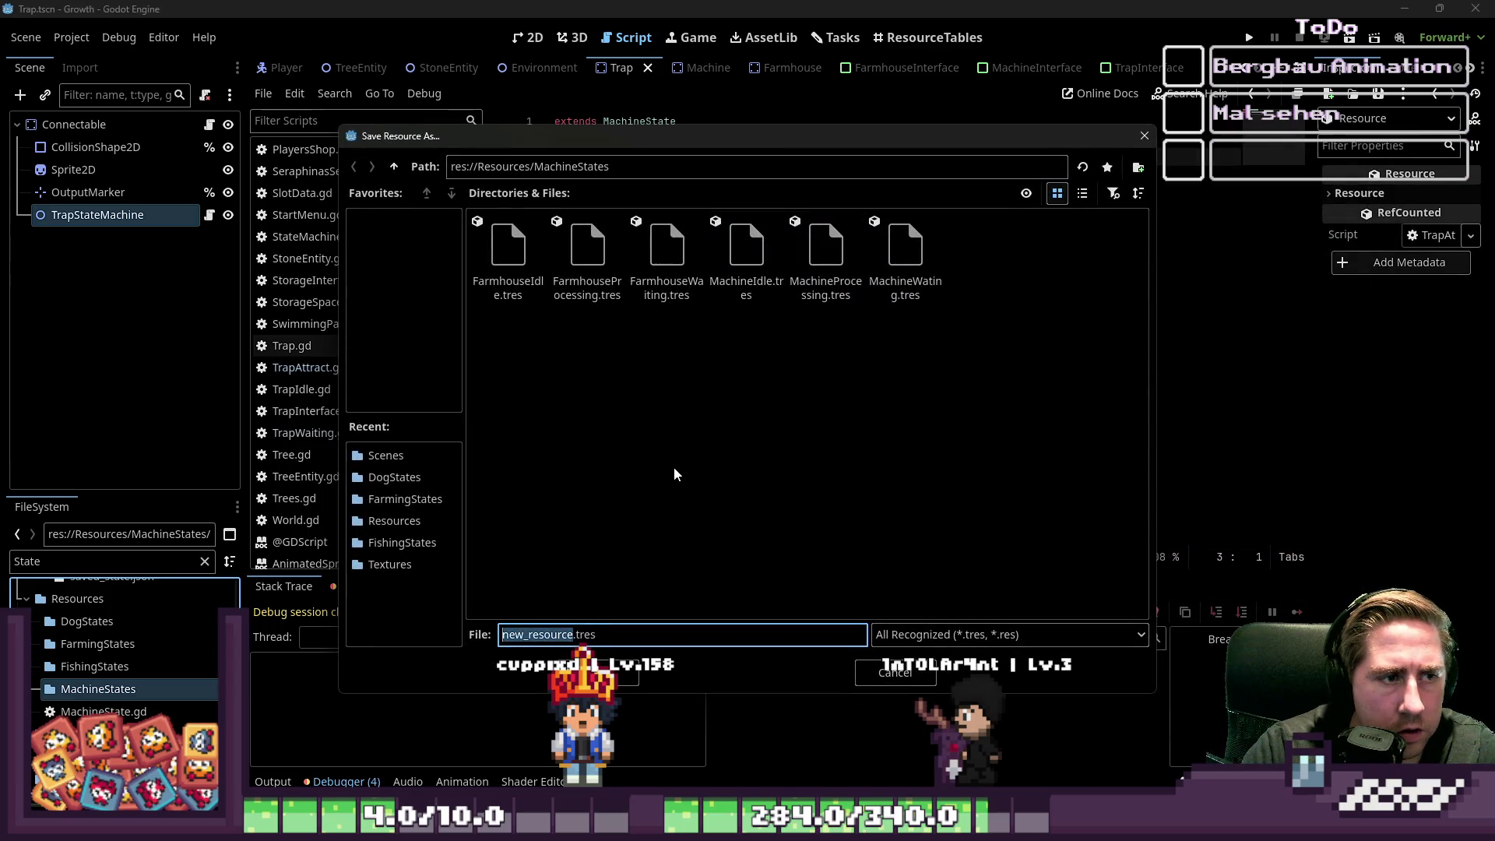
type("TrapAttract")
key("Return")
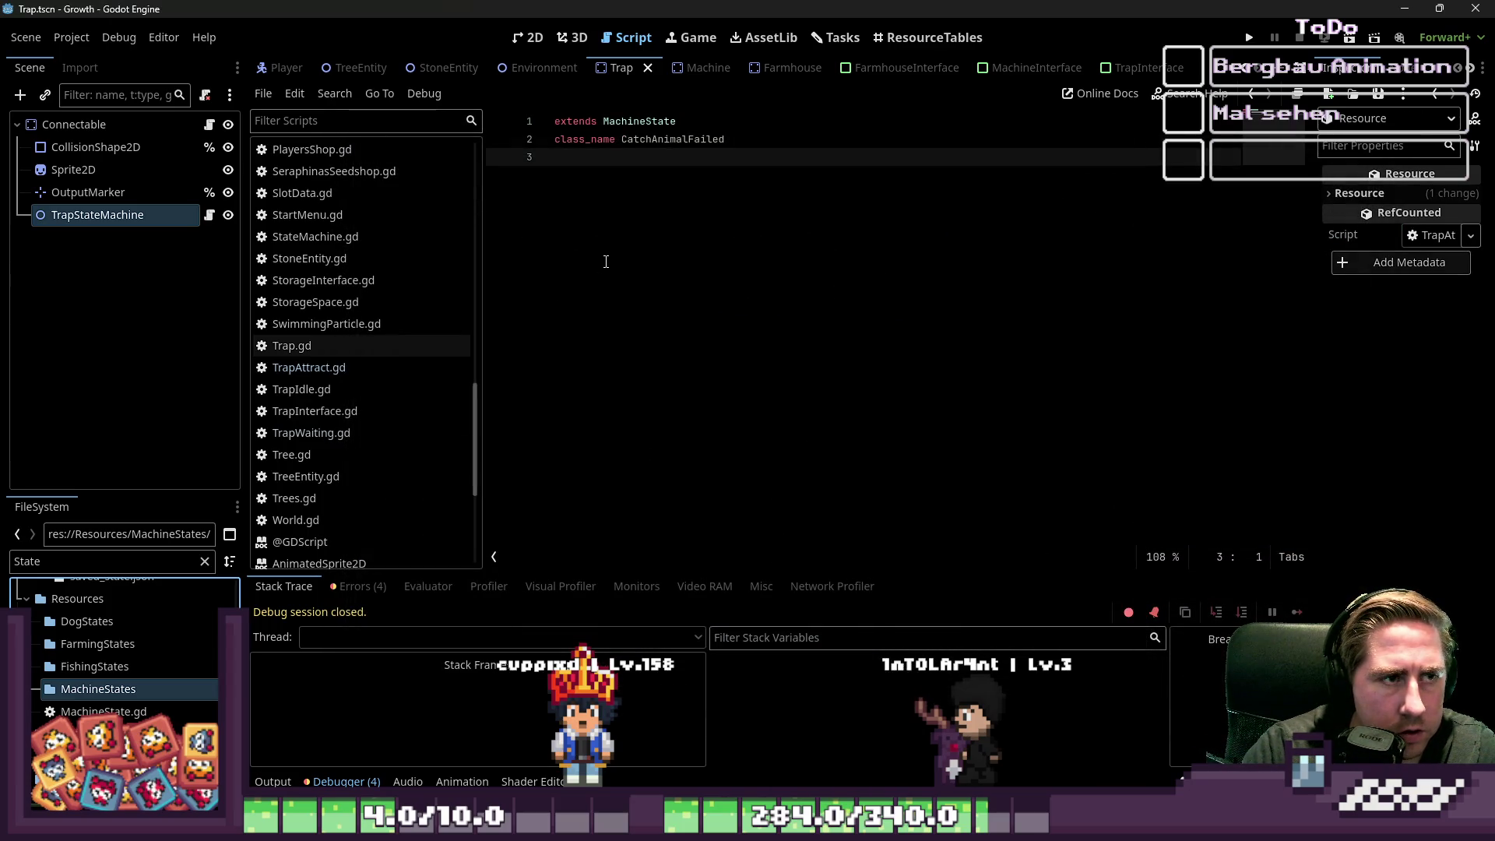
right_click(100, 694)
mouse_move(182, 470)
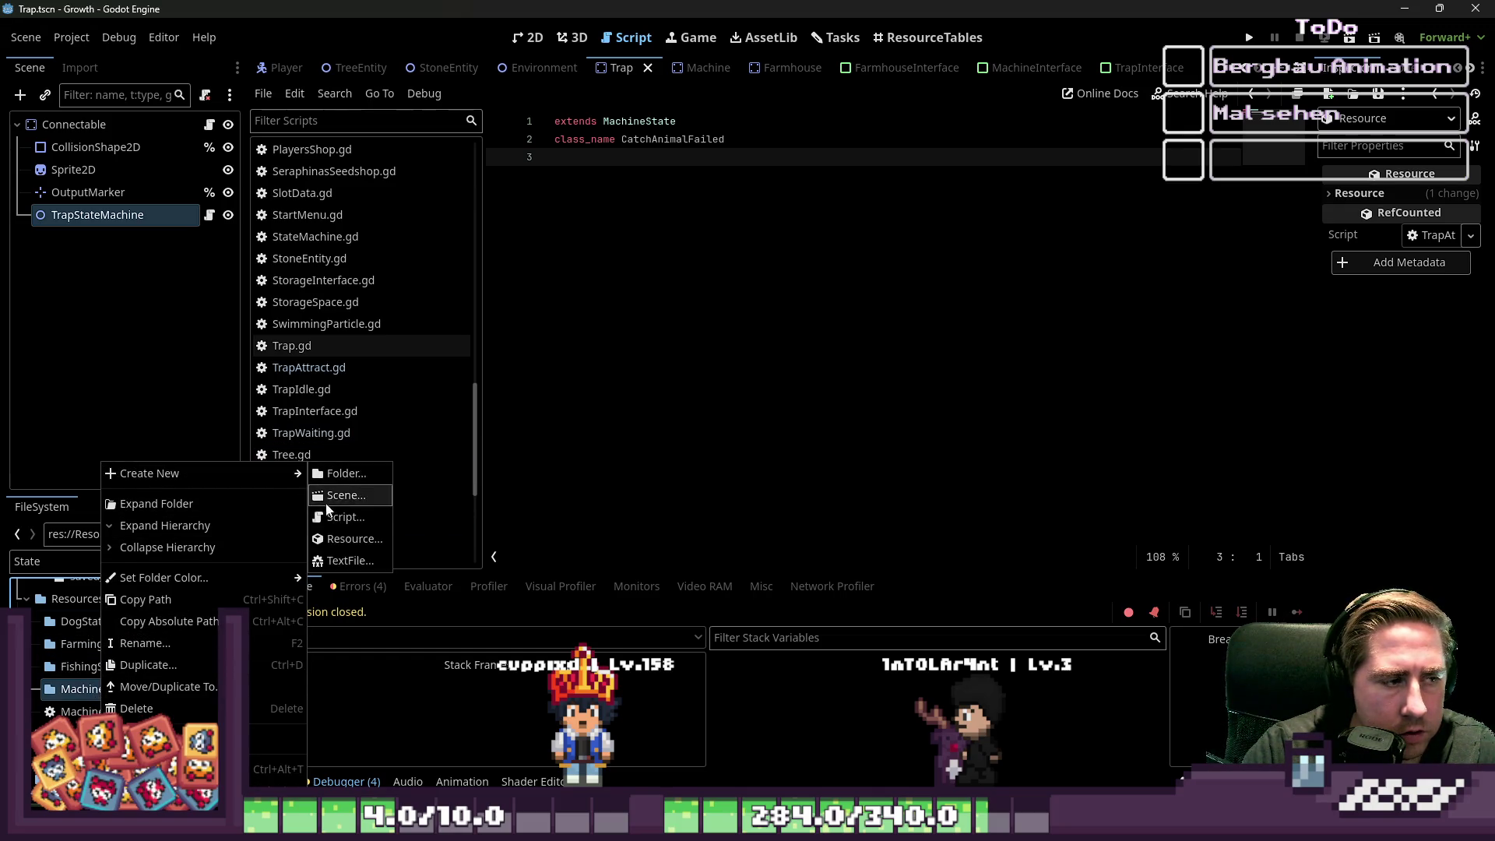
left_click(346, 538)
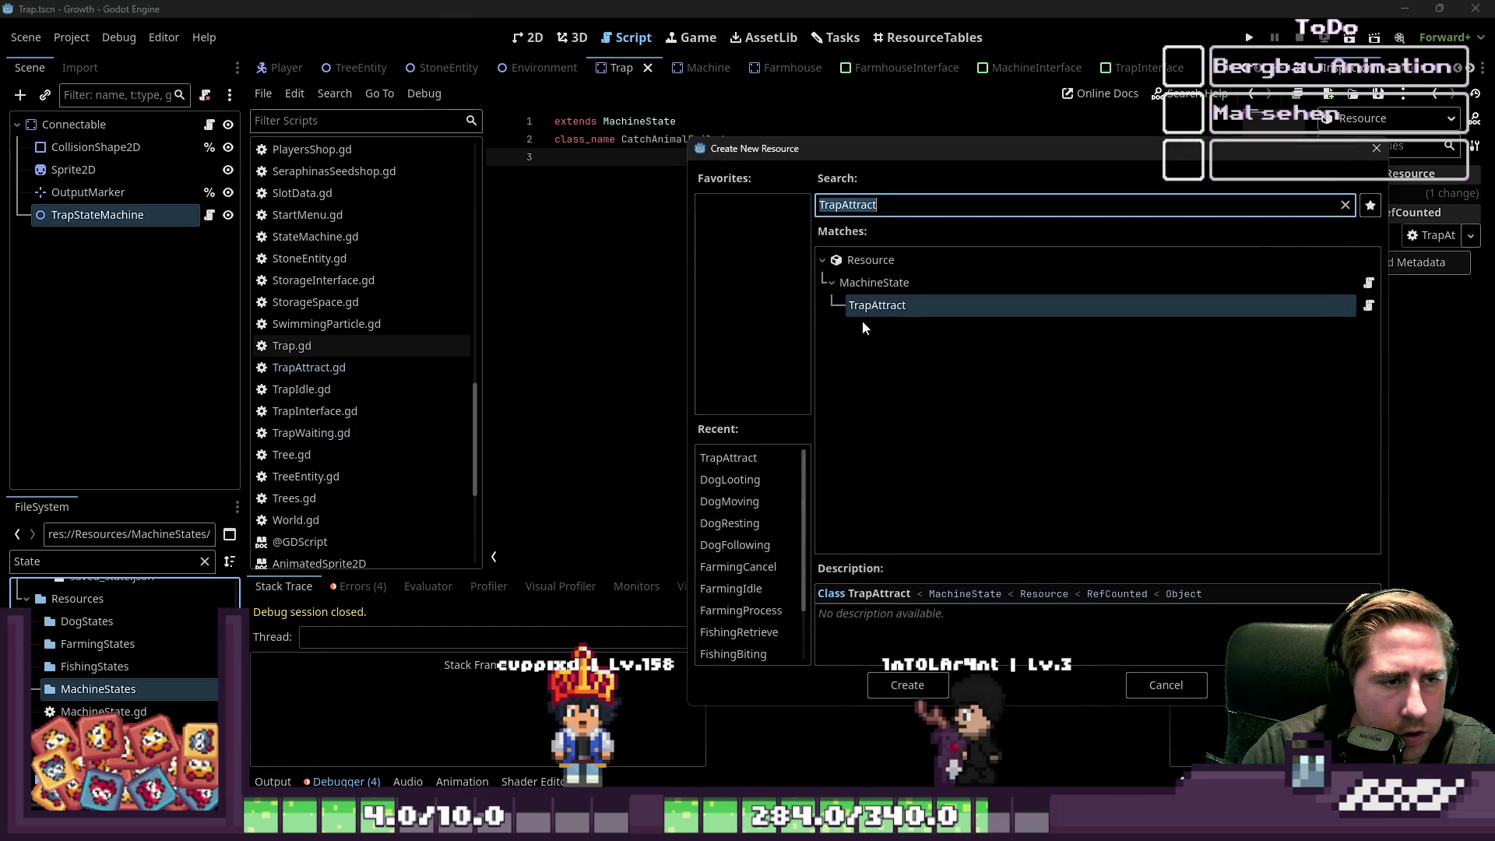
type("TrapCa")
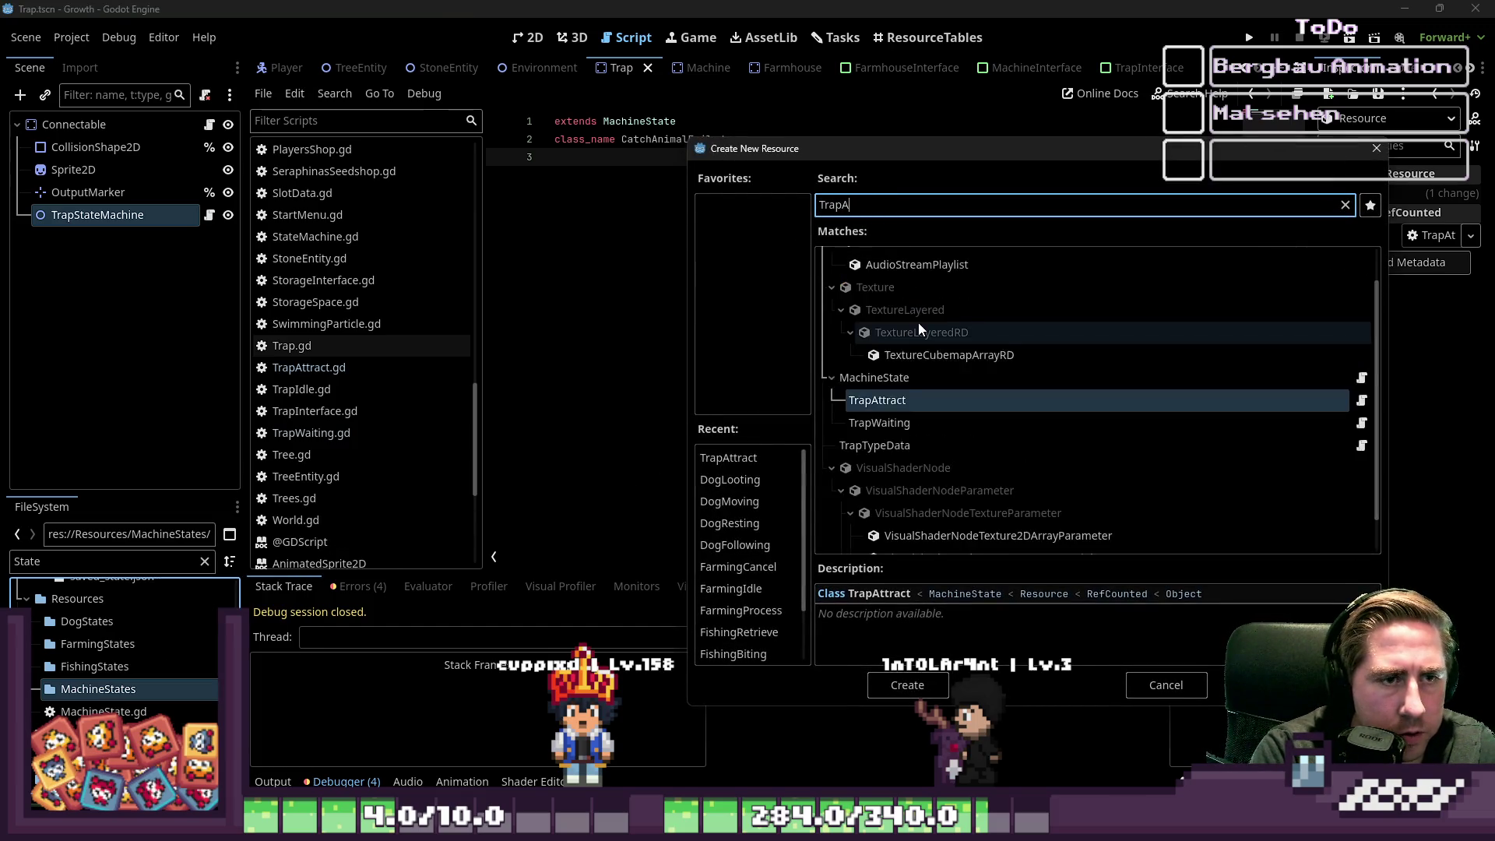
type("tch")
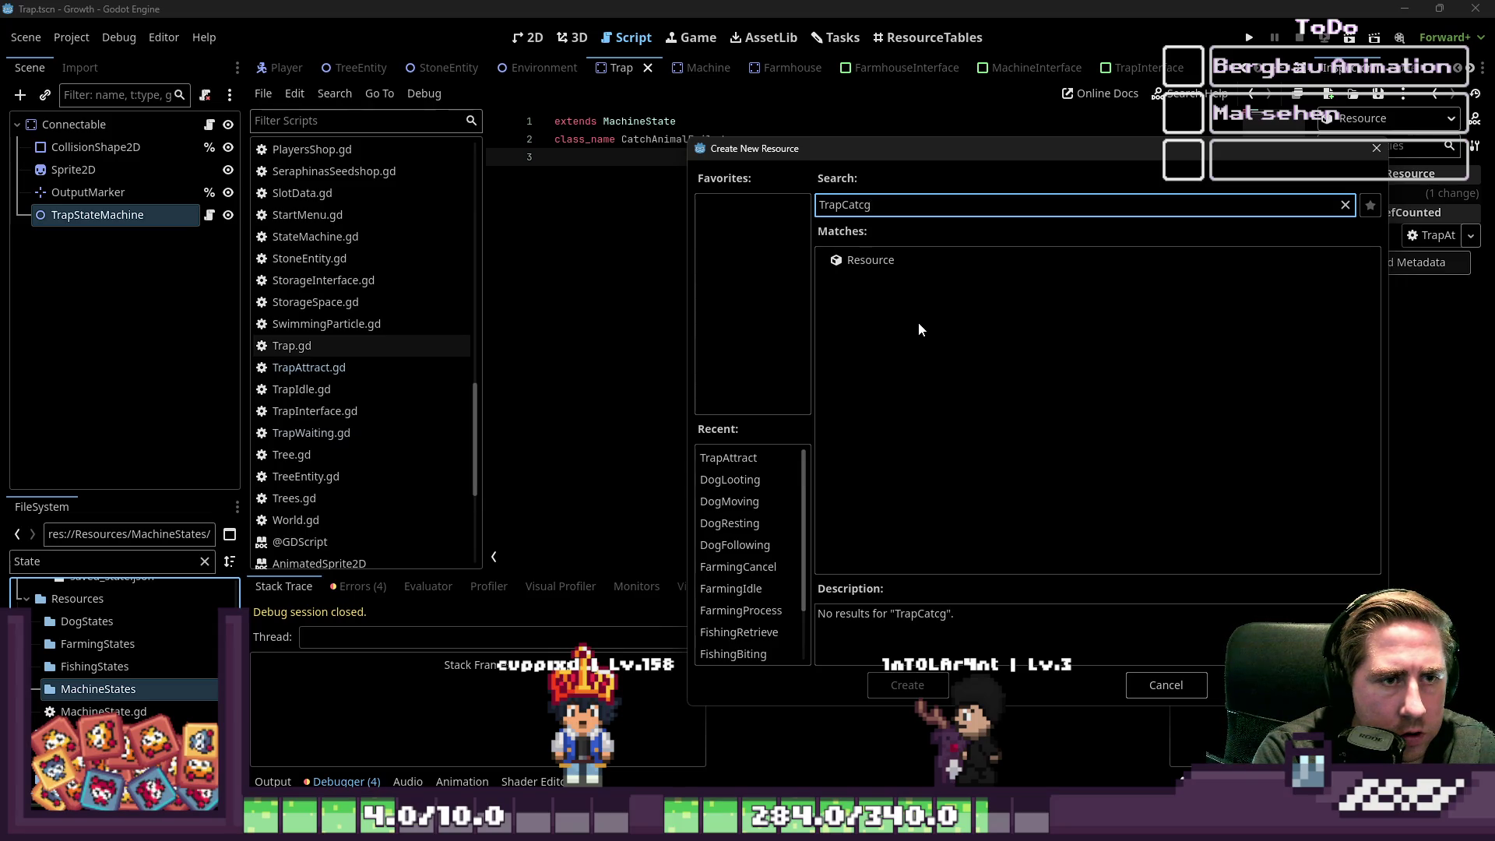
key("BackSpace")
key("BackSpace")
key("BackSpace")
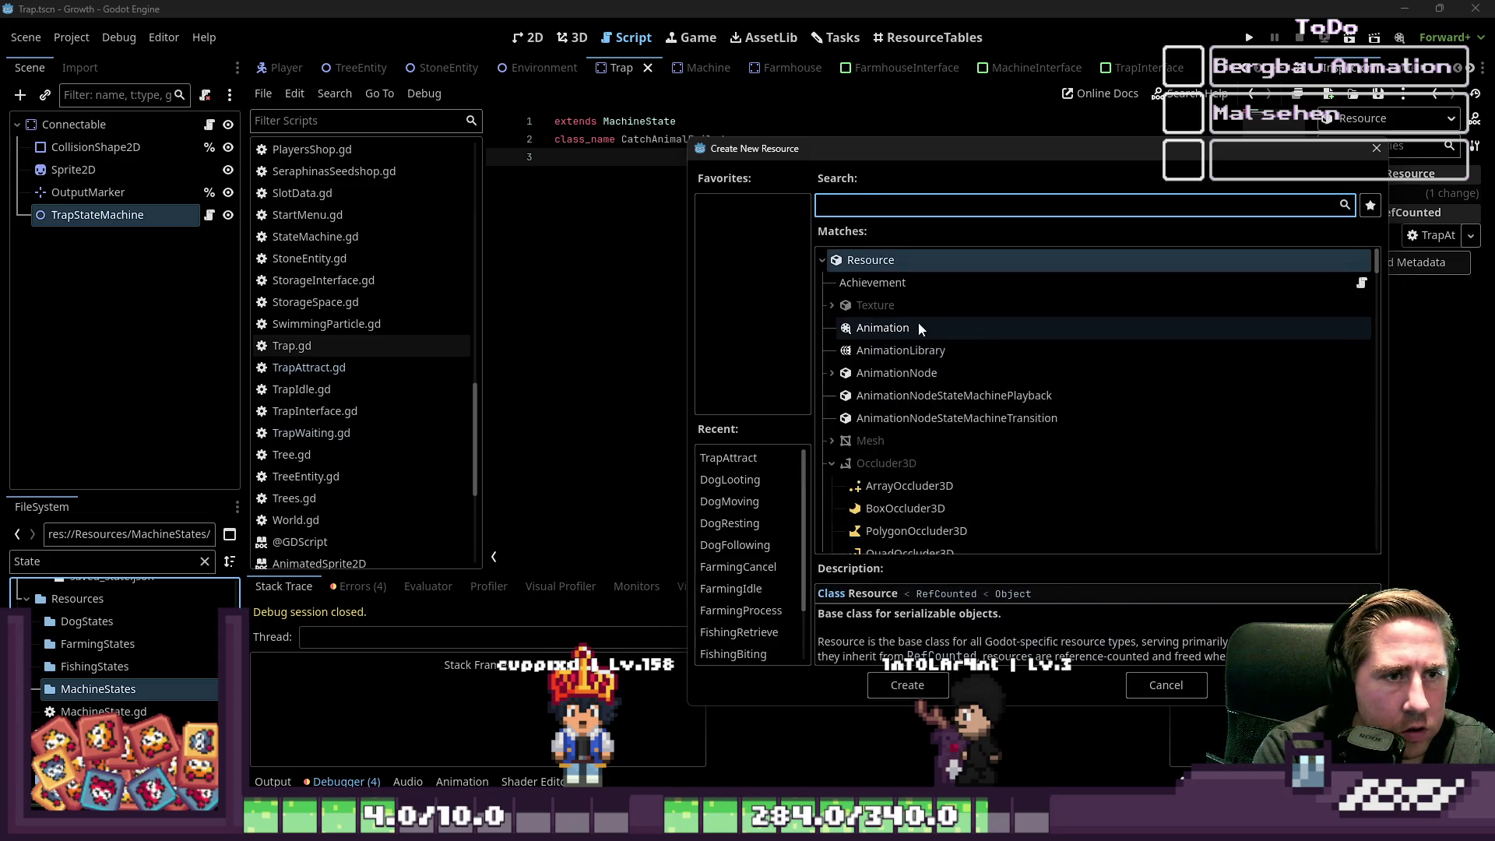
type("Trap")
key("ctrl+a")
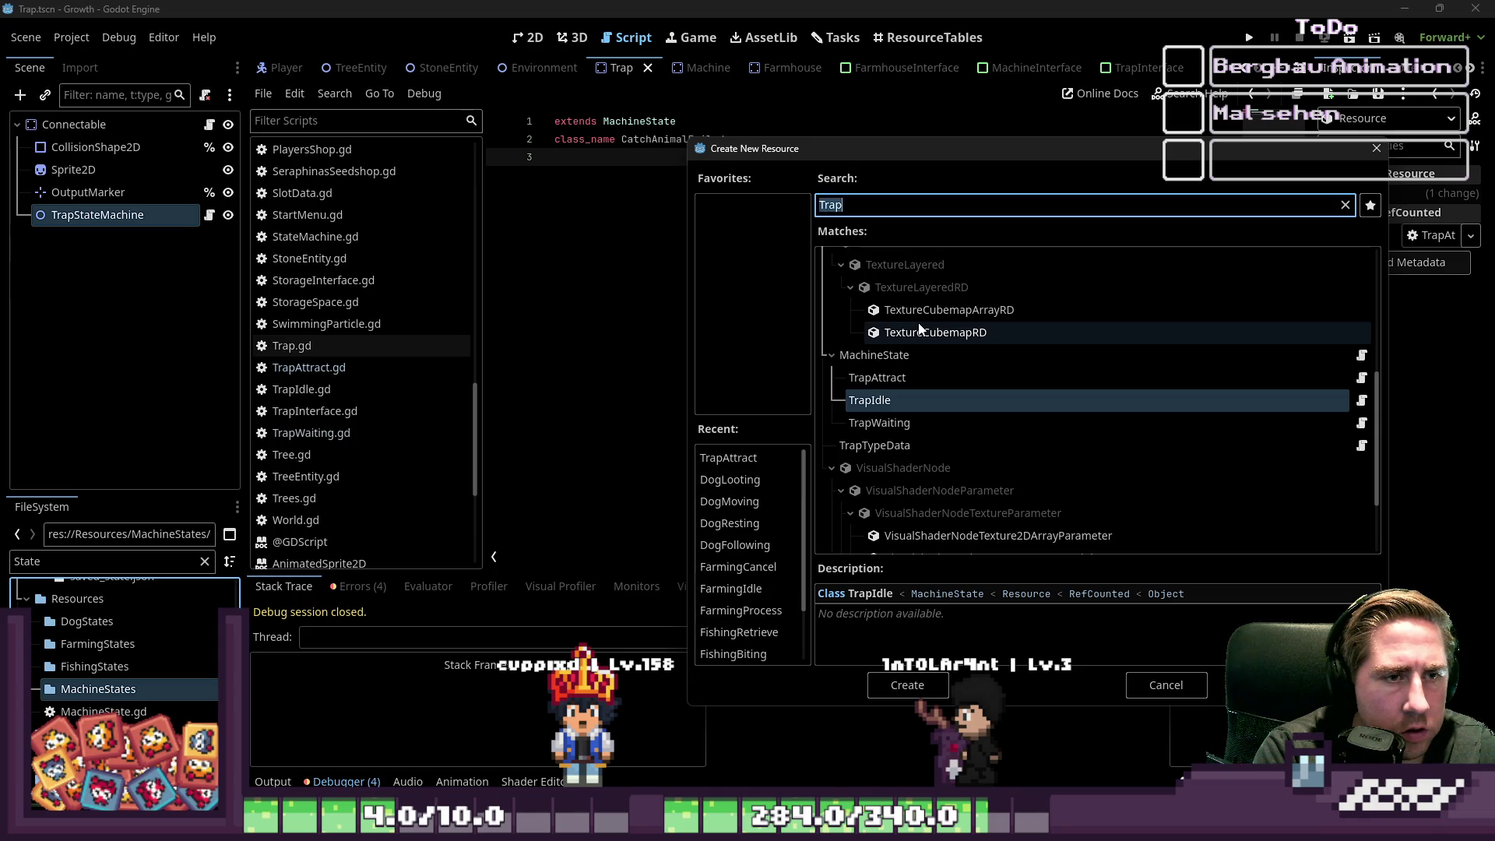
key("Escape")
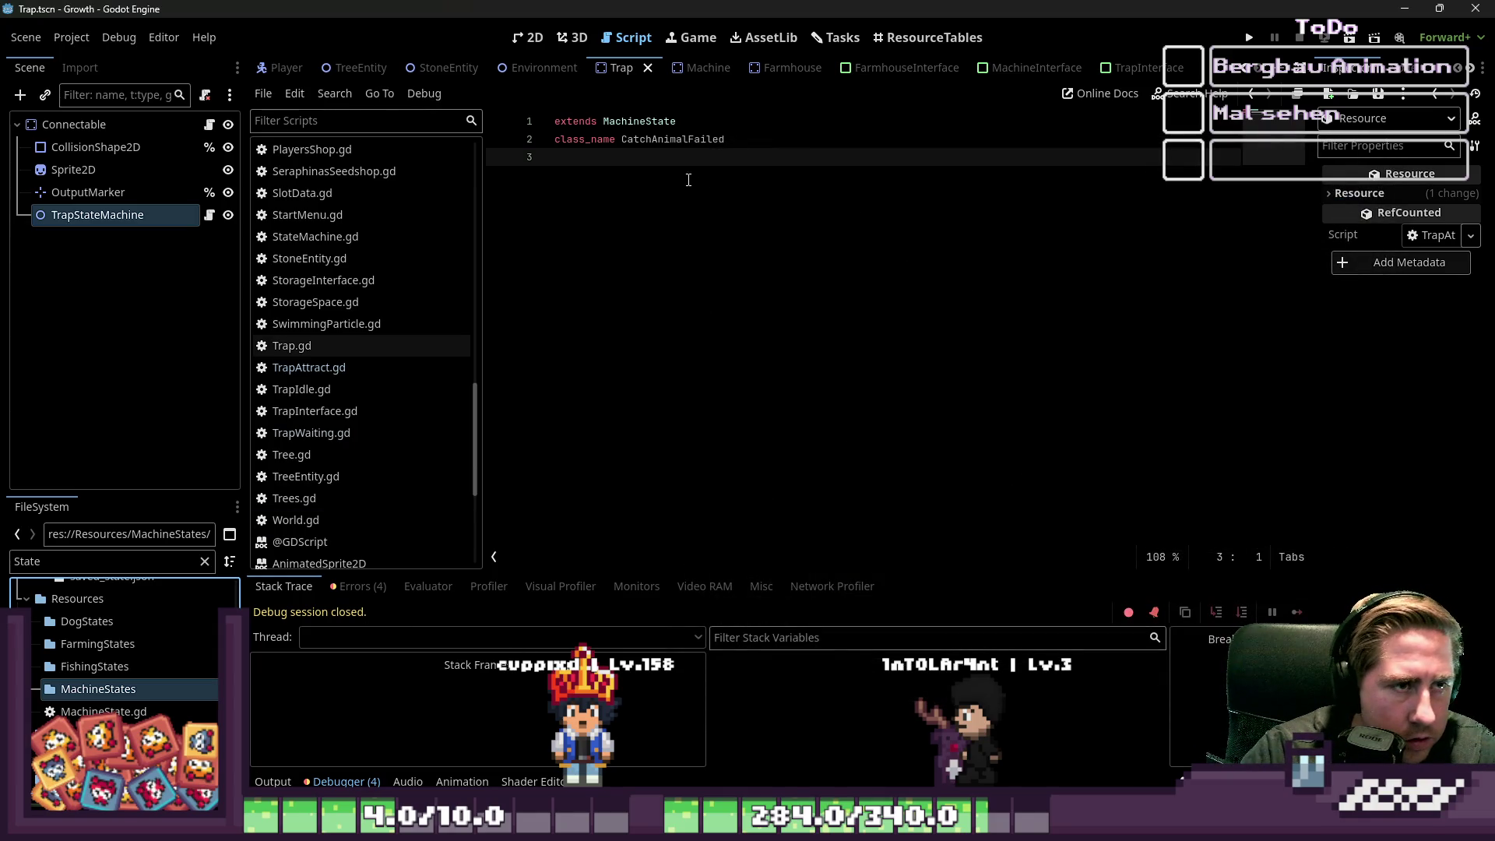
left_click(664, 138)
- Prefix the class names in both Catch scripts with 'Trap' and save them
key("Left")
key("Left")
type("Trap")
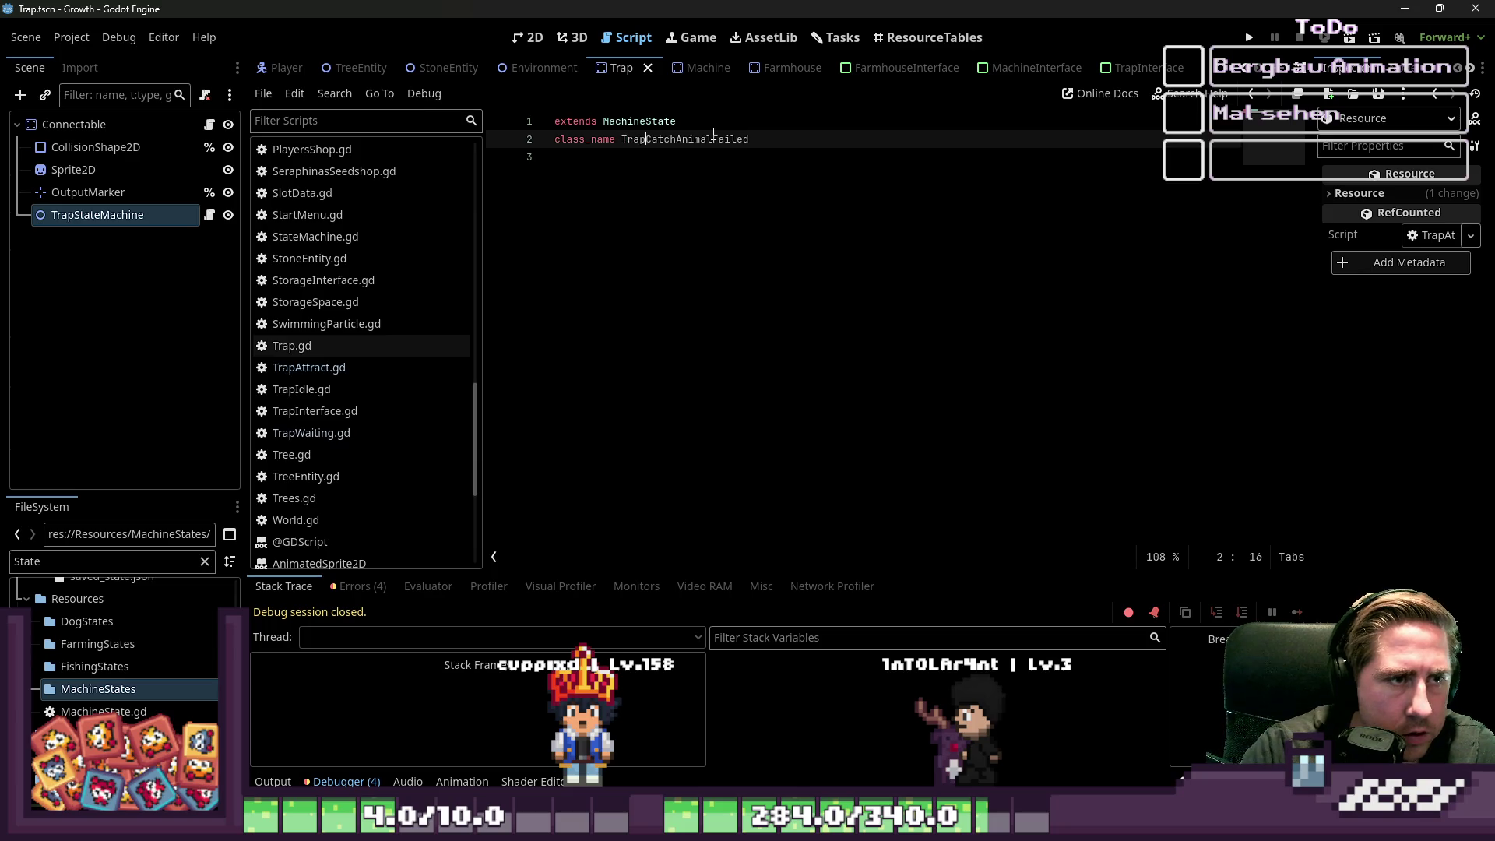
key("ctrl+s")
left_click(309, 367)
scroll(311, 401, "up", 5)
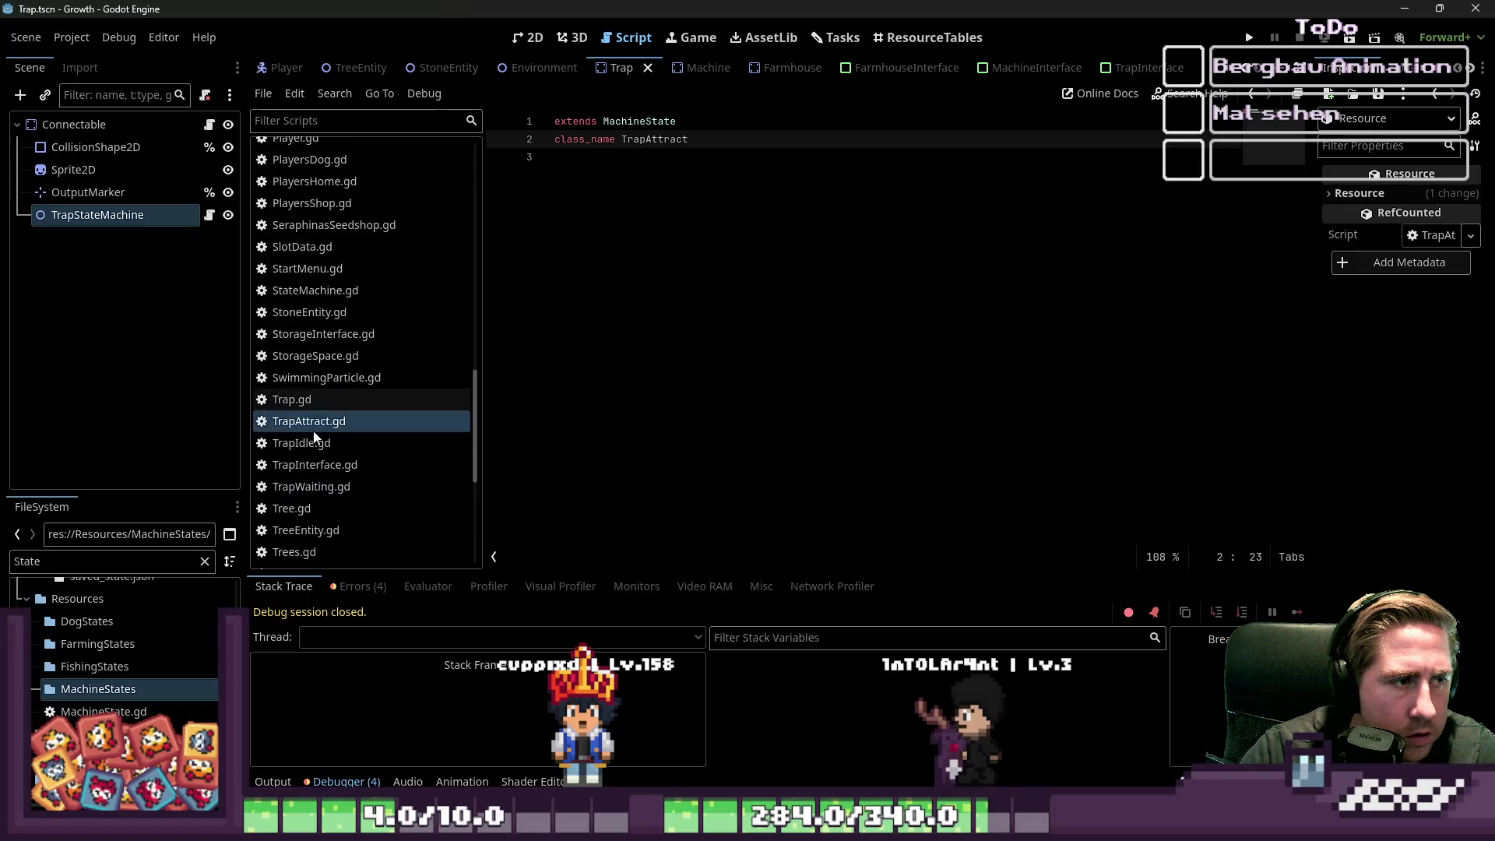
scroll(319, 394, "up", 8)
left_click(315, 201)
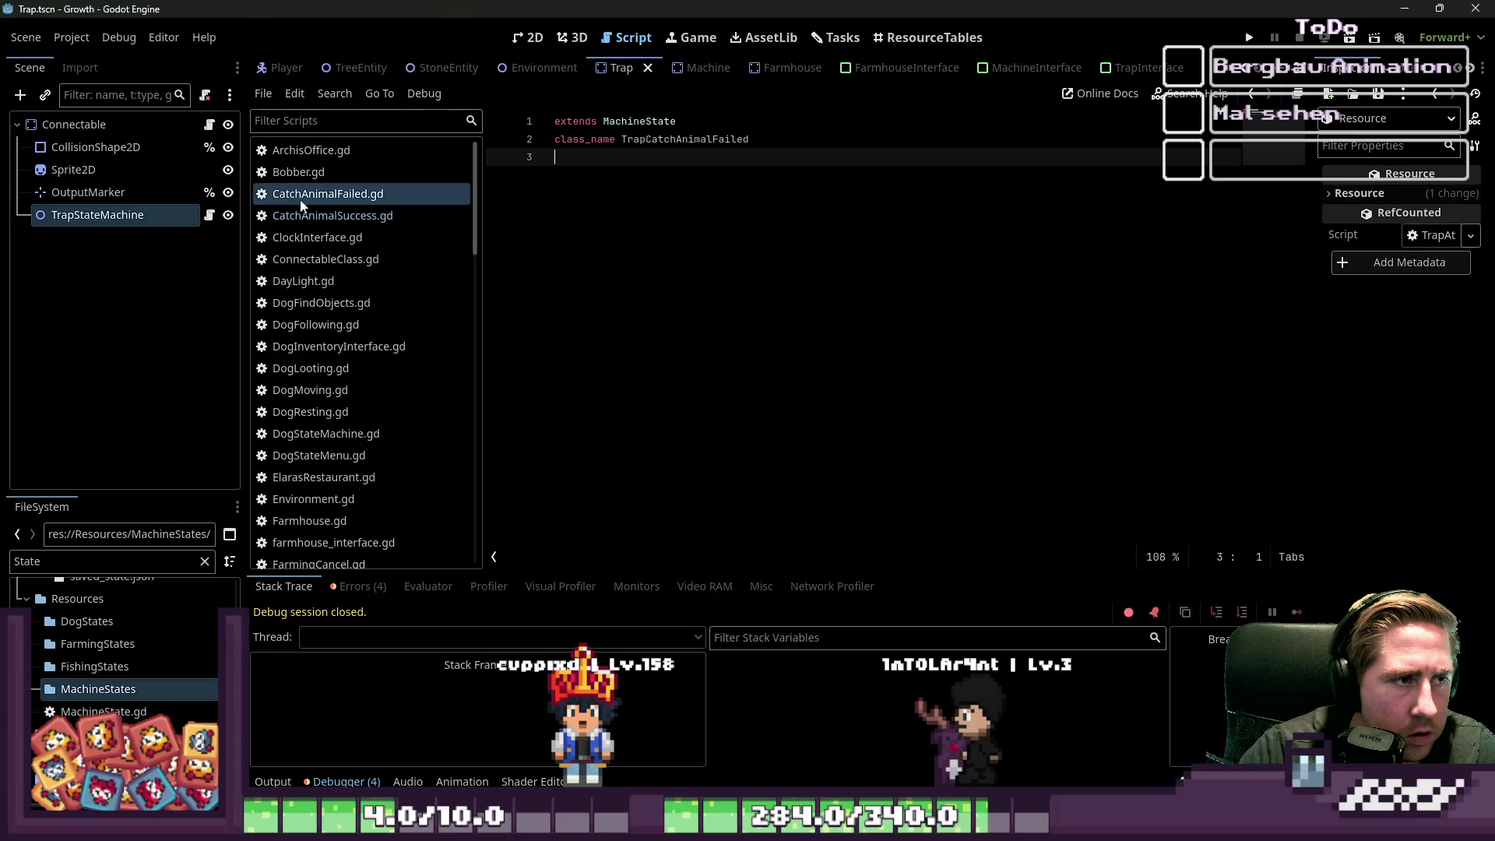
left_click(333, 216)
type("Trap")
key("Down")
key("ctrl+s")
- Filter by 'Catch' and rename the files to TrapCatchAnimalFailed.gd and TrapCatchAnimalSuccess.gd
double_click(98, 561)
type("Catch")
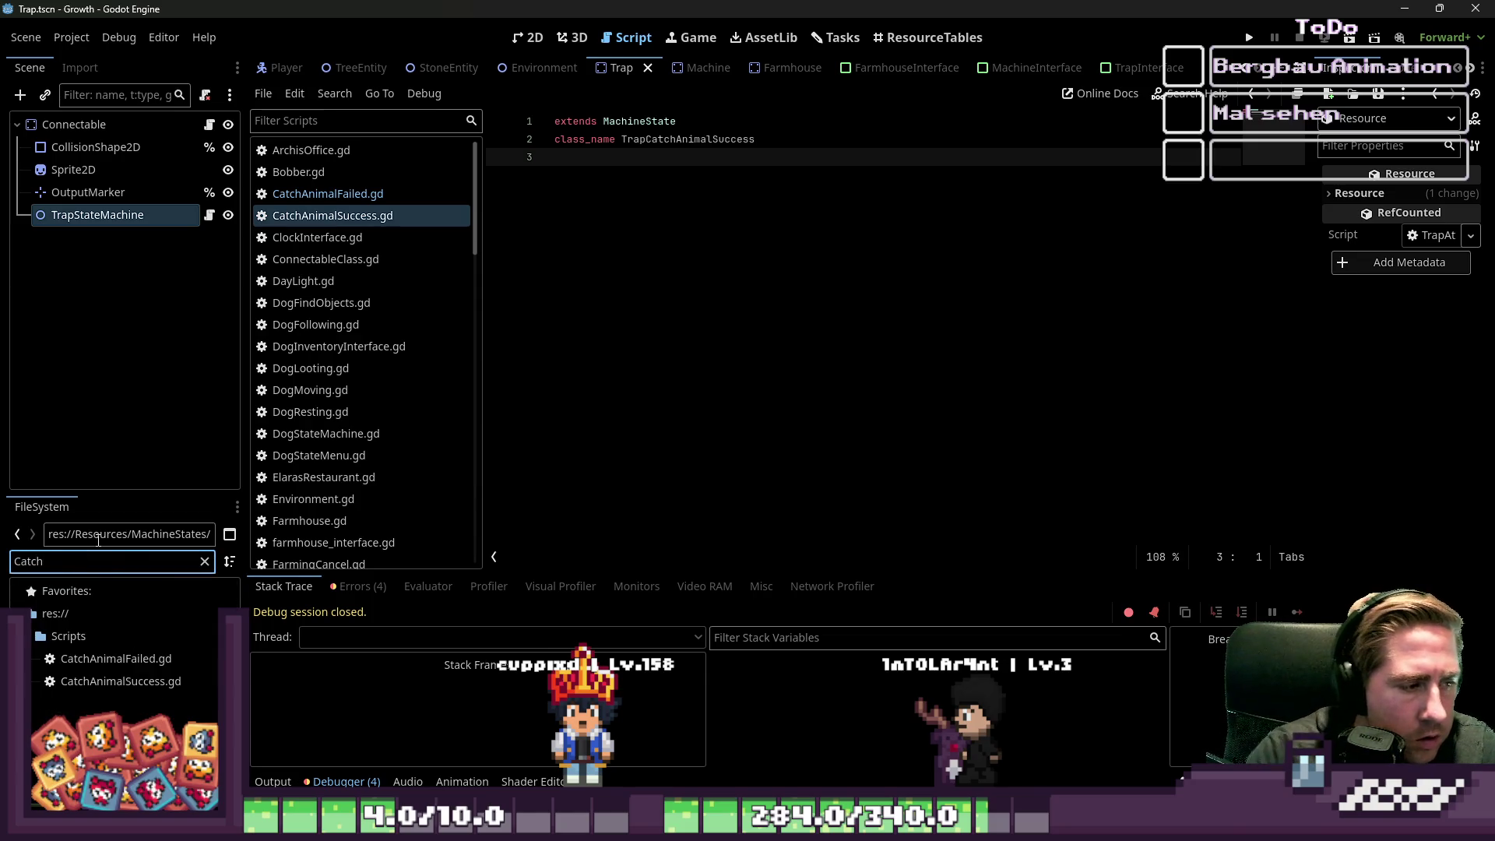
left_click(165, 654)
key("F2")
key("Home")
type("Trap")
key("Return")
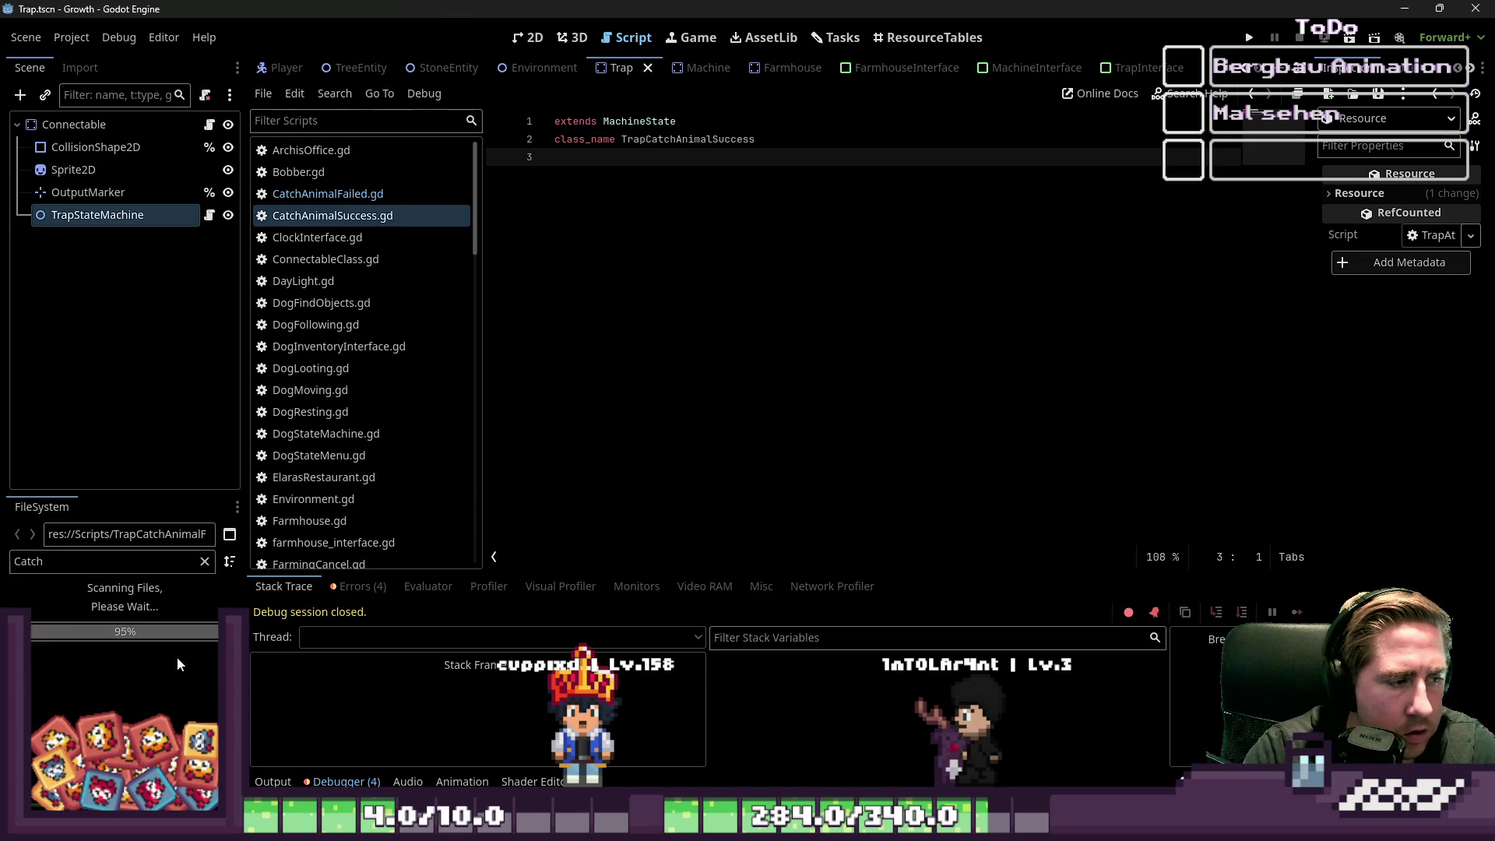
left_click(110, 659)
key("F2")
key("Home")
type("Trap")
key("Return")
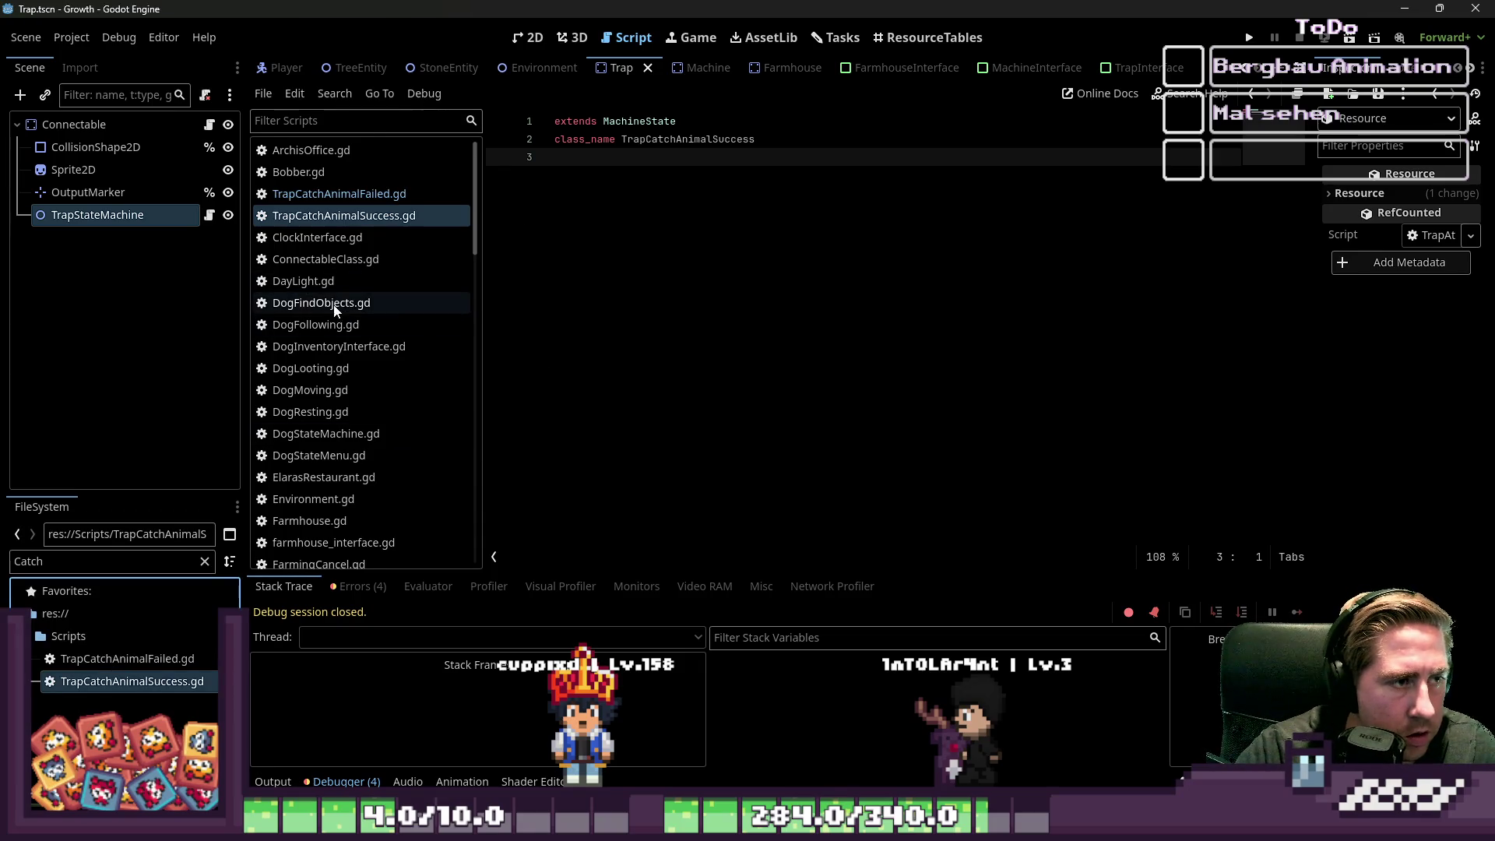
- Open the TrapAttract, TrapIdle, TrapInterface and TrapWaiting scripts for reference
scroll(335, 310, "down", 10)
scroll(334, 312, "down", 6)
left_click(318, 424)
left_click(323, 443)
left_click(328, 465)
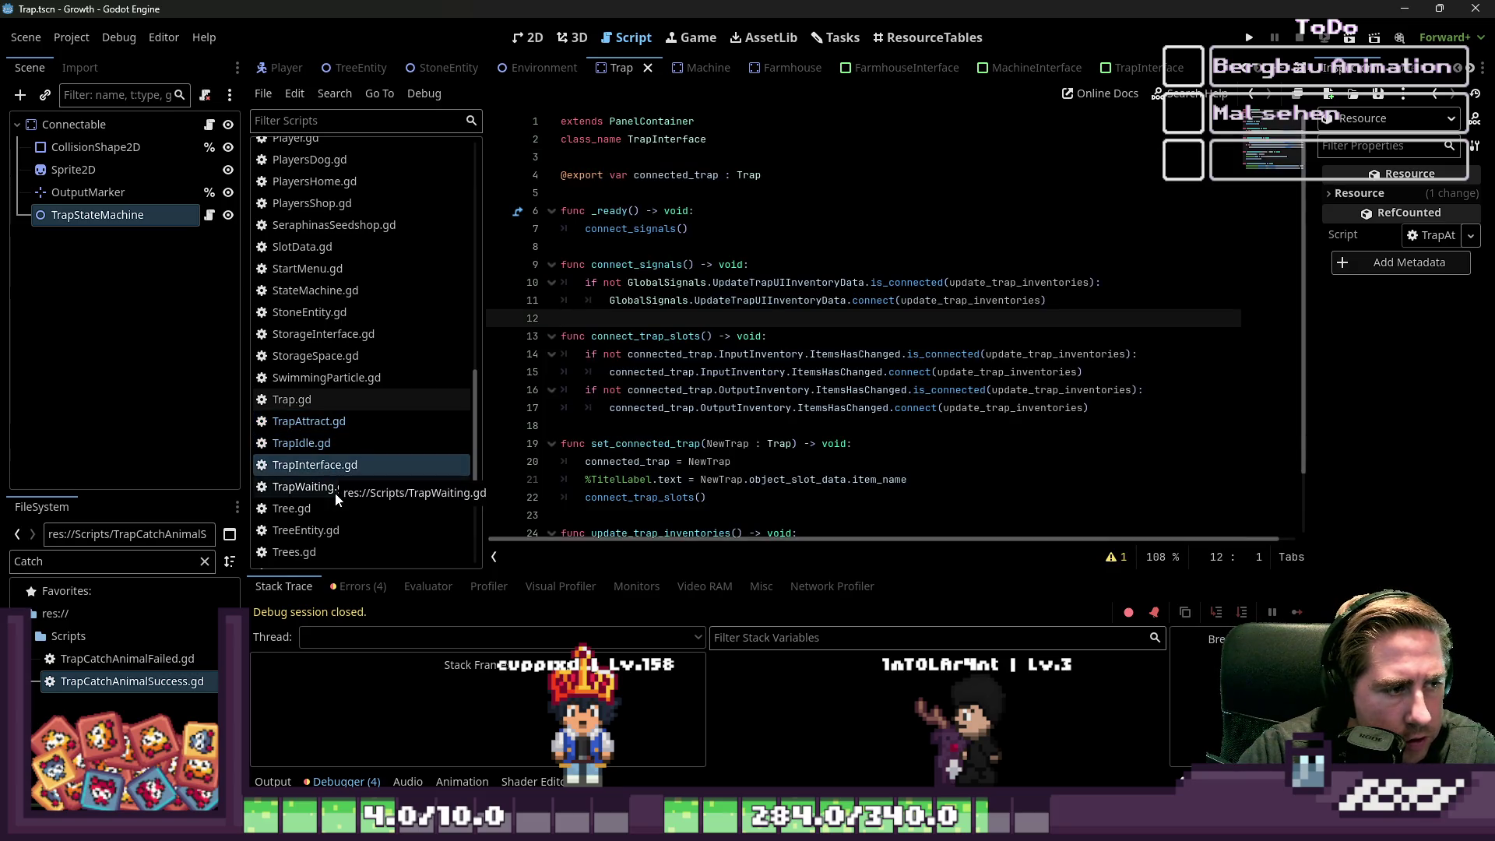
left_click(335, 487)
left_click(563, 481)
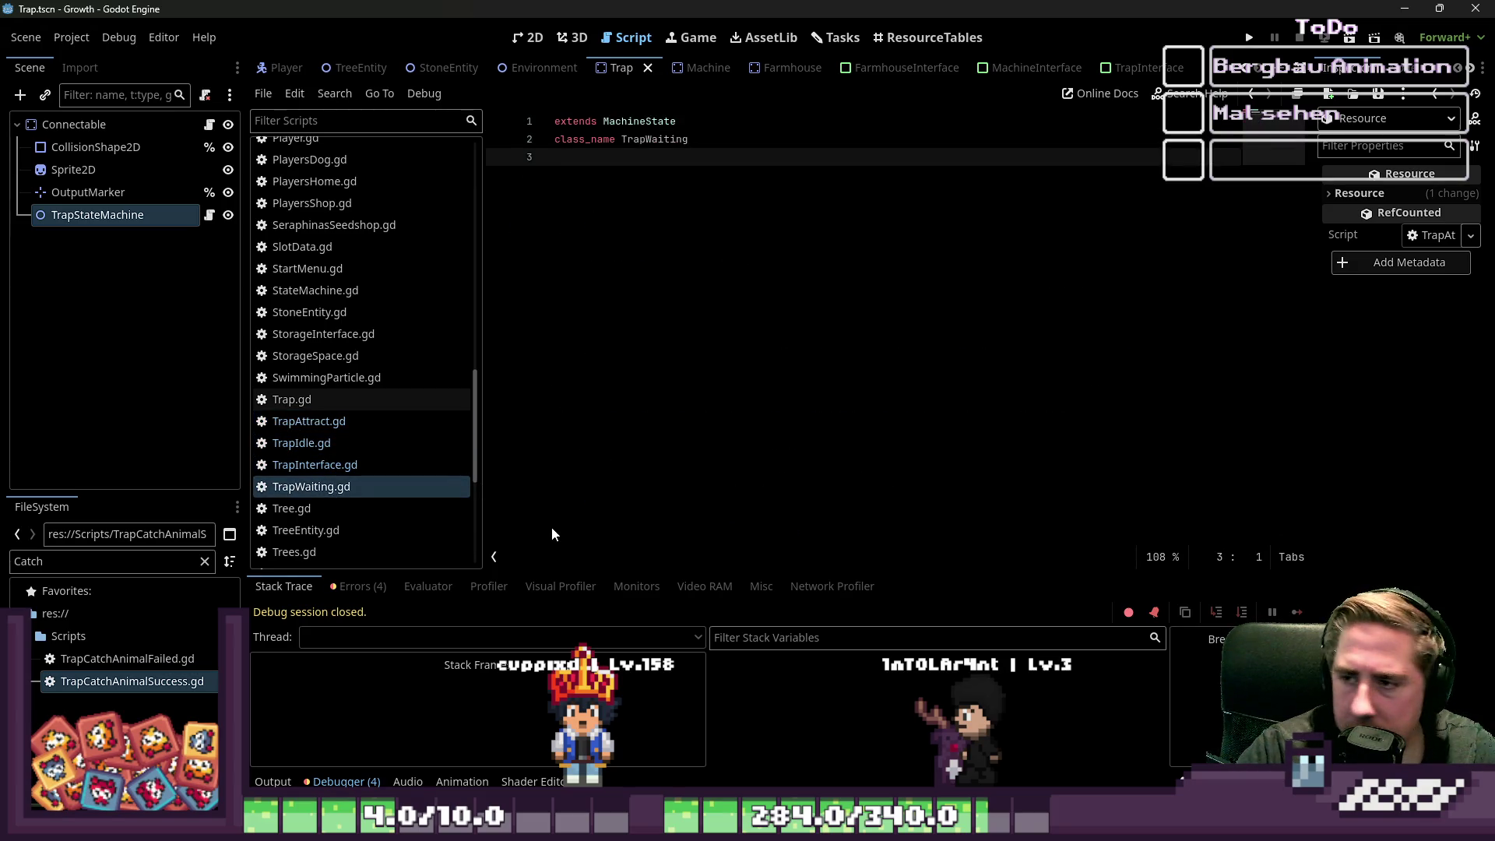
- Change the FileSystem filter to 'Trap' and select the MachineStates folder
left_click(63, 562)
key("ctrl+a")
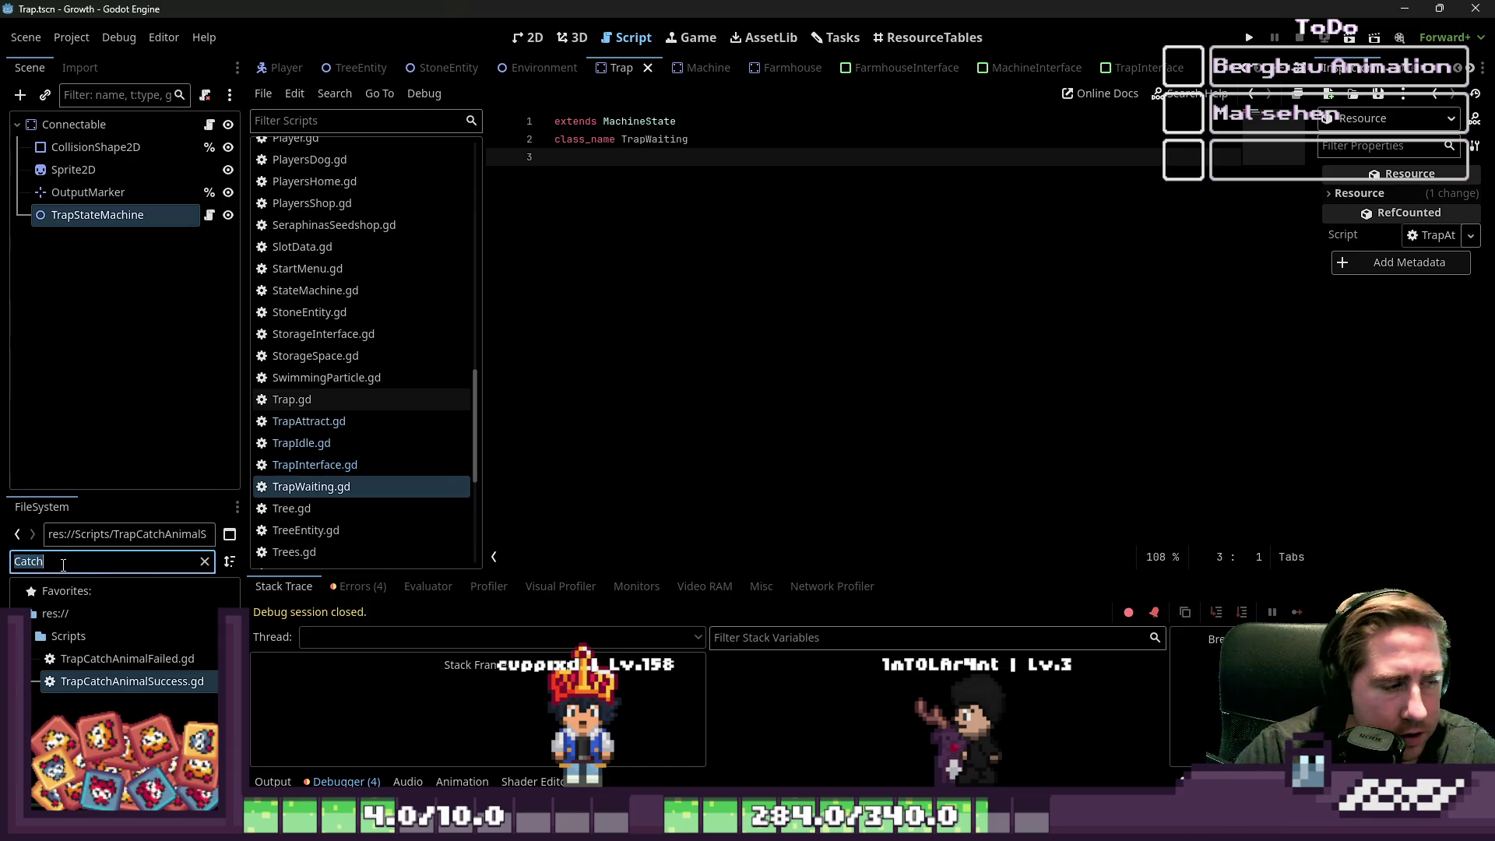
key("BackSpace")
type("Trap")
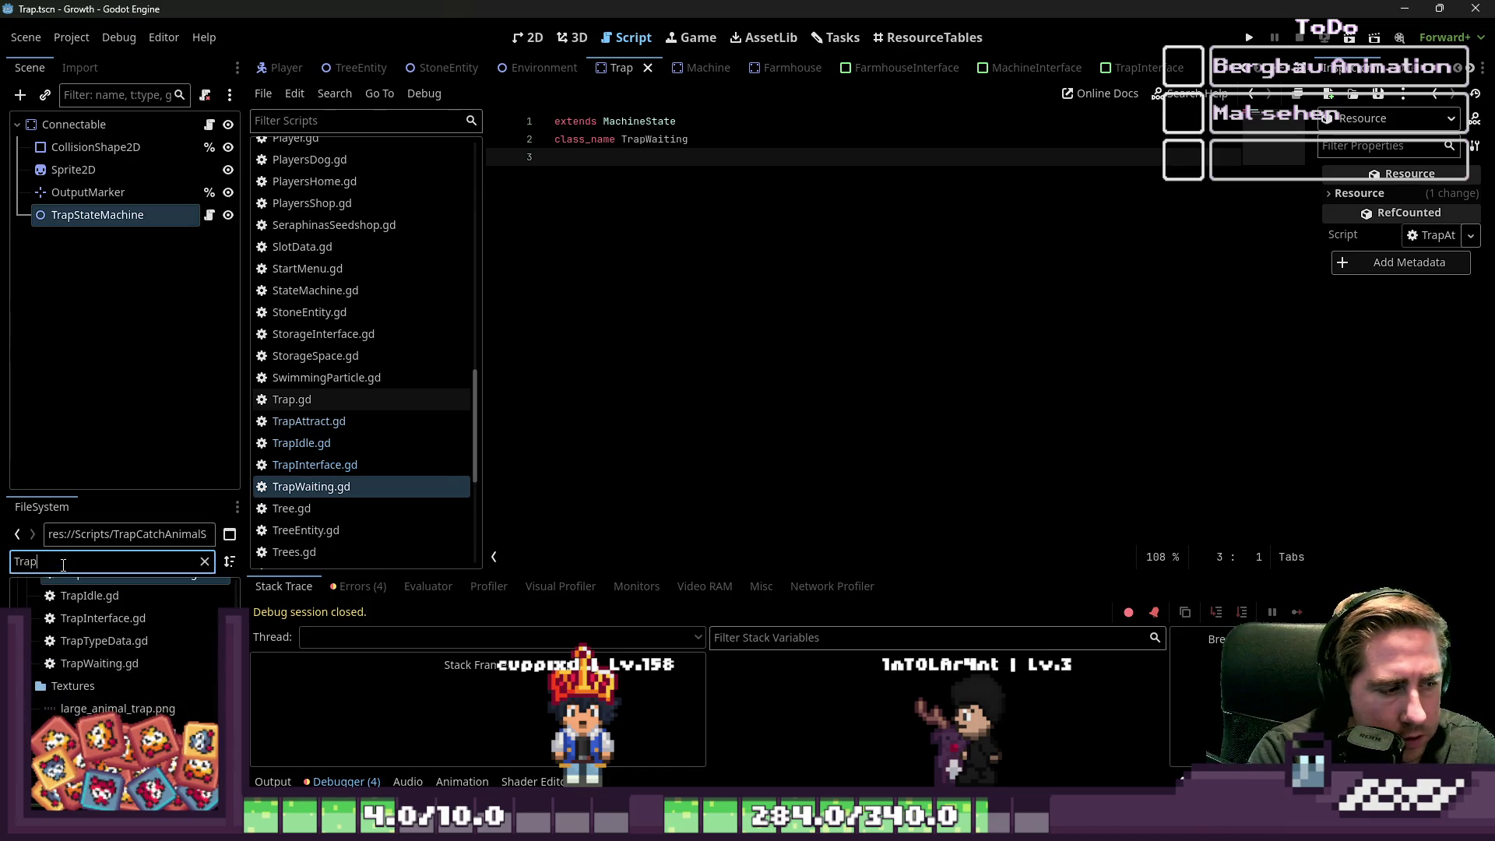
scroll(102, 677, "up", 5)
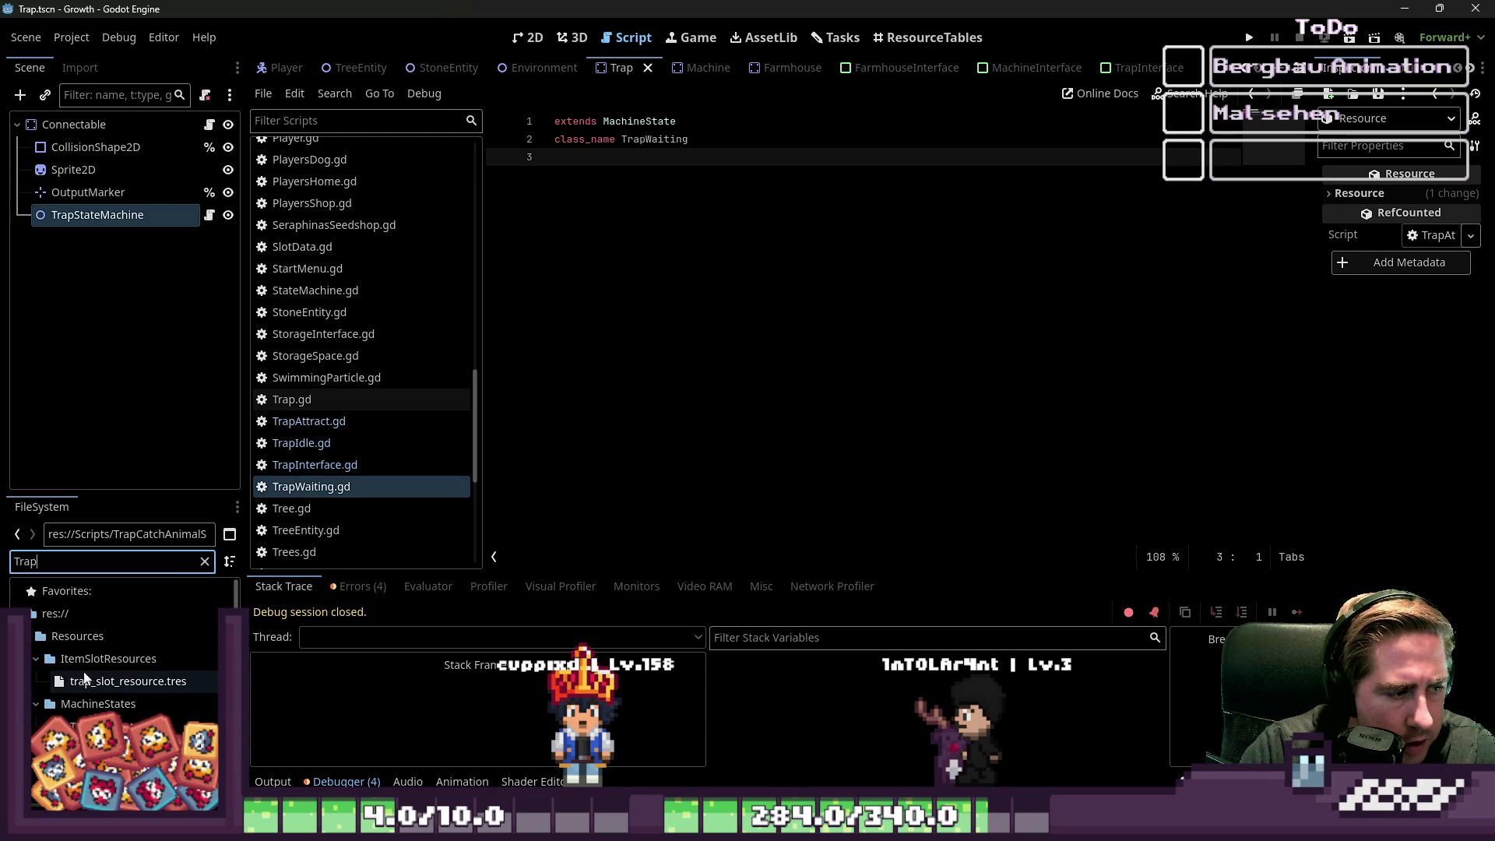
left_click(97, 703)
- Create a TrapCatchAnimalFailed resource in MachineStates, saved as TrapCatchAnimalFailed.tres
right_click(102, 703)
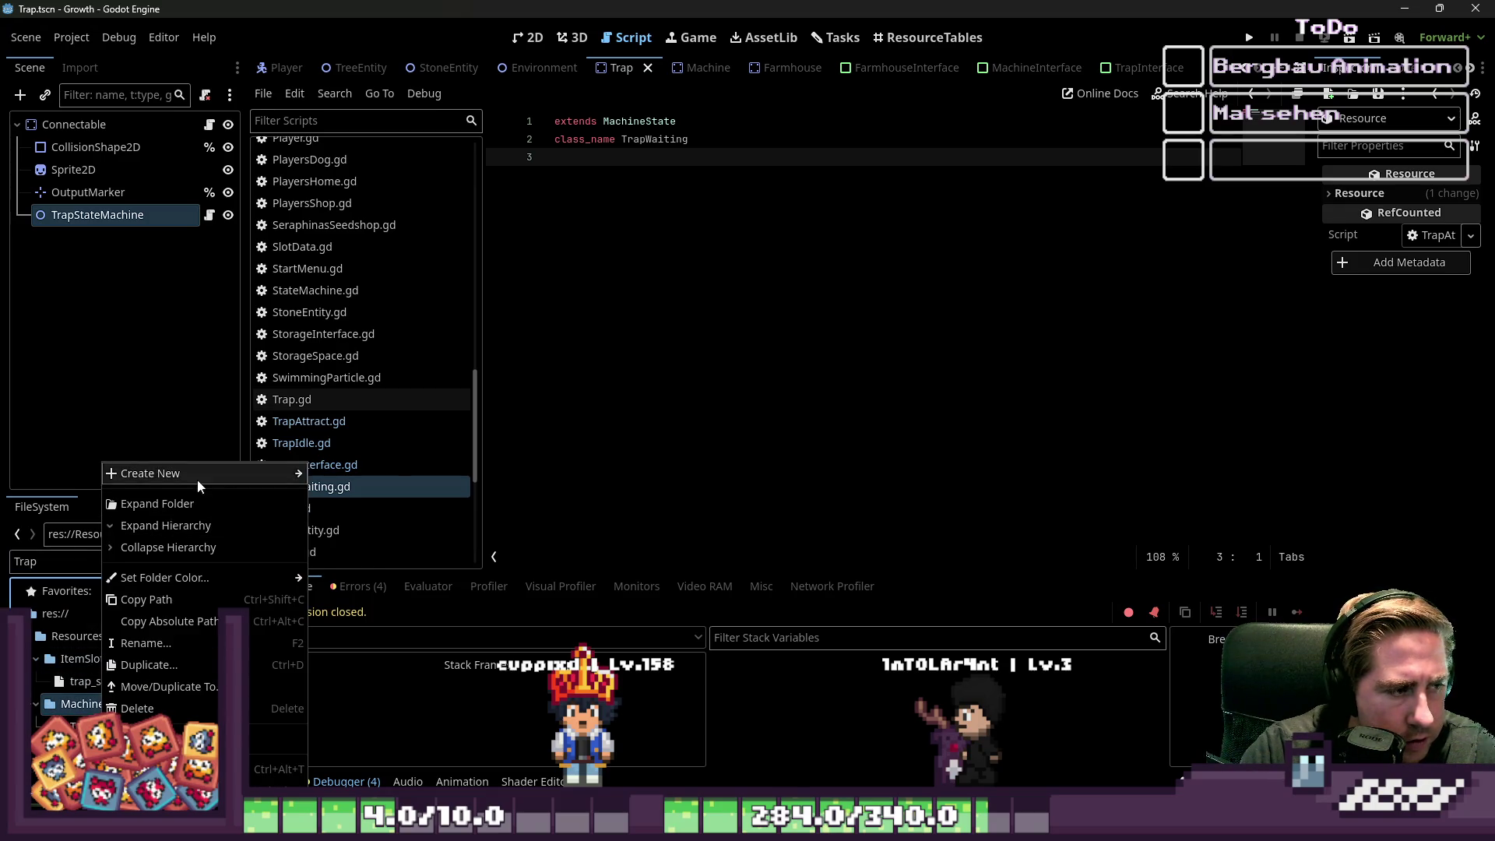
mouse_move(199, 486)
left_click(346, 534)
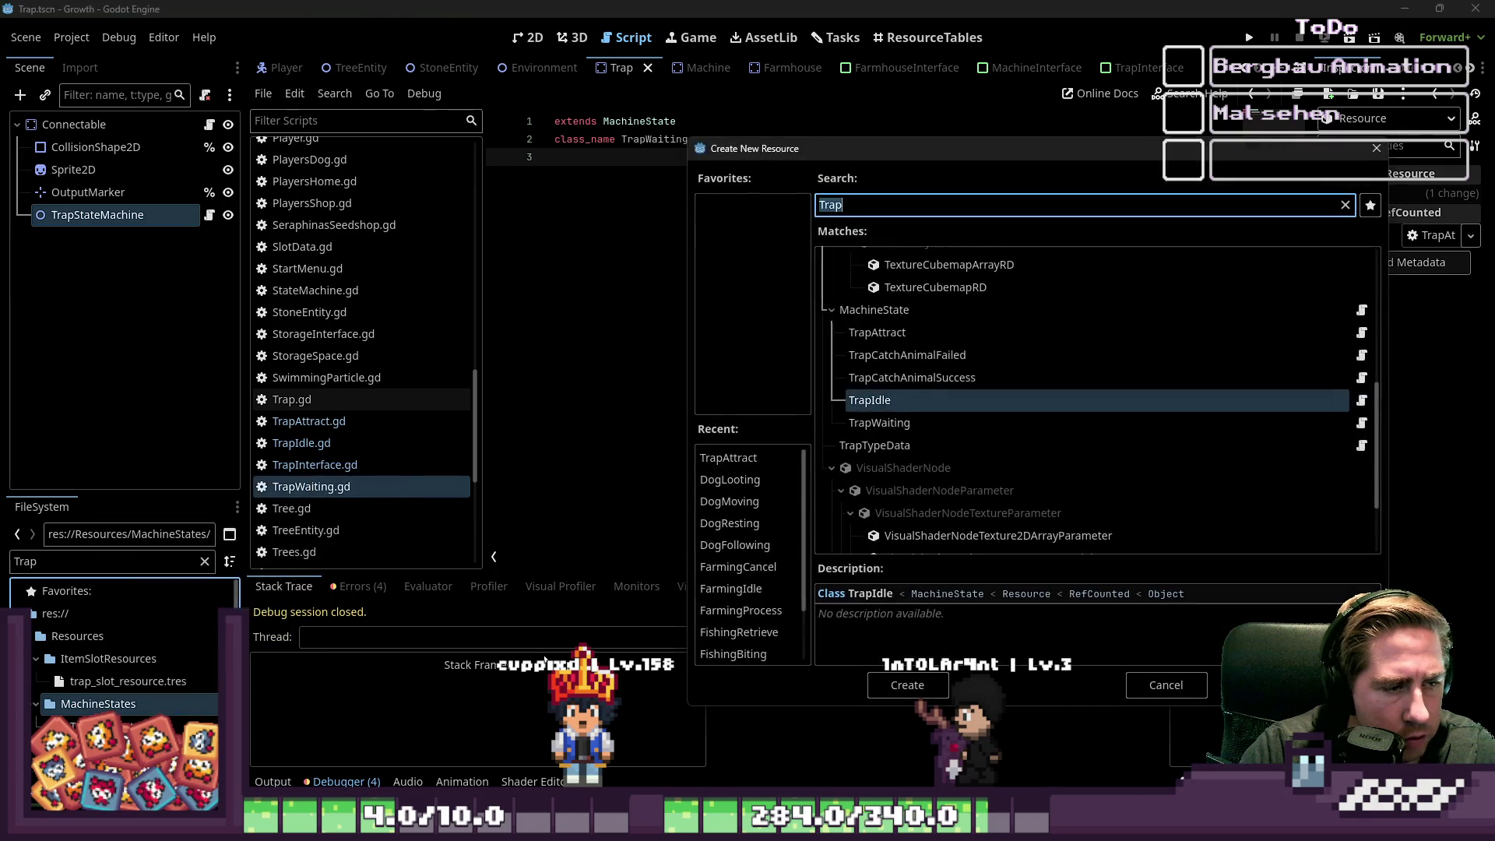
key("End")
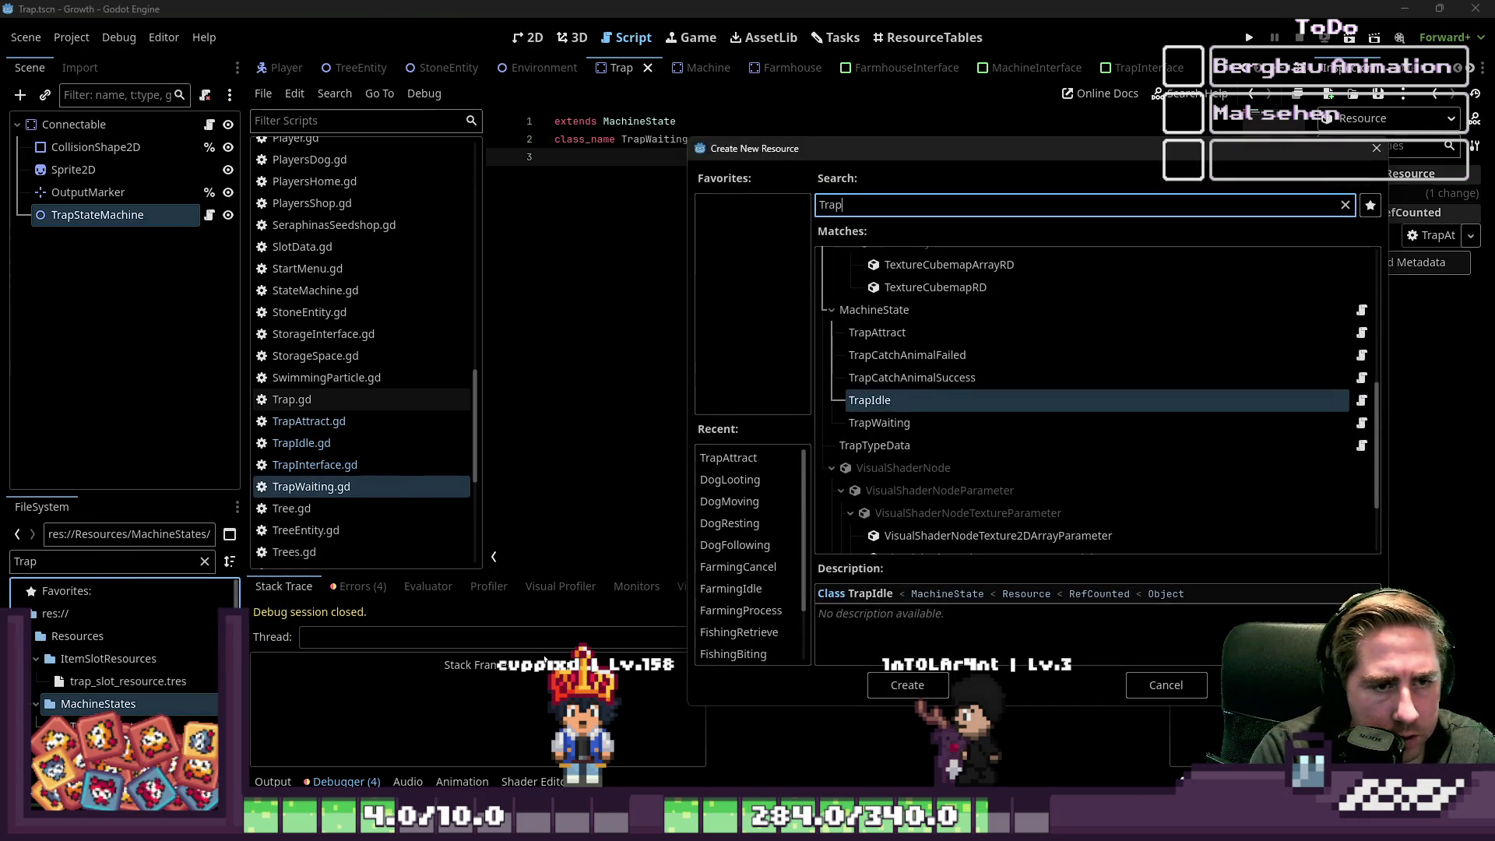
type("CatchA")
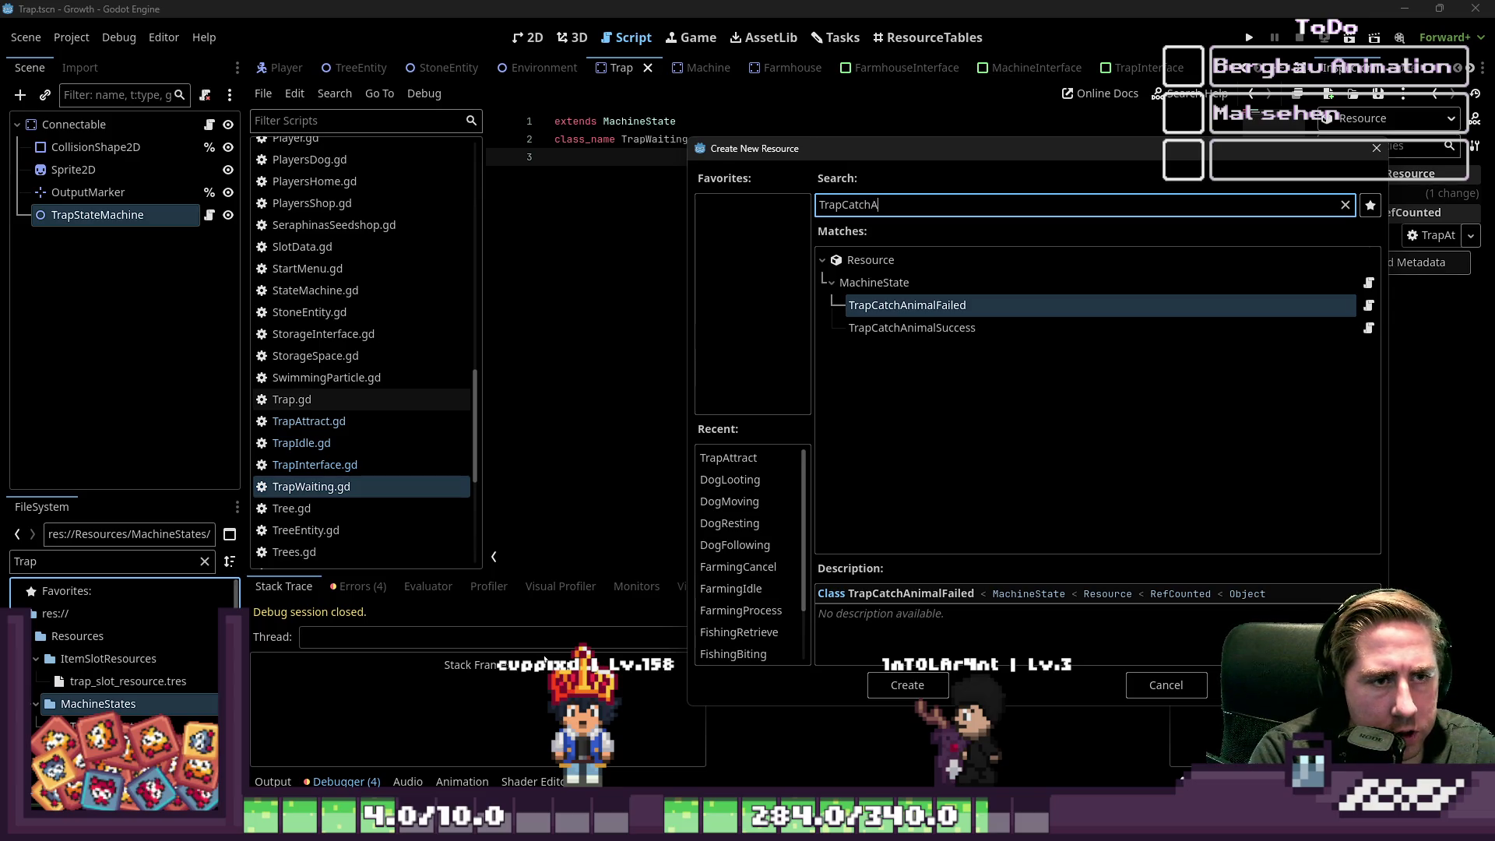
type("nimalFailed")
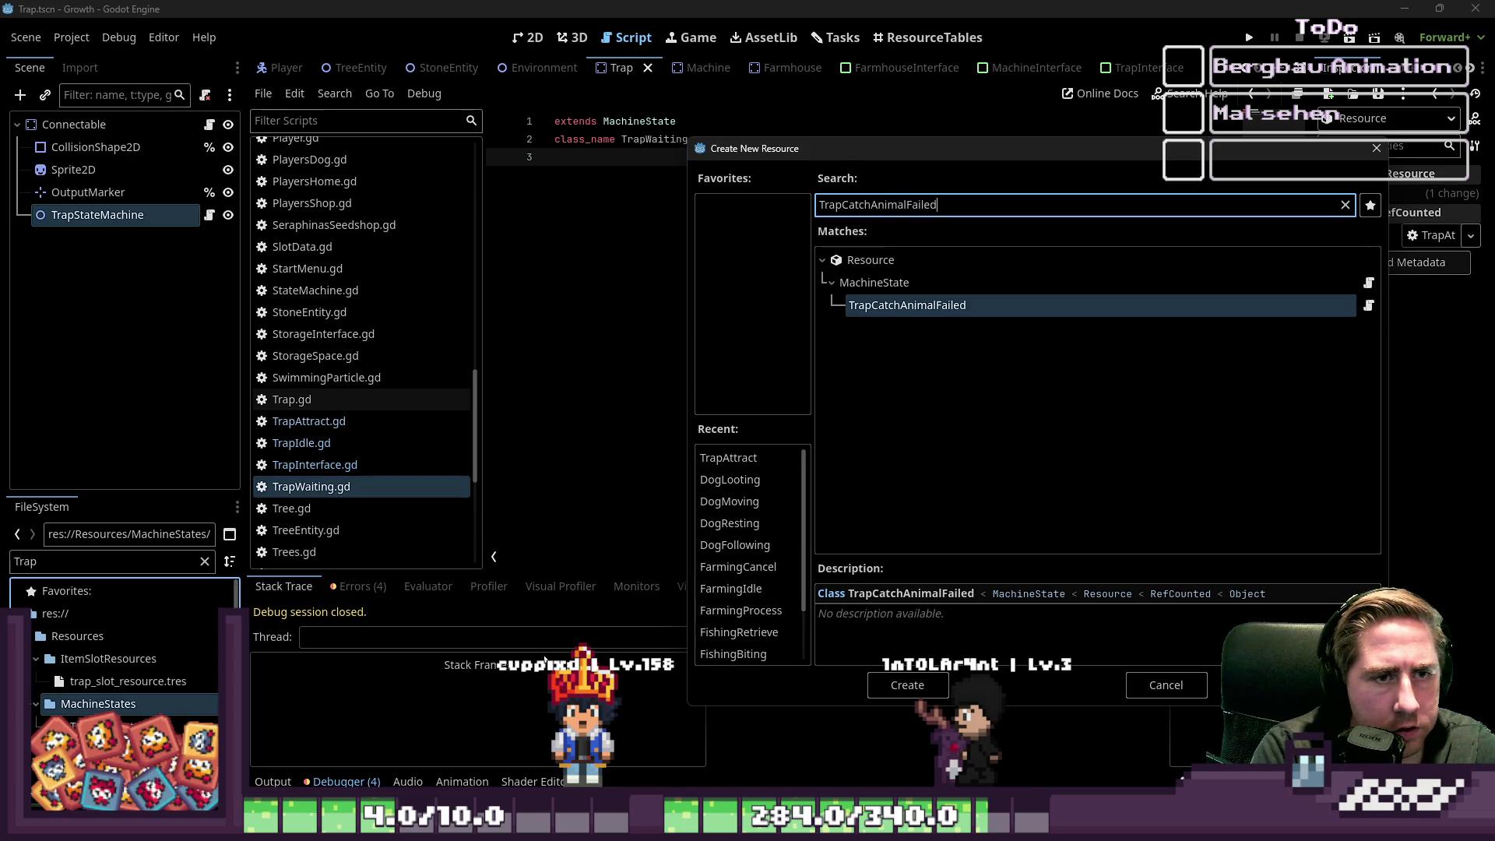
key("Return")
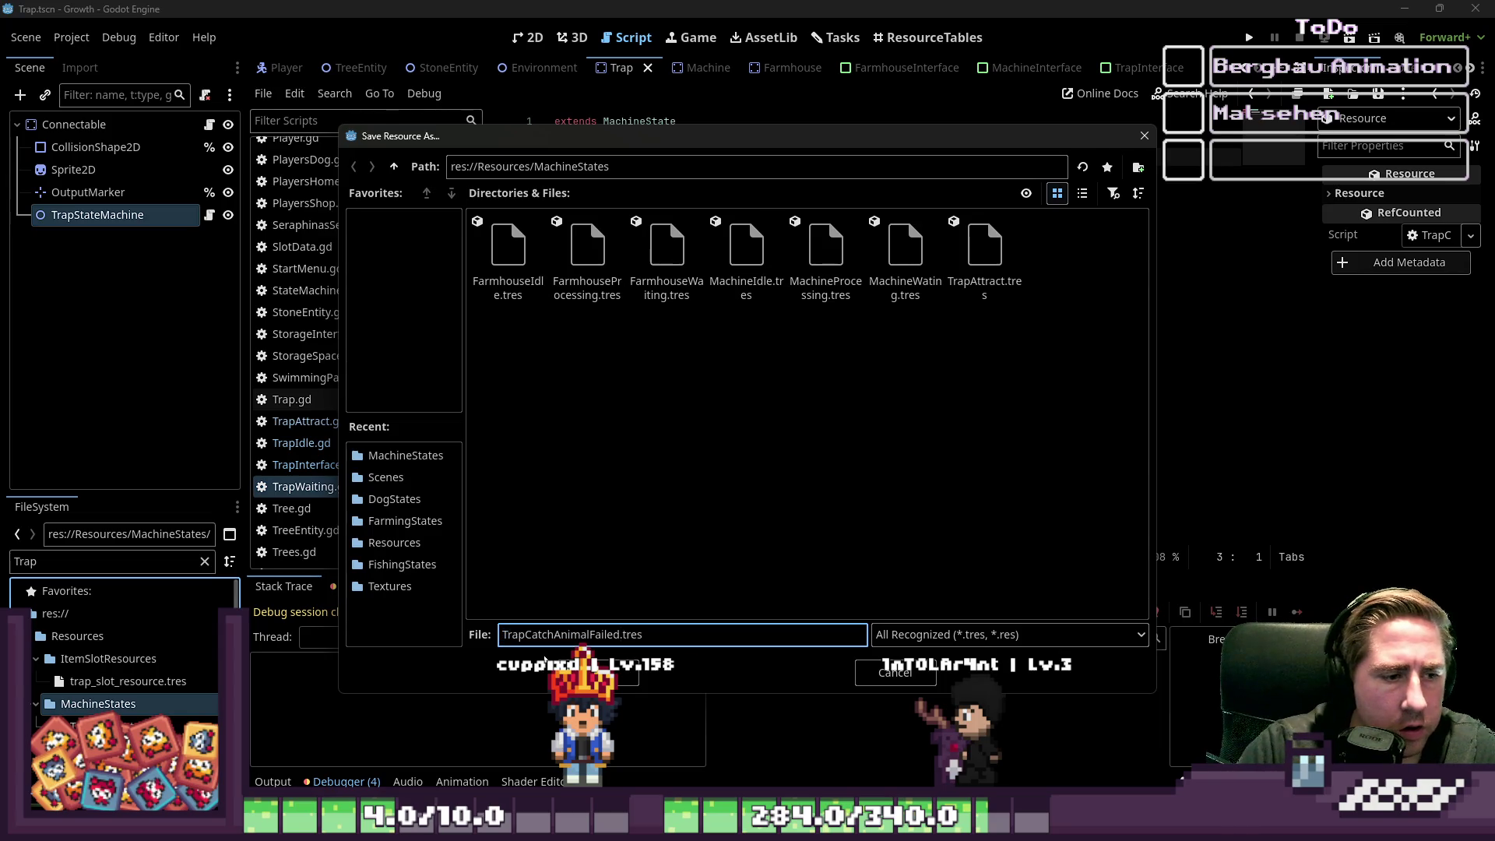
key("Return")
- Create a TrapCatchAnimalSuccess resource in the MachineStates folder
right_click(86, 703)
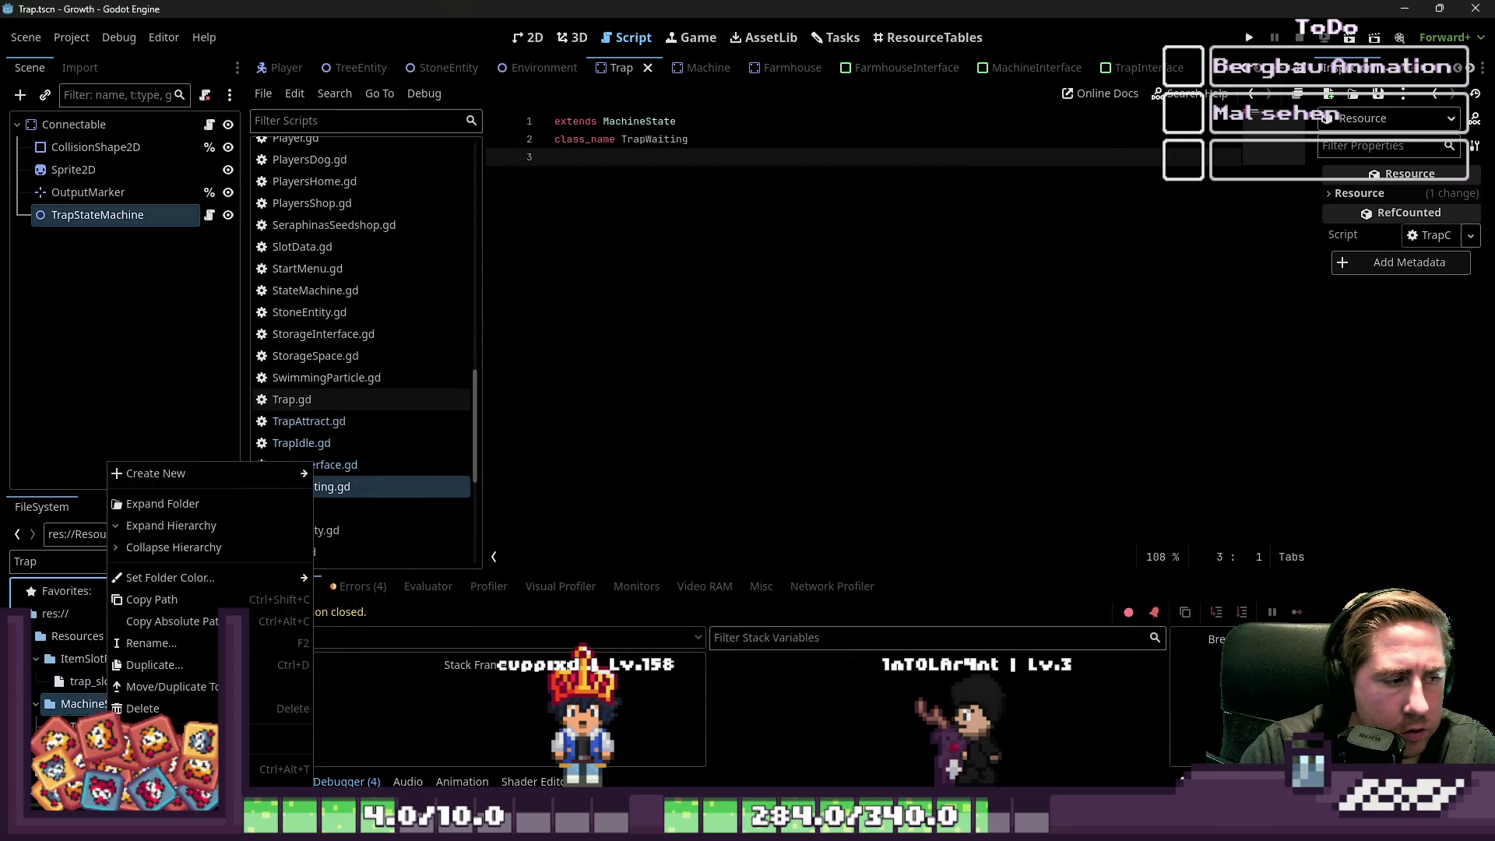
mouse_move(234, 473)
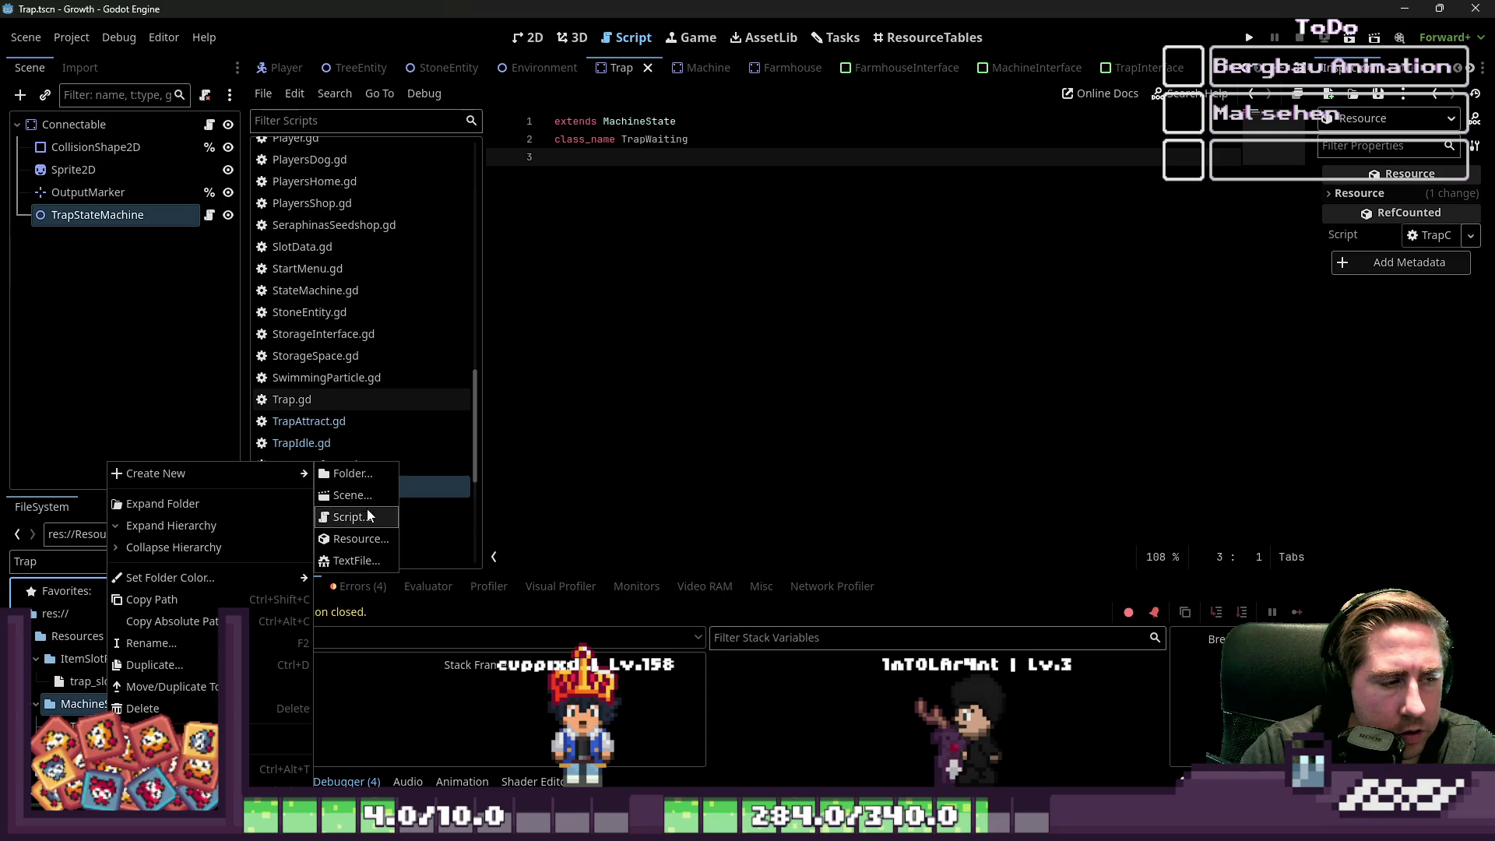
left_click(378, 539)
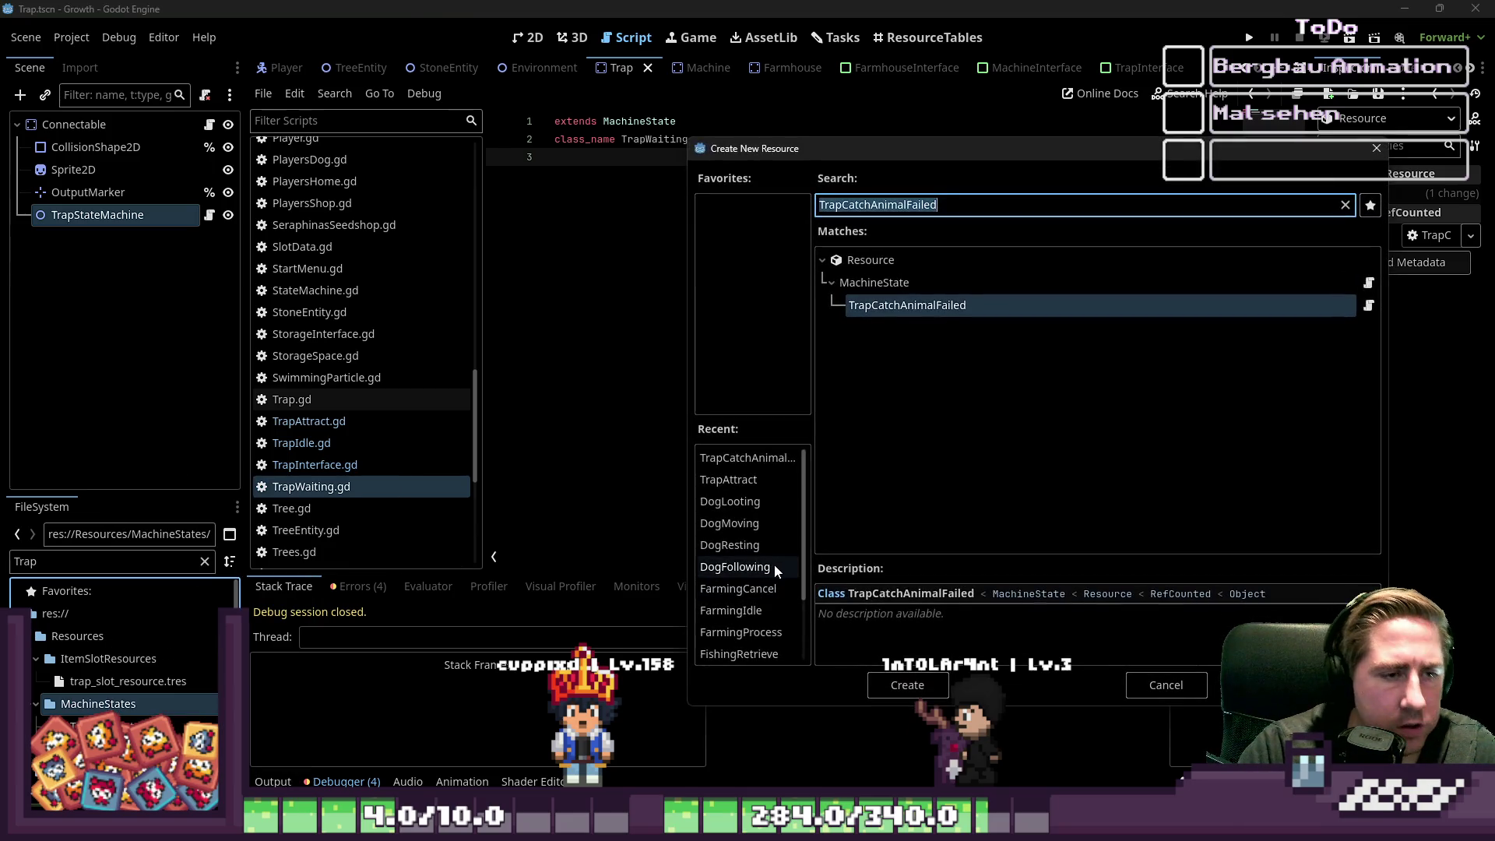
key("BackSpace")
type("Su")
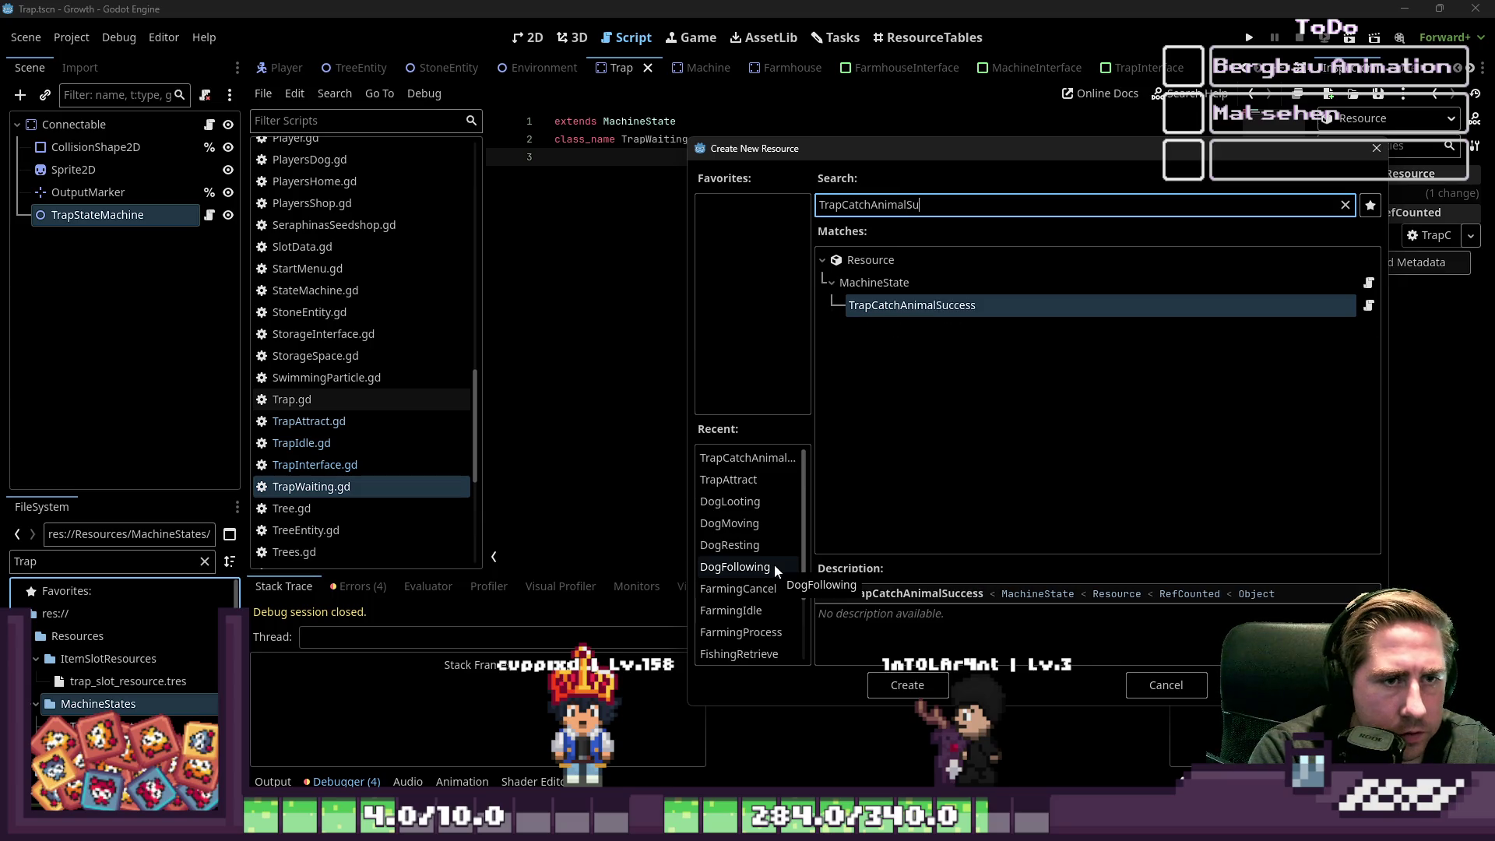
type("ccess")
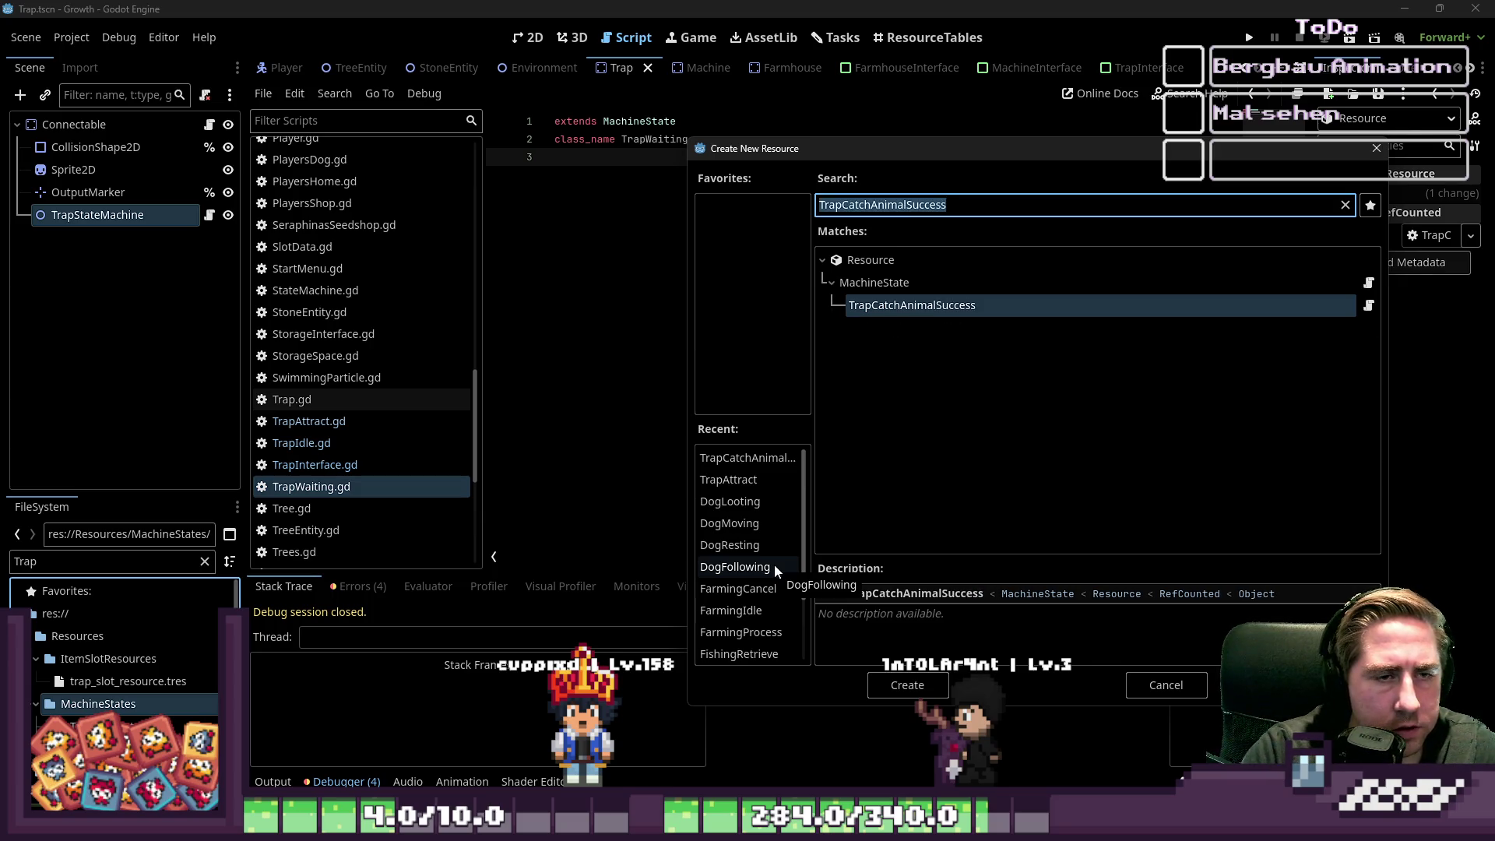
key("Return")
key("Return")
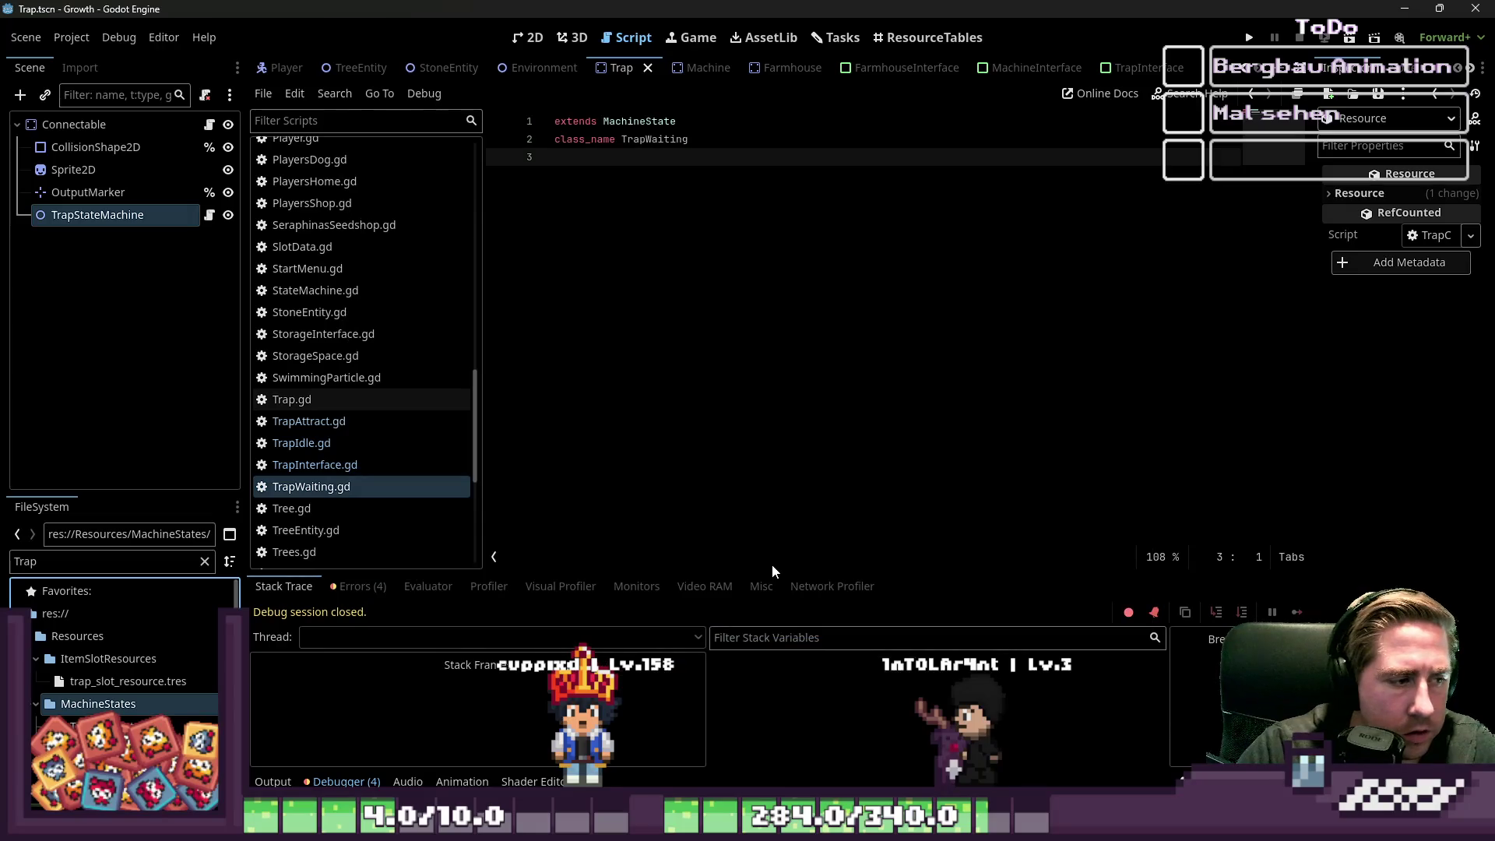
- Start another new resource in MachineStates and select the search text to enter TrapIdle
left_click(147, 566)
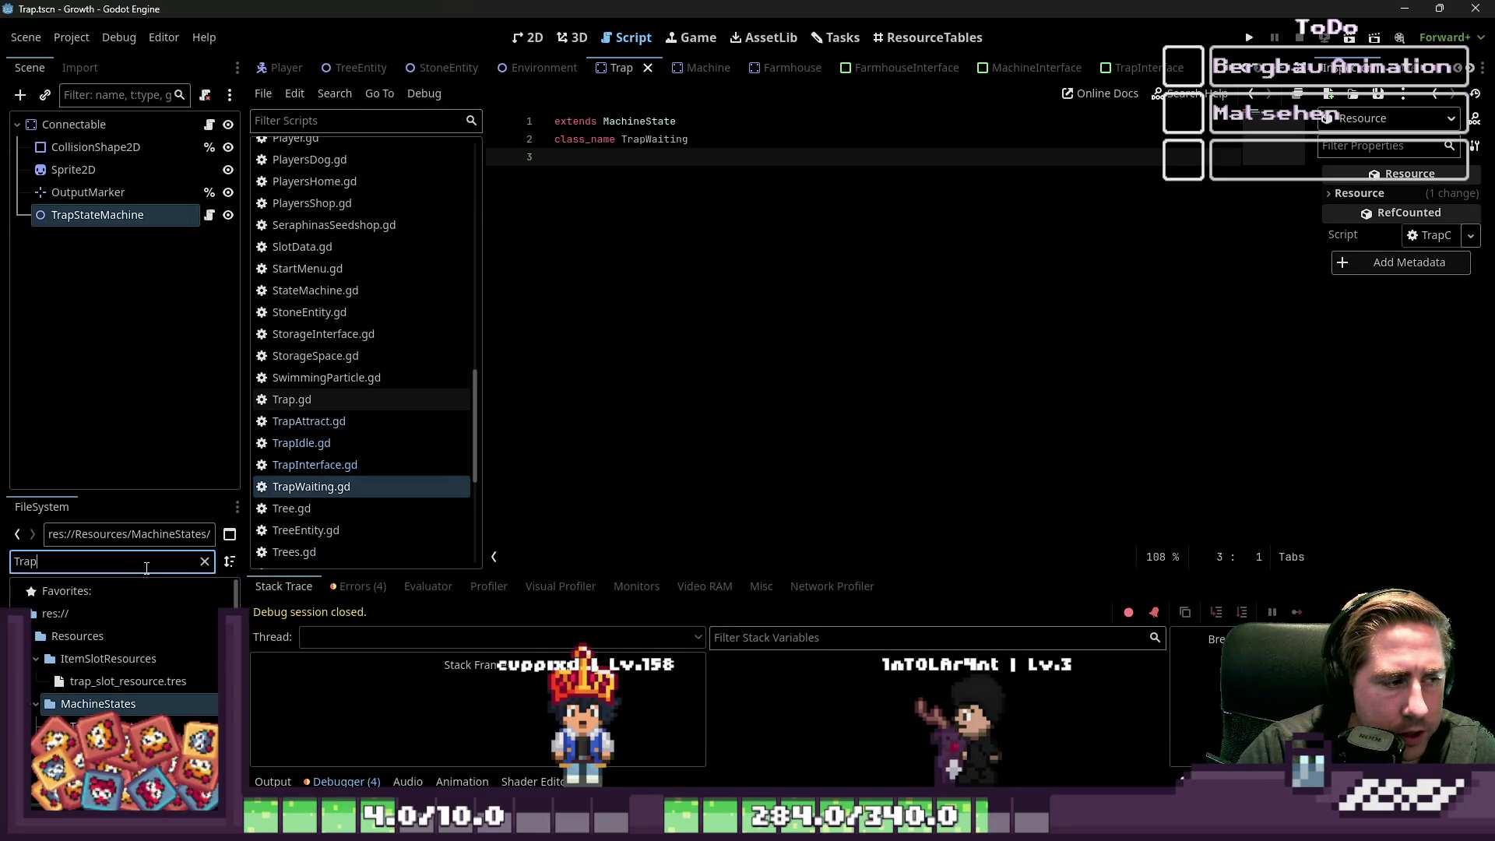
scroll(144, 669, "down", 1)
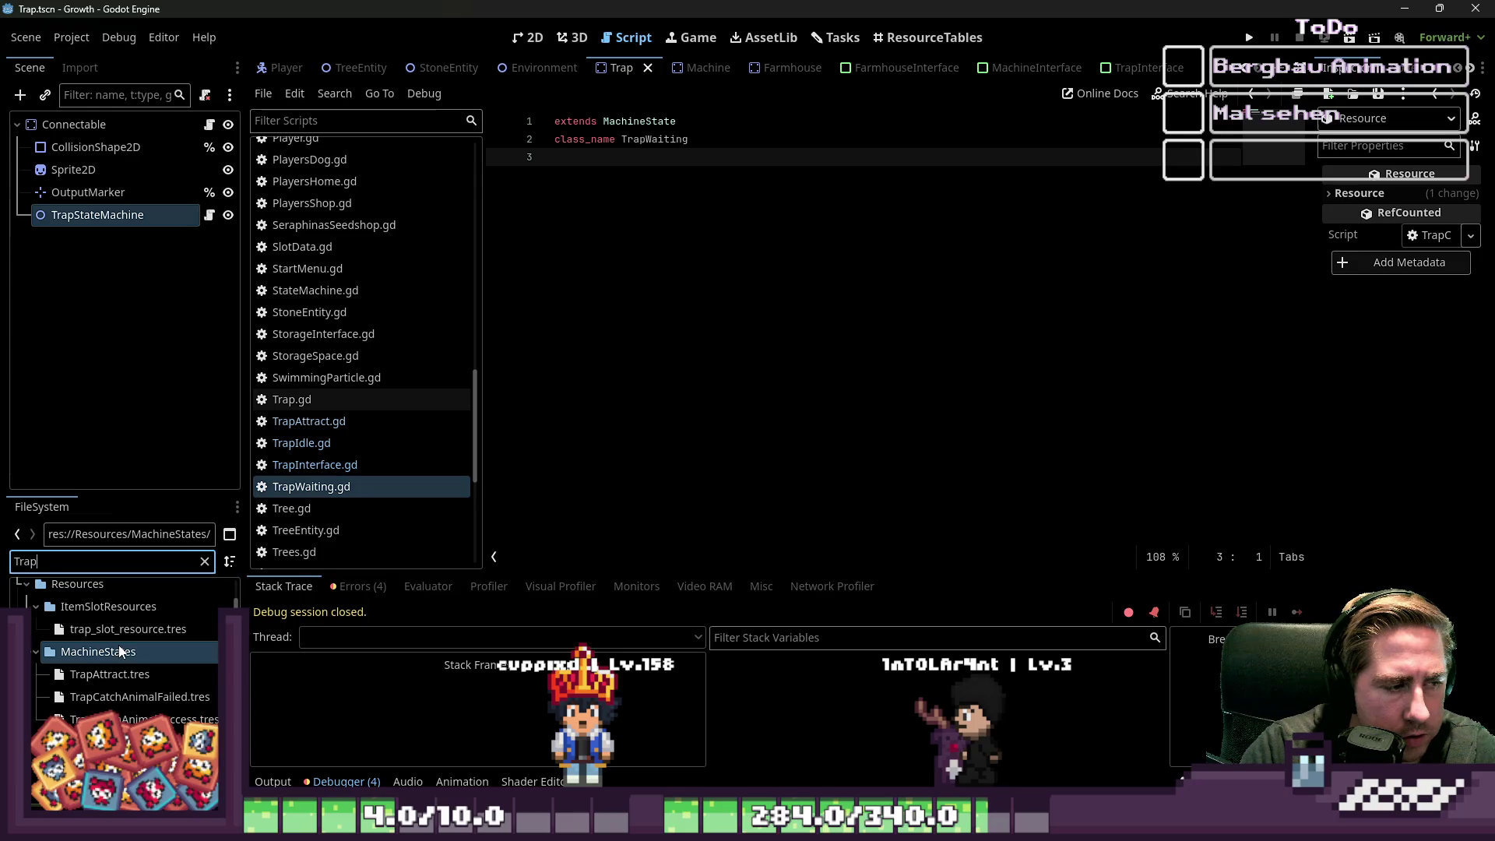
right_click(143, 653)
mouse_move(184, 578)
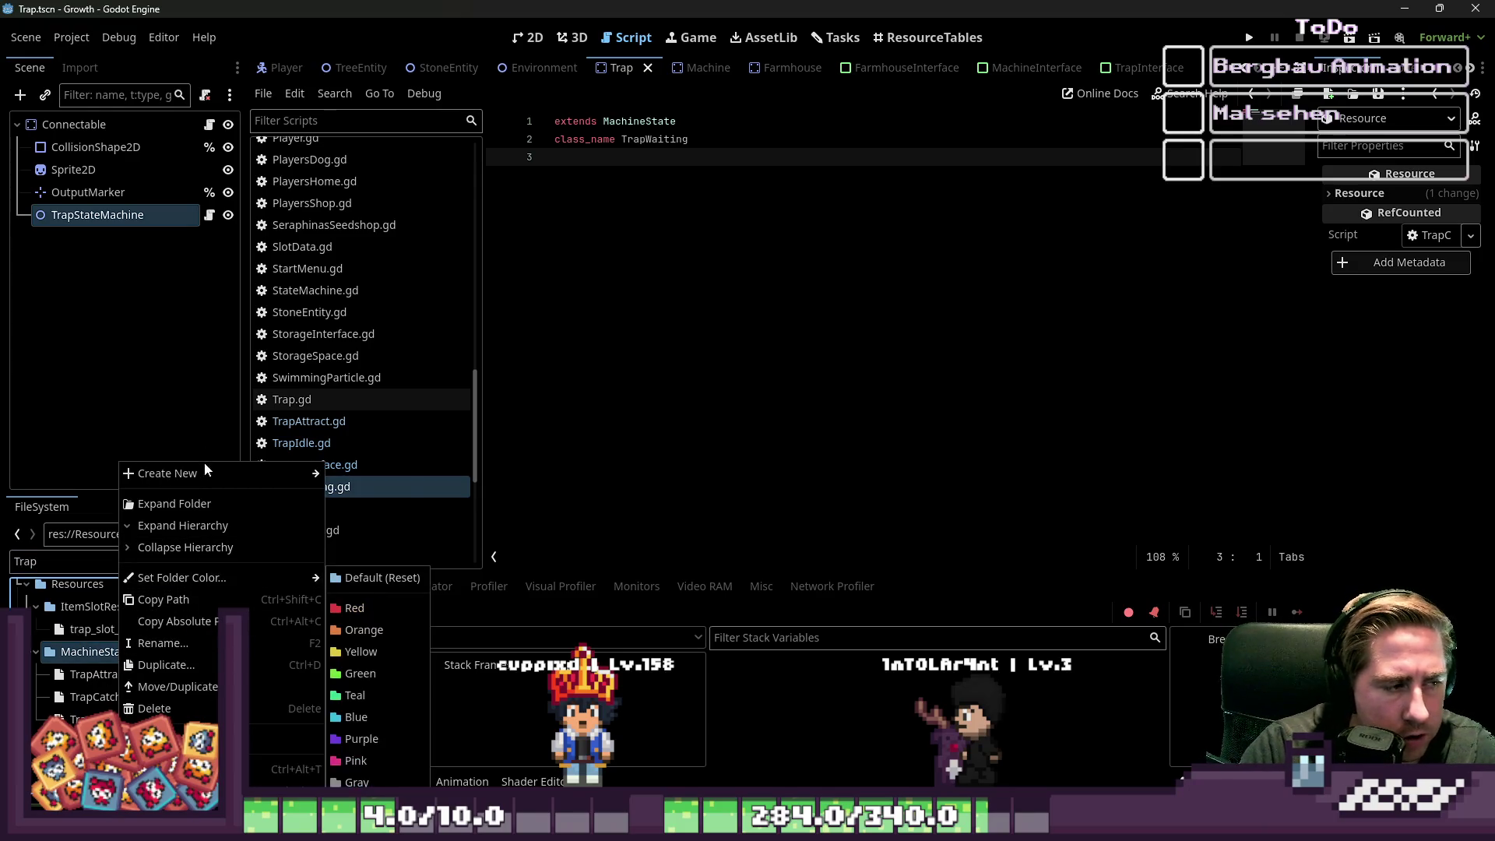
mouse_move(204, 472)
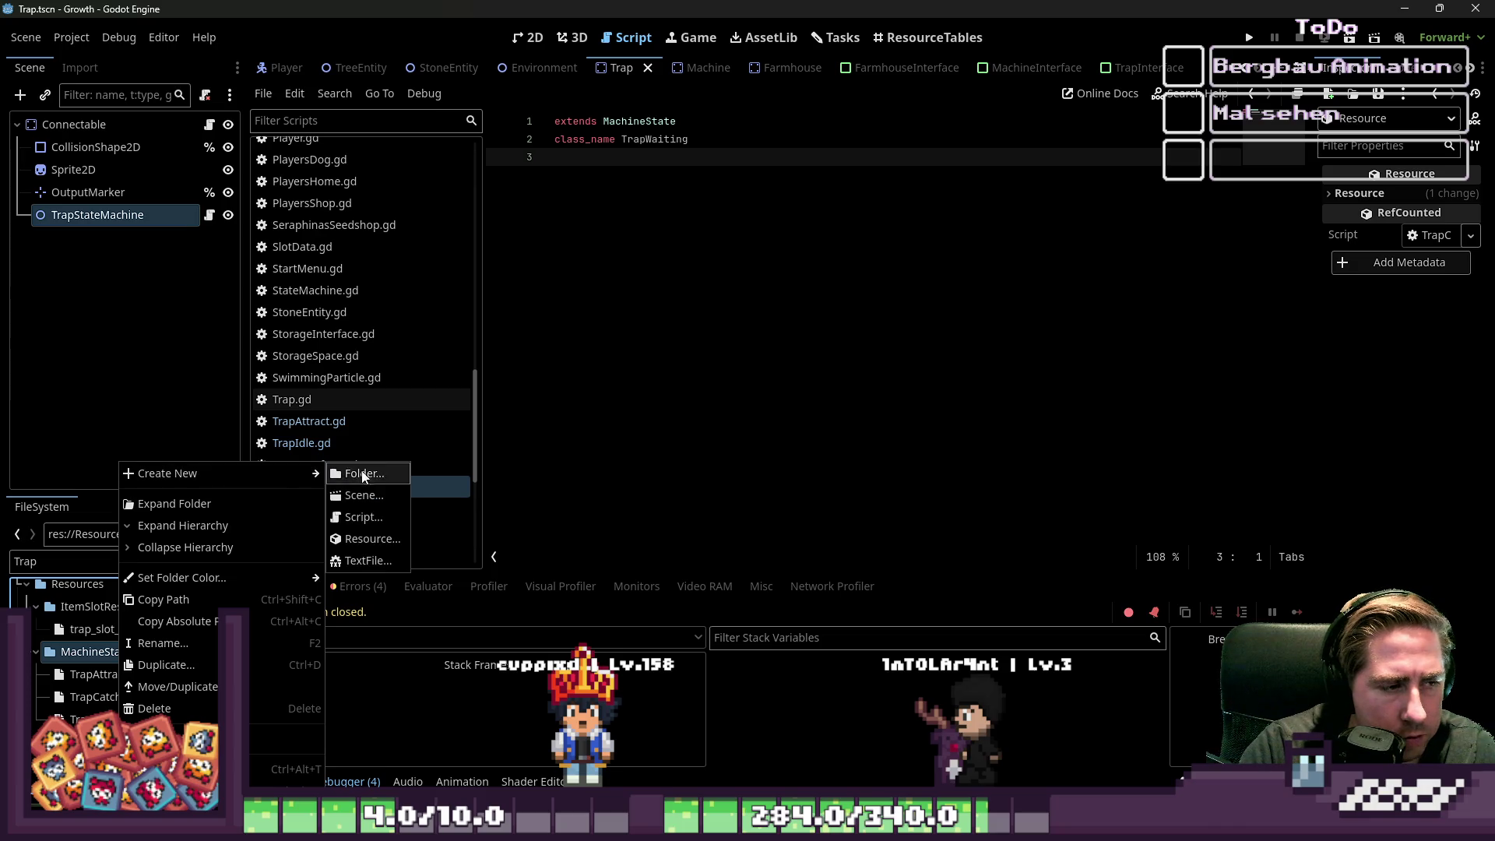
left_click(366, 540)
key("ctrl+a")
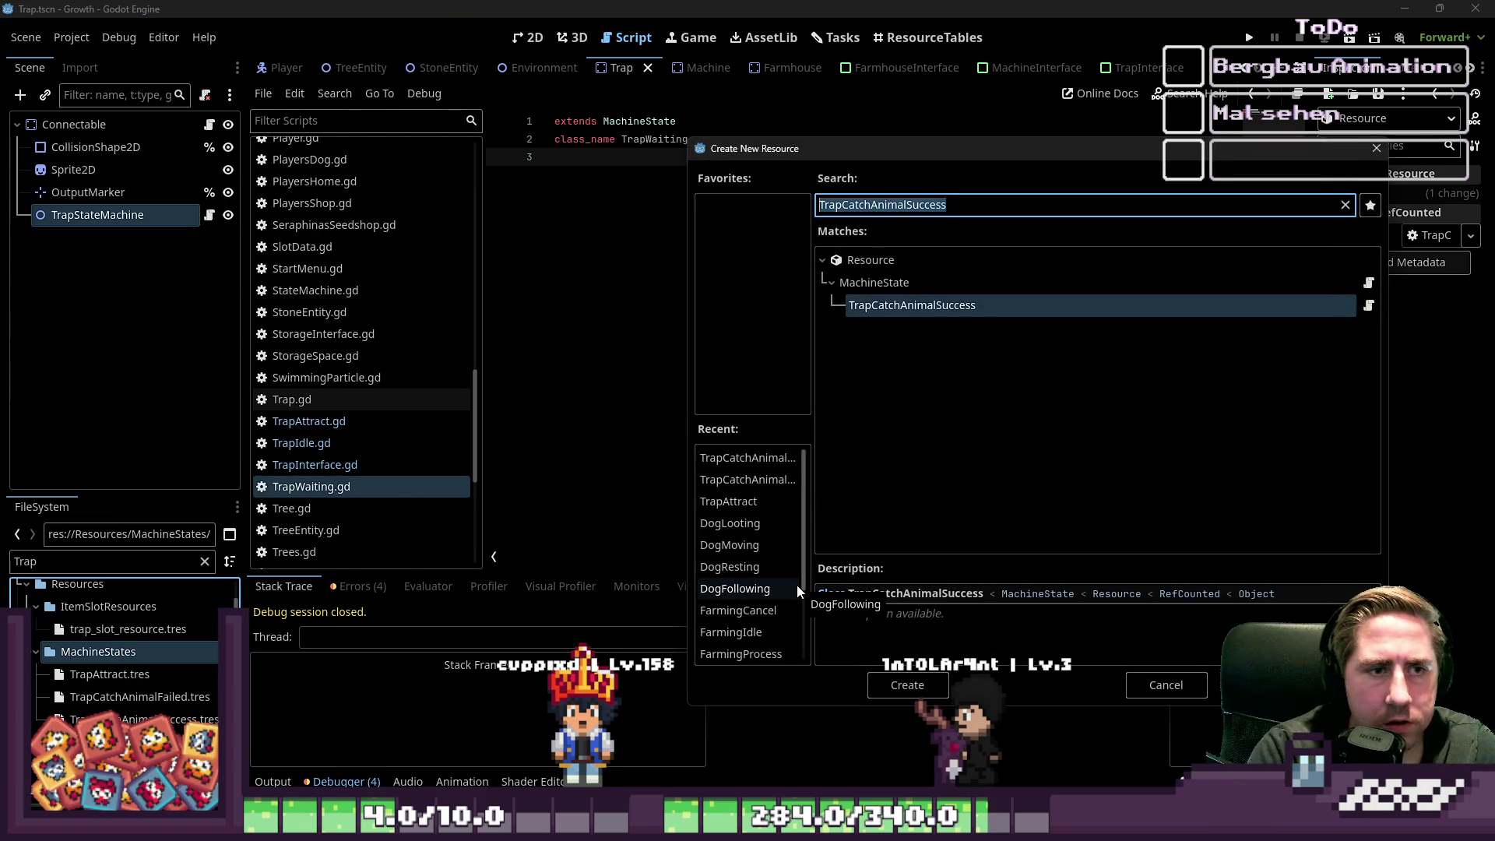
- Create the TrapIdle resource and save it
type("TrapIdle")
key("ctrl+a")
key("Return")
key("Return")
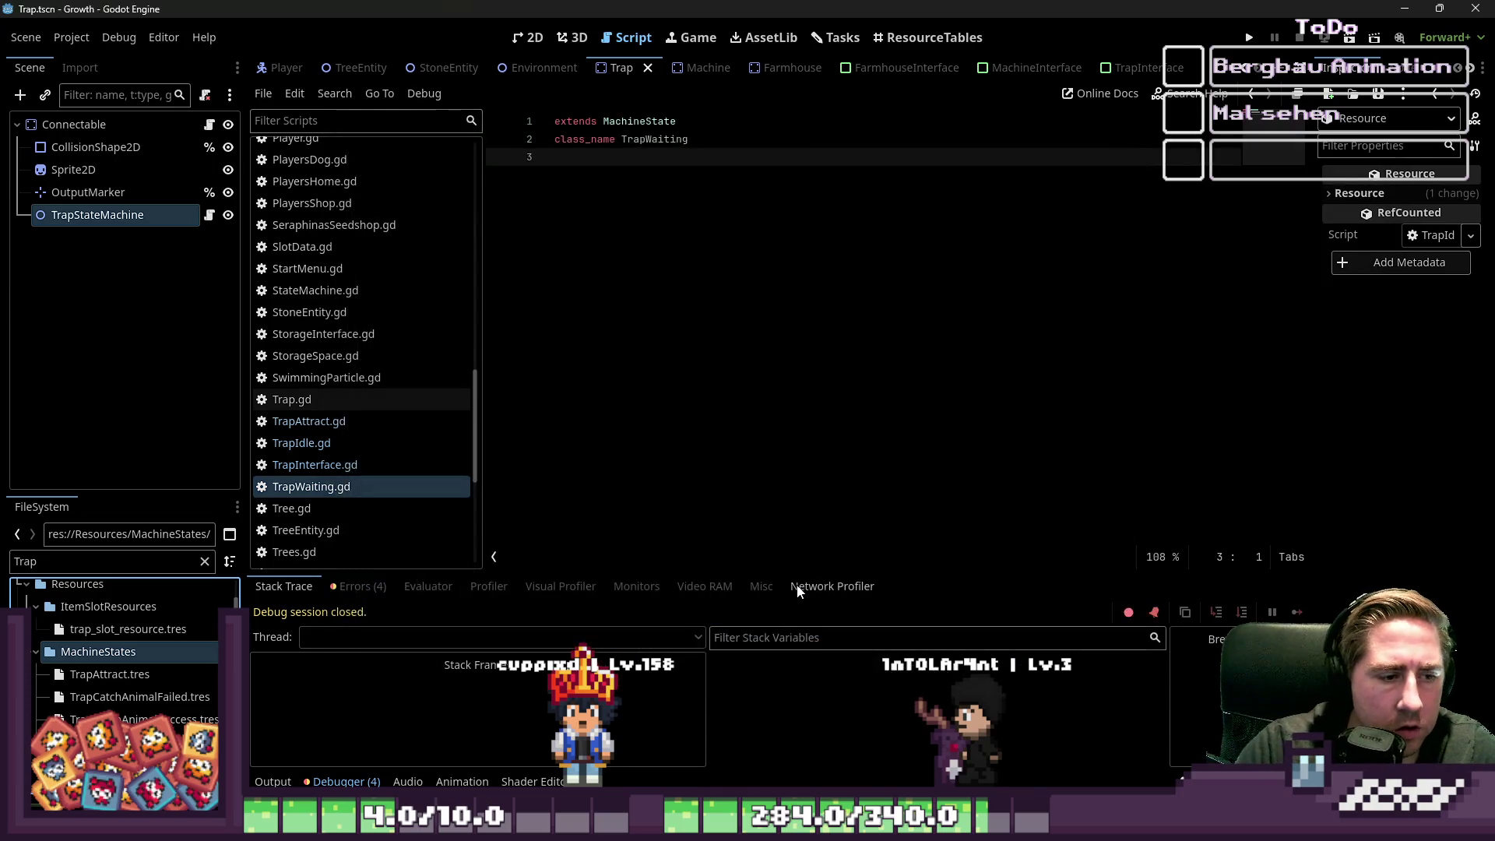
- Start a new resource in the MachineStates folder, backing out of an accidental new script
right_click(130, 651)
mouse_move(212, 575)
mouse_move(195, 473)
left_click(371, 518)
key("Escape")
right_click(151, 650)
mouse_move(327, 473)
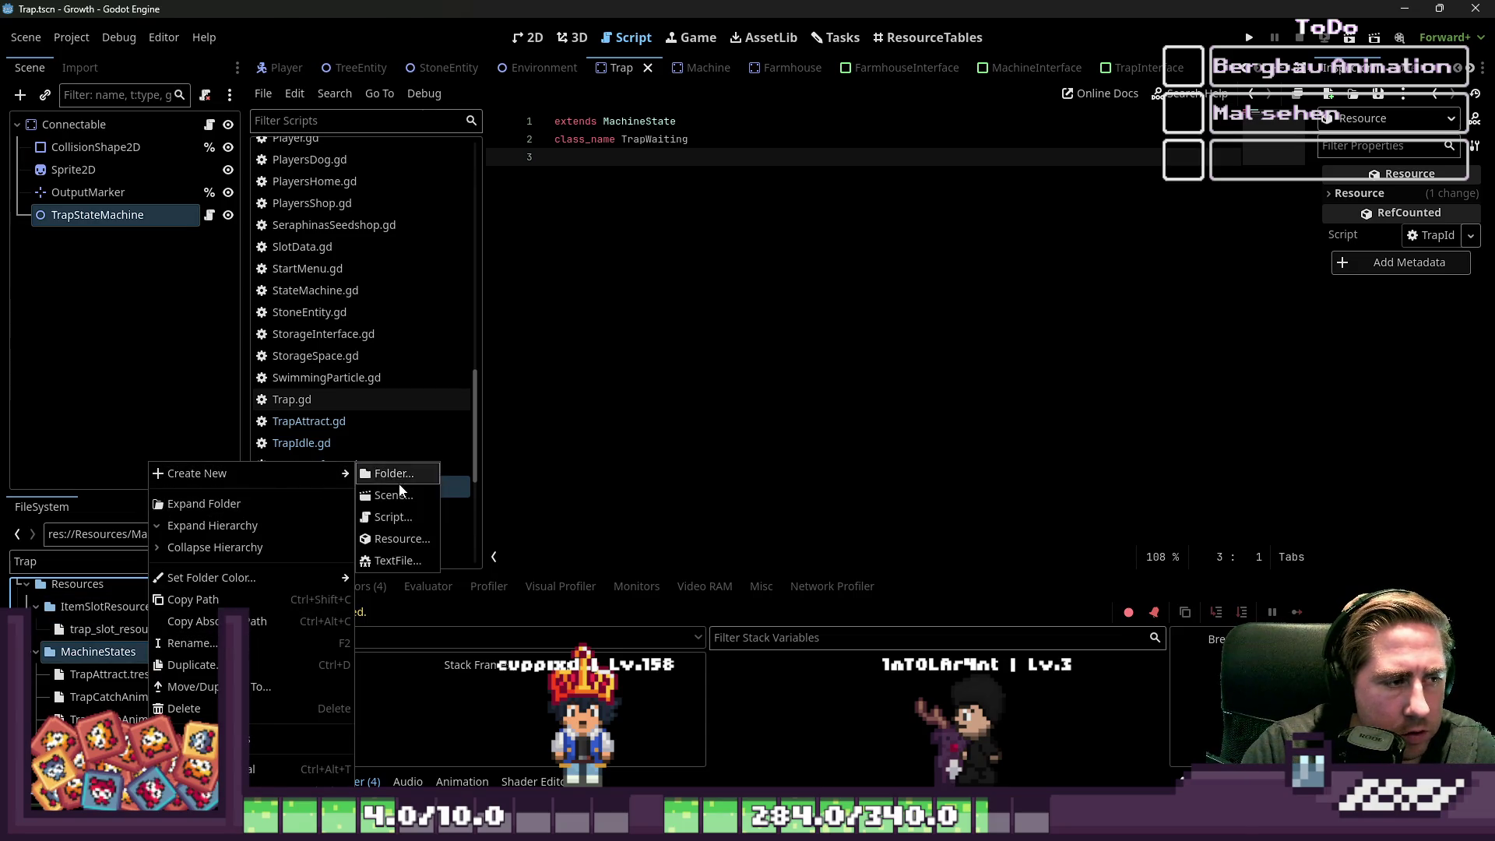
left_click(365, 545)
- Pick TrapWaiting as the resource type and save it as TrapWaiting.tres
type("Trai")
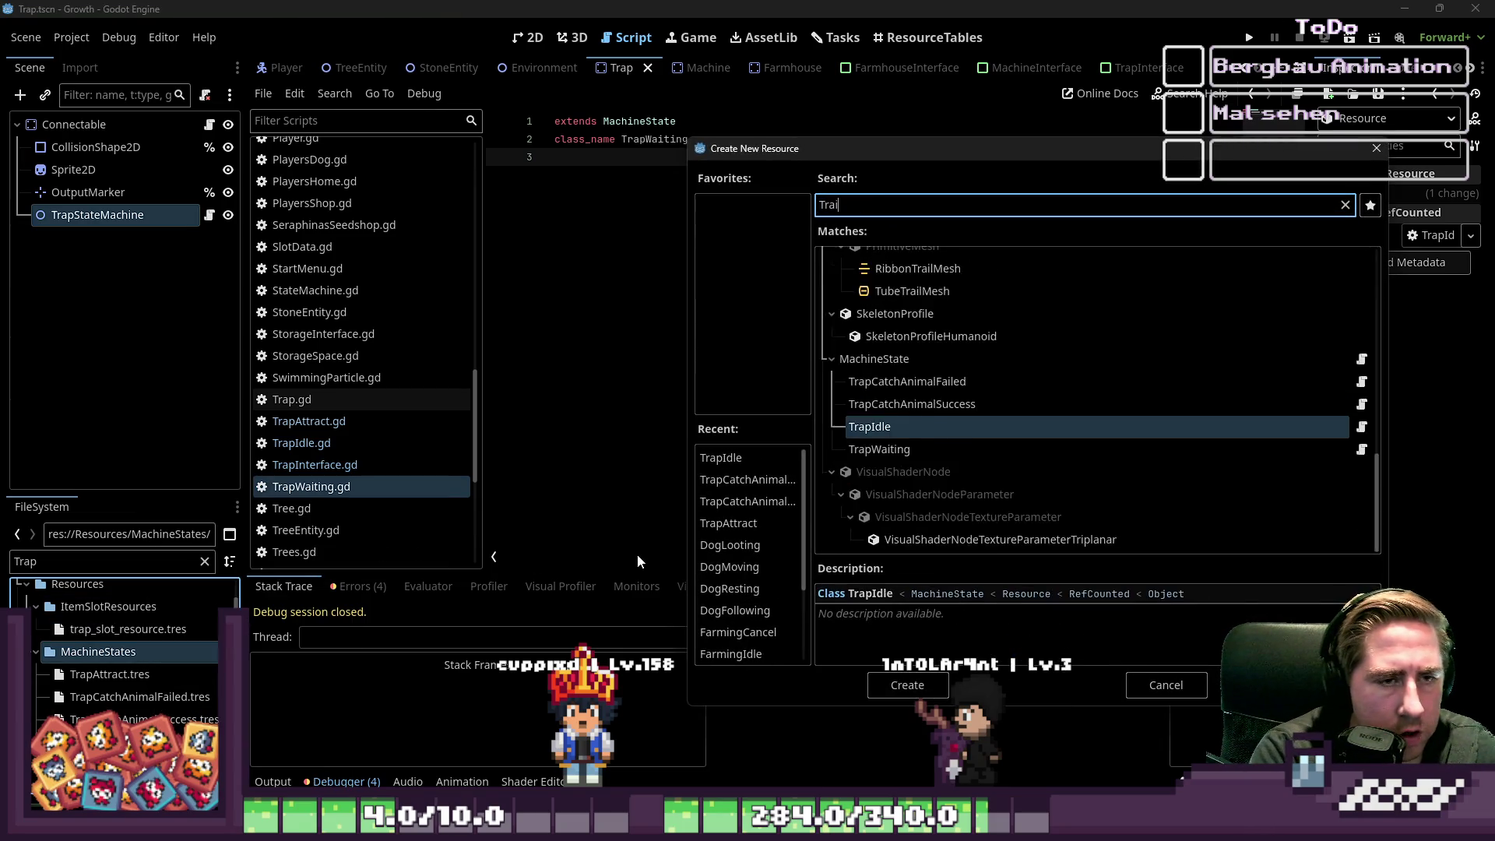
key("BackSpace")
type("pWating")
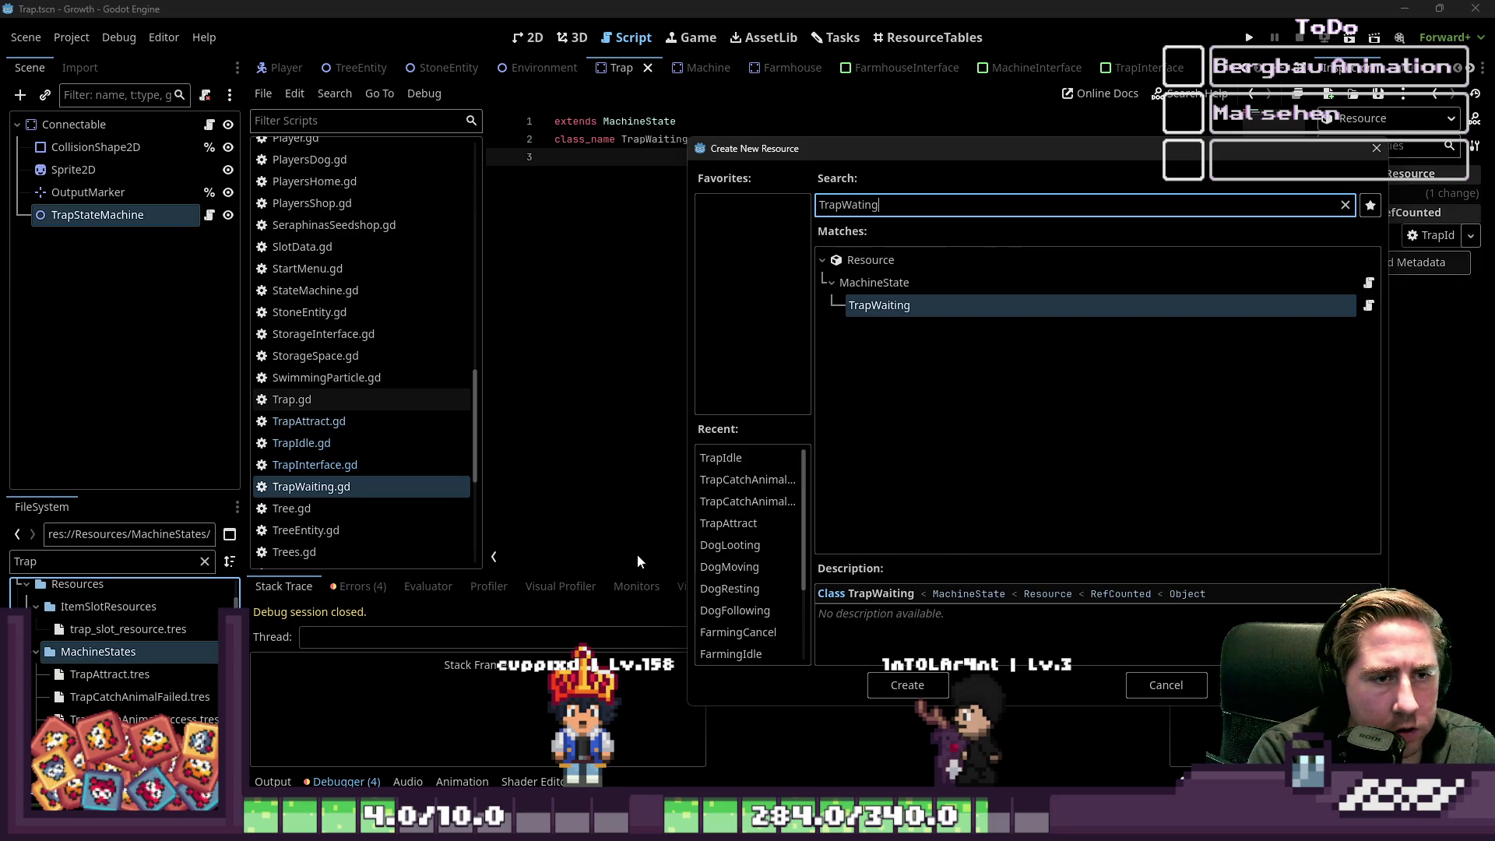
key("Return")
type("TrapWaiting.tres")
key("Return")
key("ctrl+s")
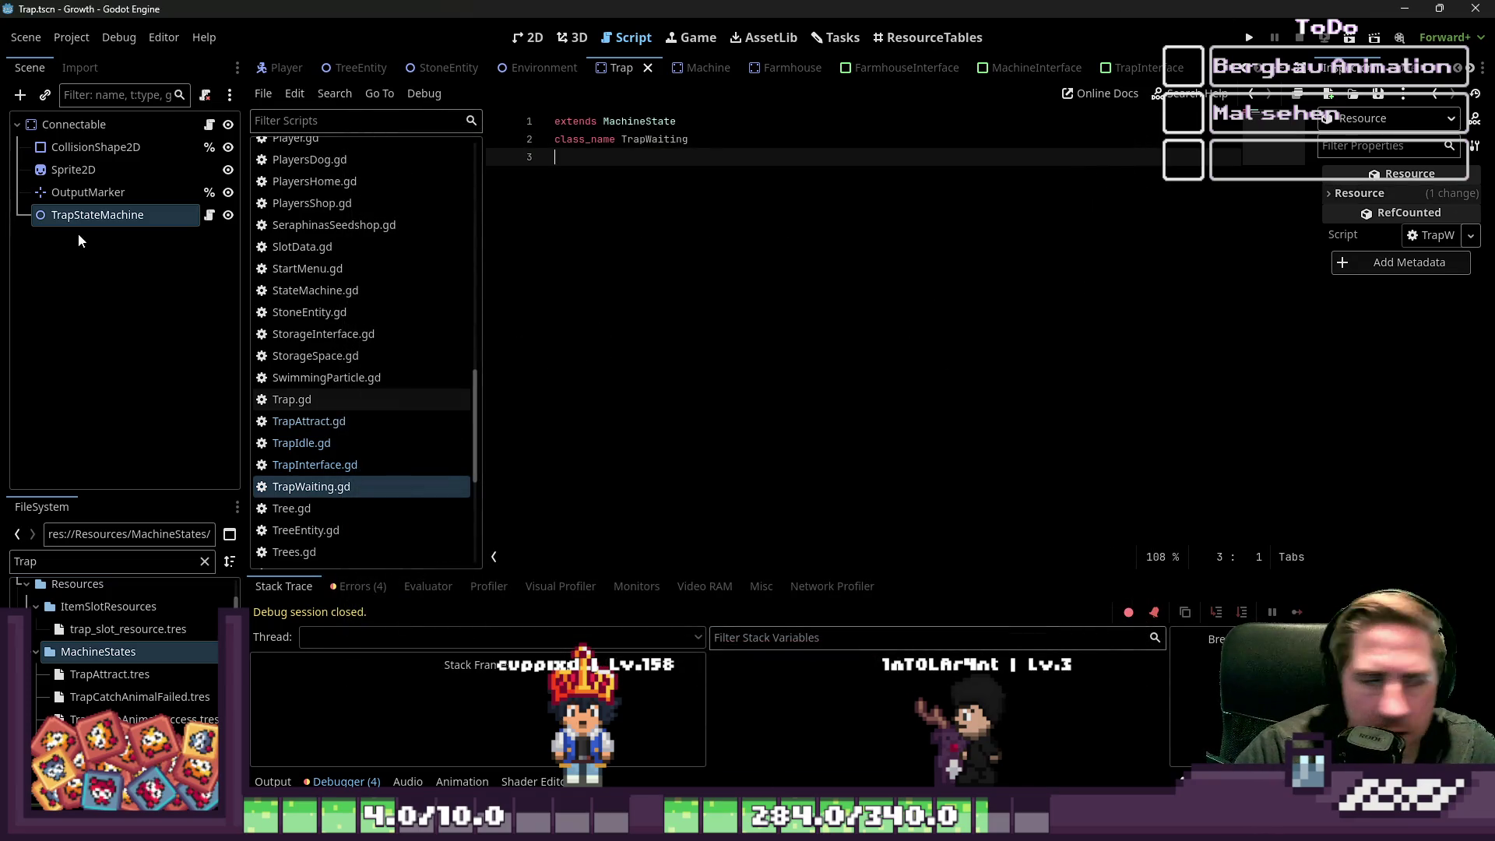
left_click(117, 192)
- Select TrapStateMachine, widen the Inspector and expand its States dictionary
left_click(144, 215)
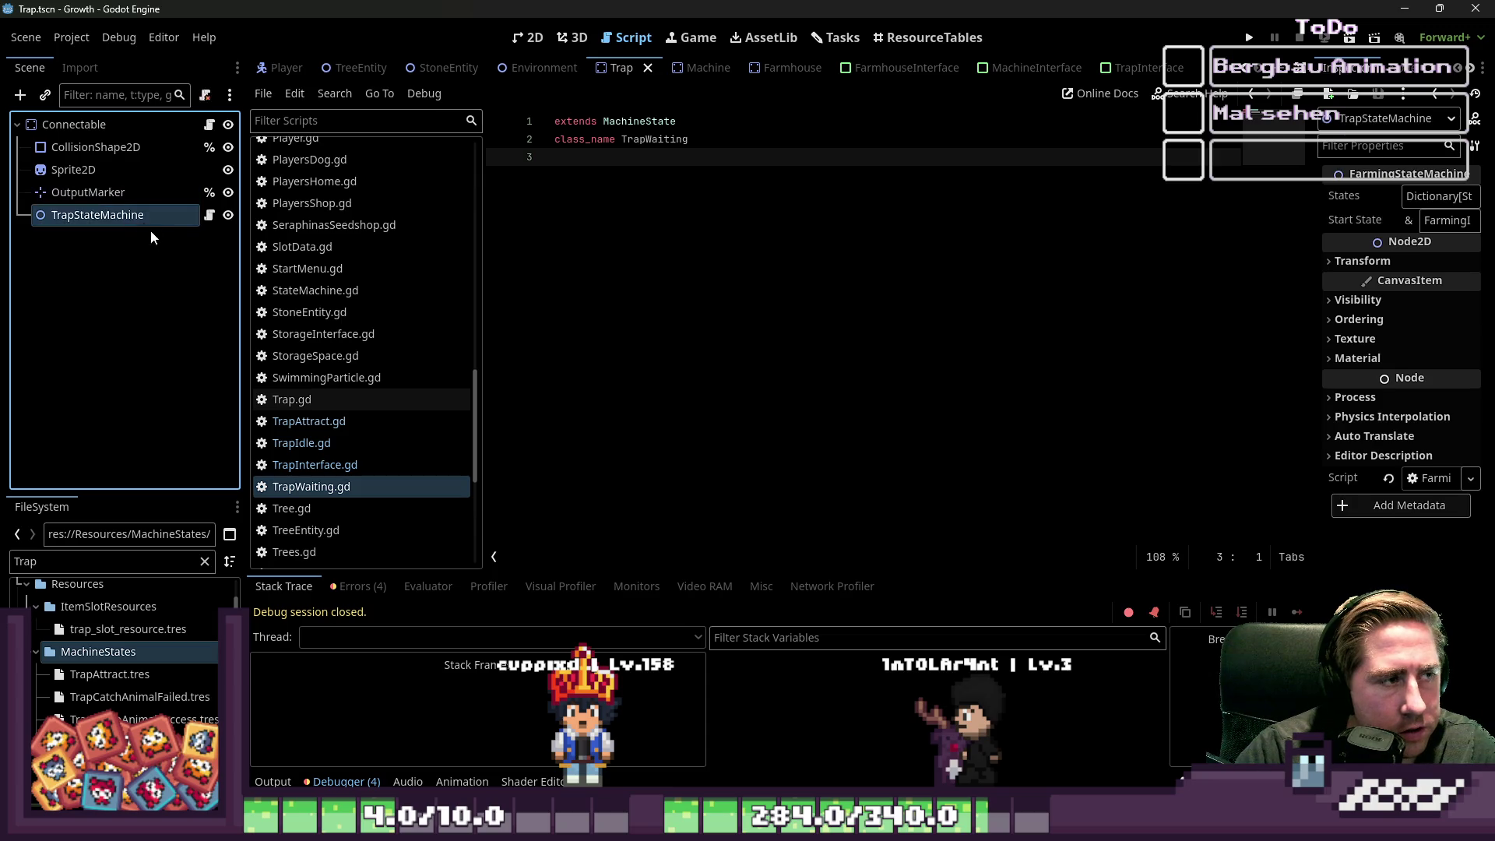
left_click(226, 215)
left_click(227, 215)
left_click(208, 215)
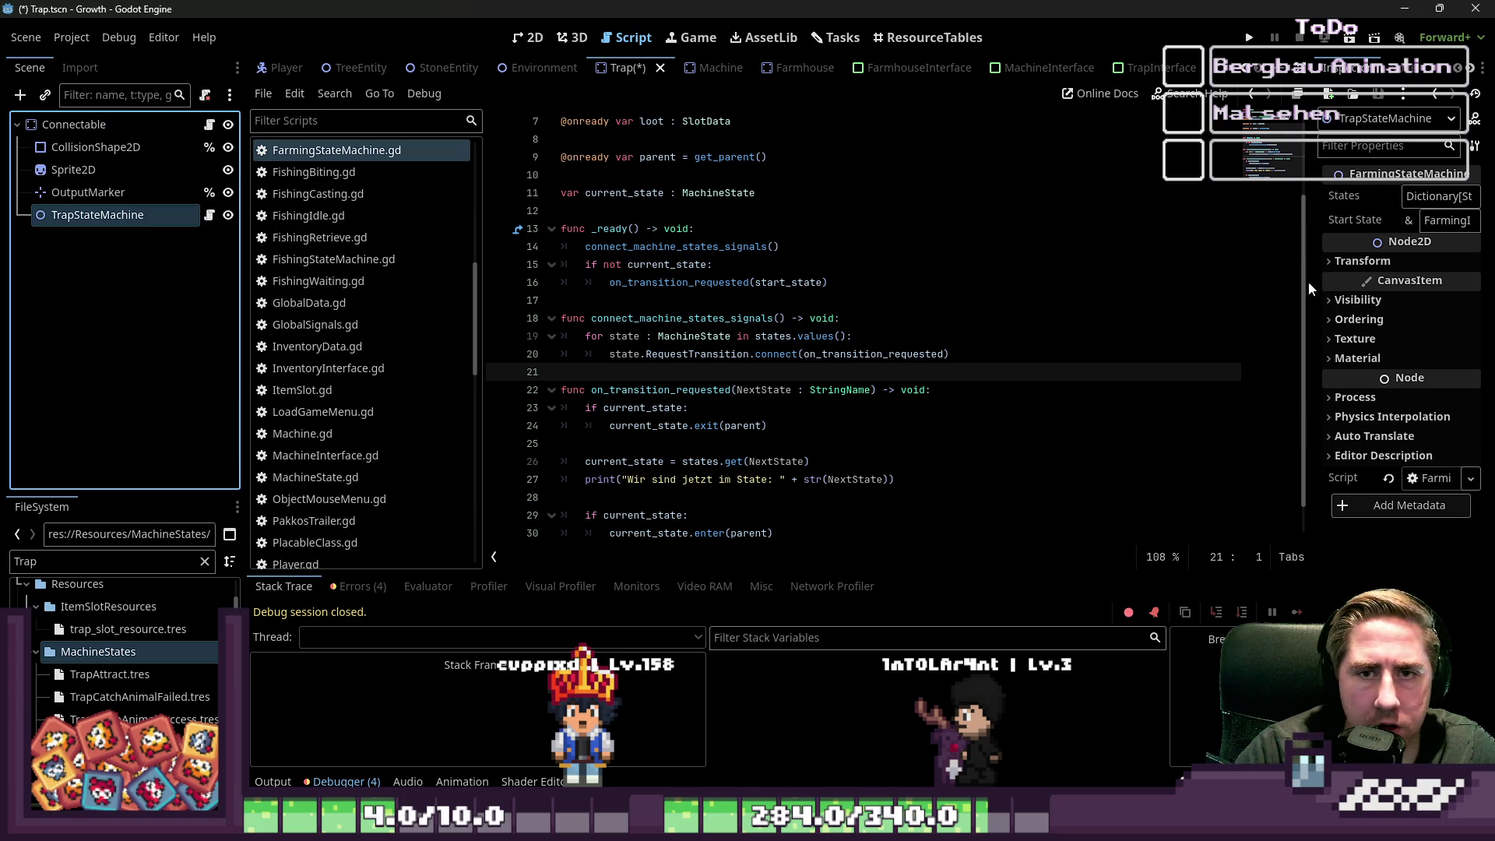
left_click_drag(1308, 288, 985, 280)
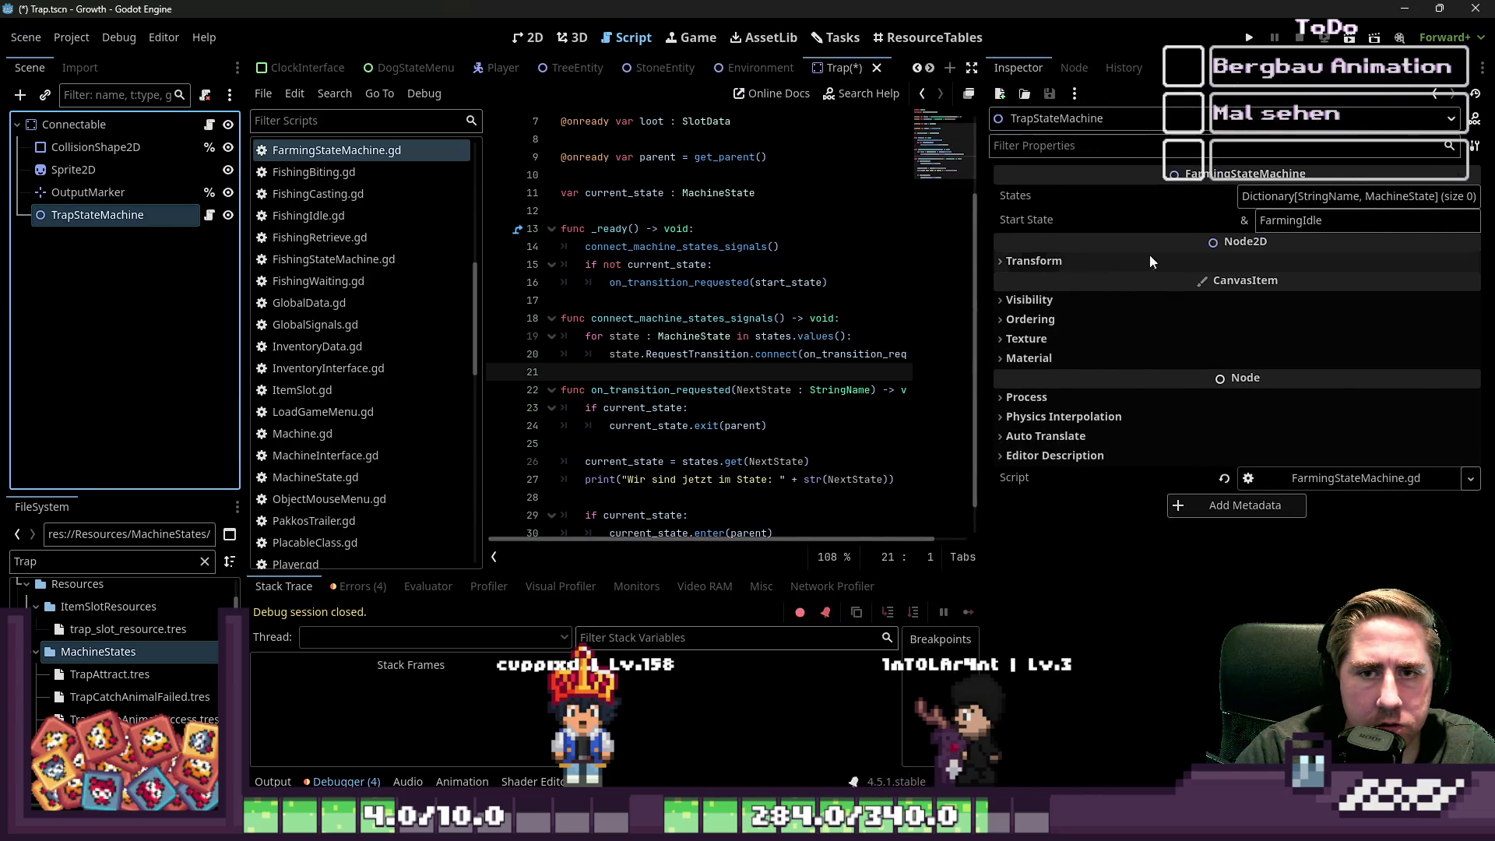
left_click(1313, 201)
- Add States entries TrapIdle and TrapWaiting mapped to their .tres resources
left_click(1320, 227)
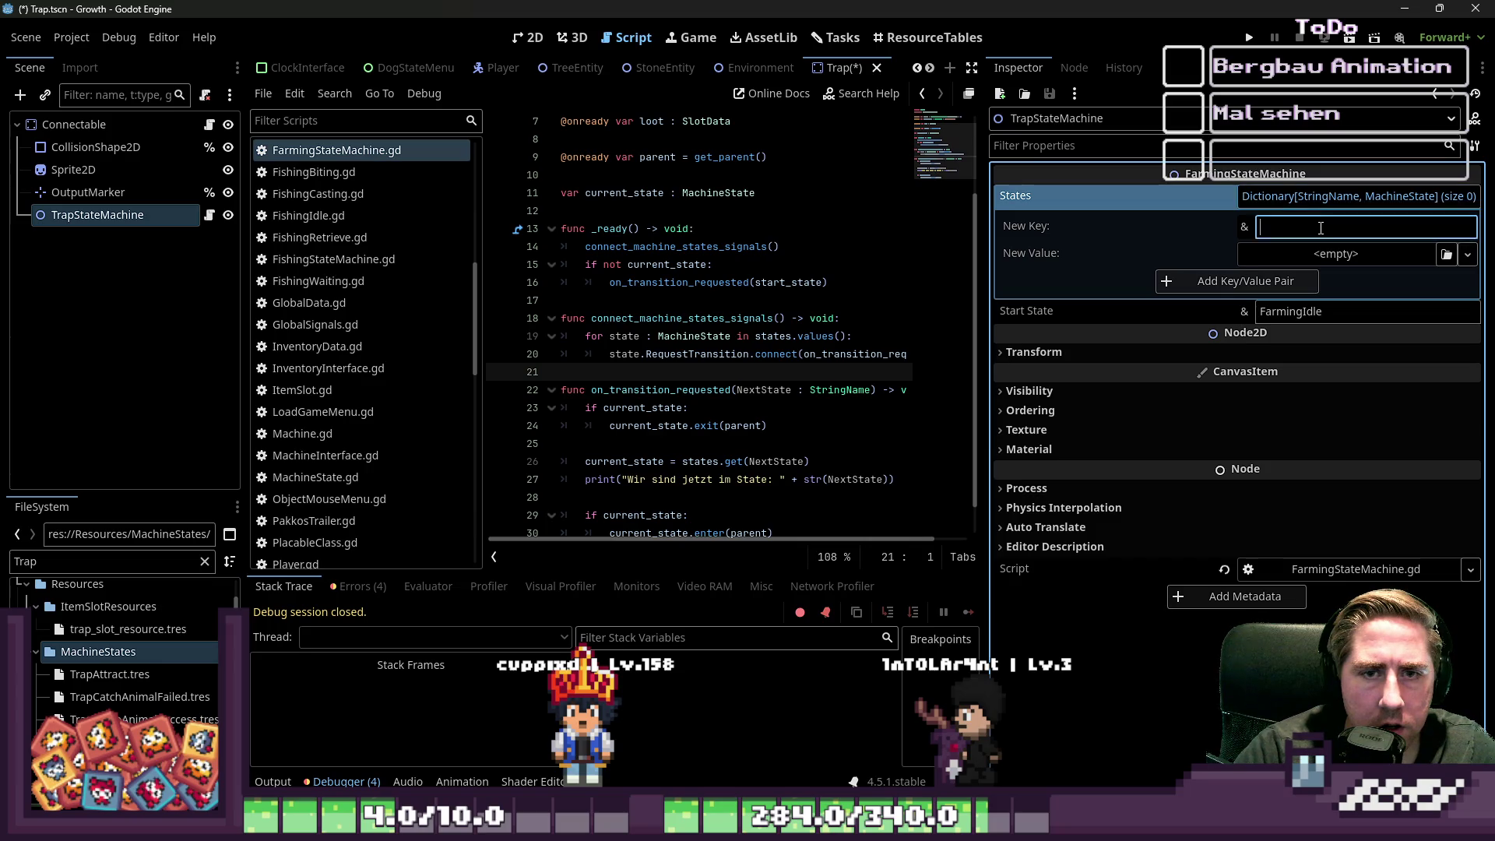
type("TrapIdle")
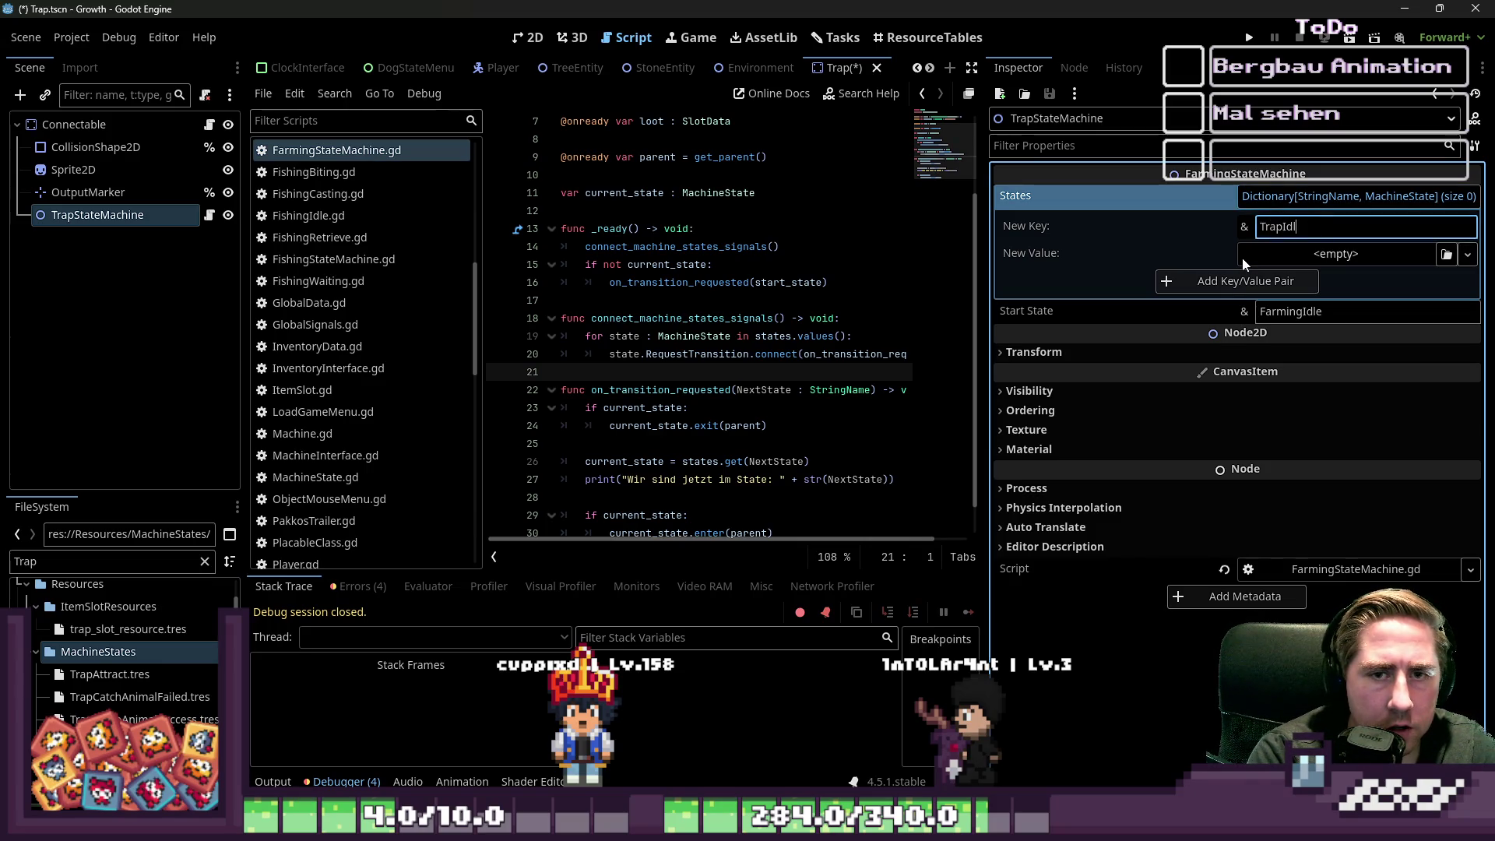
mouse_move(117, 741)
left_mouse_down()
mouse_move(156, 701)
mouse_move(1179, 366)
mouse_move(1336, 257)
left_mouse_up()
left_click(1246, 281)
left_click(1359, 253)
type("TrapWaiting")
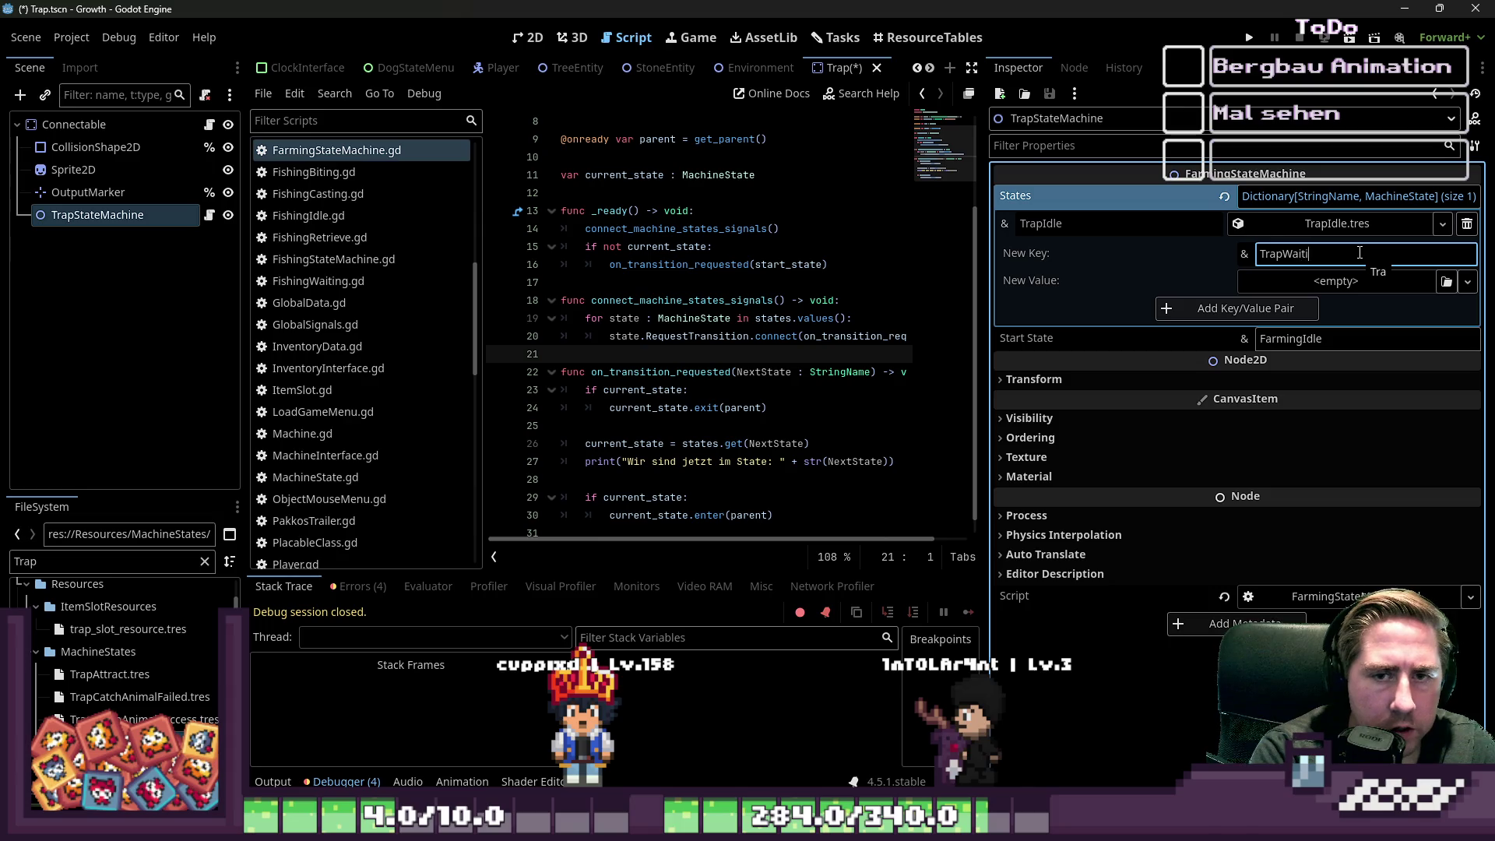
left_click(273, 781)
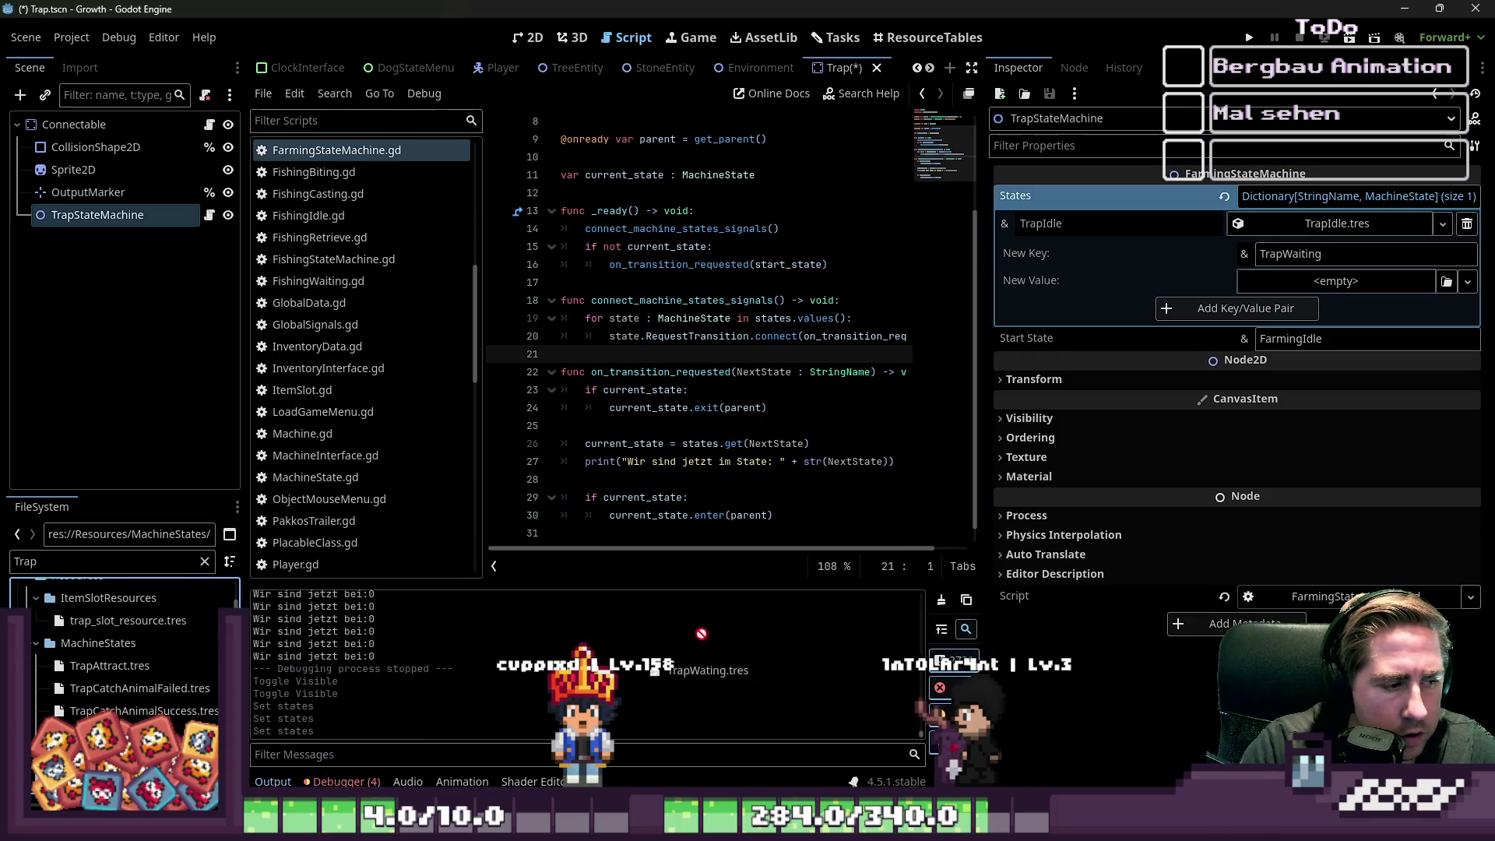
mouse_move(140, 731)
left_mouse_down()
mouse_move(1307, 361)
mouse_move(1370, 296)
mouse_move(1354, 281)
left_mouse_up()
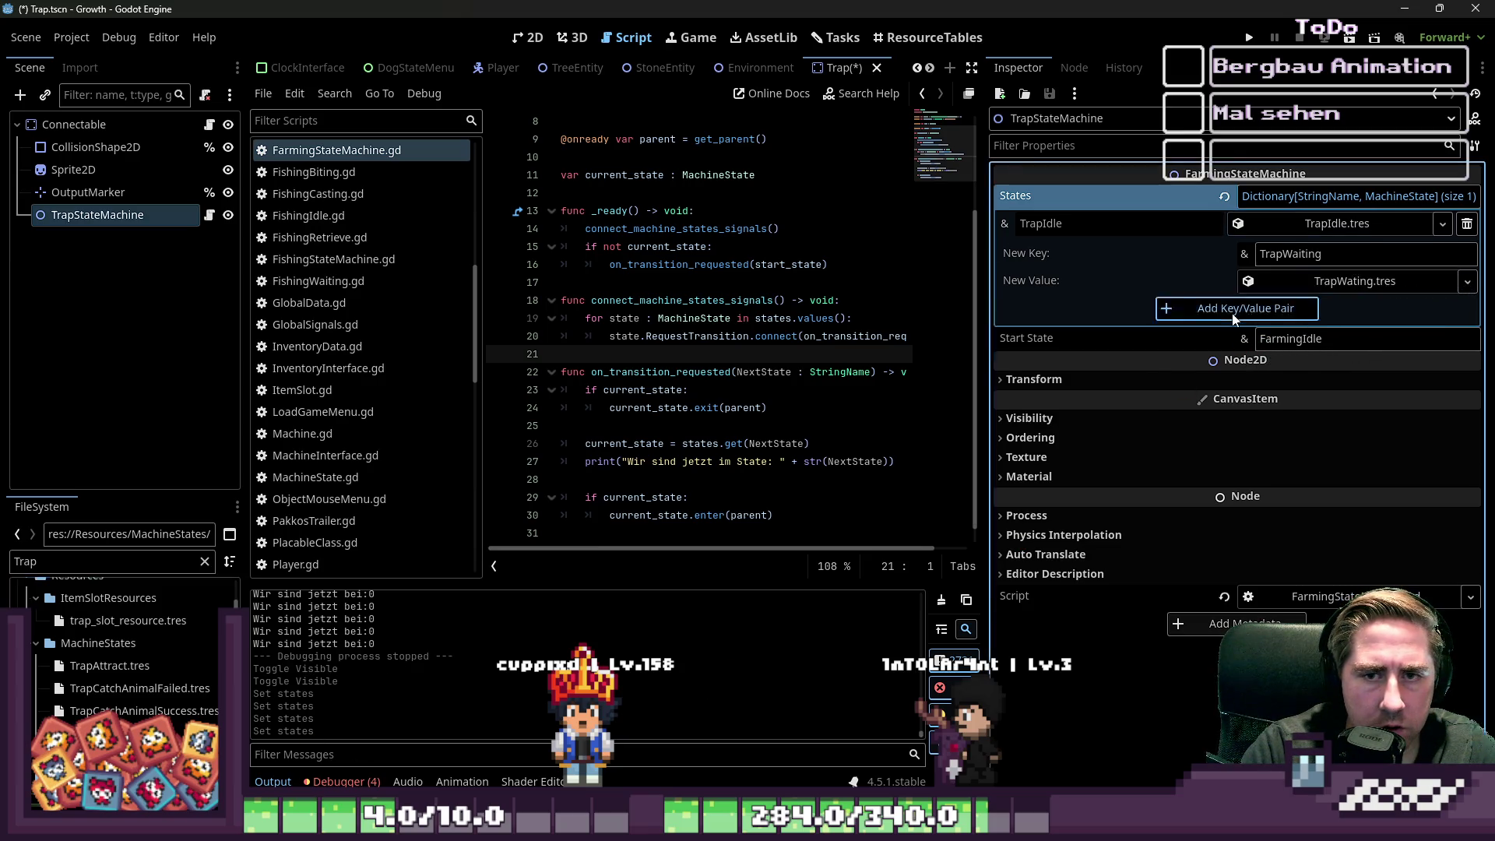
left_click(1233, 318)
- Add TrapCatchAnimalFailed and TrapCatchAnimalSuccess entries mapped to their .tres resources
left_click(1327, 283)
type("Trap")
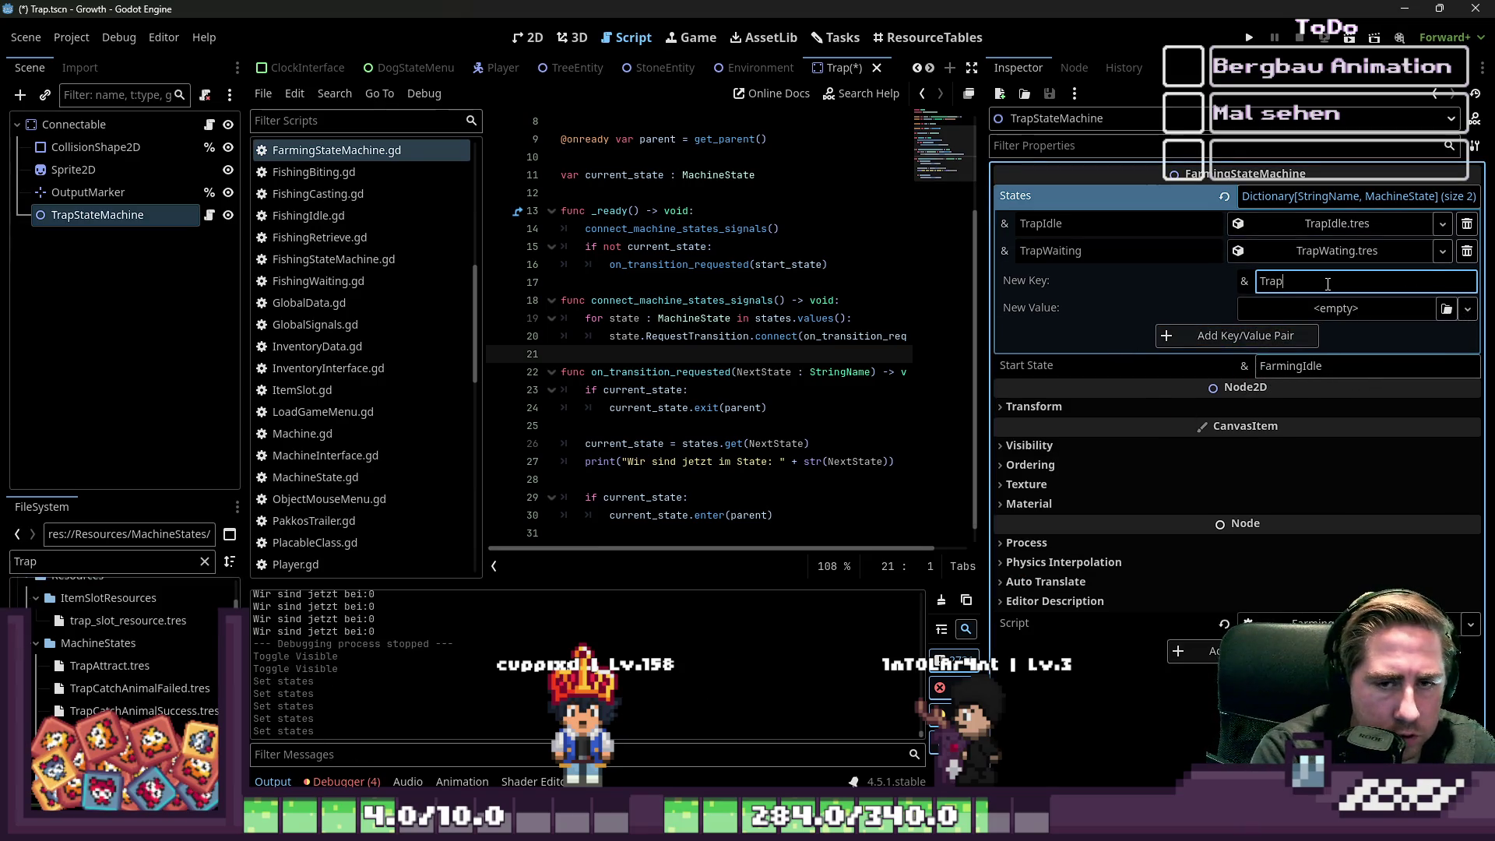
type("Ca")
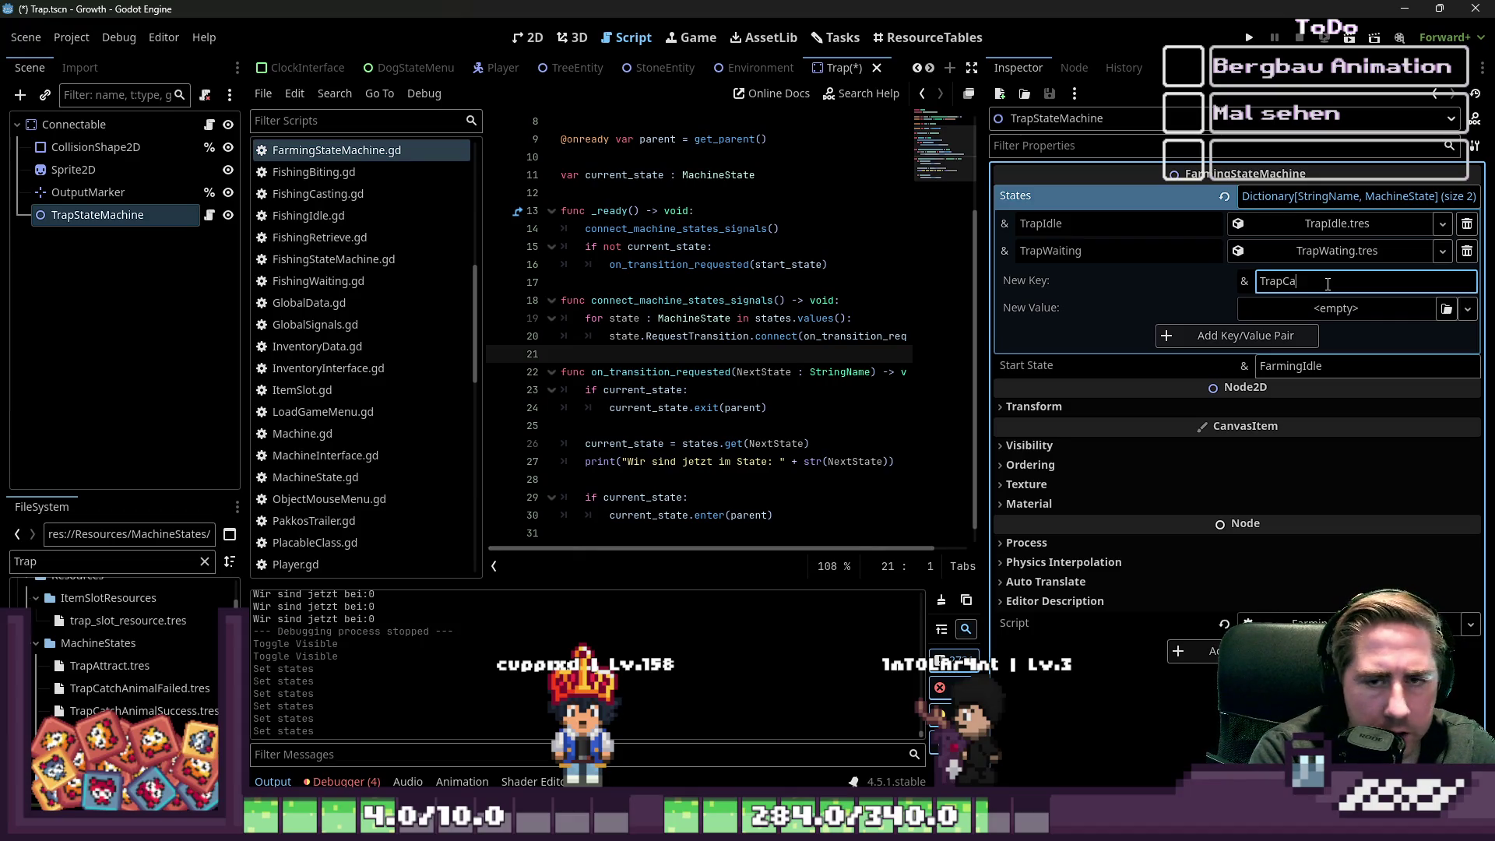
type("tchAnimalFailed")
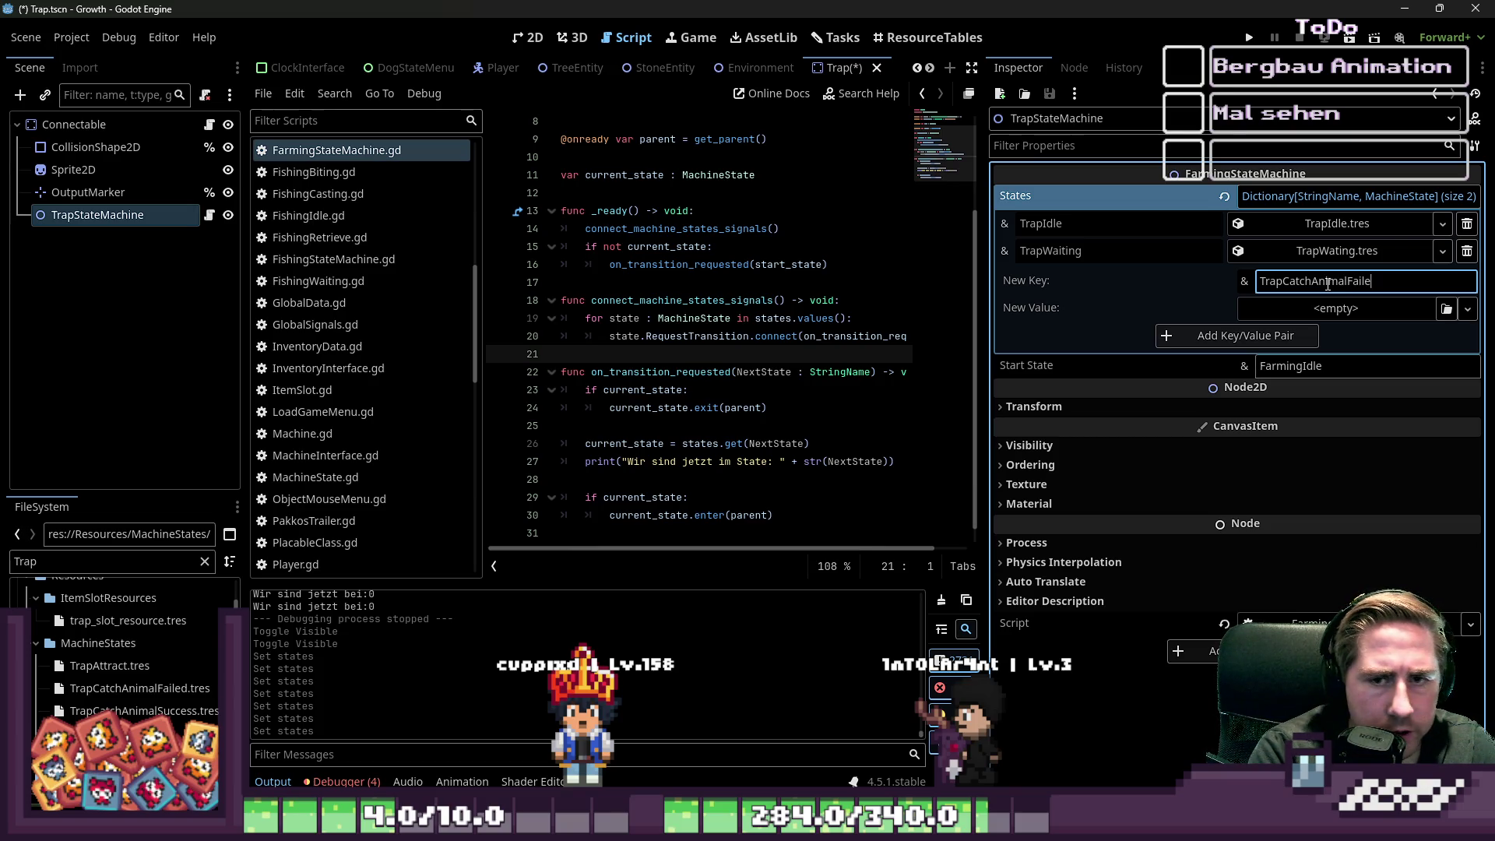
key("ctrl+a")
mouse_move(140, 688)
left_mouse_down()
mouse_move(1324, 234)
mouse_move(1336, 309)
left_mouse_up()
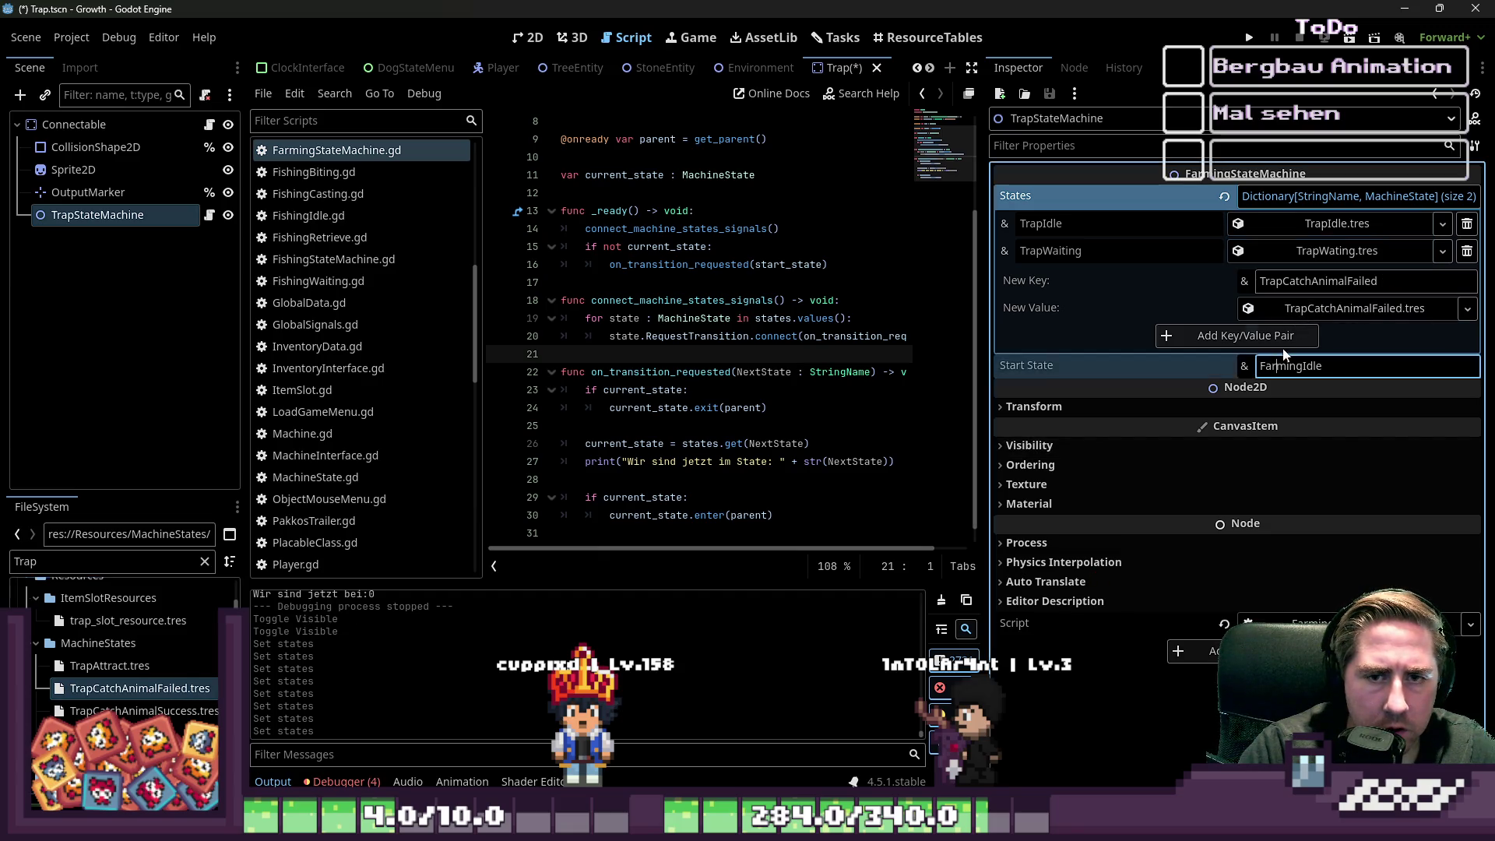
left_click(1244, 335)
key("BackSpace")
key("BackSpace")
key("BackSpace")
type("Succe")
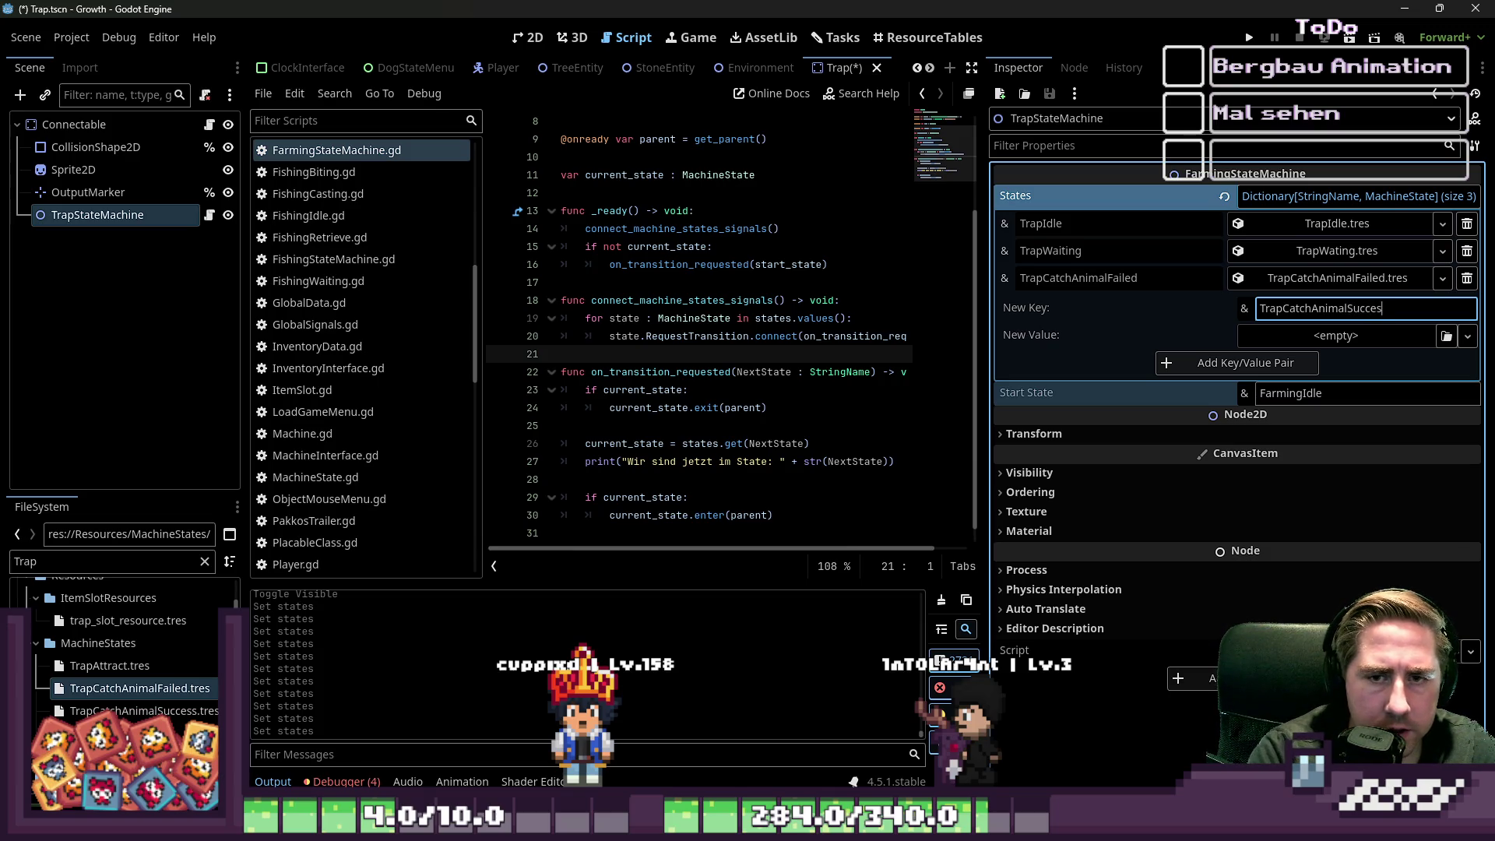
type("s")
key("ctrl+a")
left_click(144, 710)
mouse_move(144, 710)
left_mouse_down()
mouse_move(1370, 309)
mouse_move(1336, 337)
left_mouse_up()
left_click(1261, 366)
- Add the TrapAttract entry mapped to TrapAttract.tres, then restore the code area's width
left_click(1316, 329)
type("TrapA")
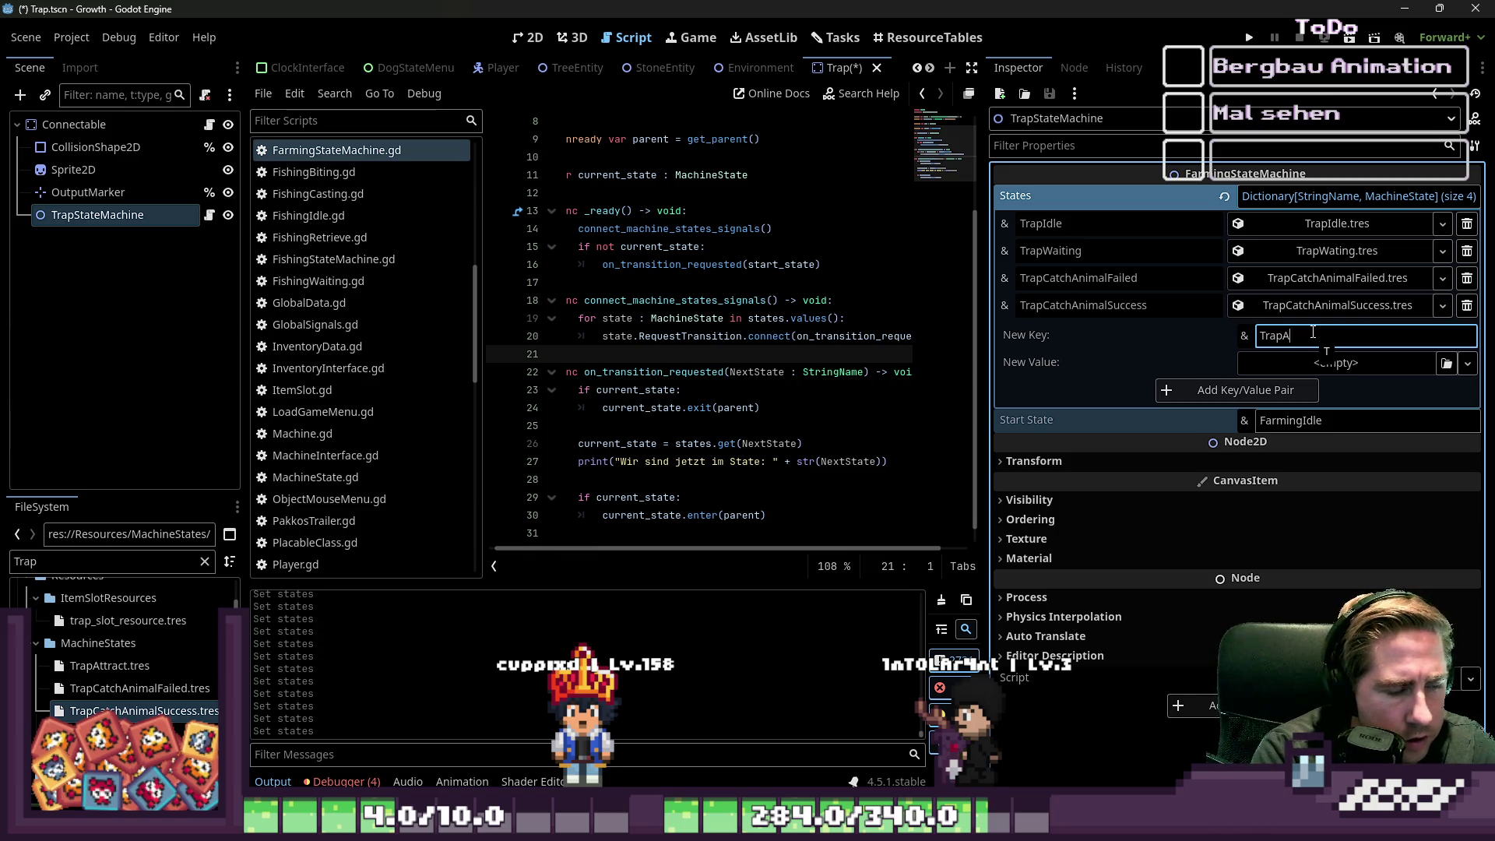
type("ttract")
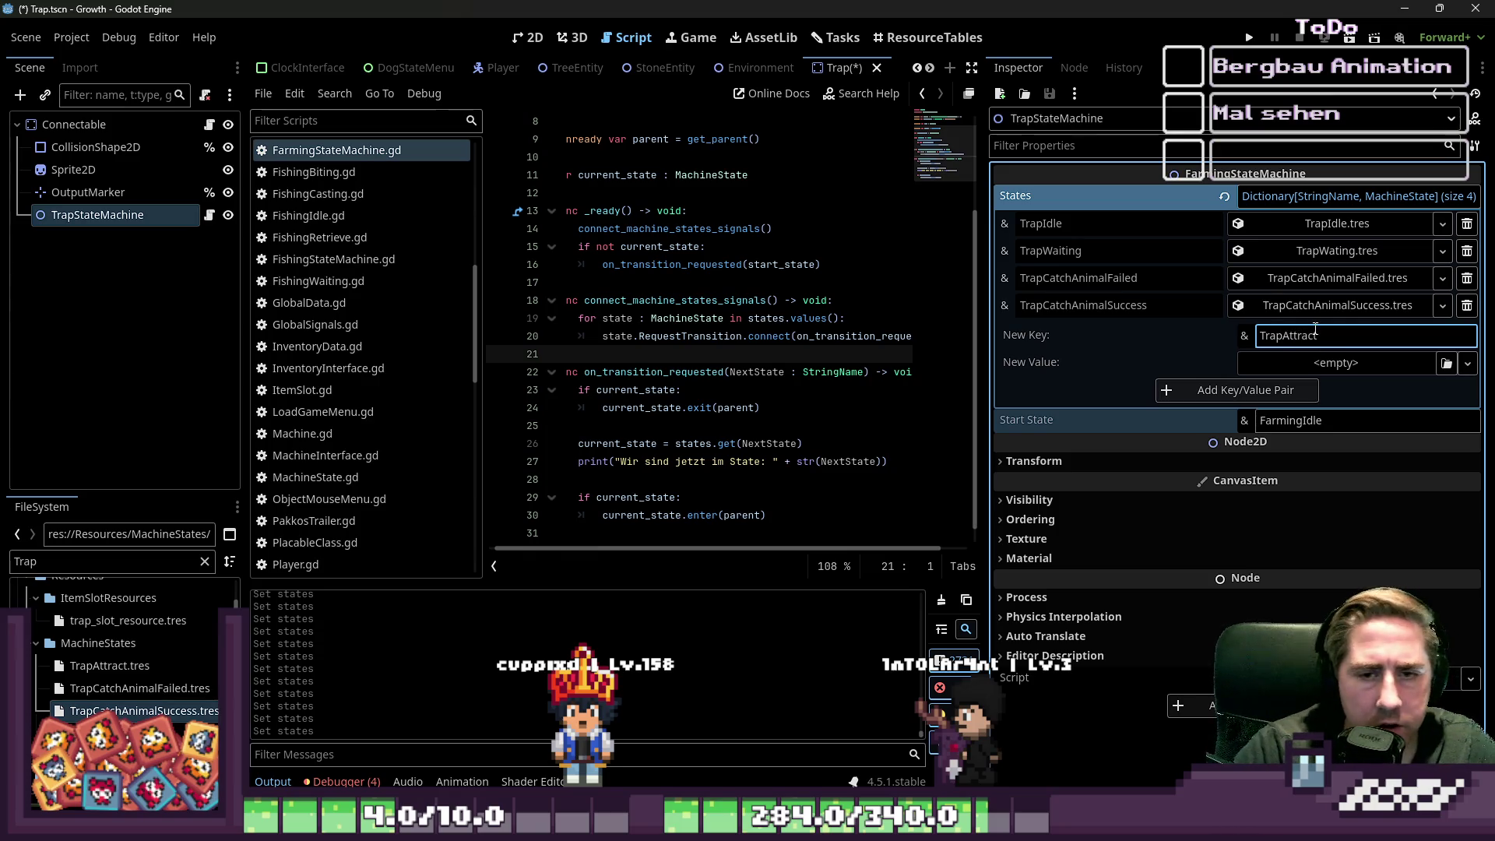
left_click(141, 666)
mouse_move(141, 666)
left_mouse_down()
mouse_move(1339, 346)
mouse_move(1335, 363)
left_mouse_up()
left_click(1254, 393)
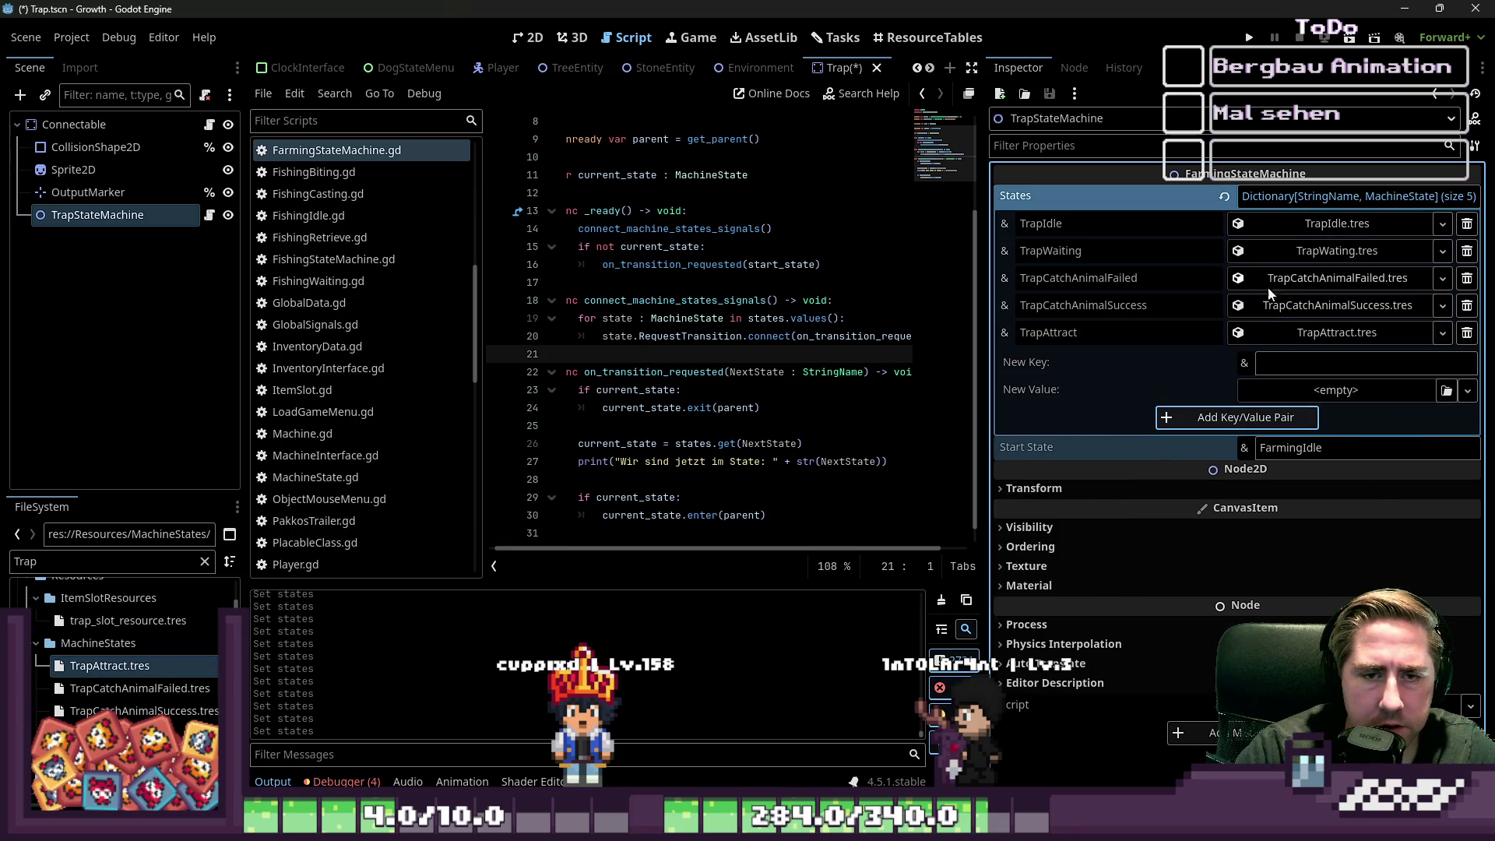
left_click_drag(987, 301, 1239, 301)
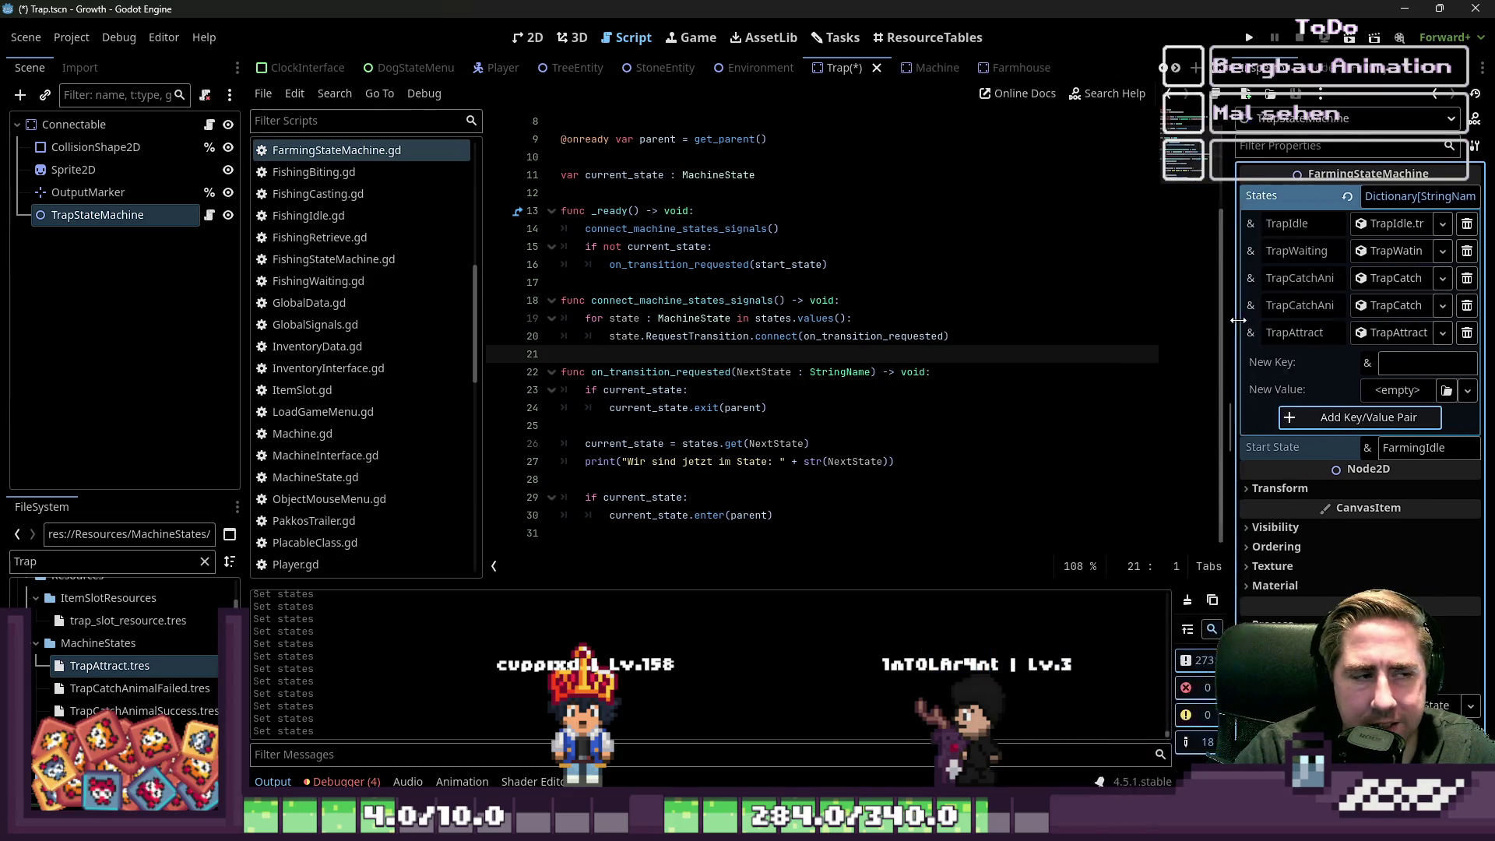
- Save the scene and bring up the FishingStateMachine script
left_click(898, 240)
key("ctrl+s")
left_click(366, 259)
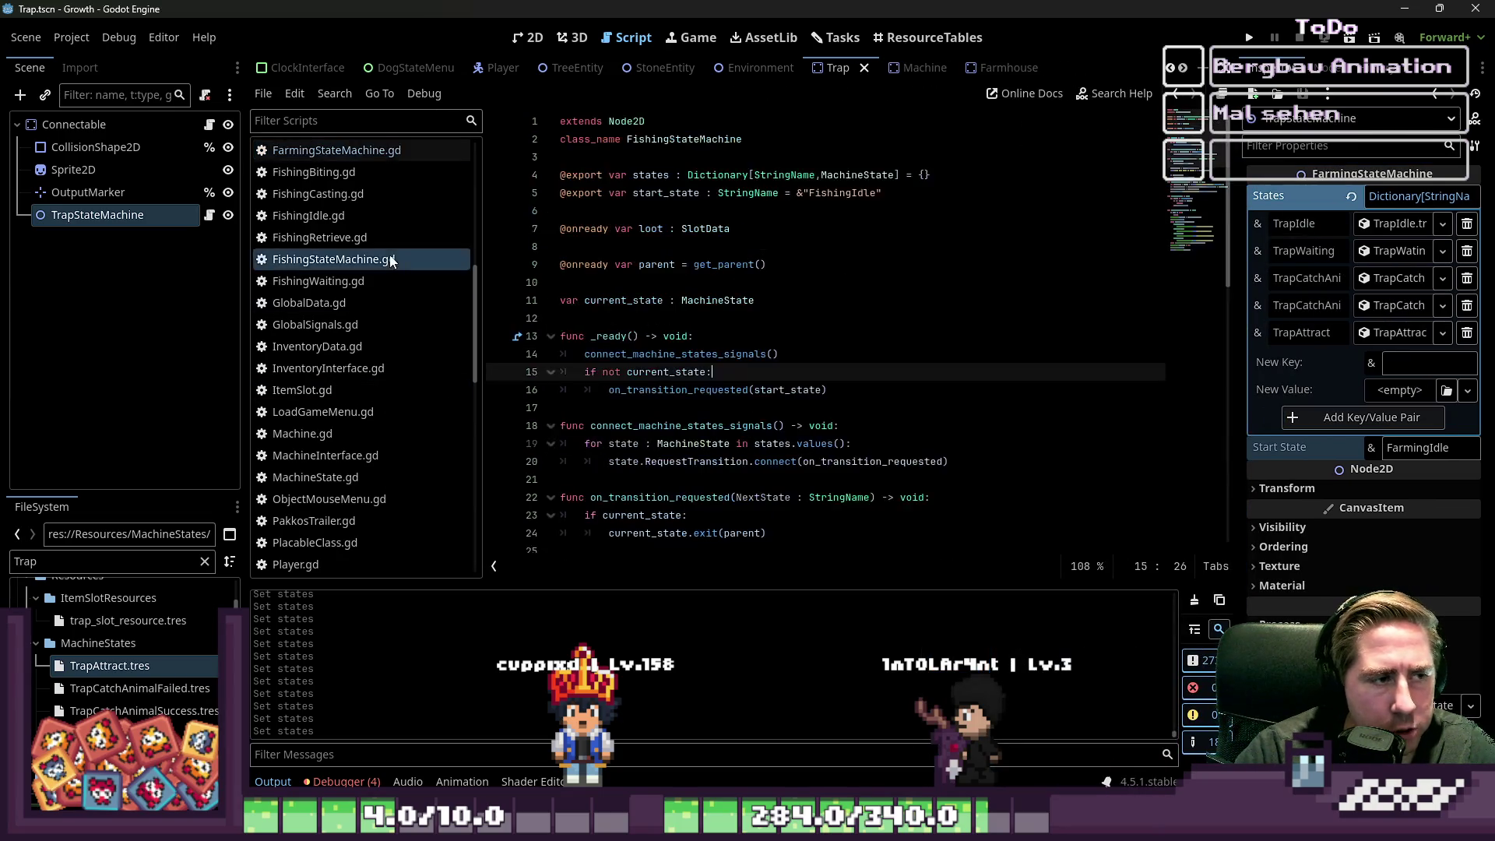
right_click(389, 259)
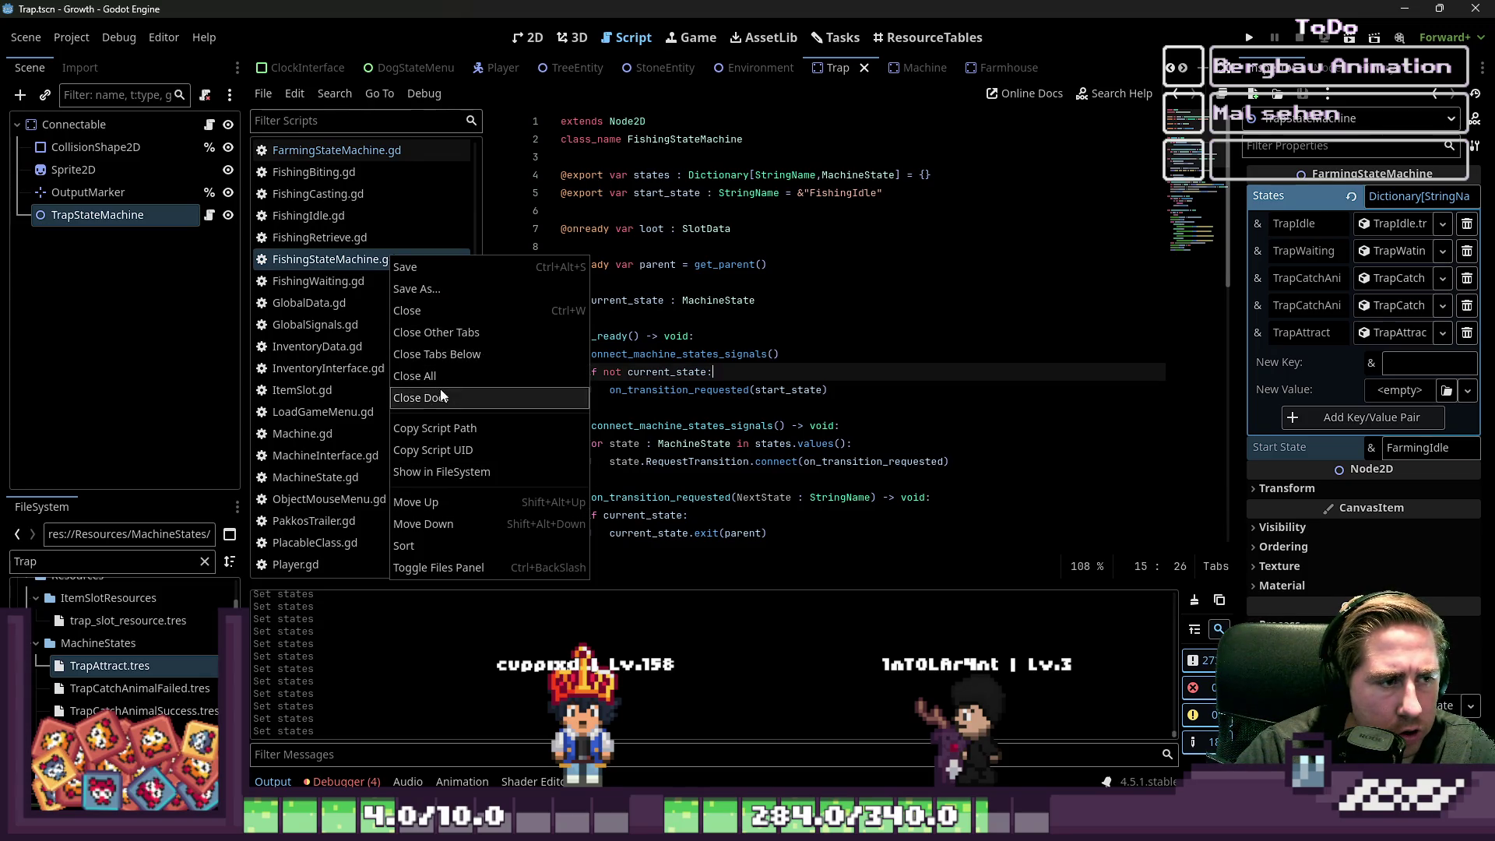
key("Escape")
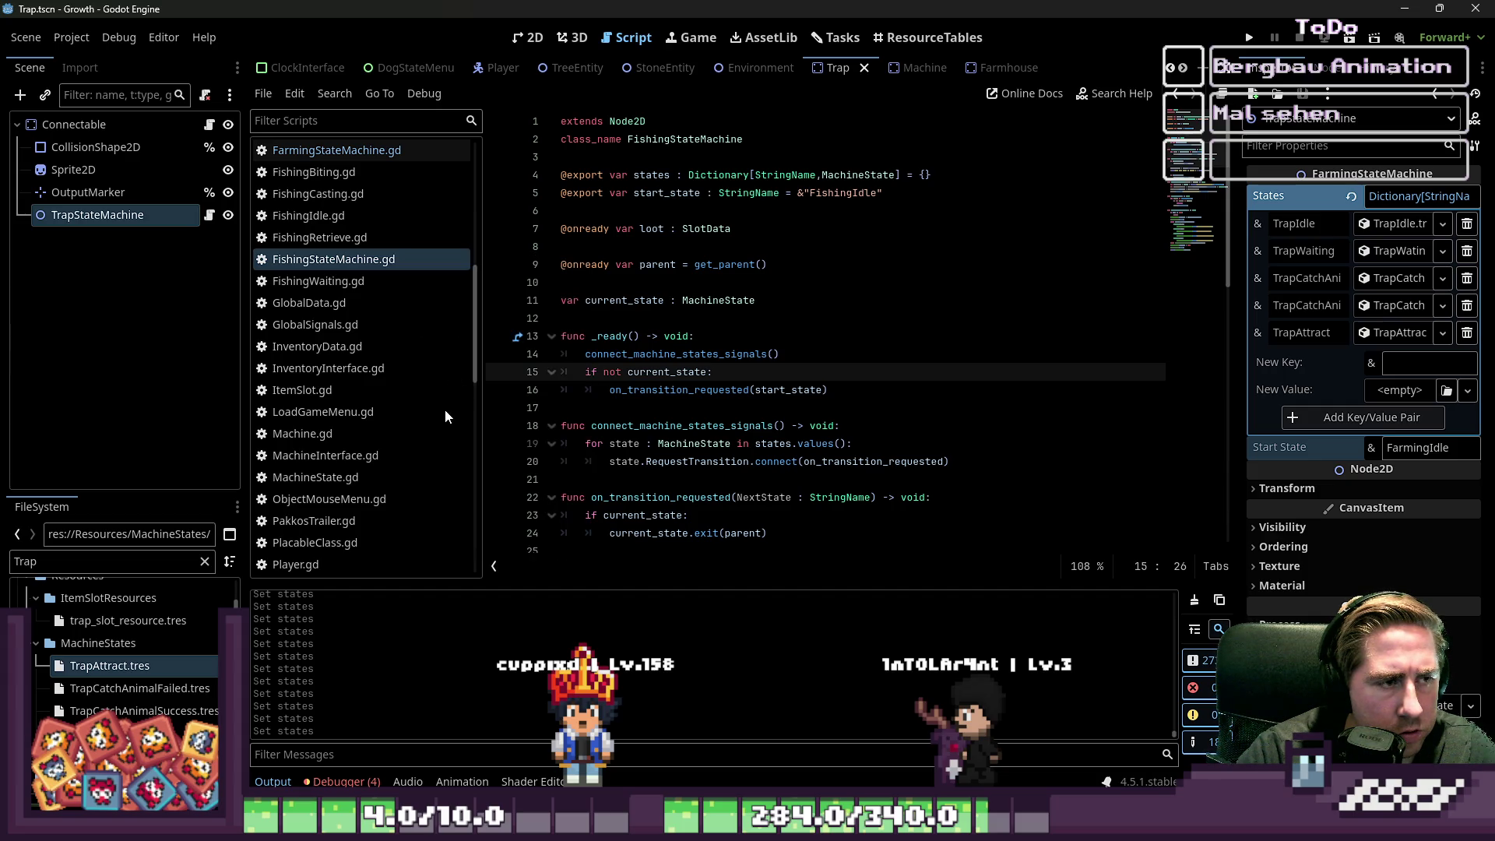
scroll(123, 685, "down", 3)
scroll(146, 686, "down", 3)
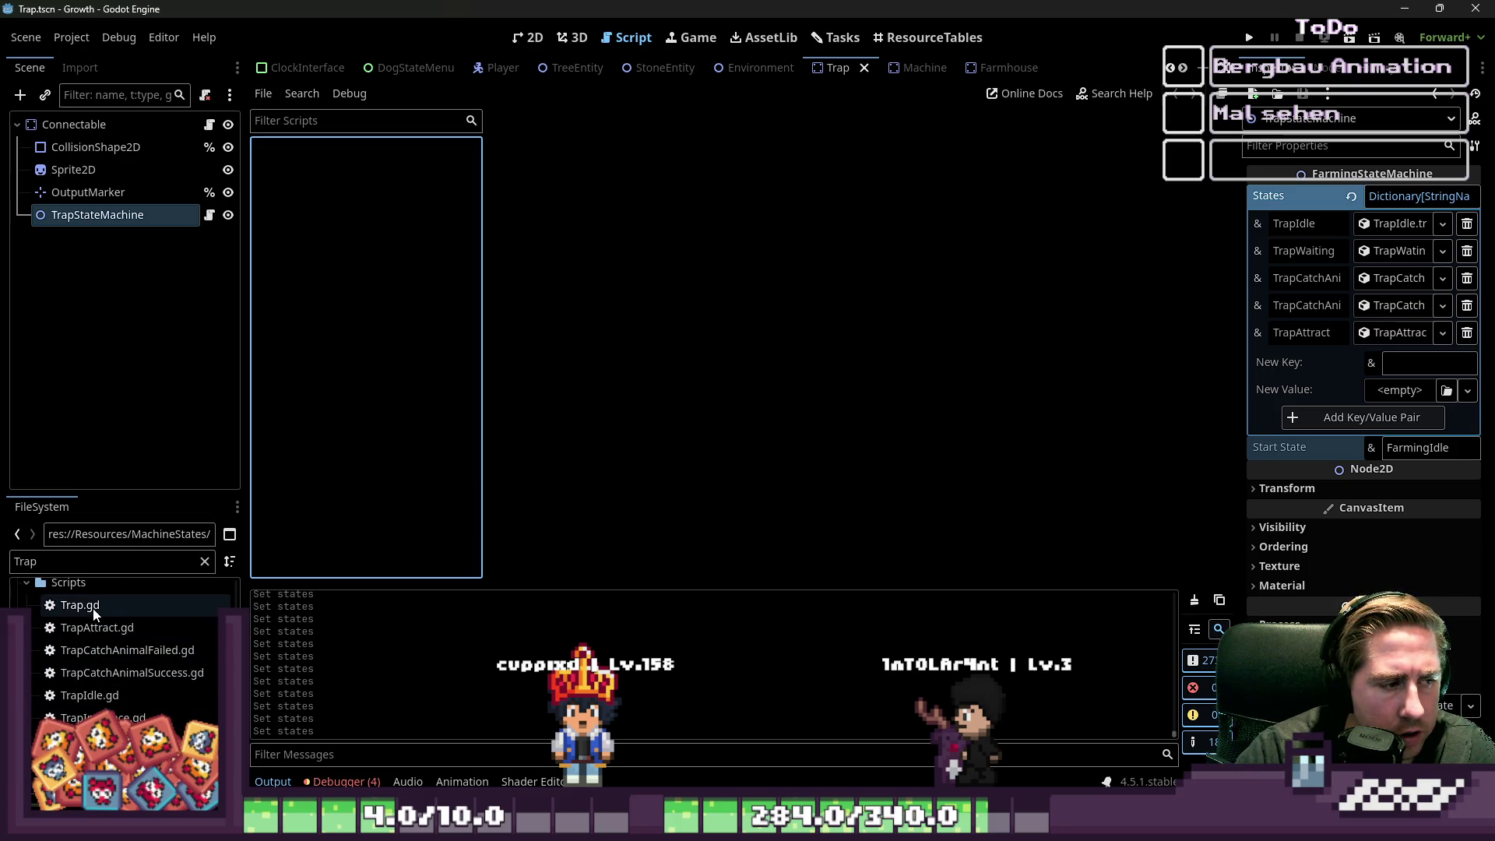
- Open Trap.gd, TrapAttract.gd, both TrapCatchAnimal scripts, TrapIdle.gd and TrapWaiting.gd
double_click(92, 609)
double_click(97, 627)
double_click(100, 650)
double_click(101, 673)
double_click(101, 695)
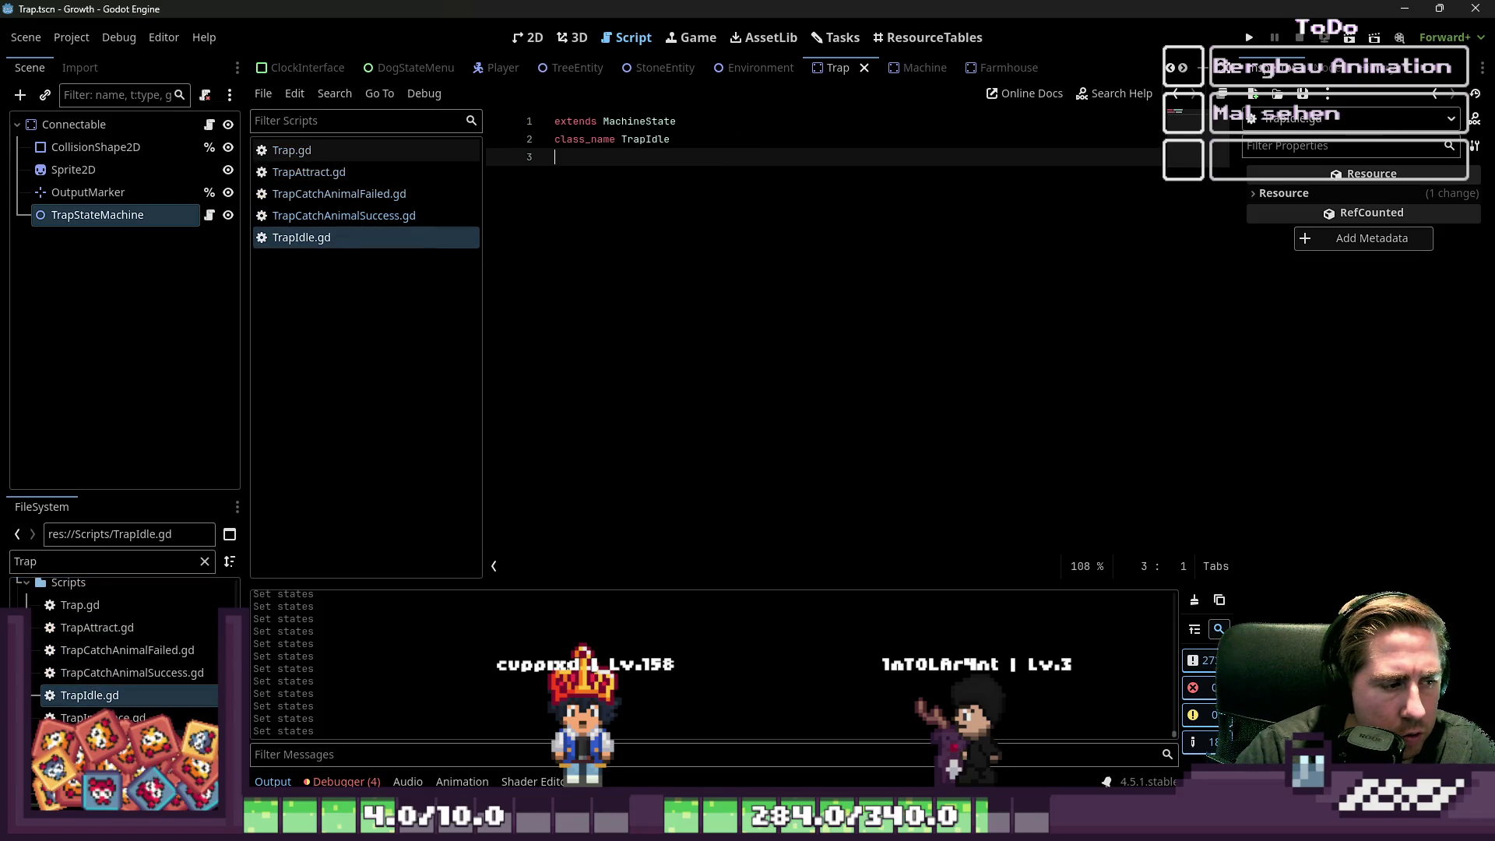
double_click(101, 740)
- Look through TrapAttract, TrapCatchAnimalFailed and TrapIdle, ending on TrapWaiting
left_click(347, 171)
left_click(316, 194)
left_click(342, 238)
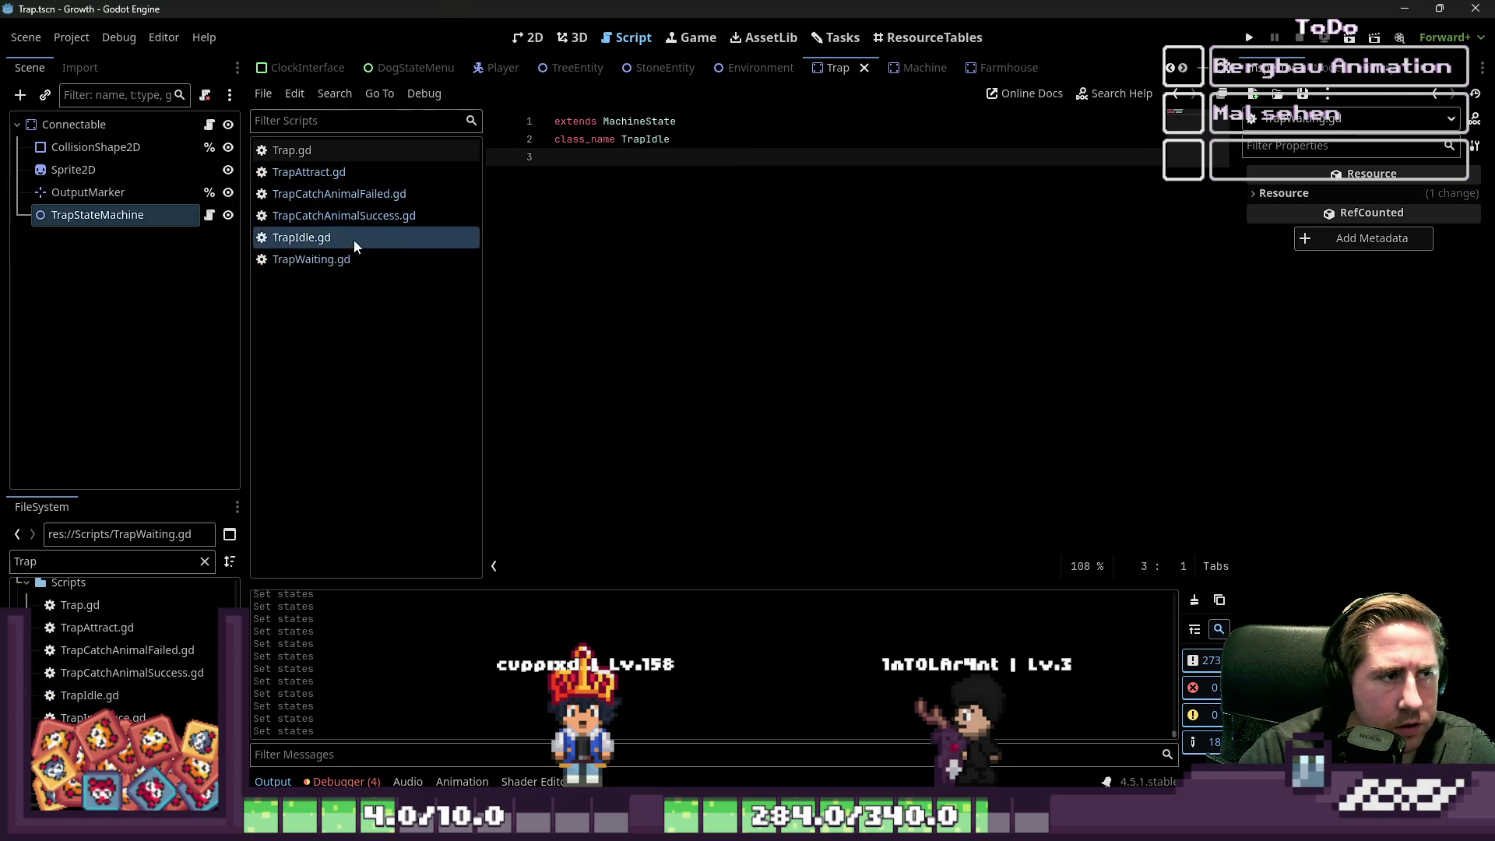
left_click(356, 259)
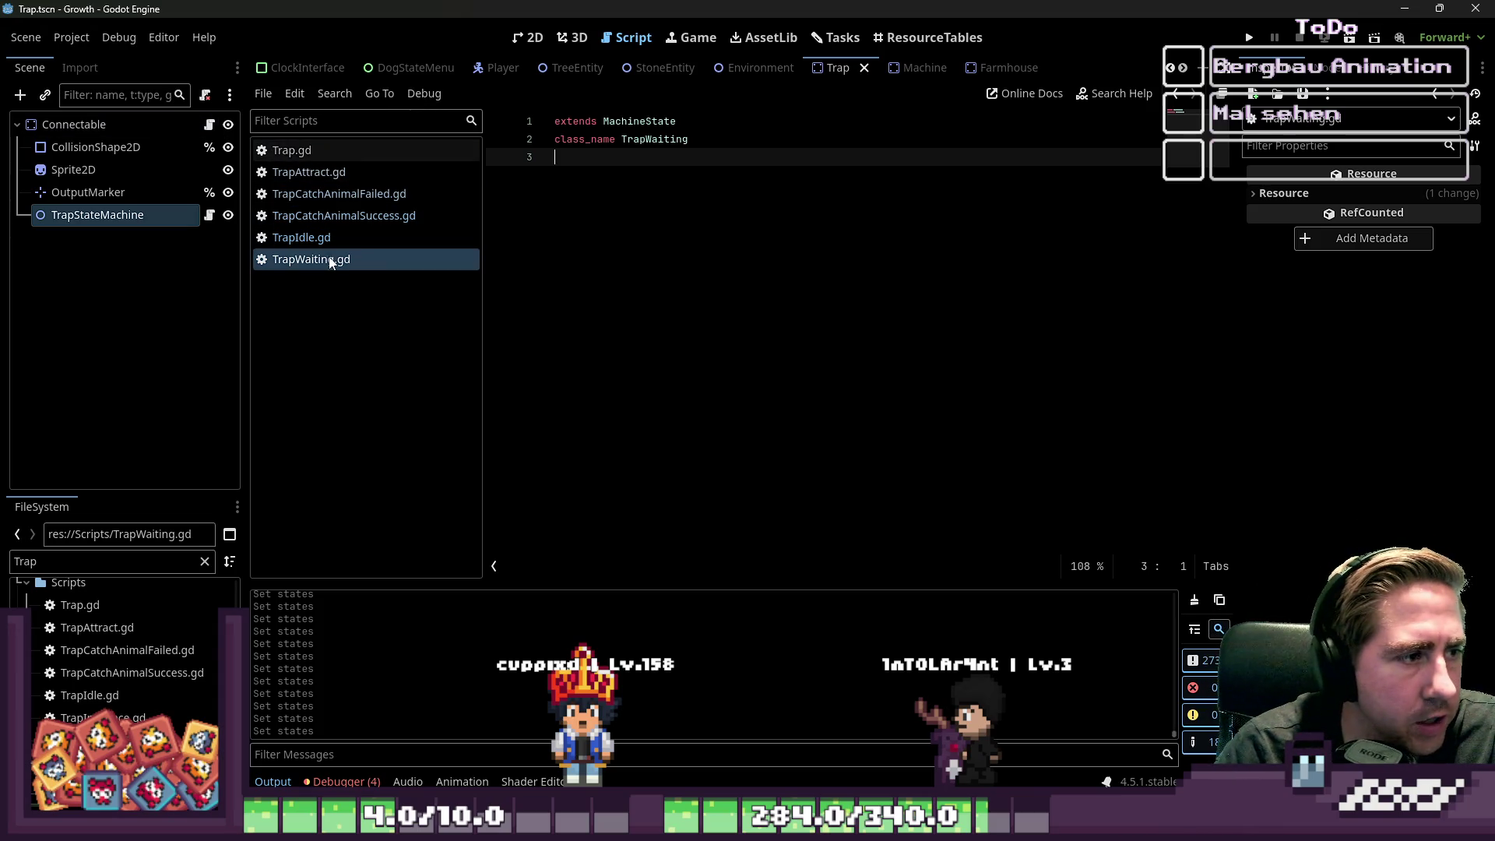
- Add enter and exit function skeletons to TrapIdle.gd below class_name
left_click(368, 238)
key("Return")
type("fu")
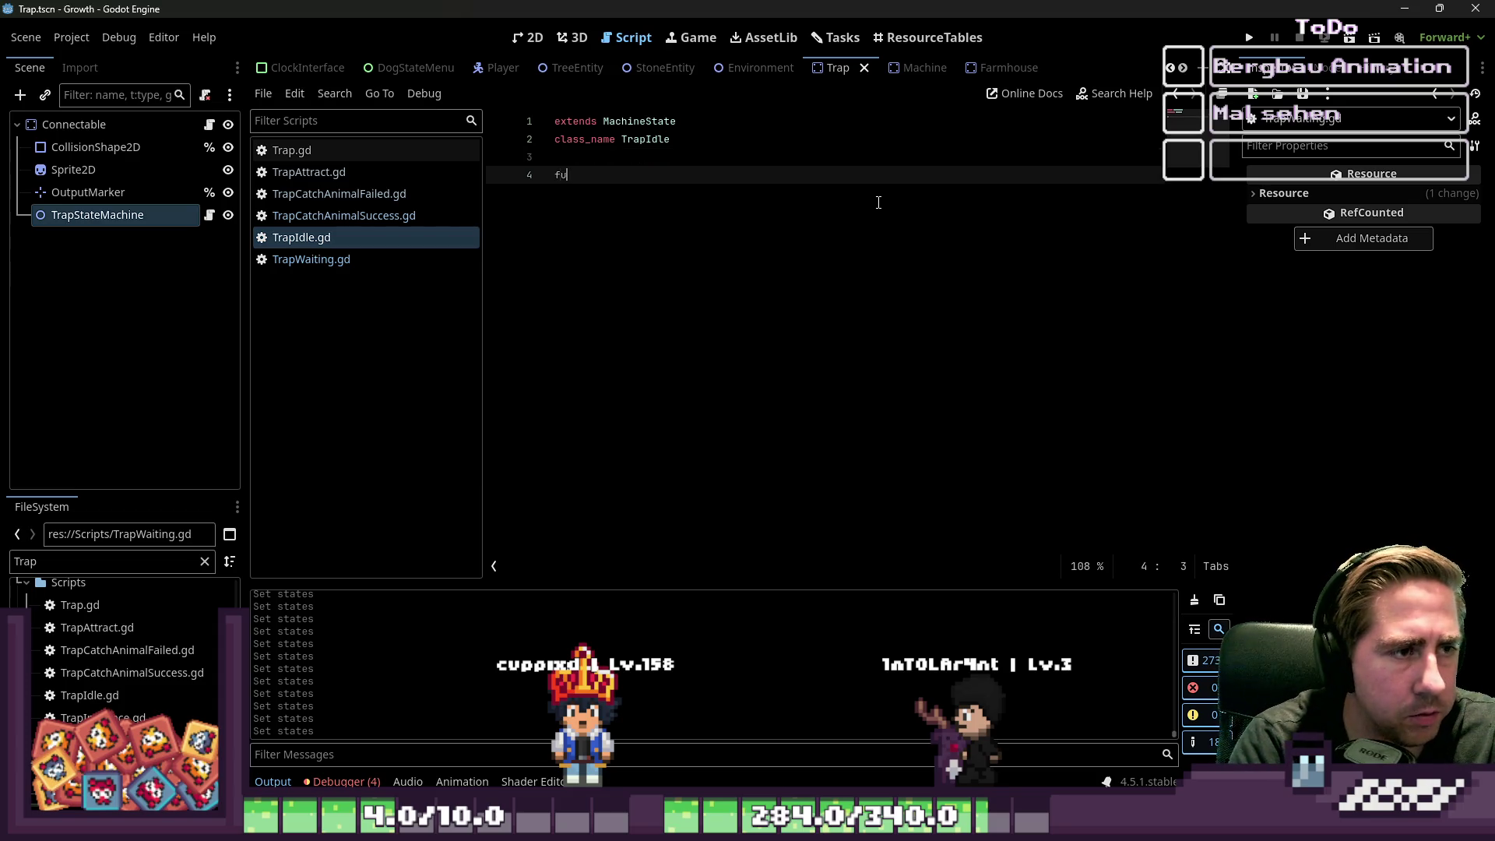
type("nc _enter")
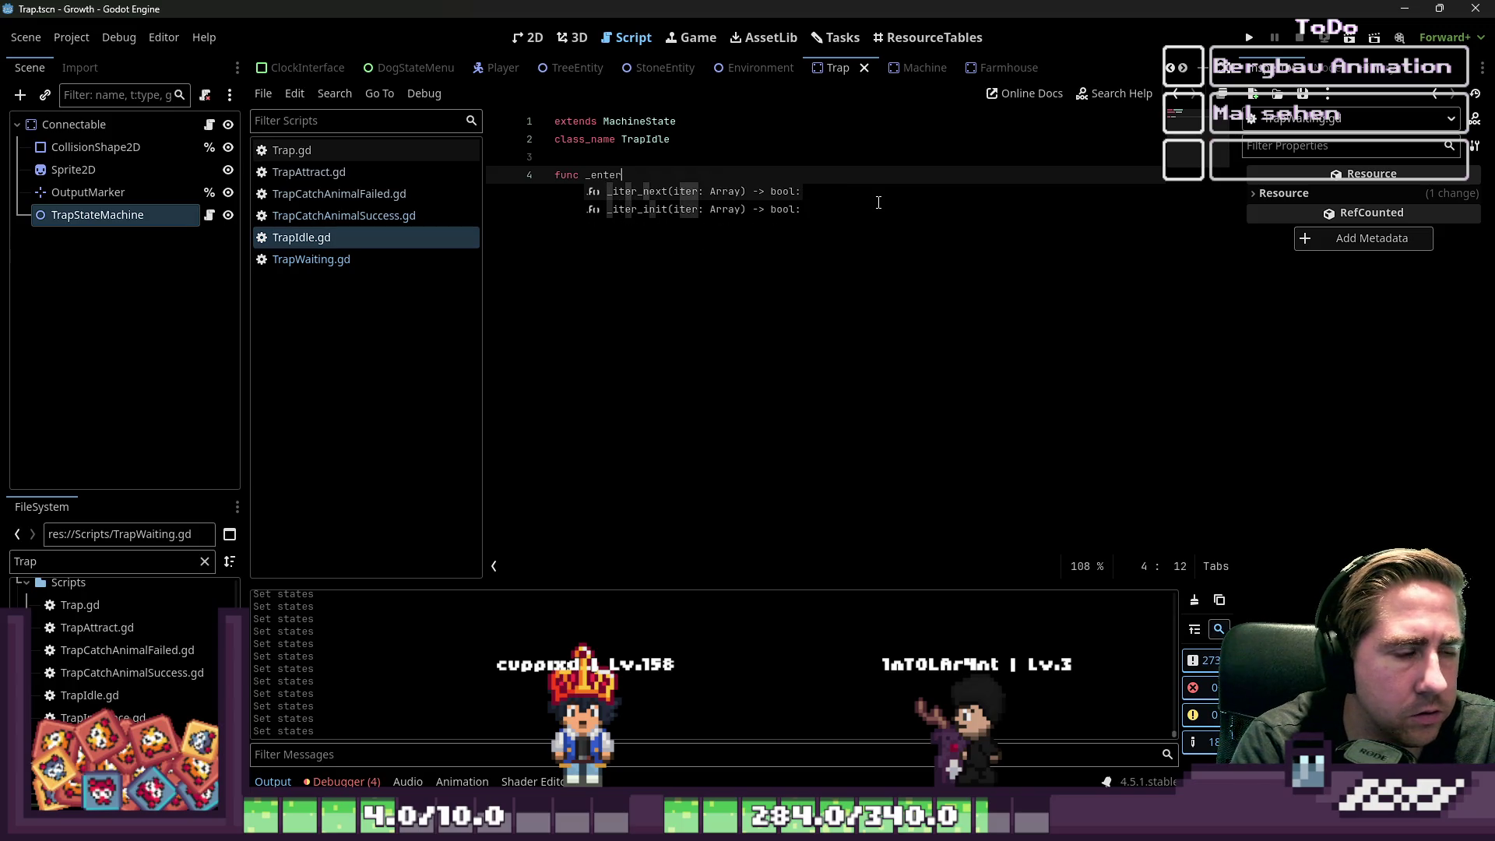
key("BackSpace")
key("BackSpace")
key("BackSpace")
type("en")
key("Return")
key("Return")
type("s")
key("Return")
key("Return")
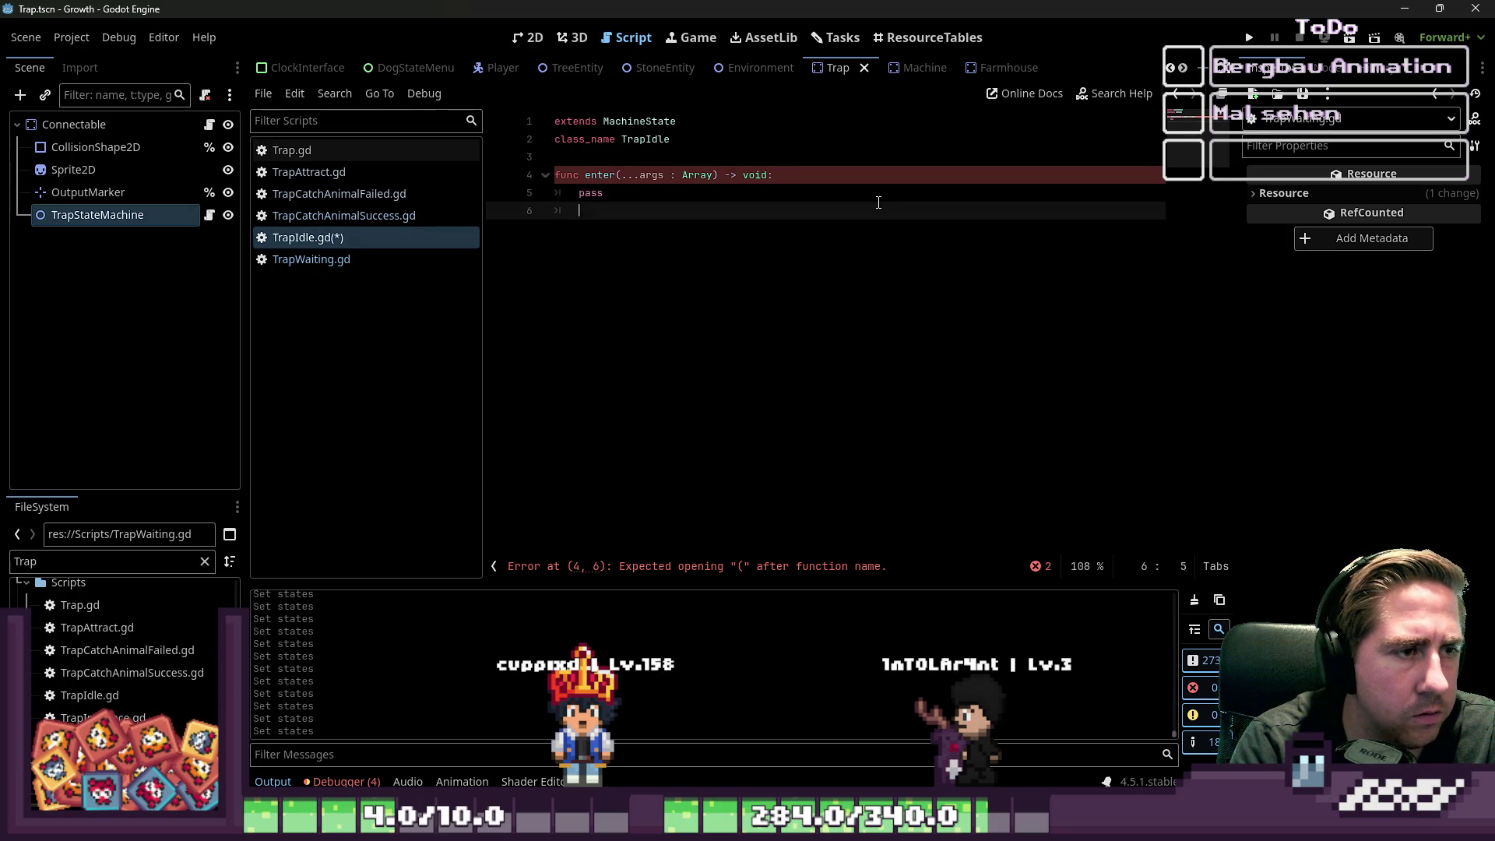
type("func ex")
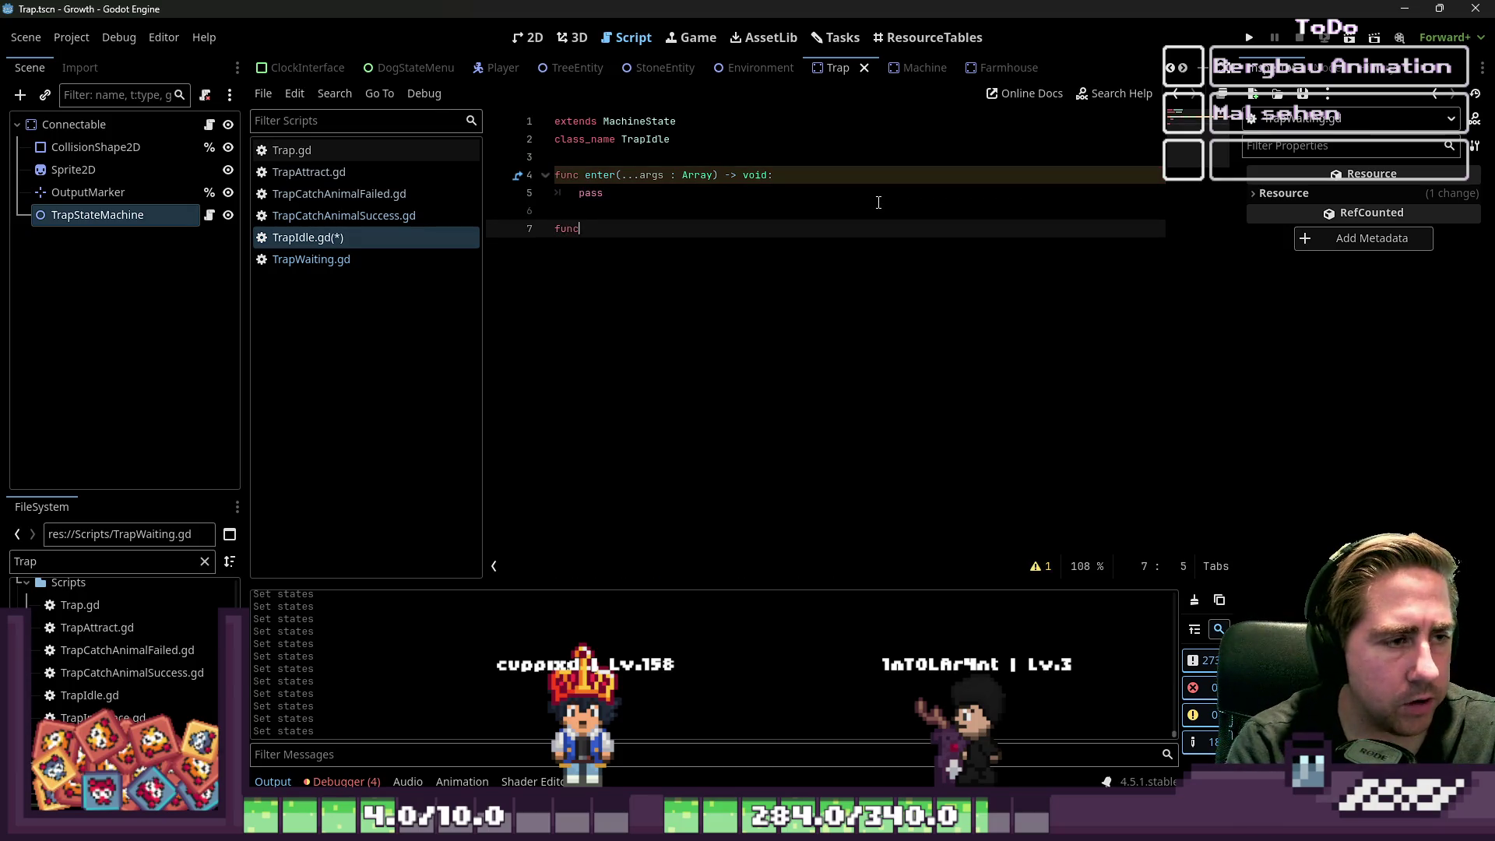
key("Return")
key("Return")
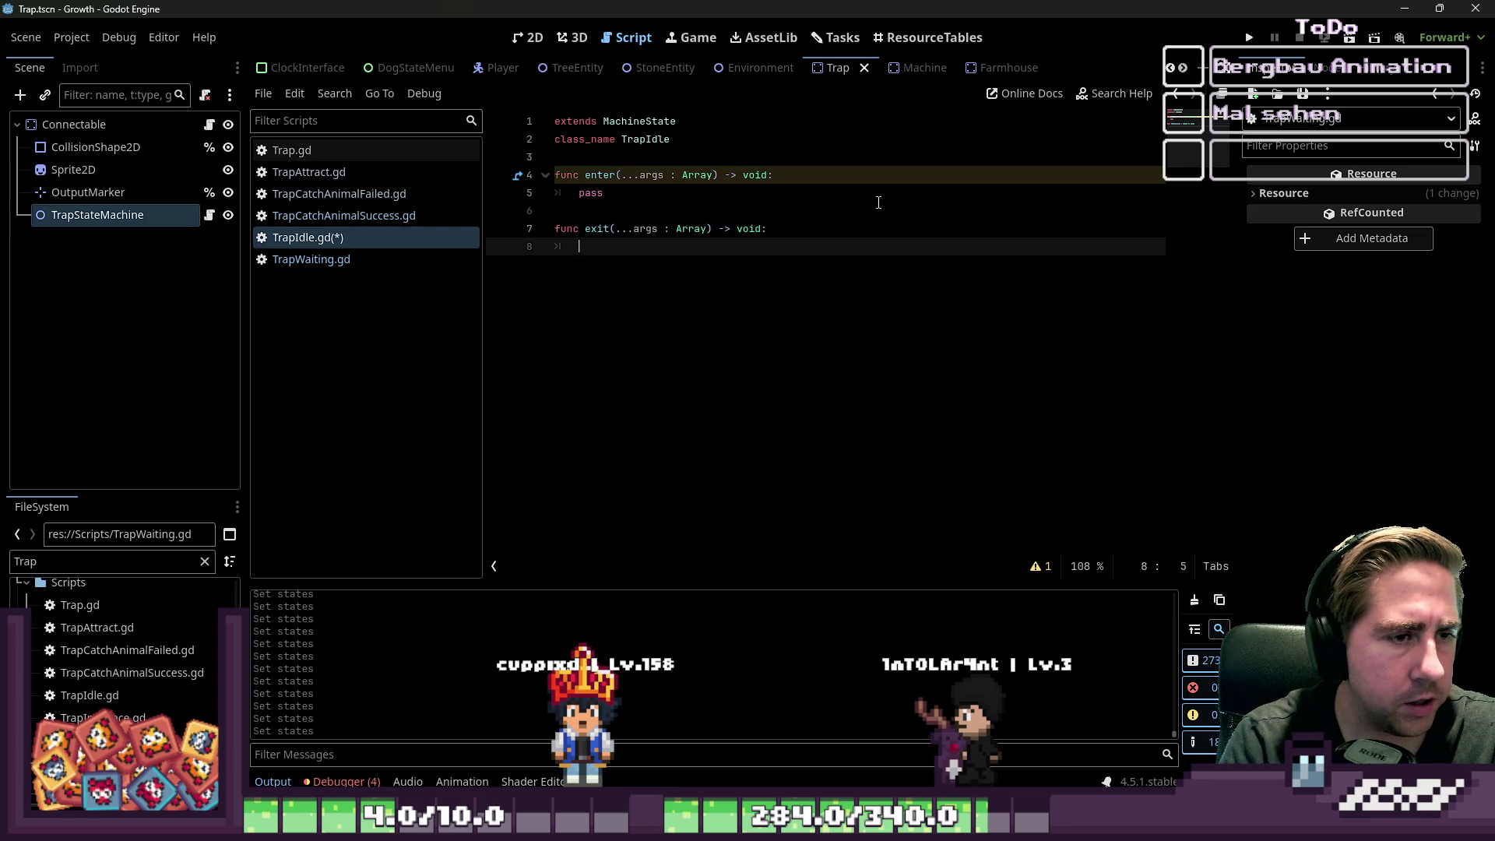
type("pas")
key("Return")
key("Up")
key("Up")
key("Up")
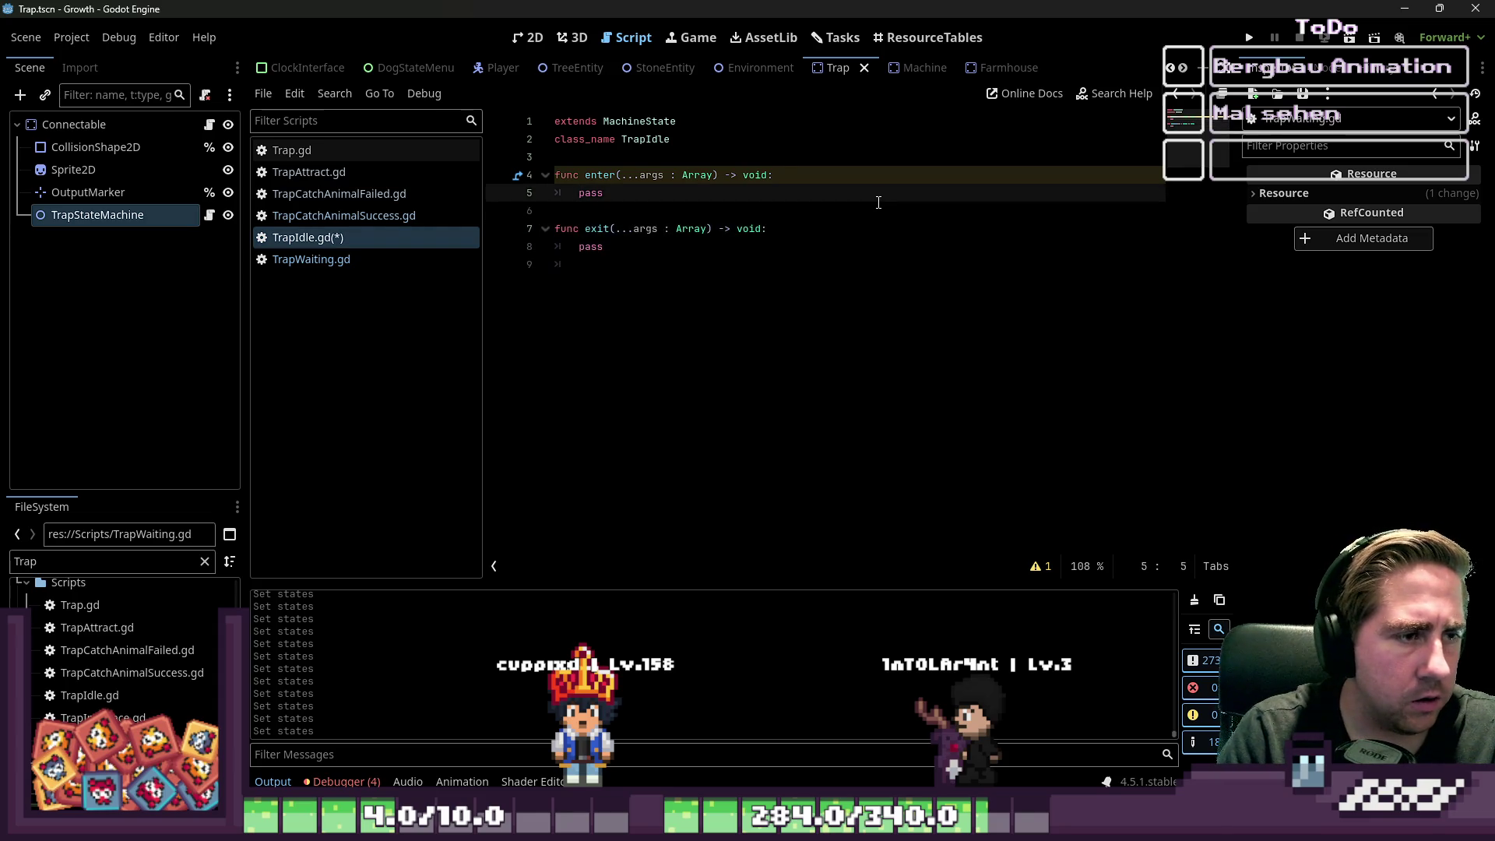
- Replace enter's pass with a trap = args[0] line and copy it into exit
key("shift+End")
key("BackSpace")
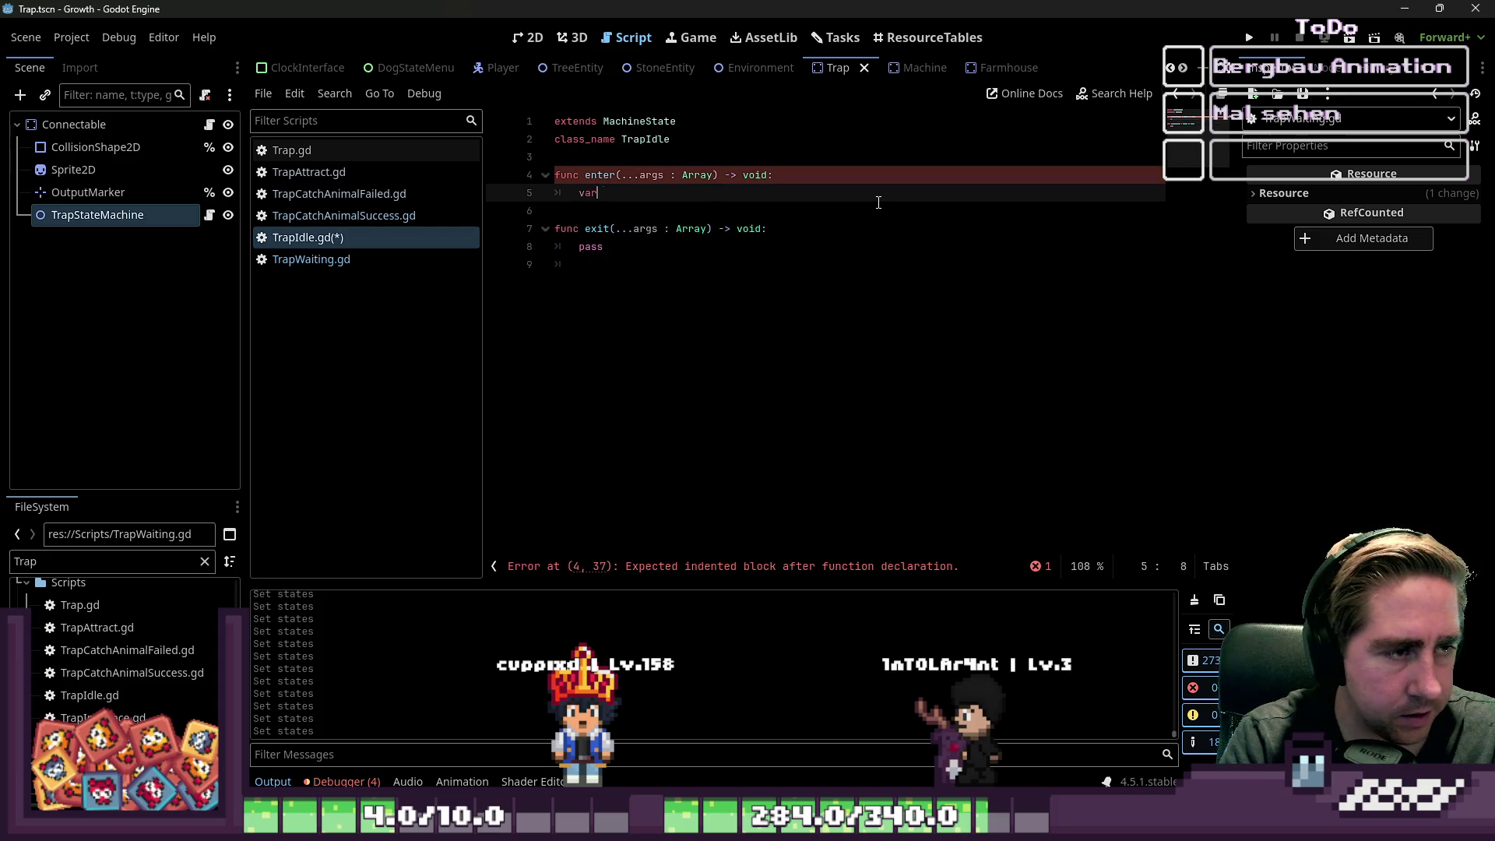
type(" trap : ")
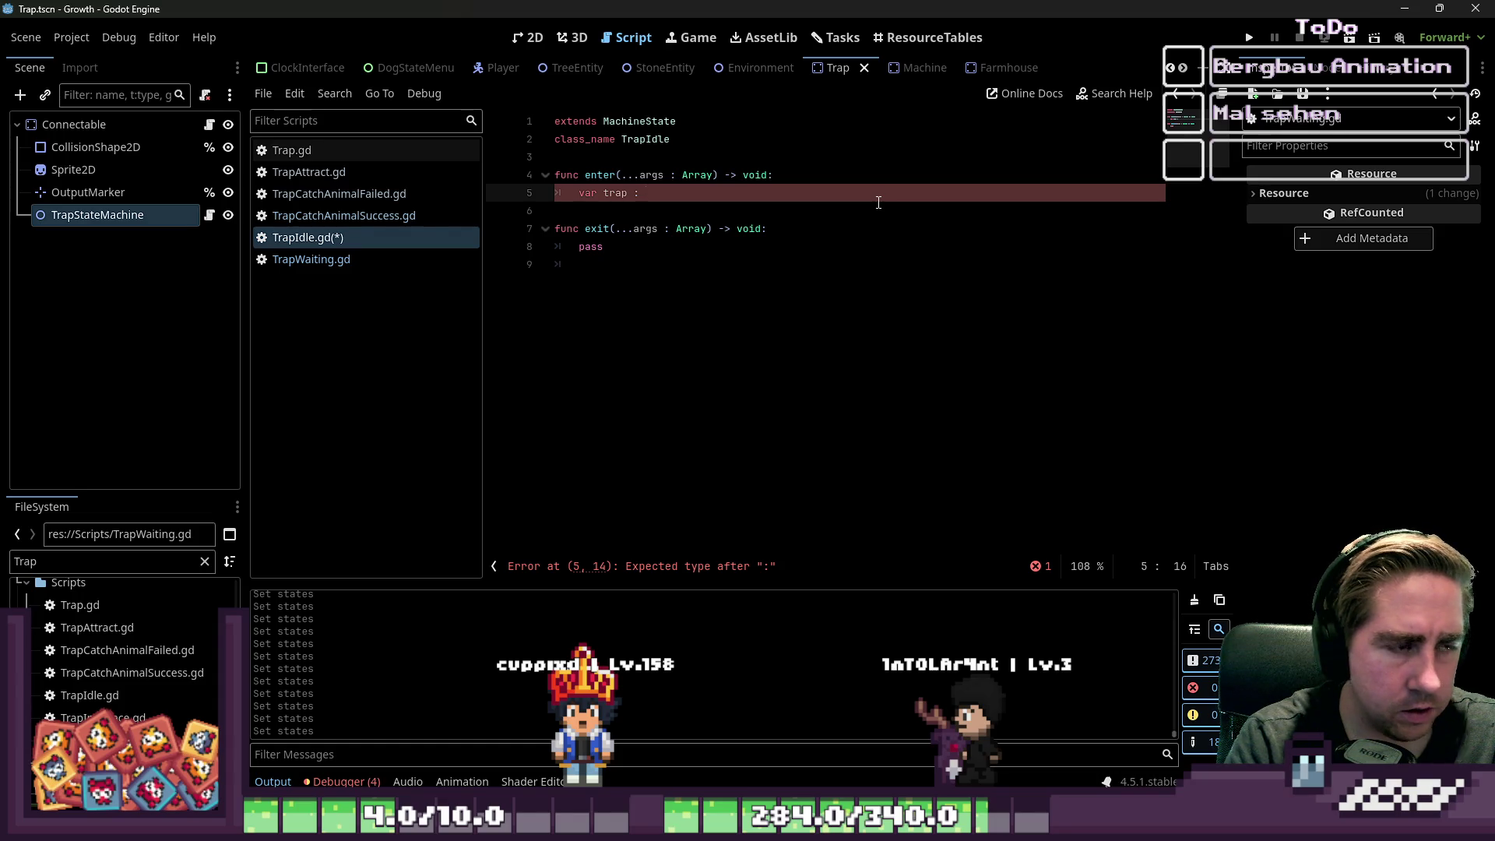
type("Trap = ")
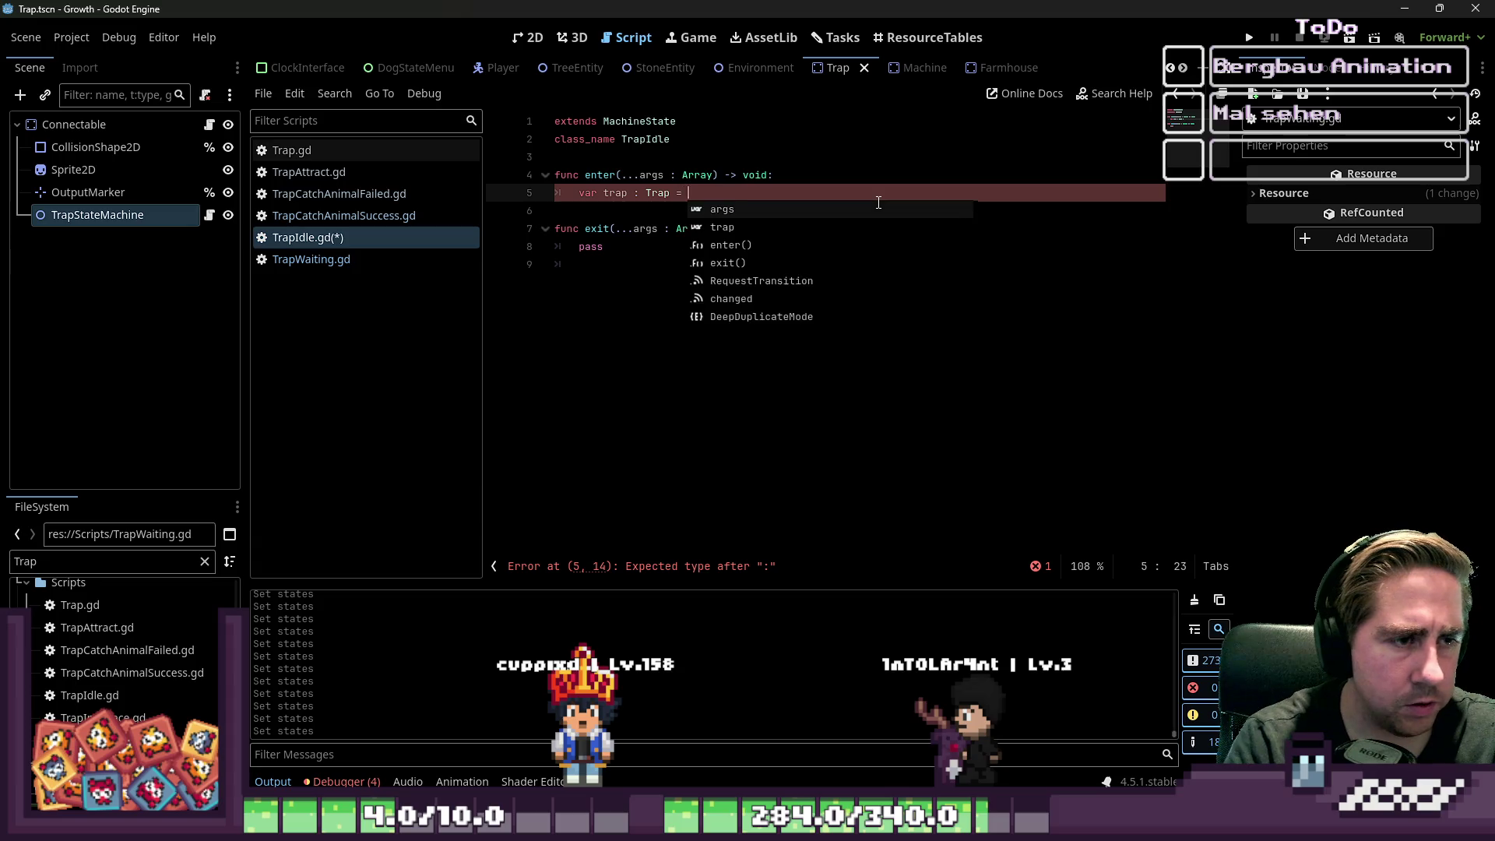
type("args[0")
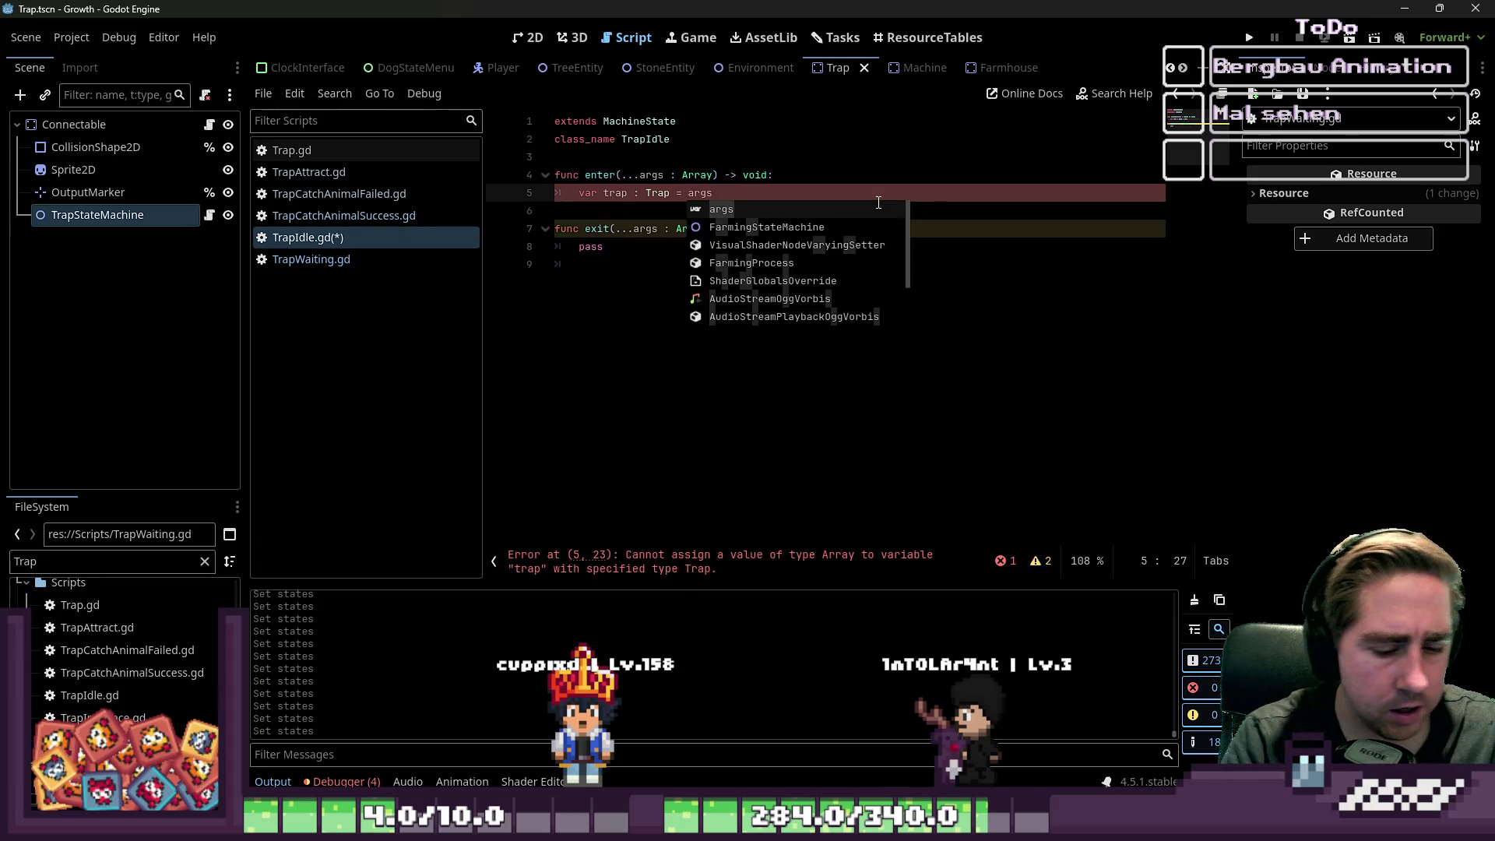
key("shift+Left")
key("shift+Left")
key("shift+Left")
key("ctrl+c")
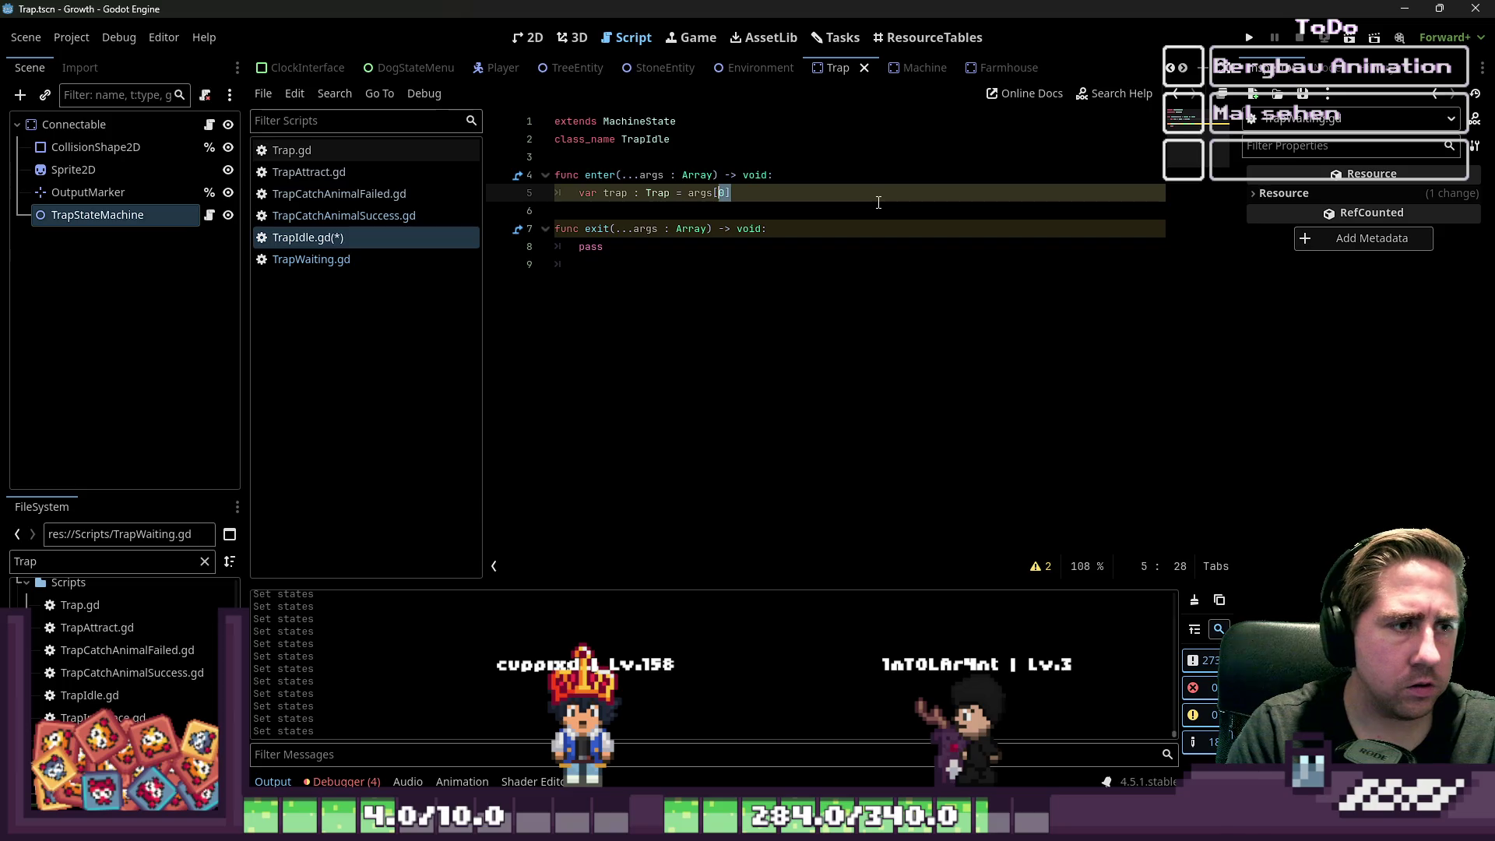
key("Down")
key("Down")
key("Down")
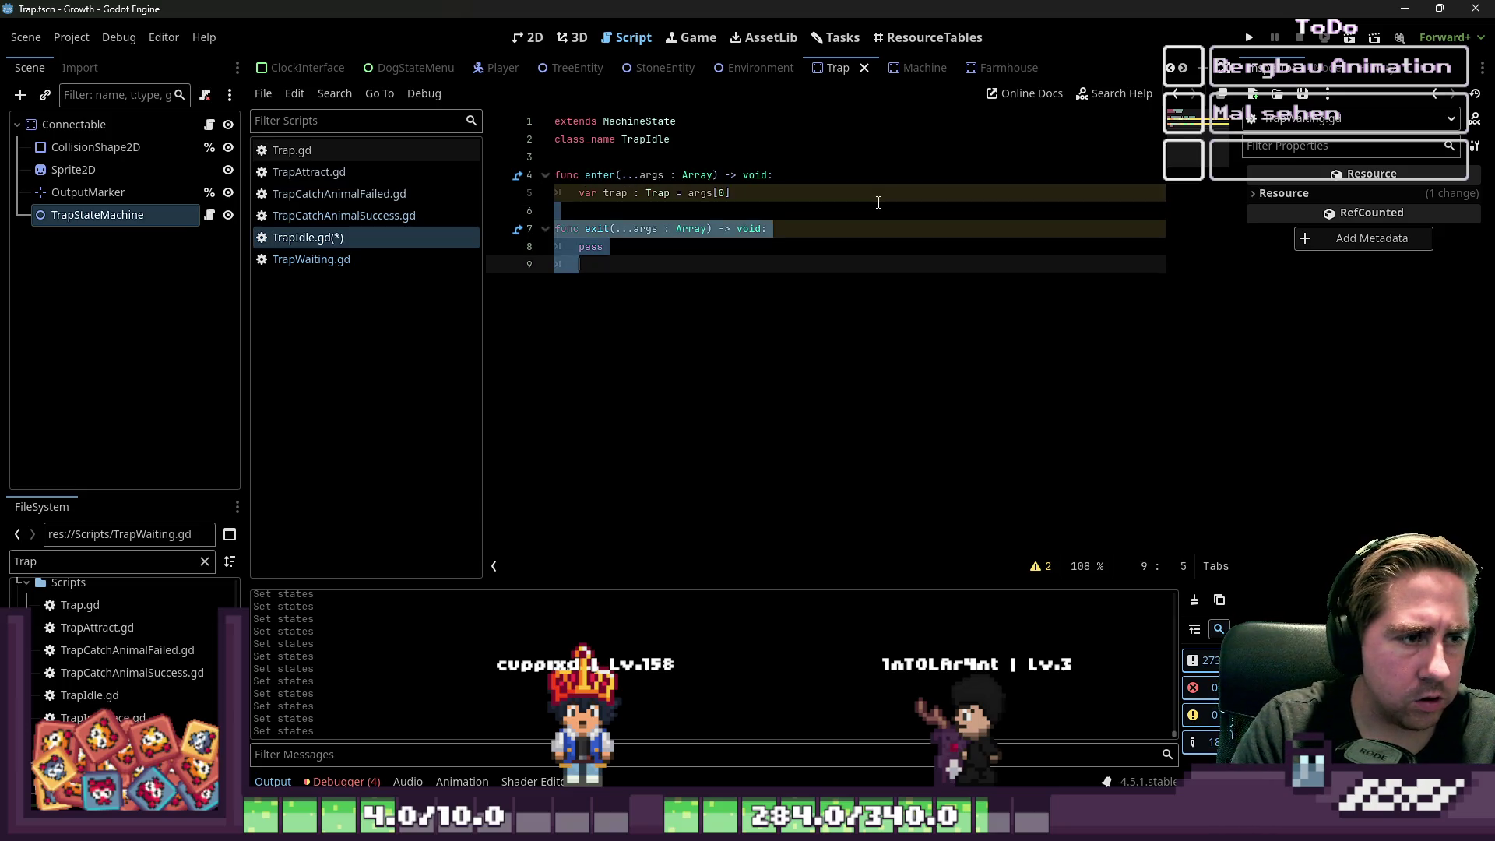
key("BackSpace")
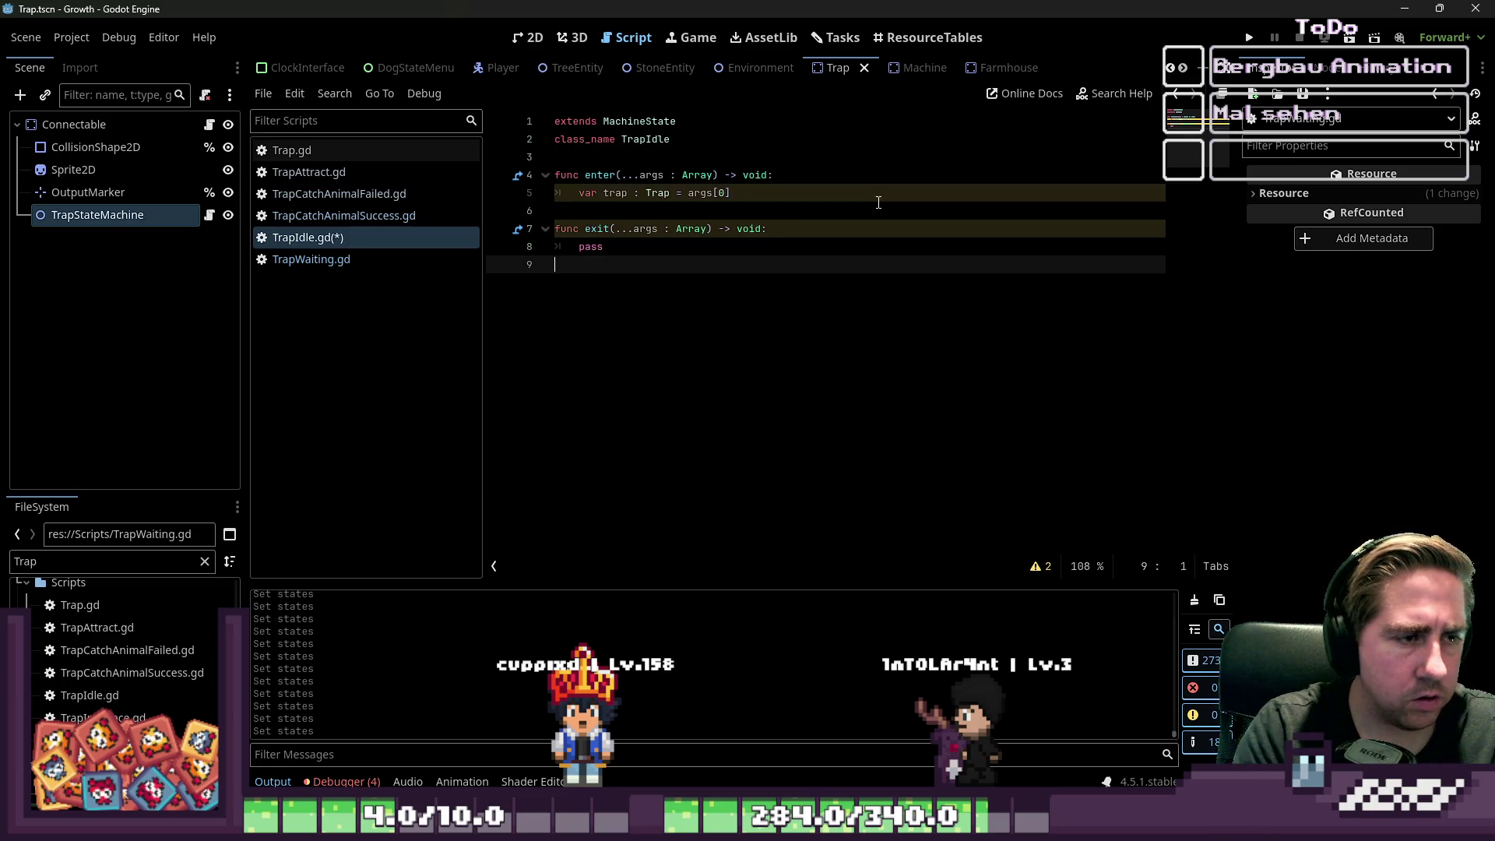
key("Up")
key("shift+End")
key("ctrl+v")
key("Up")
key("Up")
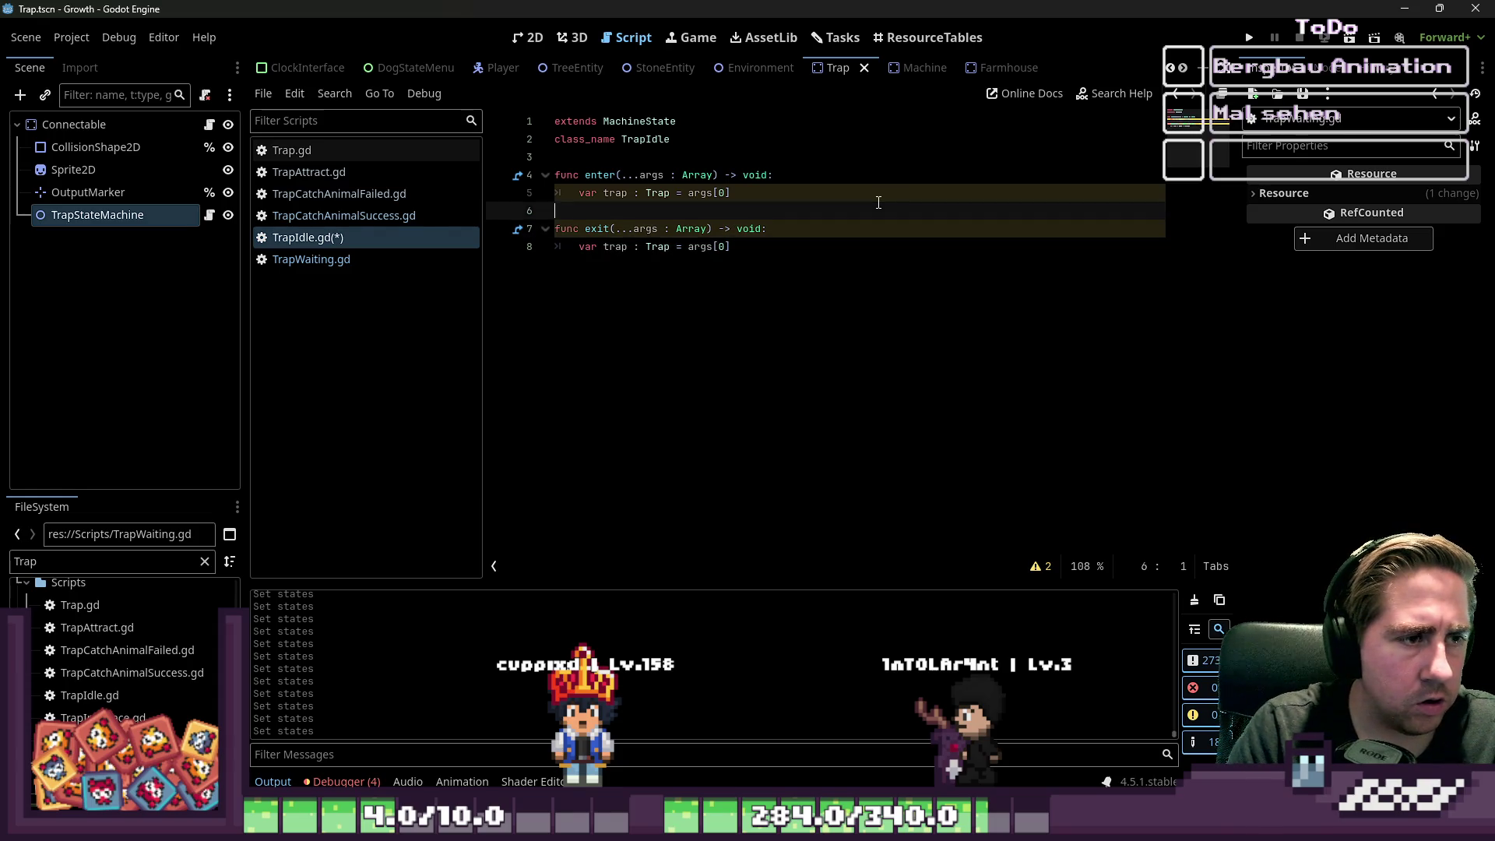
key("Return")
key("Up")
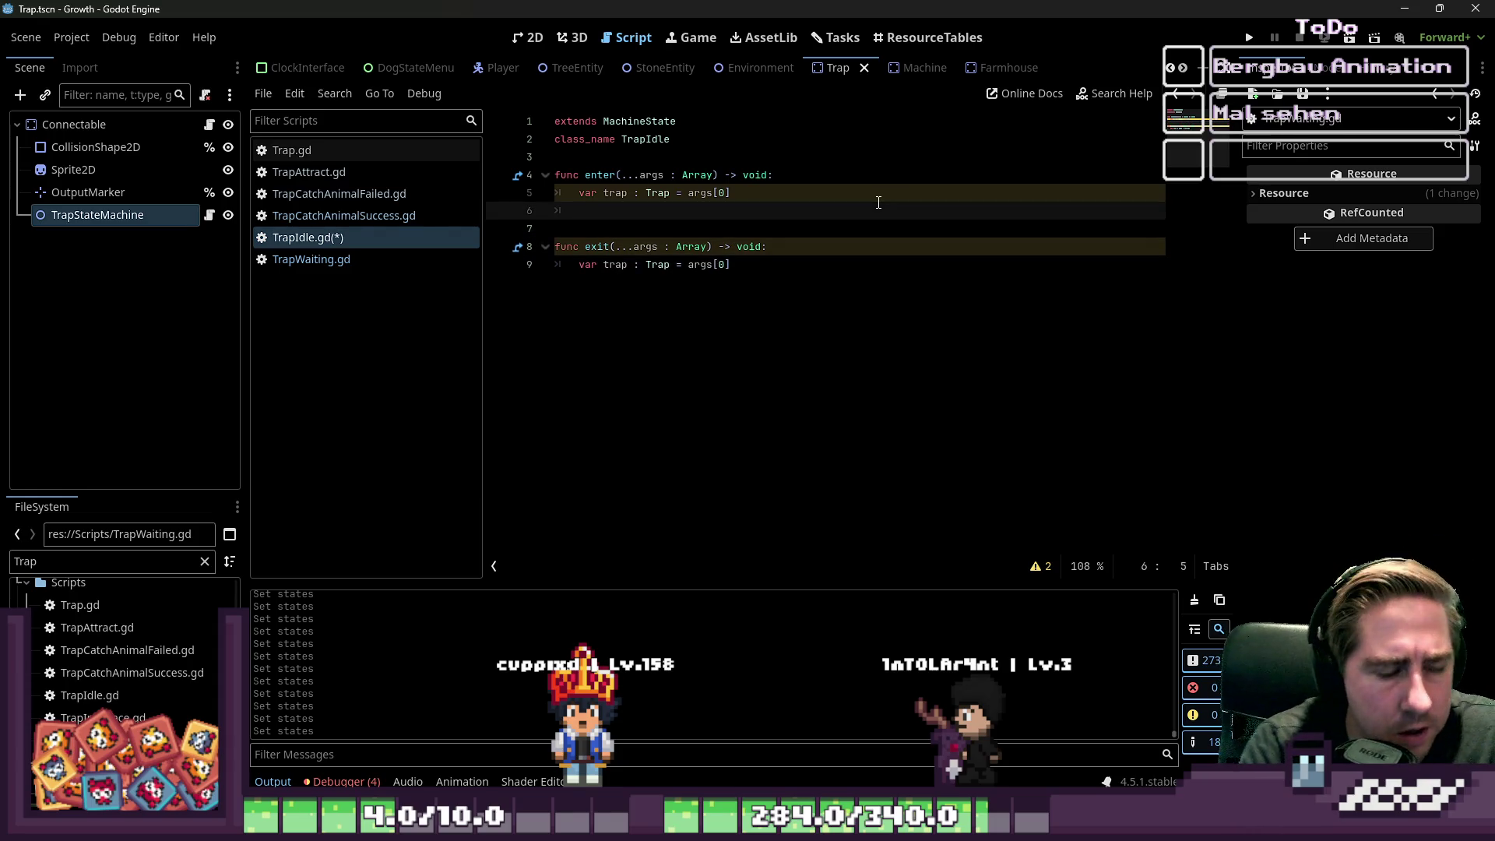
- In enter, connect trap.InputInventory.ItemsHasChanged to items_has_changed.bind(trap)
type("trap.in")
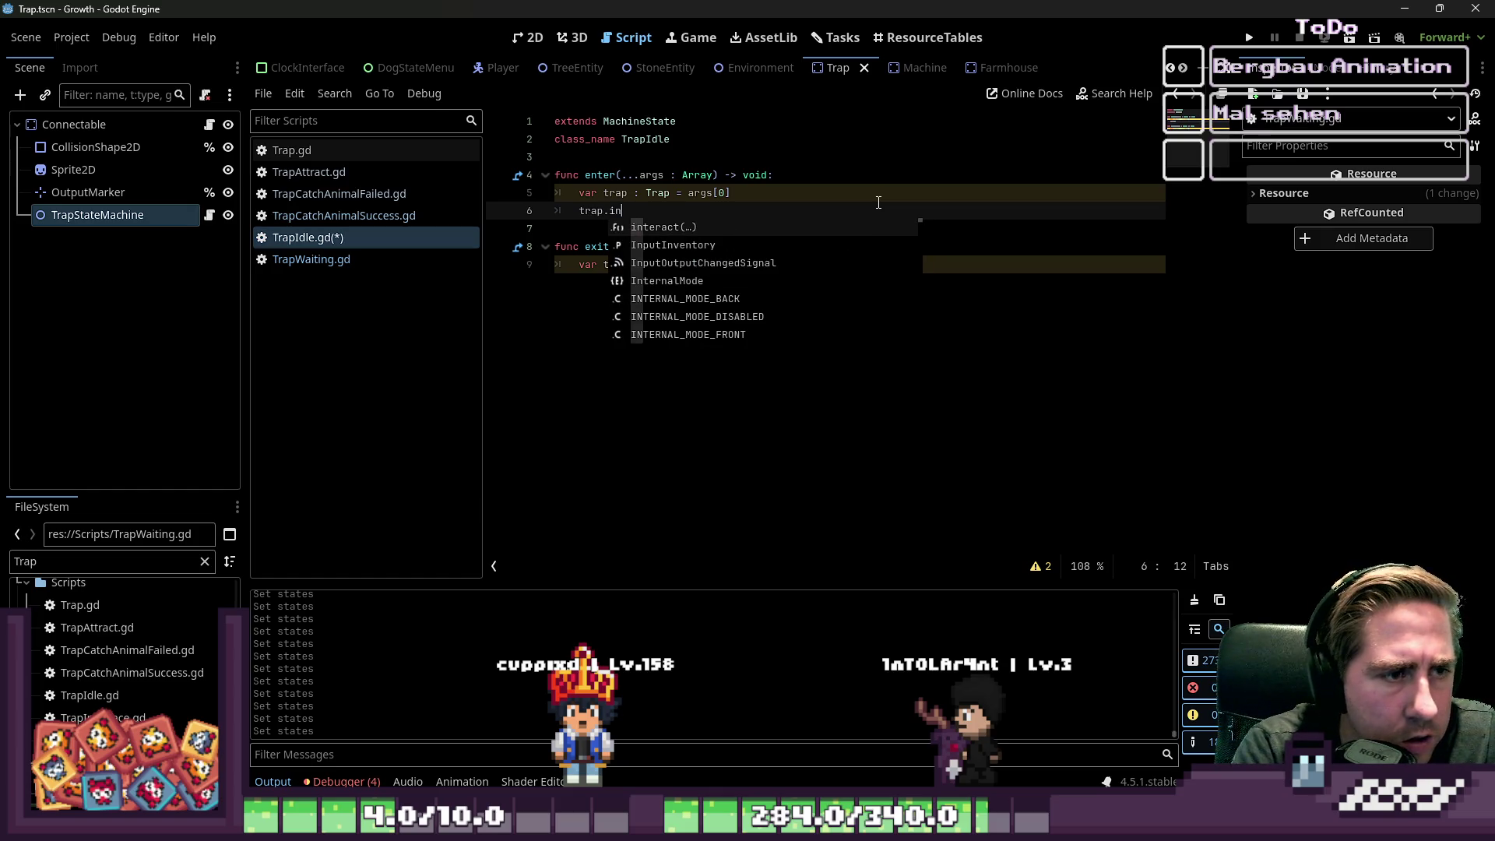
key("Down")
key("Return")
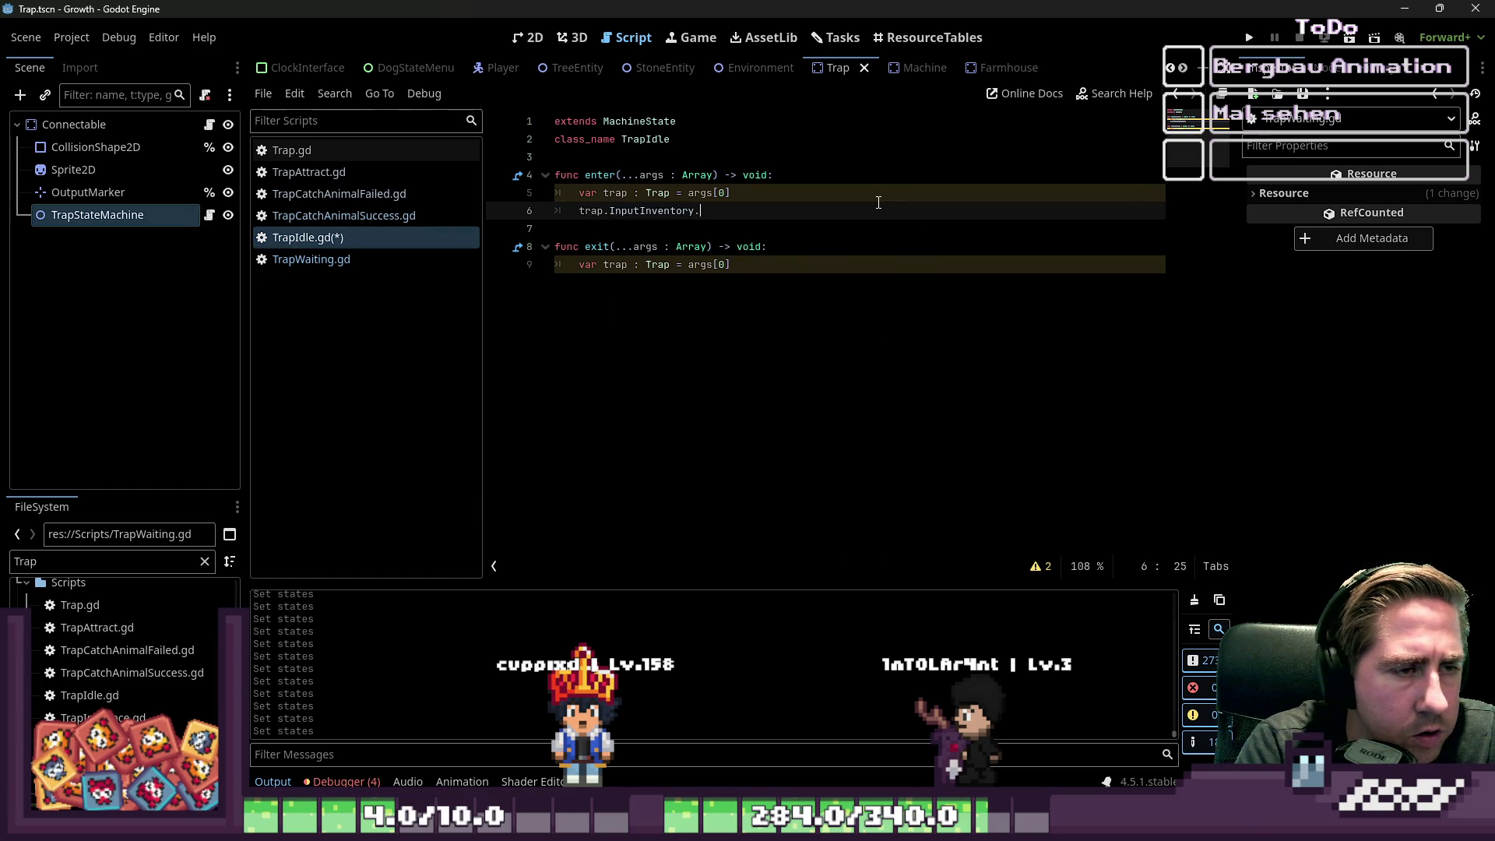
type("chan")
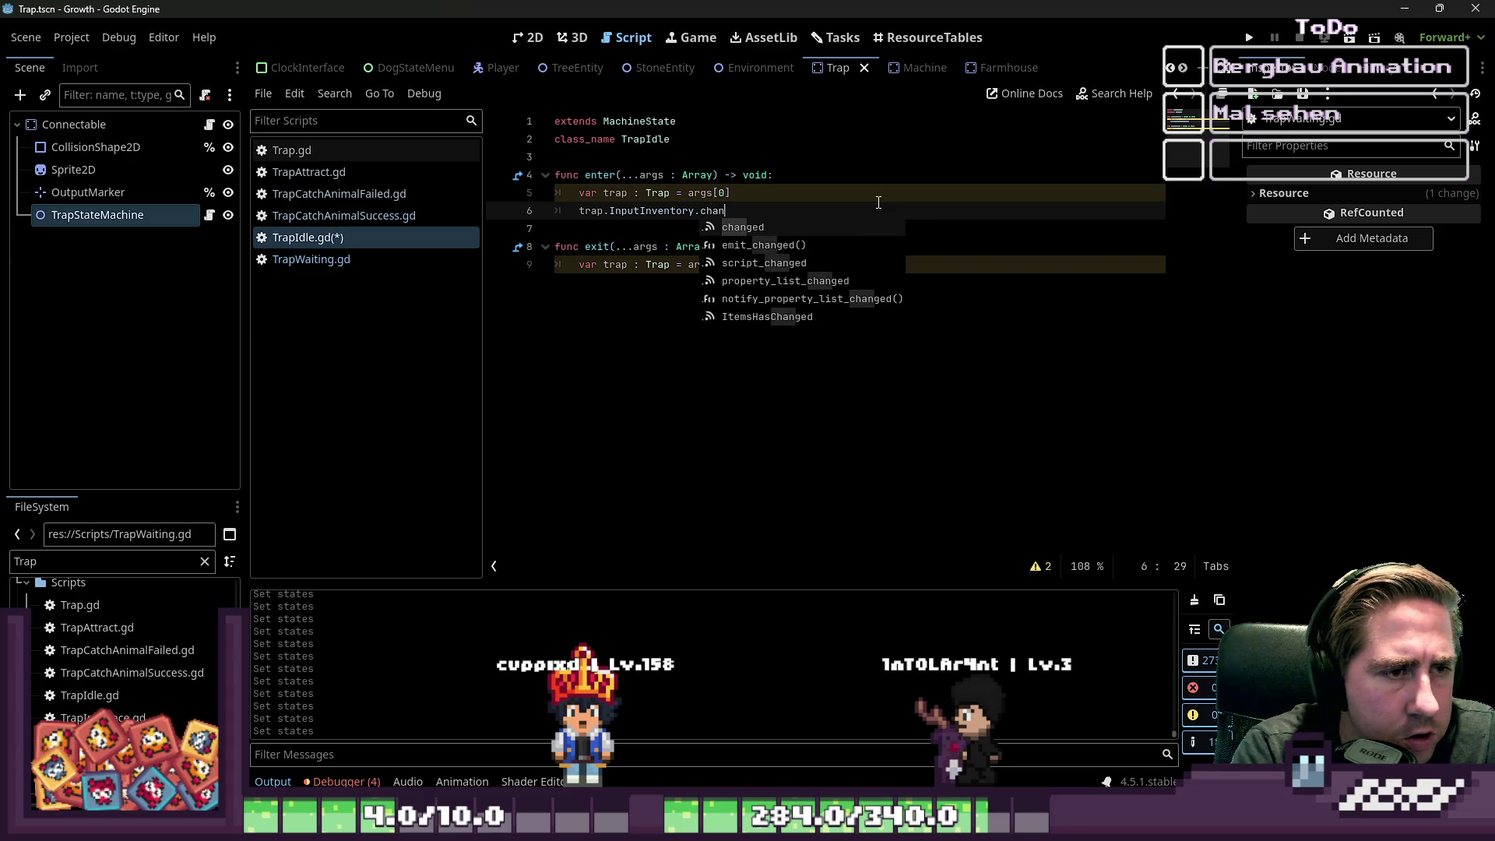
key("BackSpace")
key("BackSpace")
key("BackSpace")
type("Ite")
key("Return")
type(".em")
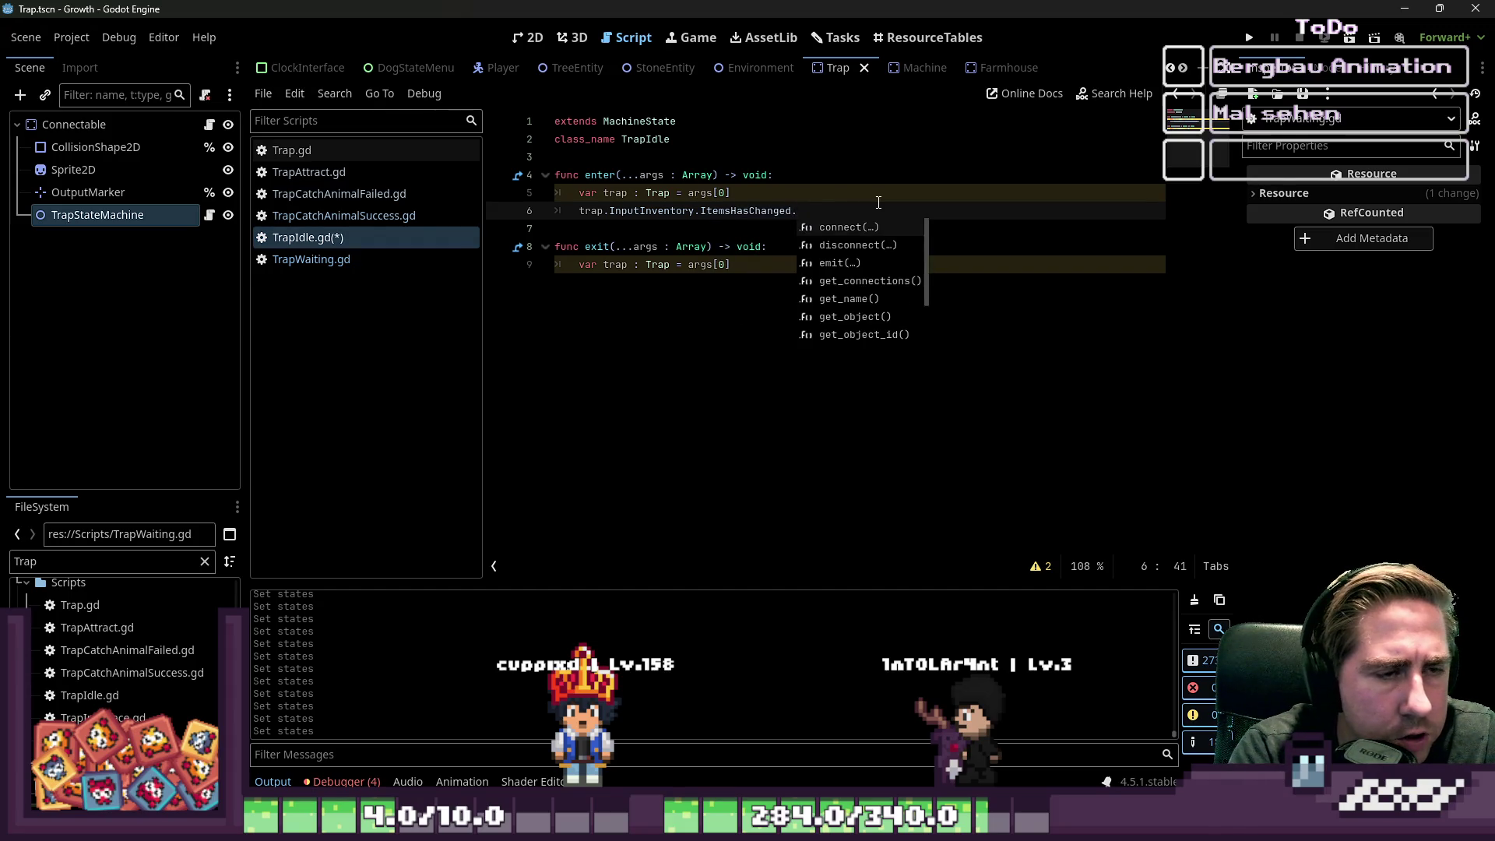
key("BackSpace")
key("BackSpace")
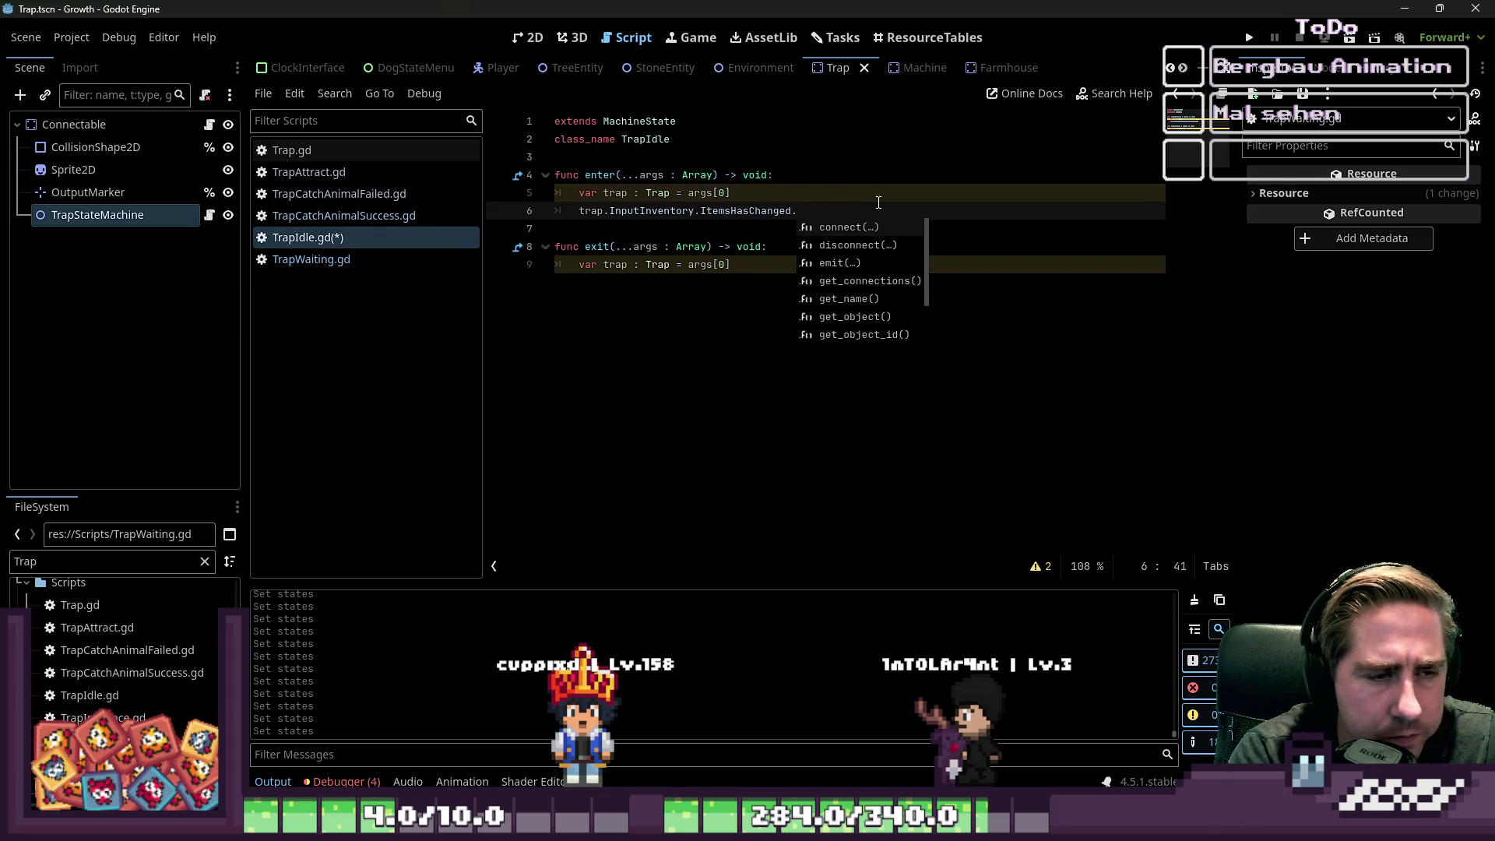
key("Return")
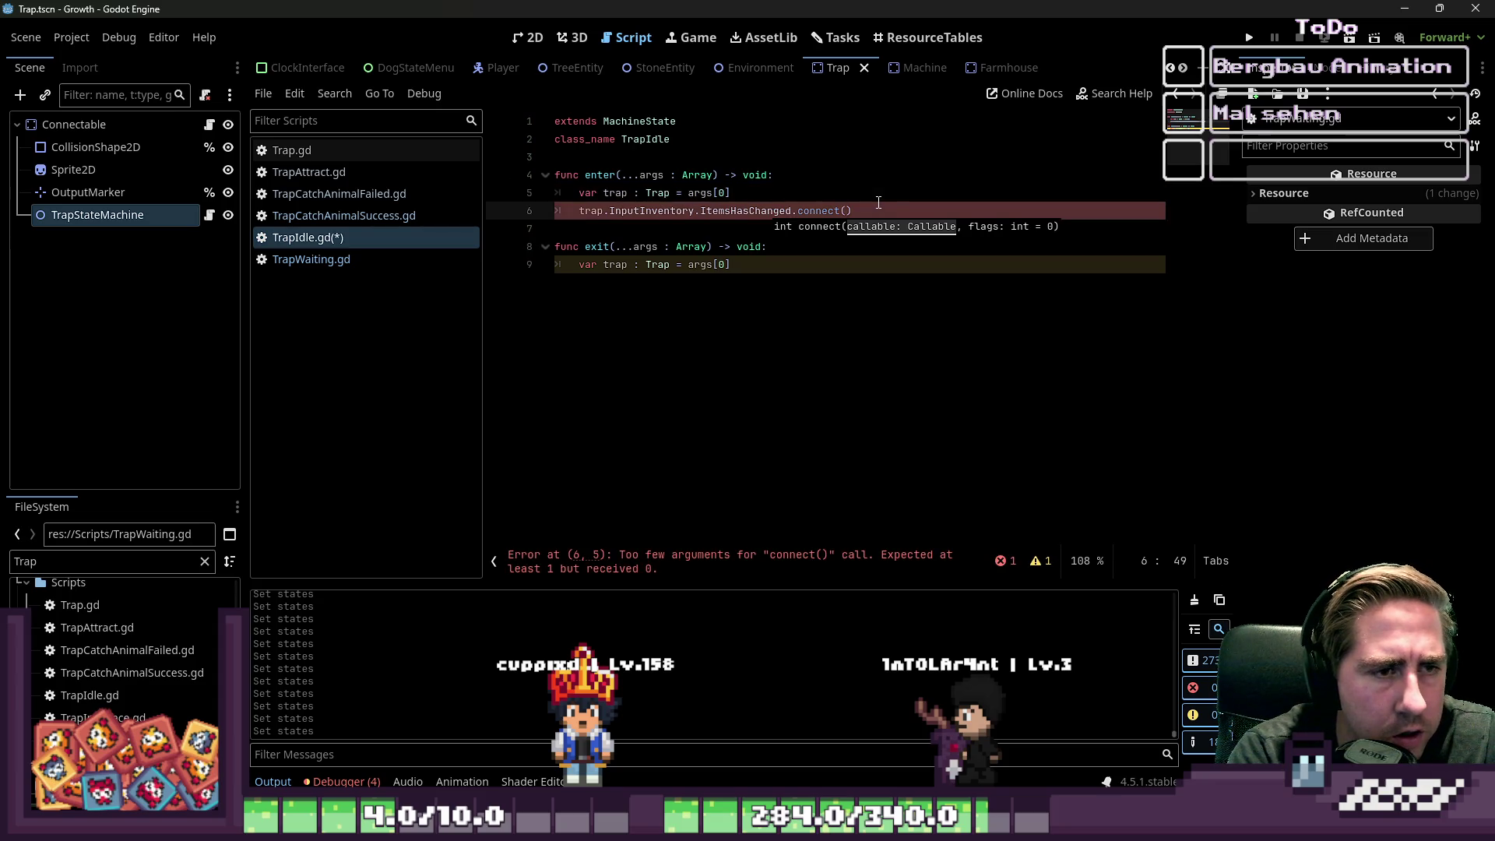
type("items_has_")
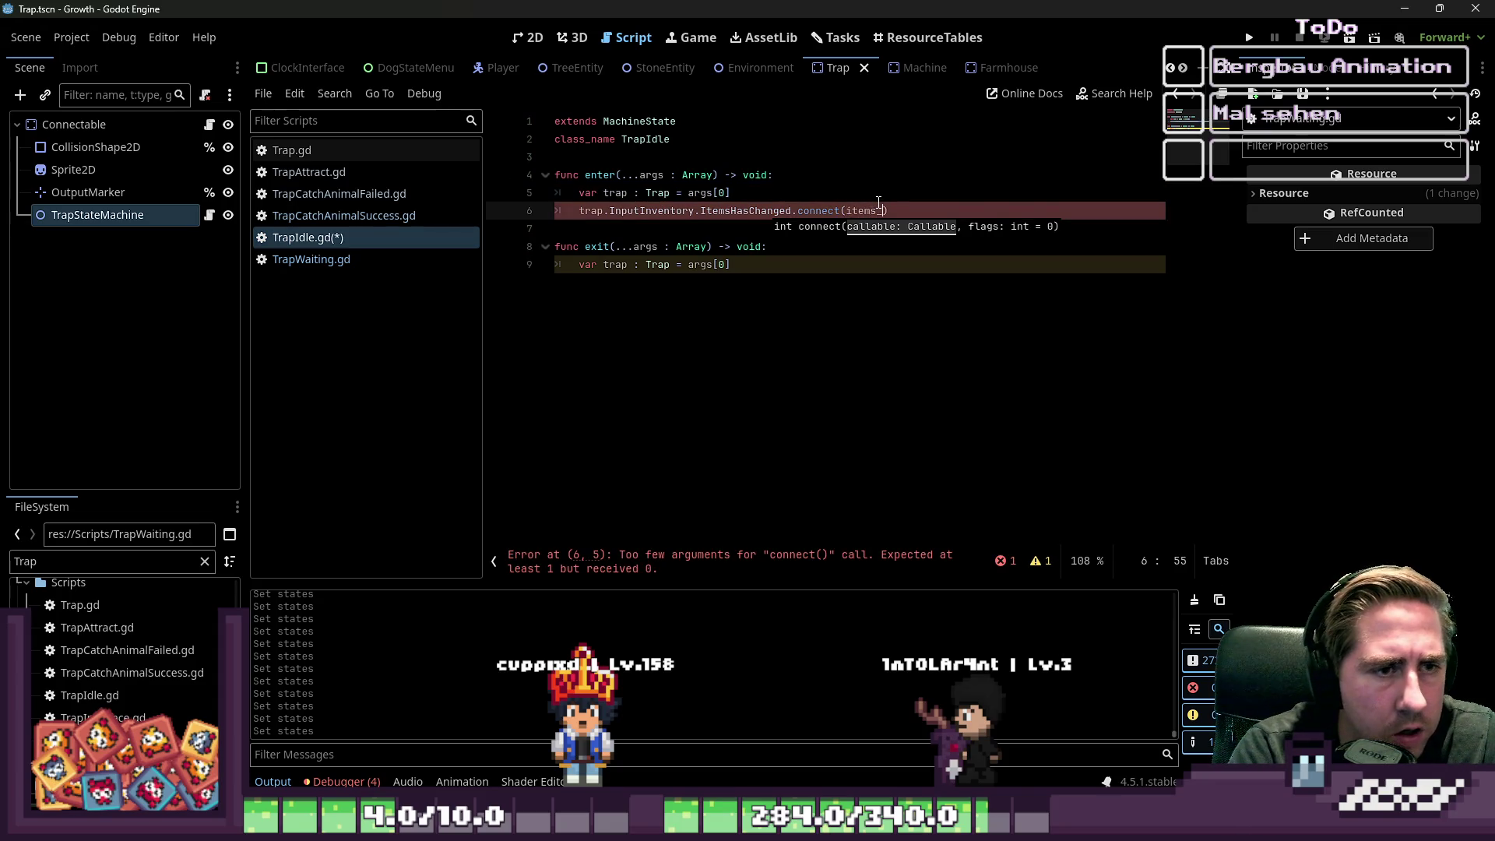
type("changed")
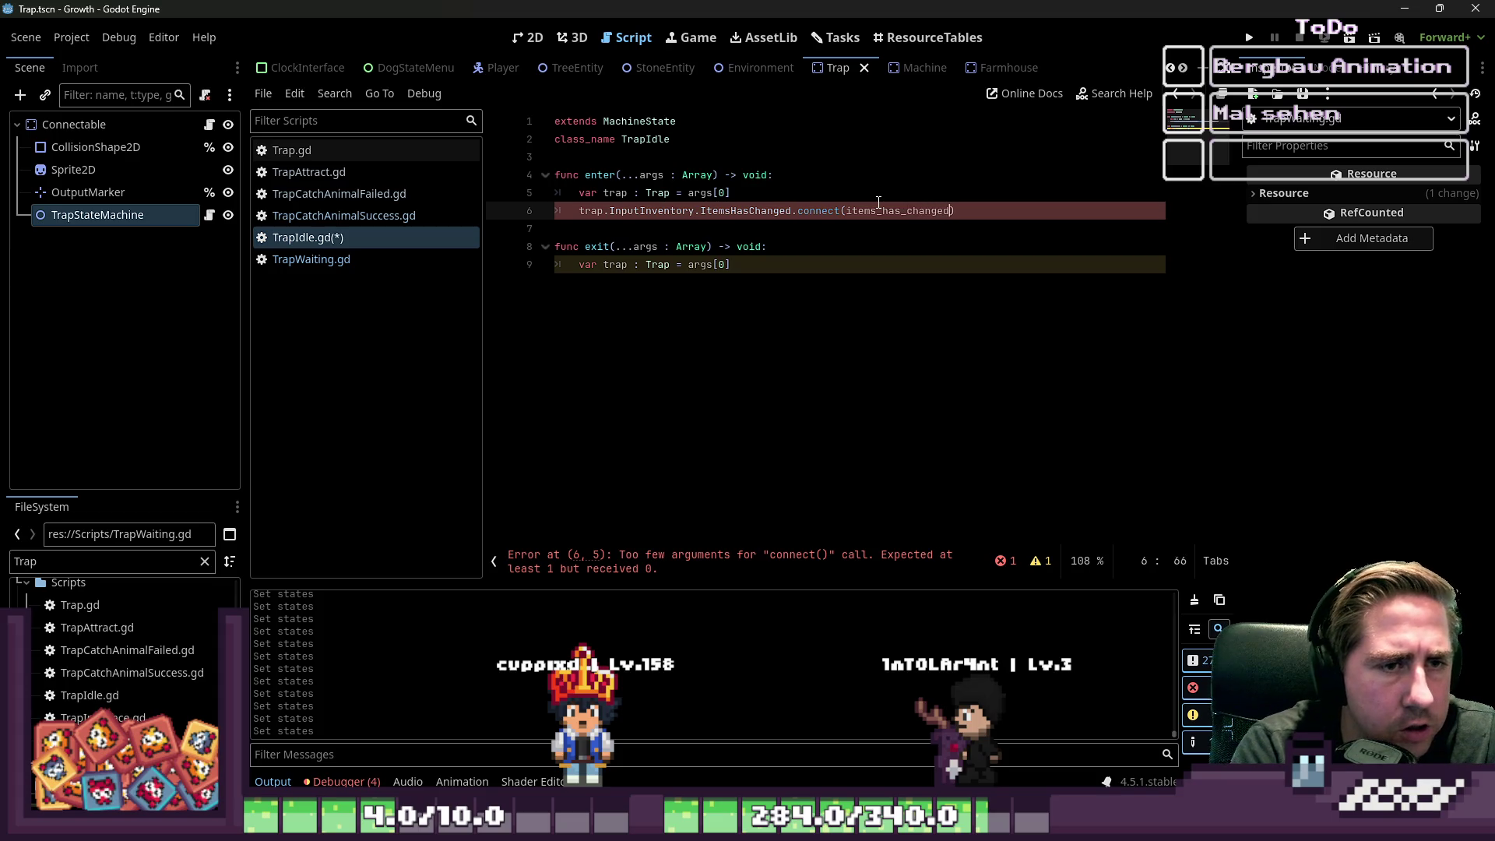
type(")")
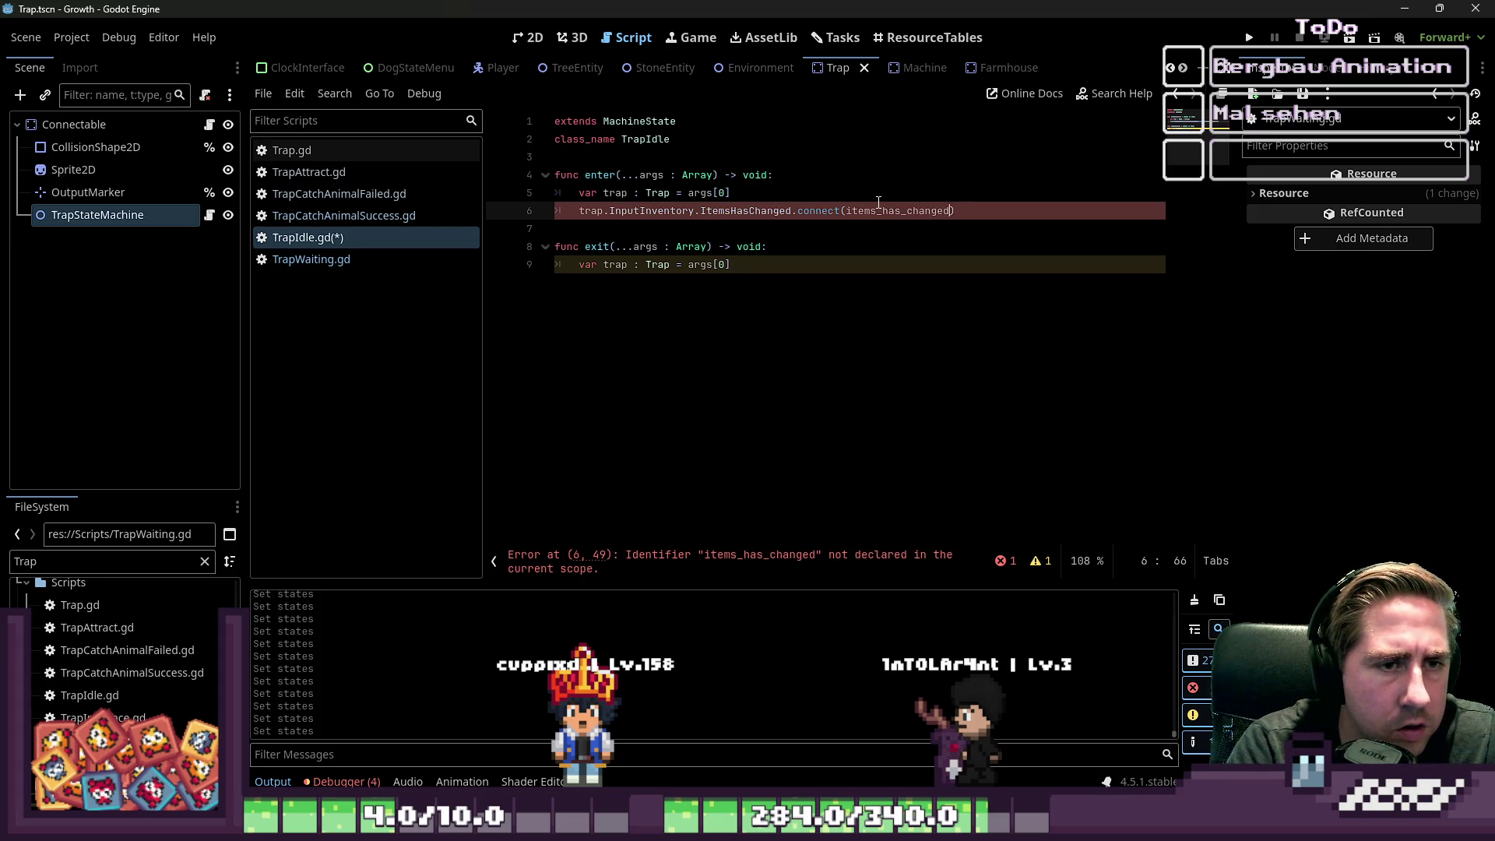
type(".bi")
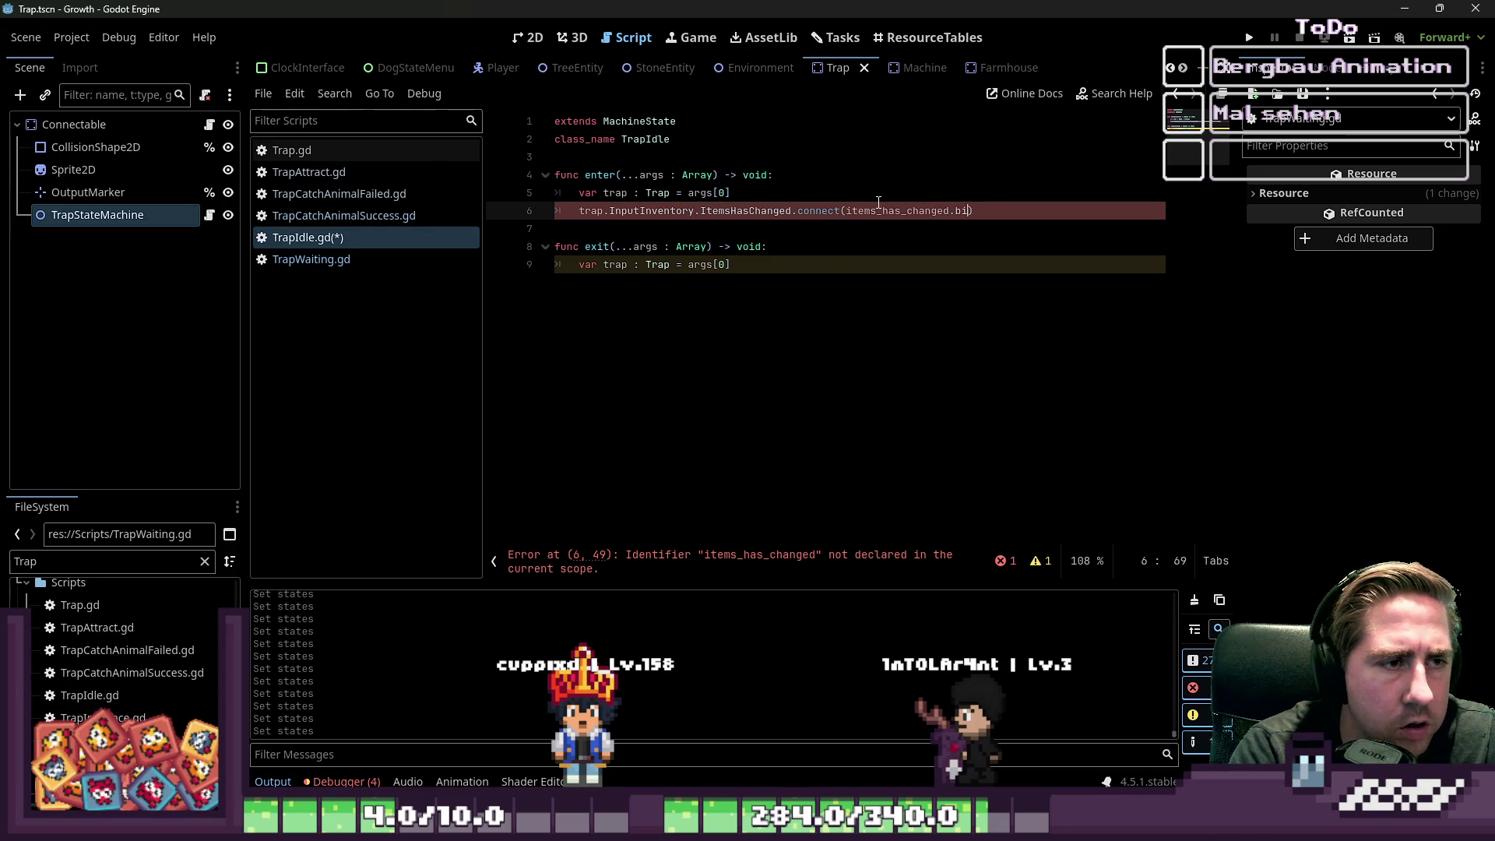
type("nd(")
type("rap")
key("Down")
key("Down")
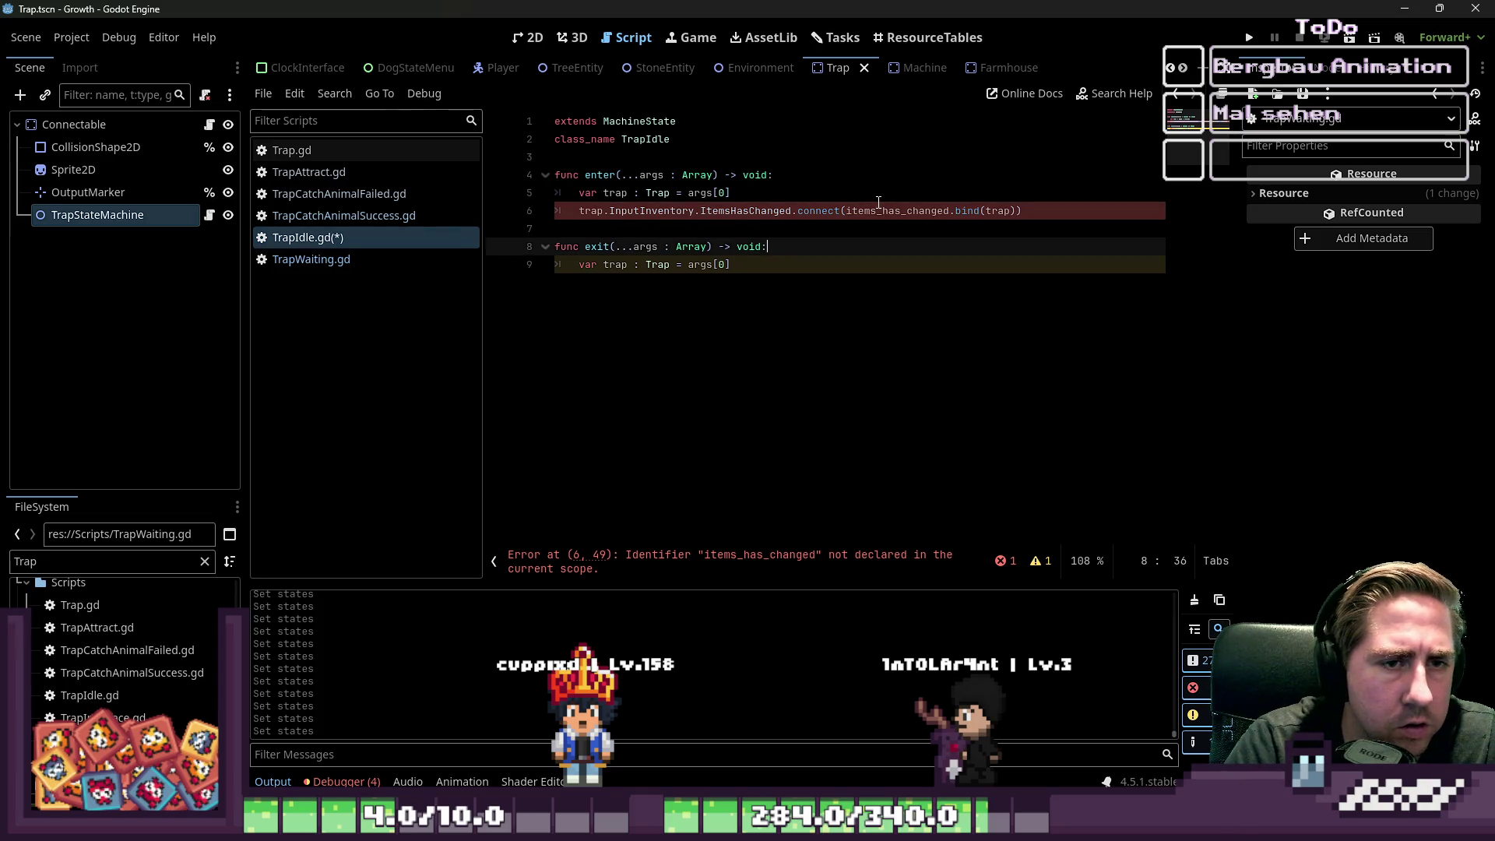
- Write an items_has_changed(trap) handler with a pass body above exit
key("Up")
key("Return")
key("Return")
key("Up")
type("fui")
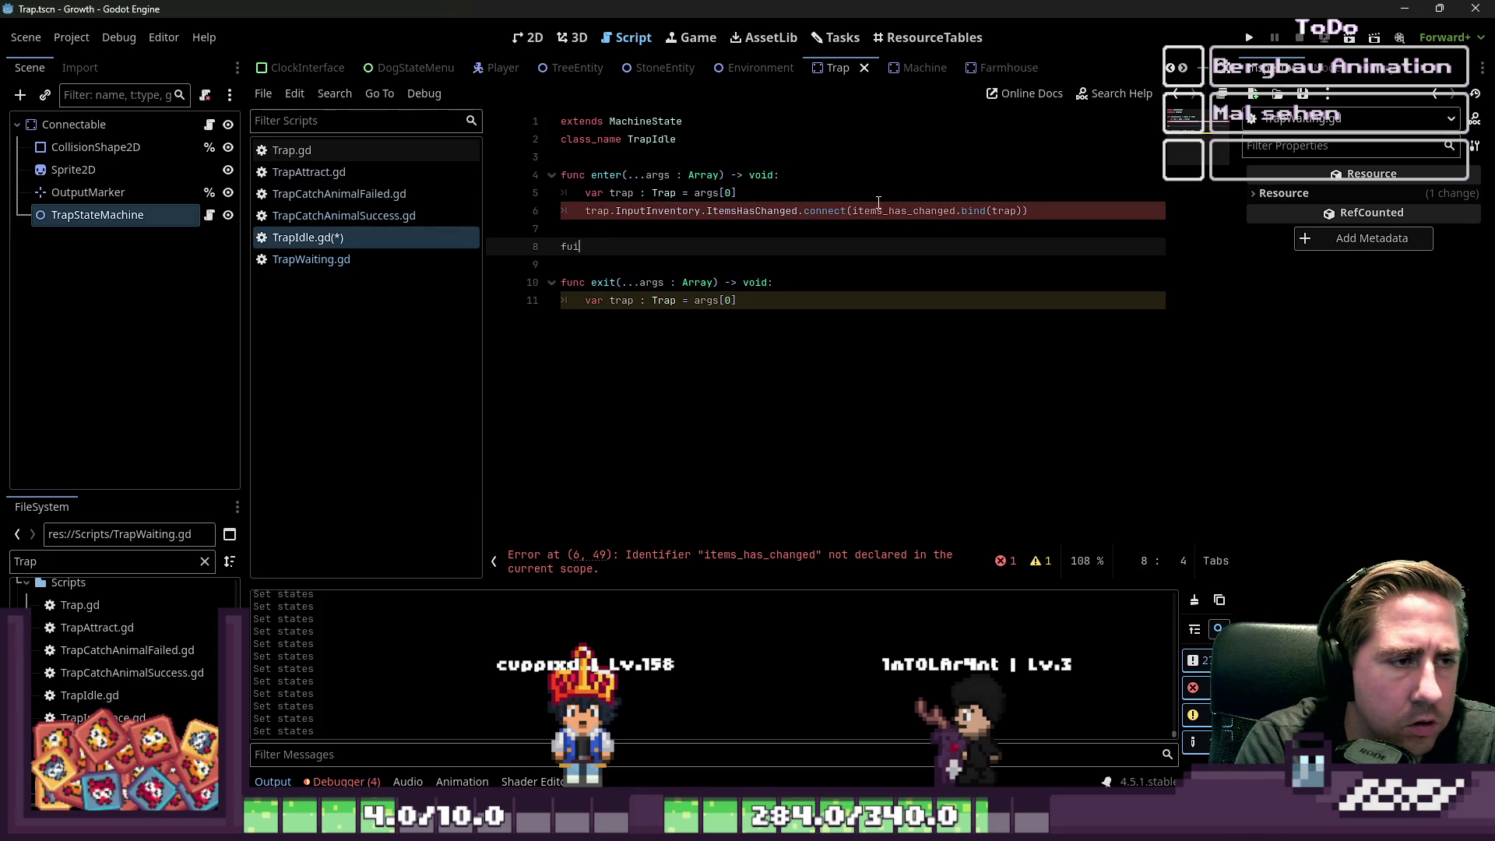
key("BackSpace")
type("nc item")
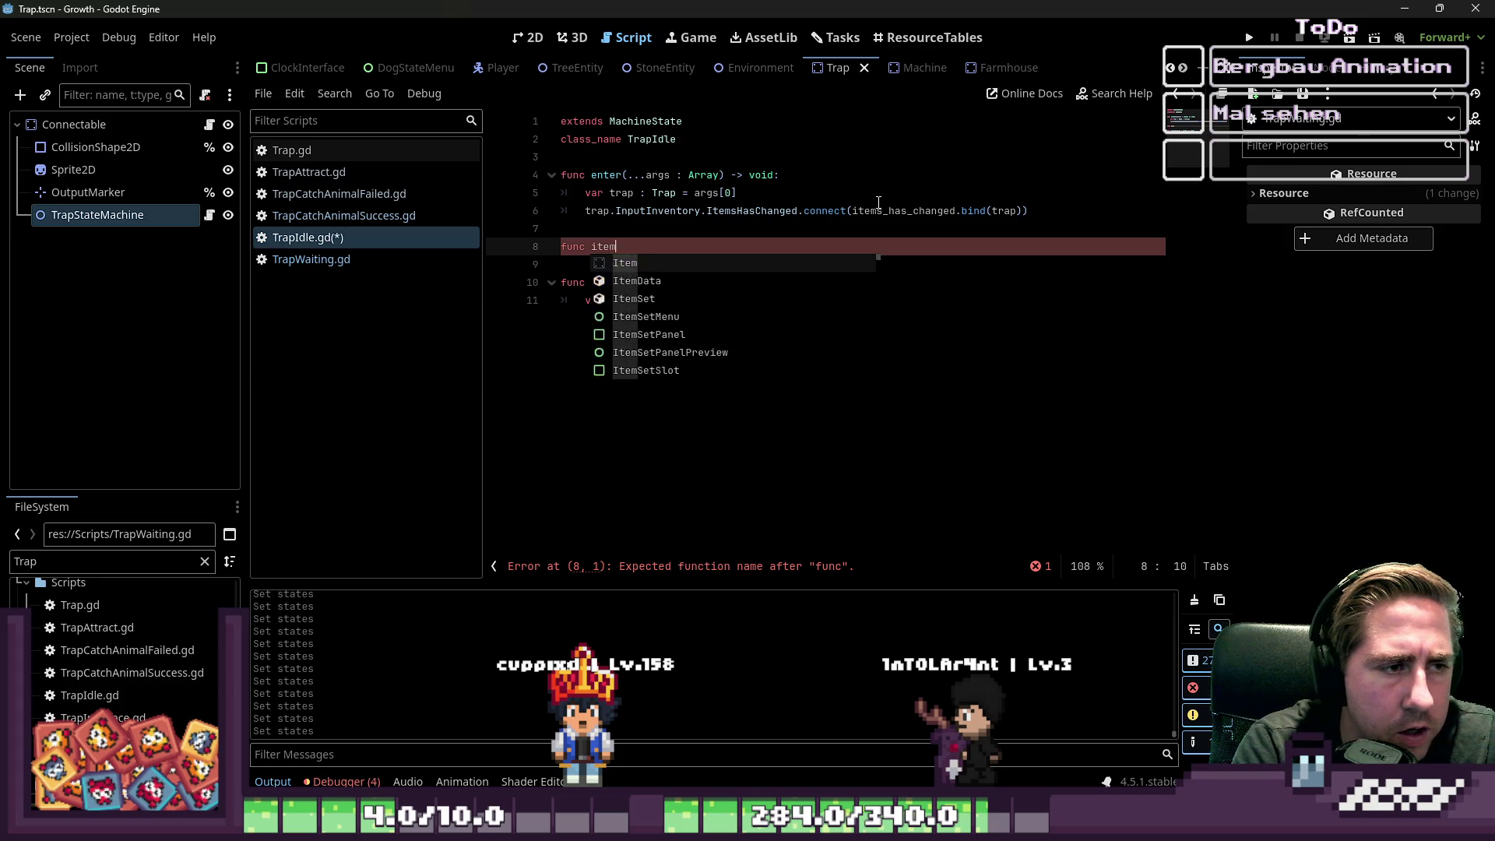
type("s-as_changed/")
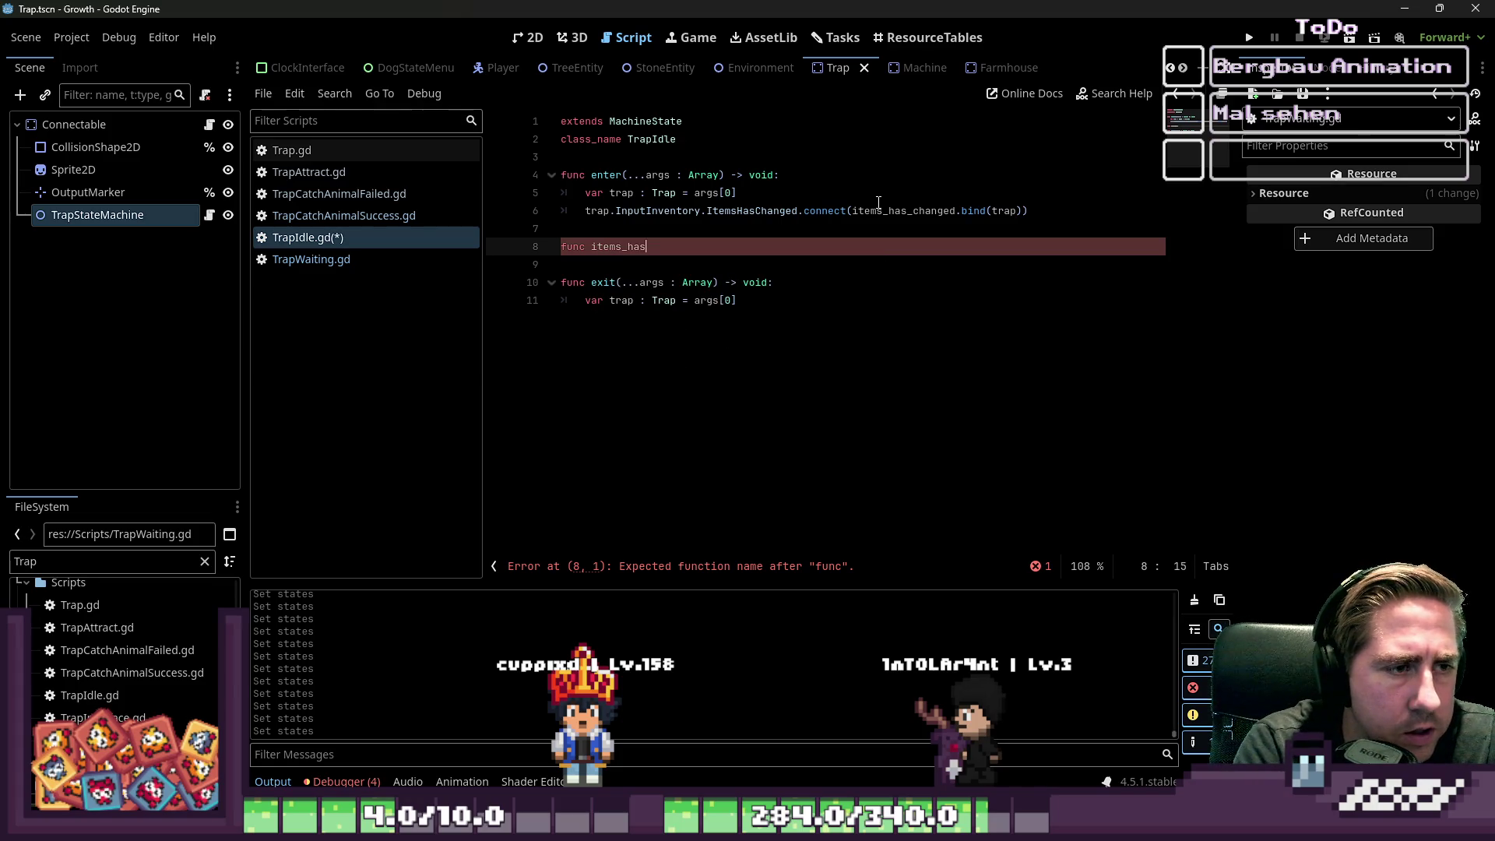
key("BackSpace")
type("()")
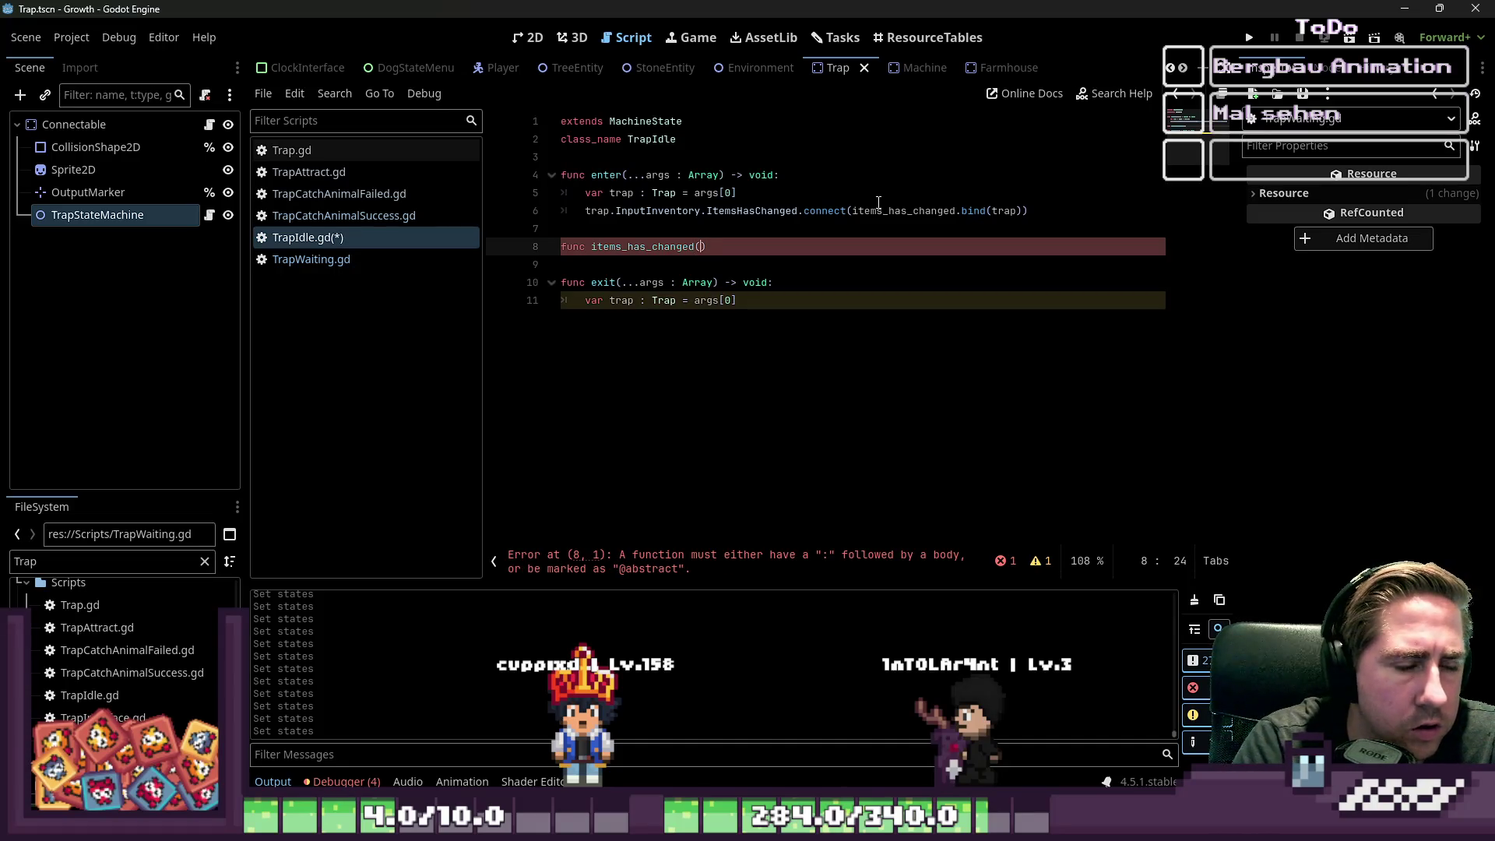
key("BackSpace")
key("BackSpace")
type("trap : Trap)")
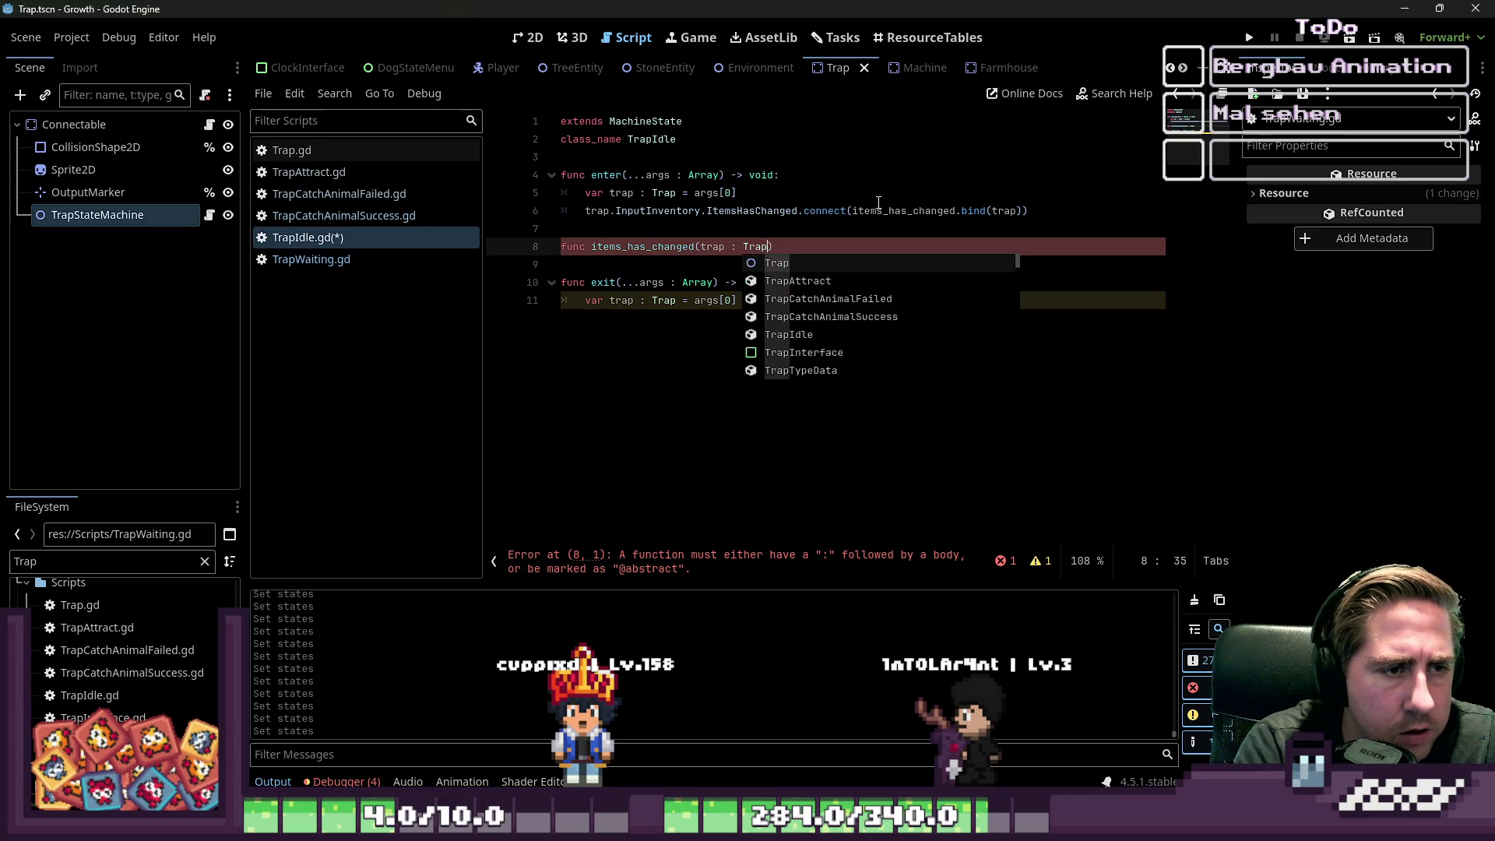
type(" -> void:")
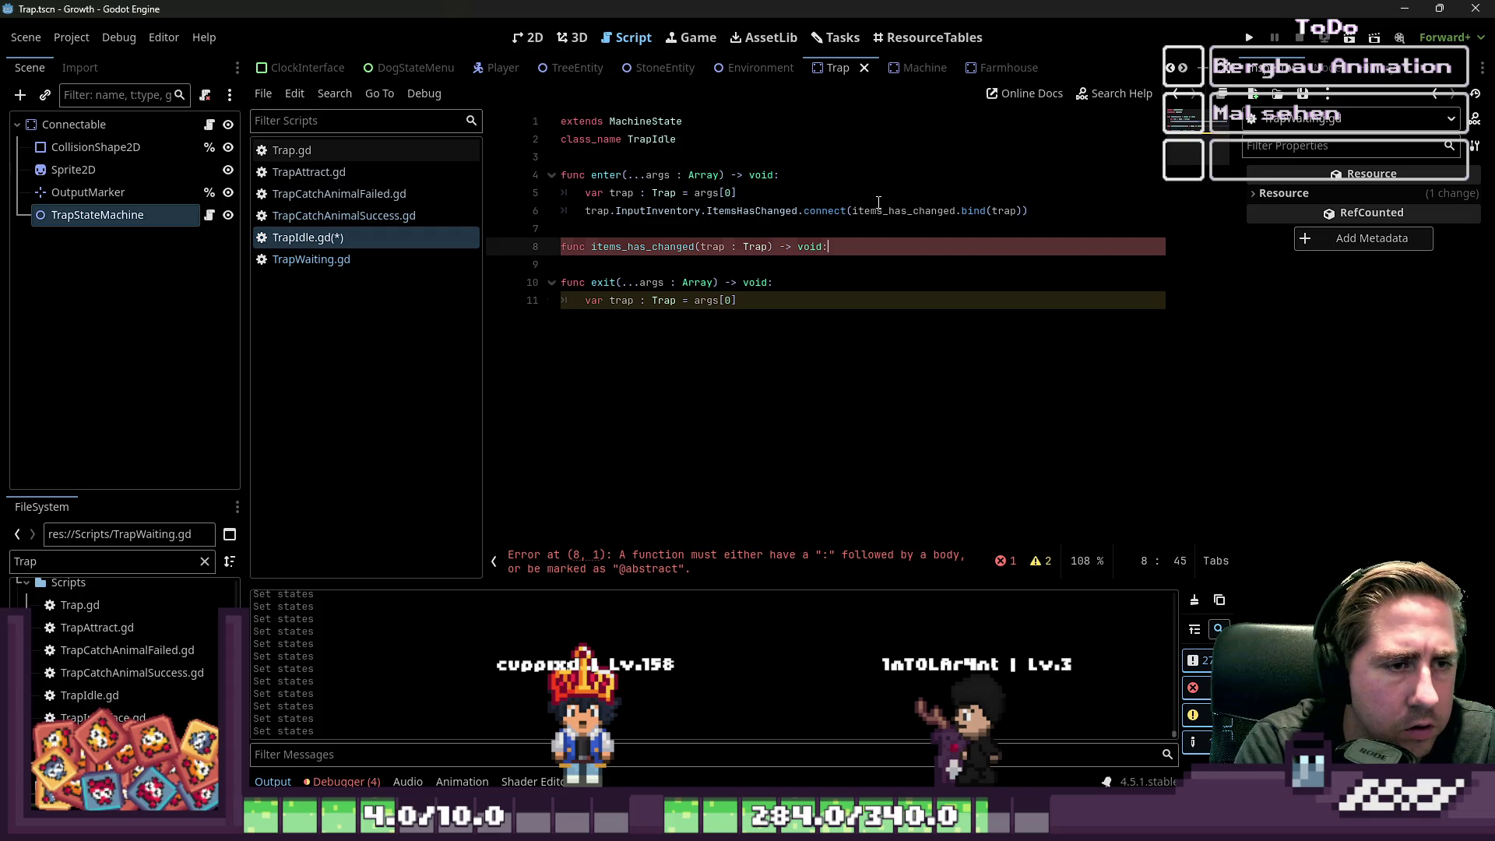
key("Return")
type("pass")
key("Return")
key("Down")
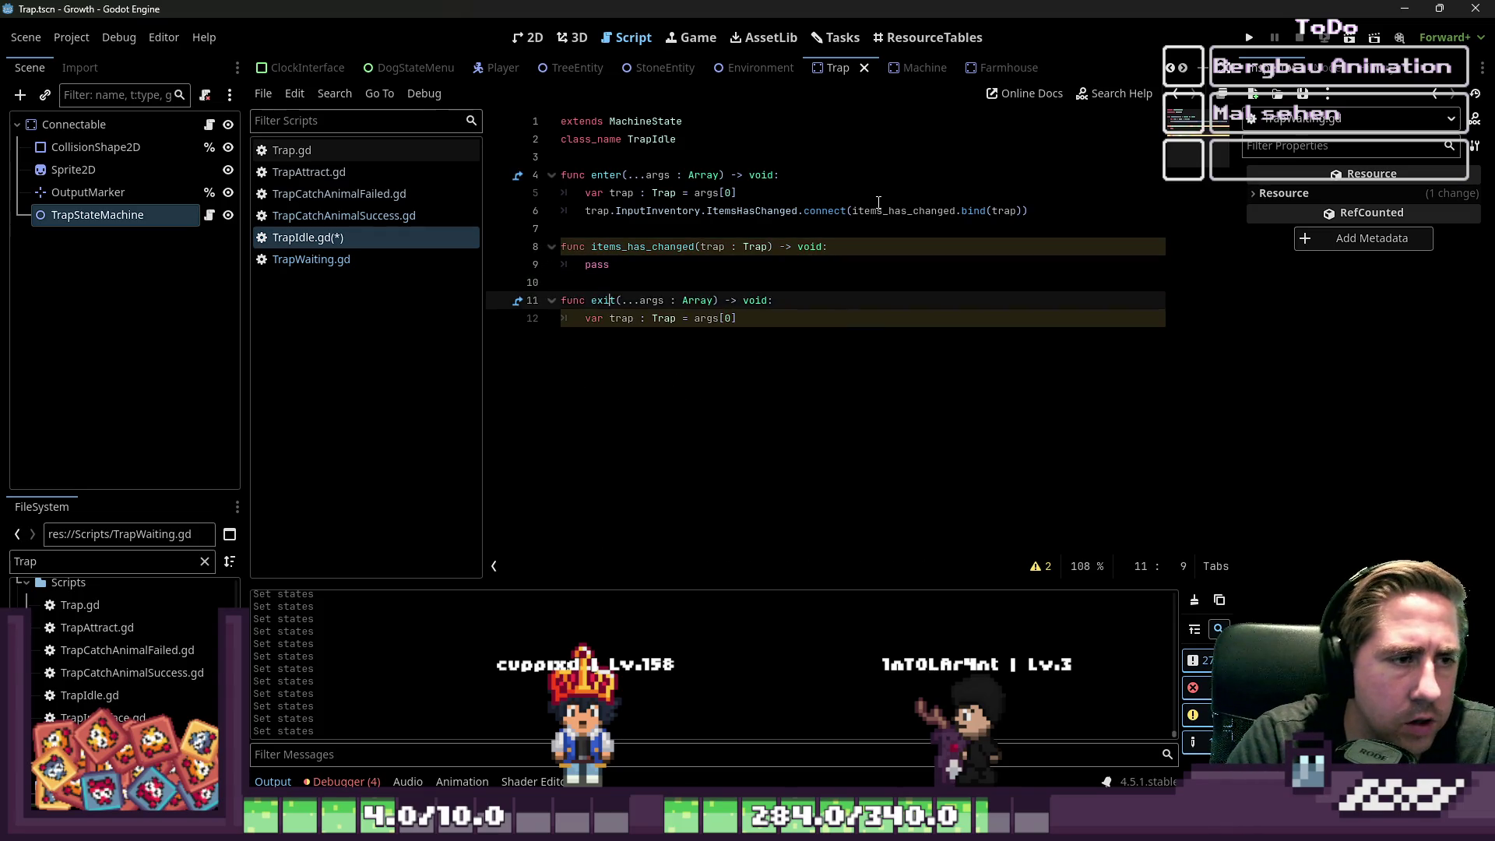
- Paste the InputInventory connect line into exit and turn it into disconnect
key("Down")
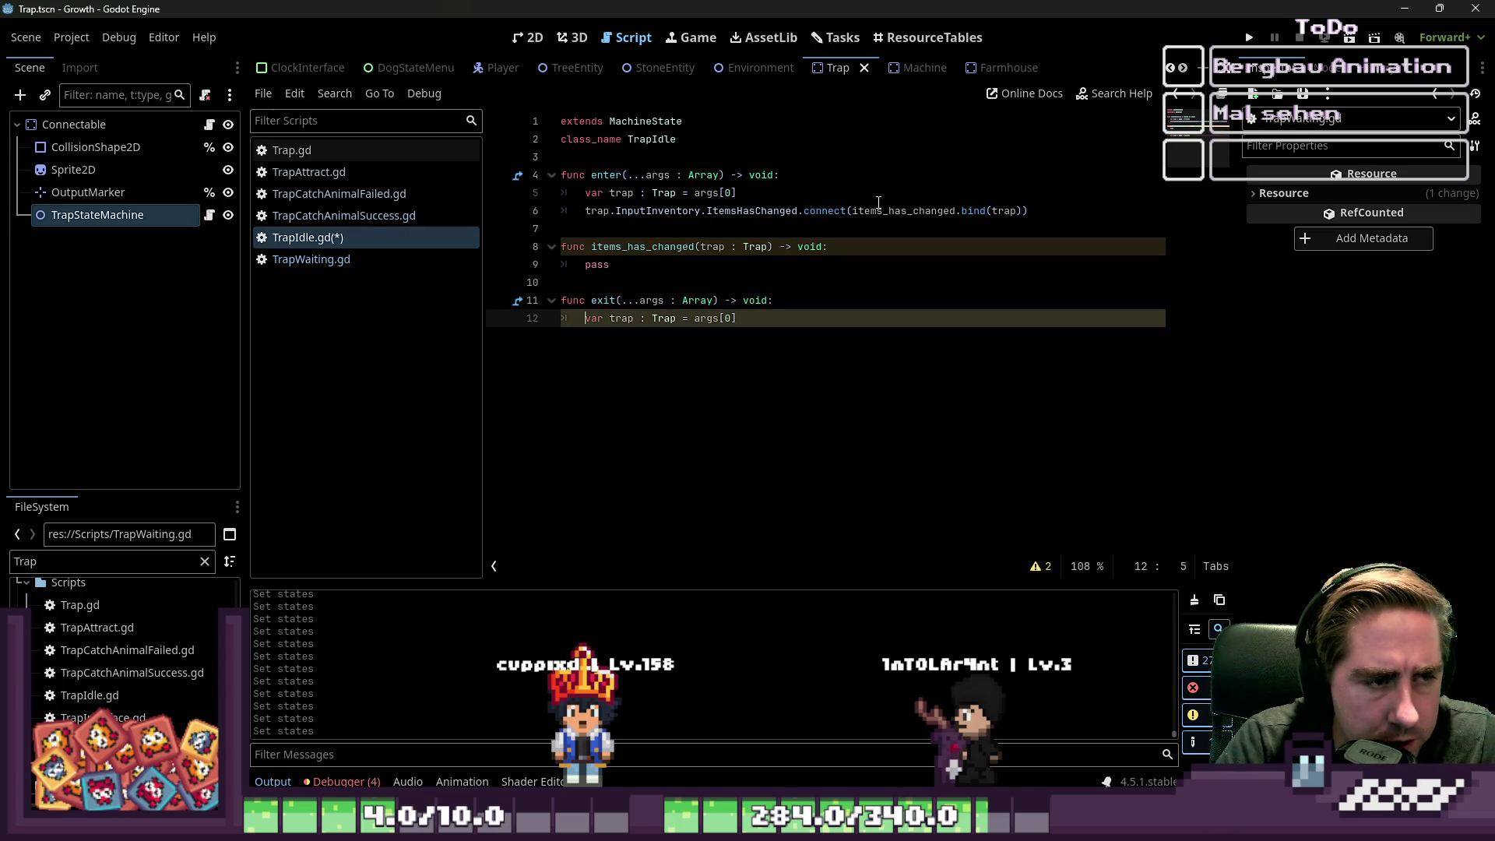
key("Return")
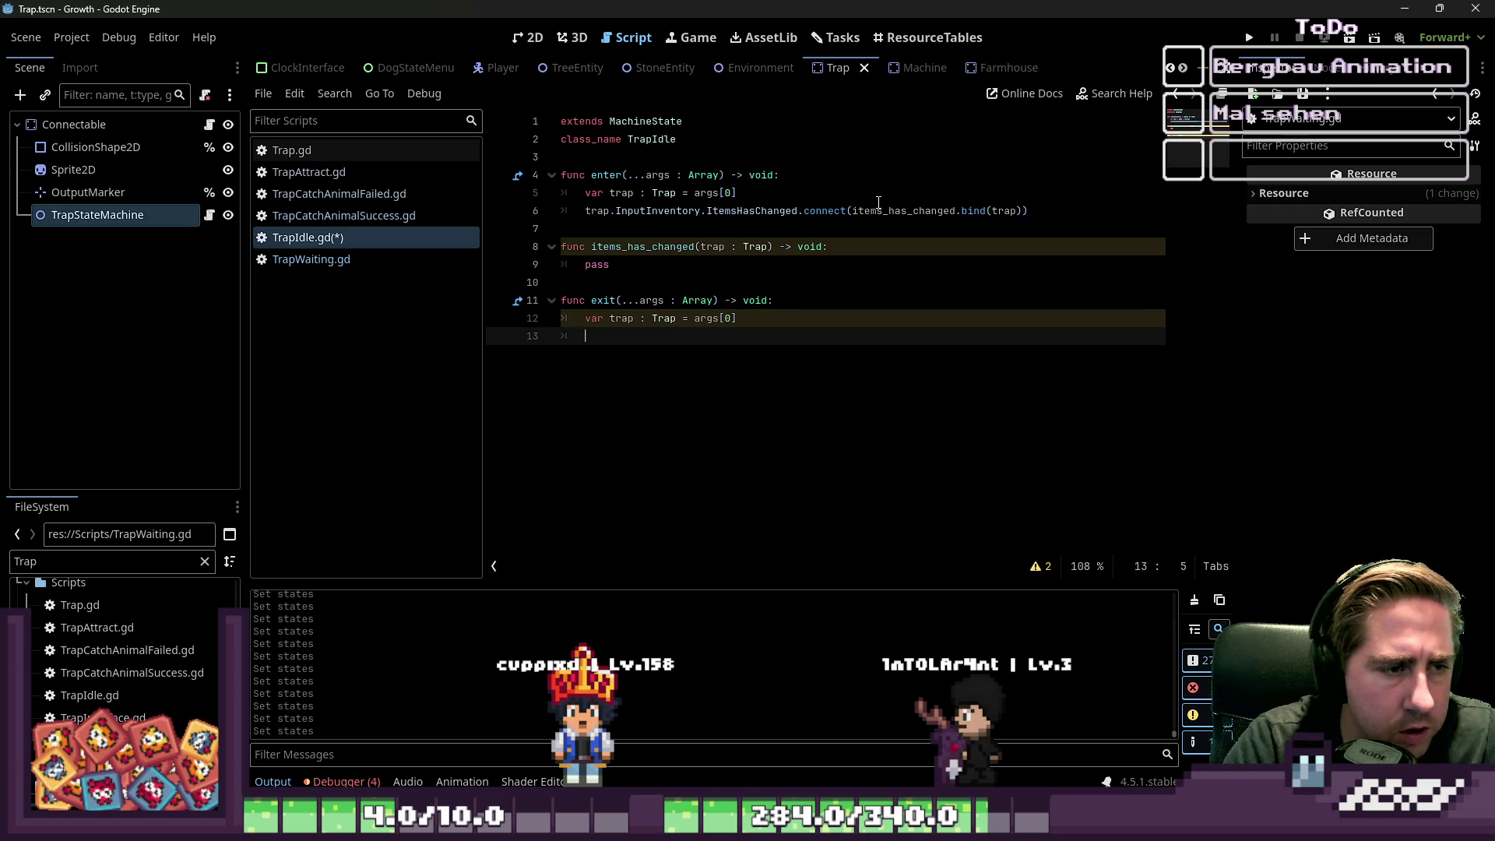
key("Up")
key("Up")
key("Up")
key("Up")
key("shift+End")
key("ctrl+c")
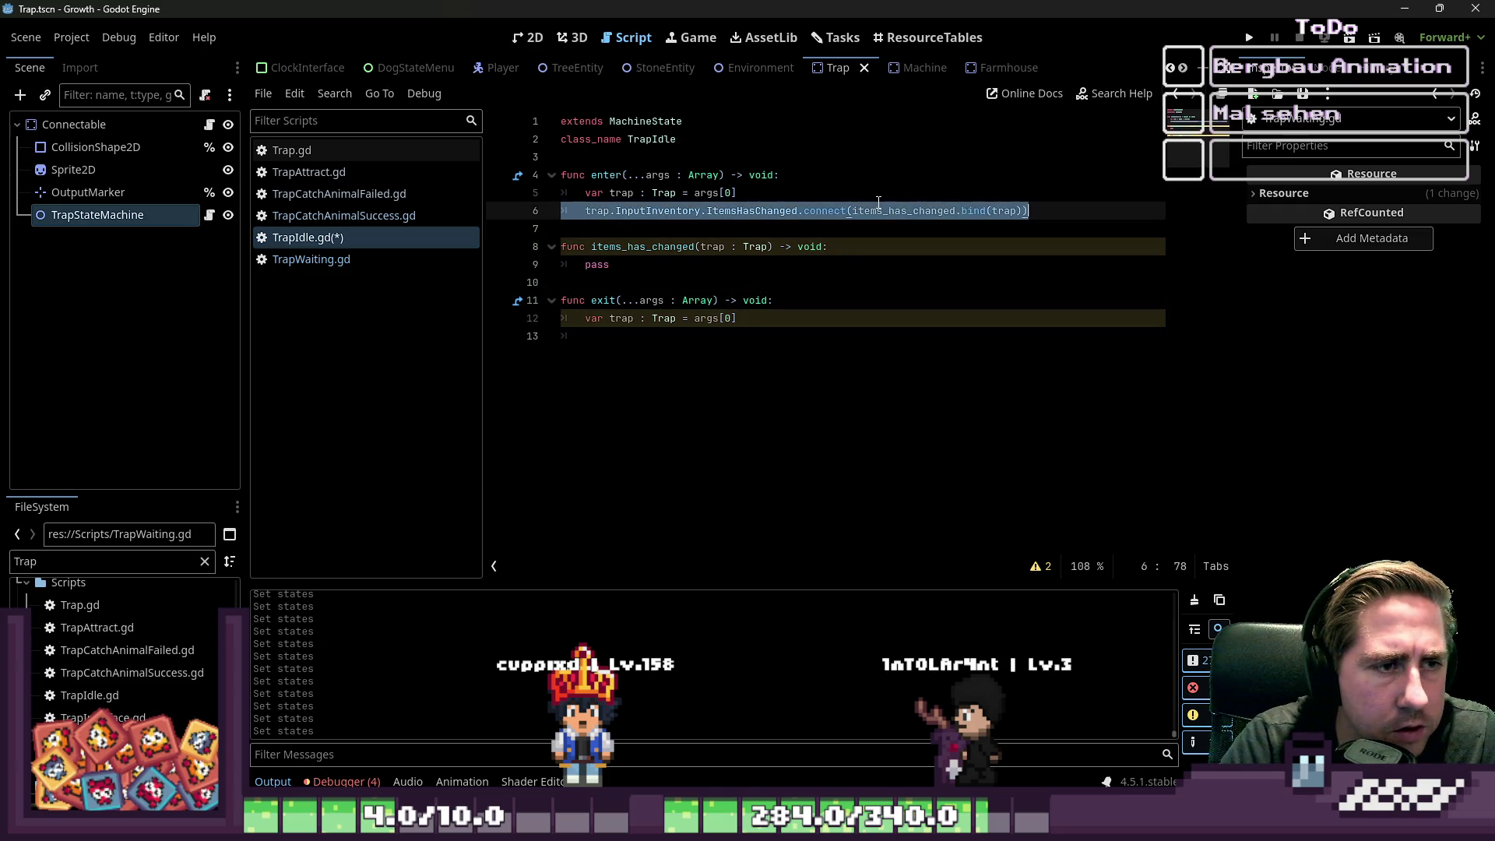
key("Down")
key("Down")
key("Down")
key("ctrl+v")
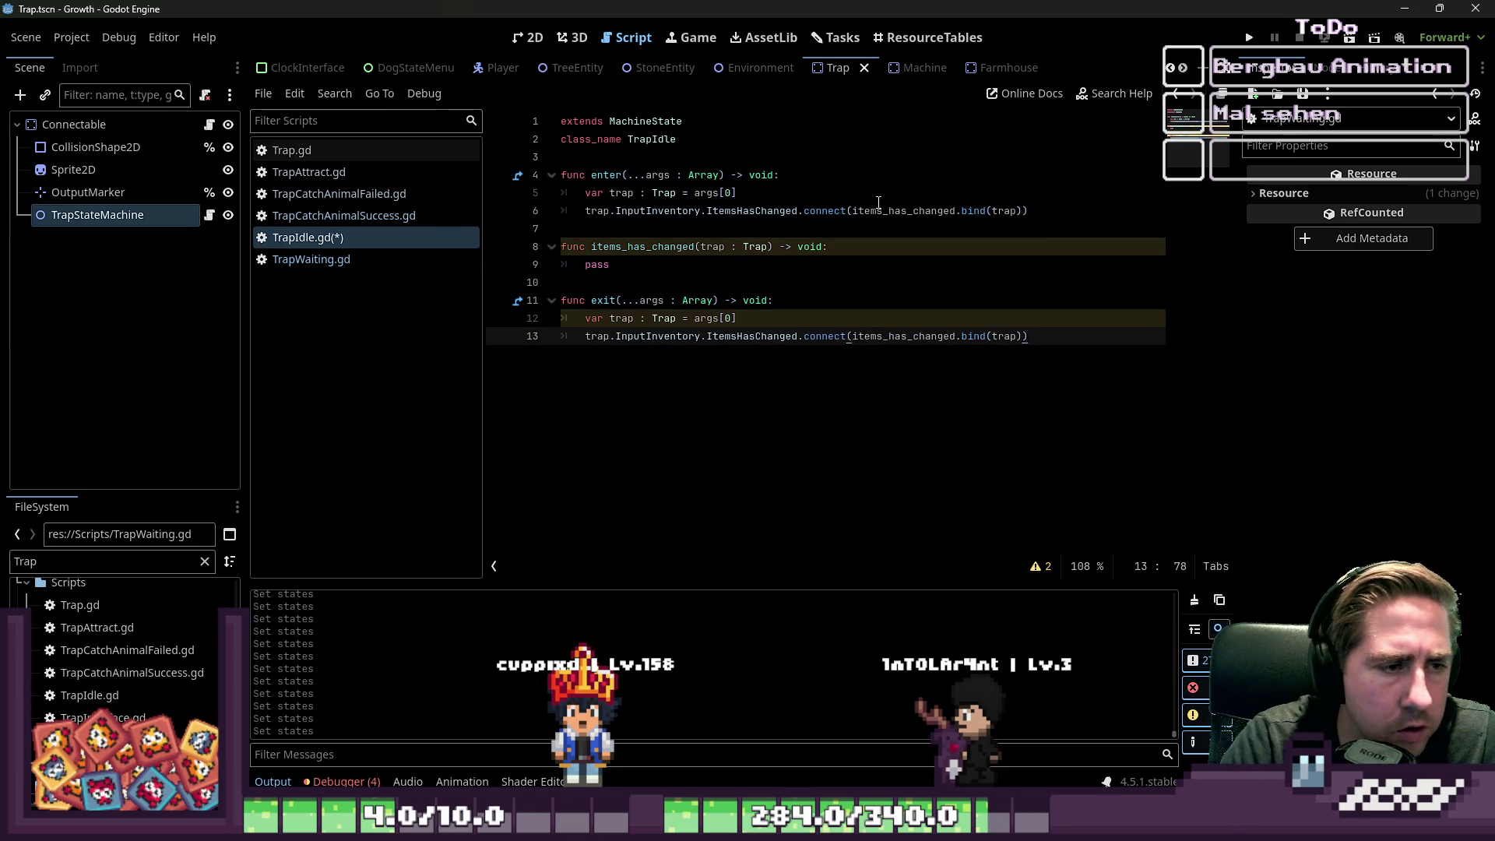
key("ctrl+Left")
key("ctrl+Left")
key("ctrl+Left")
type("dis")
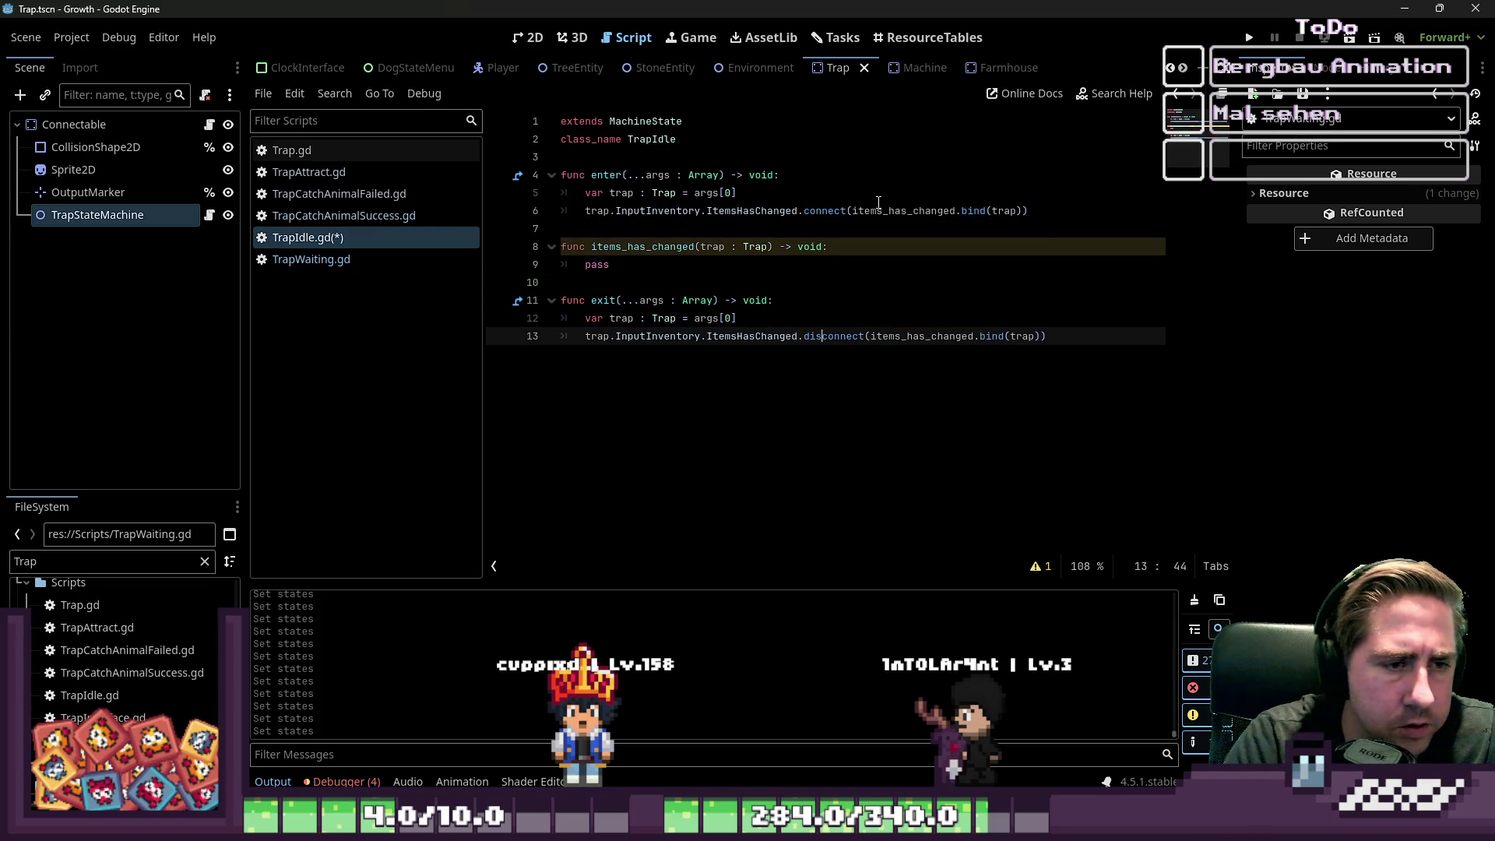
- Remove the bind argument from the InputInventory disconnect call in exit
key("Up")
key("Up")
key("Up")
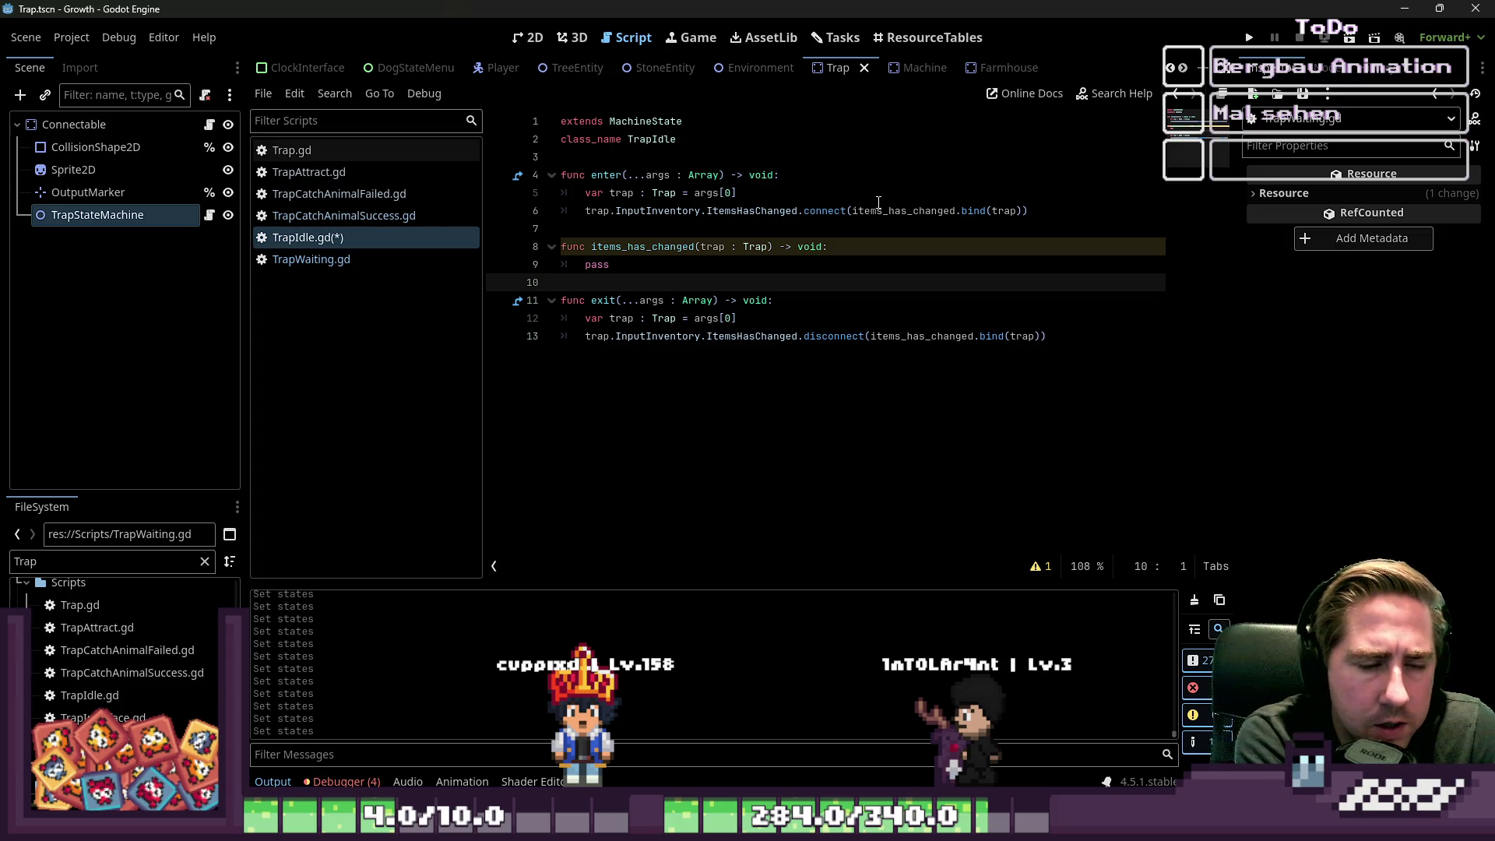
key("Down")
key("Down")
key("Down")
key("End")
key("Left")
key("ctrl+shift+Left")
key("ctrl+shift+Left")
key("ctrl+shift+Left")
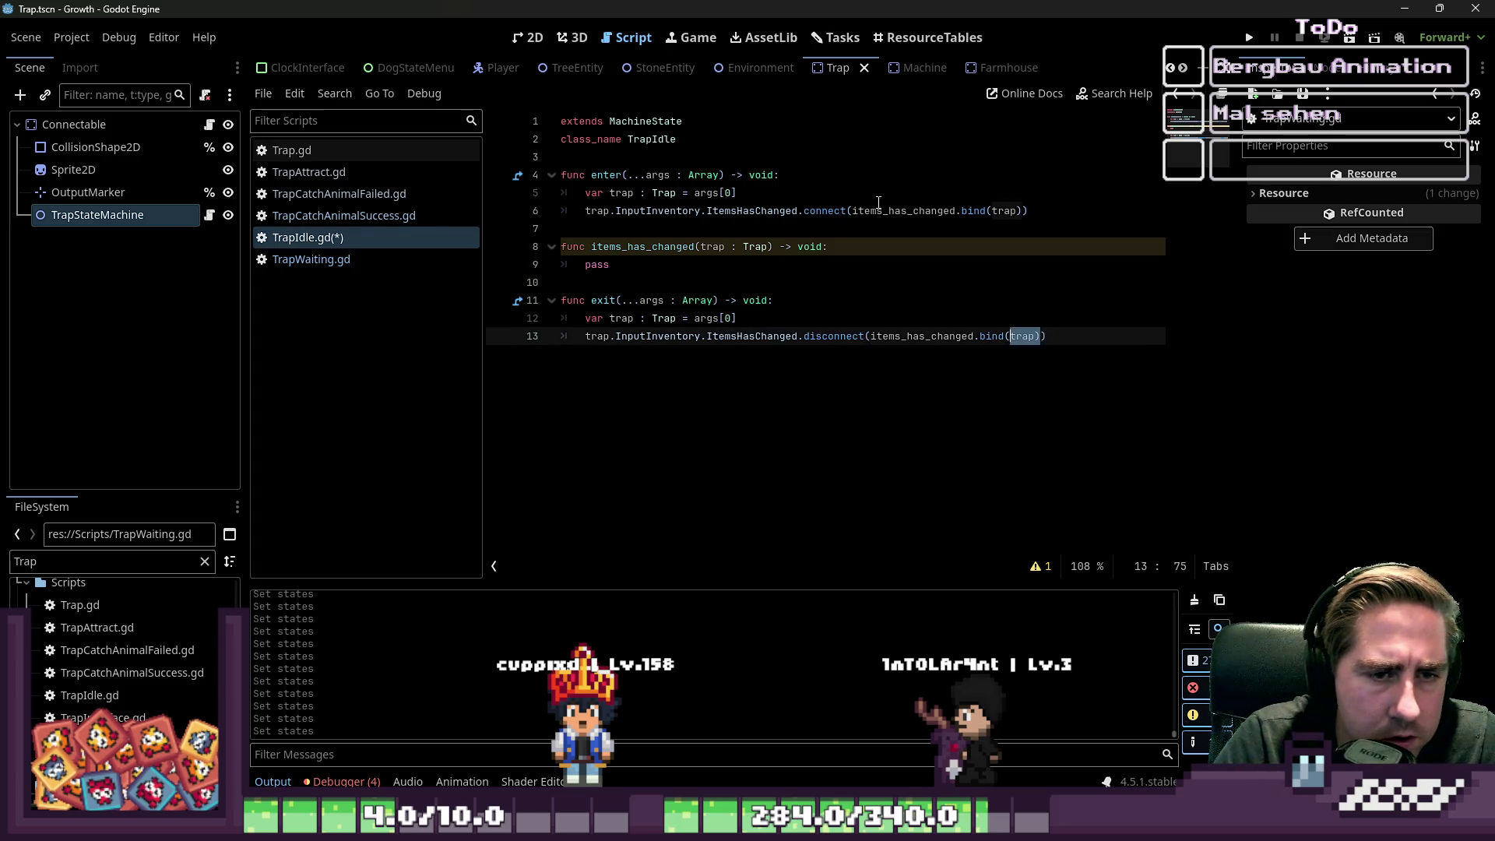
key("BackSpace")
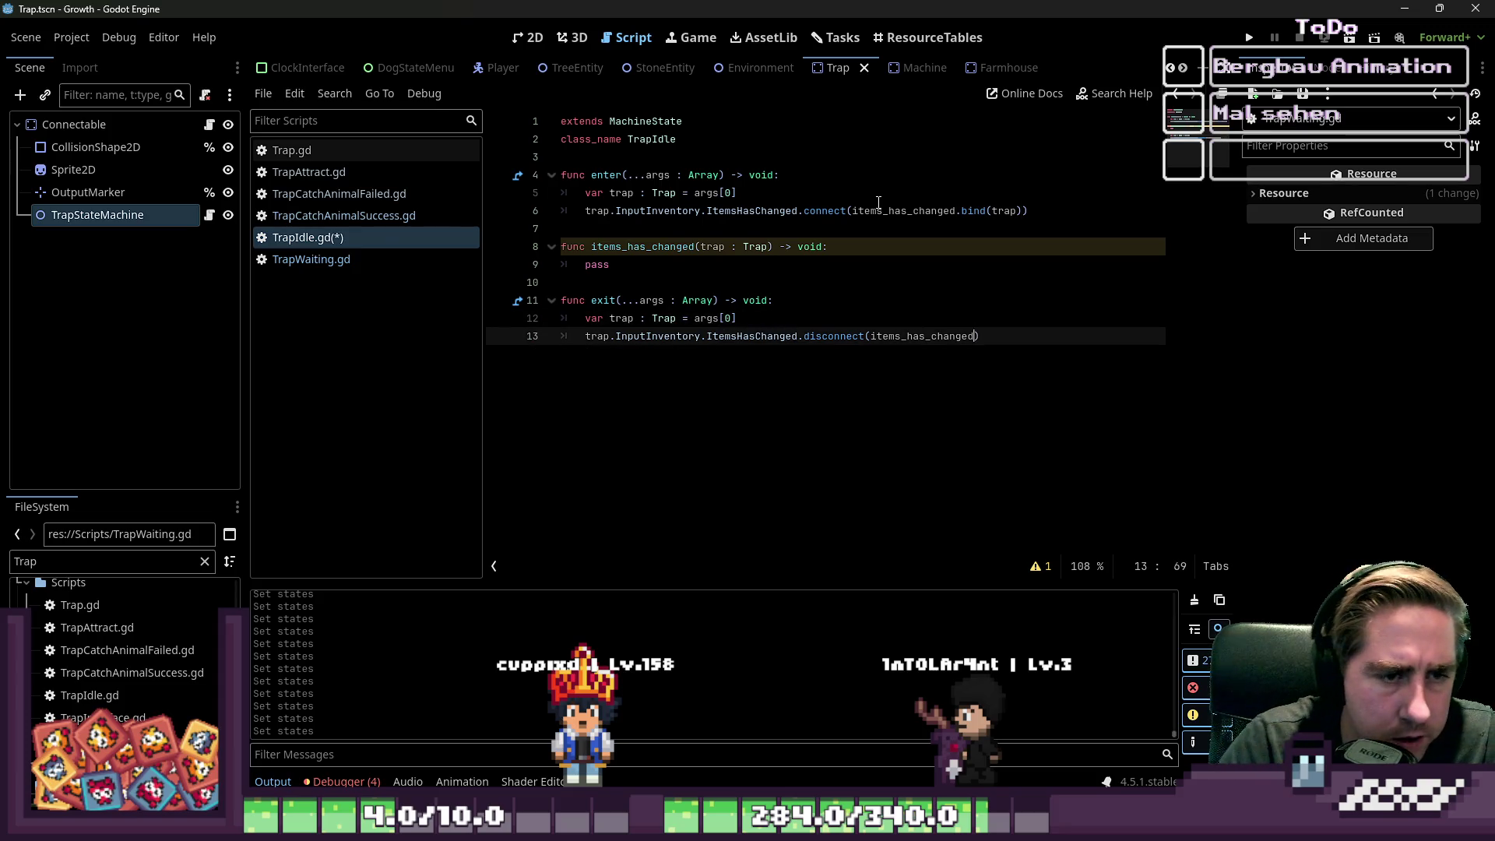
key("ctrl+shift+Left")
key("Up")
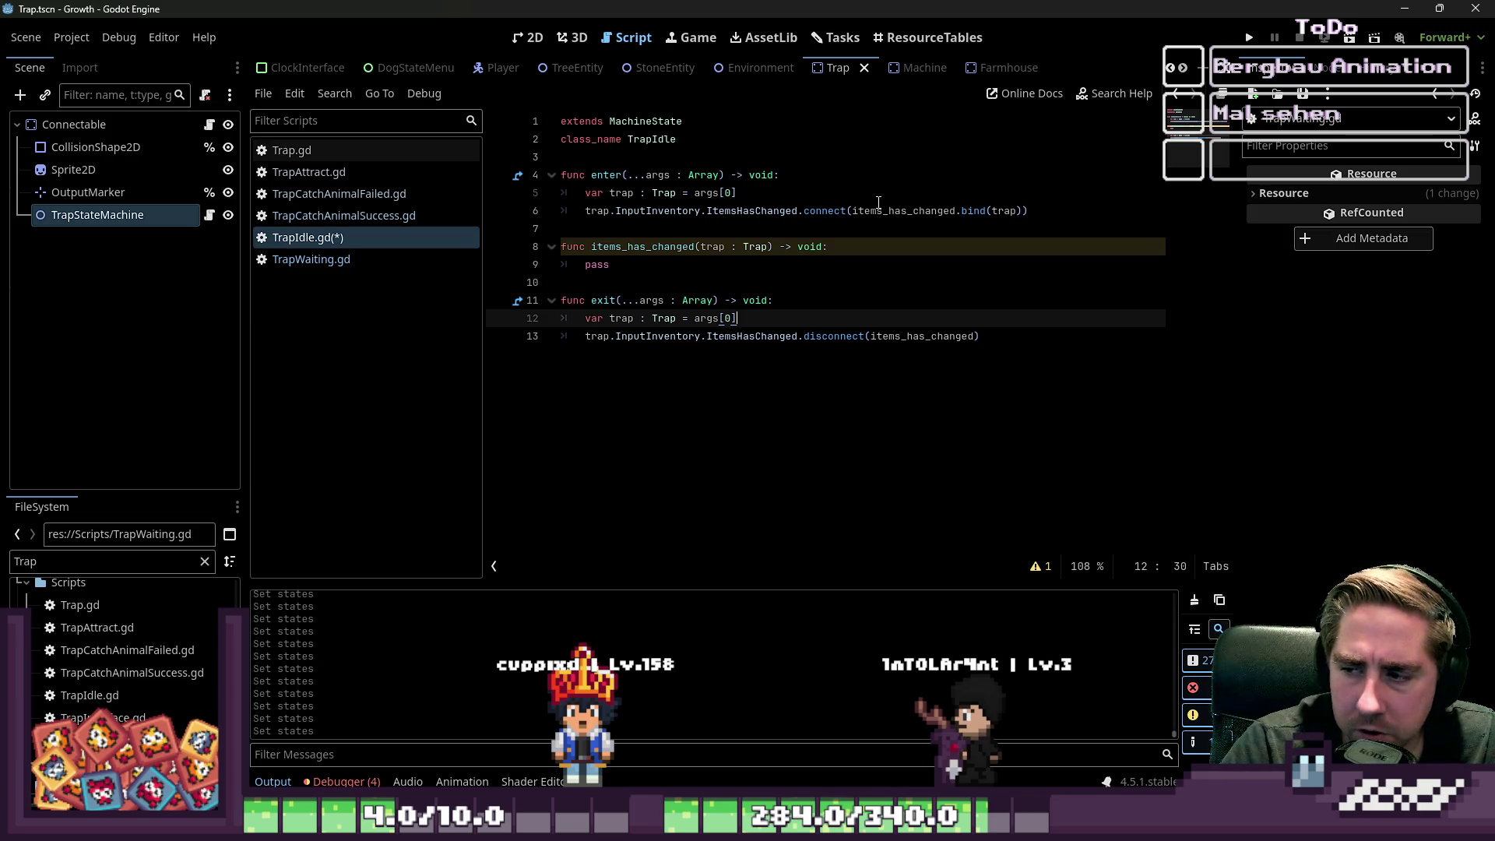
key("Up")
key("Up")
key("Up")
key("ctrl+shift+Left")
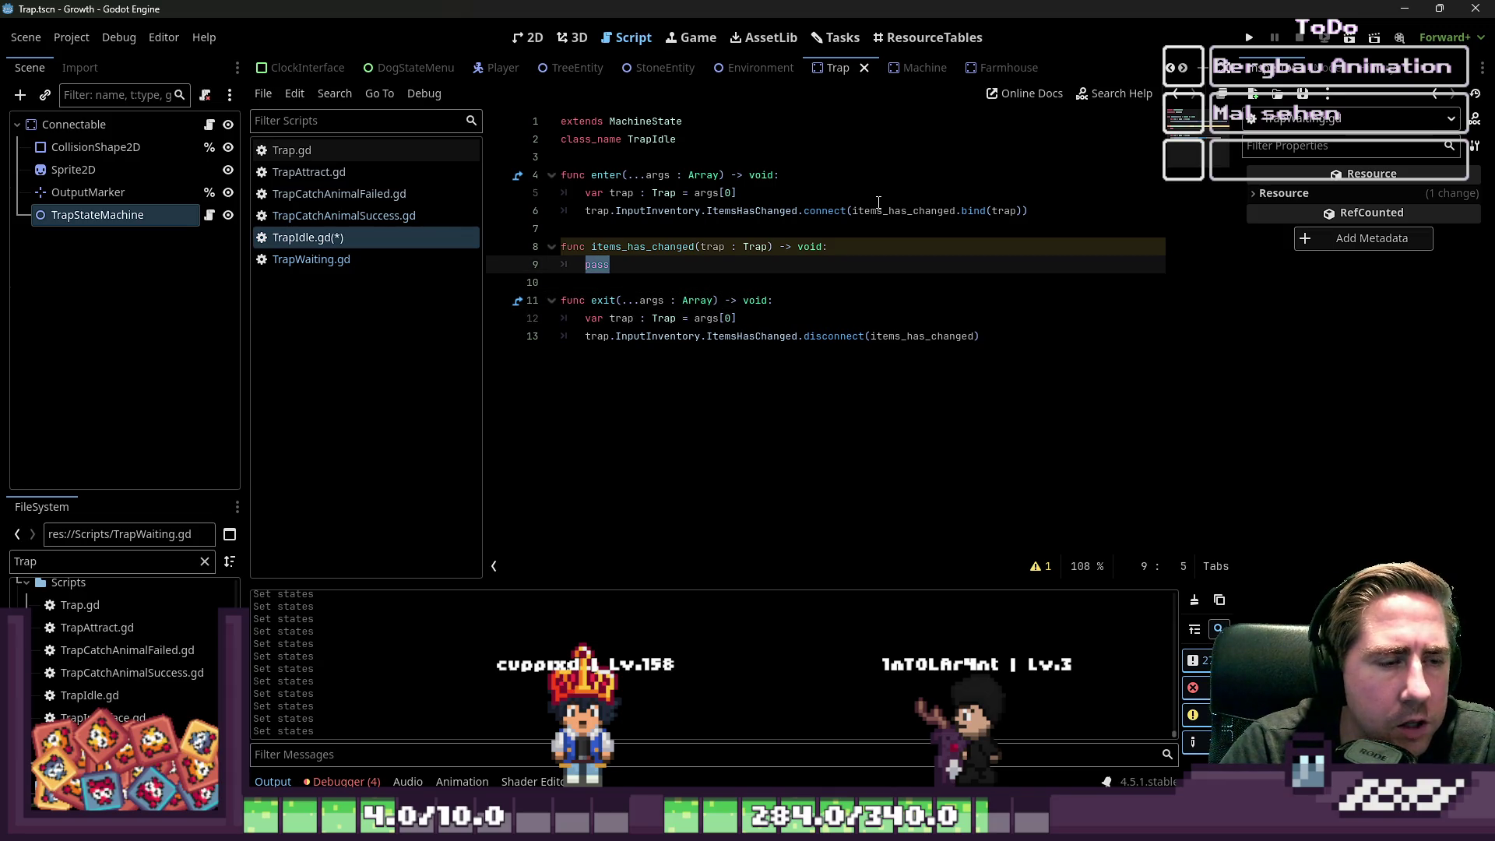
- Duplicate the connect line in enter for OutputInventory's ItemsHasChanged signal
key("Up")
key("Up")
key("Up")
key("Down")
key("ctrl+v")
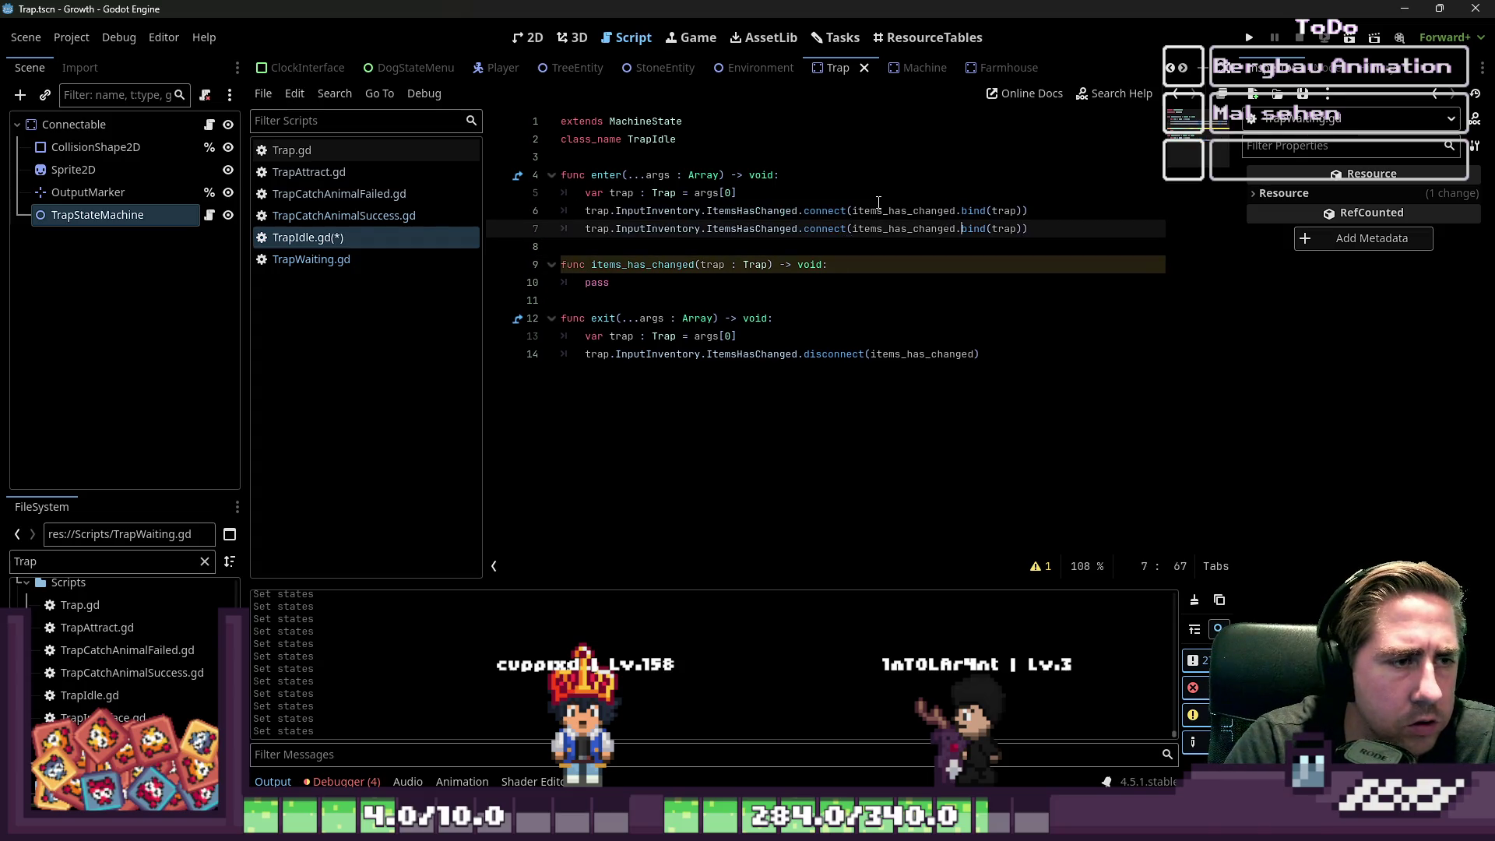
key("shift+Right")
key("shift+Right")
type("out")
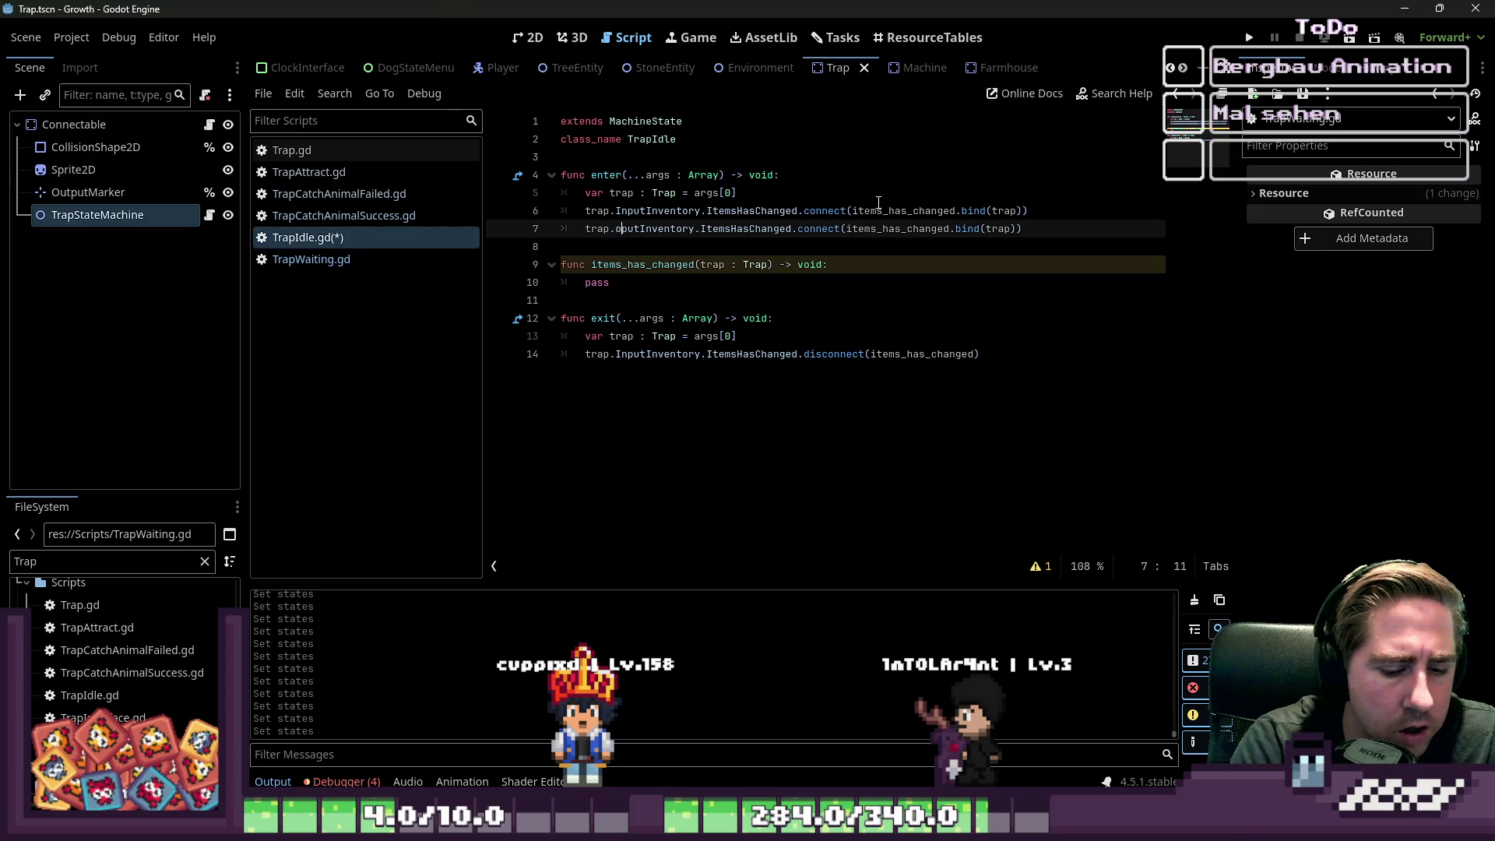
key("BackSpace")
type("O")
key("Left")
key("Left")
key("shift+End")
key("ctrl+c")
key("Down")
key("Down")
key("Down")
- Add an OutputInventory disconnect line without bind to exit and save TrapIdle.gd
key("Return")
key("ctrl+v")
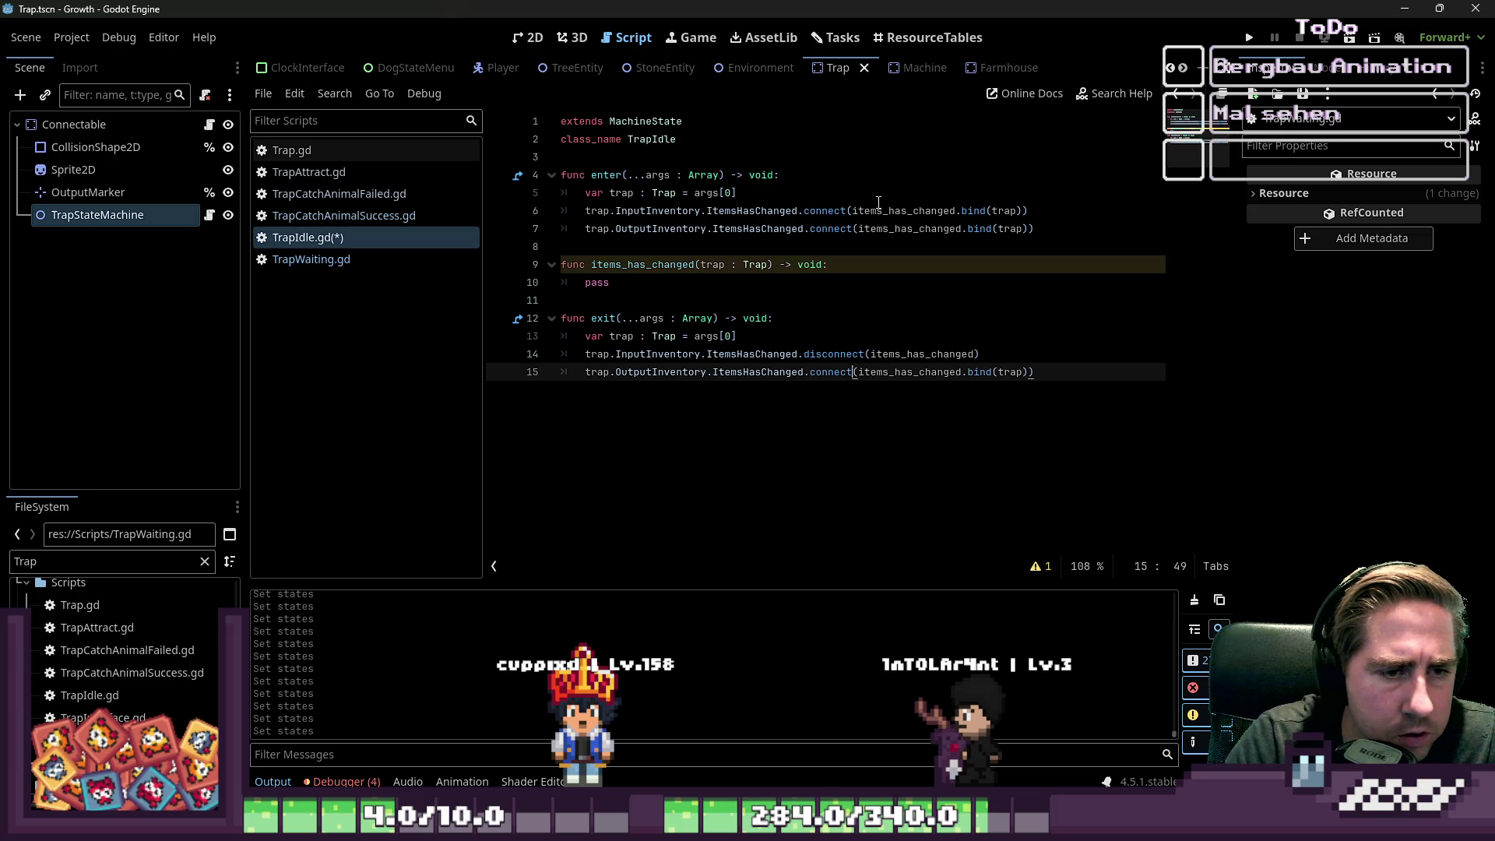
key("ctrl+shift+Right")
key("shift+Right")
key("shift+Right")
key("shift+Right")
key("BackSpace")
key("BackSpace")
type("dis")
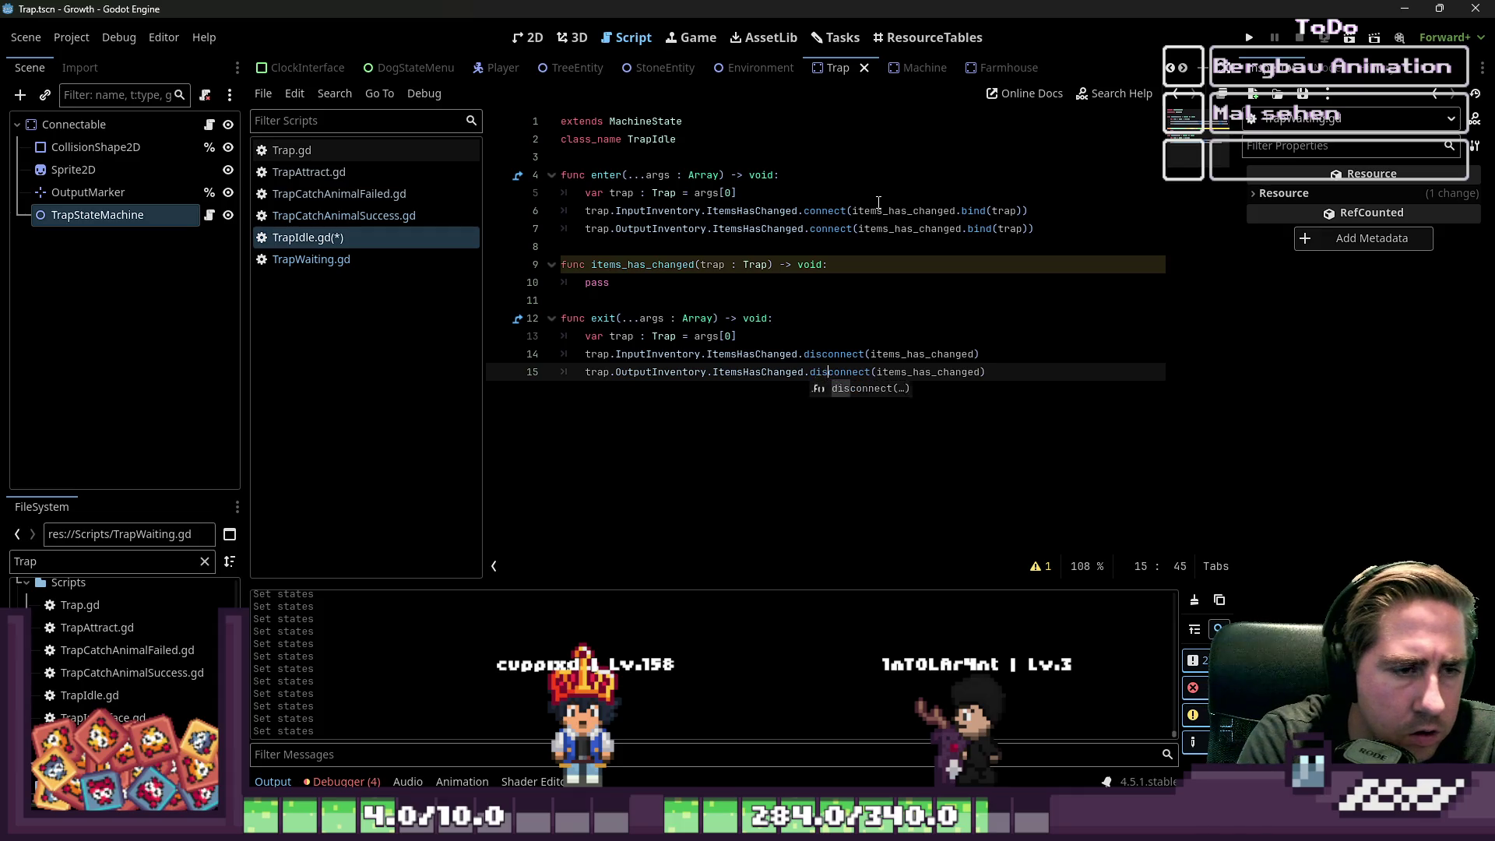
key("Up")
key("Up")
key("Up")
key("ctrl+s")
- Reset the items_has_changed body to pass and start a new line
key("ctrl+shift+Left")
key("BackSpace")
type("trap")
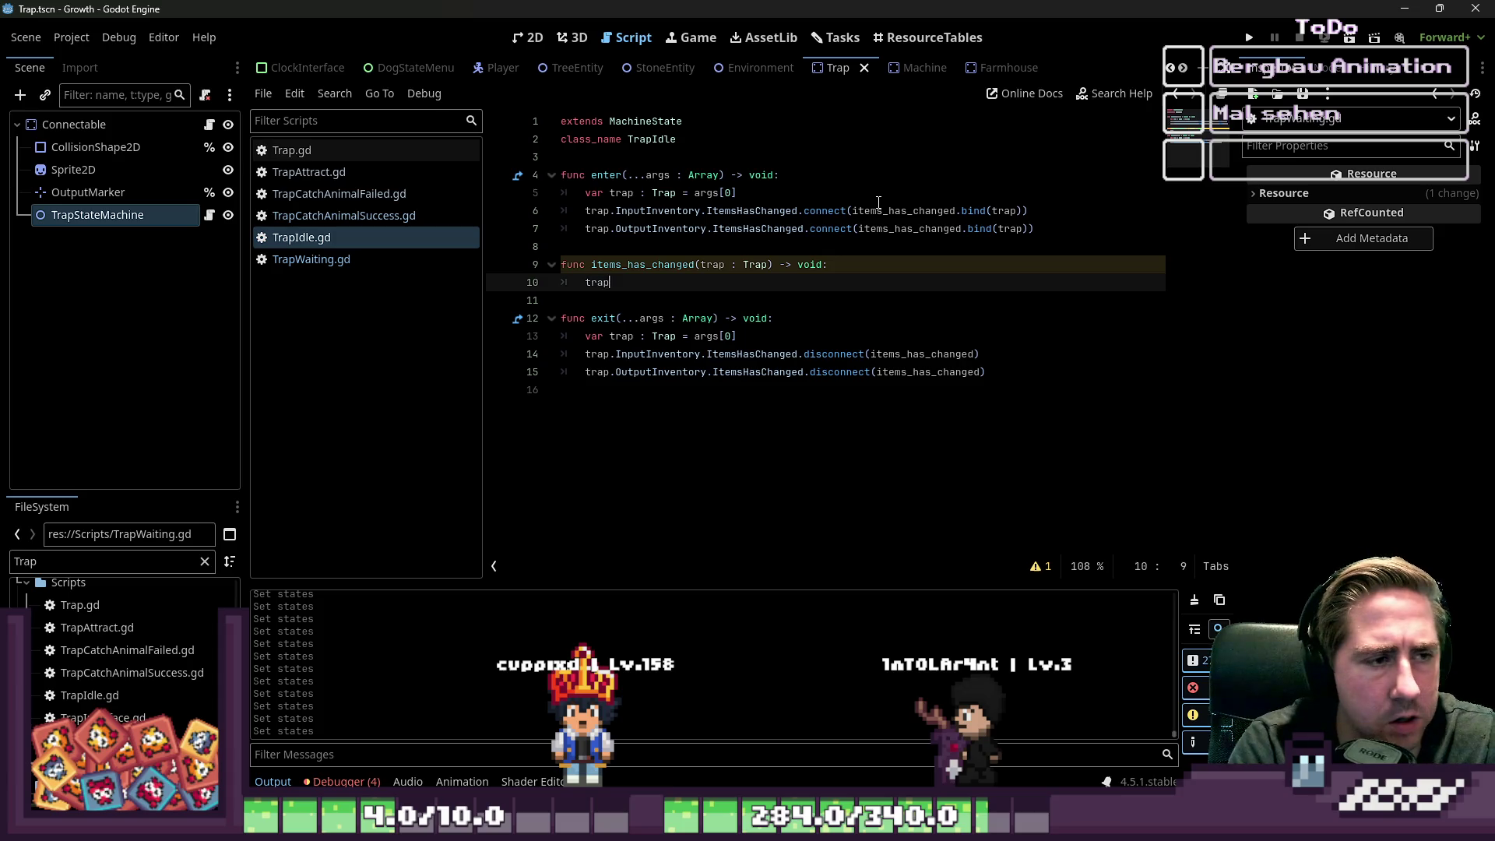
key("ctrl+BackSpace")
type("pass")
key("Return")
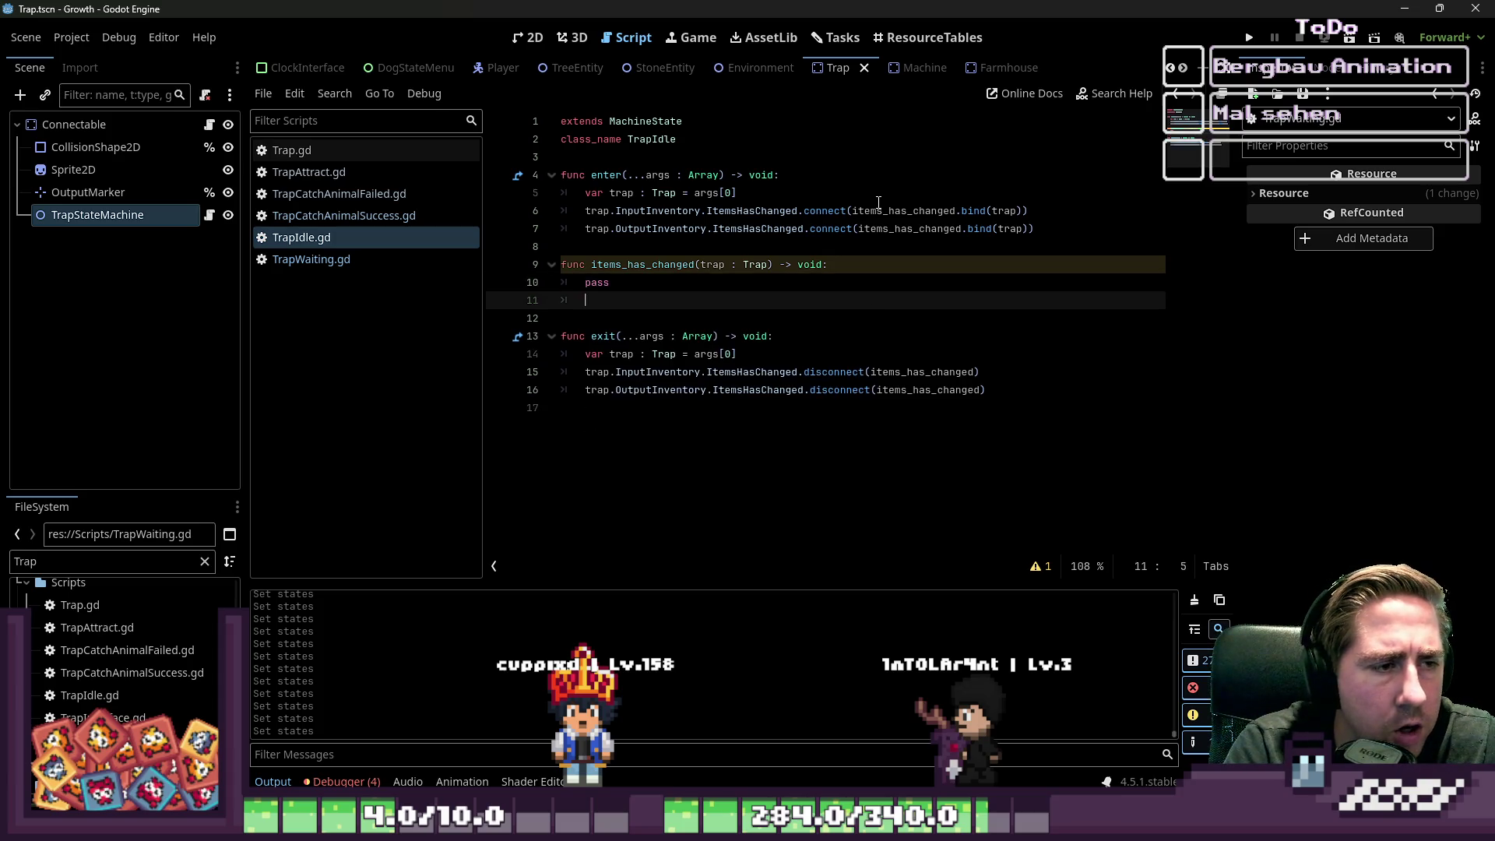
- Try a match on trap.OutputInventory, then delete it along with pass
type("match")
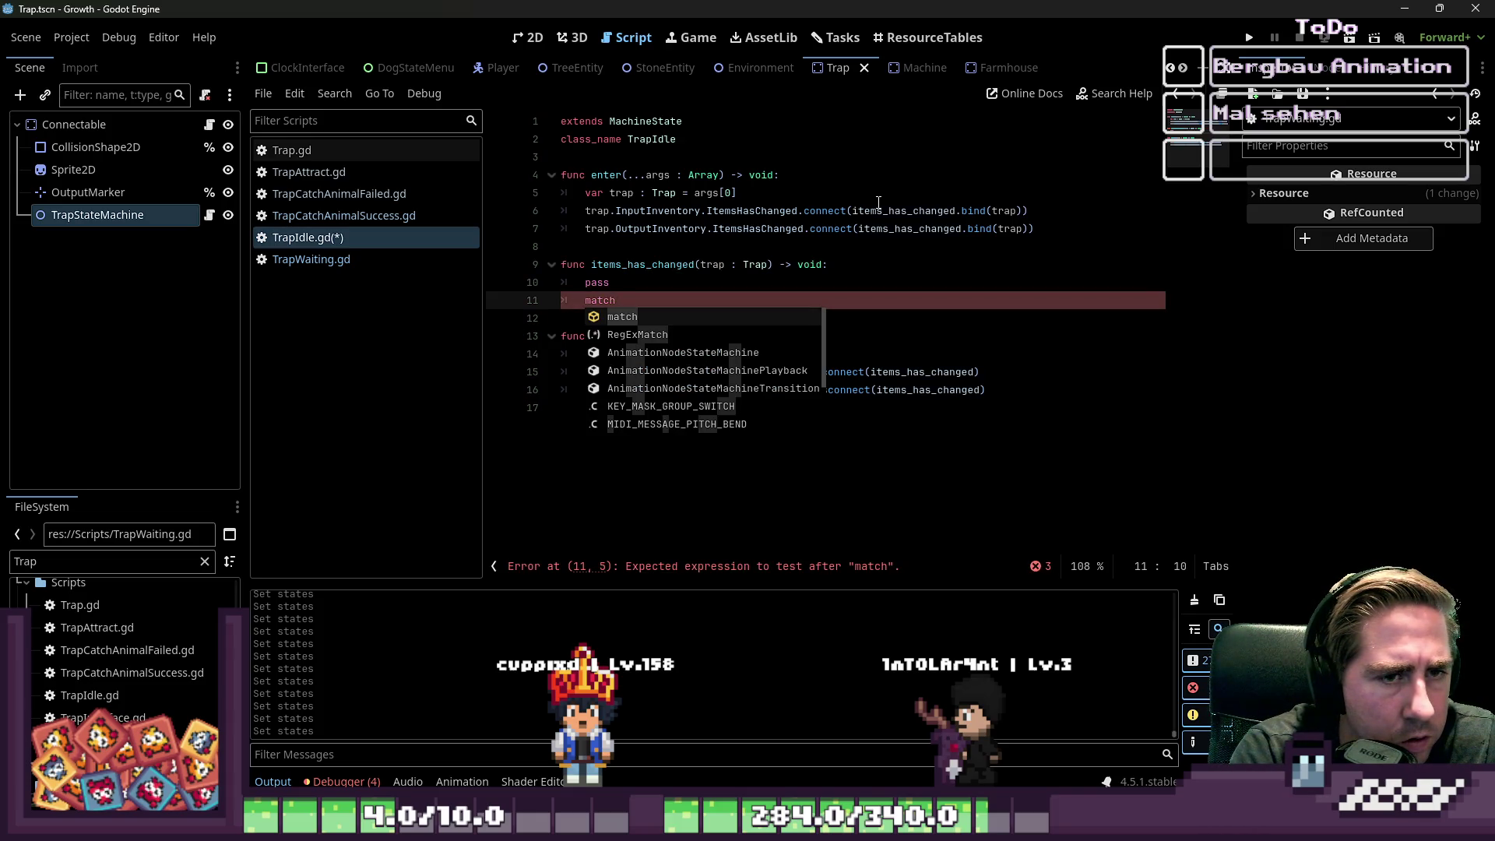
type(" trap.O")
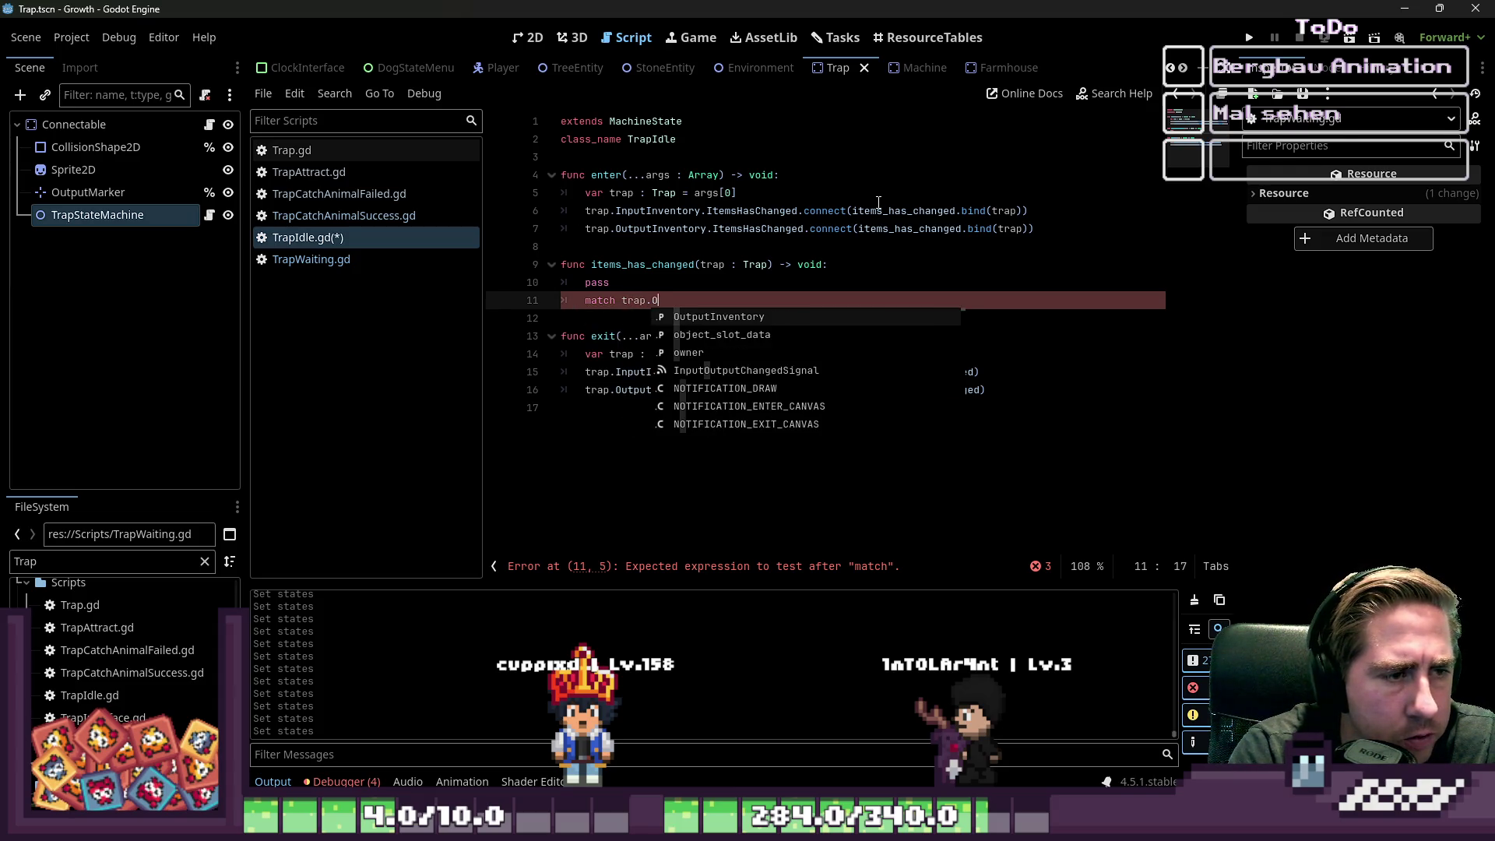
key("Return")
type(".")
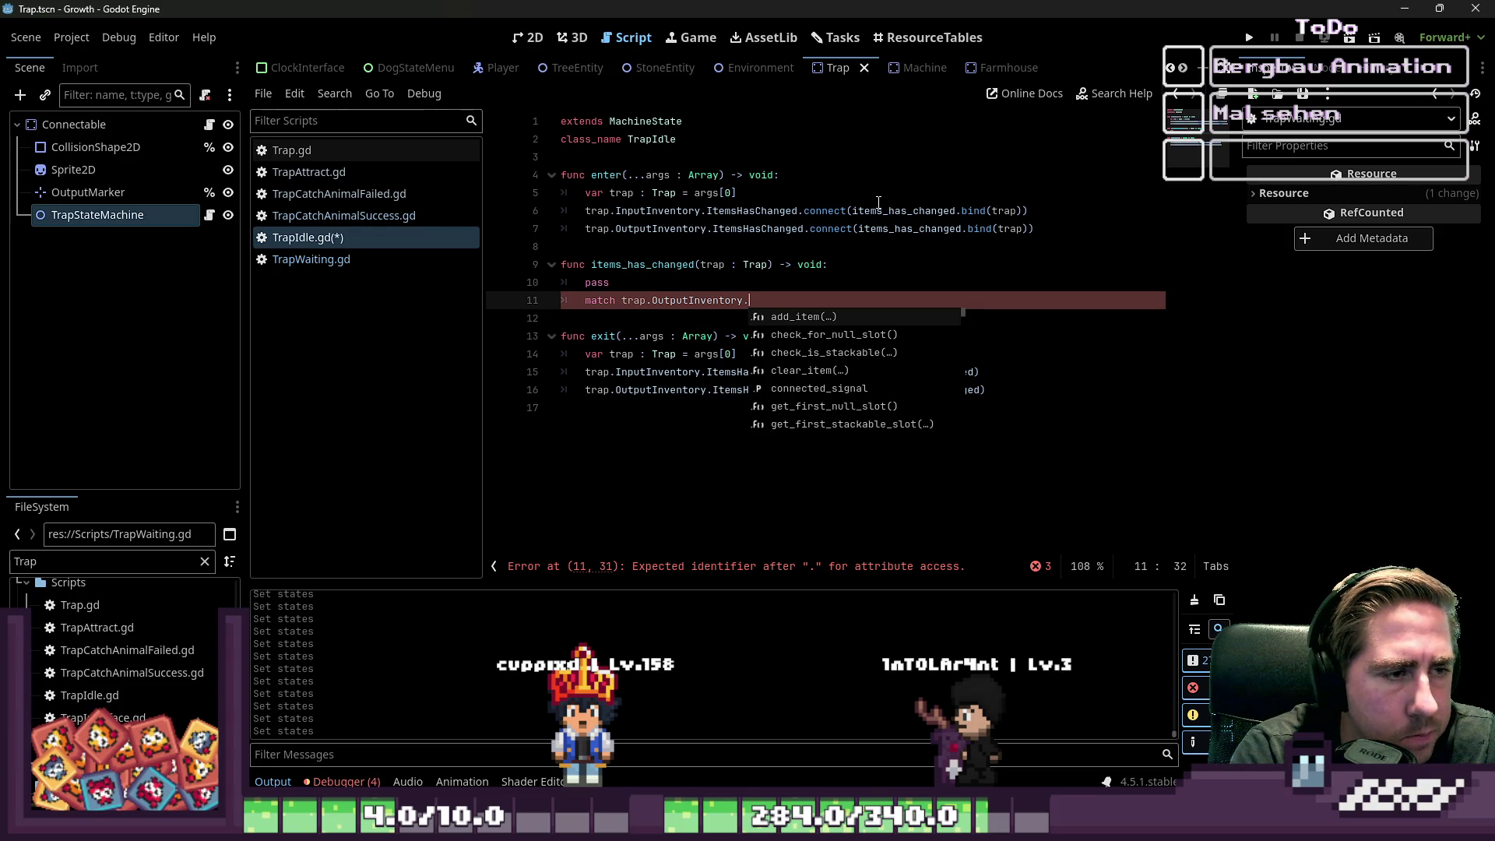
key("ctrl+shift+Left")
key("ctrl+shift+Left")
key("ctrl+shift+Left")
key("BackSpace")
key("BackSpace")
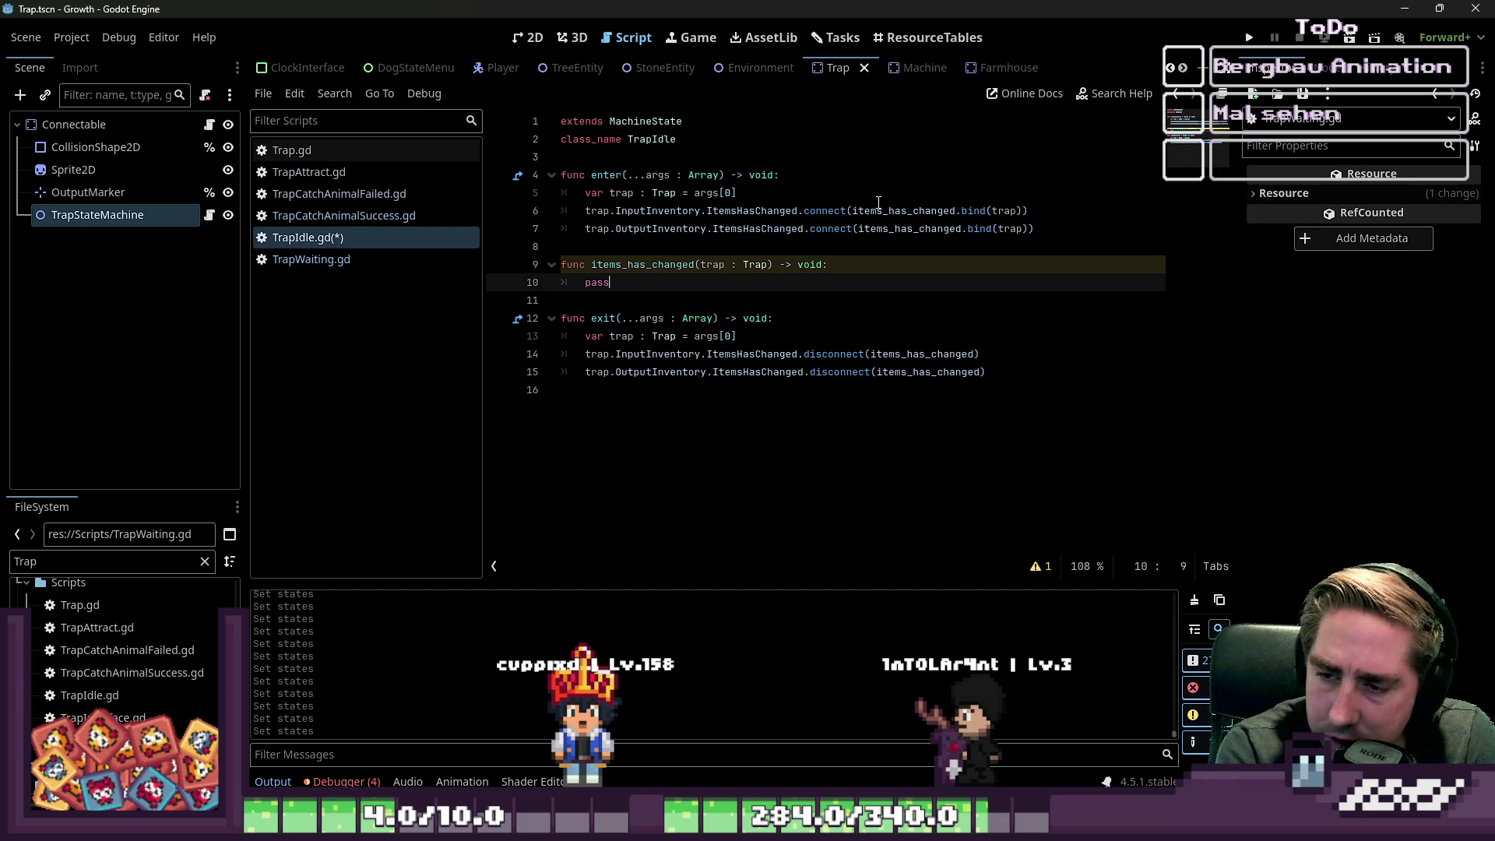
key("BackSpace")
key("BackSpace")
key("BackSpace")
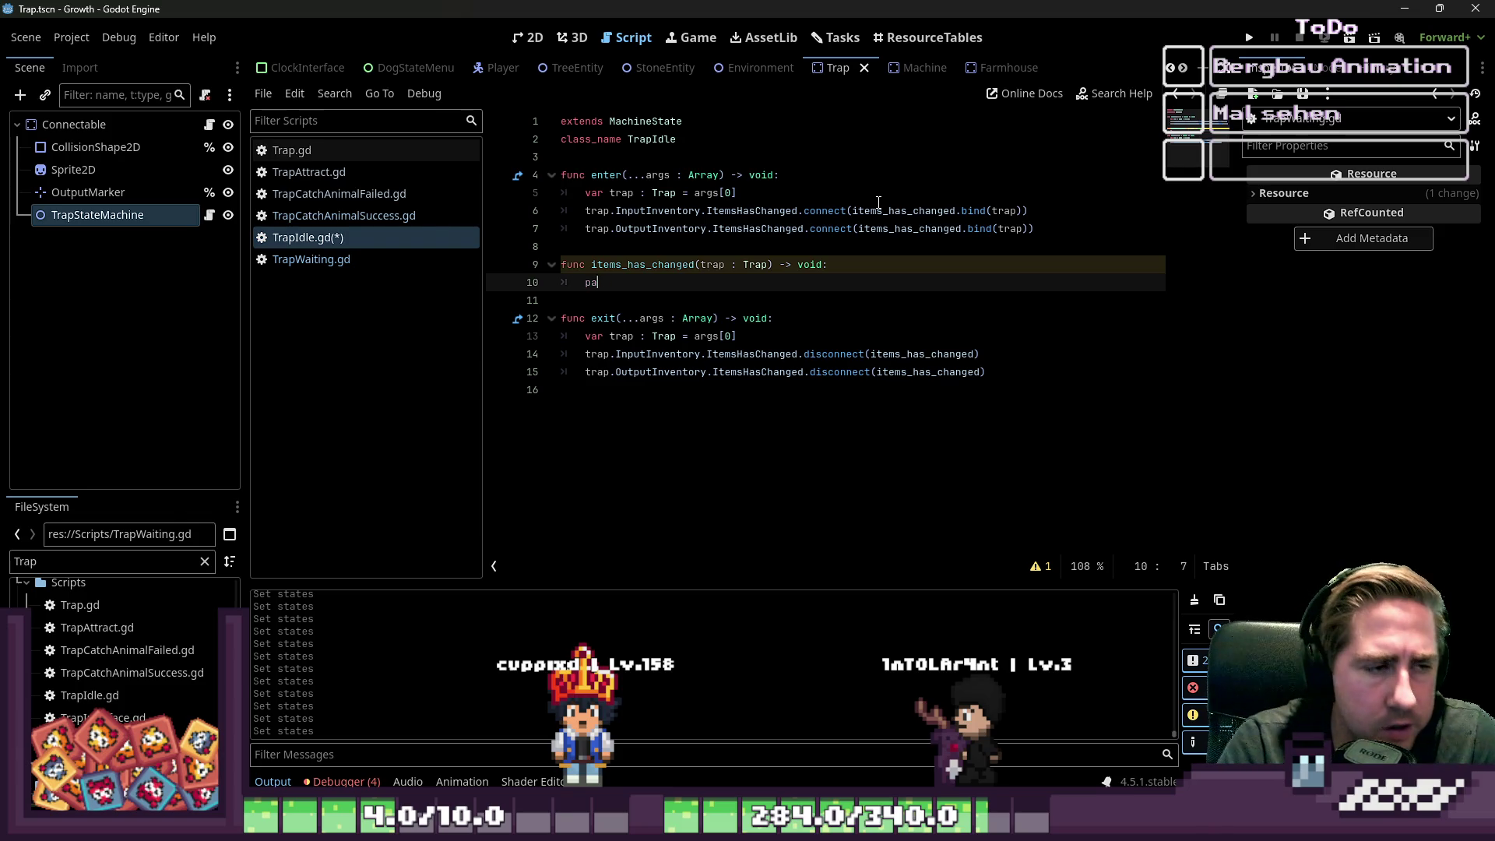
- Declare input_inv_bool and output_inv_bool, the latter set to check_output_inventory()
type("var check_in")
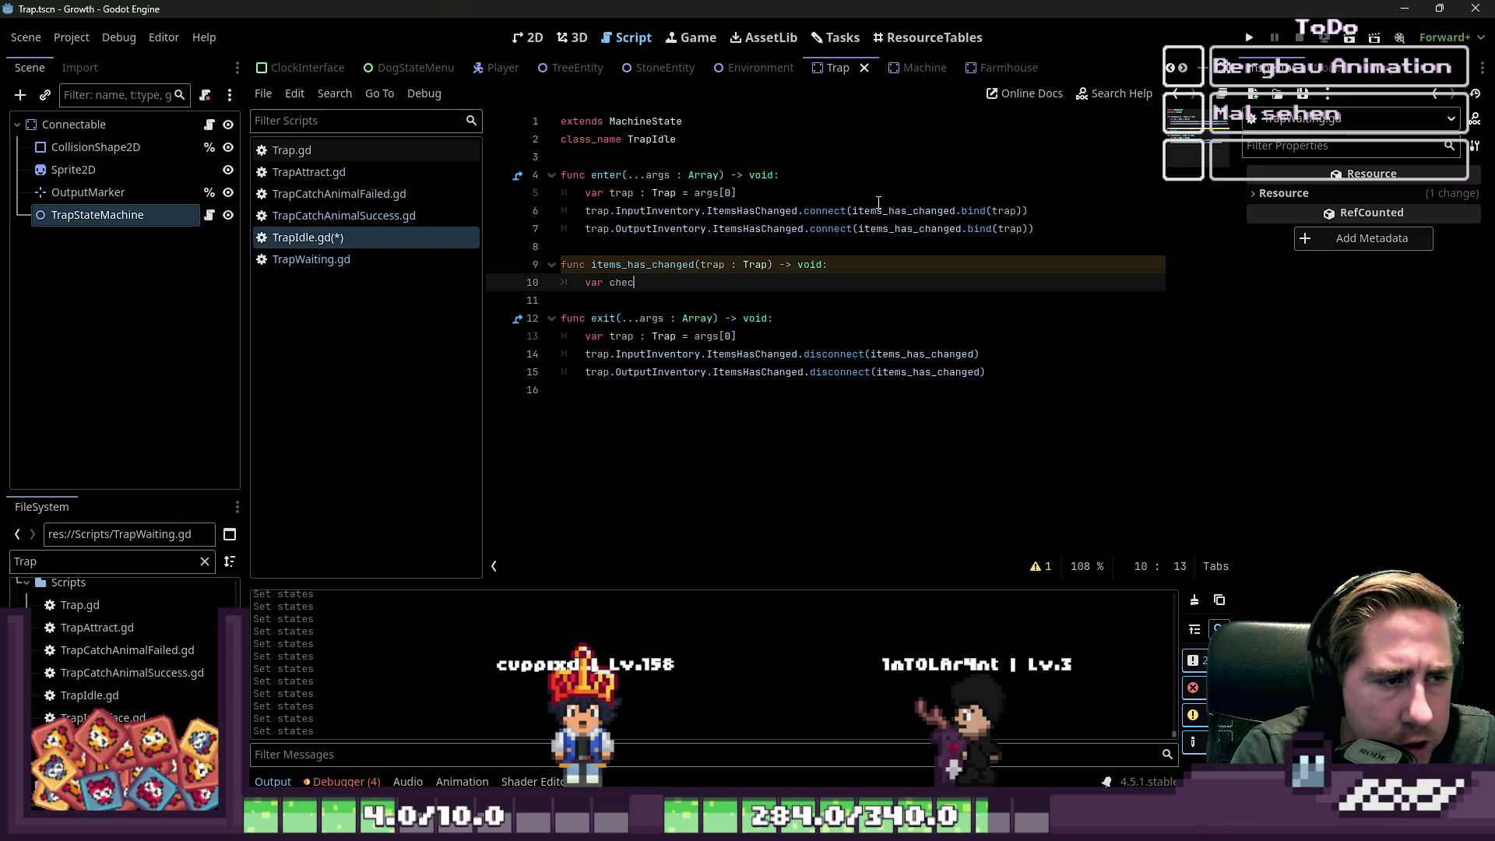
type("put")
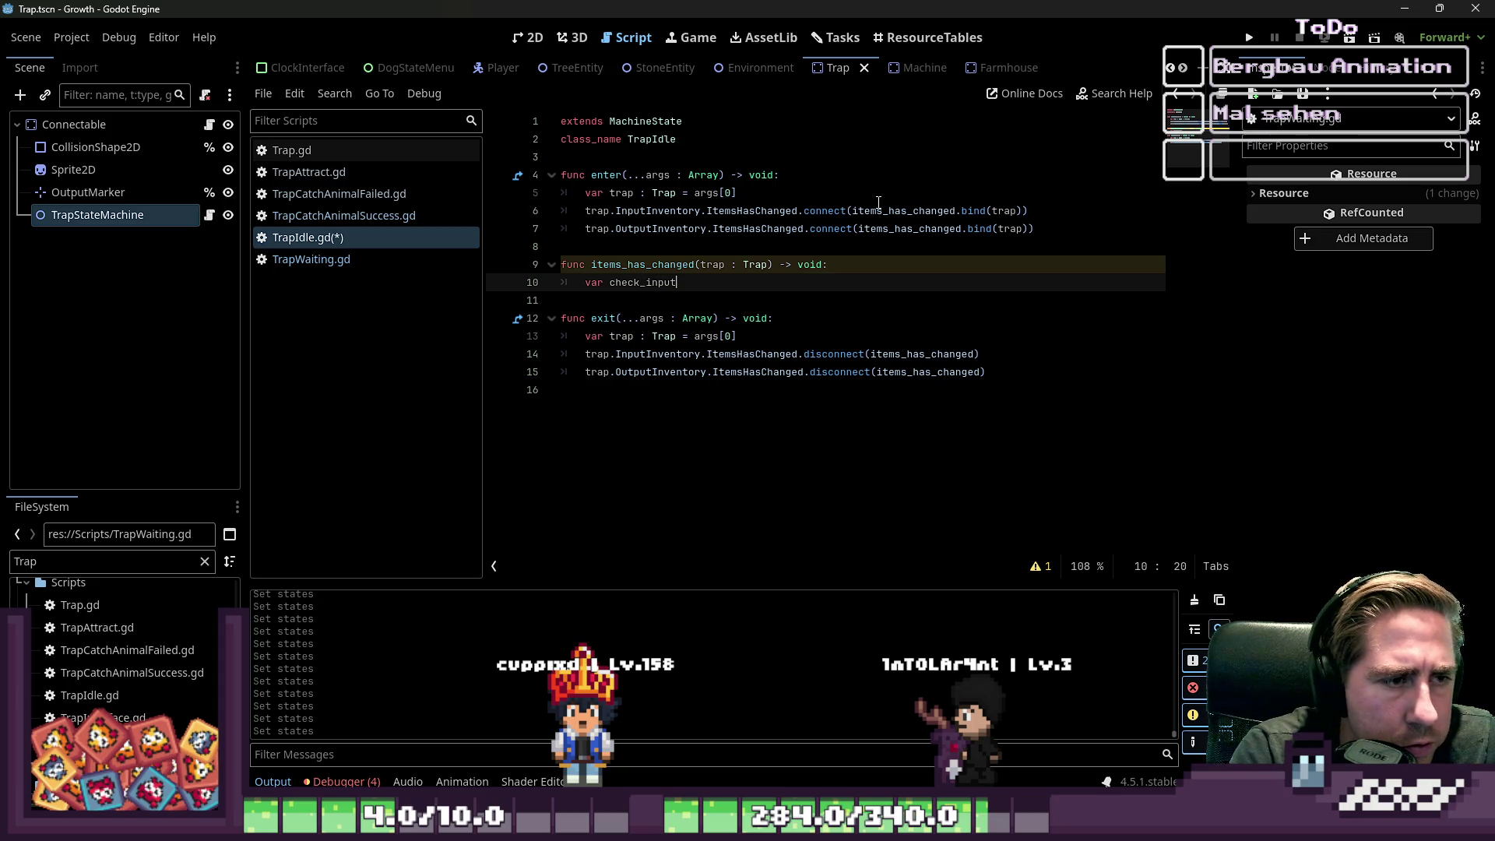
type("_inventory_item = ")
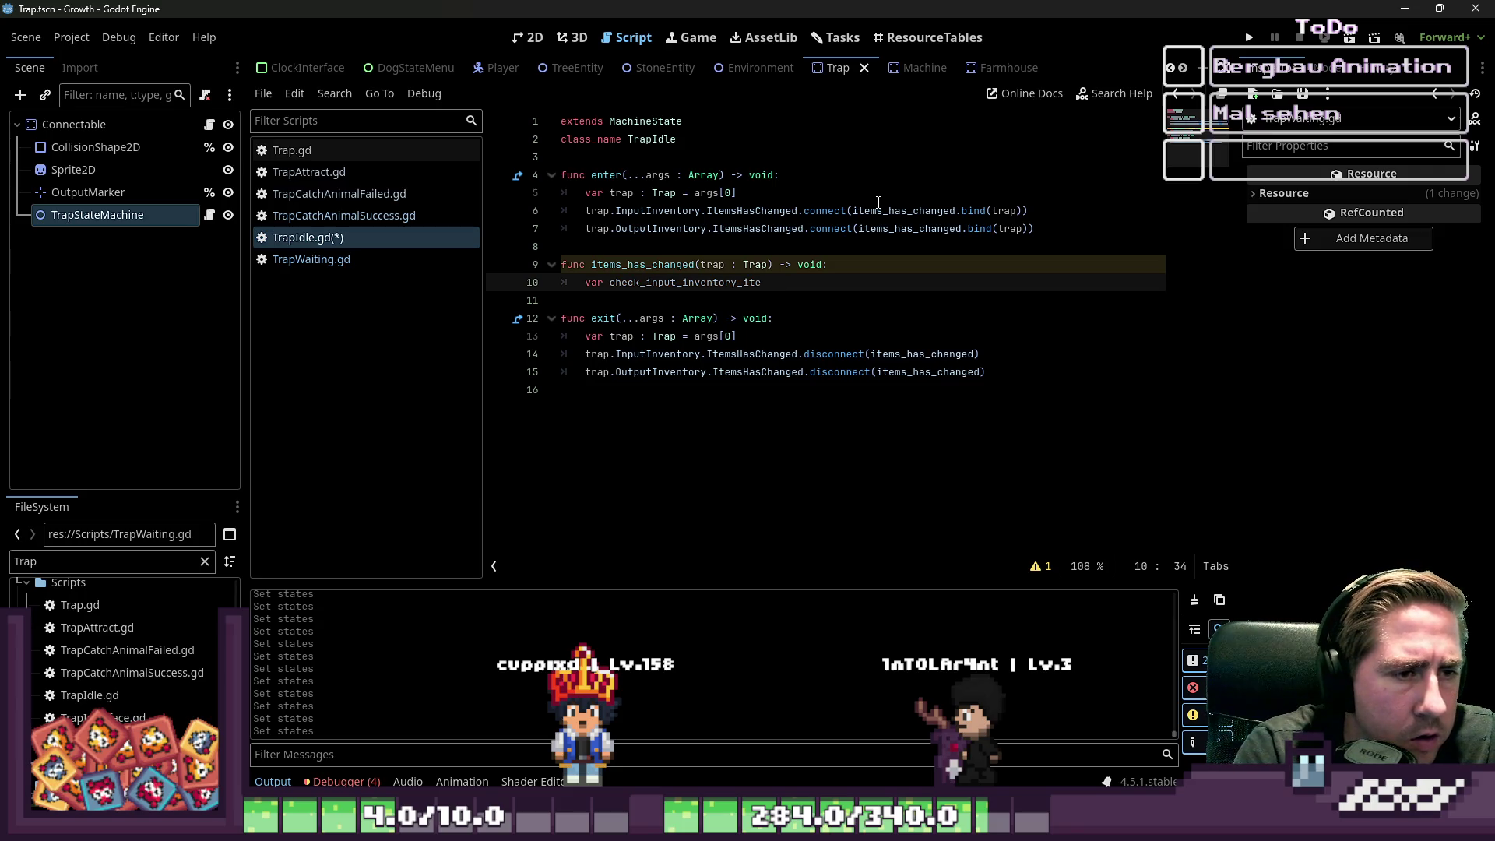
type("check")
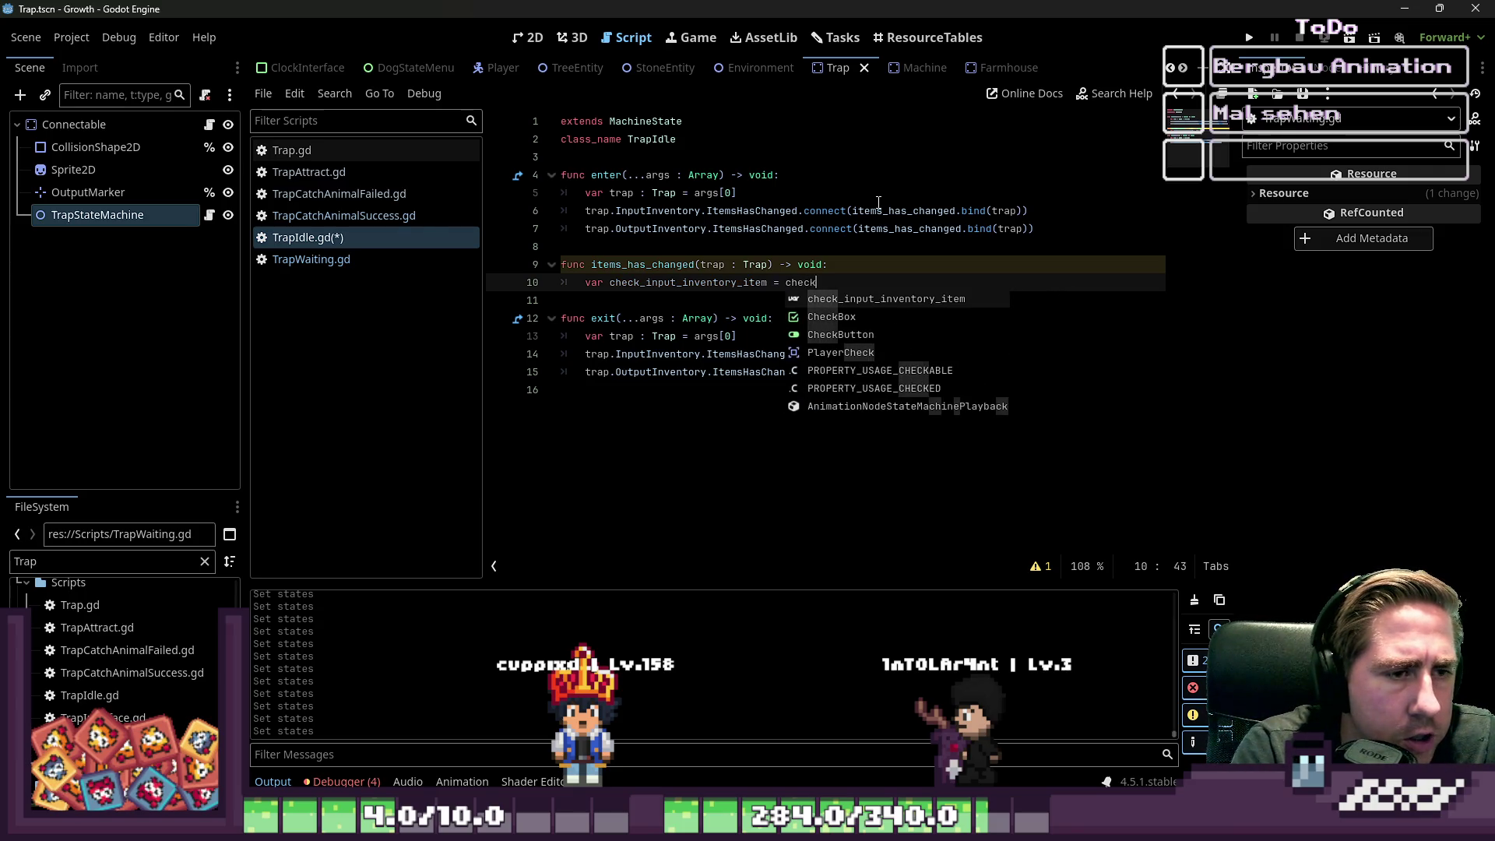
key("ctrl+Left")
key("ctrl+Left")
key("ctrl+shift+Left")
type("input_")
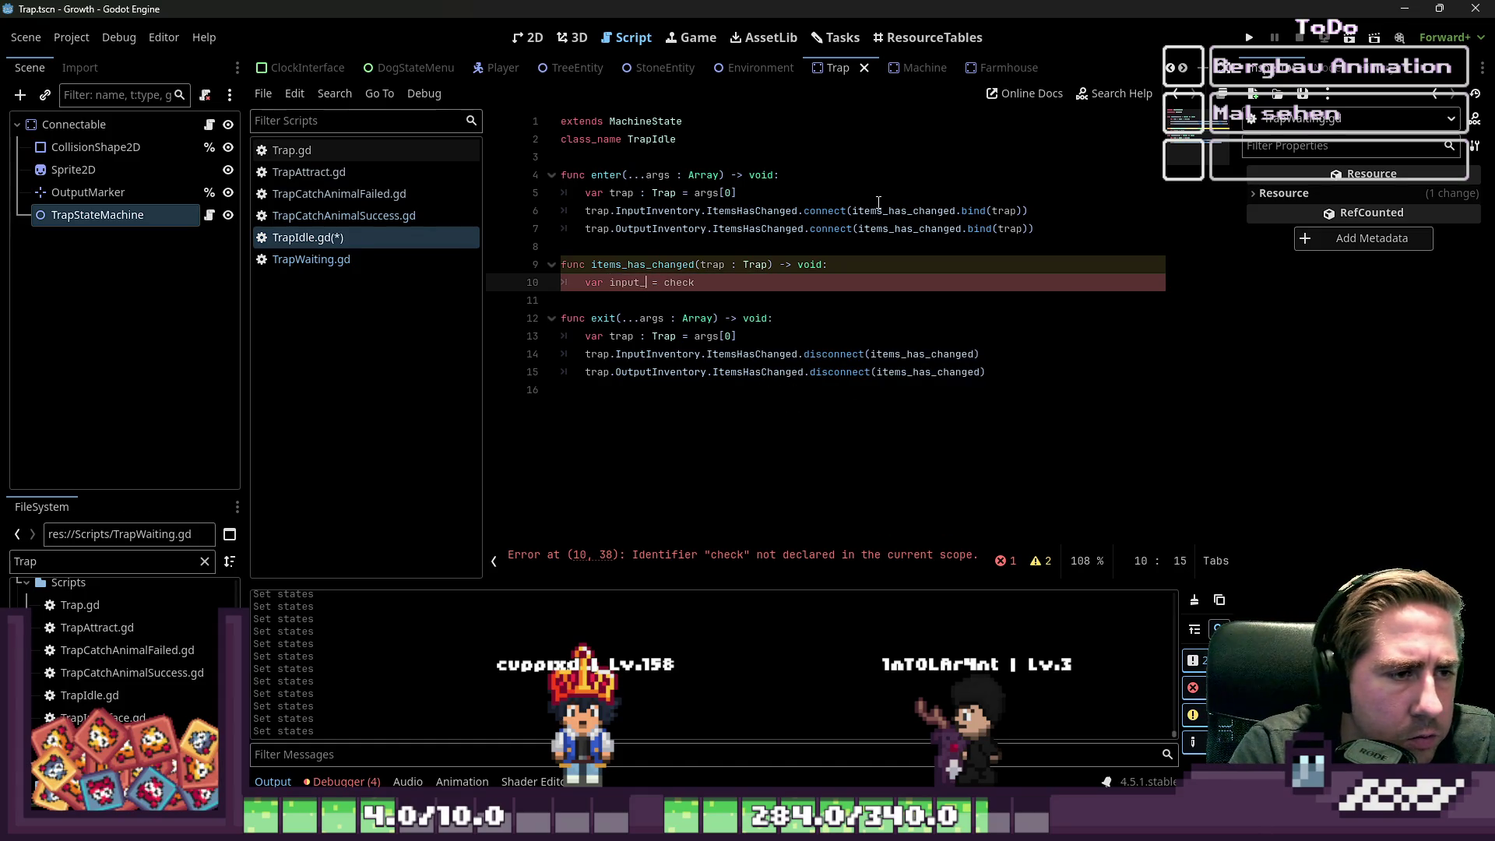
type("inv_bool")
key("Right")
key("End")
key("Return")
type("var op")
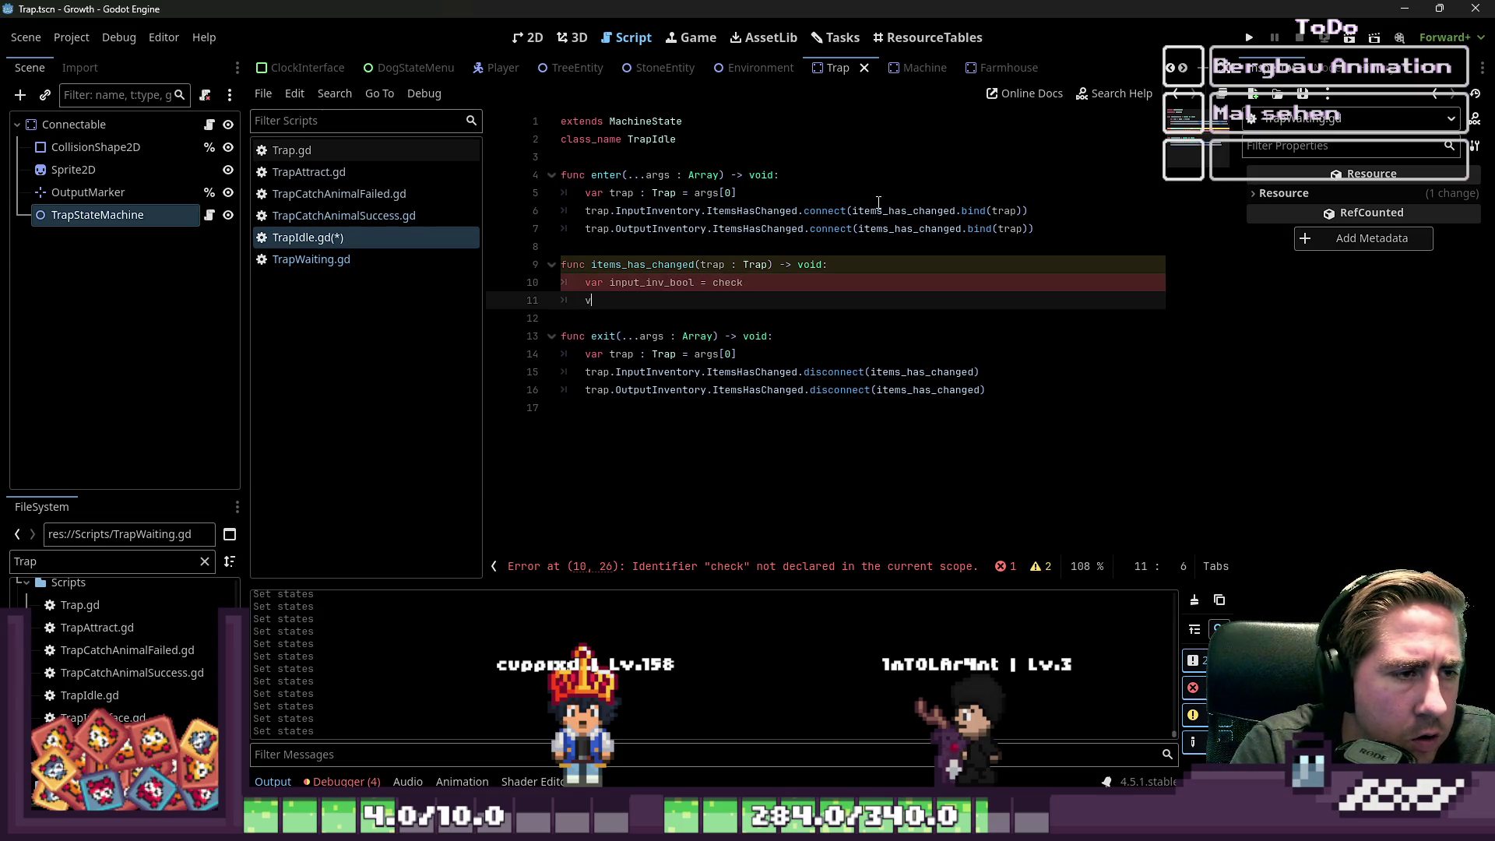
key("BackSpace")
type("ut")
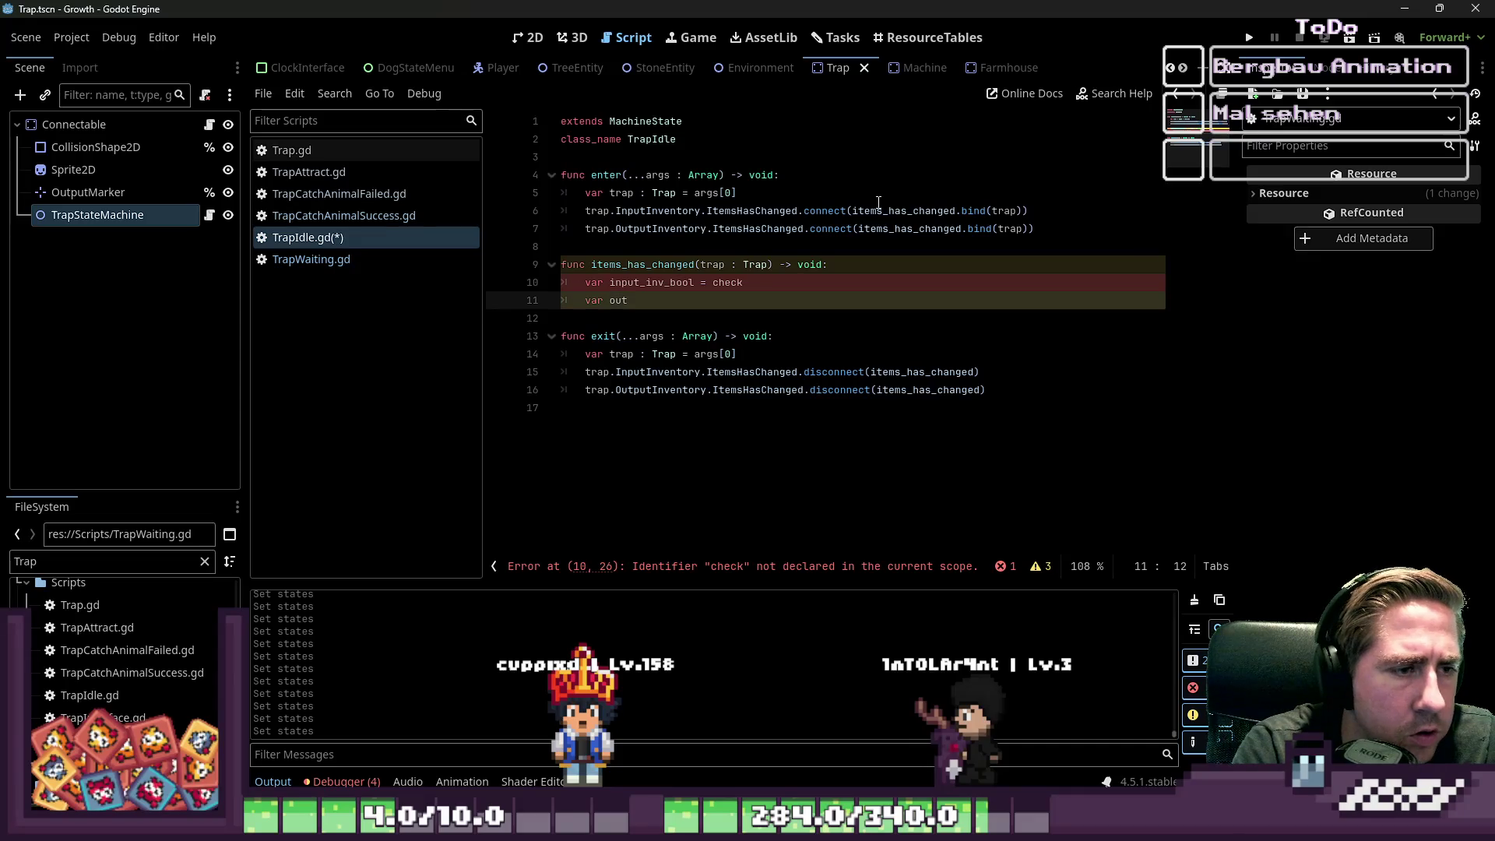
type("put_inv_bool")
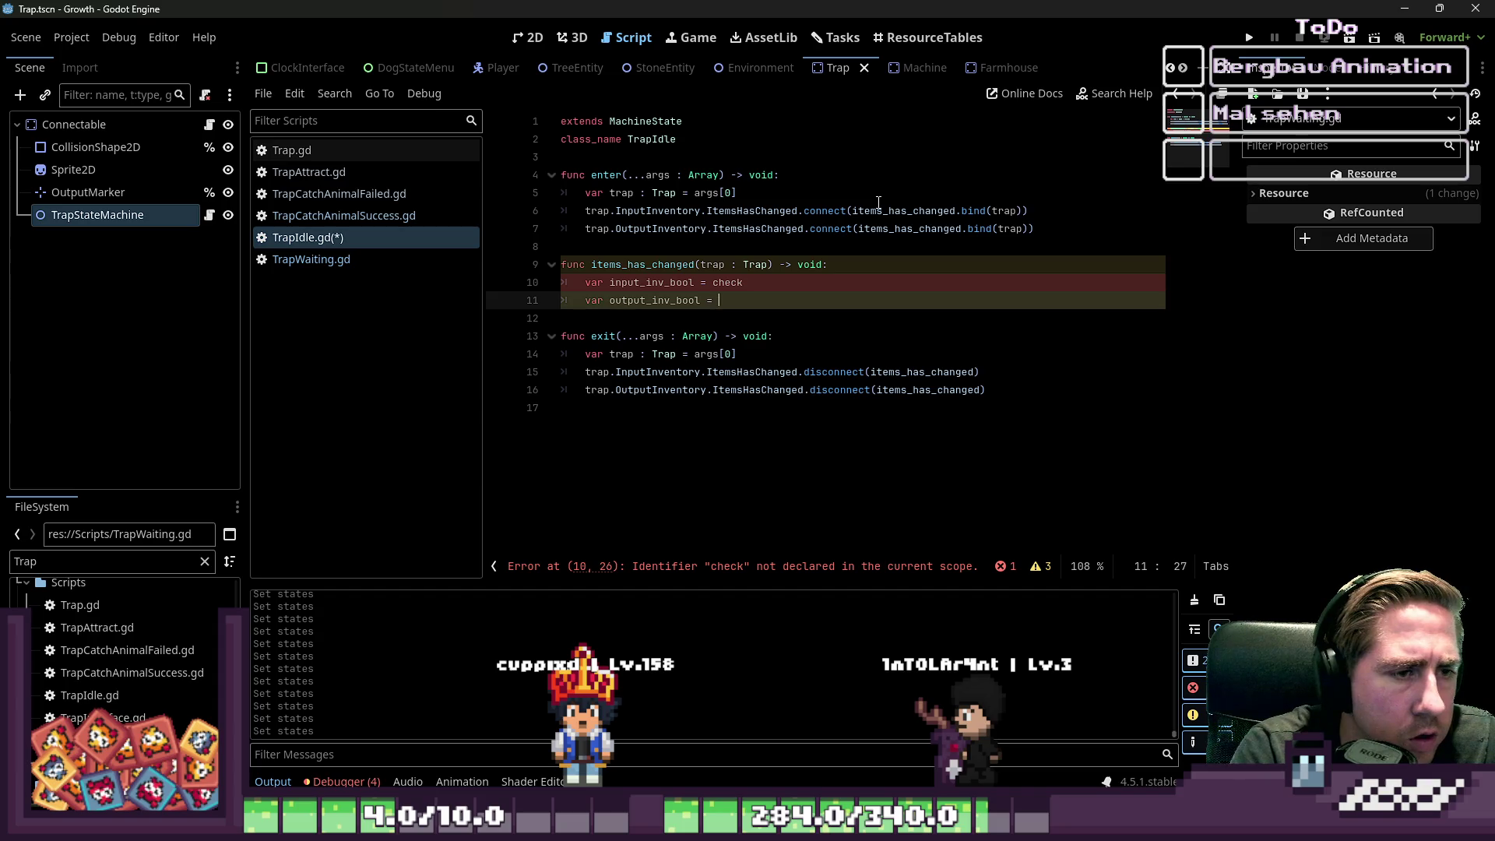
type(" = check_out")
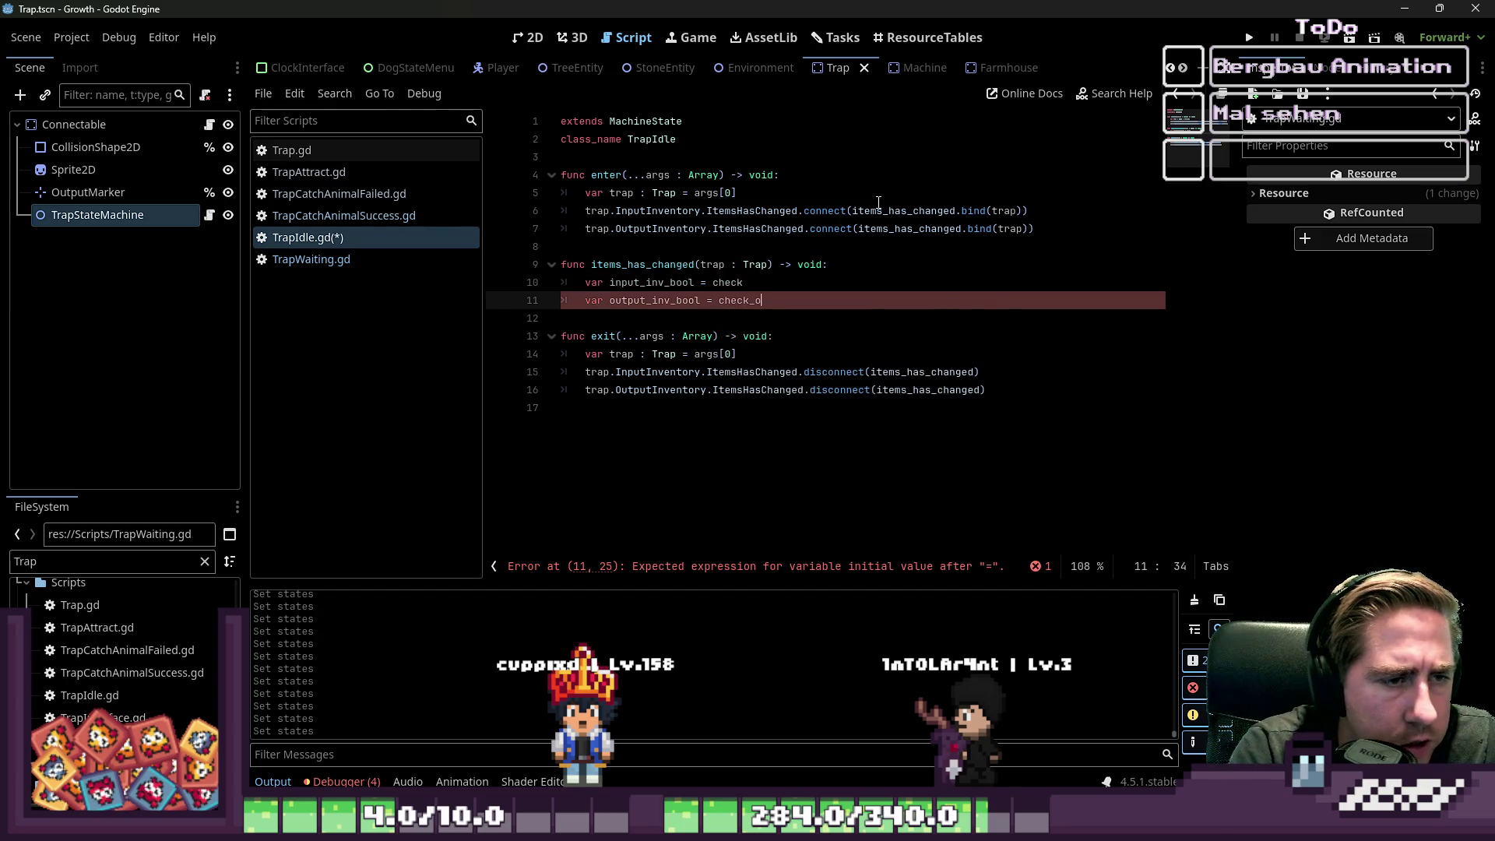
type("put")
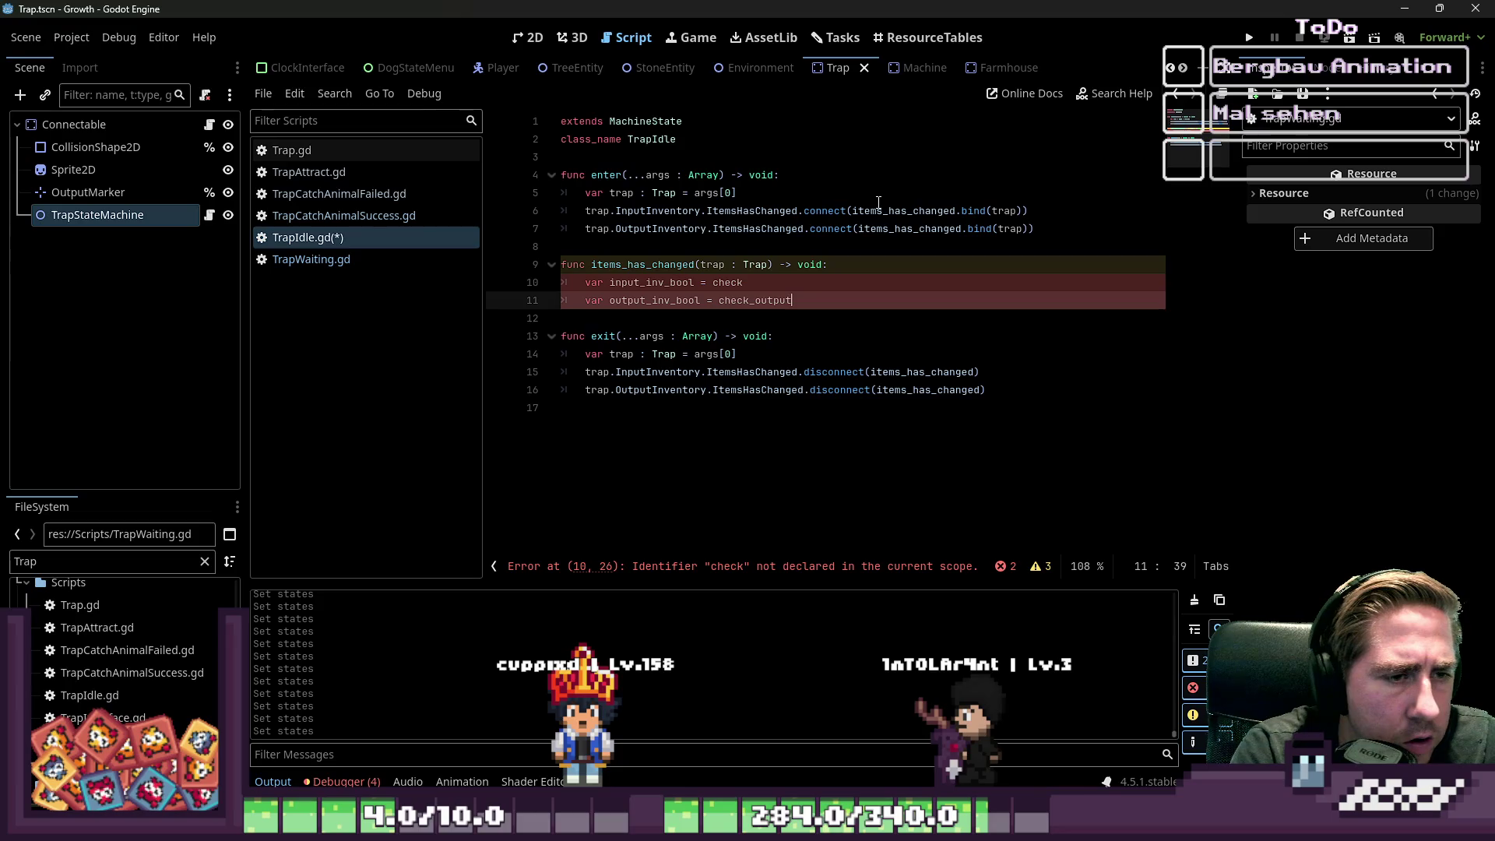
type("_inventory()")
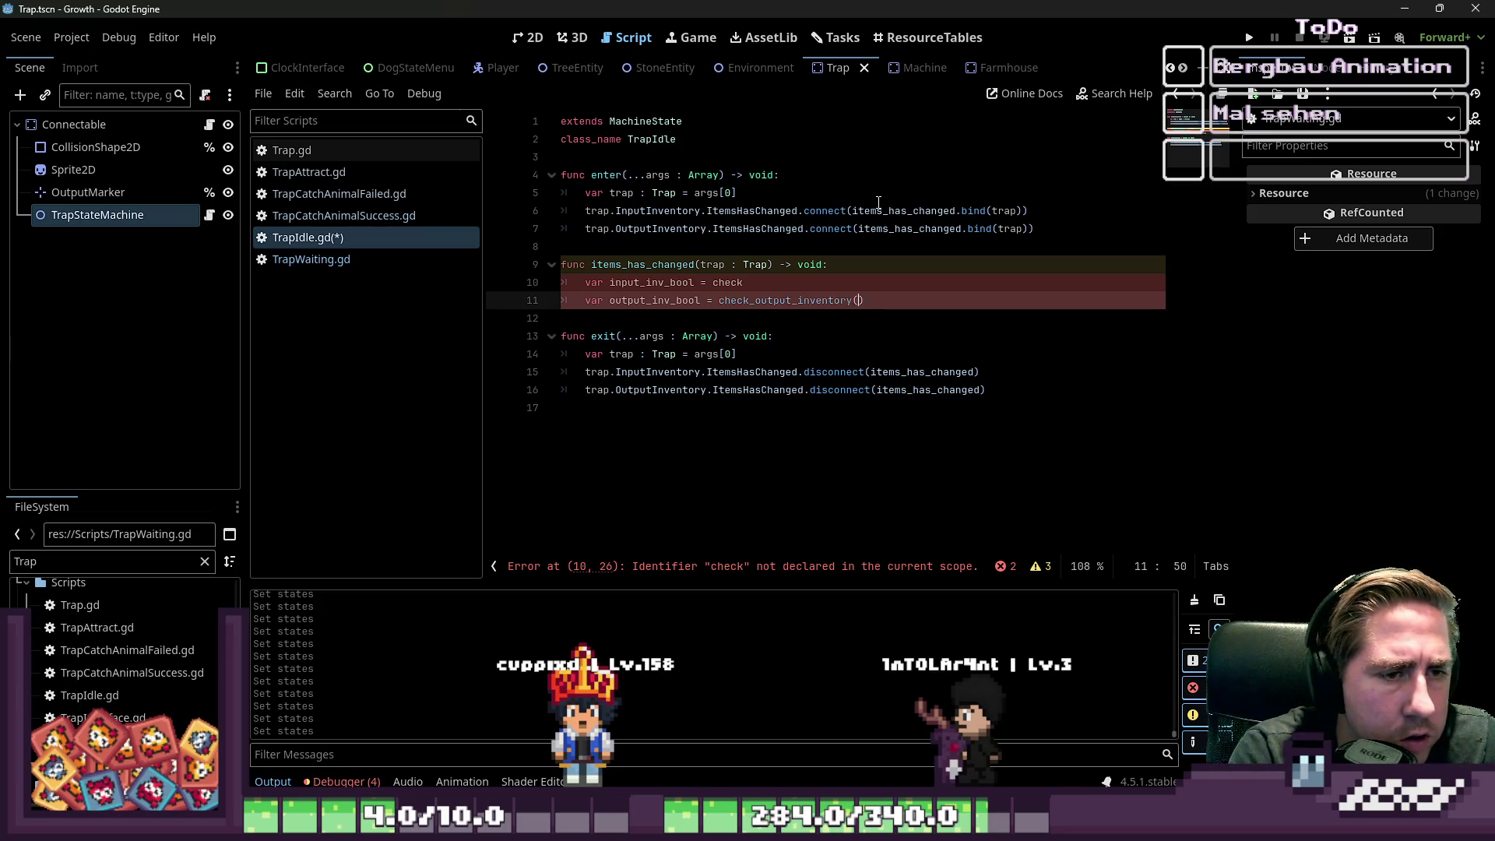
- Pass trap.InputInventory and trap.OutputInventory to the two check helper calls
key("Up")
type("input_i")
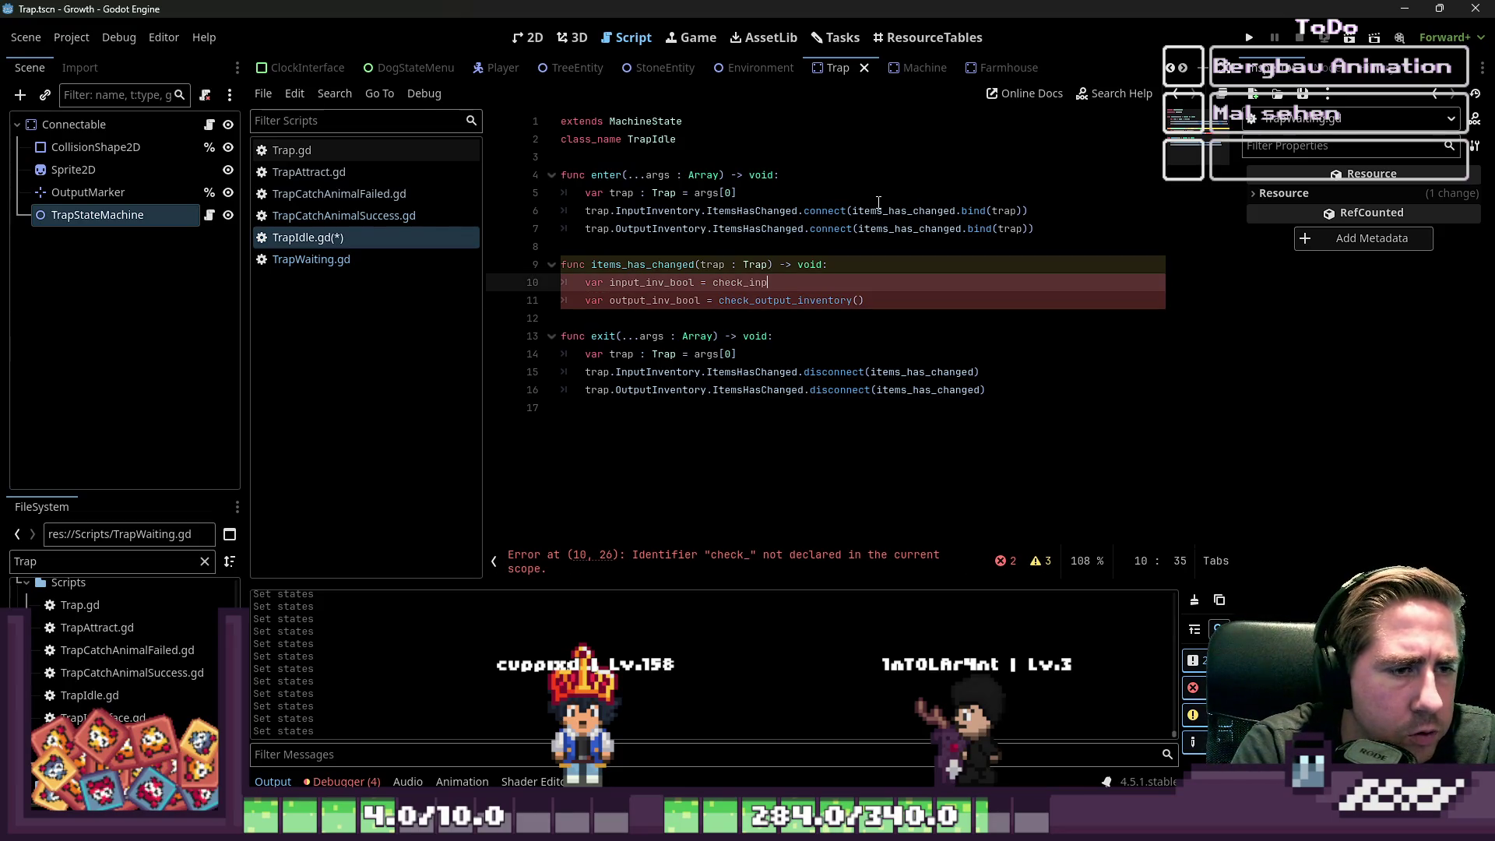
type("nventory(")
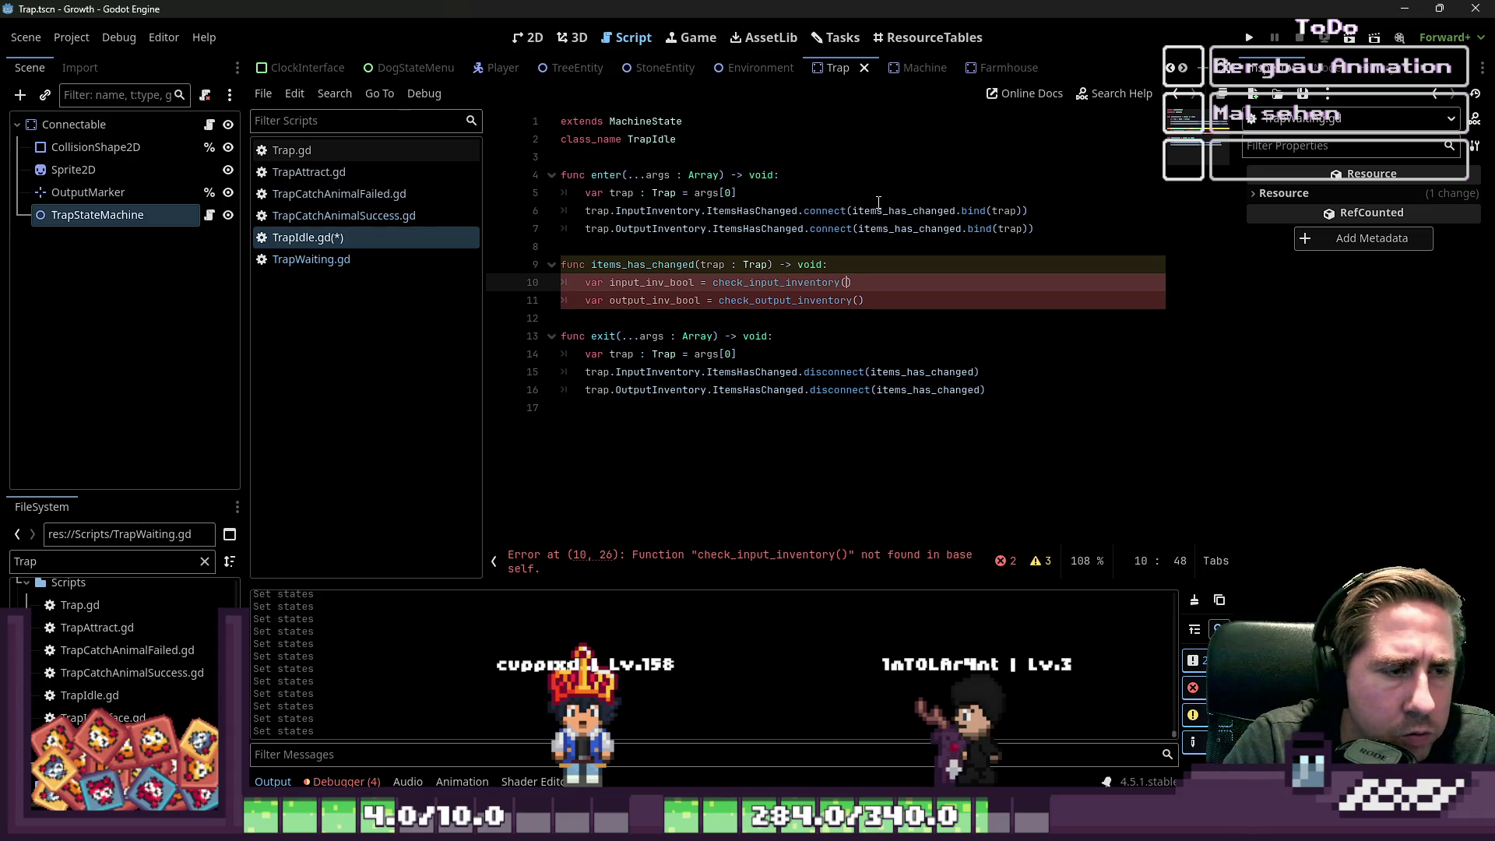
type("trap.I")
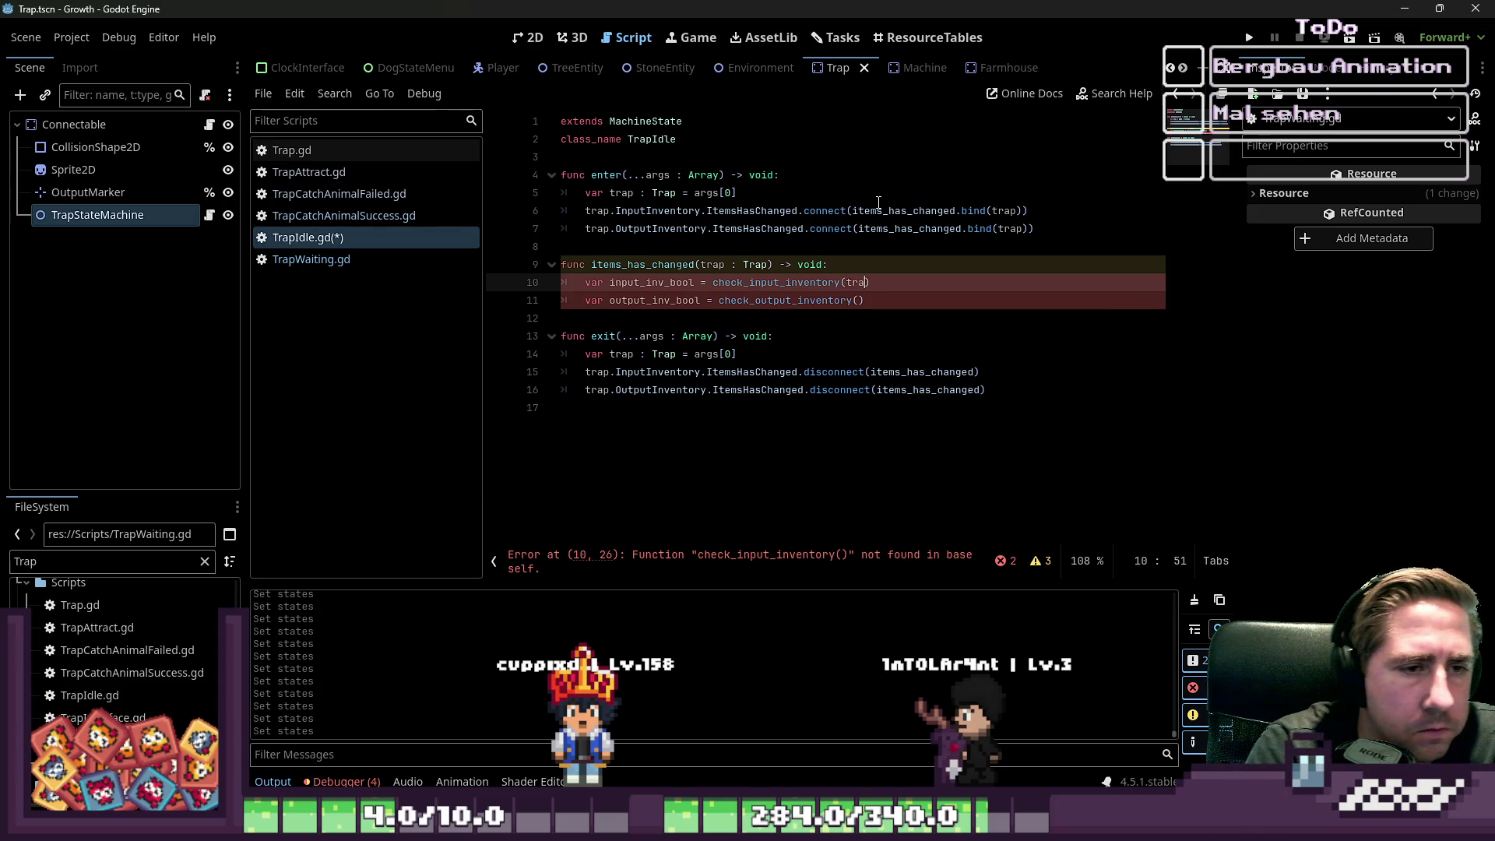
key("Return")
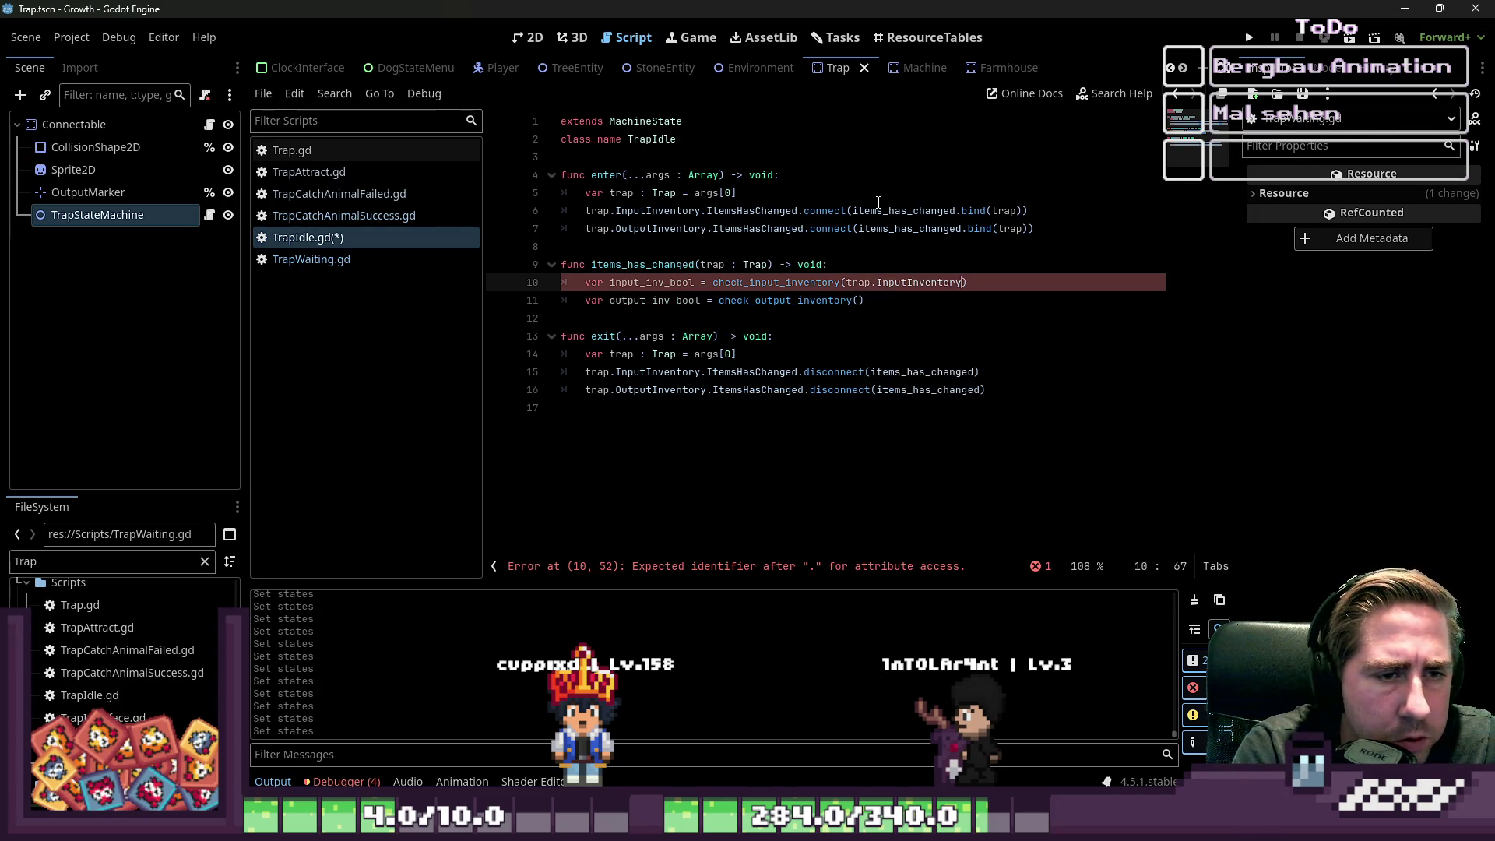
key("Down")
key("Left")
type("trap.")
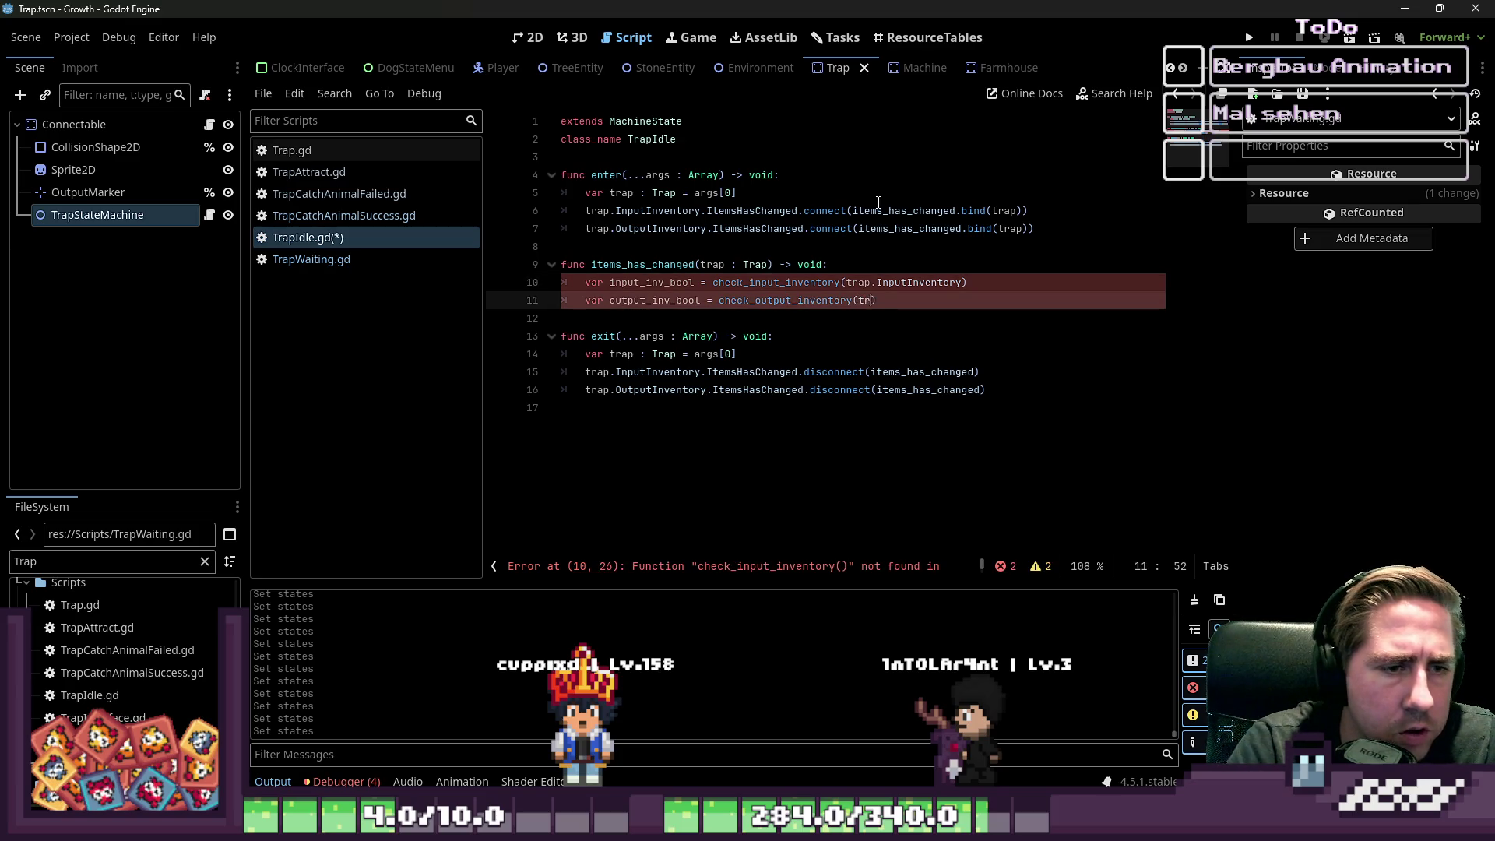
type("O")
key("Return")
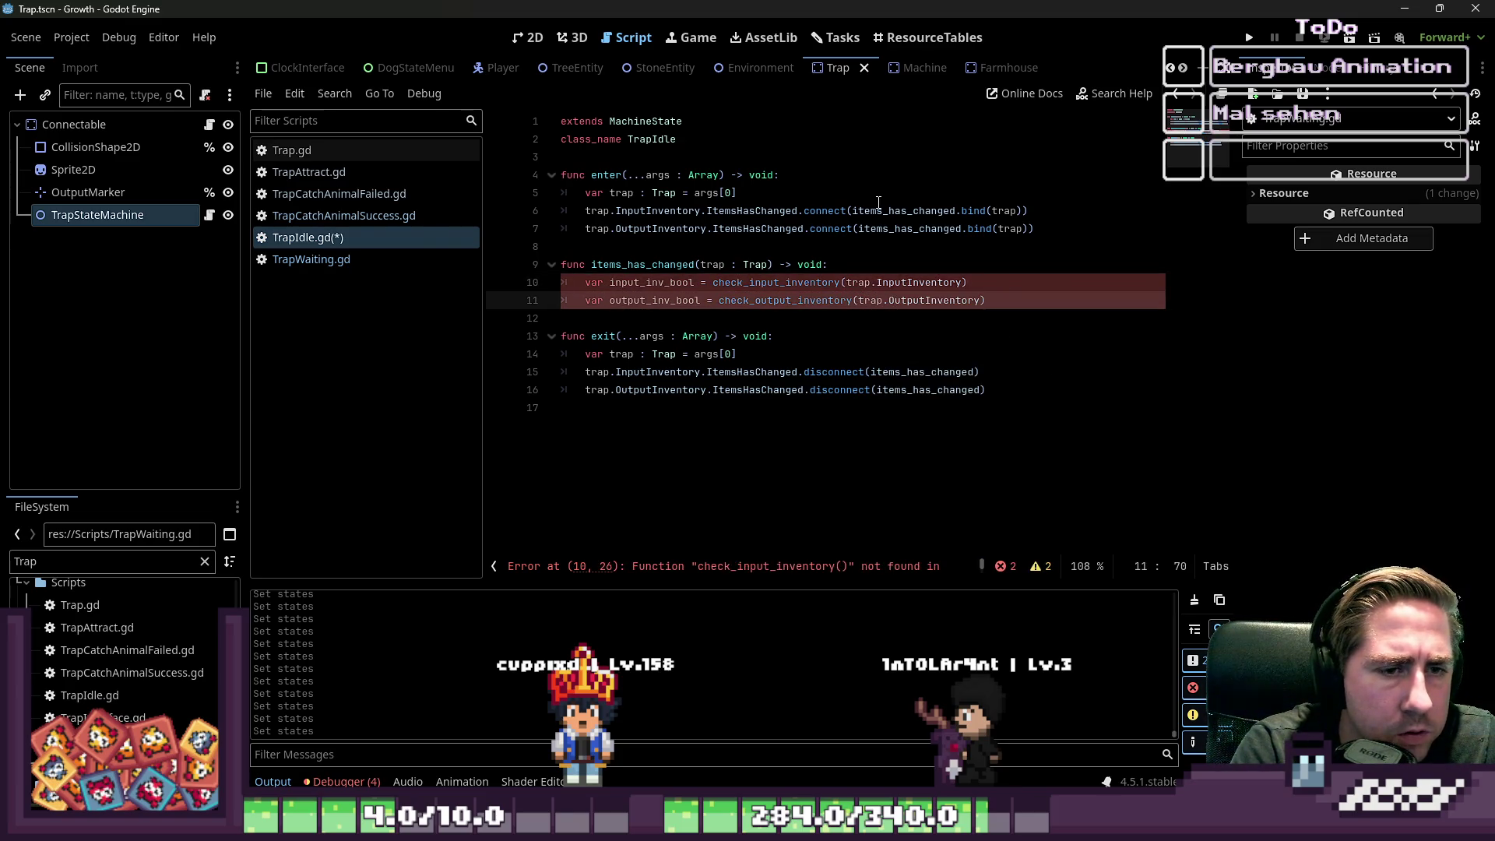
key("ctrl+Left")
key("ctrl+Left")
key("ctrl+Left")
- Begin a check_input_inventory function below items_has_changed with an InputInventory parameter
key("Up")
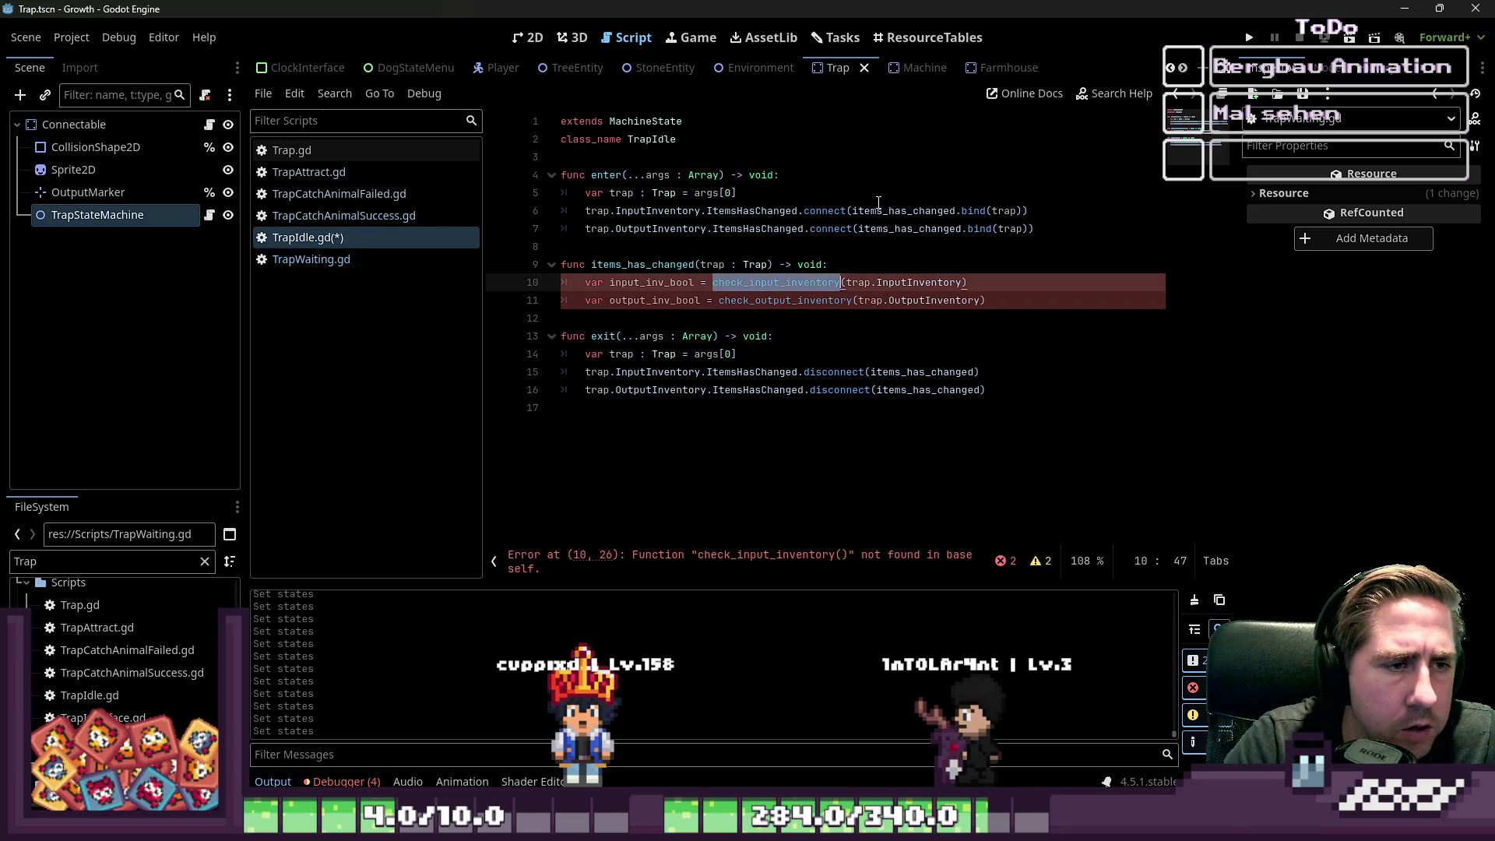
key("Down")
key("Down")
key("Down")
key("Up")
key("Up")
key("Up")
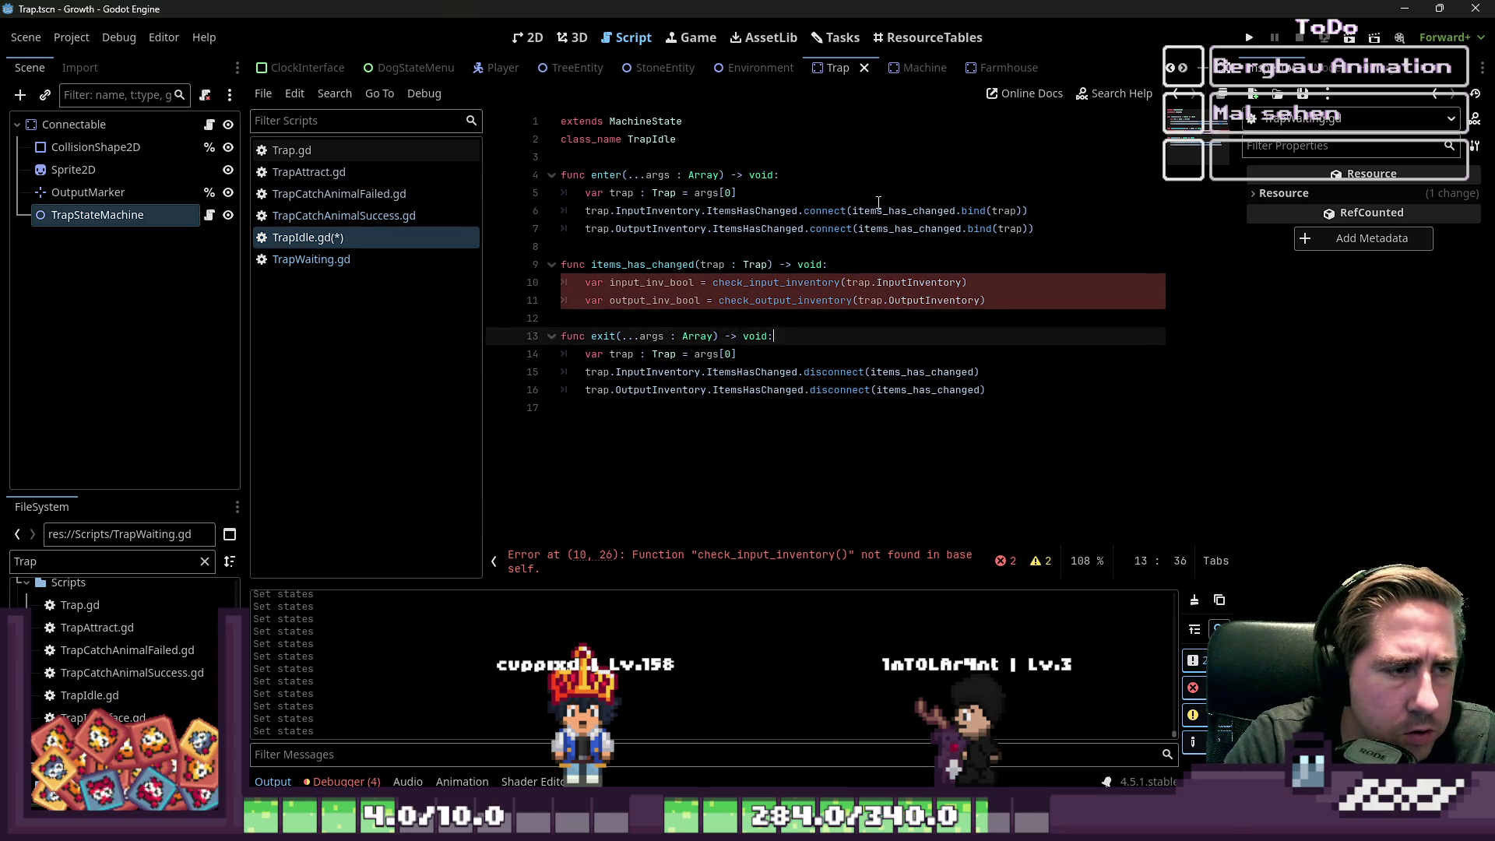
key("Return")
key("Return")
key("Up")
type("func ")
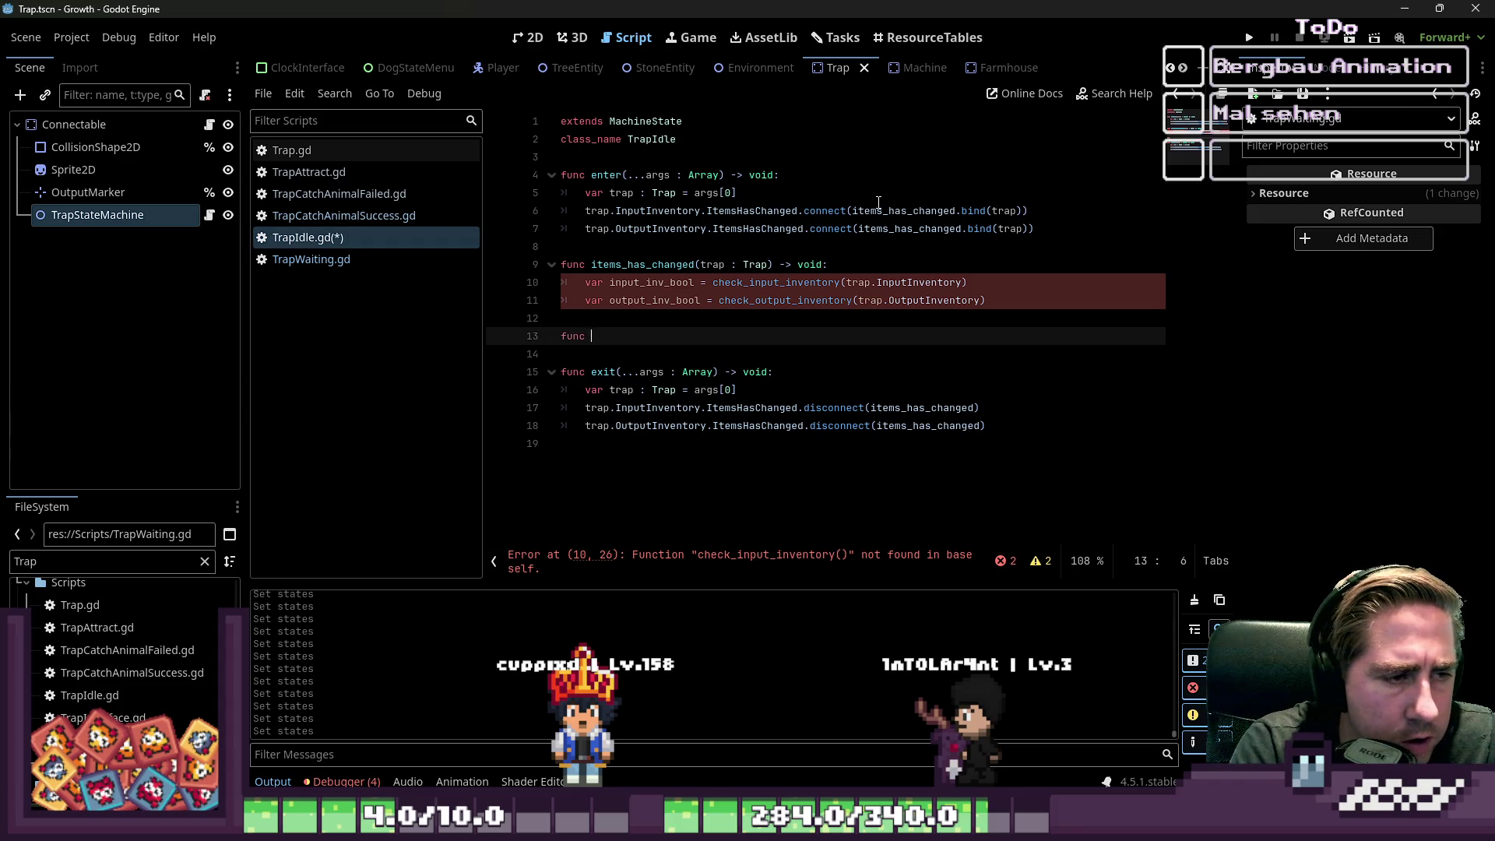
type("check_input_inventory(In")
type("putInven")
type("tory : ")
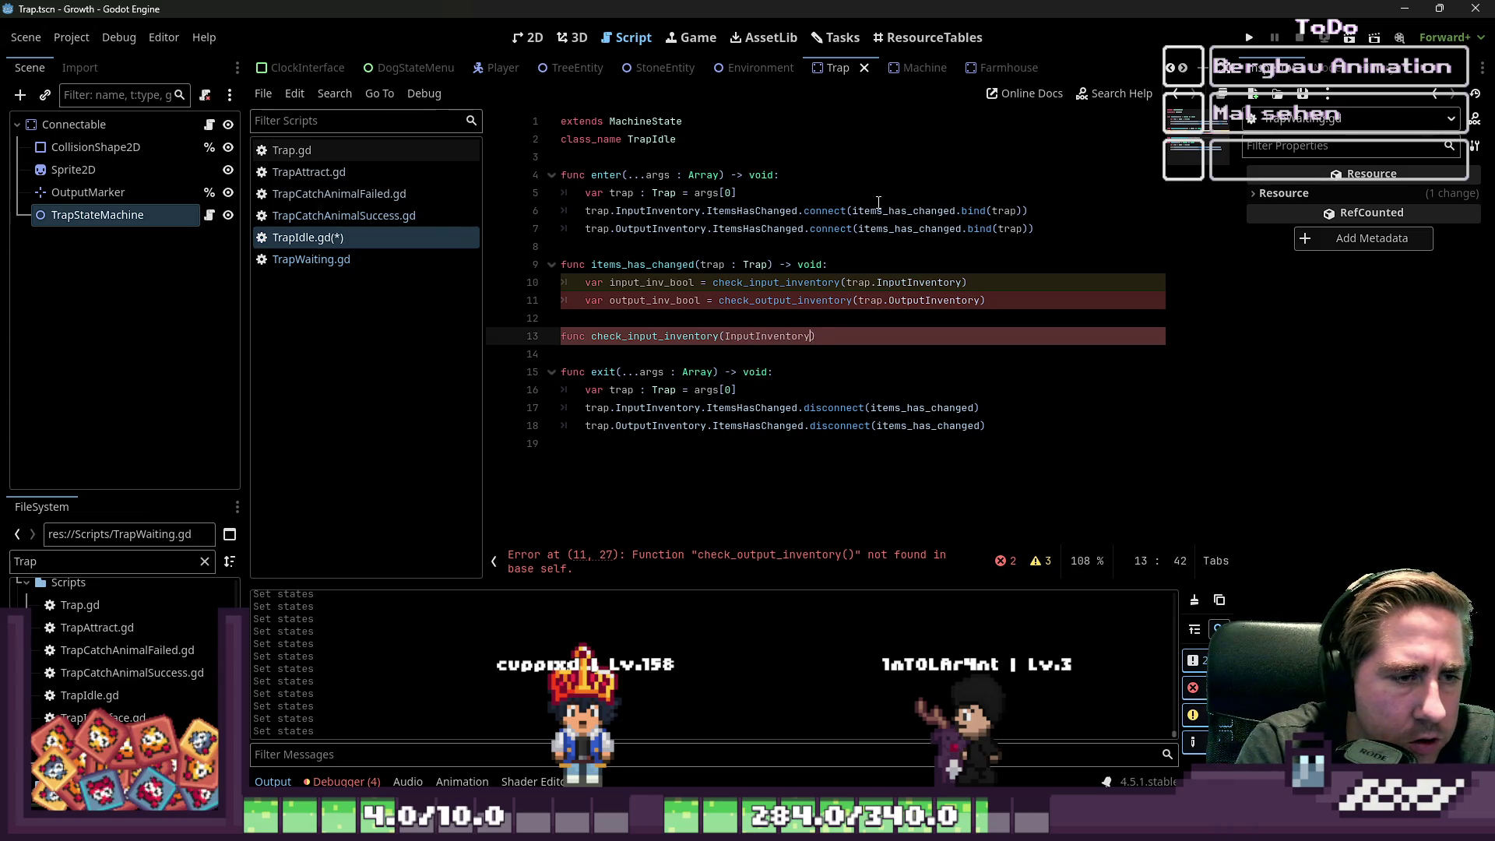
type("Invento")
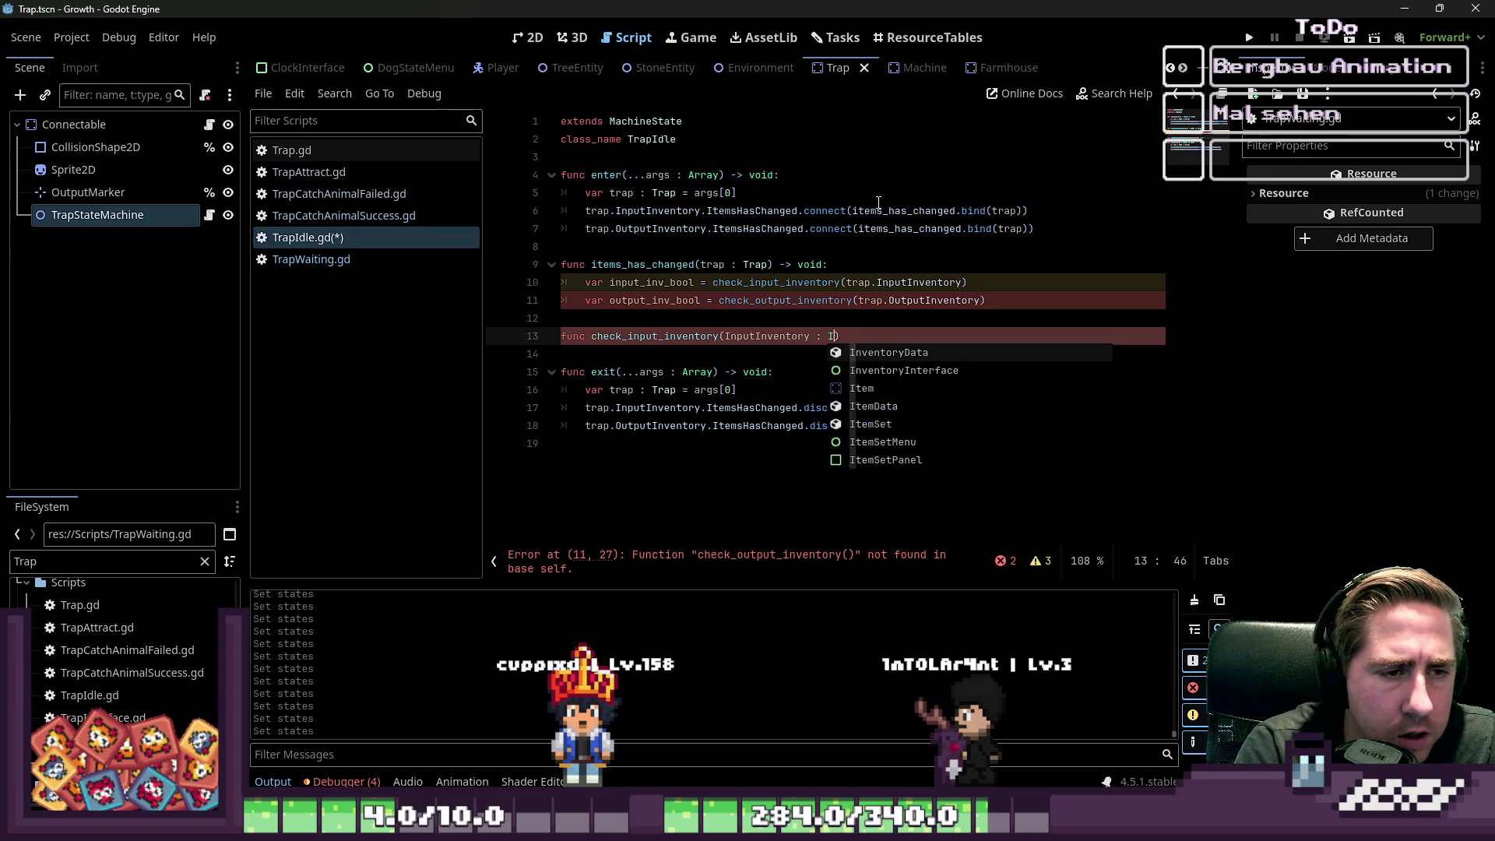
- Finish check_input_inventory(InputInventory : InventoryData) -> void with a pass body
key("Return")
type("> void:")
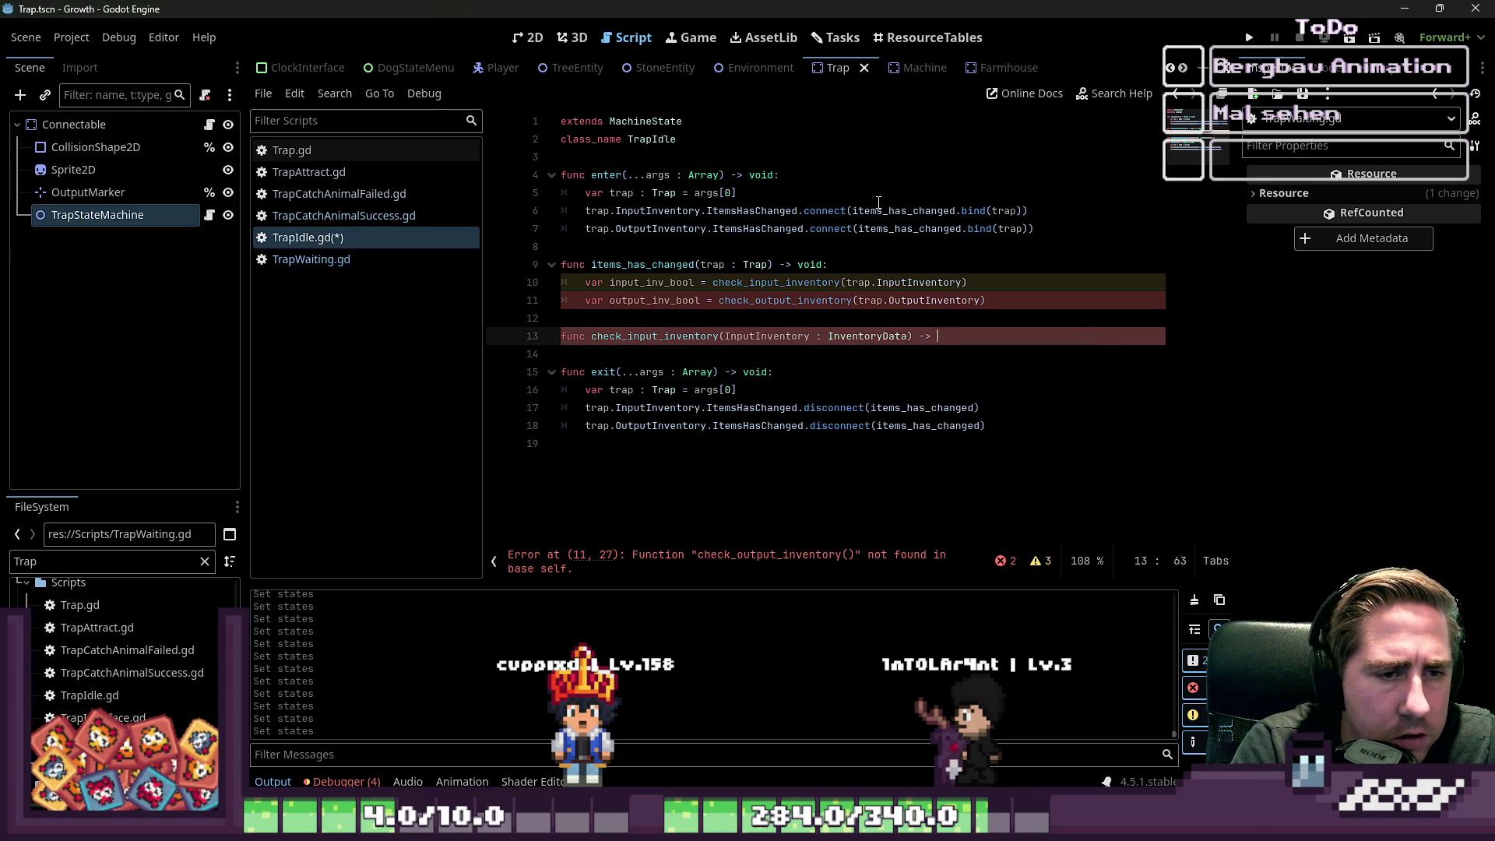
key("Return")
type("pass")
key("Return")
- Clear the stray trial text typed below the new function
key("BackSpace")
key("Return")
type("cke")
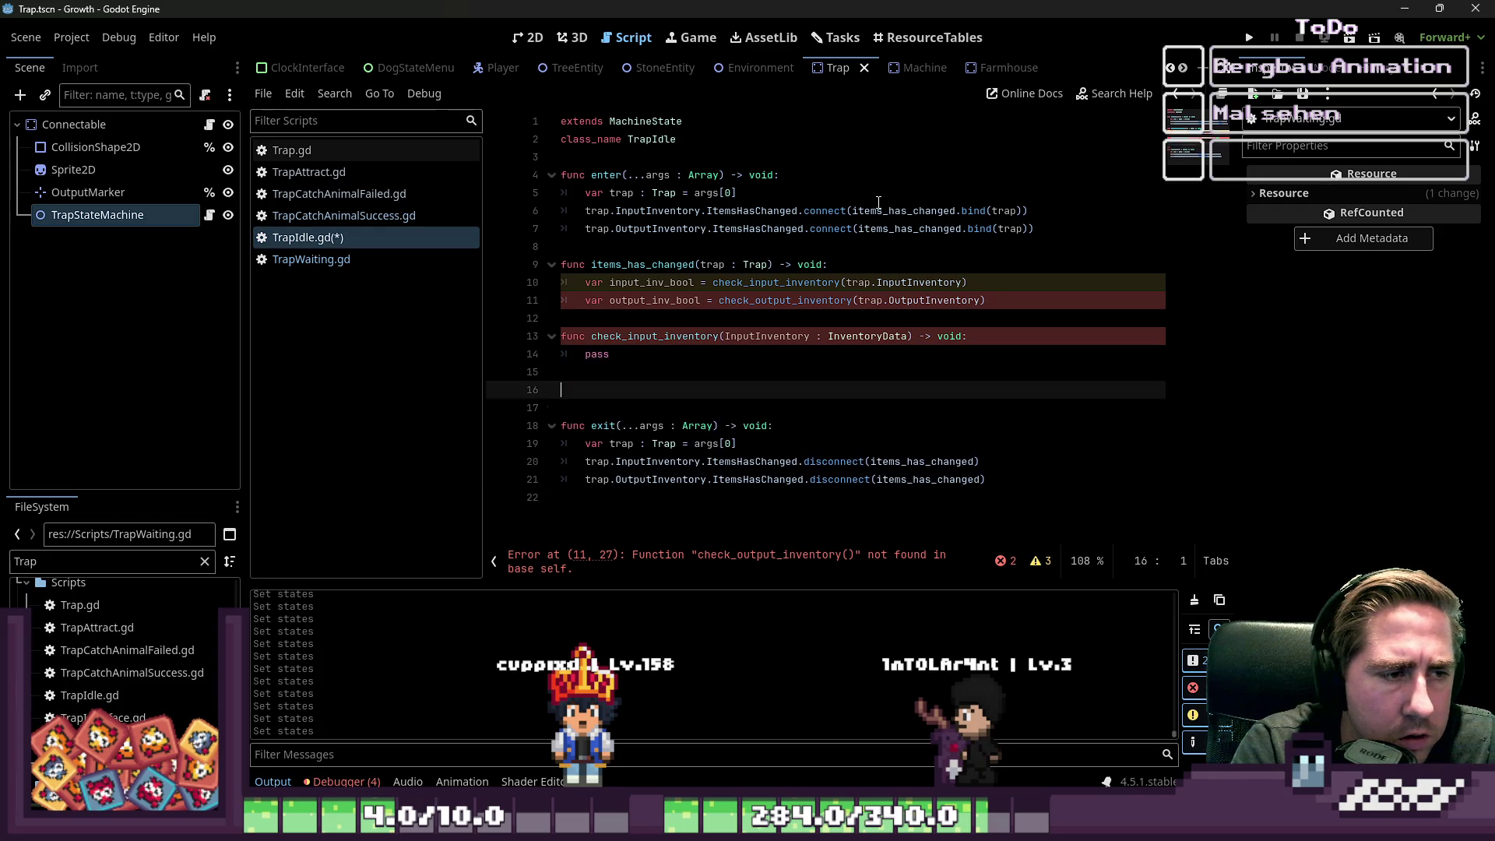
key("BackSpace")
key("BackSpace")
type("heck")
key("ctrl+BackSpace")
type("func")
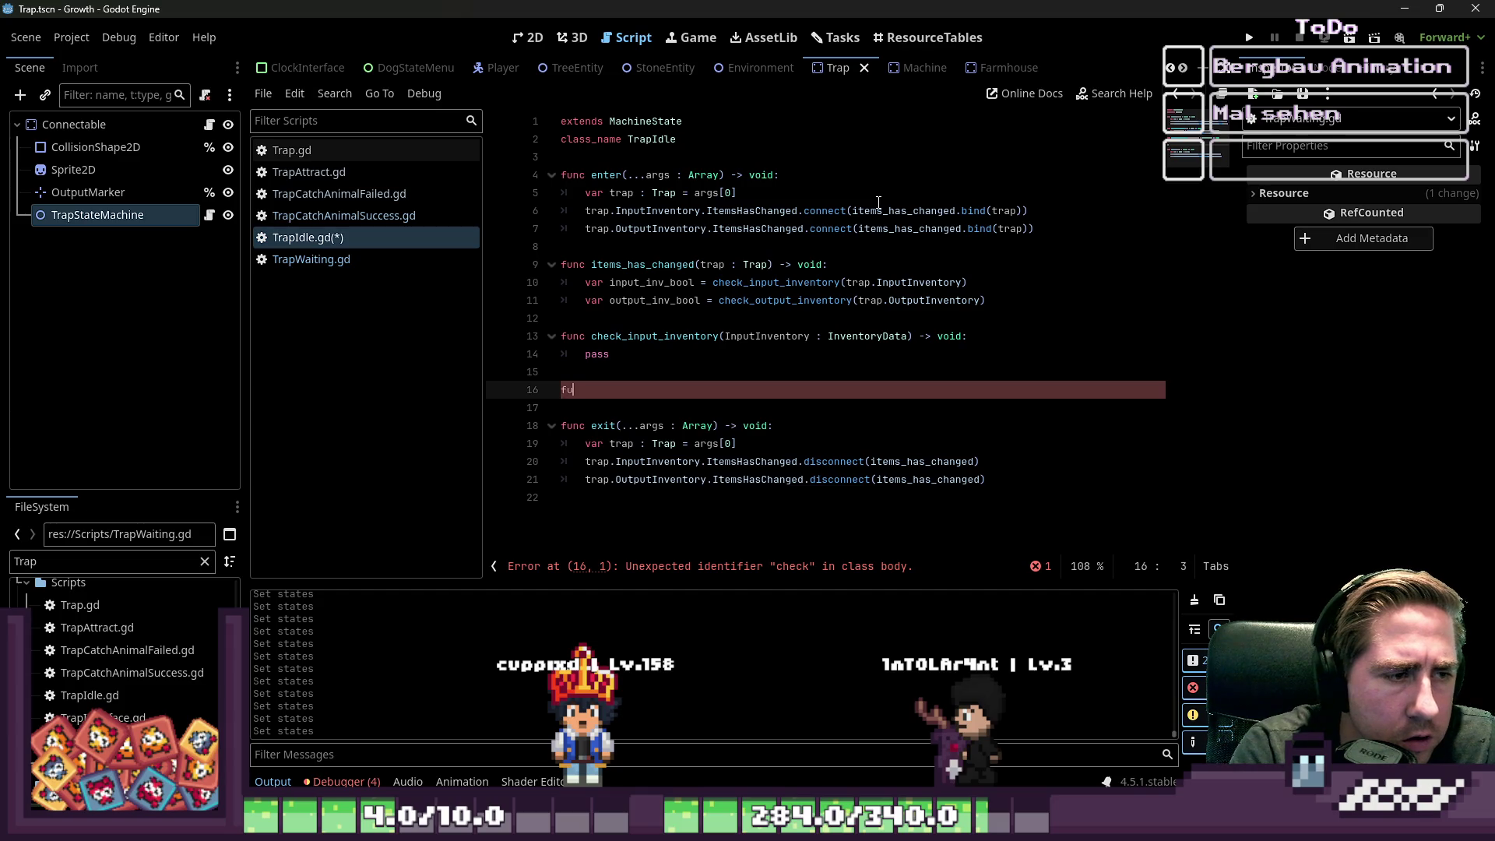
key("ctrl+BackSpace")
key("BackSpace")
- Duplicate the function as check_output_inventory with an OutputInventory parameter
key("shift+Up")
key("shift+Up")
key("shift+Up")
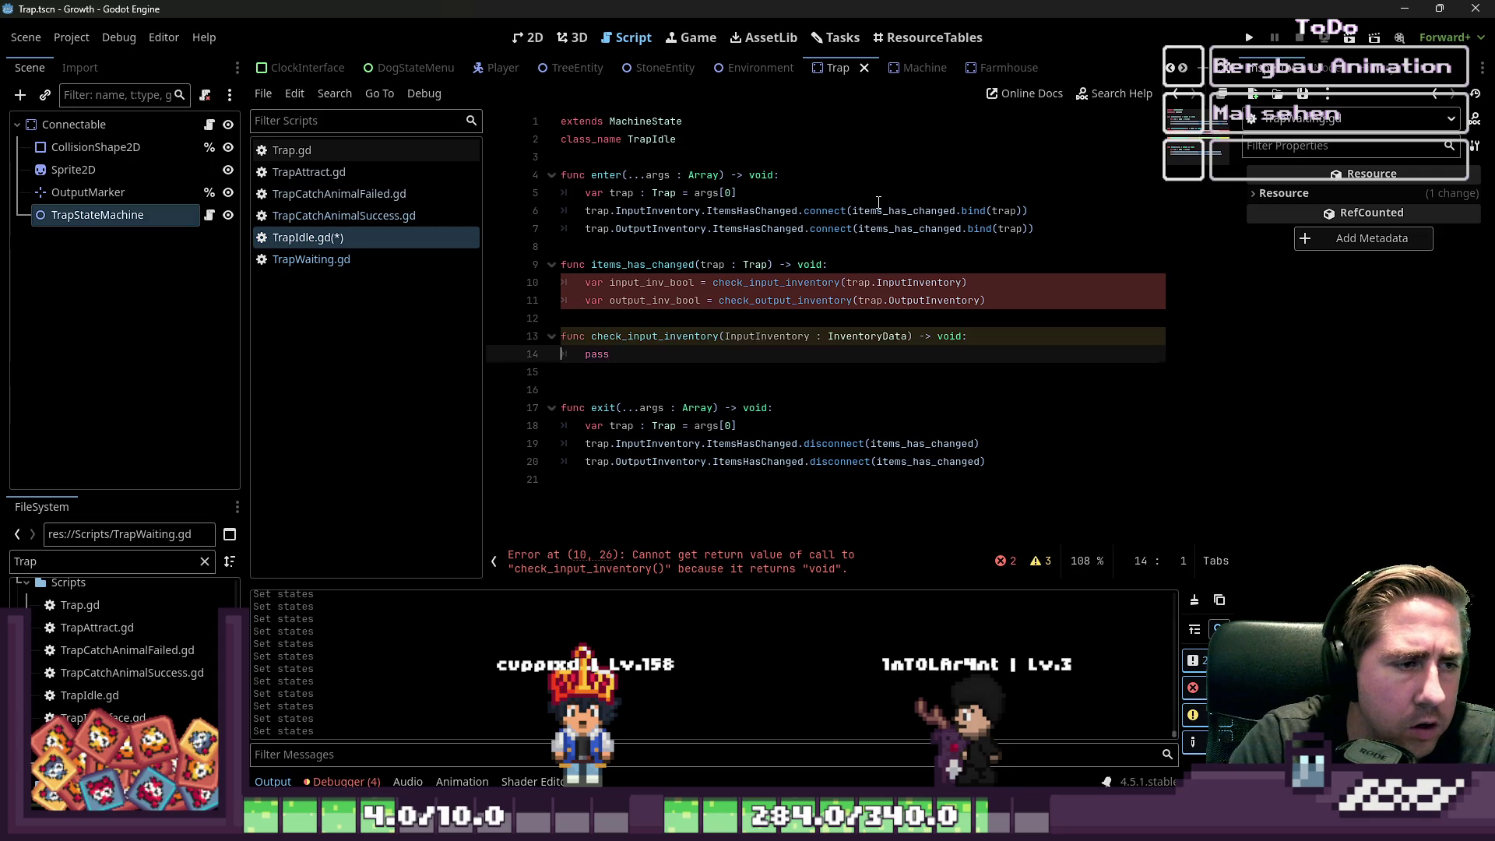
key("ctrl+shift+d")
key("Left")
key("Left")
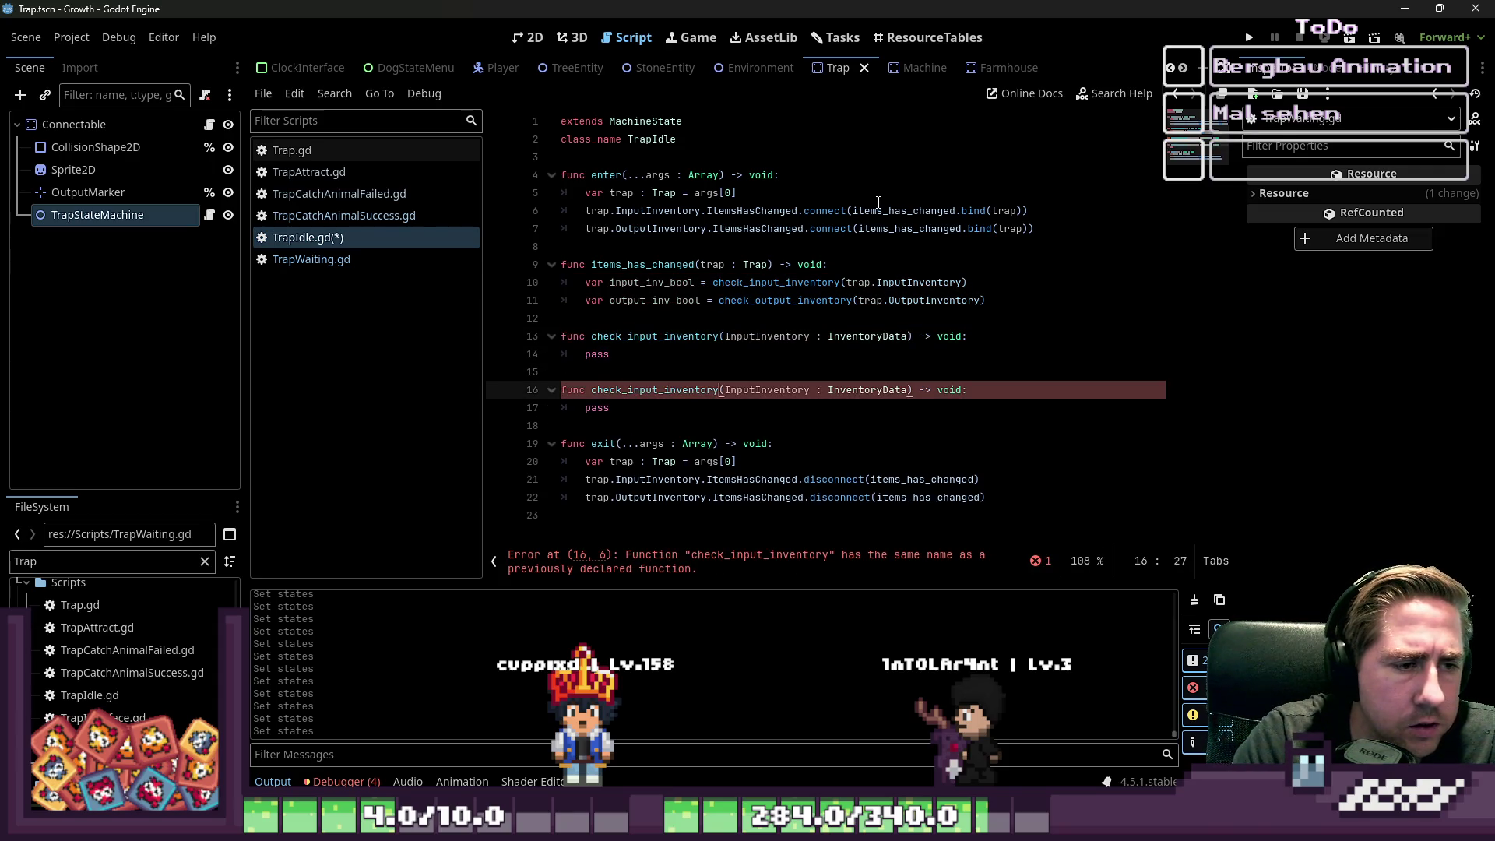
key("BackSpace")
key("BackSpace")
type("out")
key("Down")
key("Down")
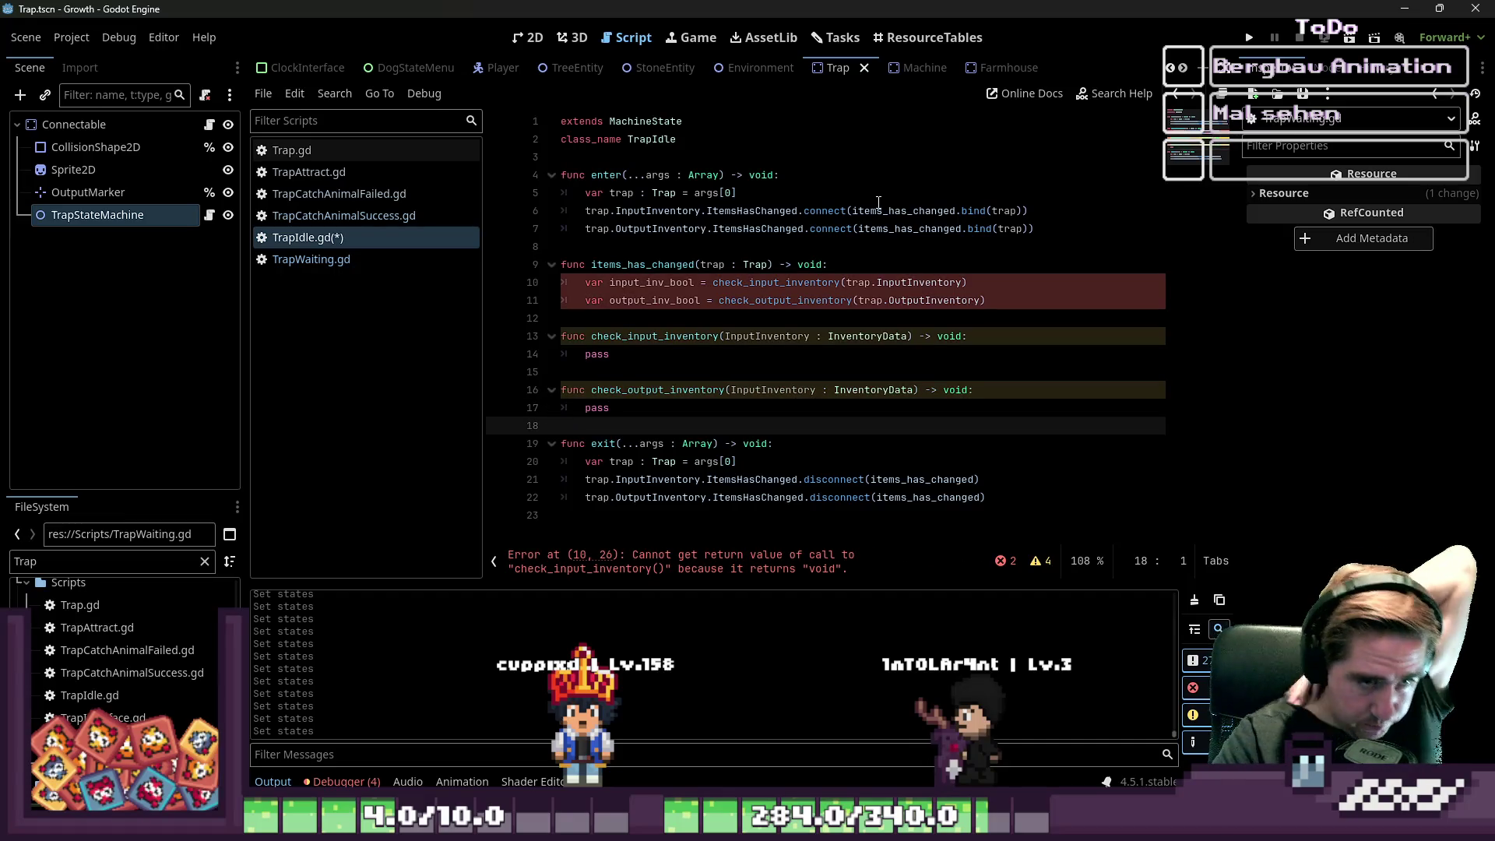
key("Up")
key("Up")
key("ctrl+Right")
key("ctrl+Right")
key("ctrl+Right")
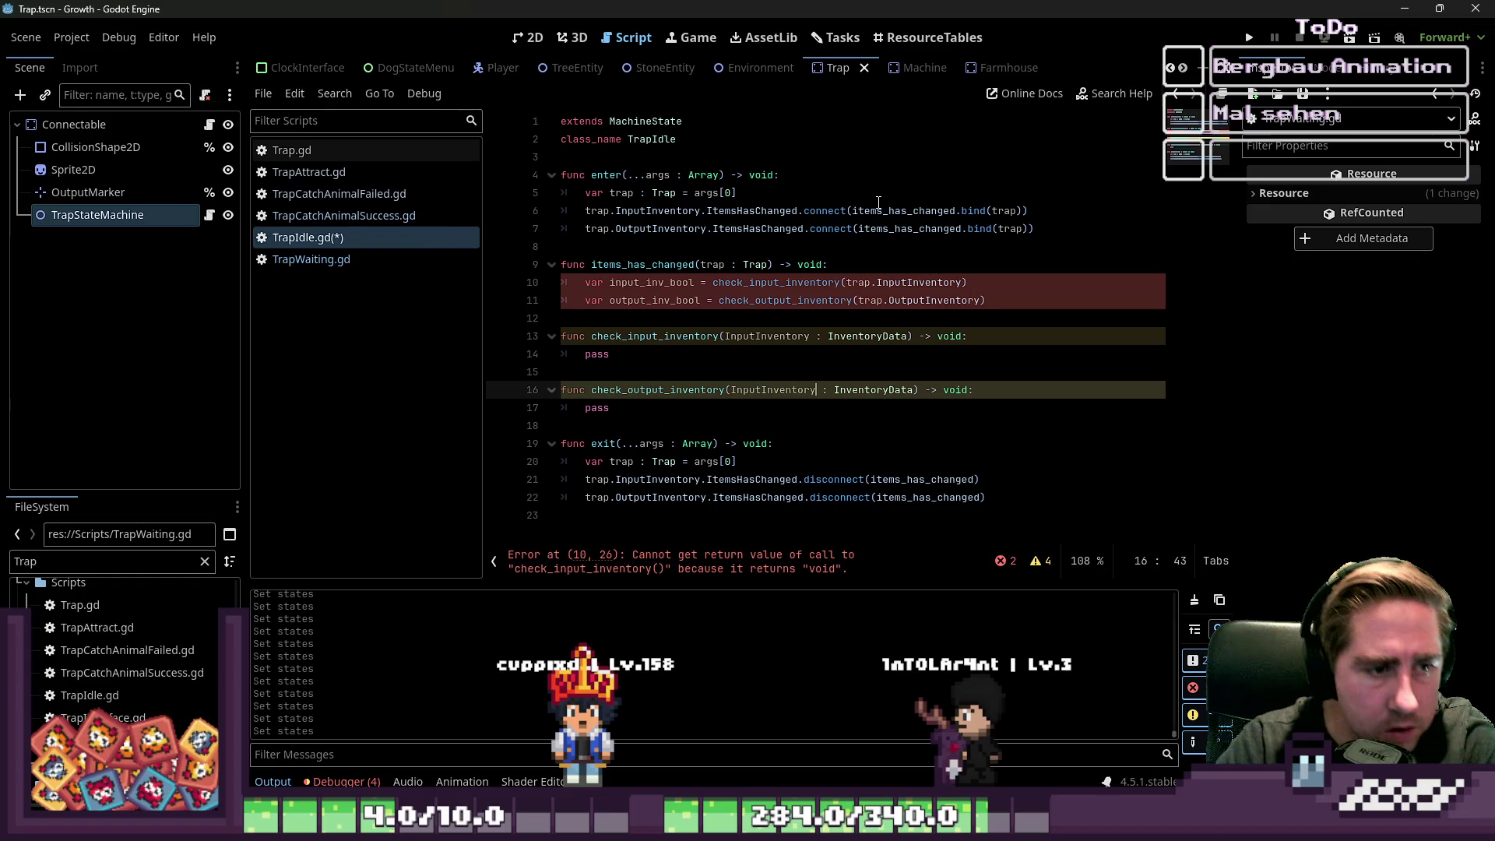
key("shift+Right")
key("shift+Right")
type("Out")
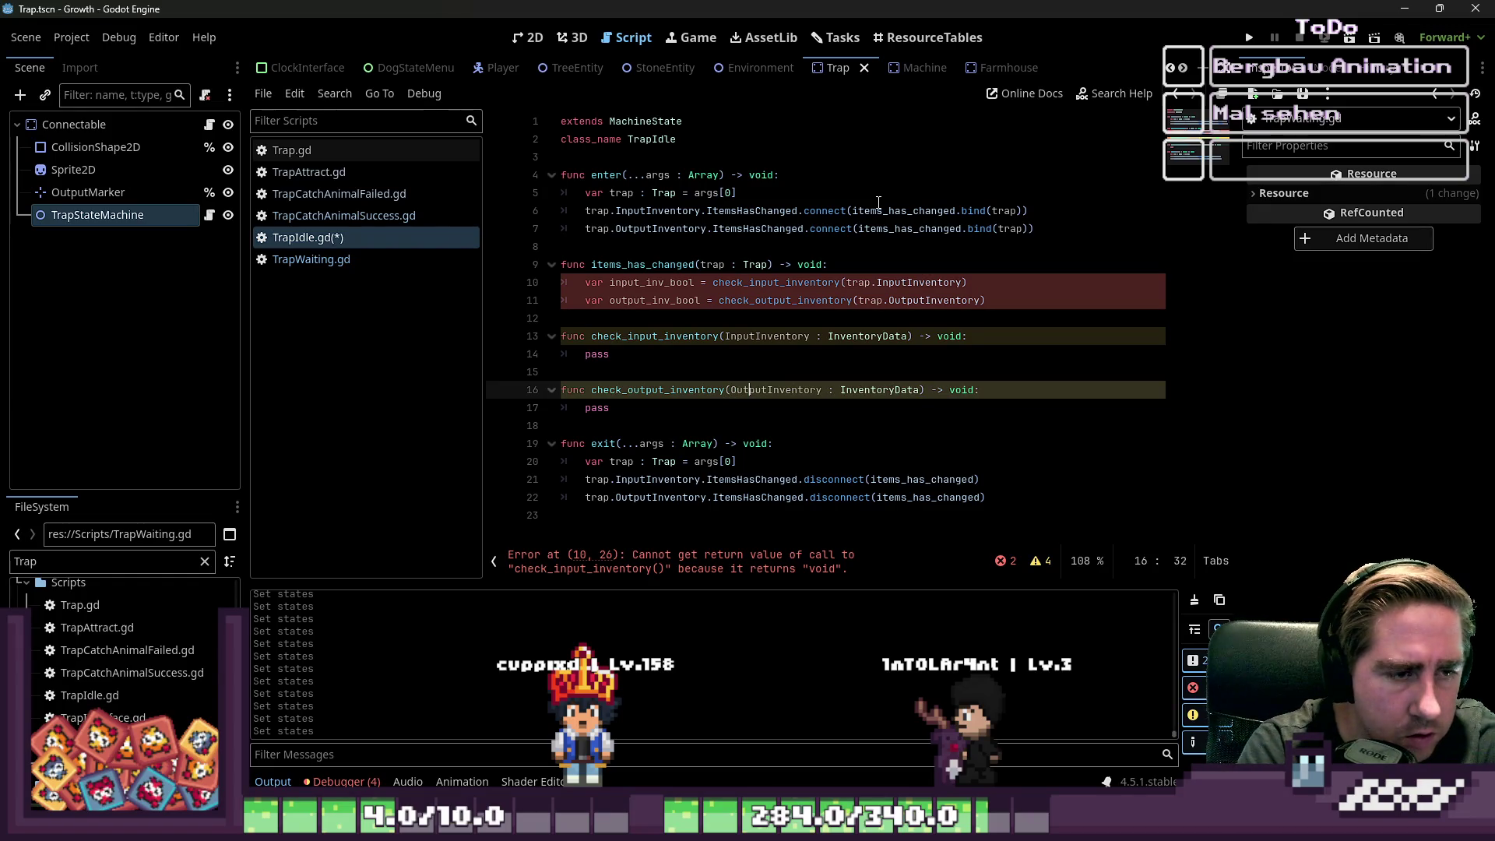
- Make check_input_inventory return bool and replace both pass placeholders with return true
key("Up")
key("Up")
key("Up")
key("Up")
key("Up")
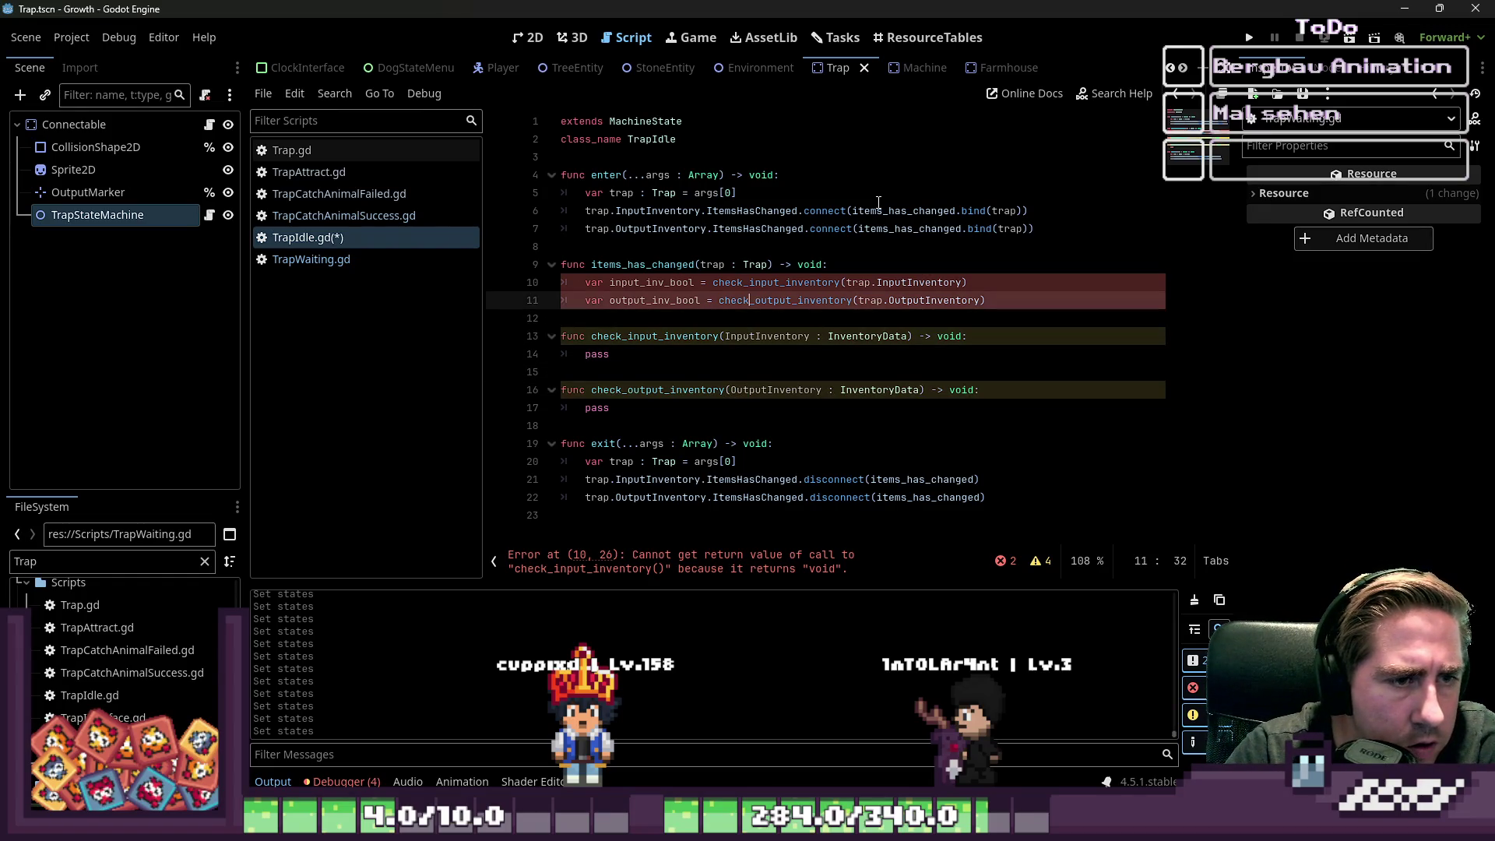
key("Down")
key("Down")
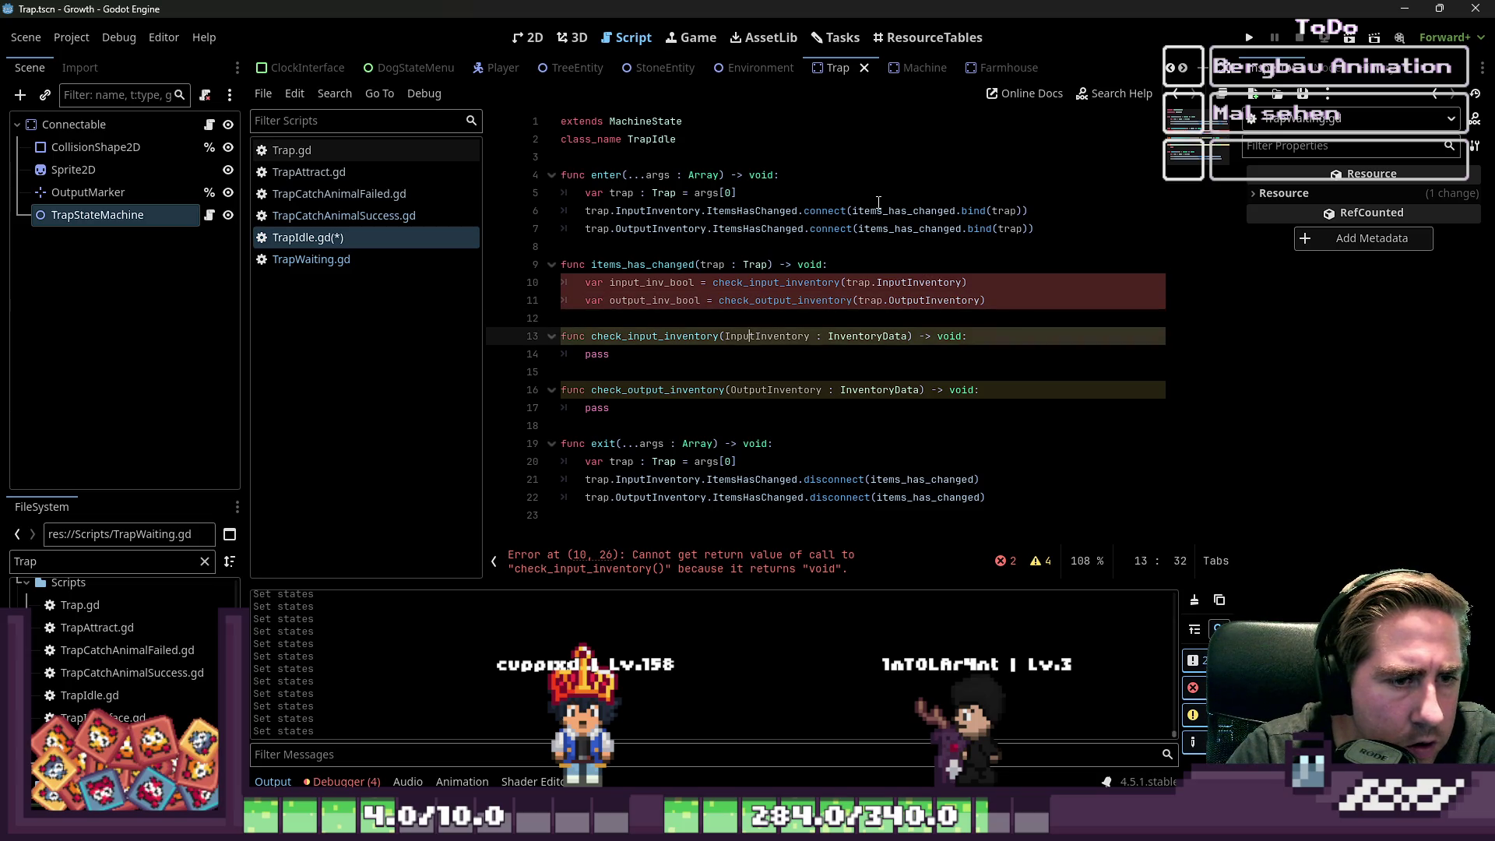
key("shift+Left")
key("shift+Left")
key("shift+Left")
type("bool")
key("Escape")
key("Down")
key("ctrl+shift+Left")
type("return true")
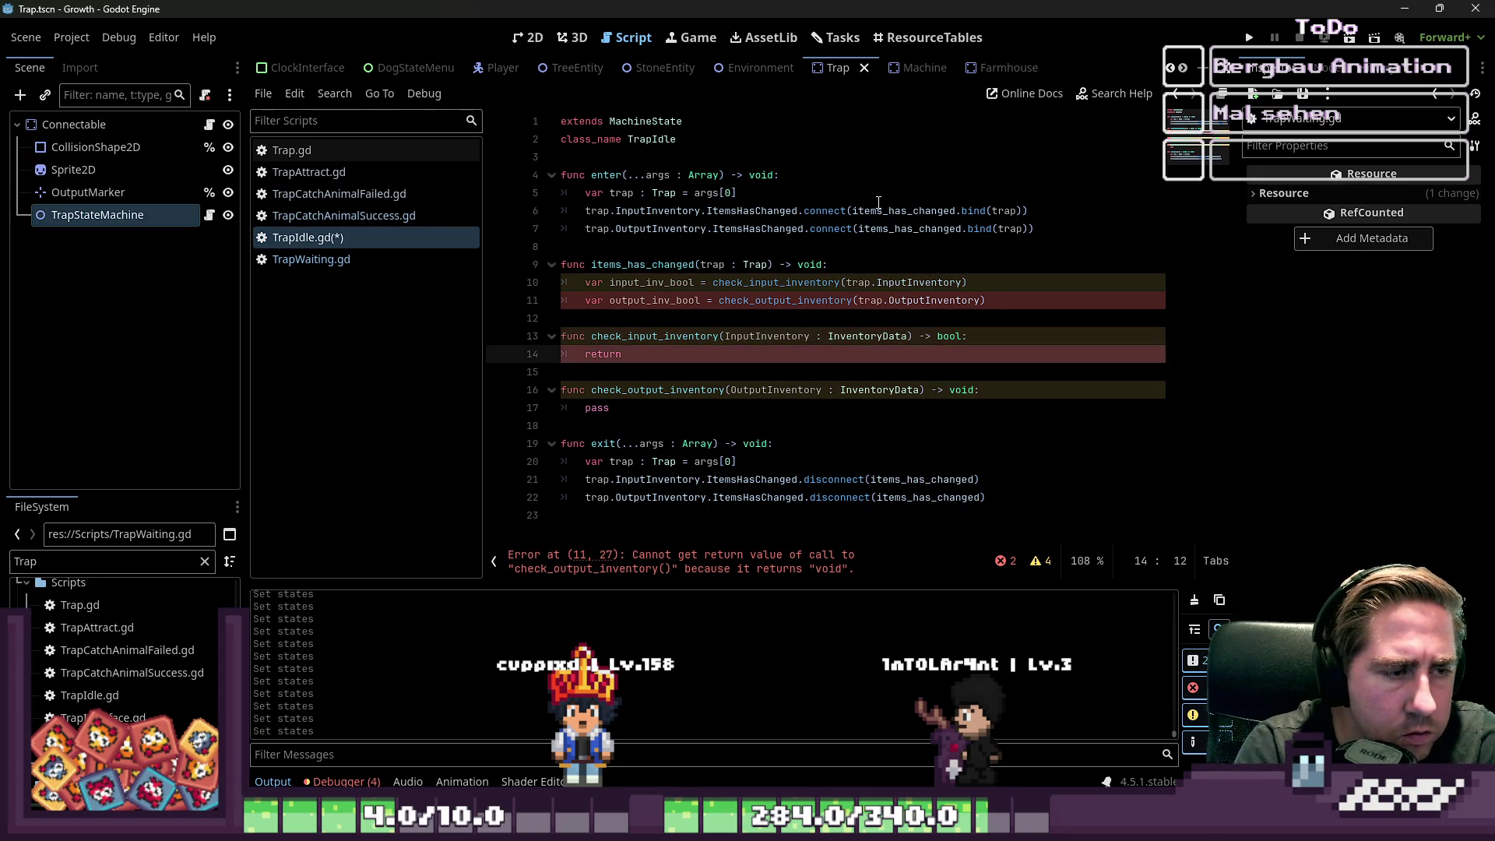
key("Down")
key("Down")
key("Down")
key("Up")
key("ctrl+shift+Left")
type("return true")
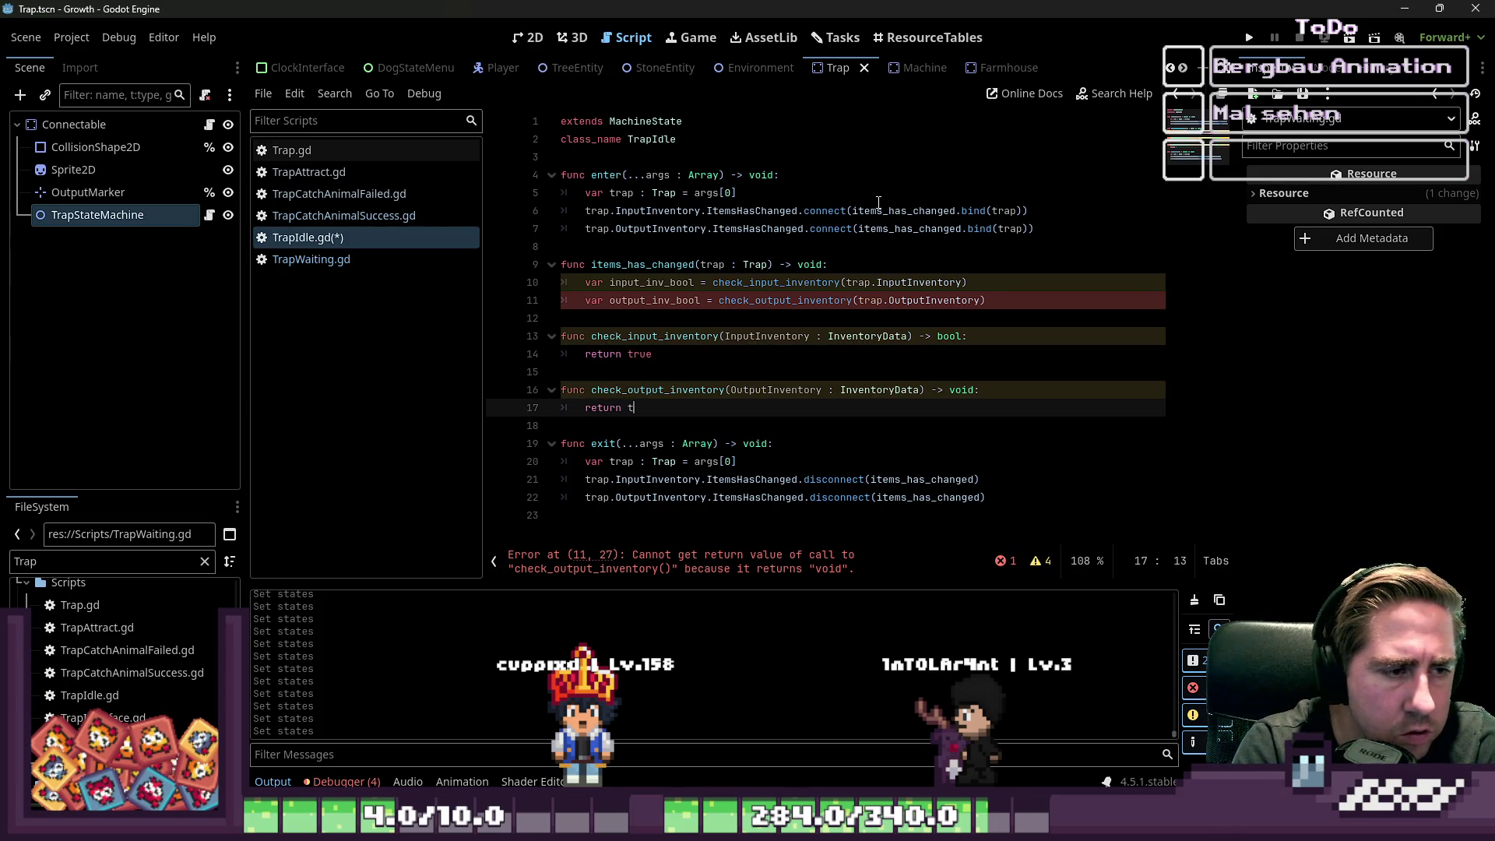
- Remove void from check_output_inventory's return type
key("Down")
key("Up")
key("Up")
key("Up")
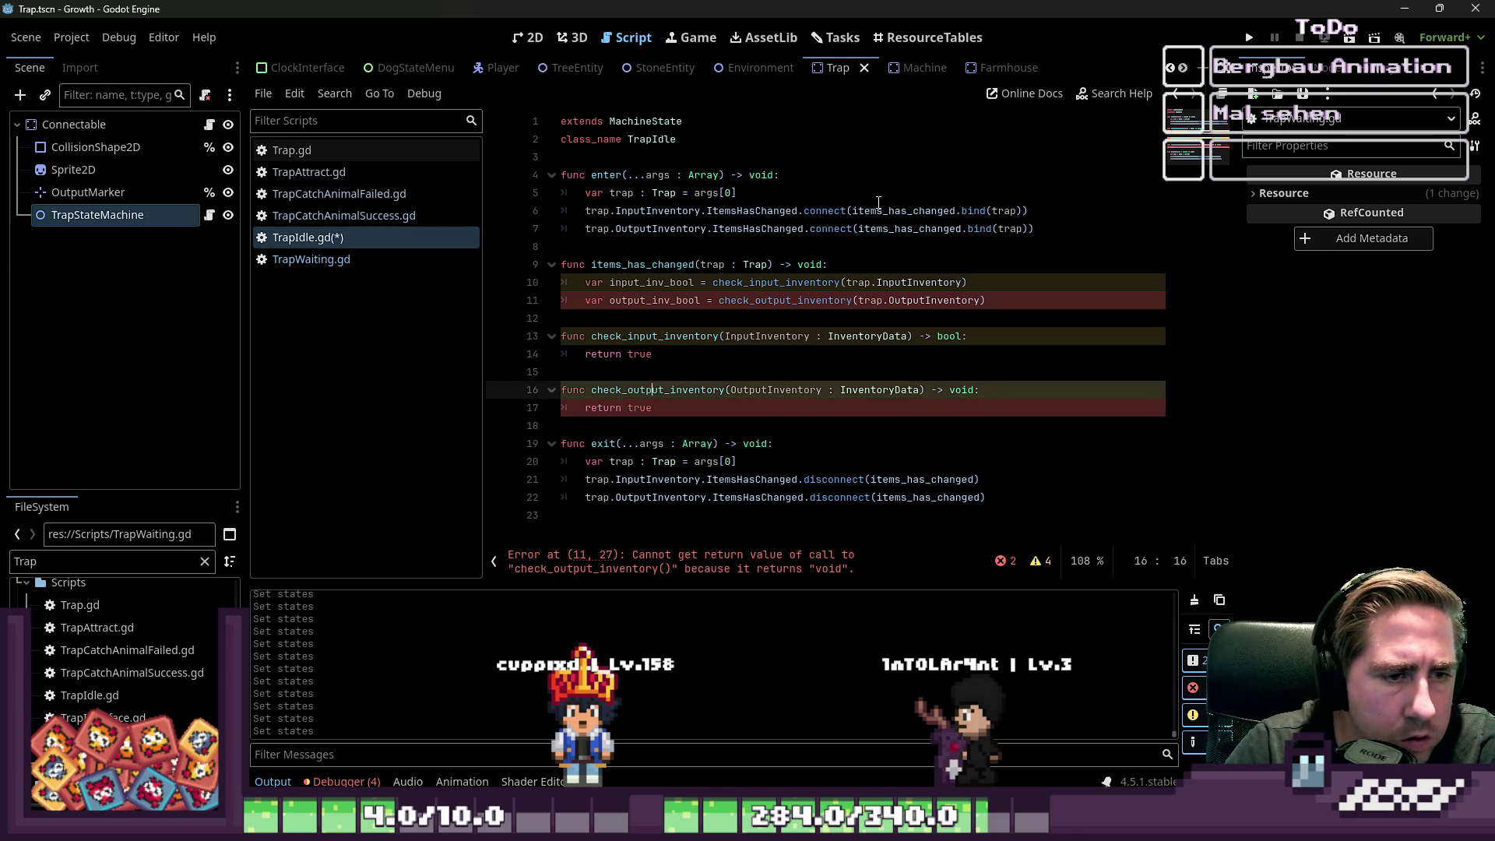
key("Down")
key("Down")
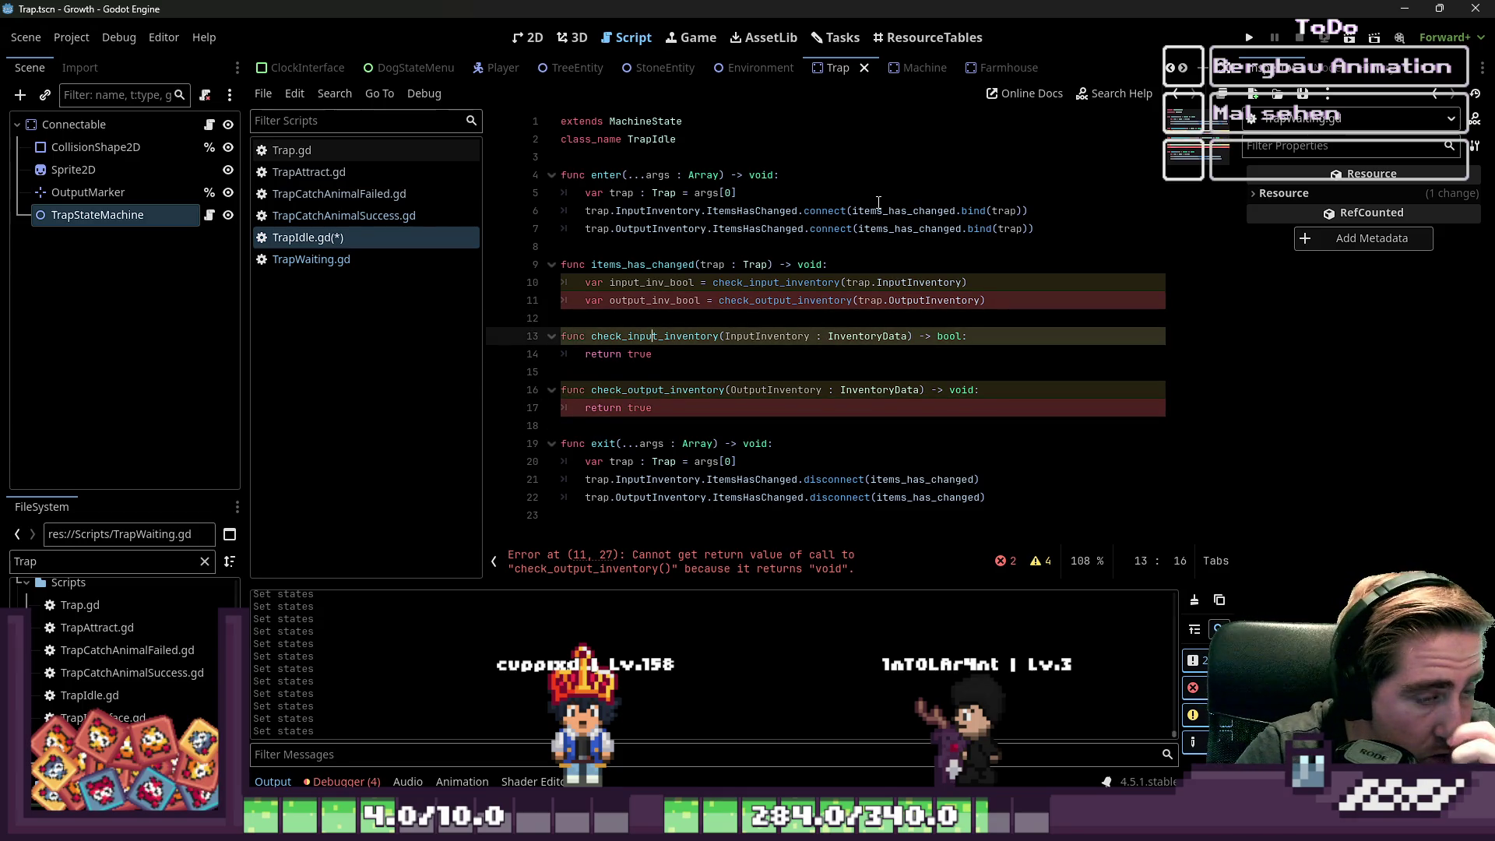
key("Up")
key("Down")
key("Down")
key("Down")
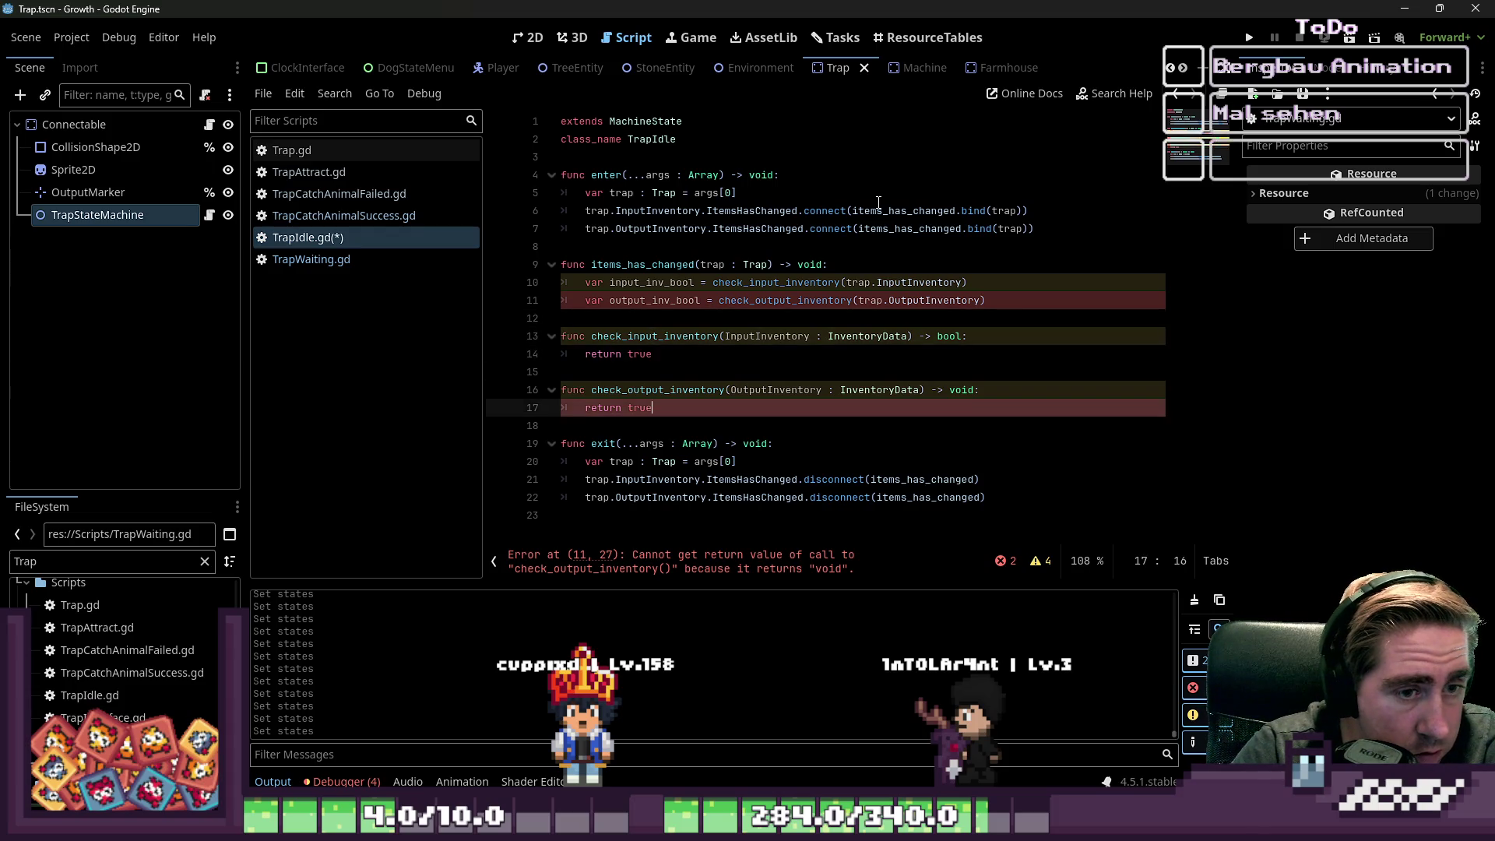
key("Up")
key("Up")
key("End")
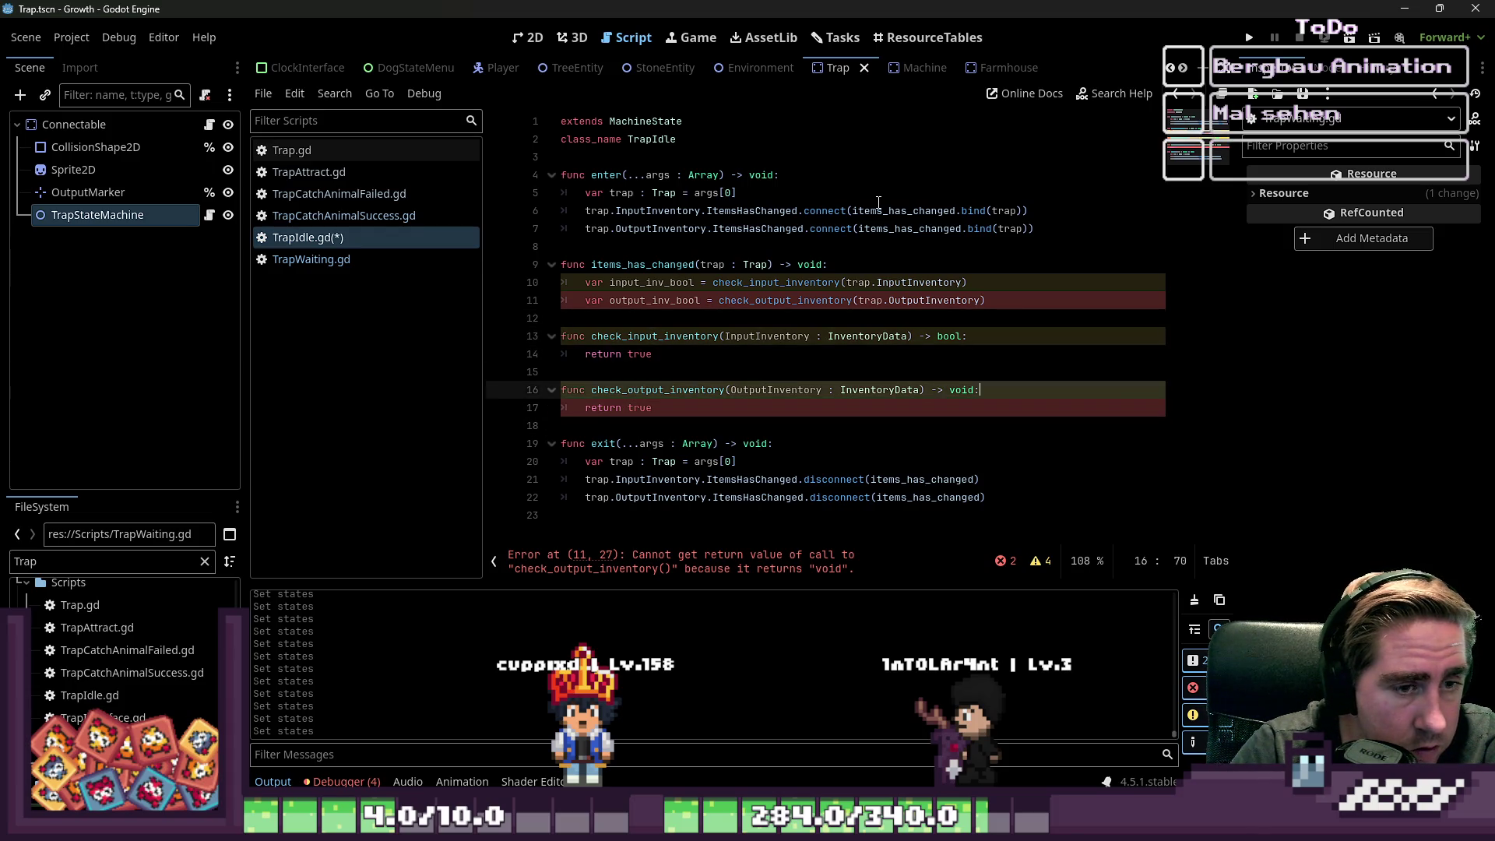
key("BackSpace")
key("BackSpace")
key("BackSpace")
- Set check_output_inventory's return type to bool
type("bool")
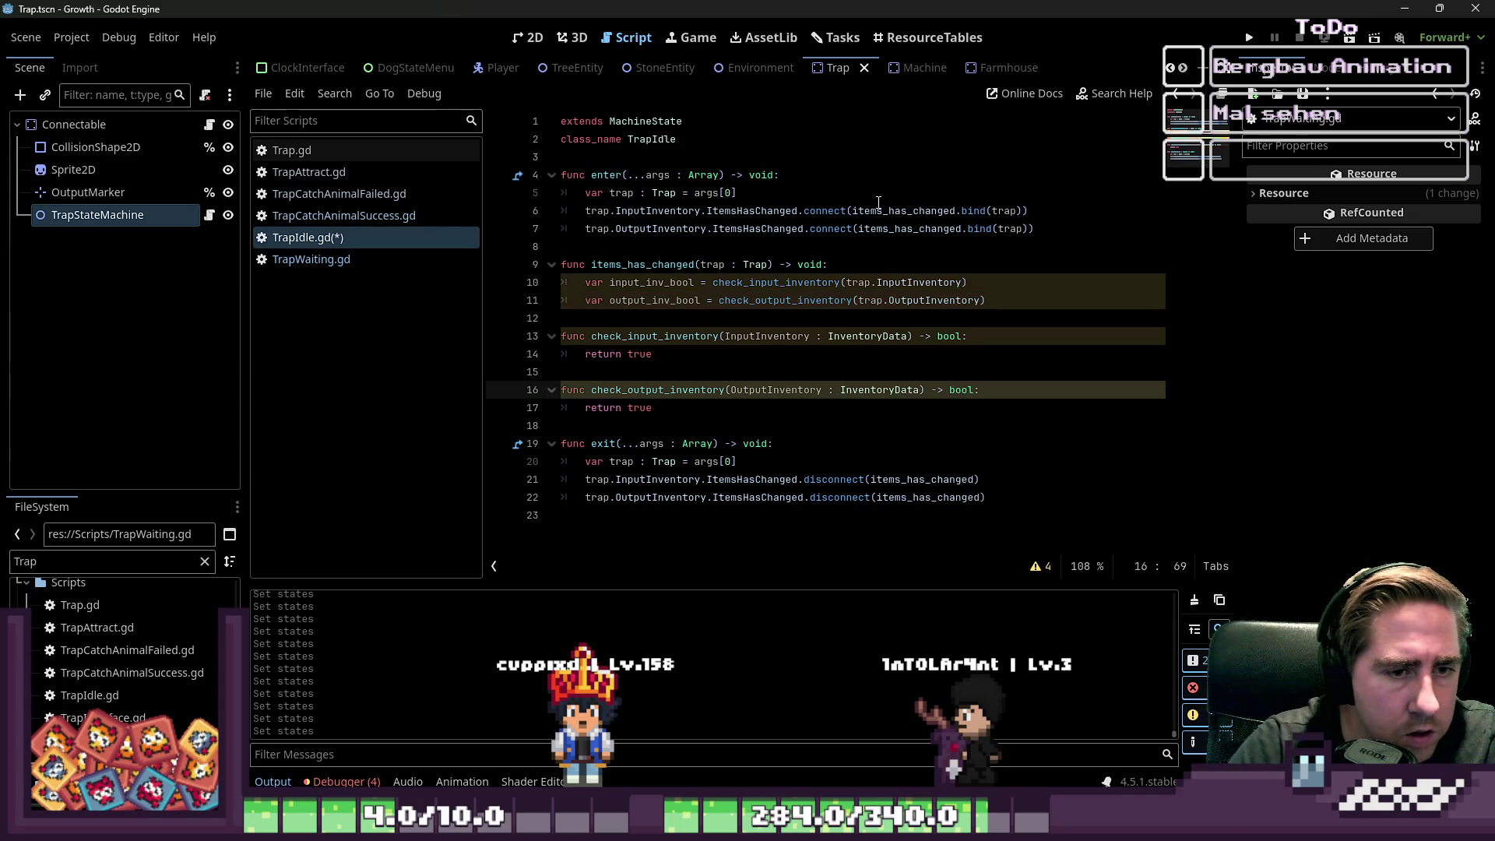
key("Up")
key("Up")
key("Down")
key("Down")
key("Home")
key("Down")
key("Up")
key("End")
key("Return")
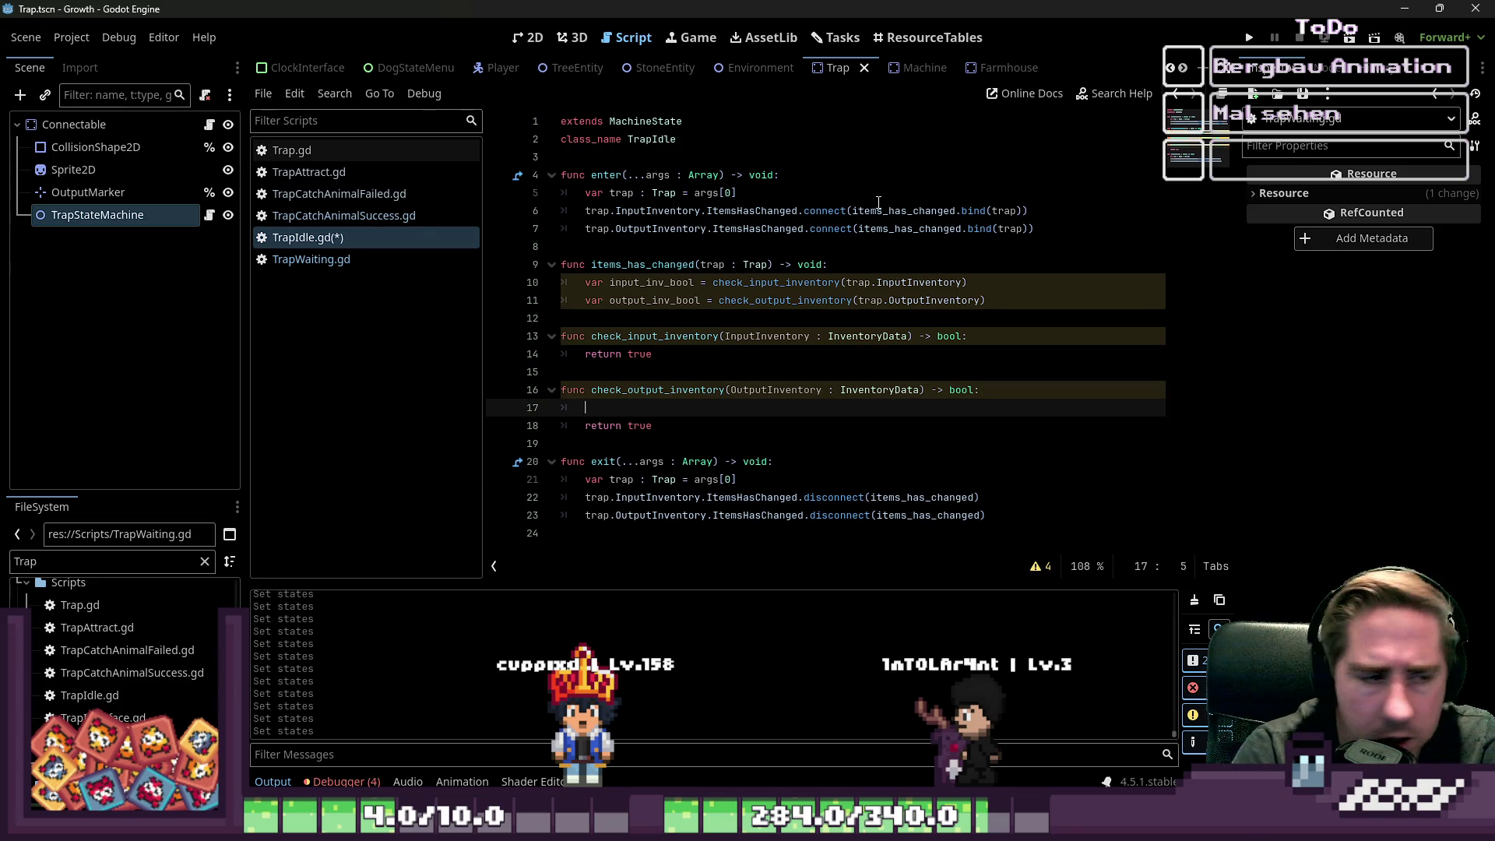
key("BackSpace")
key("BackSpace")
- Change check_output_inventory to return OutputInventory.items[0] == null
key("Down")
key("ctrl+shift+Left")
key("BackSpace")
type("O")
key("Return")
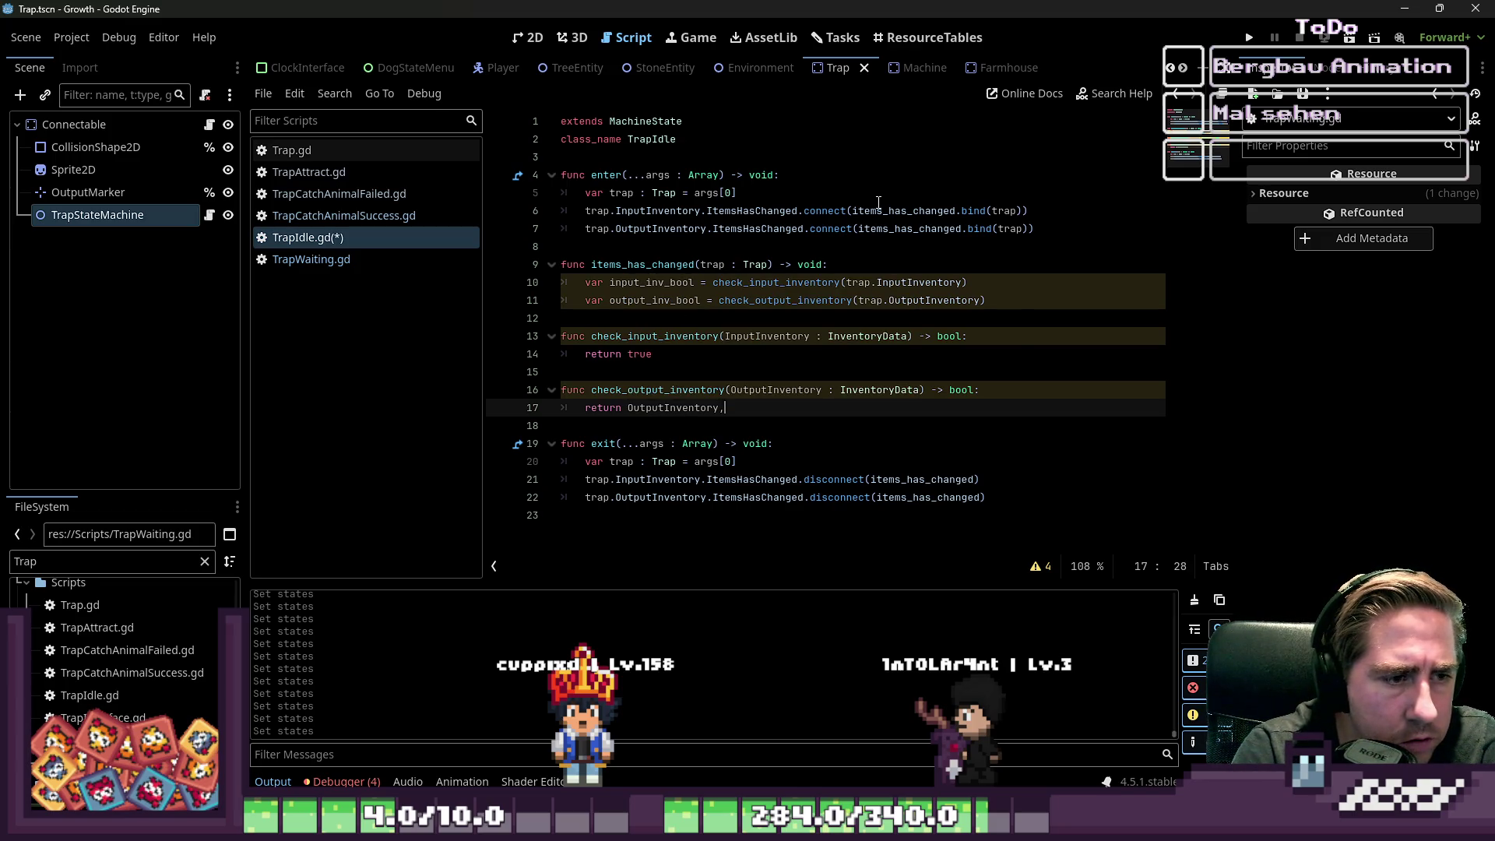
type("h")
key("BackSpace")
type("items.i")
key("BackSpace")
key("BackSpace")
type("[0]")
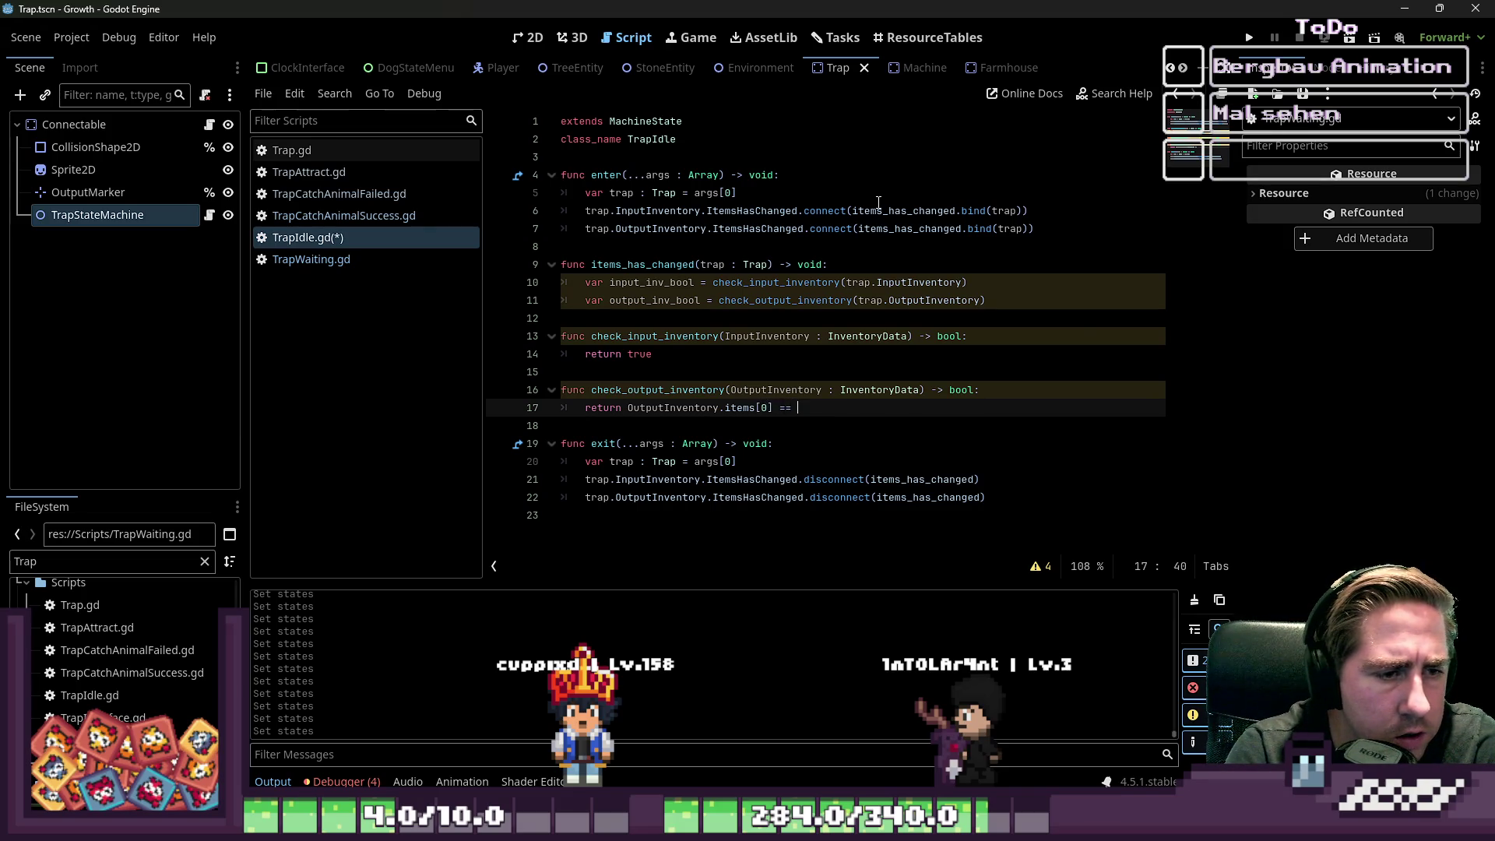
type(" == null")
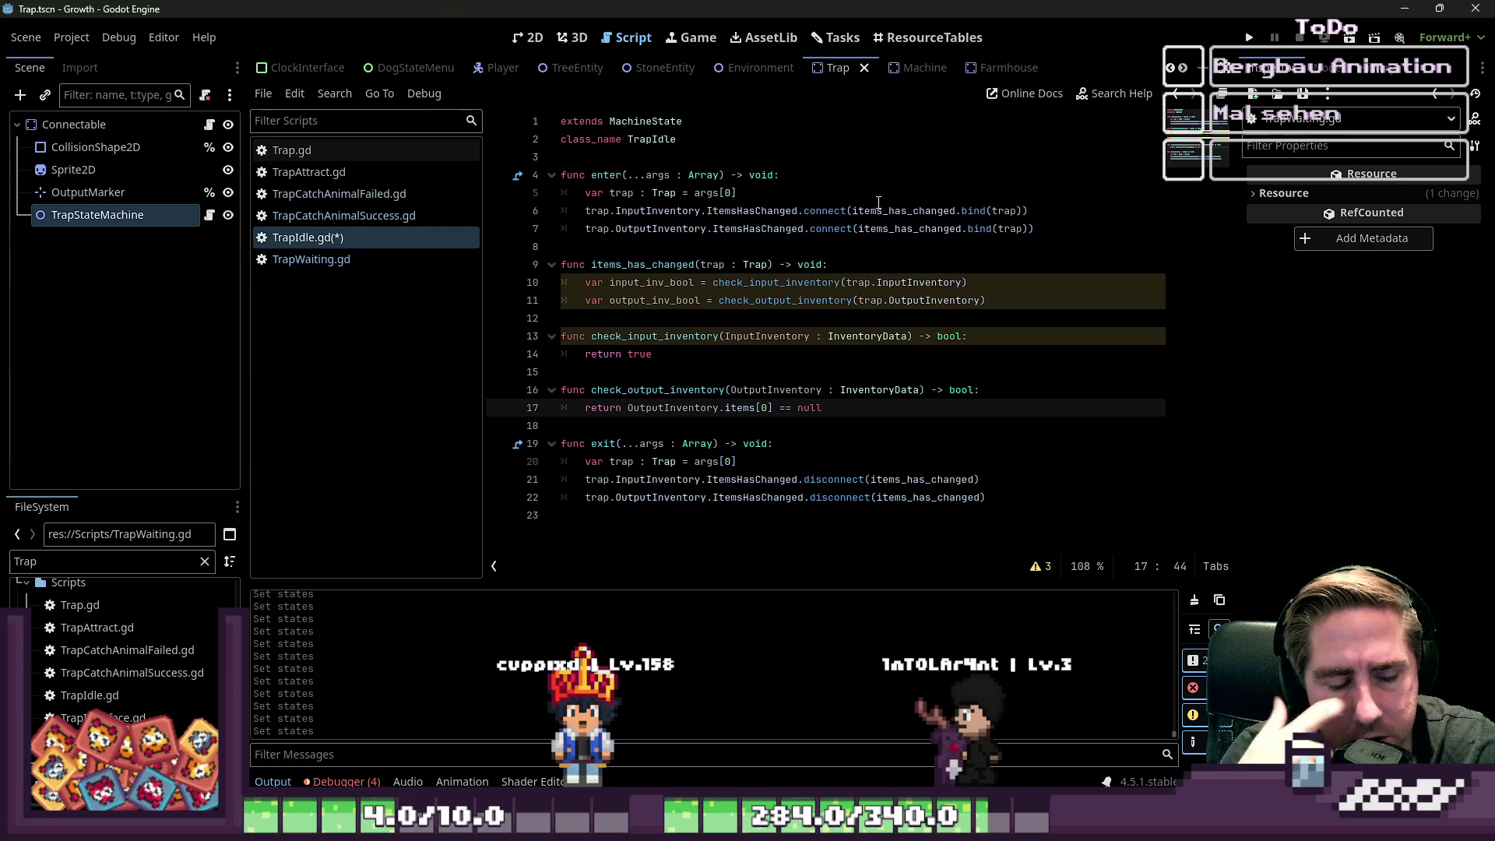
- Move the caret to the end of the check_input_inventory signature
key("Up")
key("Up")
key("Up")
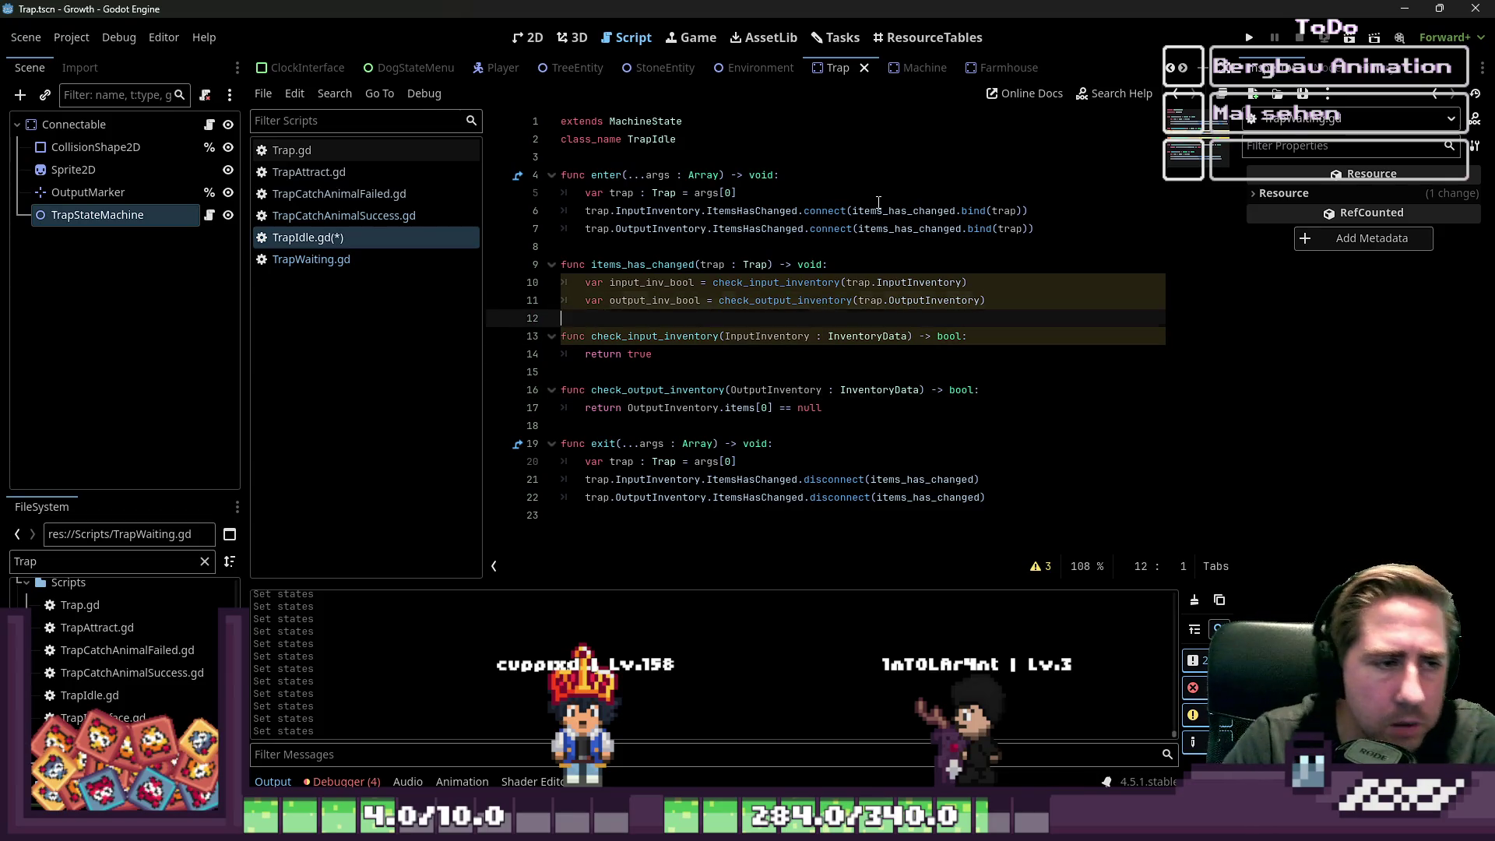
key("Down")
key("End")
key("Left")
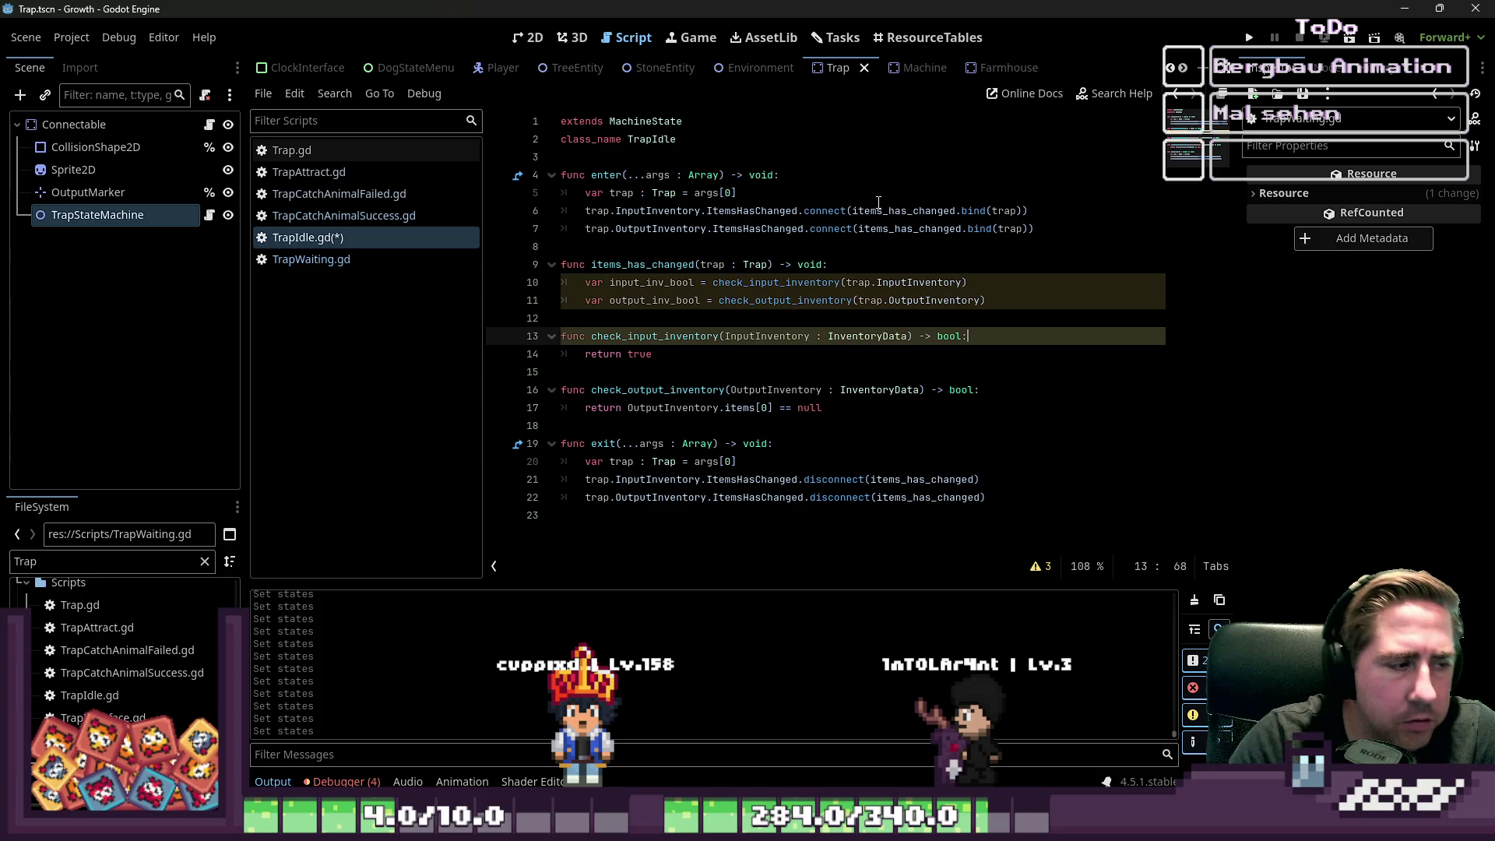
double_click(101, 561)
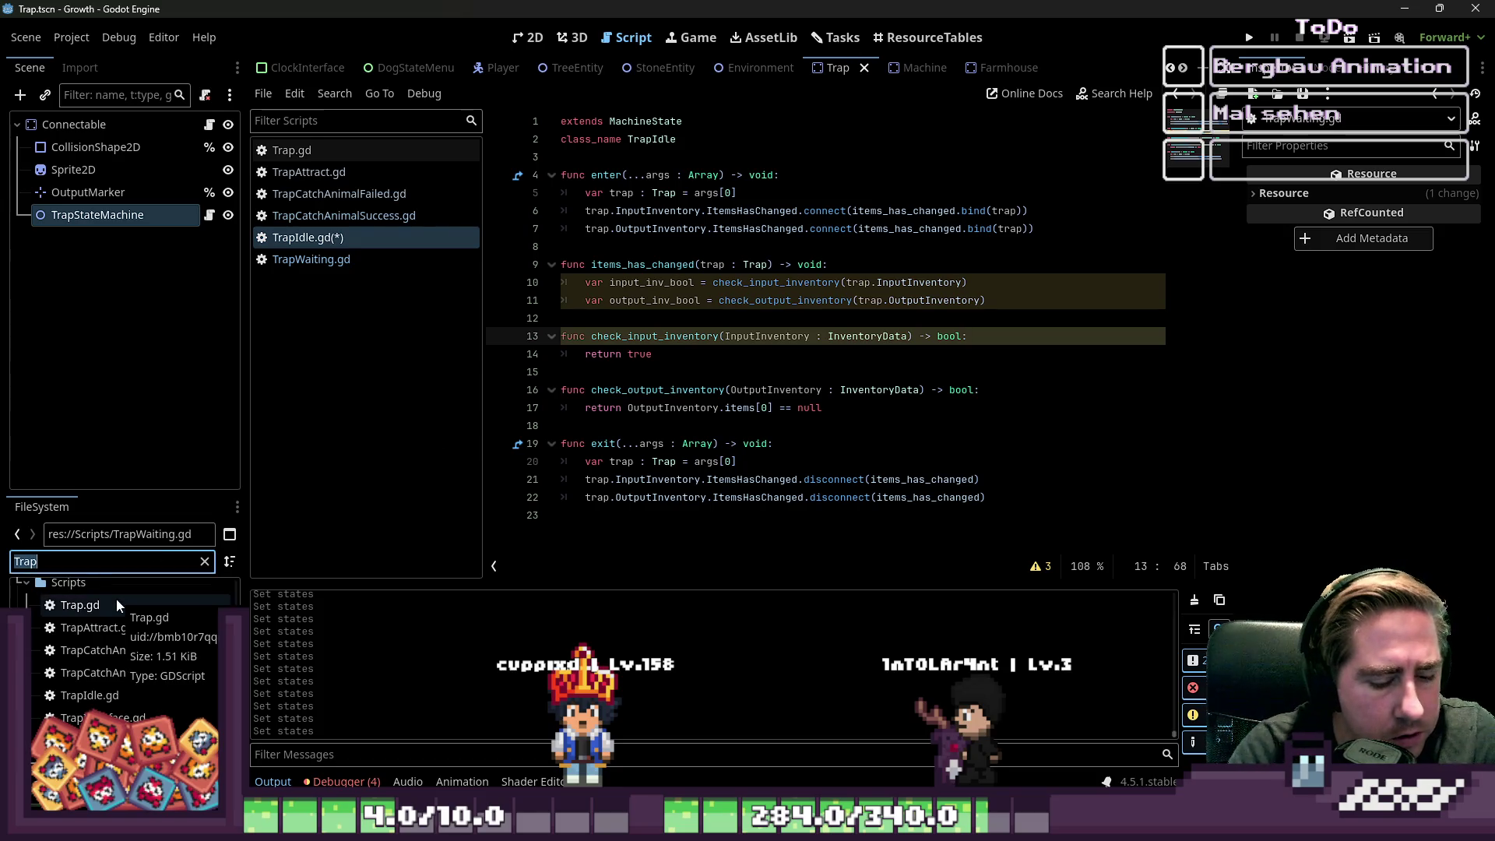
- Filter the FileSystem by 'Farm' and open FarmingIdle.gd
type("Farm")
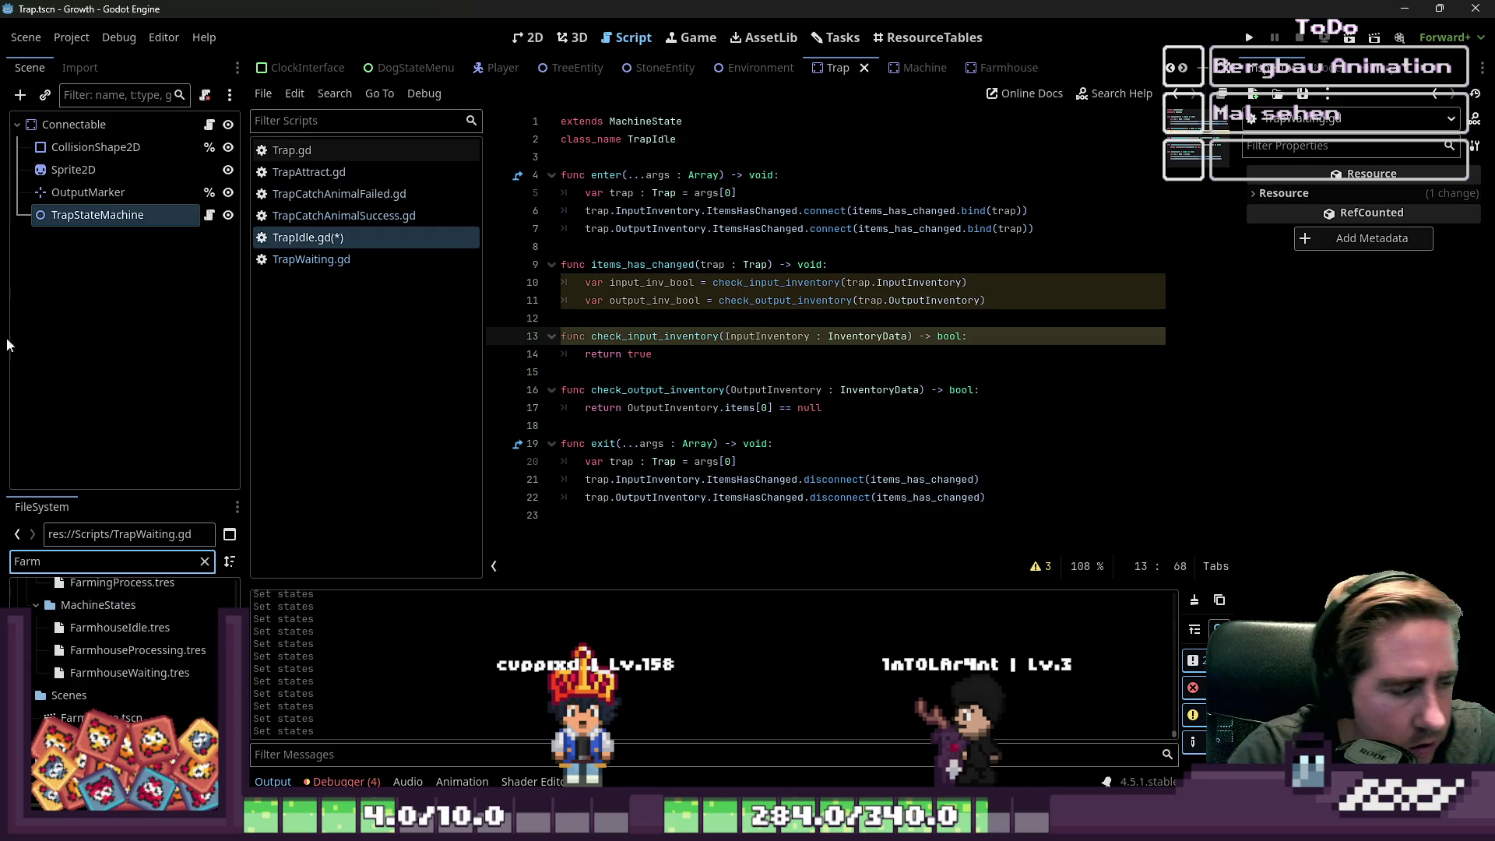
left_click(159, 632)
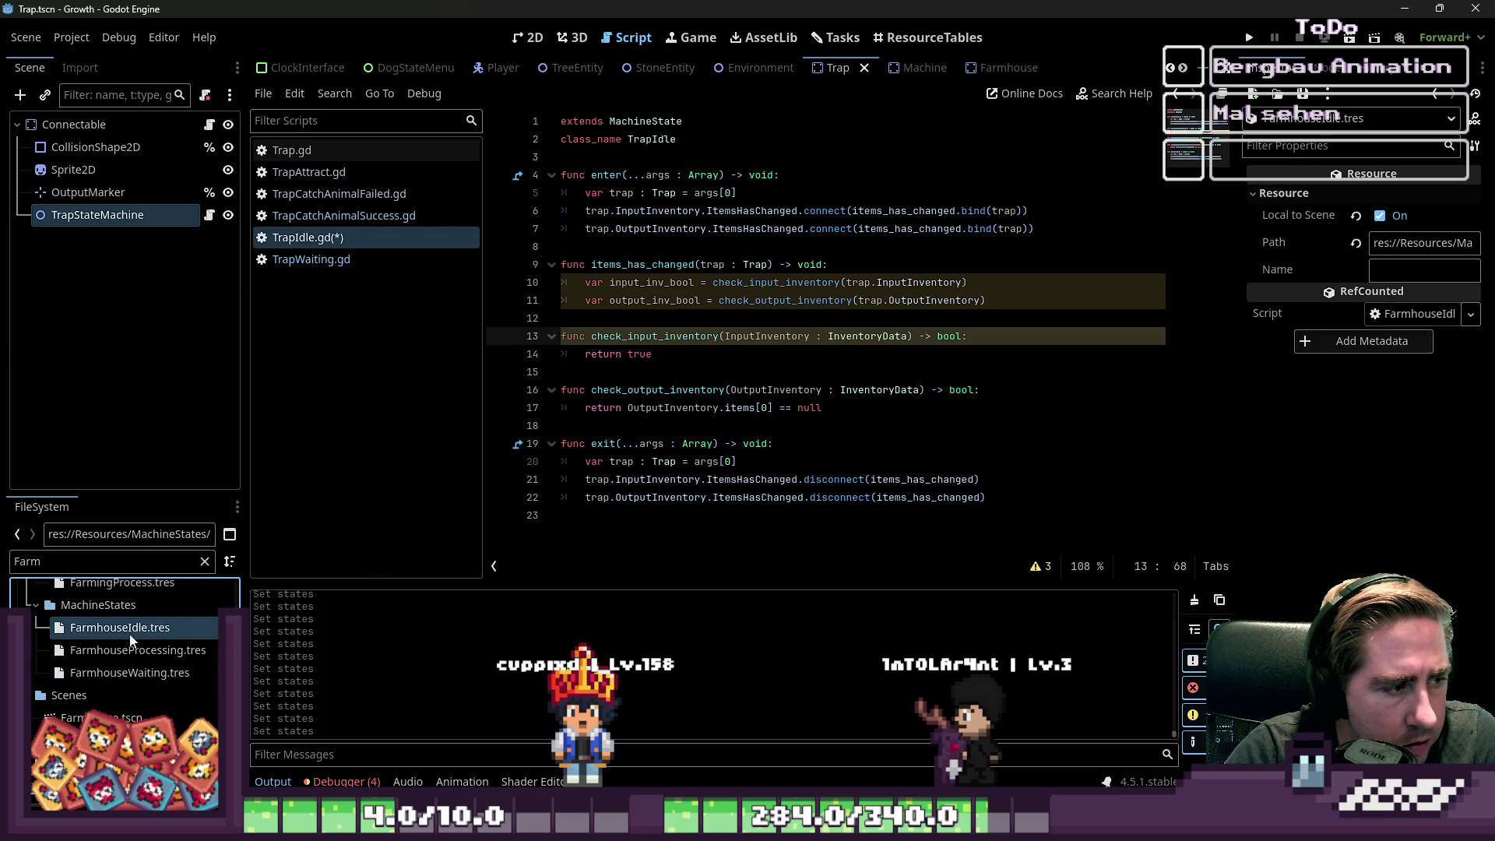
scroll(127, 634, "down", 5)
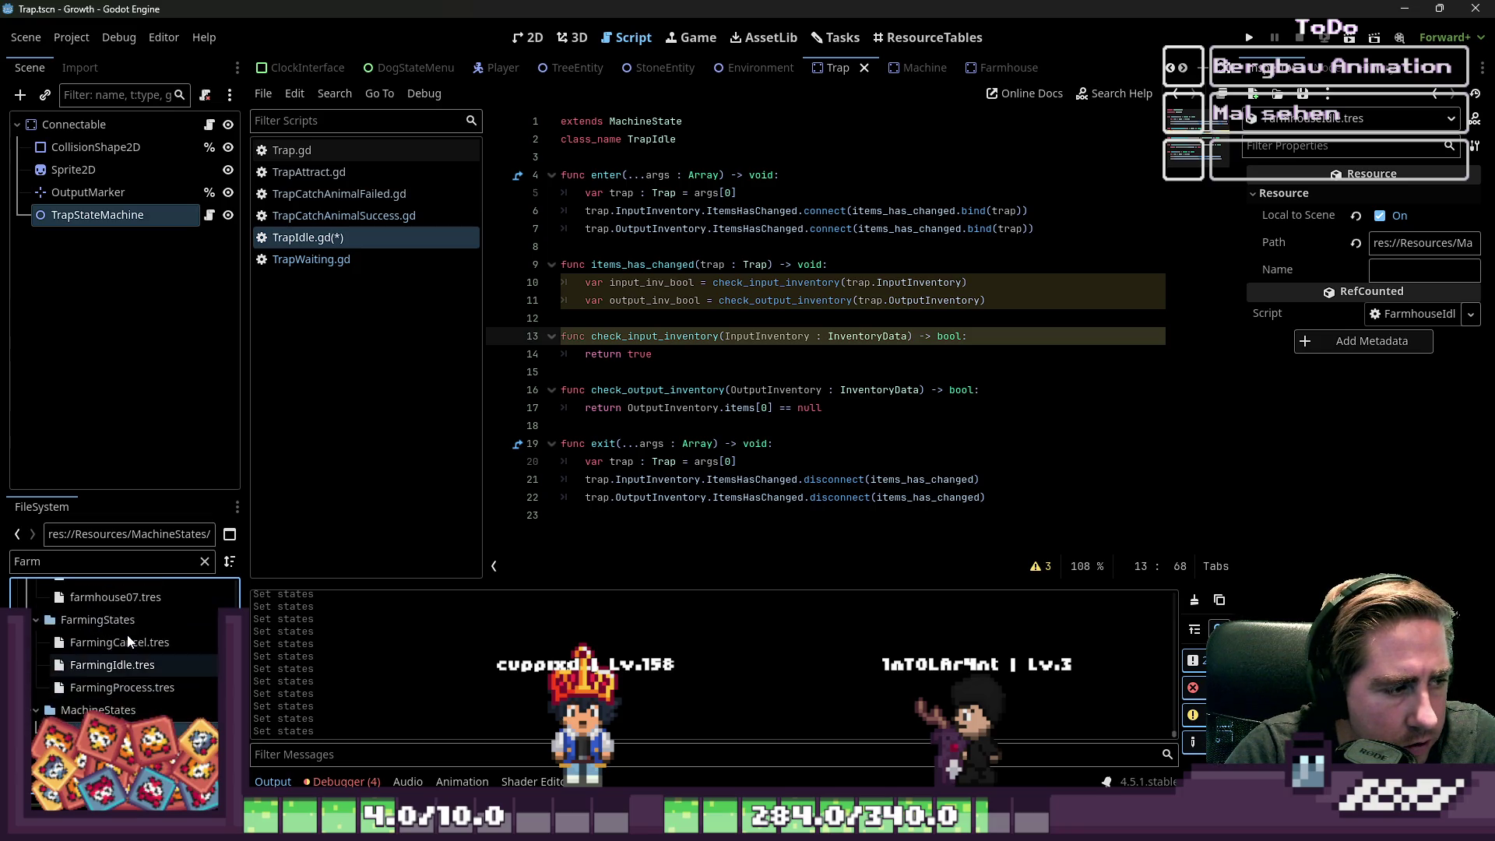
scroll(127, 640, "down", 3)
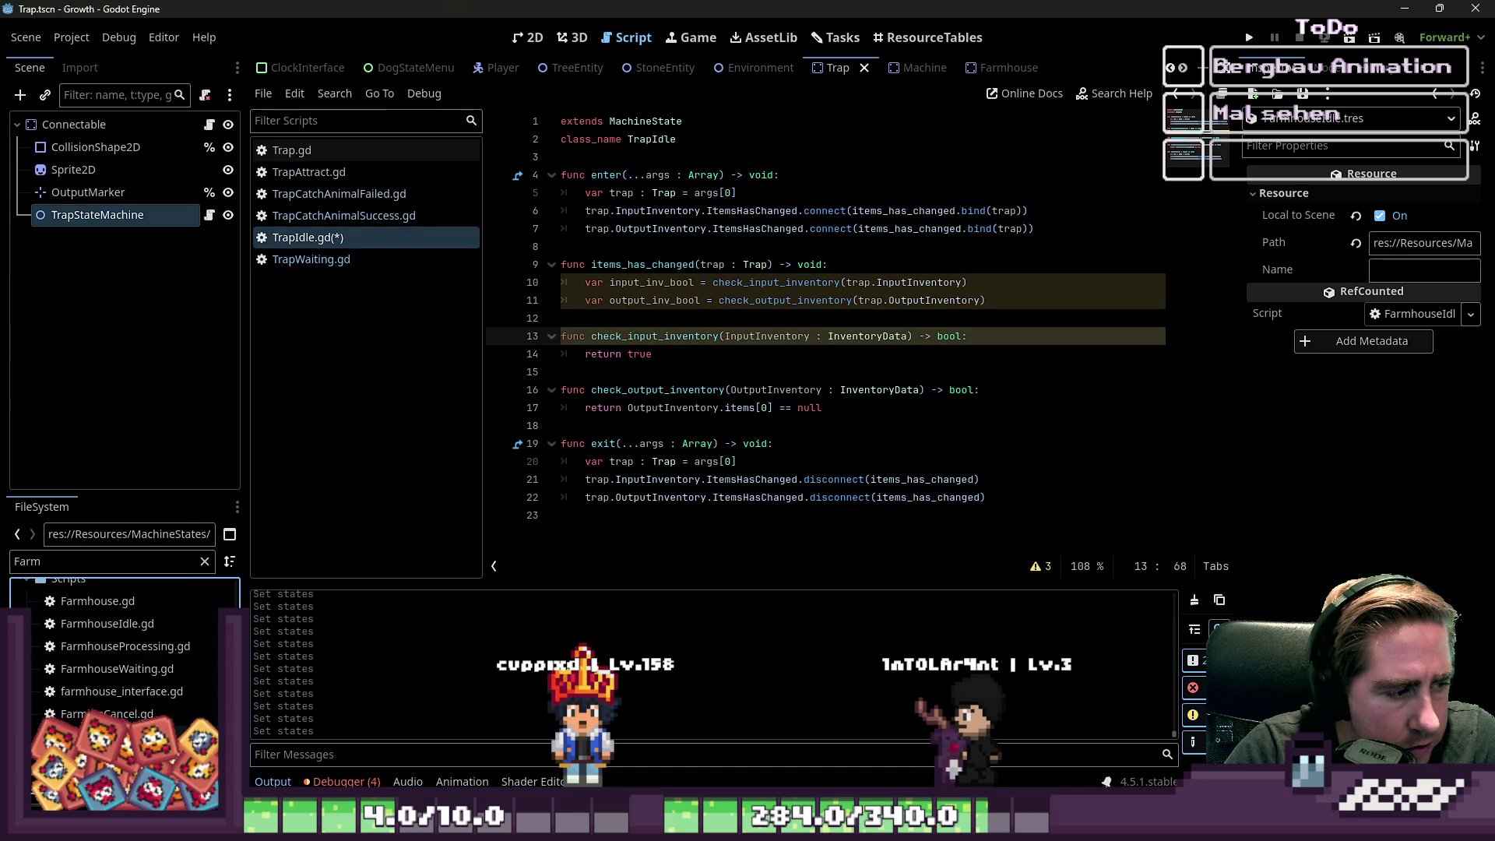
double_click(175, 733)
- Look through FarmingIdle.gd, then open FarmhouseIdle.gd
scroll(817, 335, "down", 3)
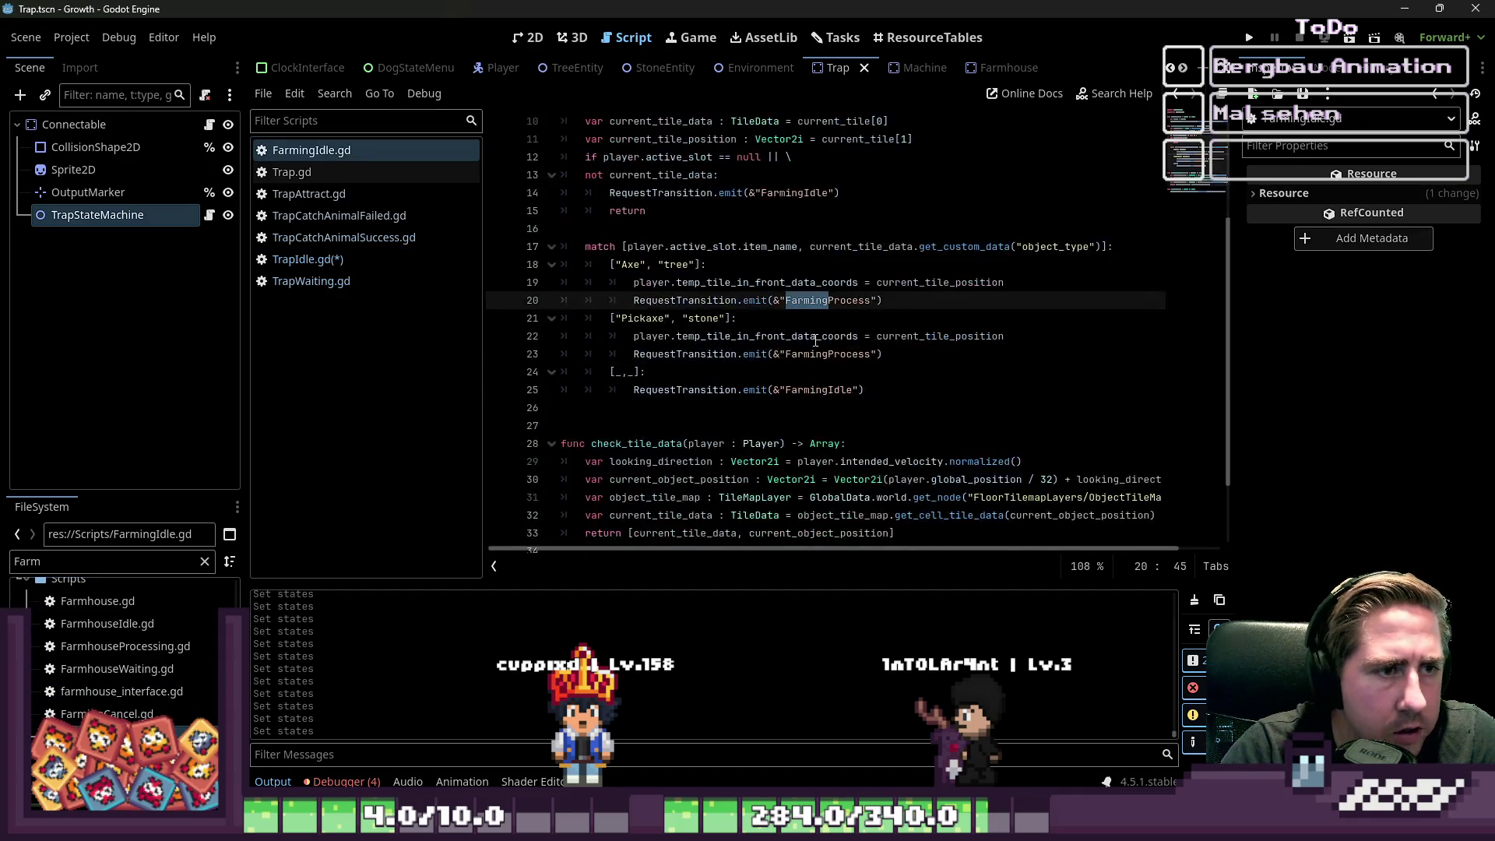
scroll(814, 330, "down", 2)
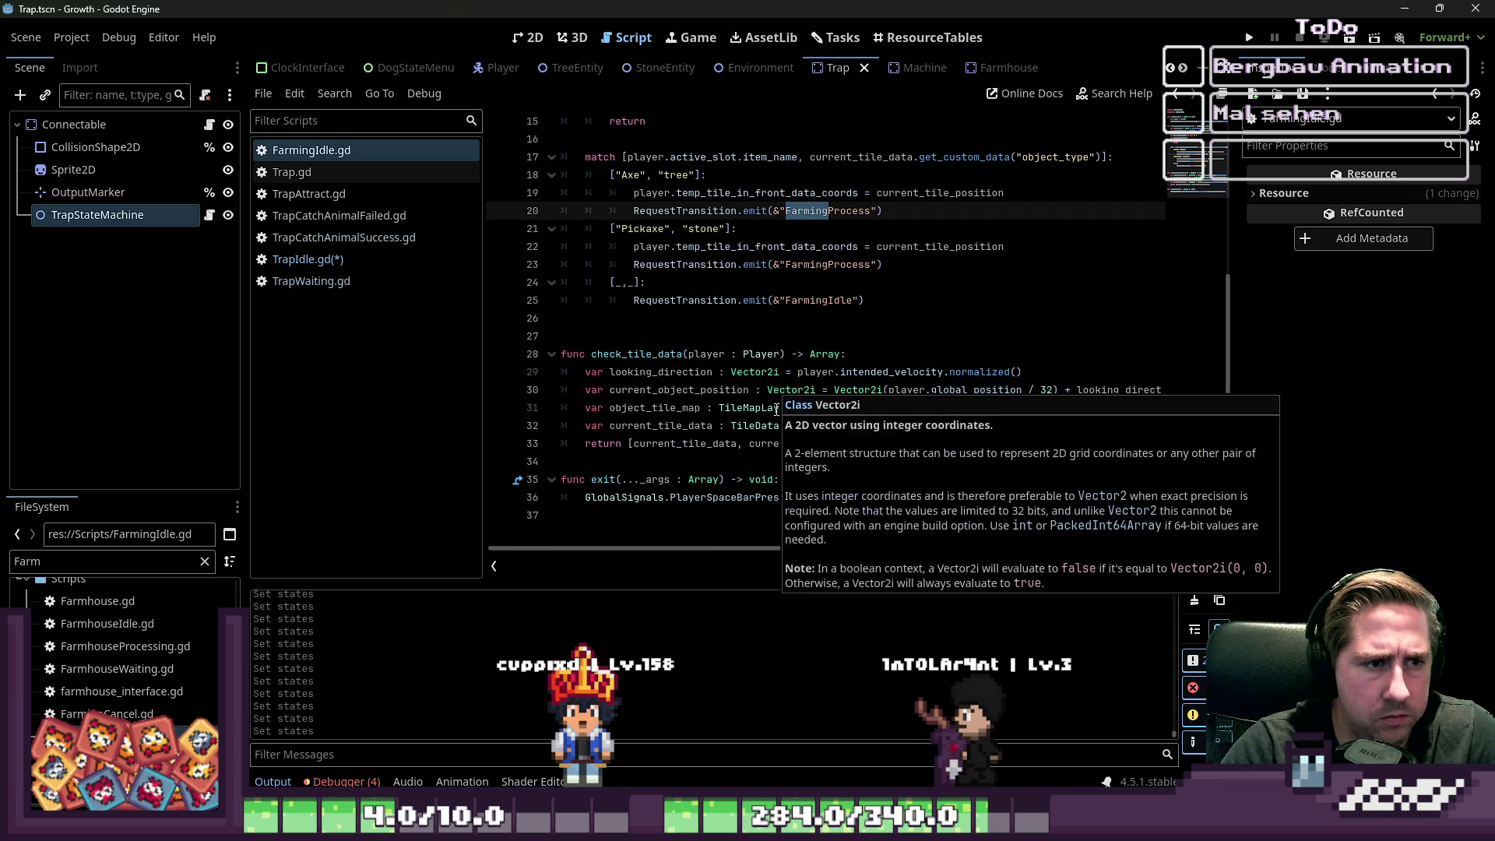
scroll(676, 473, "up", 3)
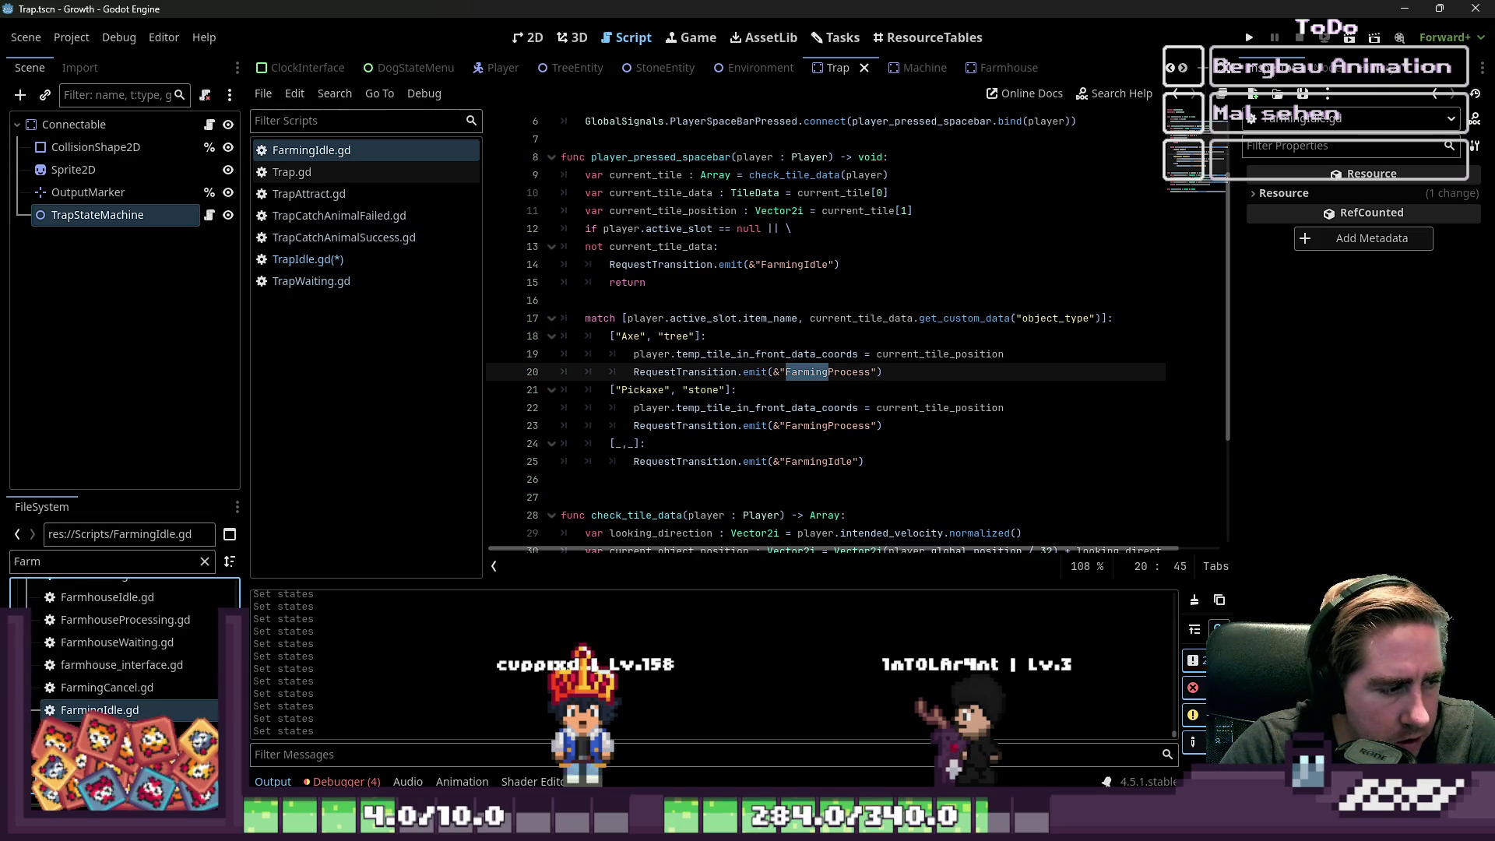
scroll(125, 646, "up", 1)
double_click(117, 651)
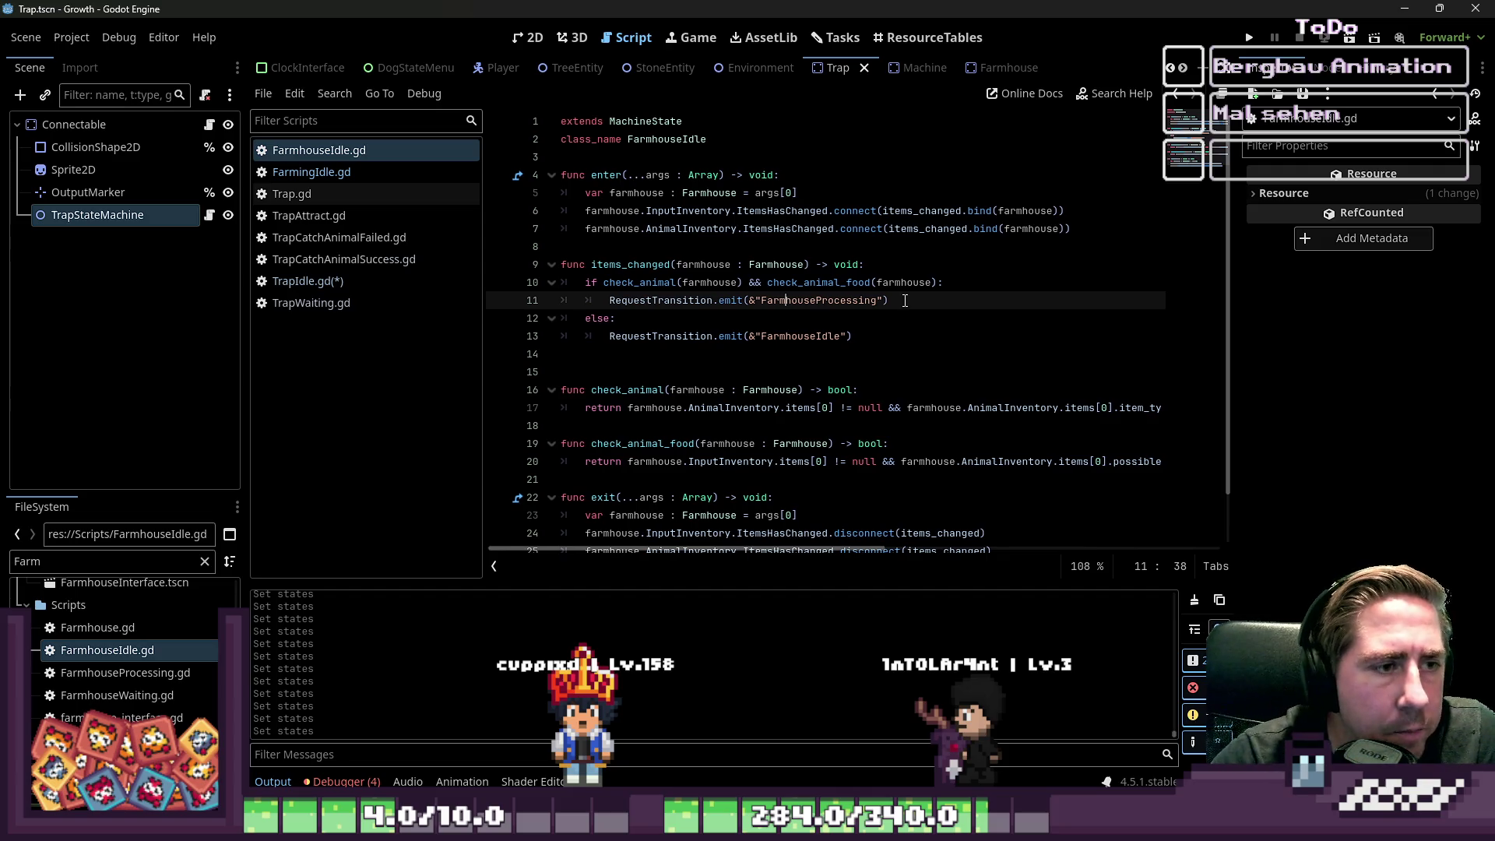
- From check_animal_food in FarmhouseIdle.gd, jump to the possible_food definition in SlotData.gd
scroll(903, 300, "down", 1)
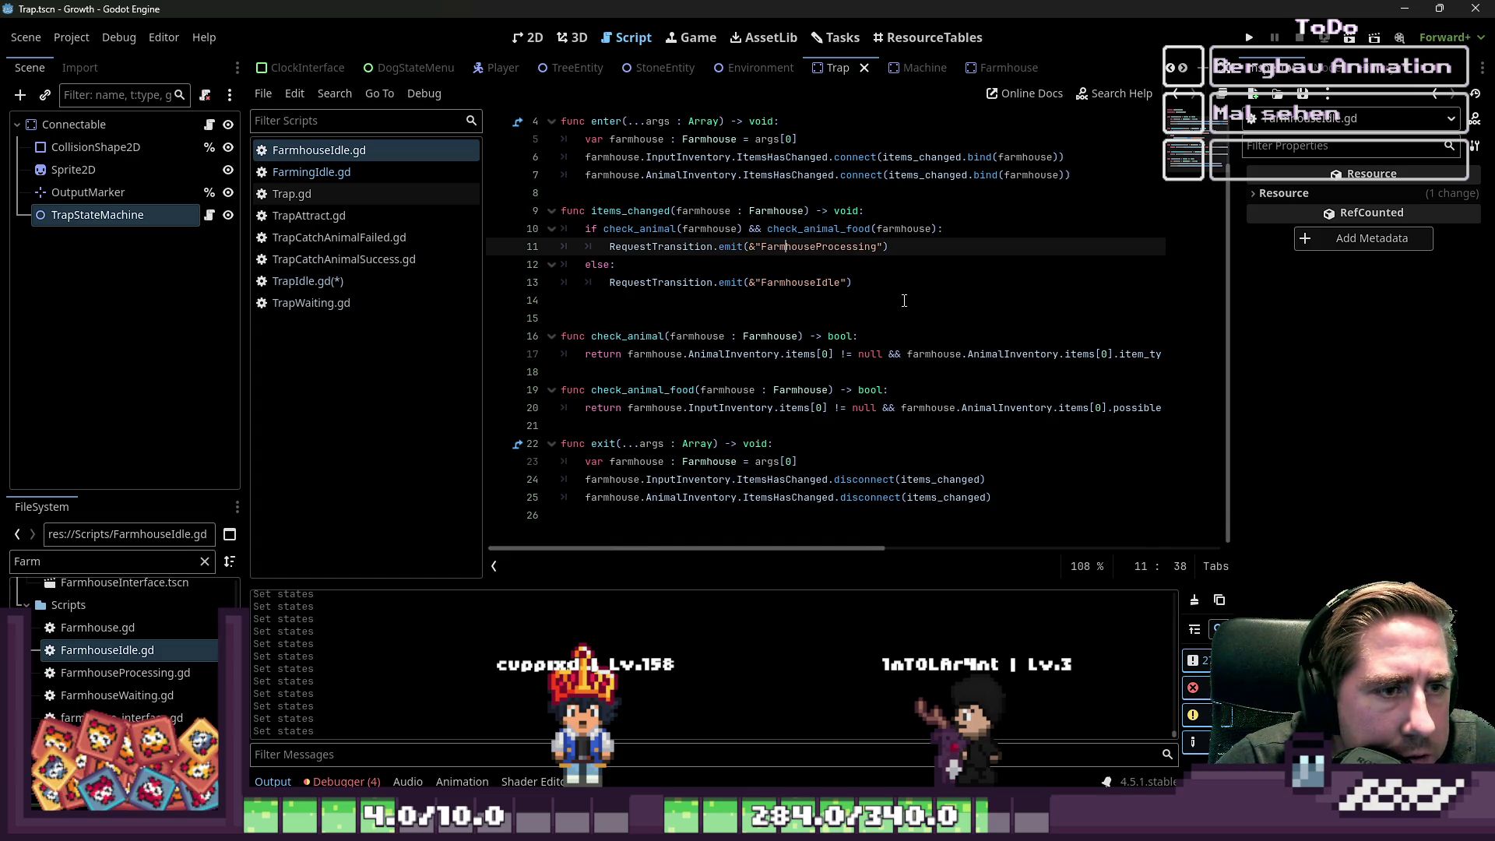
double_click(849, 229)
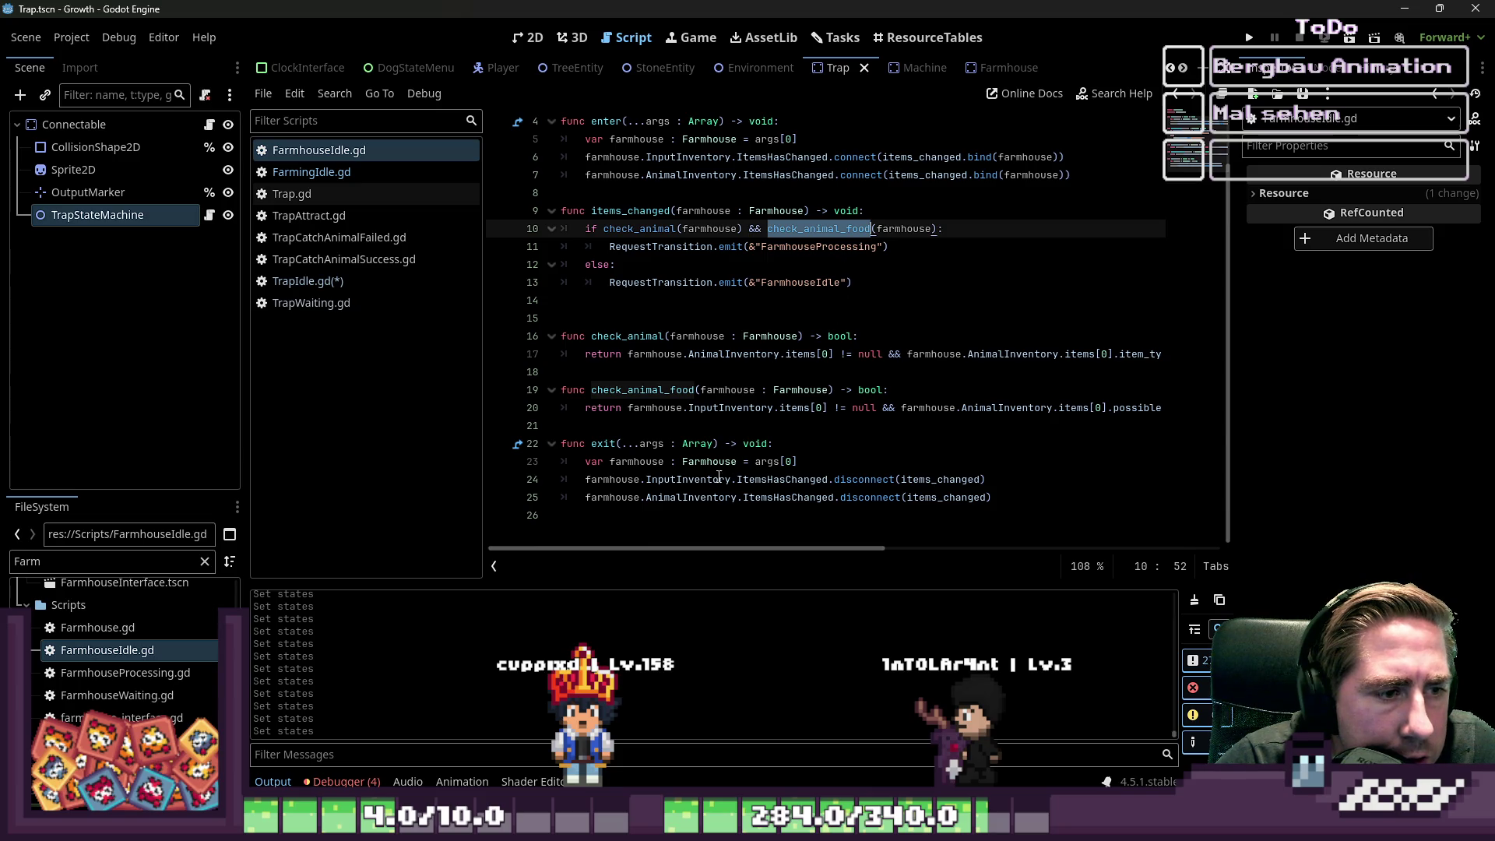
left_click_drag(712, 551, 859, 540)
left_click(852, 407, "ctrl")
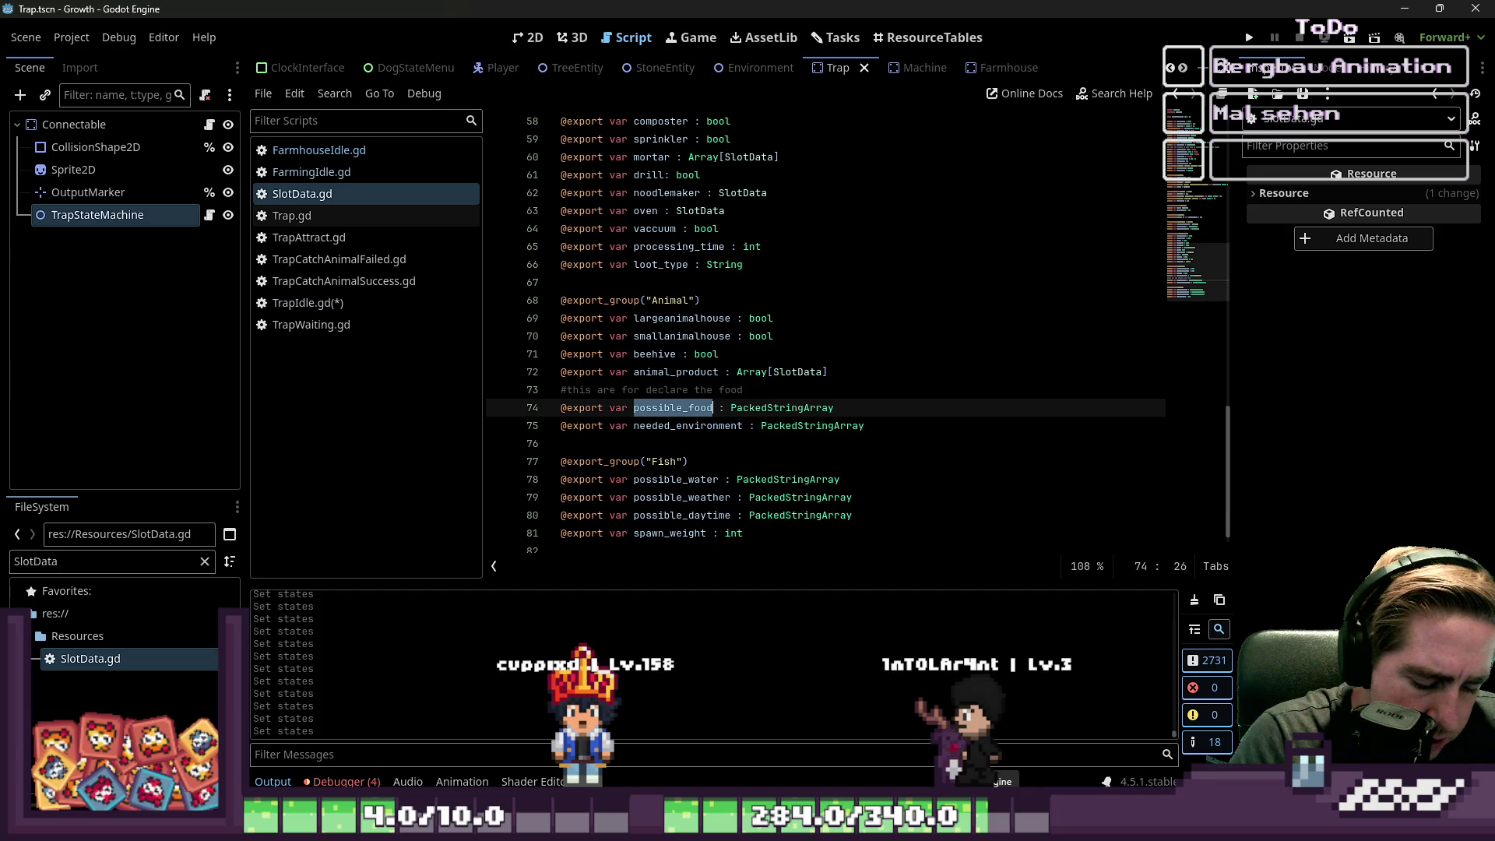